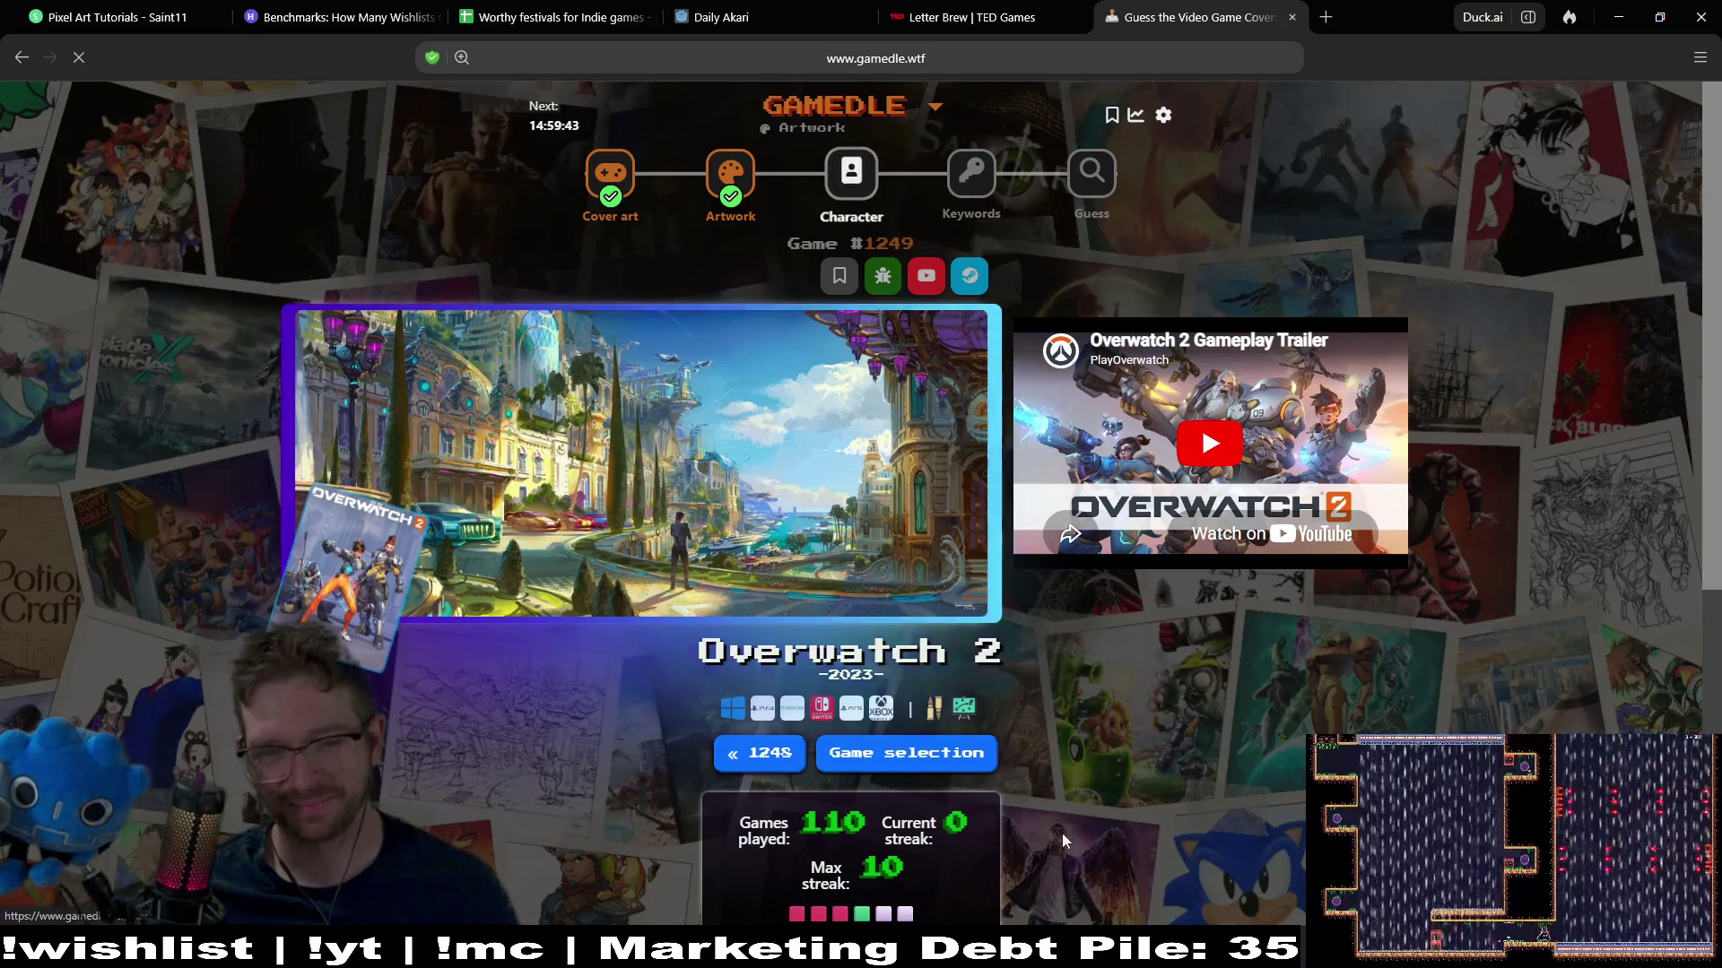
# Switch to the Character round and guess Leon from Final Fantasy
pyautogui.click(850, 170)
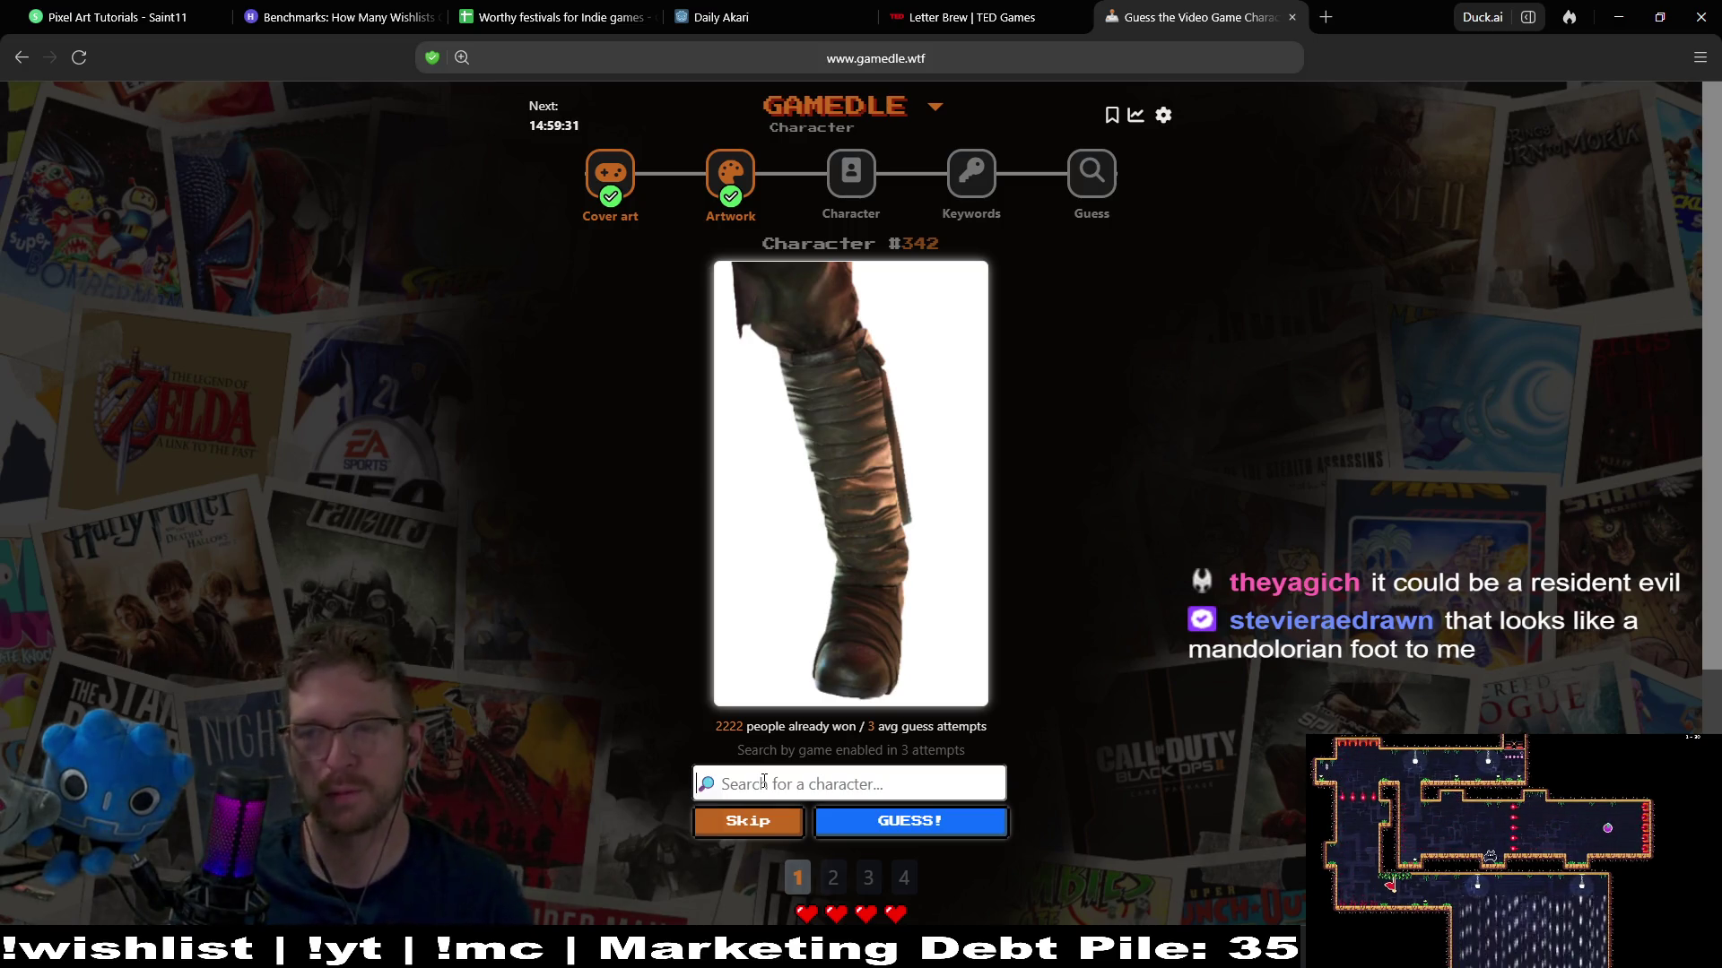
pyautogui.write('a')
pyautogui.press('BackSpace')
pyautogui.write('leon')
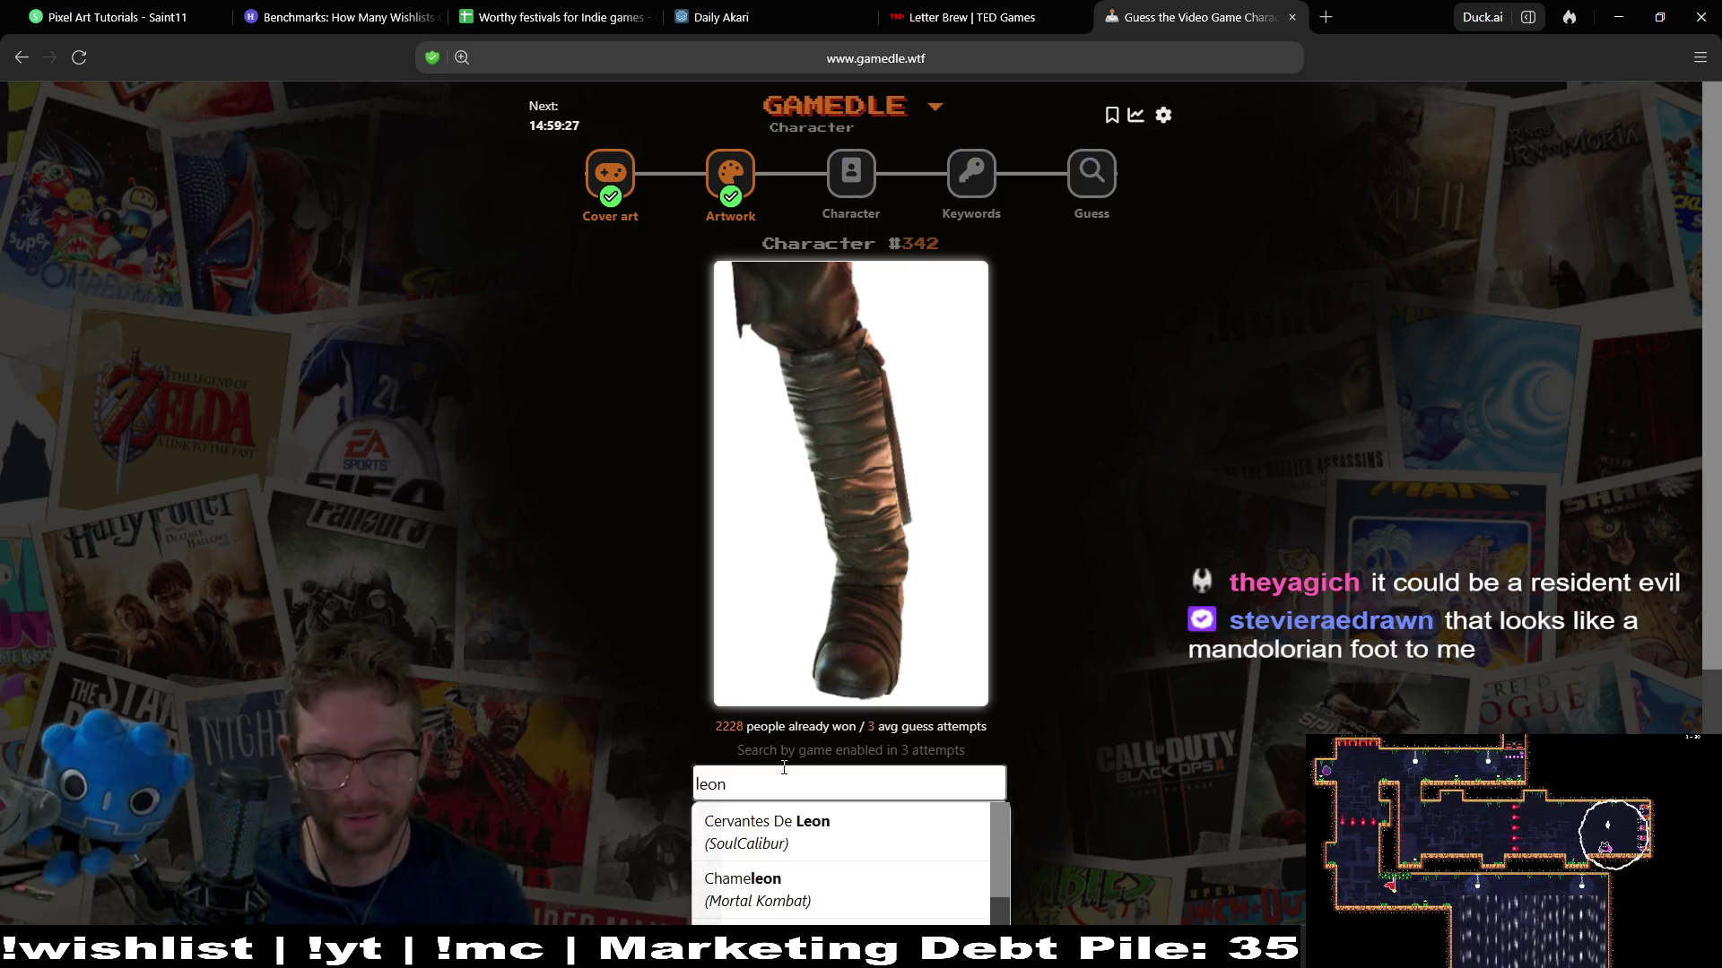
pyautogui.scroll(-4, 770, 779)
pyautogui.scroll(-2, 924, 588)
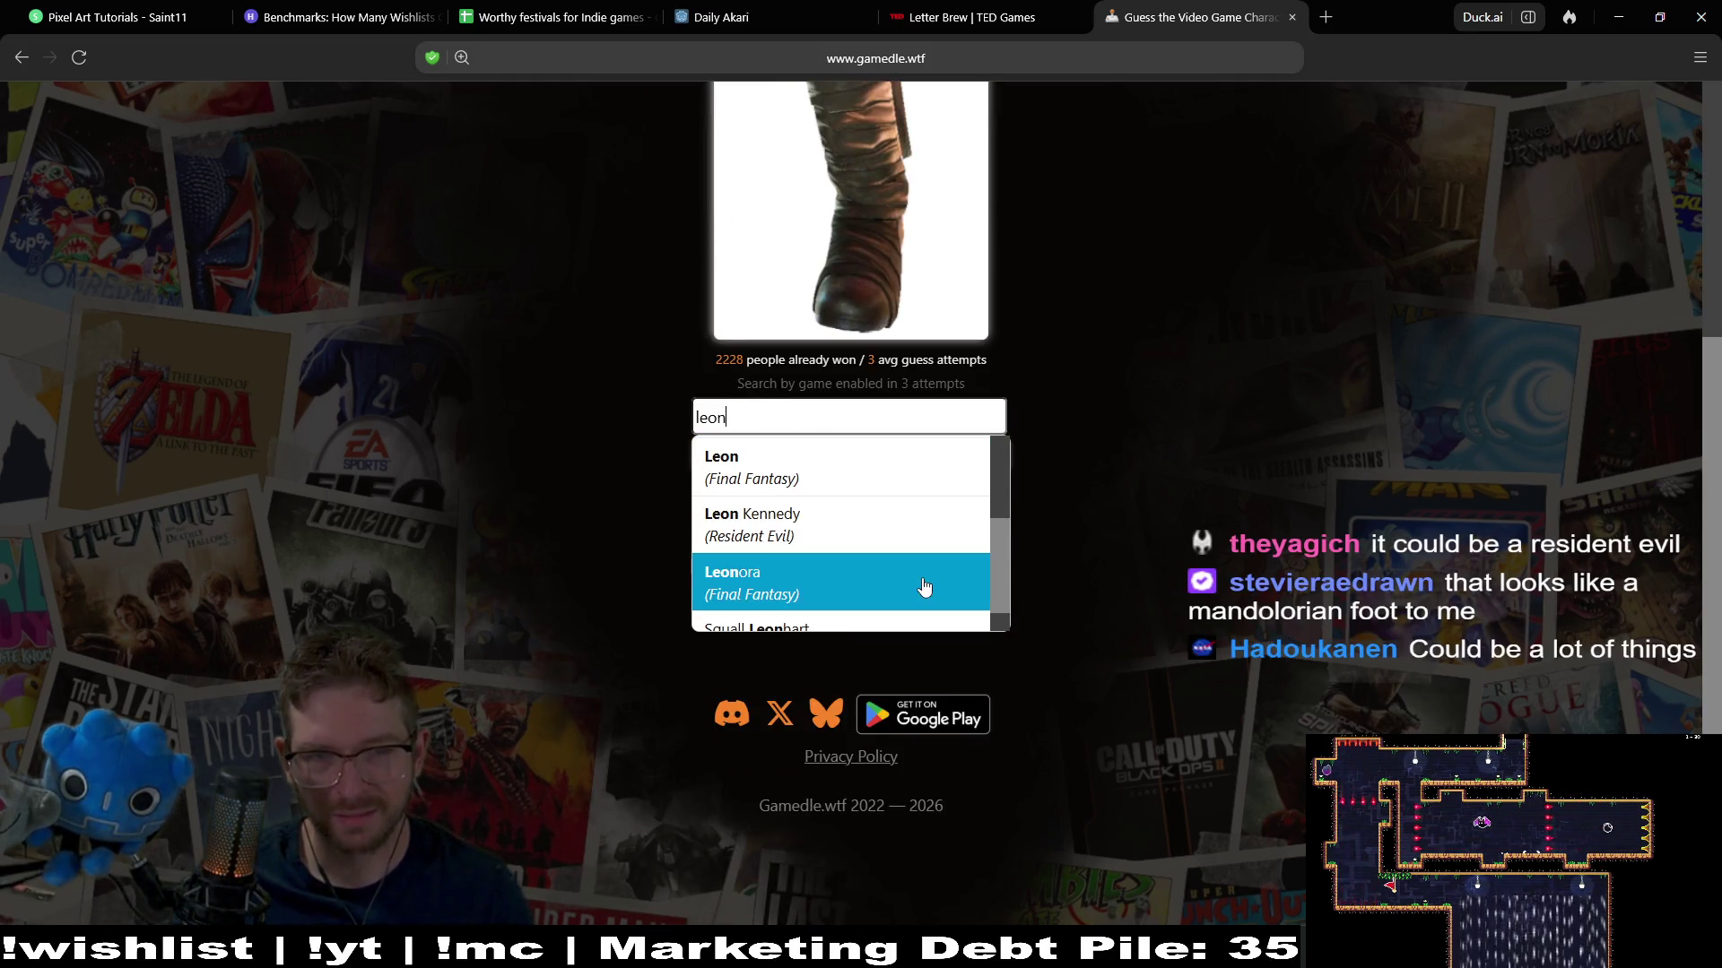
pyautogui.click(863, 486)
pyautogui.click(926, 458)
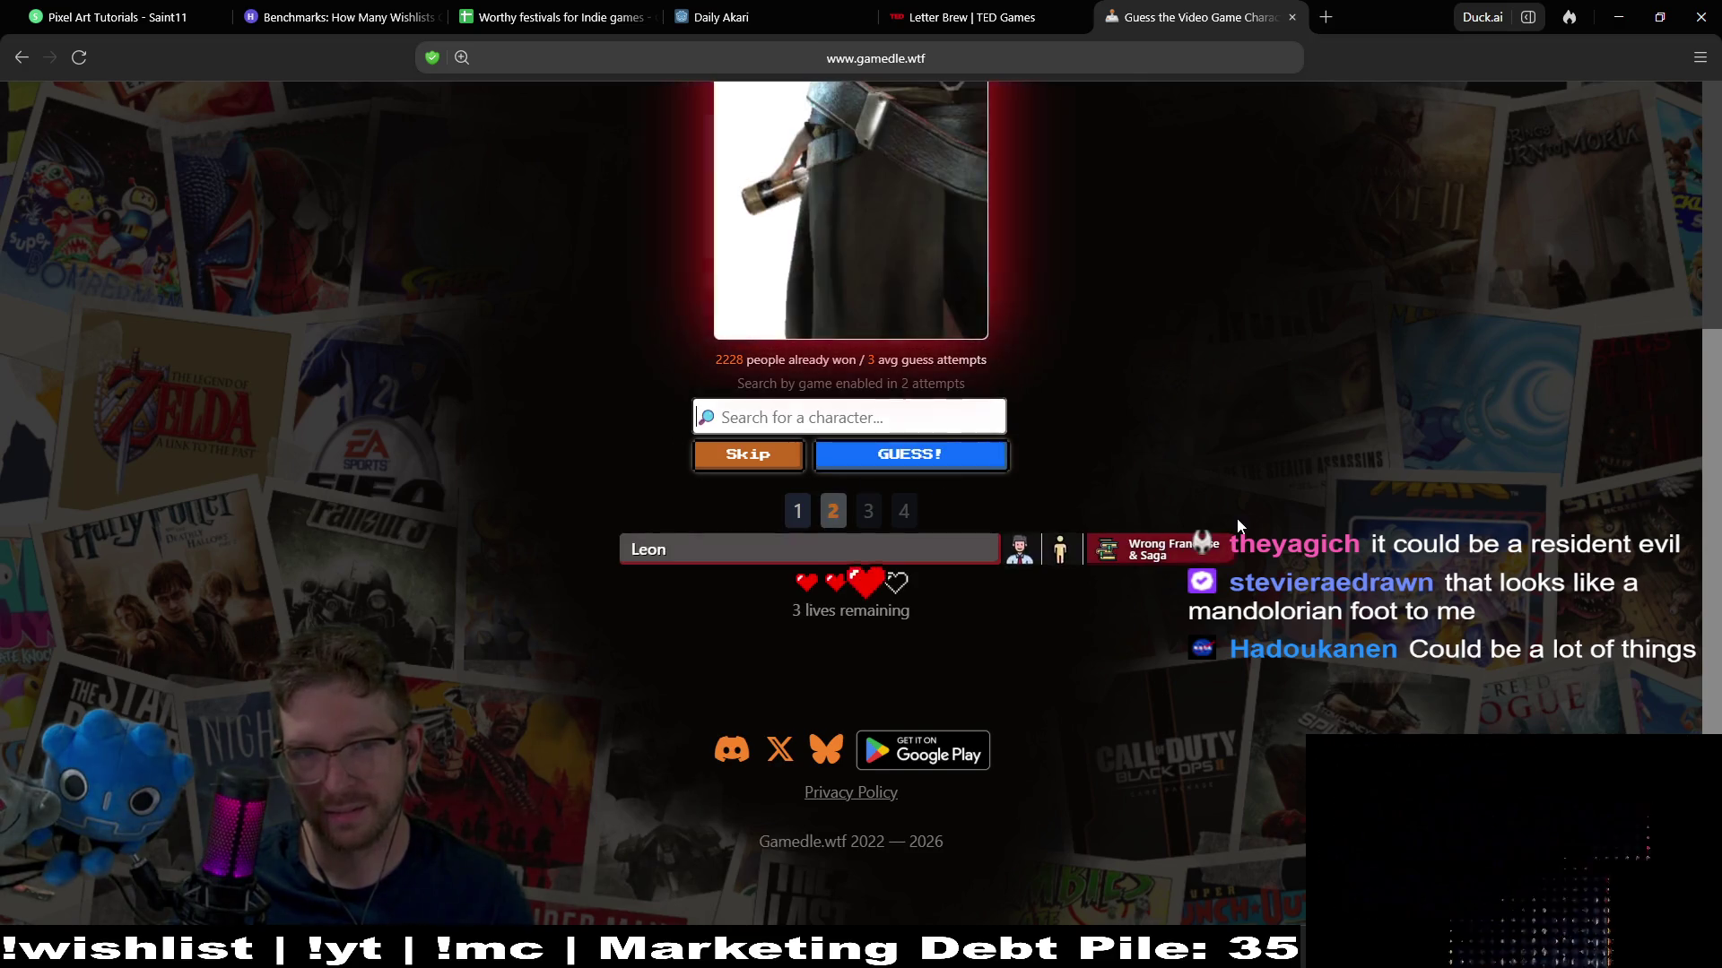
# Review the Wrong Franchise result and click into the search box for a new character
pyautogui.scroll(4, 1240, 524)
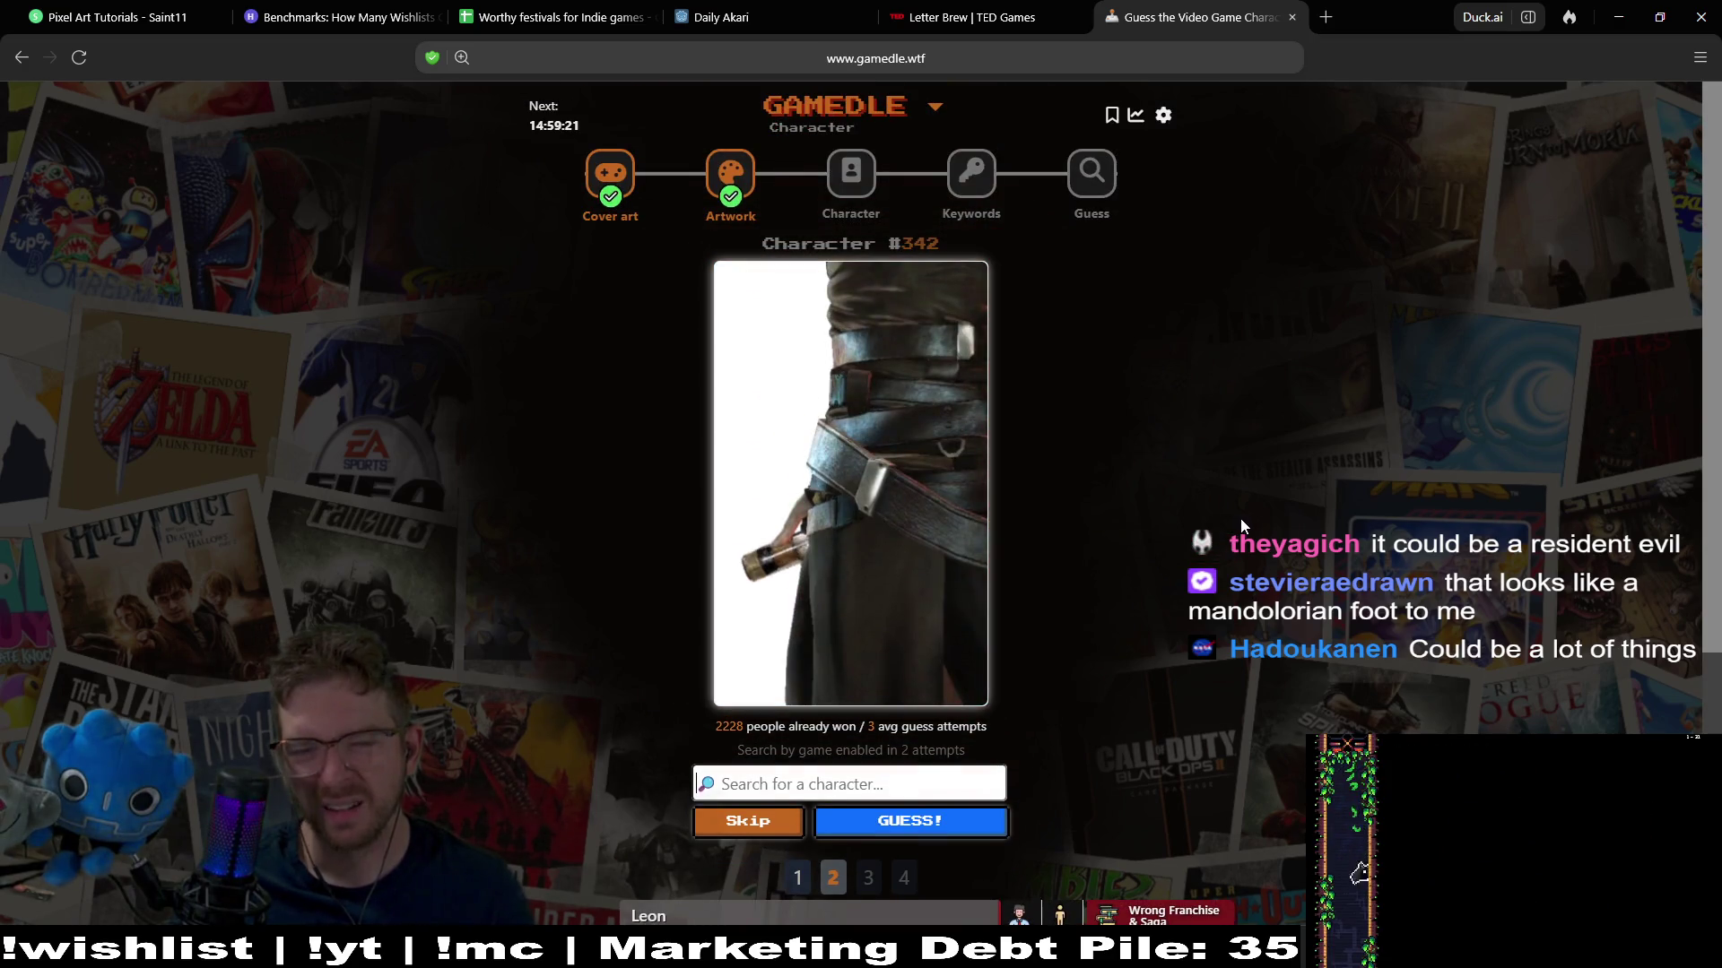
pyautogui.scroll(-1, 1216, 445)
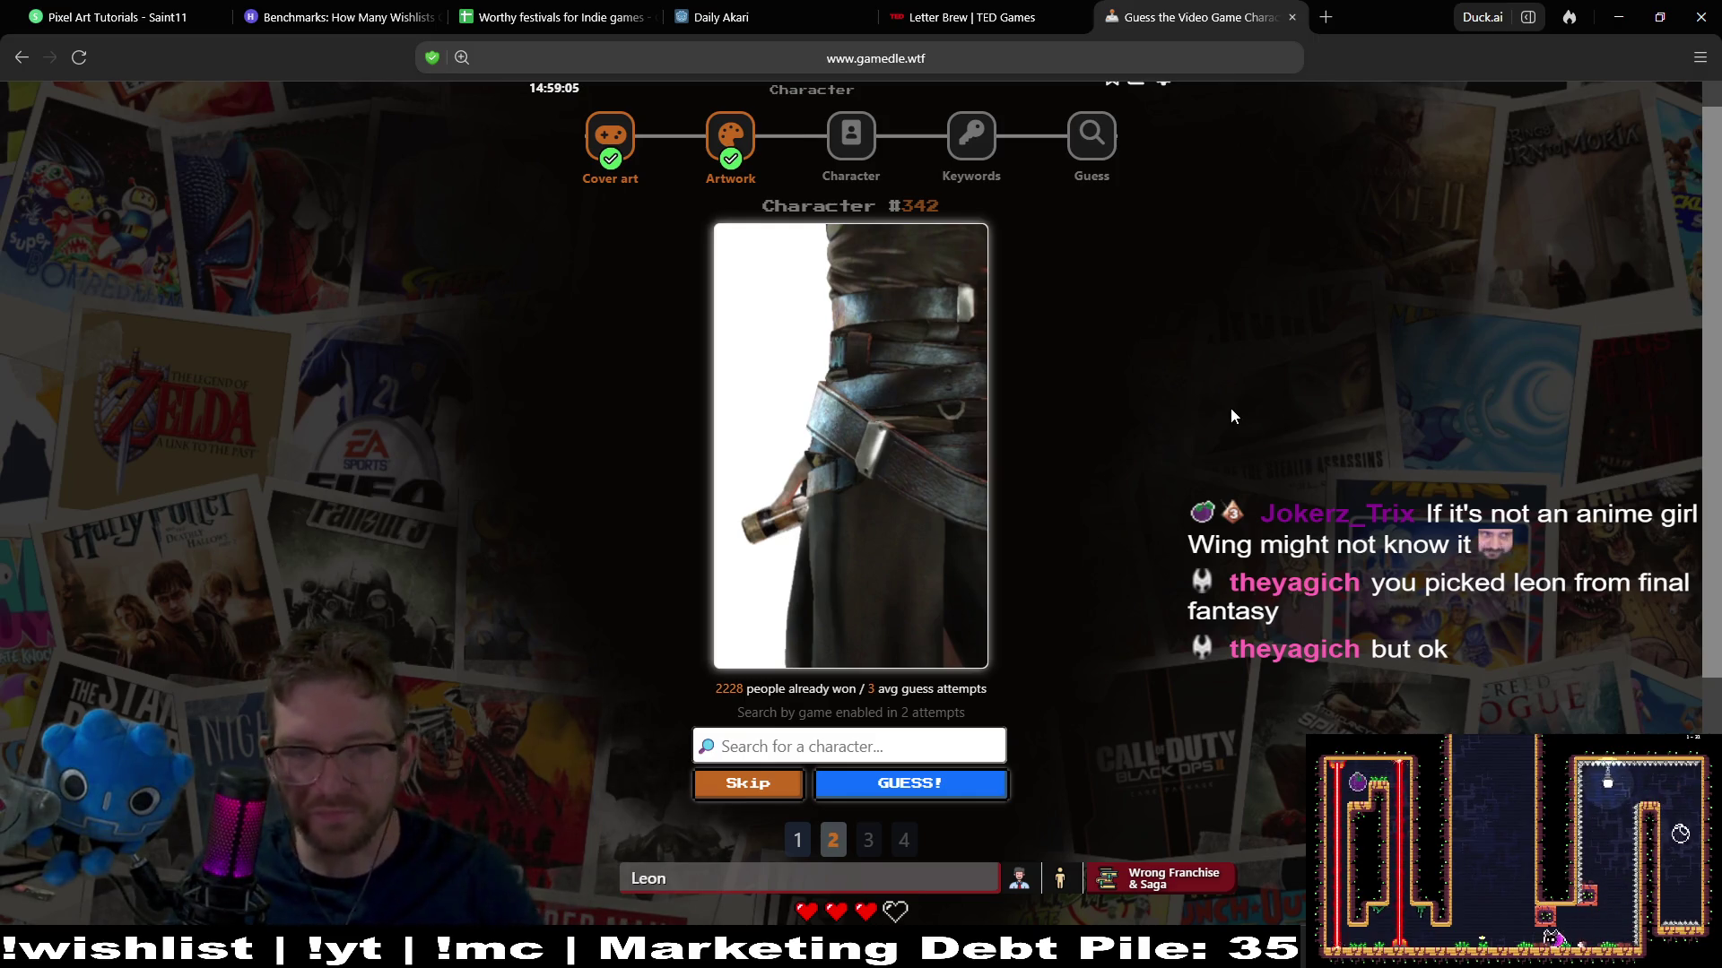
pyautogui.click(872, 747)
# Guess Leon Kennedy for Character #342 and review the Wrong Franchise & Saga result
pyautogui.write('leon')
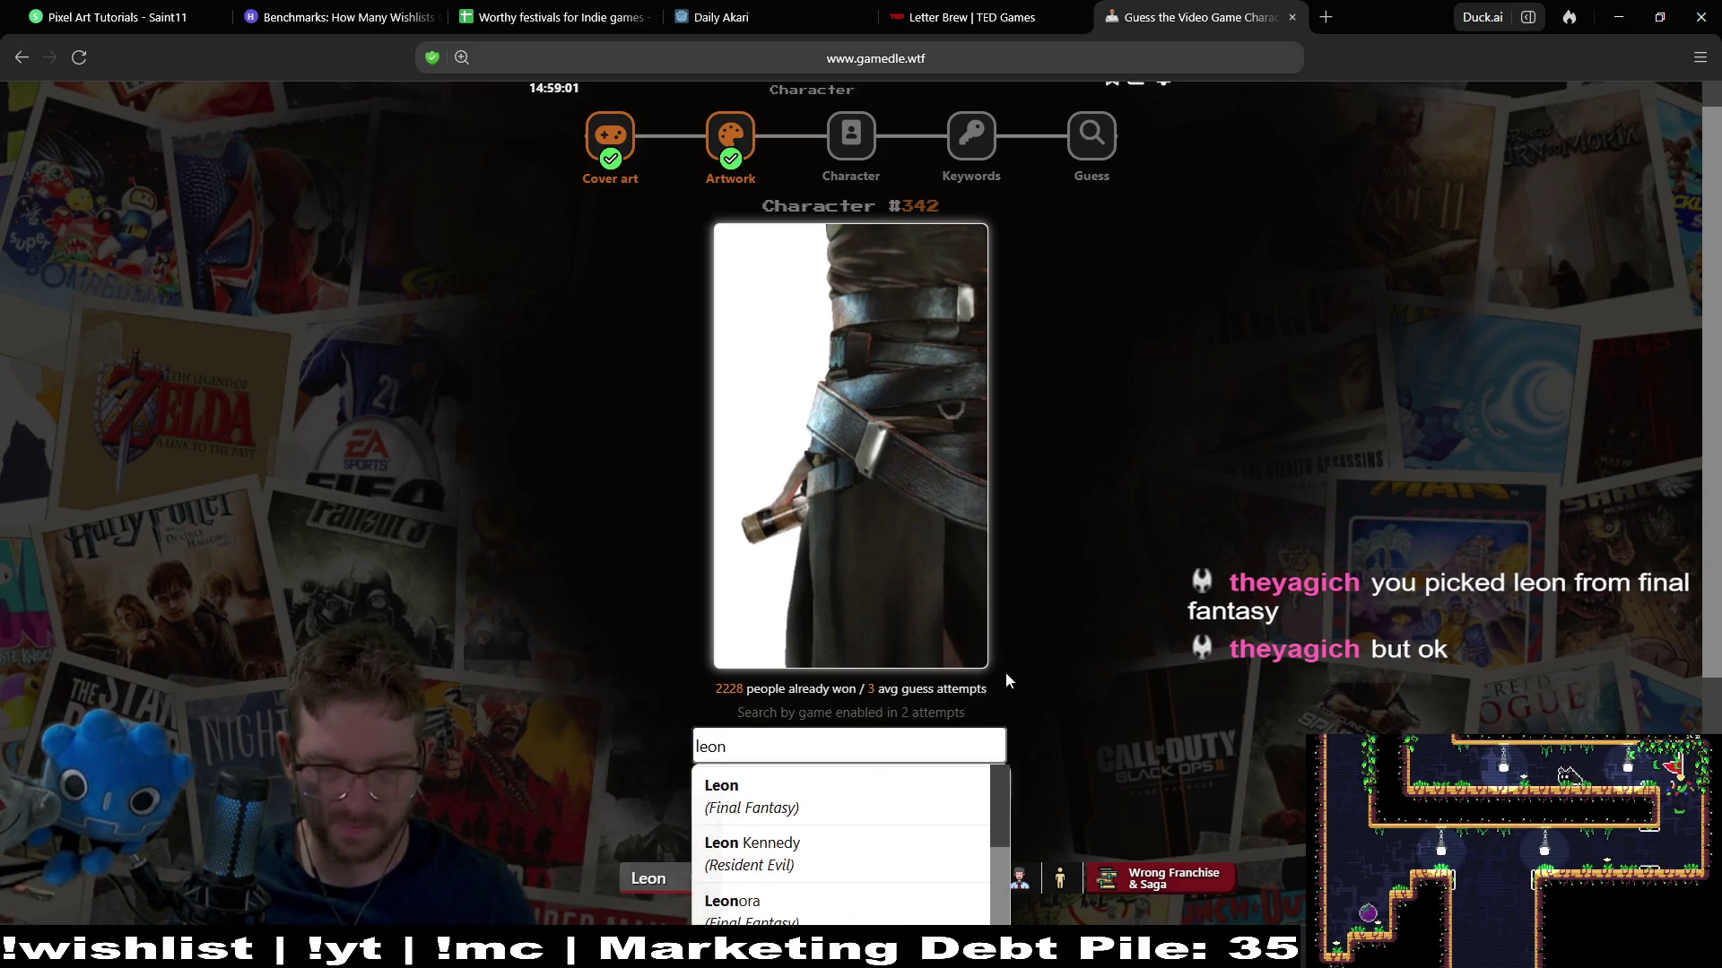
pyautogui.click(813, 886)
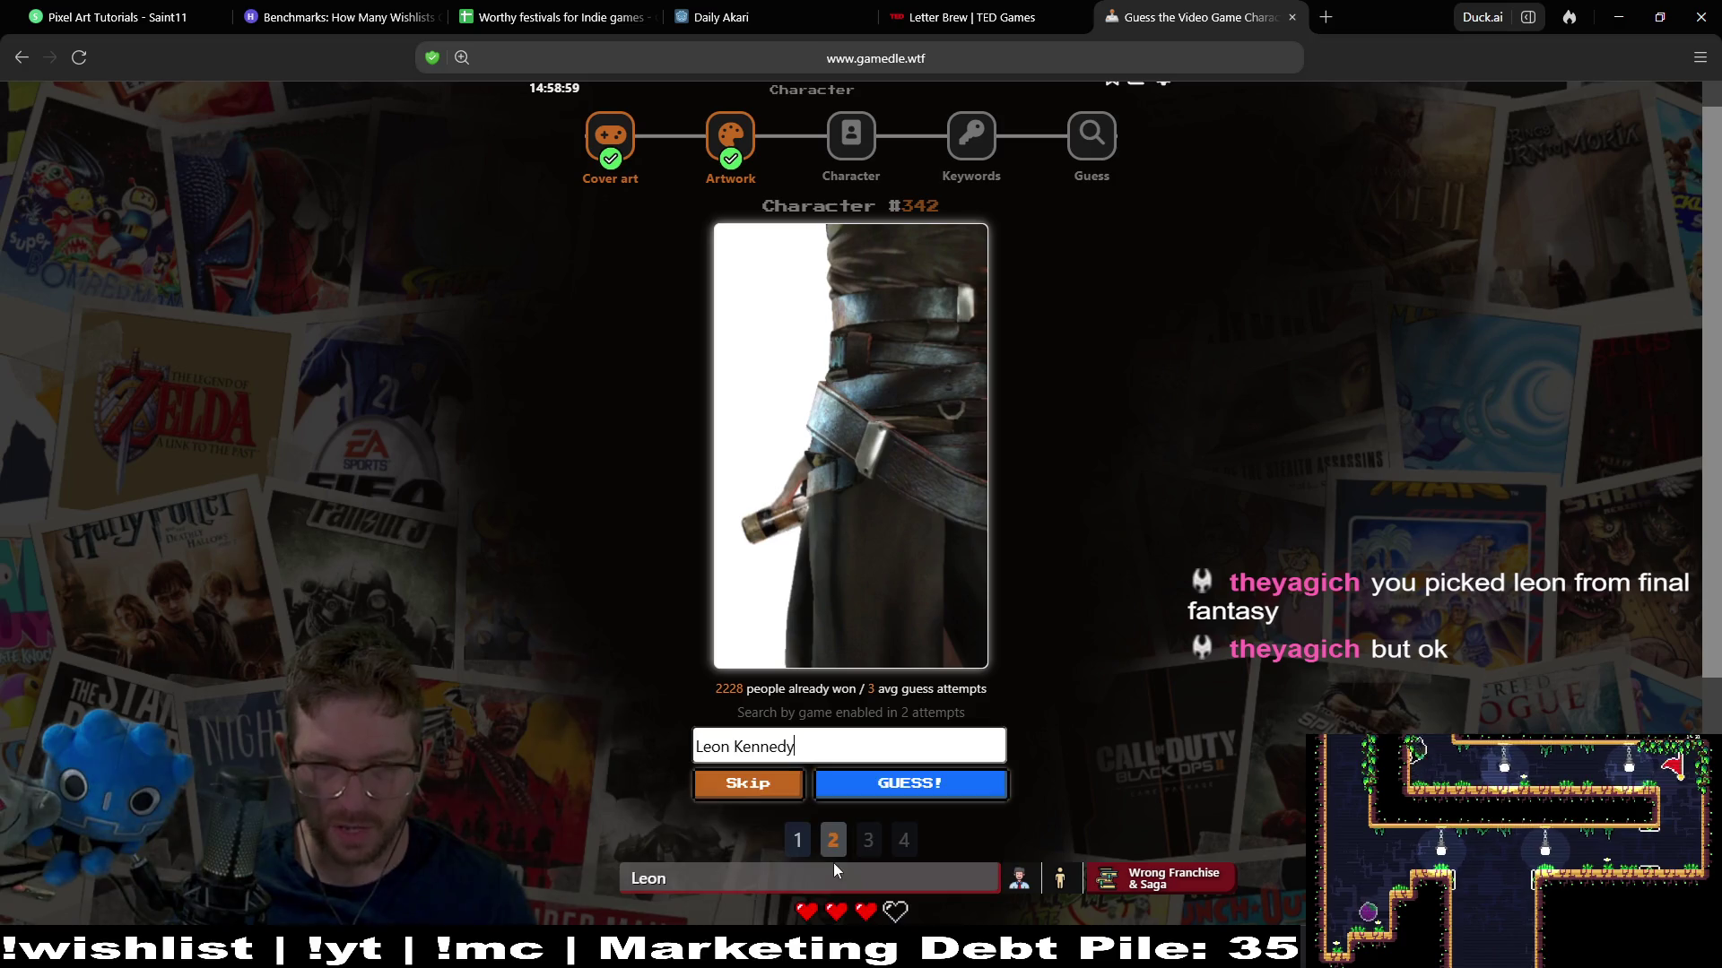
pyautogui.click(906, 793)
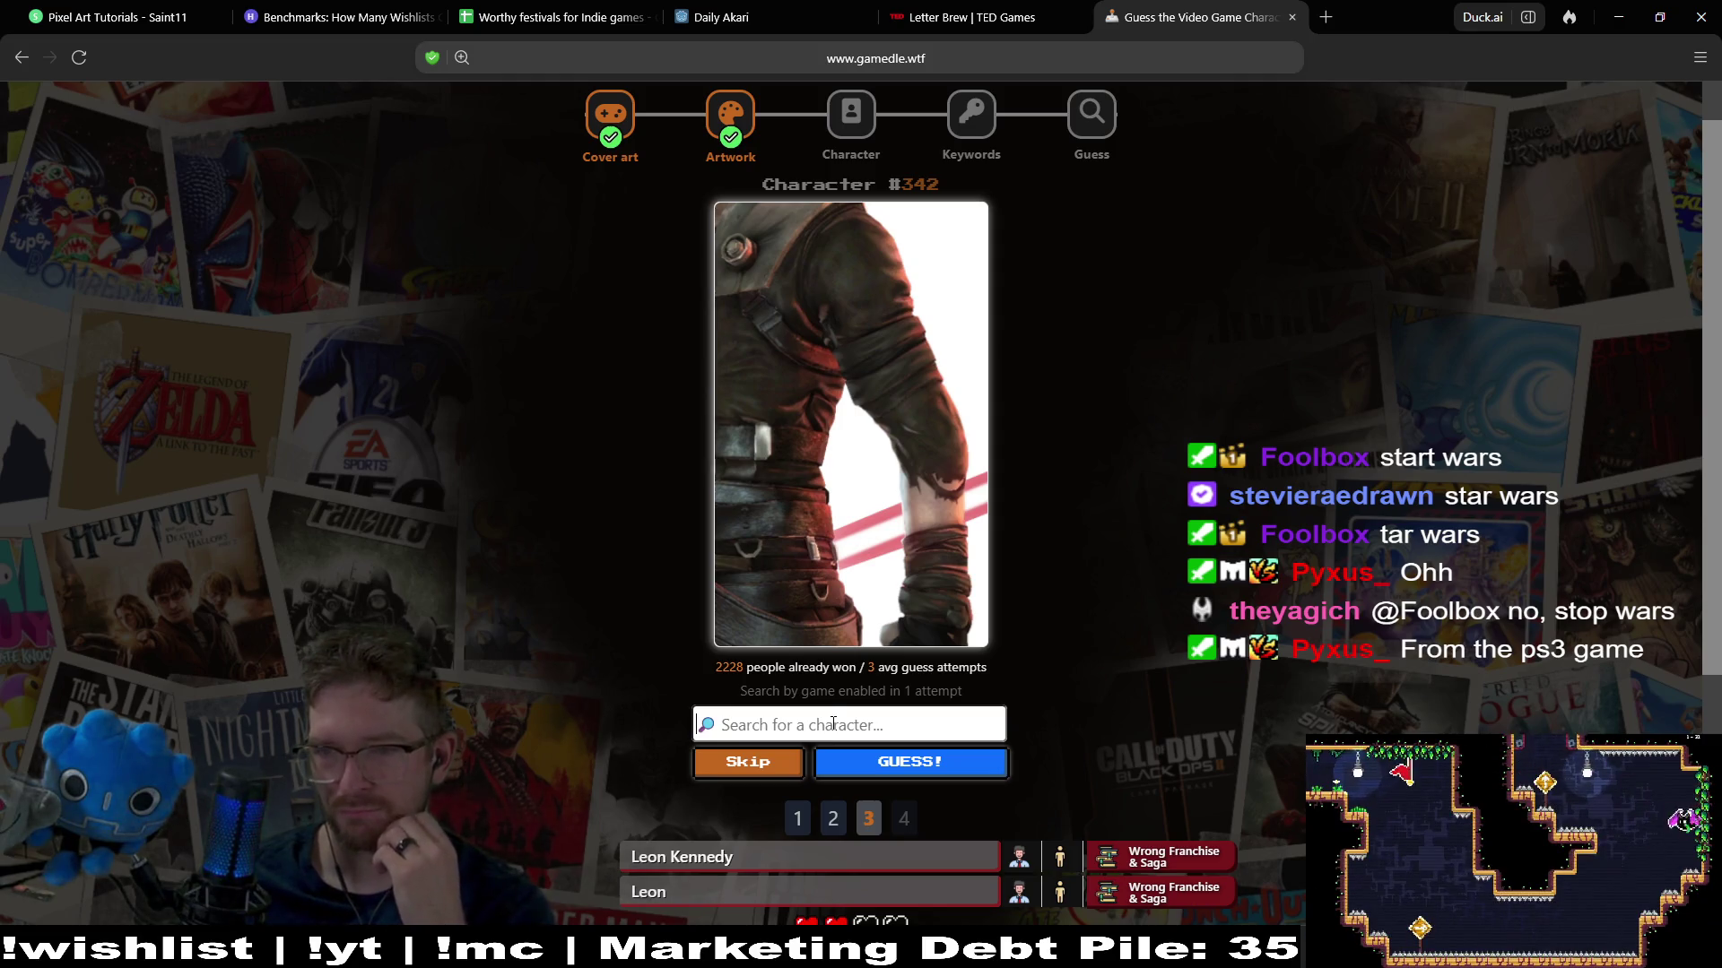
pyautogui.scroll(-1, 1162, 549)
pyautogui.scroll(-1, 1162, 549)
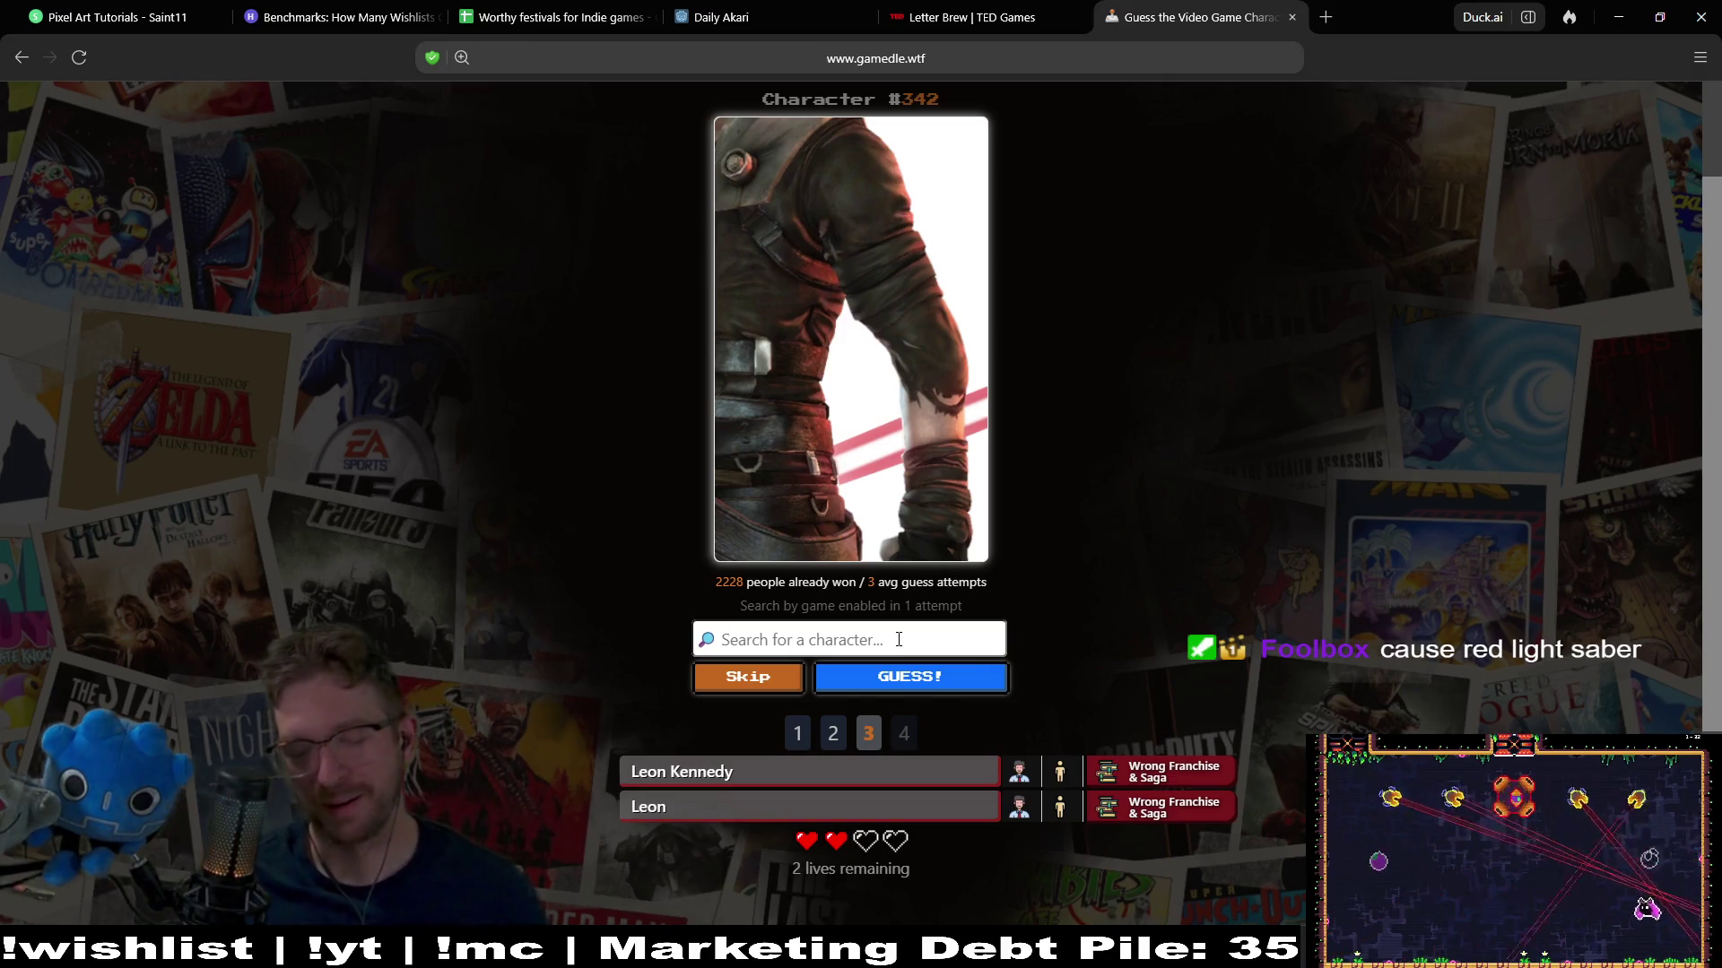
# Search 'star', submit Galen Marek / Starkiller from Star Wars, and scroll through the revealed answer
pyautogui.write('star')
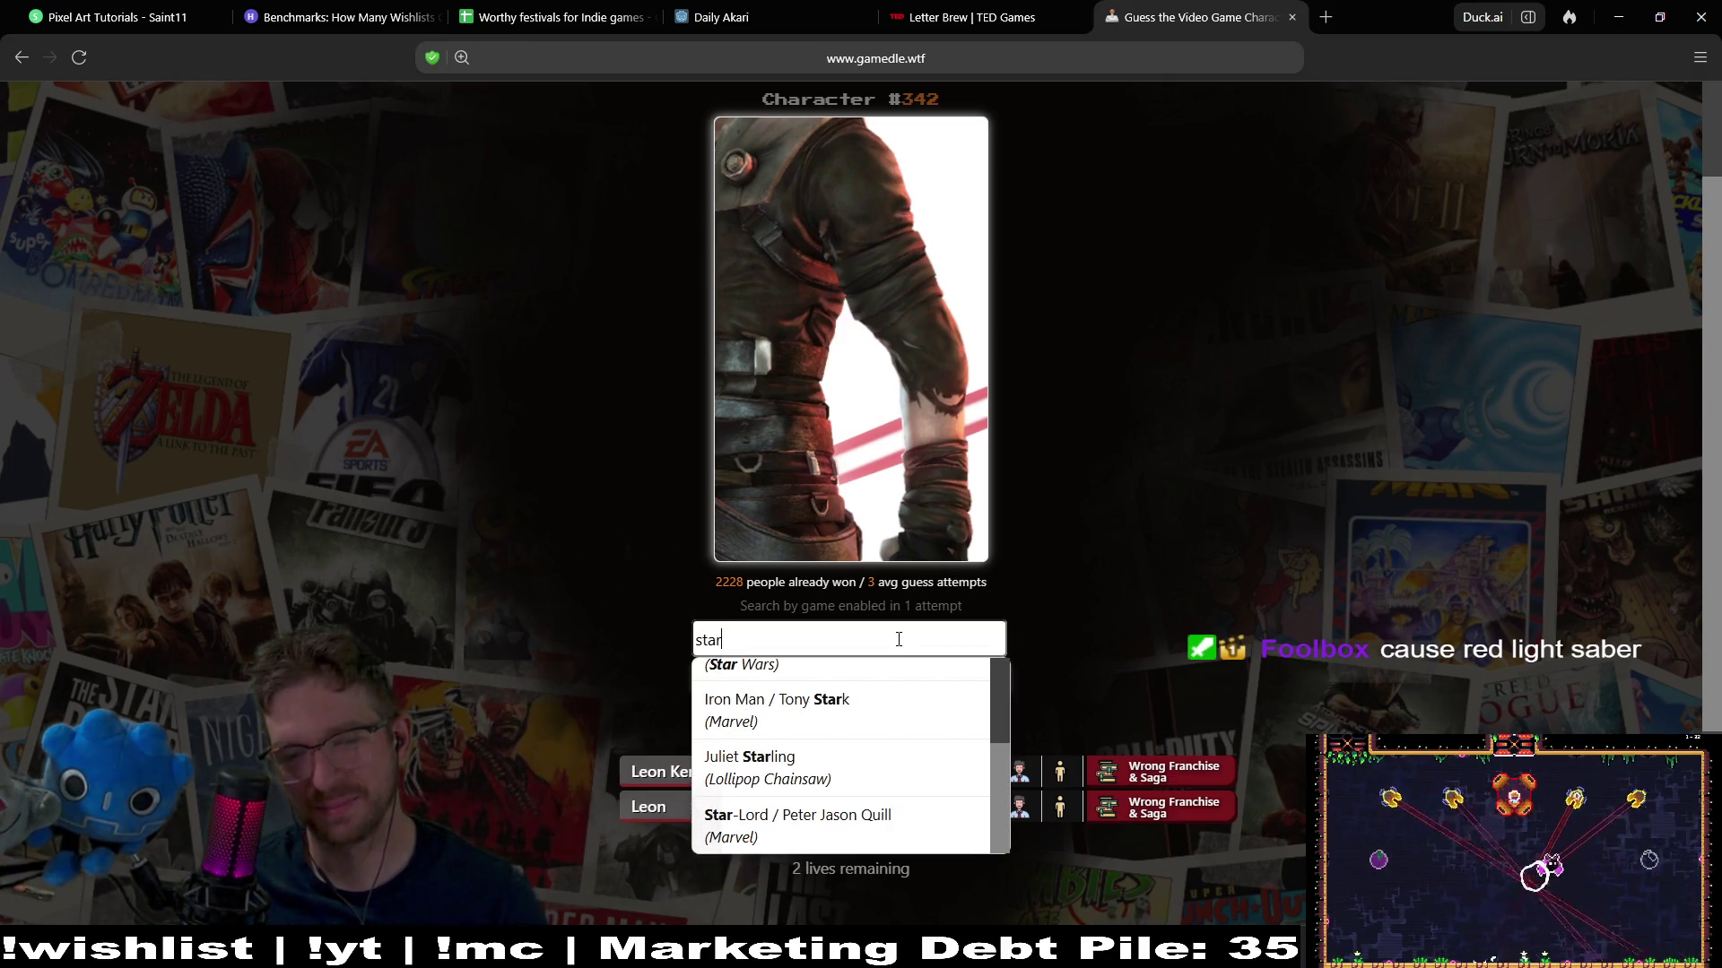
pyautogui.write(' wa')
pyautogui.press('BackSpace')
pyautogui.press('BackSpace')
pyautogui.press('BackSpace')
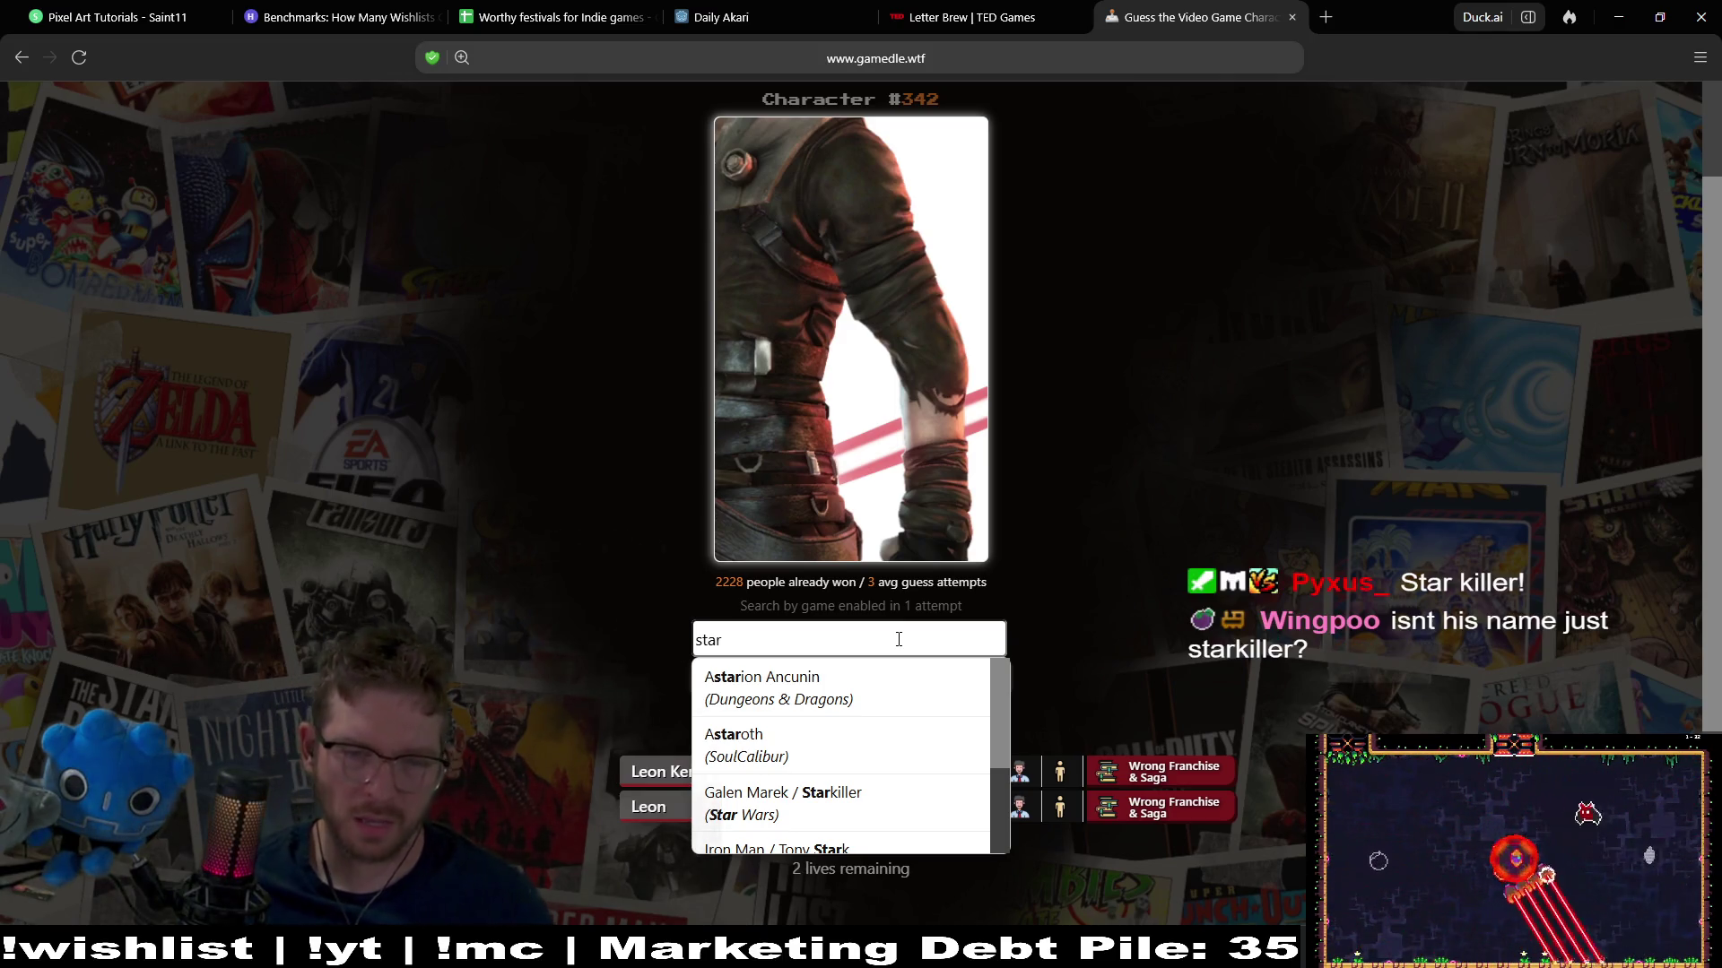
pyautogui.click(865, 815)
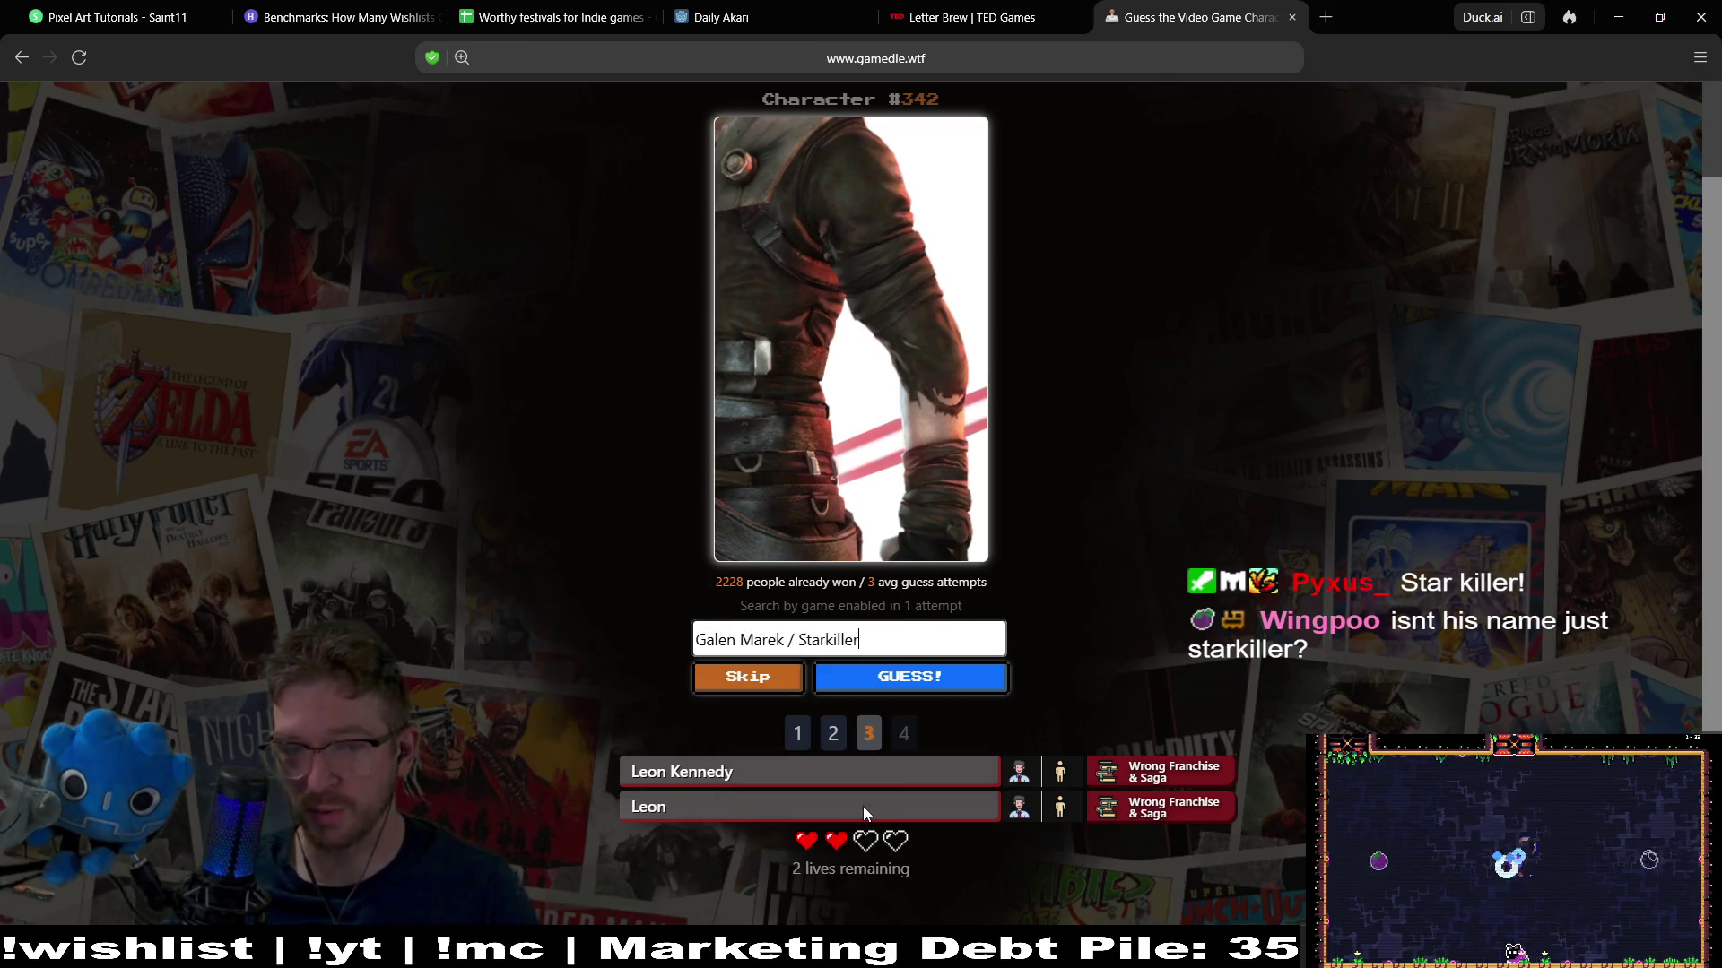
pyautogui.click(932, 683)
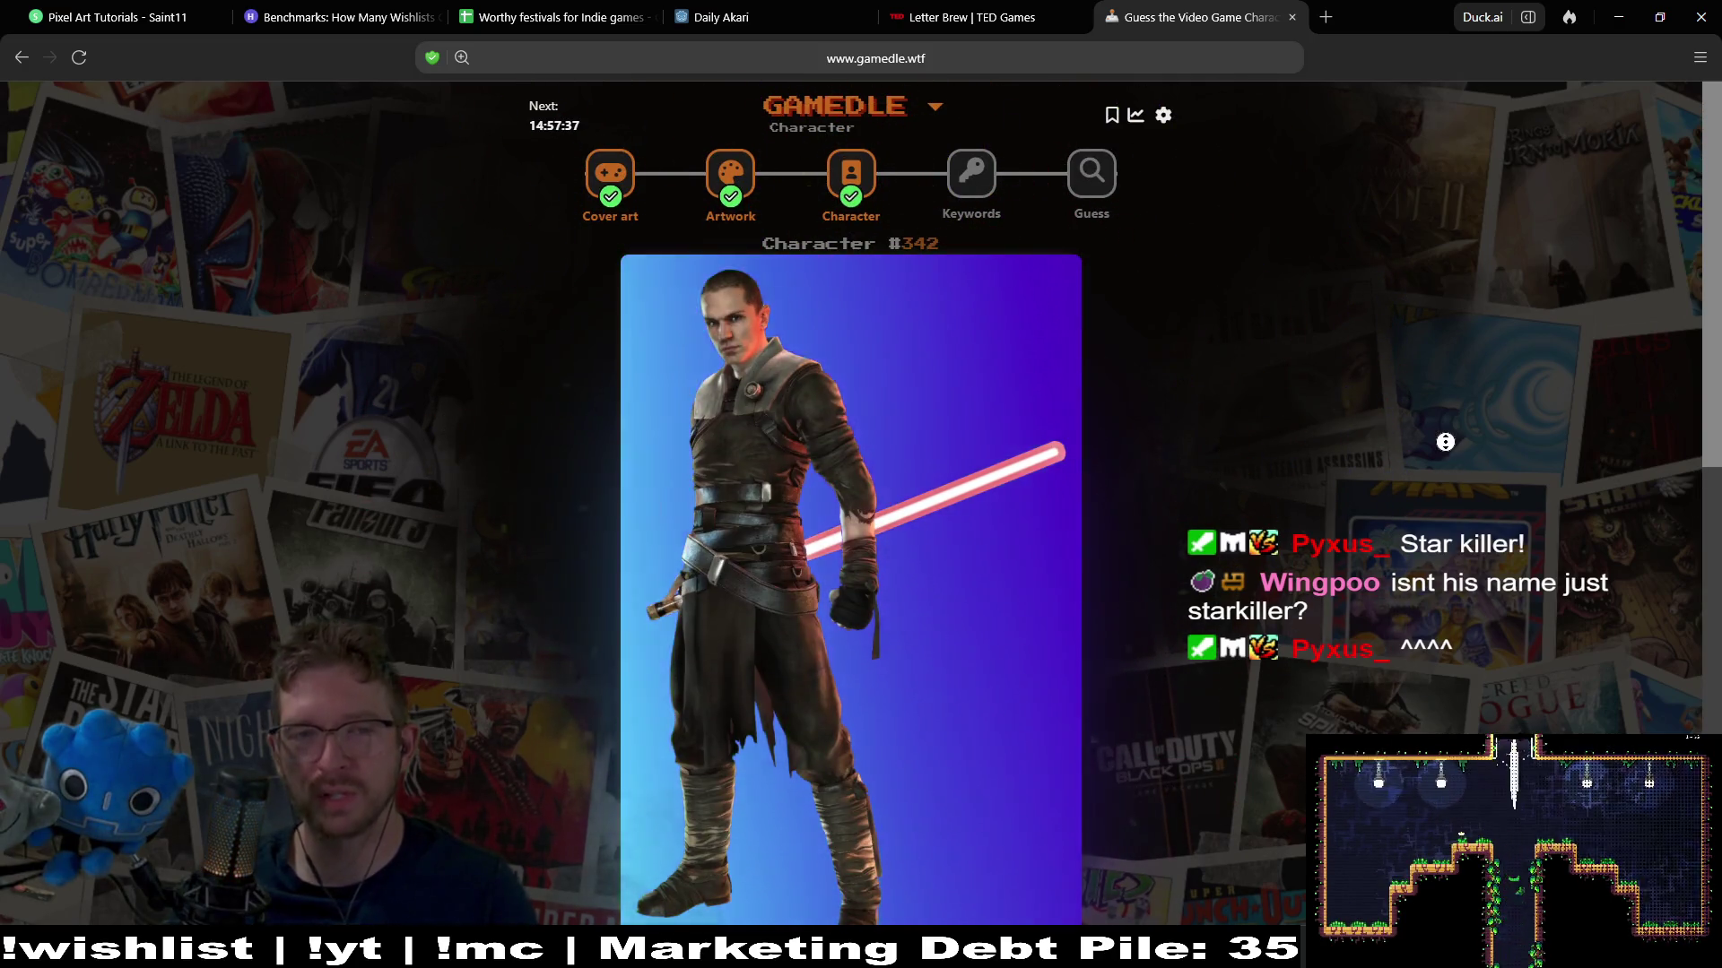
pyautogui.scroll(-1, 1451, 462)
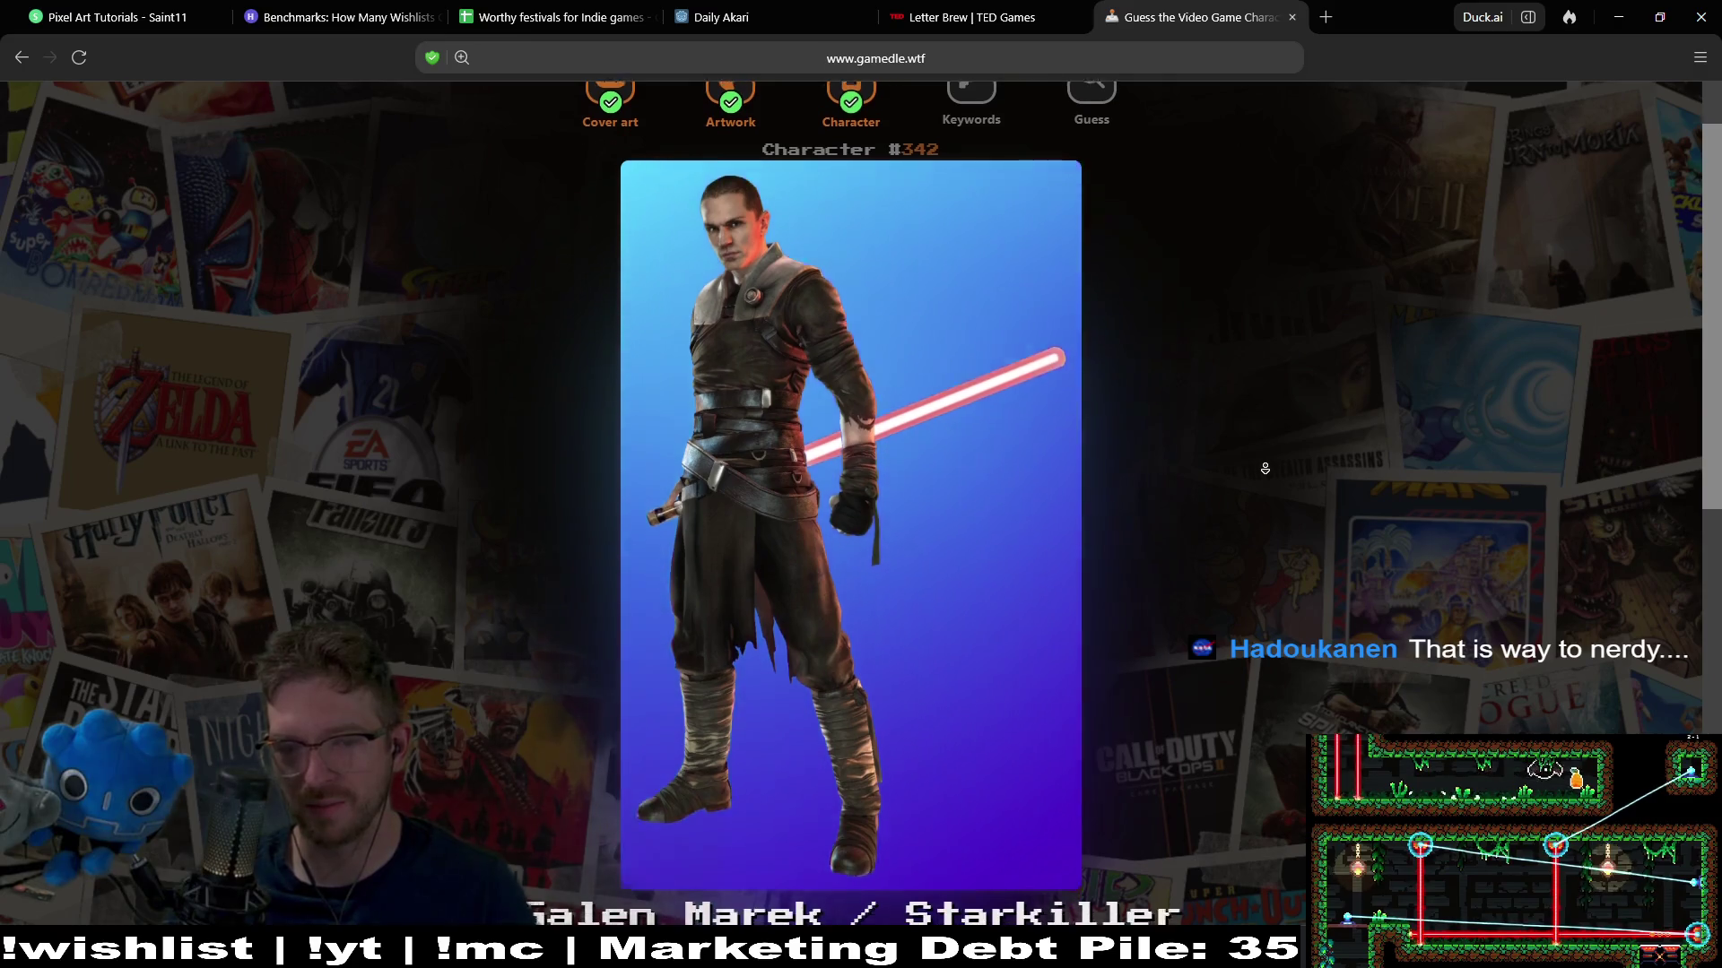
pyautogui.scroll(-3, 1261, 421)
pyautogui.scroll(-1, 1266, 466)
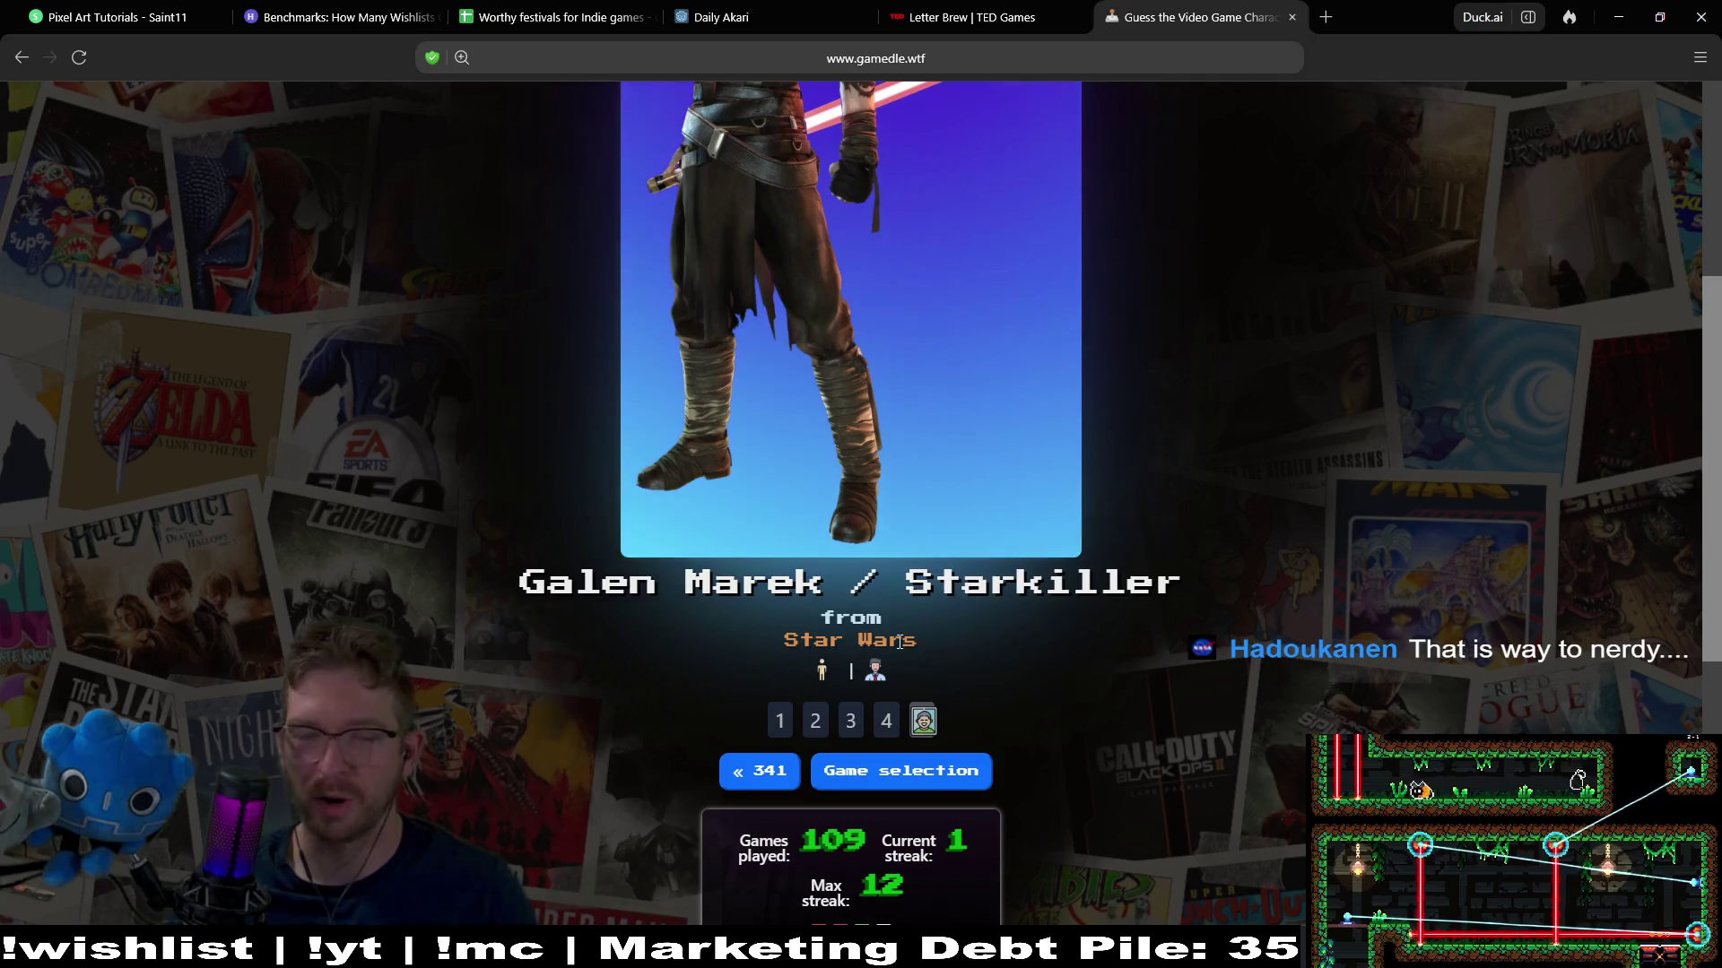
pyautogui.scroll(5, 1193, 631)
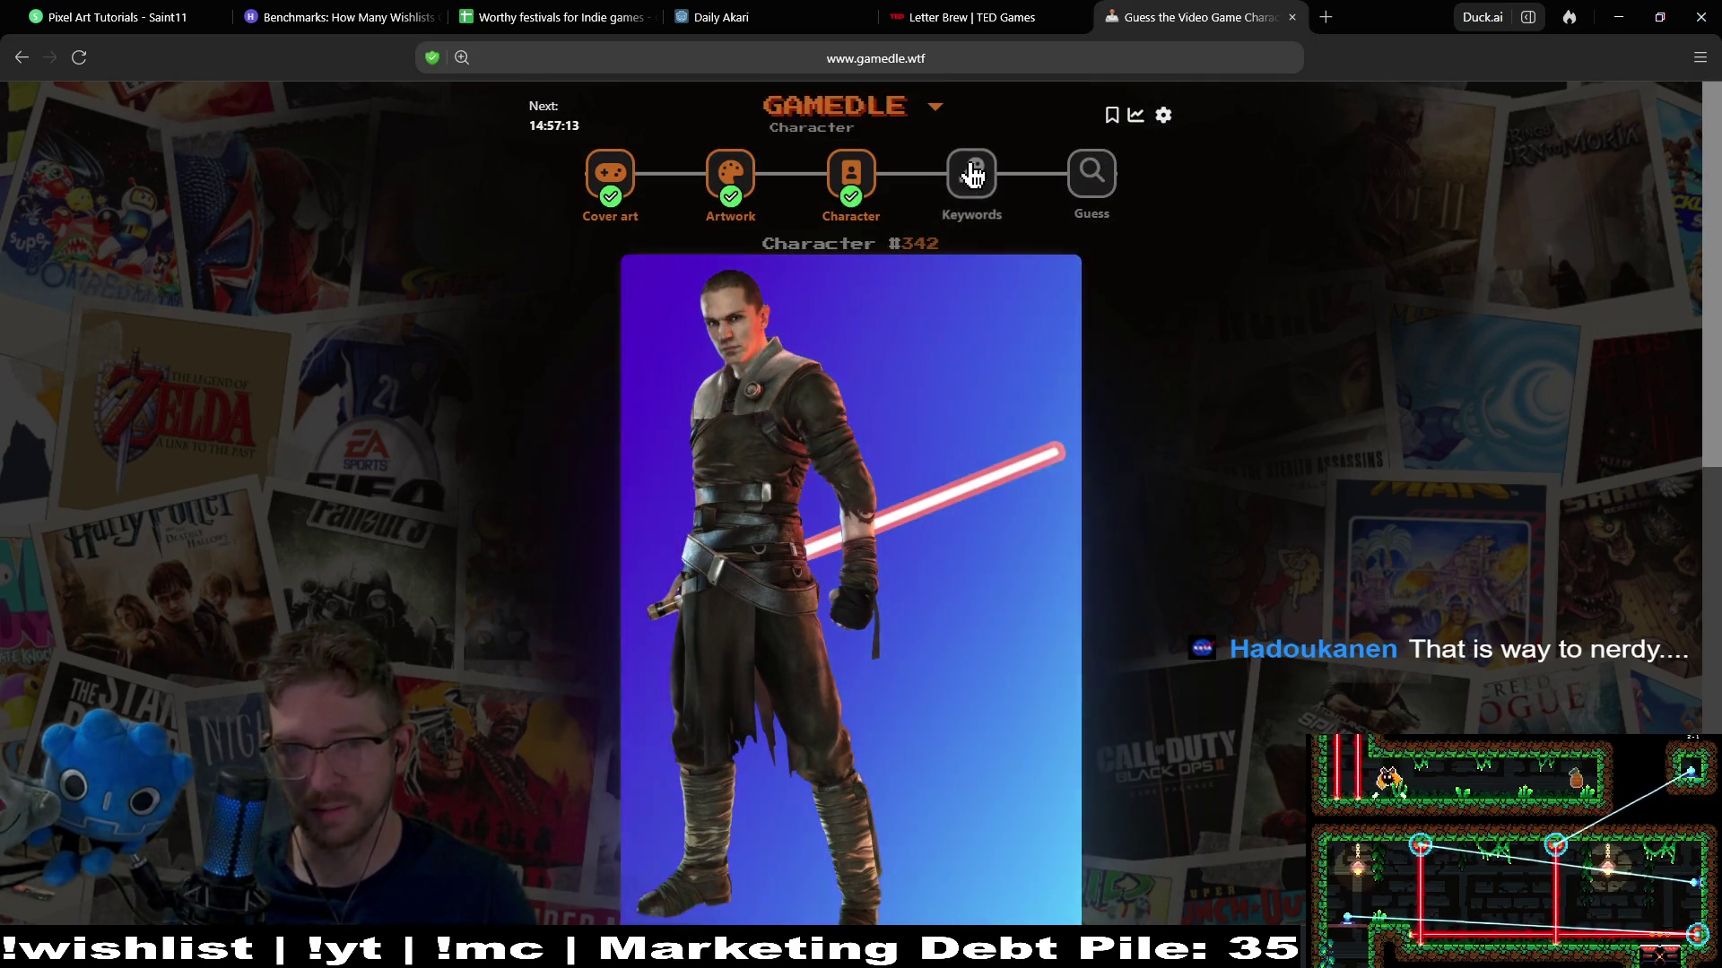
# Open Keywords Game #1050 and guess Donkey Konga (2003) on the first try
pyautogui.click(971, 173)
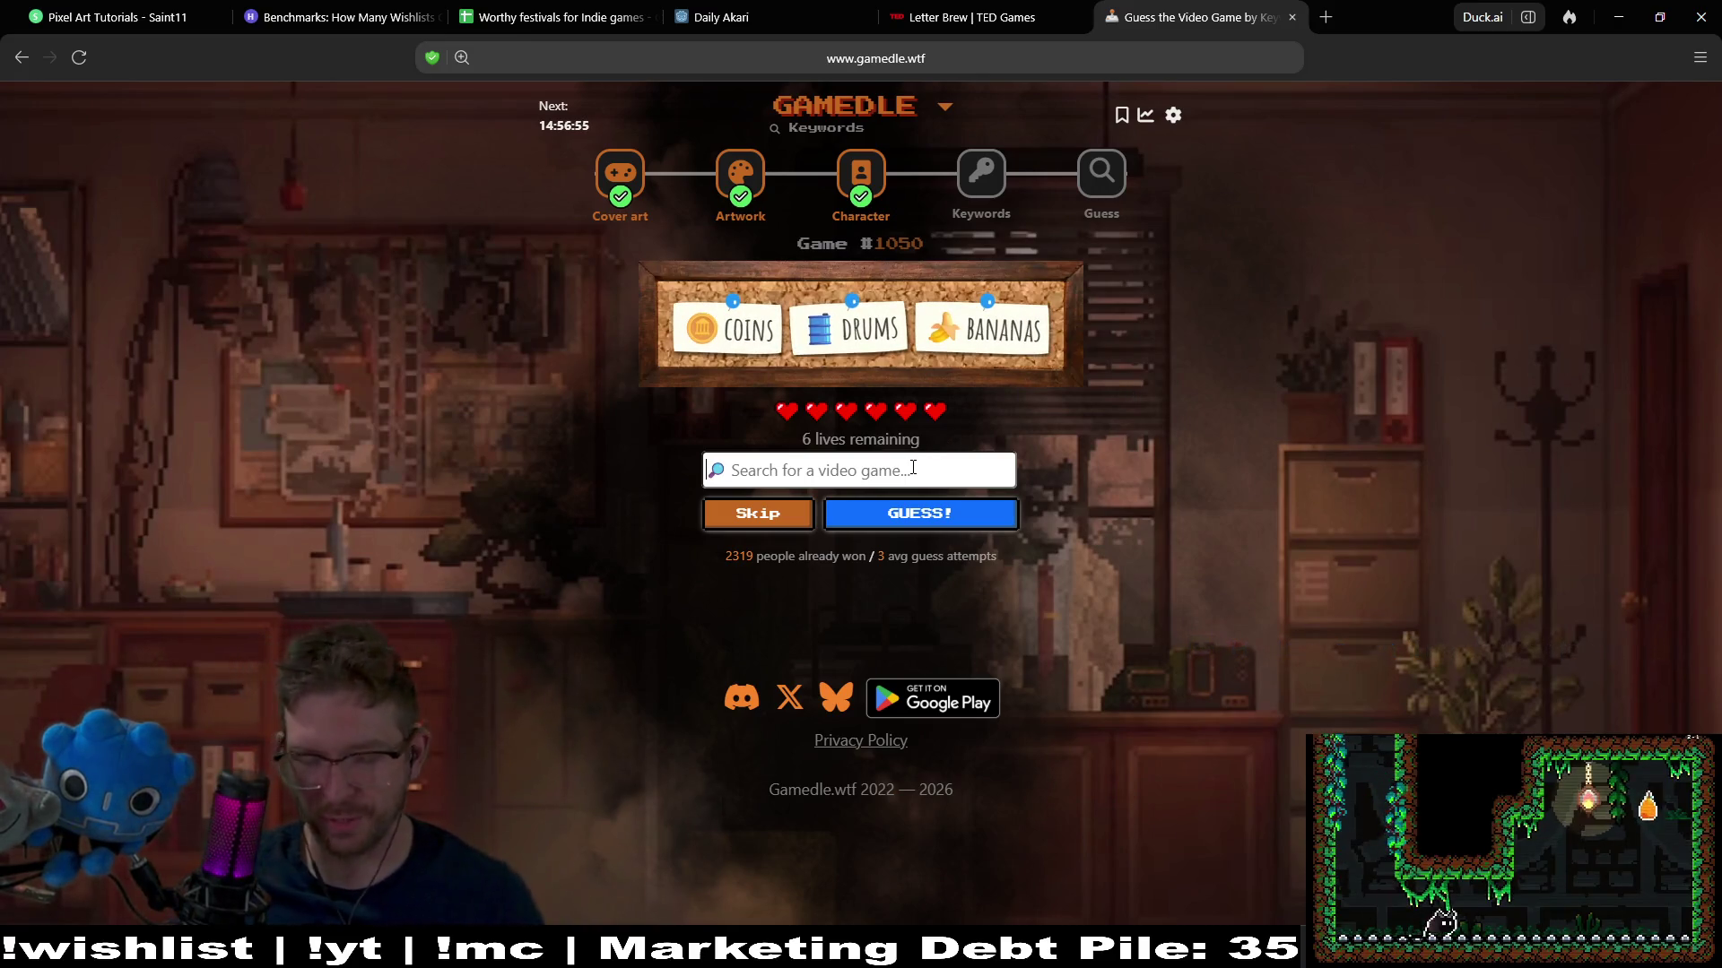
pyautogui.write('d')
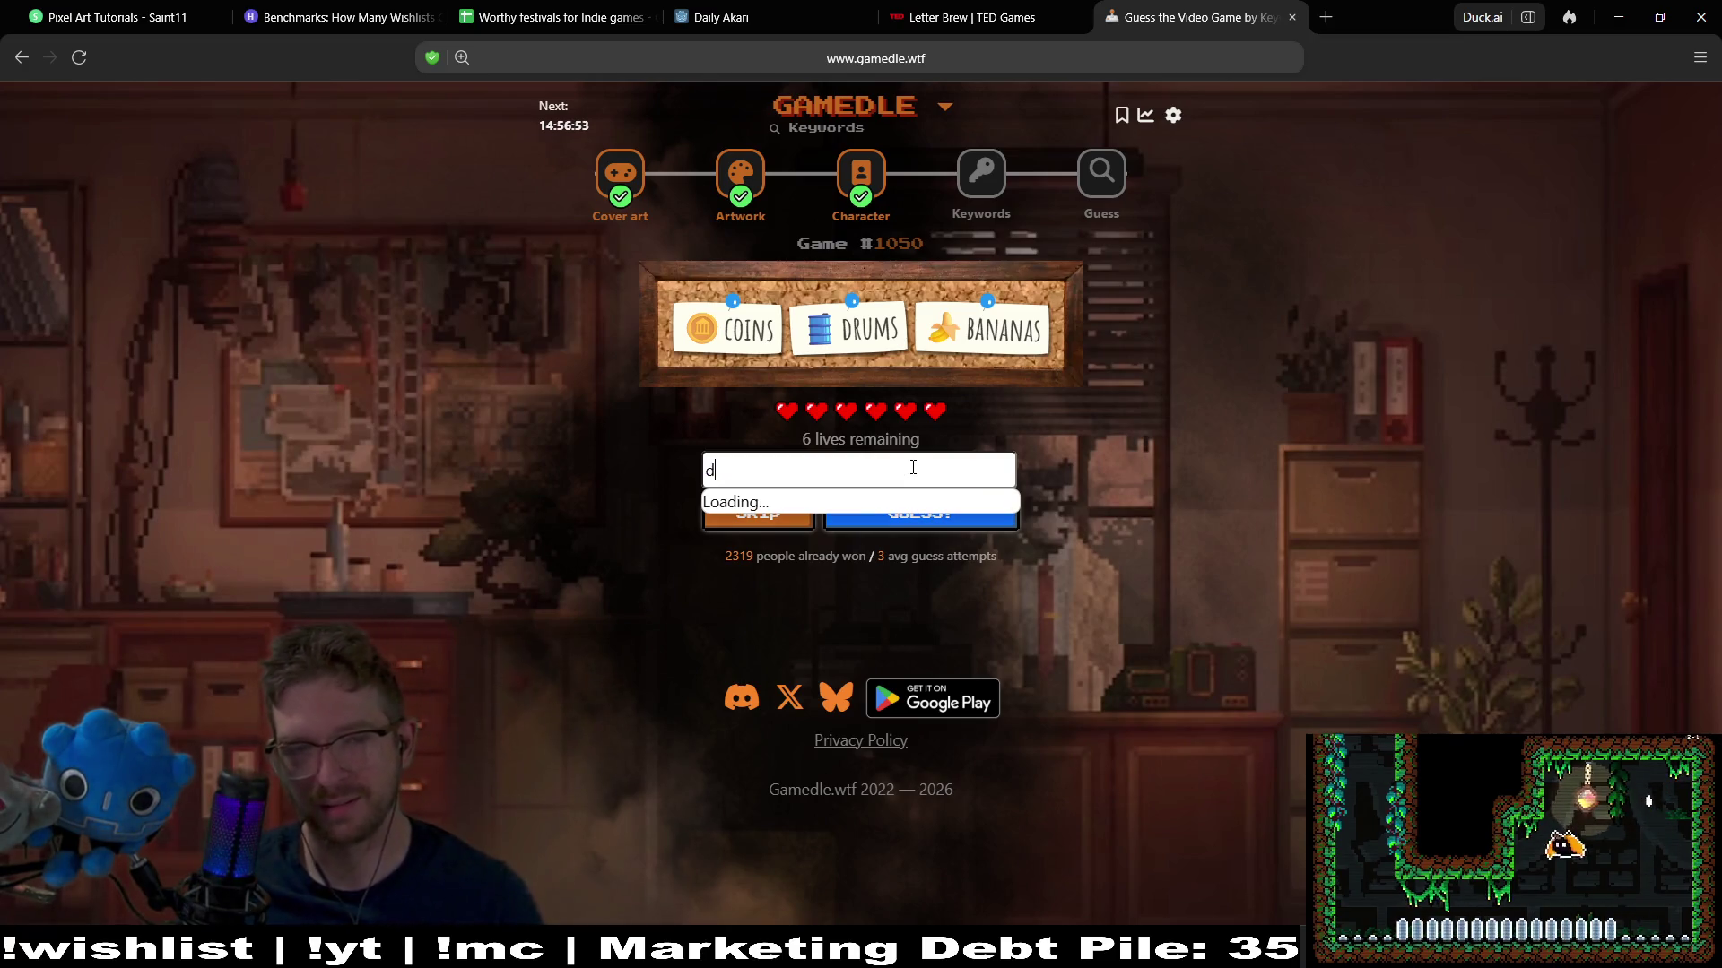
pyautogui.write('onkey ko')
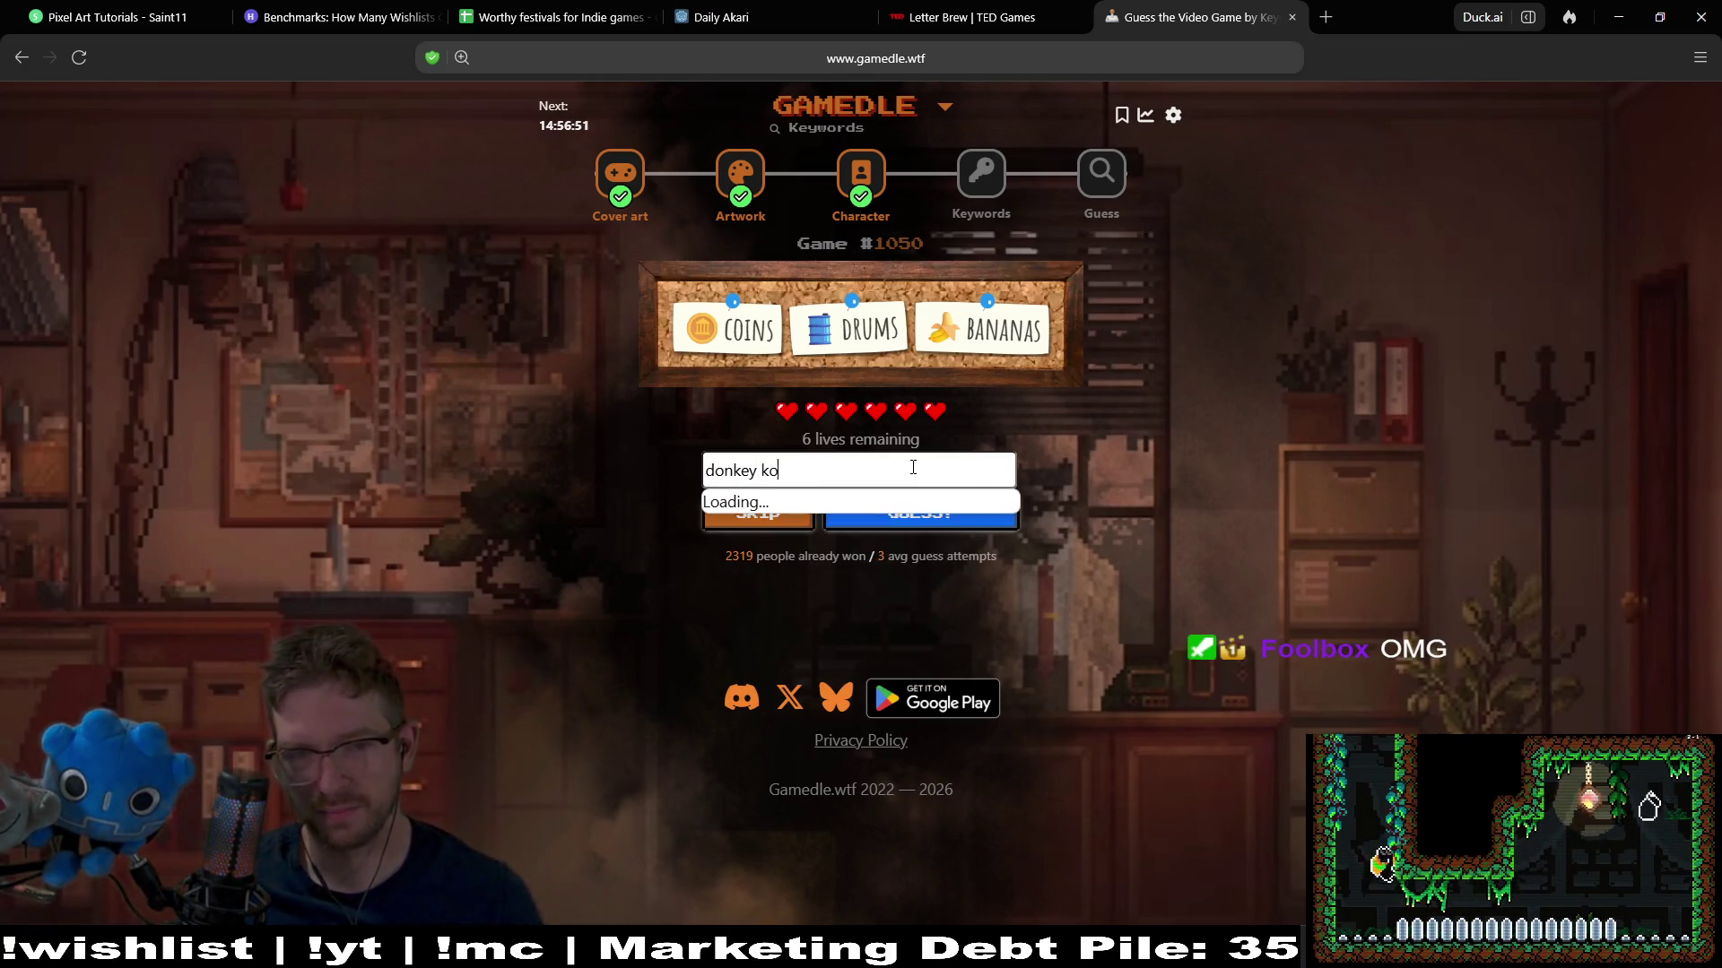
pyautogui.write('ng c')
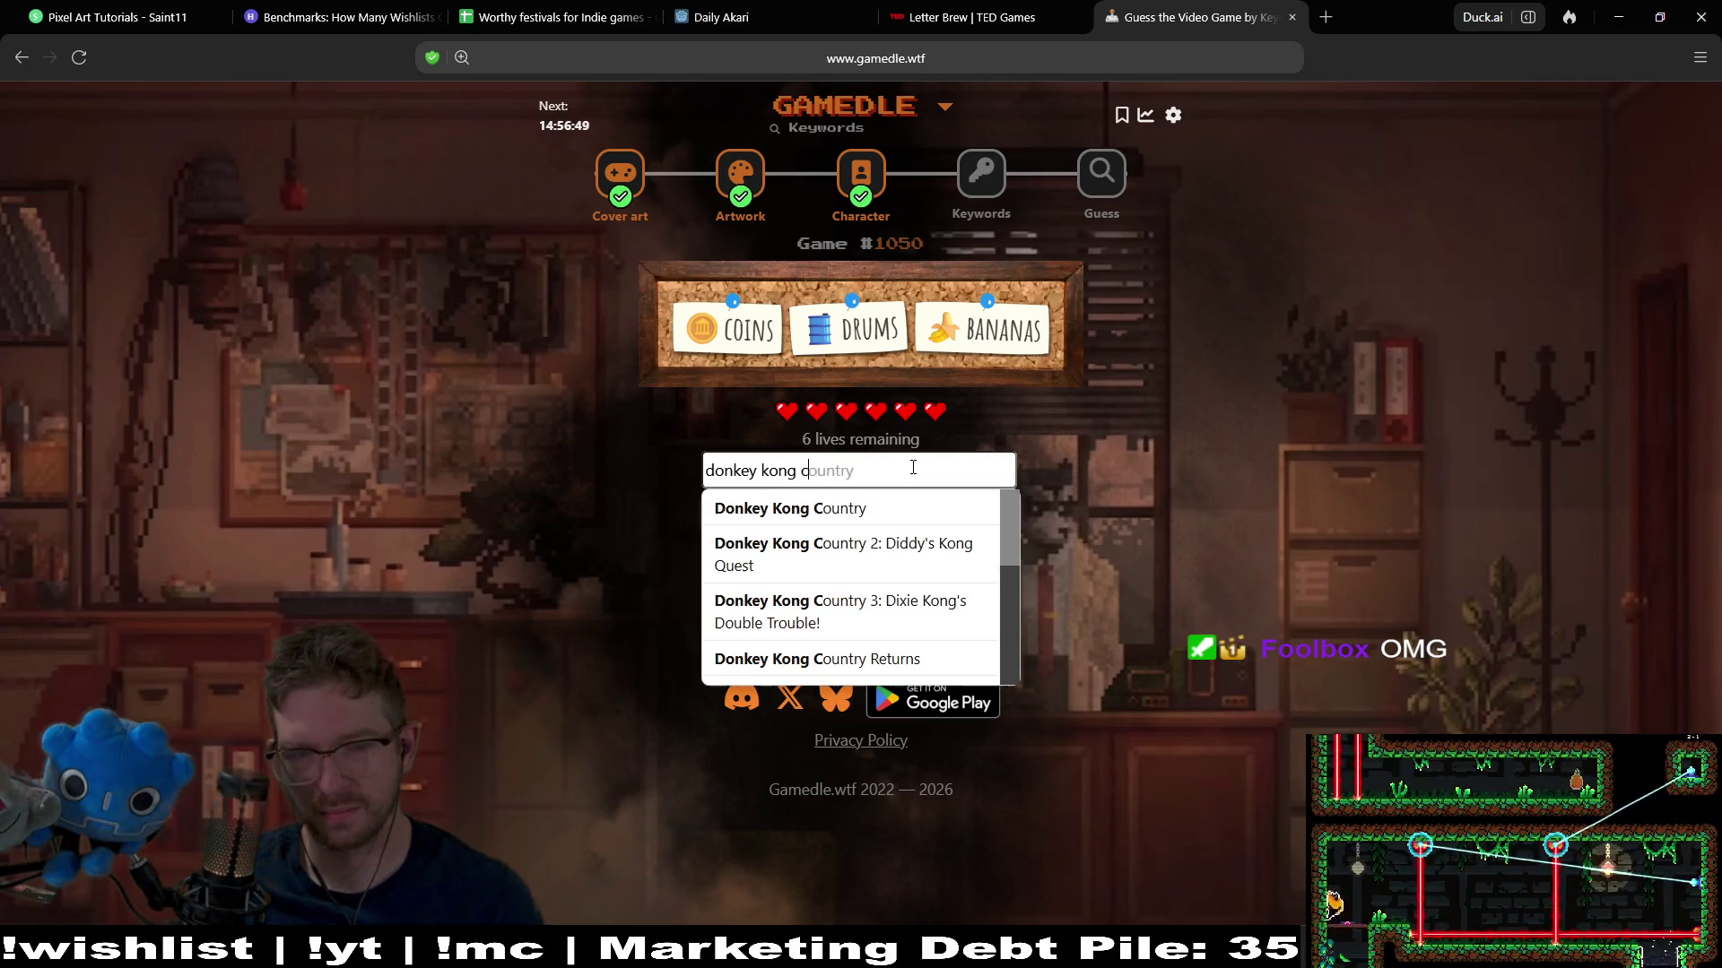
pyautogui.press('BackSpace')
pyautogui.write('konga')
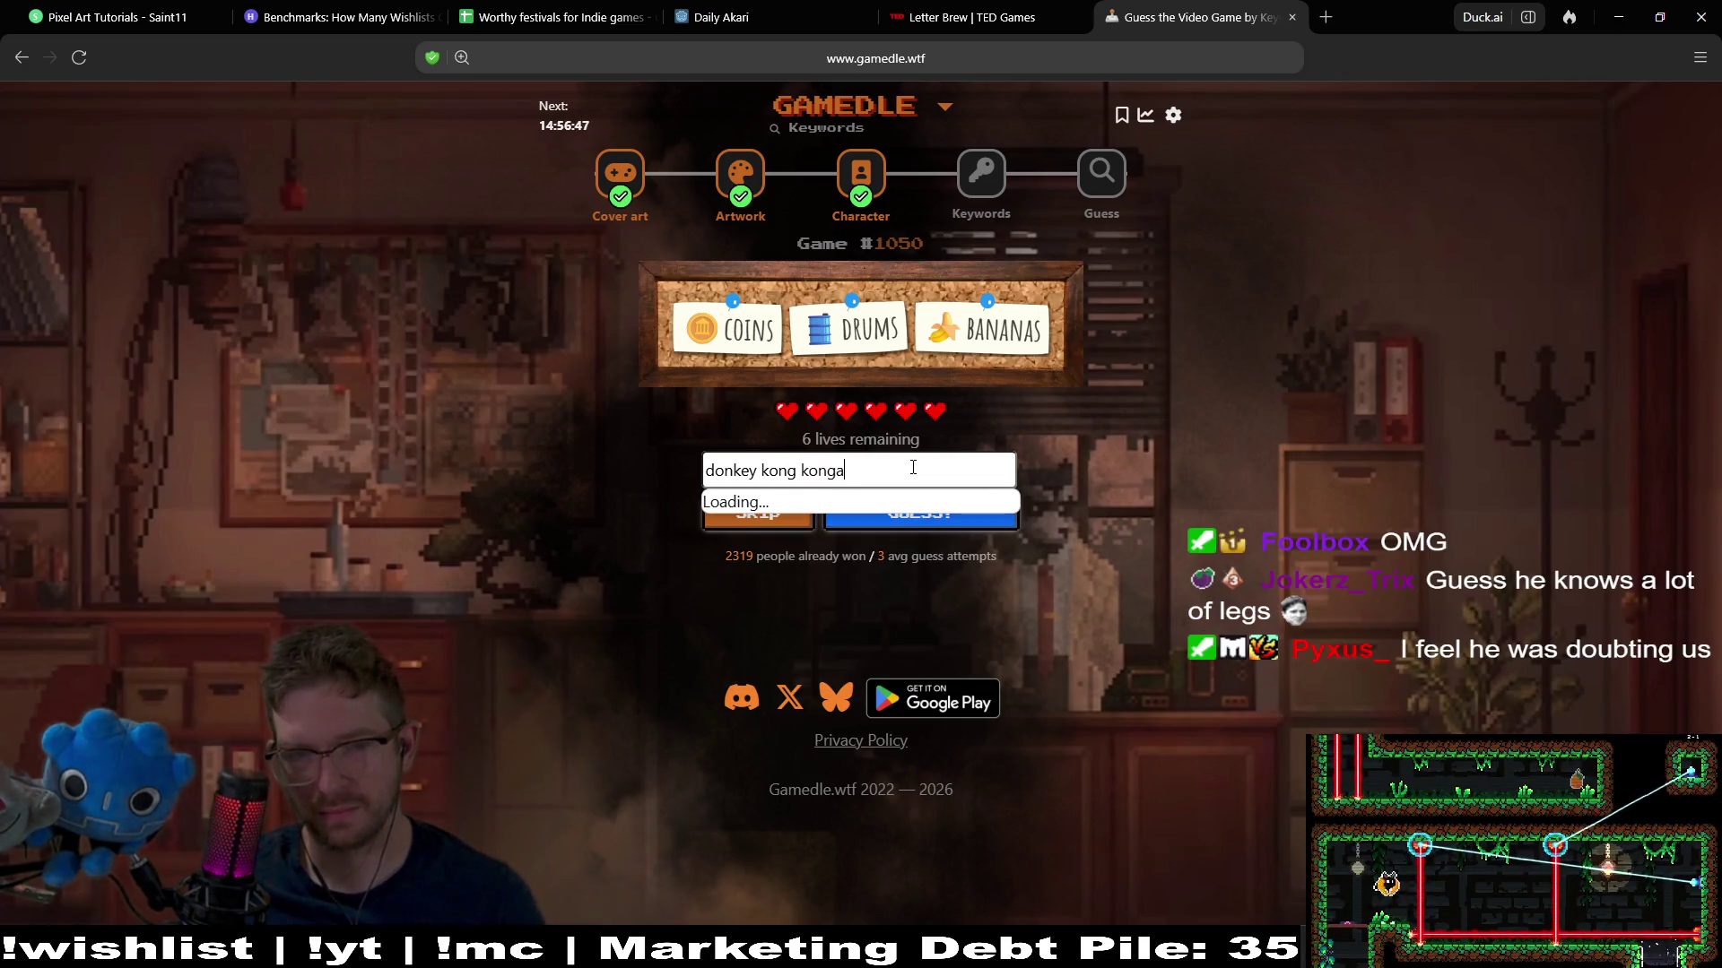
pyautogui.click(917, 516)
pyautogui.click(918, 516)
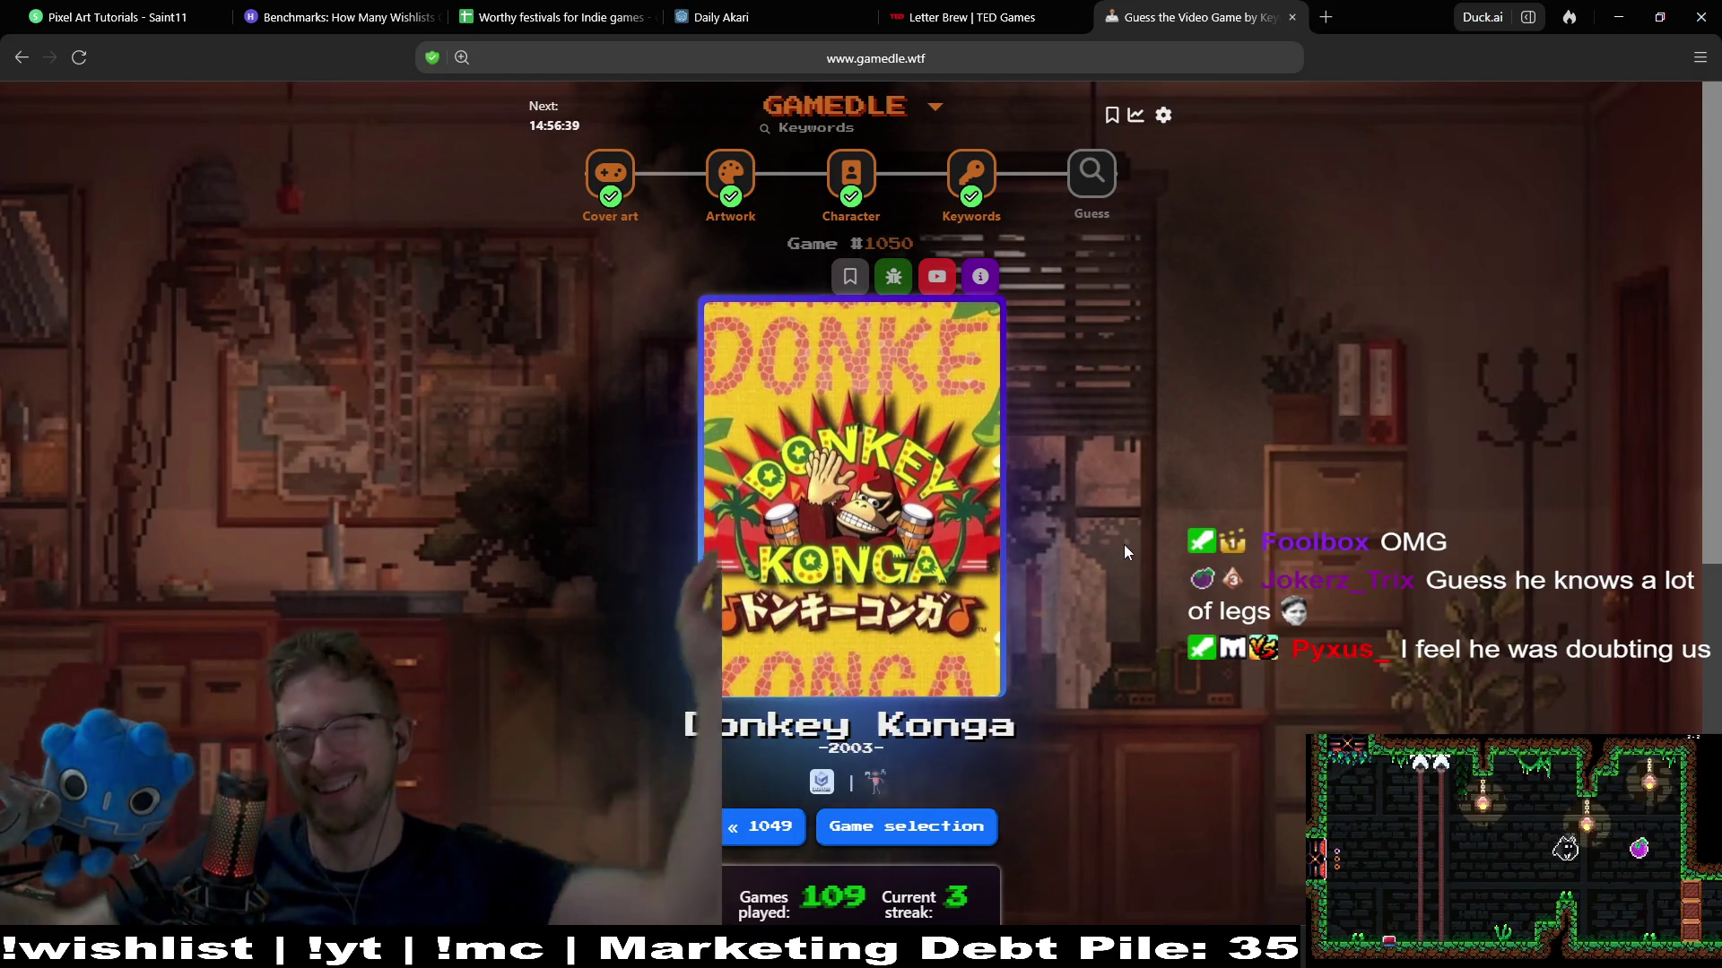
# Open the Guess round for Game #1303 and guess Stellar Blade
pyautogui.click(1076, 167)
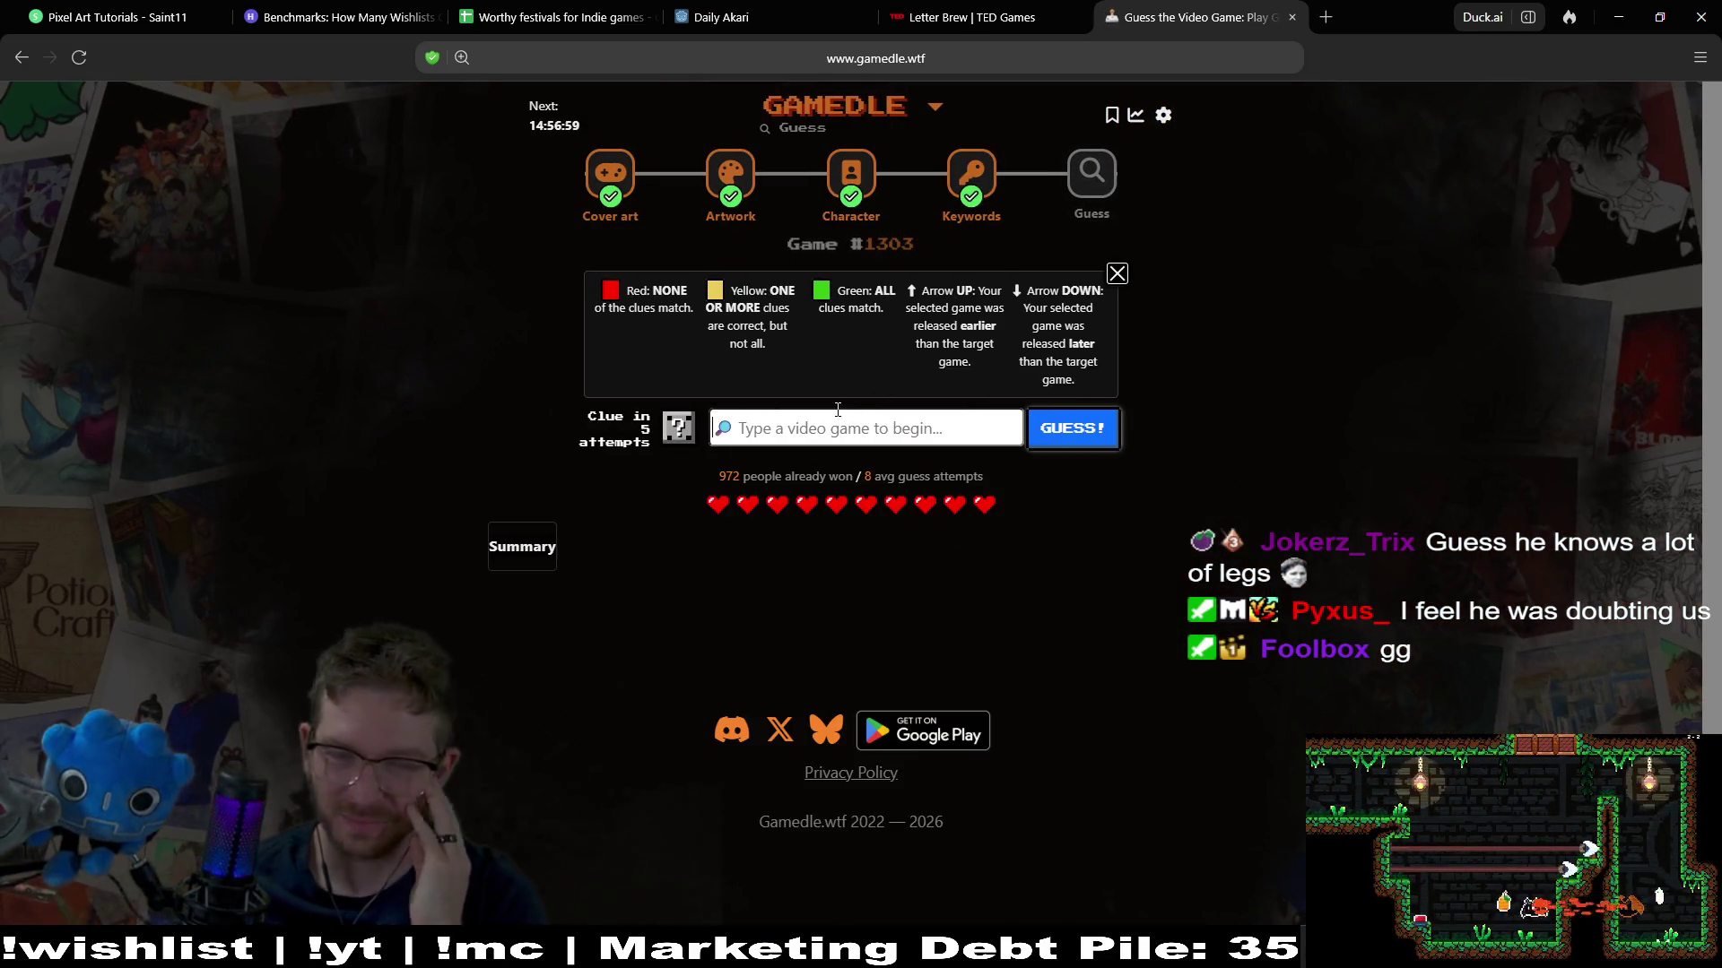
pyautogui.write('stellar p')
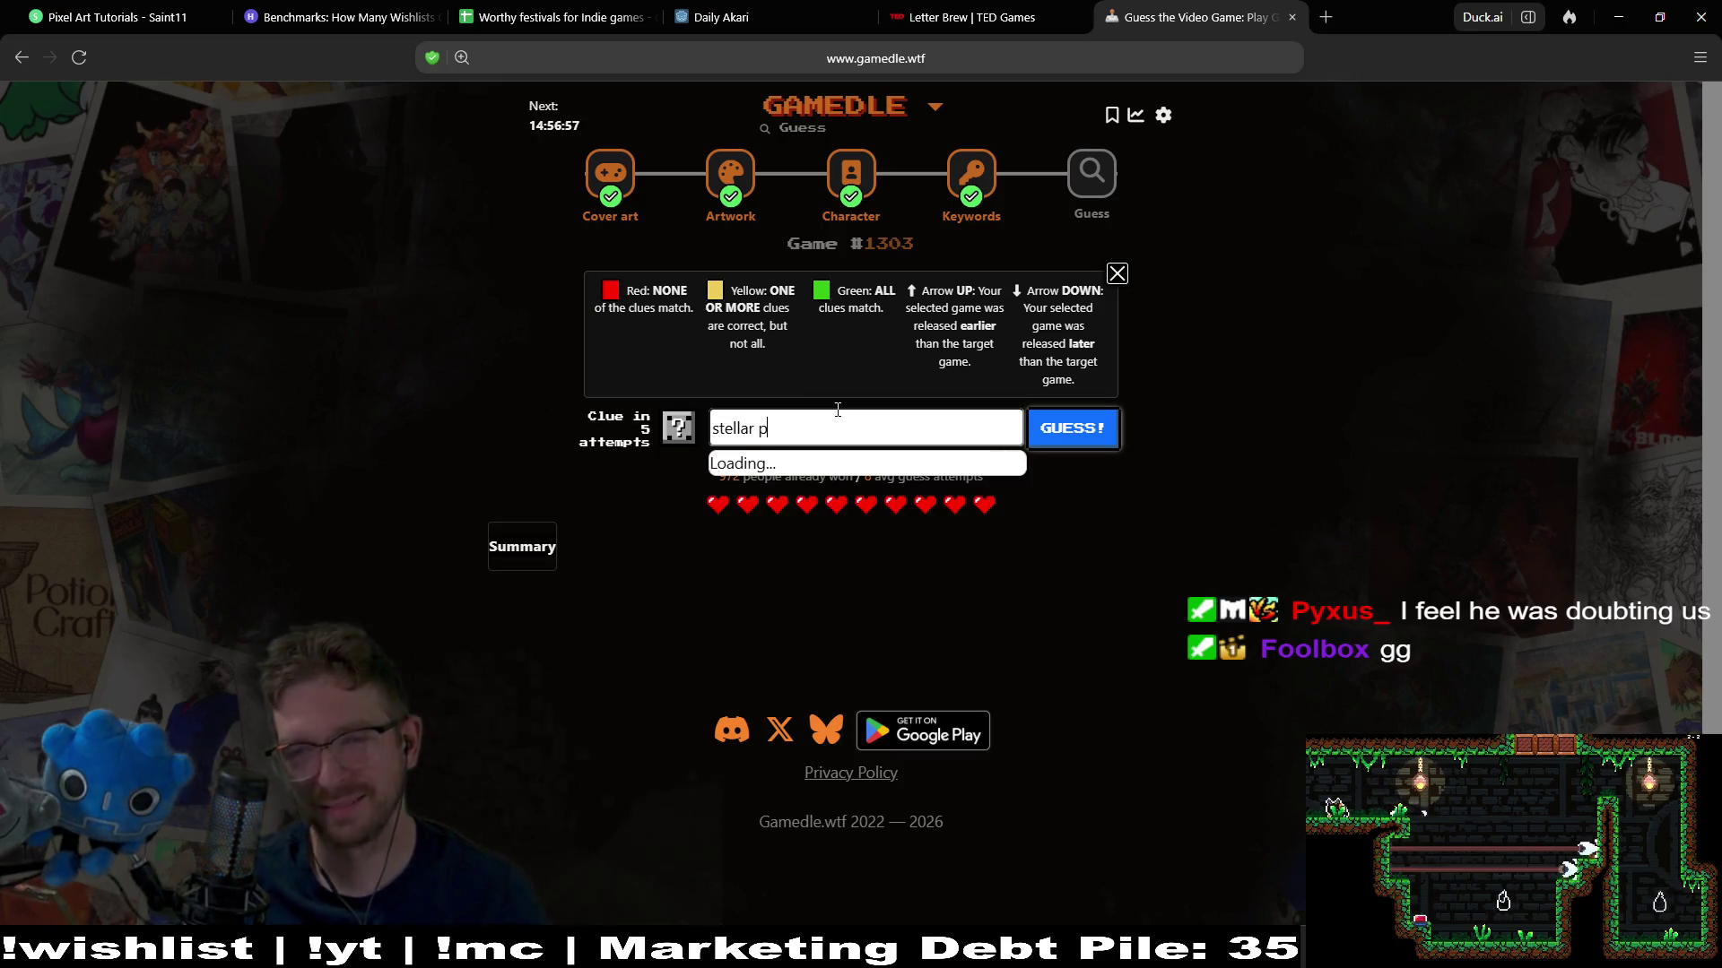
pyautogui.press('BackSpace')
pyautogui.write('blade')
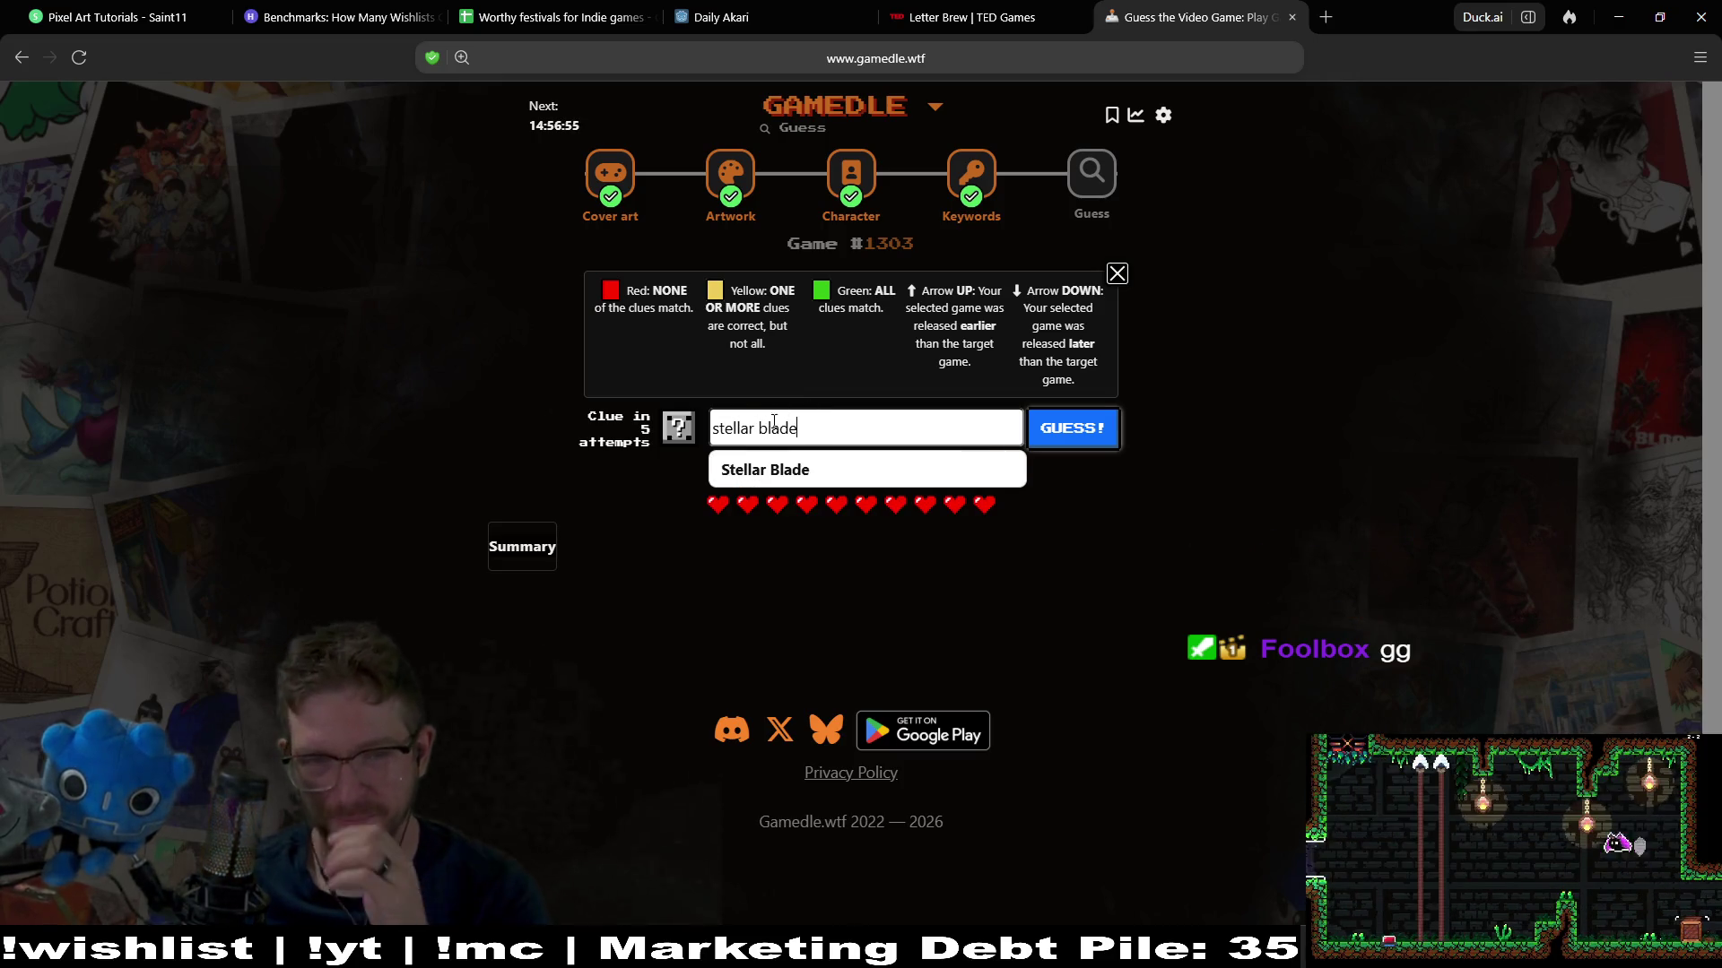
pyautogui.click(757, 471)
pyautogui.click(1085, 432)
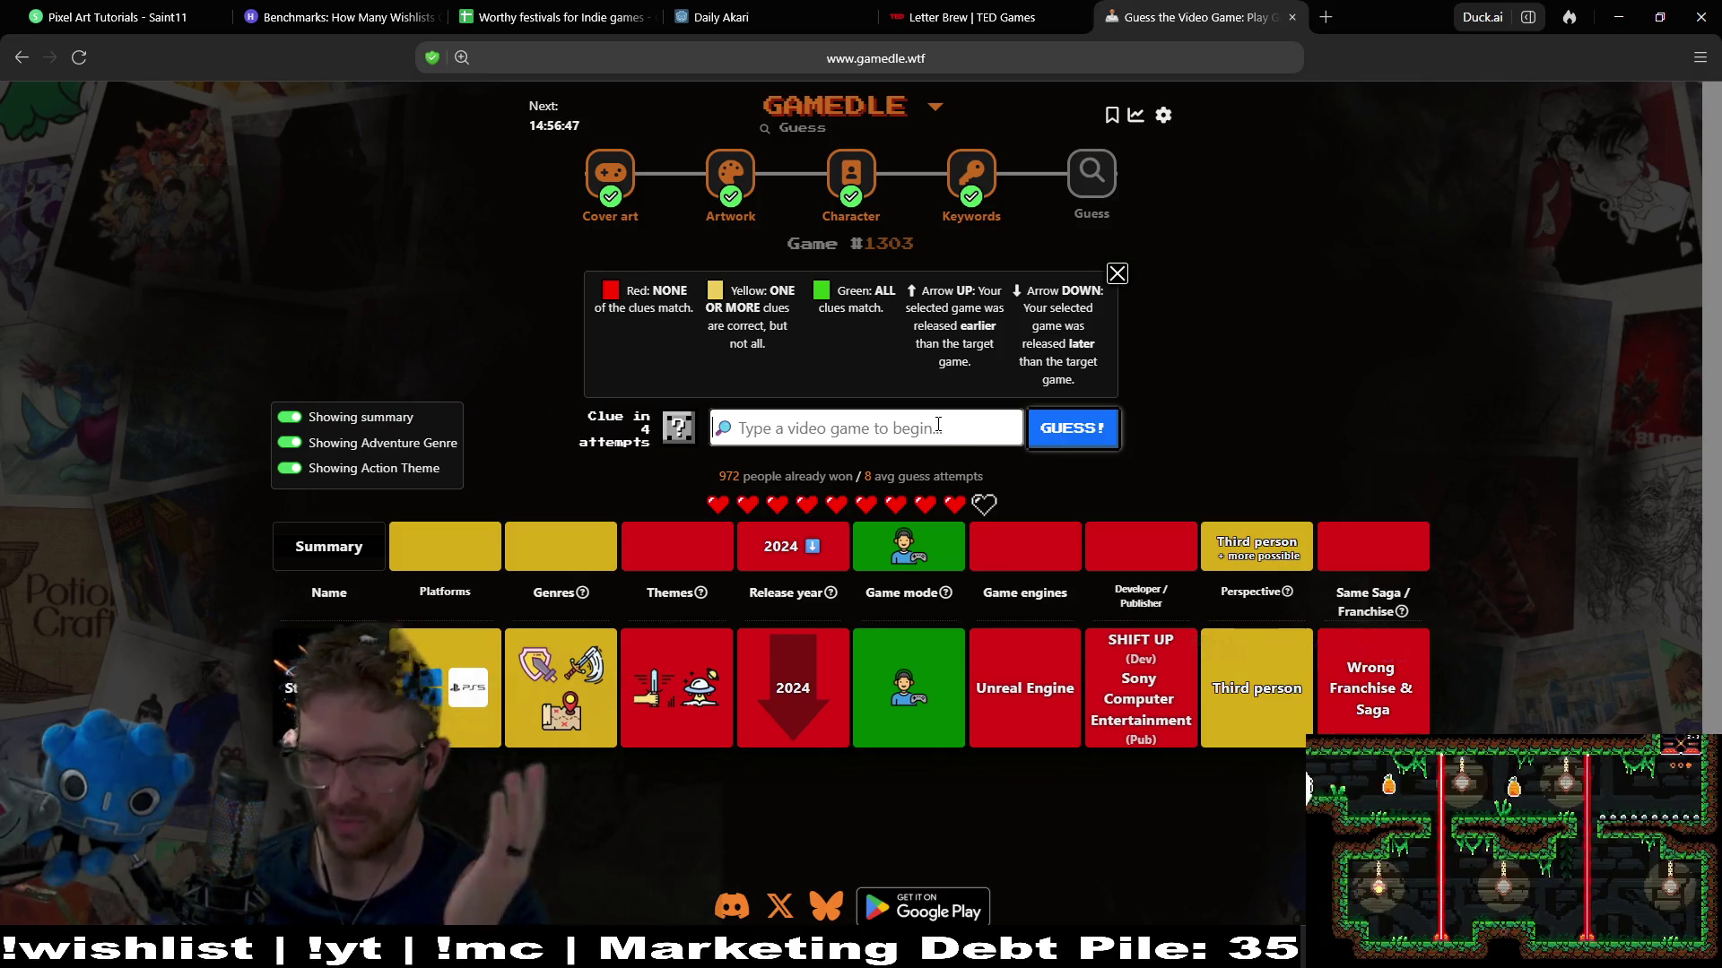
# Guess Halo: Reach, which is also wrong
pyautogui.write('halo')
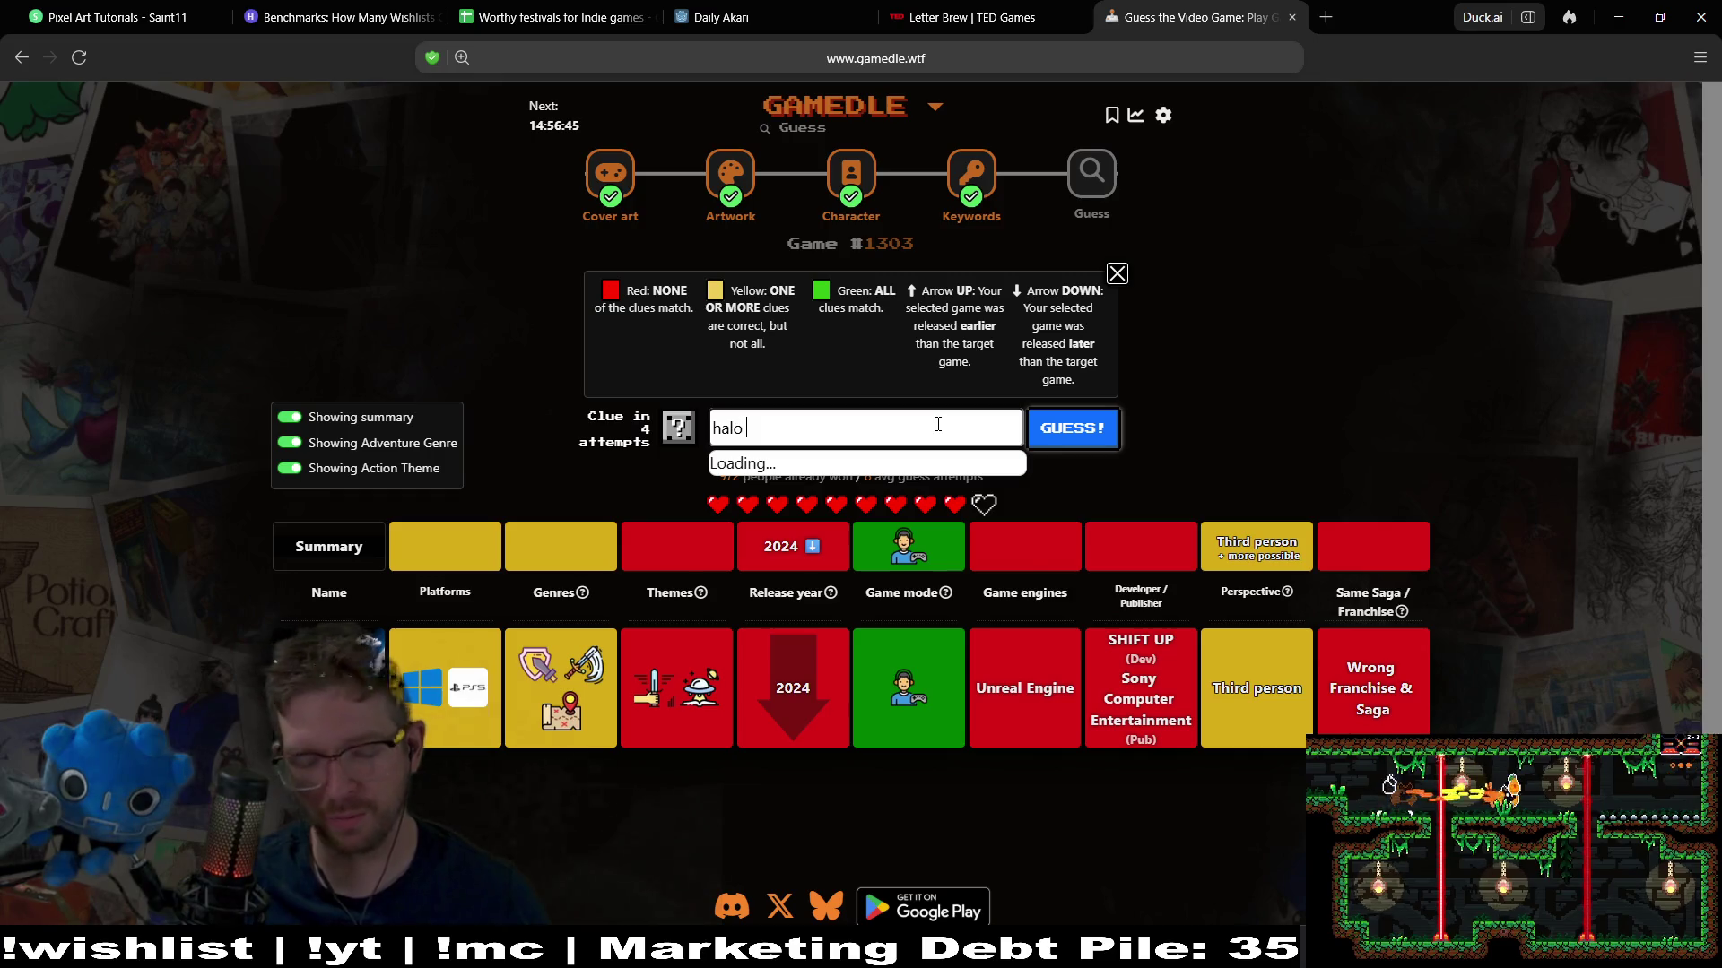
pyautogui.write(' reach')
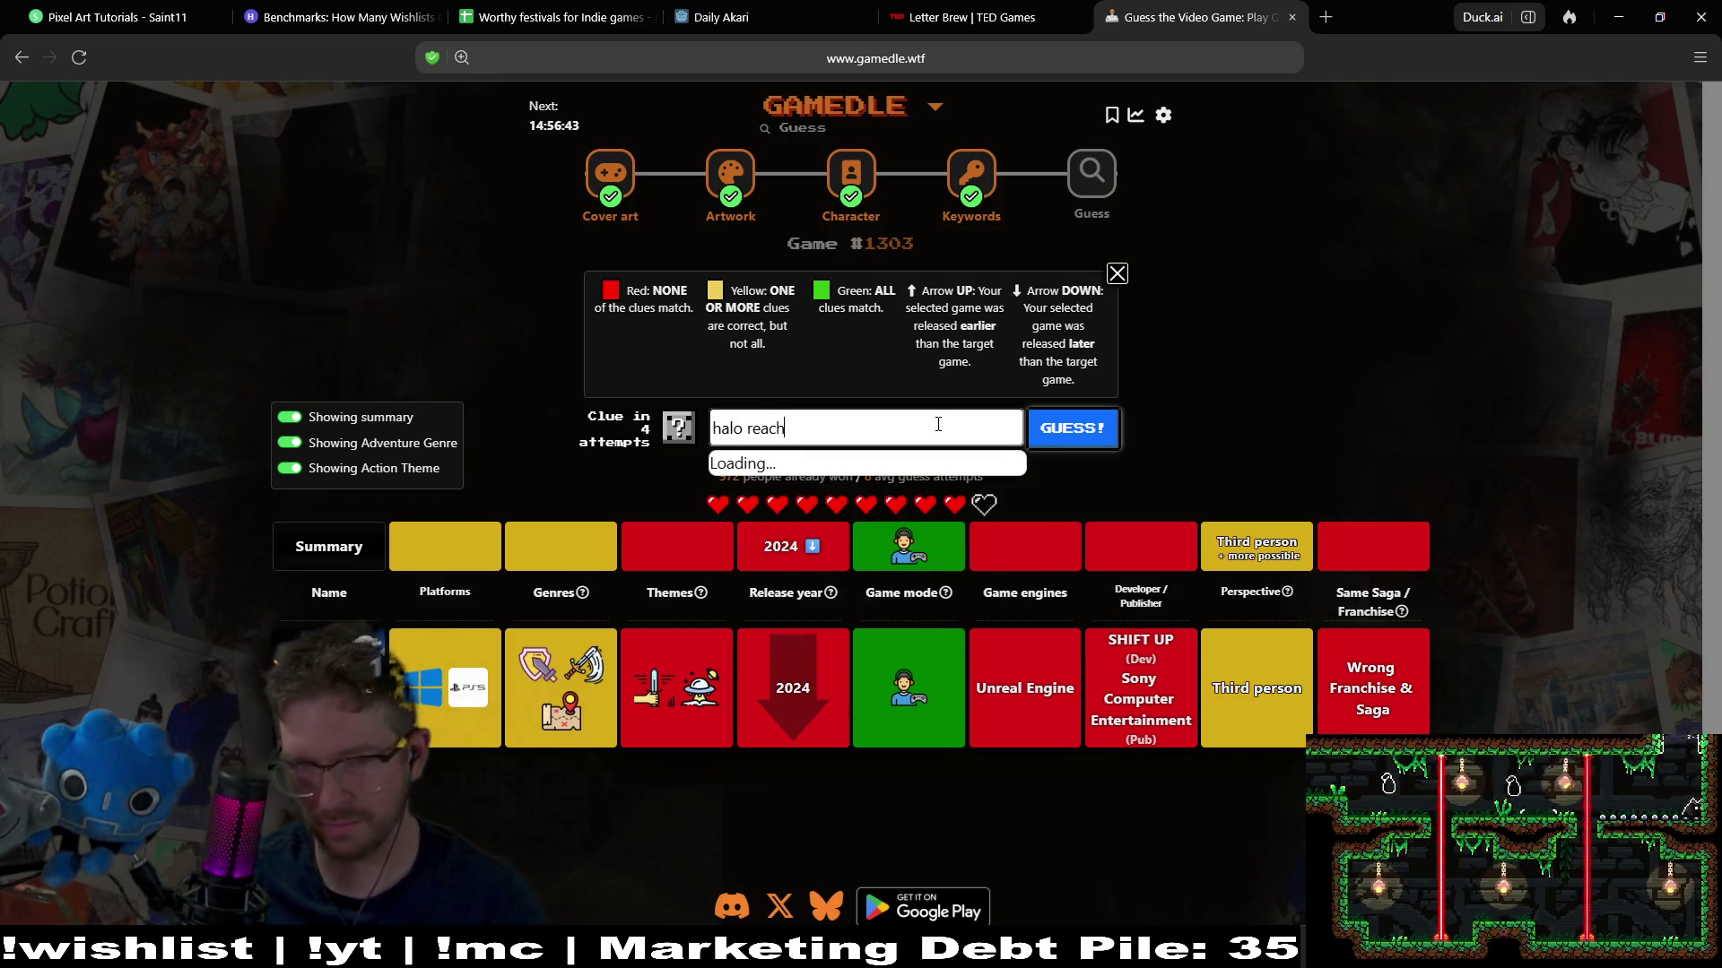
pyautogui.click(818, 470)
pyautogui.click(1091, 431)
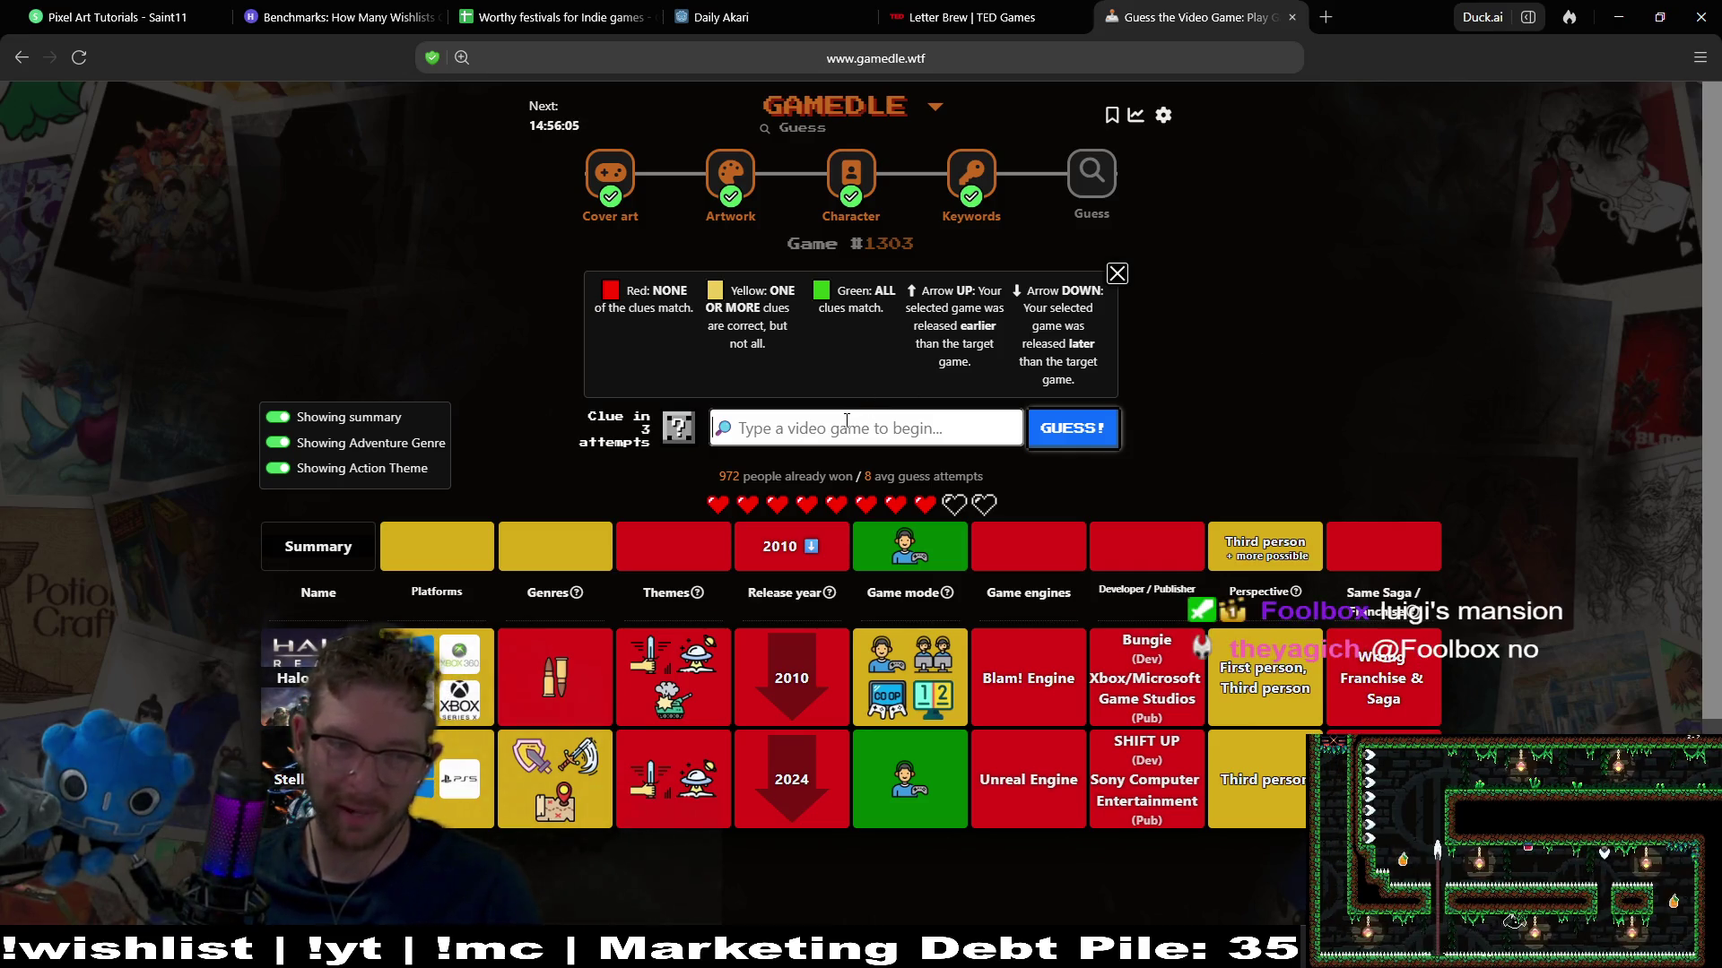
pyautogui.write('lui')
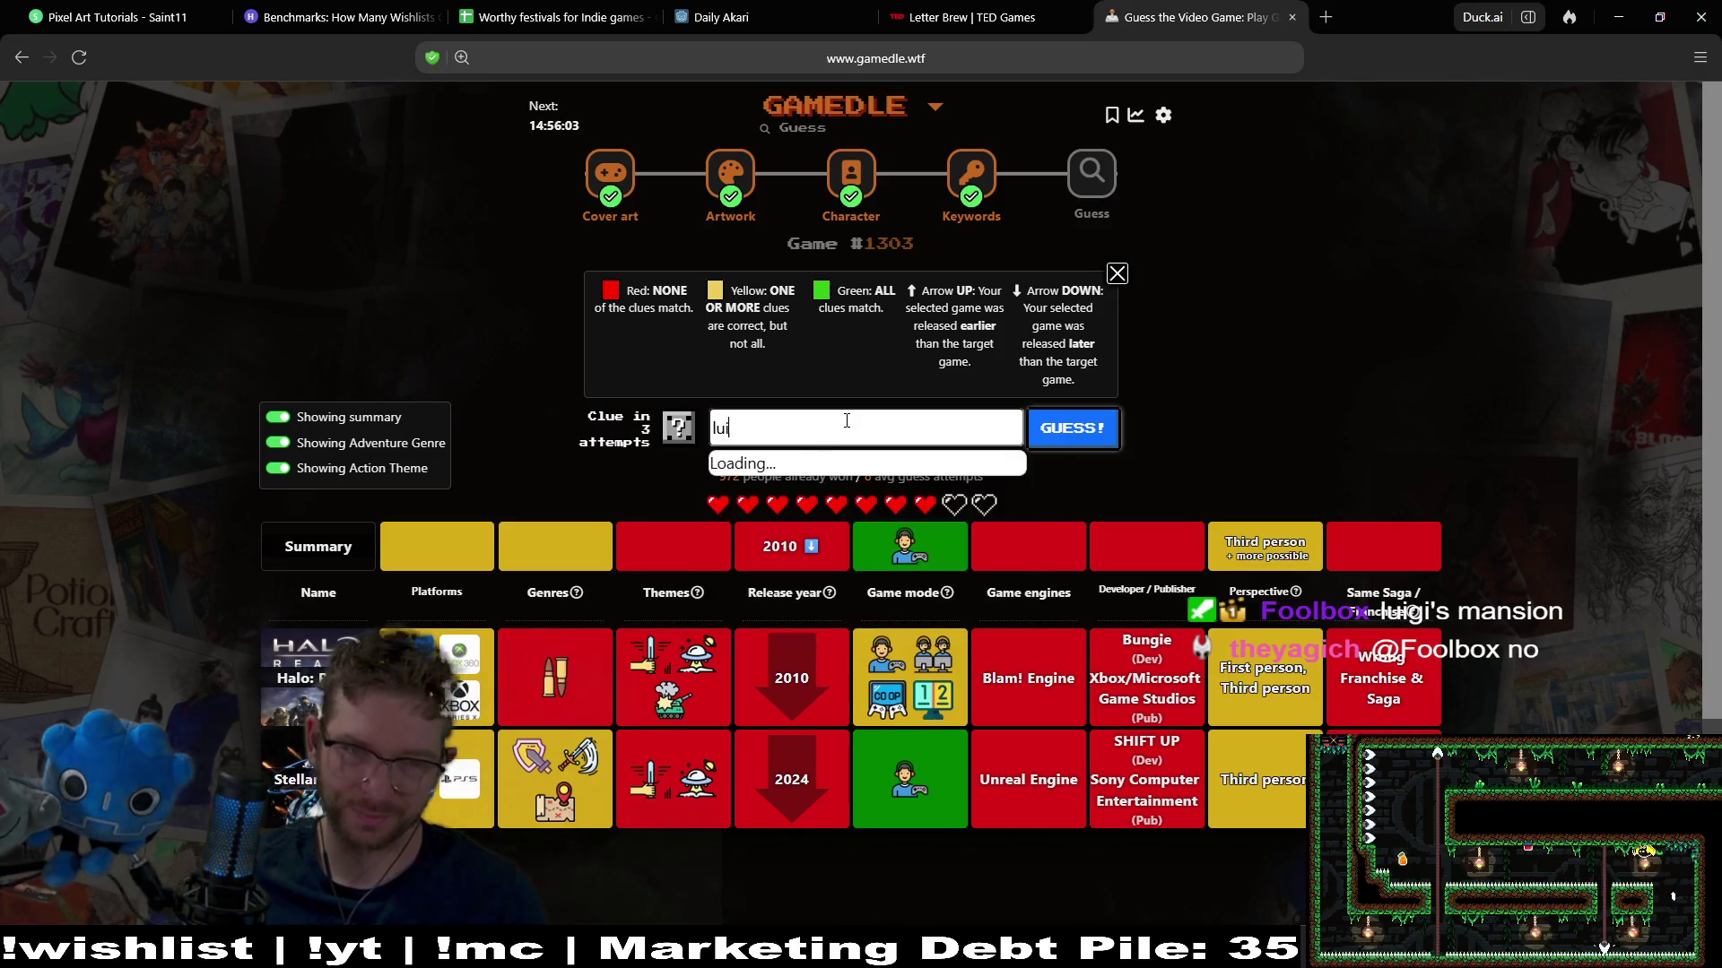
pyautogui.write('gi')
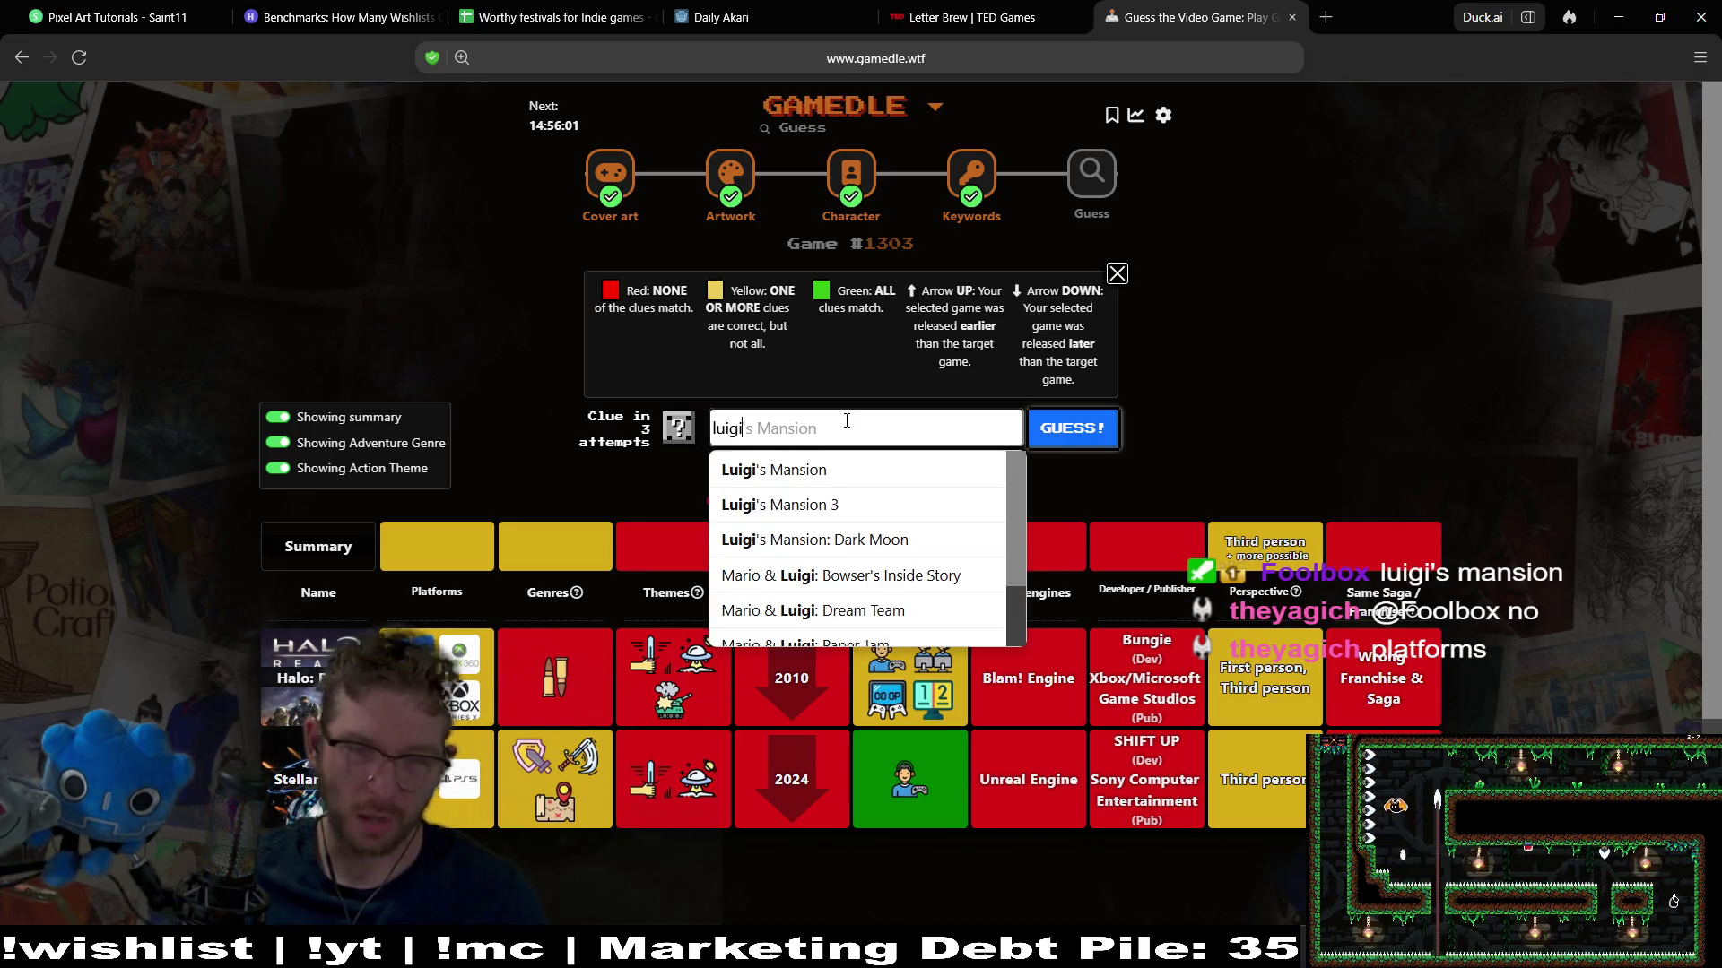
pyautogui.press('BackSpace')
pyautogui.press('BackSpace')
pyautogui.press('BackSpace')
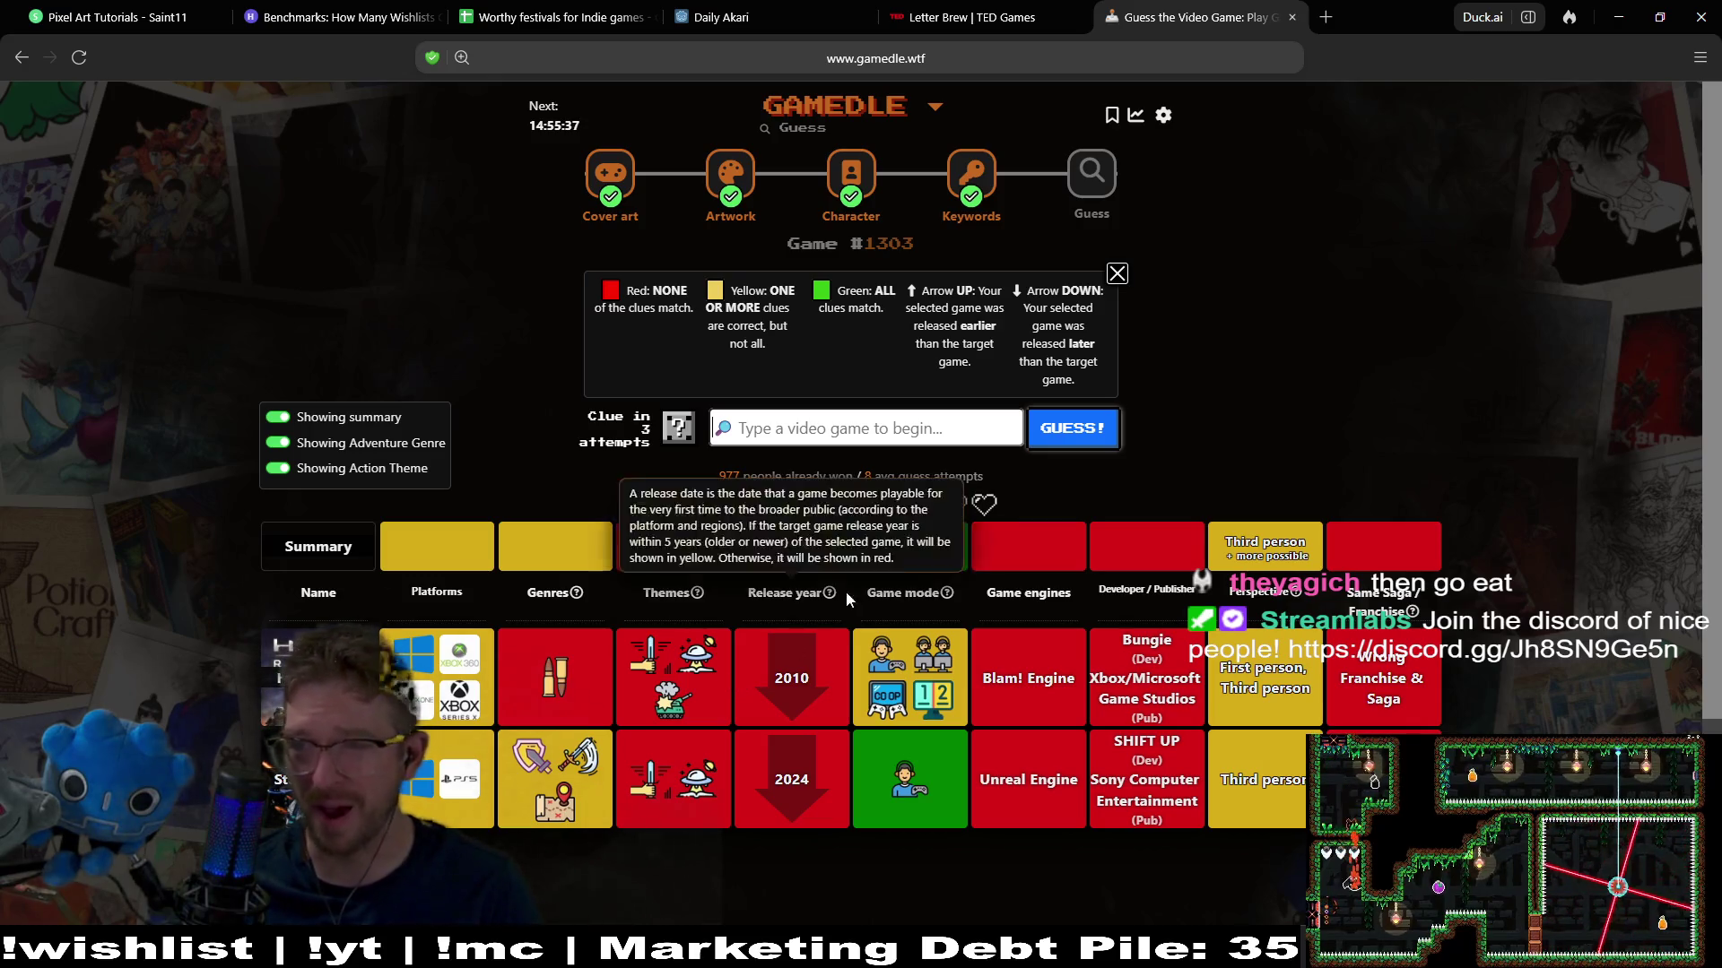
pyautogui.click(835, 436)
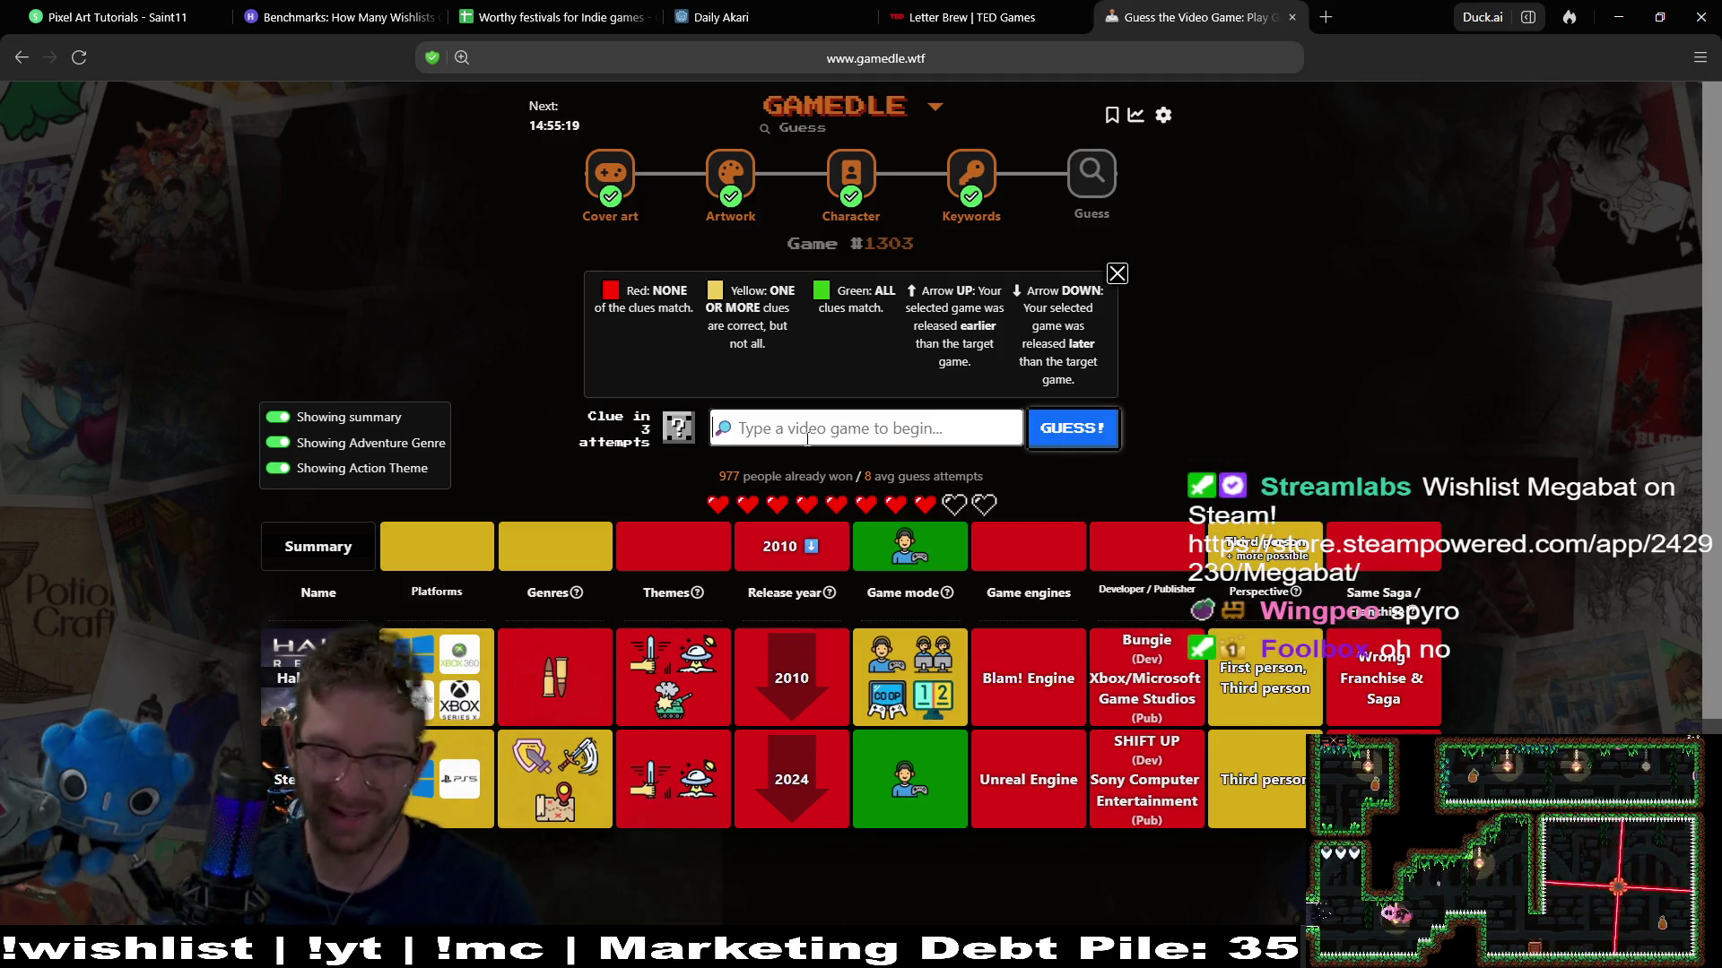
# Guess Spyro 2: Ripto's Rage!, narrowing release to 1994–1998, then search 'simcity'
pyautogui.write('spyr')
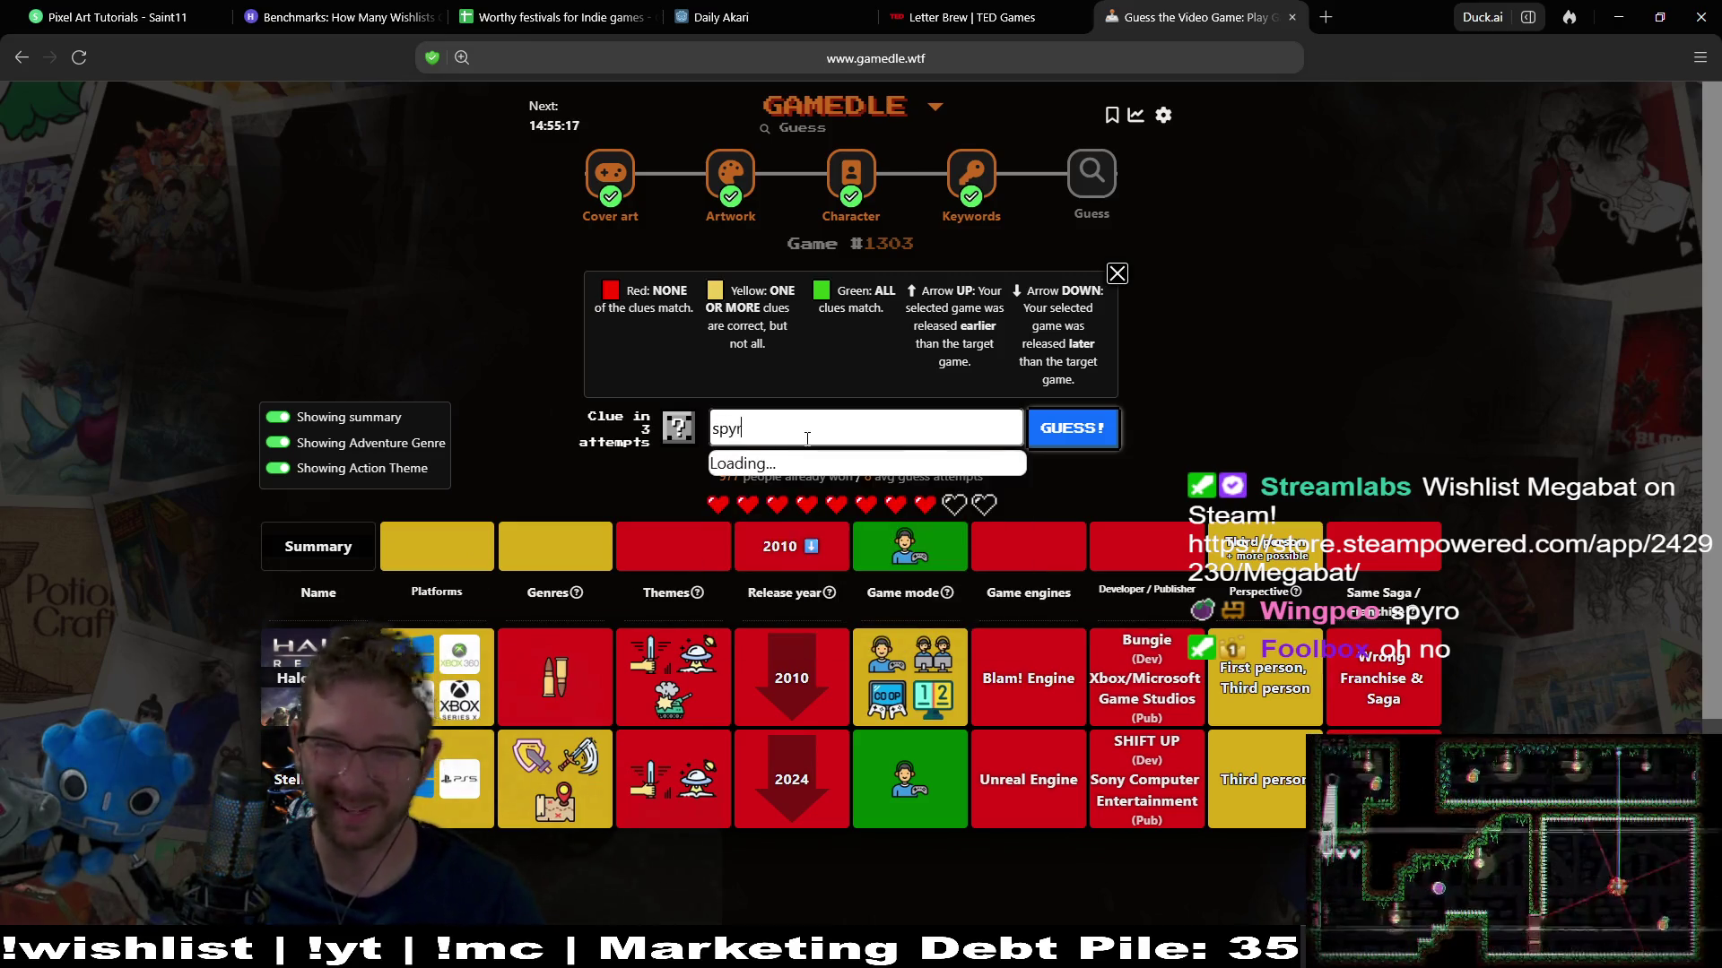
pyautogui.write('o')
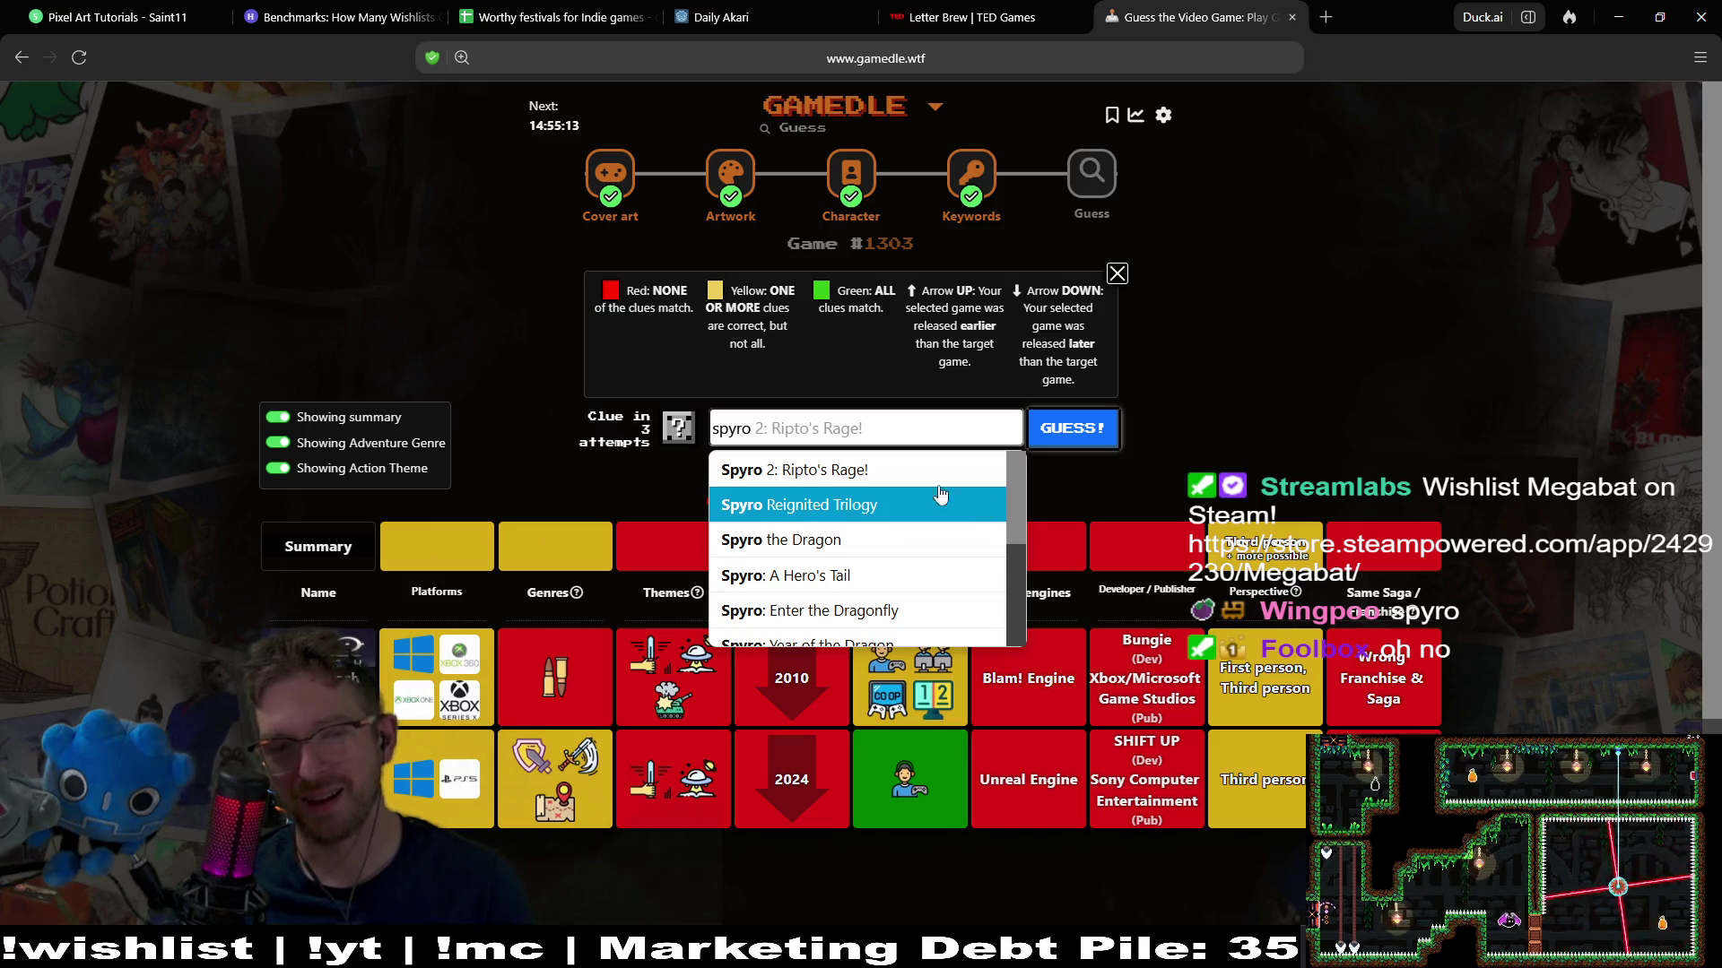
pyautogui.click(963, 502)
pyautogui.click(1064, 429)
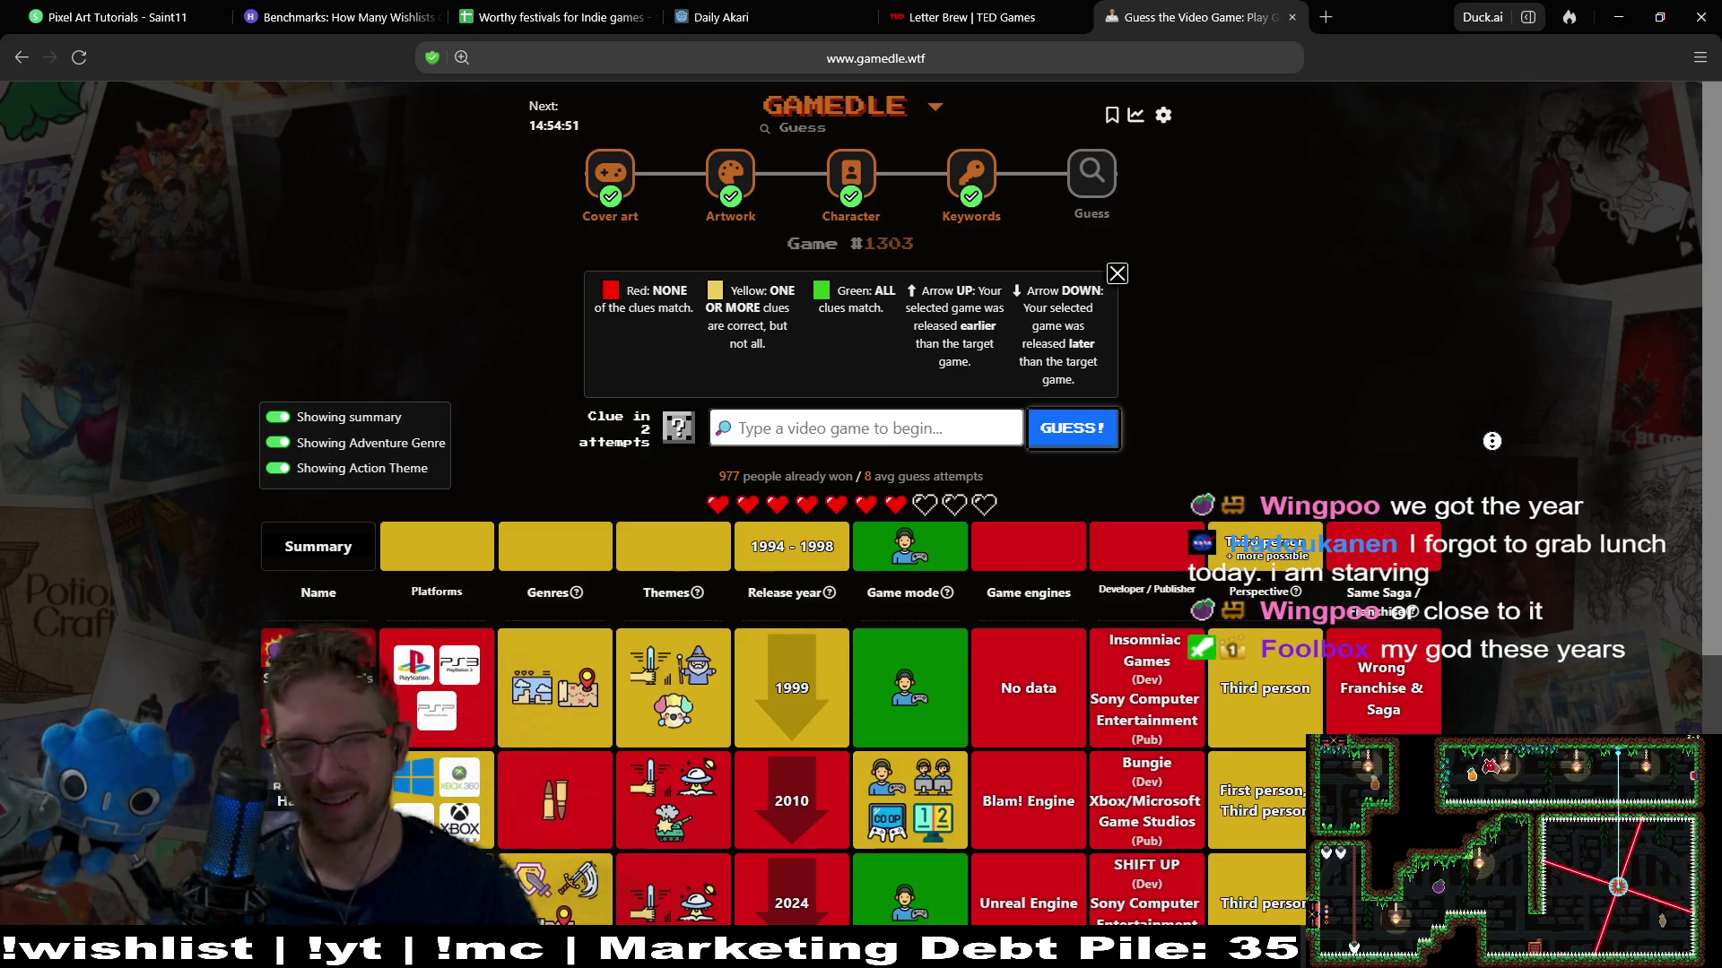
pyautogui.scroll(-2, 1489, 432)
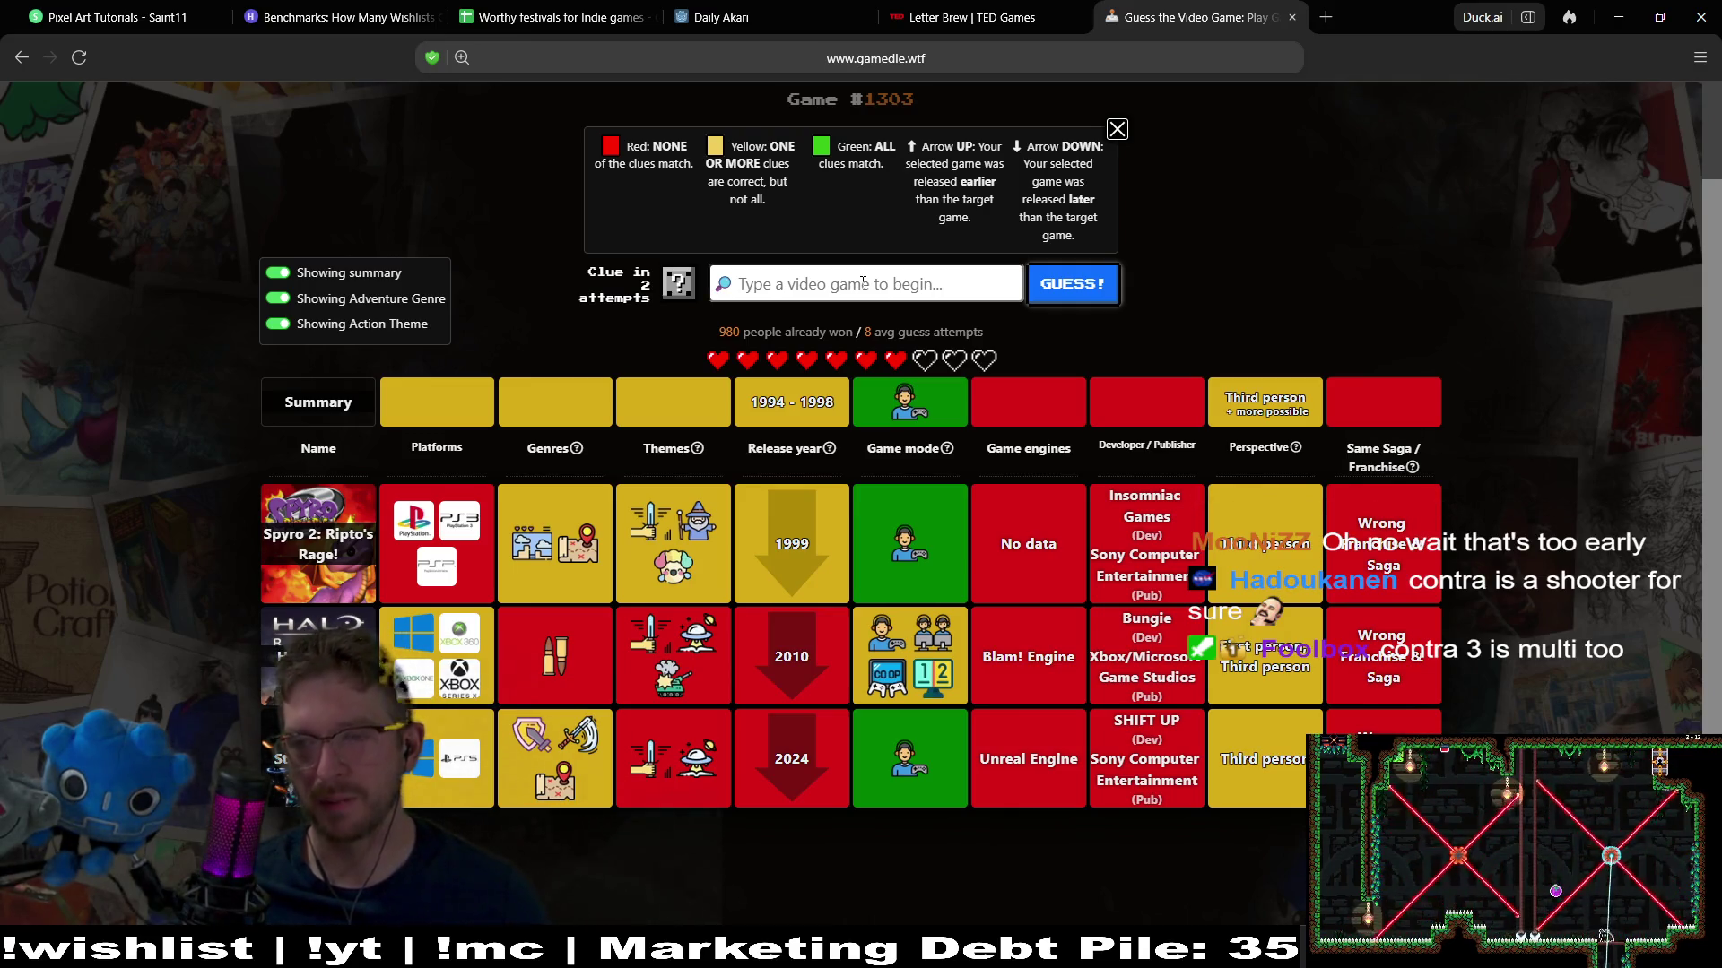
pyautogui.write('simcity')
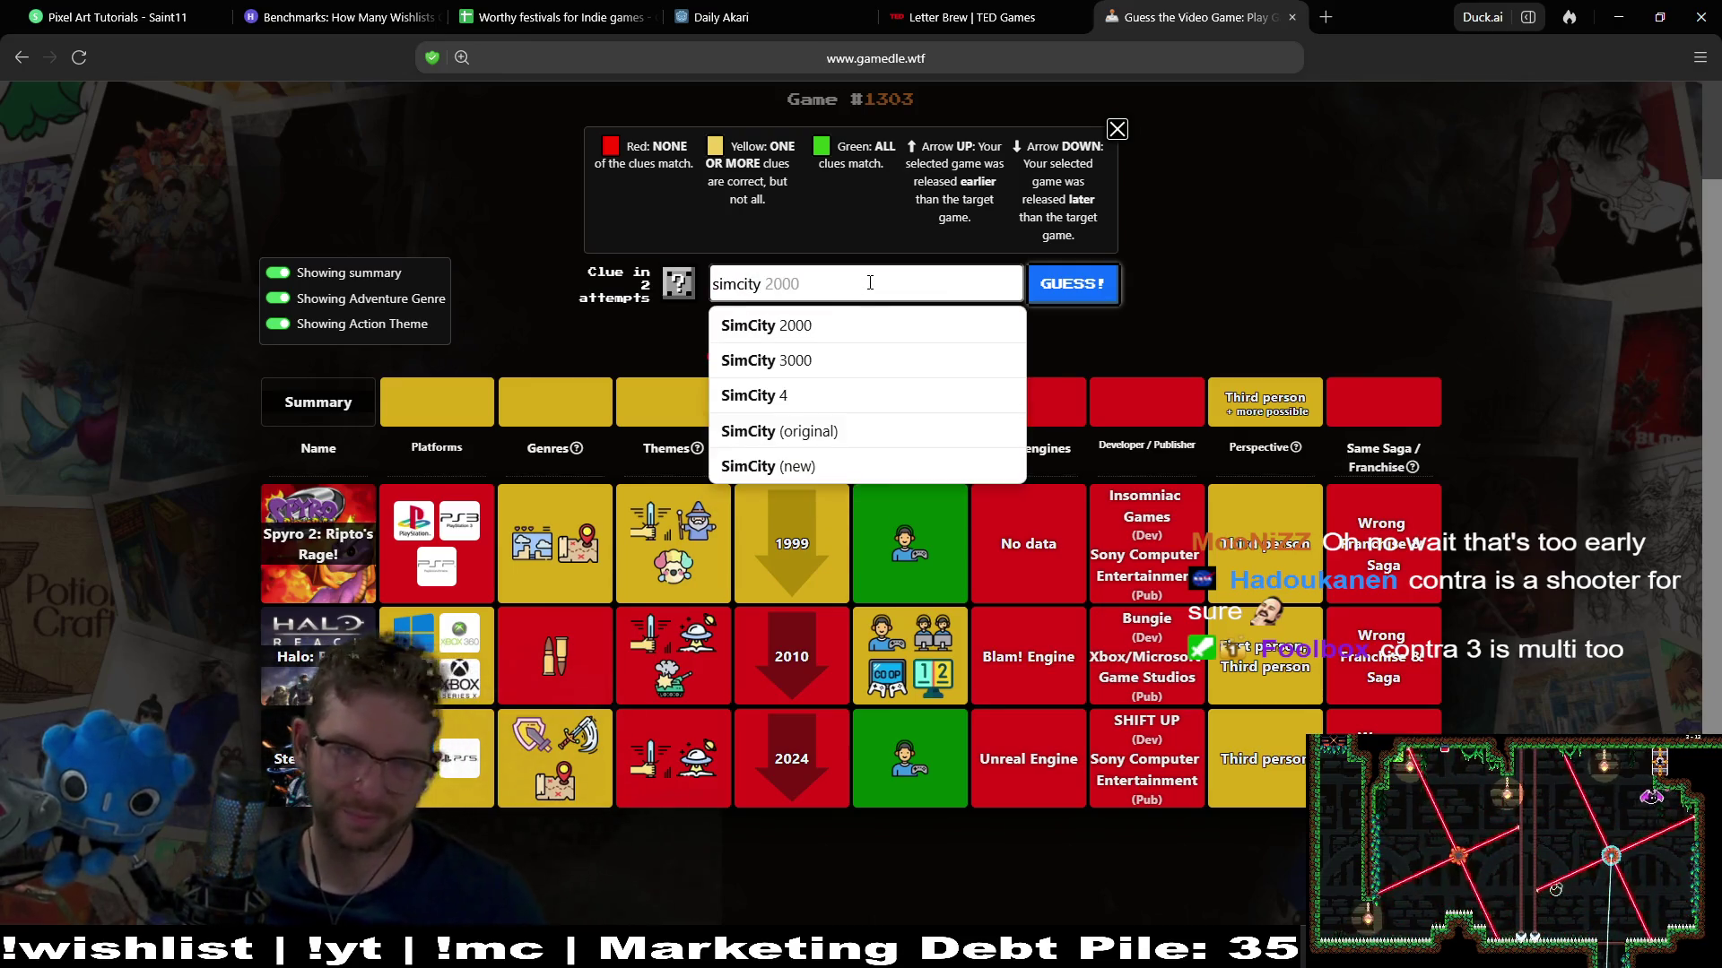
# Submit SimCity (original) as a guess and inspect its result row
pyautogui.click(905, 436)
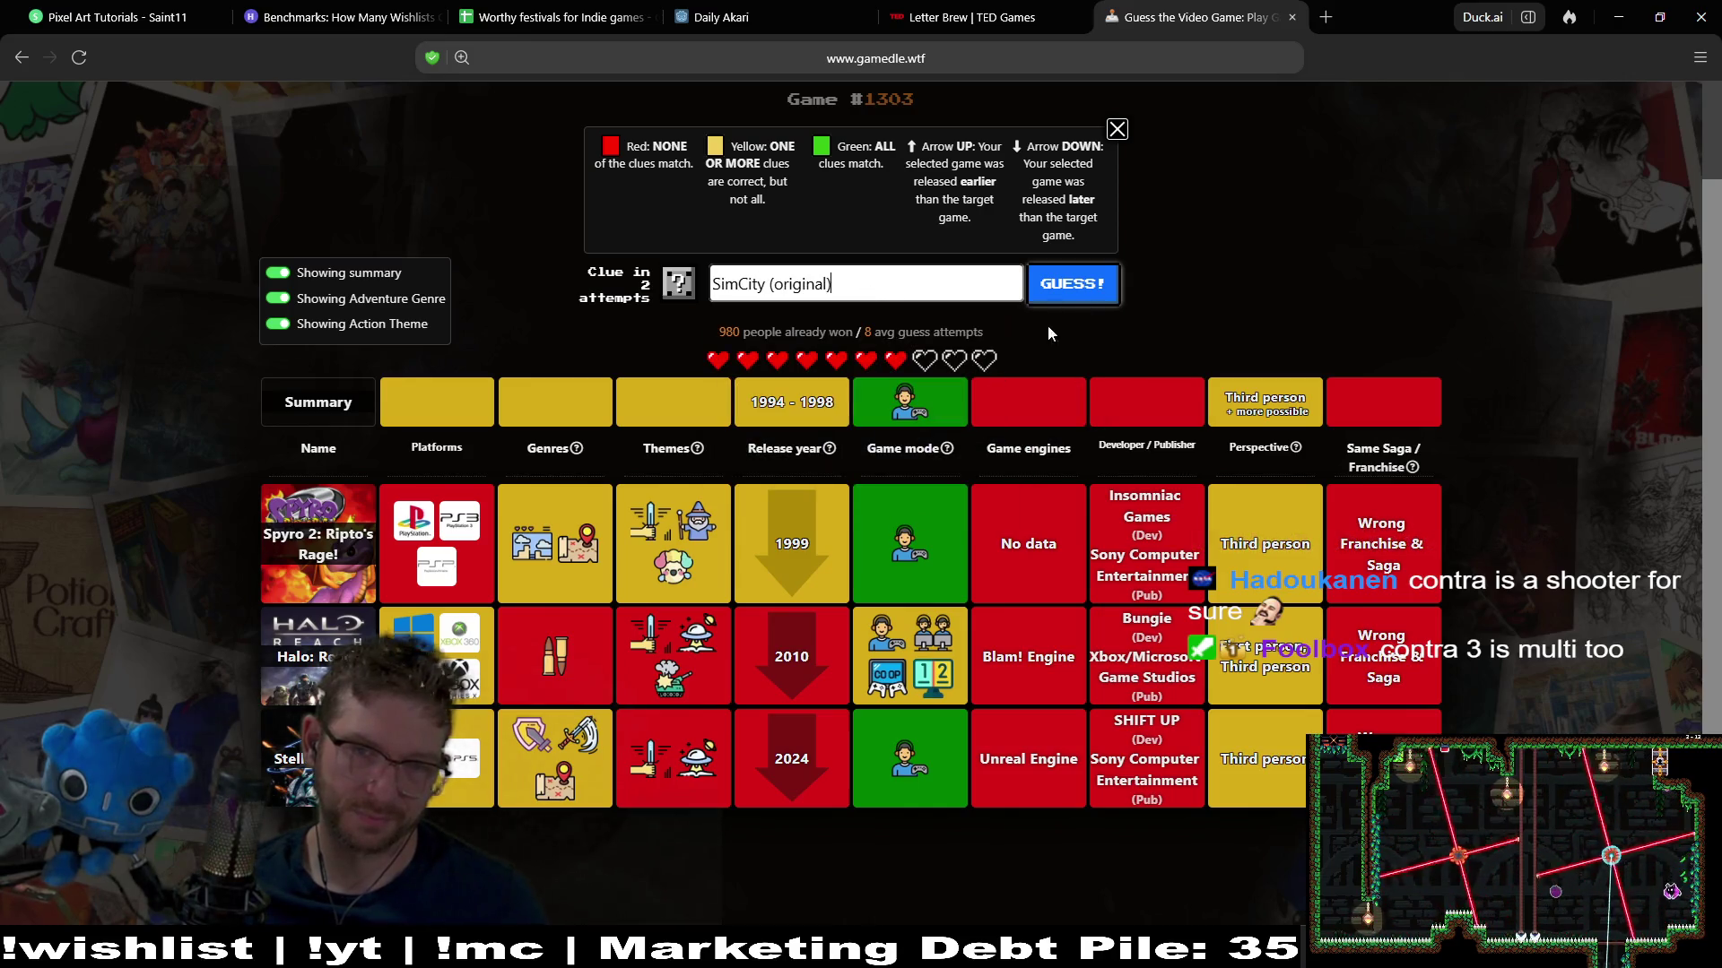
pyautogui.click(1087, 286)
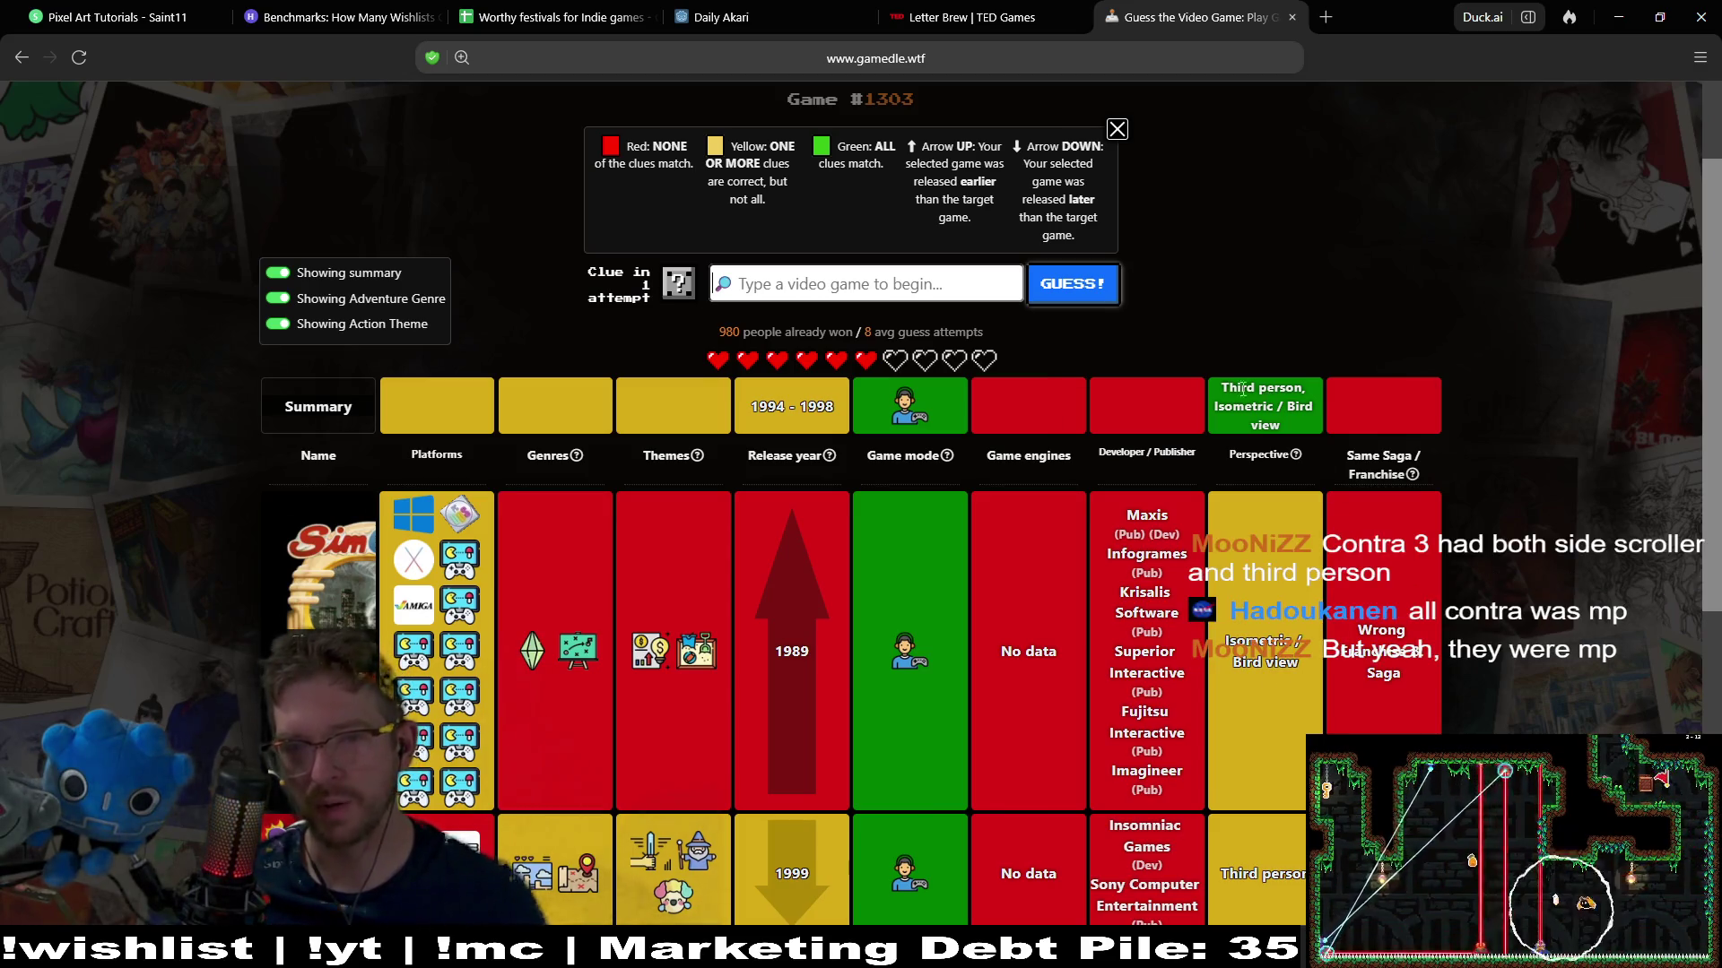
pyautogui.moveTo(1220, 425); pyautogui.dragTo(1297, 424)
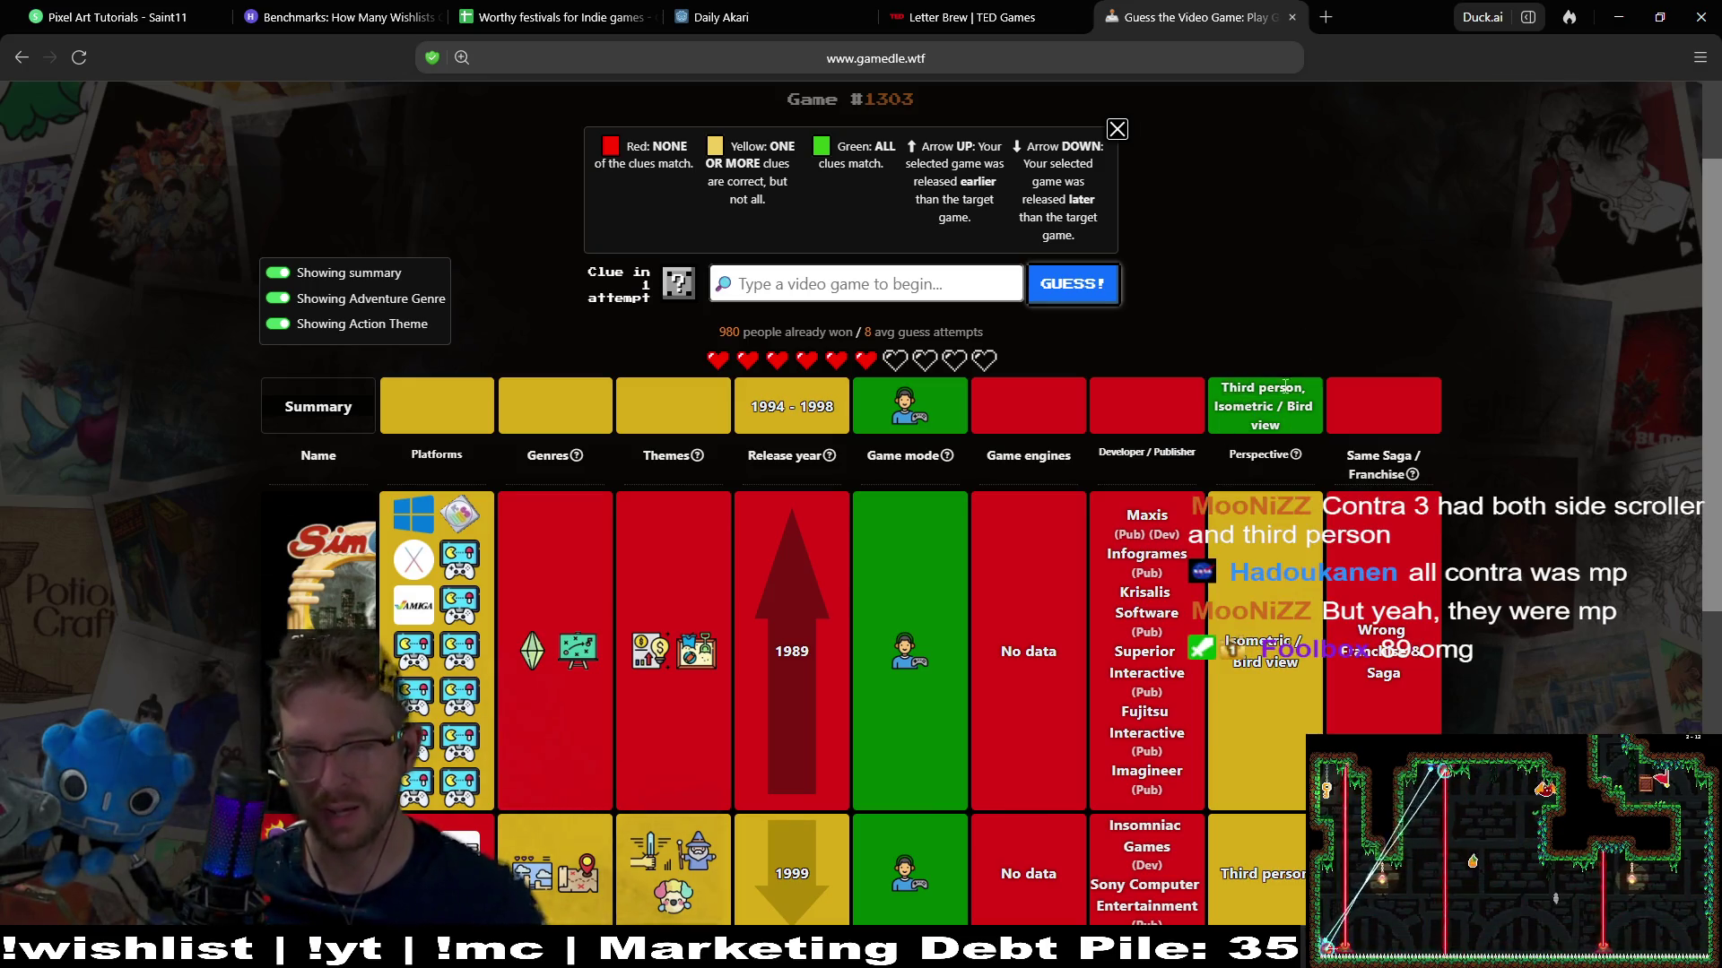
pyautogui.moveTo(1222, 395); pyautogui.dragTo(1312, 423)
pyautogui.click(1241, 260)
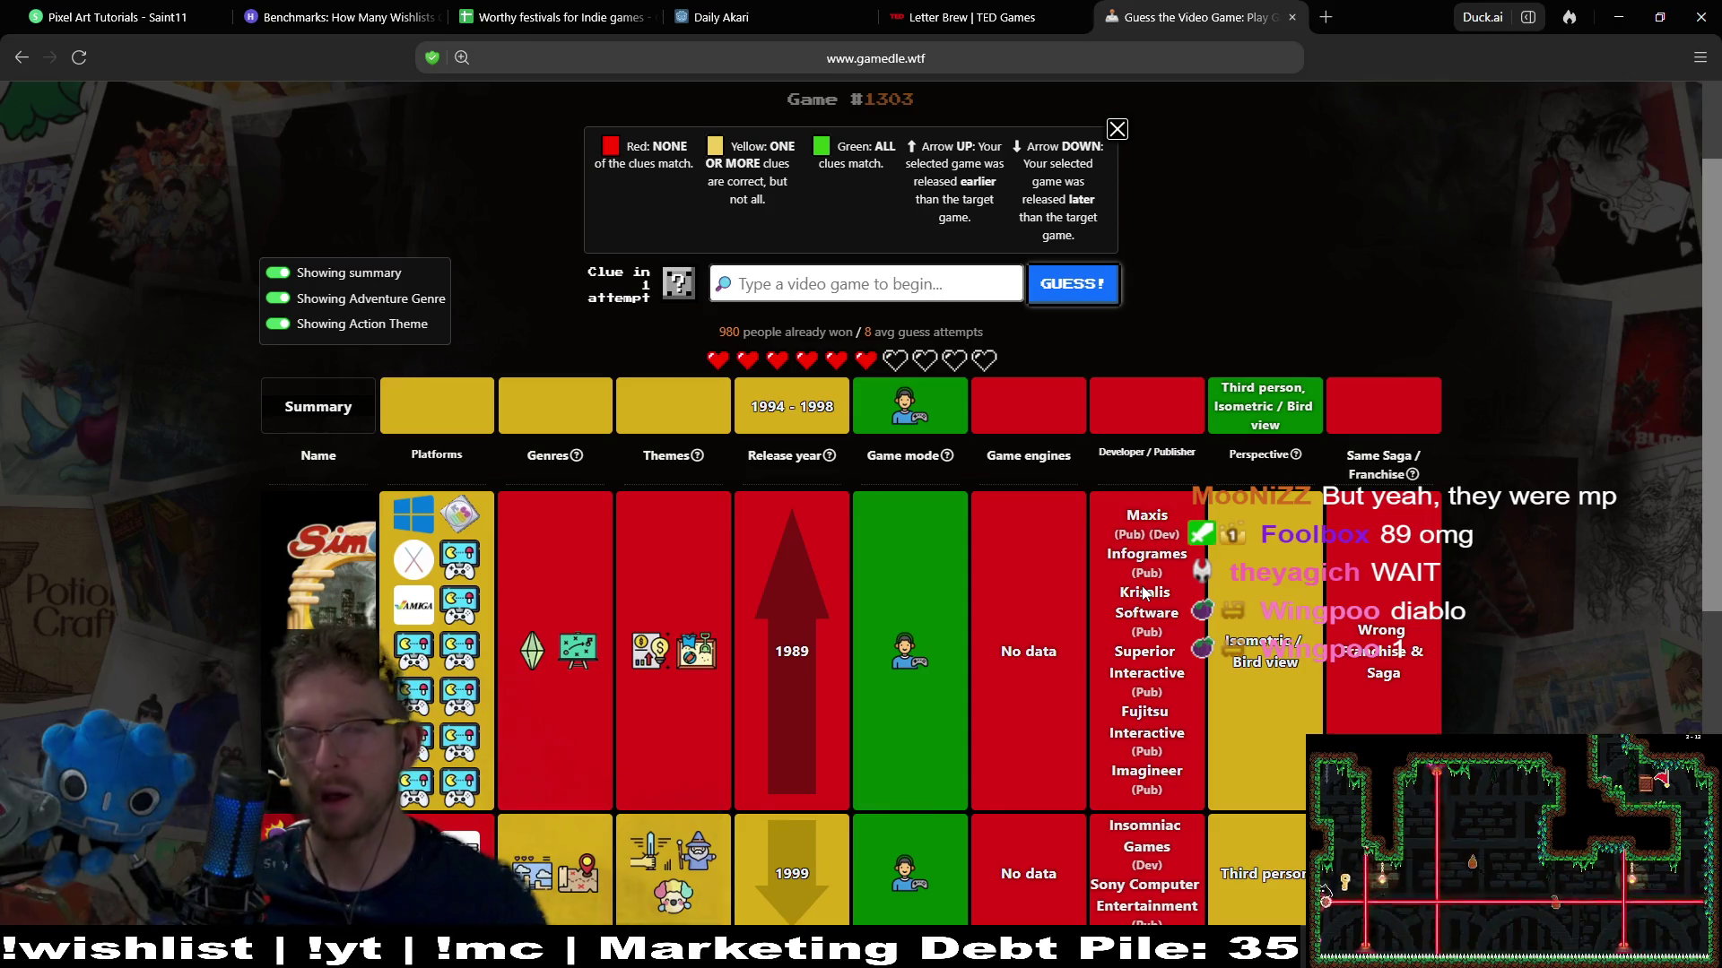
# Guess Diablo, tightening the release window to 1997–1998, and request the one-time clue
pyautogui.click(845, 283)
pyautogui.write('diablo')
pyautogui.click(781, 337)
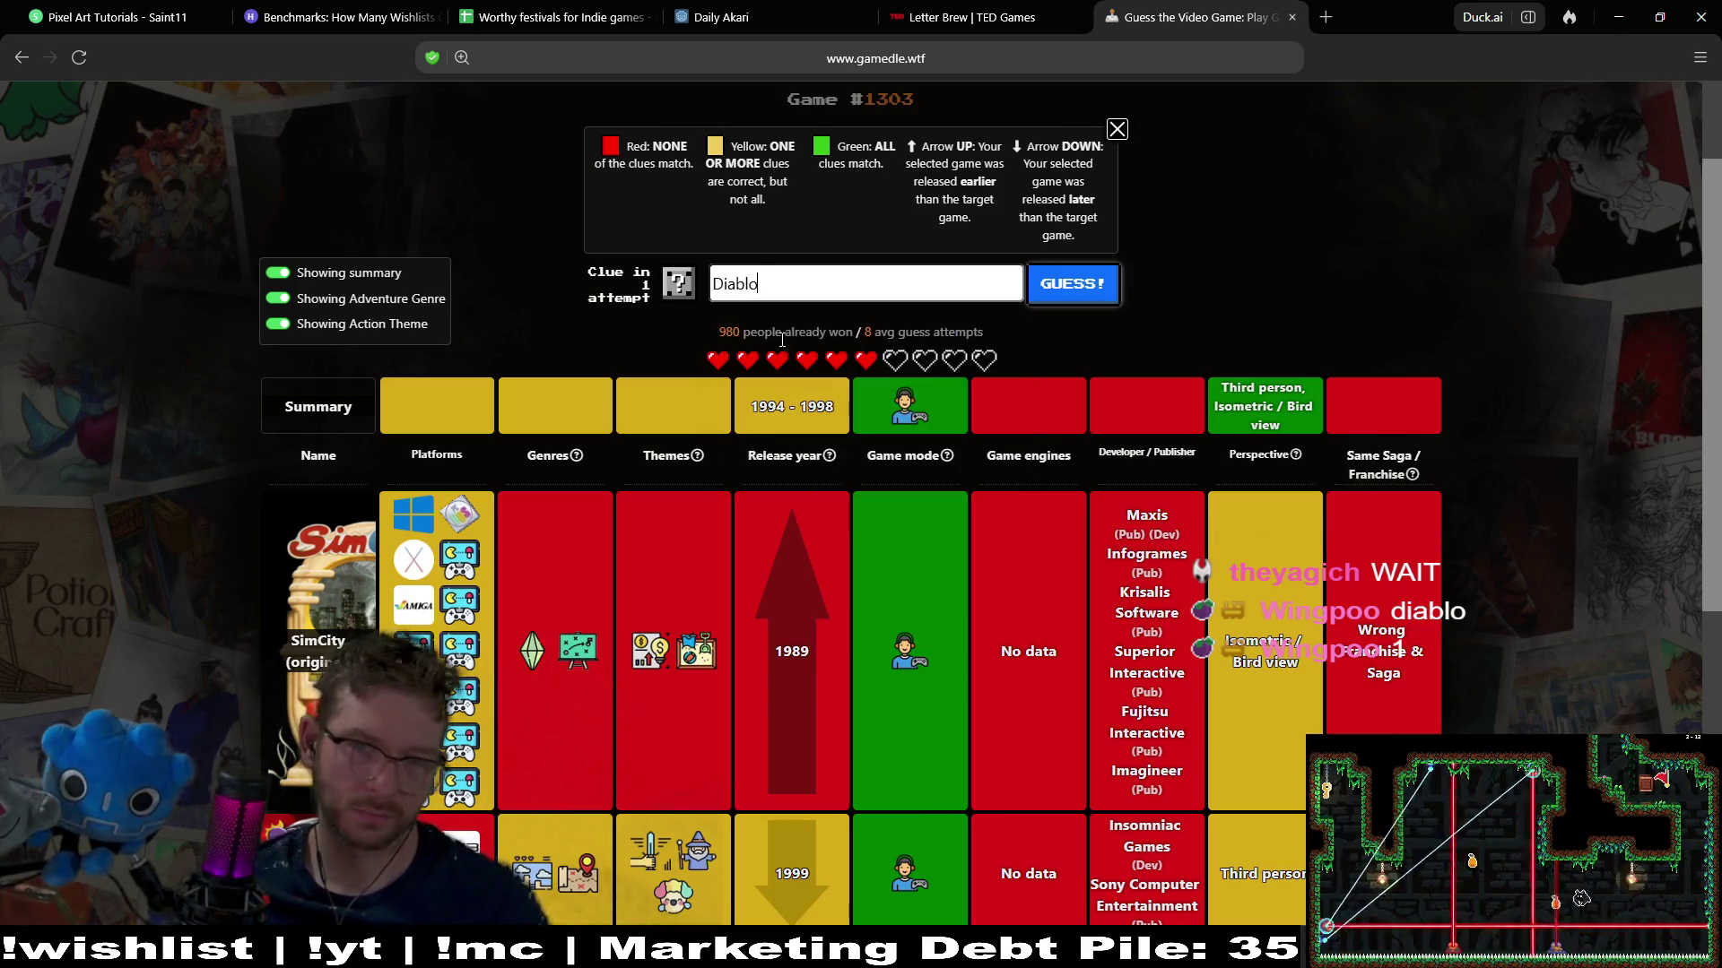
pyautogui.click(1081, 286)
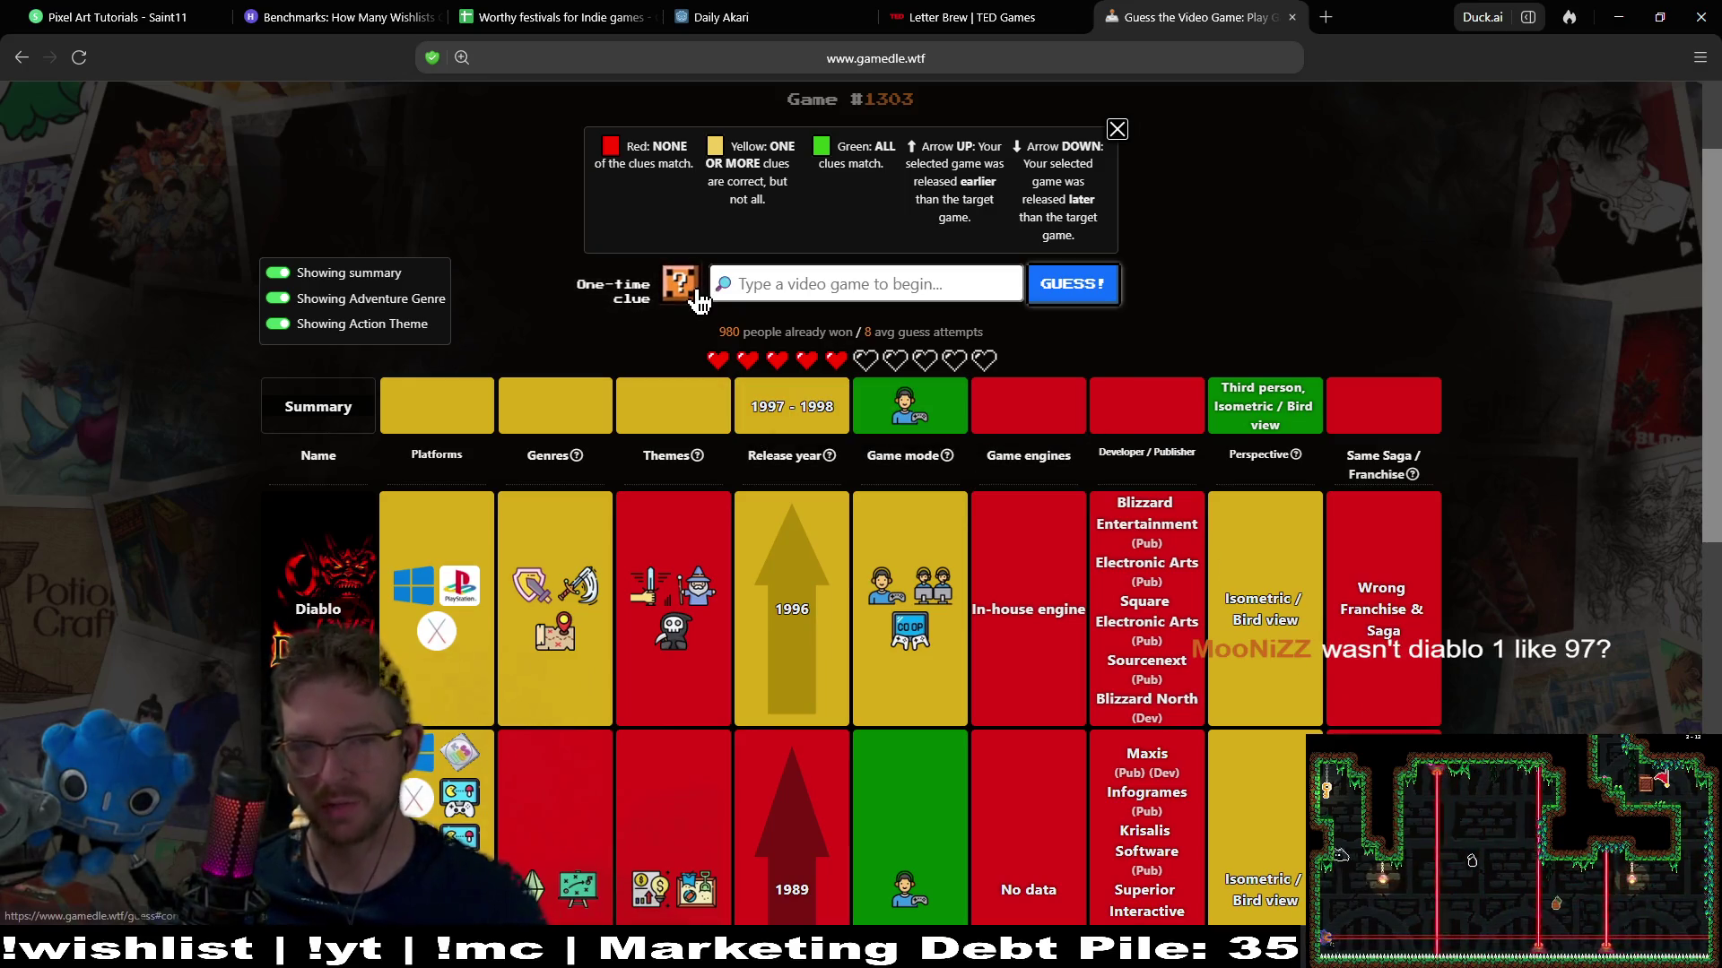
pyautogui.click(697, 301)
# Spend a heart on the clue to reveal the matching genre, then search 'monkey island'
pyautogui.click(899, 614)
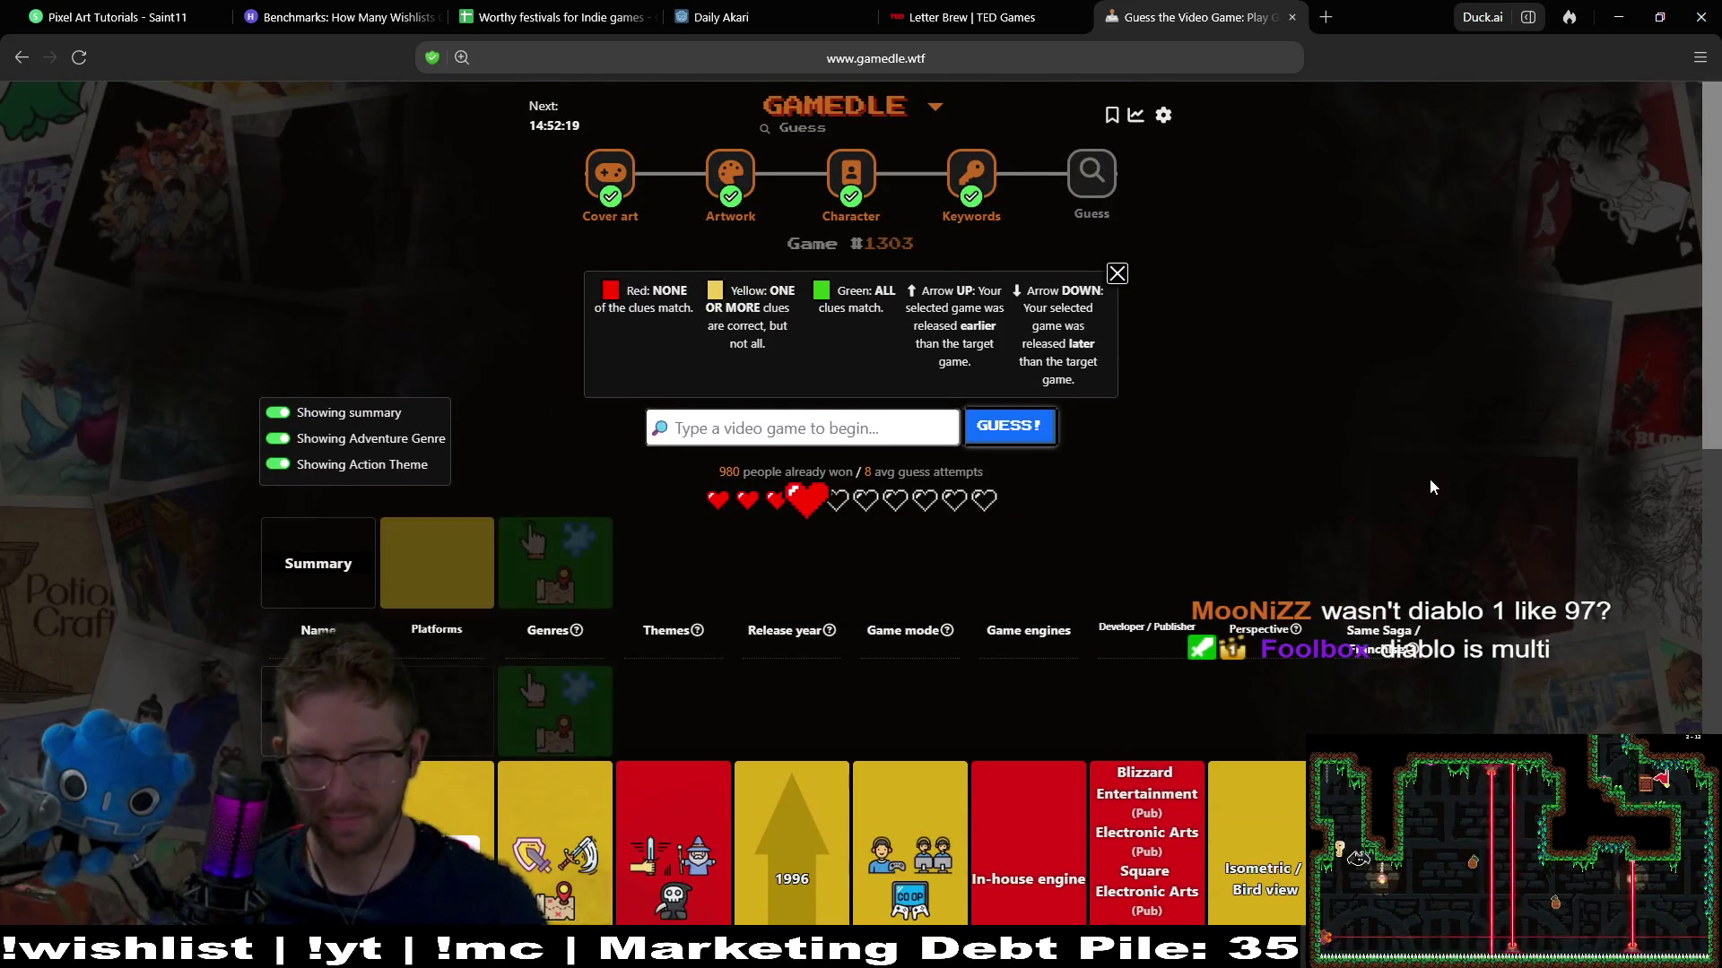
pyautogui.scroll(-1, 1552, 386)
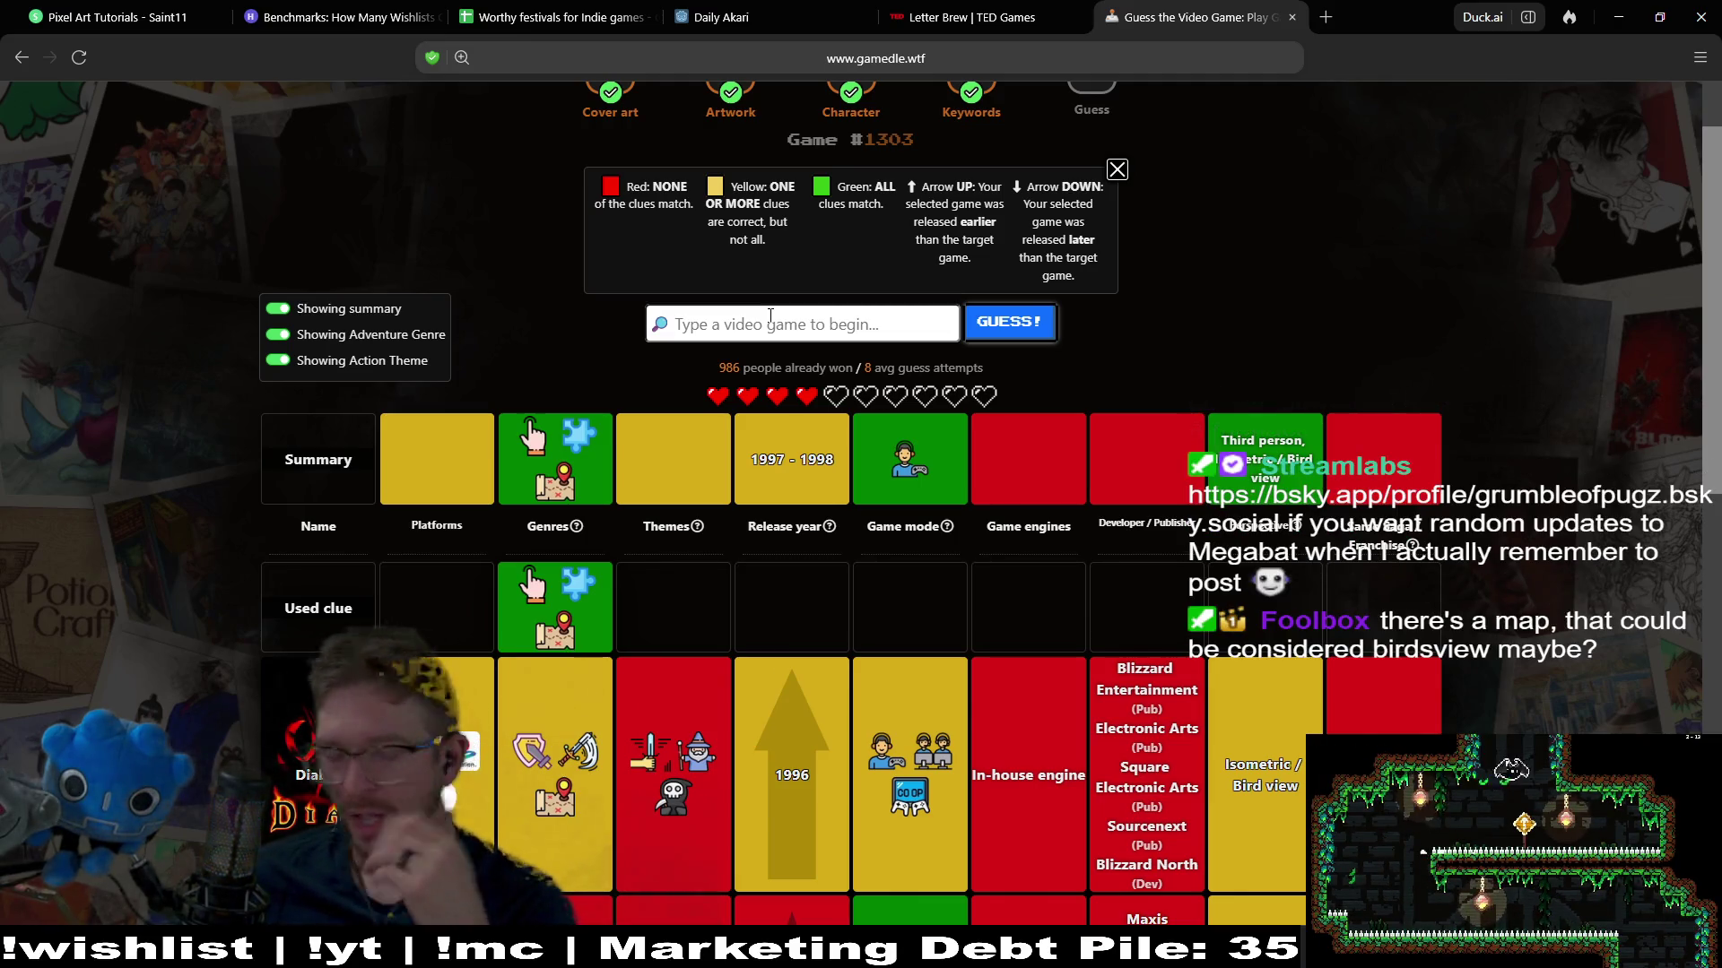
pyautogui.write('mon')
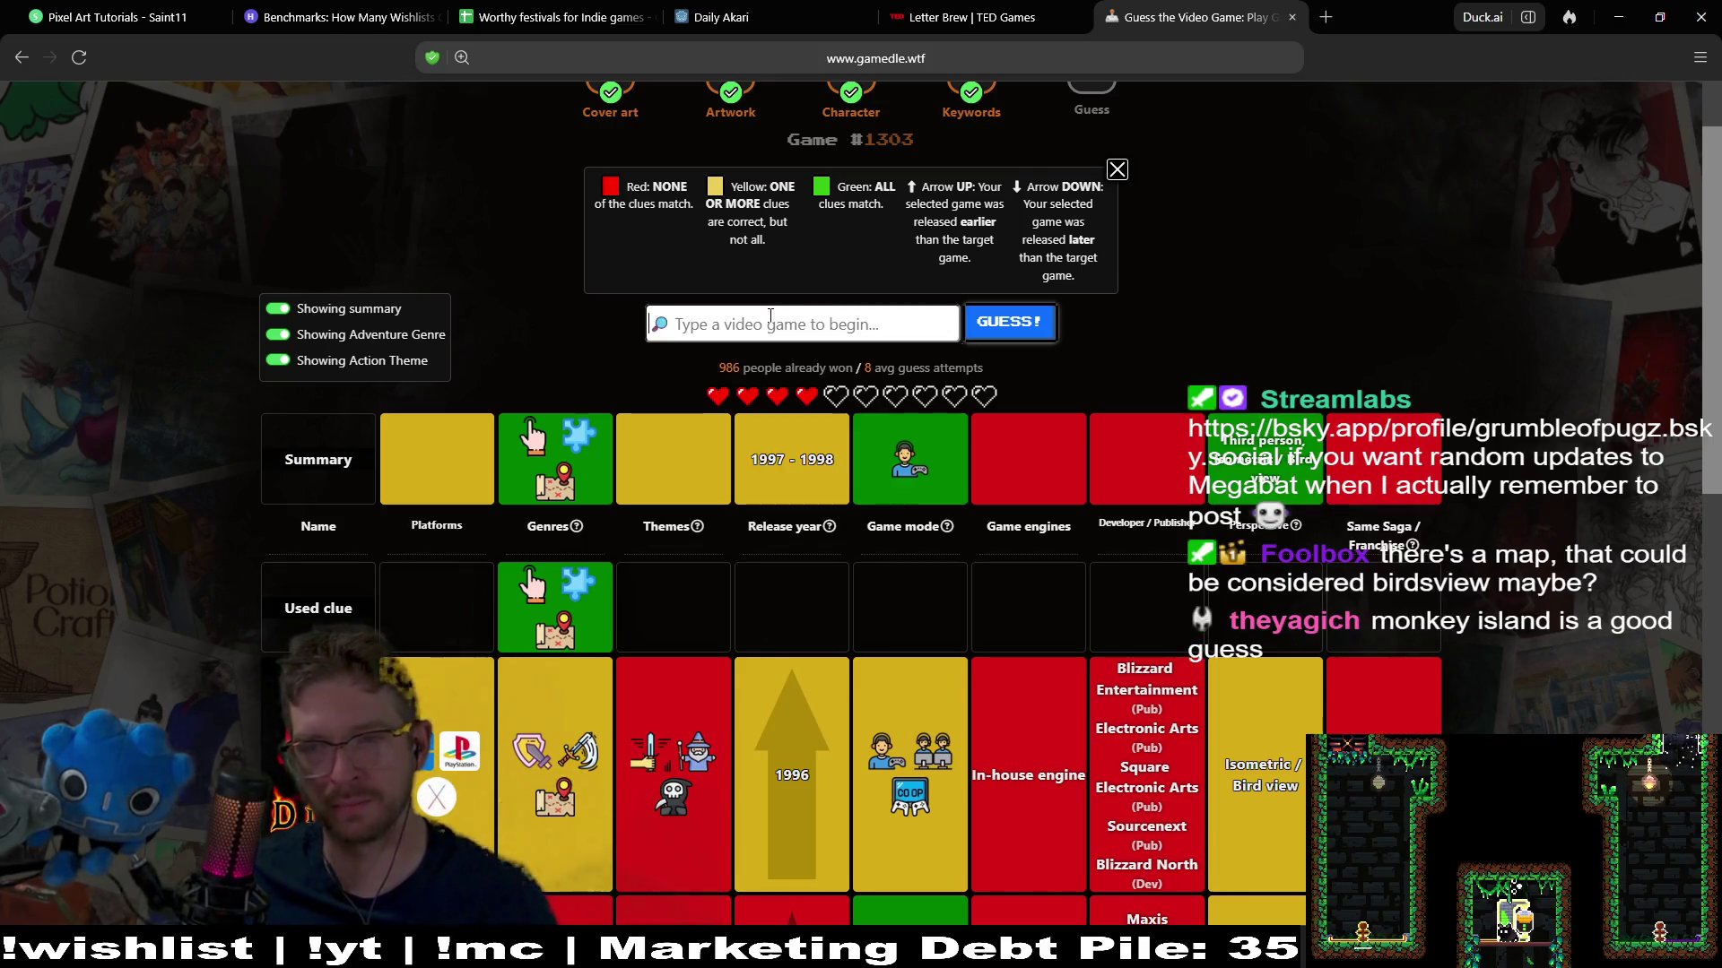
pyautogui.write('key')
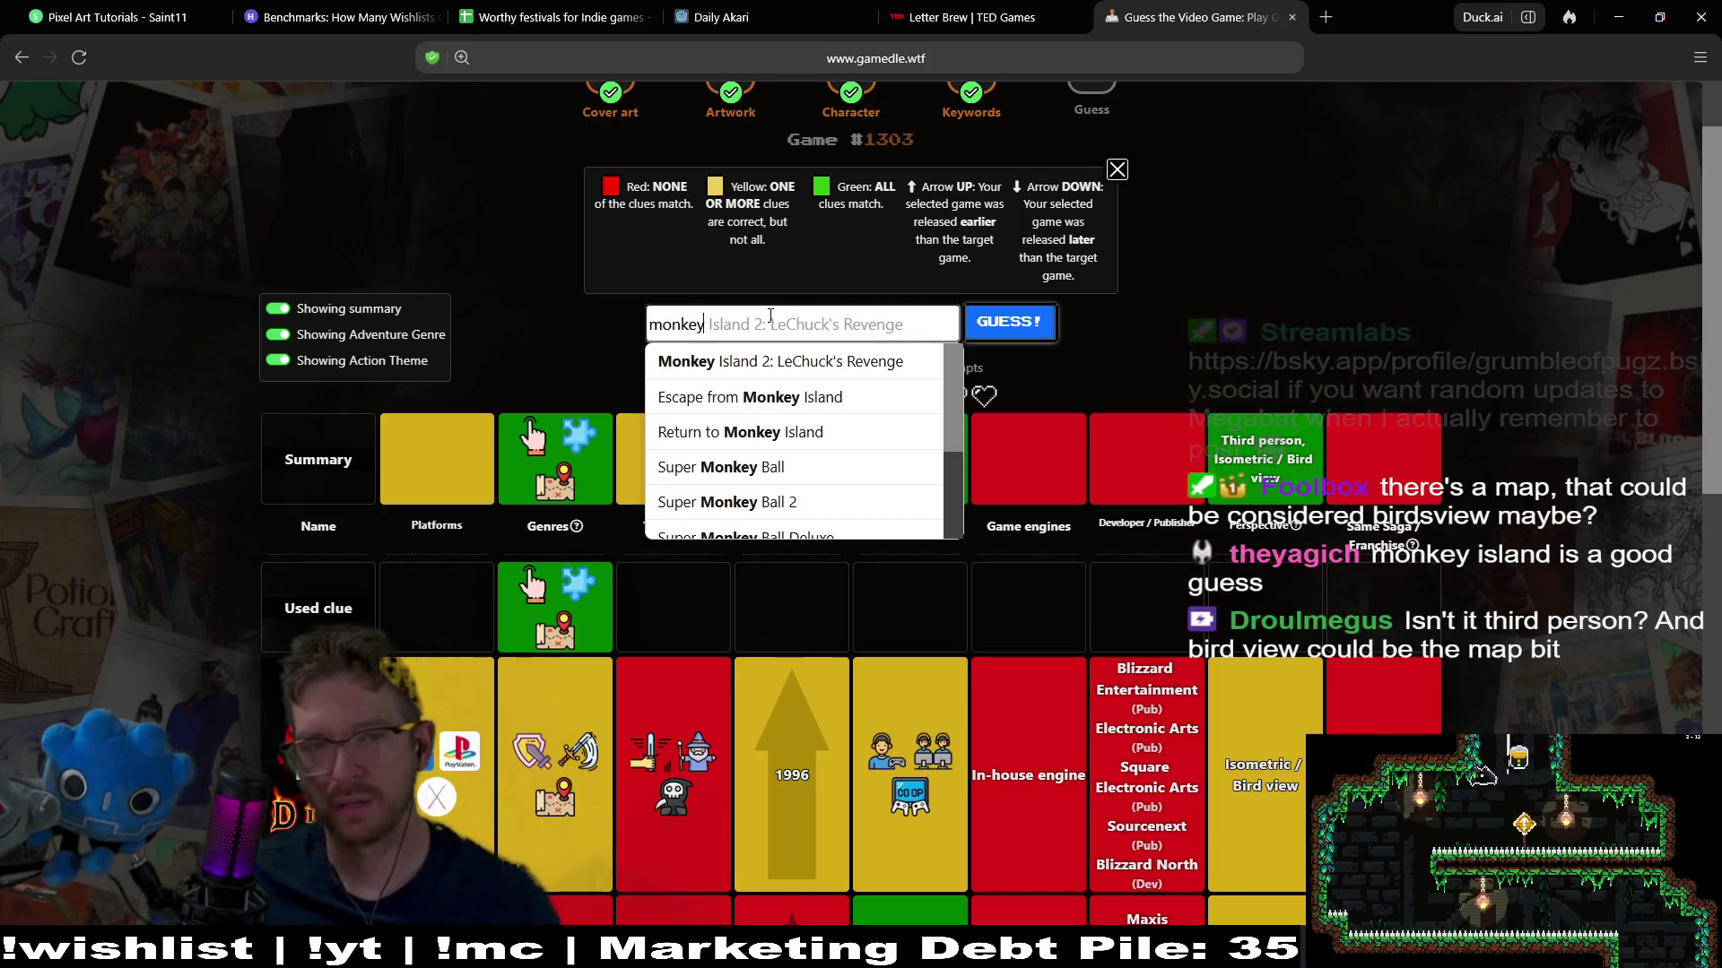
pyautogui.write(' island')
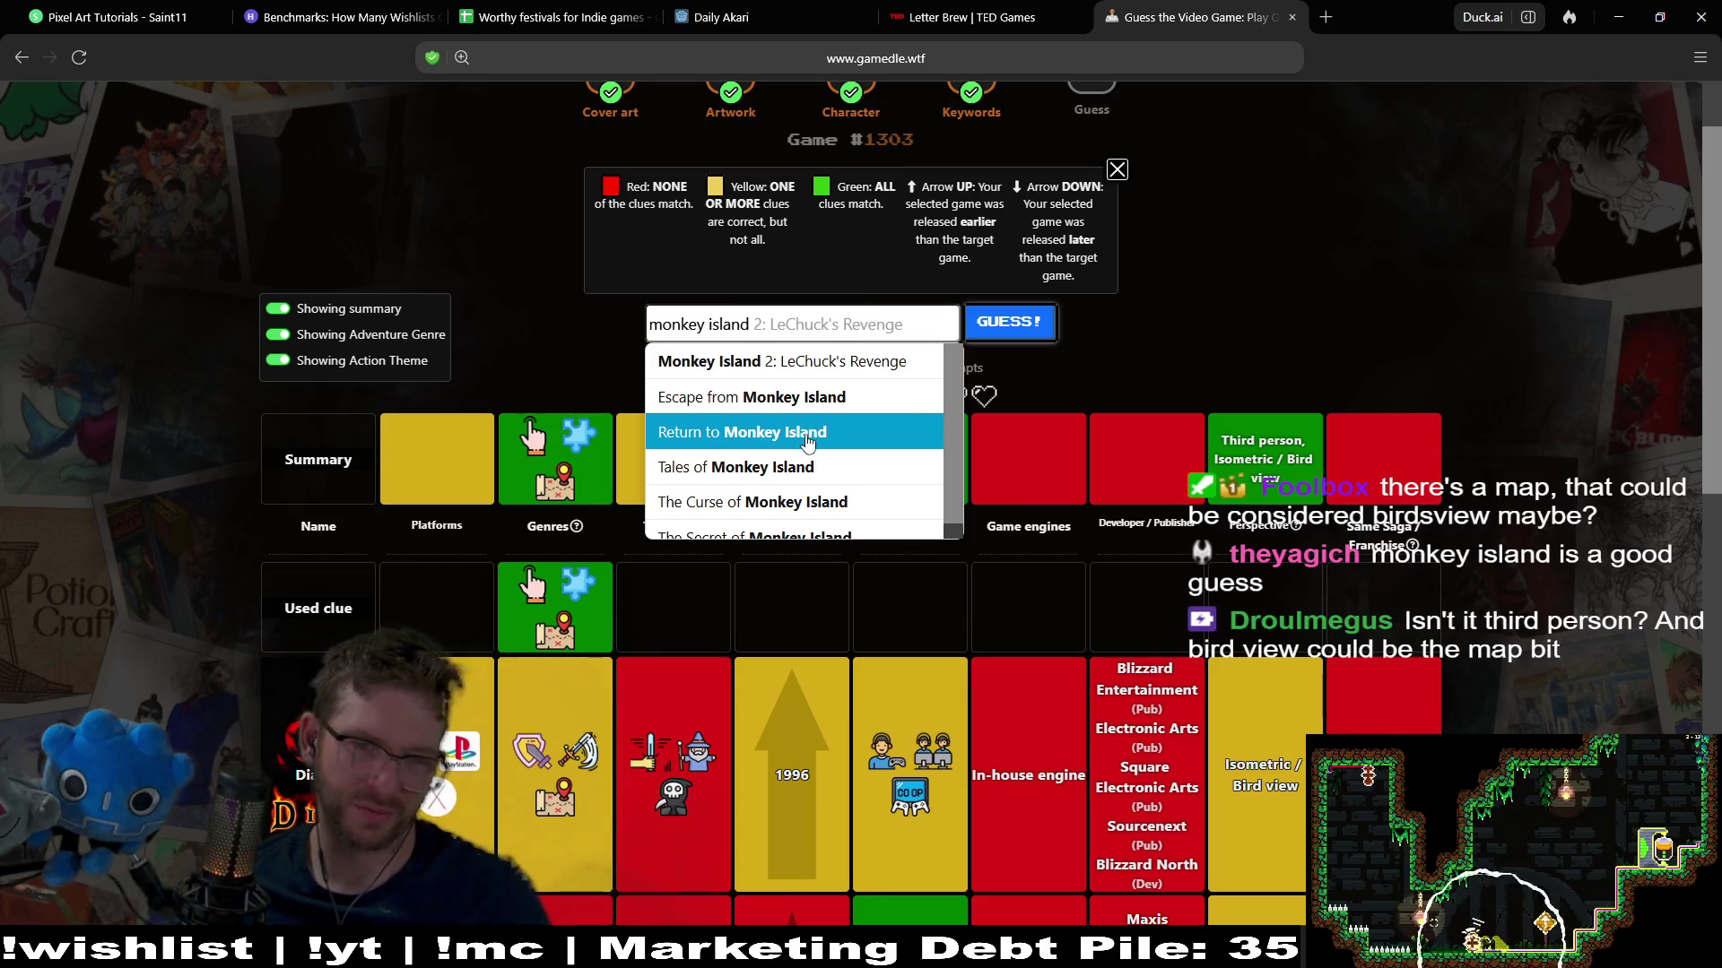
# Guess Tales of Monkey Island, then Grim Fandango to solve Game #1303
pyautogui.click(865, 478)
pyautogui.click(1007, 322)
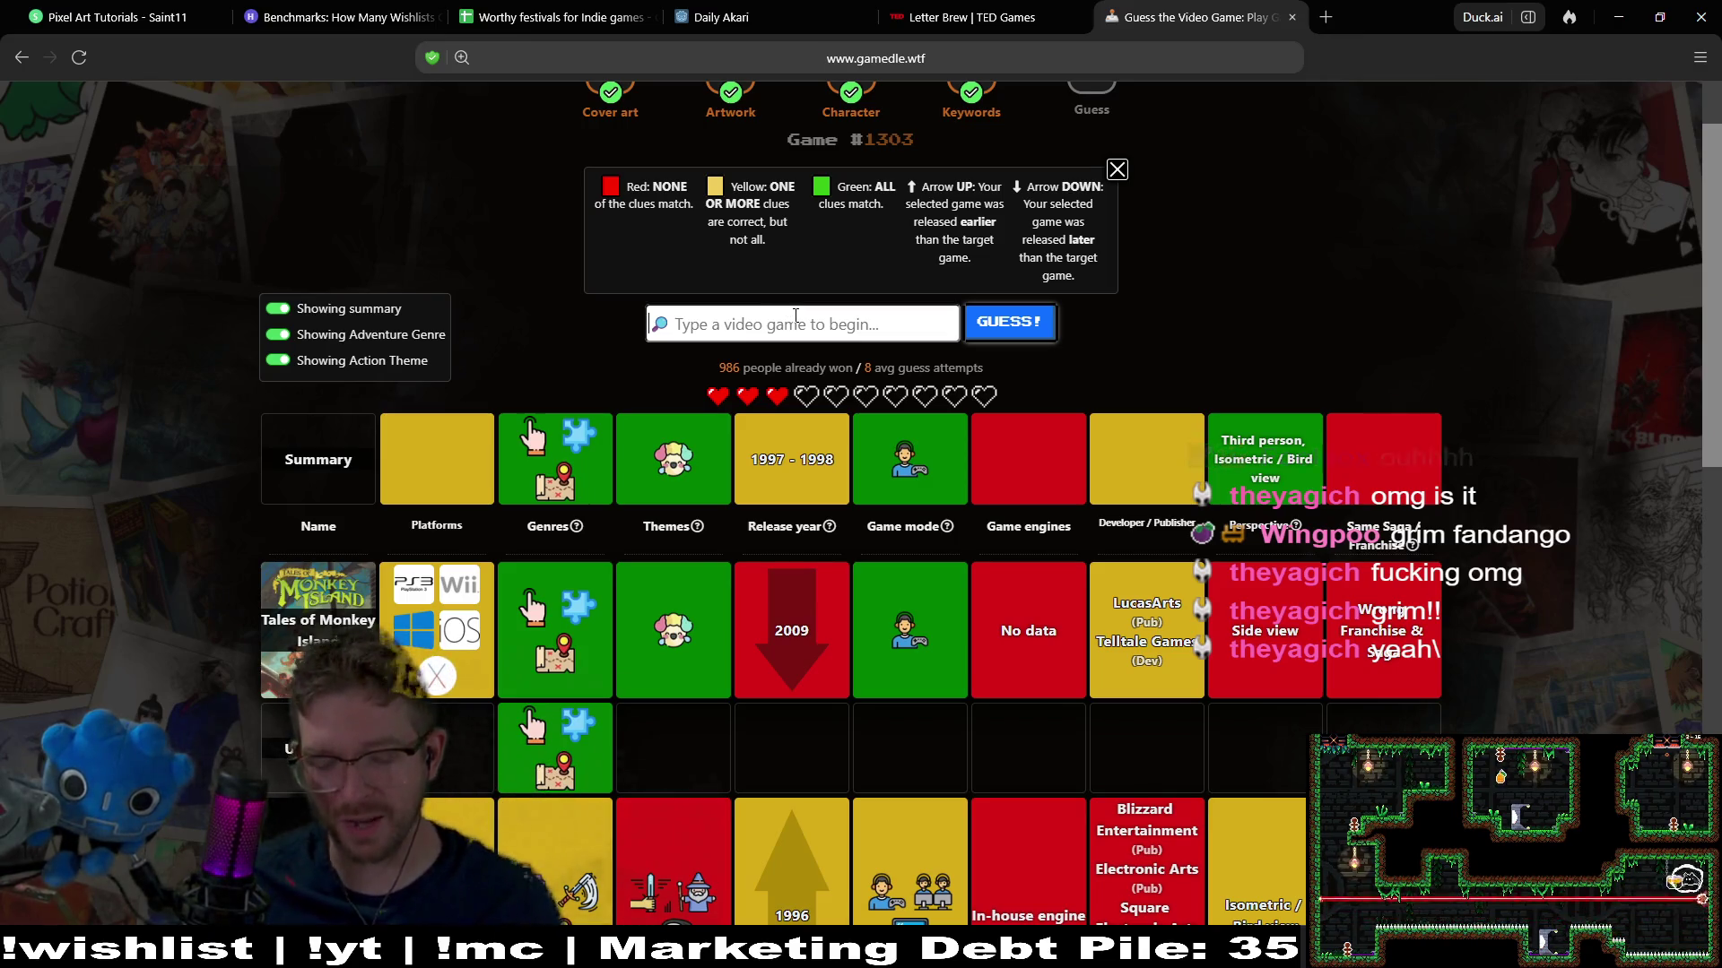
pyautogui.write('grim')
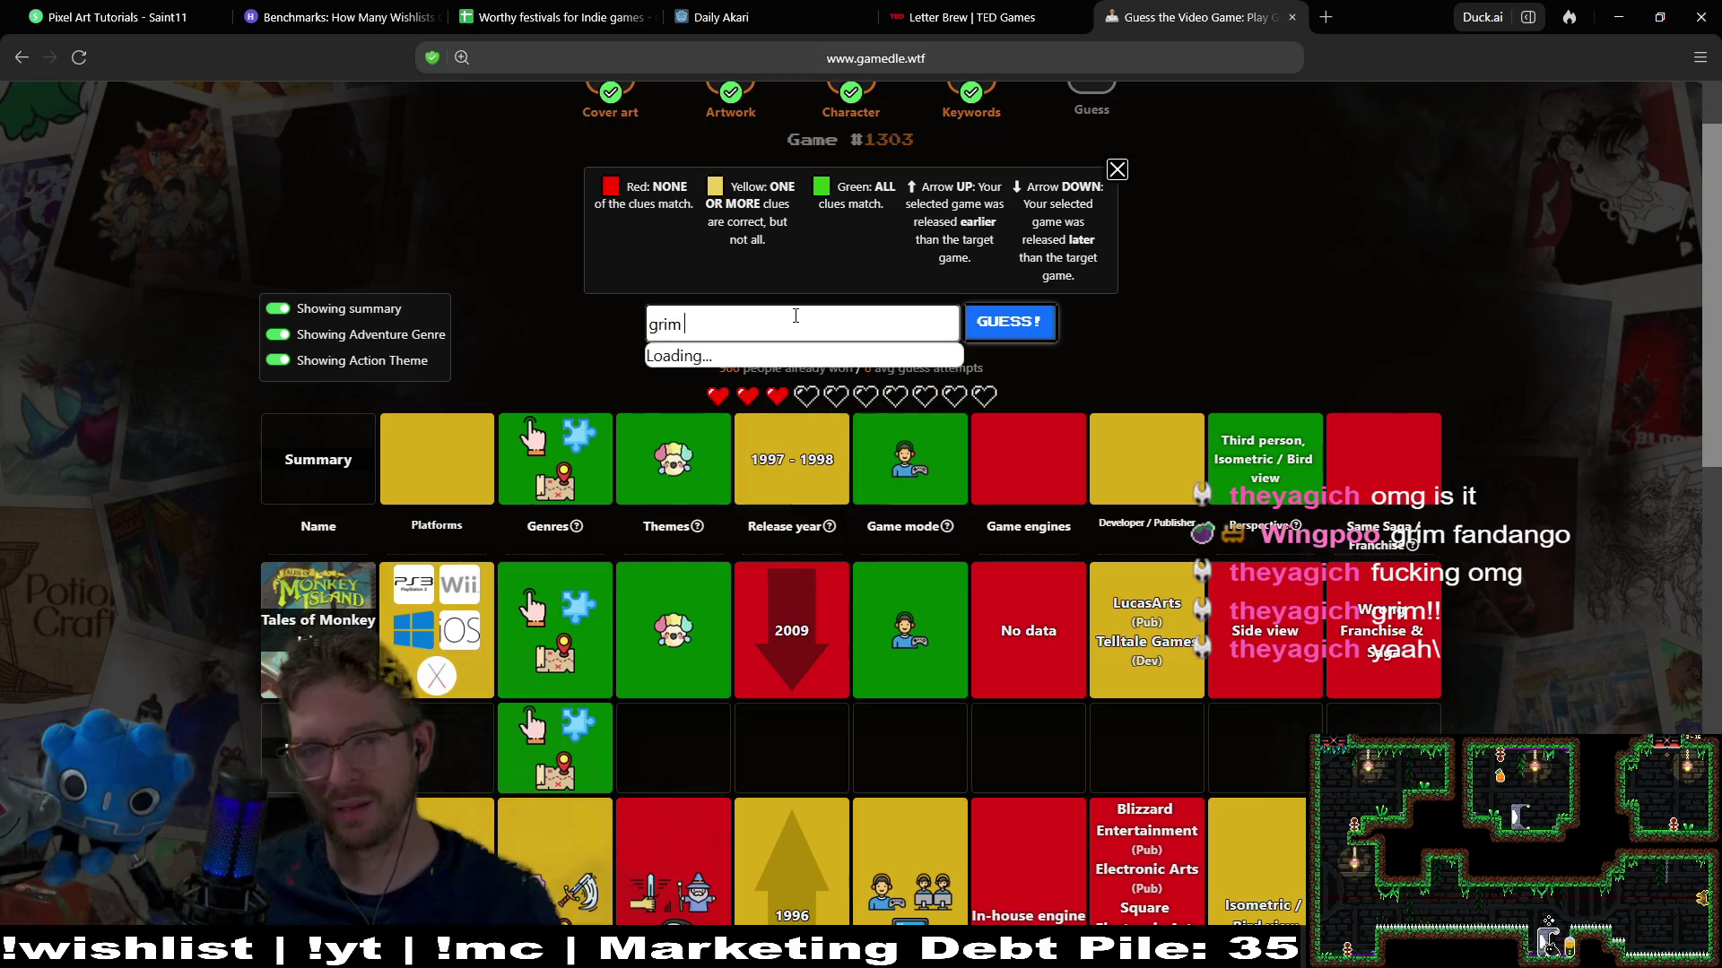
pyautogui.click(753, 397)
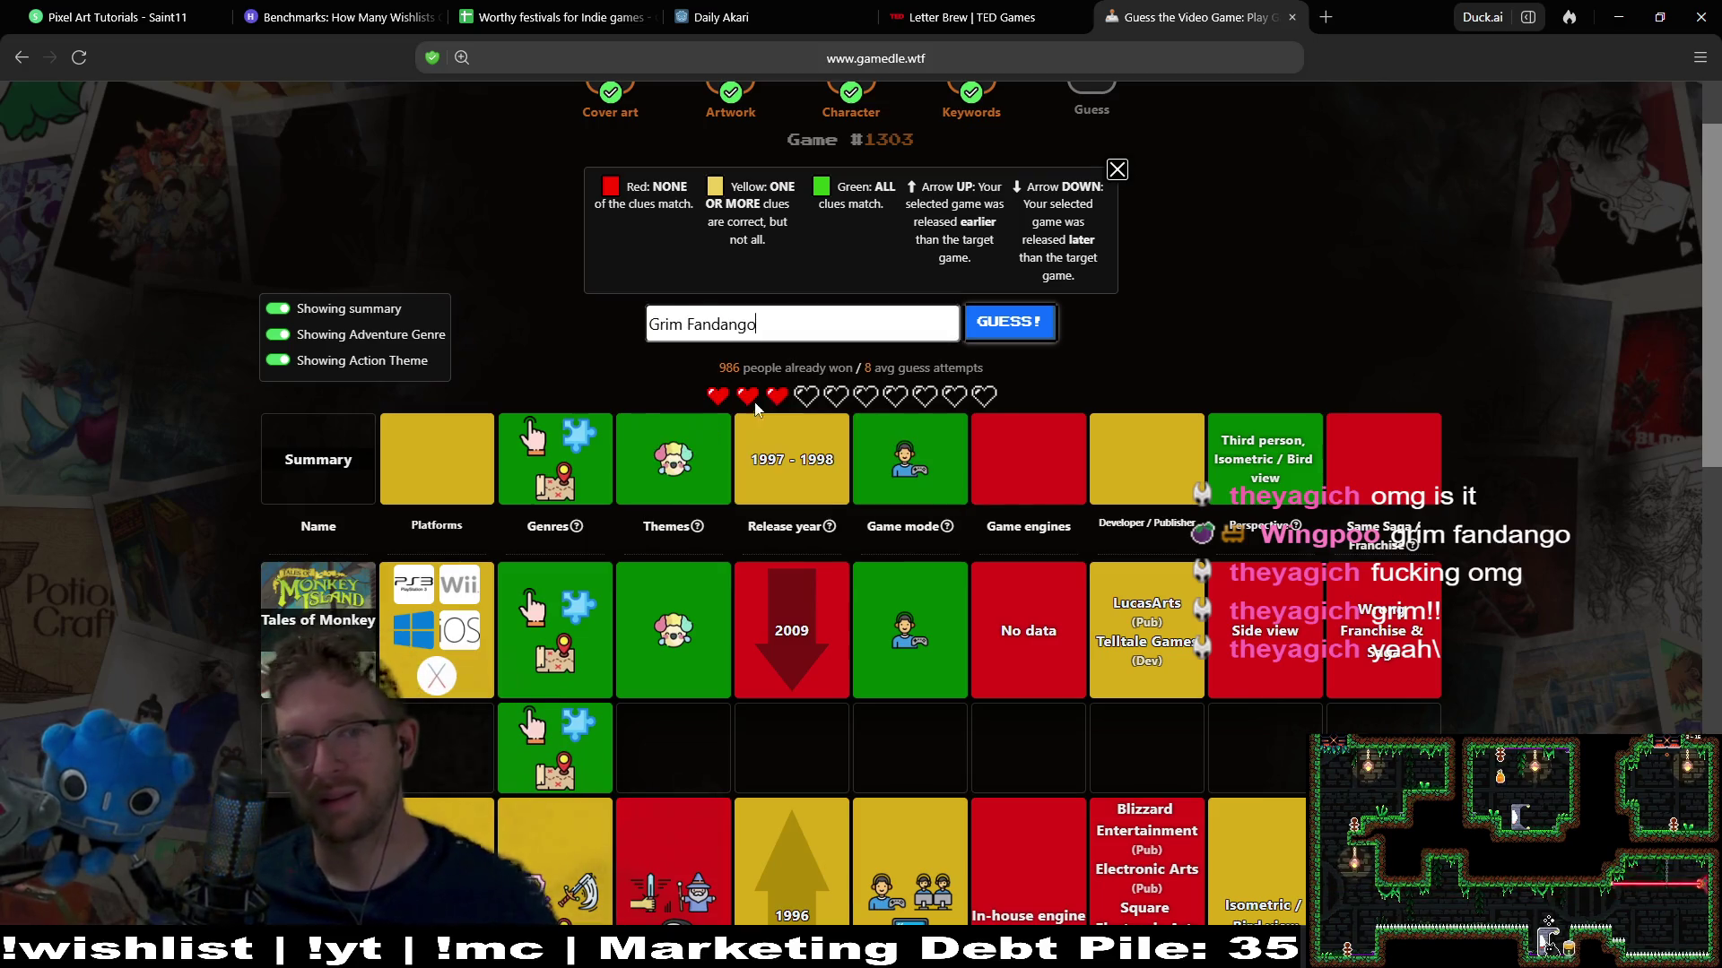
pyautogui.click(986, 325)
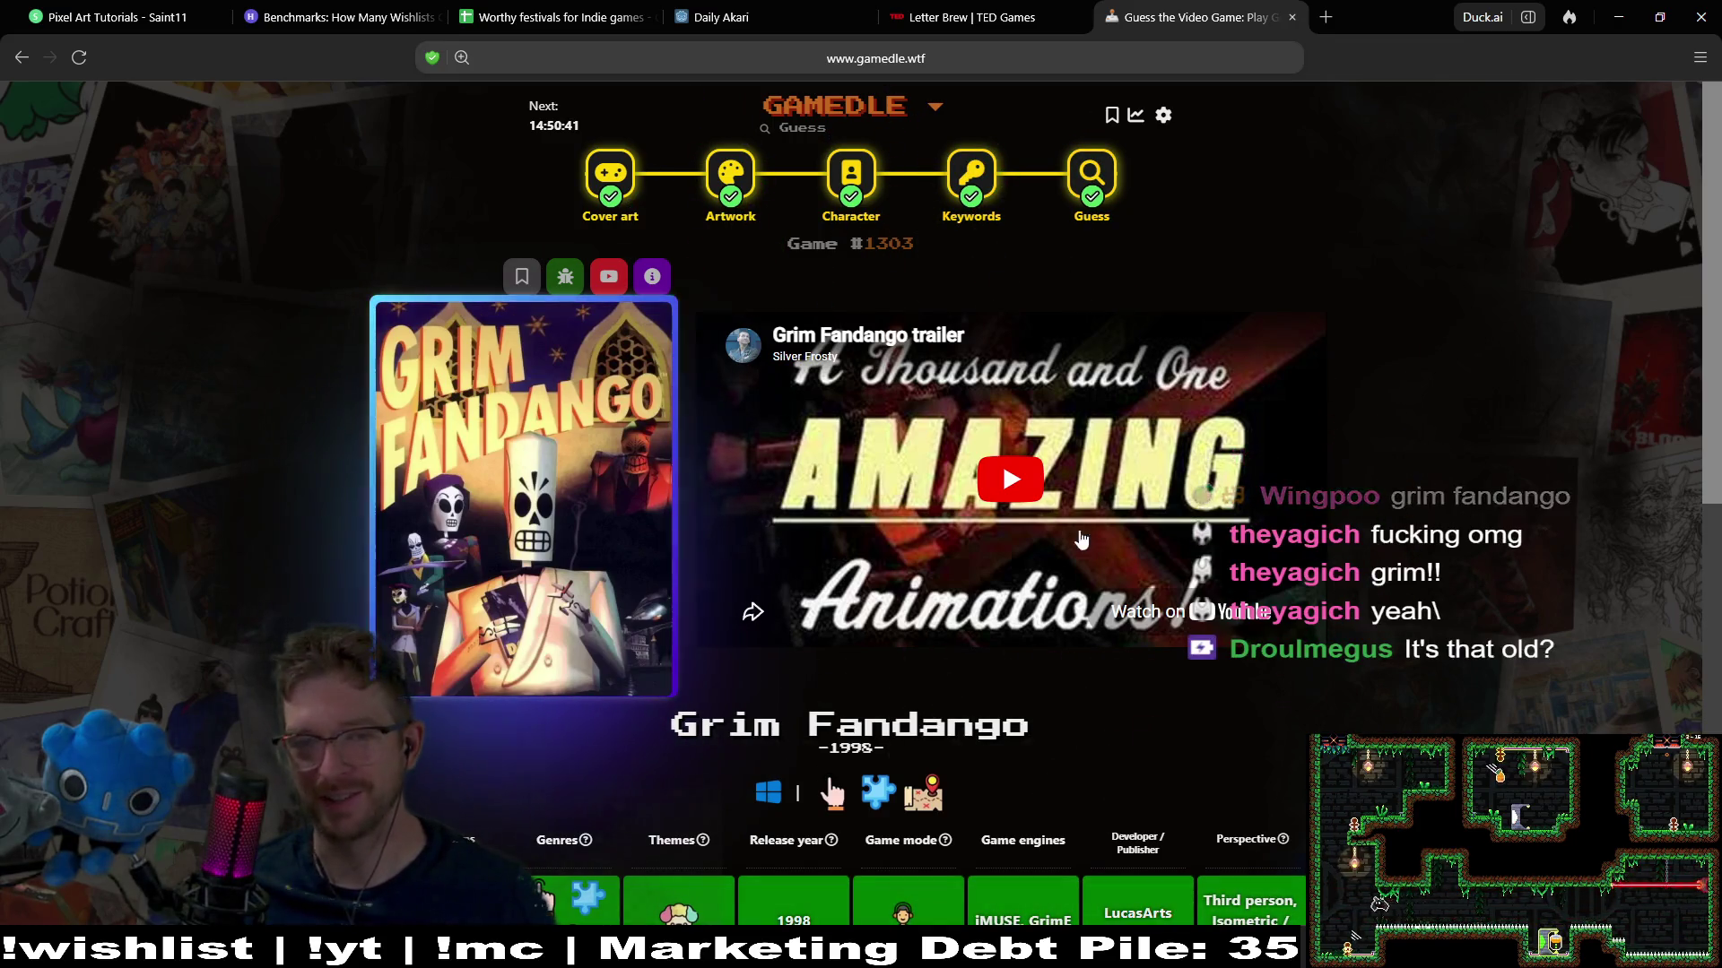
# Play the Grim Fandango trailer, pause it at 1:14, and minimize the browser to reveal Godot
pyautogui.click(1162, 470)
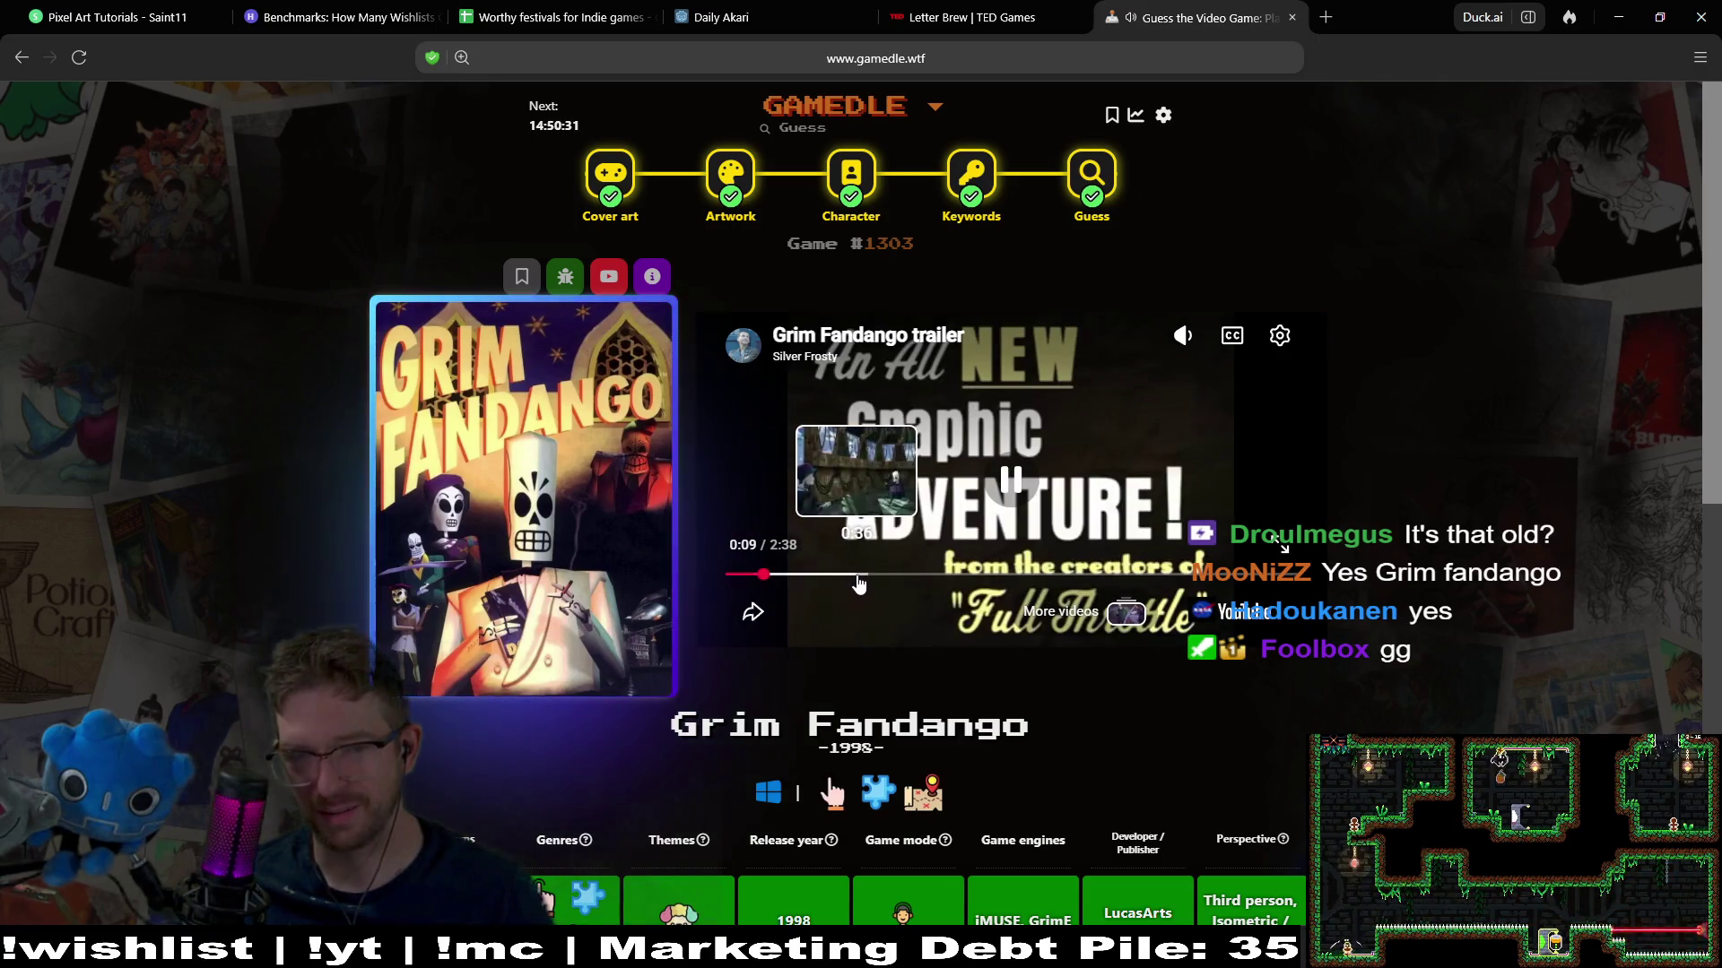
pyautogui.click(828, 575)
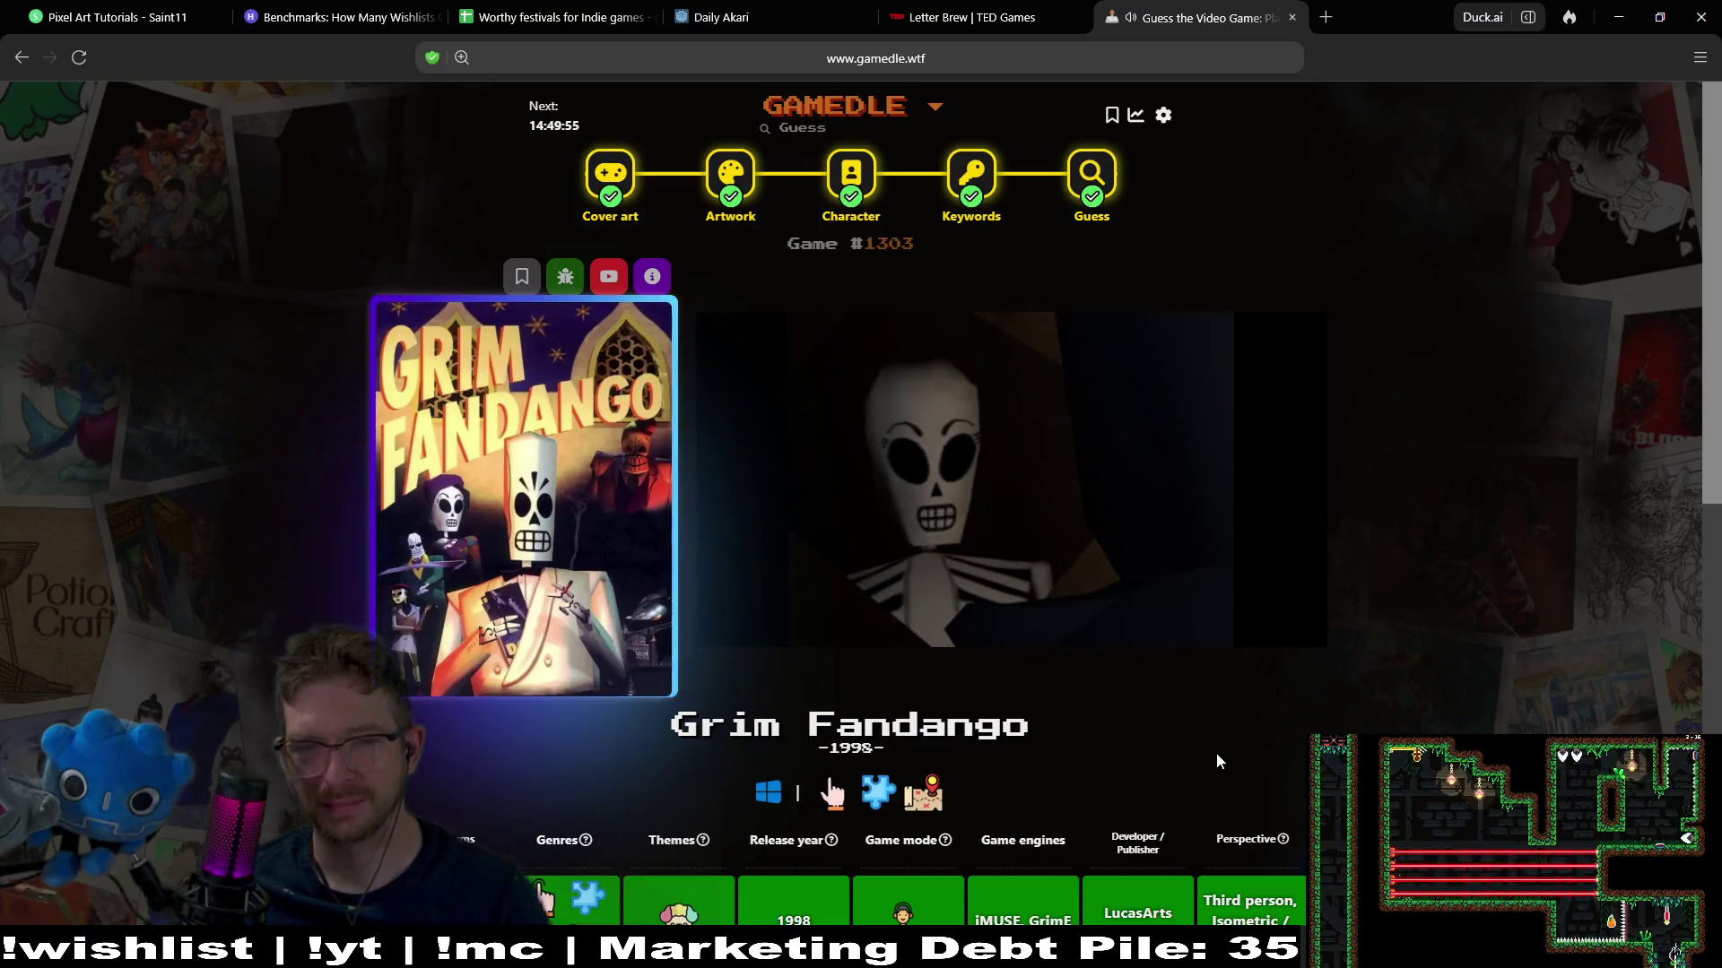
pyautogui.moveTo(1192, 610)
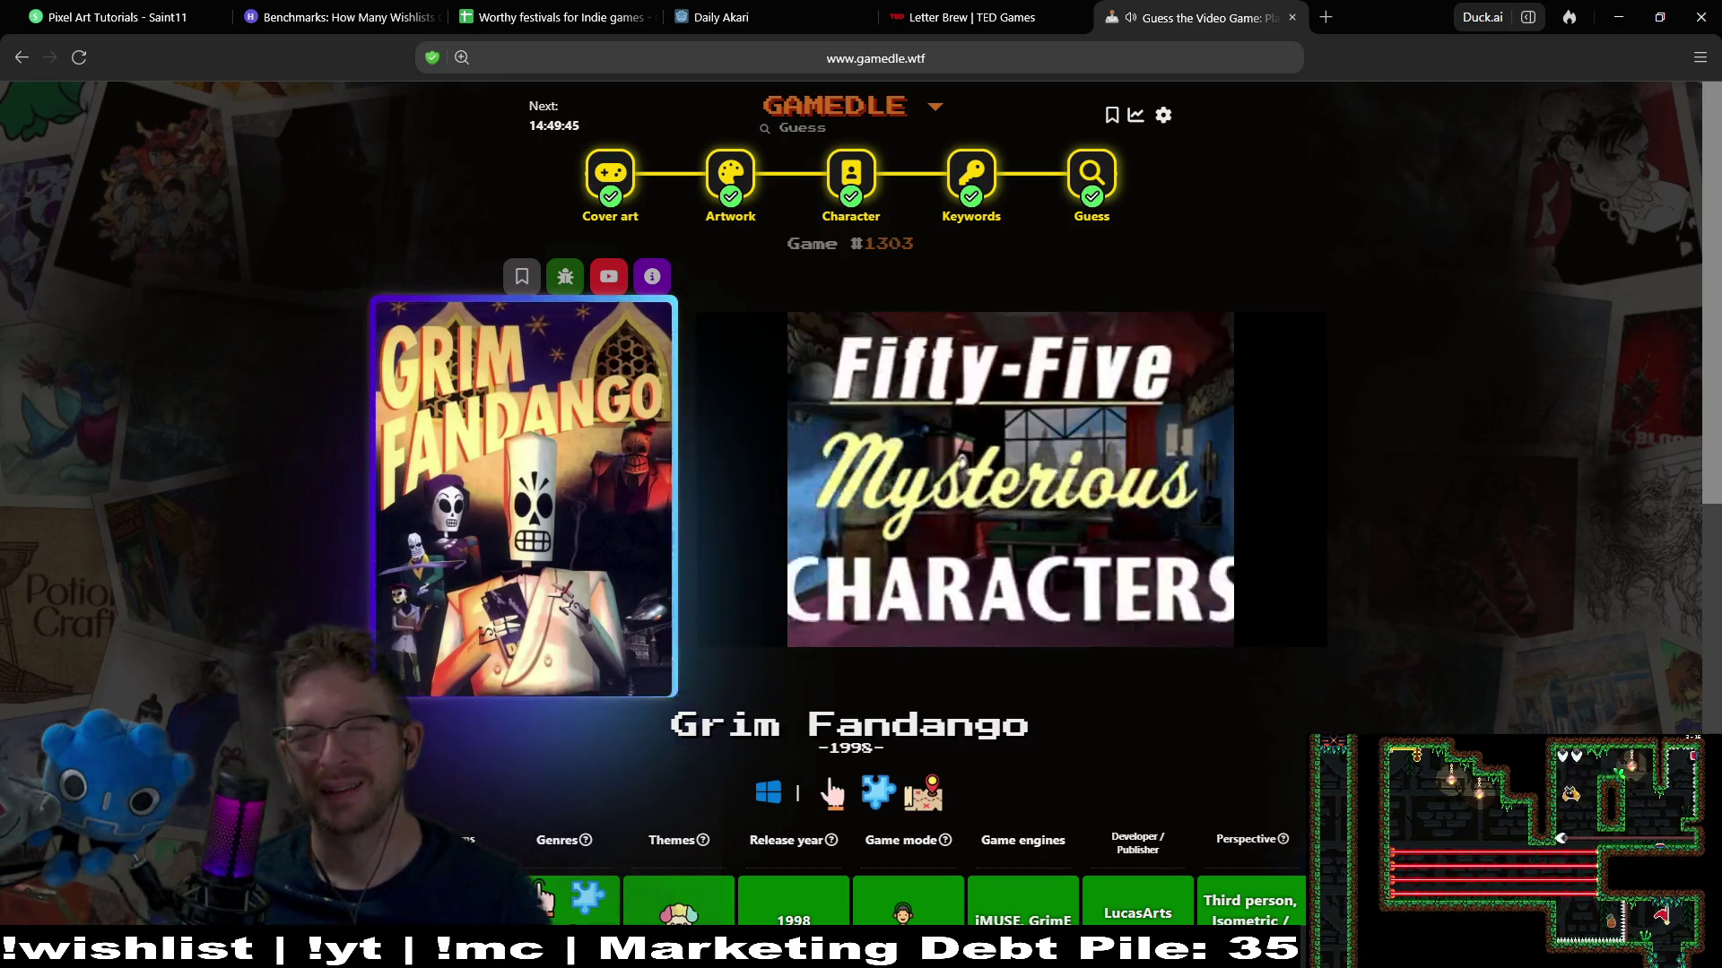
pyautogui.click(1115, 504)
pyautogui.click(1245, 545)
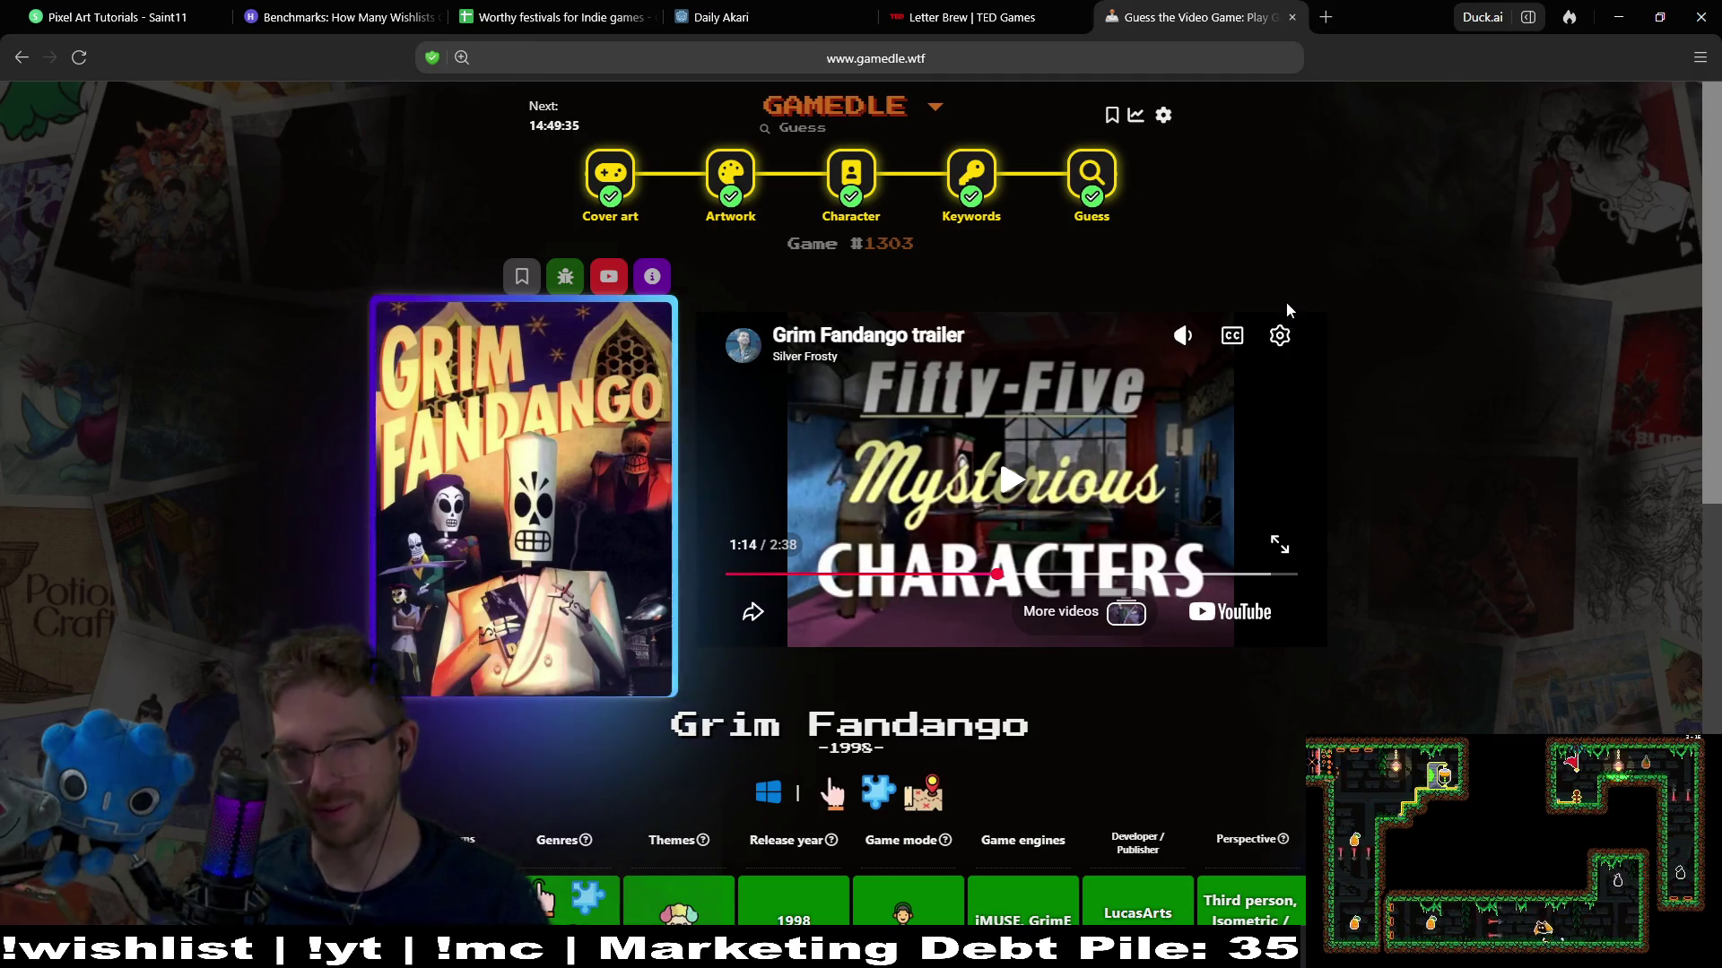
pyautogui.click(1618, 17)
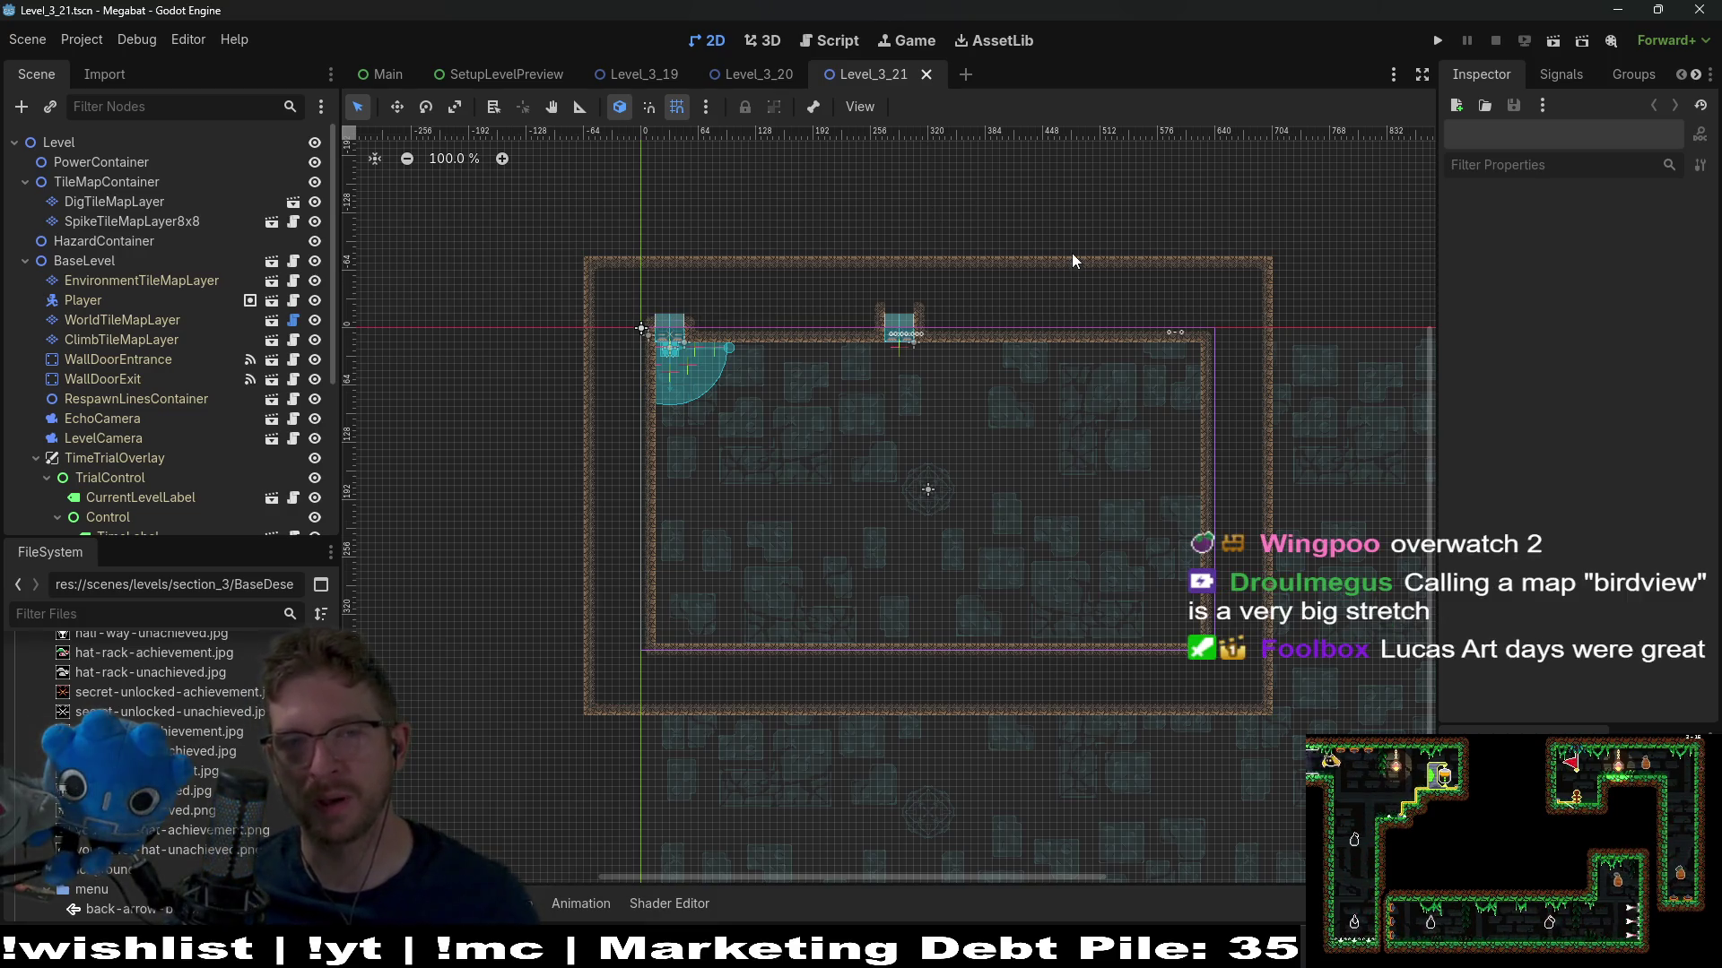
# Look over Level_3_20's left-hand rooms for reference
pyautogui.scroll(2, 897, 404)
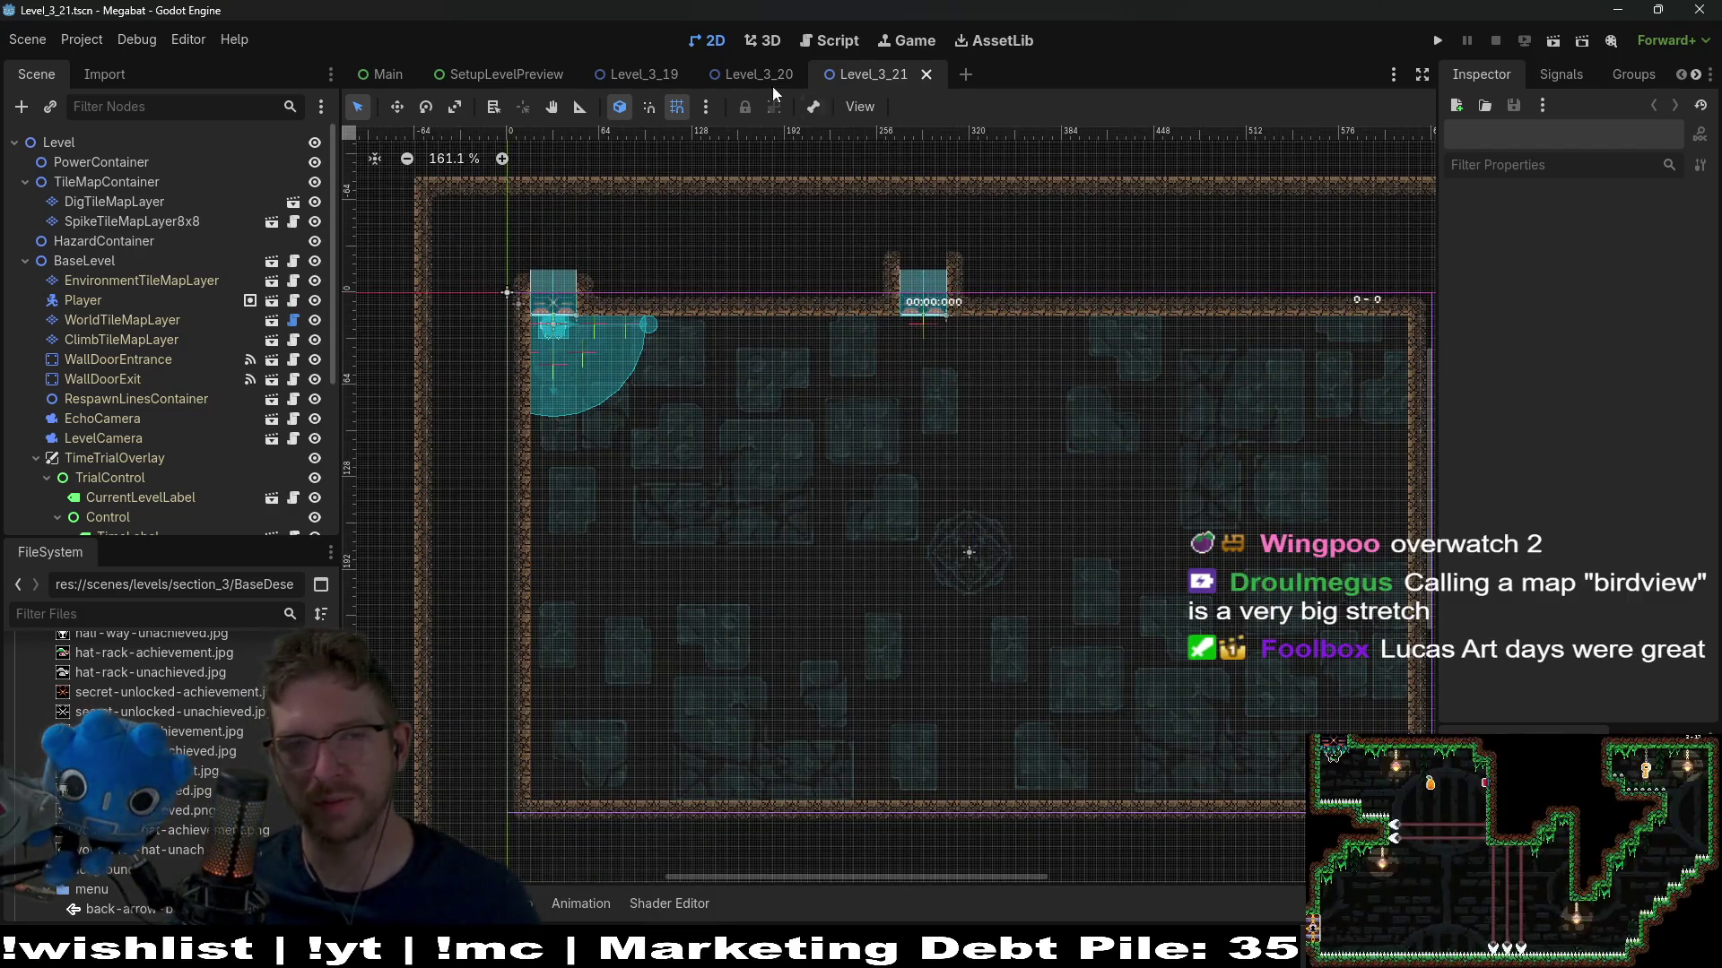
pyautogui.click(758, 75)
pyautogui.scroll(-1, 1076, 448)
pyautogui.scroll(7, 1079, 447)
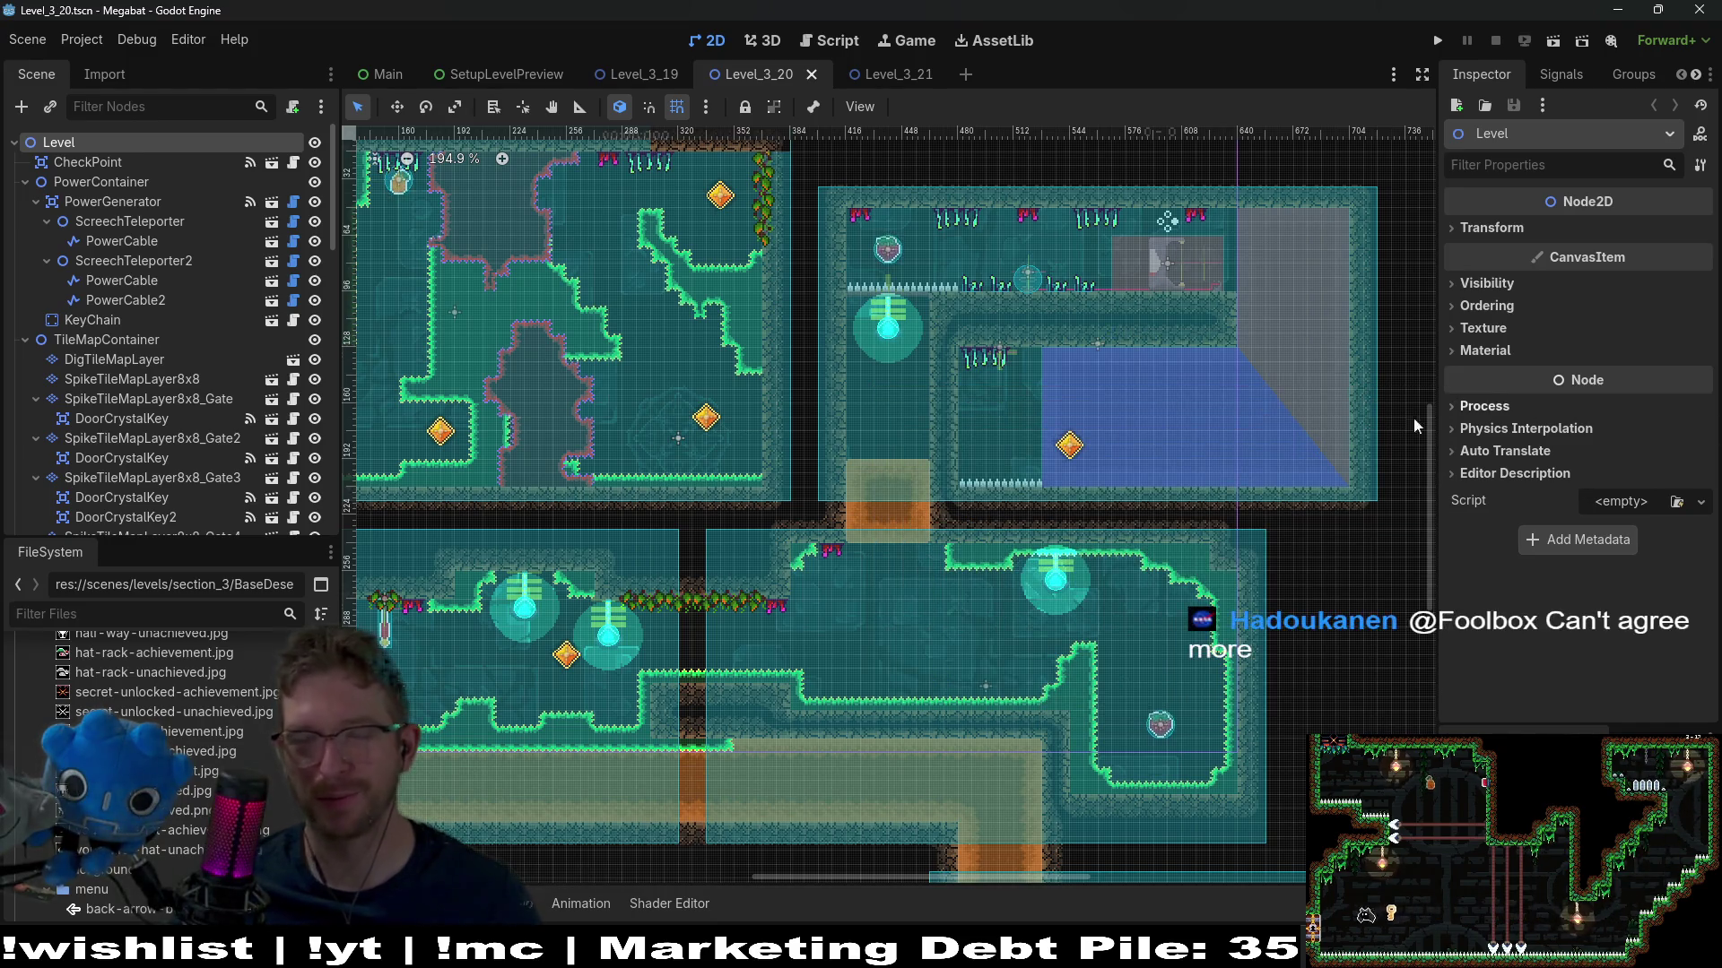
pyautogui.moveTo(702, 392); pyautogui.dragTo(1122, 435)
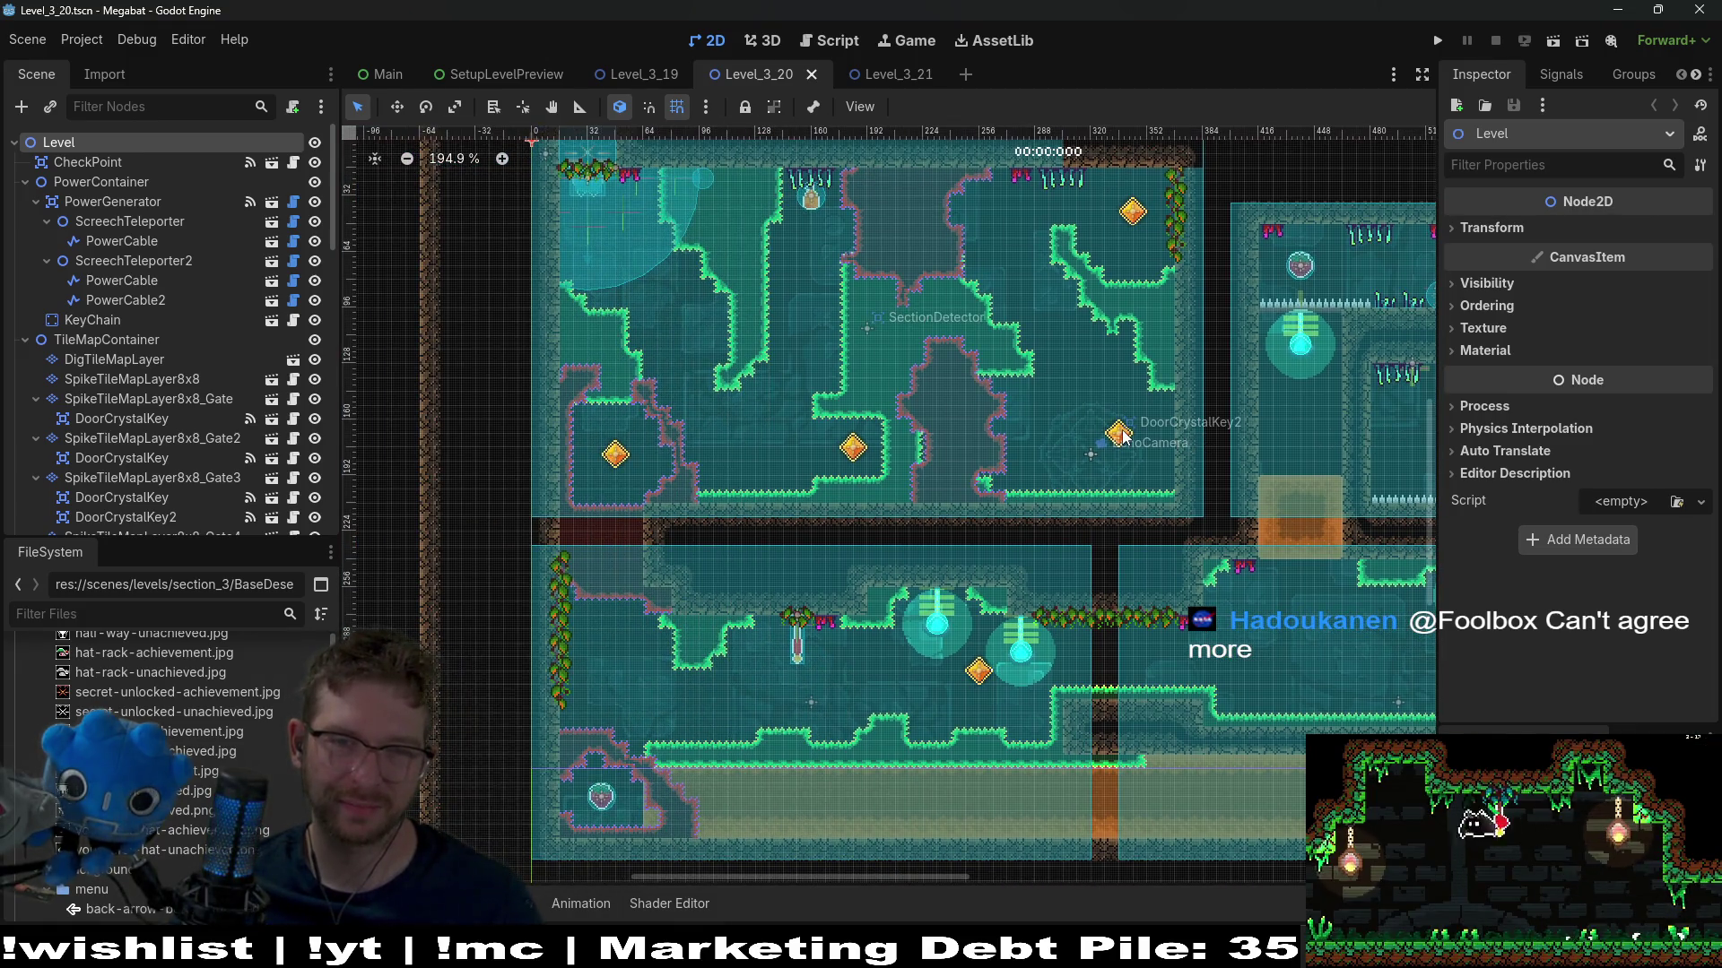
# Return to Level_3_21 and select WorldTileMapLayer for painting
pyautogui.click(883, 73)
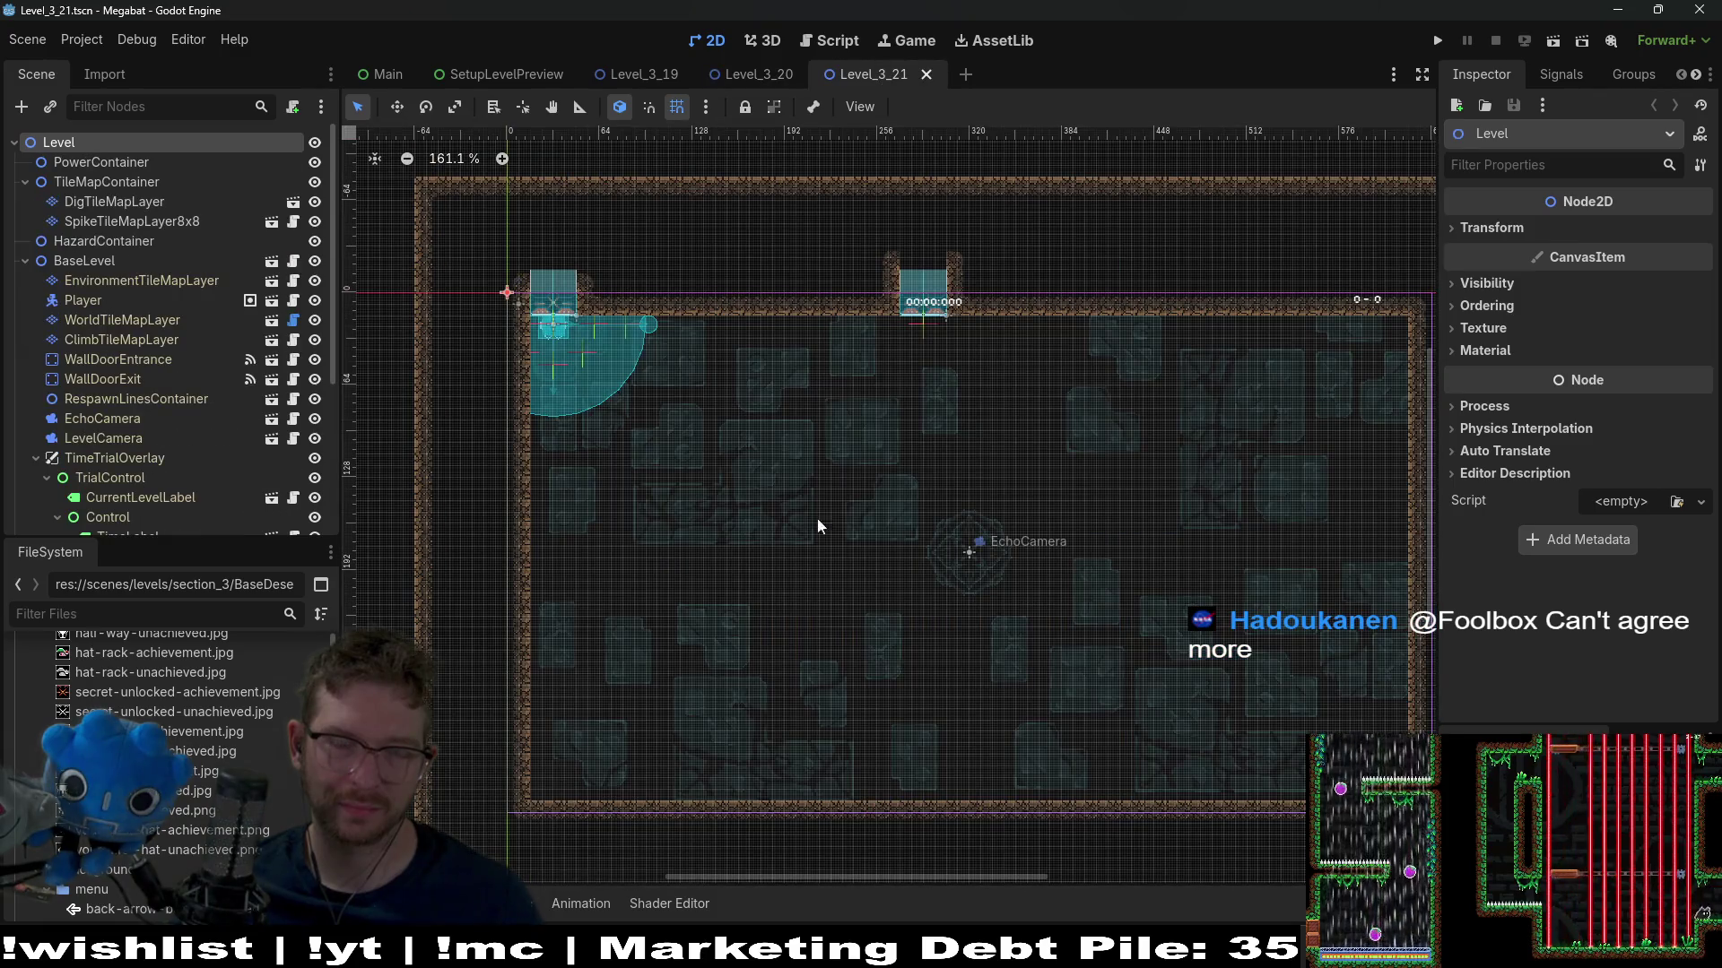
pyautogui.click(126, 320)
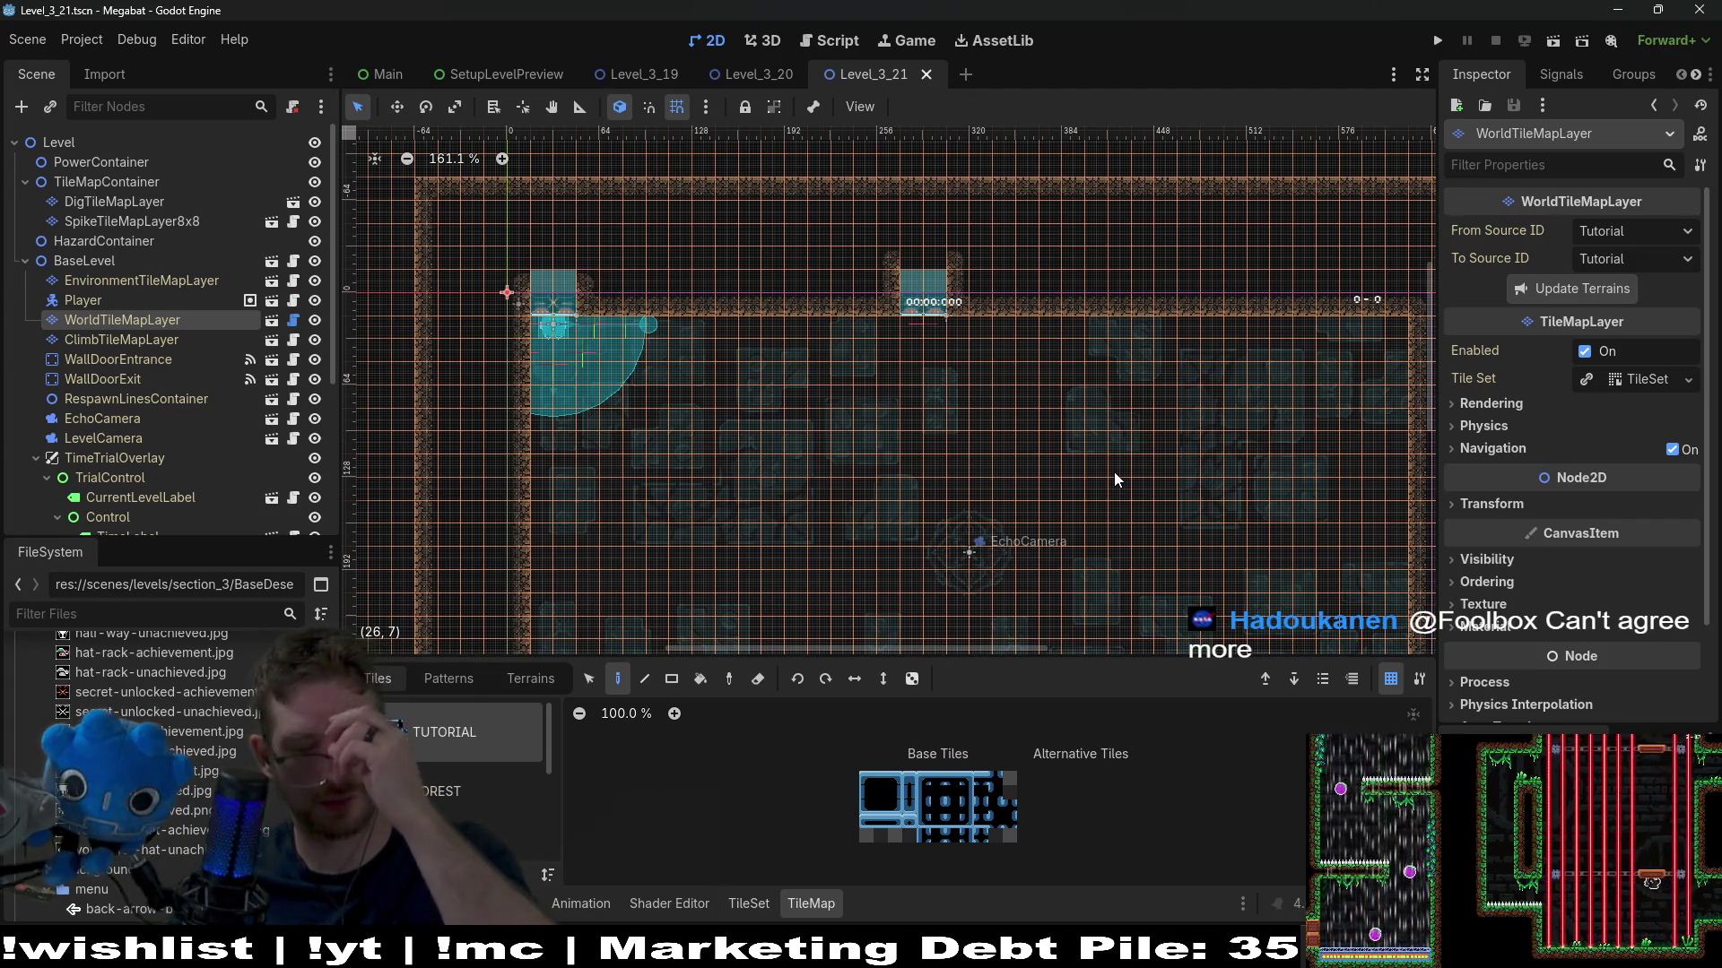
# Paint a rectangle of DESERT terrain around the room on WorldTileMapLayer with the Rect tool
pyautogui.scroll(-3, 1116, 479)
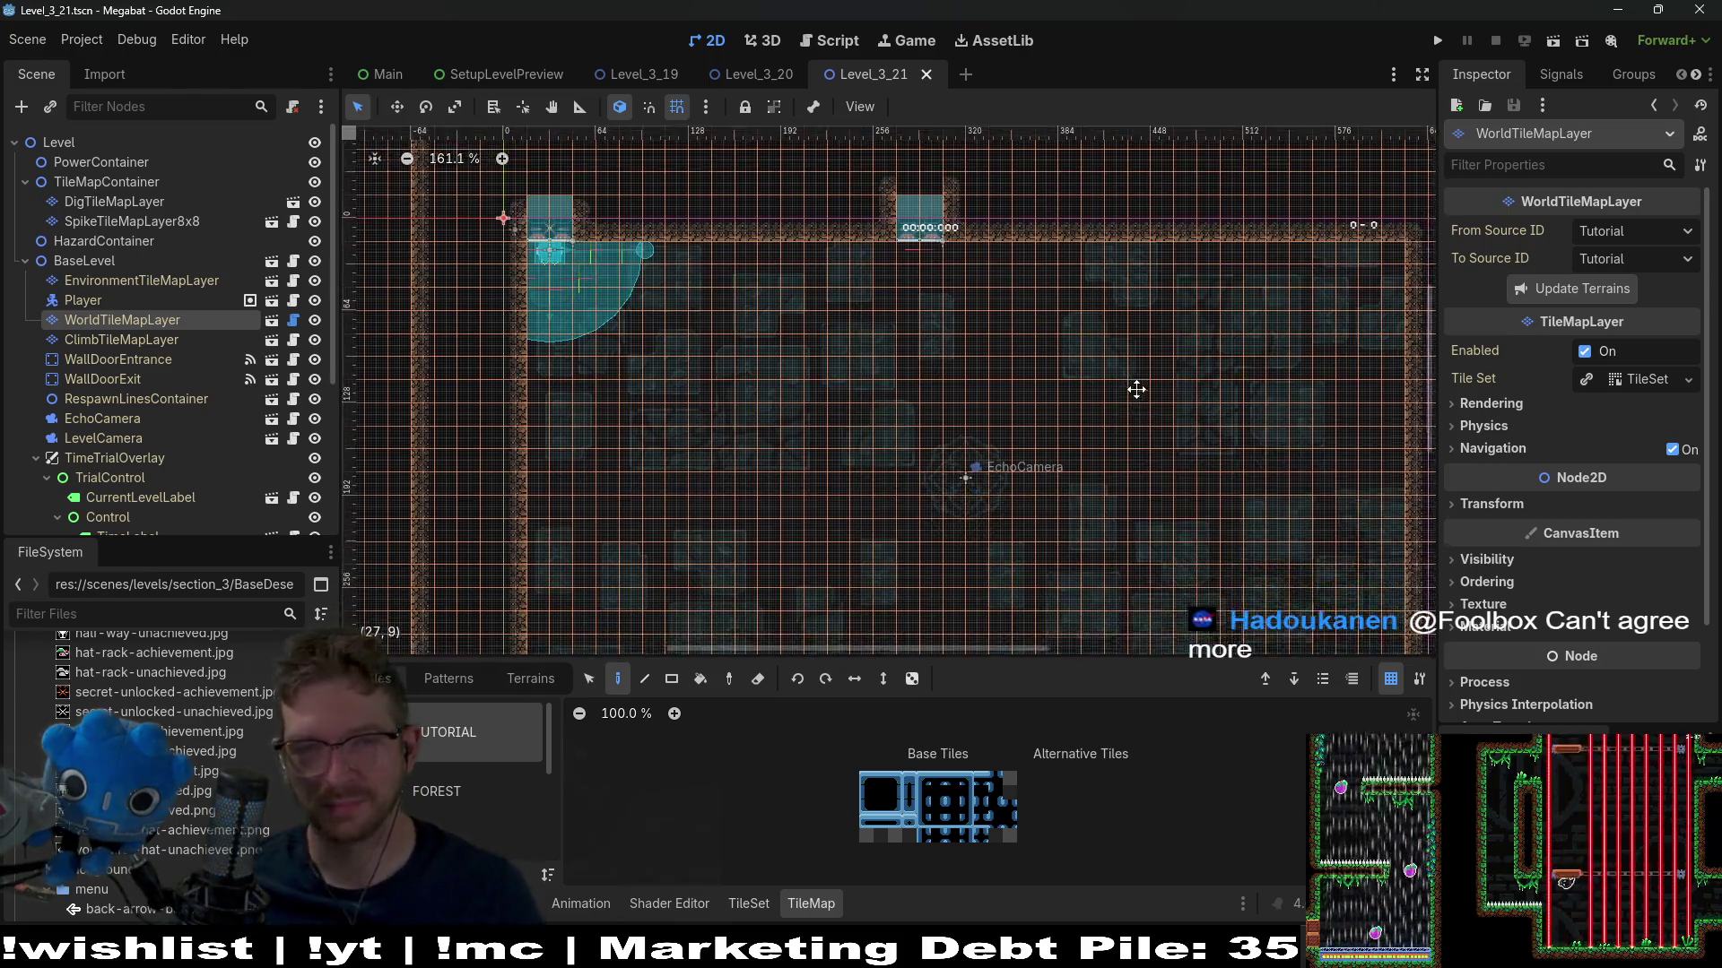
pyautogui.moveTo(766, 388); pyautogui.dragTo(768, 390)
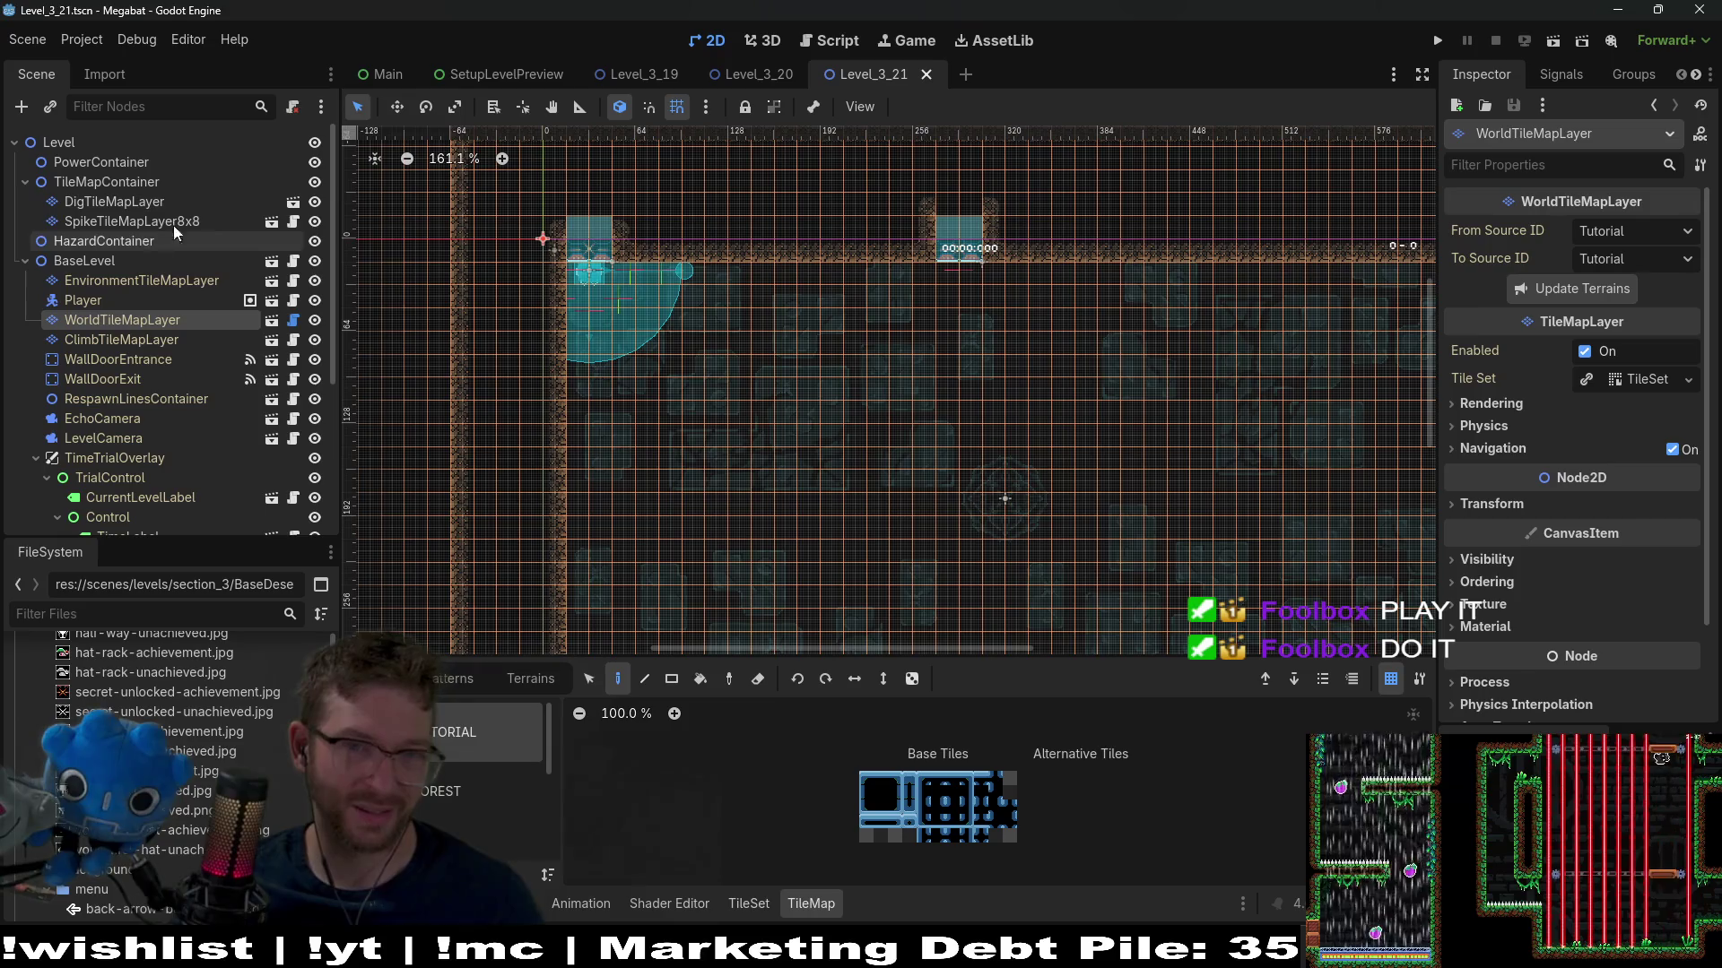
pyautogui.click(120, 339)
pyautogui.click(119, 321)
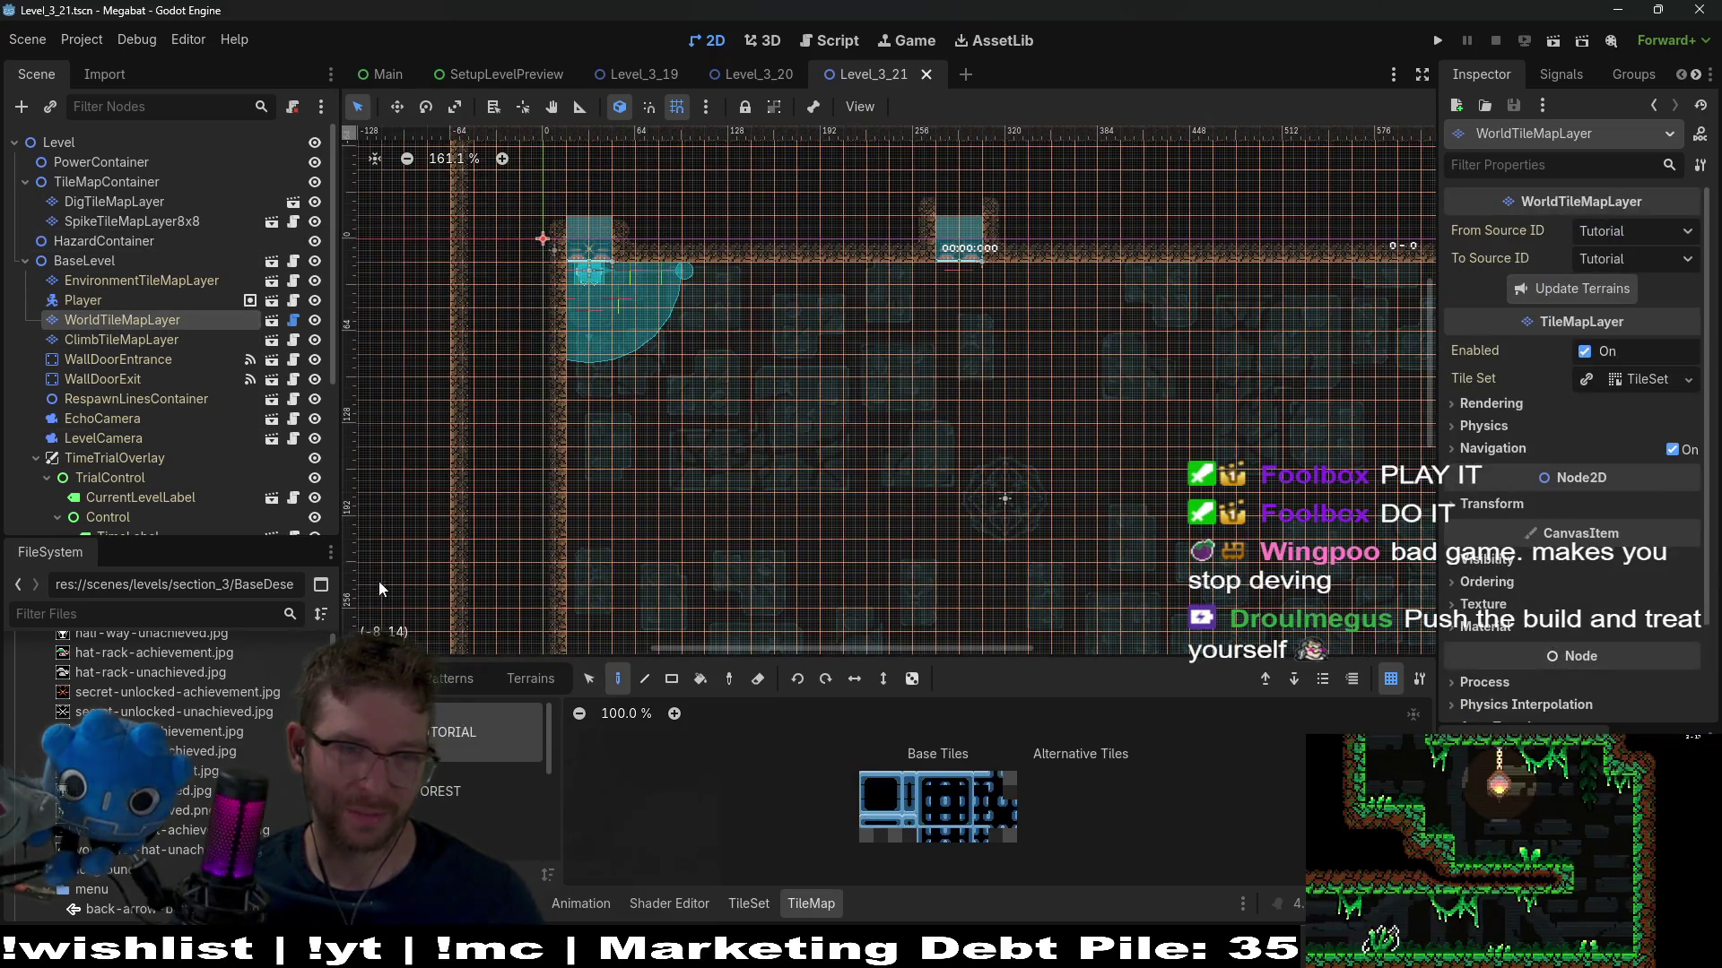
pyautogui.click(515, 681)
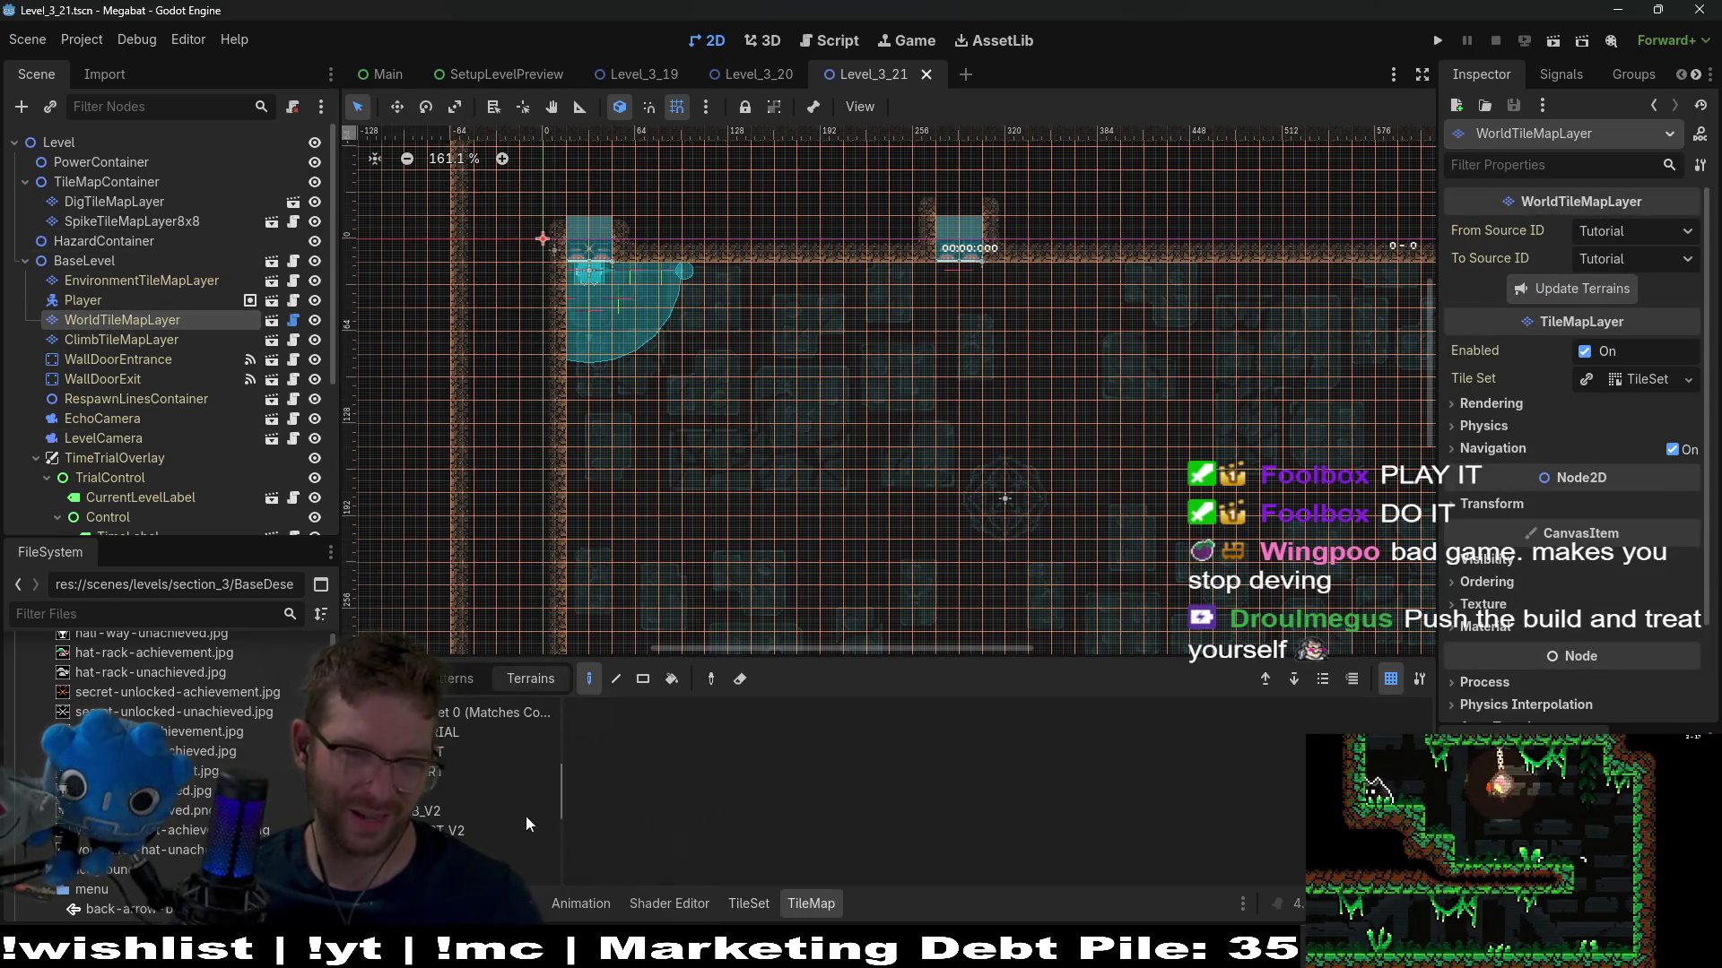
pyautogui.click(449, 796)
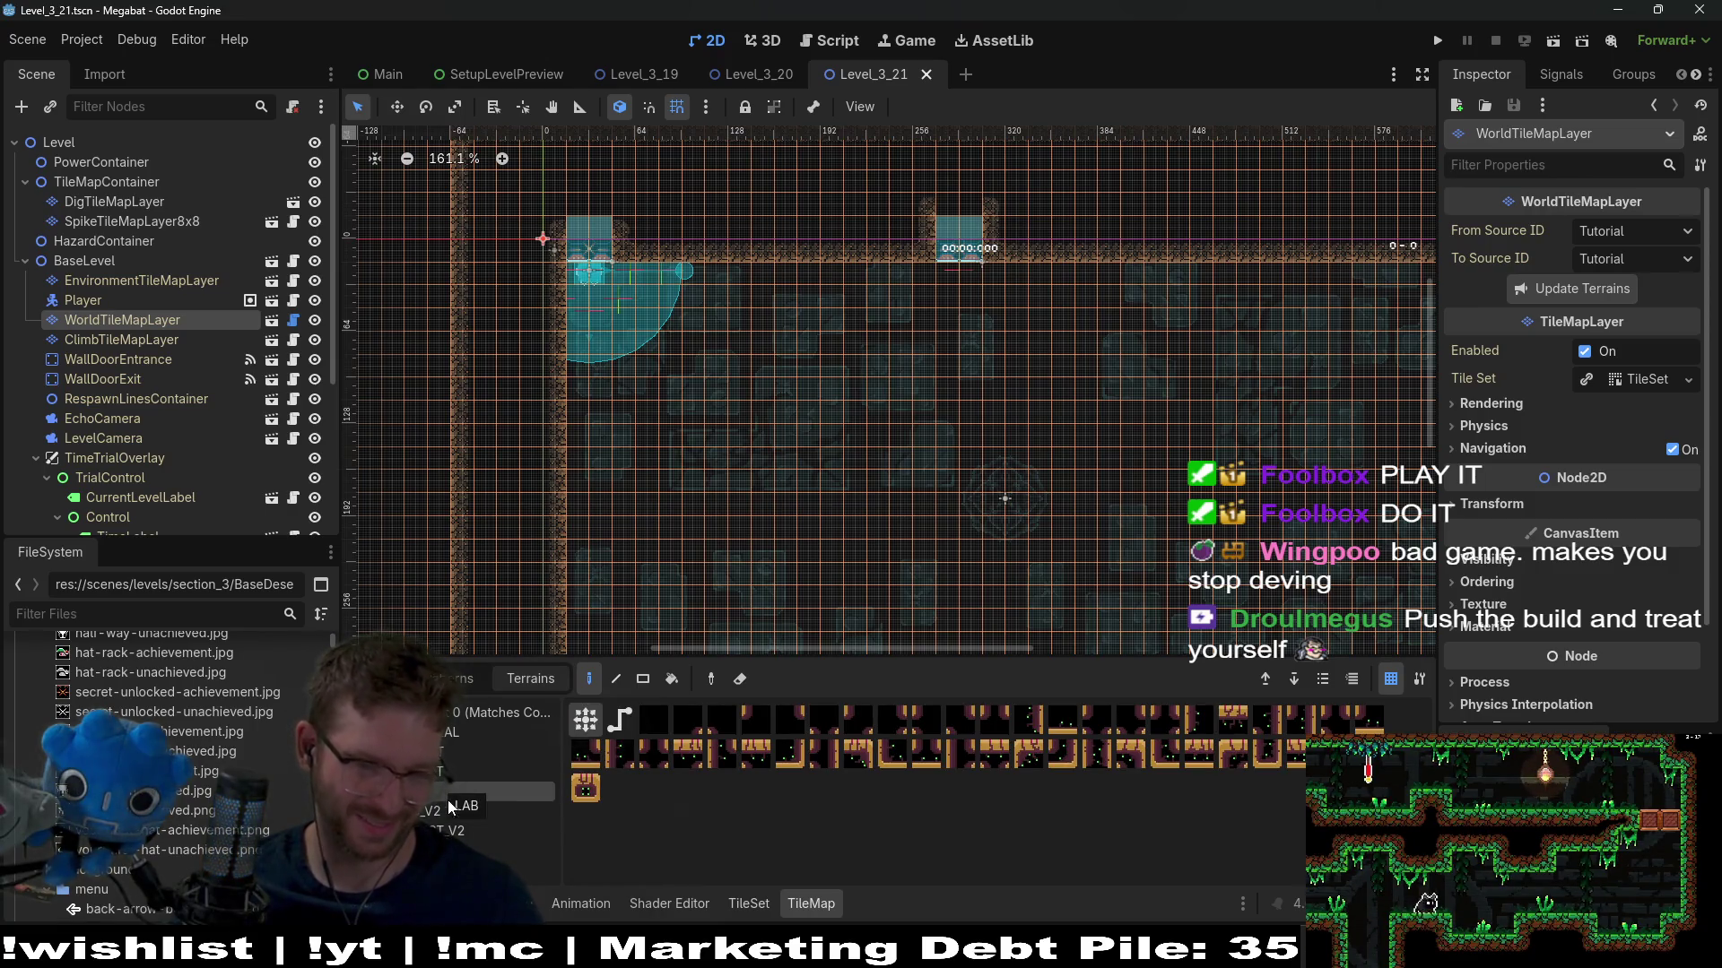
pyautogui.click(467, 772)
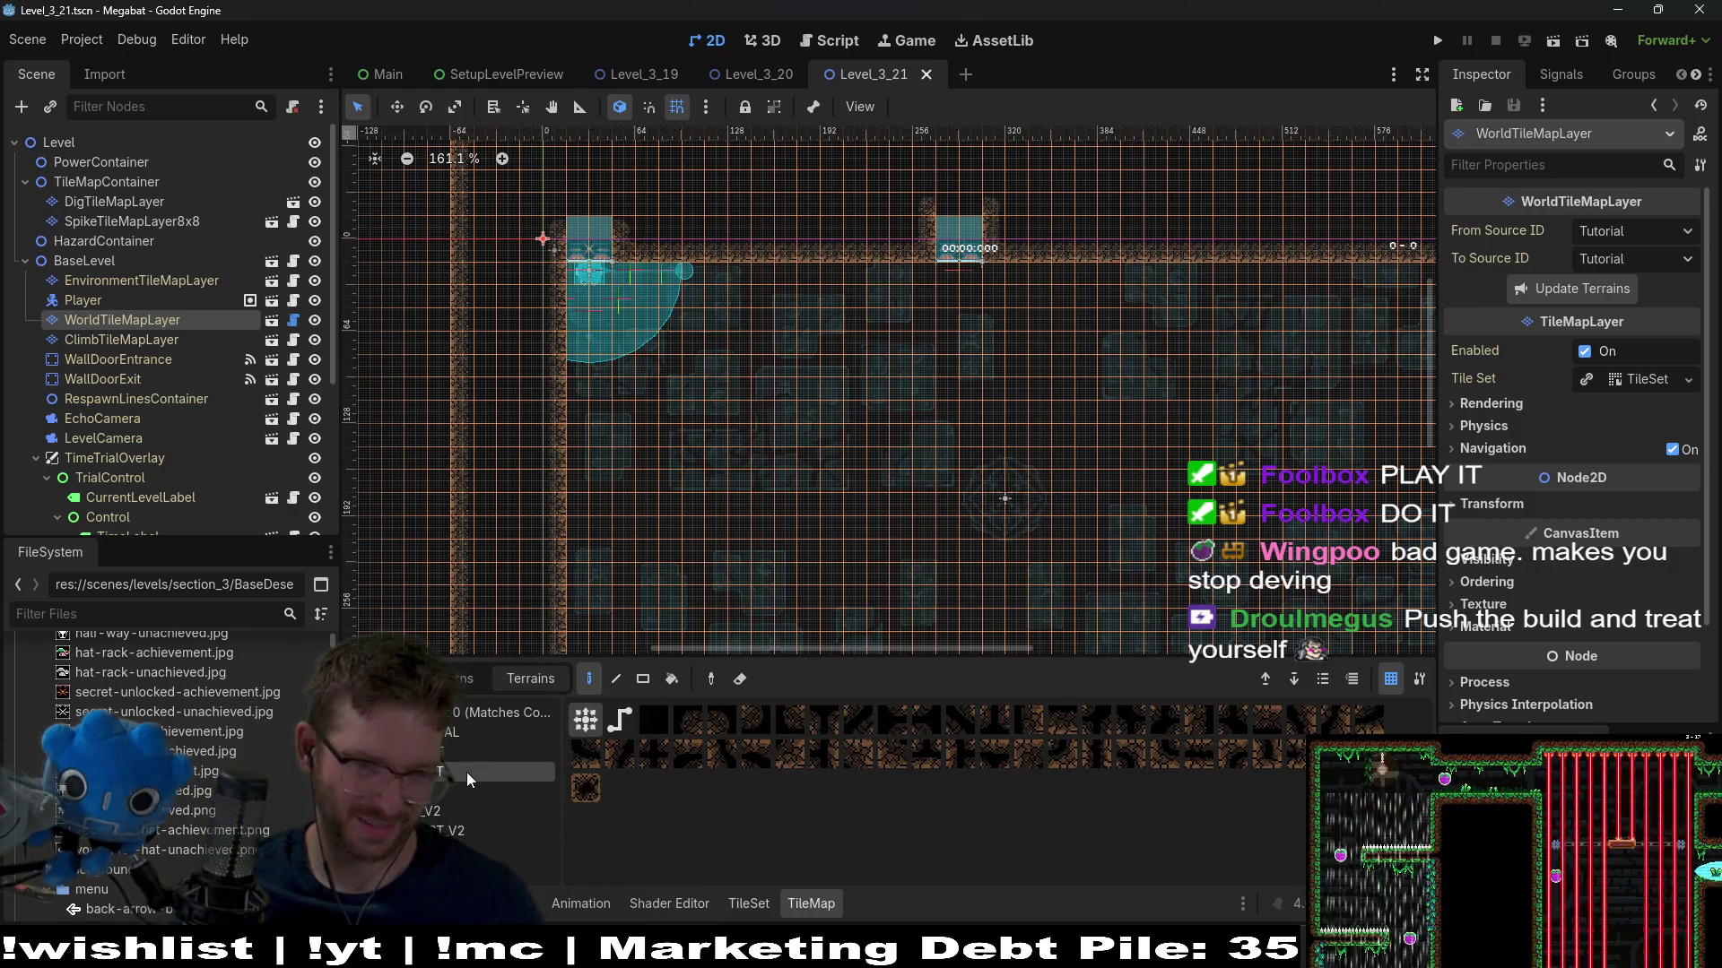
pyautogui.click(640, 681)
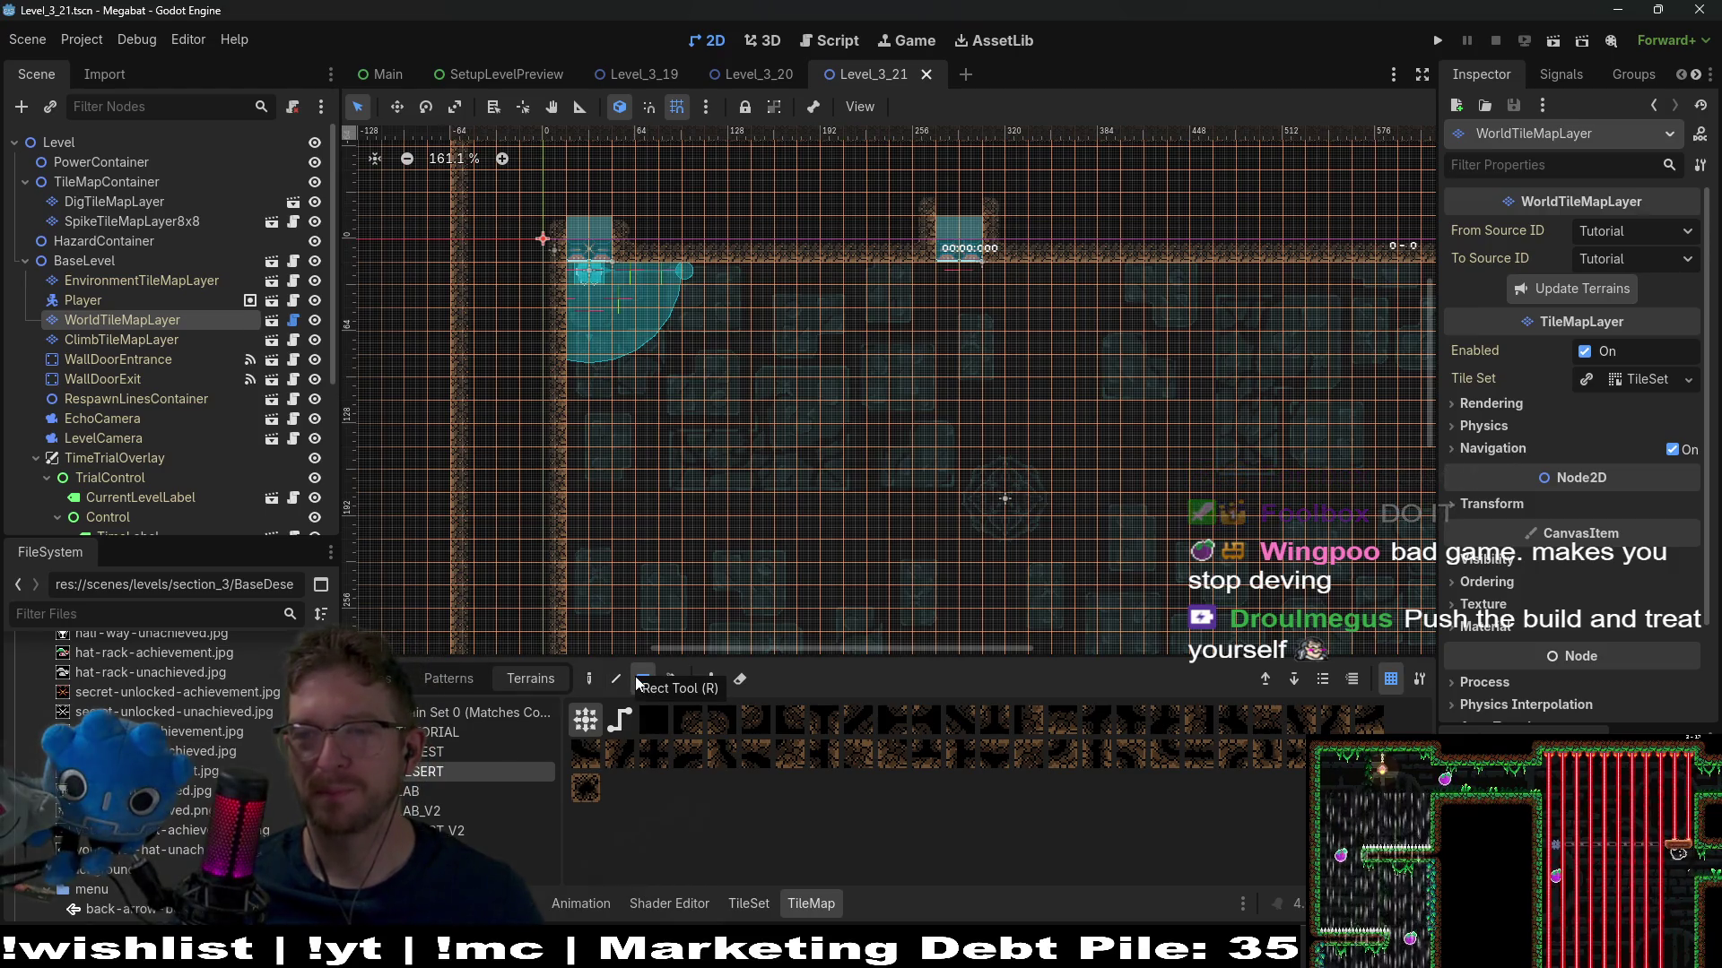
pyautogui.scroll(2, 951, 256)
pyautogui.moveTo(823, 280); pyautogui.dragTo(942, 384)
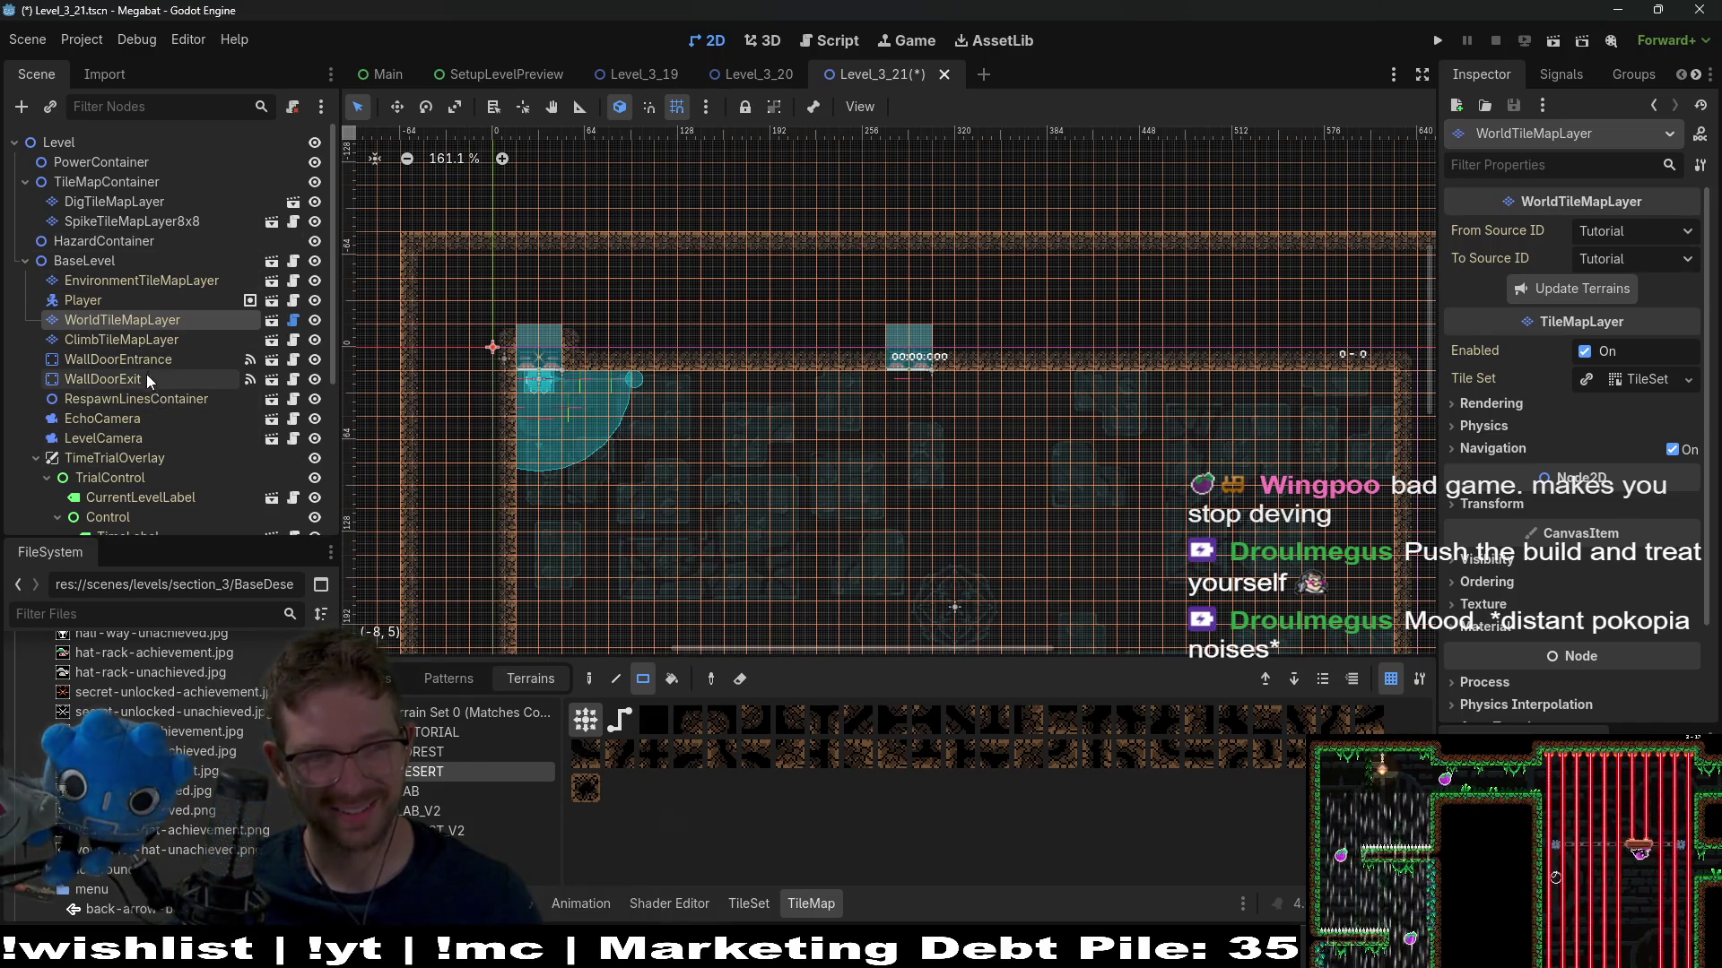
pyautogui.click(126, 379)
# Move the WallDoorExit door up above the room
pyautogui.press('w')
pyautogui.moveTo(884, 416)
pyautogui.mouseDown()
pyautogui.moveTo(826, 422)
pyautogui.moveTo(942, 231)
pyautogui.mouseUp()
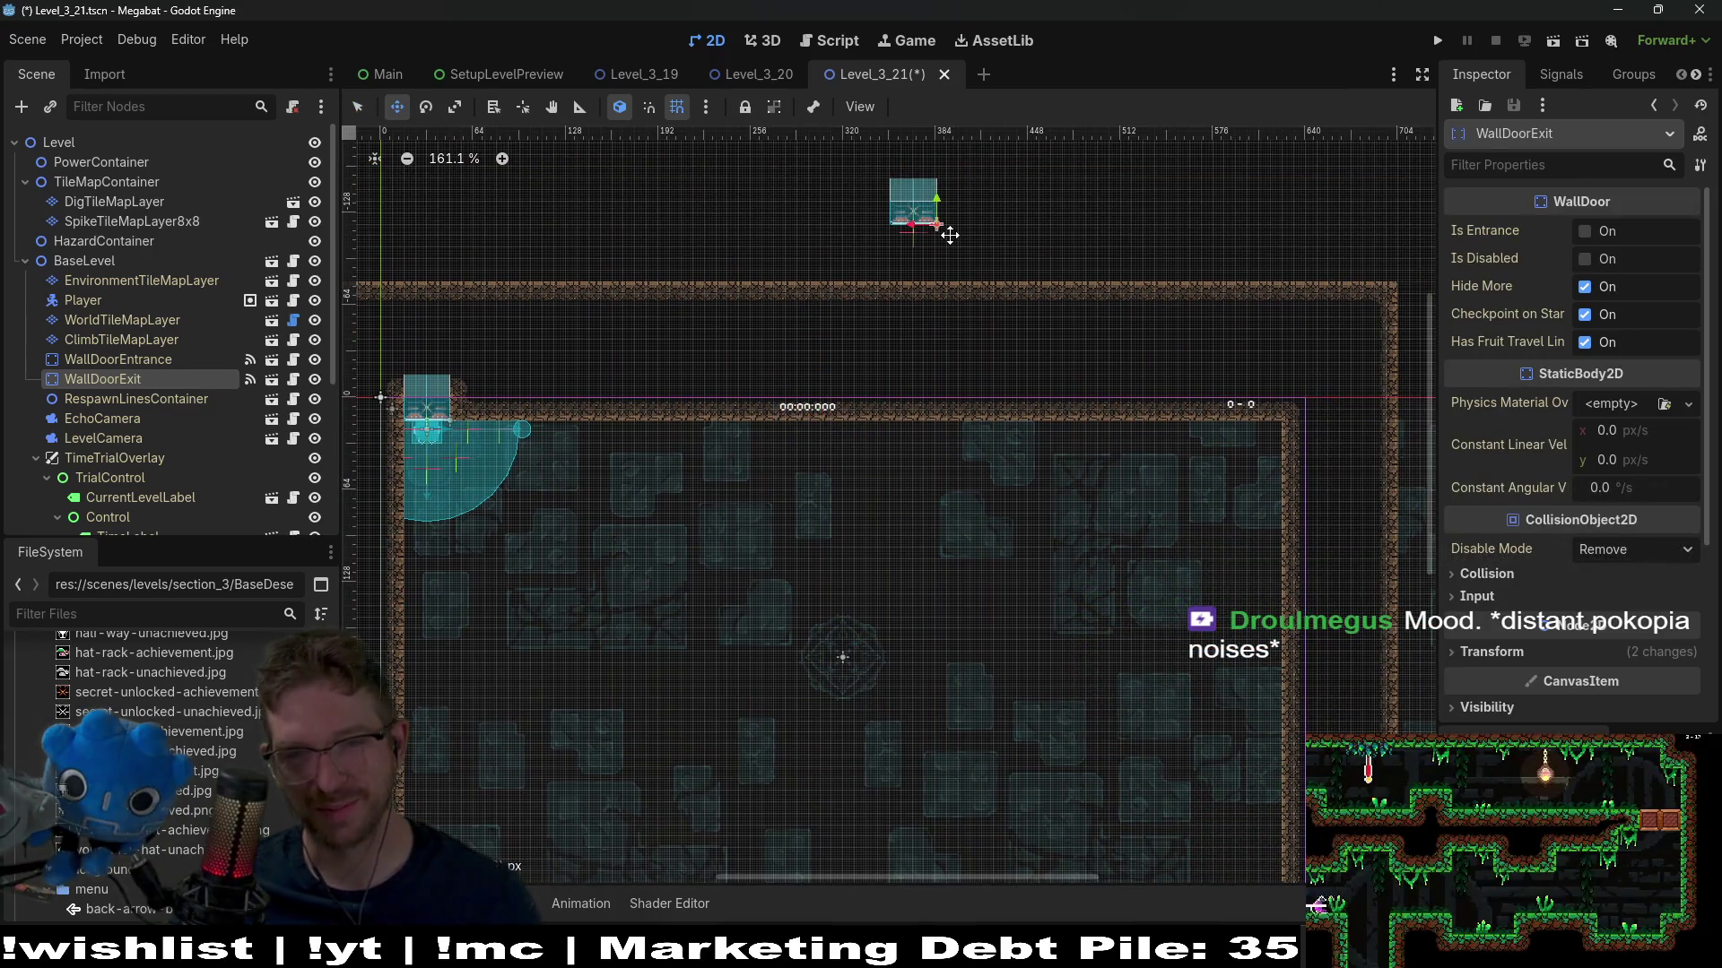
pyautogui.scroll(-4, 781, 349)
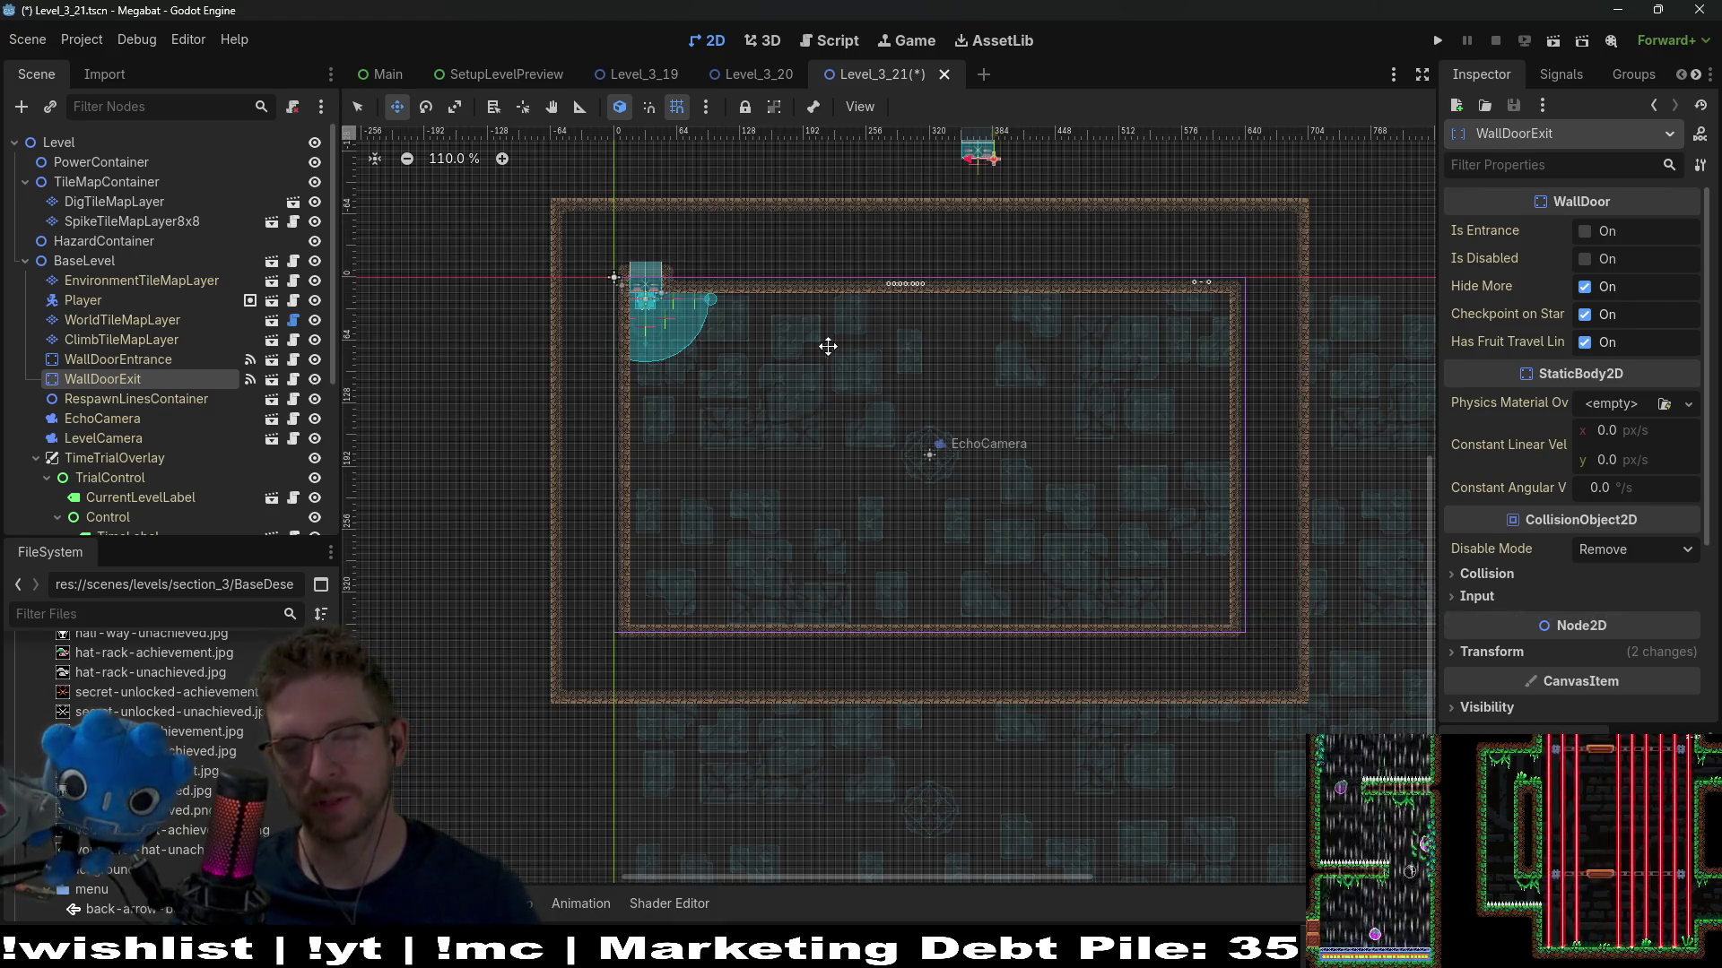
pyautogui.scroll(2, 834, 372)
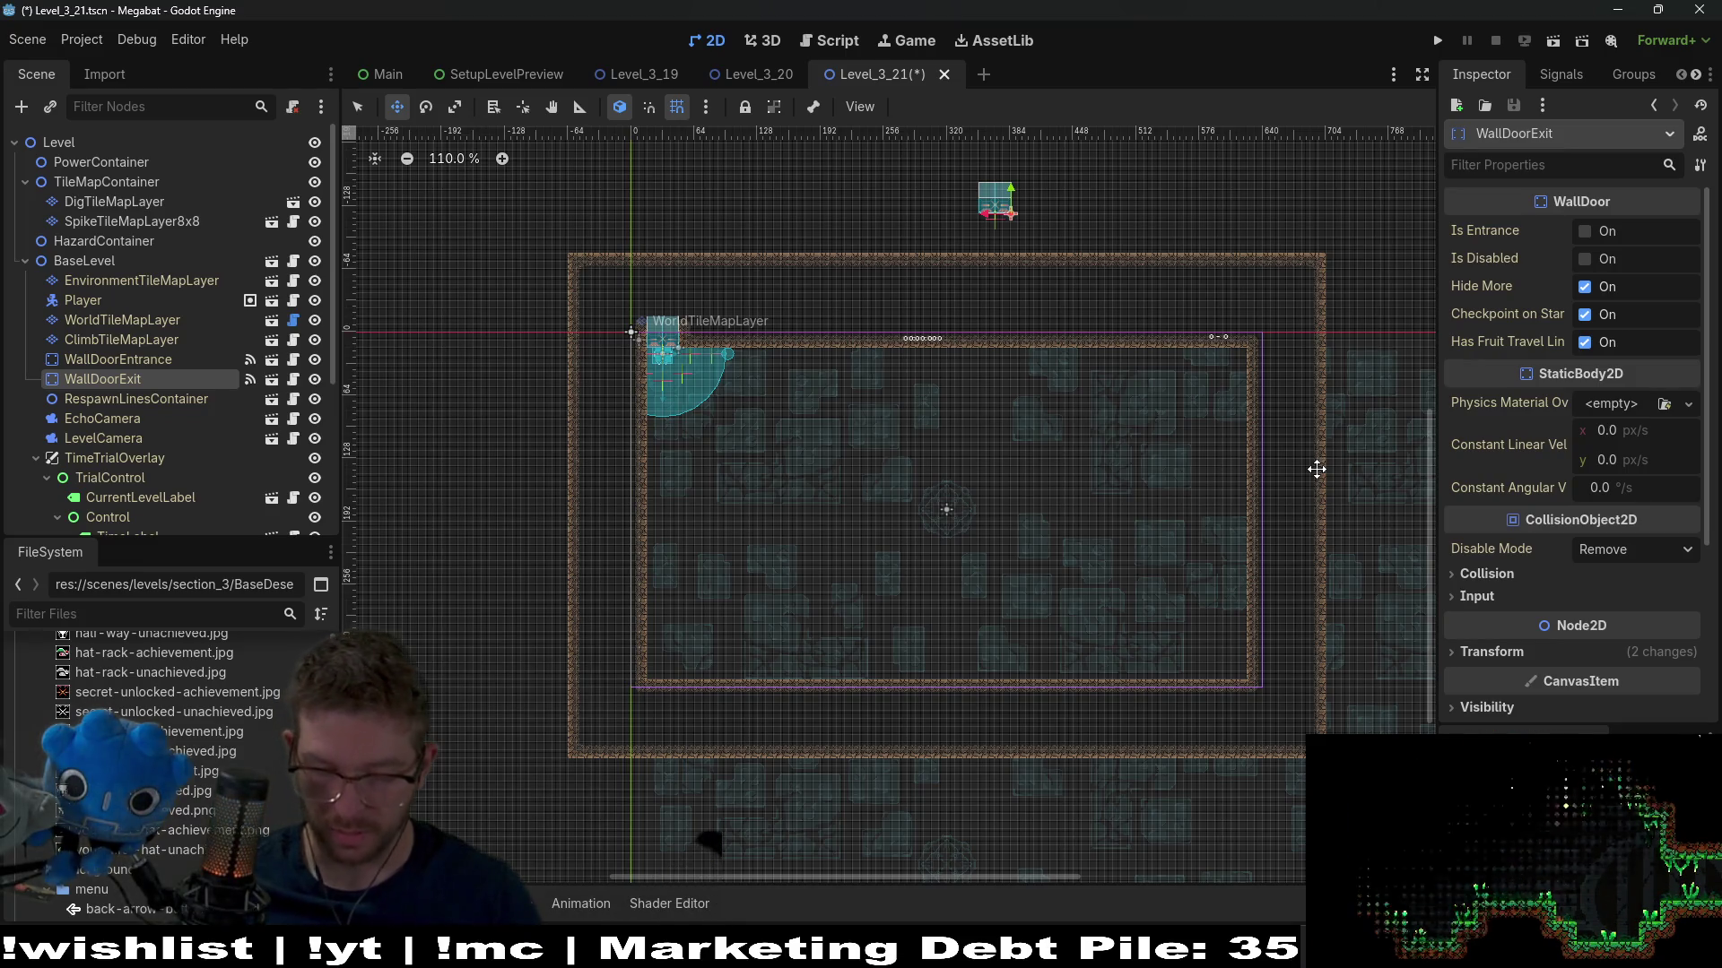
# Reselect WorldTileMapLayer with the DESERT terrain
pyautogui.click(139, 320)
pyautogui.click(444, 773)
pyautogui.scroll(-5, 858, 471)
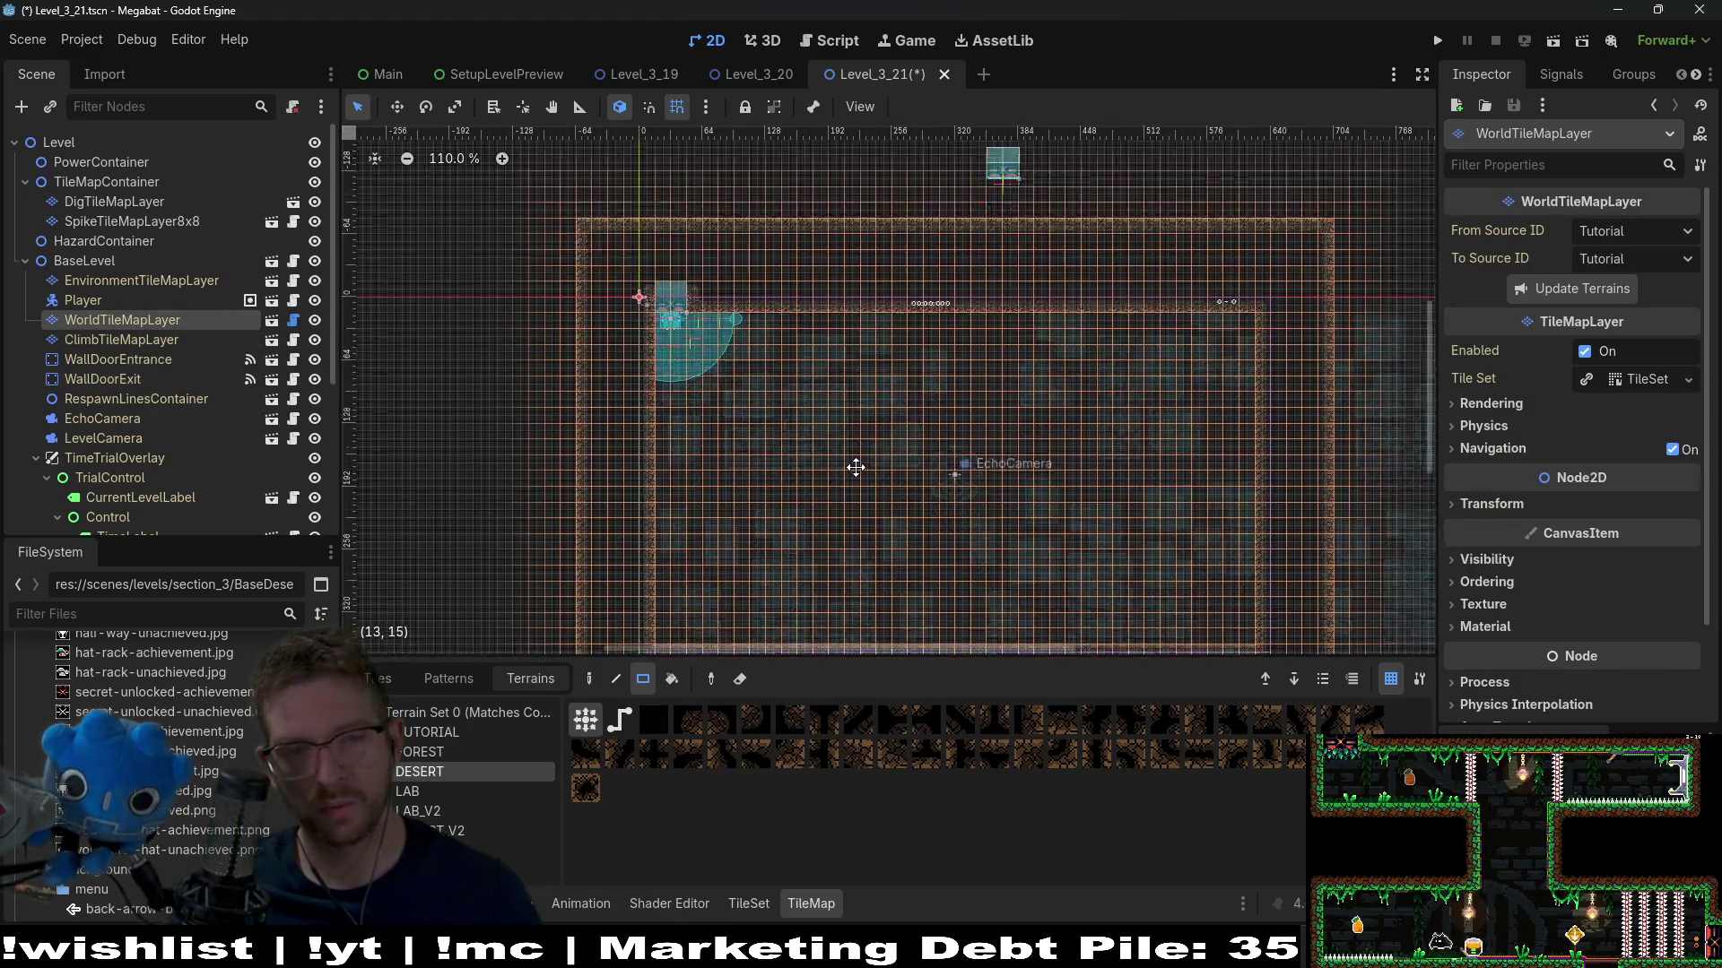
pyautogui.scroll(-5, 135, 430)
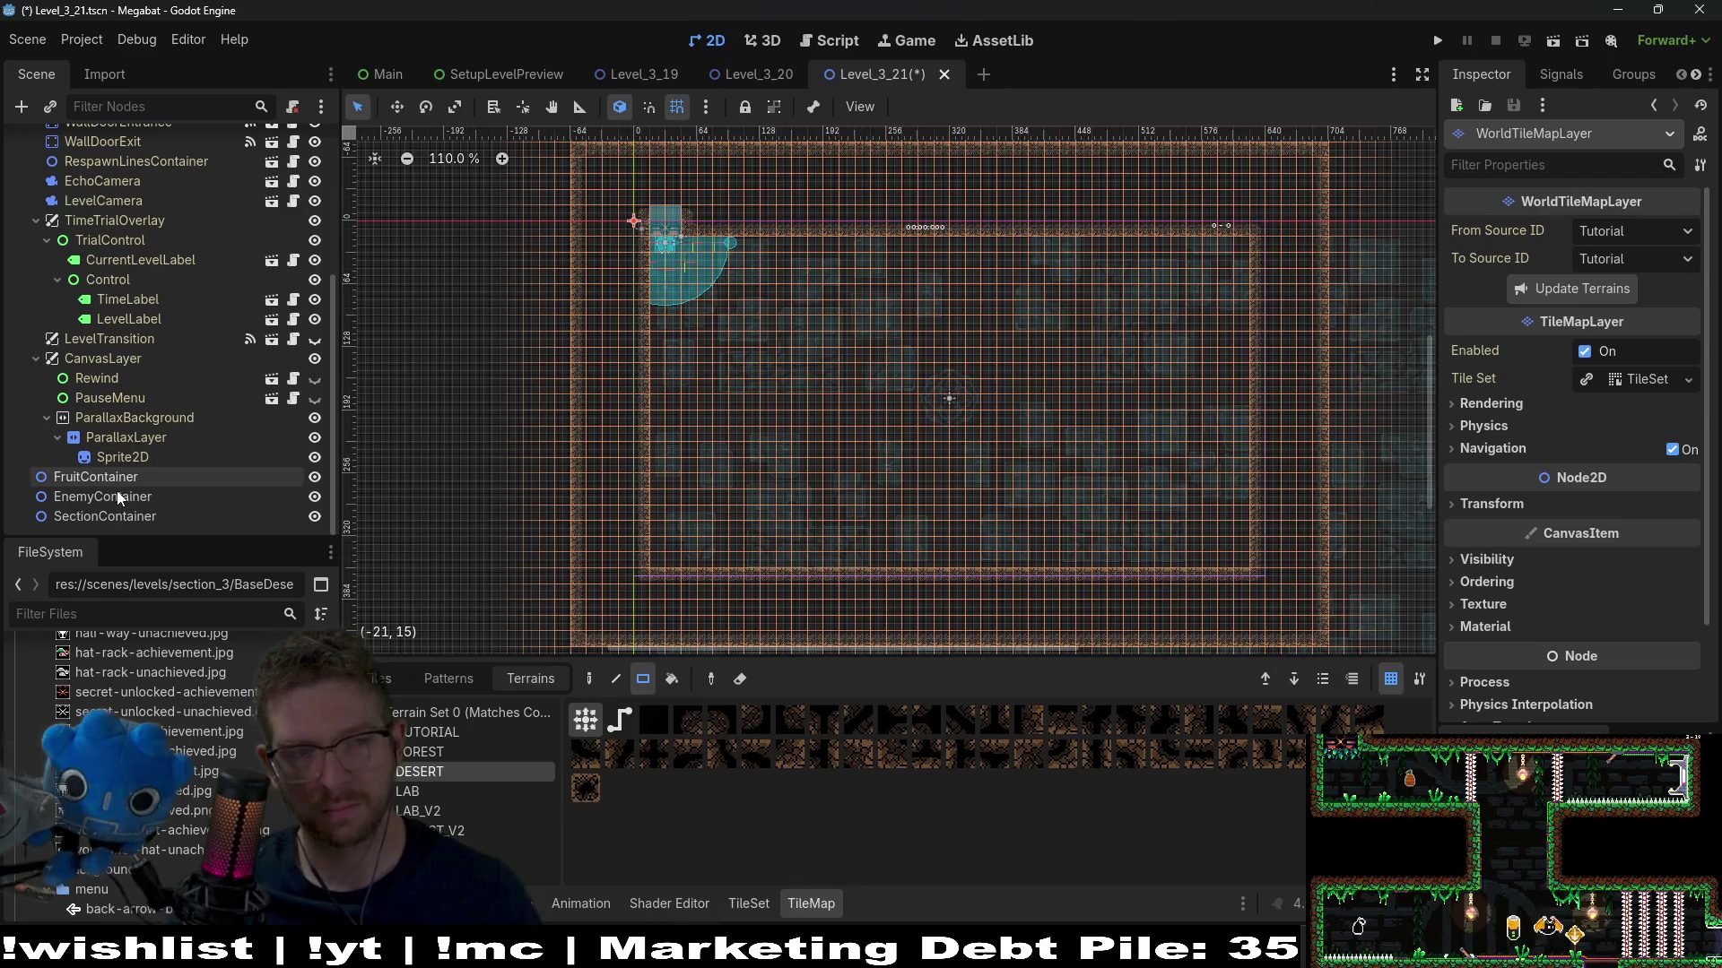
# Start instantiating a child scene under SectionContainer
pyautogui.click(106, 517)
pyautogui.rightClick(135, 518)
pyautogui.click(237, 491)
# Add SectionDetector.tscn and snap it to the room's top-left corner
pyautogui.write('section')
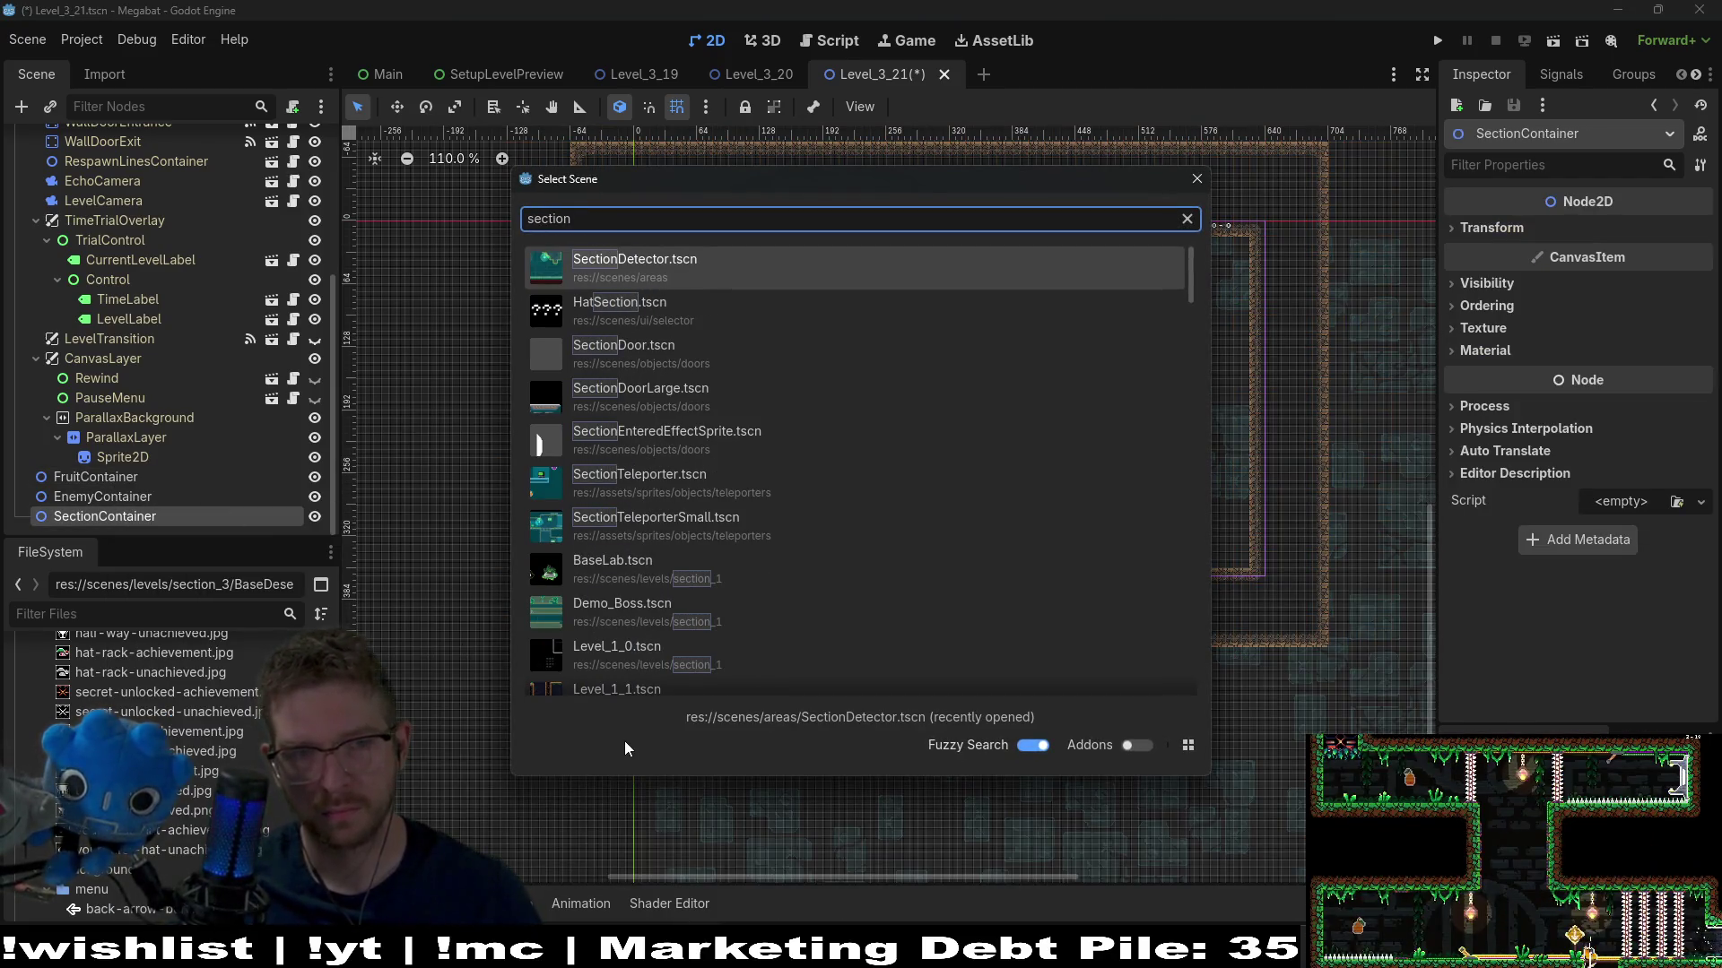
pyautogui.press('Return')
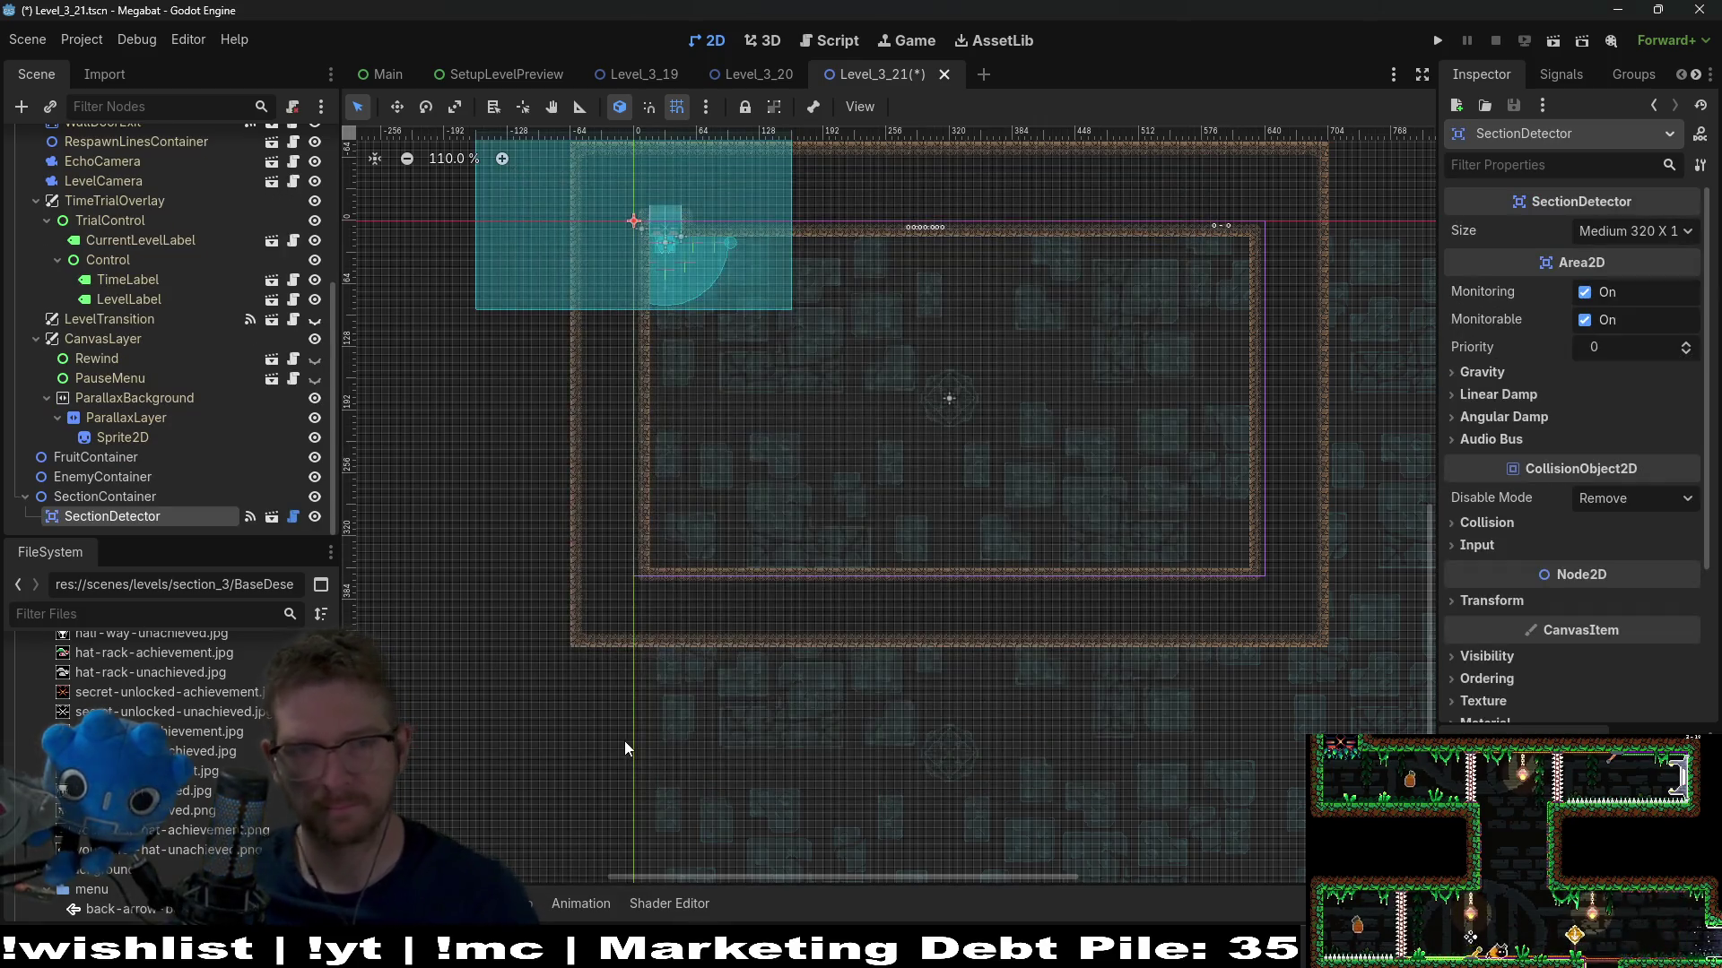
pyautogui.press('w')
pyautogui.moveTo(686, 489); pyautogui.dragTo(849, 580)
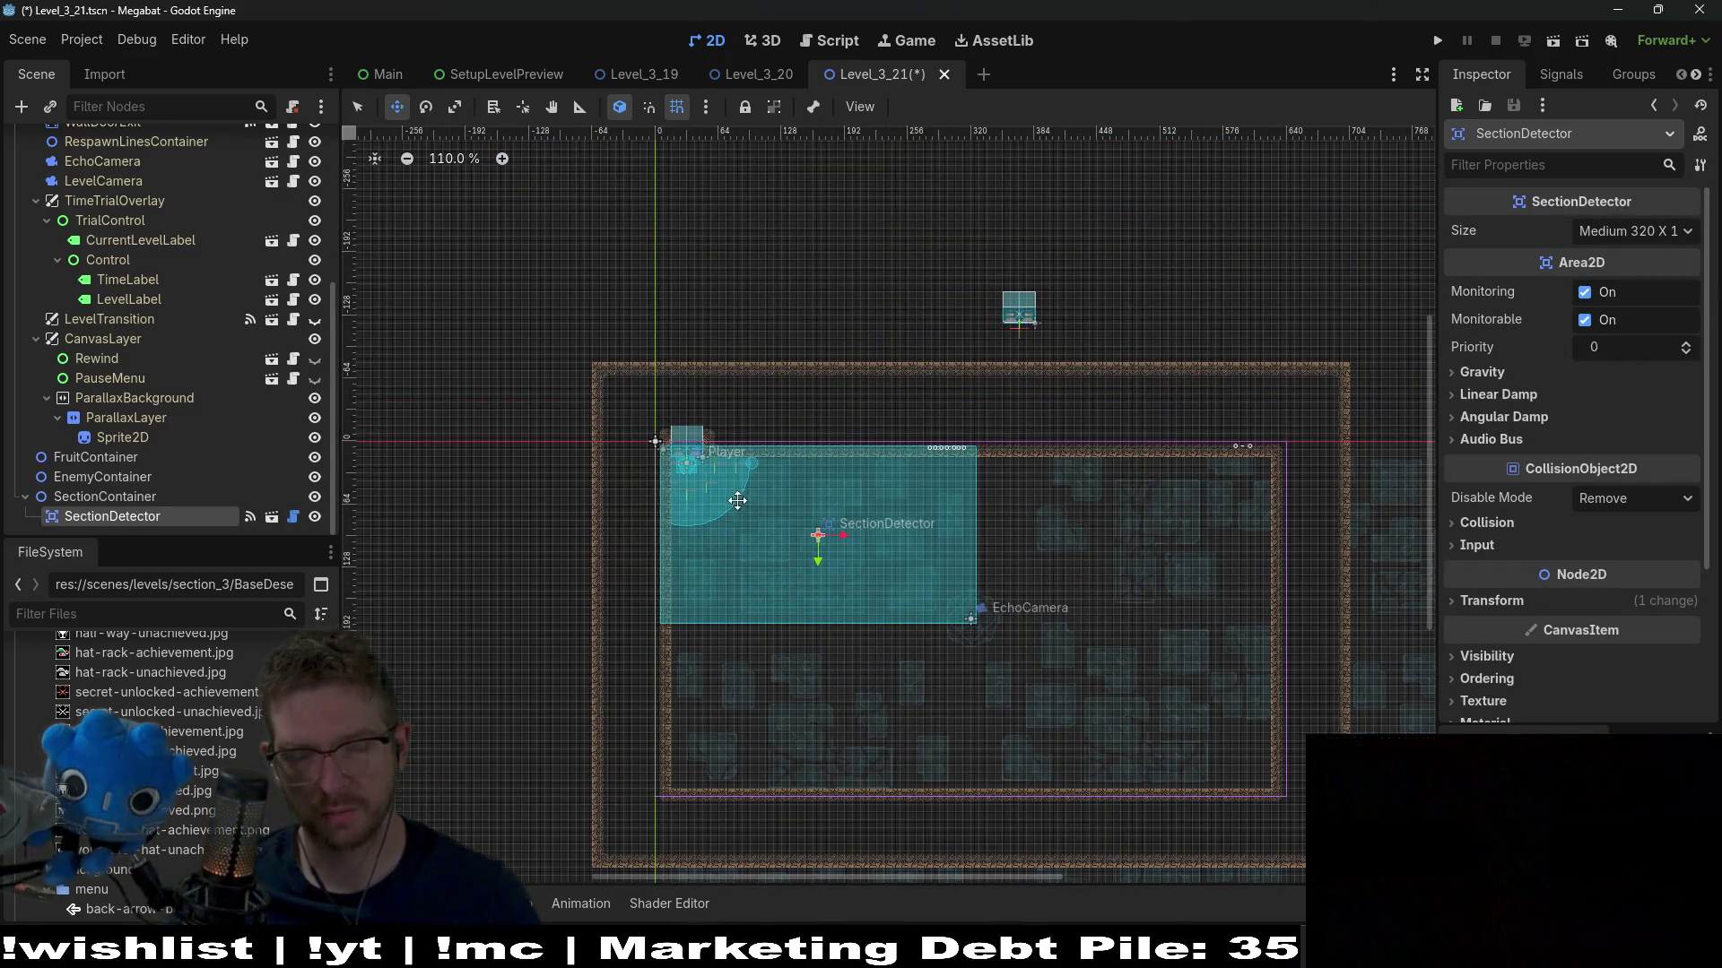
pyautogui.scroll(13, 730, 486)
pyautogui.moveTo(723, 482); pyautogui.dragTo(701, 462)
pyautogui.scroll(-5, 822, 523)
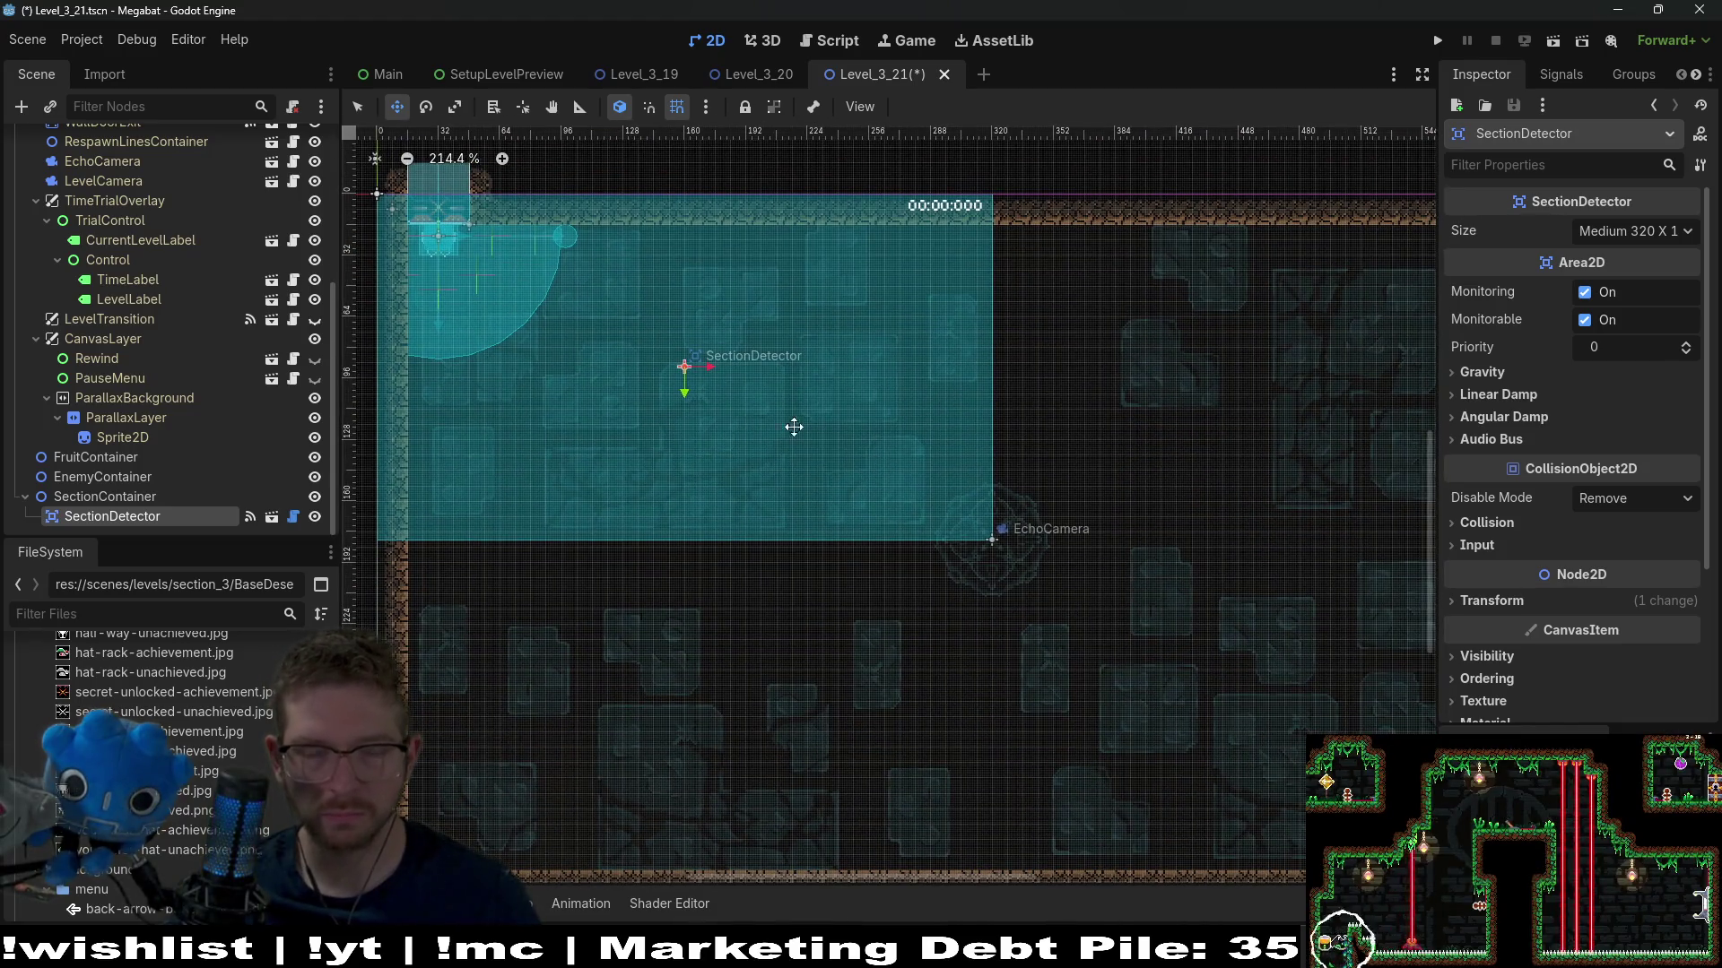
pyautogui.hscroll(-2, 776, 427)
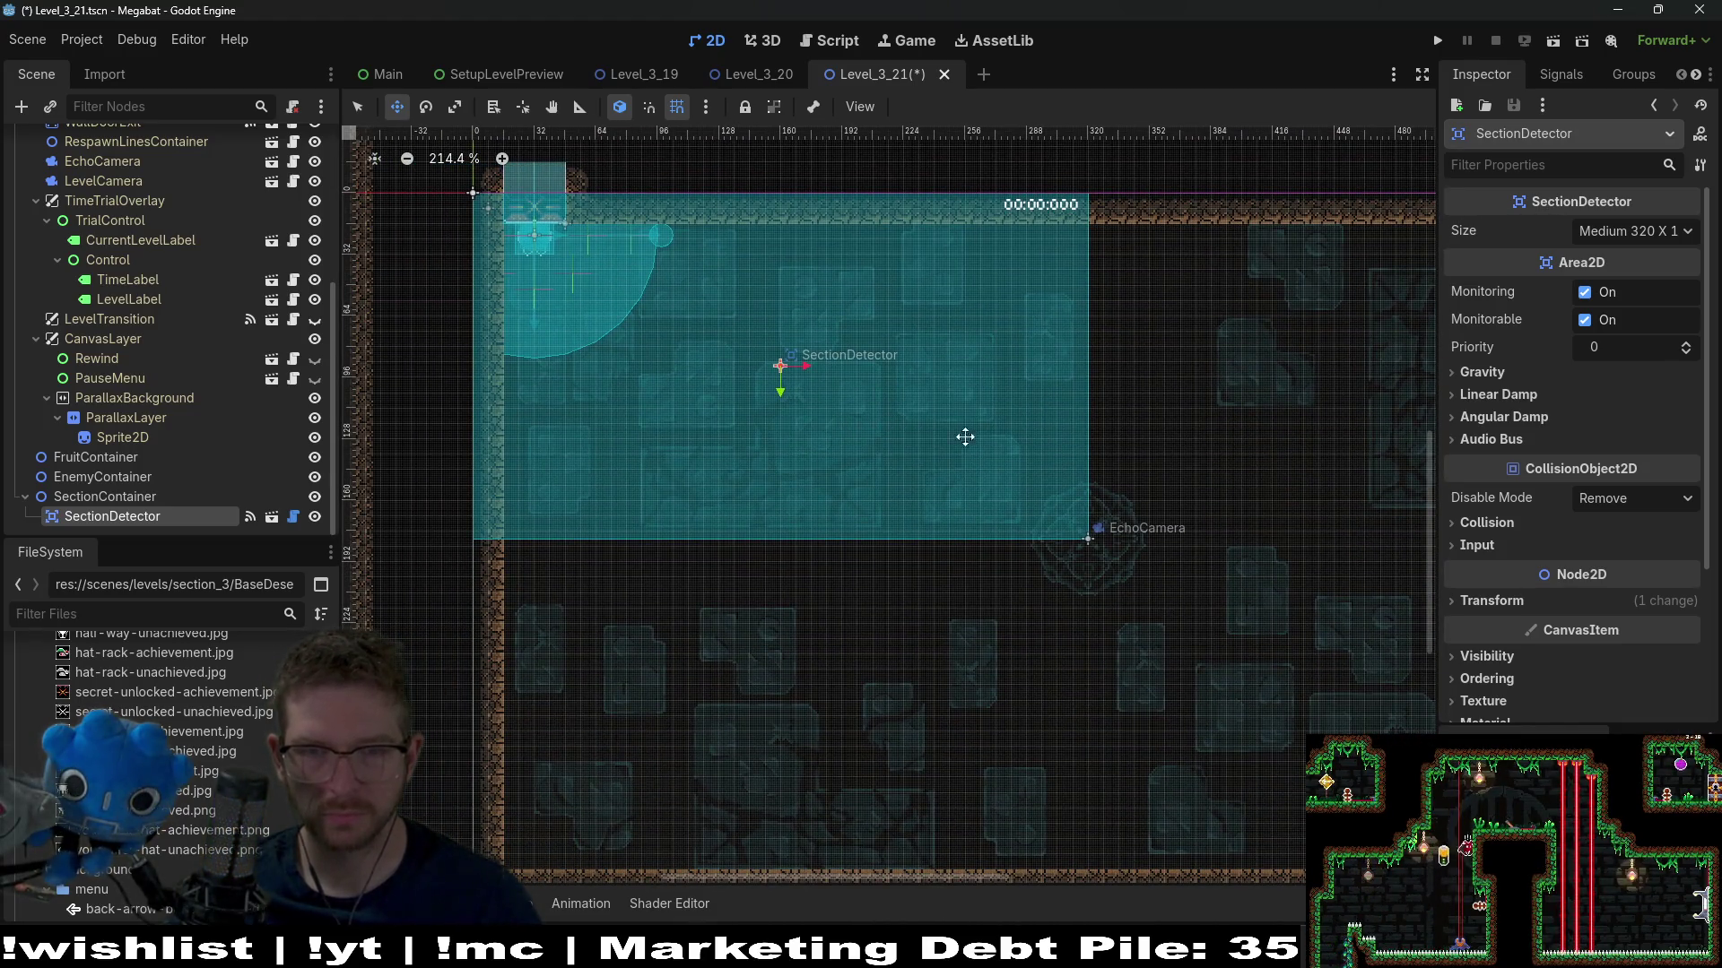
# Set the SectionDetector size to Xlarge 480 X 270
pyautogui.click(1658, 231)
pyautogui.click(1628, 349)
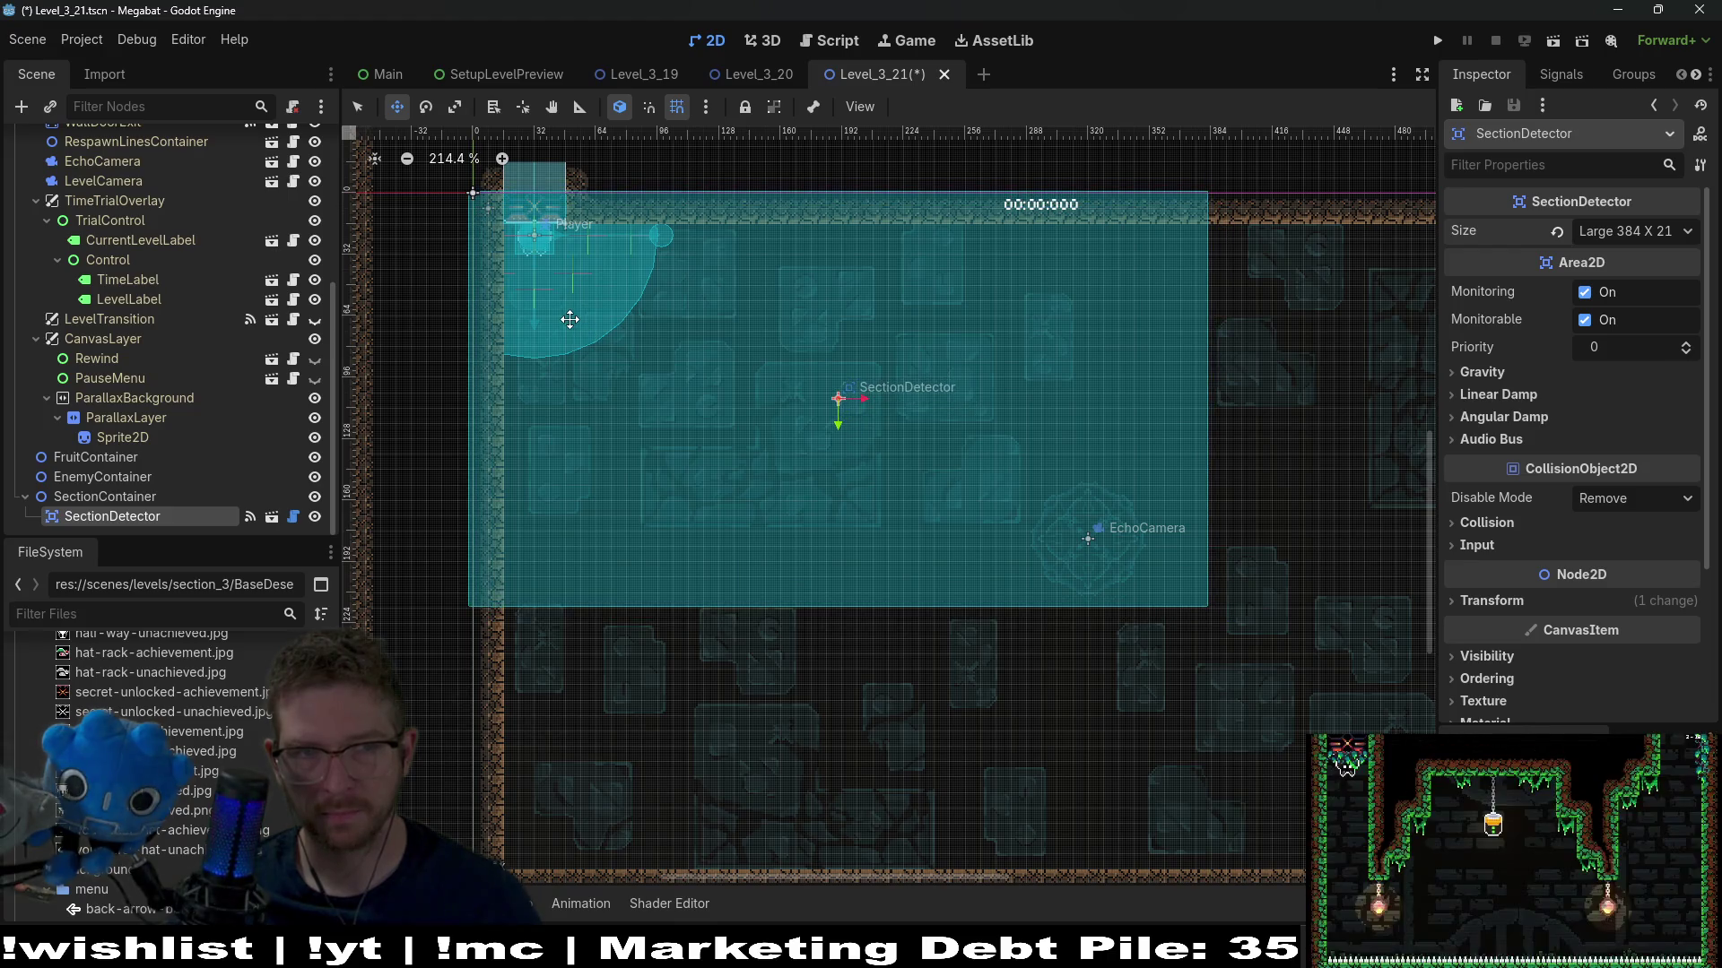
pyautogui.click(1650, 233)
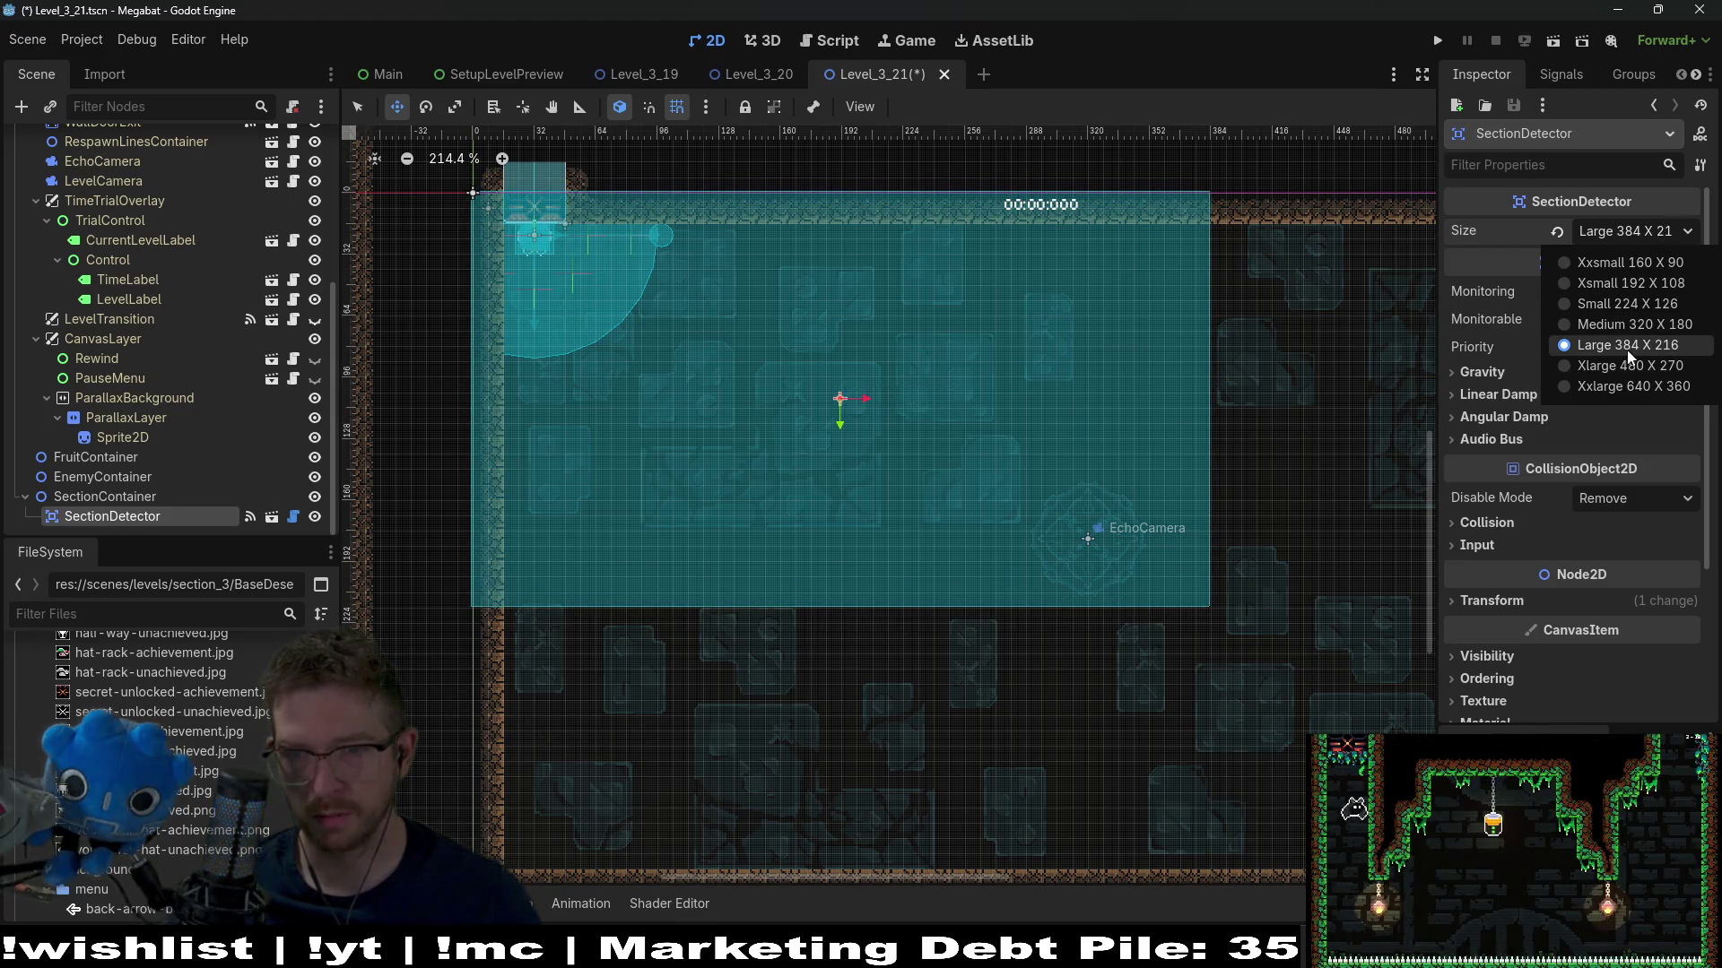
pyautogui.click(1612, 368)
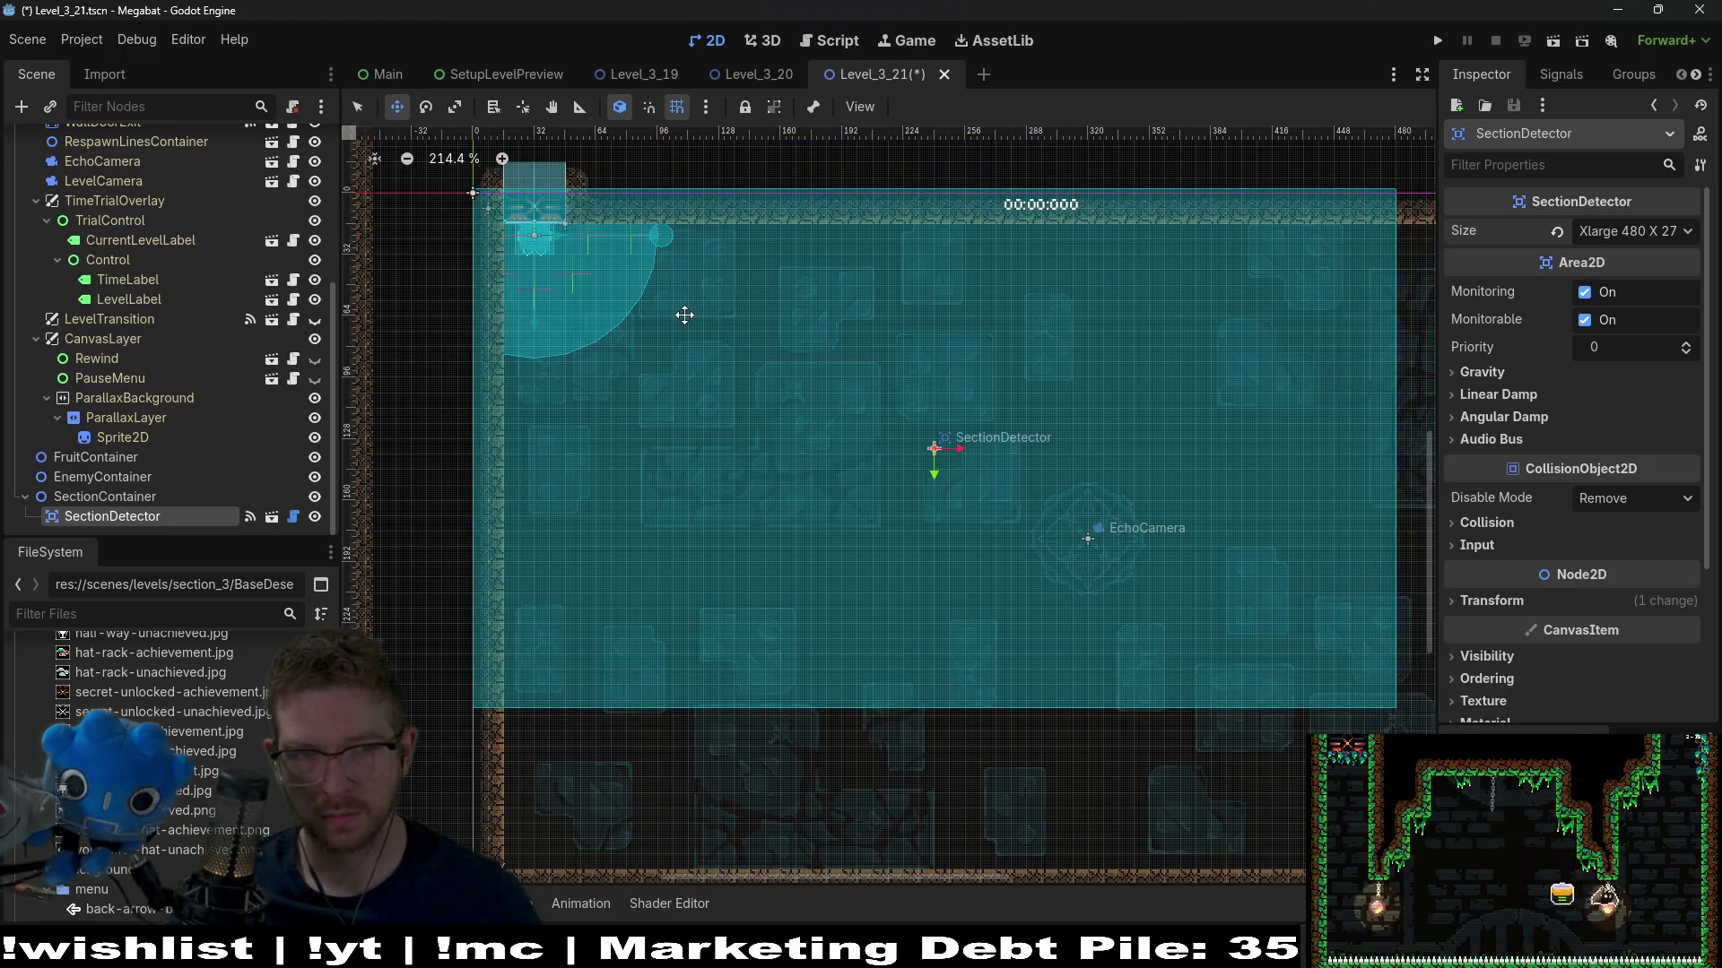
pyautogui.scroll(5, 90, 260)
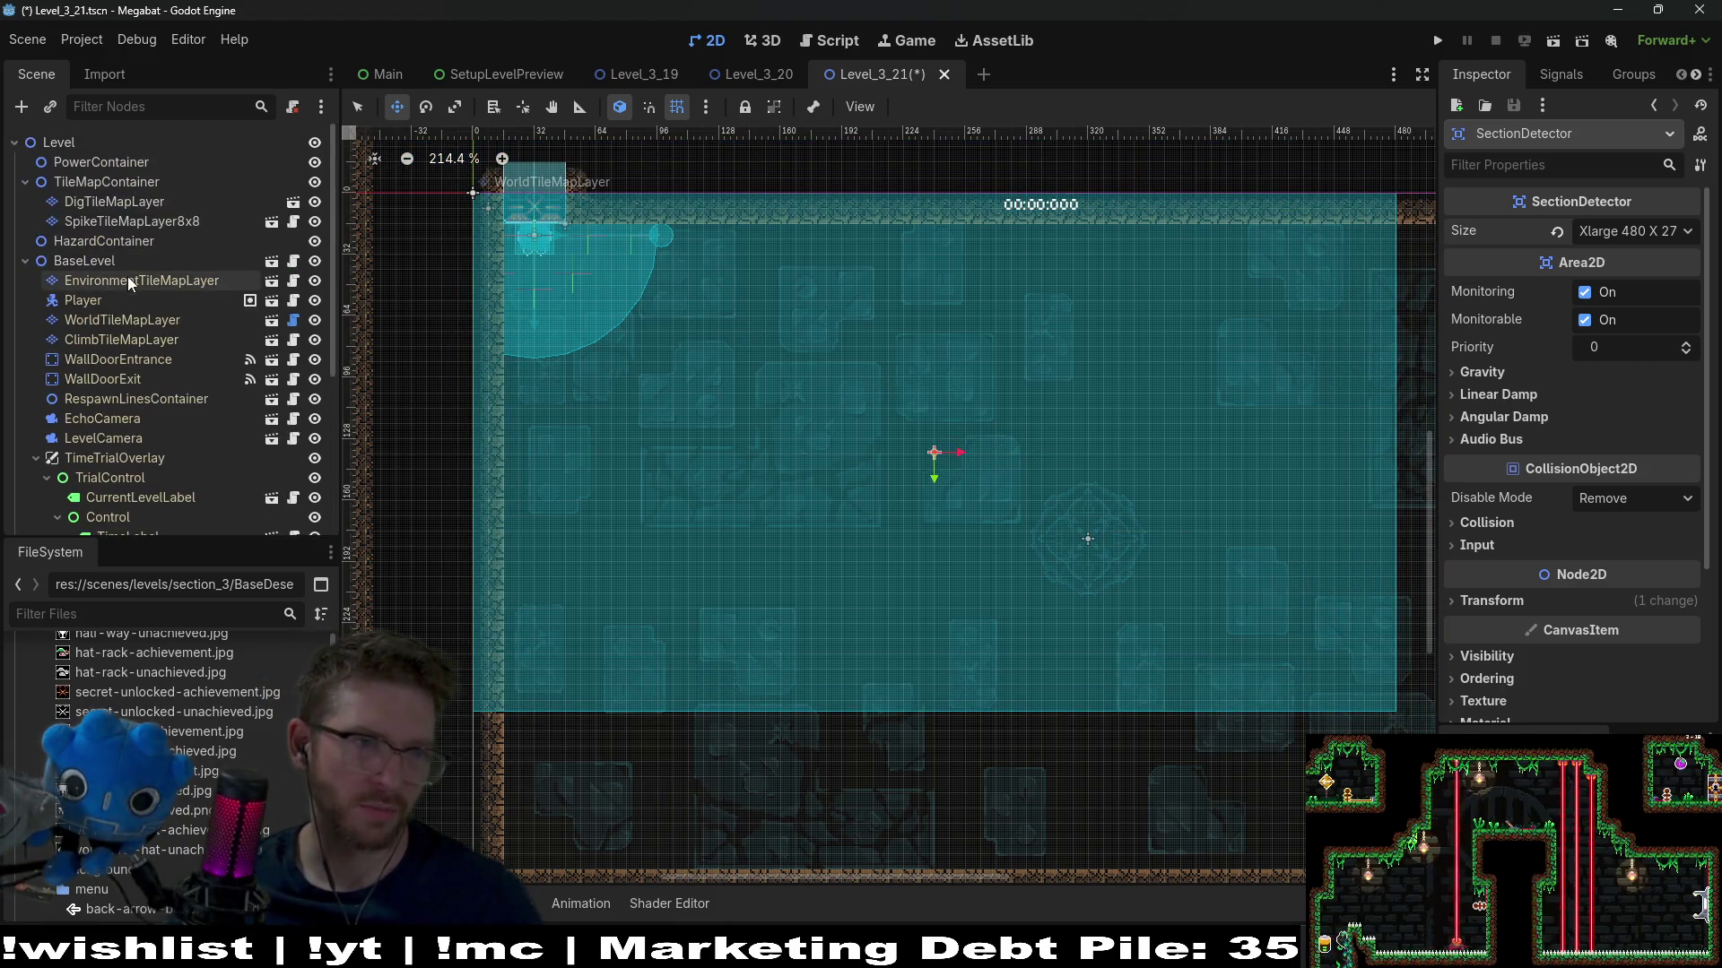
pyautogui.click(150, 321)
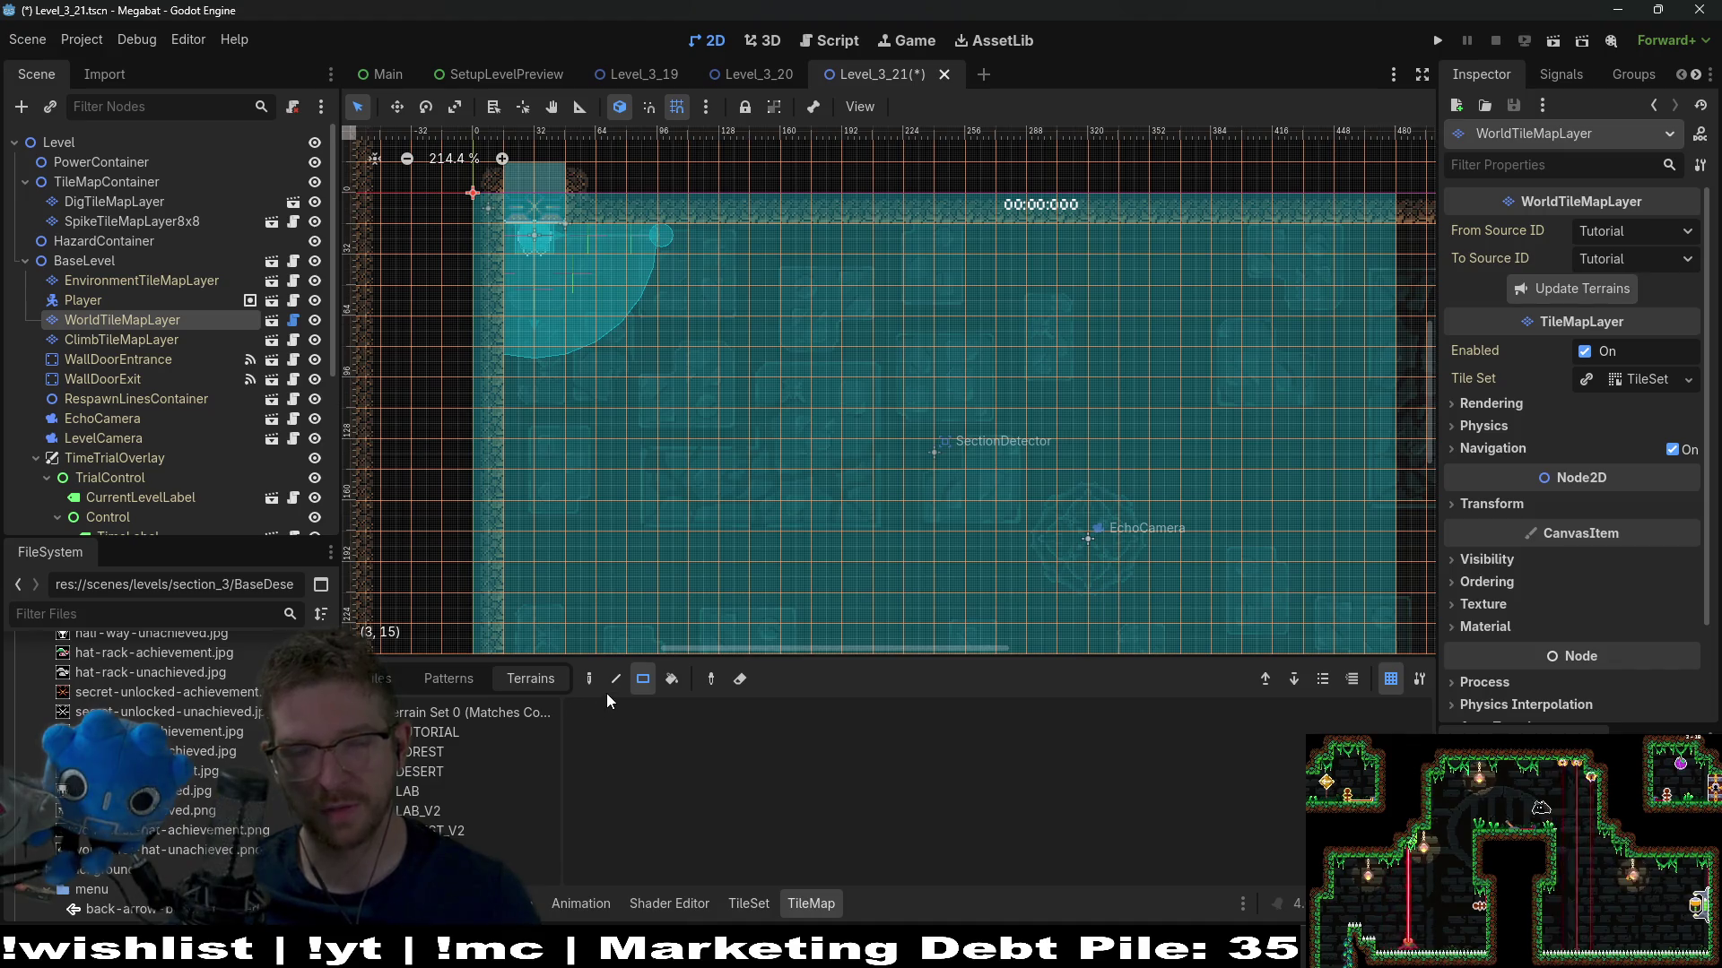
# Paint DESERT terrain blocks below the detector area along the room floor
pyautogui.click(438, 755)
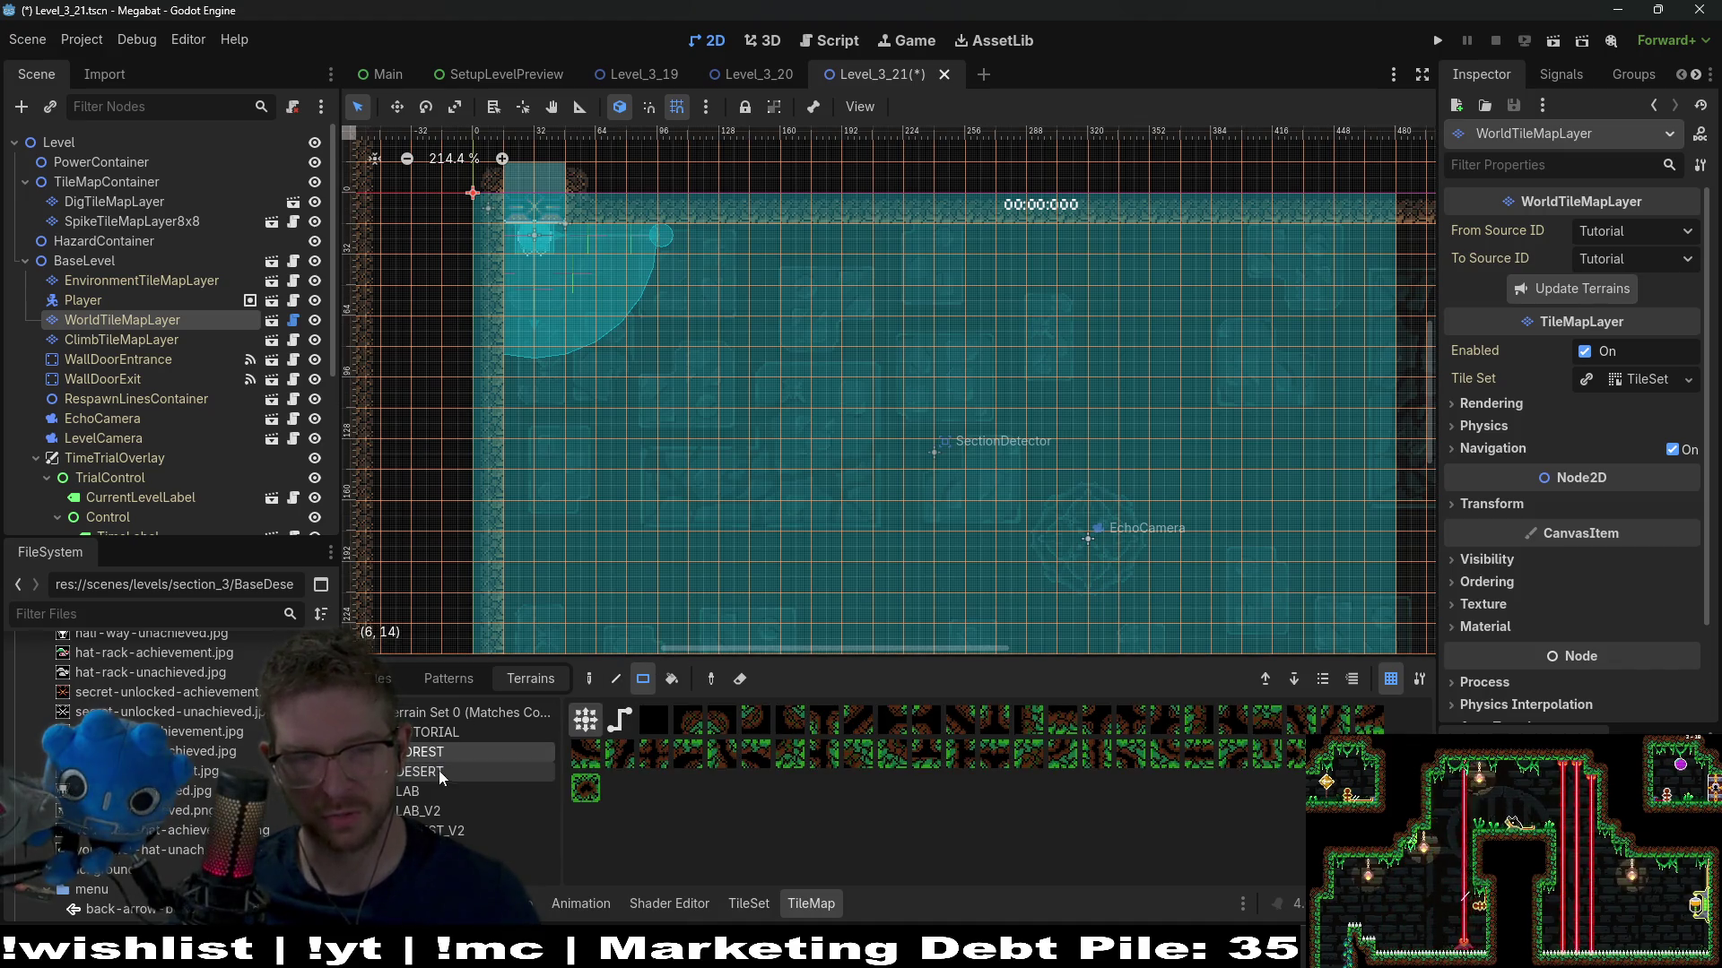
pyautogui.click(437, 771)
pyautogui.scroll(-5, 820, 532)
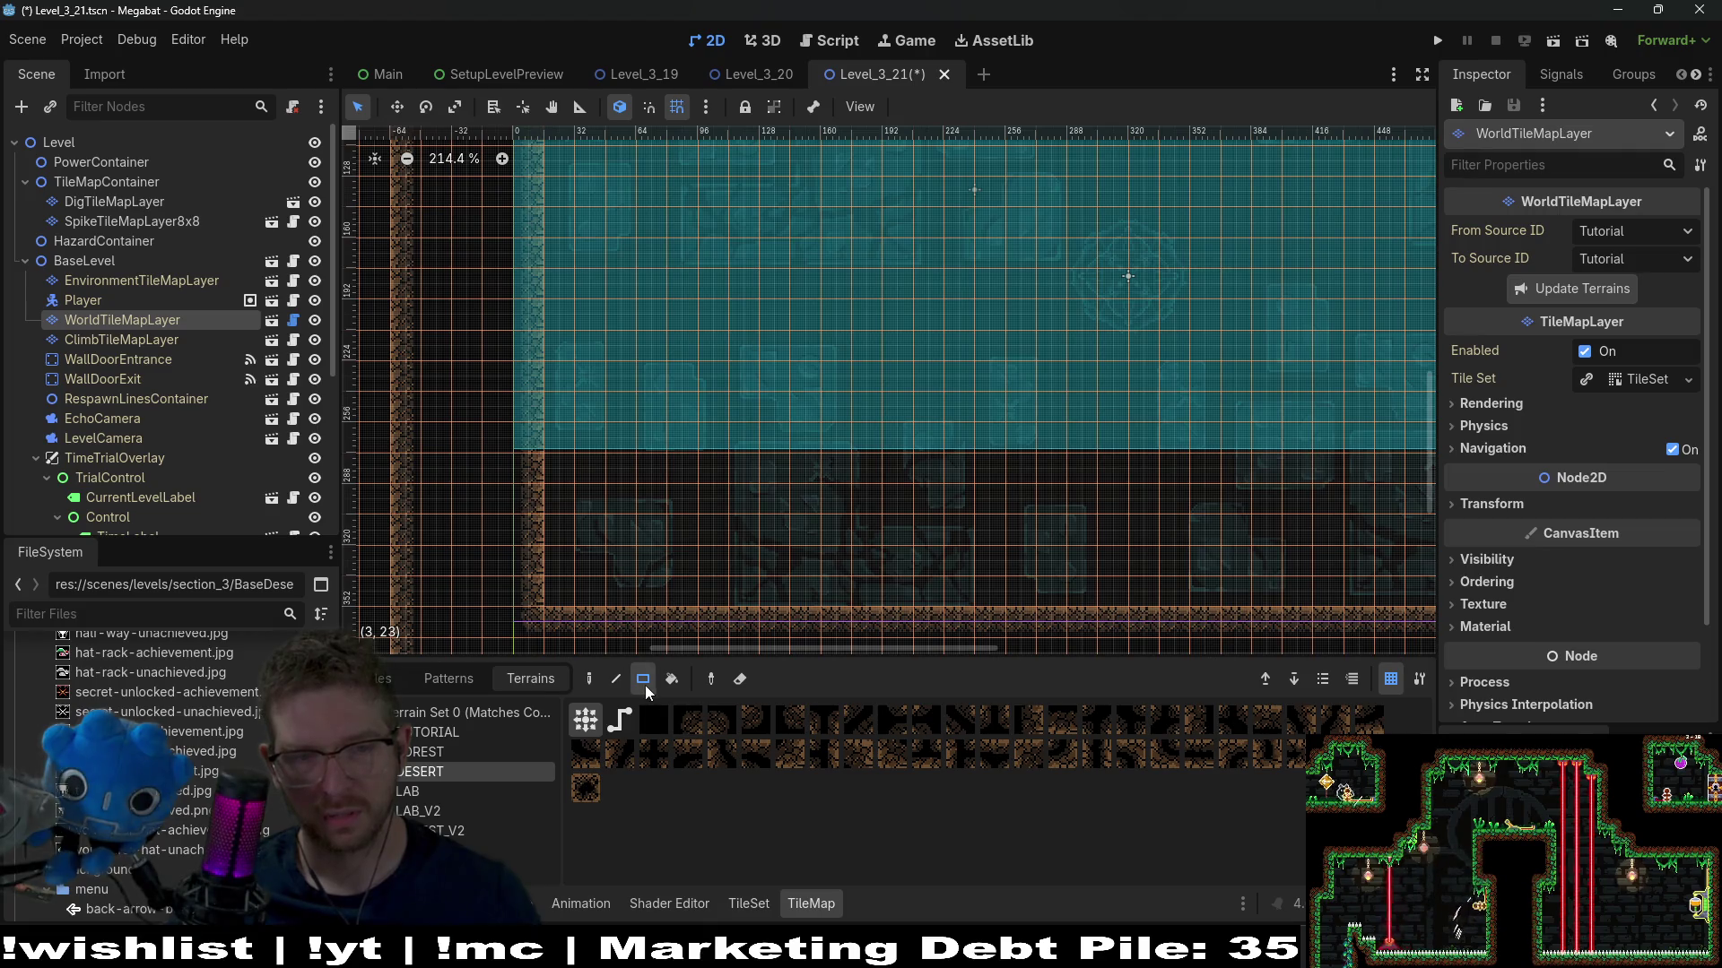
pyautogui.moveTo(516, 437)
pyautogui.mouseDown()
pyautogui.moveTo(626, 486)
pyautogui.moveTo(1272, 540)
pyautogui.mouseUp()
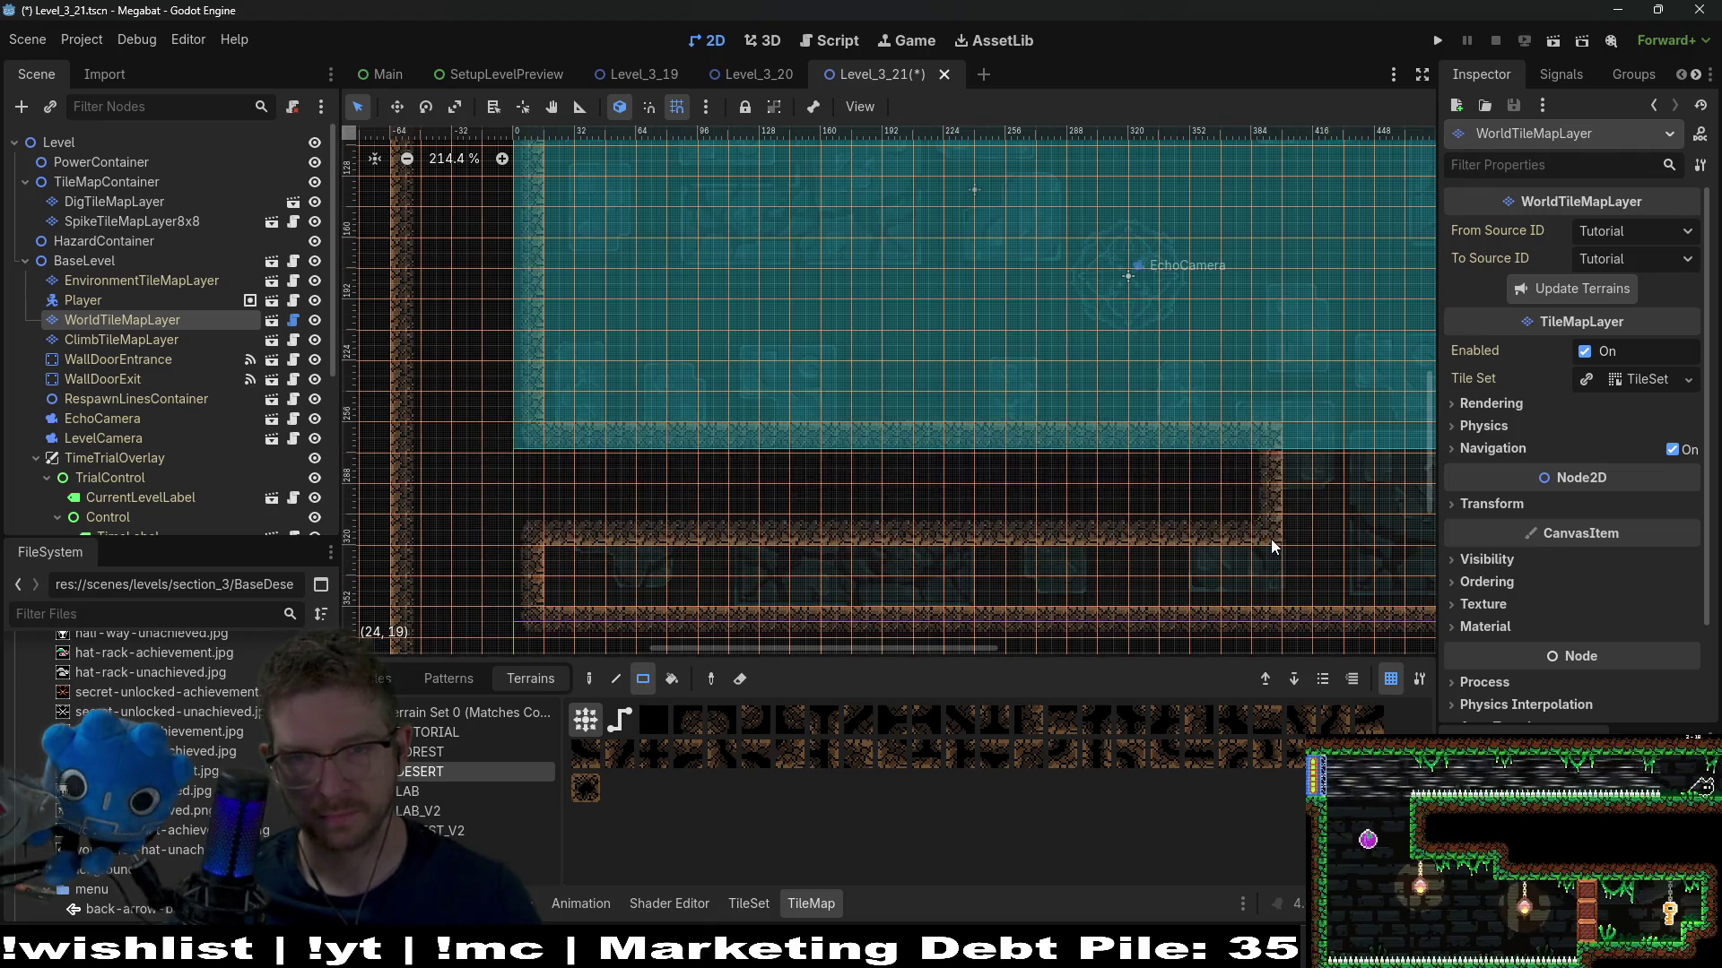
pyautogui.scroll(-2, 1272, 540)
pyautogui.scroll(-3, 581, 442)
pyautogui.scroll(-2, 686, 418)
pyautogui.moveTo(530, 415)
pyautogui.mouseDown()
pyautogui.moveTo(1031, 522)
pyautogui.moveTo(959, 473)
pyautogui.moveTo(977, 583)
pyautogui.moveTo(1249, 557)
pyautogui.mouseUp()
pyautogui.scroll(3, 996, 503)
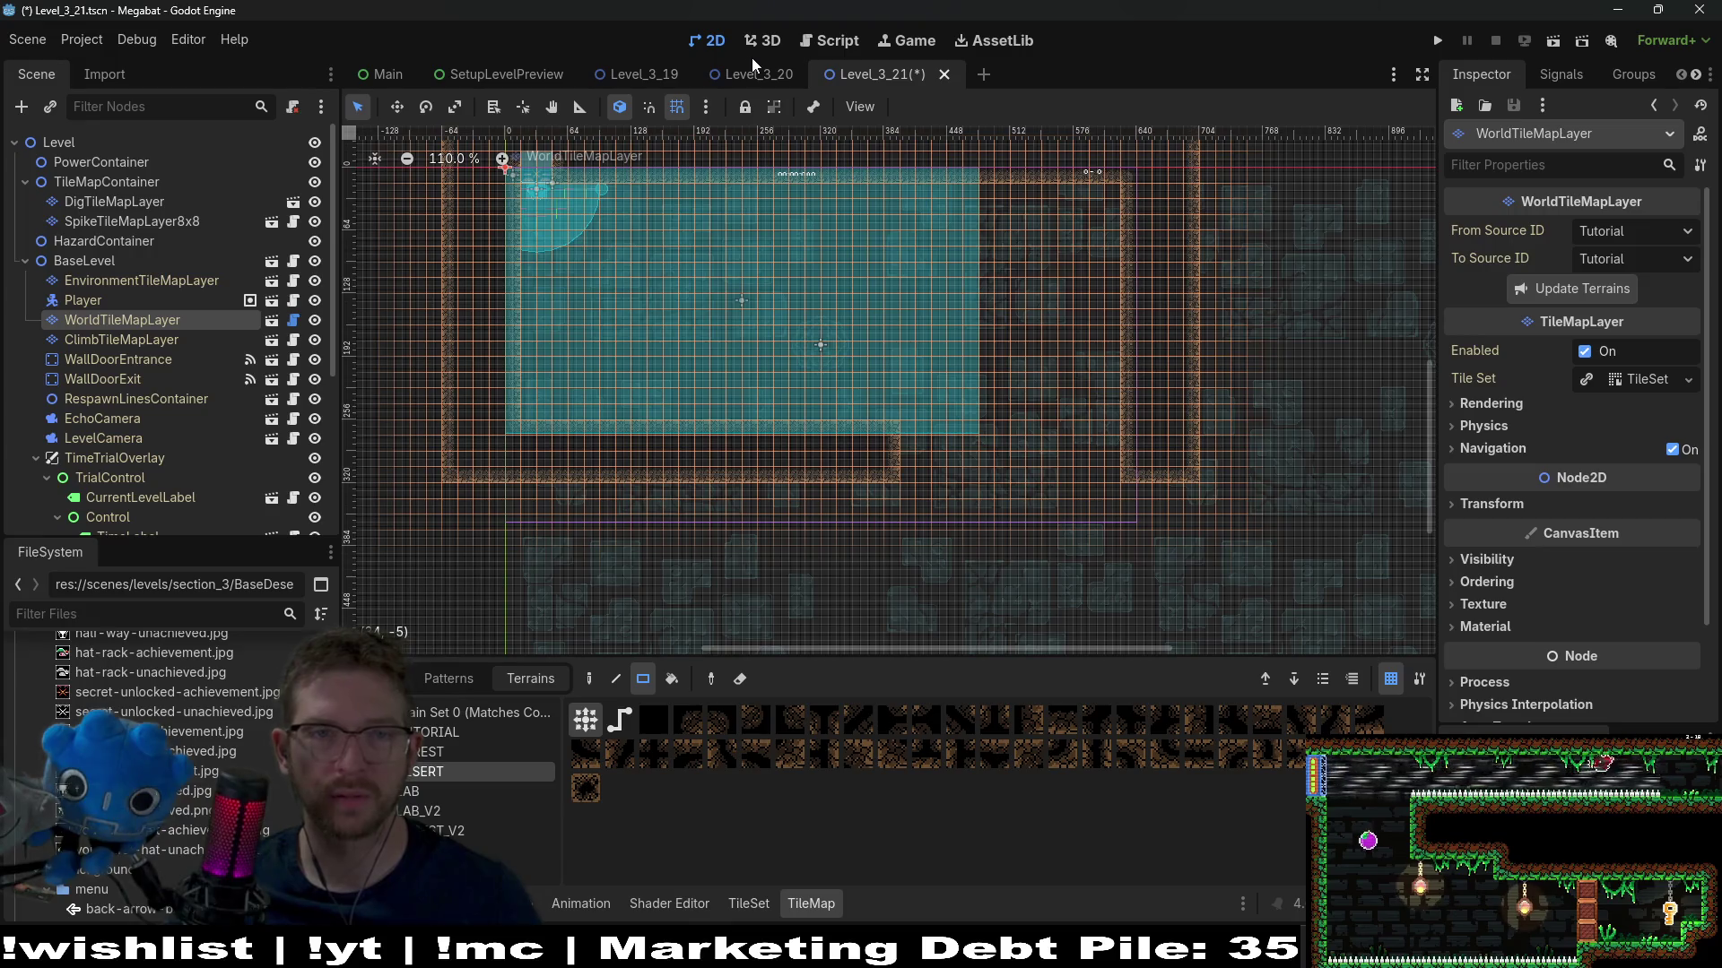
pyautogui.click(757, 72)
# In Level_3_20, inspect CheckPoint, PowerContainer, BaseLevel's level size and the SectionDetector size
pyautogui.click(80, 162)
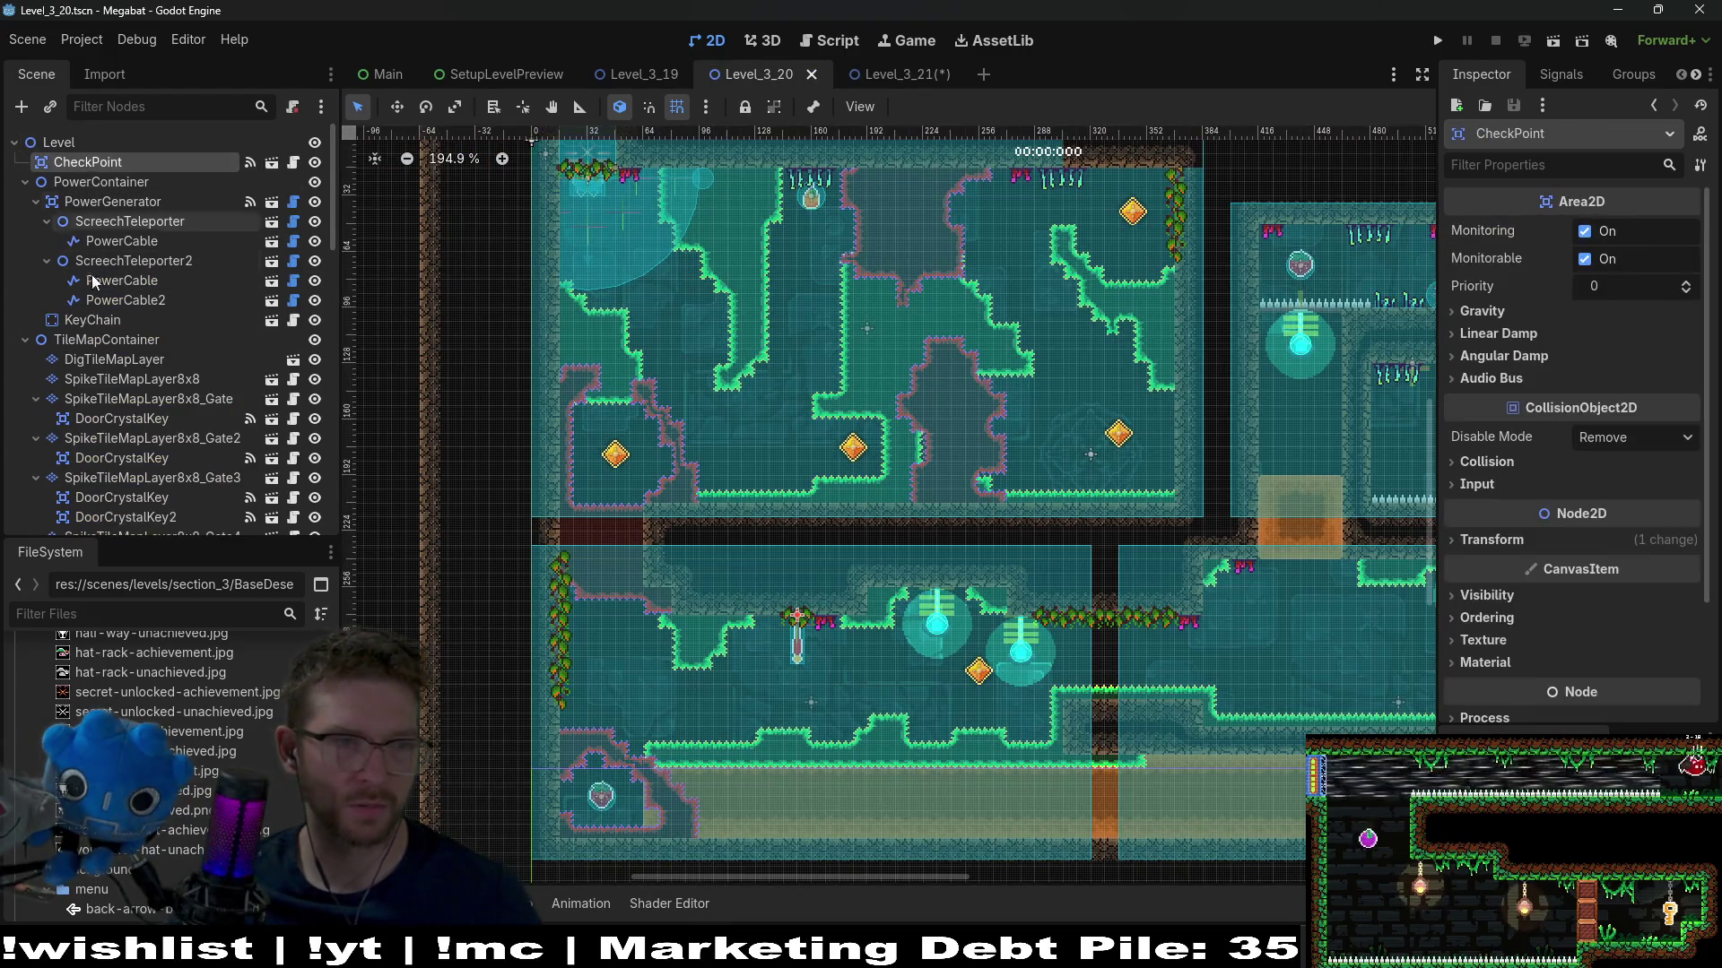
pyautogui.click(106, 181)
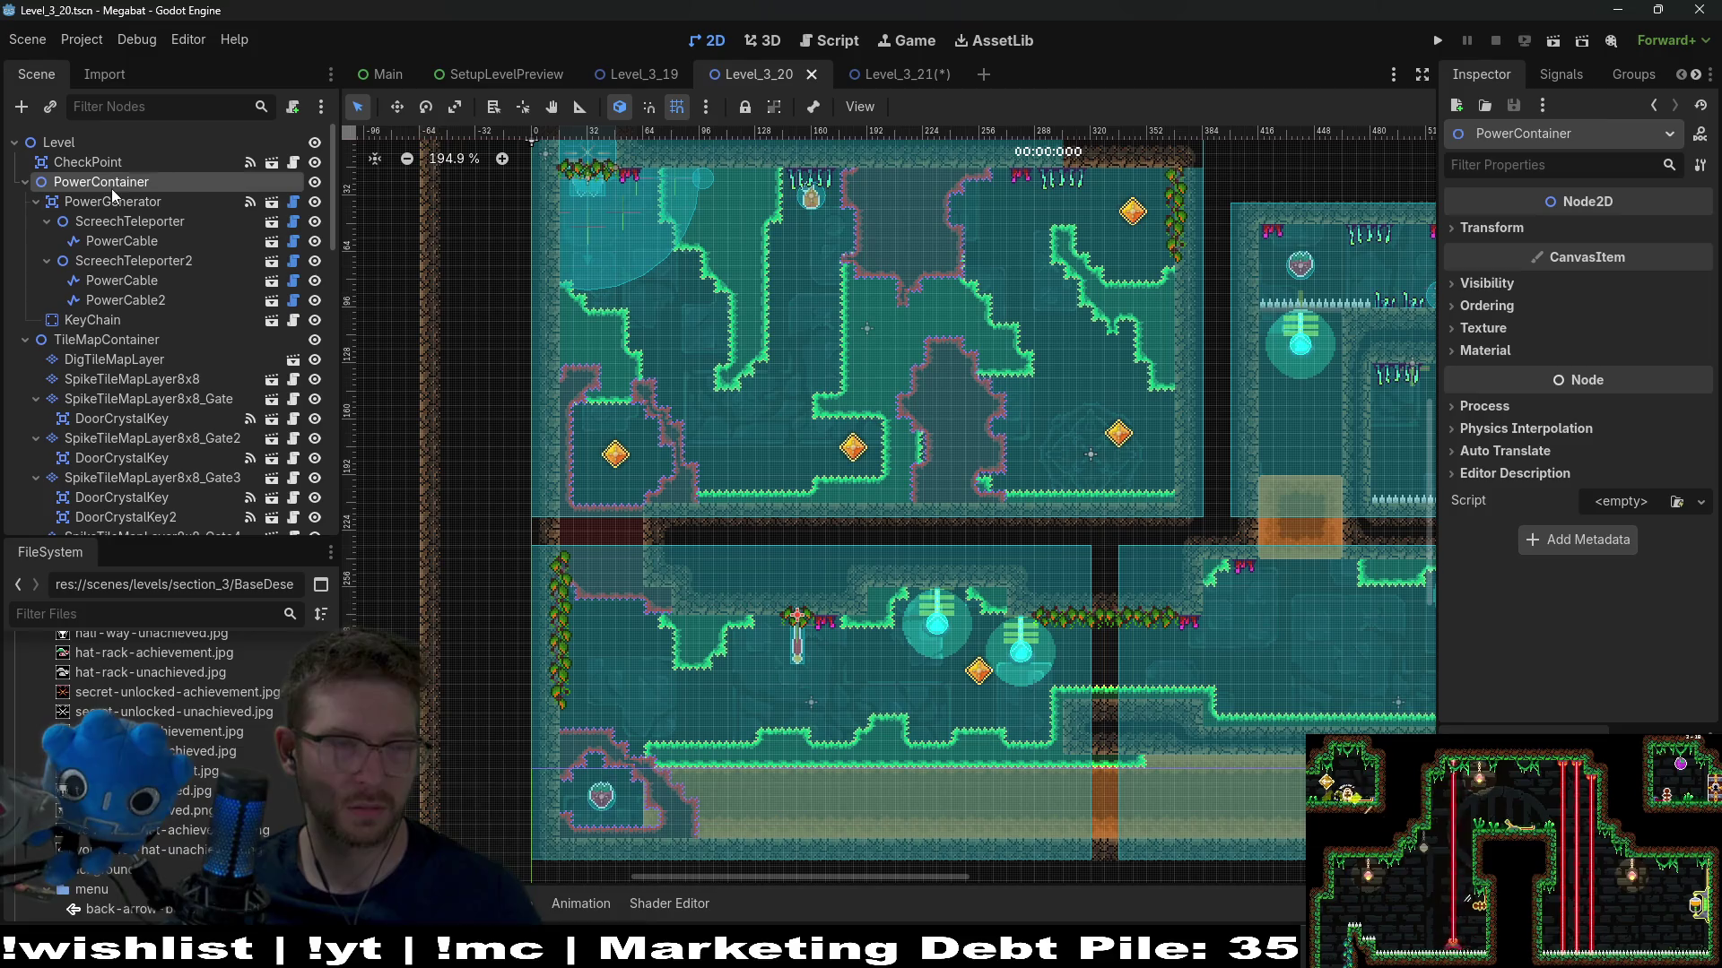
pyautogui.scroll(-10, 153, 416)
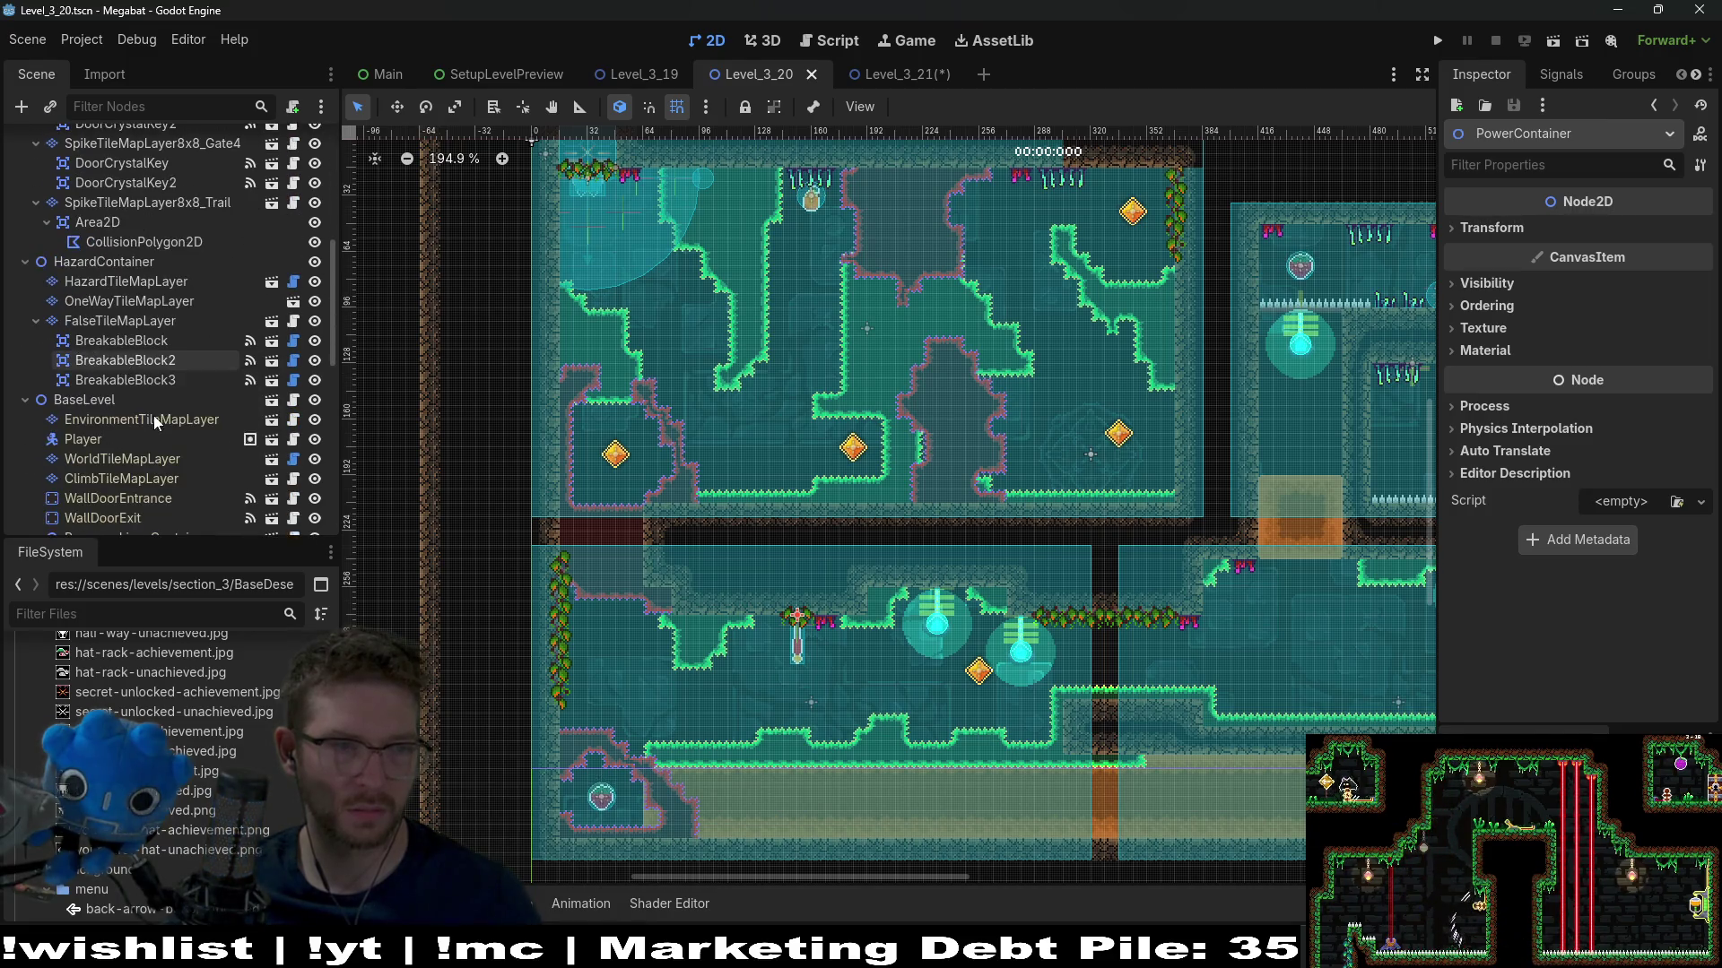
pyautogui.click(73, 399)
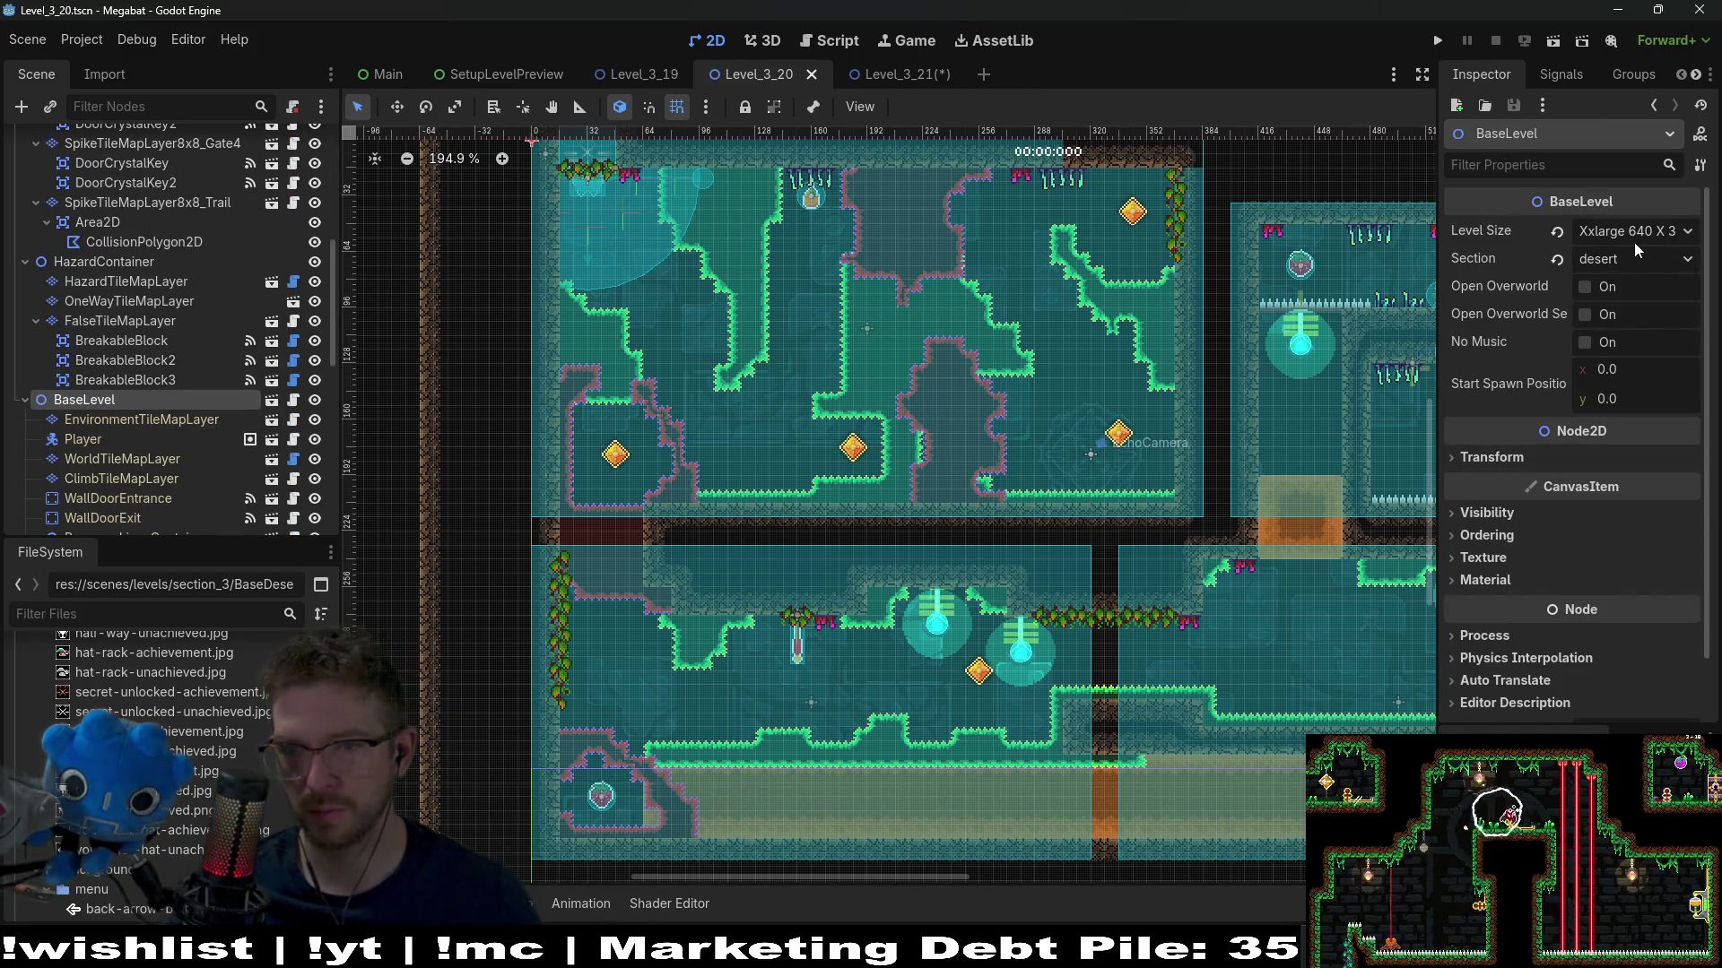
pyautogui.click(1621, 231)
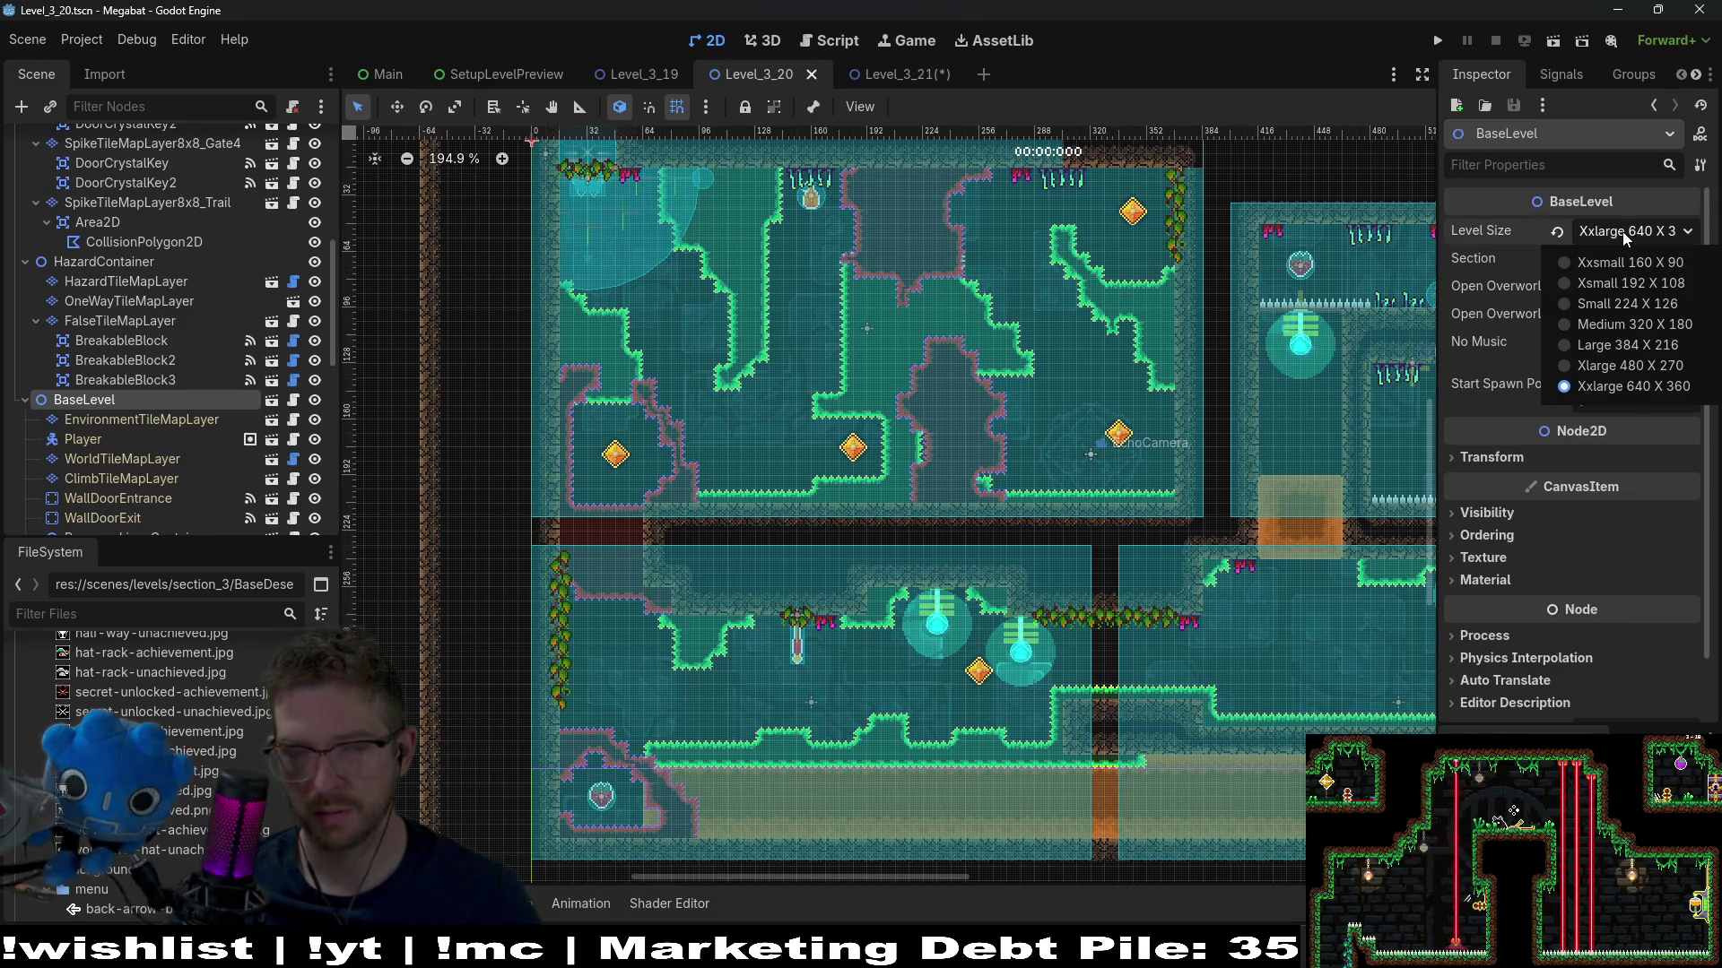
pyautogui.scroll(-7, 194, 434)
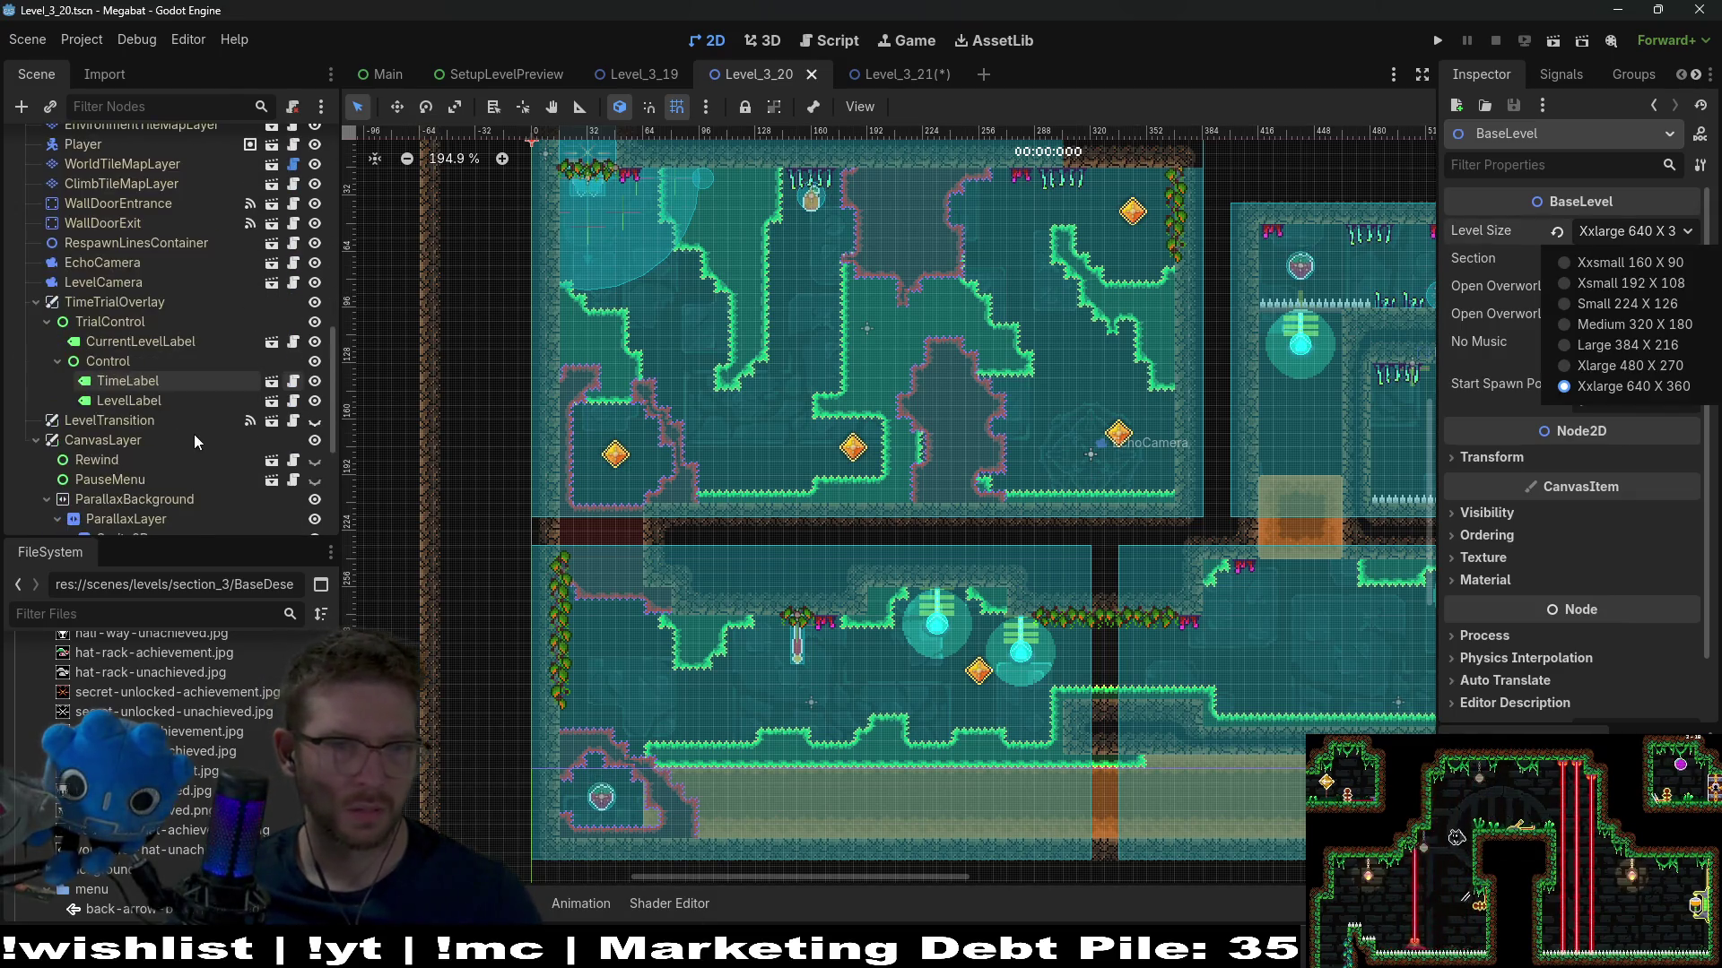
pyautogui.click(1602, 367)
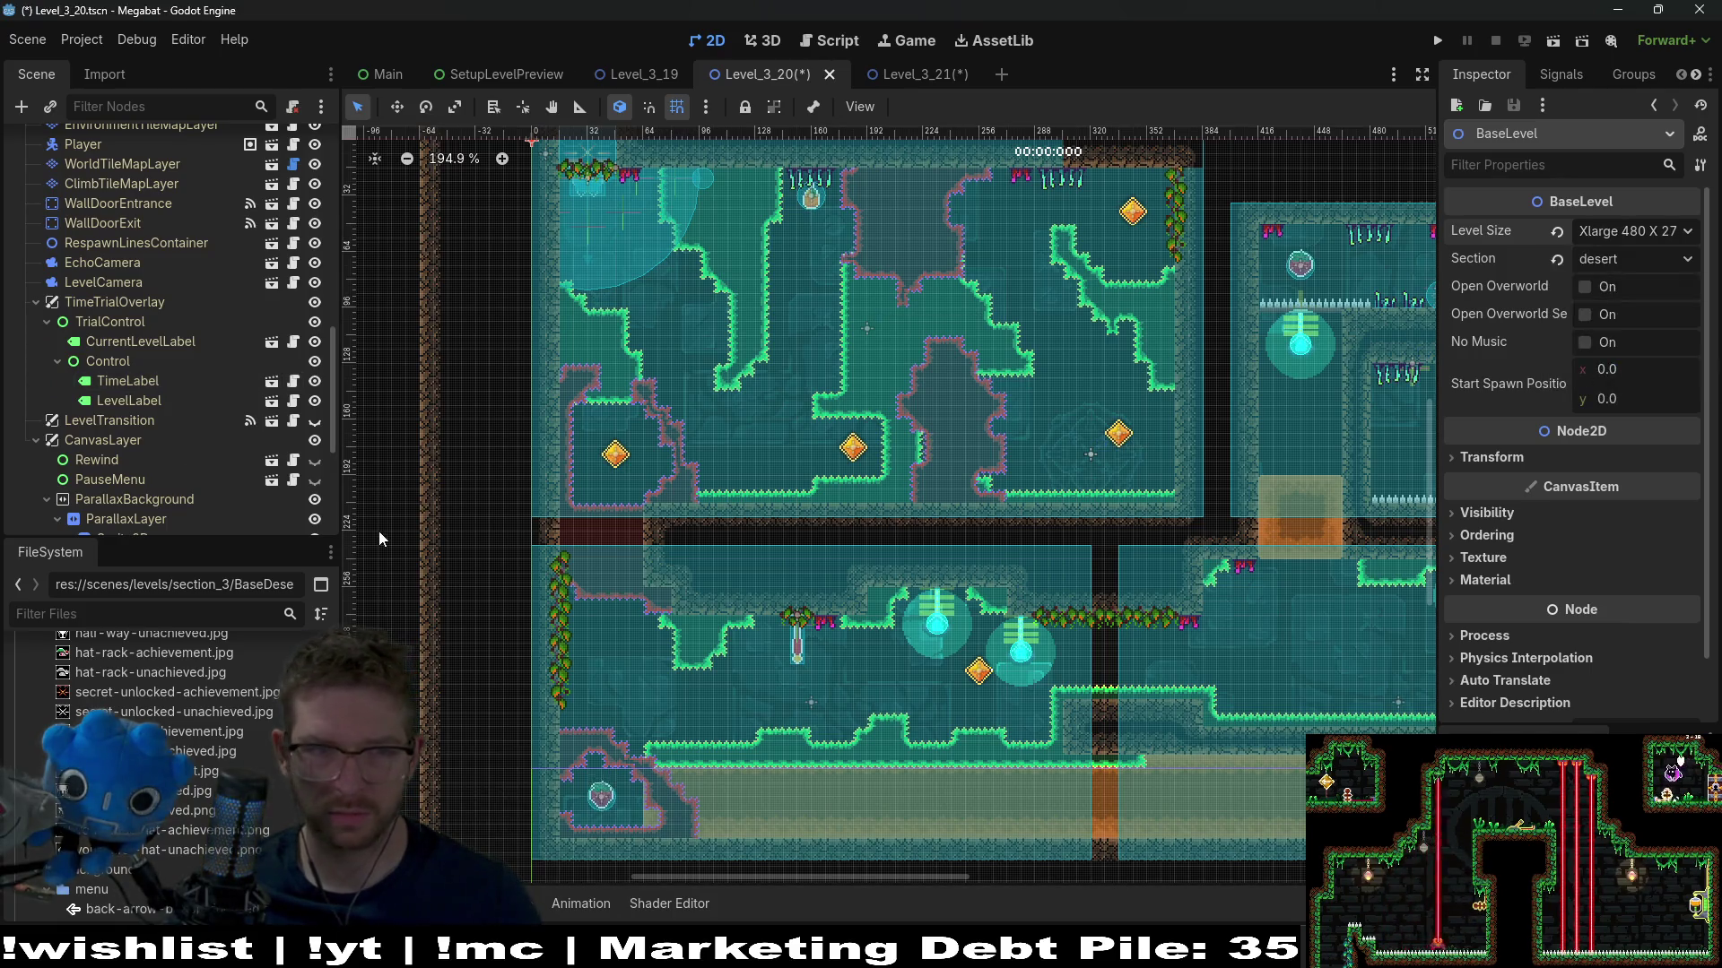
pyautogui.scroll(-6, 111, 493)
pyautogui.click(151, 418)
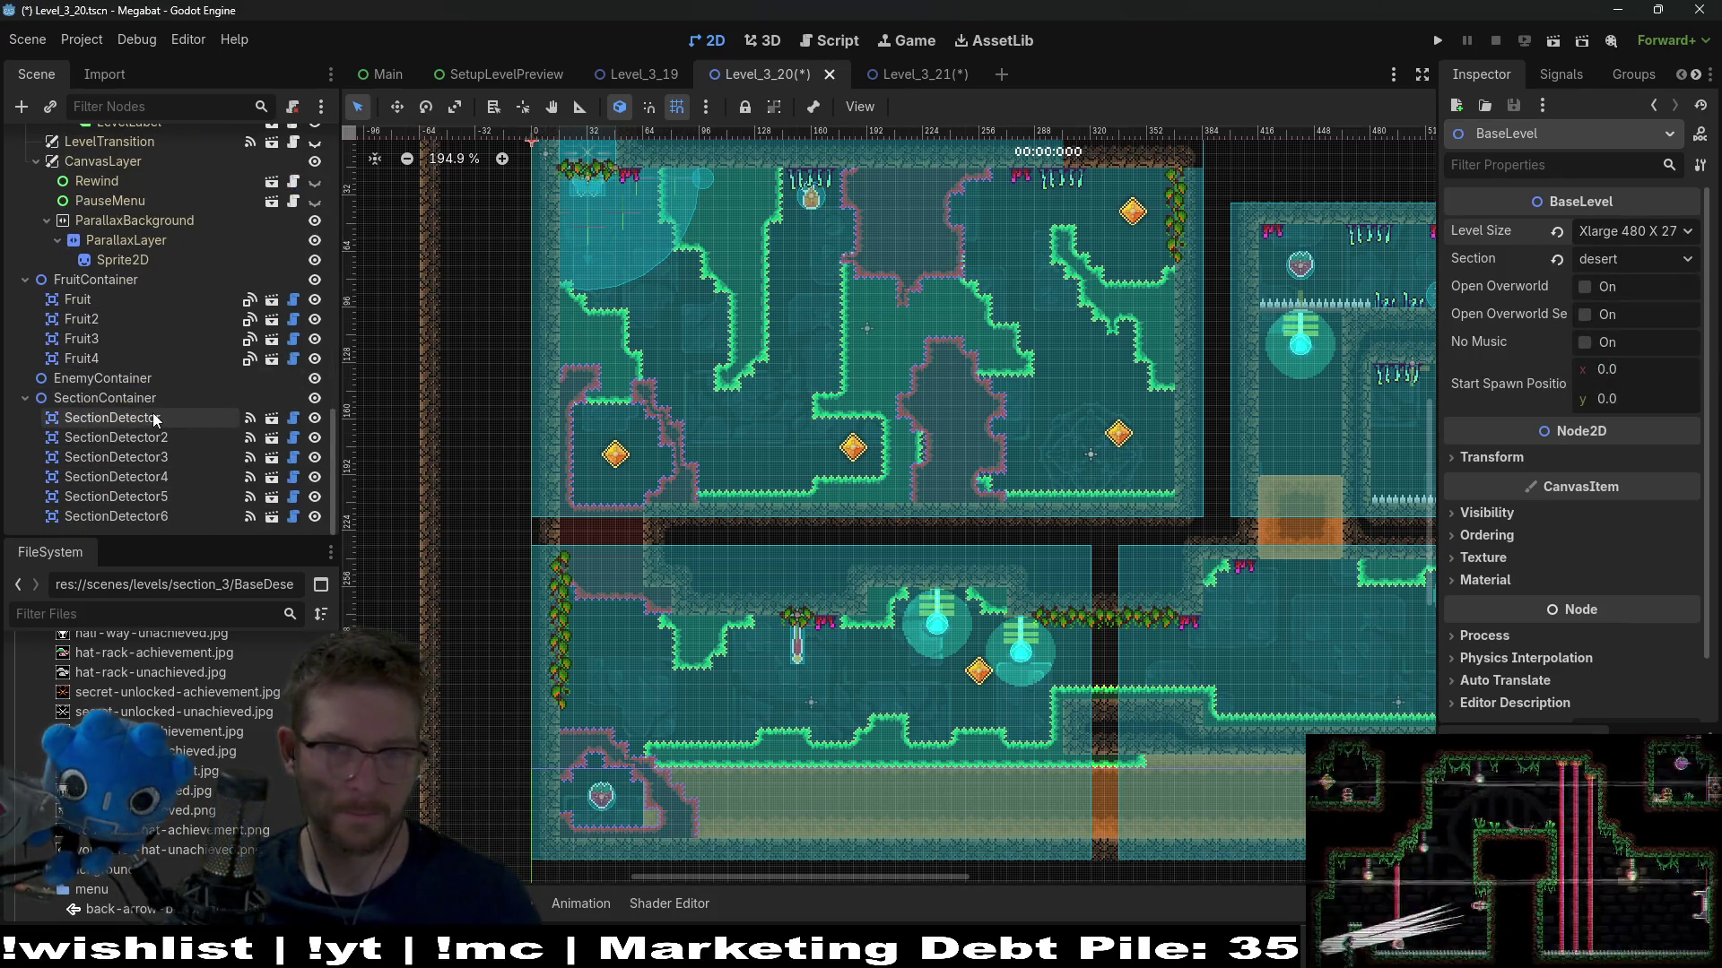
pyautogui.scroll(12, 132, 390)
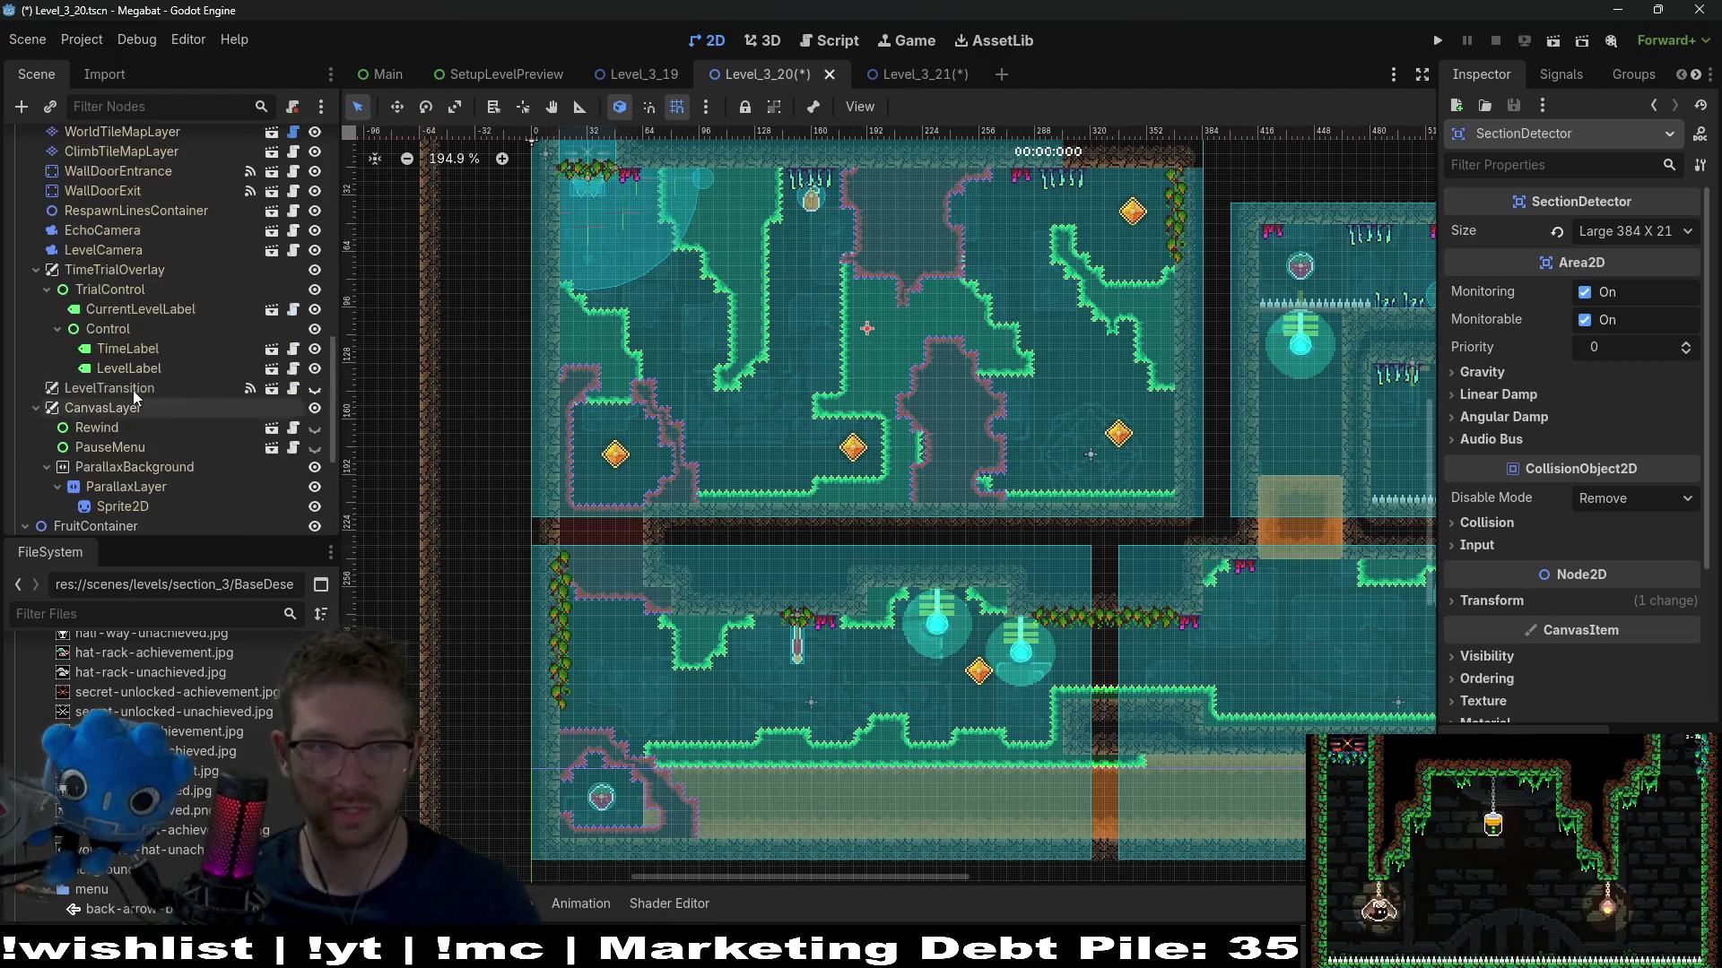
pyautogui.scroll(5, 122, 148)
pyautogui.scroll(-10, 153, 235)
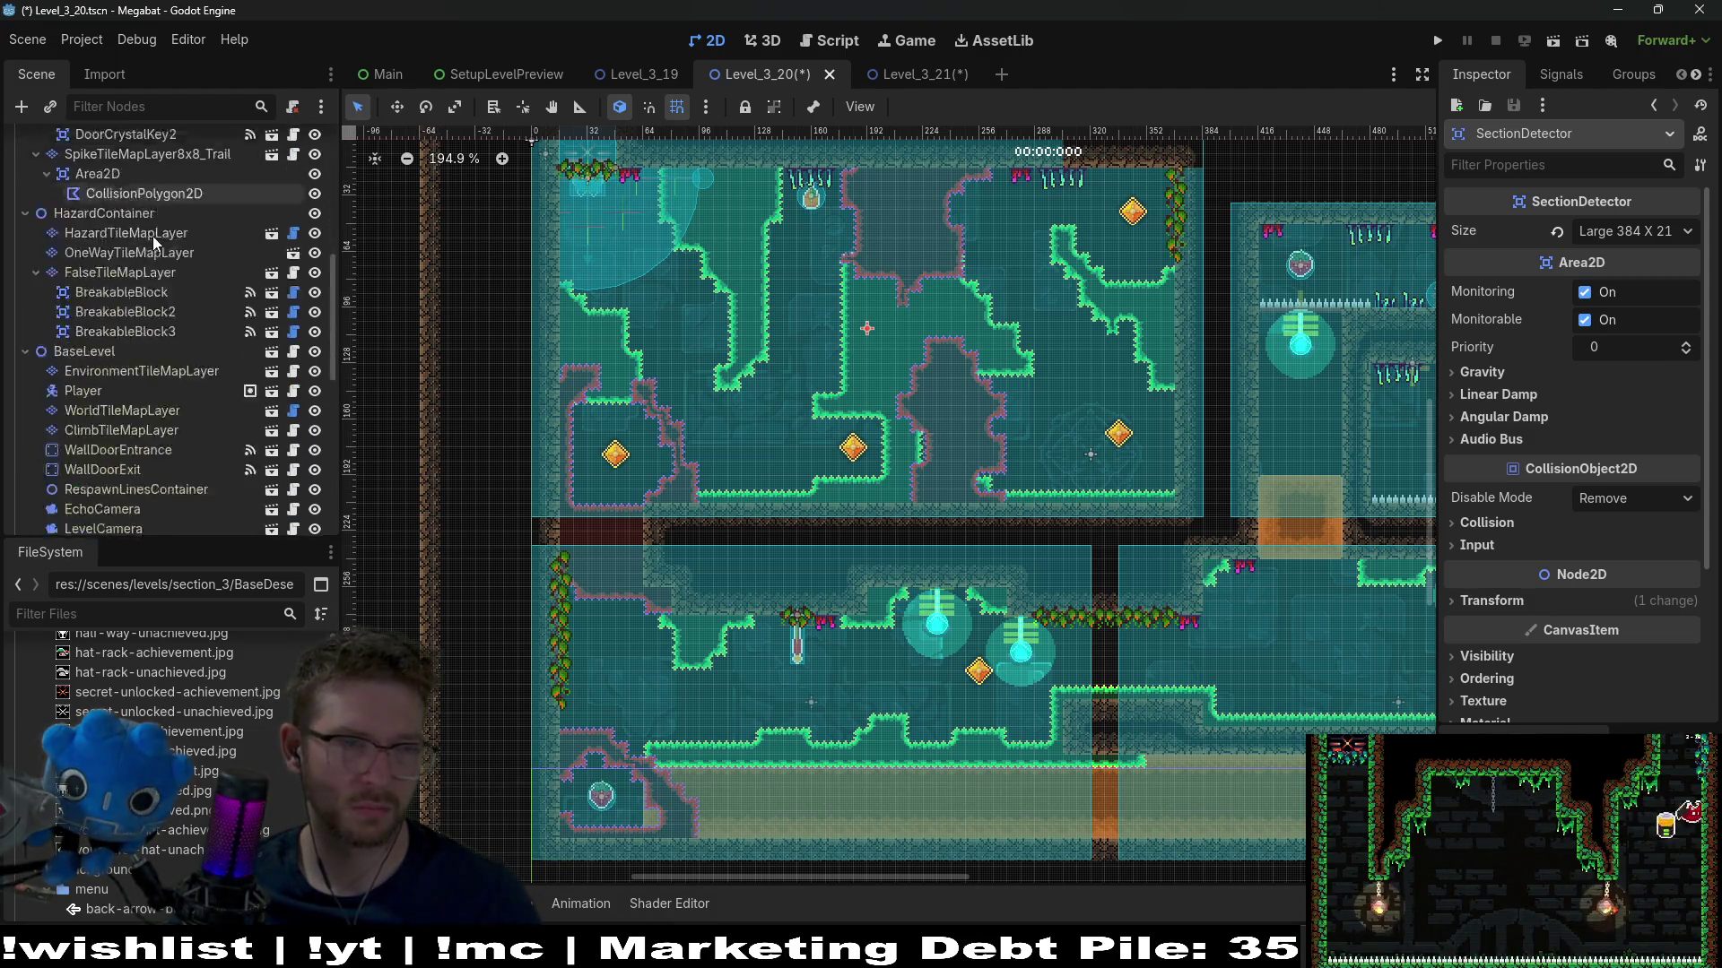
pyautogui.scroll(-3, 129, 417)
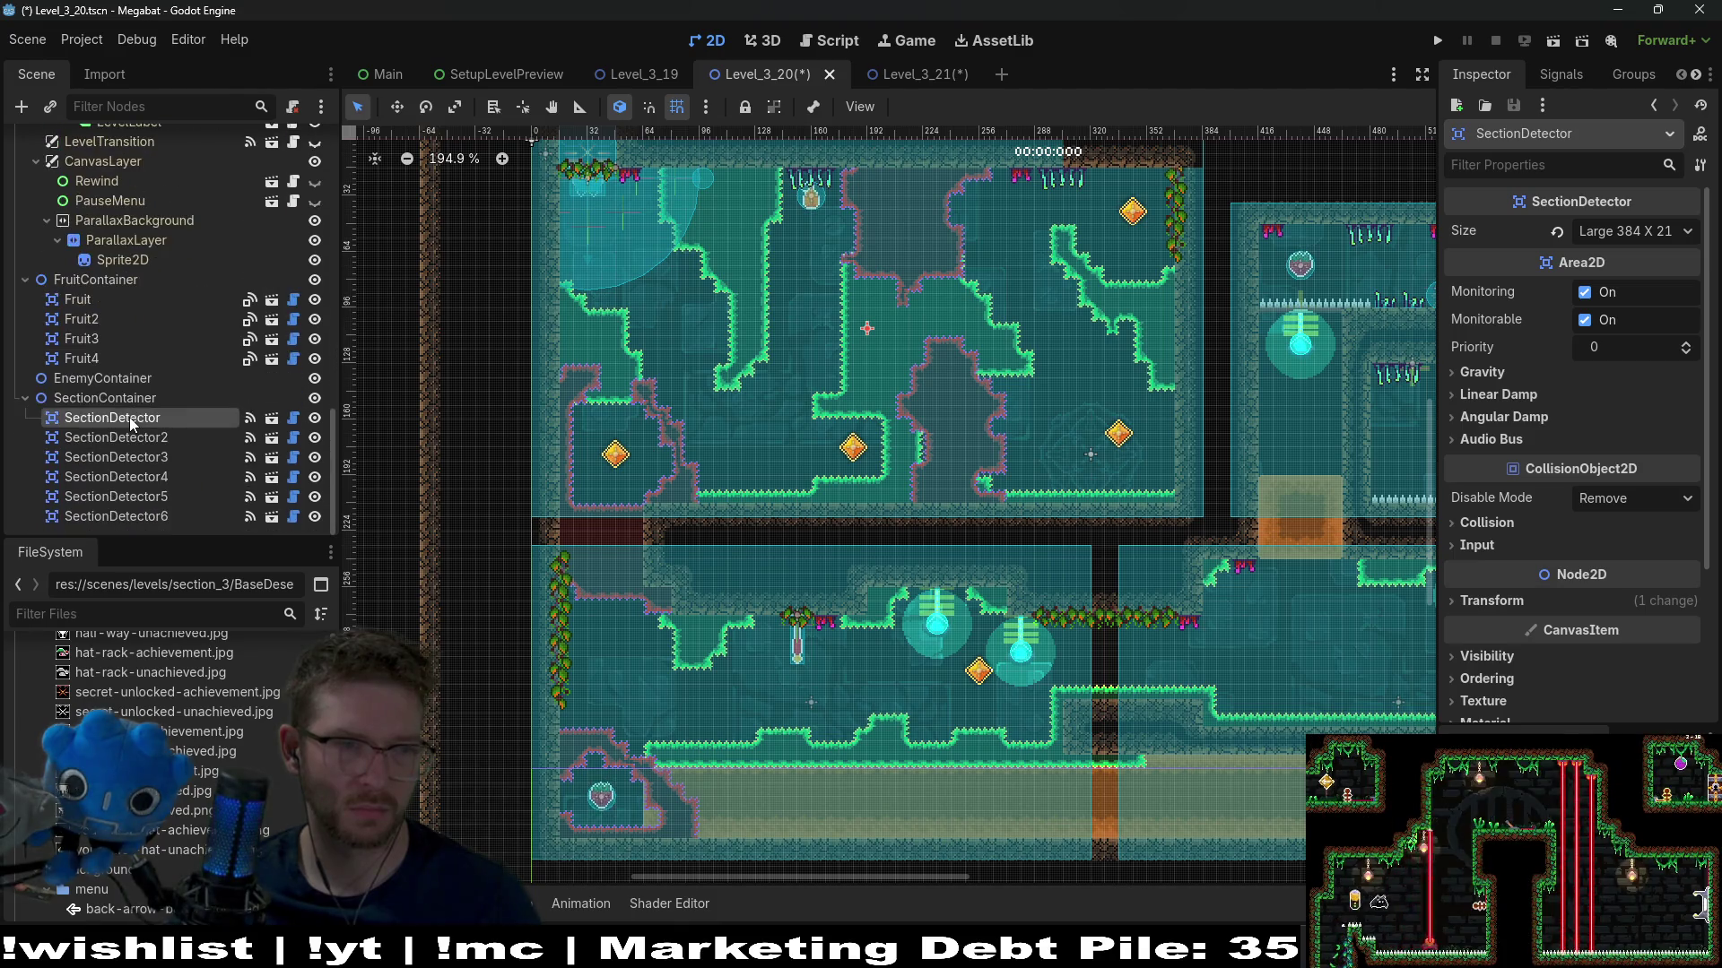
pyautogui.scroll(7, 169, 423)
pyautogui.scroll(5, 143, 412)
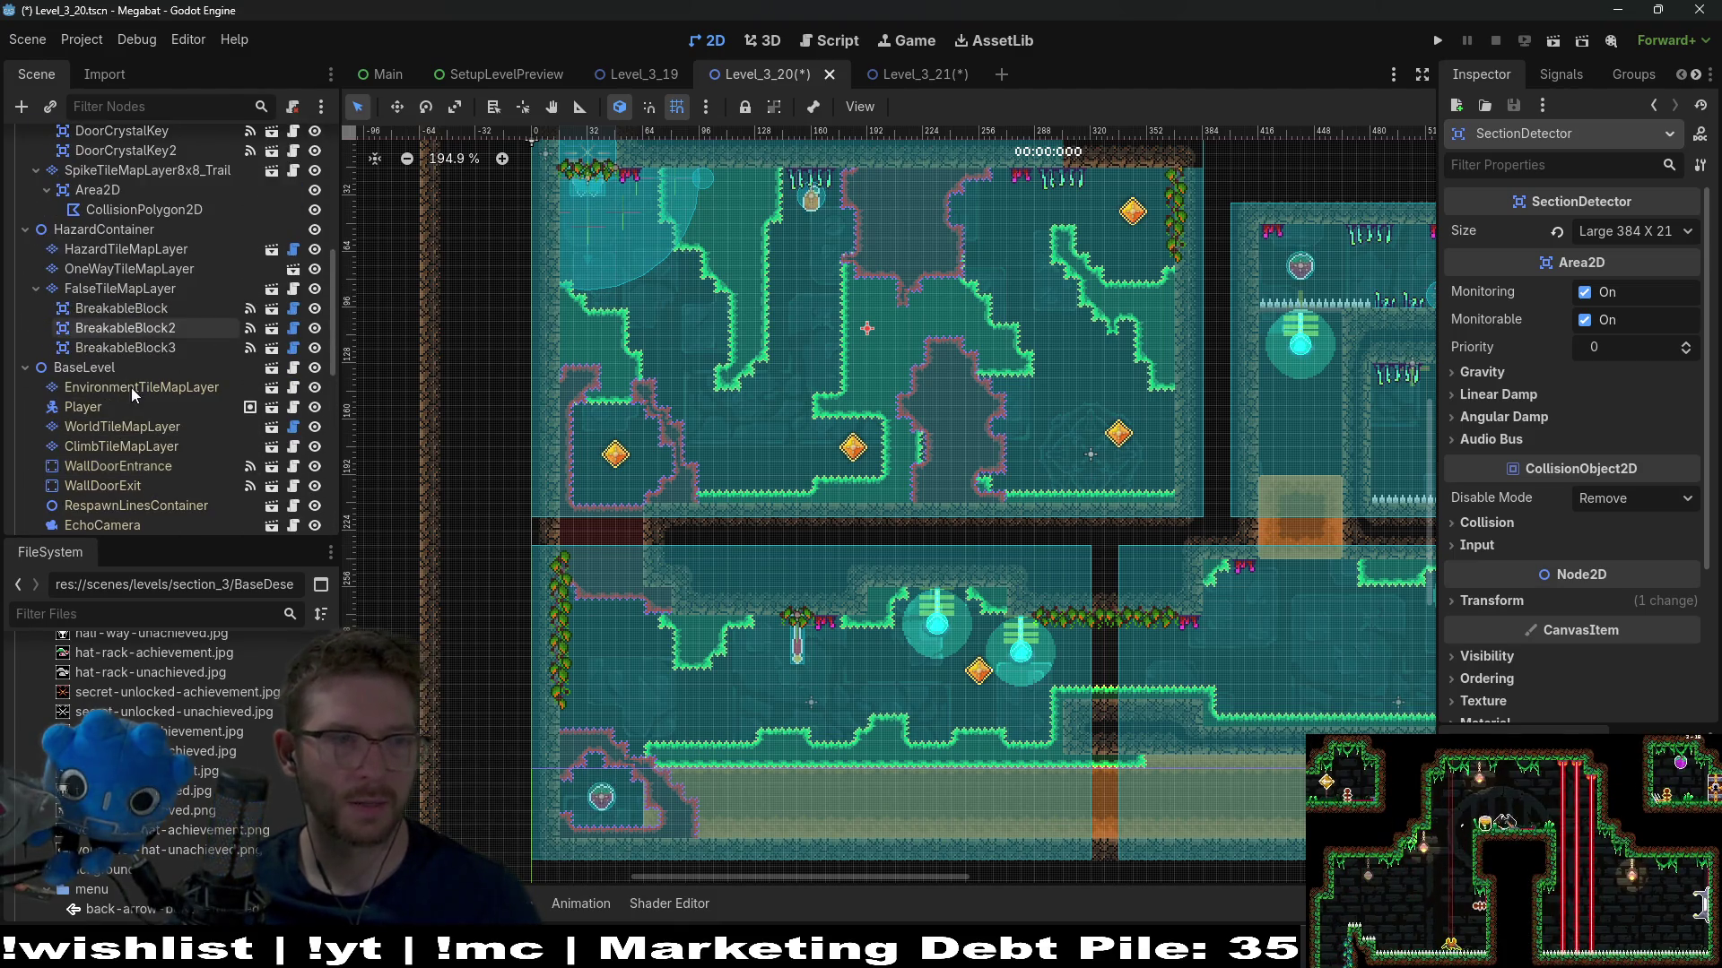
# Set Level_3_20's BaseLevel size to Large 384 X 216 and save the scene
pyautogui.click(92, 323)
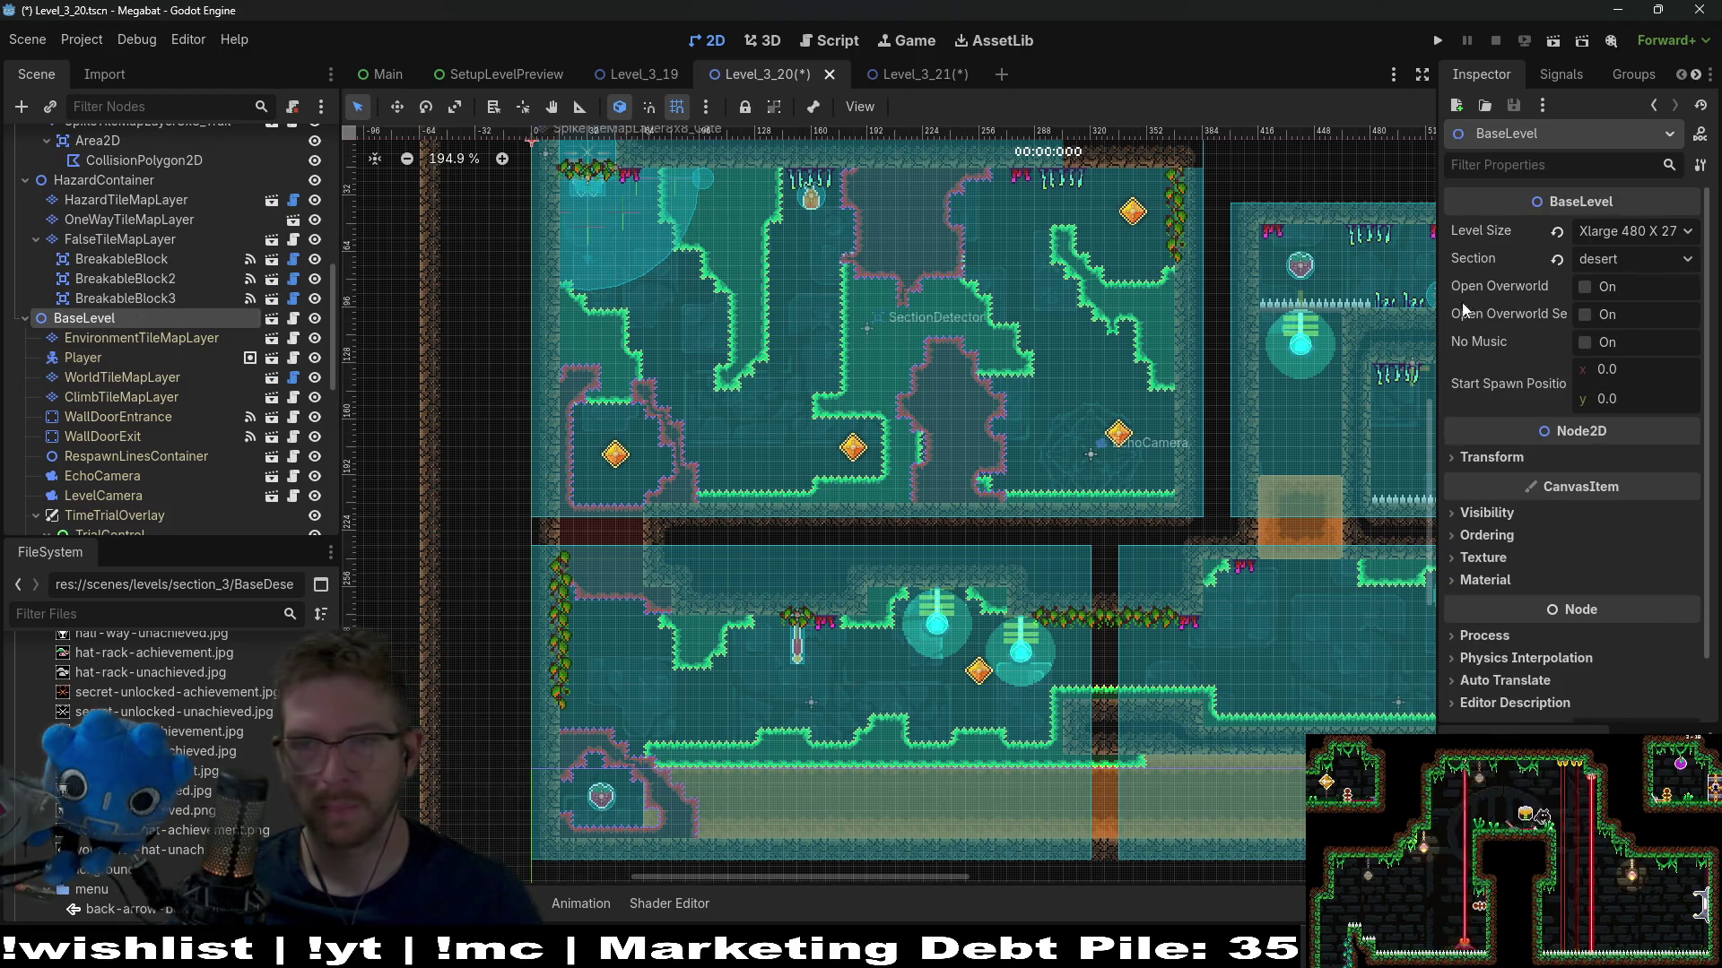
pyautogui.click(1616, 240)
pyautogui.click(1616, 346)
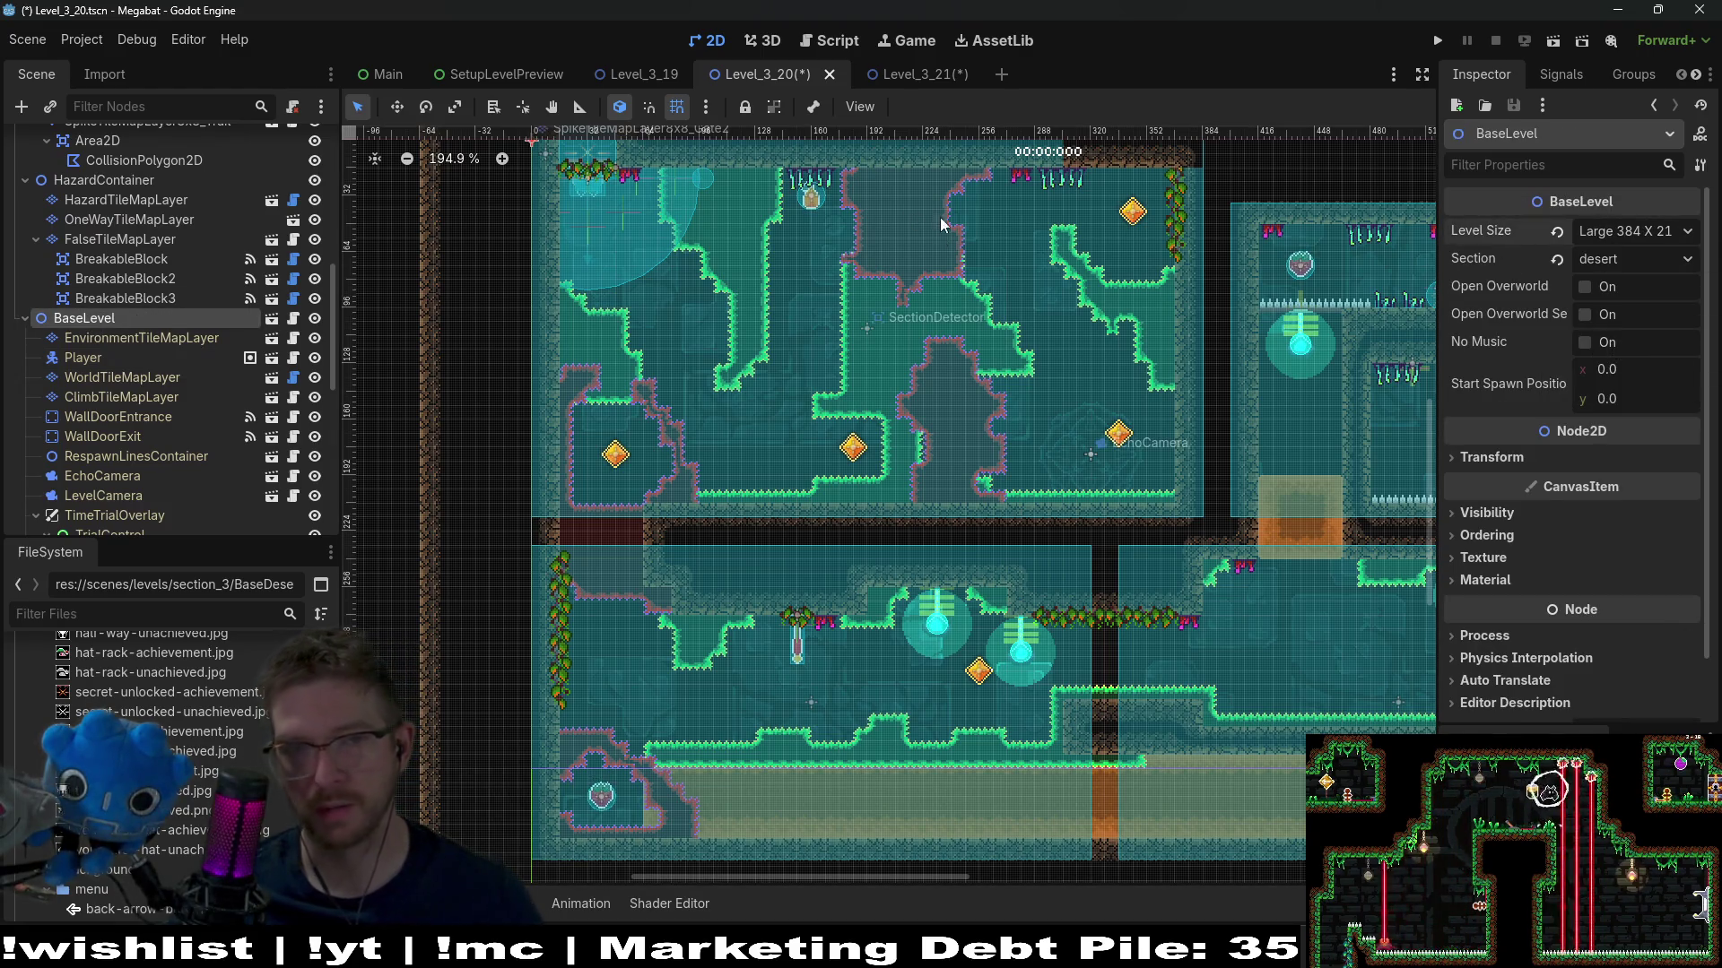
pyautogui.hotkey('ctrl', 's')
pyautogui.click(912, 72)
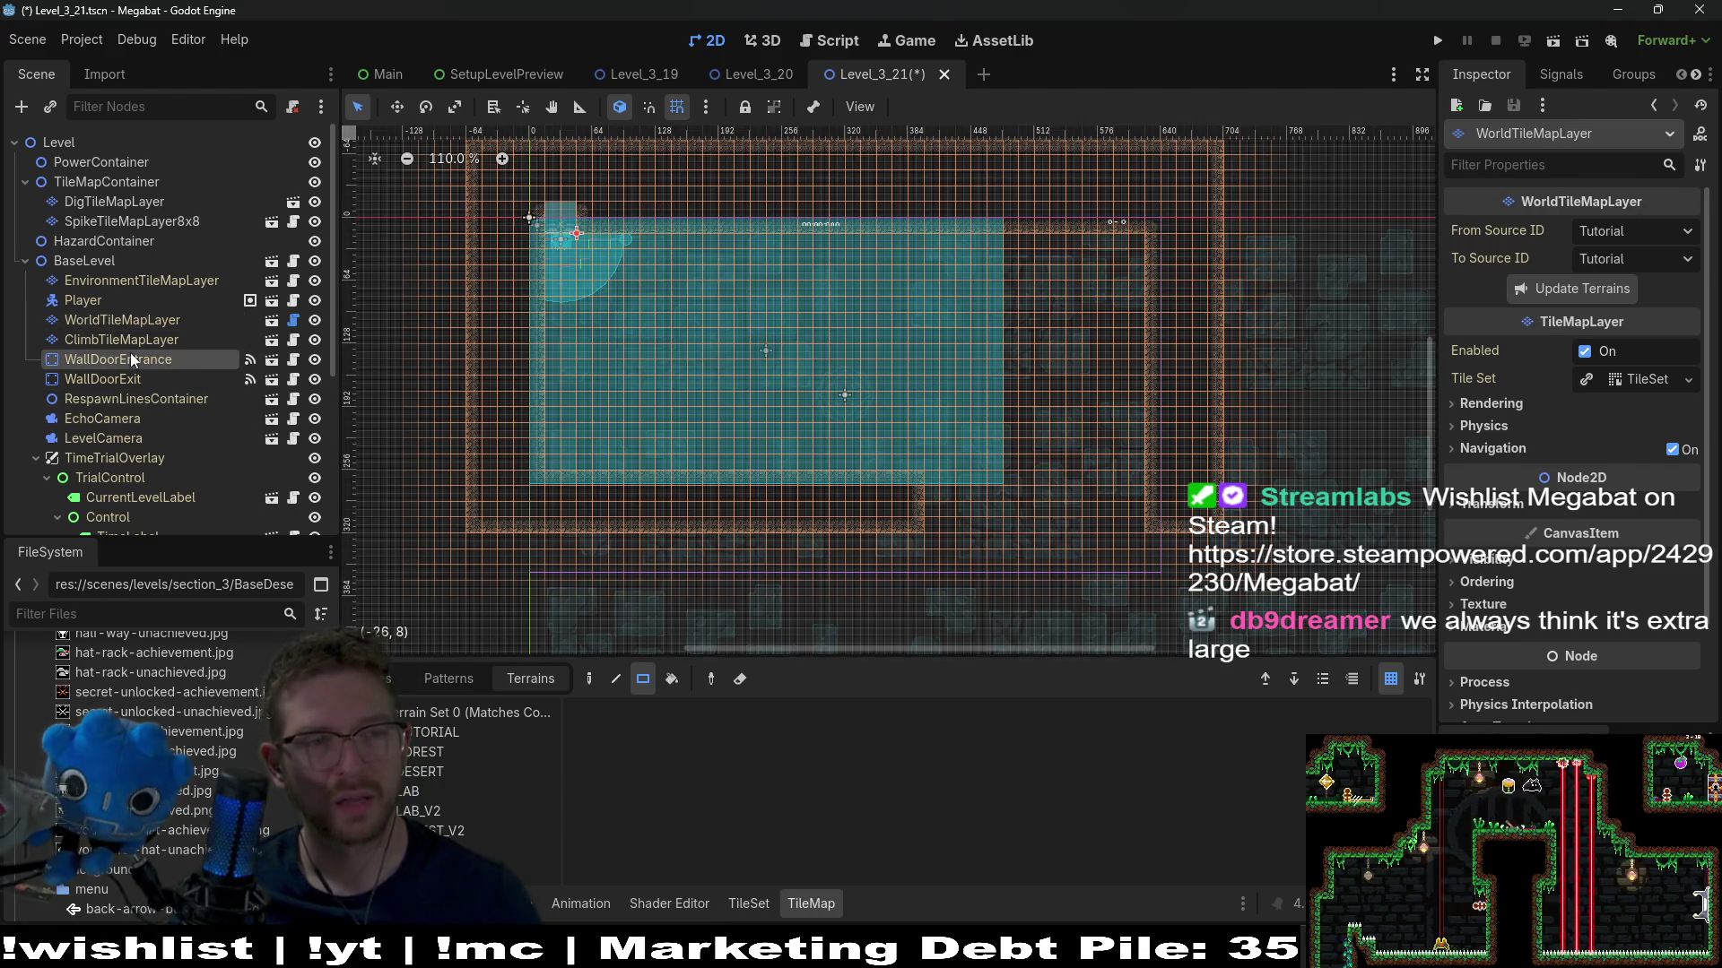
# Move the room's right DESERT wall inward by erasing and repainting wall tiles
pyautogui.click(448, 773)
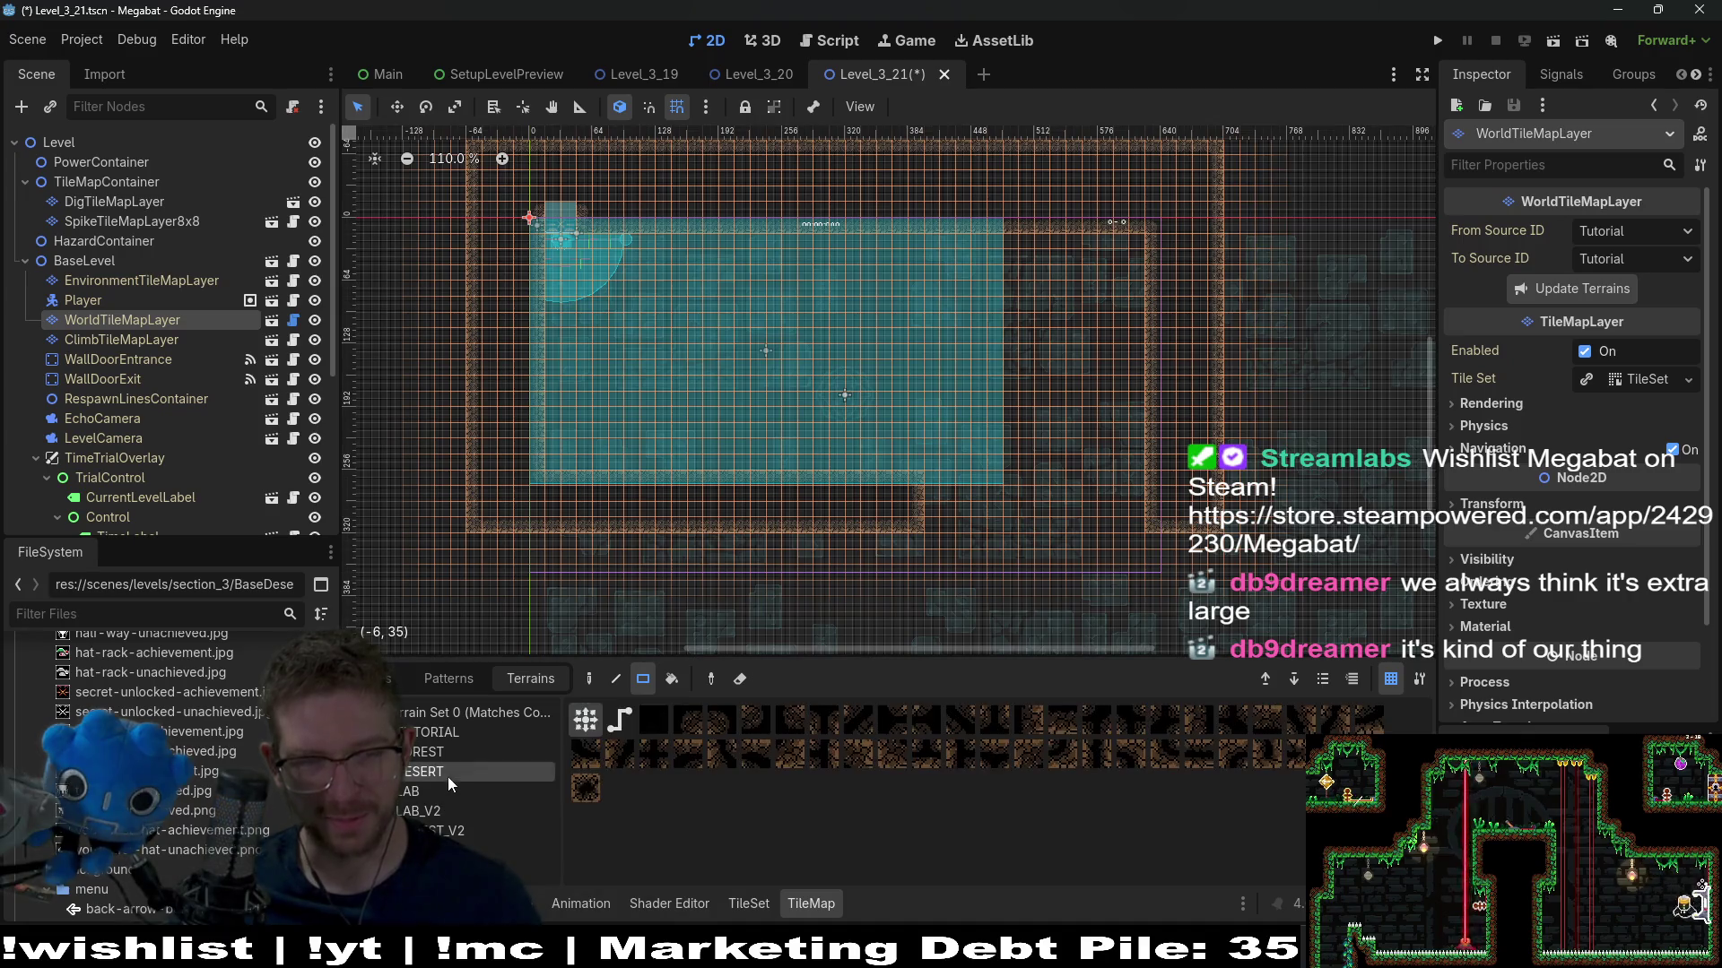
pyautogui.scroll(3, 445, 340)
pyautogui.moveTo(449, 335)
pyautogui.mouseDown()
pyautogui.moveTo(983, 422)
pyautogui.moveTo(1207, 431)
pyautogui.mouseUp()
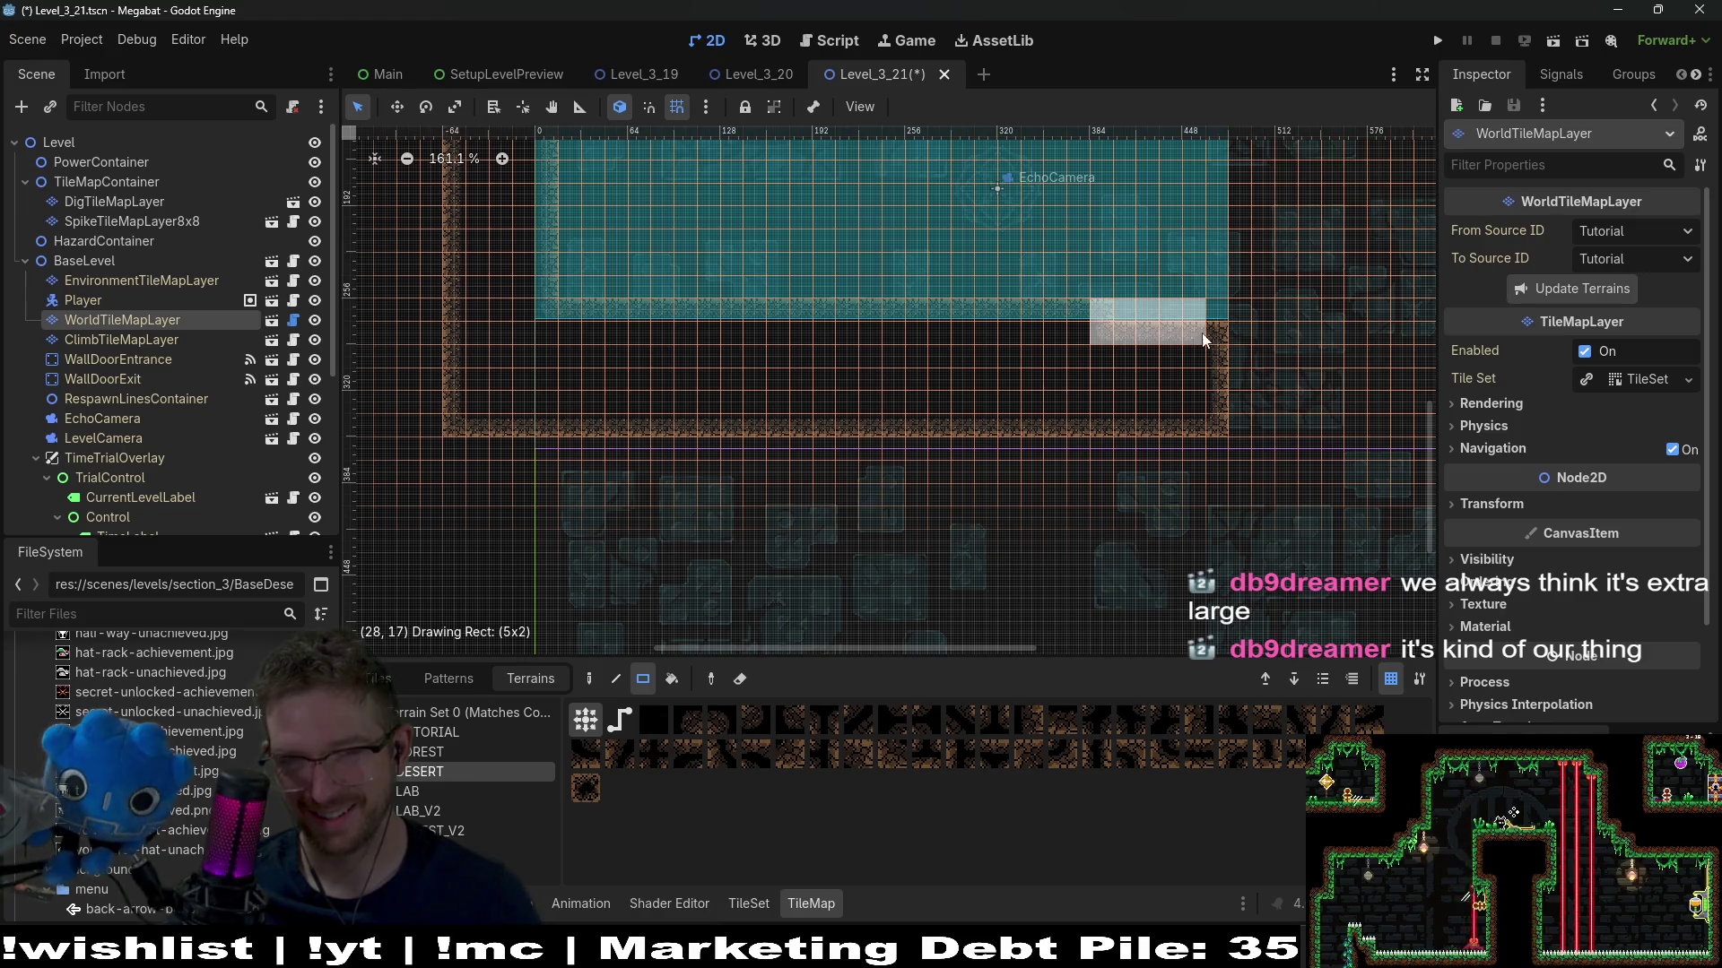
pyautogui.scroll(-4, 1225, 355)
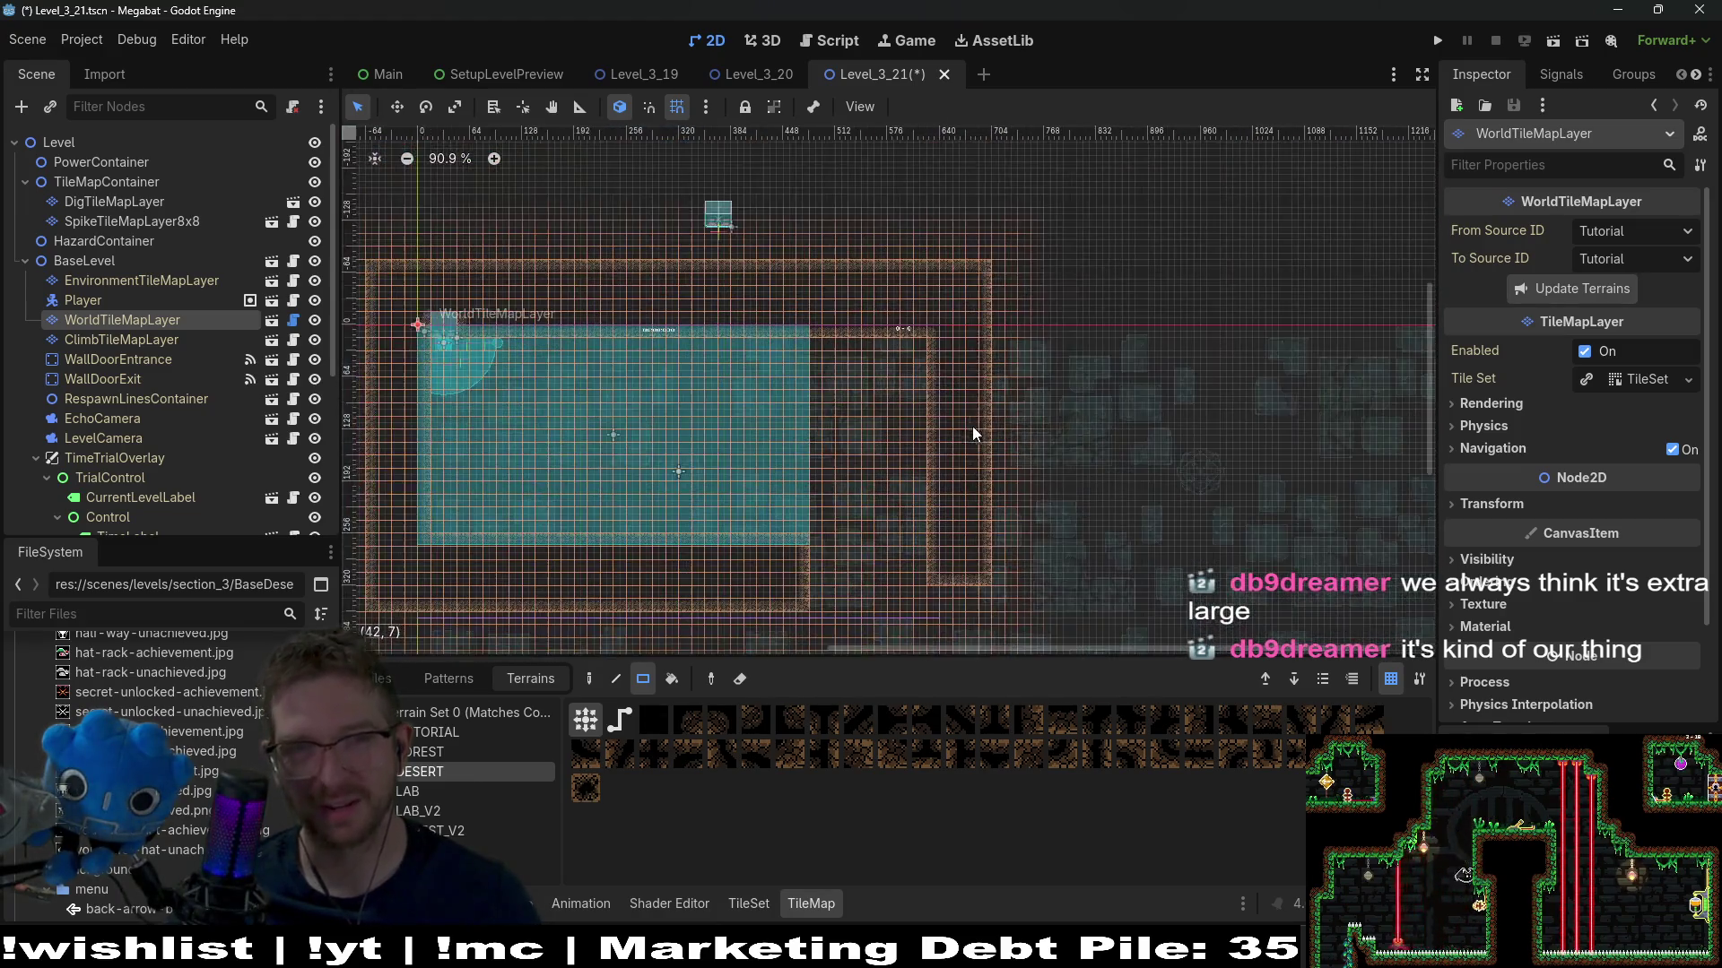
pyautogui.moveTo(882, 261)
pyautogui.mouseDown()
pyautogui.moveTo(1072, 554)
pyautogui.moveTo(1029, 593)
pyautogui.mouseUp()
pyautogui.moveTo(805, 319); pyautogui.dragTo(863, 605)
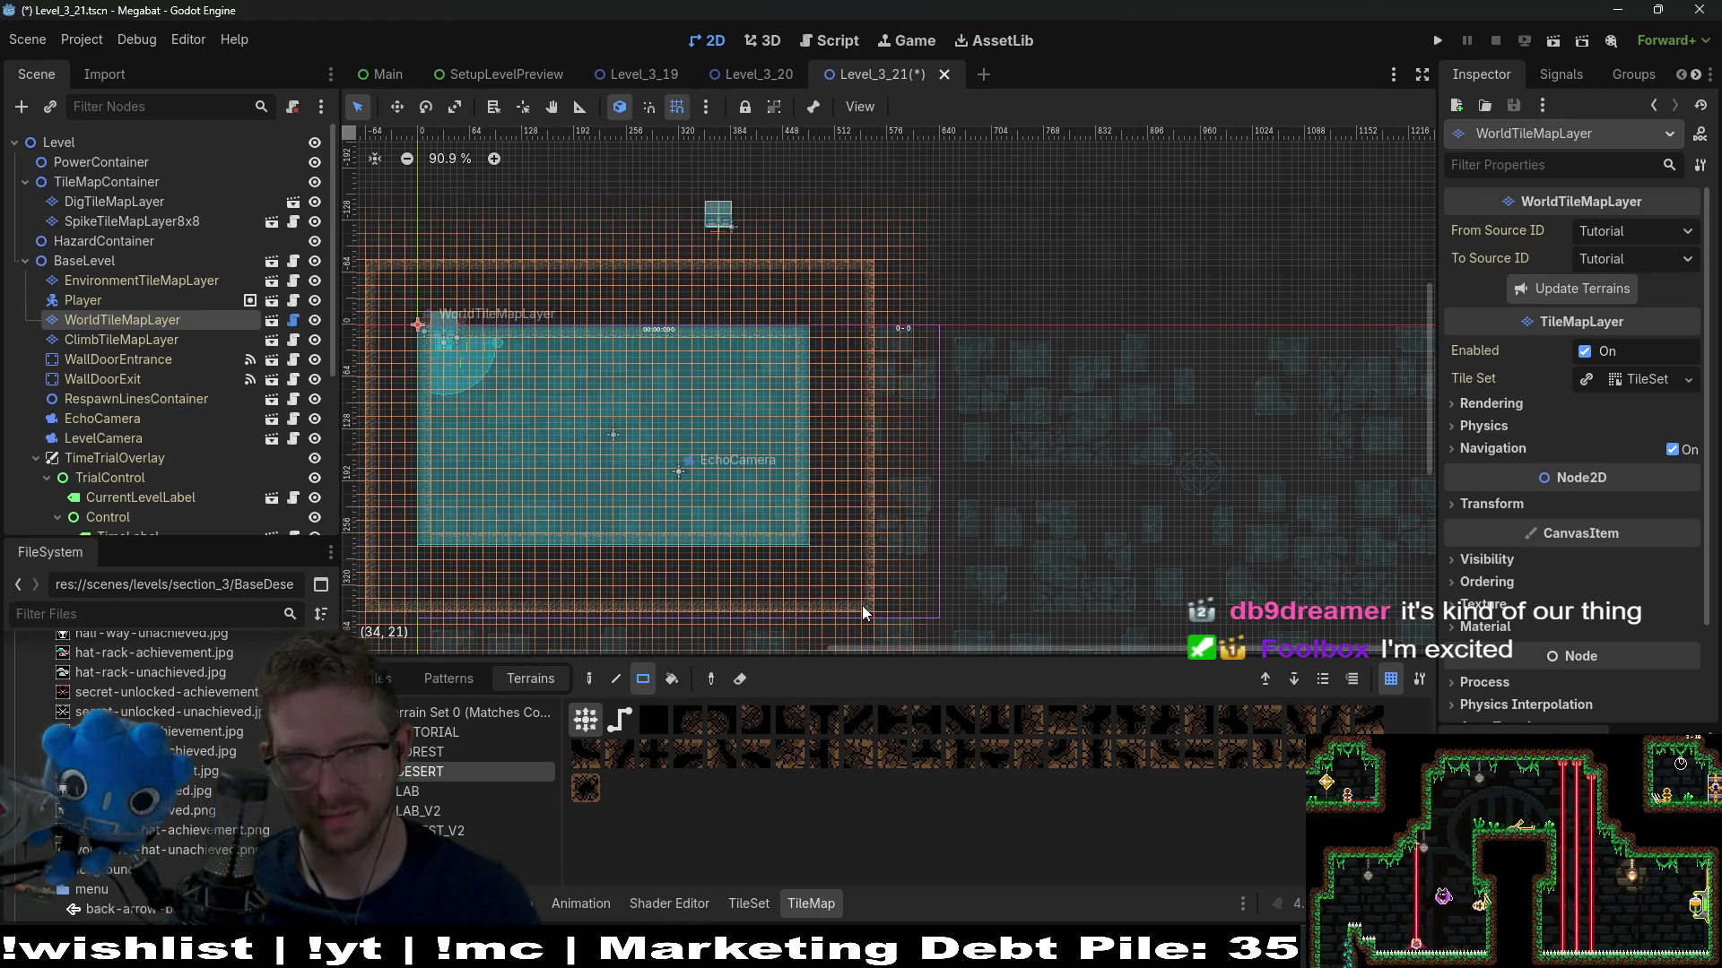
# Add a 5x4 DESERT block jutting down from the ceiling
pyautogui.scroll(4, 805, 471)
pyautogui.scroll(3, 804, 471)
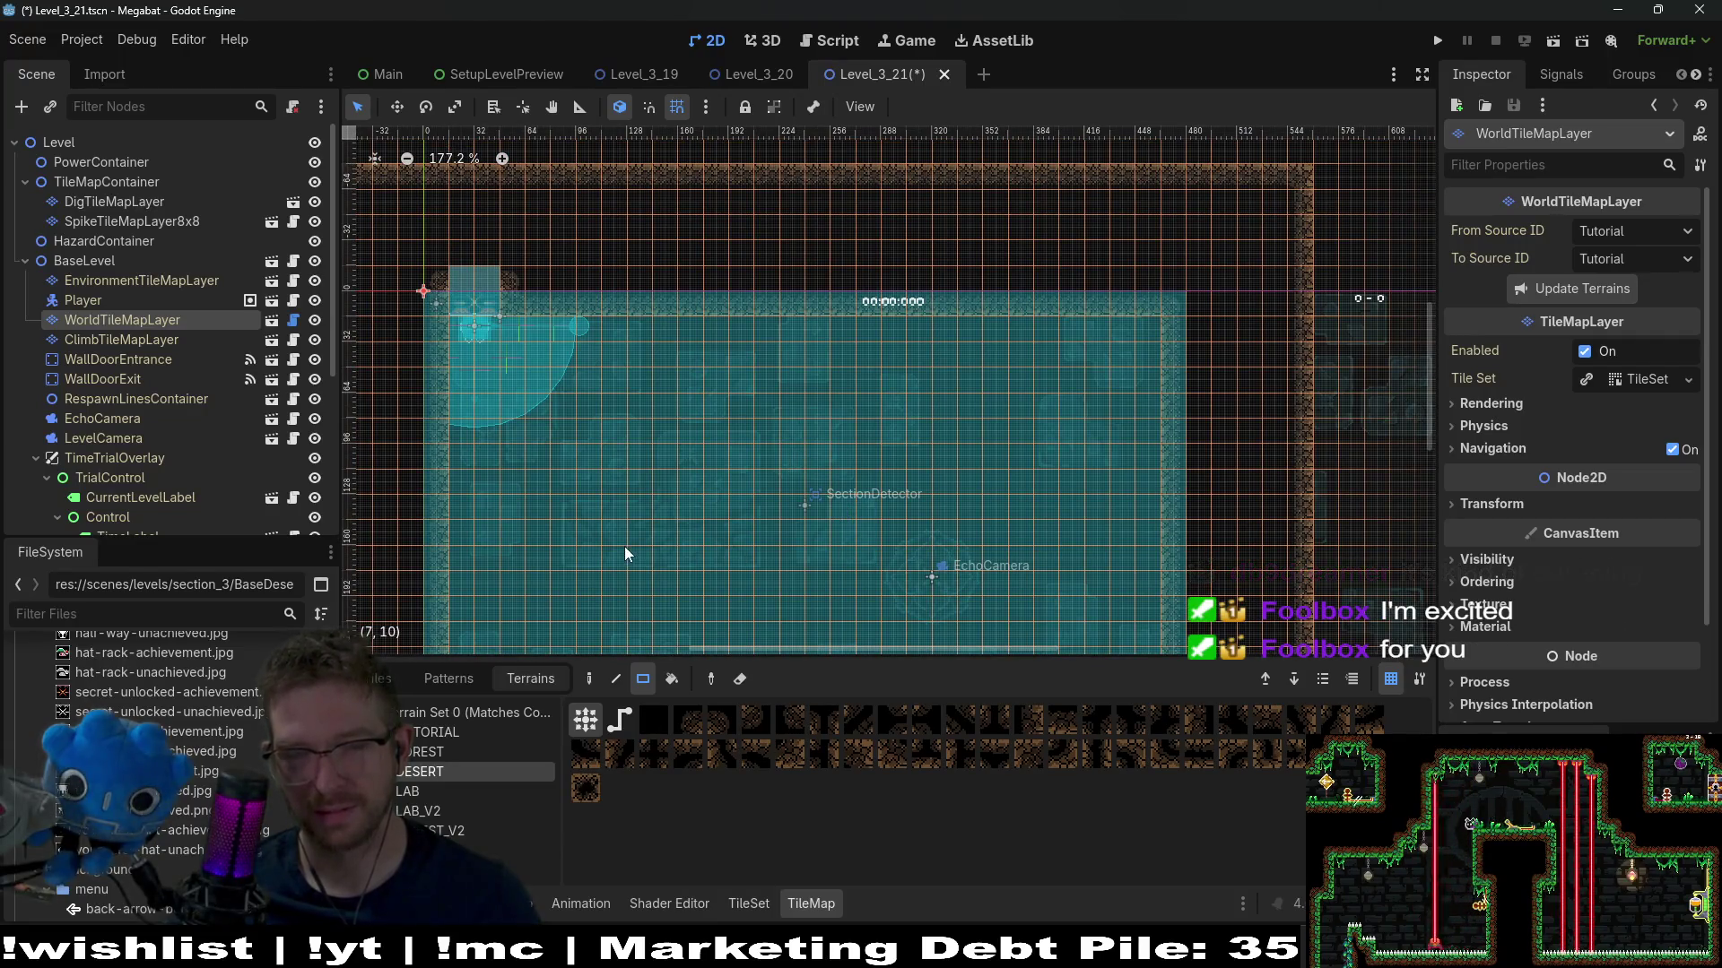
pyautogui.scroll(-3, 912, 464)
pyautogui.scroll(2, 833, 432)
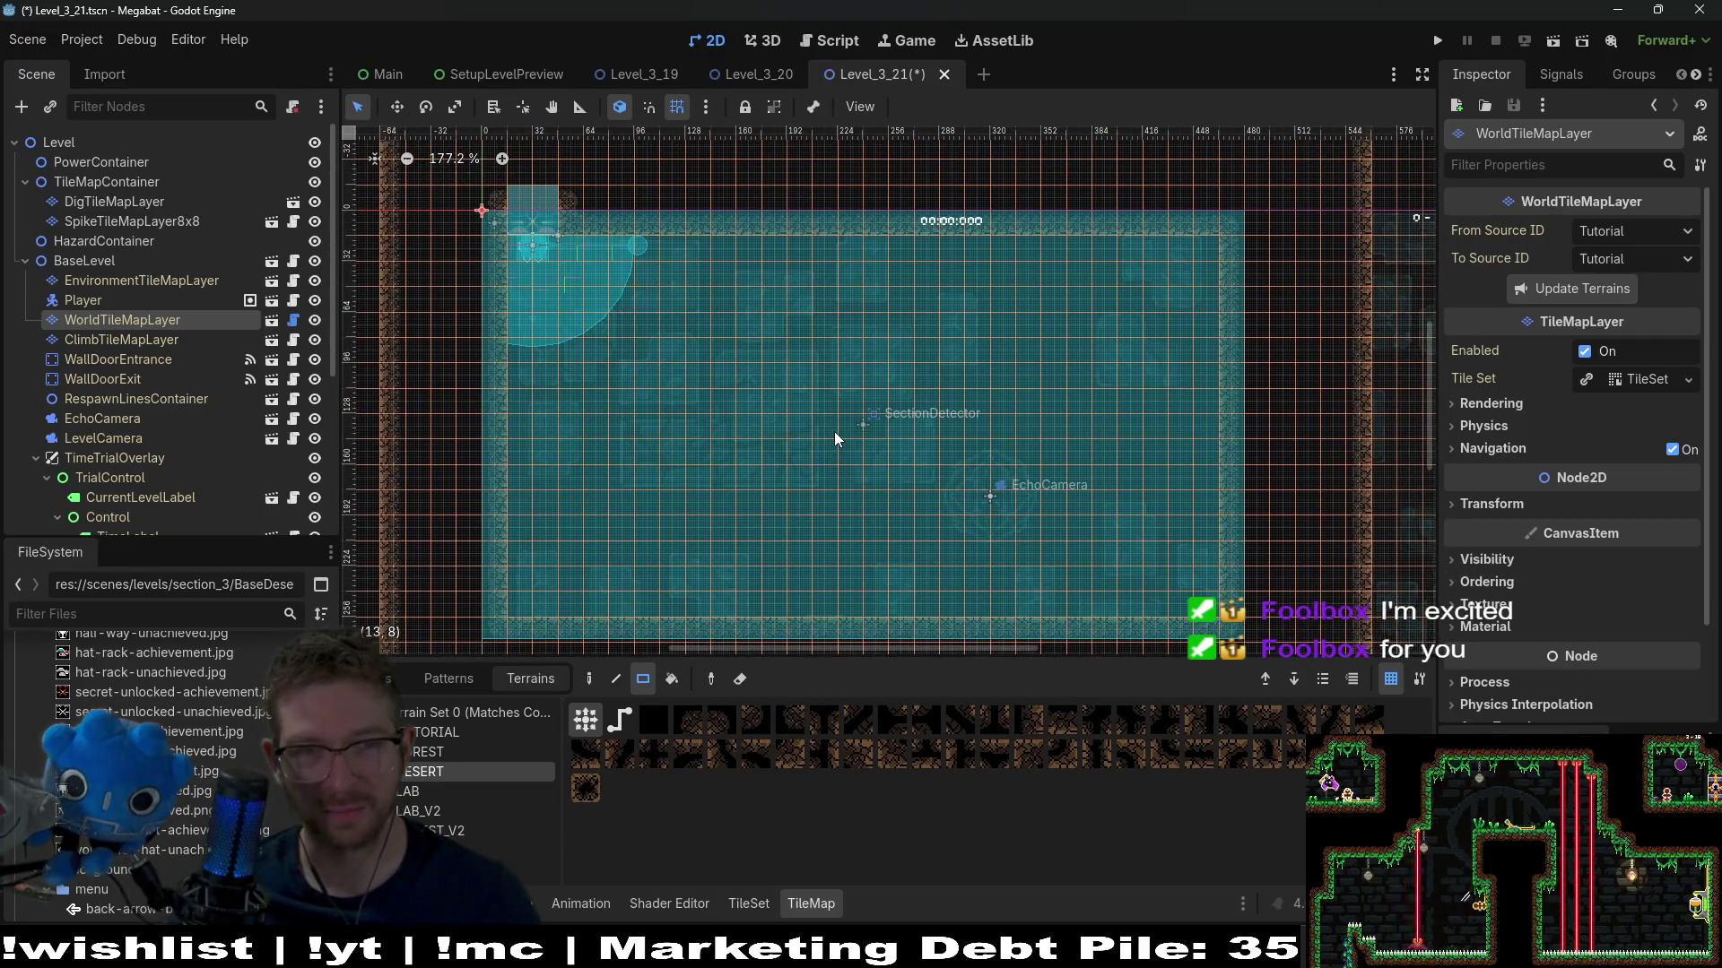
pyautogui.hscroll(2, 926, 373)
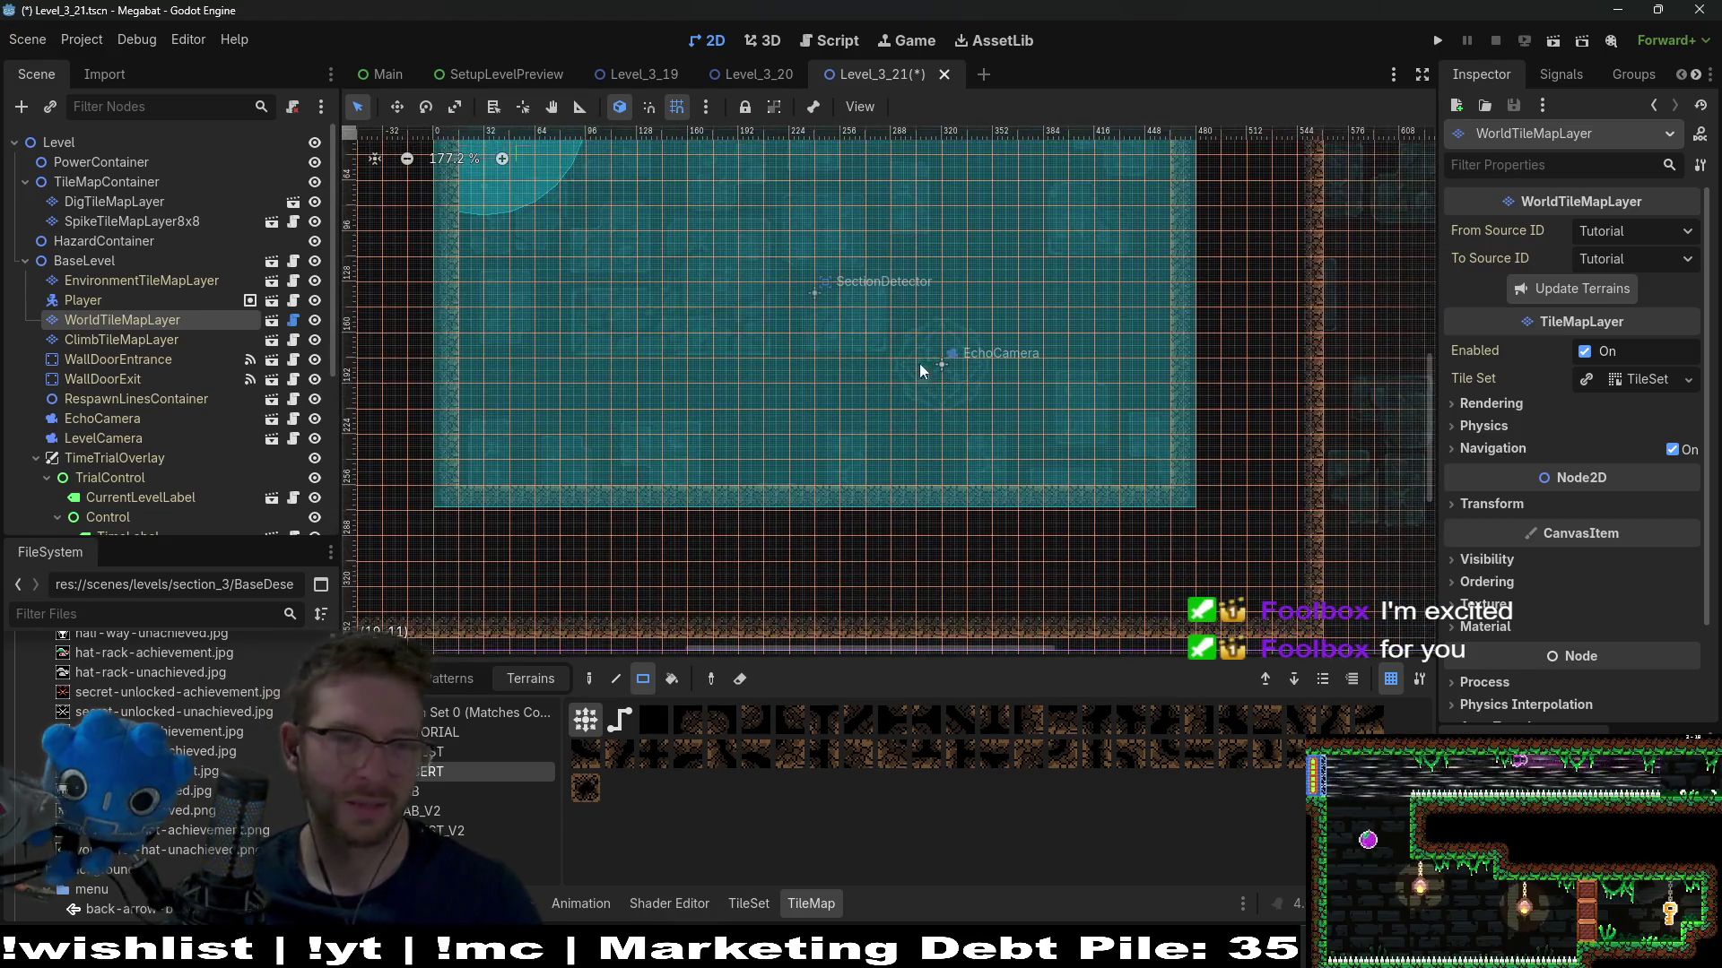
pyautogui.moveTo(762, 225)
pyautogui.mouseDown()
pyautogui.moveTo(874, 305)
pyautogui.moveTo(886, 290)
pyautogui.moveTo(864, 304)
pyautogui.mouseUp()
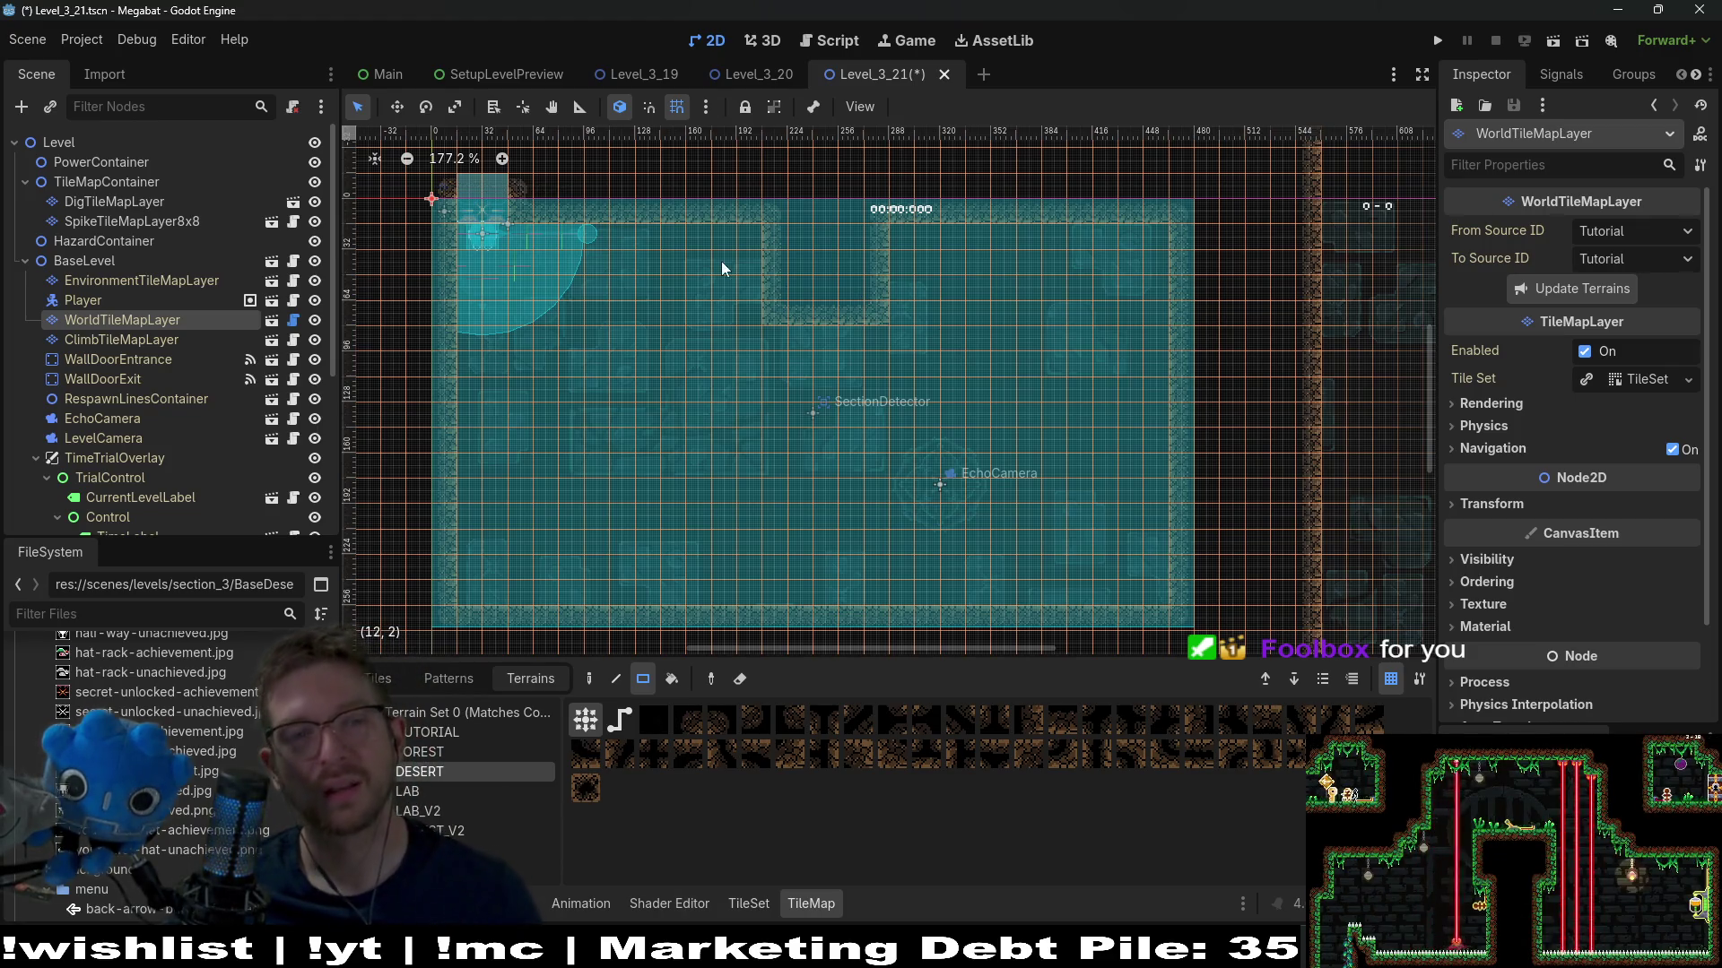
pyautogui.scroll(-2, 884, 310)
pyautogui.hscroll(-1, 884, 309)
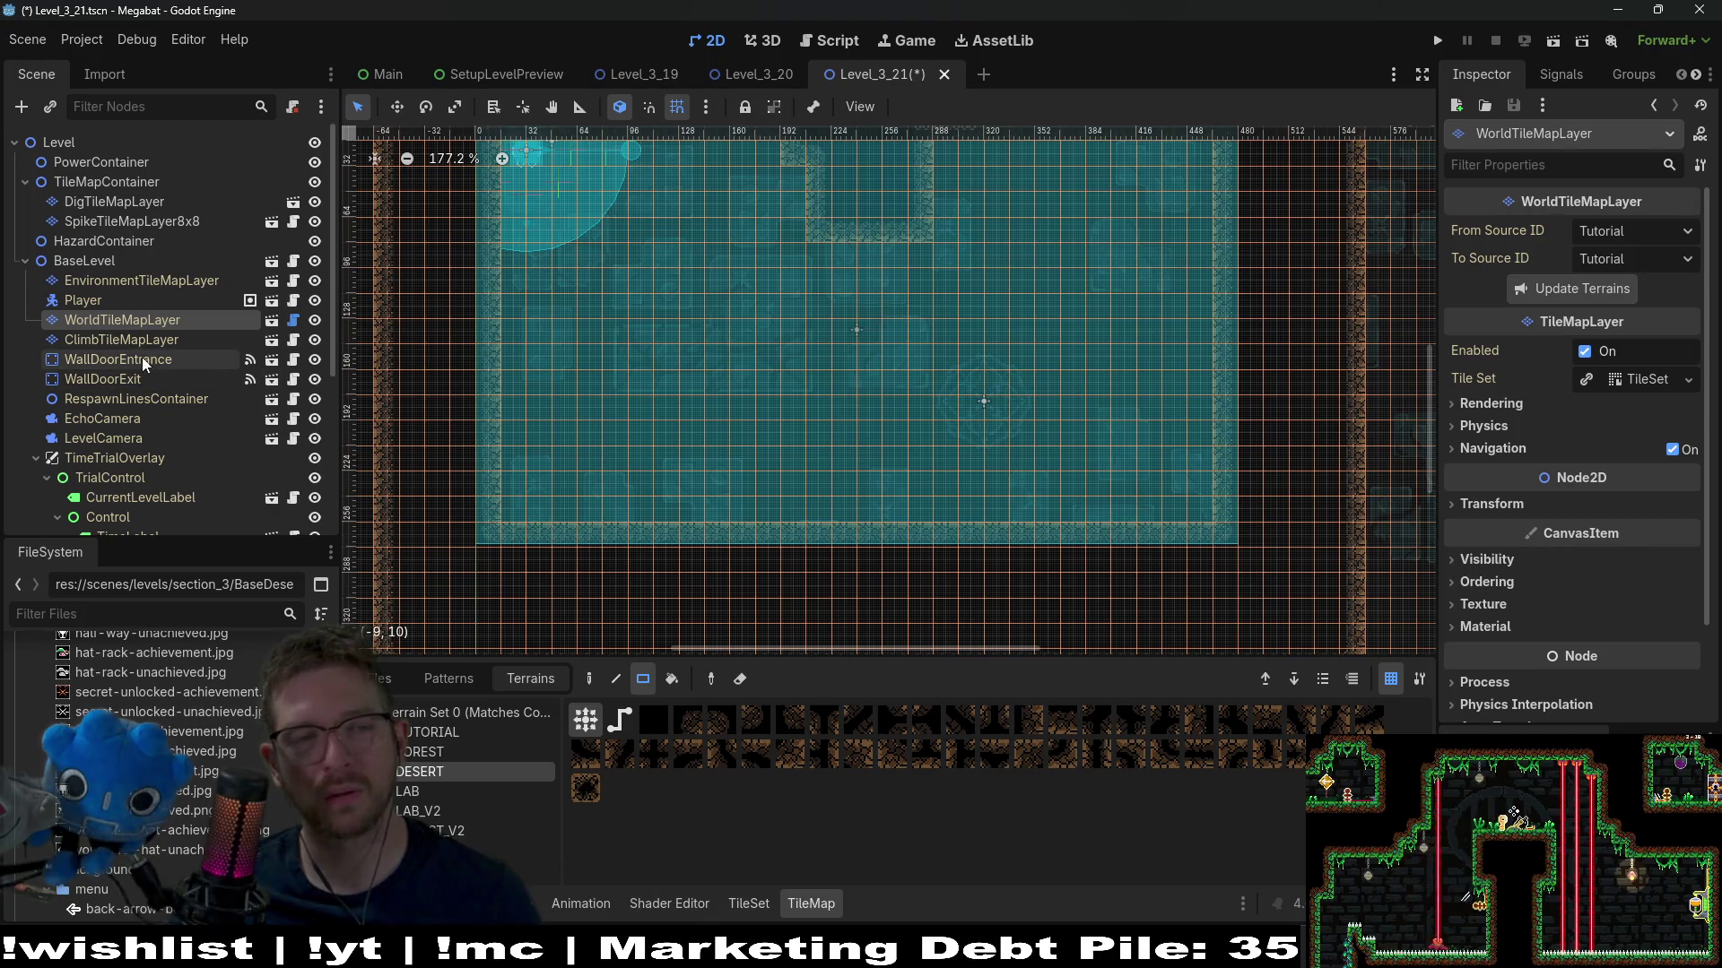
pyautogui.click(90, 201)
pyautogui.scroll(-5, 179, 350)
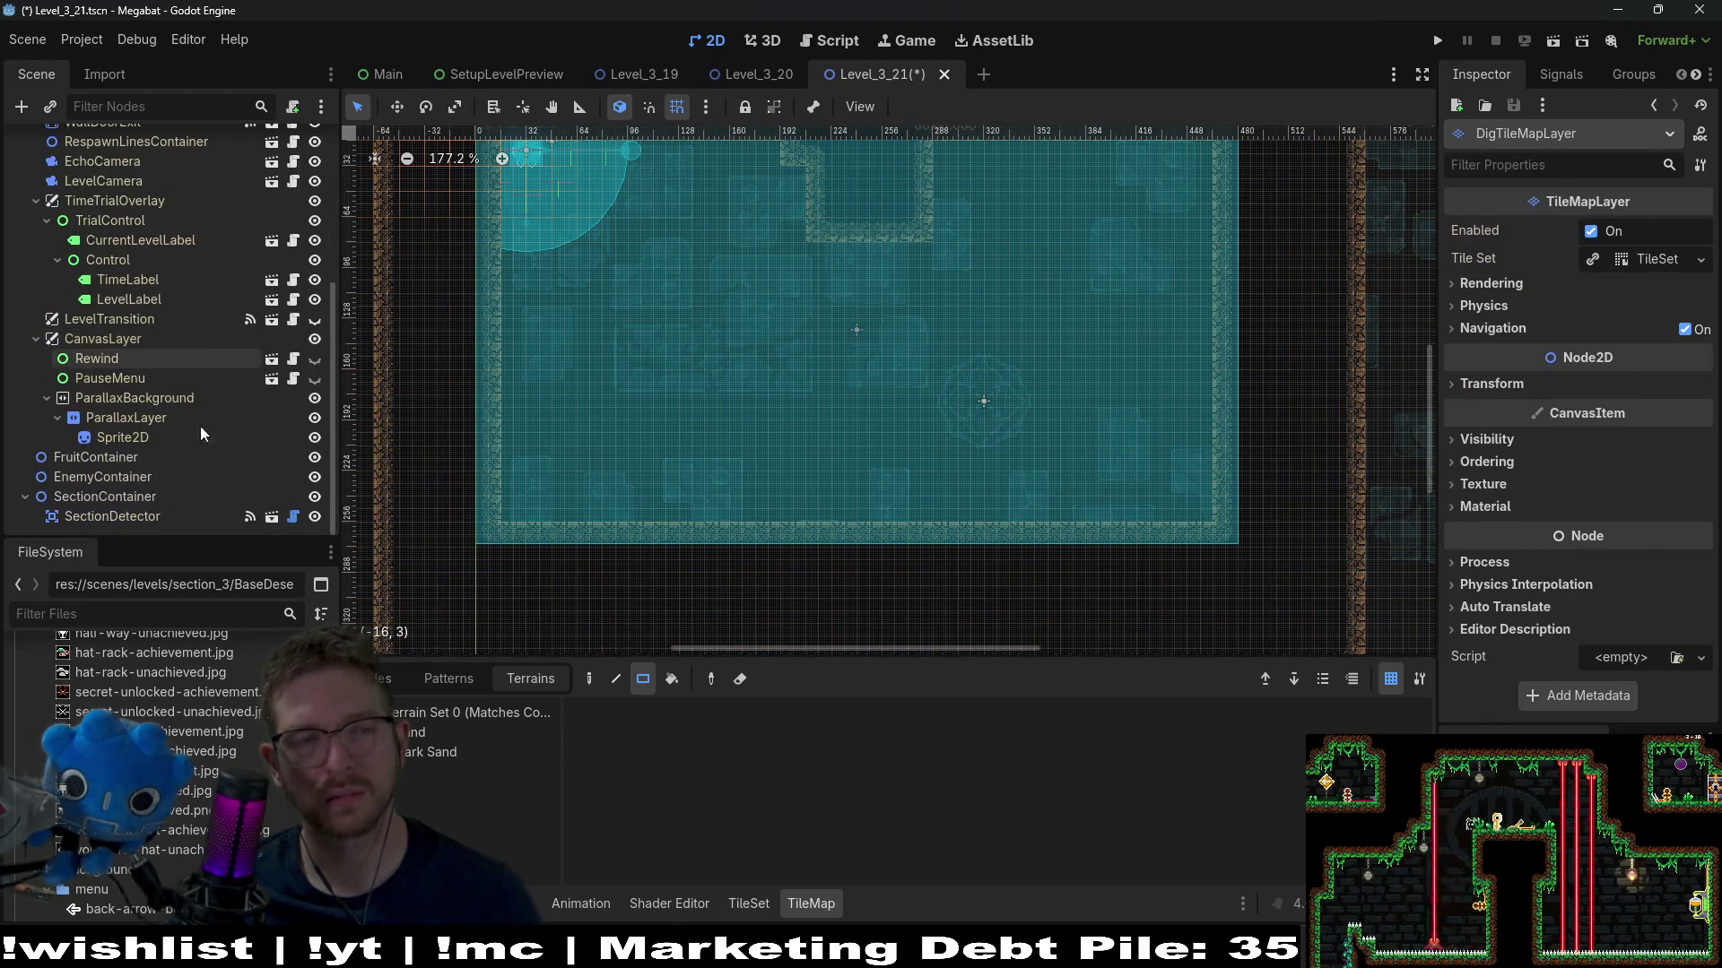
pyautogui.click(122, 462)
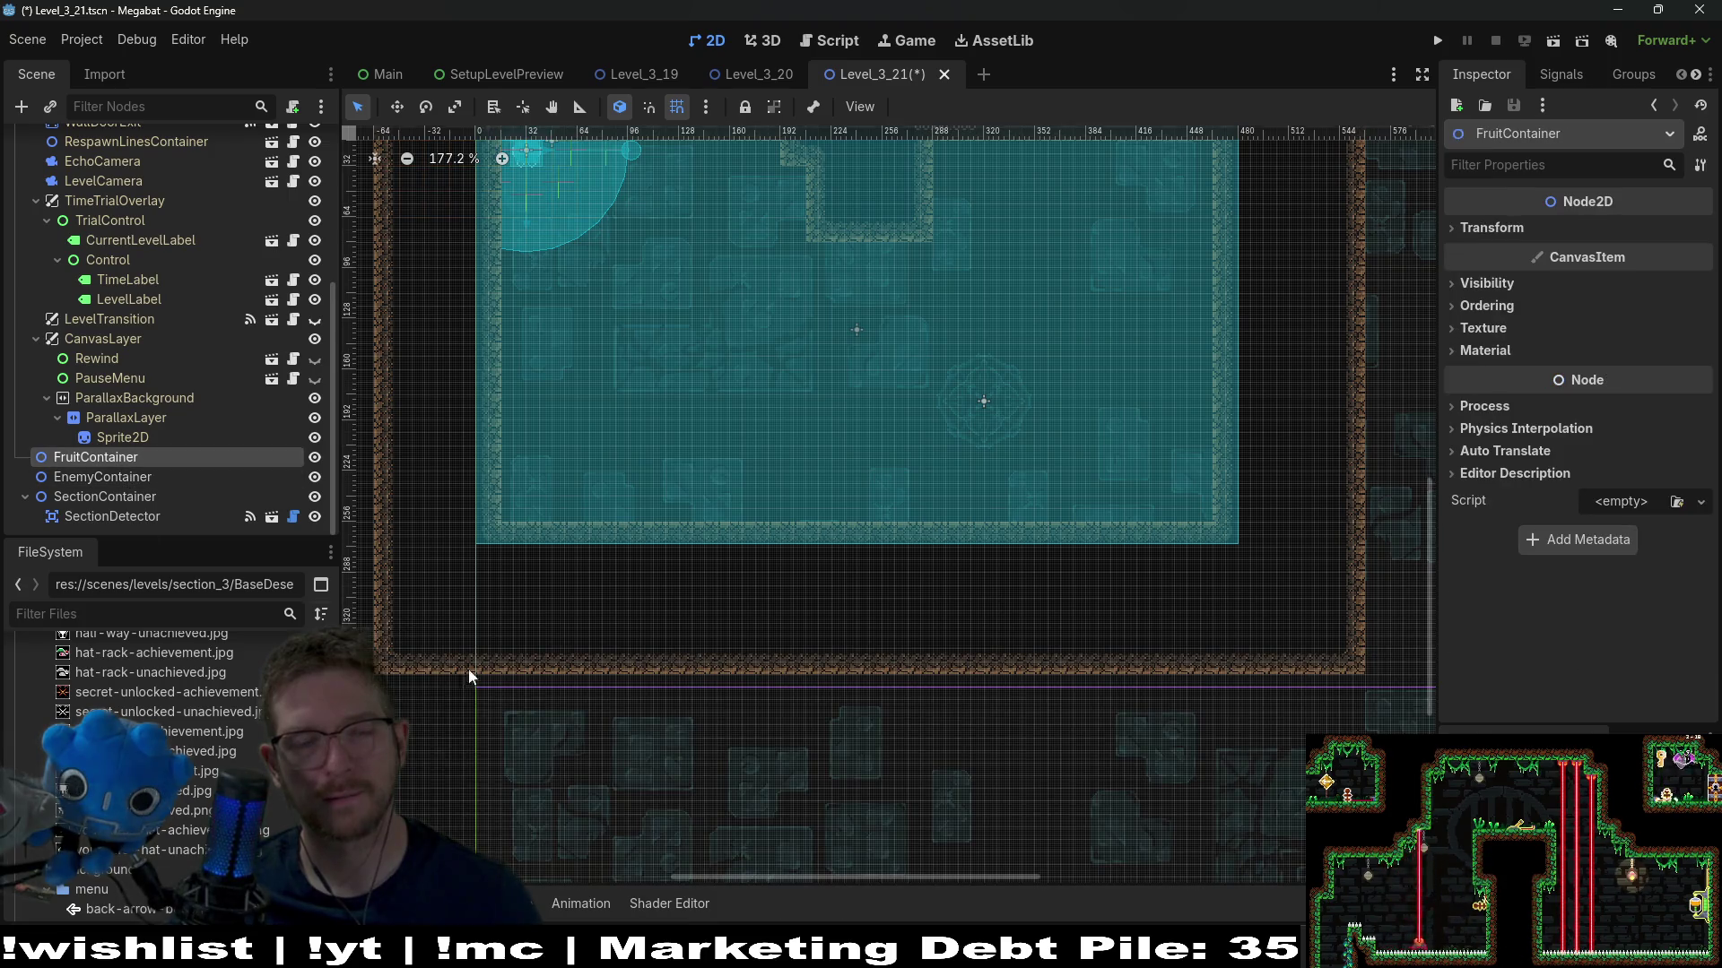
# Add a Fruit under FruitContainer and place it in the room's upper left
pyautogui.hotkey('ctrl', 'shift', 'a')
pyautogui.write('fruit')
pyautogui.press('Return')
pyautogui.scroll(-3, 647, 239)
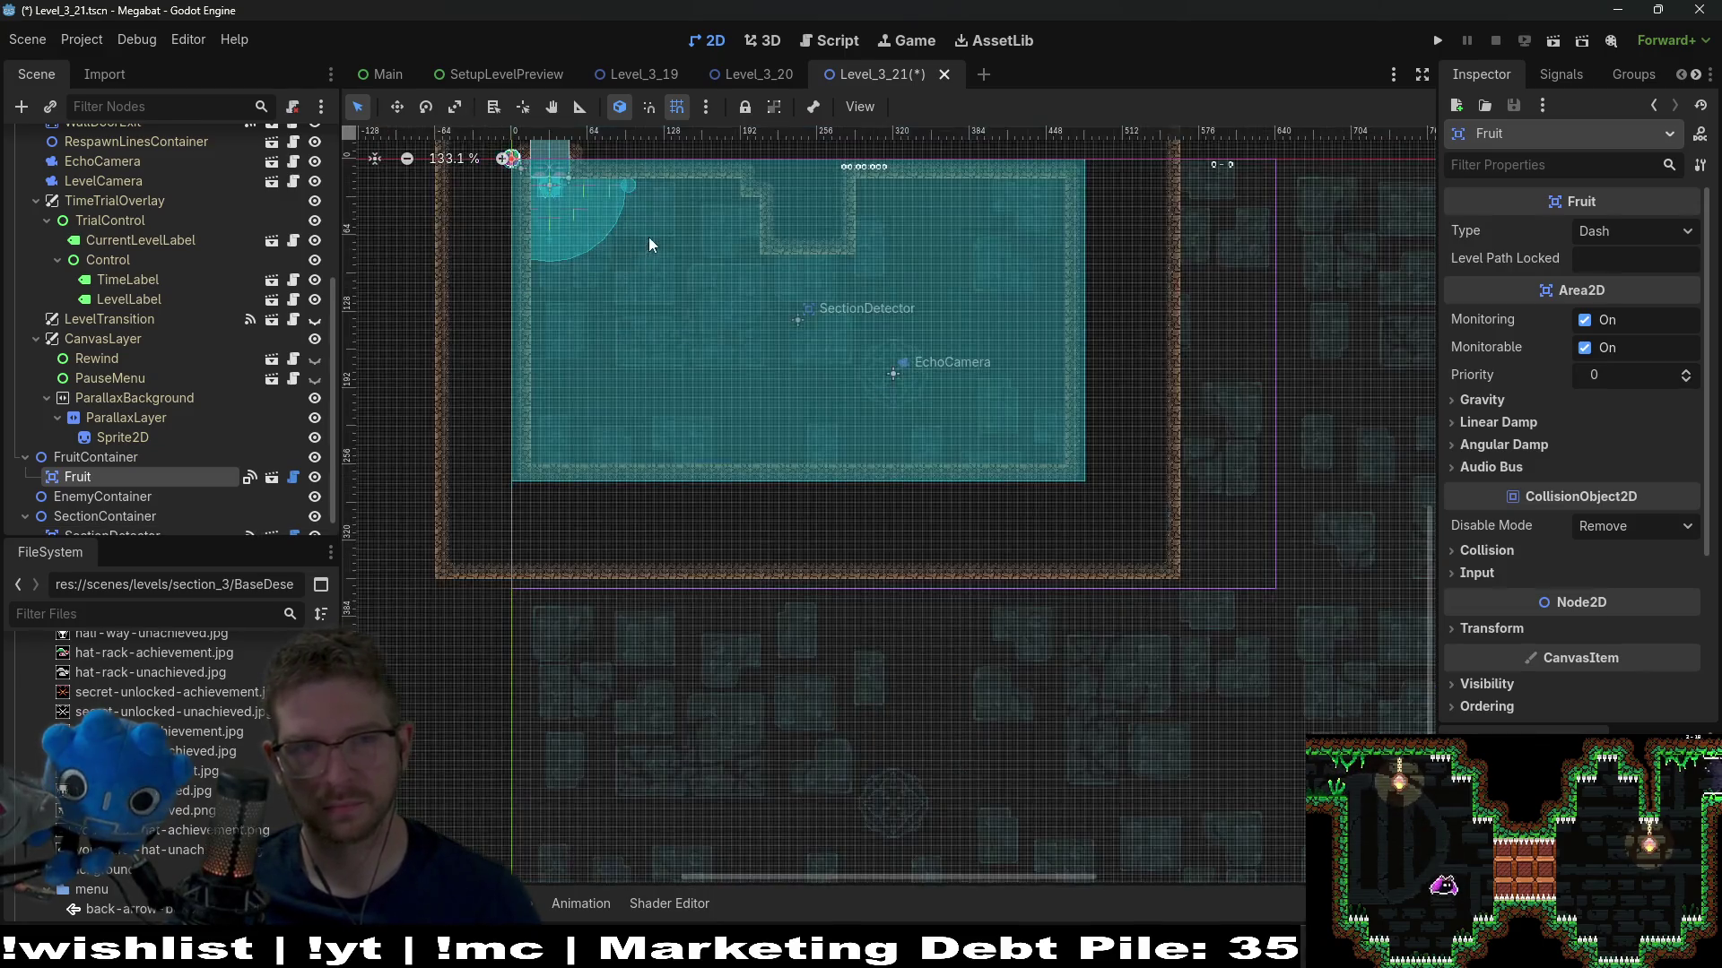
pyautogui.press('w')
pyautogui.moveTo(574, 310)
pyautogui.mouseDown()
pyautogui.moveTo(663, 386)
pyautogui.moveTo(645, 397)
pyautogui.mouseUp()
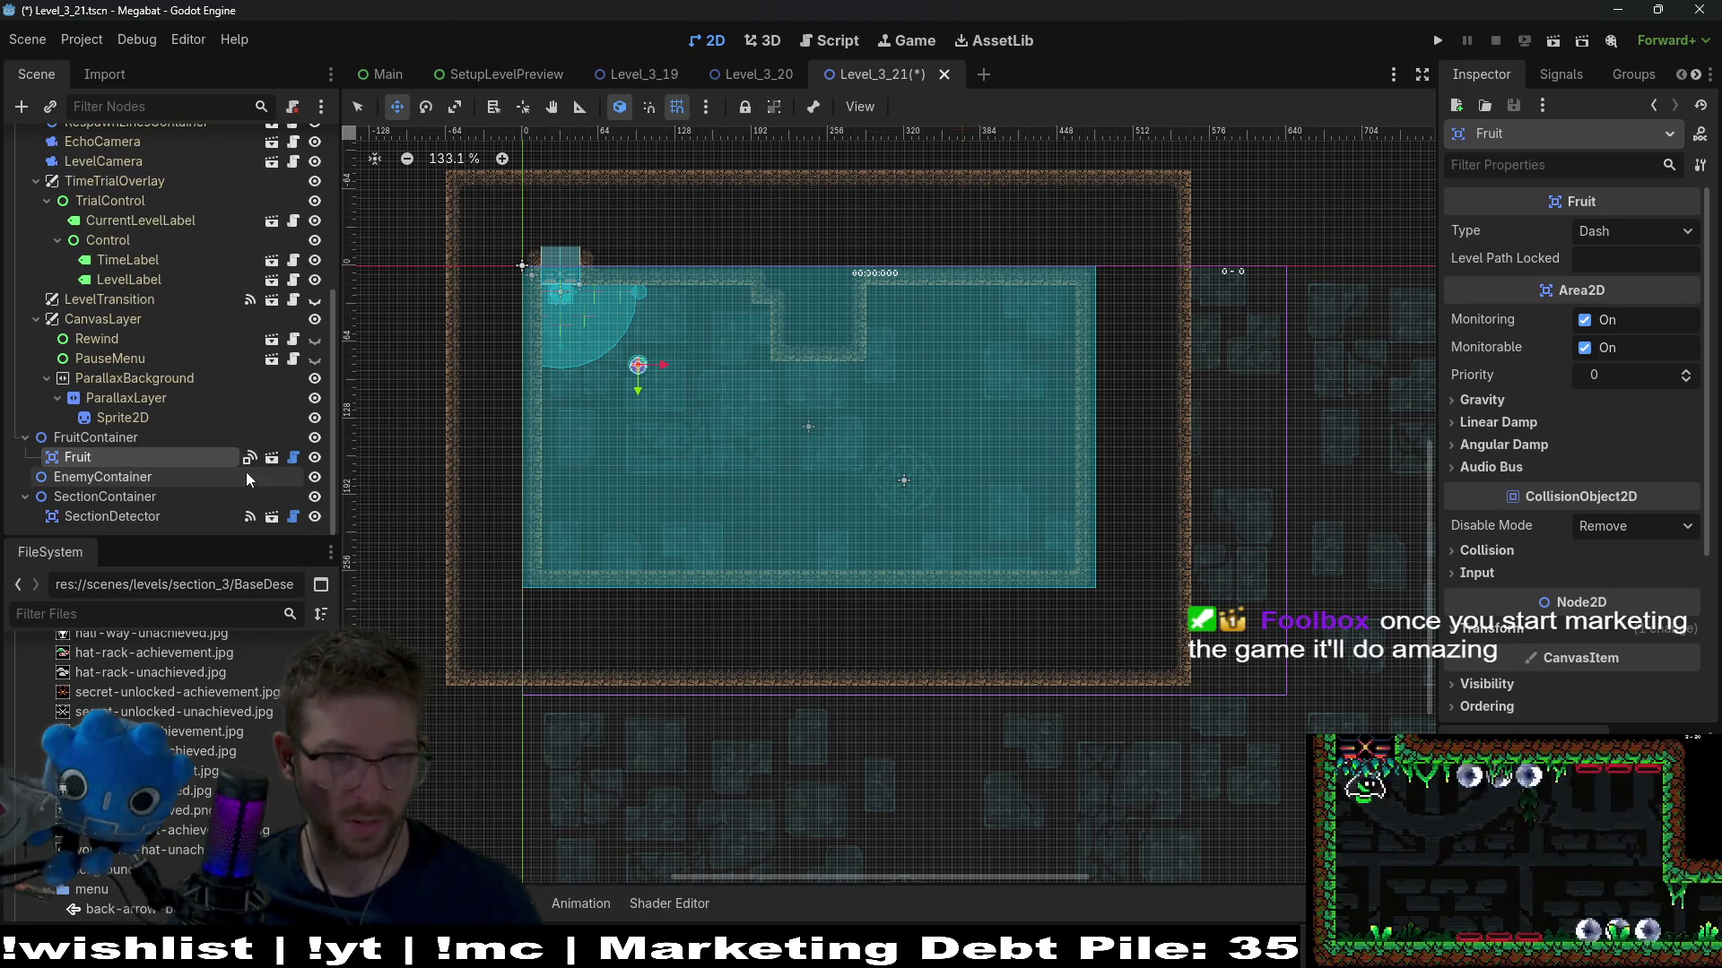
# Switch to painting on DigTileMapLayer
pyautogui.scroll(-1, 227, 490)
pyautogui.scroll(5, 185, 429)
pyautogui.click(170, 320)
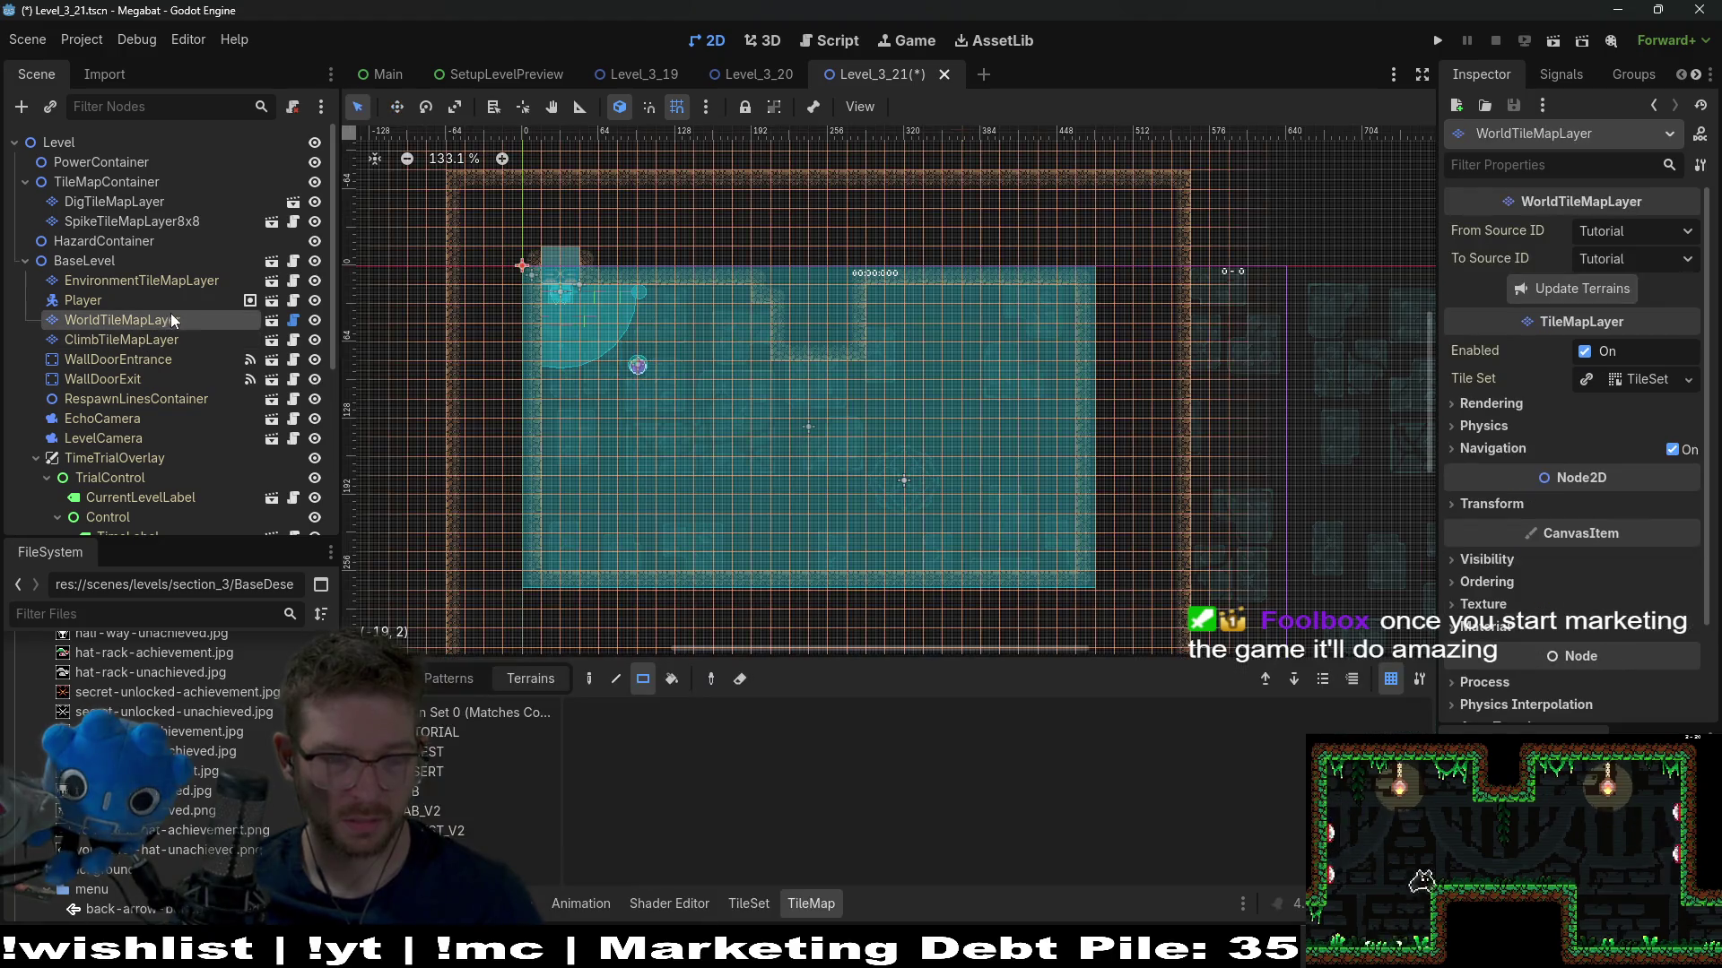
pyautogui.click(98, 204)
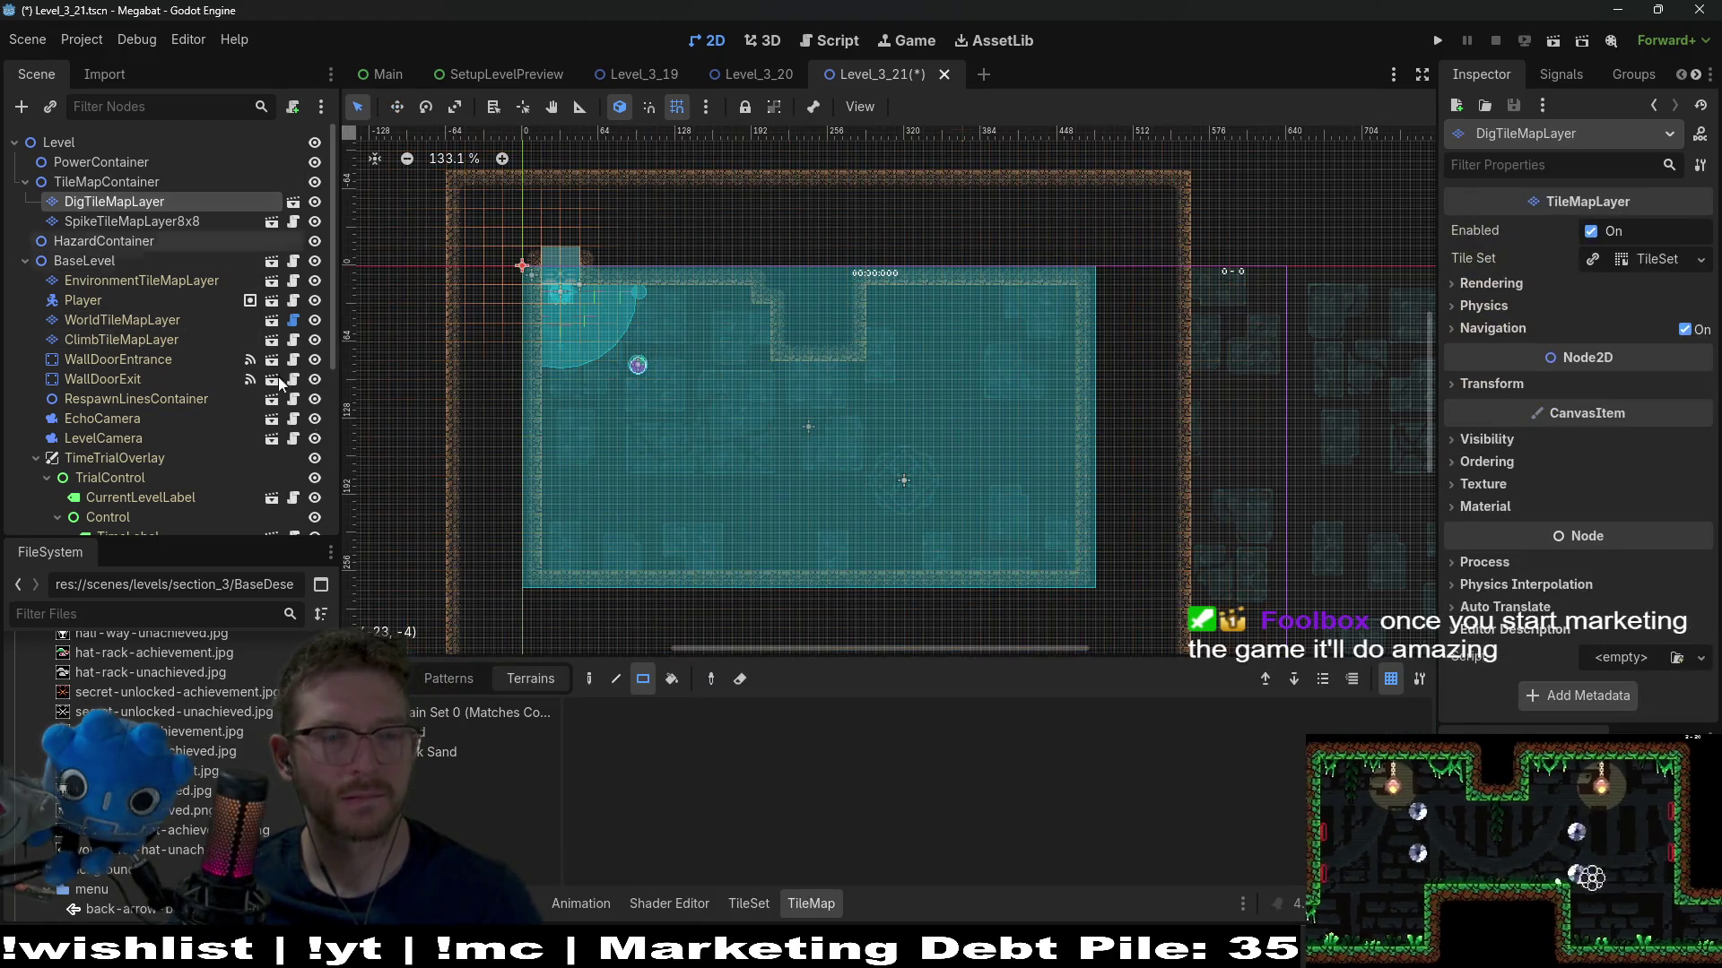
# Paint Sand rectangles filling the room's lower-left, the step above, and a strip beside it
pyautogui.scroll(-3, 628, 502)
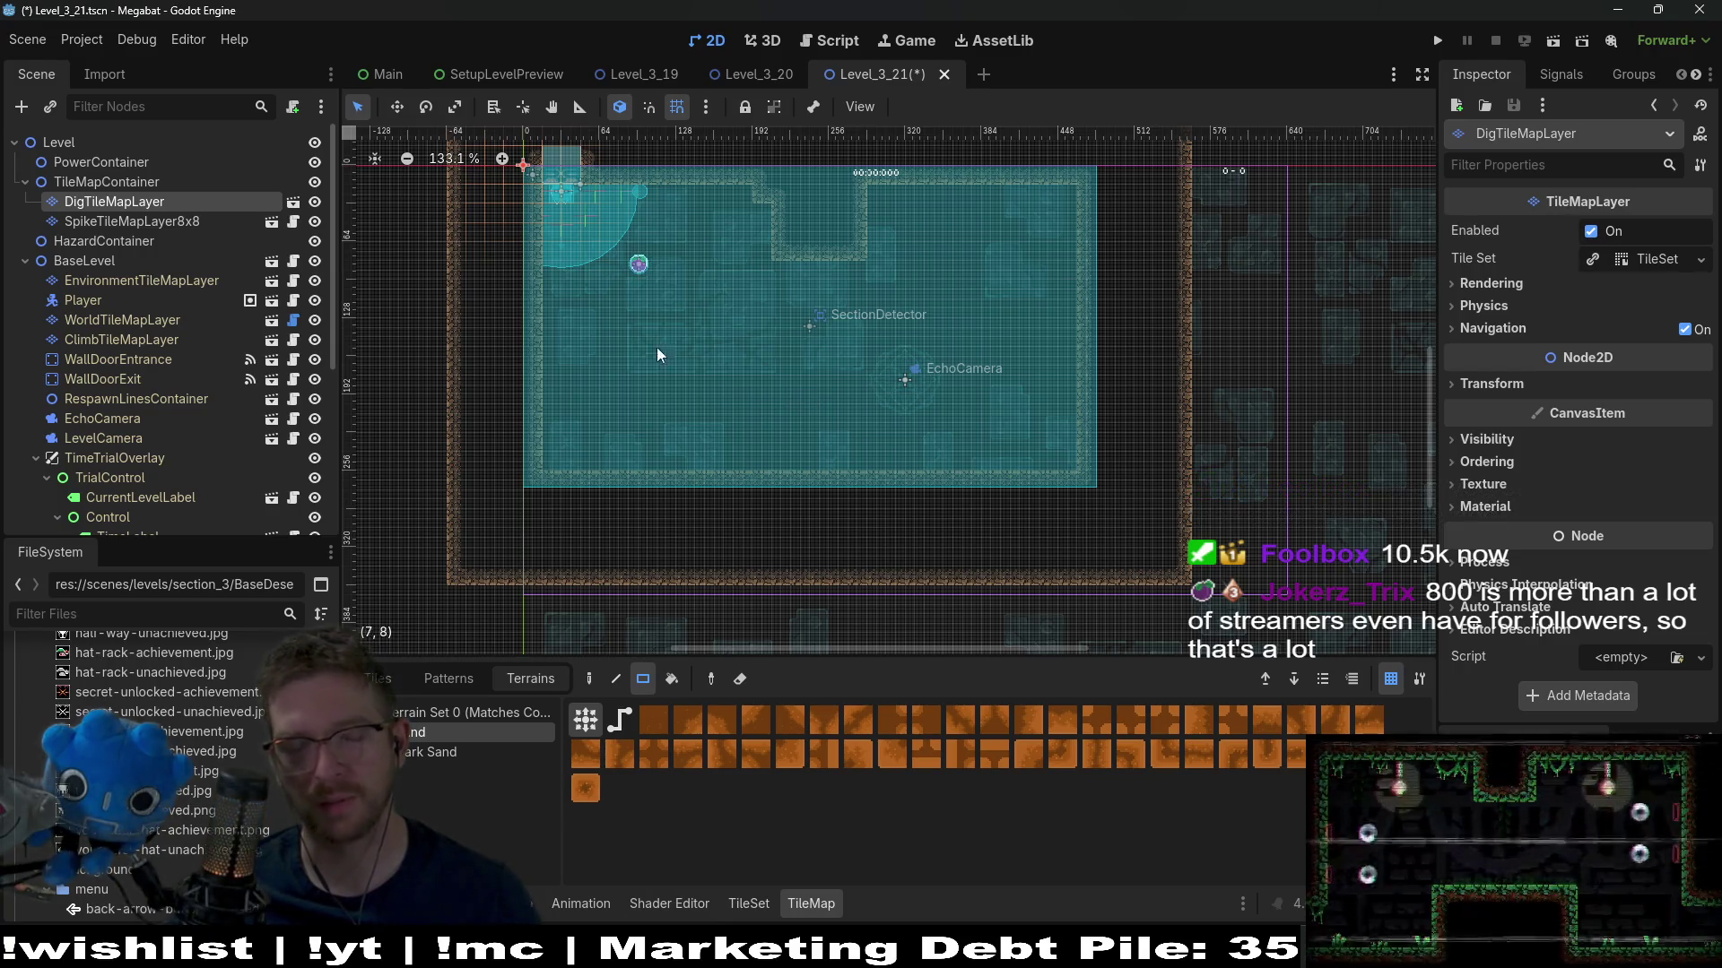
pyautogui.scroll(1, 696, 351)
pyautogui.scroll(1, 704, 362)
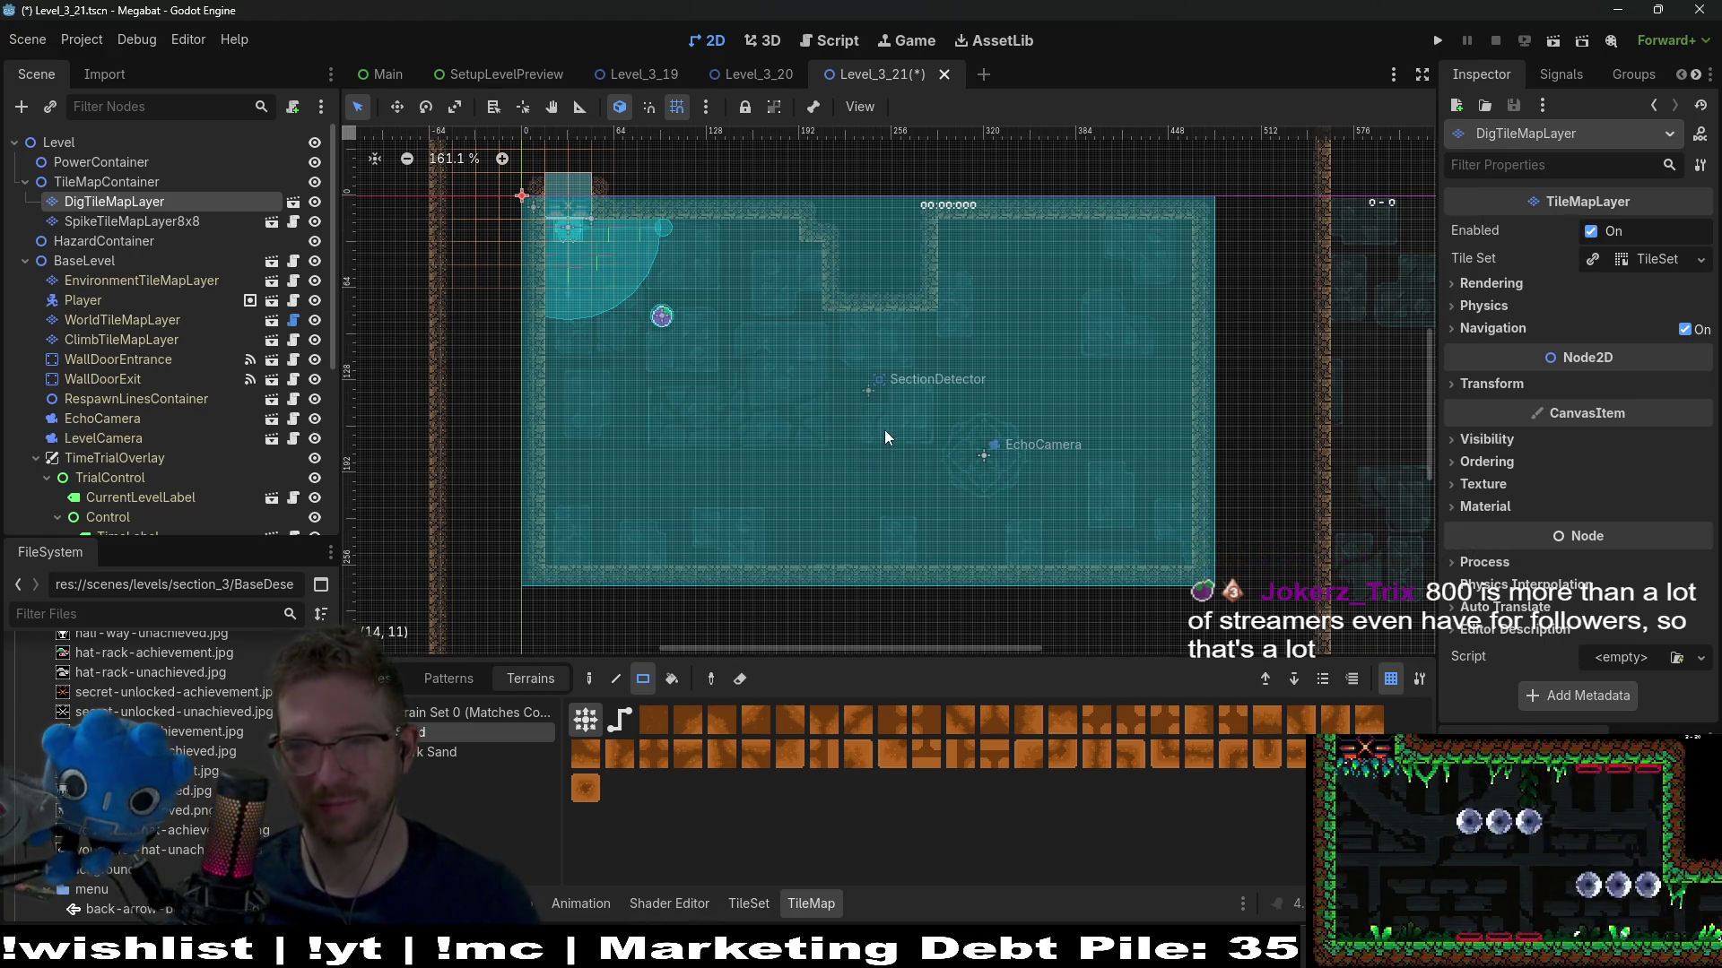
pyautogui.scroll(3, 806, 439)
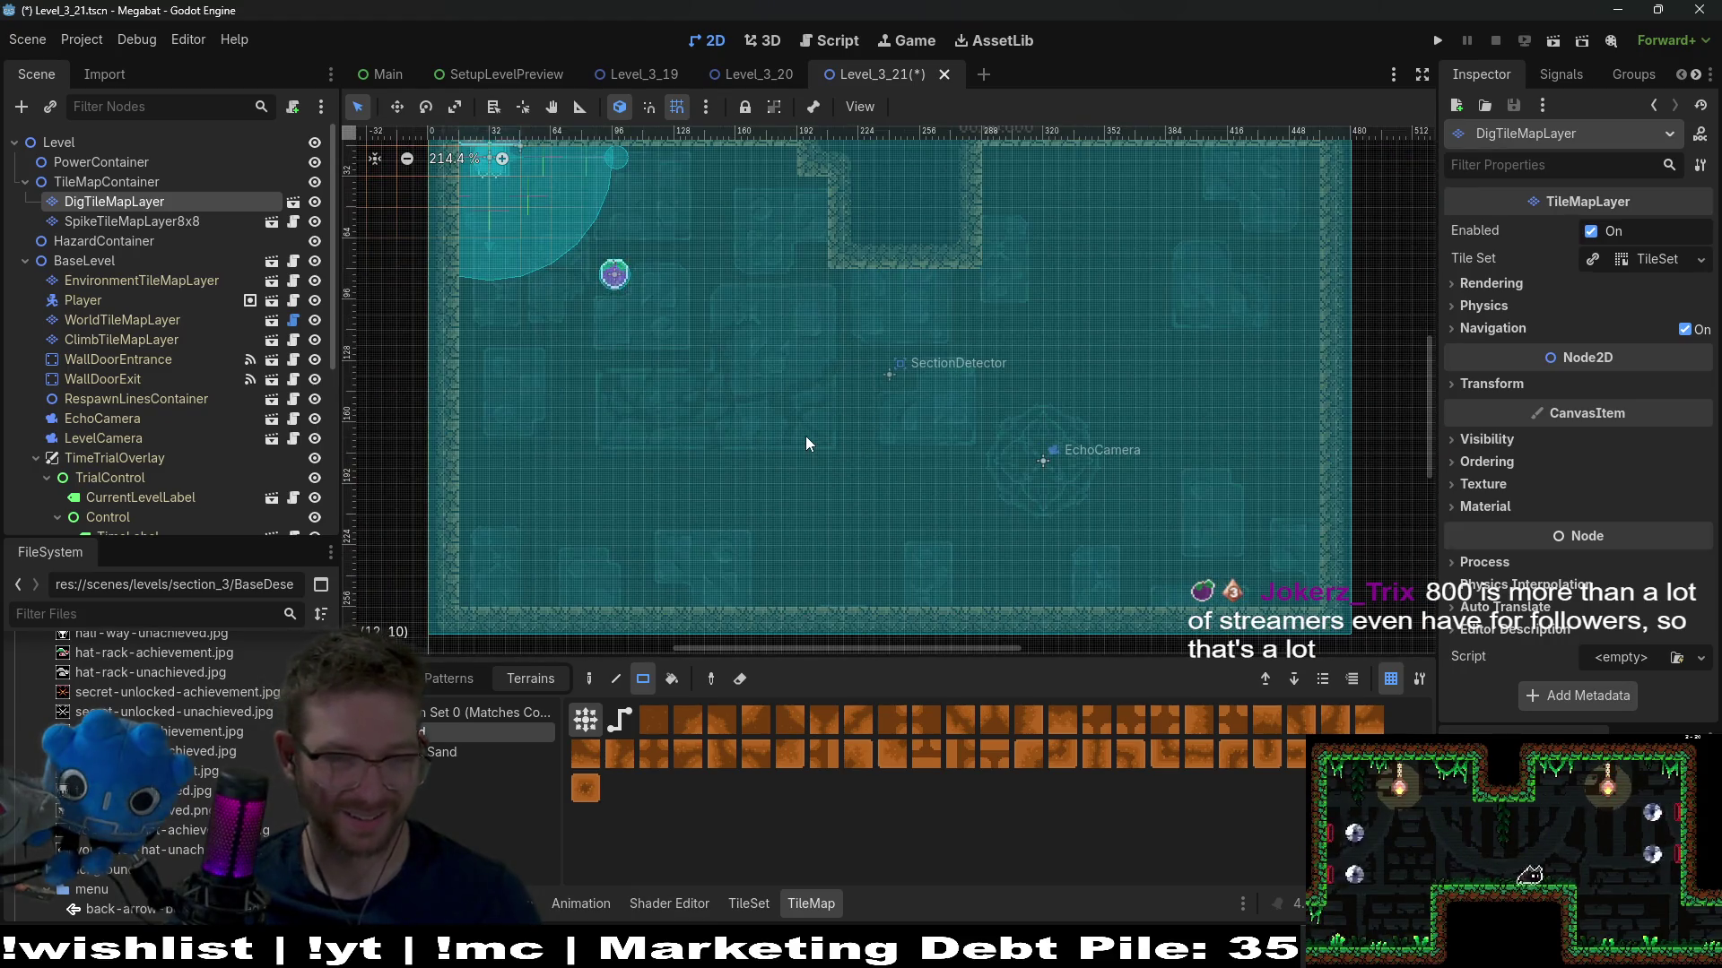
pyautogui.scroll(-2, 805, 436)
pyautogui.moveTo(769, 427); pyautogui.dragTo(888, 558)
pyautogui.moveTo(529, 381); pyautogui.dragTo(761, 565)
pyautogui.moveTo(777, 361); pyautogui.dragTo(876, 407)
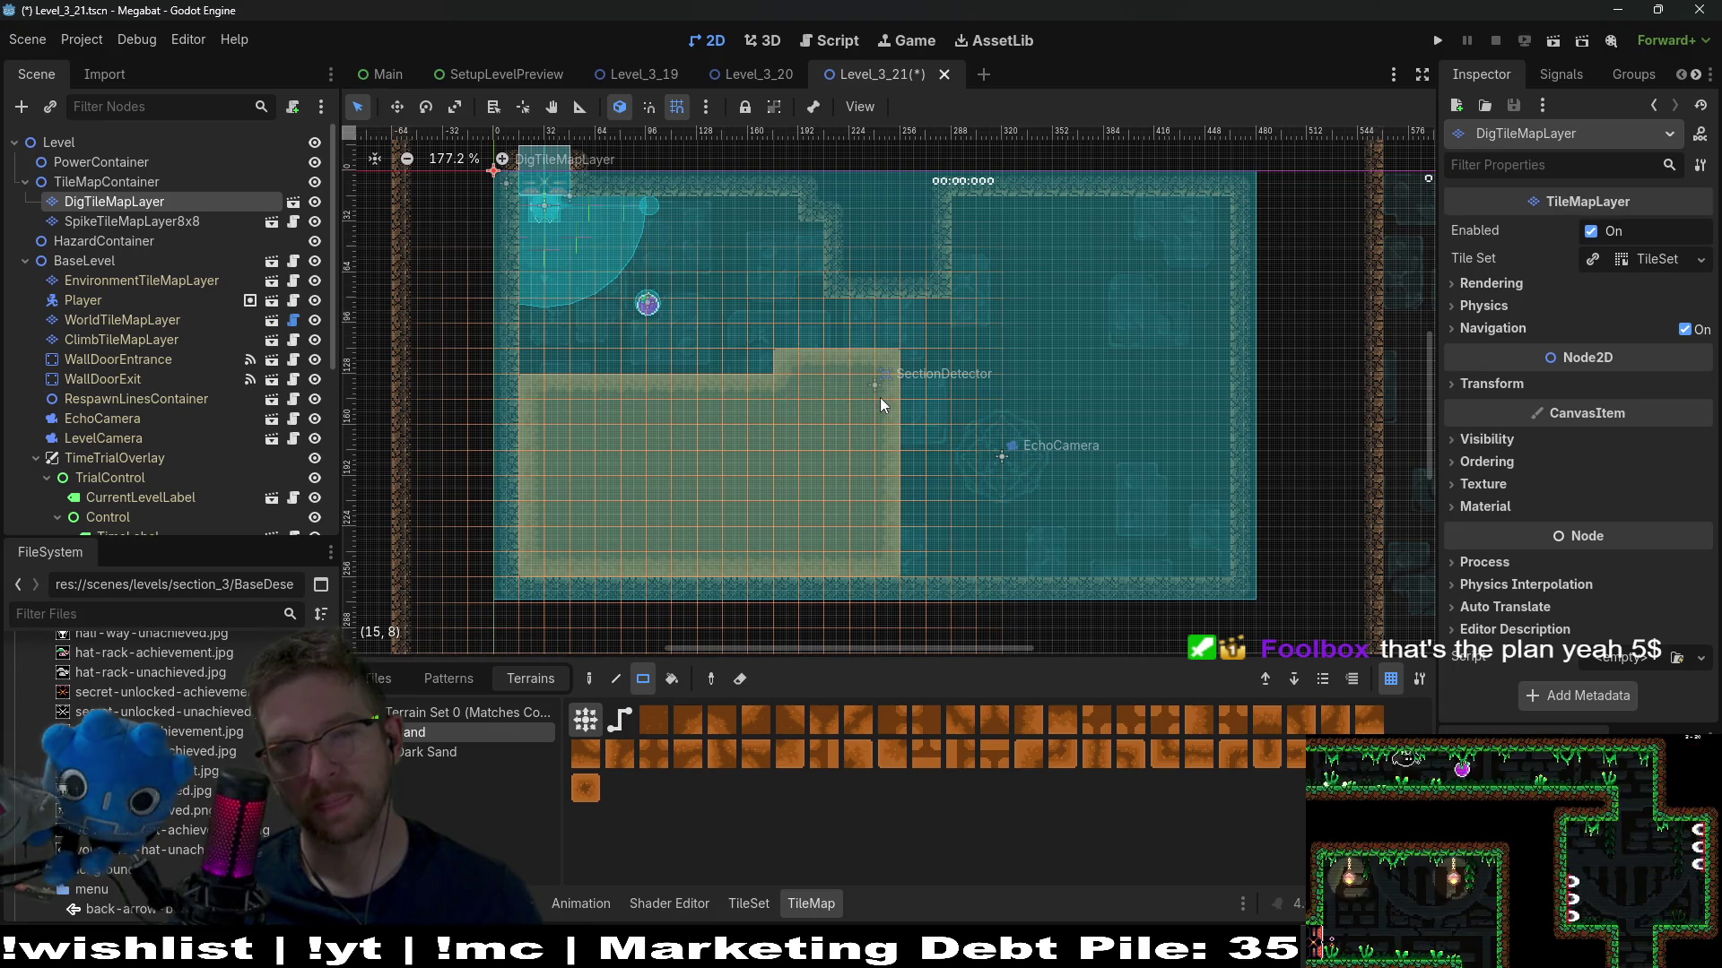
pyautogui.moveTo(789, 362); pyautogui.dragTo(938, 379)
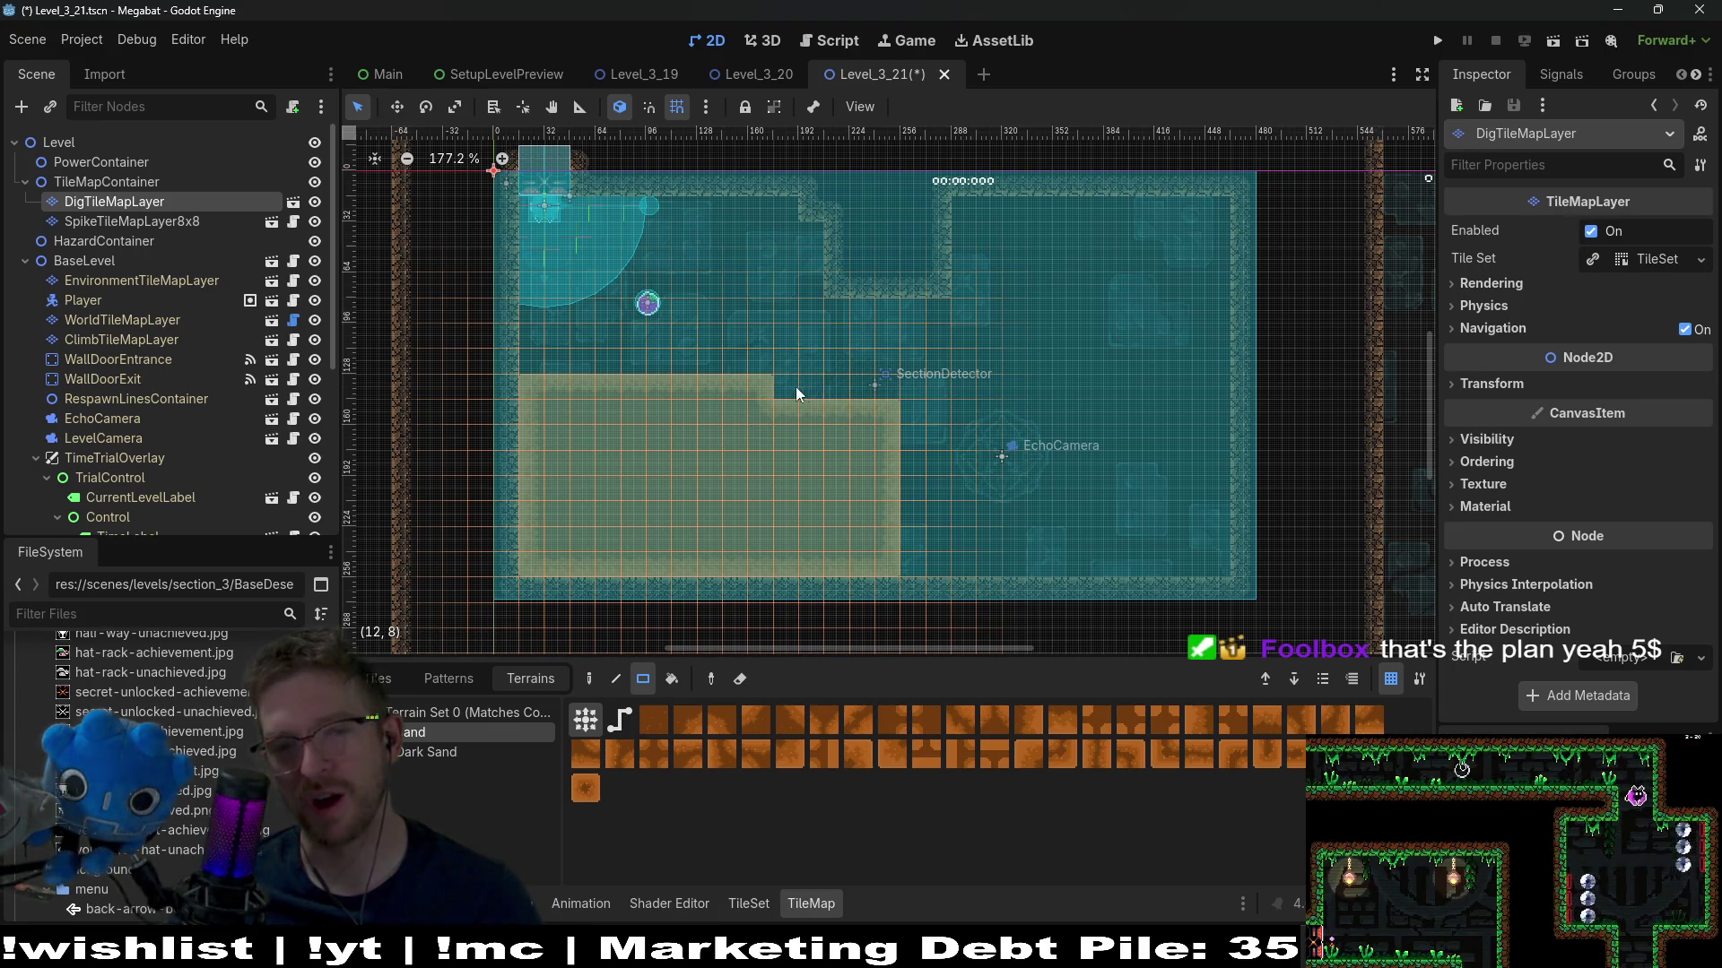
pyautogui.moveTo(879, 390); pyautogui.dragTo(880, 390)
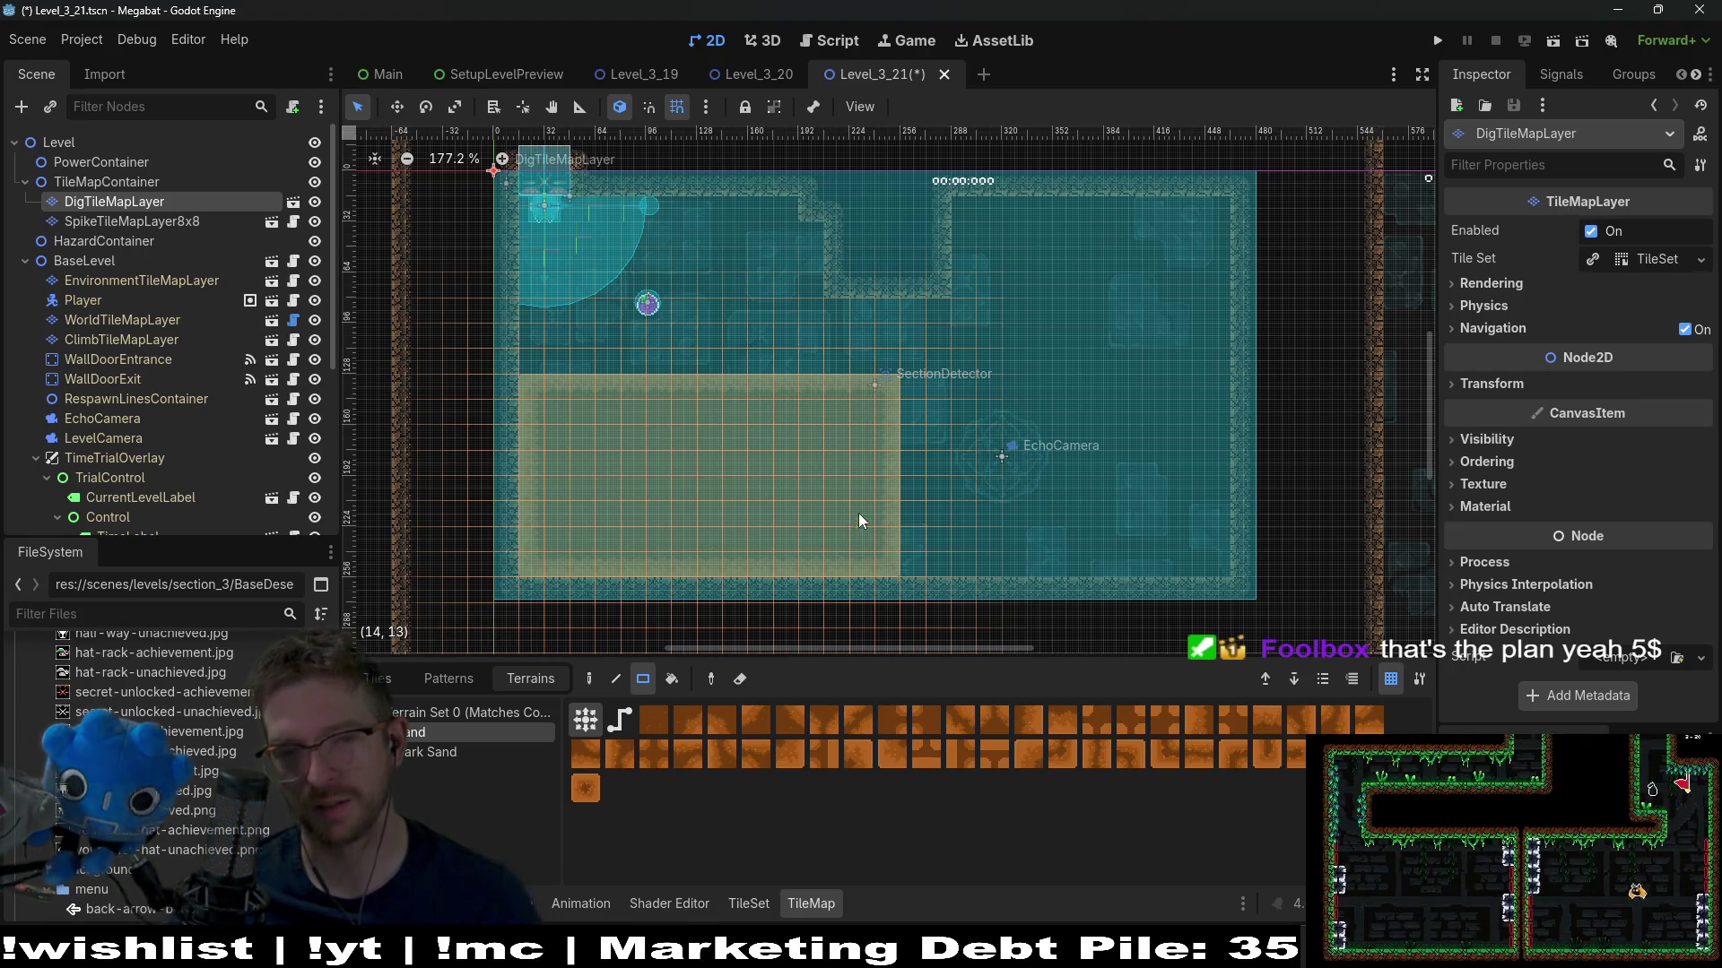
pyautogui.hscroll(4, 852, 517)
pyautogui.scroll(-1, 848, 472)
pyautogui.hscroll(-3, 754, 421)
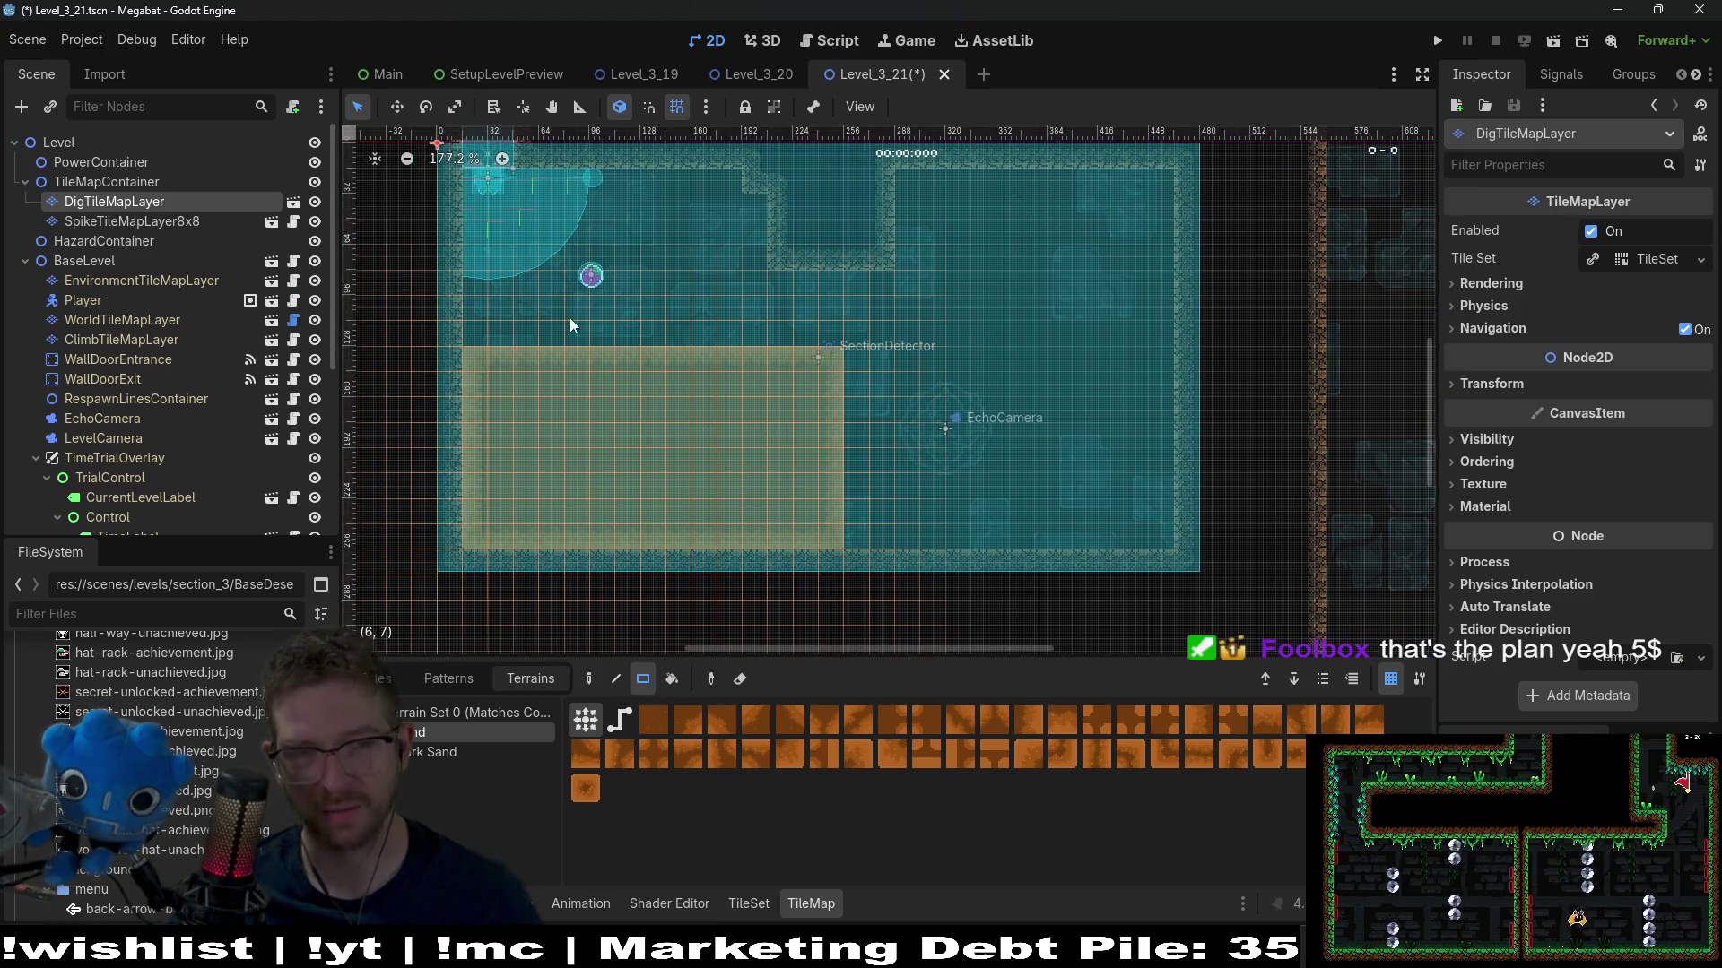
pyautogui.scroll(-5, 179, 432)
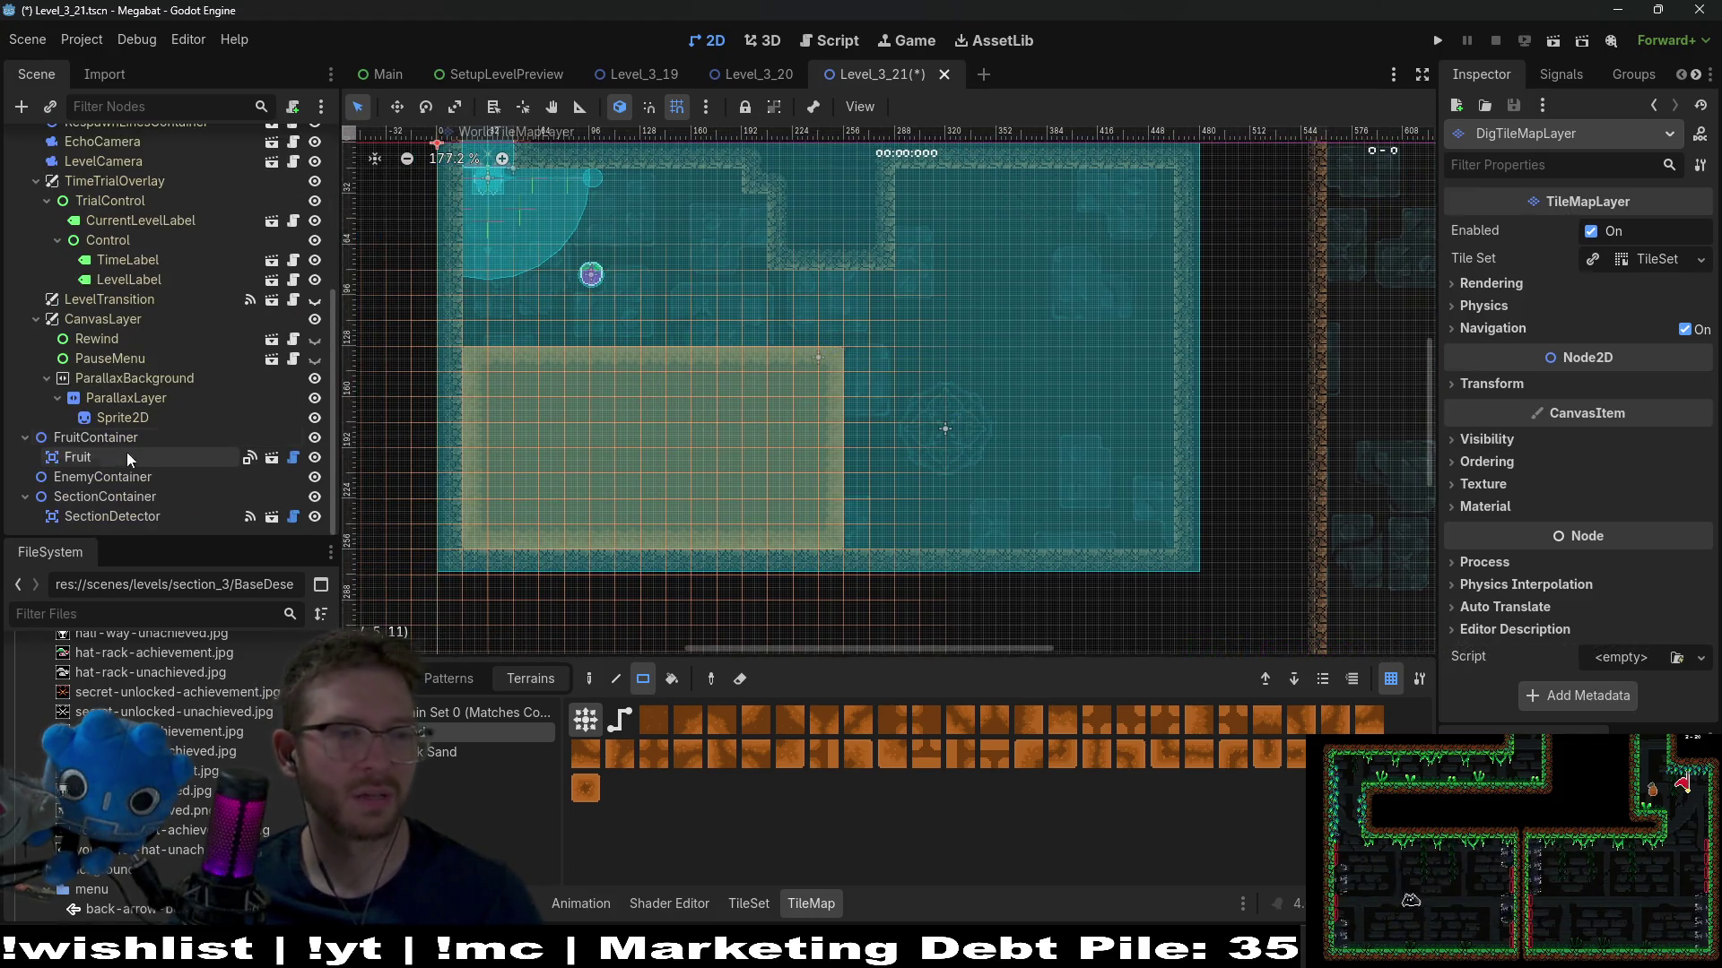
# Set the Fruit's Type to Dig
pyautogui.click(131, 453)
pyautogui.click(1607, 232)
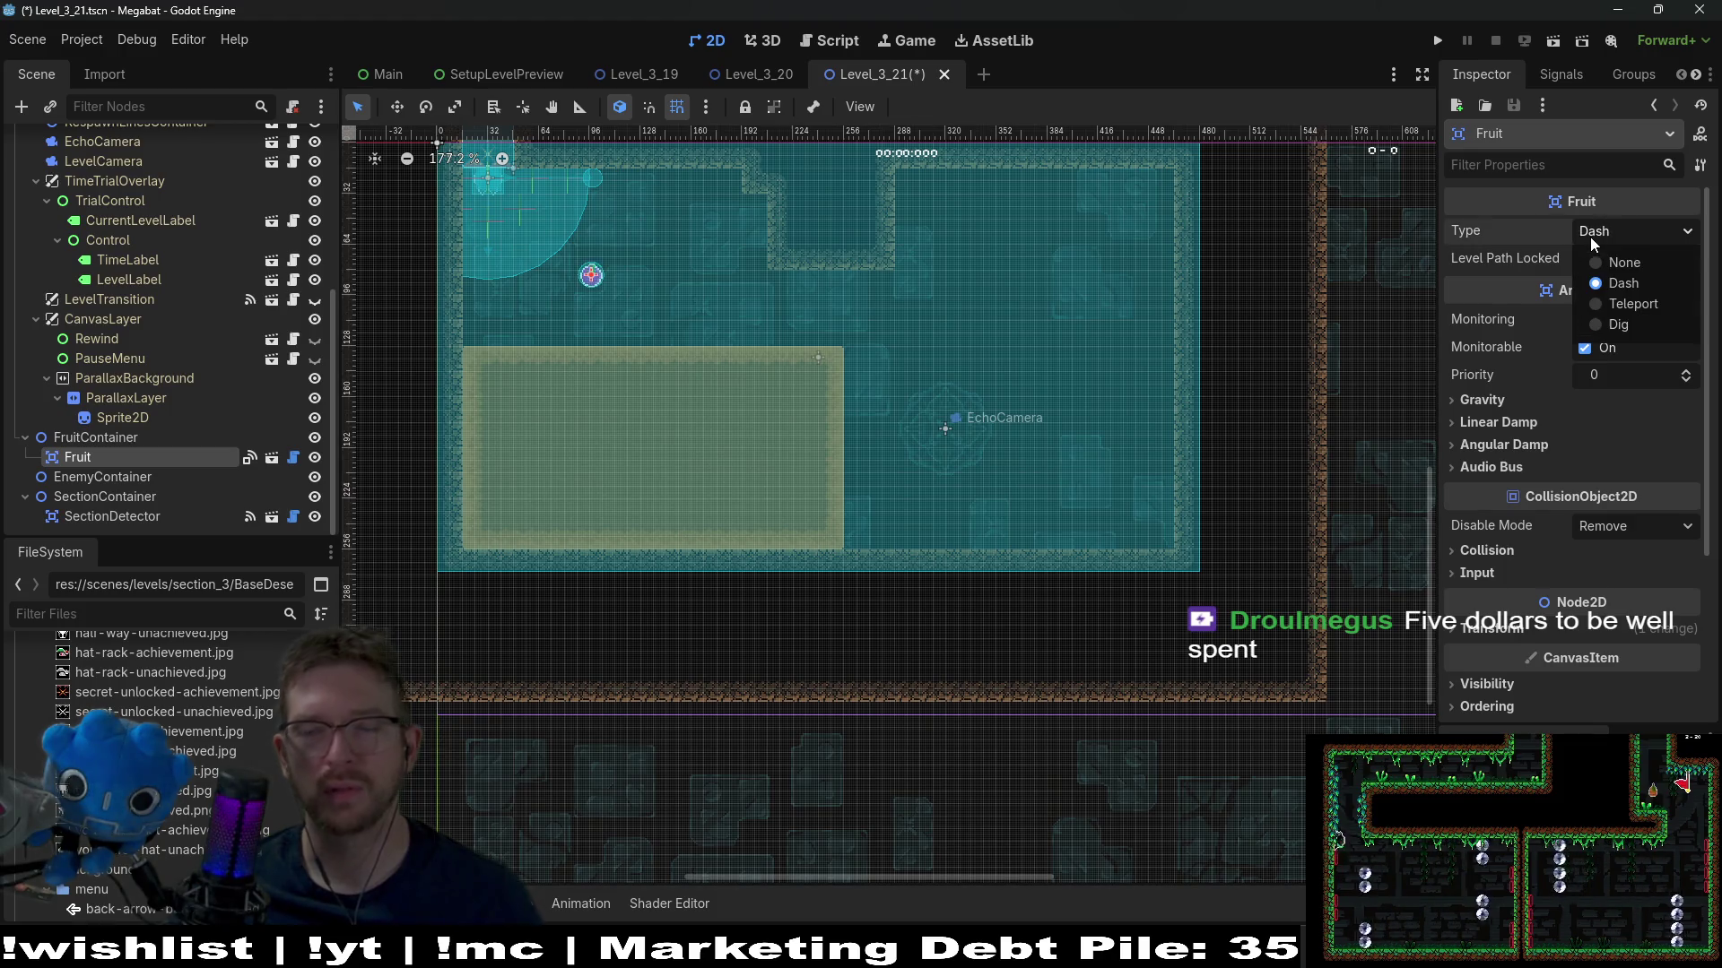
pyautogui.click(1632, 325)
pyautogui.press('w')
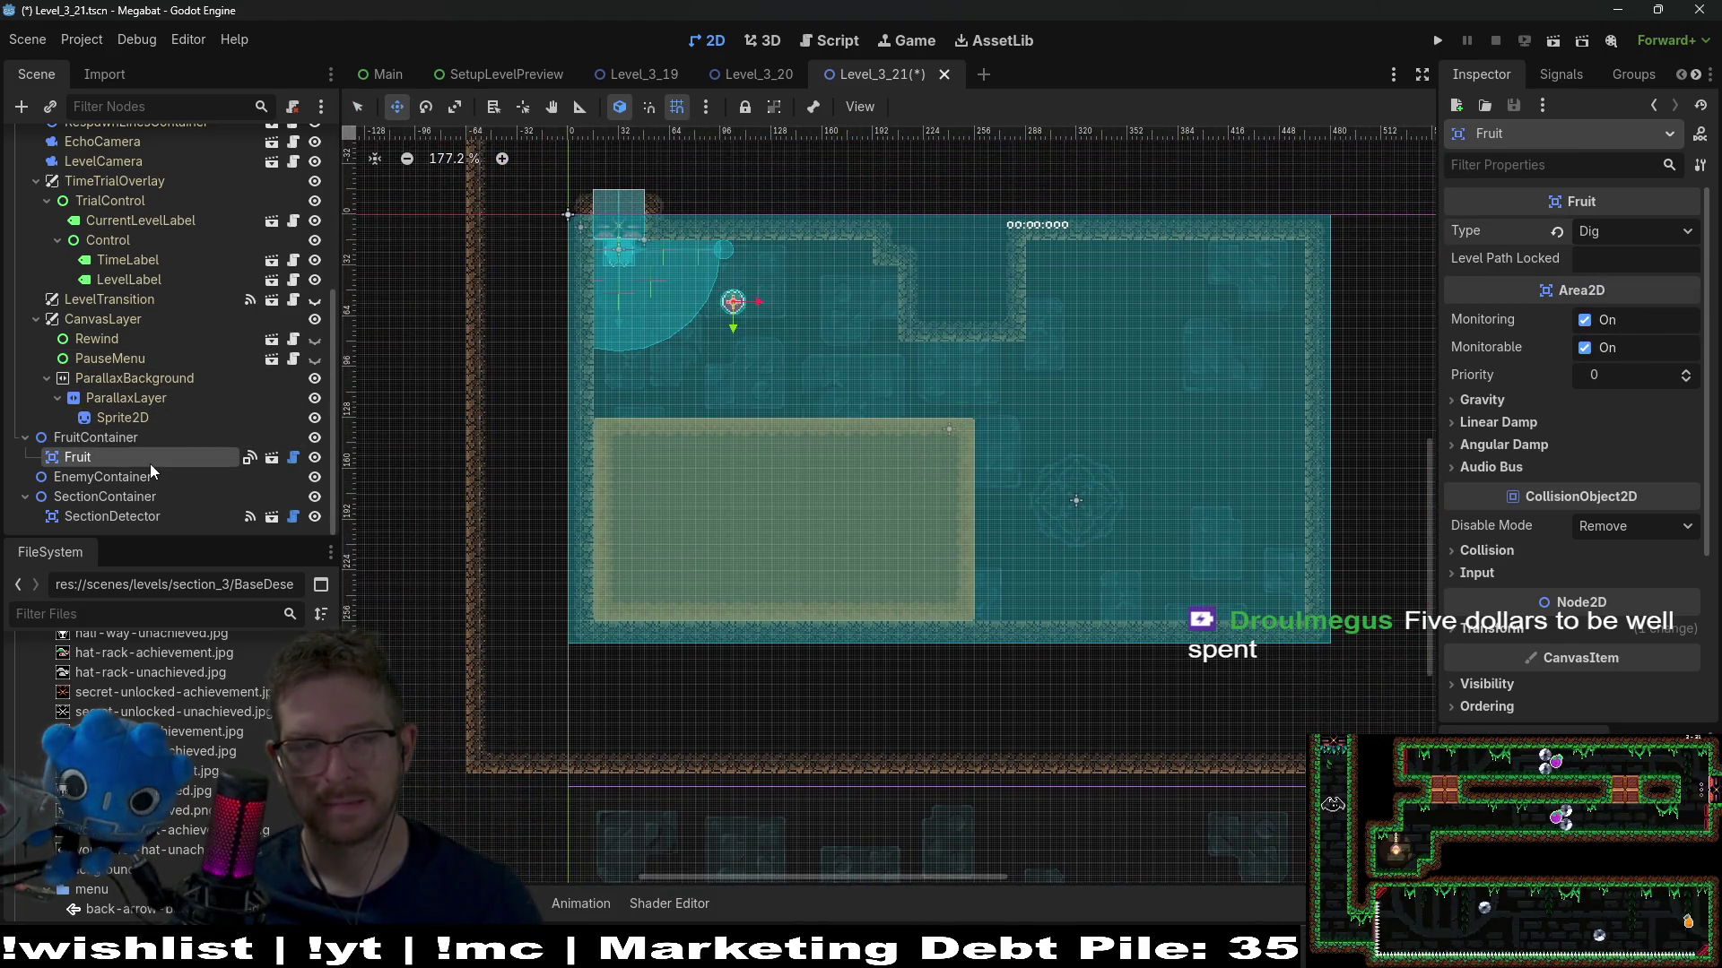
pyautogui.scroll(5, 148, 464)
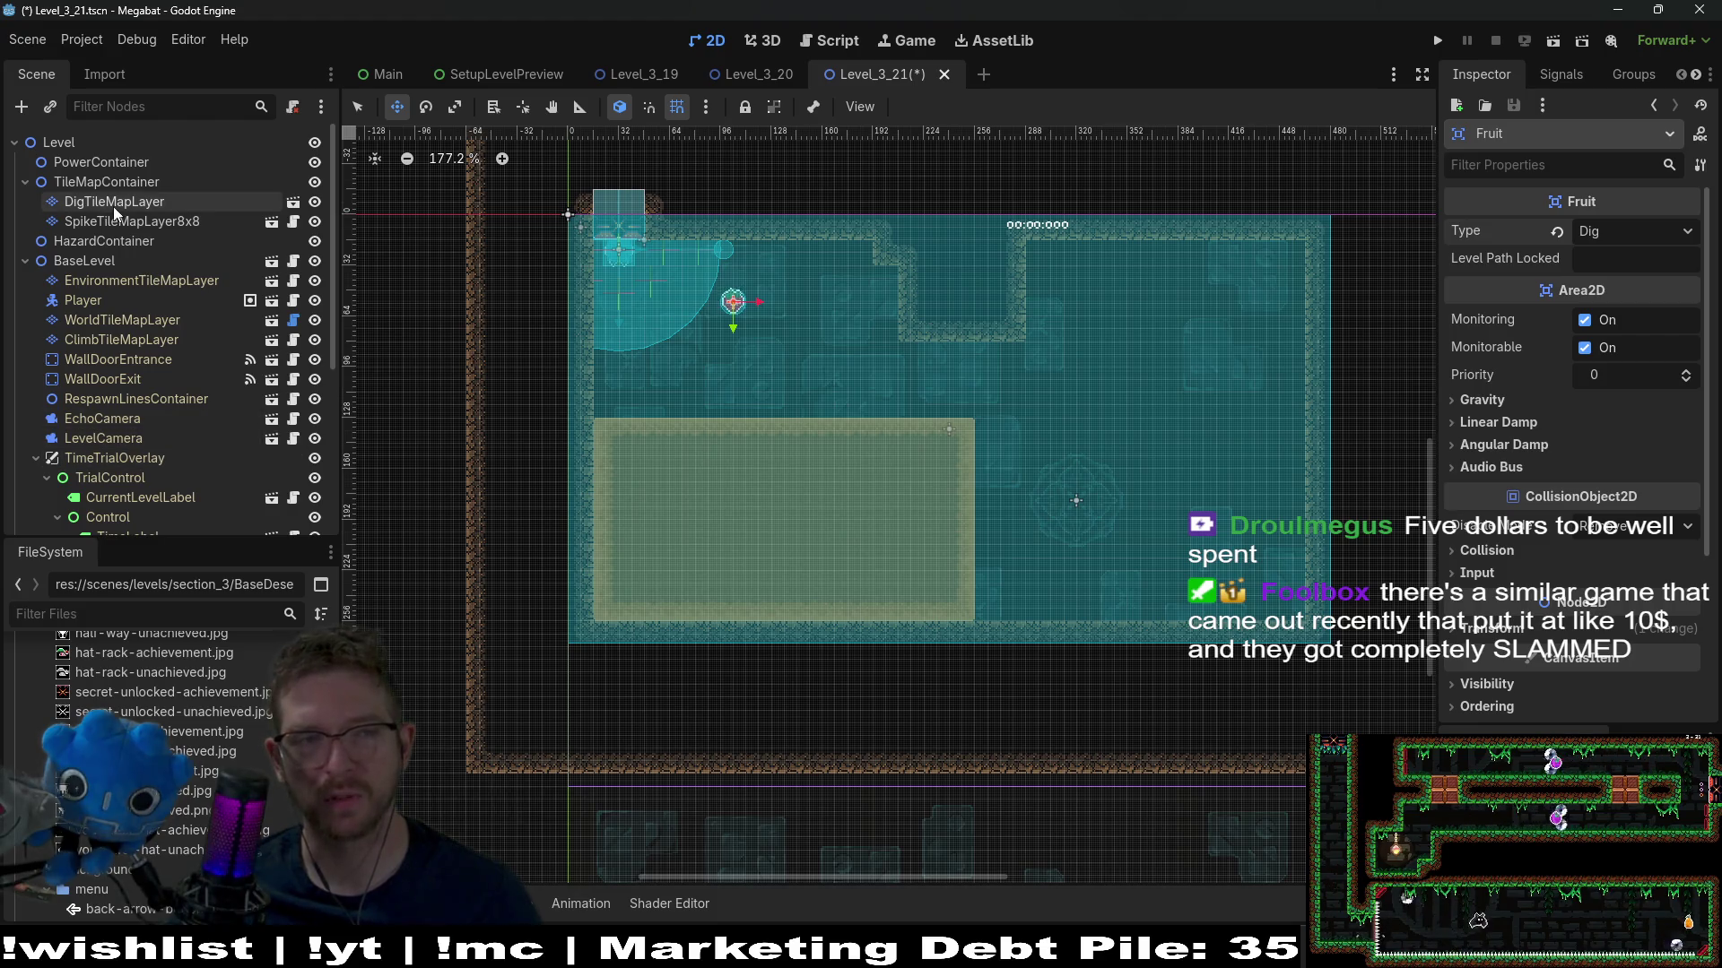
# Inspect the spike tile layer, EnemyContainer and SectionDetector settings
pyautogui.click(134, 221)
pyautogui.scroll(-3, 203, 336)
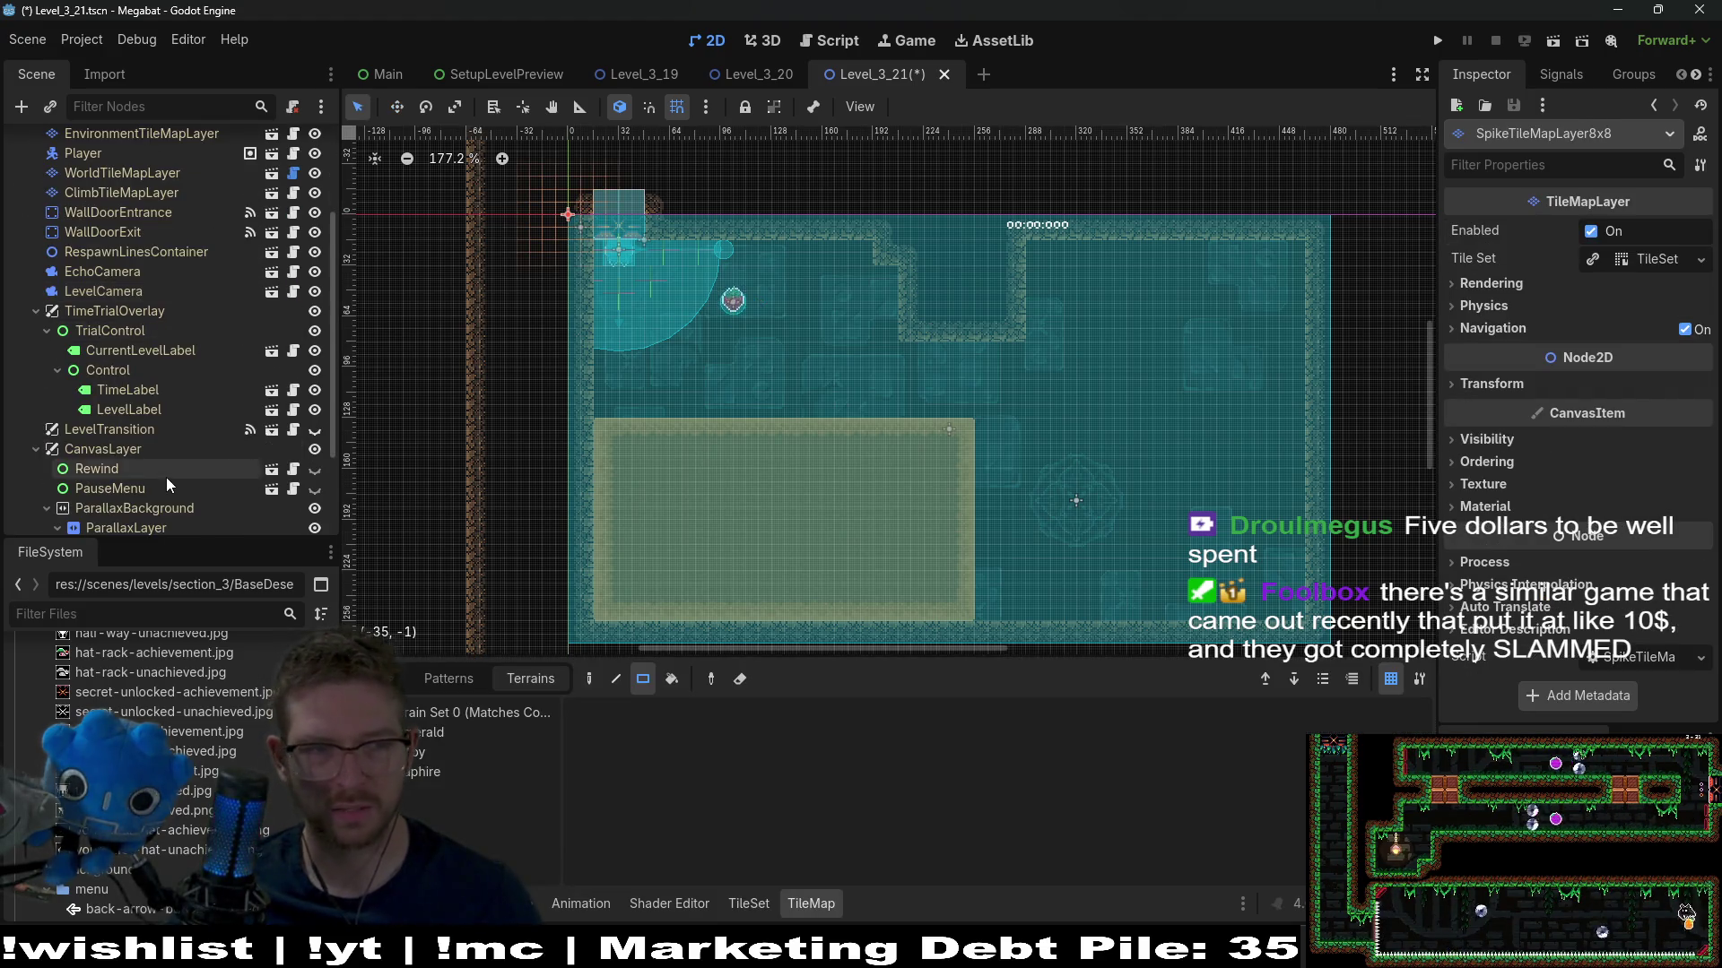
pyautogui.scroll(-3, 165, 477)
pyautogui.click(102, 477)
pyautogui.click(105, 518)
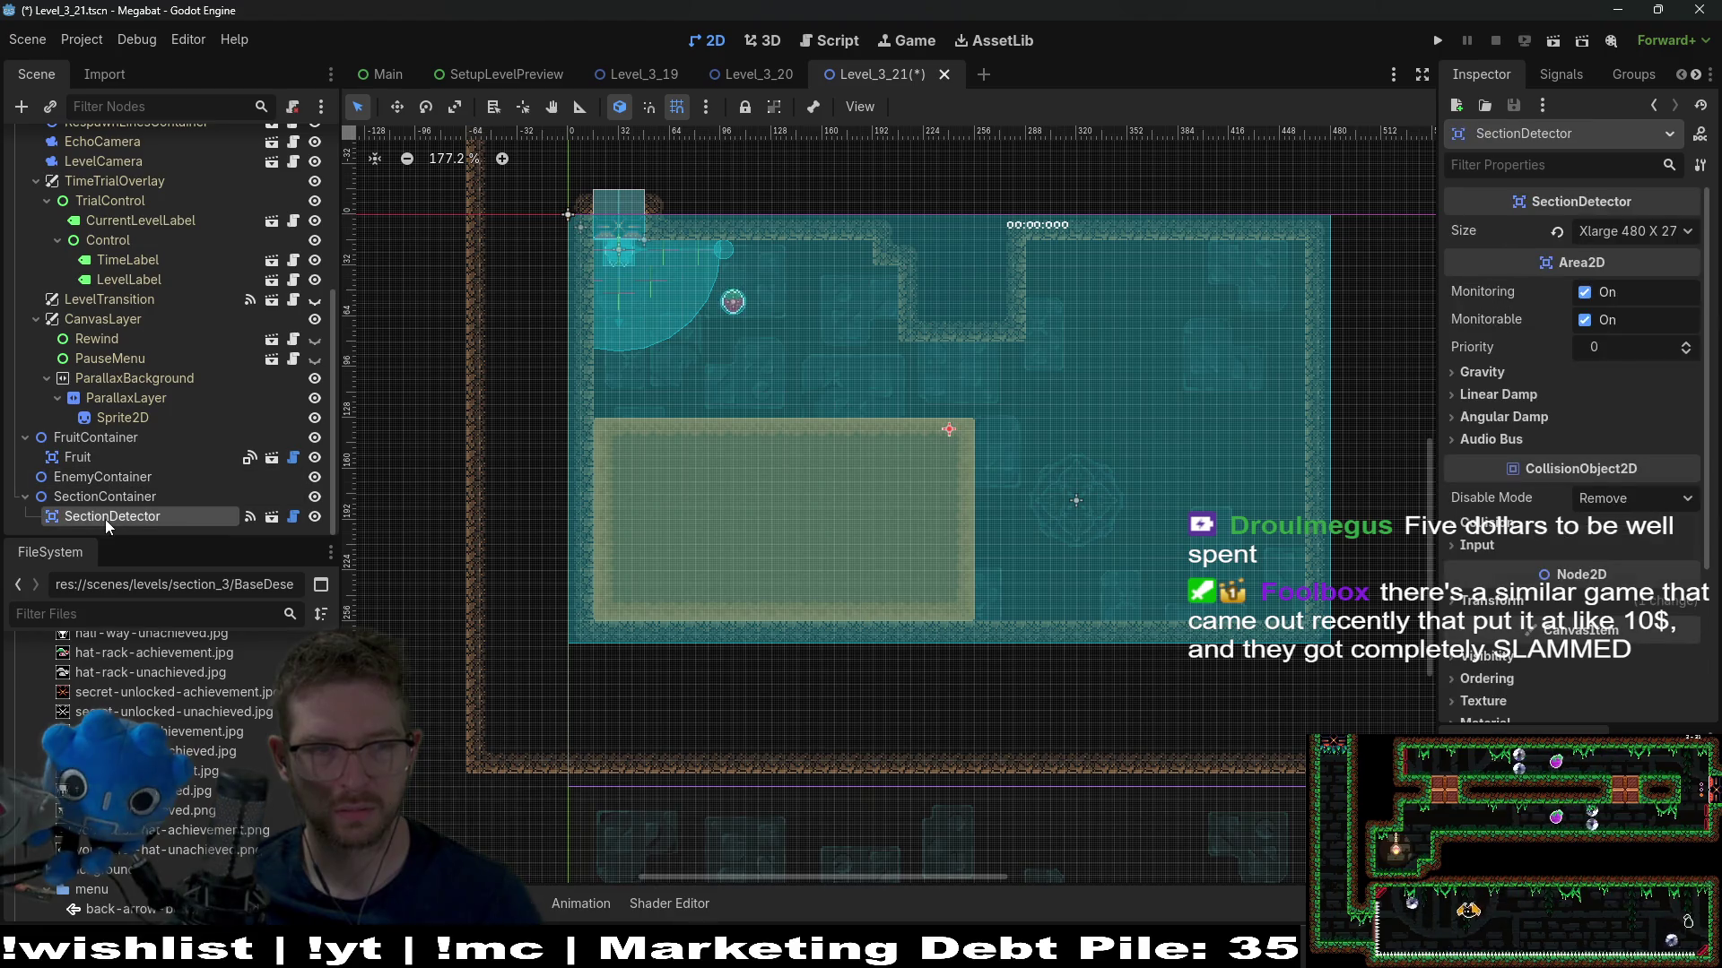
pyautogui.click(87, 476)
pyautogui.scroll(5, 135, 431)
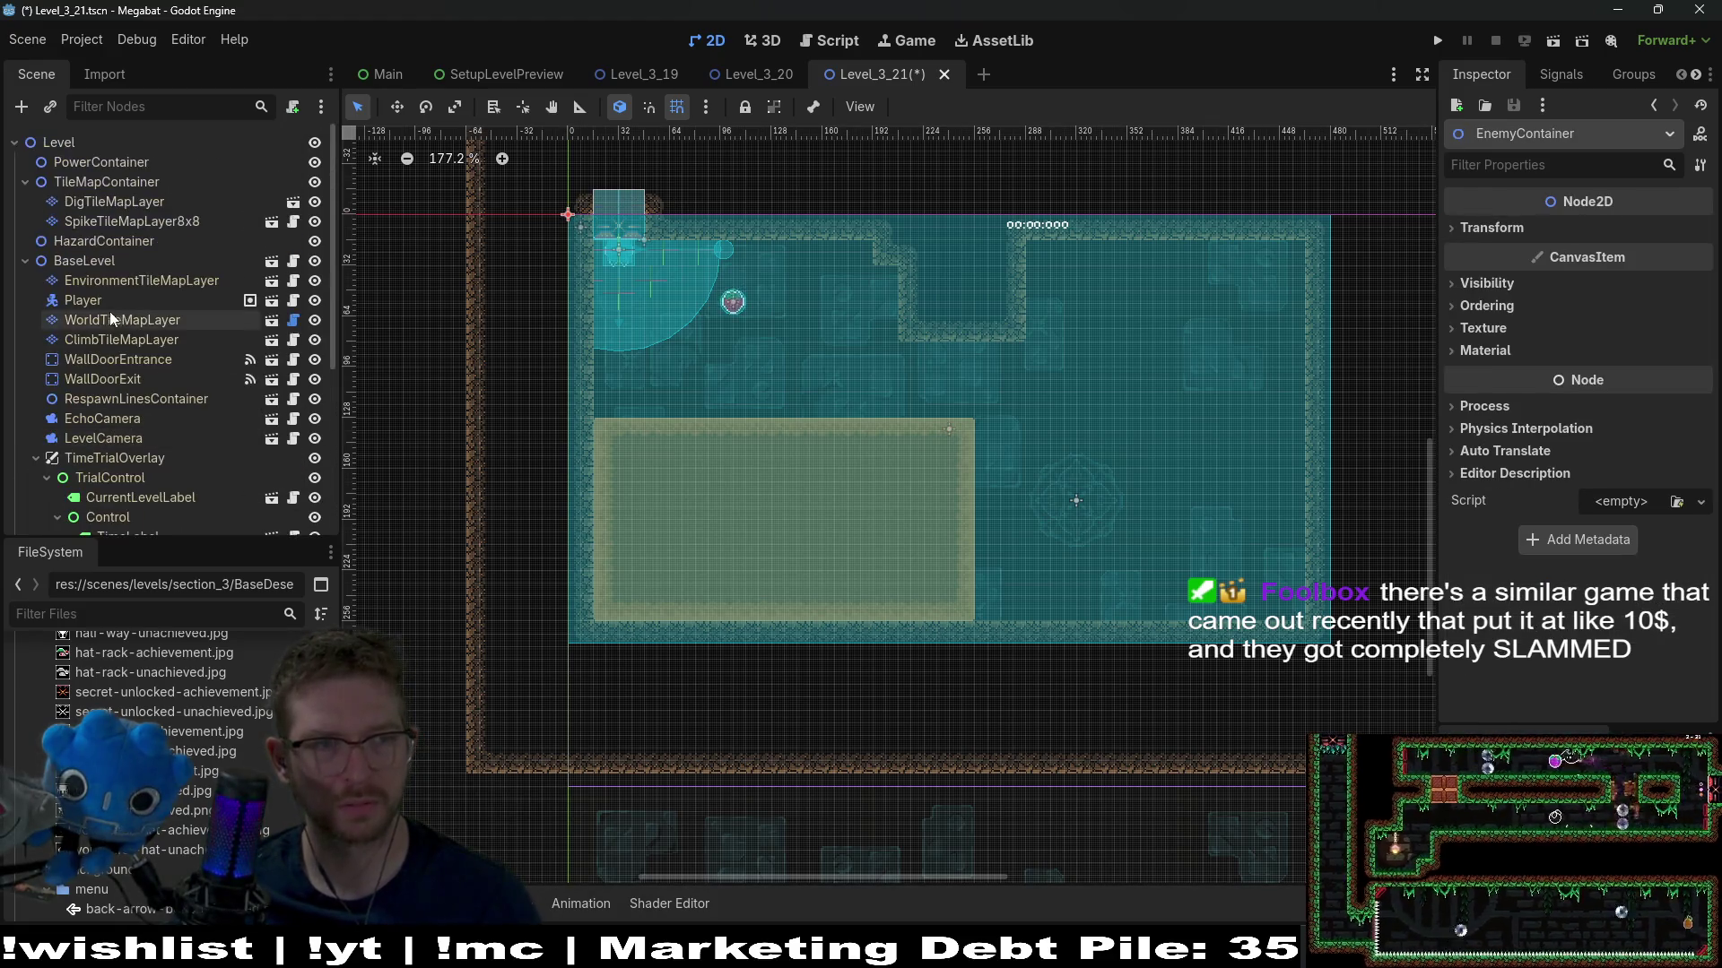
# Select WorldTileMapLayer, pan to the room's lower-right area, and bring the Steam window forward
pyautogui.click(114, 319)
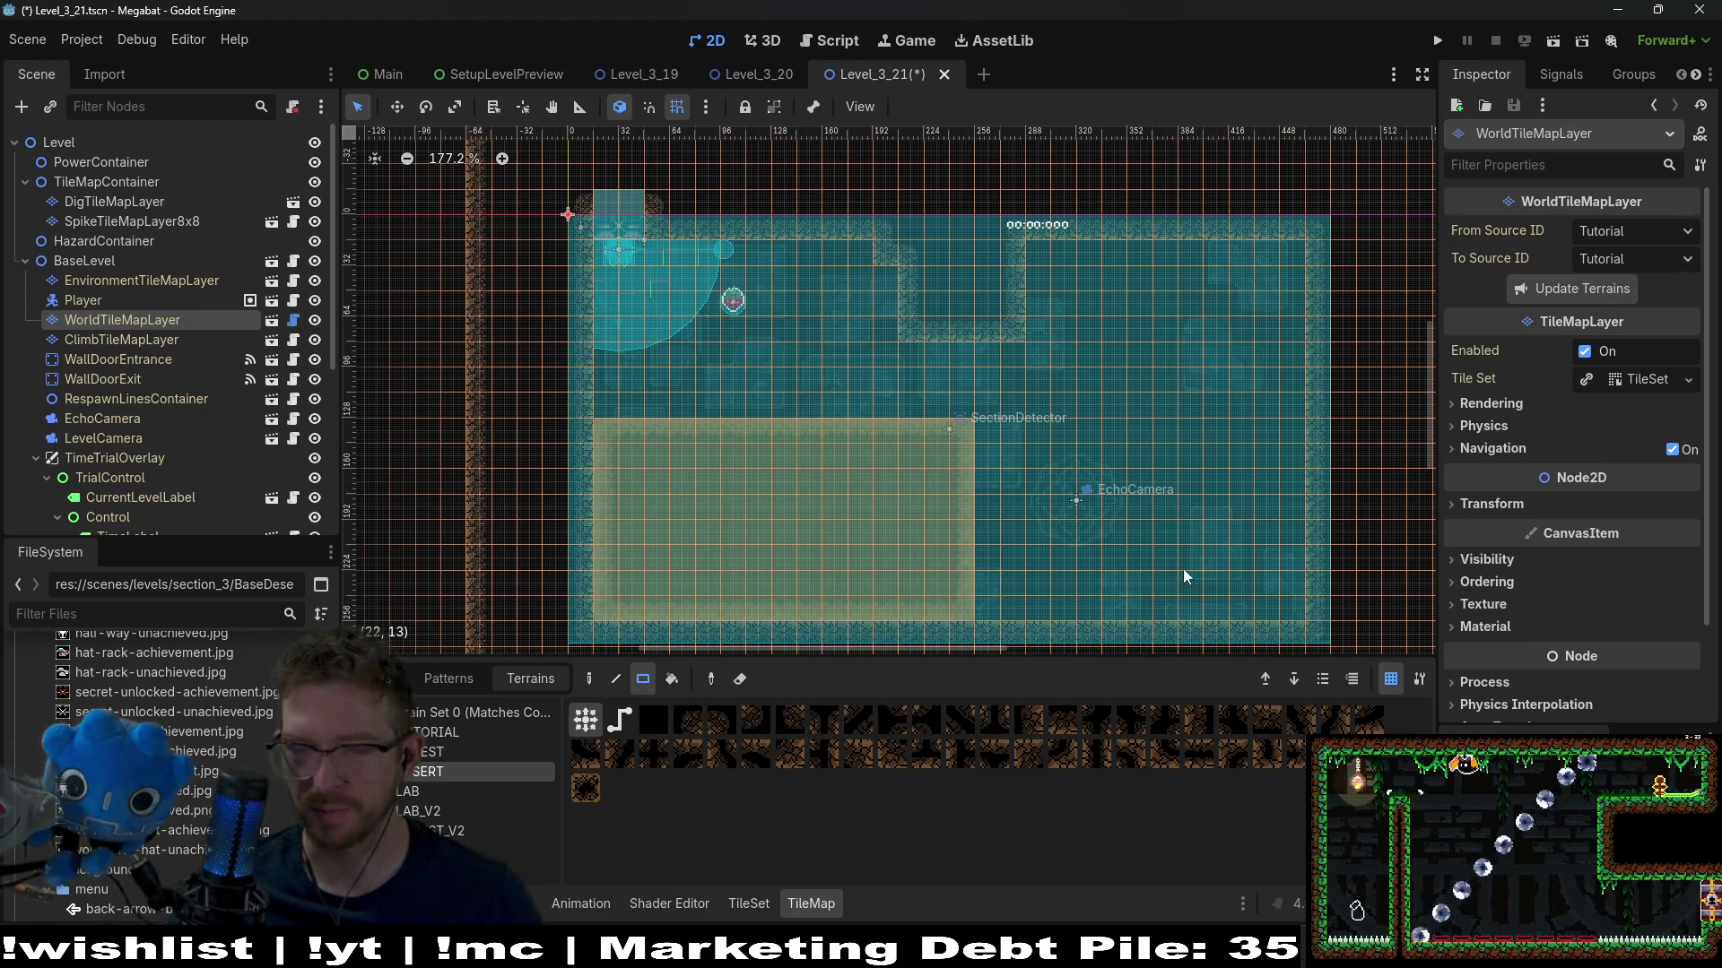
pyautogui.moveTo(1140, 576); pyautogui.dragTo(1087, 515)
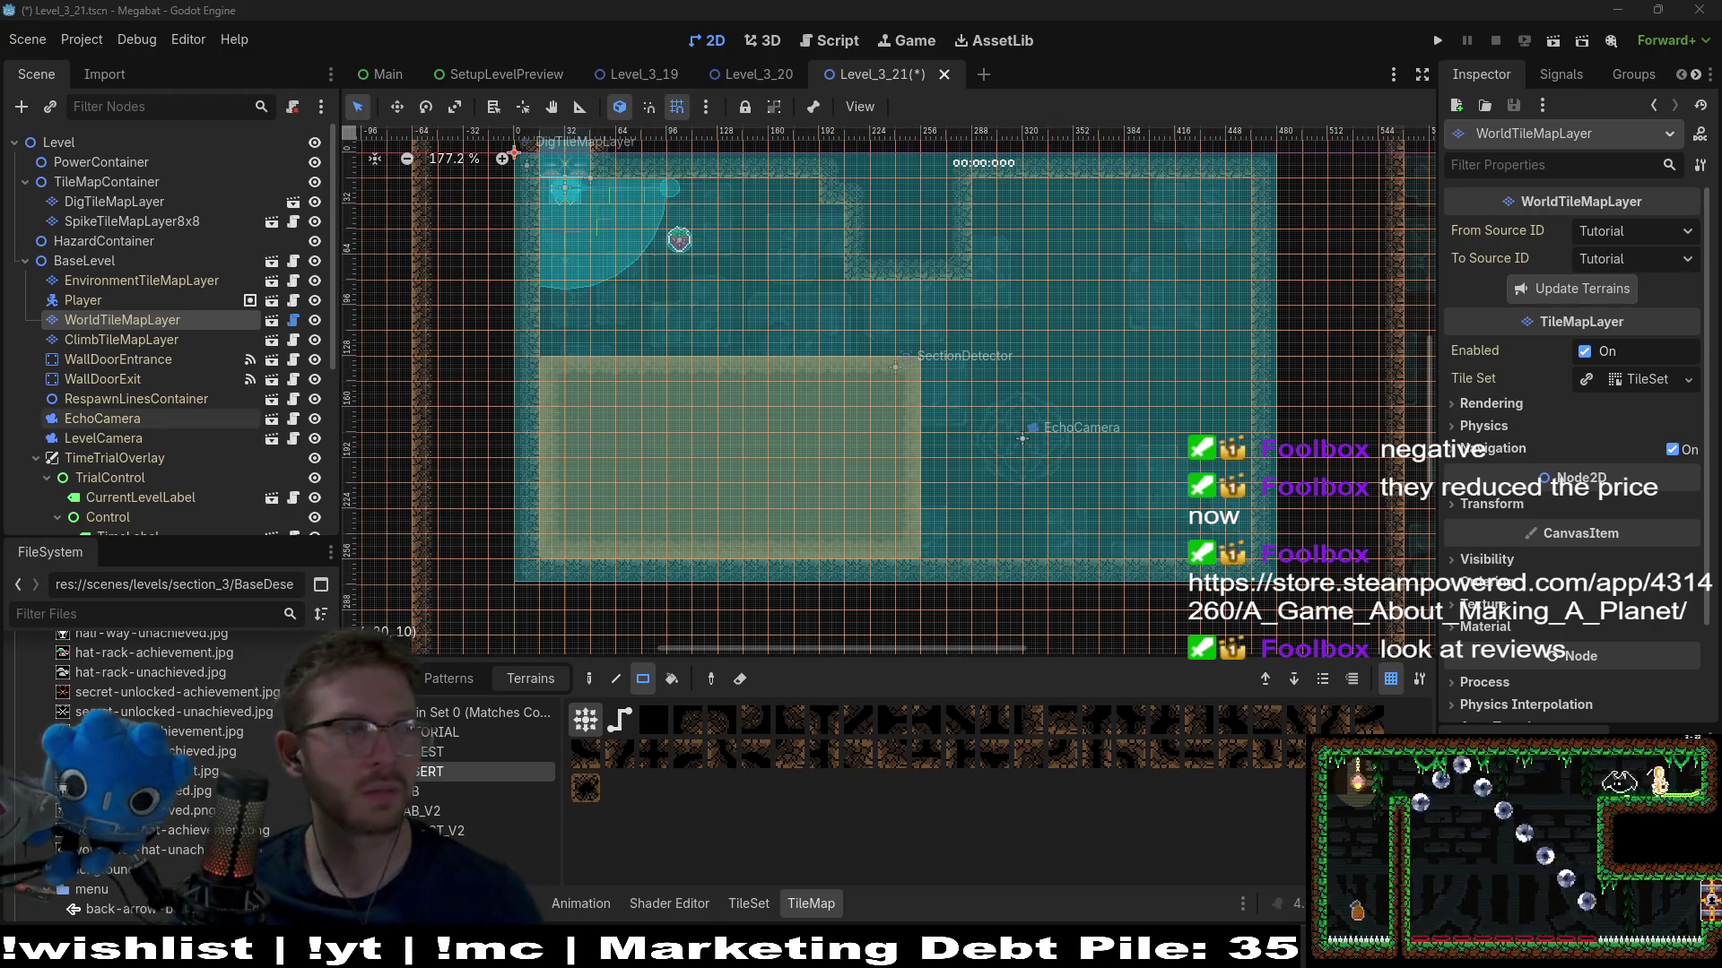
pyautogui.moveTo(776, 0)
pyautogui.mouseDown()
pyautogui.moveTo(777, 203)
pyautogui.moveTo(842, 90)
pyautogui.moveTo(836, 67)
pyautogui.mouseUp()
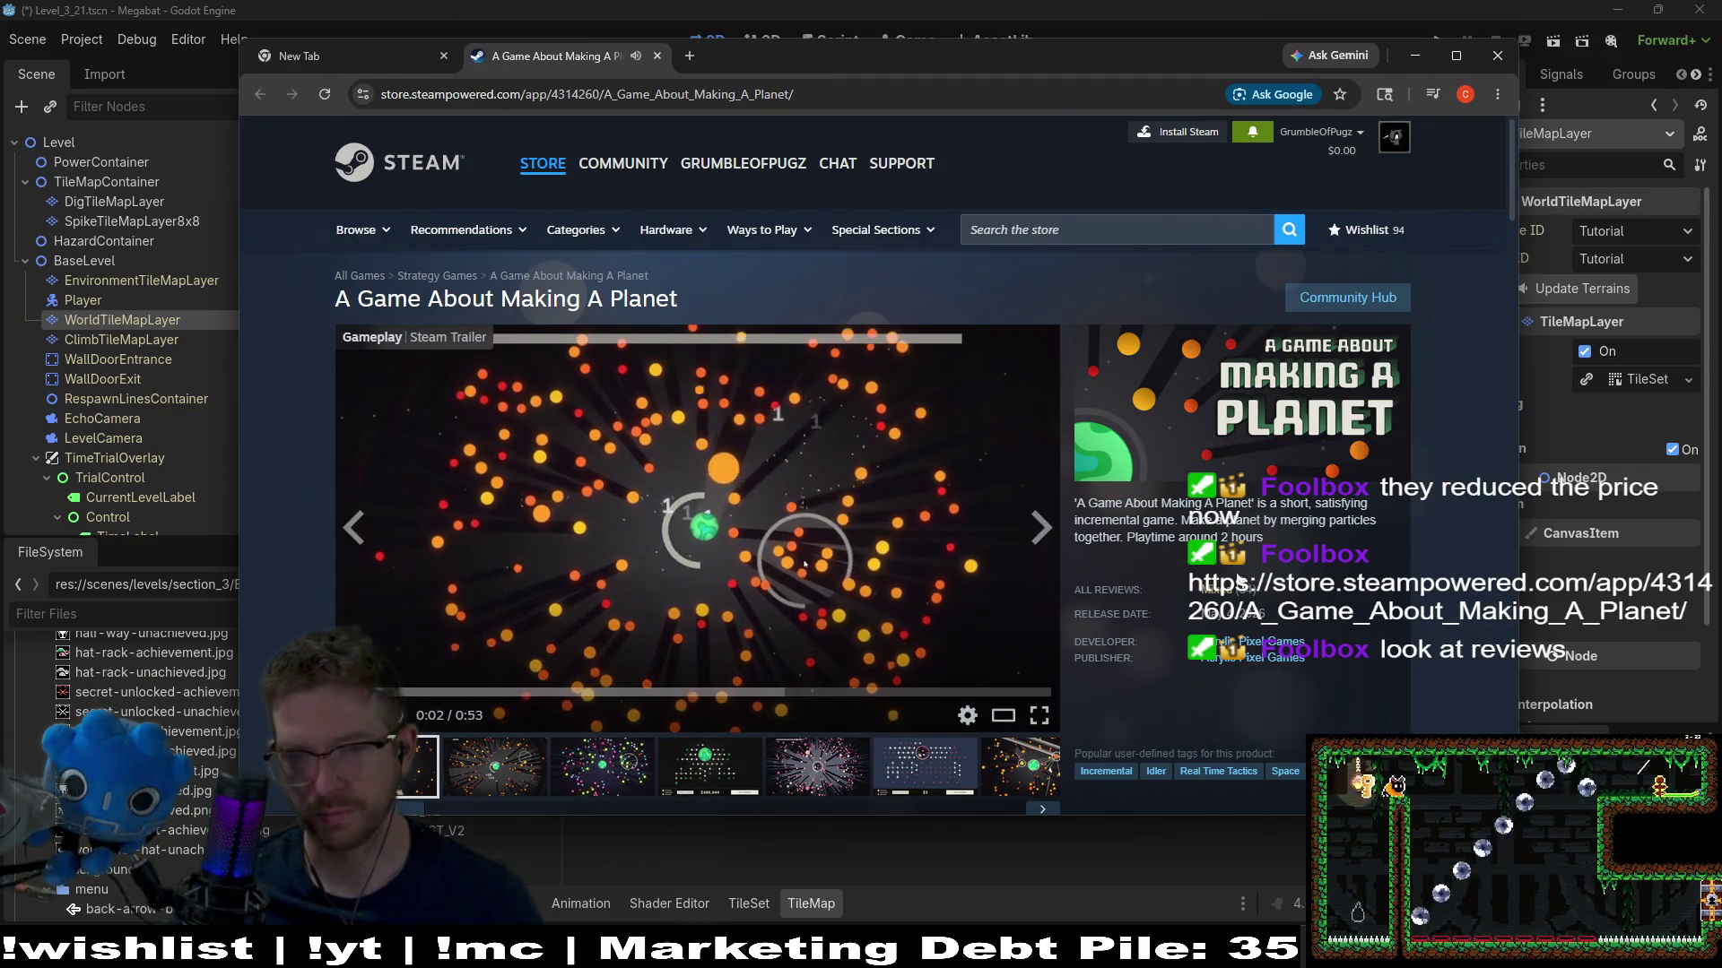
# Jump to the Mixed (34) customer reviews of A Game About Making A Planet
pyautogui.moveTo(1218, 595)
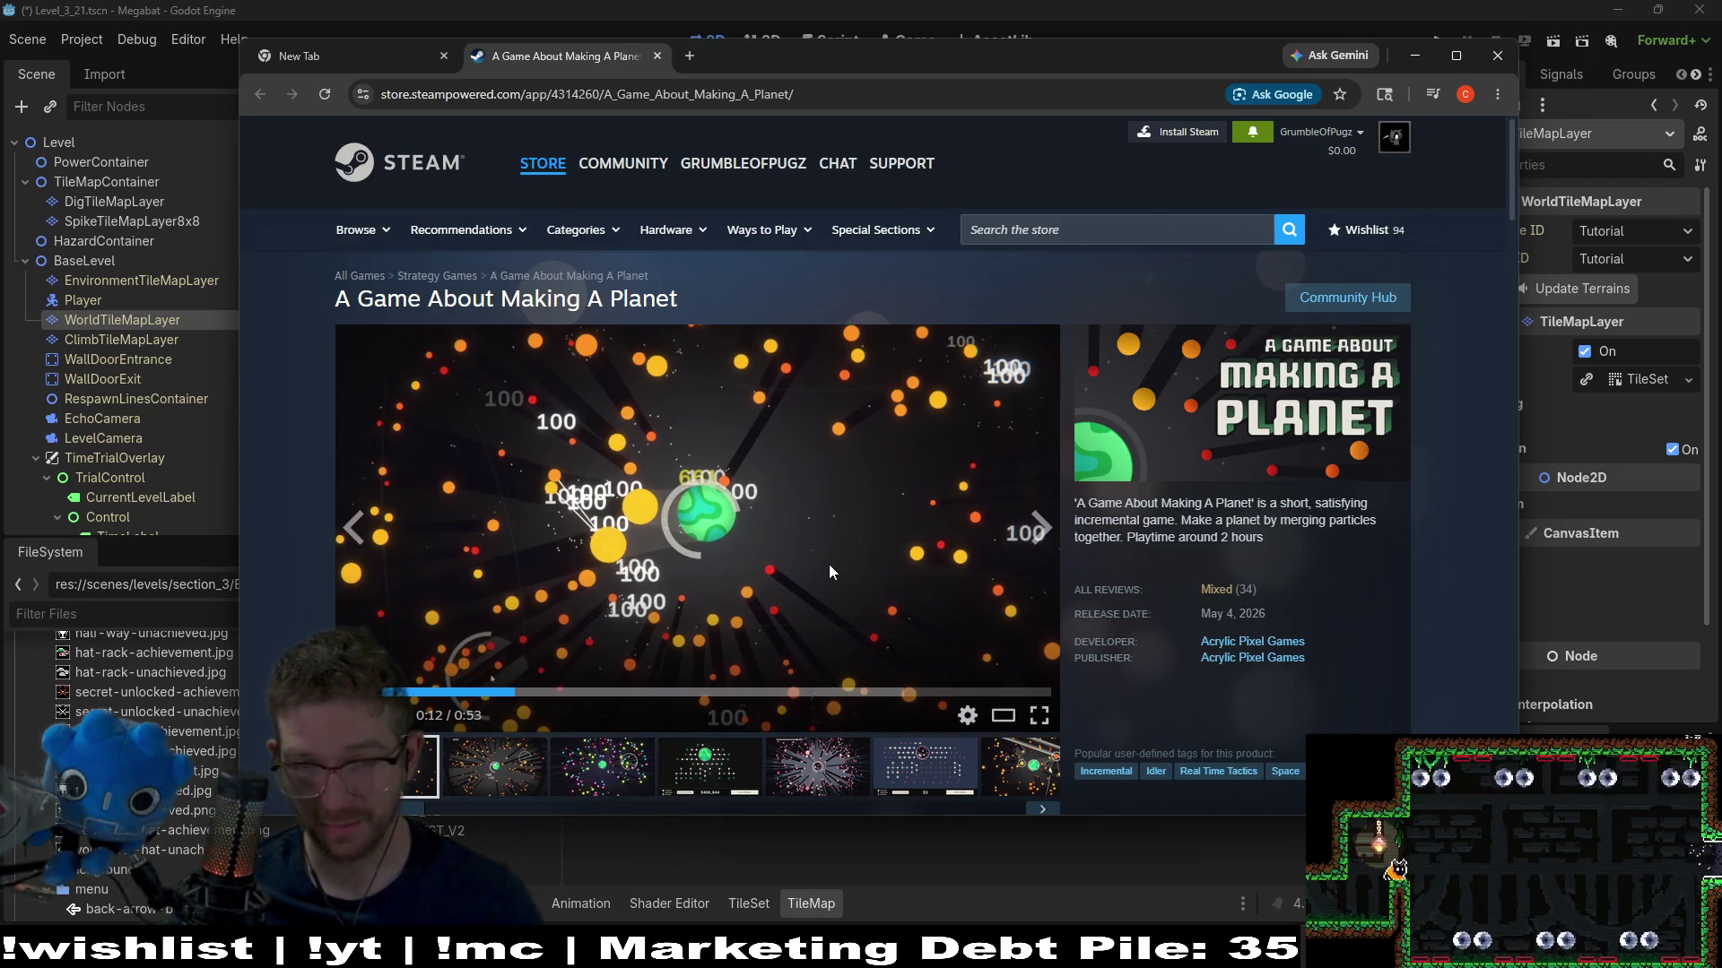
pyautogui.moveTo(1297, 587)
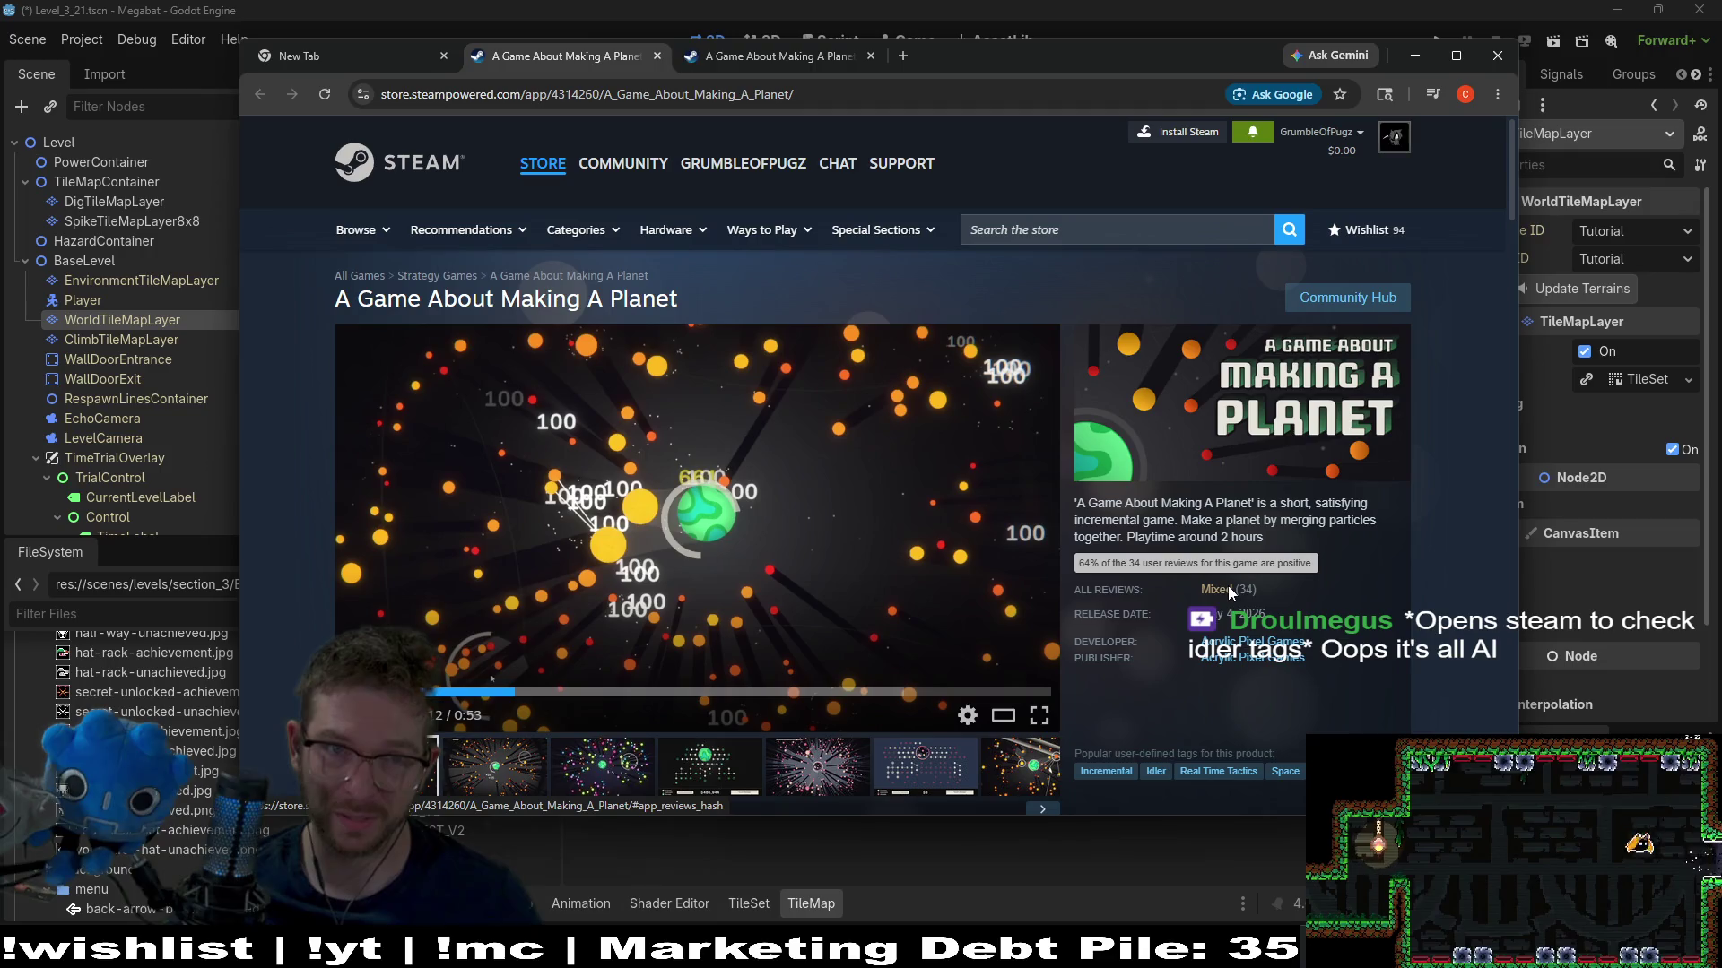
pyautogui.click(788, 56)
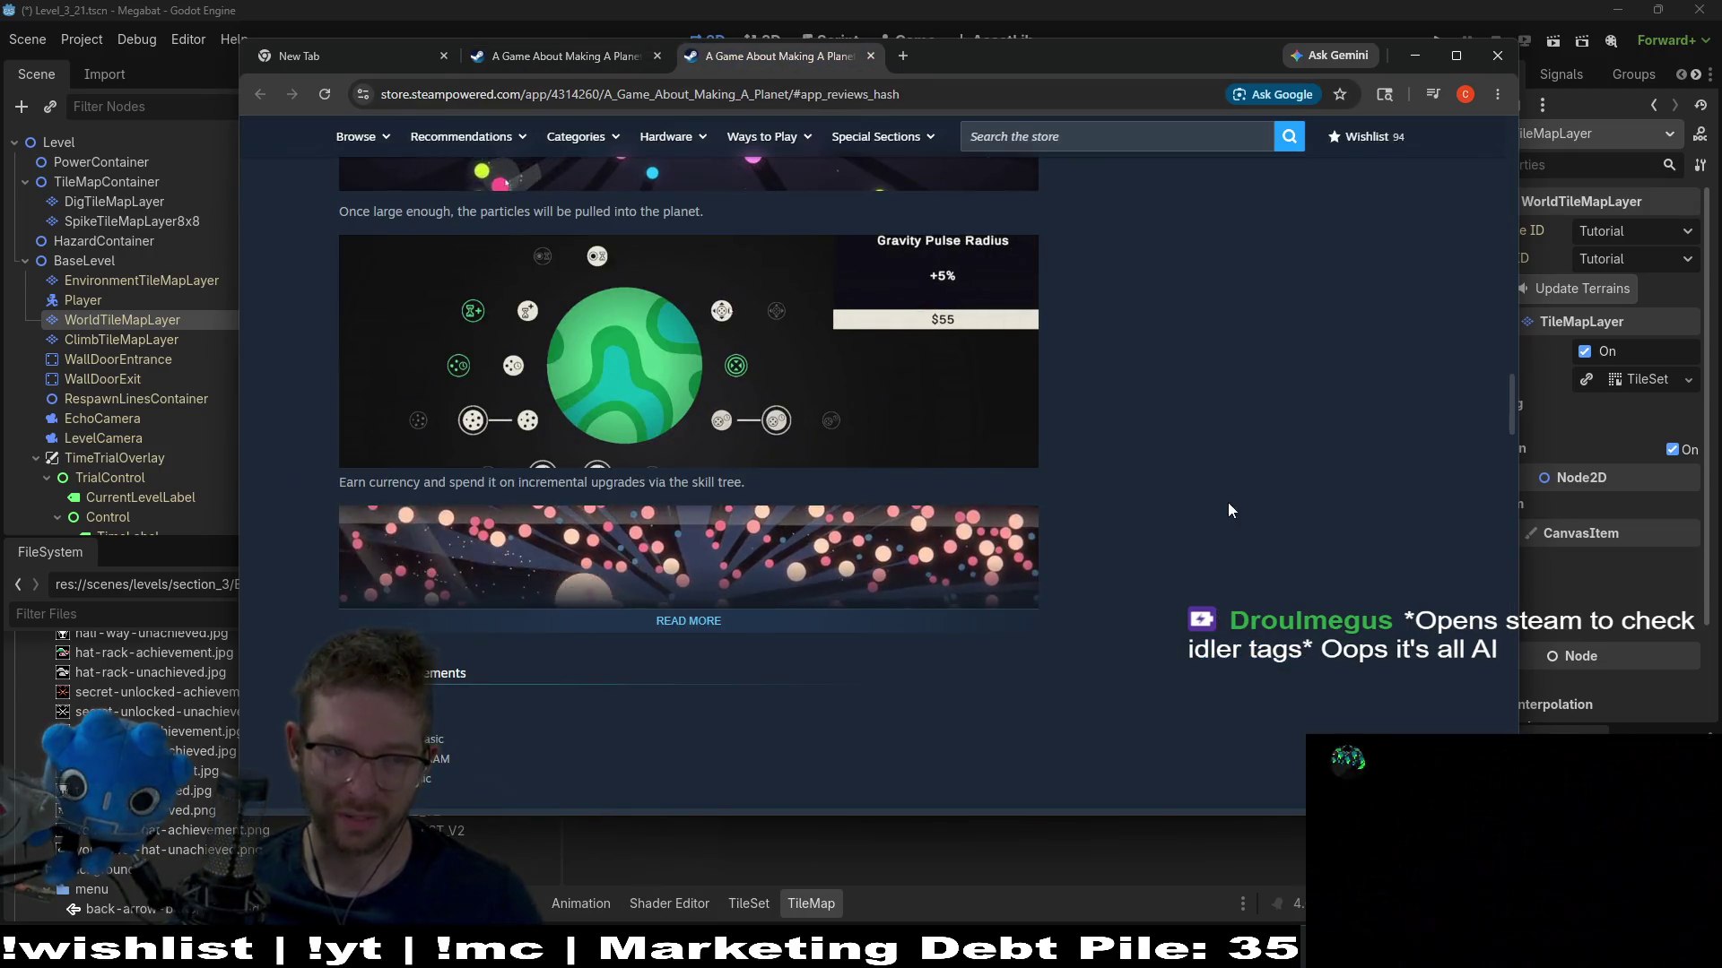
pyautogui.middleClick(803, 56)
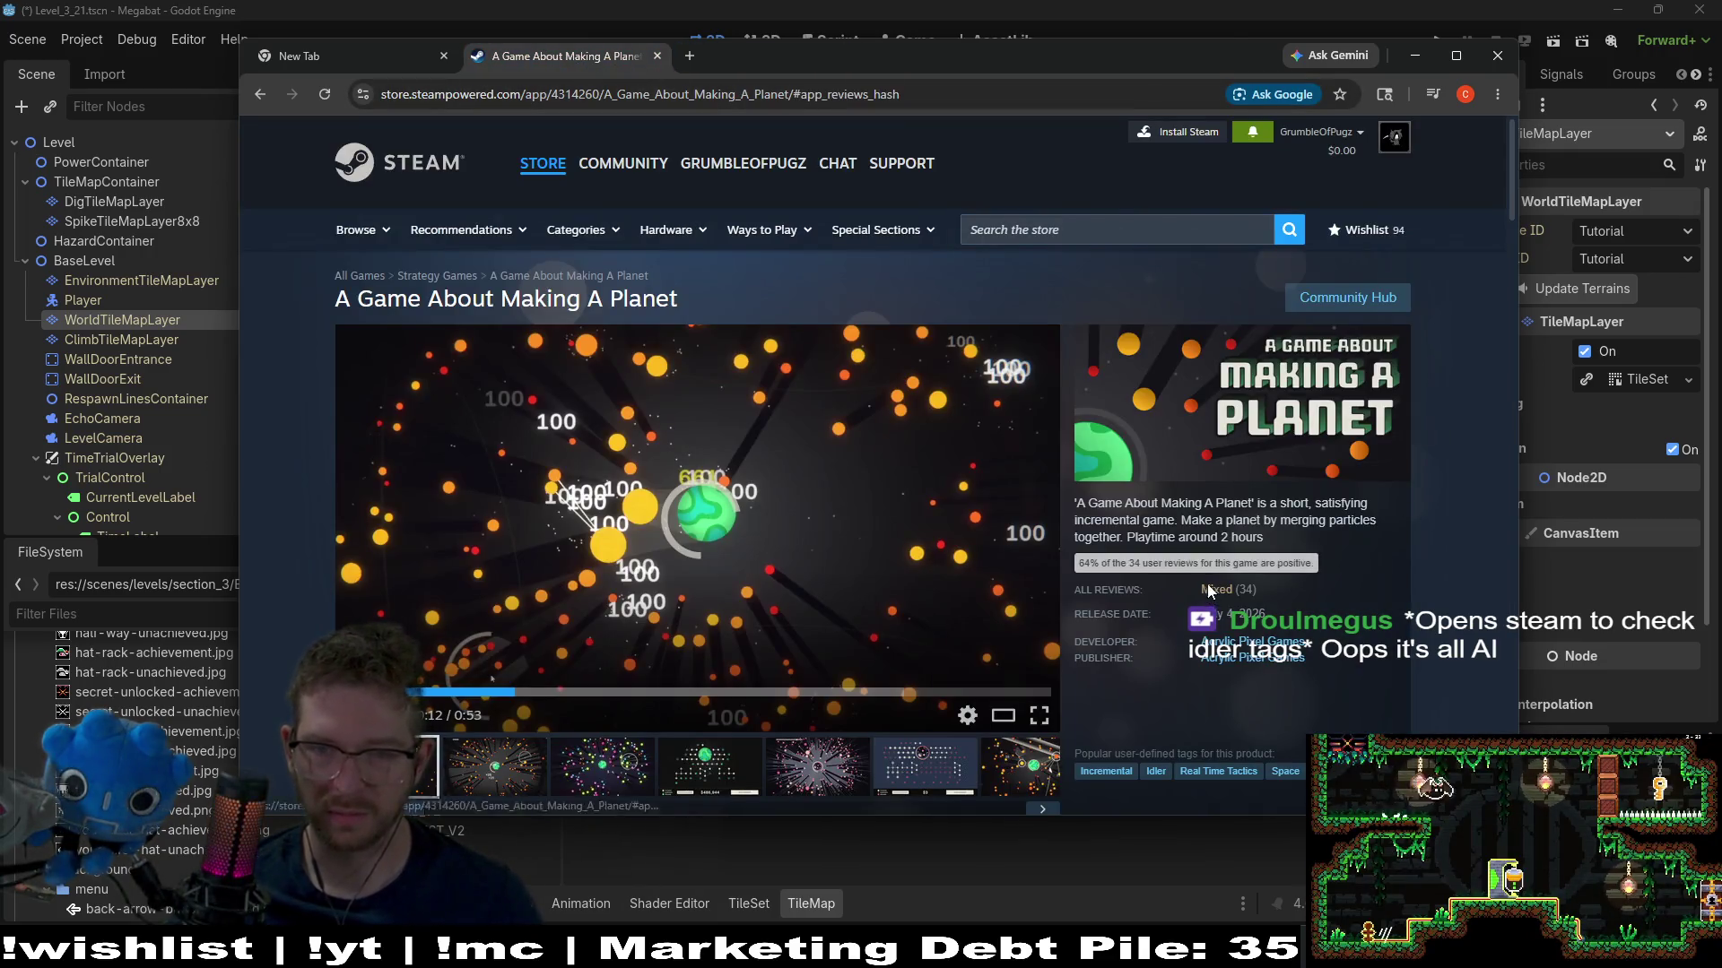
pyautogui.click(1215, 590)
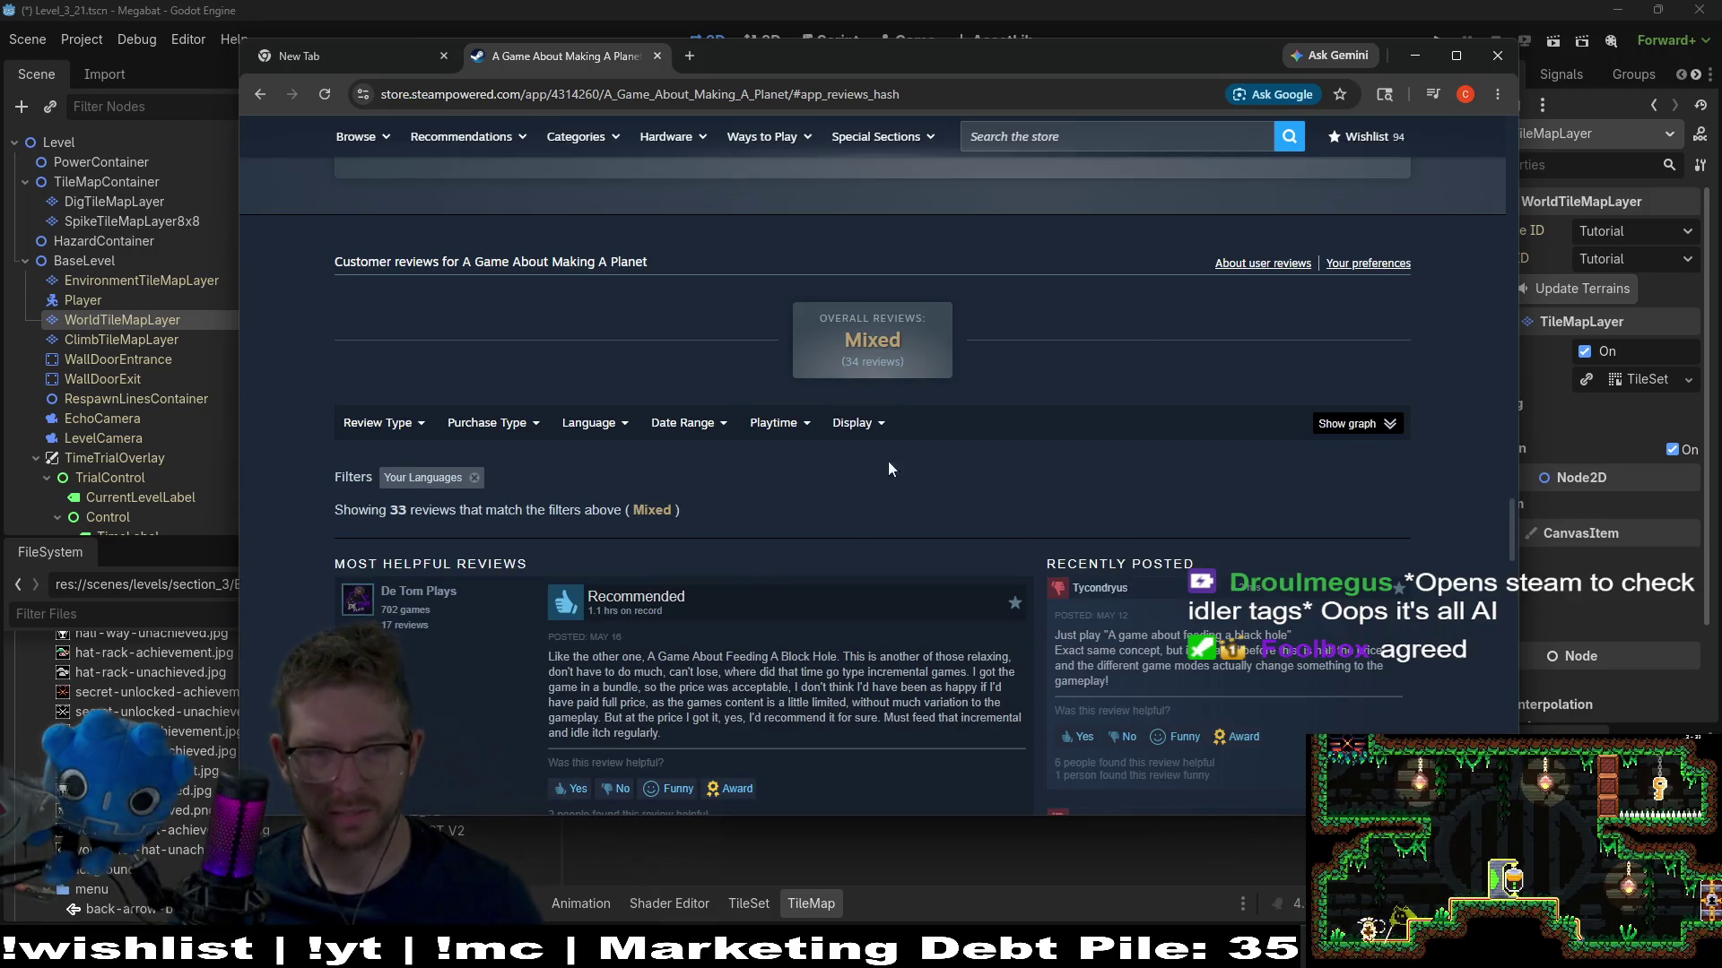
# Scroll through the reviews and search the page for 'price'
pyautogui.scroll(-2, 307, 461)
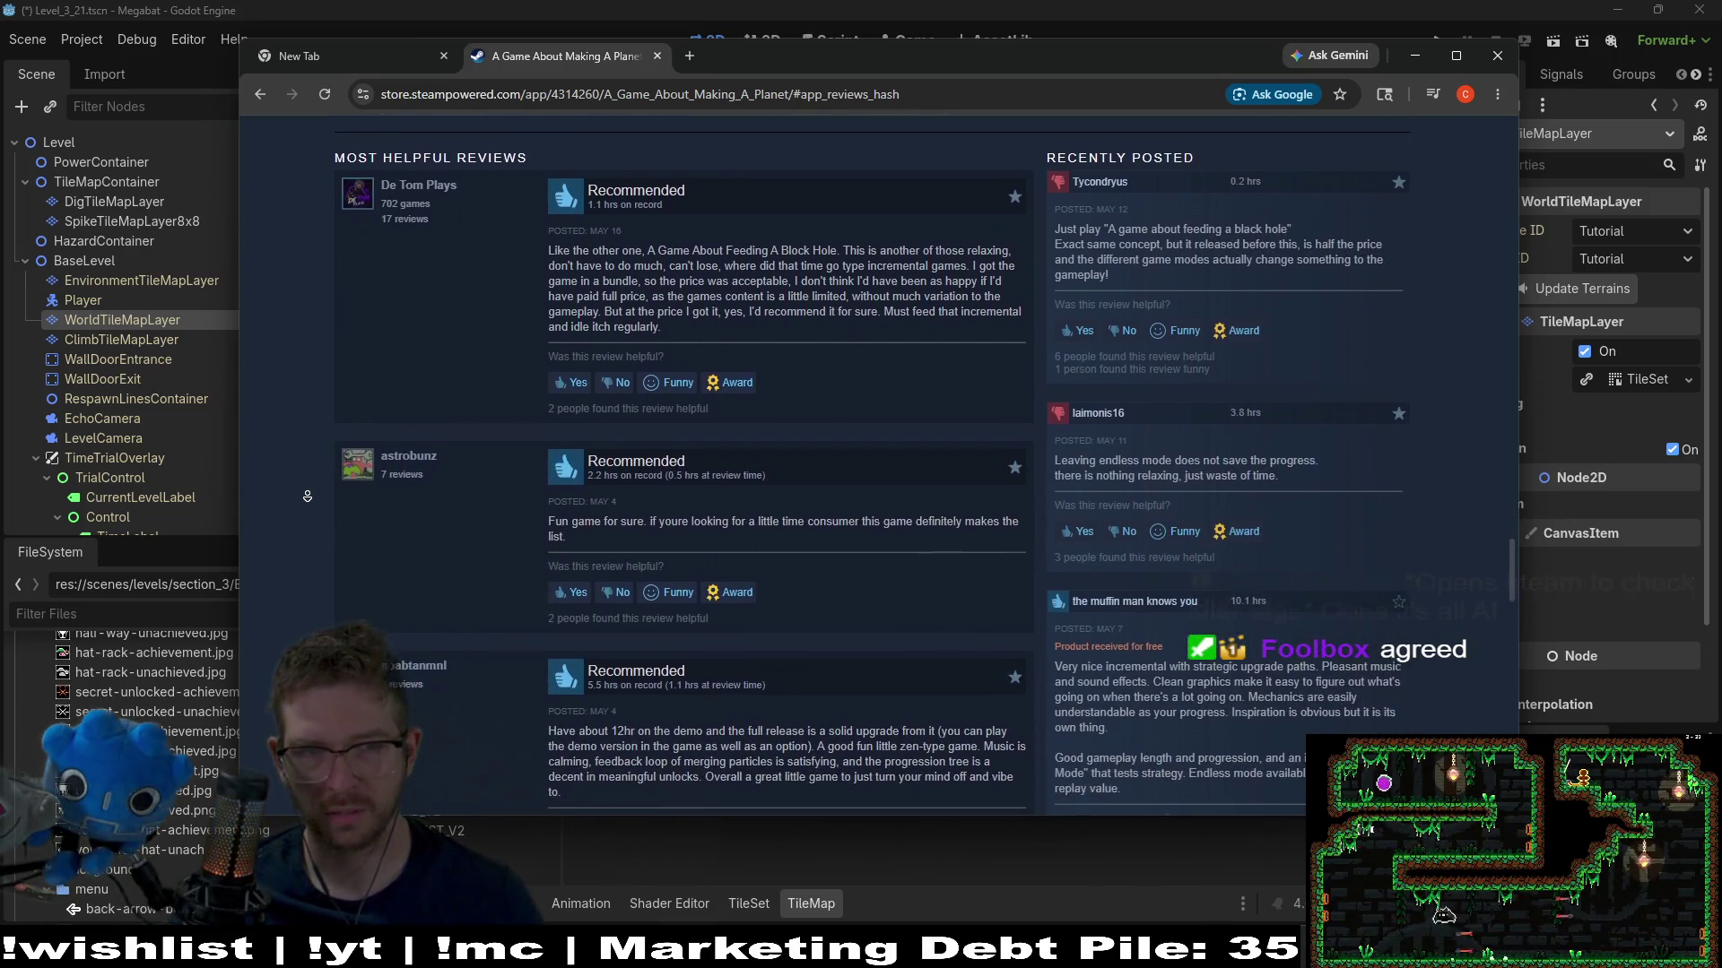
pyautogui.middleClick(309, 502)
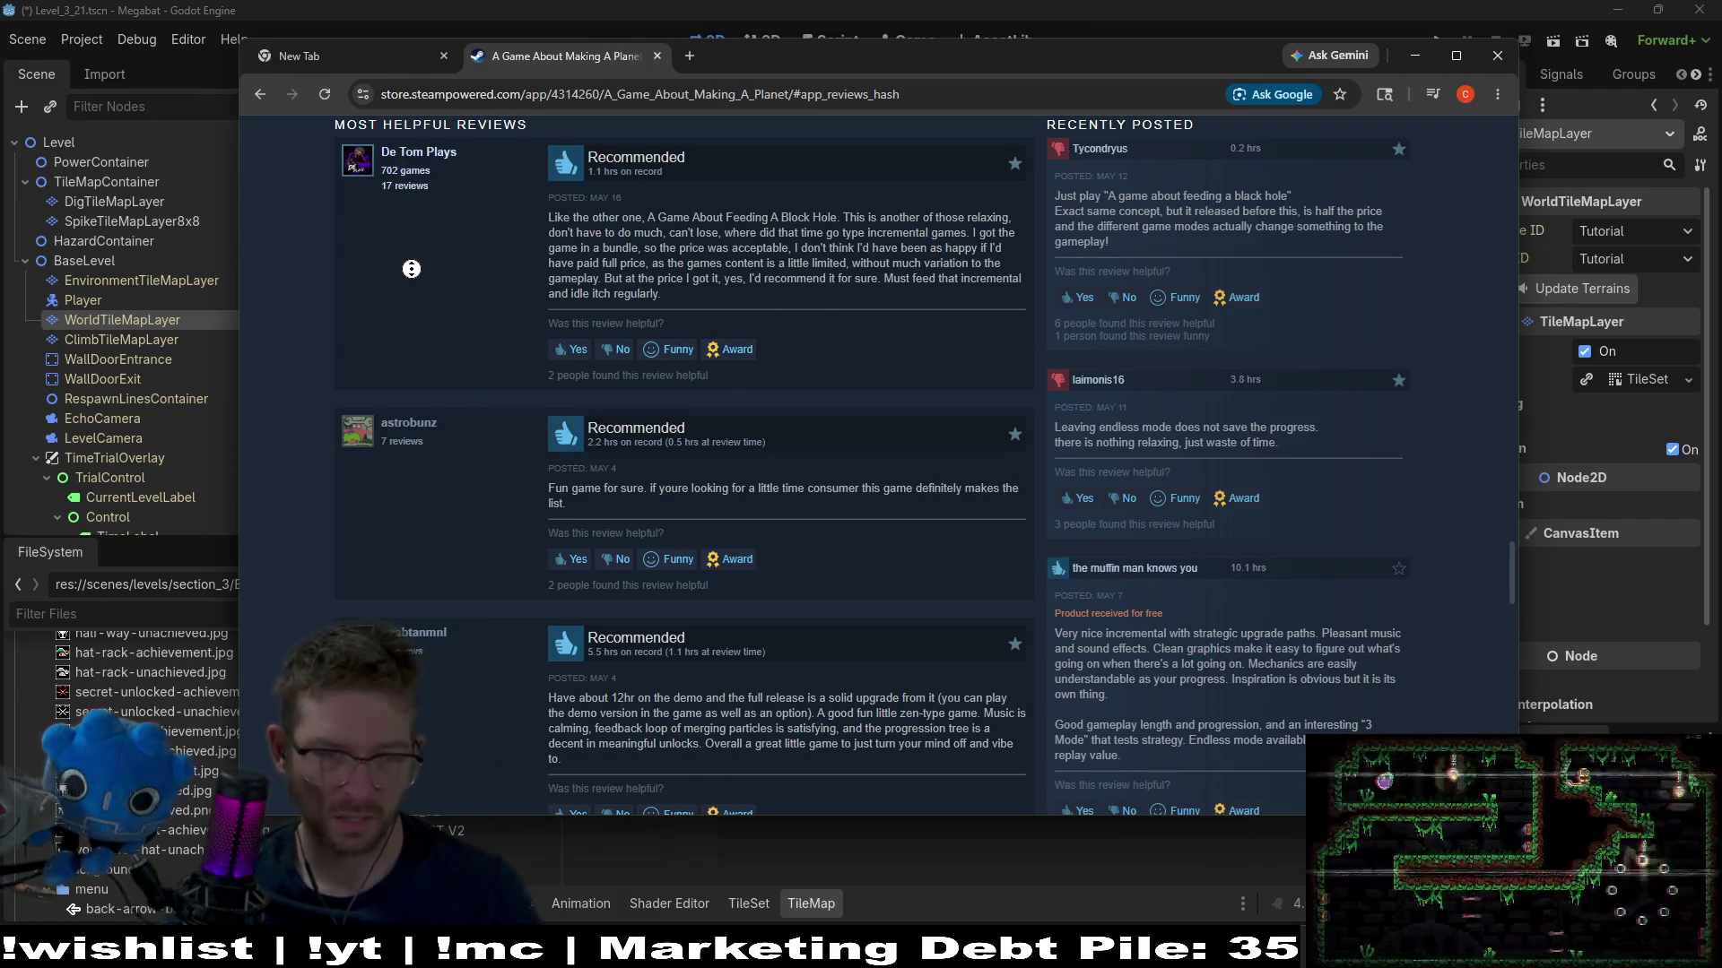
pyautogui.scroll(-6, 411, 269)
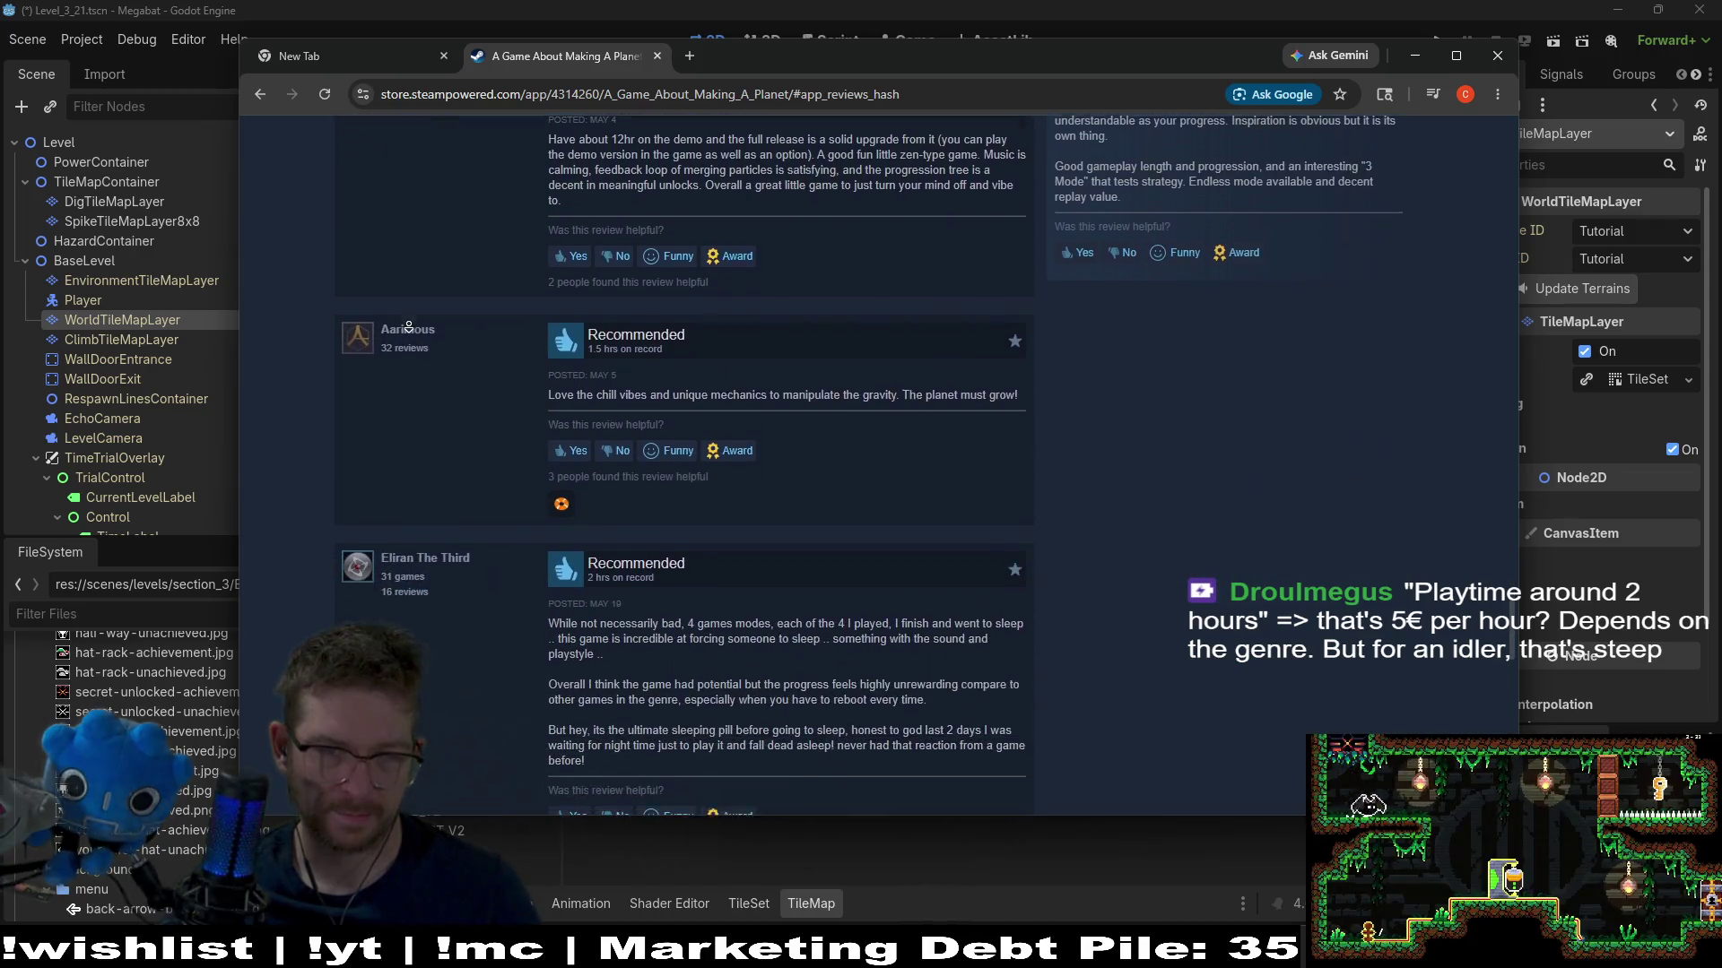
pyautogui.scroll(-1, 409, 328)
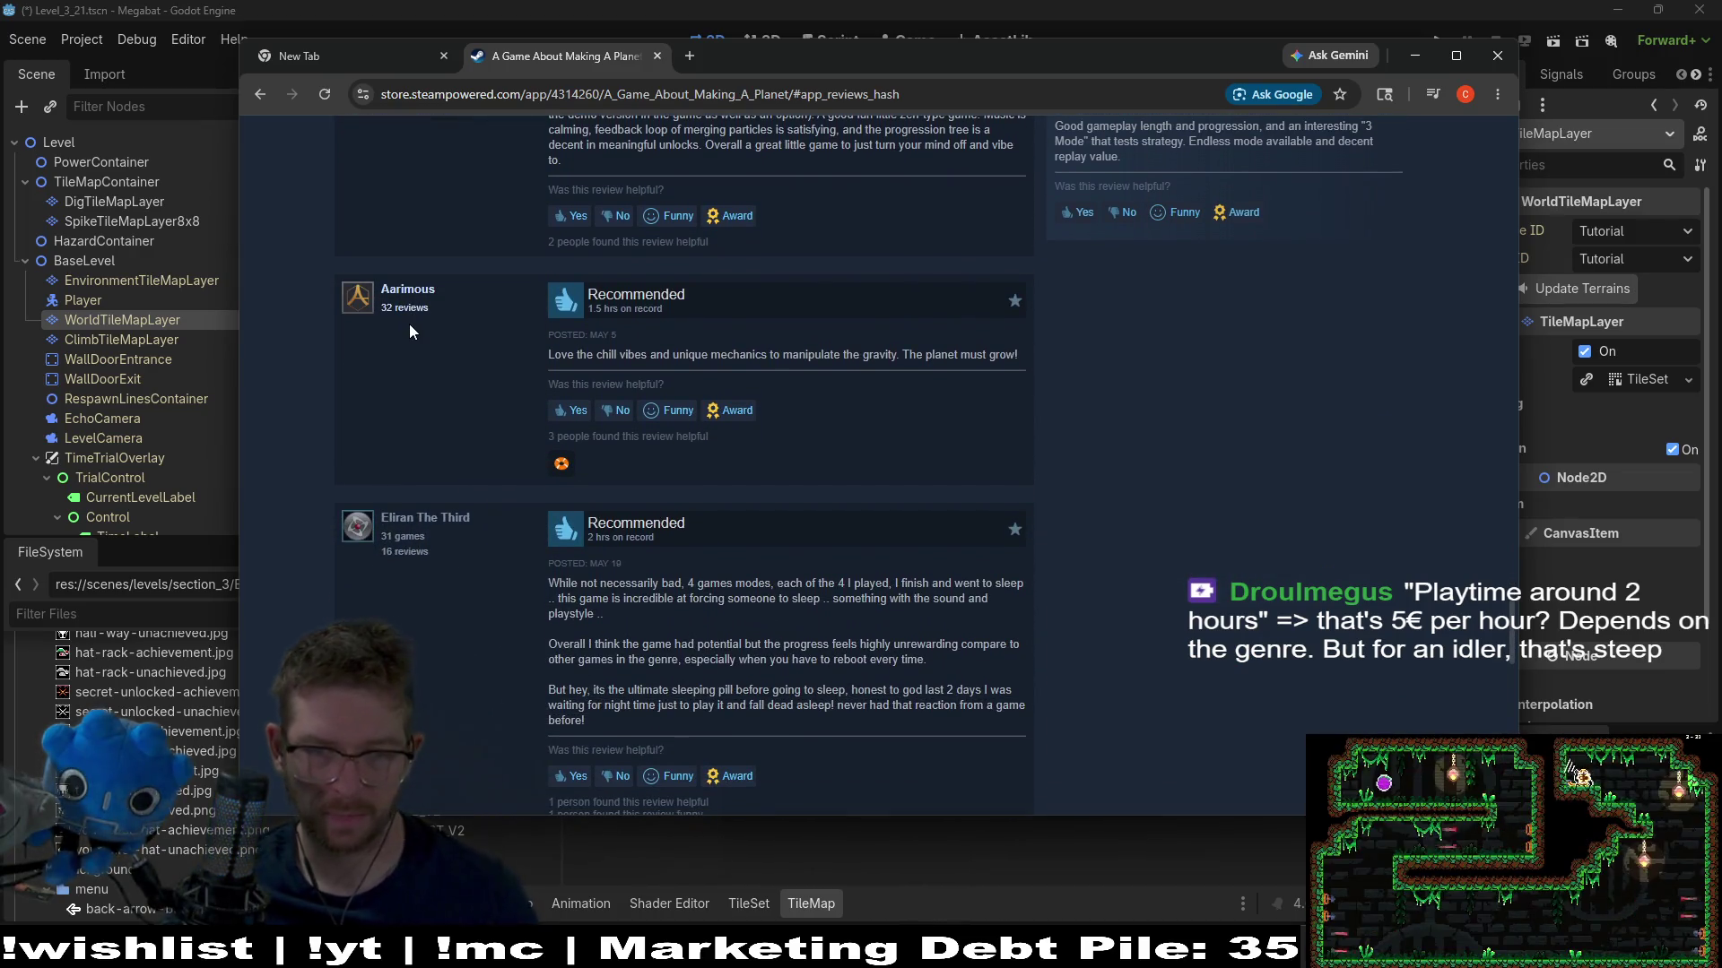
pyautogui.hotkey('ctrl', 'f')
pyautogui.write('price')
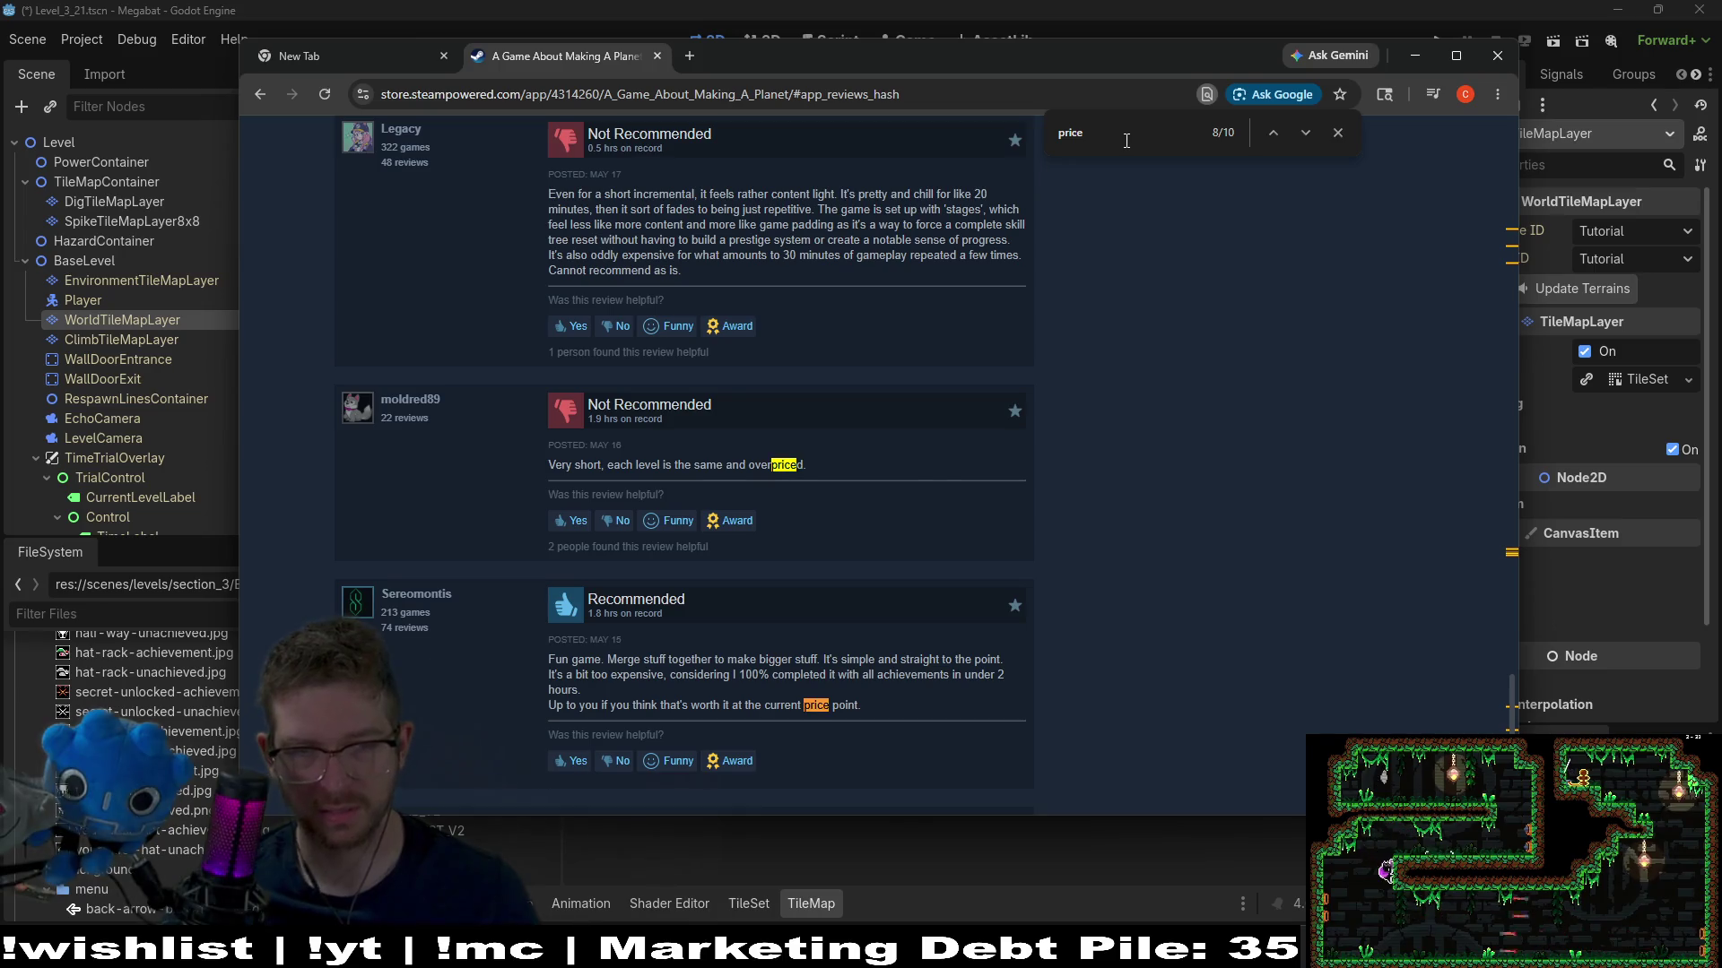
# Step through the 'price' matches in the reviews
pyautogui.press('Return')
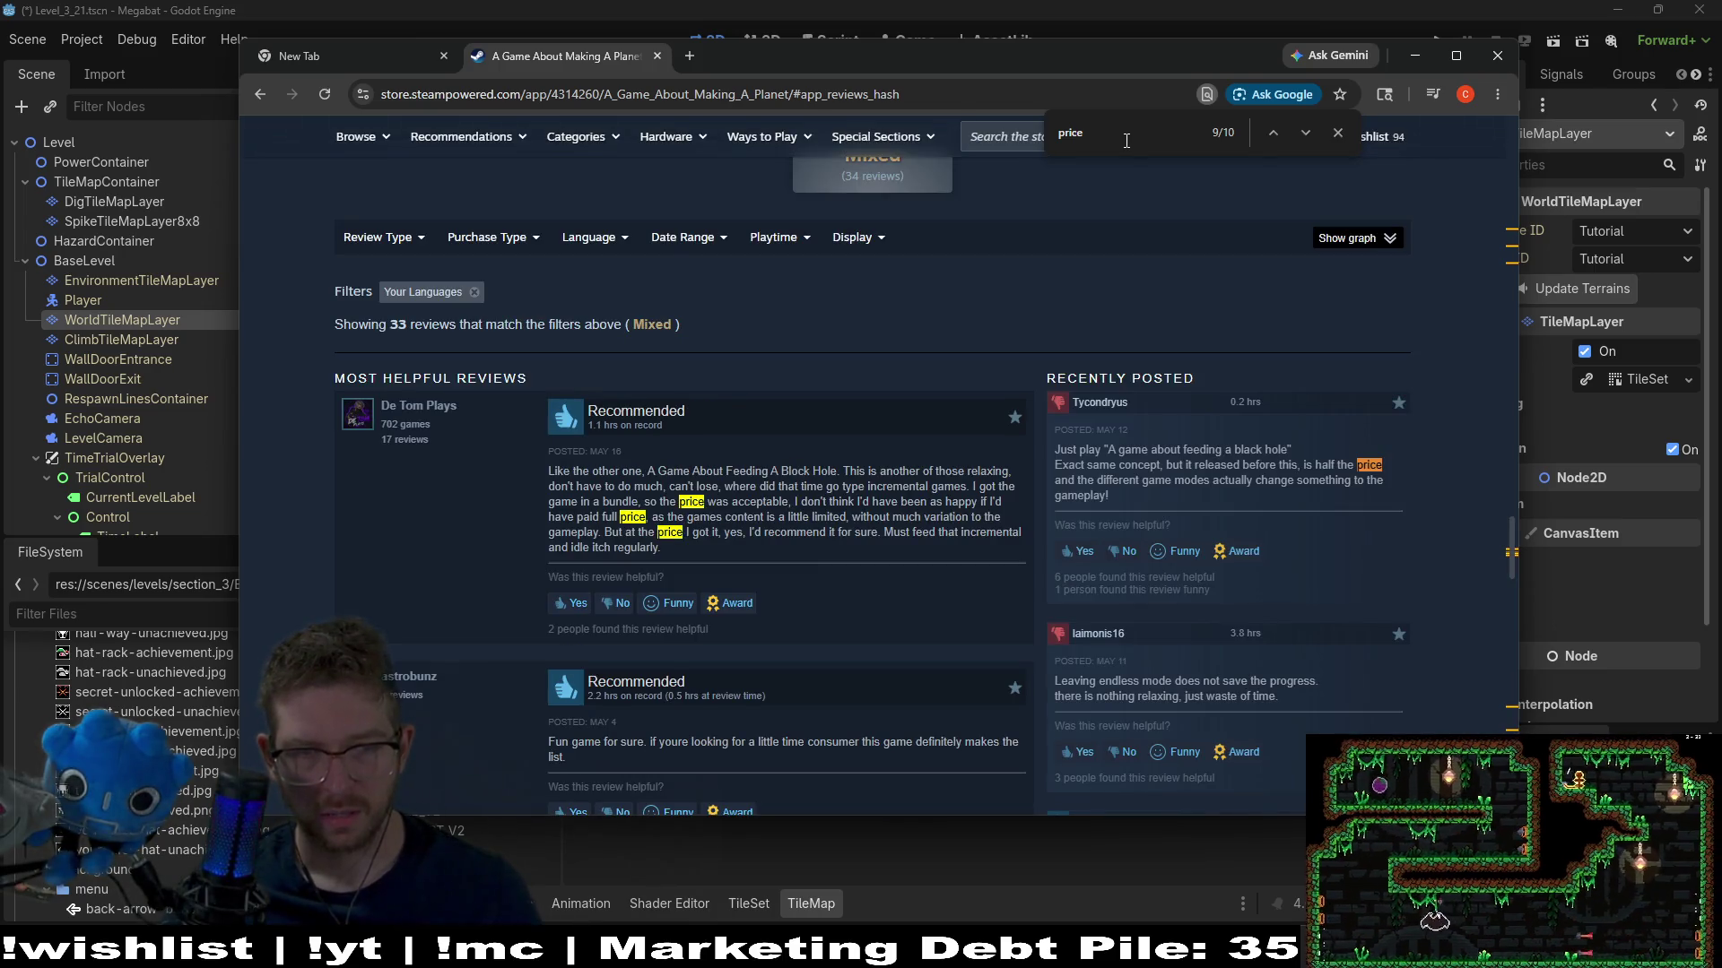
pyautogui.press('Return')
pyautogui.press('Return')
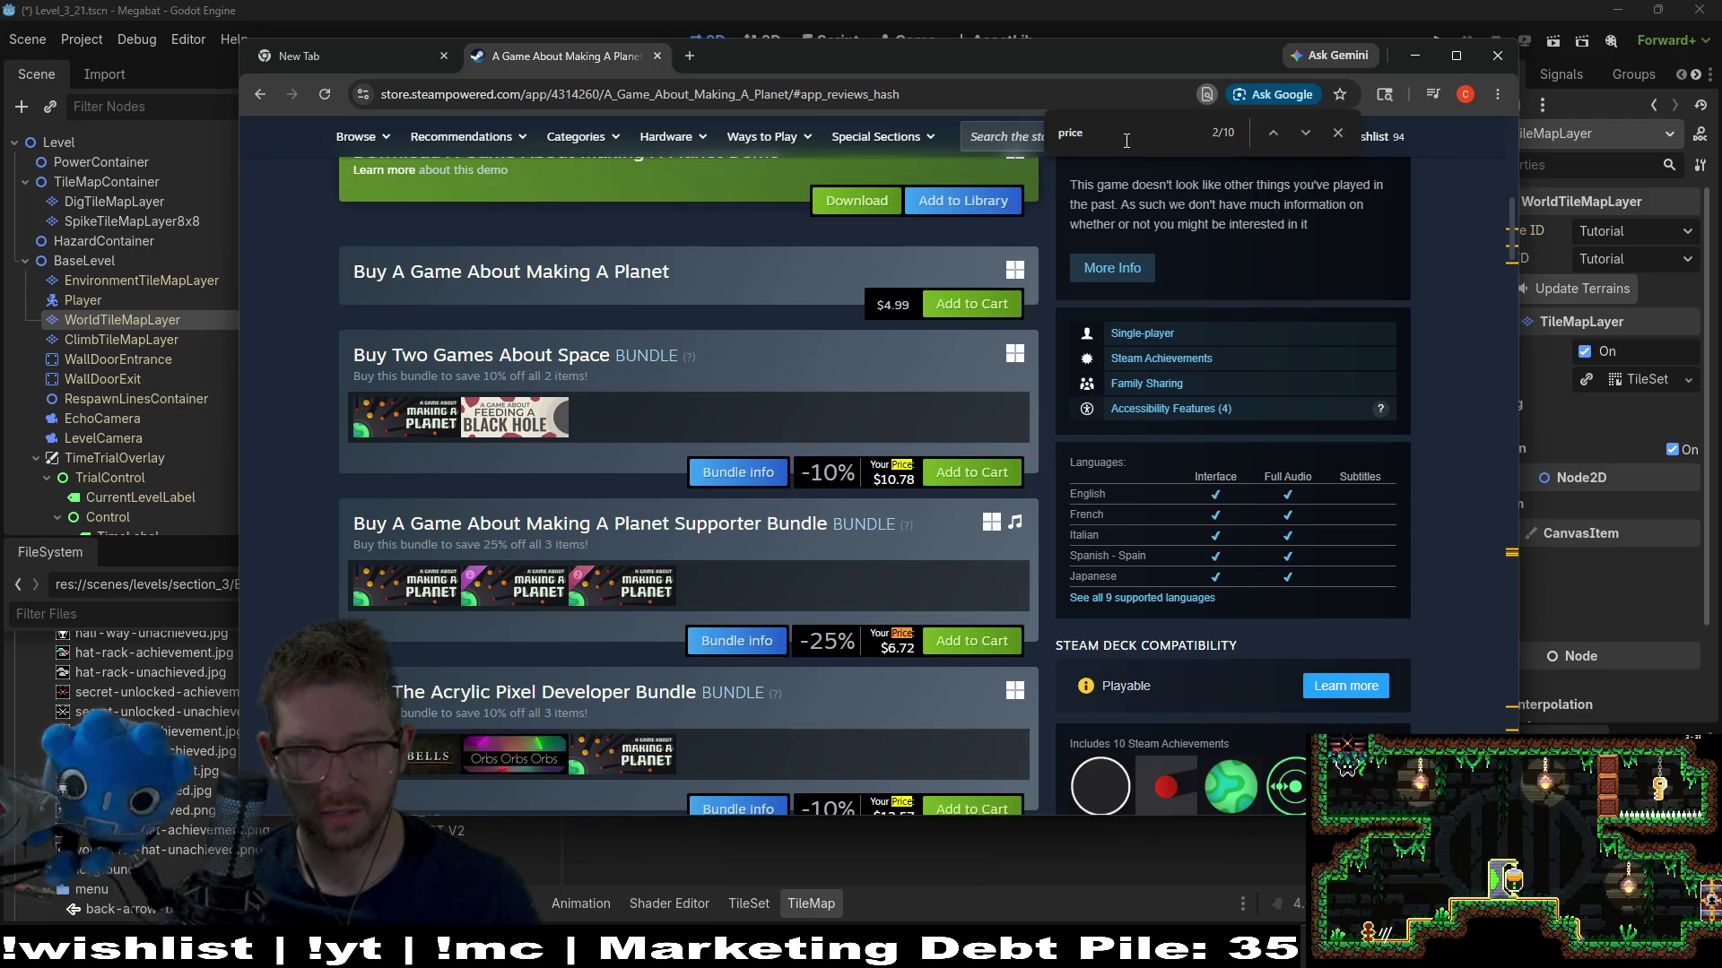
pyautogui.press('Return')
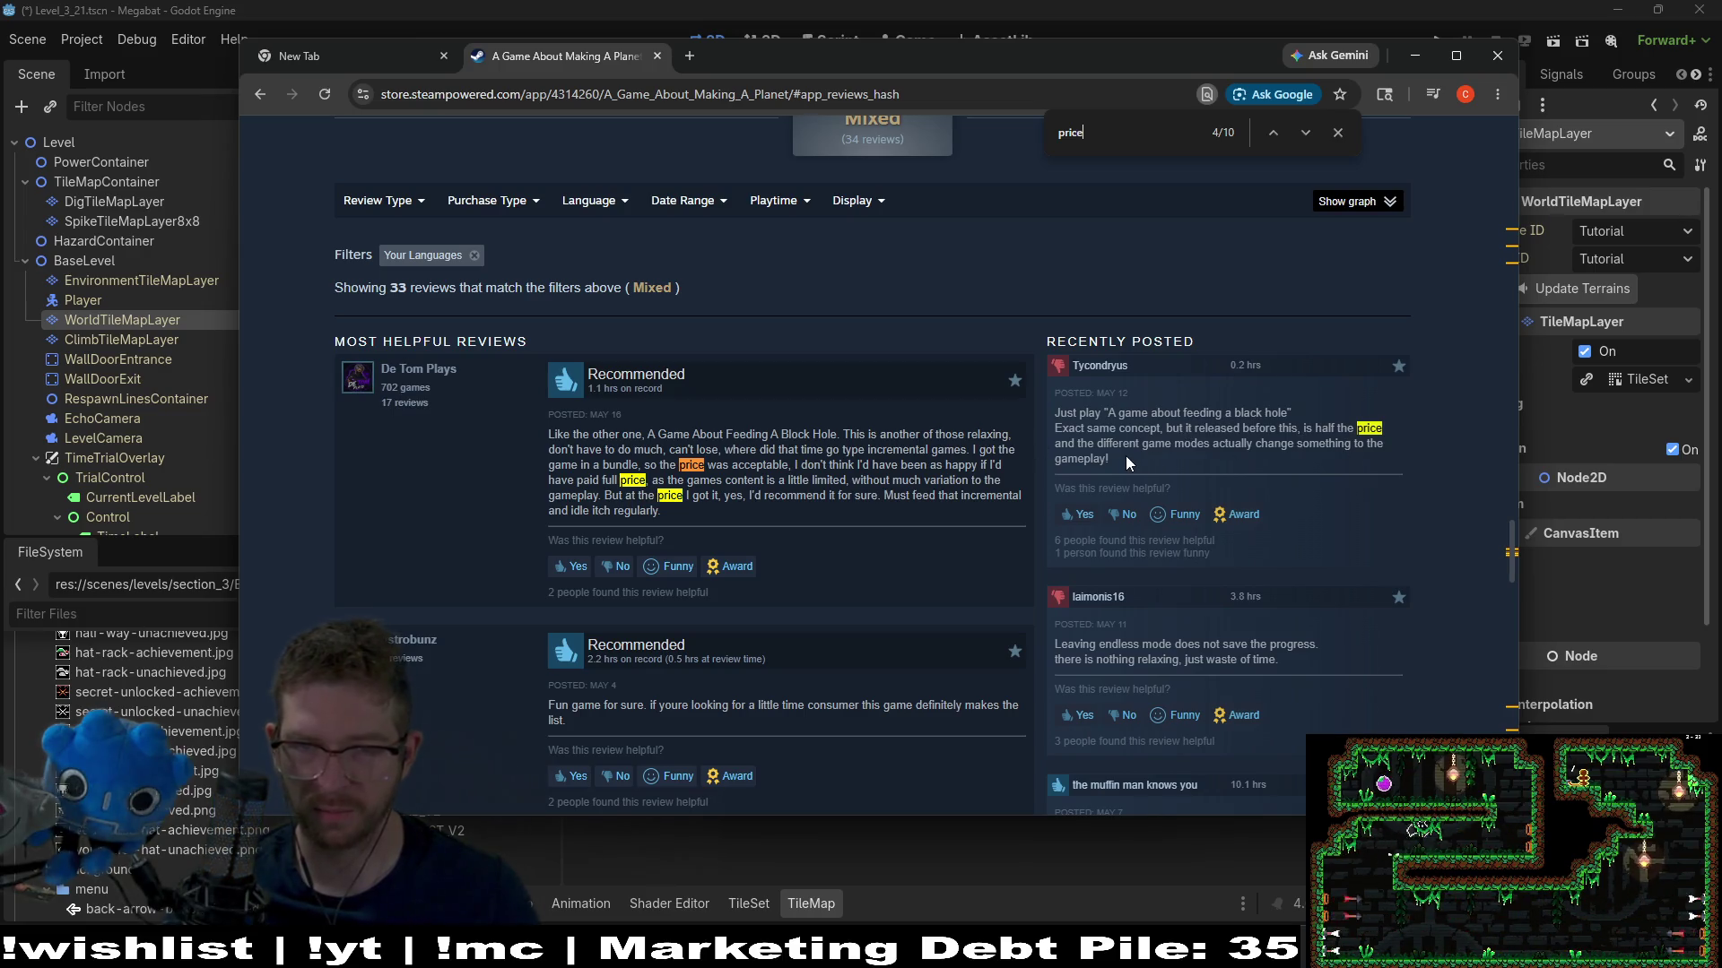
pyautogui.scroll(10, 1379, 470)
pyautogui.scroll(8, 1332, 640)
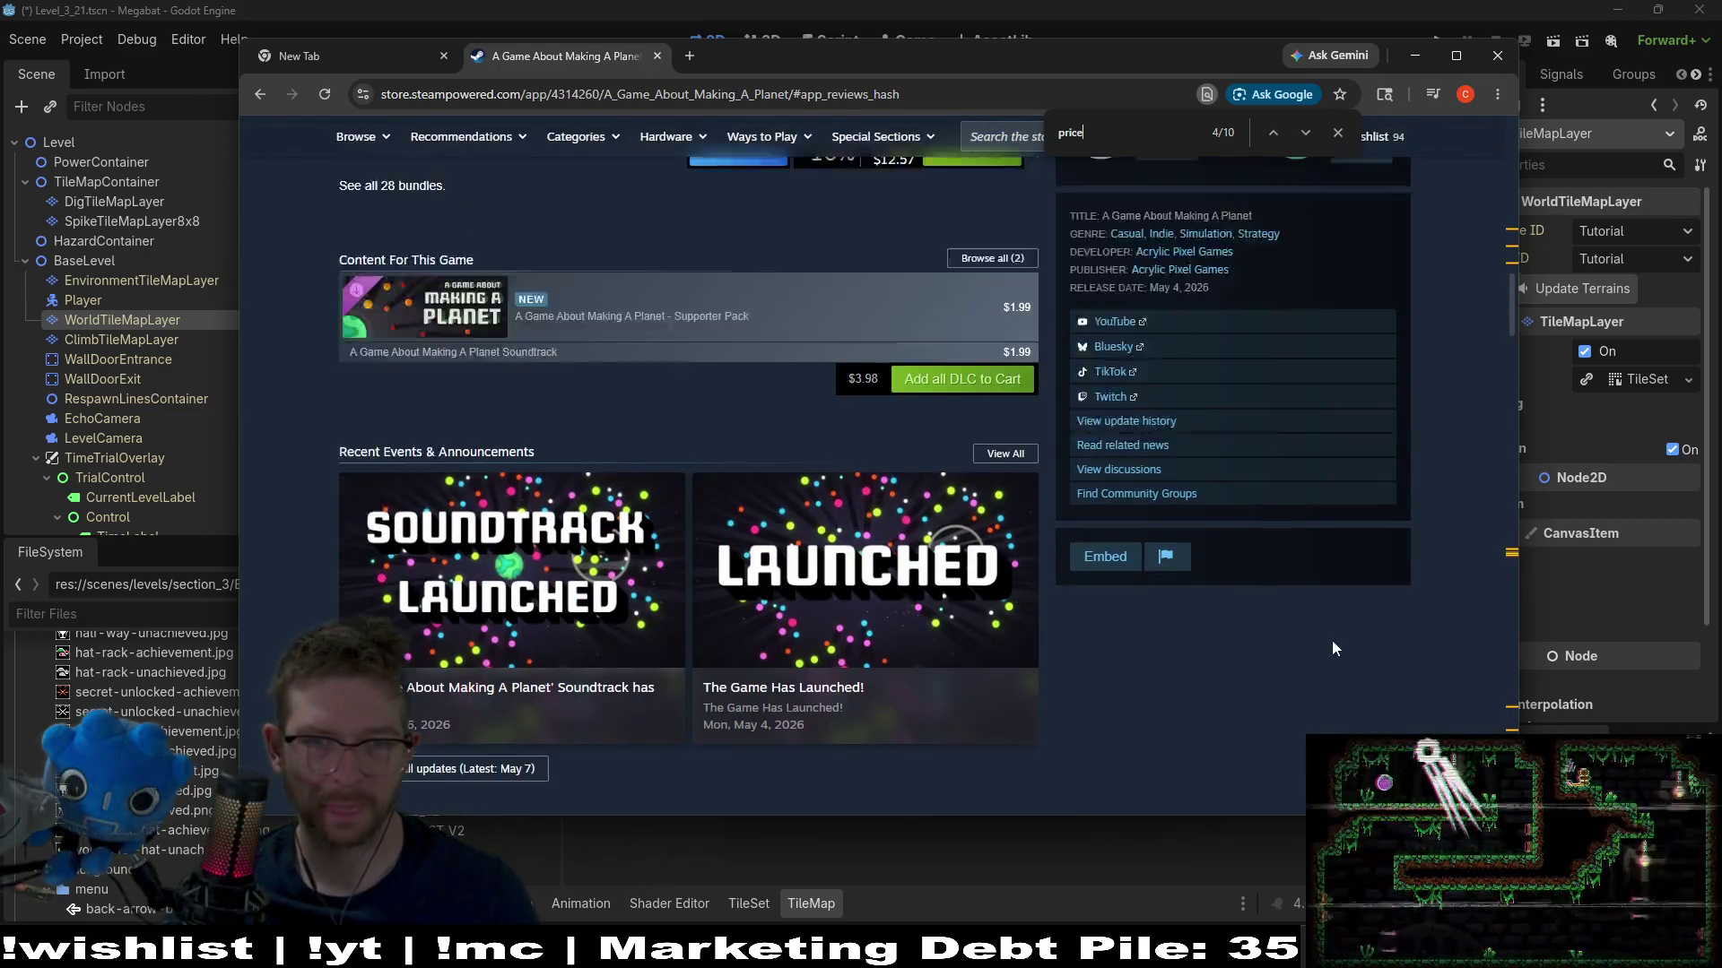
# Browse the Acrylic Pixel Games developer page, then close the browser
pyautogui.click(1246, 642)
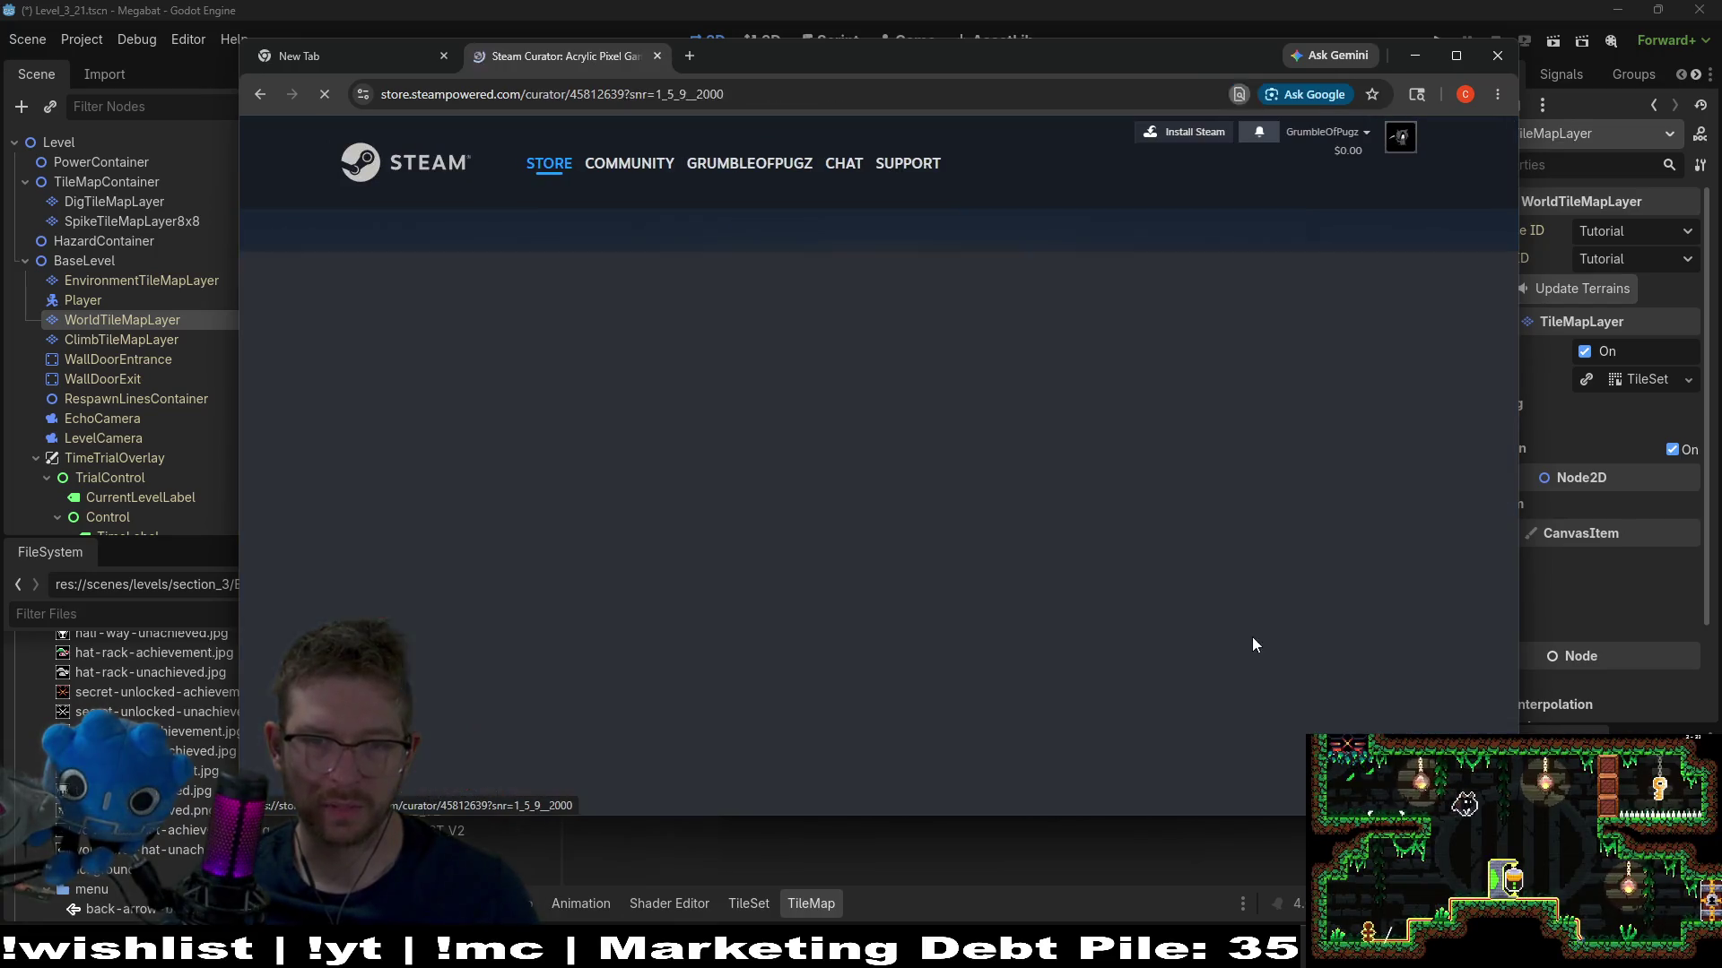
pyautogui.scroll(-5, 390, 536)
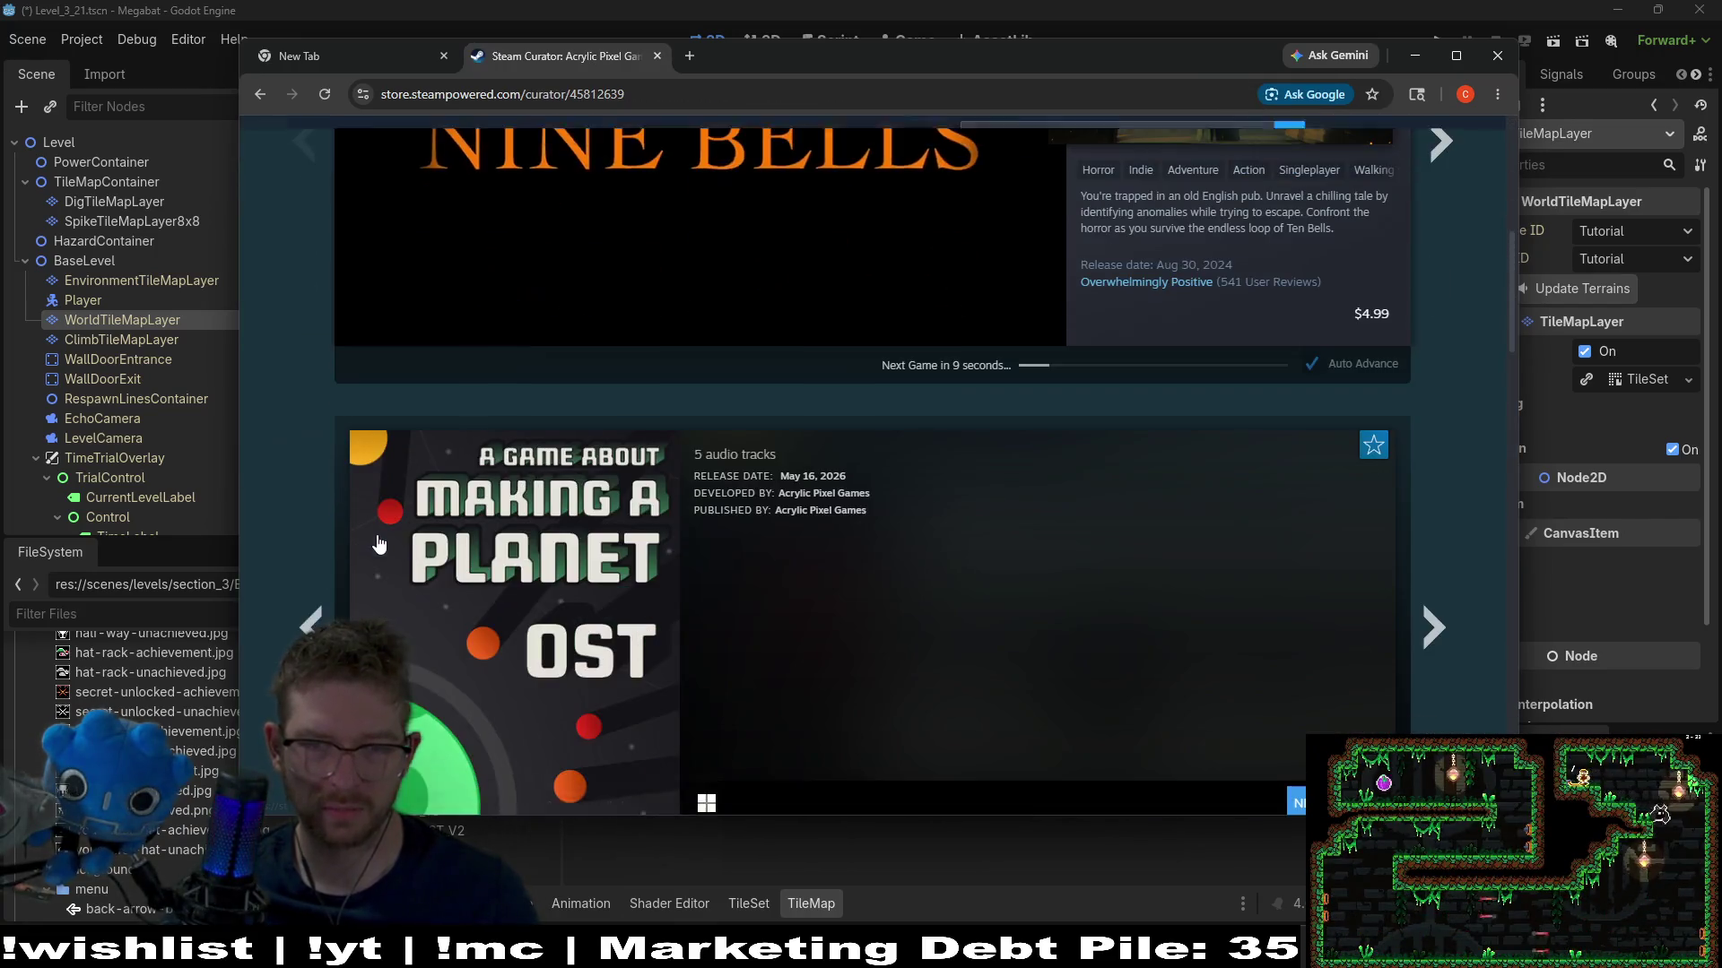
pyautogui.scroll(5, 386, 538)
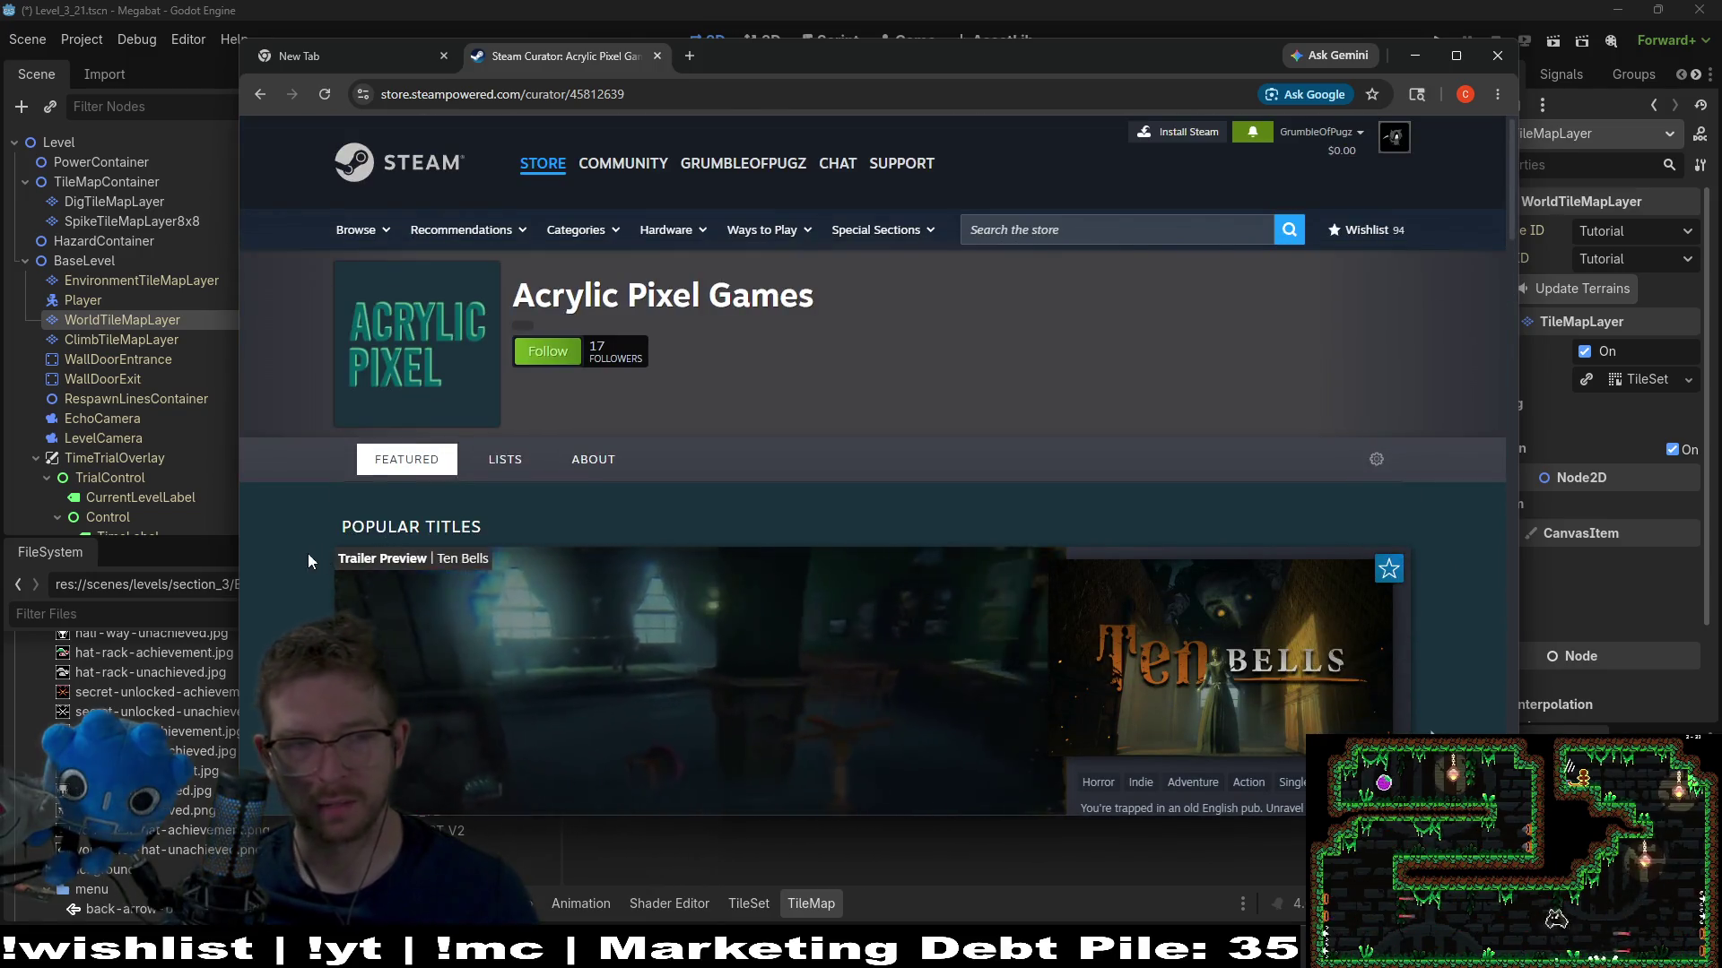
pyautogui.scroll(-3, 305, 583)
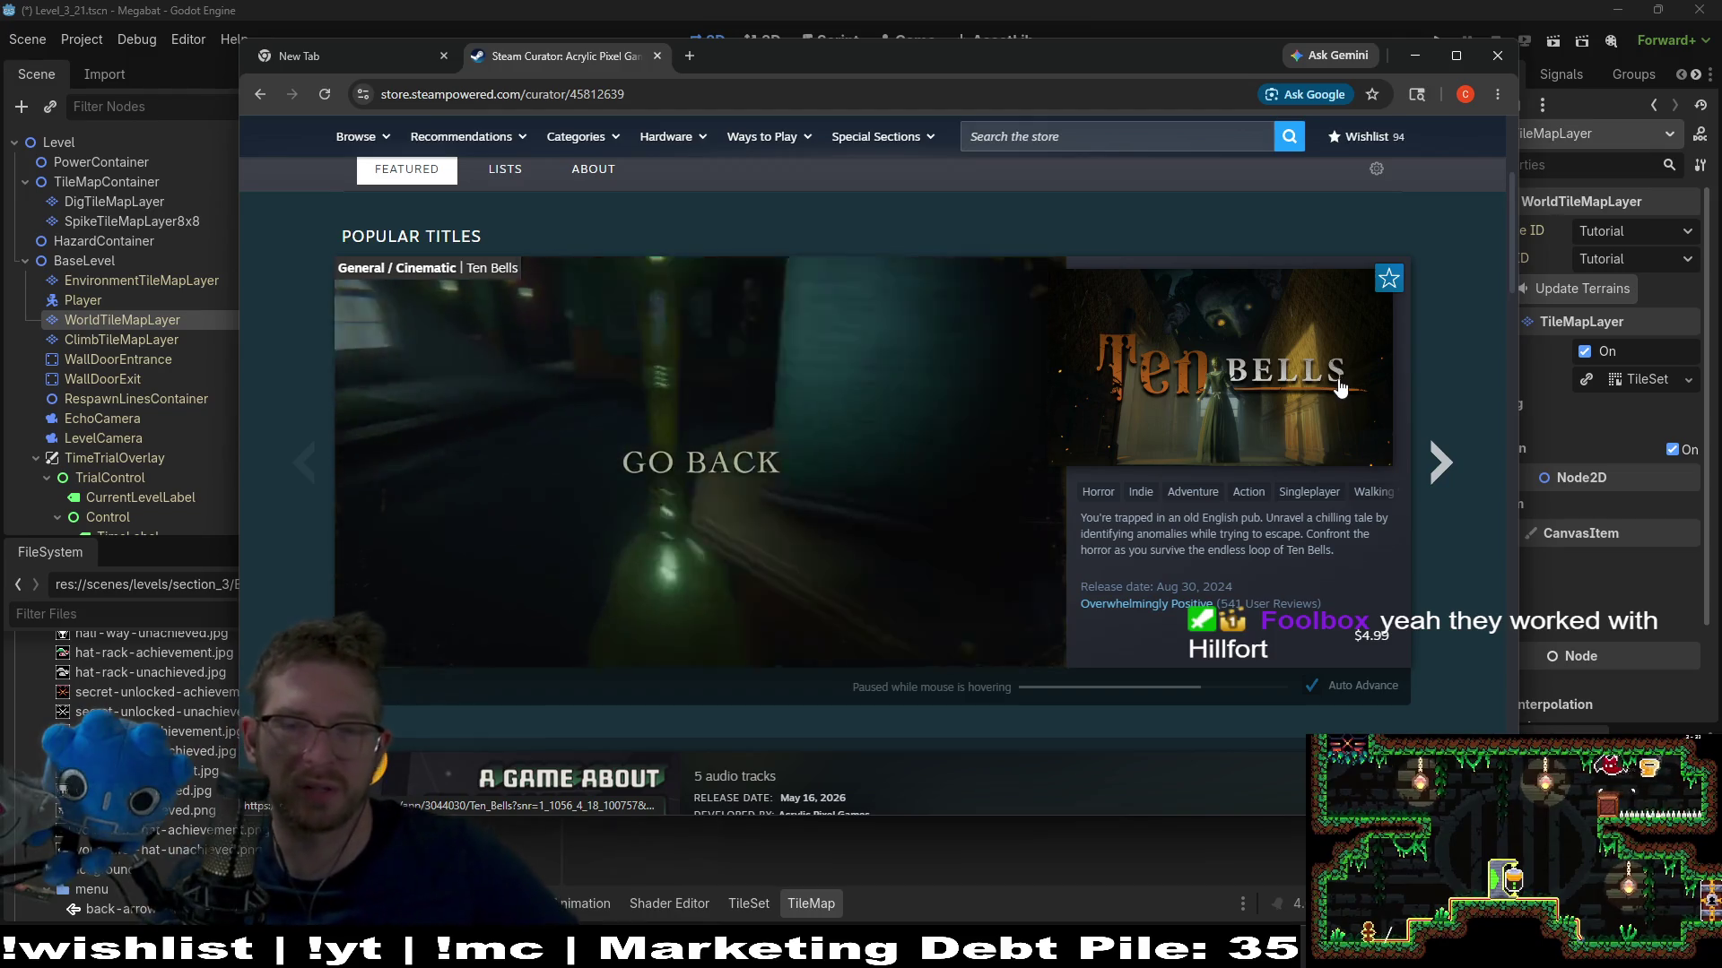
pyautogui.scroll(-5, 1444, 408)
pyautogui.scroll(-8, 1444, 408)
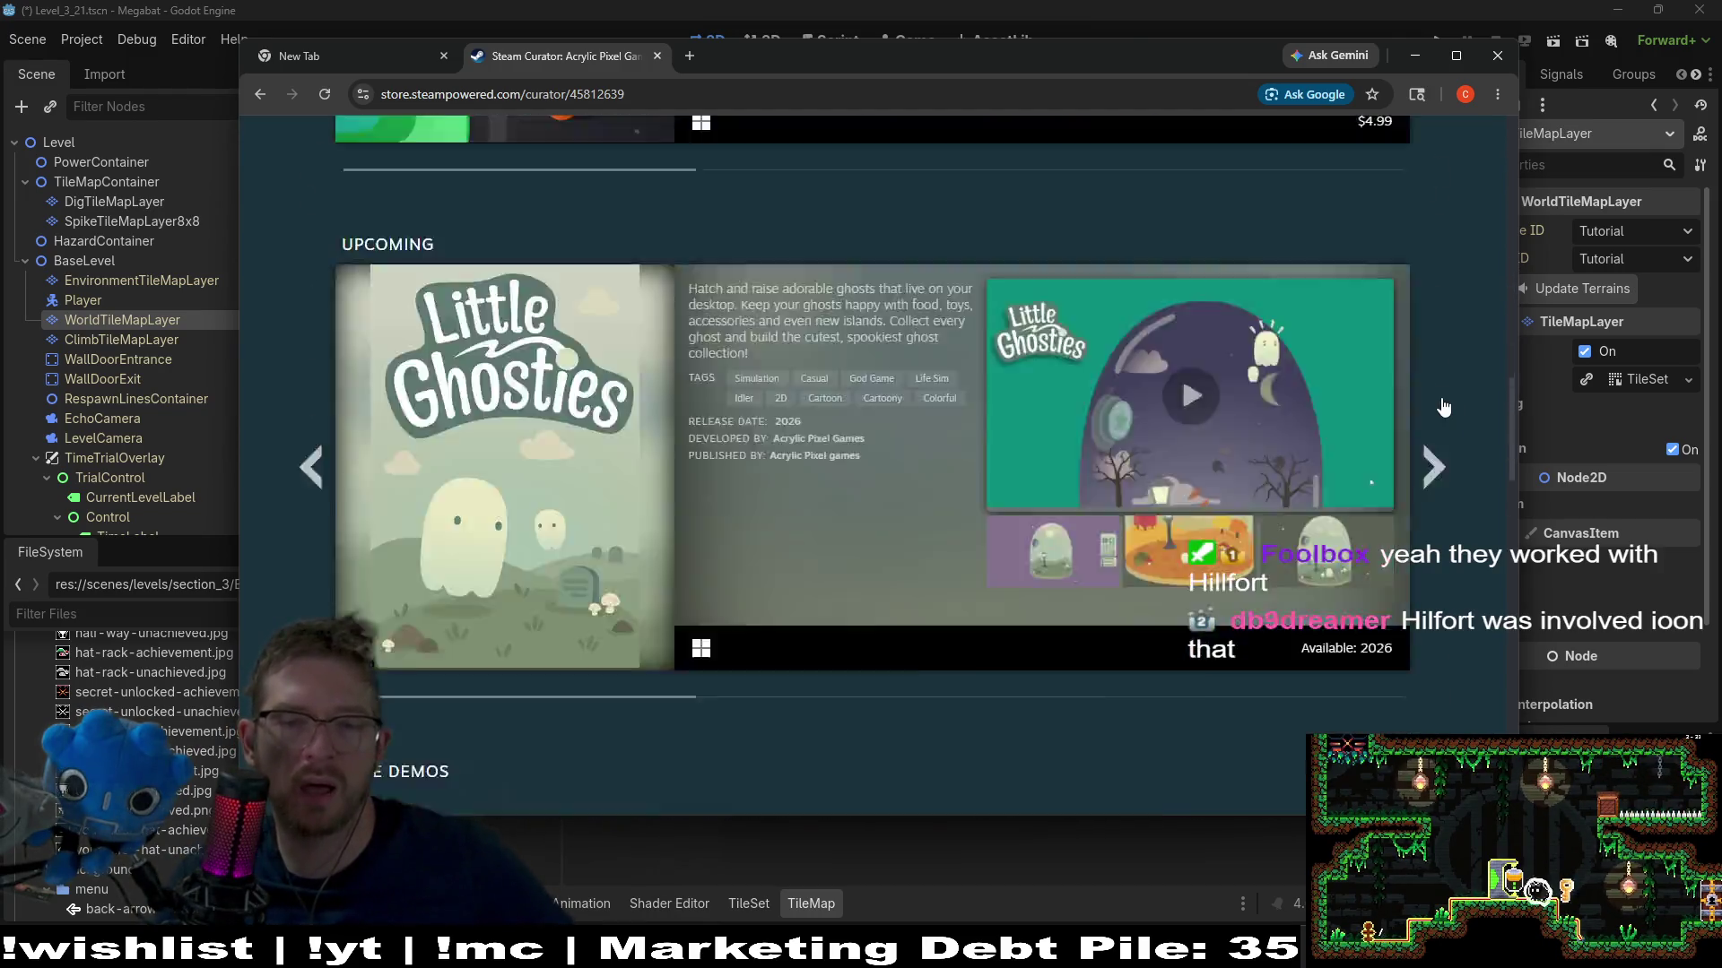
pyautogui.scroll(15, 1440, 405)
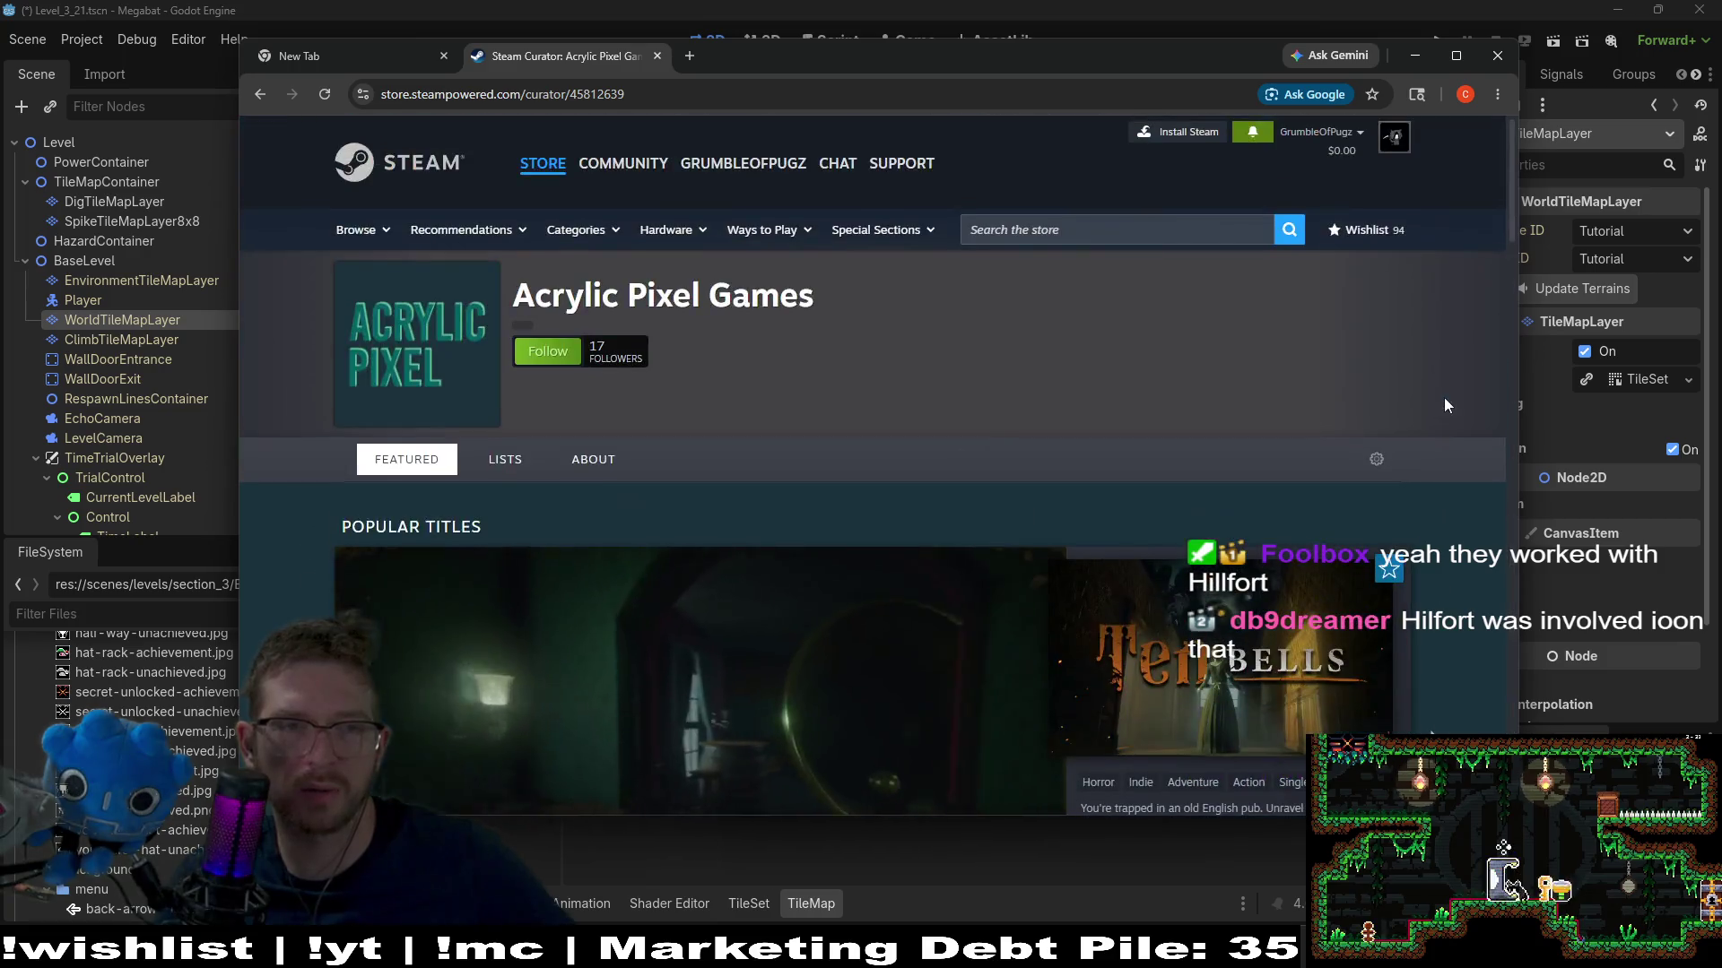
pyautogui.click(1497, 55)
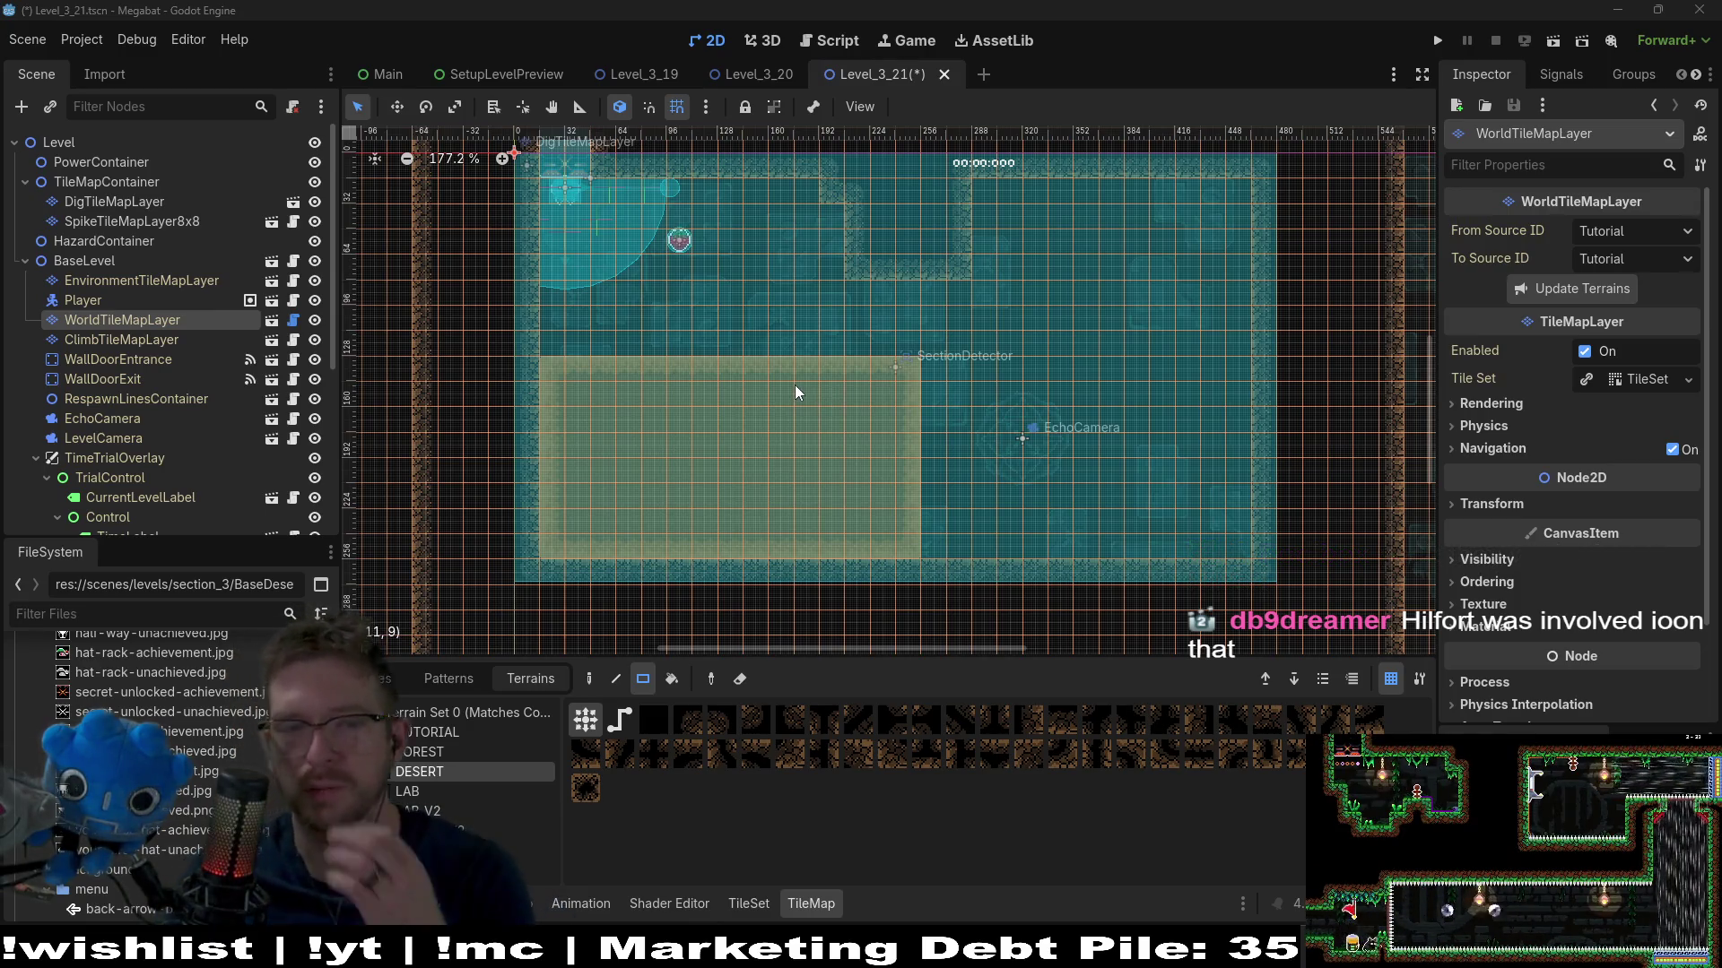
# On WorldTileMapLayer, paint a 16x10 rock block and undo it
pyautogui.click(121, 340)
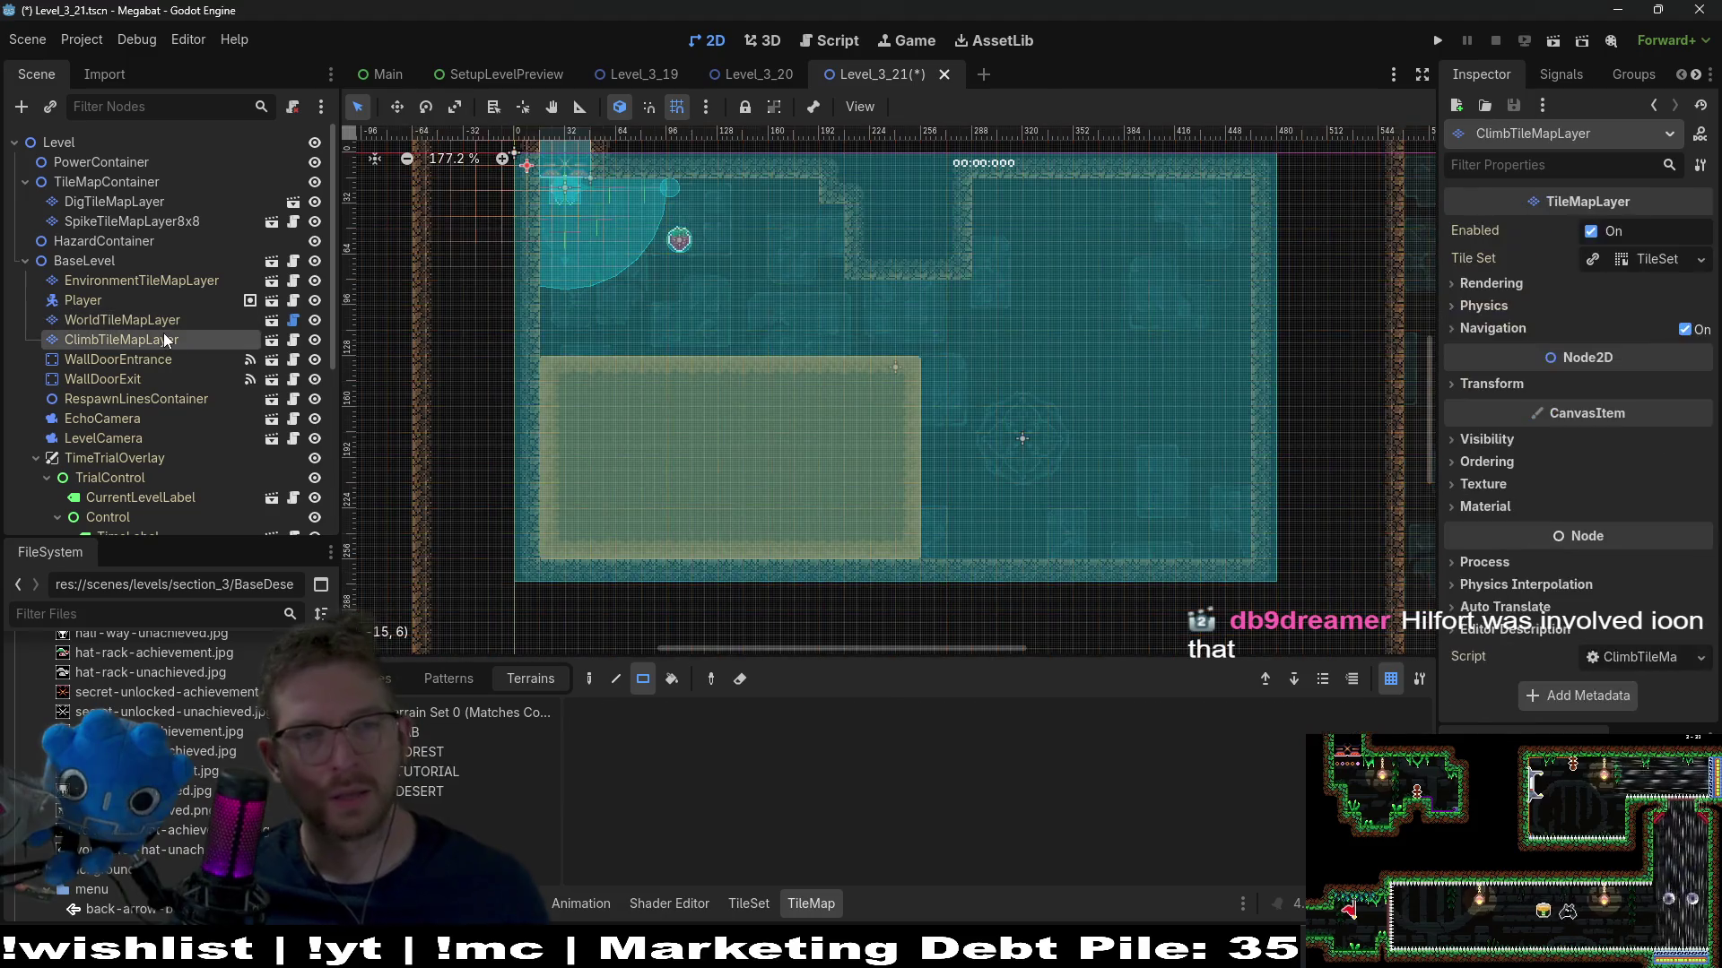
pyautogui.click(106, 319)
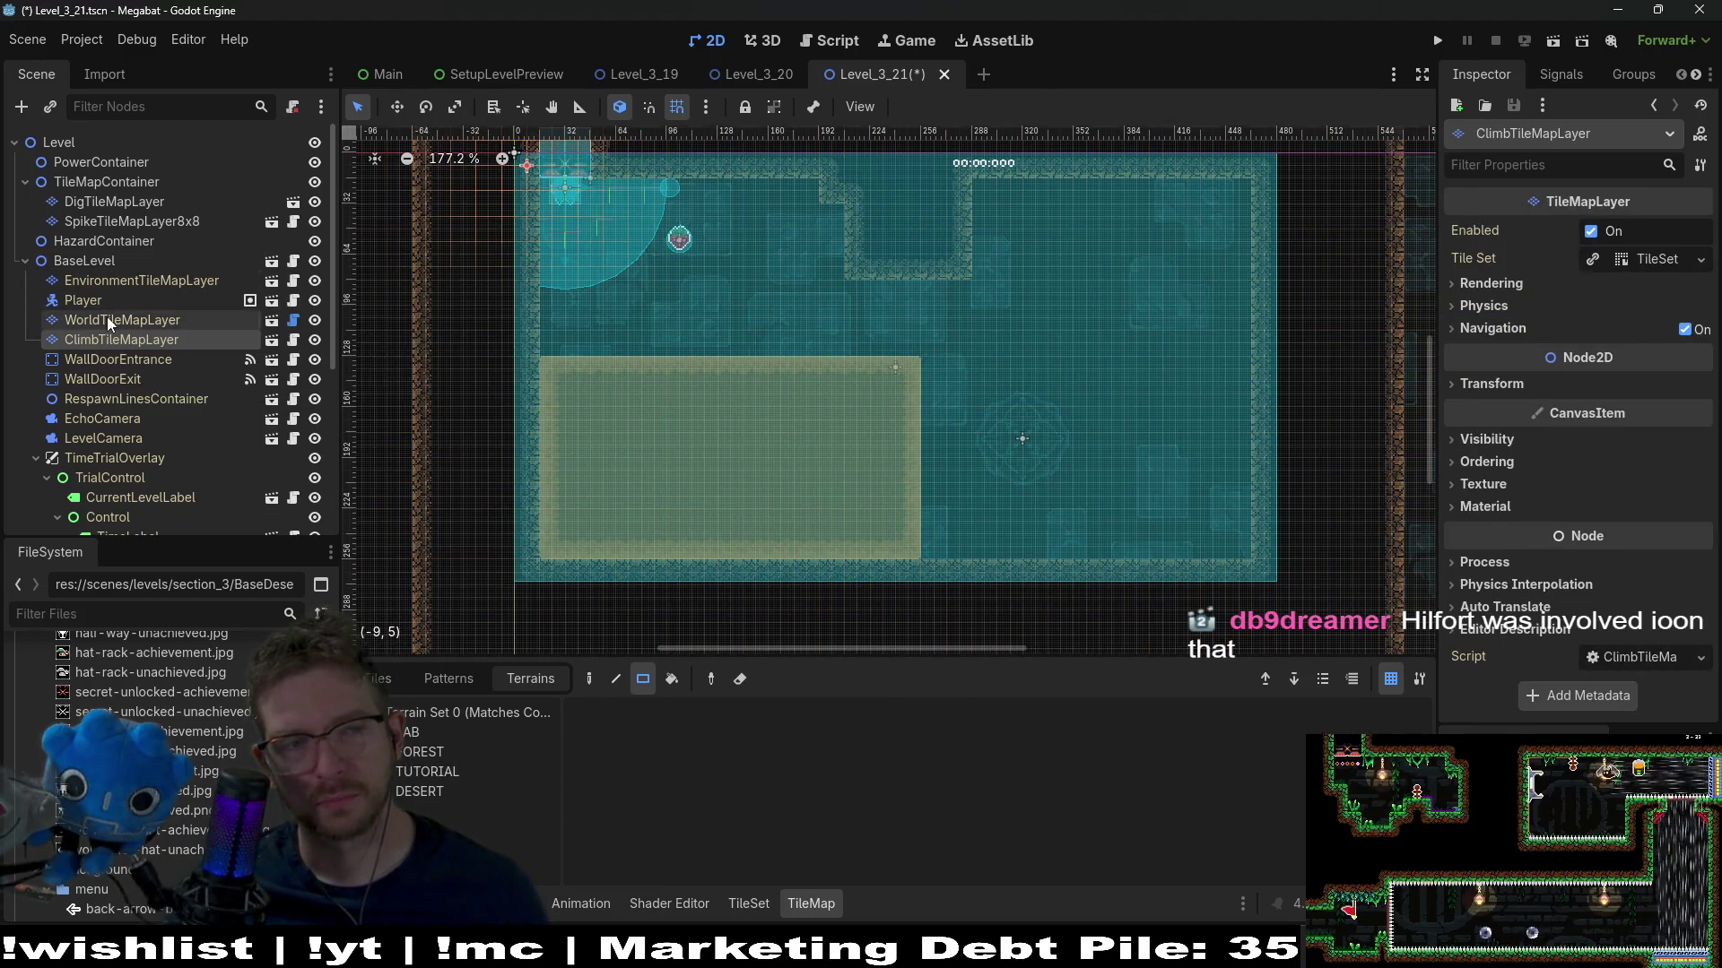
pyautogui.moveTo(559, 314)
pyautogui.mouseDown()
pyautogui.moveTo(924, 551)
pyautogui.moveTo(1172, 546)
pyautogui.mouseUp()
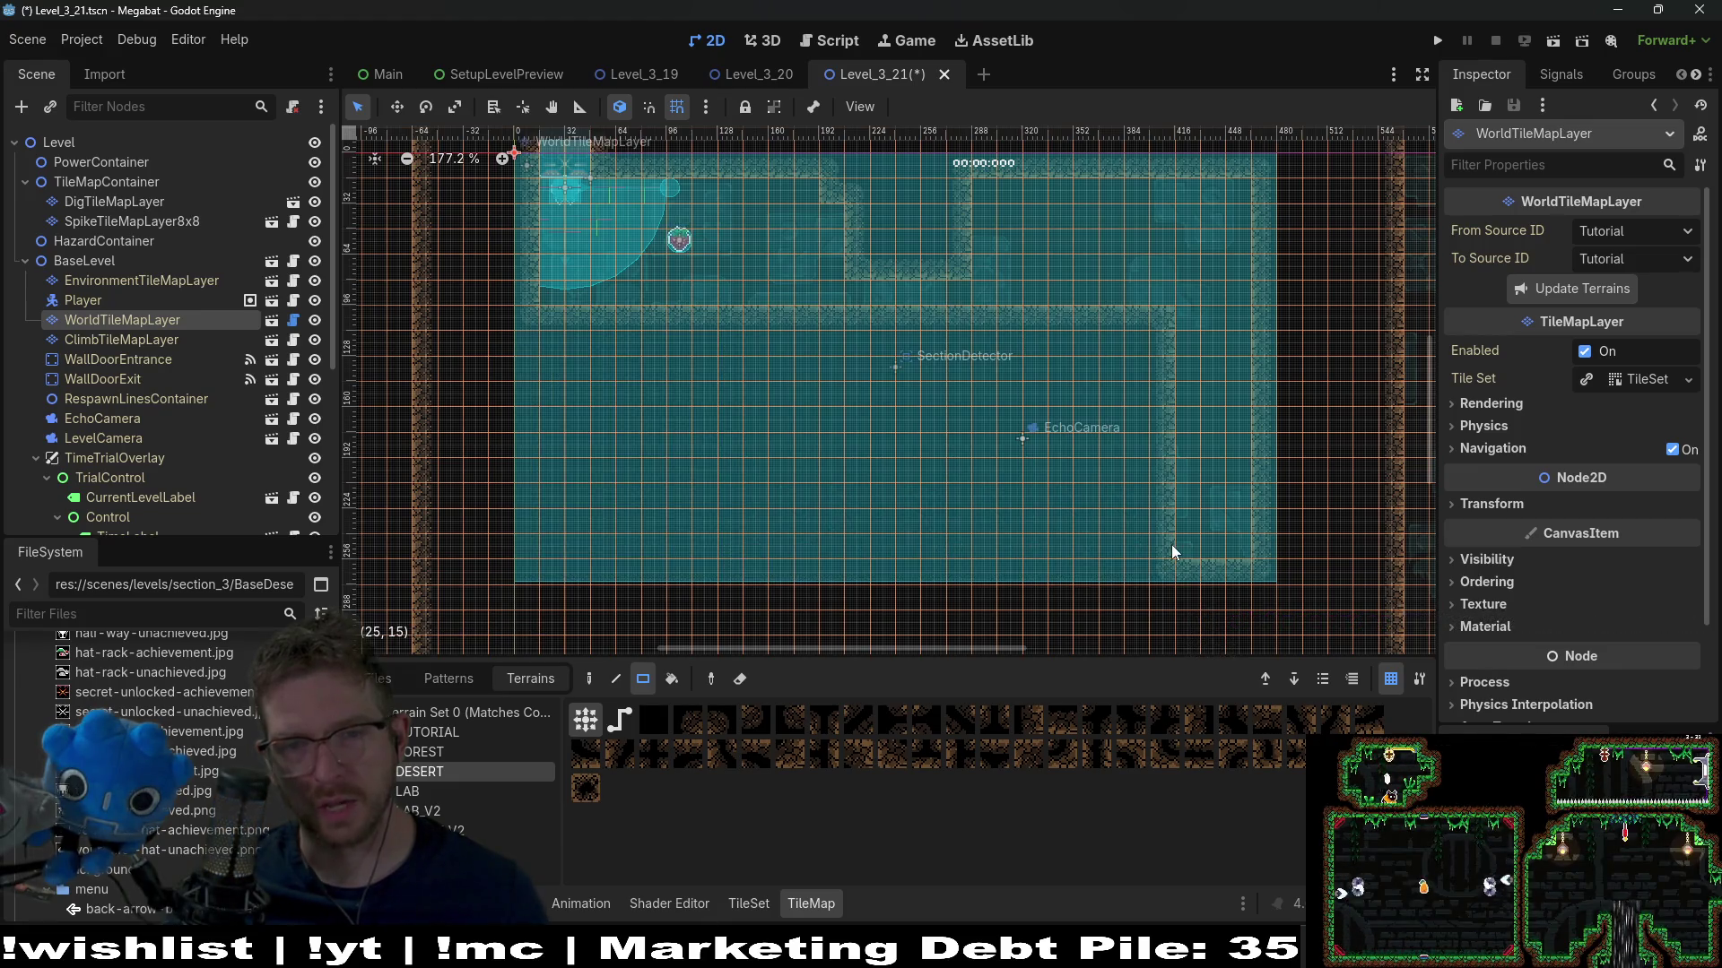
pyautogui.hotkey('ctrl', 'z')
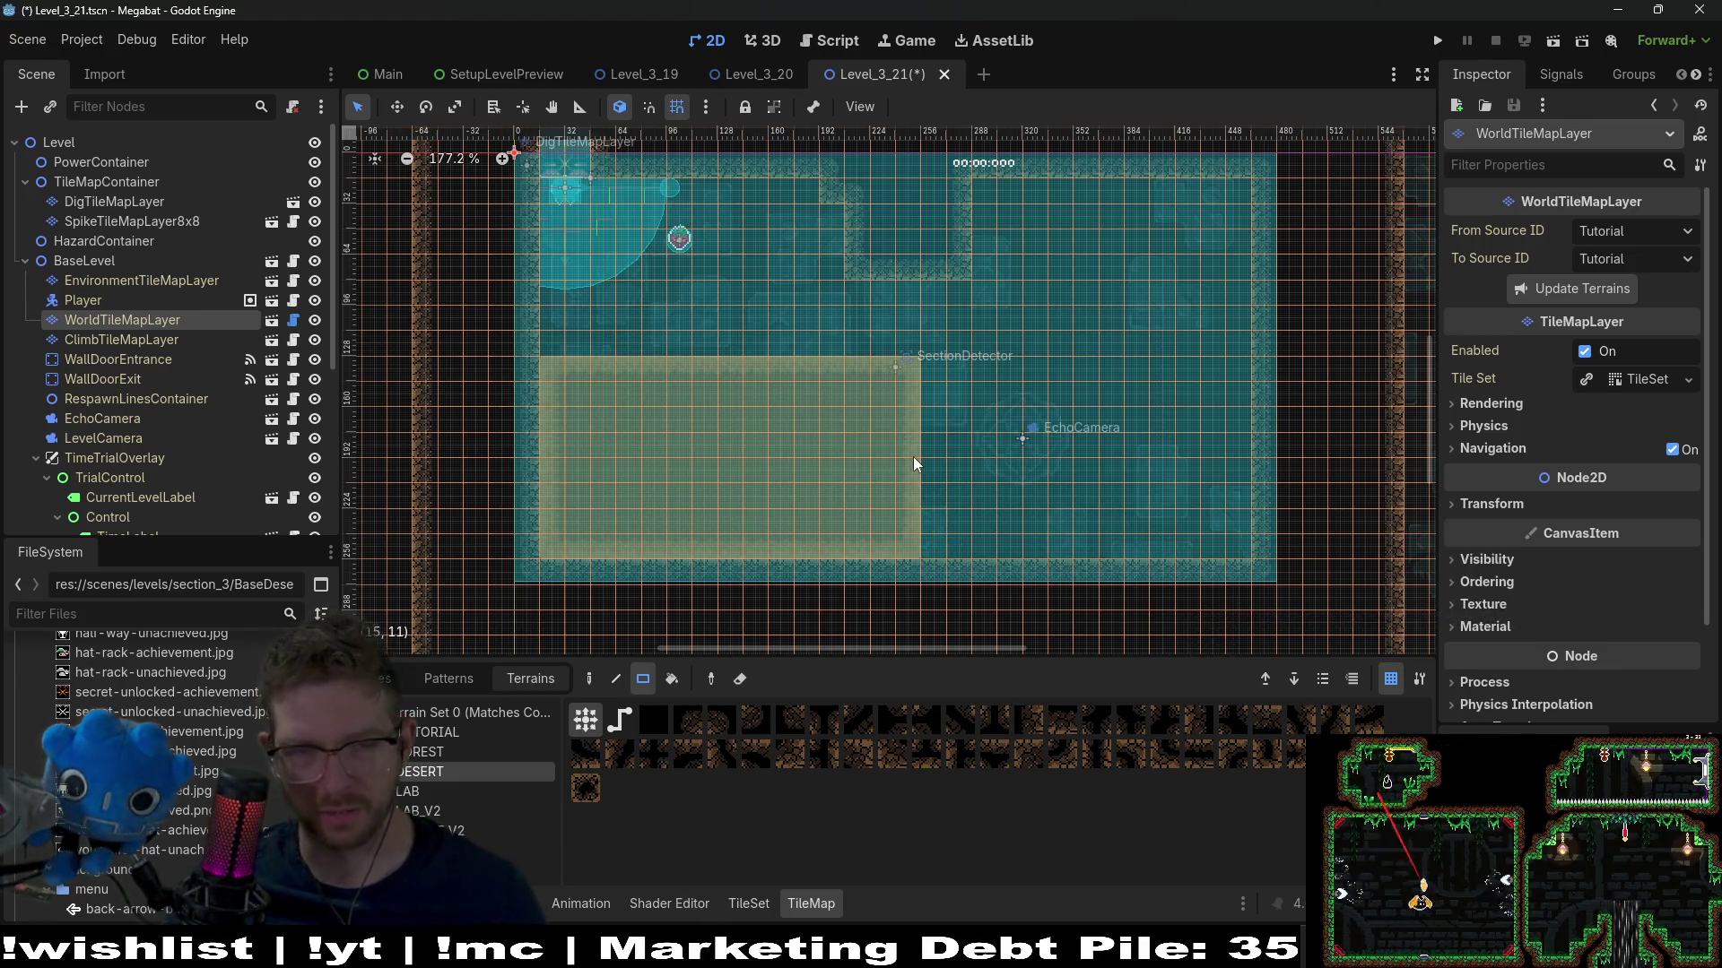
# Draw a one-tile rock ledge across the sand and a 3x8 rock pillar to its right
pyautogui.moveTo(911, 460)
pyautogui.mouseDown()
pyautogui.moveTo(604, 479)
pyautogui.moveTo(676, 472)
pyautogui.mouseUp()
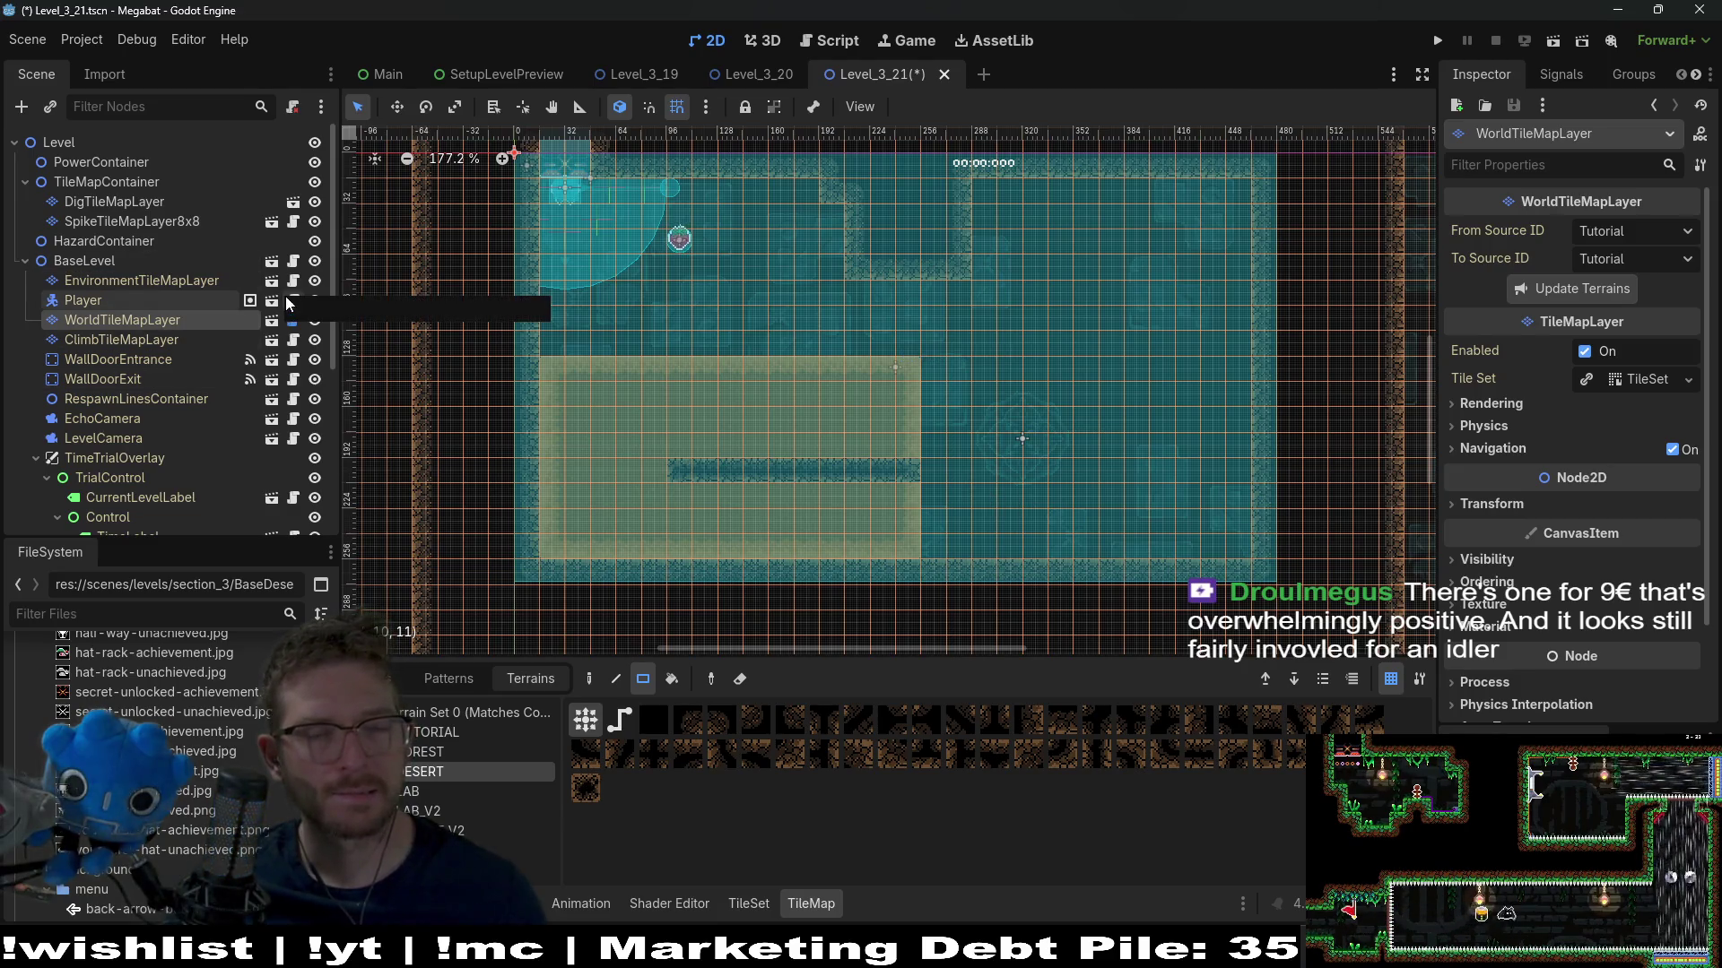
pyautogui.moveTo(1005, 376); pyautogui.dragTo(1073, 548)
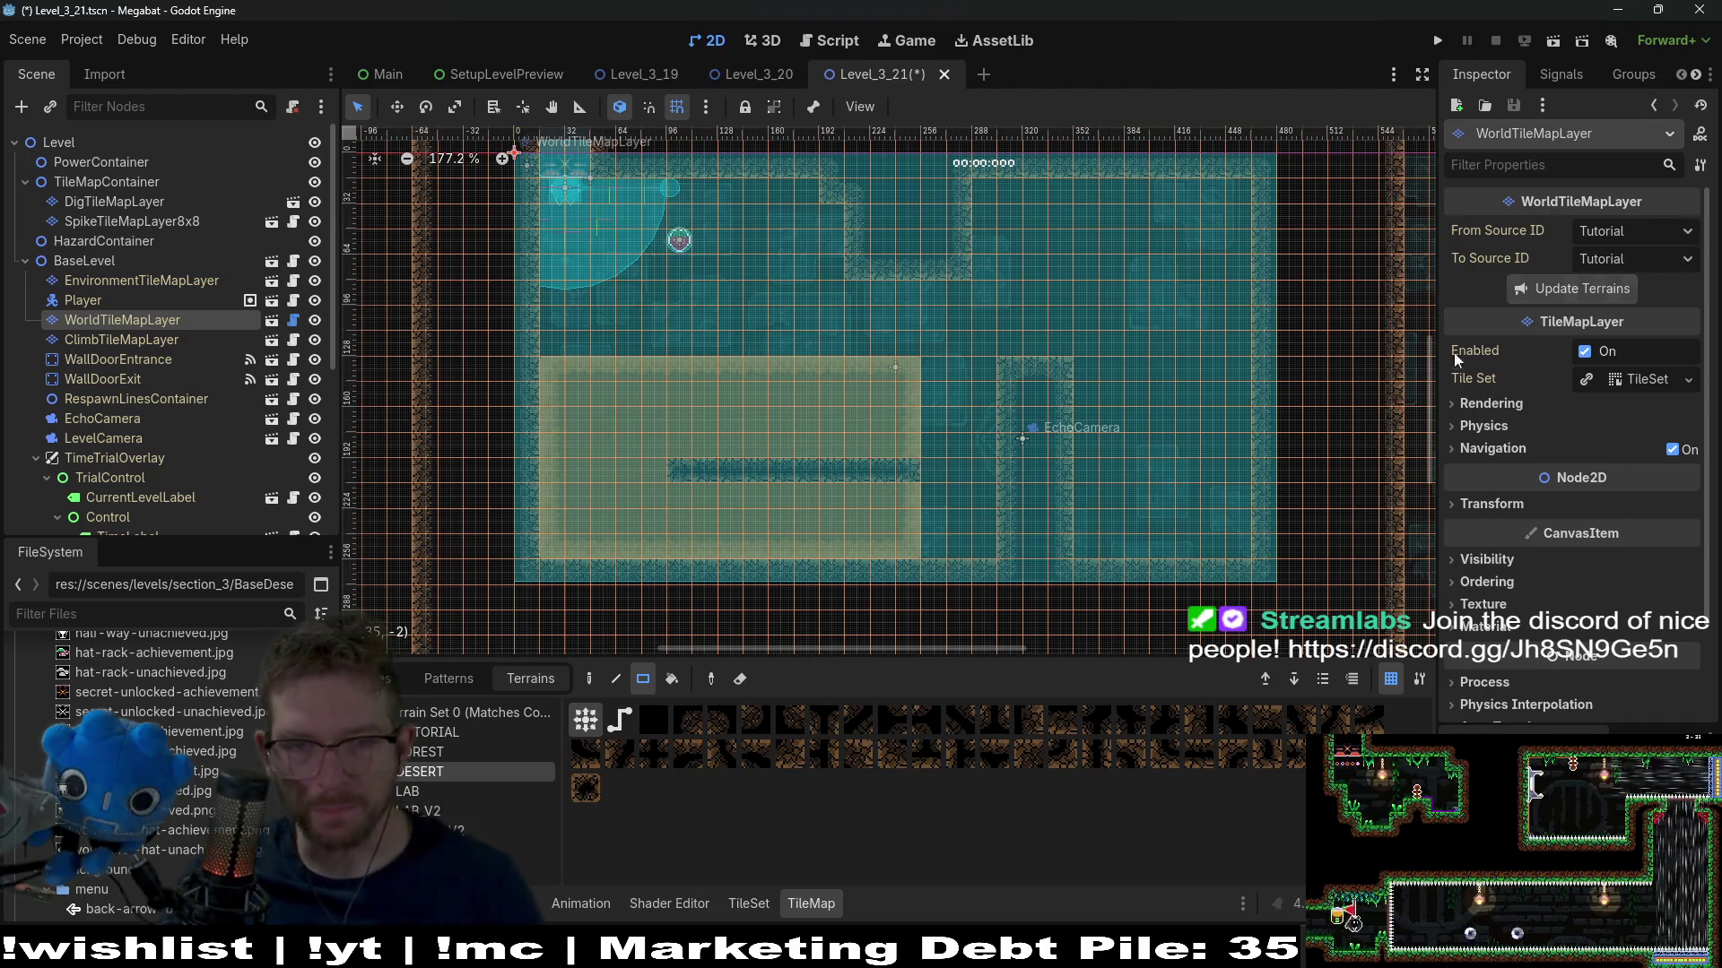
pyautogui.moveTo(711, 444); pyautogui.dragTo(702, 445)
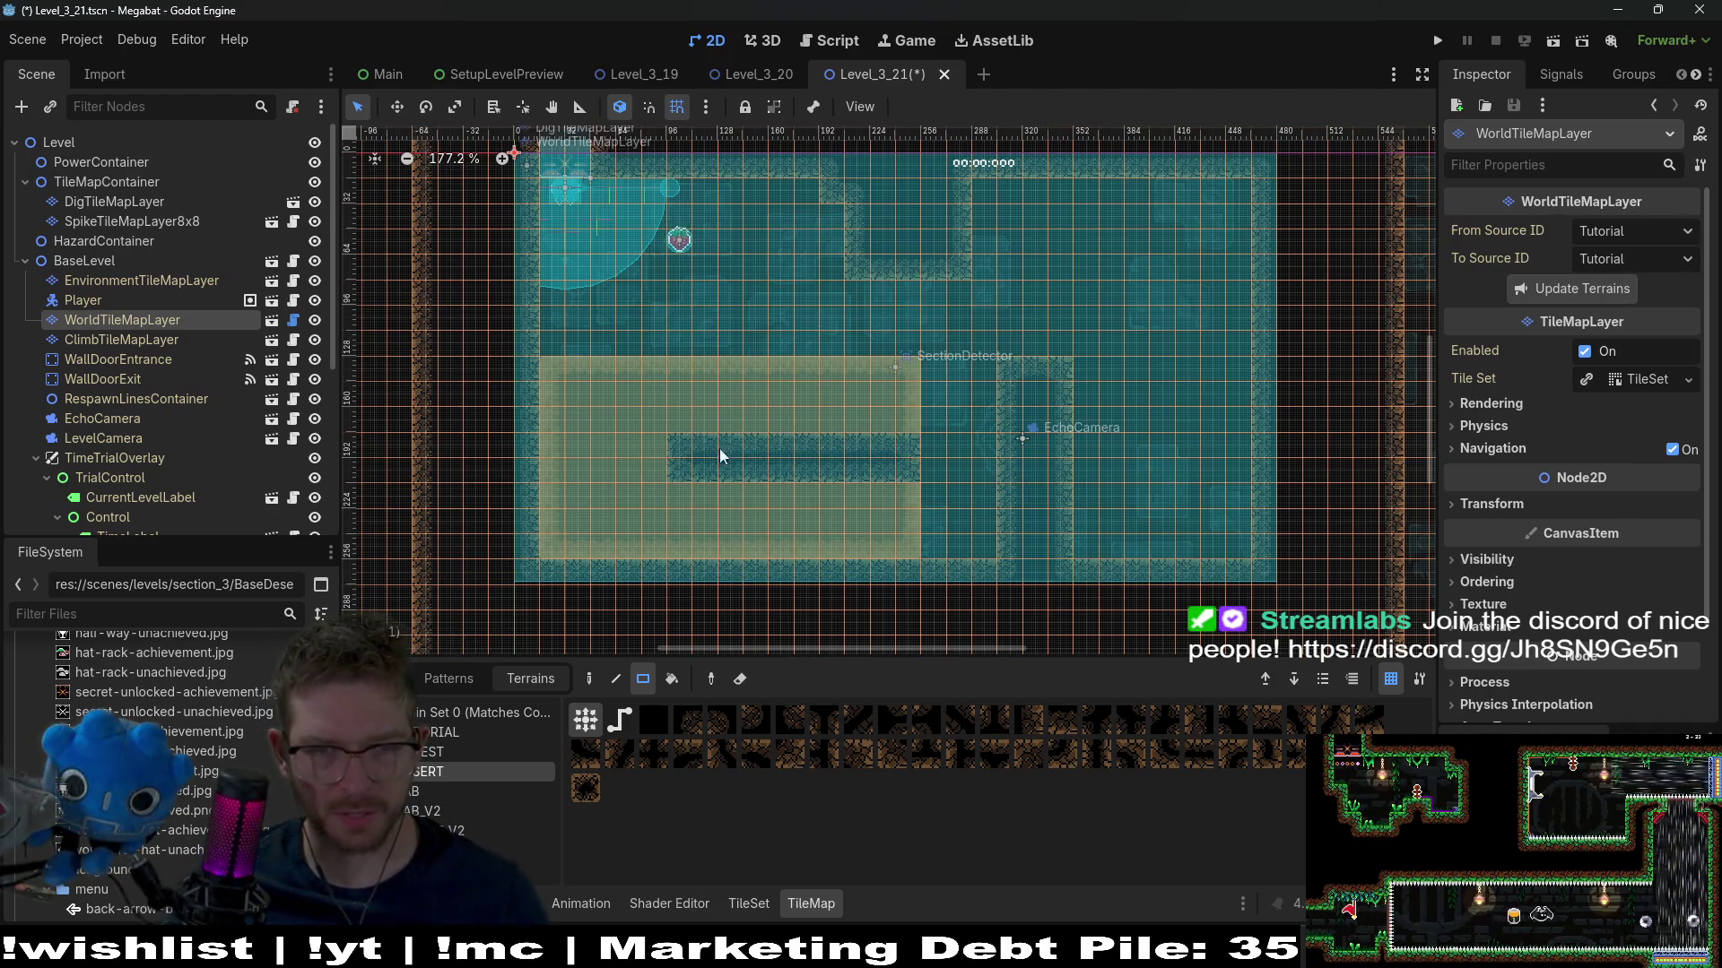
pyautogui.moveTo(925, 470); pyautogui.dragTo(680, 475)
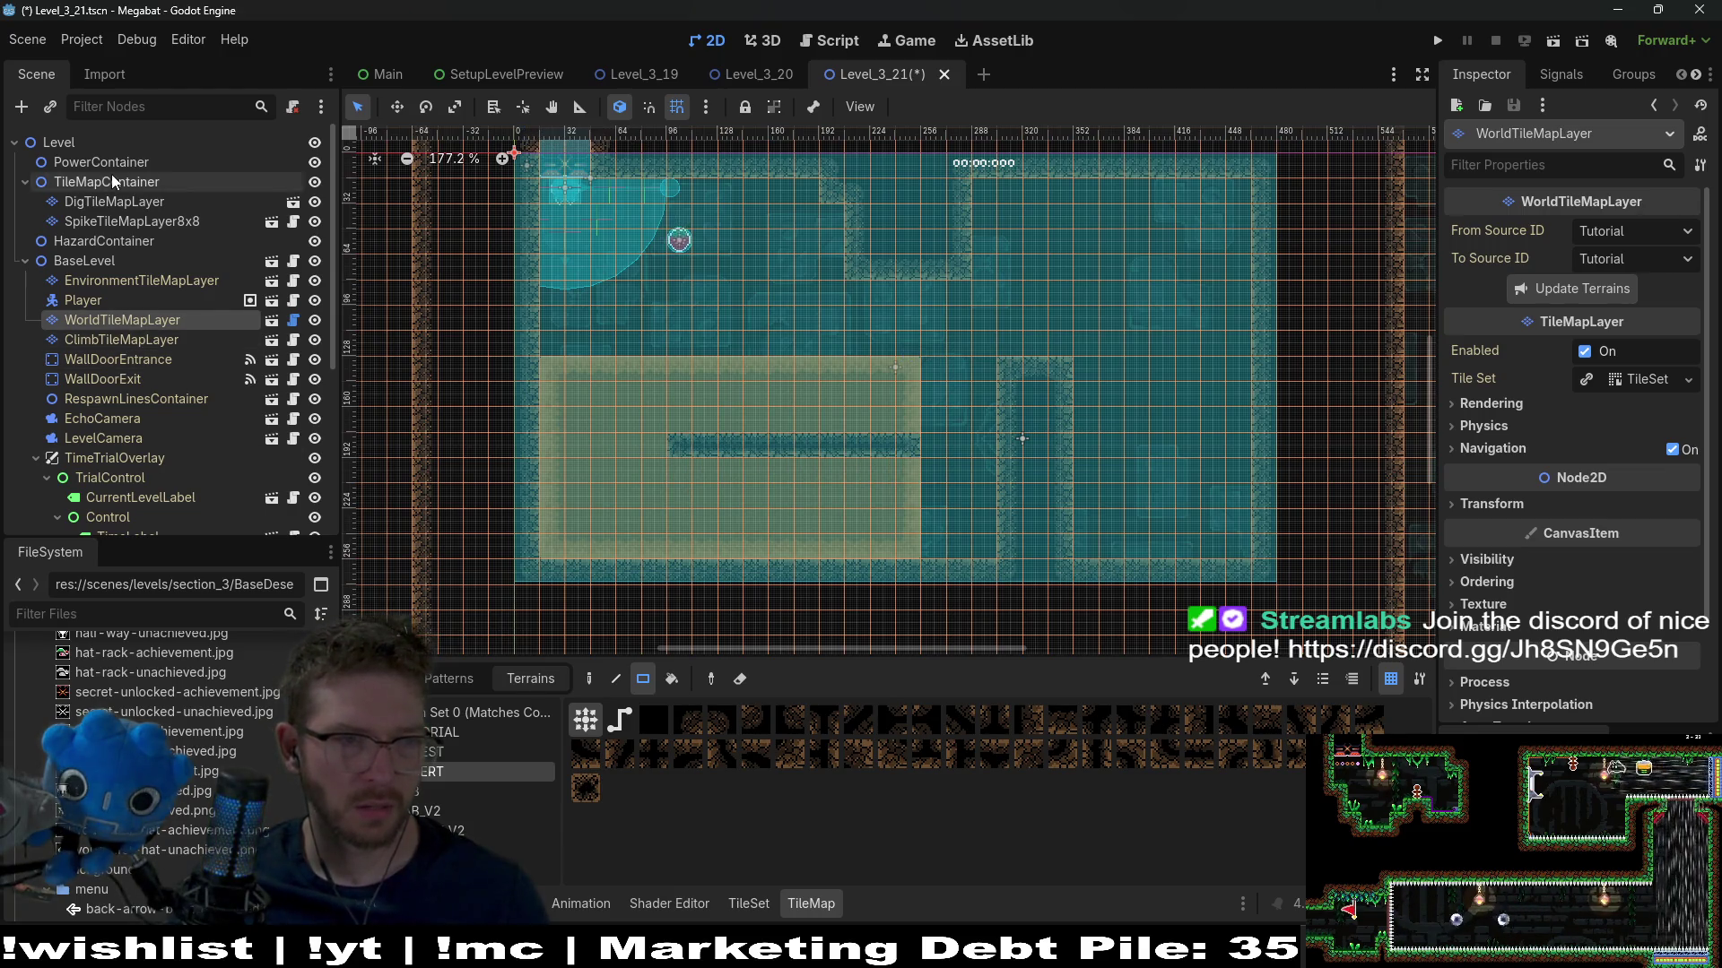
pyautogui.click(117, 201)
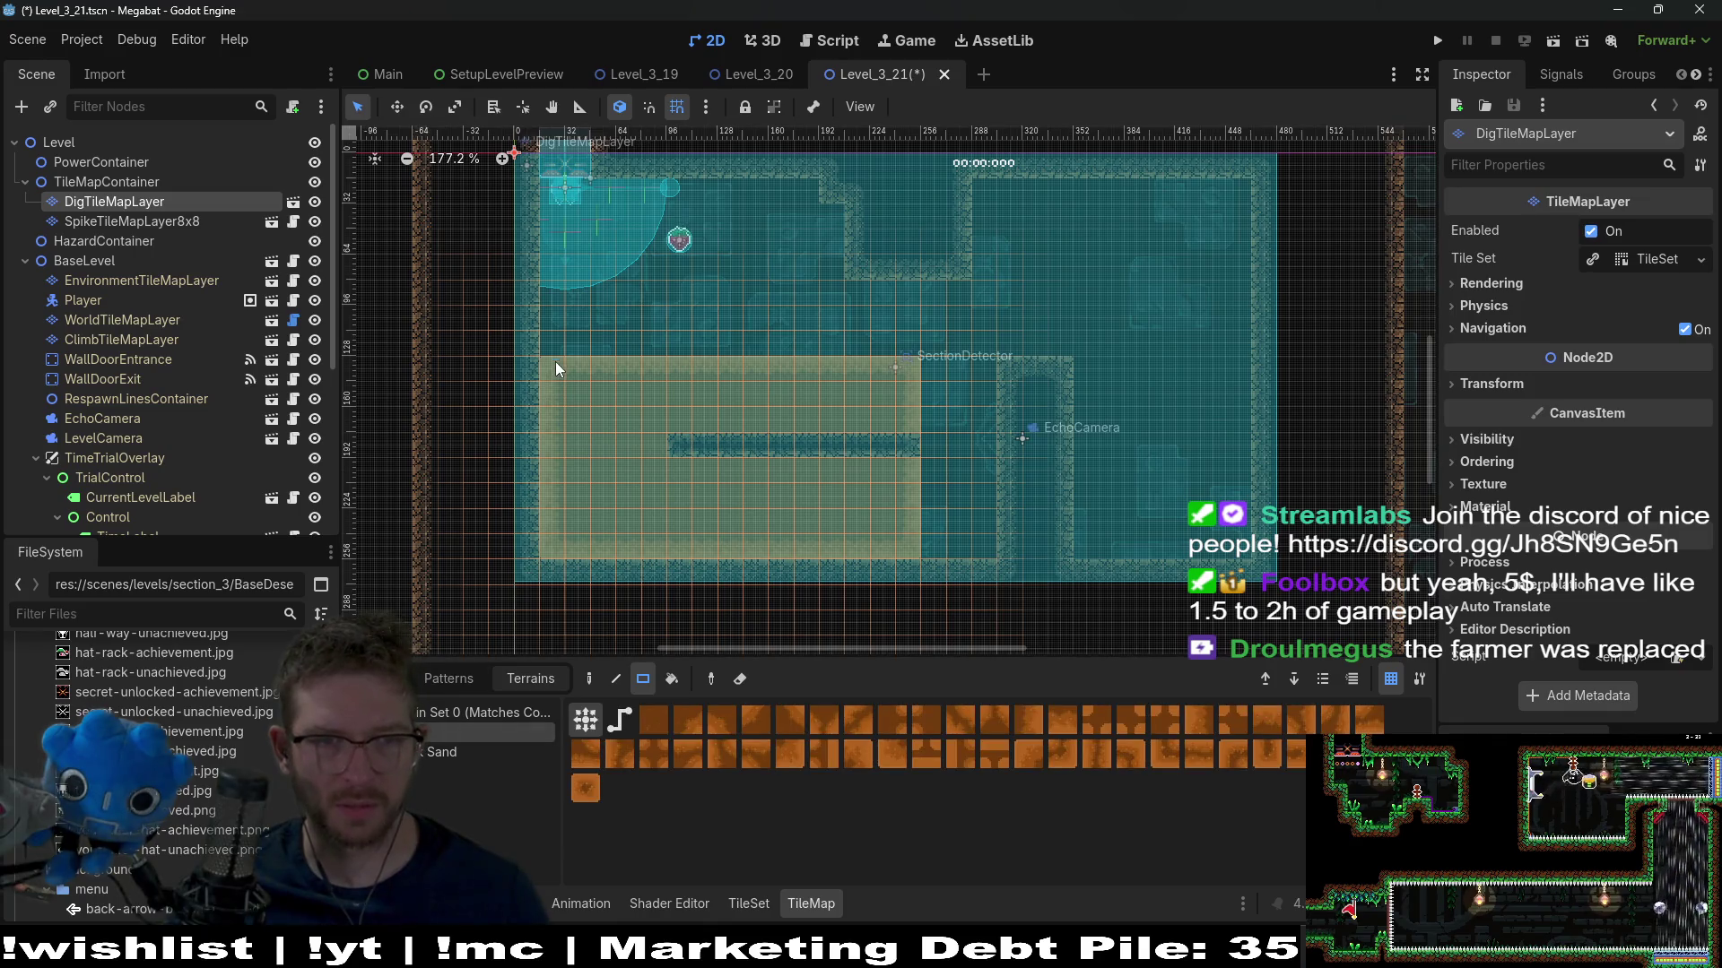
# Add a row of sand along the sand block's top and run the scene to playtest
pyautogui.moveTo(623, 350); pyautogui.dragTo(911, 352)
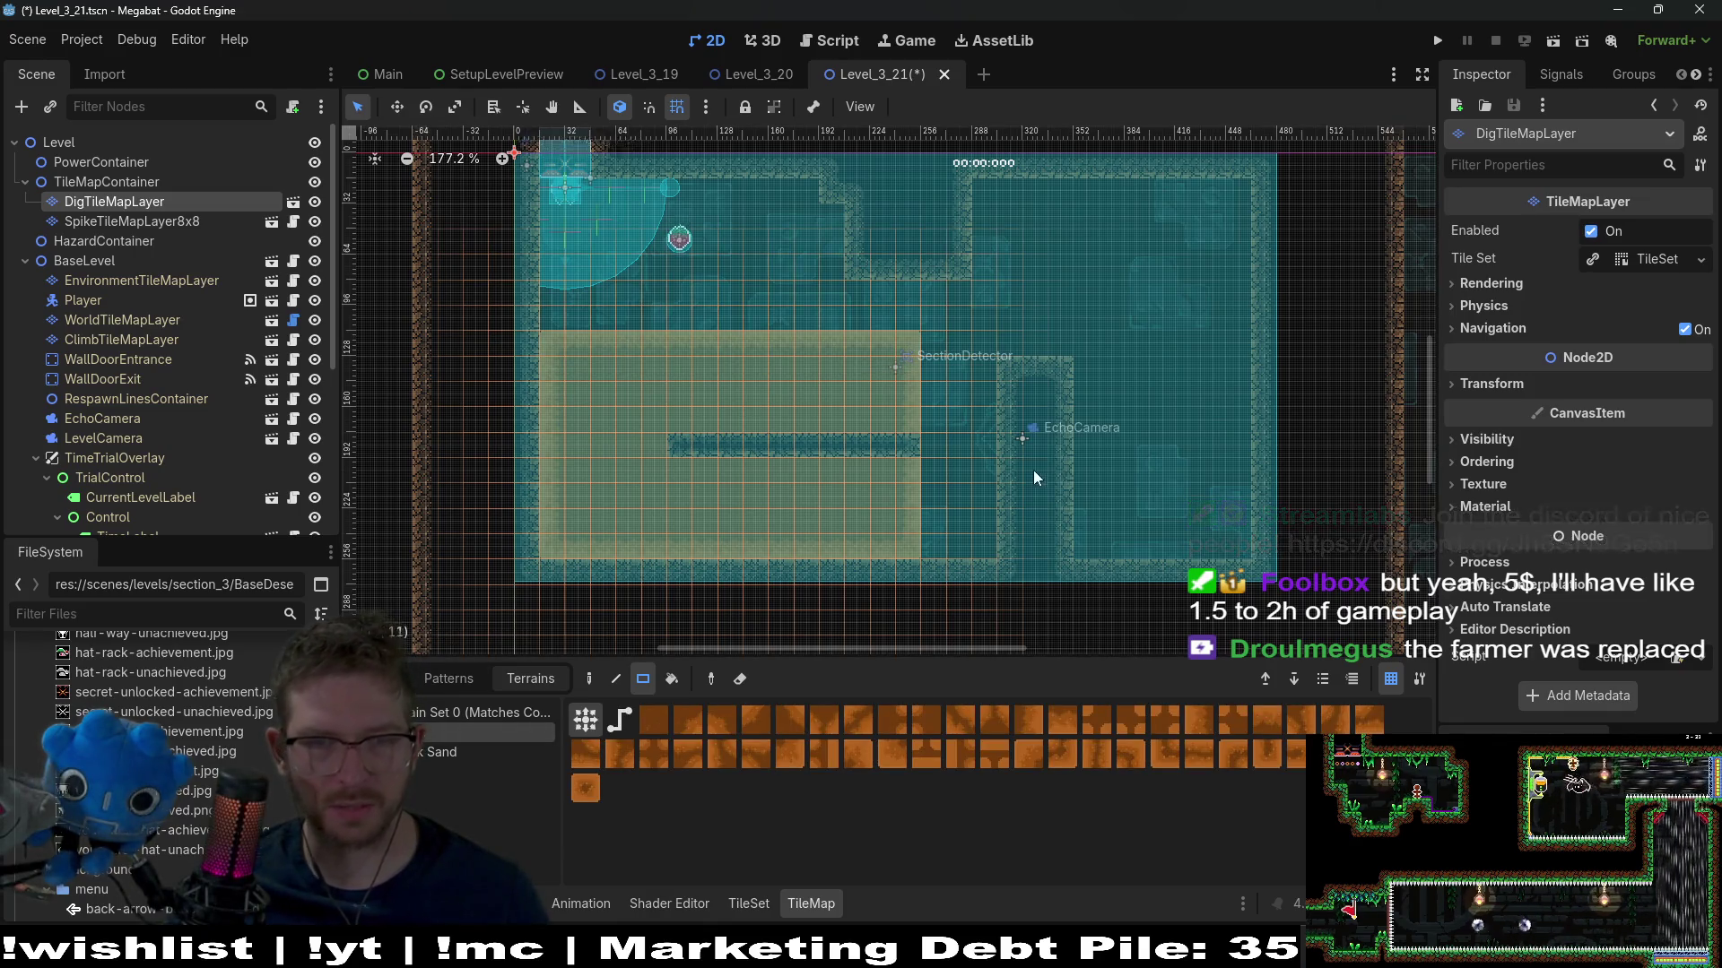
pyautogui.click(126, 222)
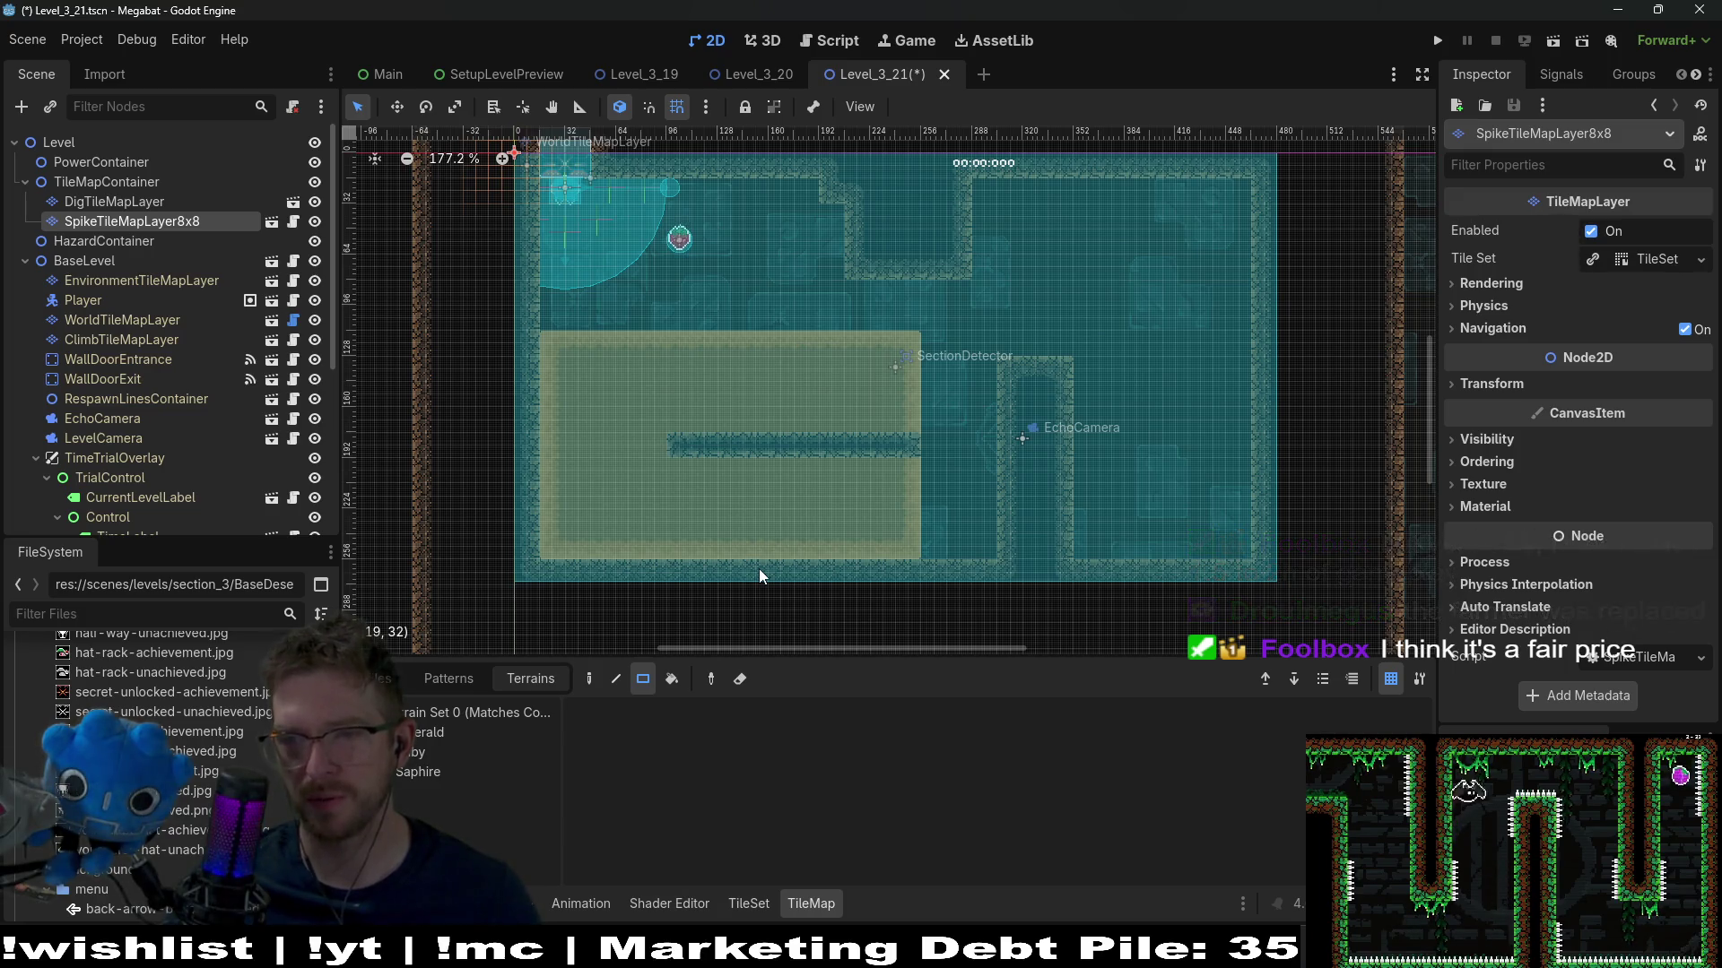
pyautogui.click(1556, 41)
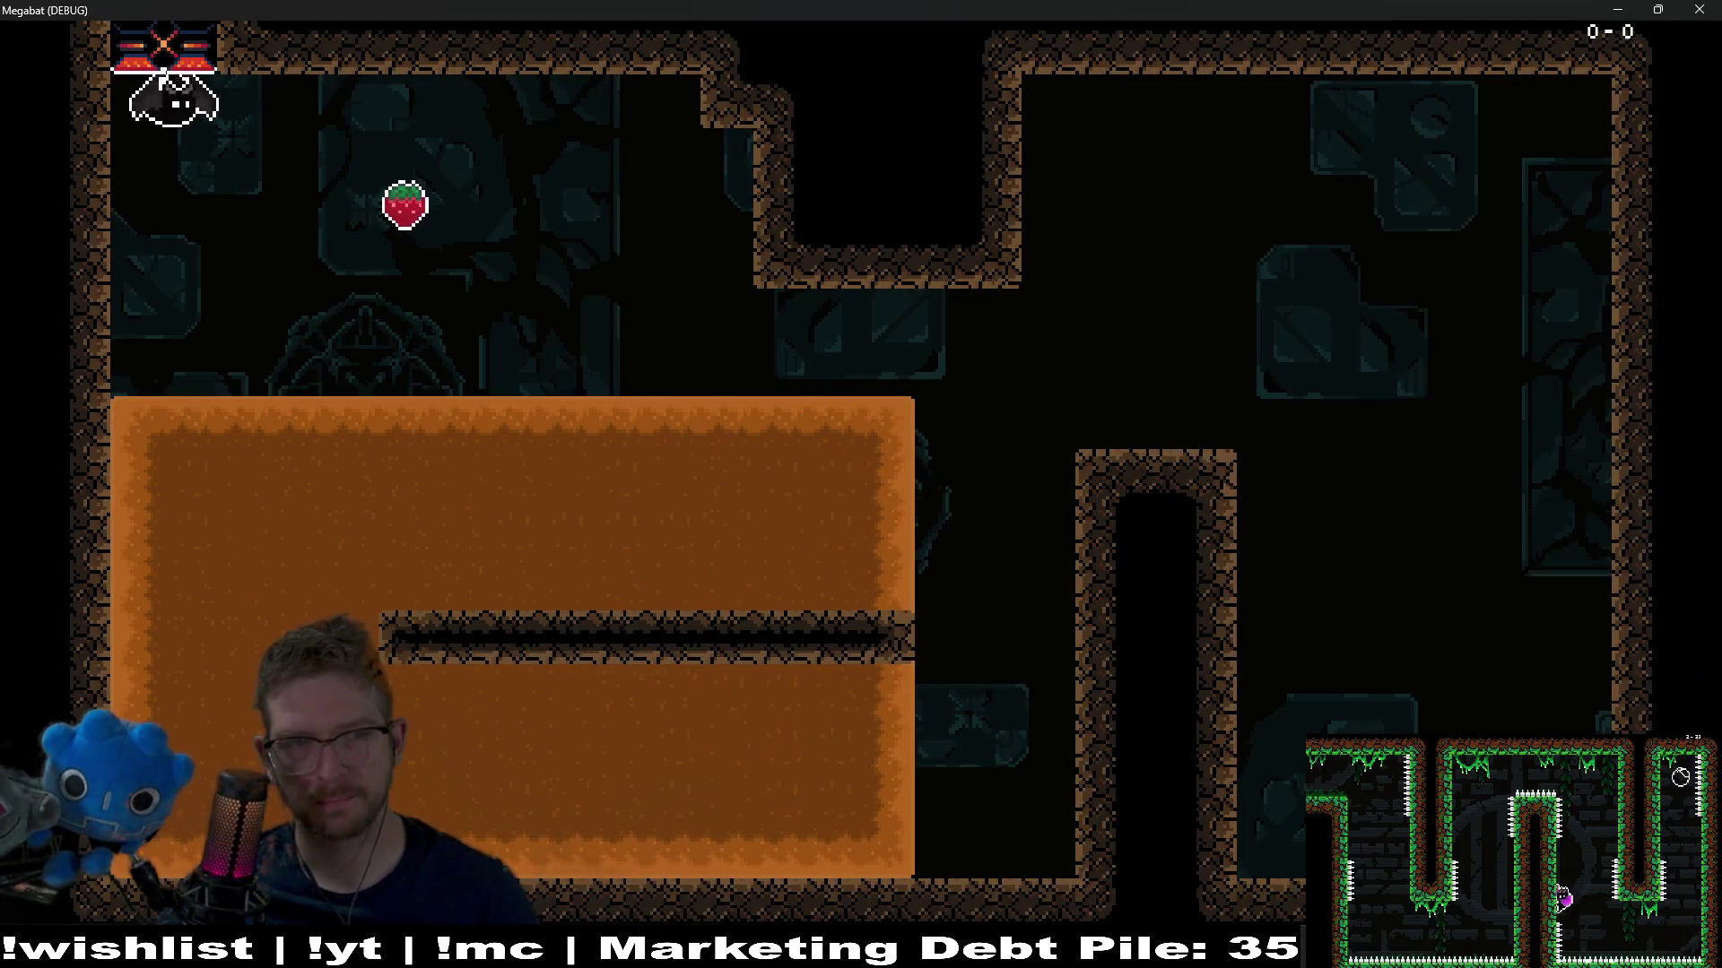
# Dig into the sand block, burrow along its right edge, and grab the strawberry
pyautogui.press('Left')
pyautogui.press('Right')
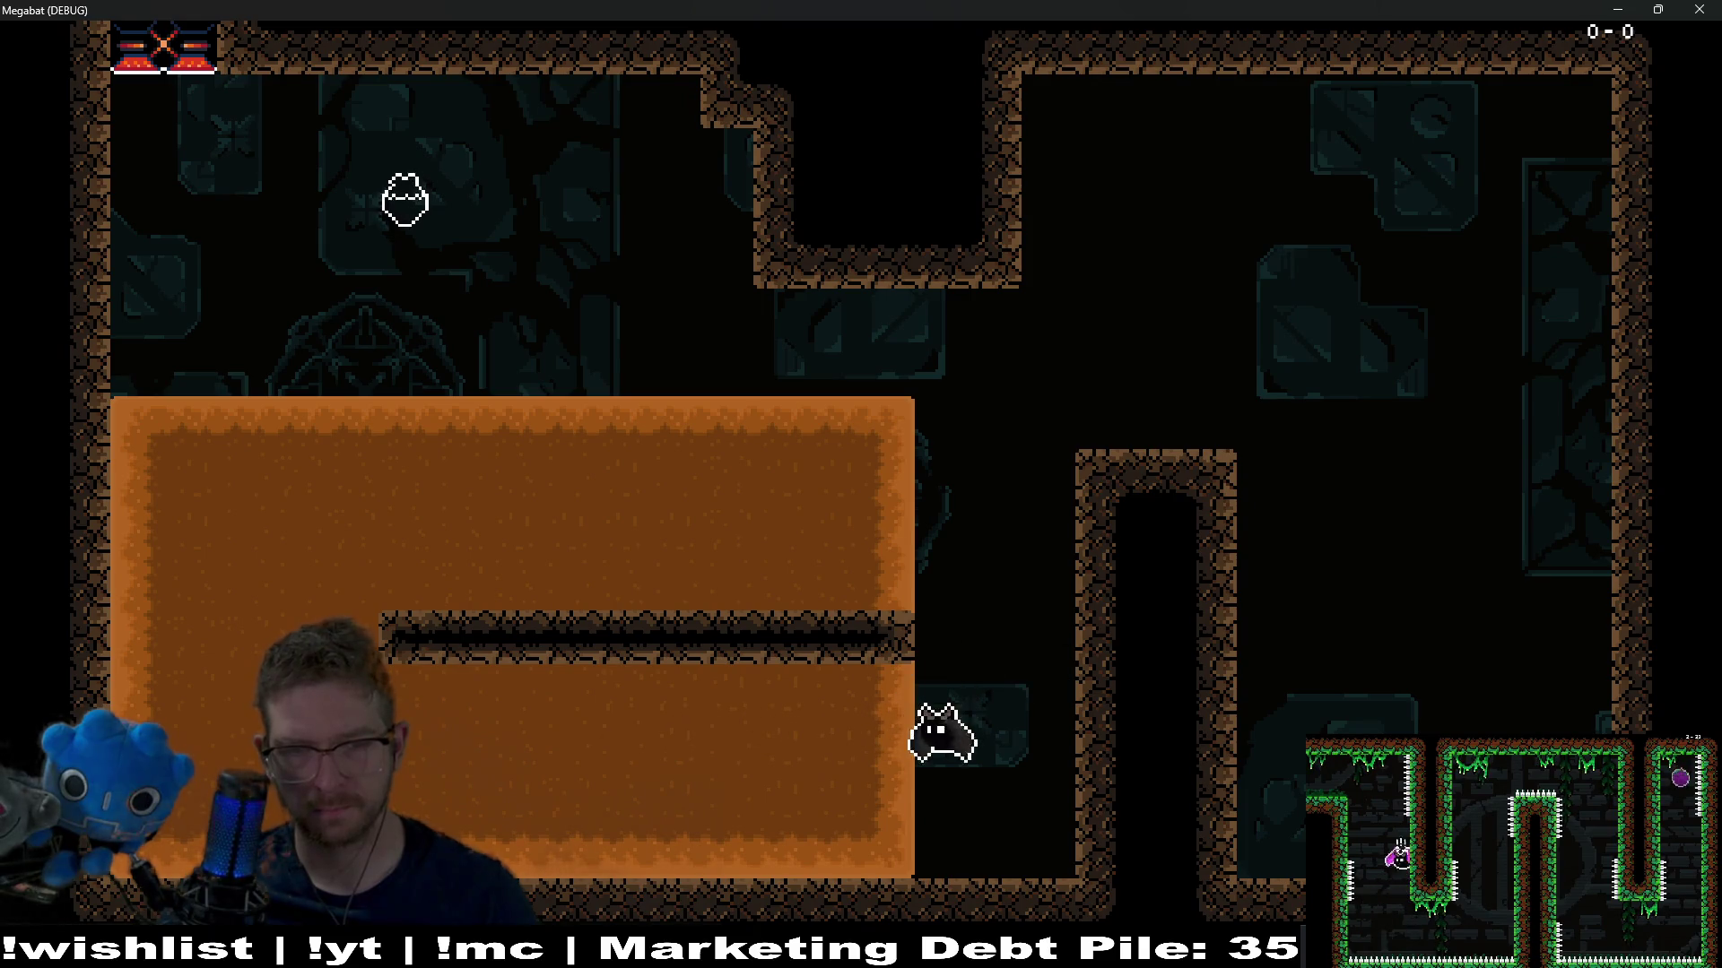
pyautogui.press('Up')
pyautogui.press('Left')
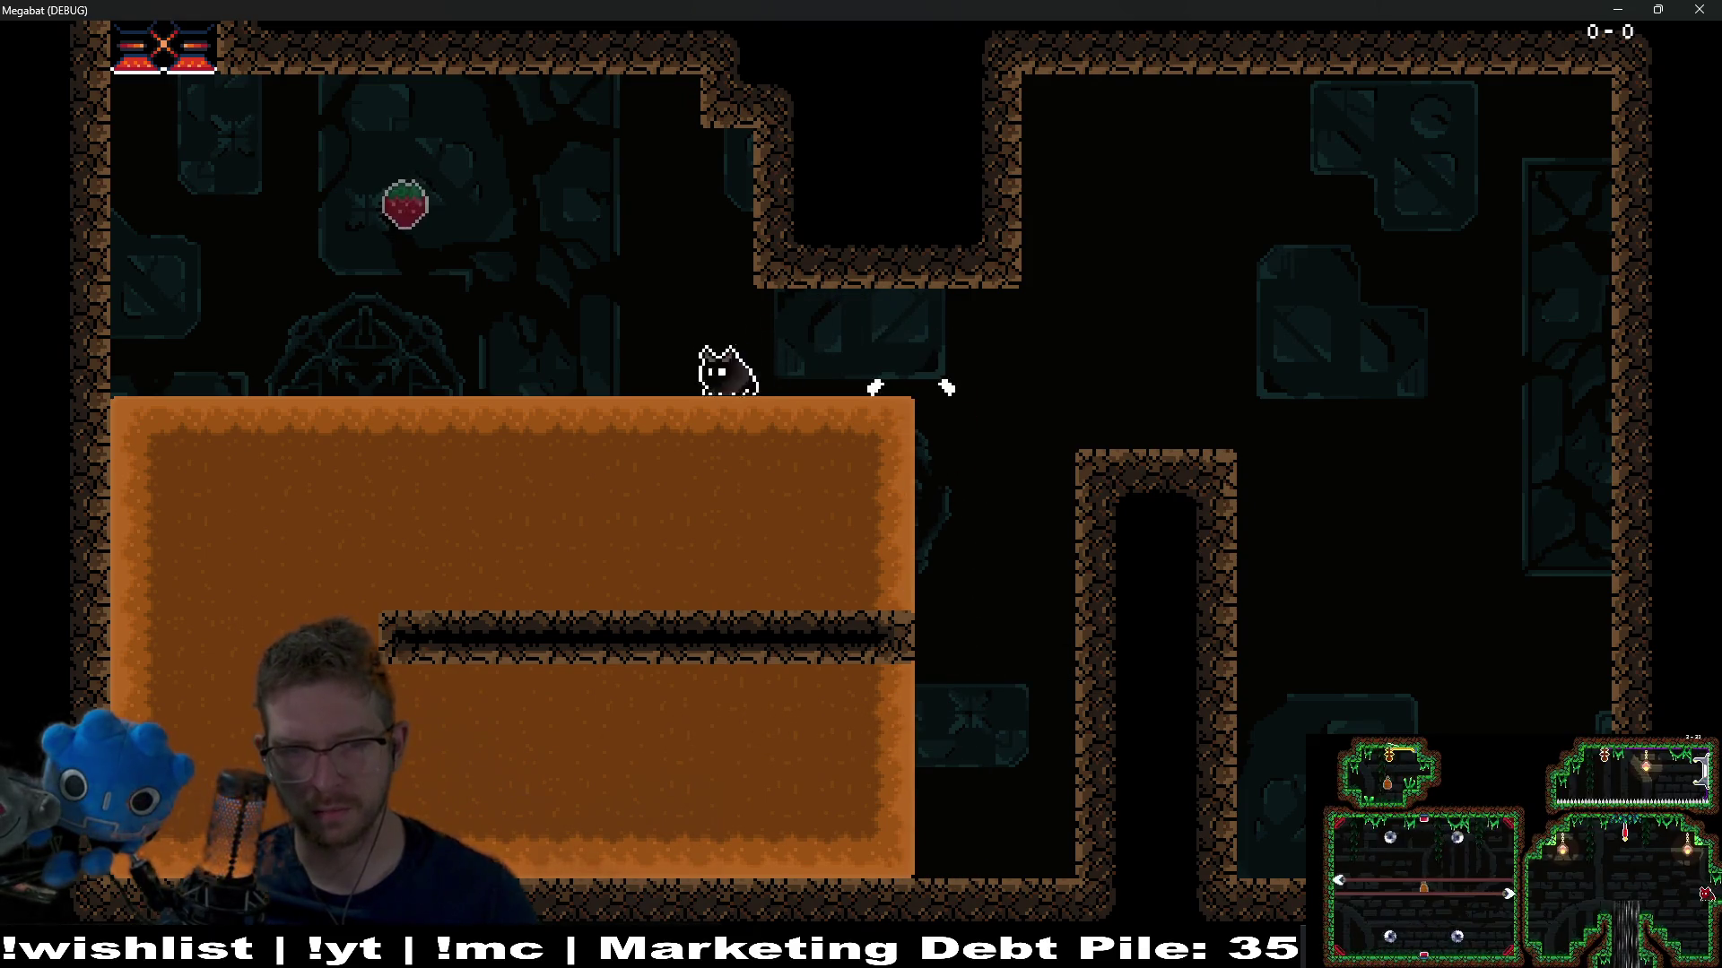
pyautogui.press('Left')
pyautogui.press('Down')
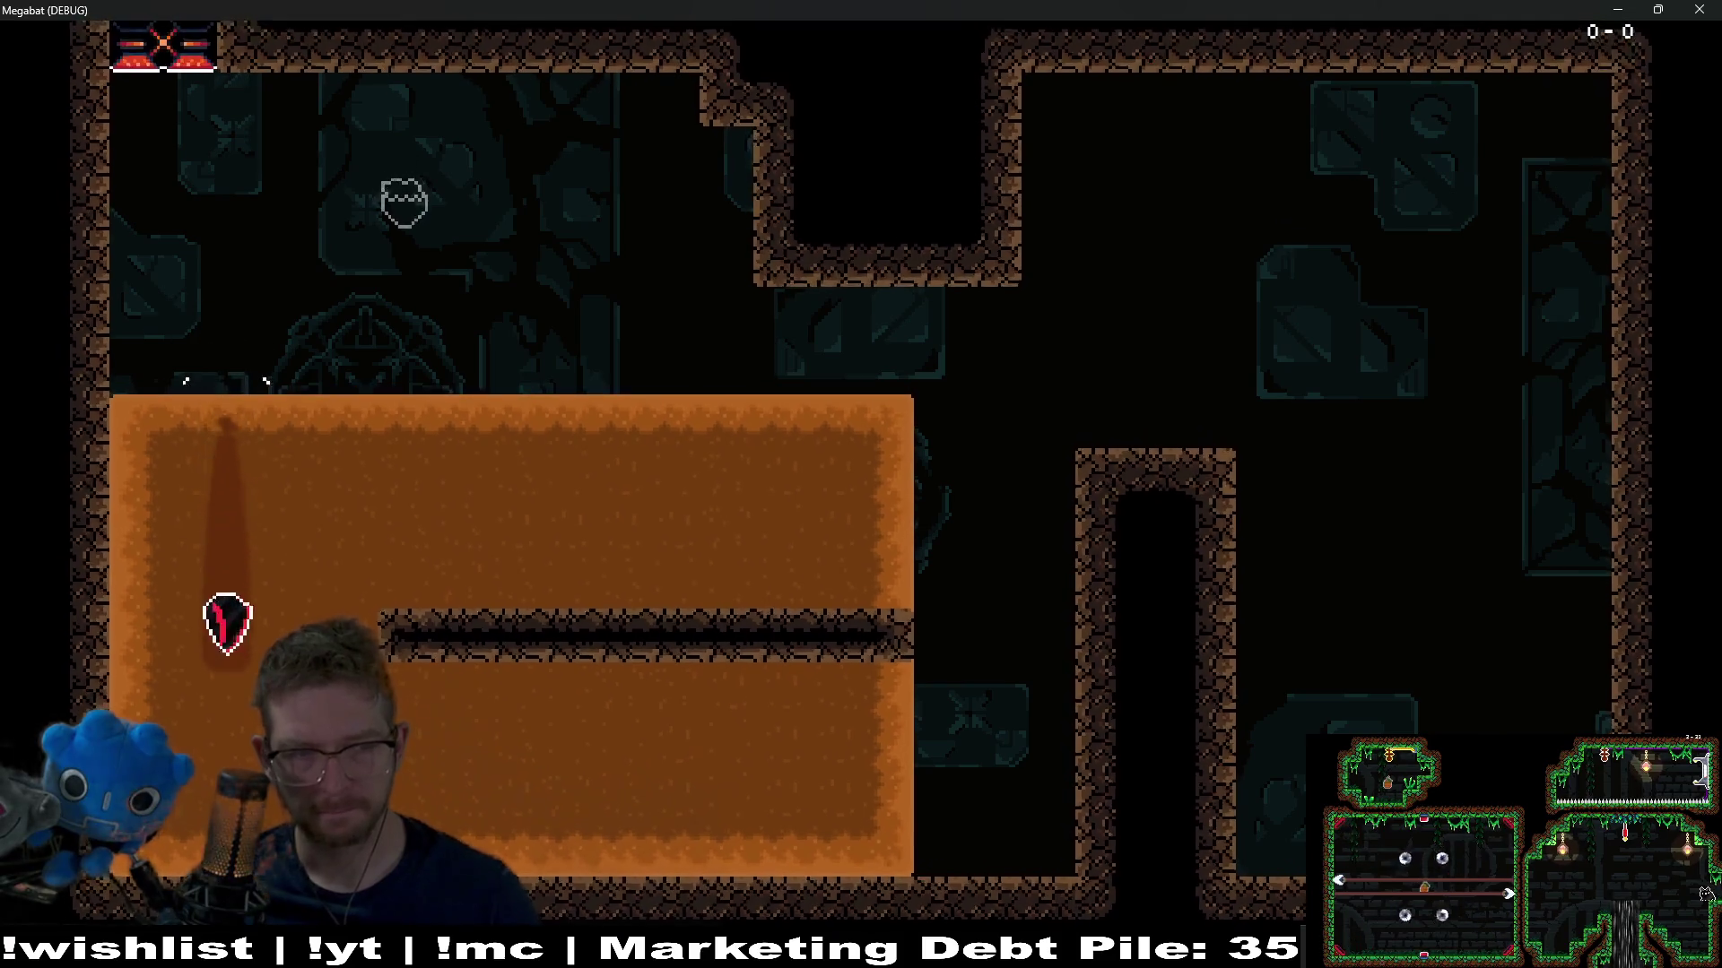
pyautogui.press('Right')
pyautogui.press('Left')
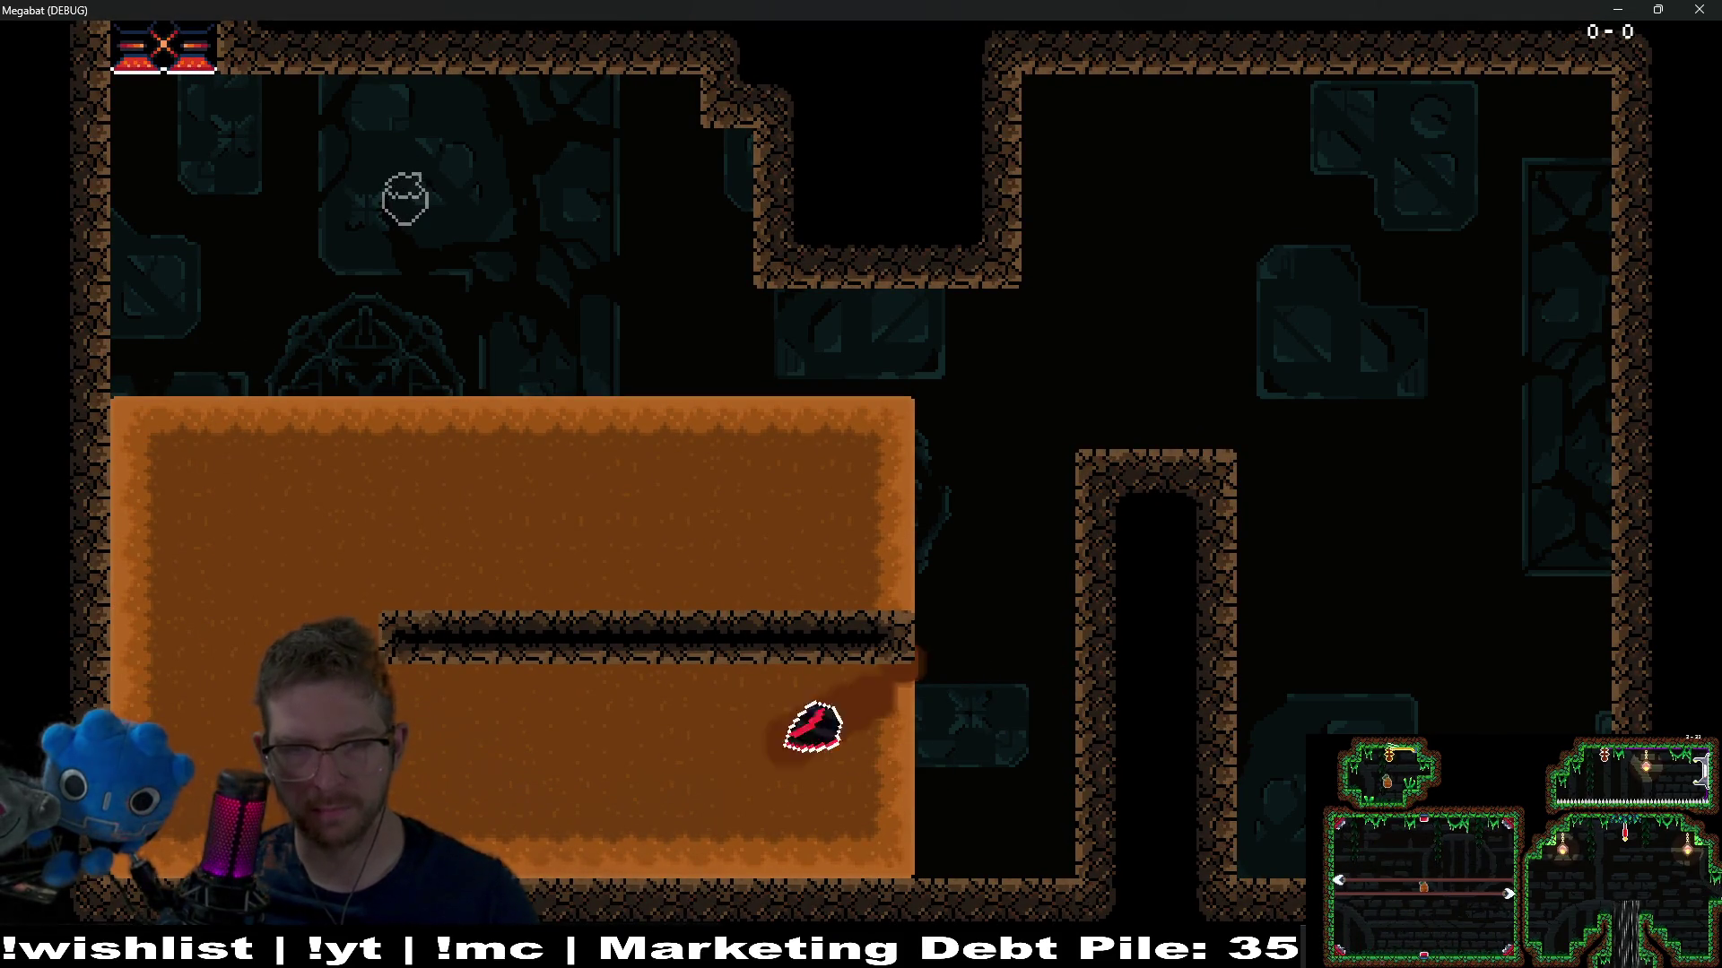
pyautogui.press('Left')
pyautogui.press('Up')
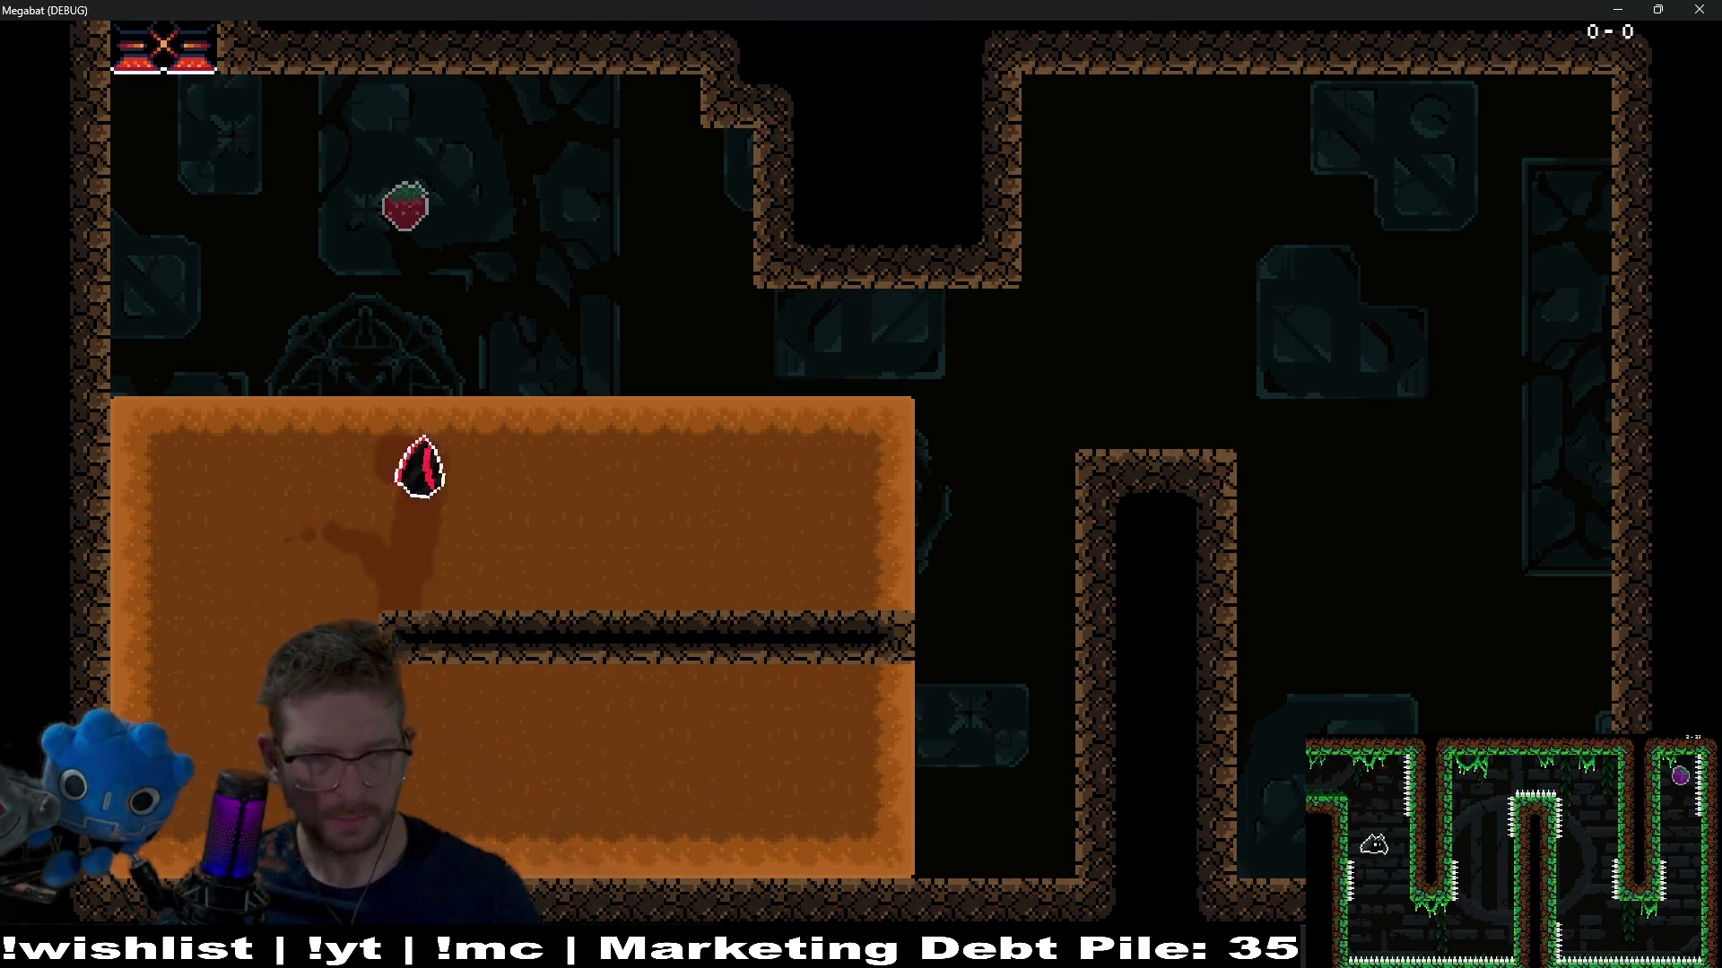
pyautogui.press('Down')
pyautogui.press('Down')
pyautogui.press('Right')
pyautogui.press('Up')
pyautogui.press('Left')
pyautogui.press('Up')
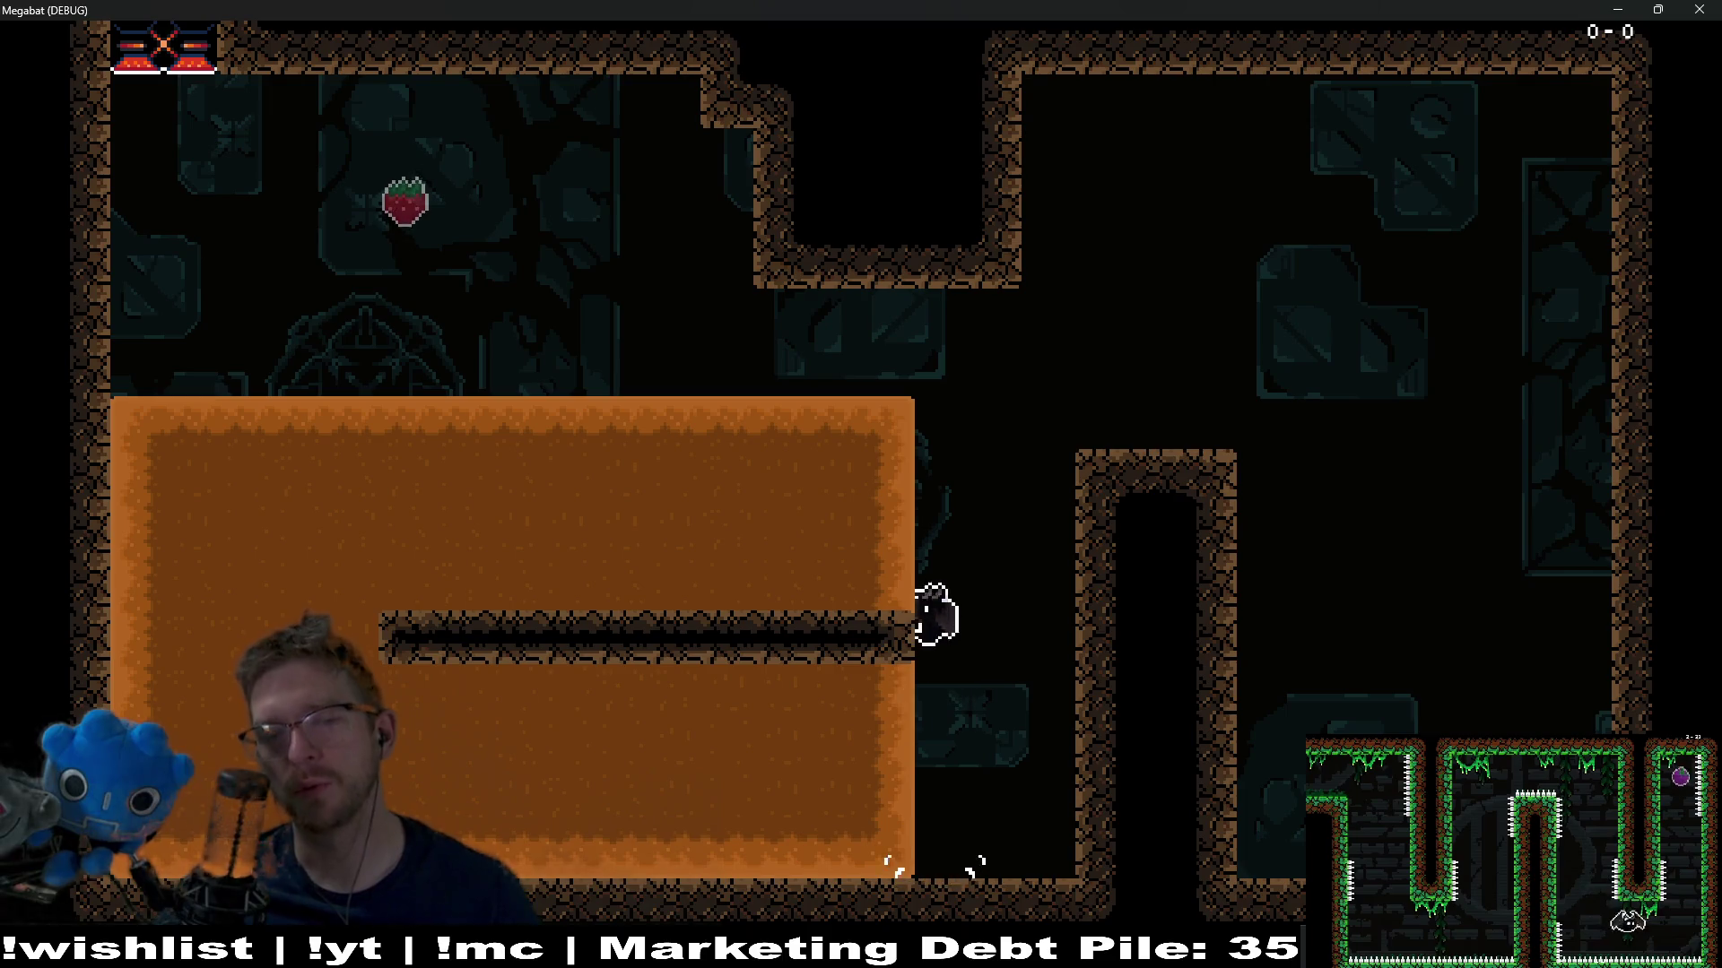
pyautogui.press('Left')
pyautogui.press('Up')
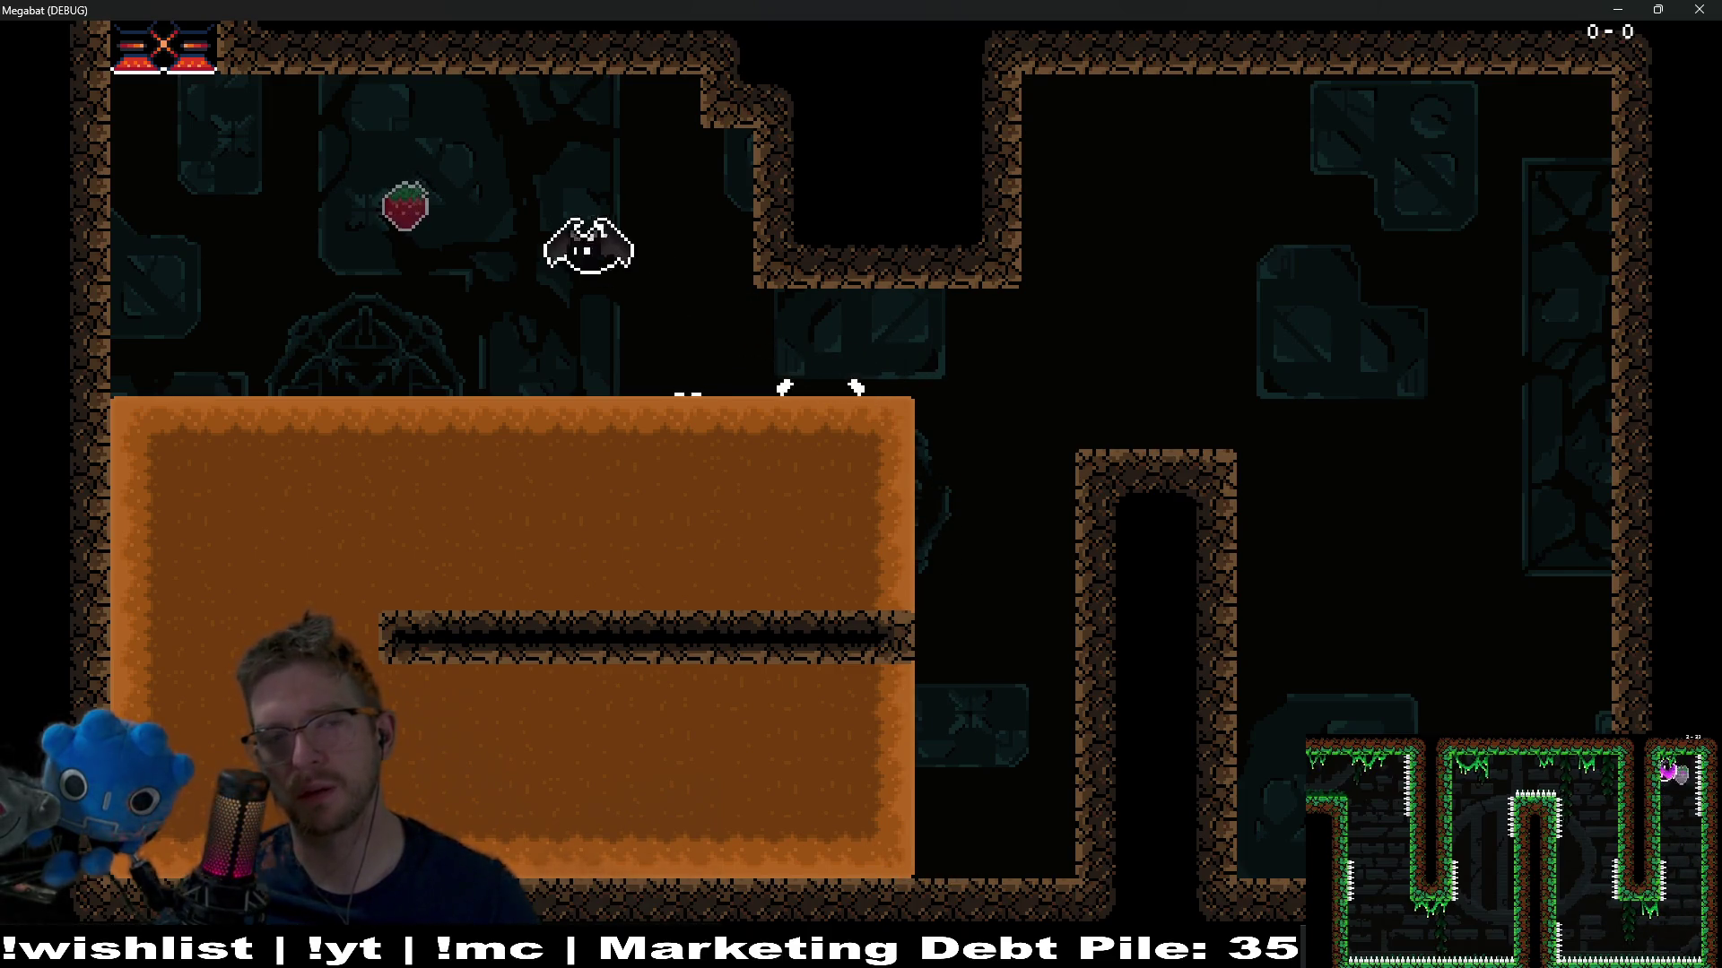
pyautogui.press('Down')
pyautogui.press('Down')
# Burrow through the sand again and fly over the block to collect the strawberry
pyautogui.press('Right')
pyautogui.press('Up')
pyautogui.press('Right')
pyautogui.press('Up')
pyautogui.press('Left')
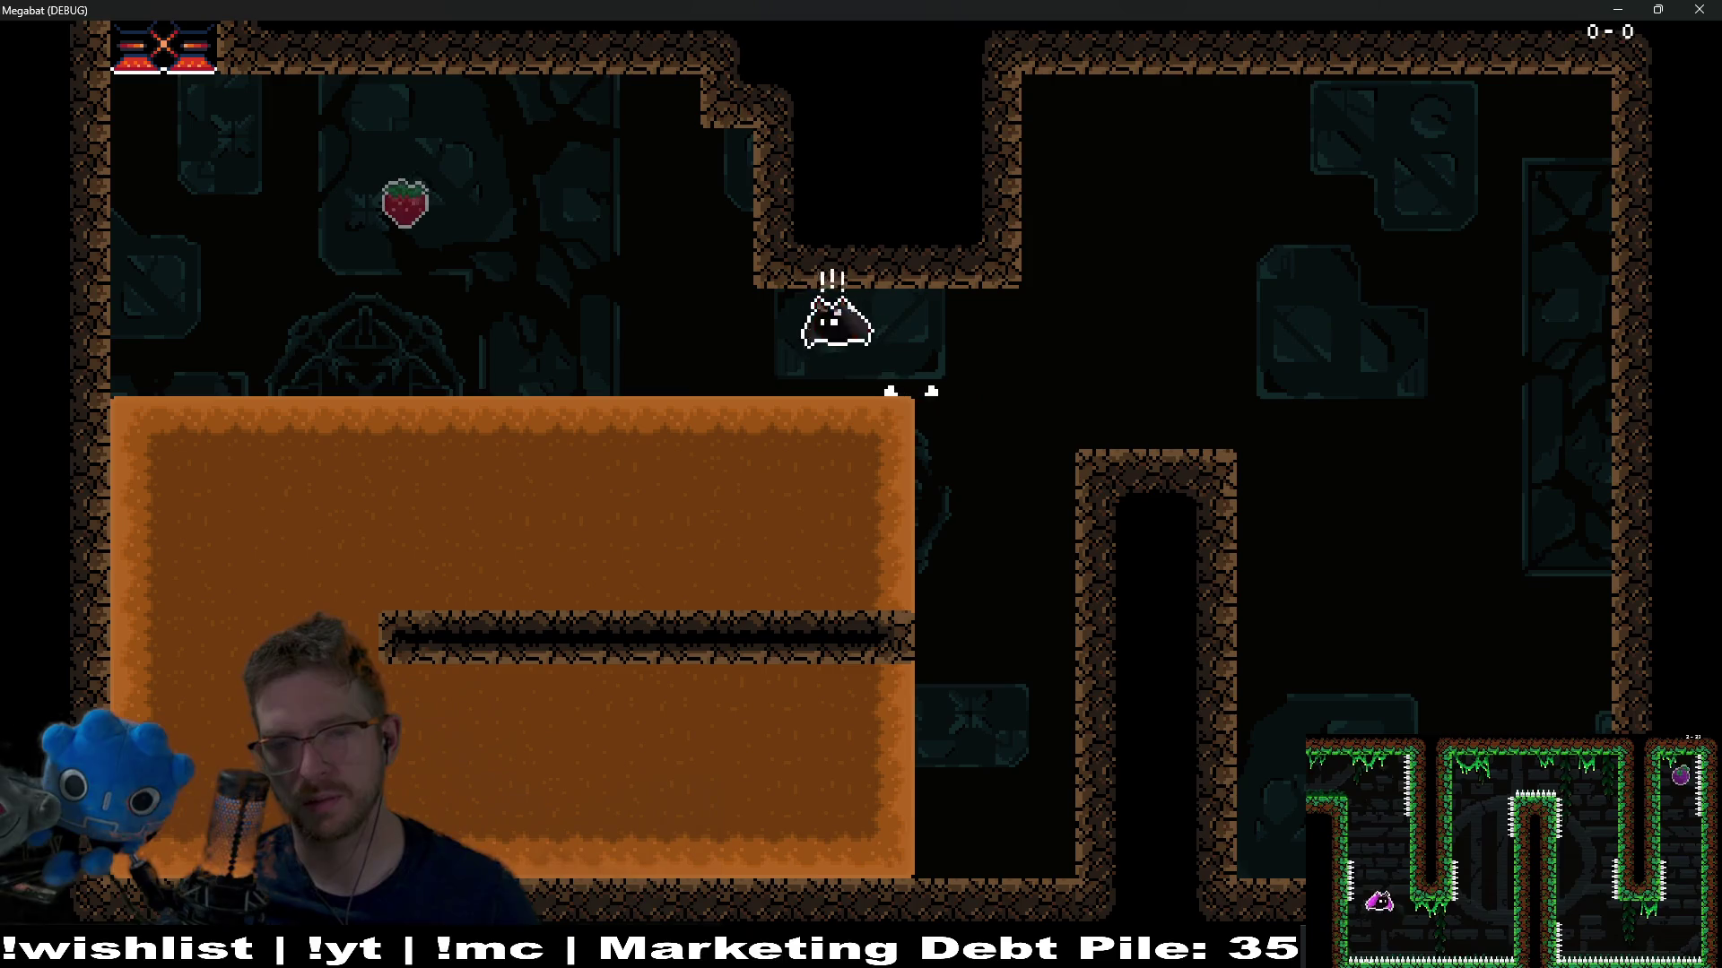
pyautogui.press('Down')
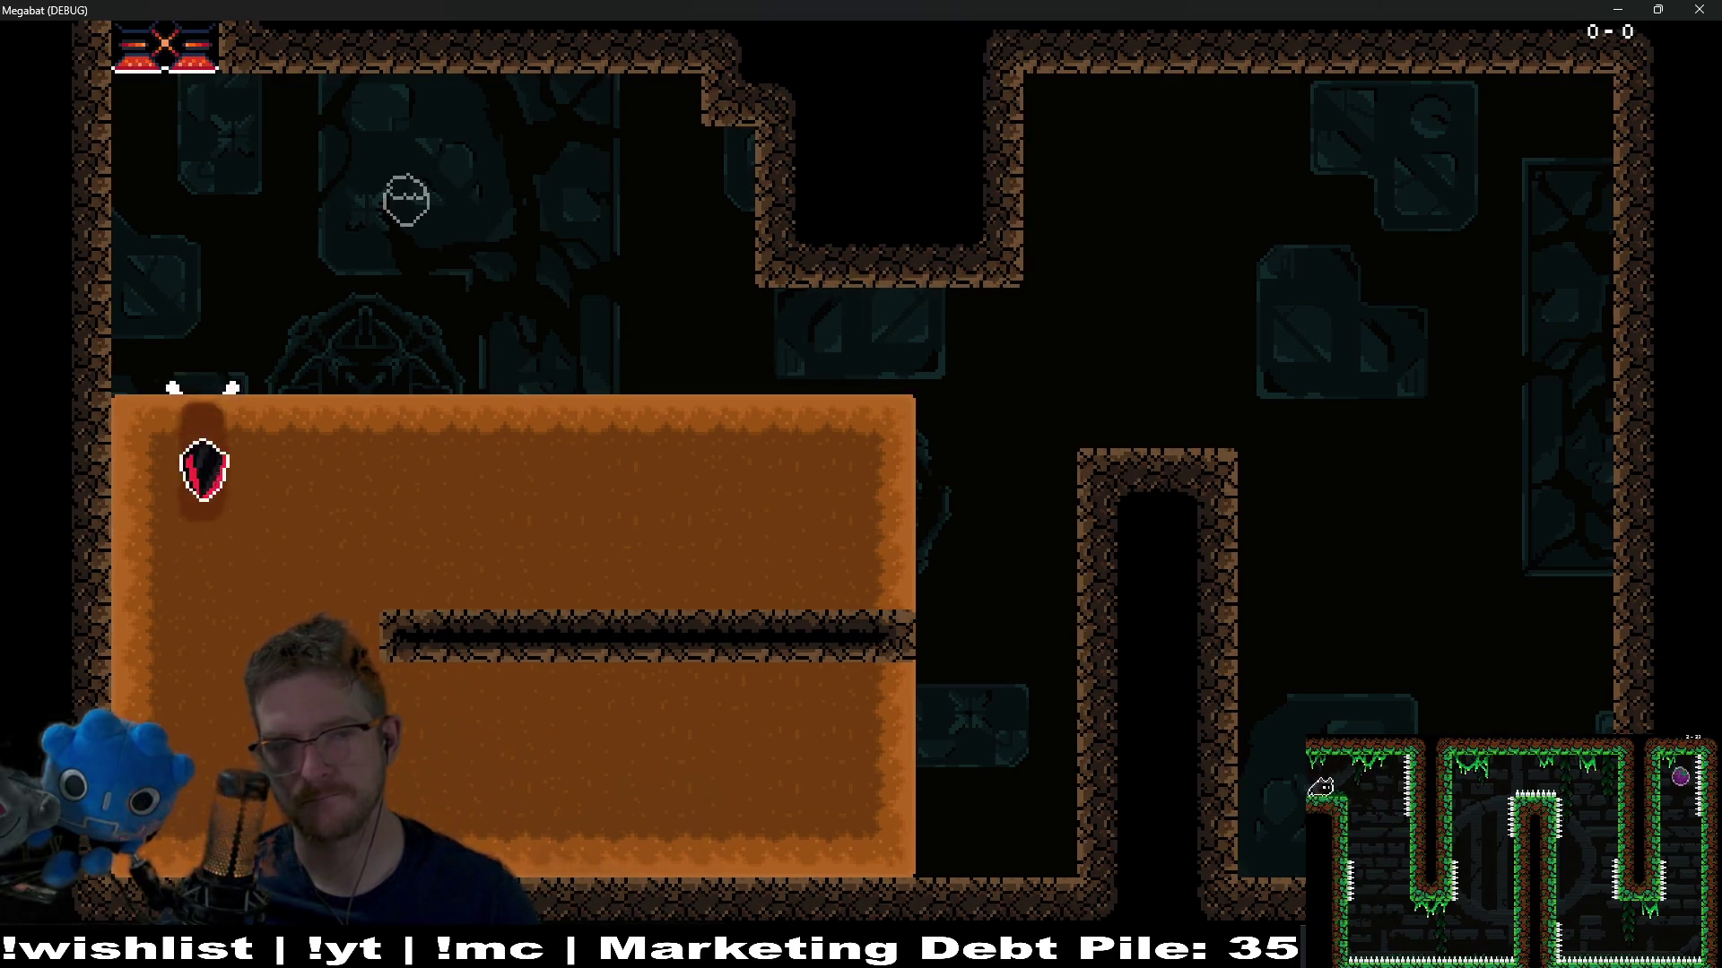
pyautogui.press('Right')
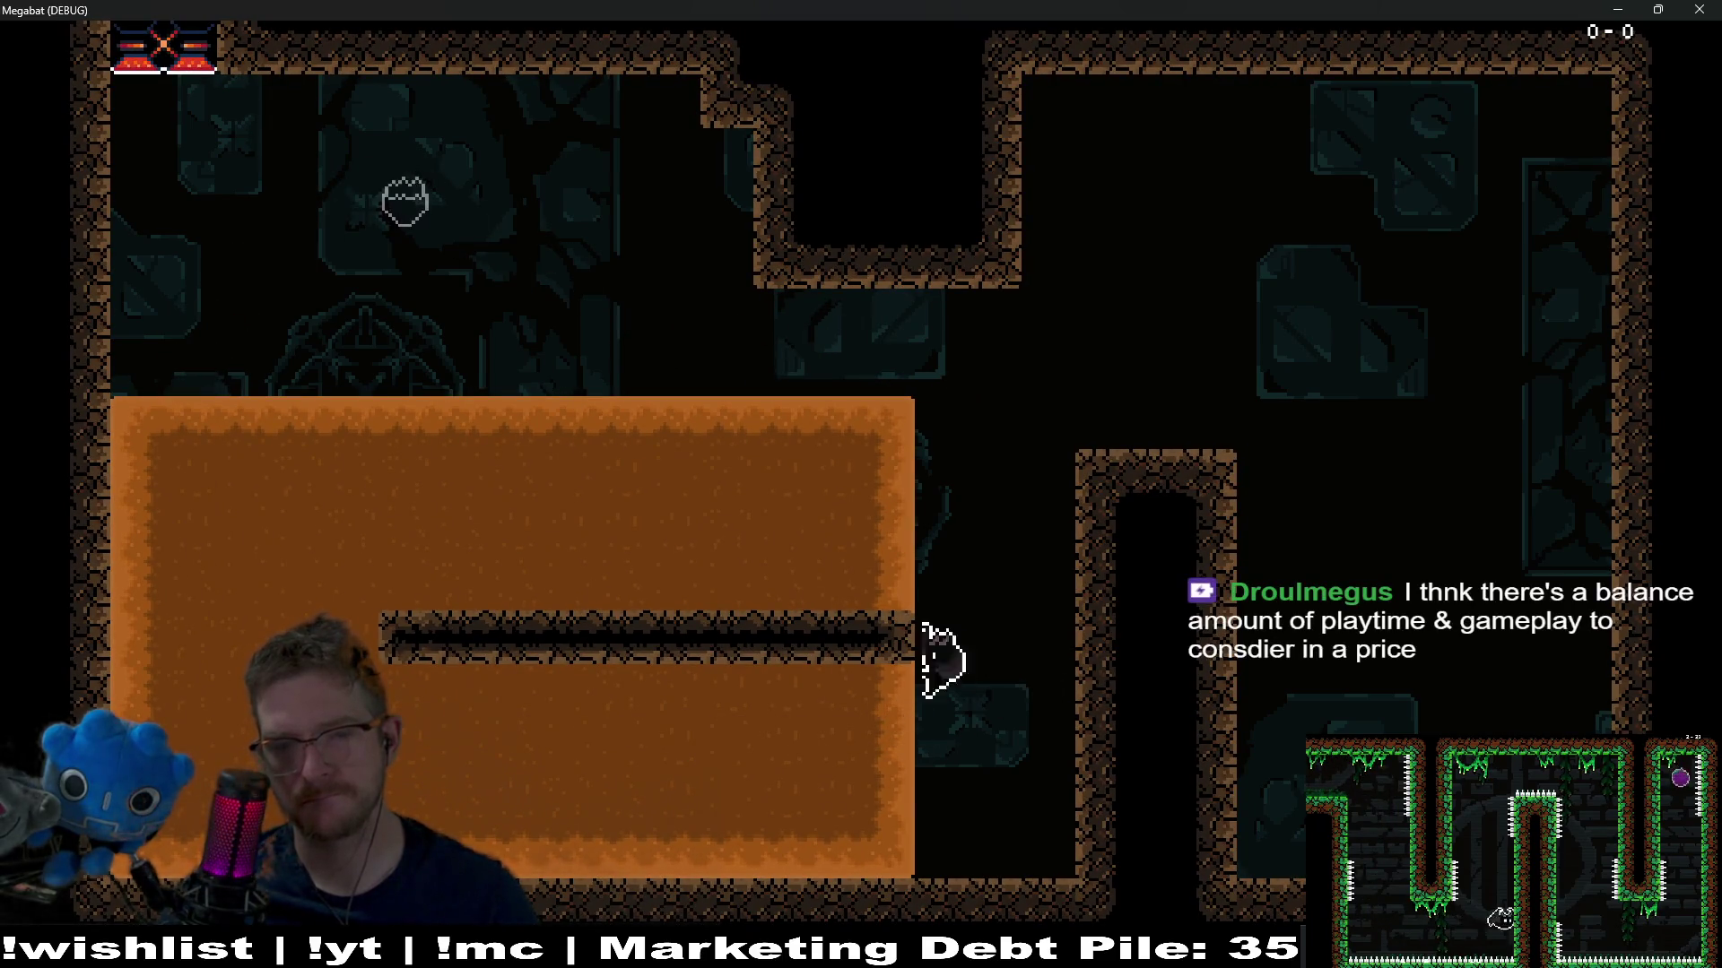
pyautogui.press('Up')
pyautogui.press('Left')
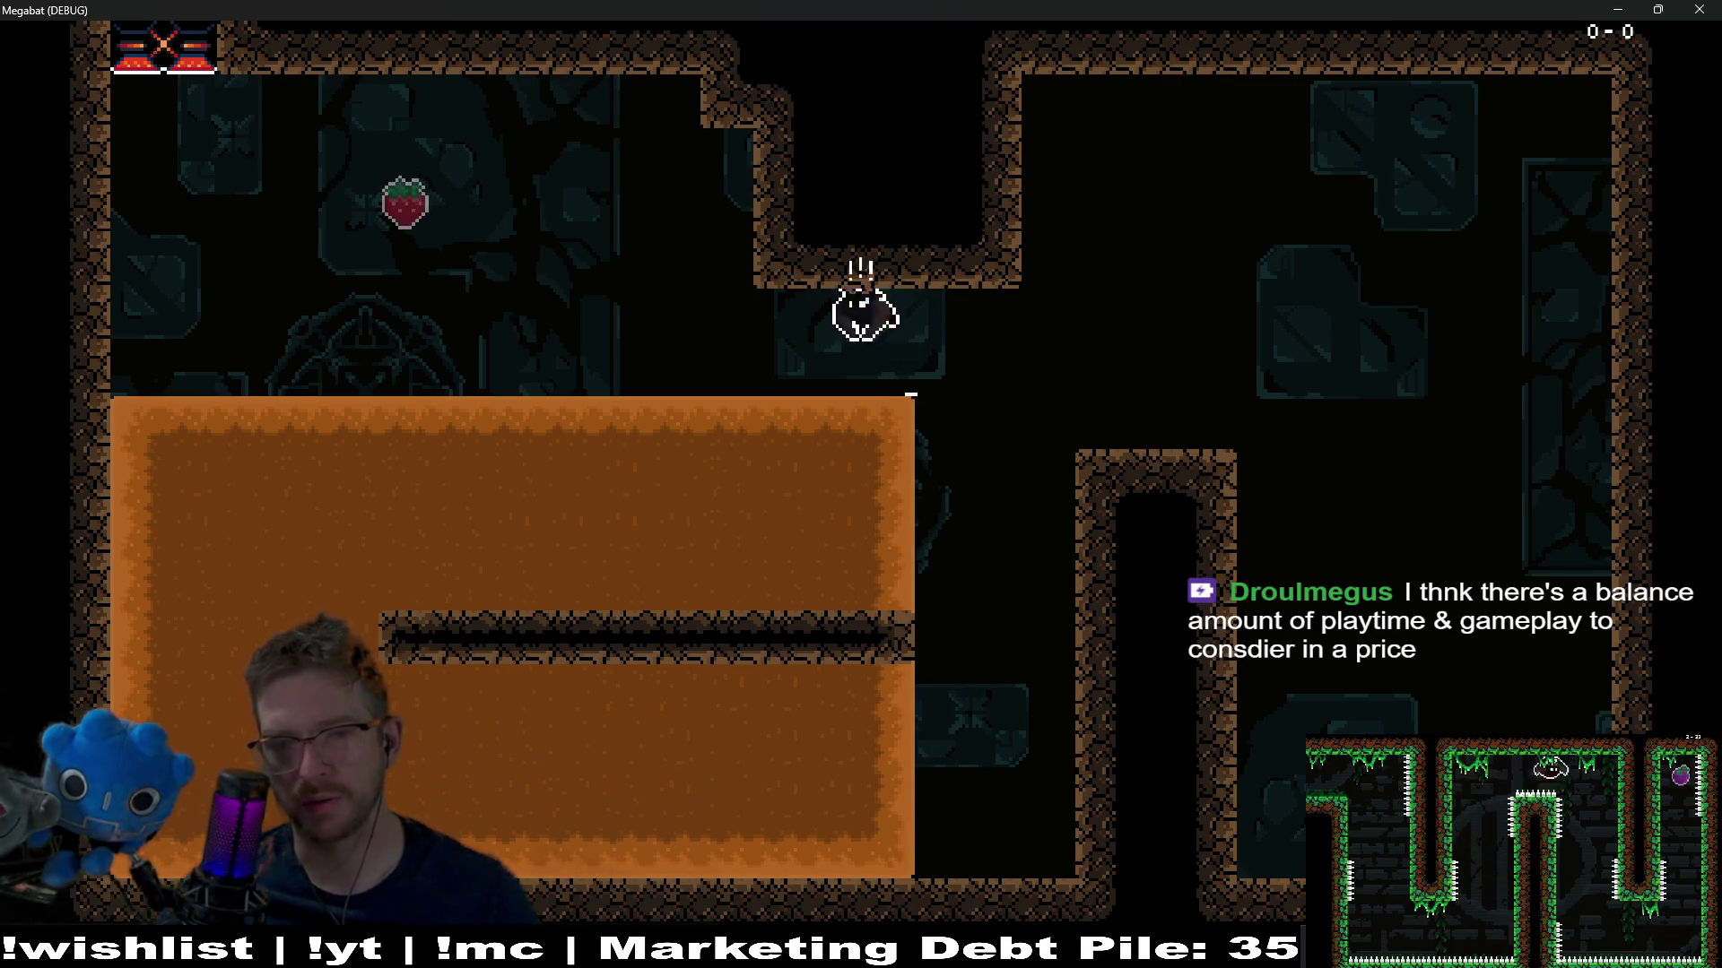
pyautogui.press('Left')
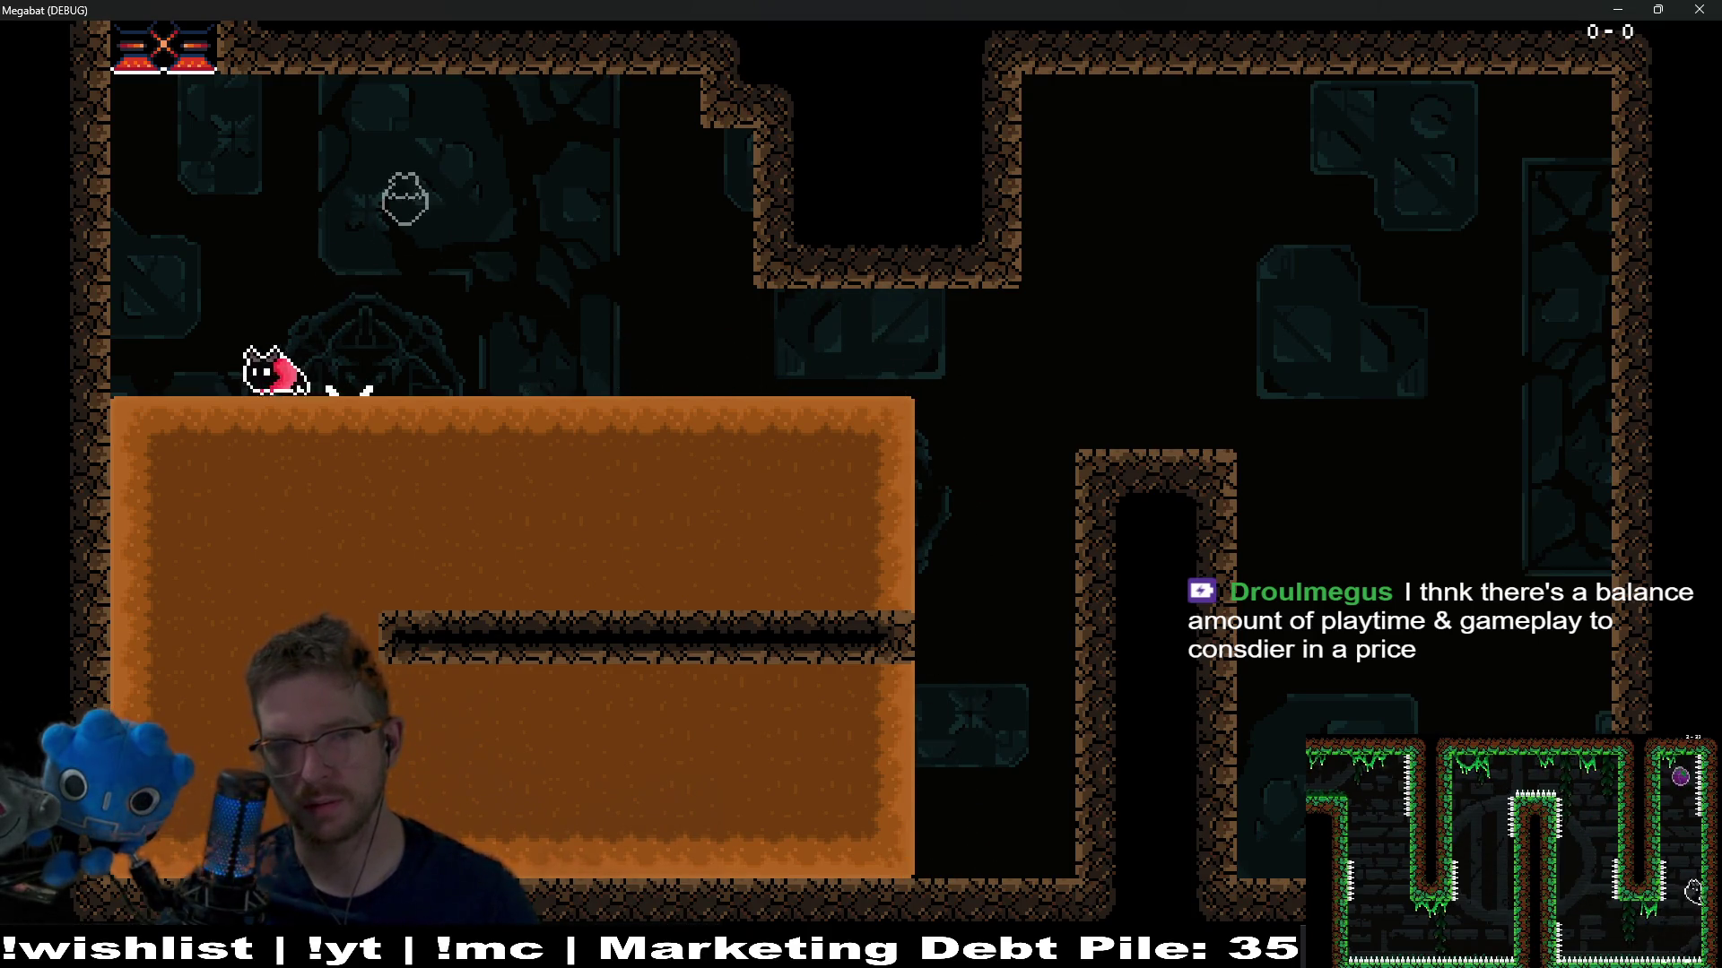
pyautogui.press('Down')
pyautogui.press('Right')
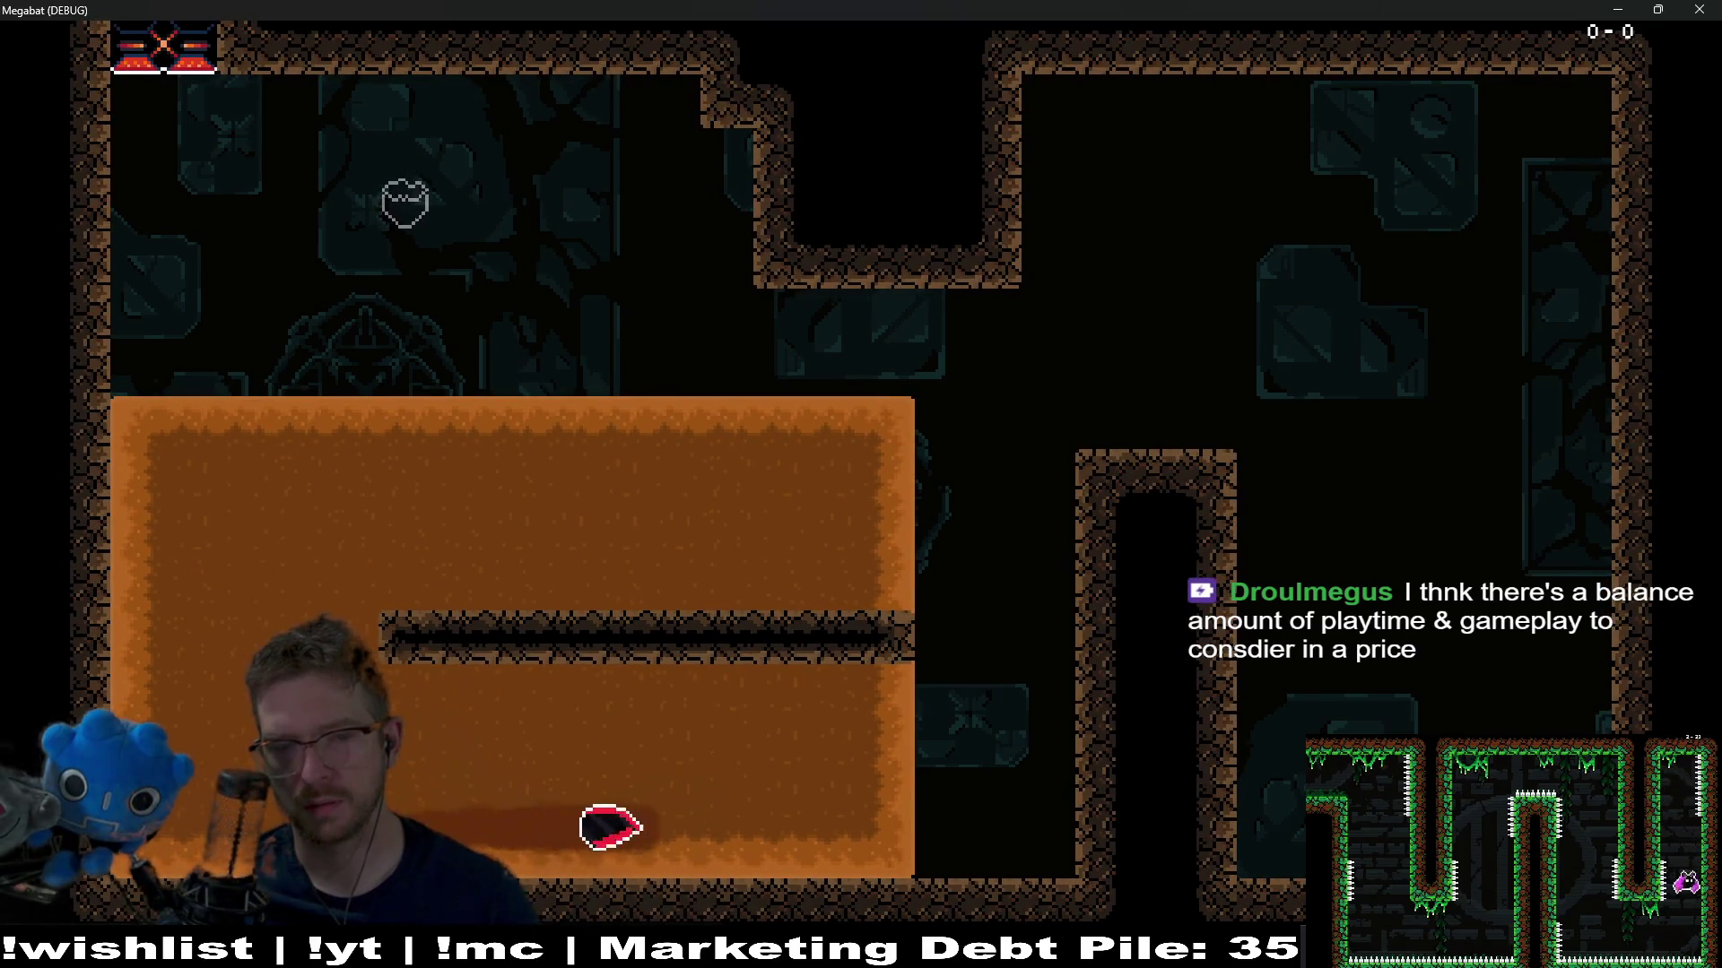
pyautogui.press('Up')
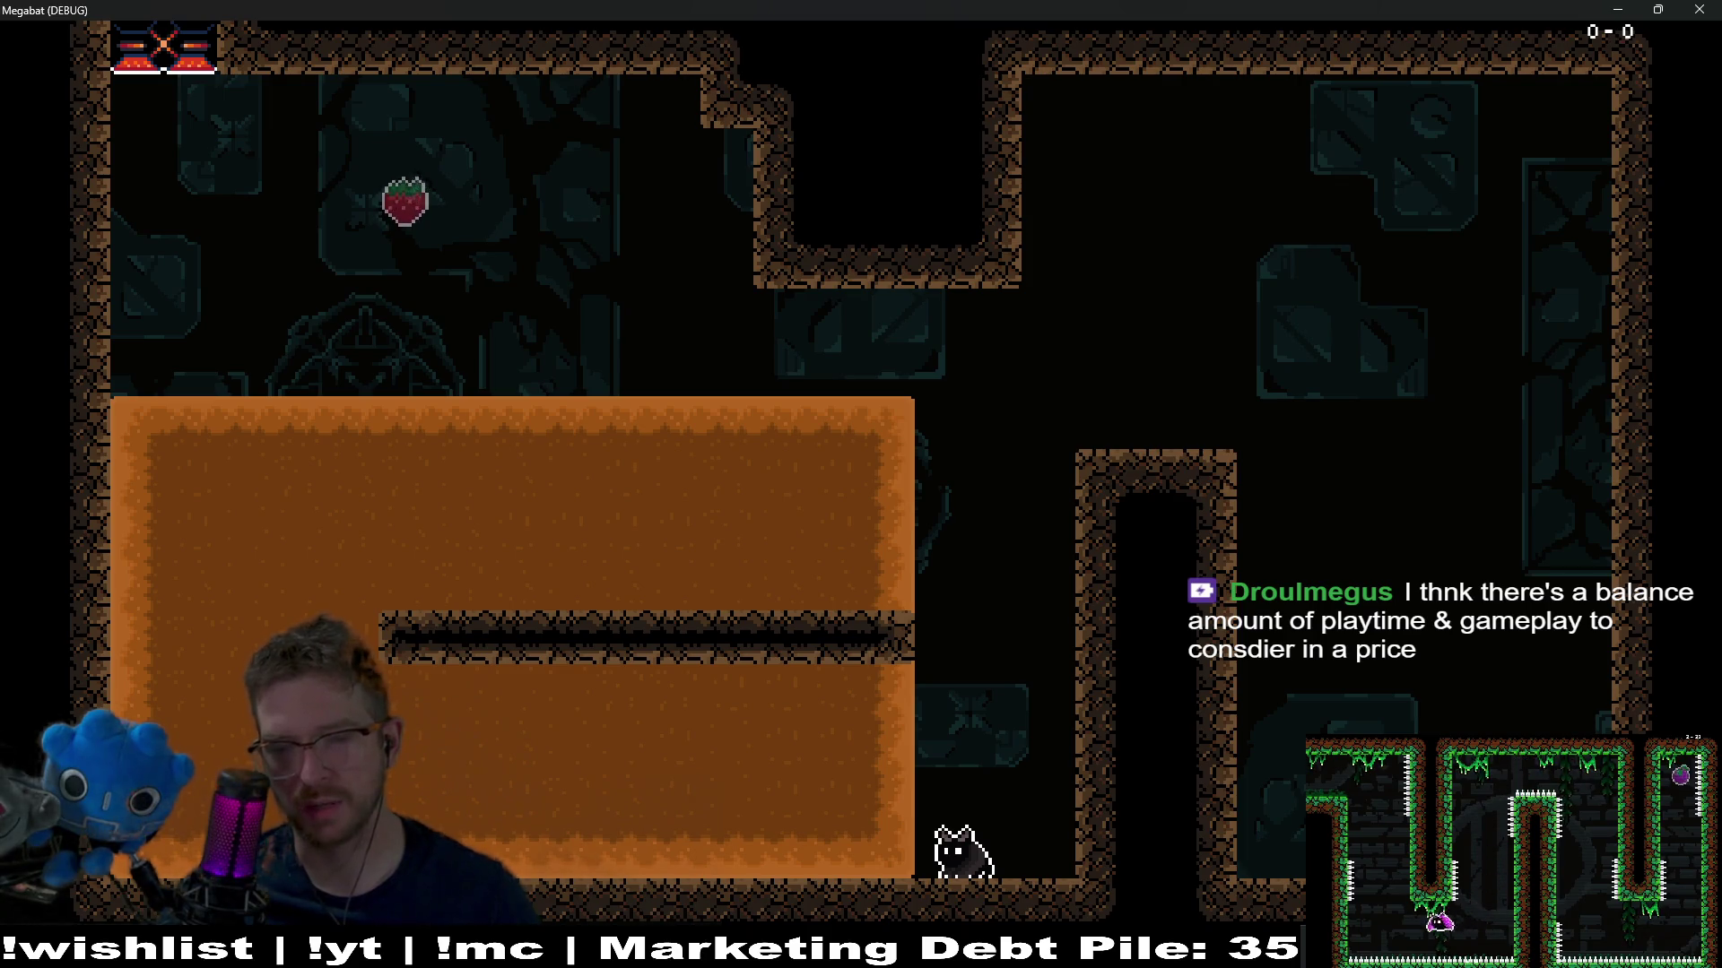
pyautogui.press('Up')
pyautogui.press('Left')
pyautogui.press('Up')
pyautogui.press('Right')
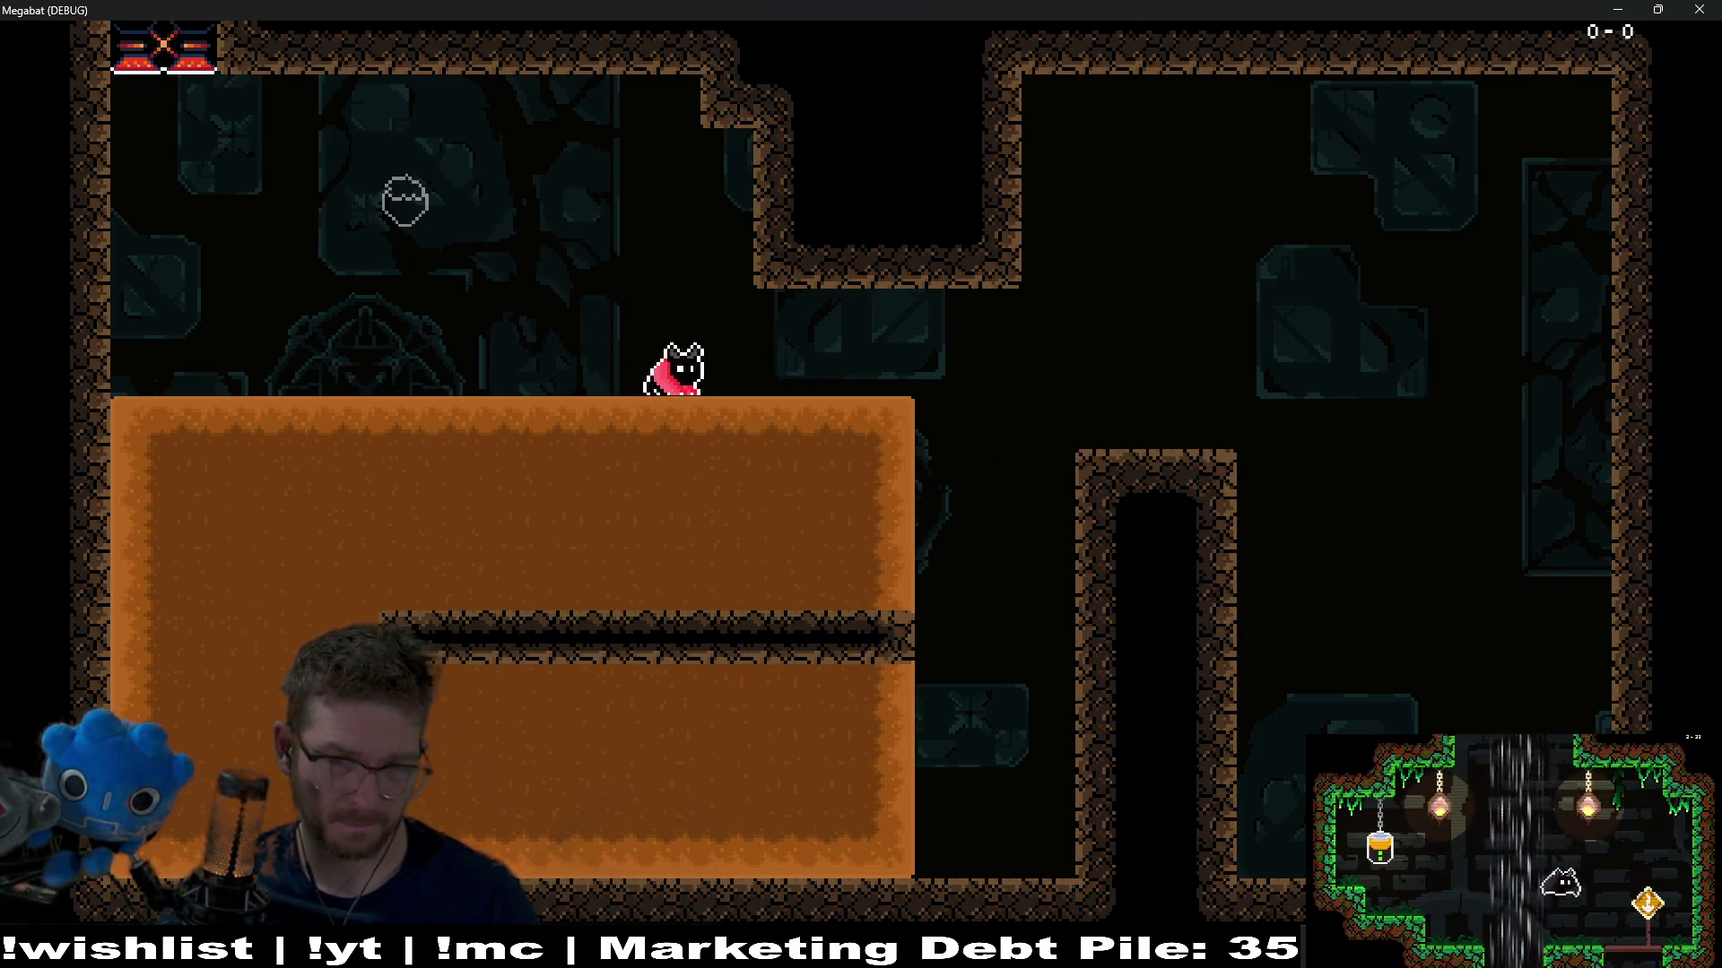
# Weave in and out of the sand block, then close the game window
pyautogui.press('Right')
pyautogui.press('Left')
pyautogui.press('Up')
pyautogui.press('Right')
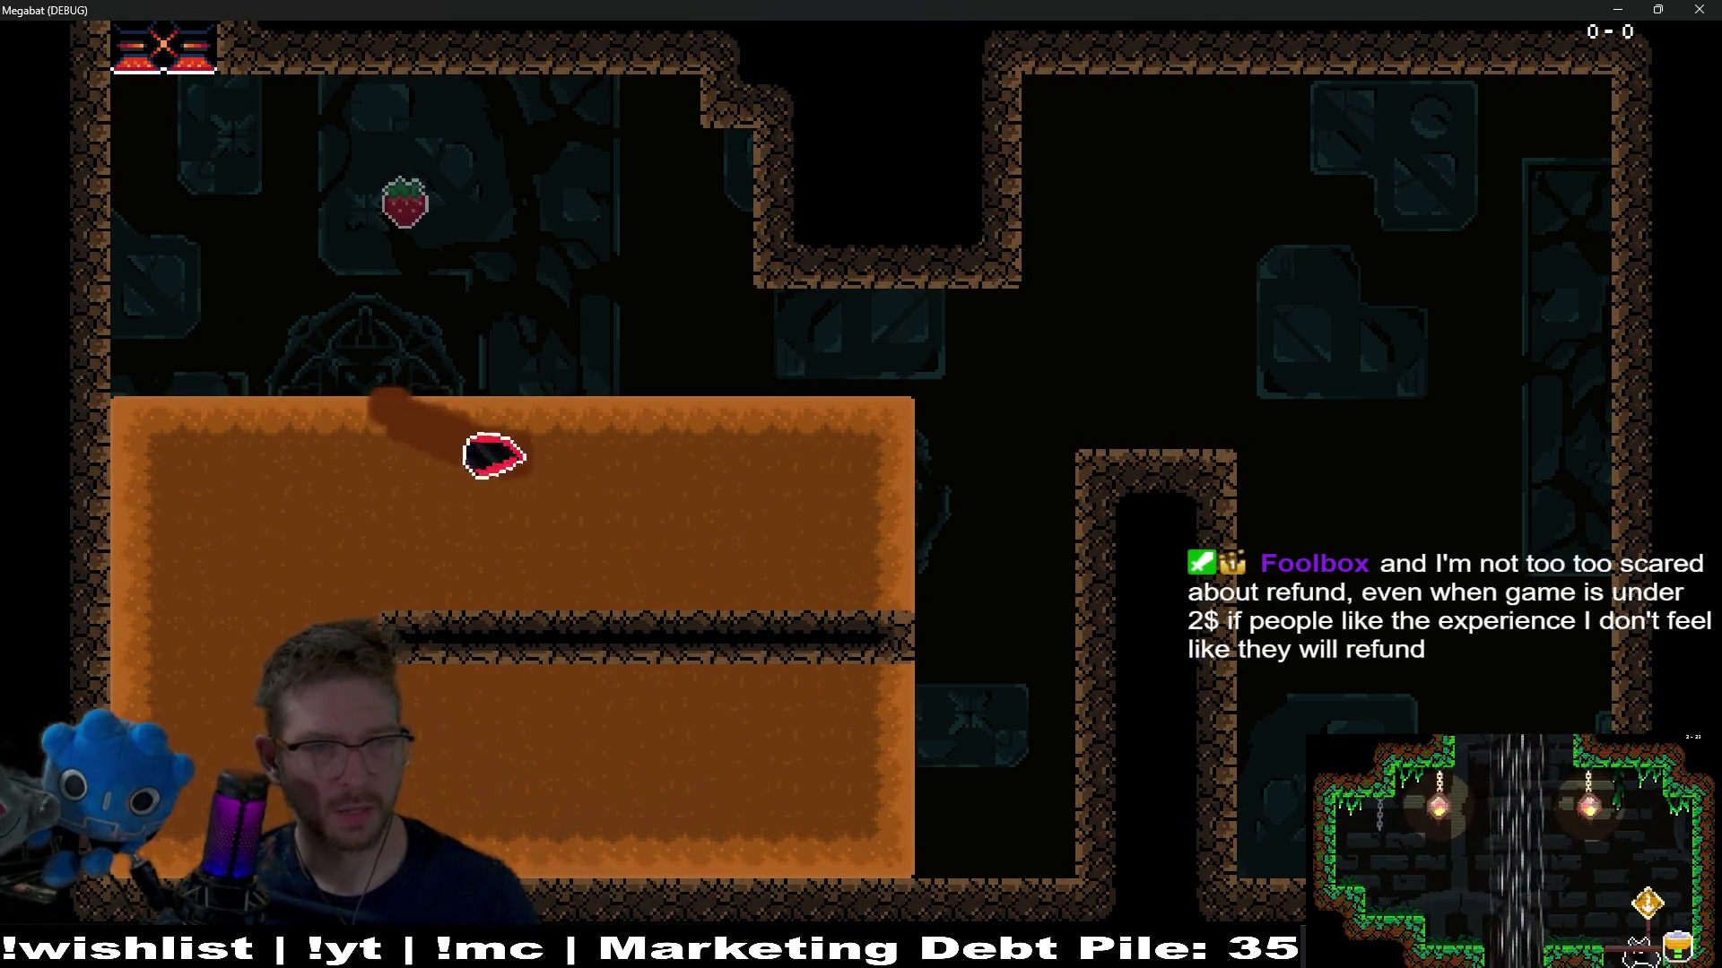
pyautogui.press('Left')
pyautogui.press('Up')
pyautogui.press('Right')
pyautogui.press('Left')
pyautogui.press('Up')
pyautogui.press('Right')
pyautogui.press('Up')
pyautogui.press('Left')
pyautogui.press('Down')
pyautogui.press('Right')
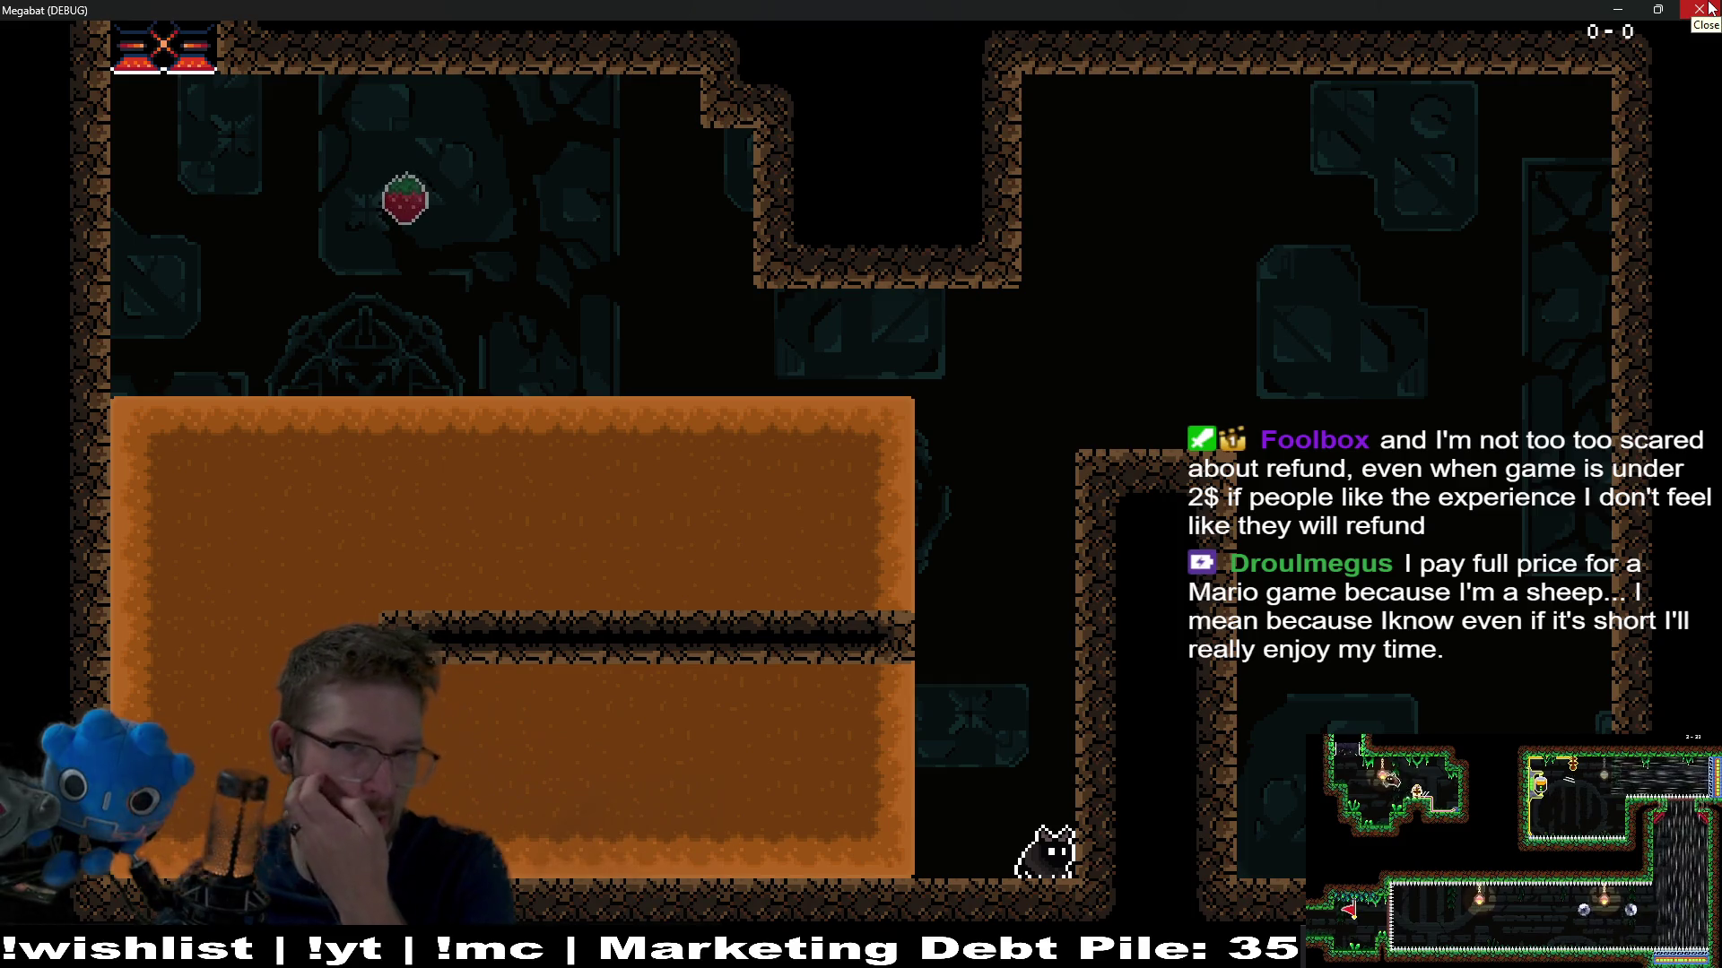
pyautogui.click(1698, 8)
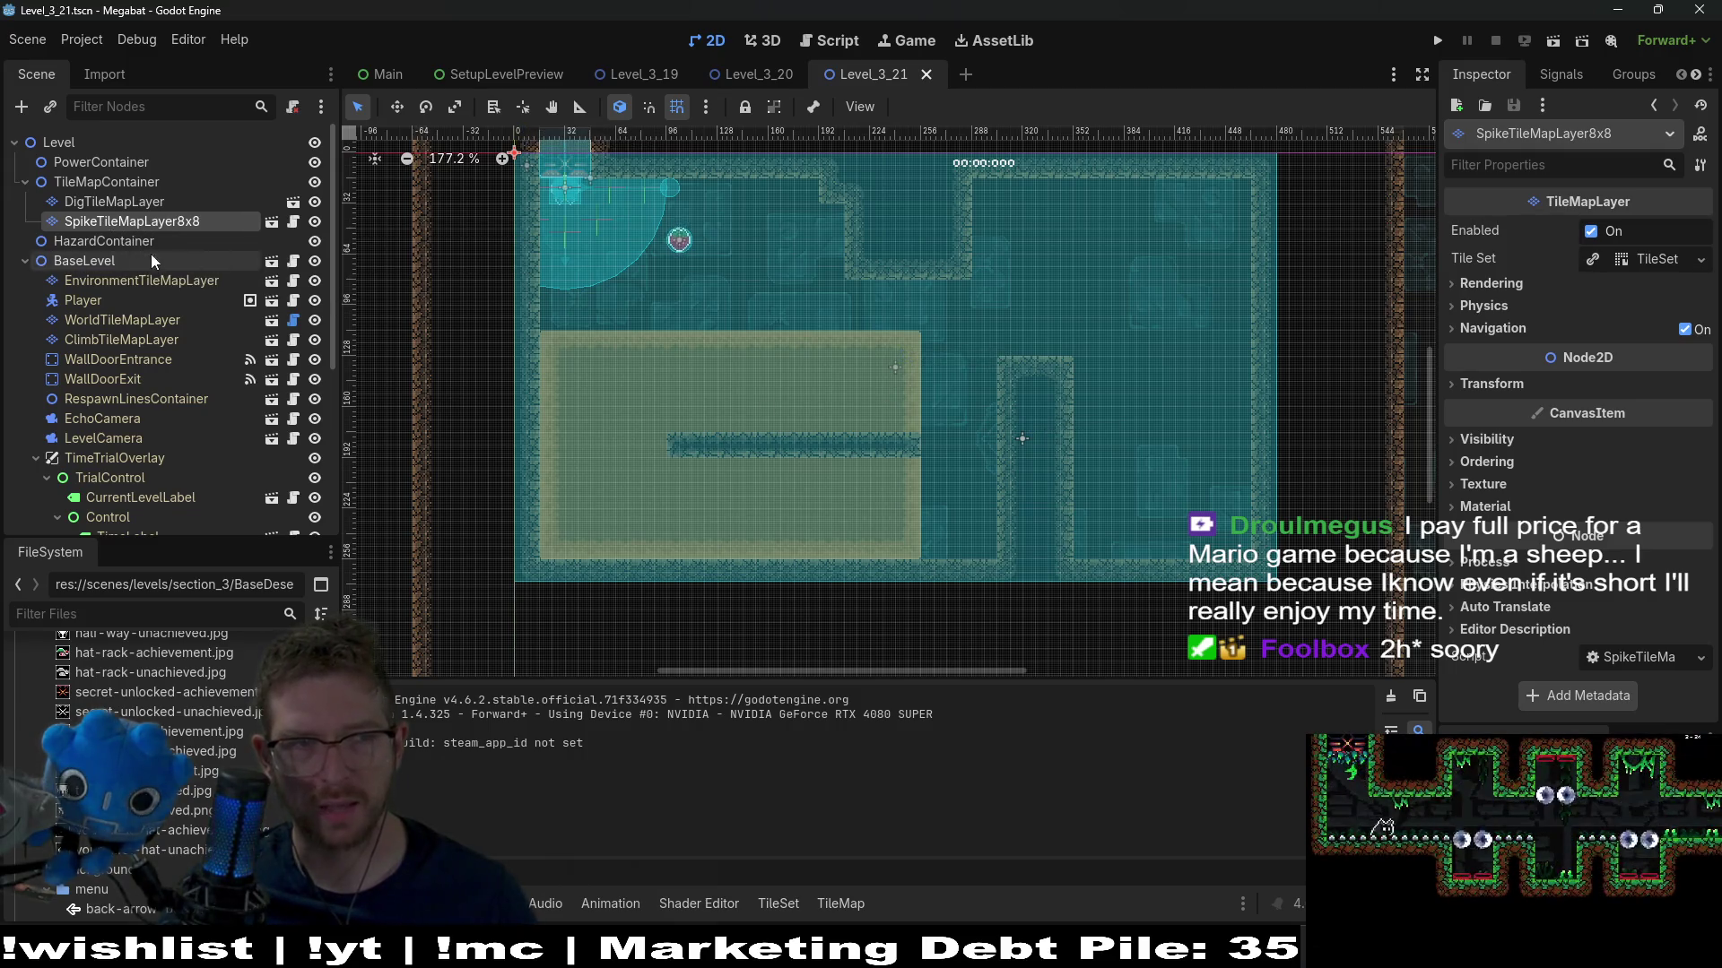
# Paint DESERT terrain over the rock pillar and inner ledge on WorldTileMapLayer
pyautogui.click(113, 203)
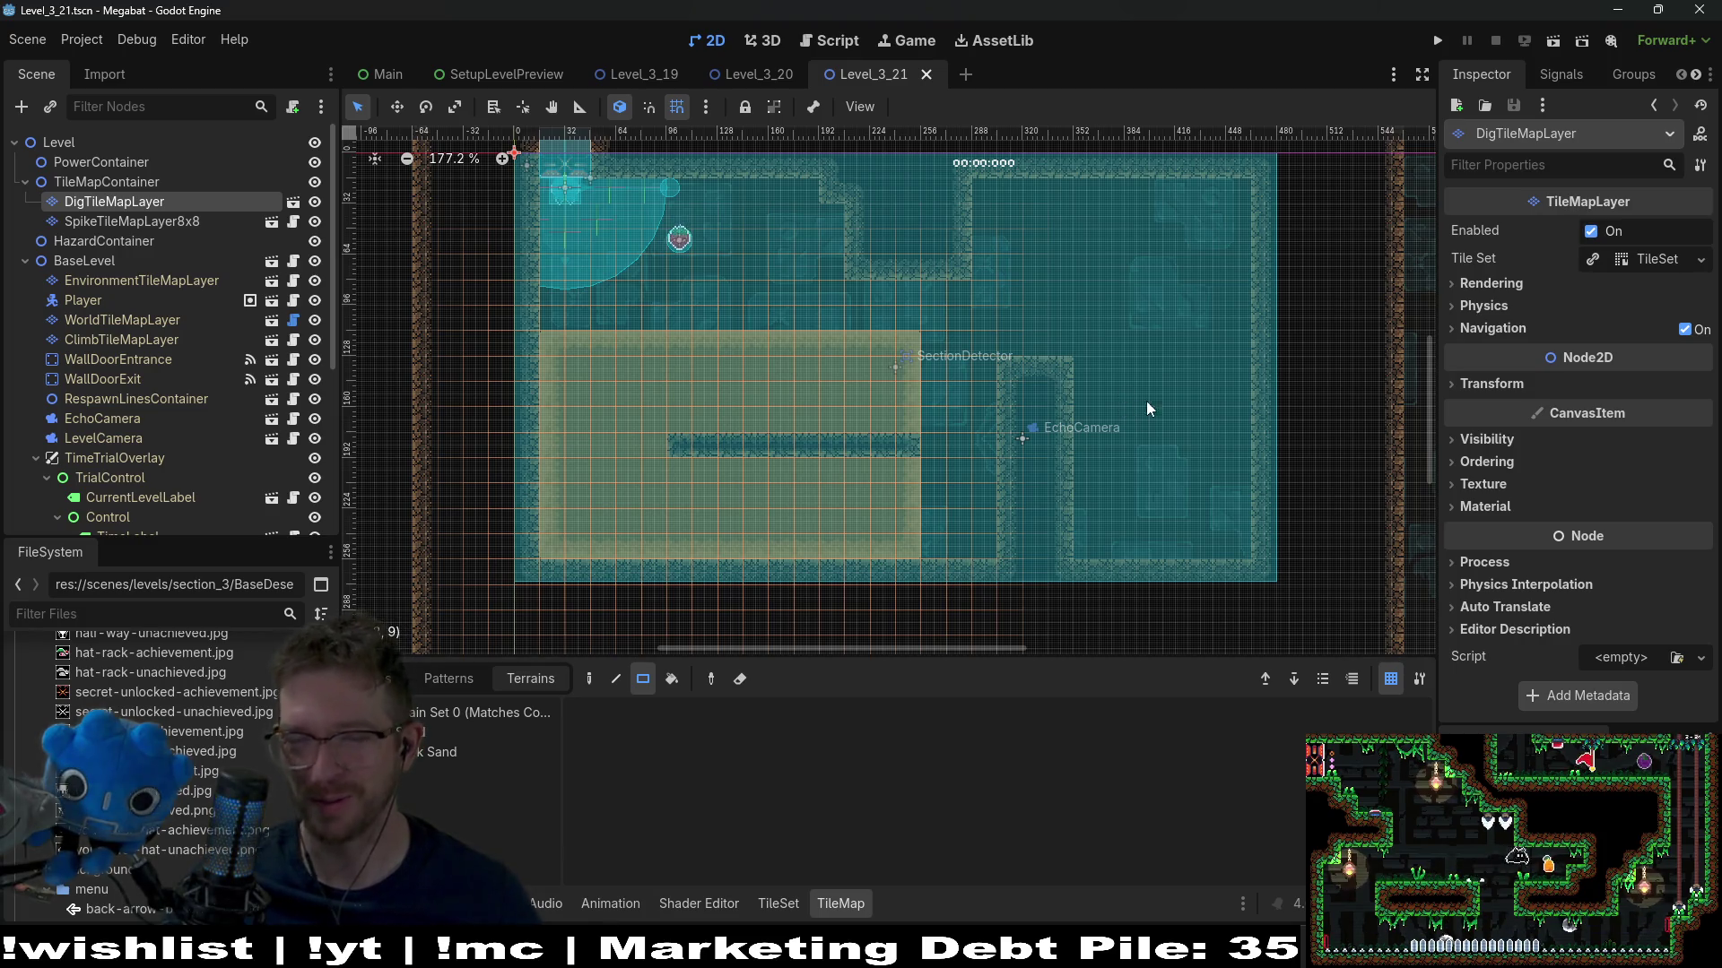
pyautogui.click(159, 283)
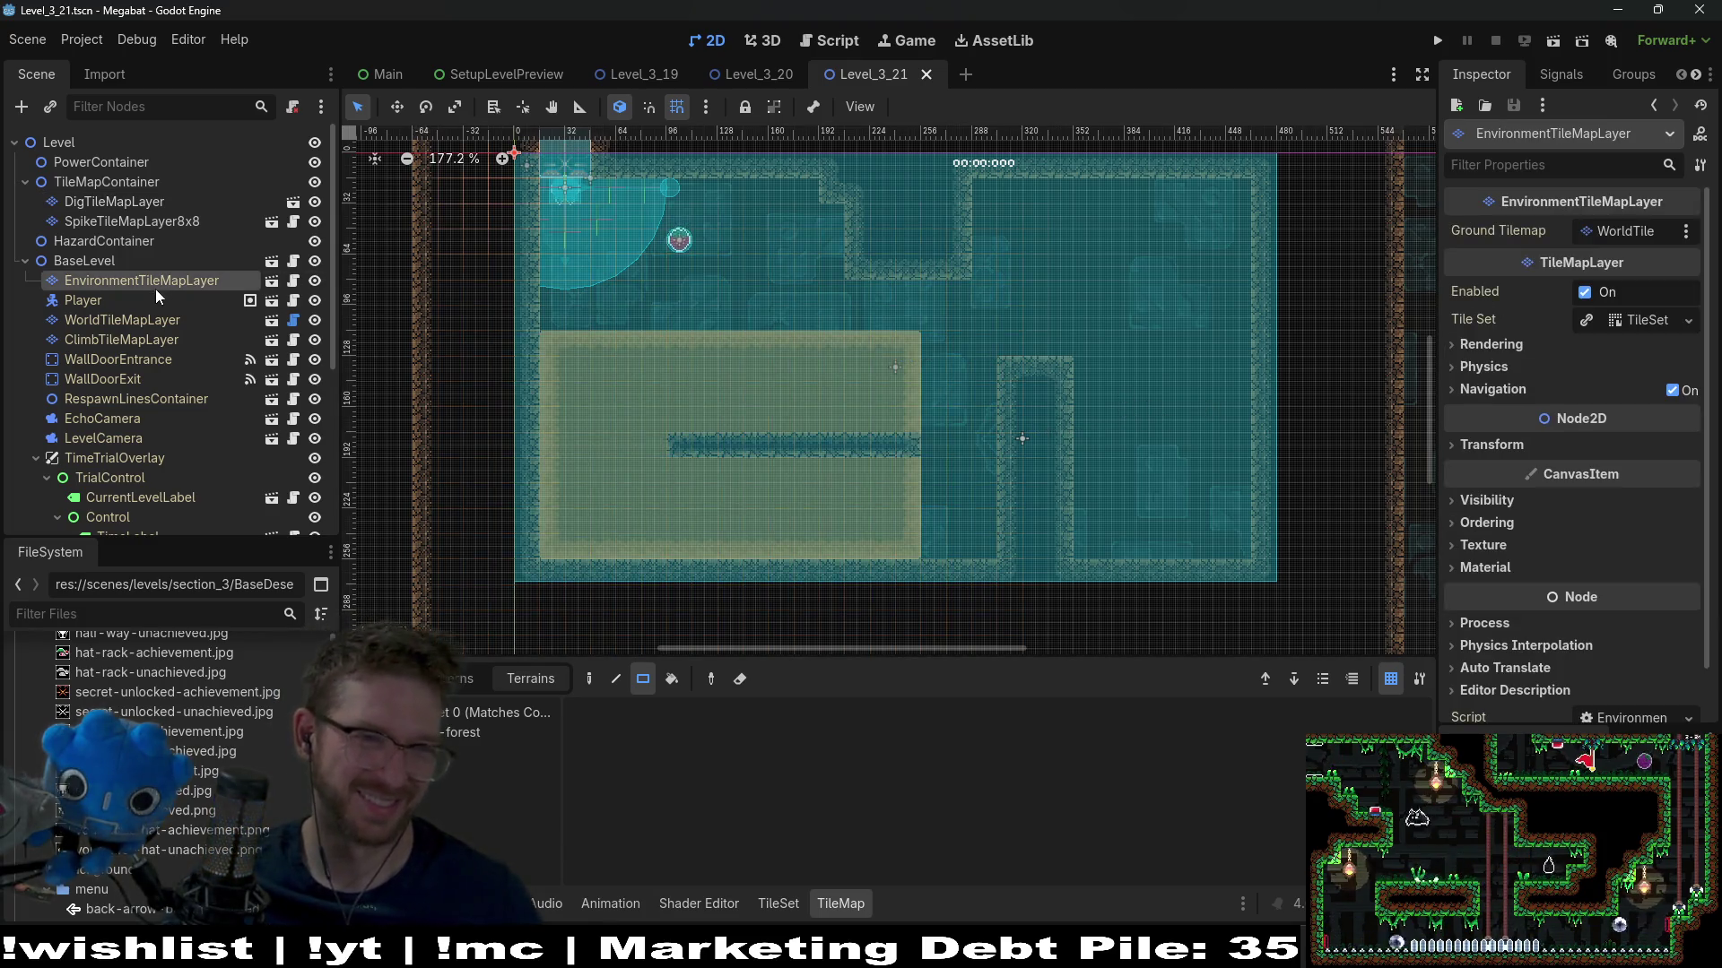
pyautogui.click(154, 317)
pyautogui.click(450, 770)
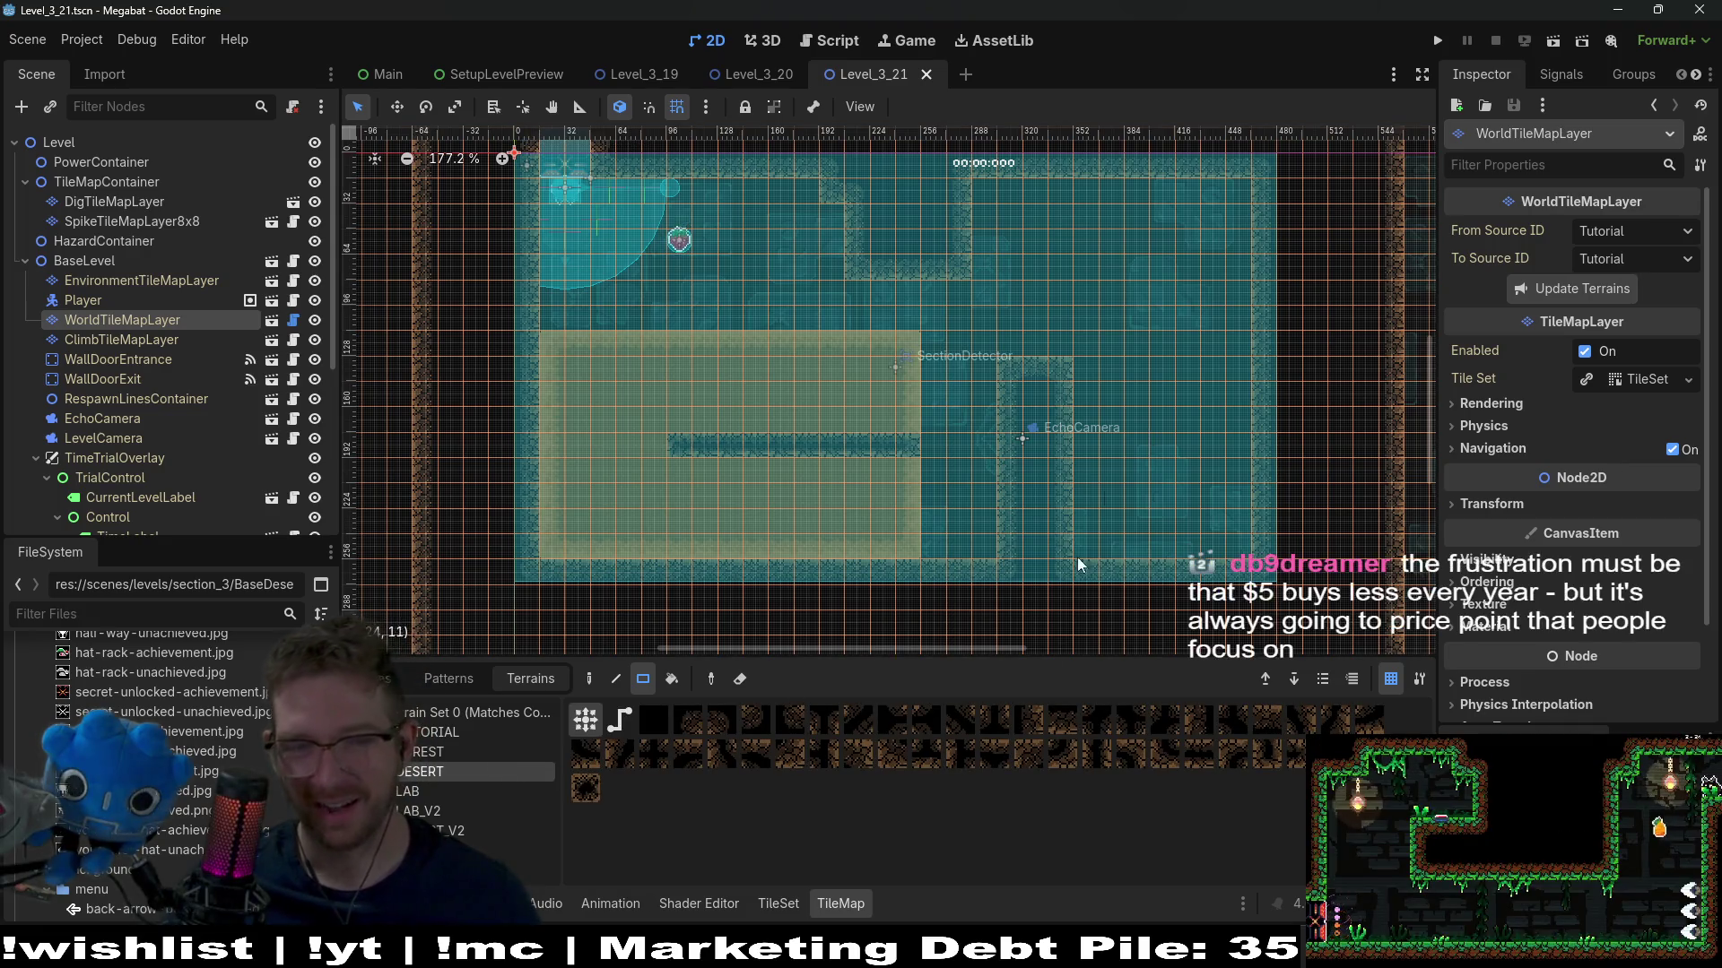
pyautogui.moveTo(1016, 361)
pyautogui.mouseDown()
pyautogui.moveTo(1123, 504)
pyautogui.moveTo(1211, 581)
pyautogui.mouseUp()
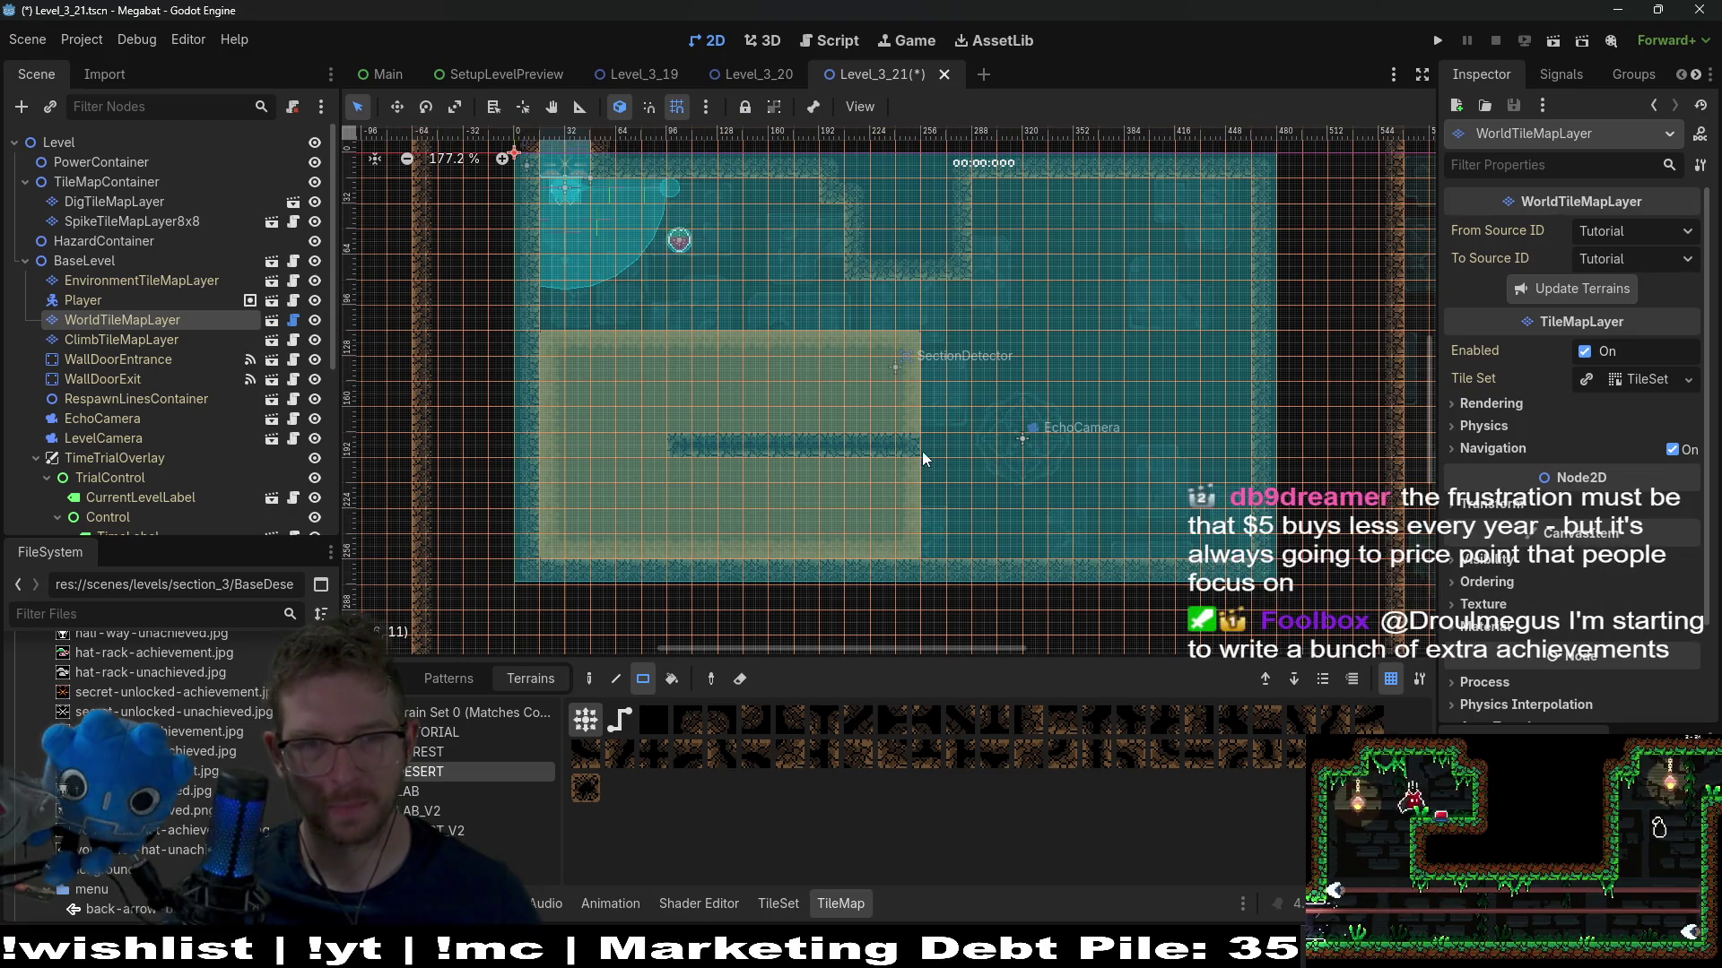
pyautogui.moveTo(927, 457); pyautogui.dragTo(600, 438)
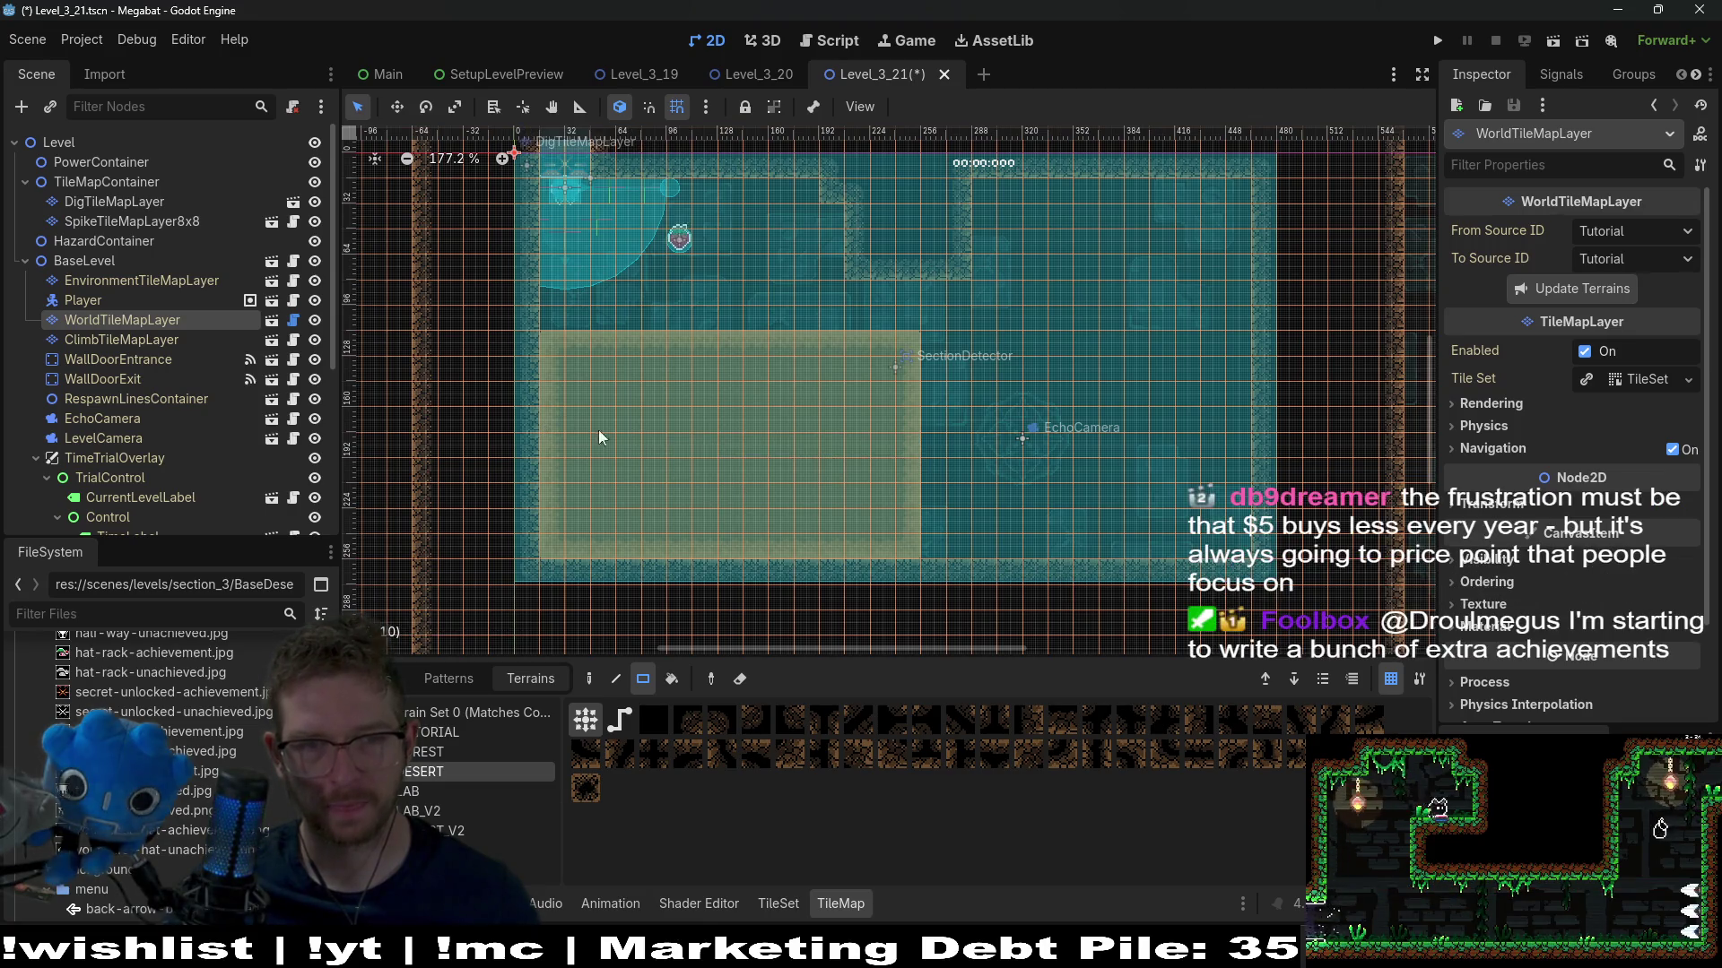
# Erase the left sand block's top rows, add a right sand block, and run the scene
pyautogui.click(169, 200)
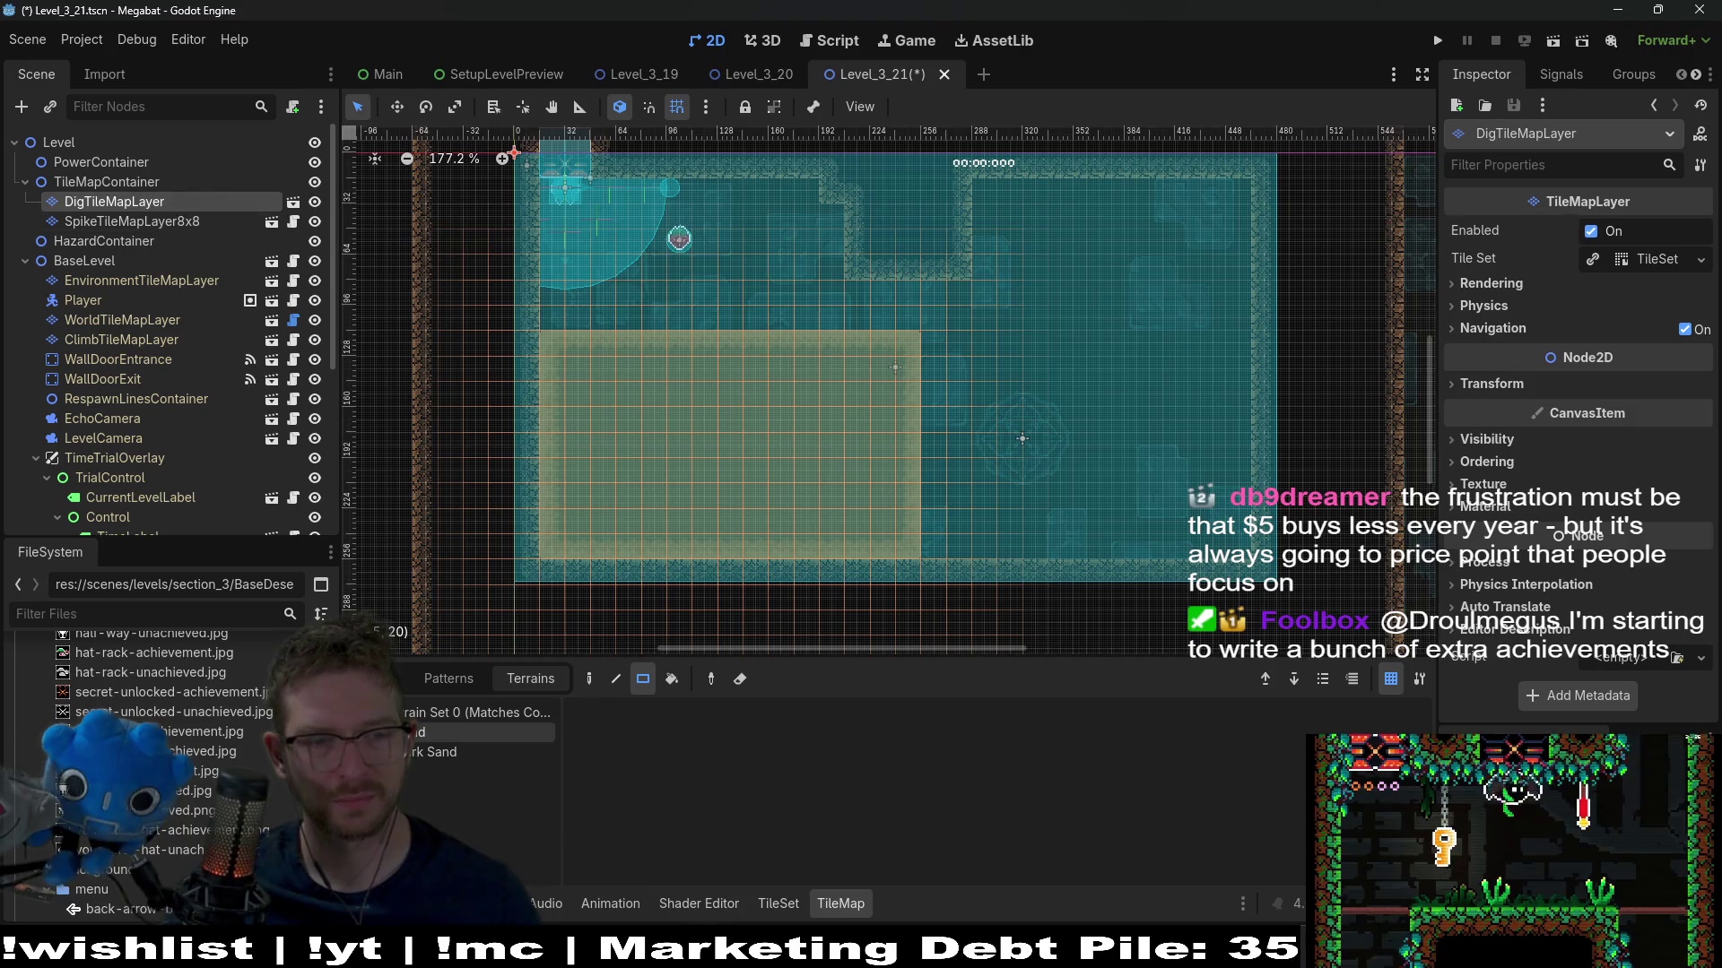
pyautogui.moveTo(911, 359)
pyautogui.mouseDown()
pyautogui.moveTo(547, 353)
pyautogui.moveTo(902, 409)
pyautogui.moveTo(490, 376)
pyautogui.mouseUp()
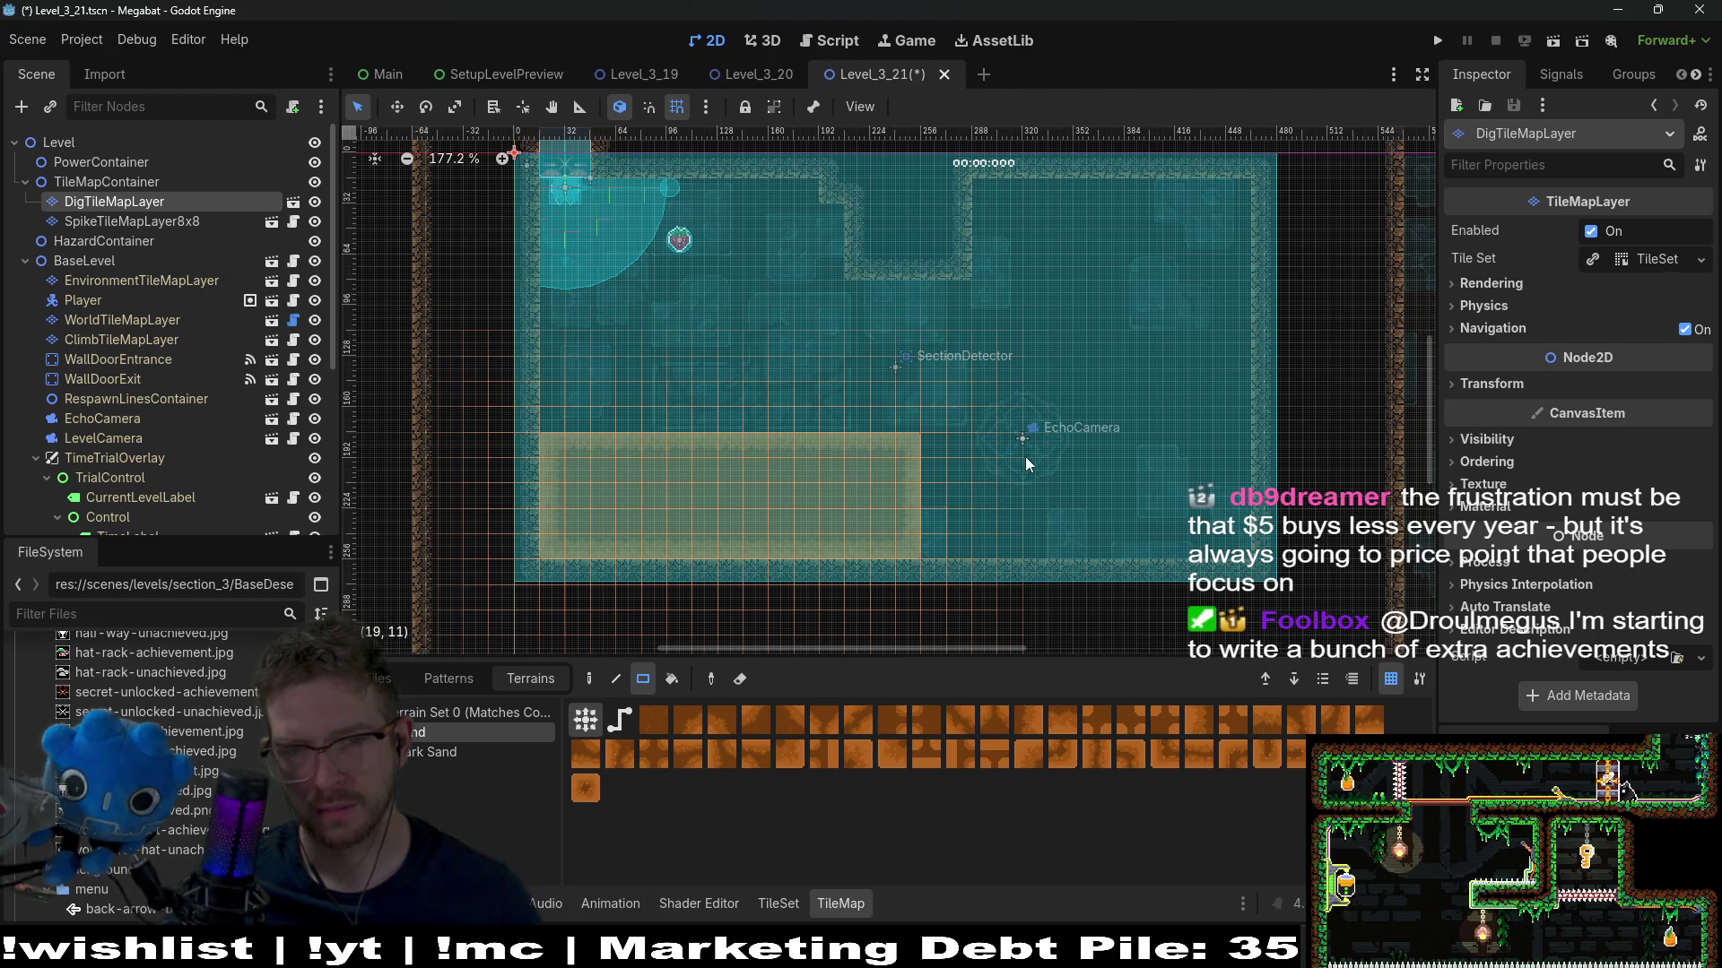
pyautogui.moveTo(1111, 451)
pyautogui.mouseDown()
pyautogui.moveTo(1238, 549)
pyautogui.moveTo(1225, 542)
pyautogui.mouseUp()
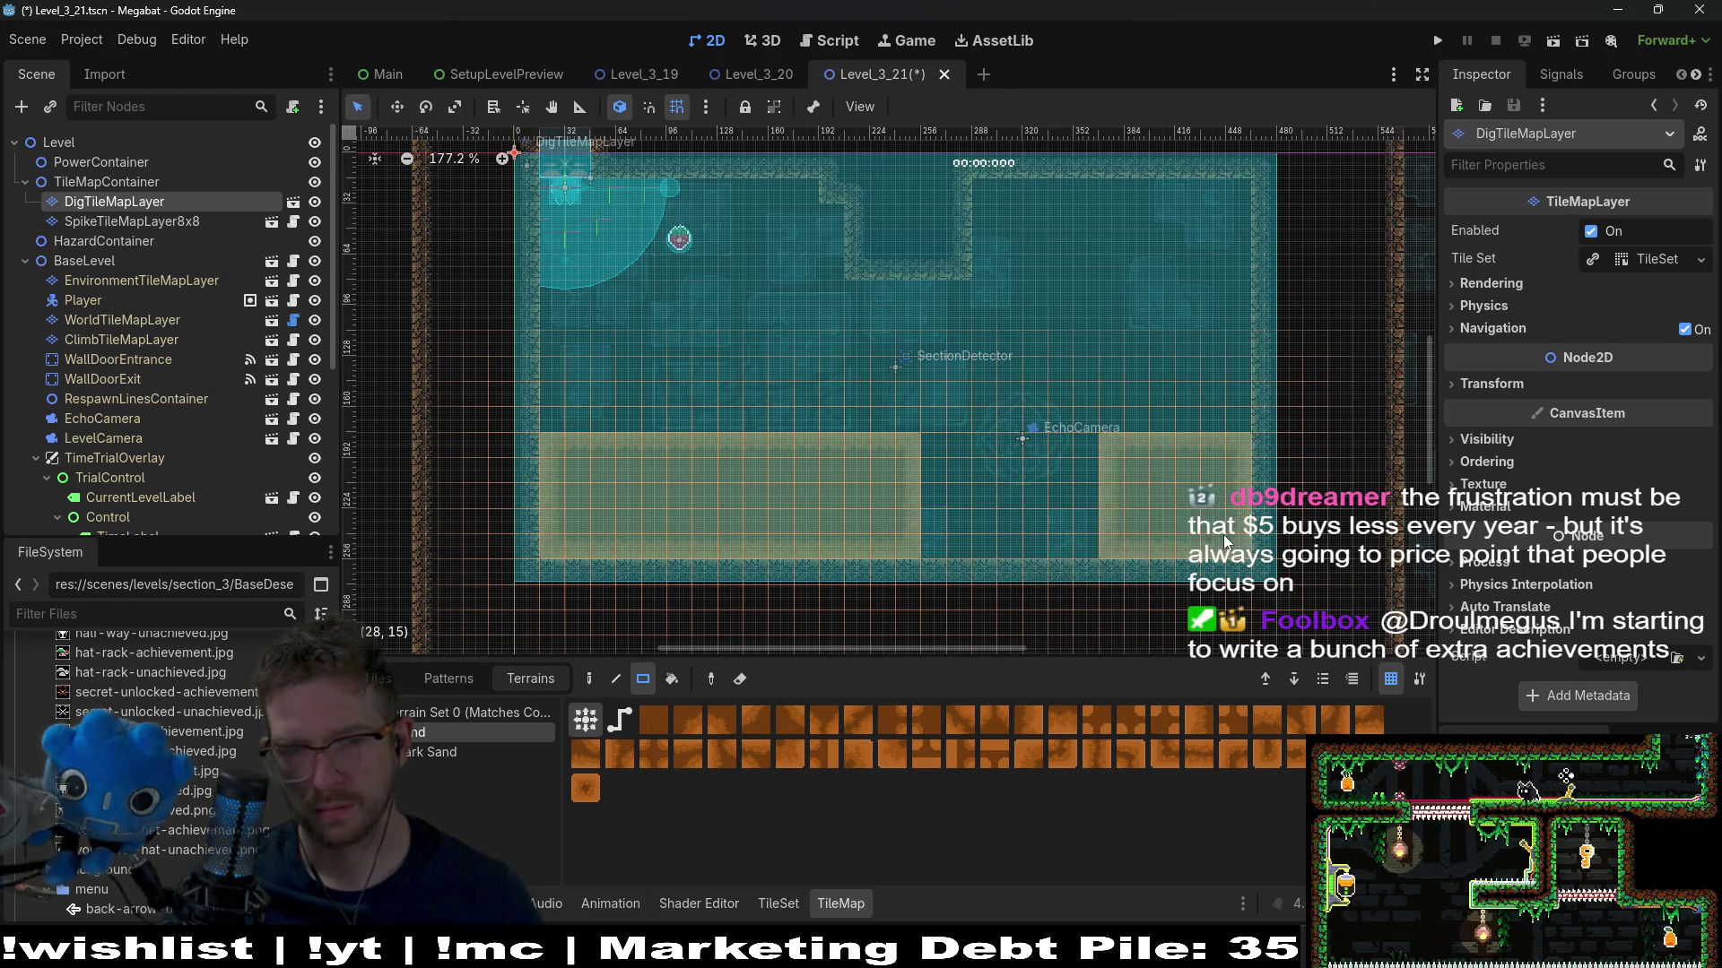
pyautogui.click(1554, 44)
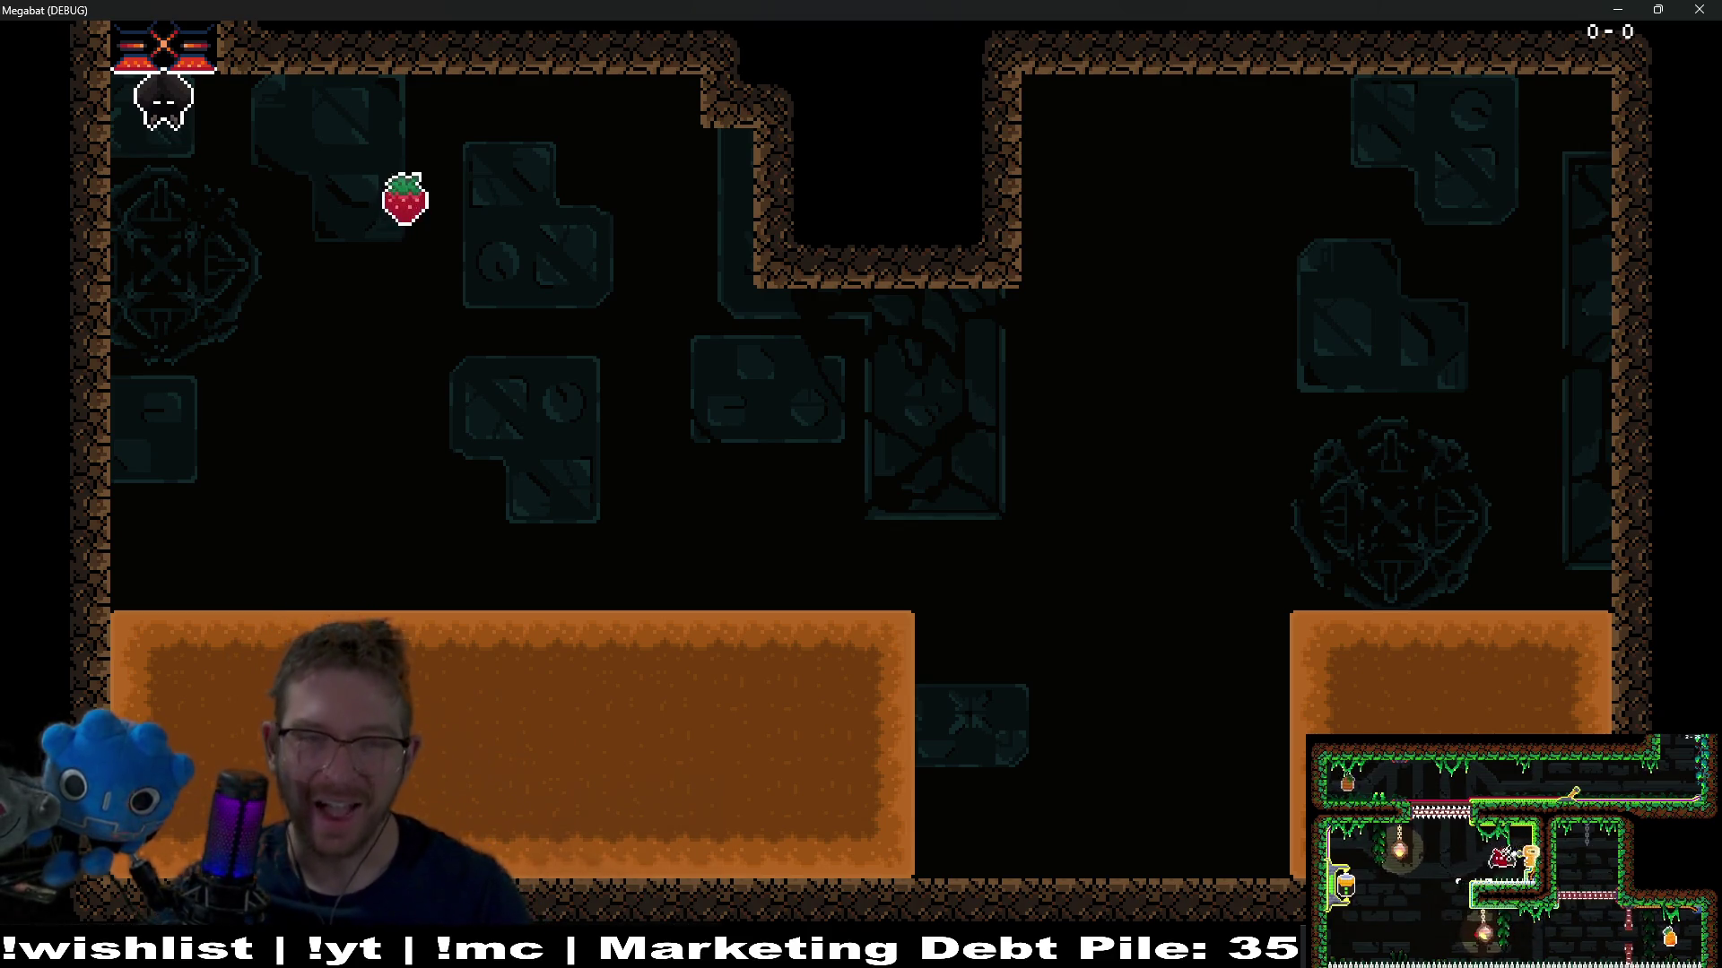
# Grab the strawberry, burrow through the left block, cross into the right block, then close the game
pyautogui.press('Right')
pyautogui.press('Left')
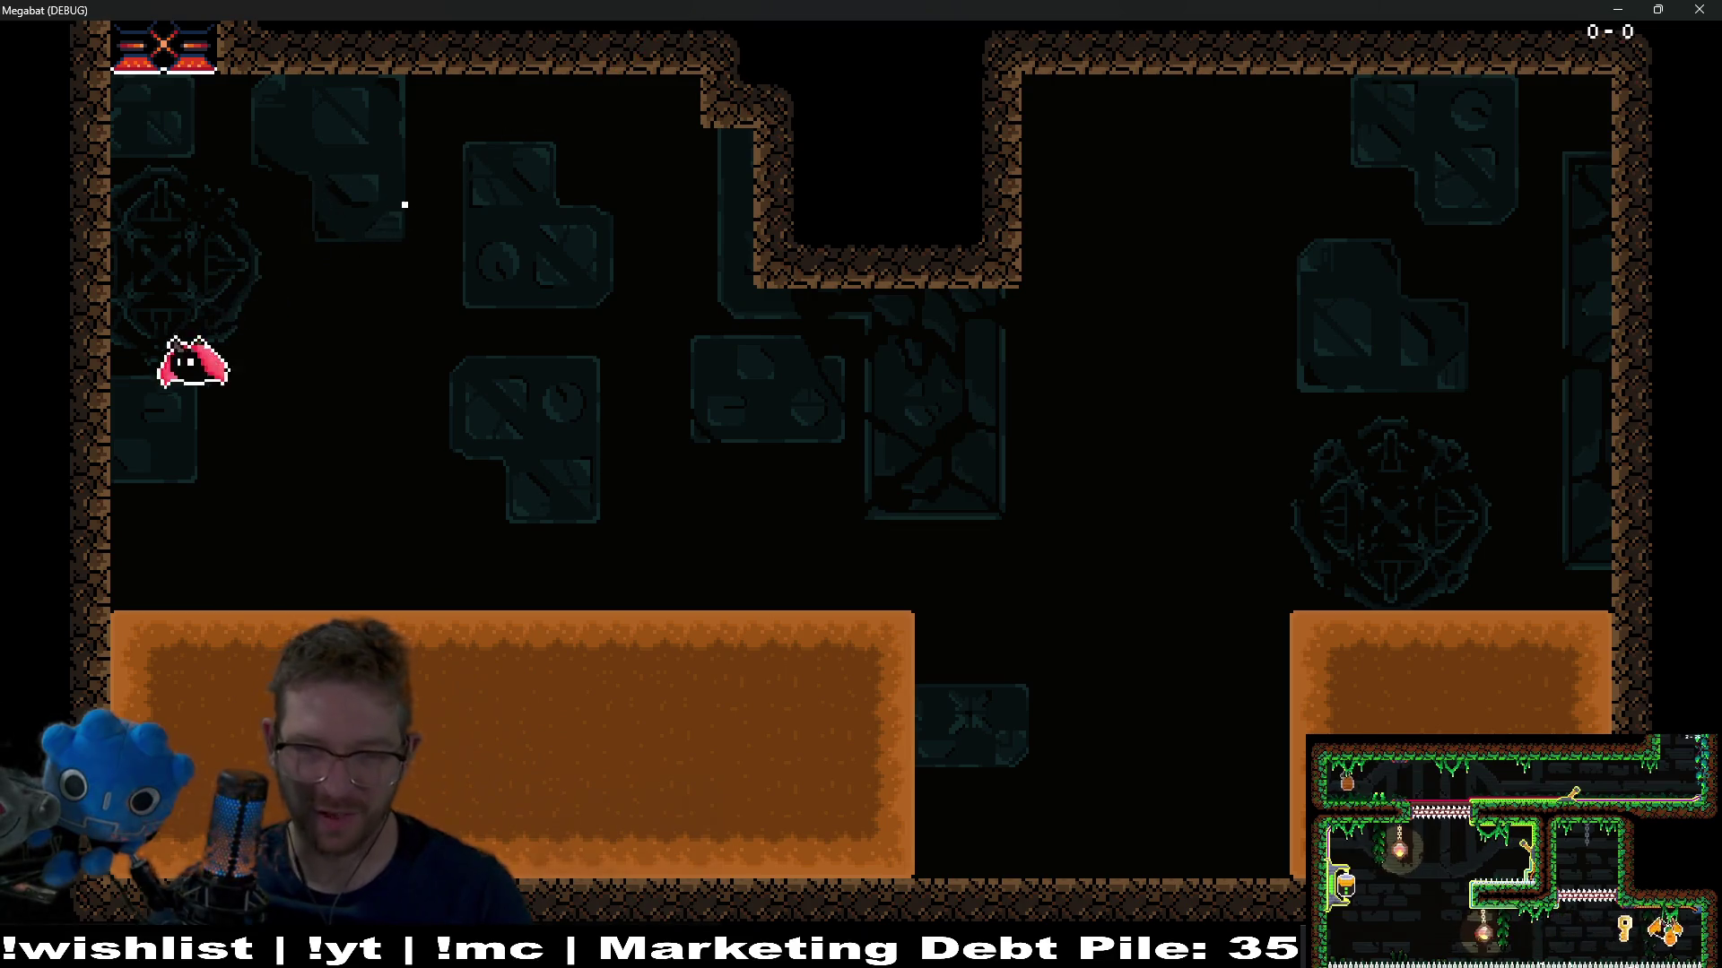
pyautogui.press('Down')
pyautogui.press('Right')
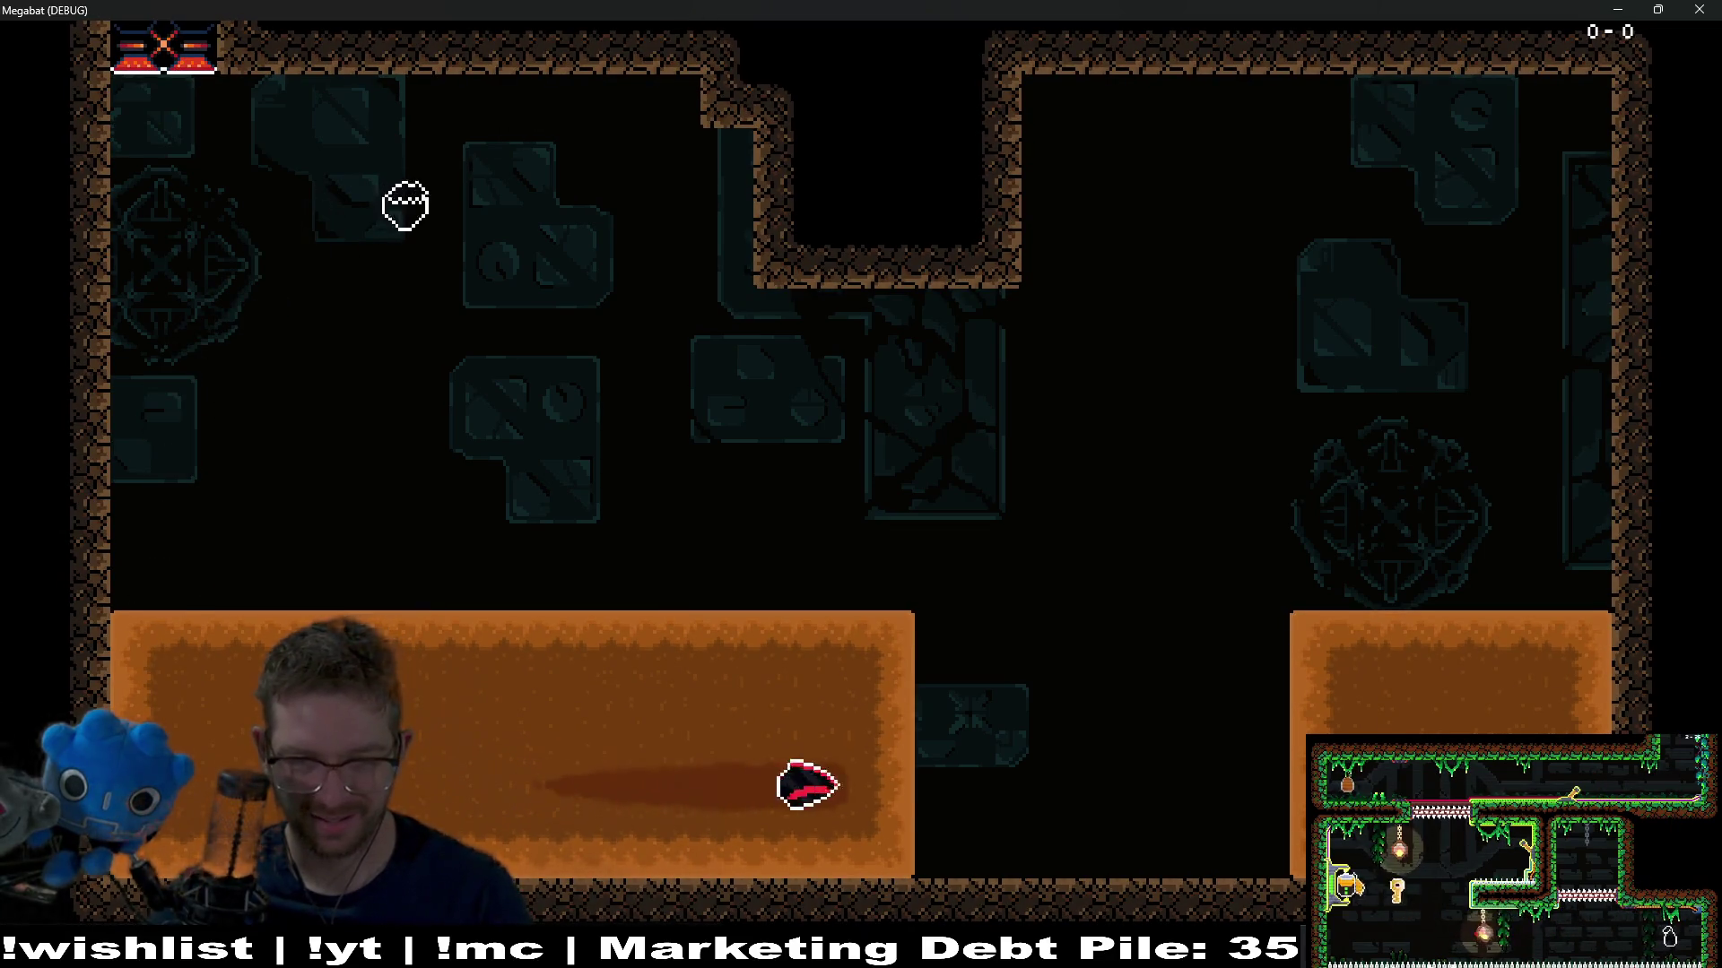
pyautogui.press('Right')
pyautogui.press('Left')
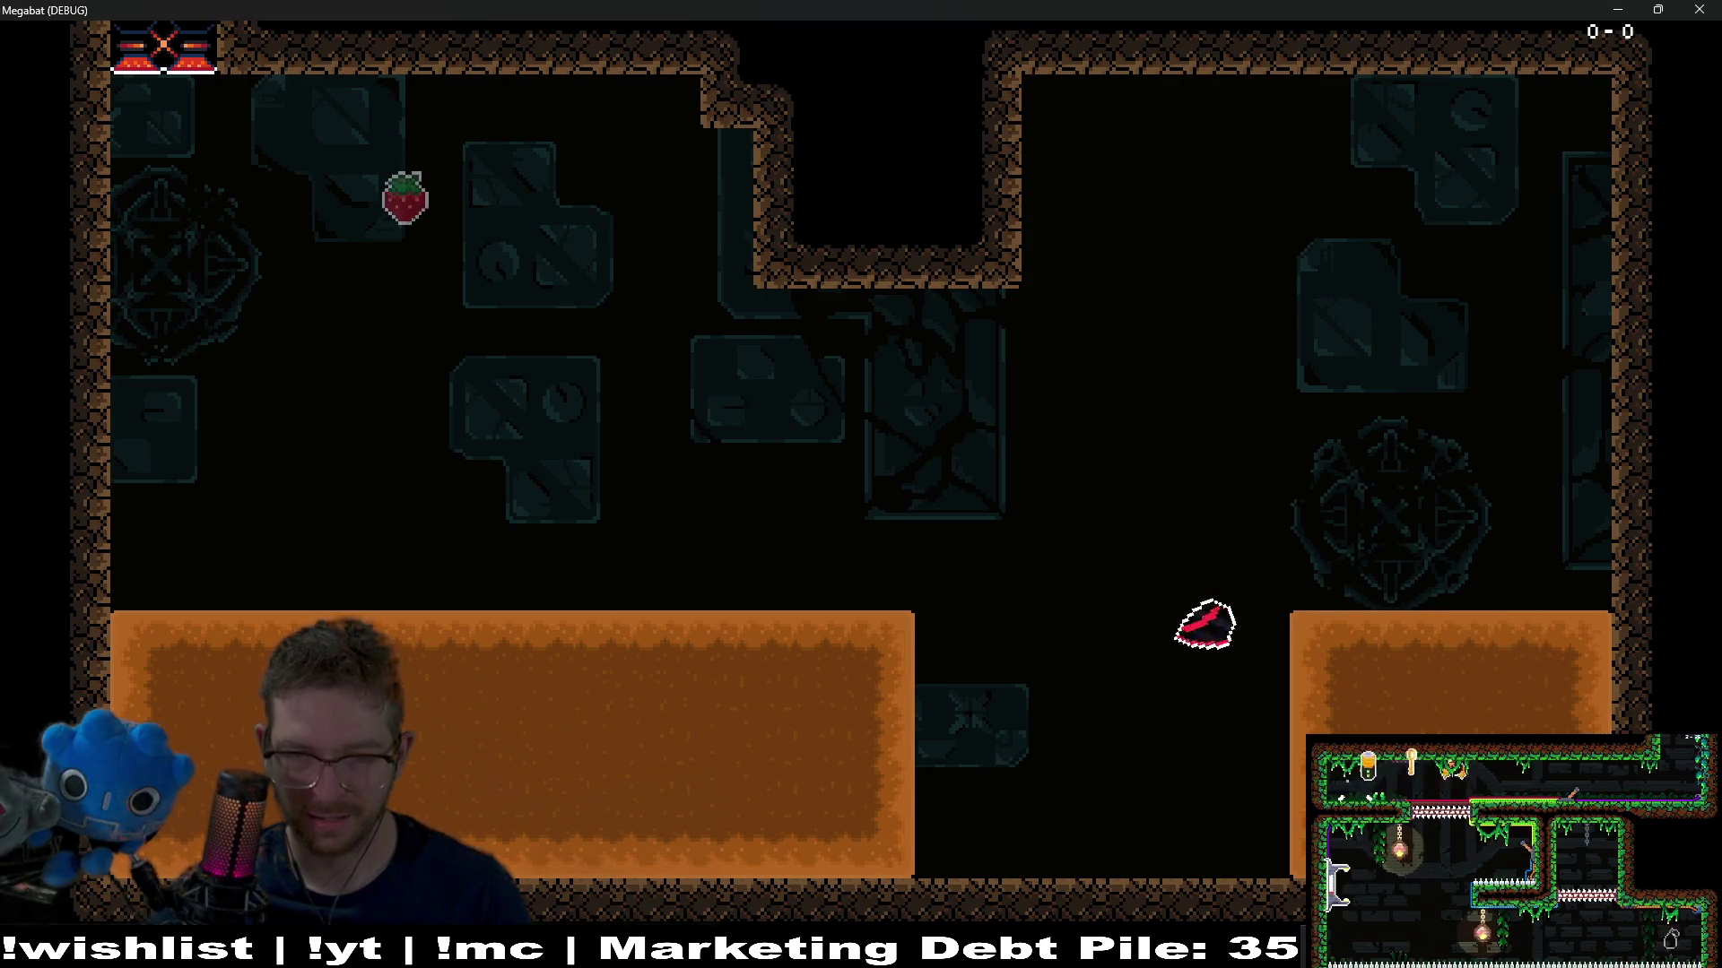
pyautogui.press('Left')
pyautogui.press('Right')
pyautogui.press('Up')
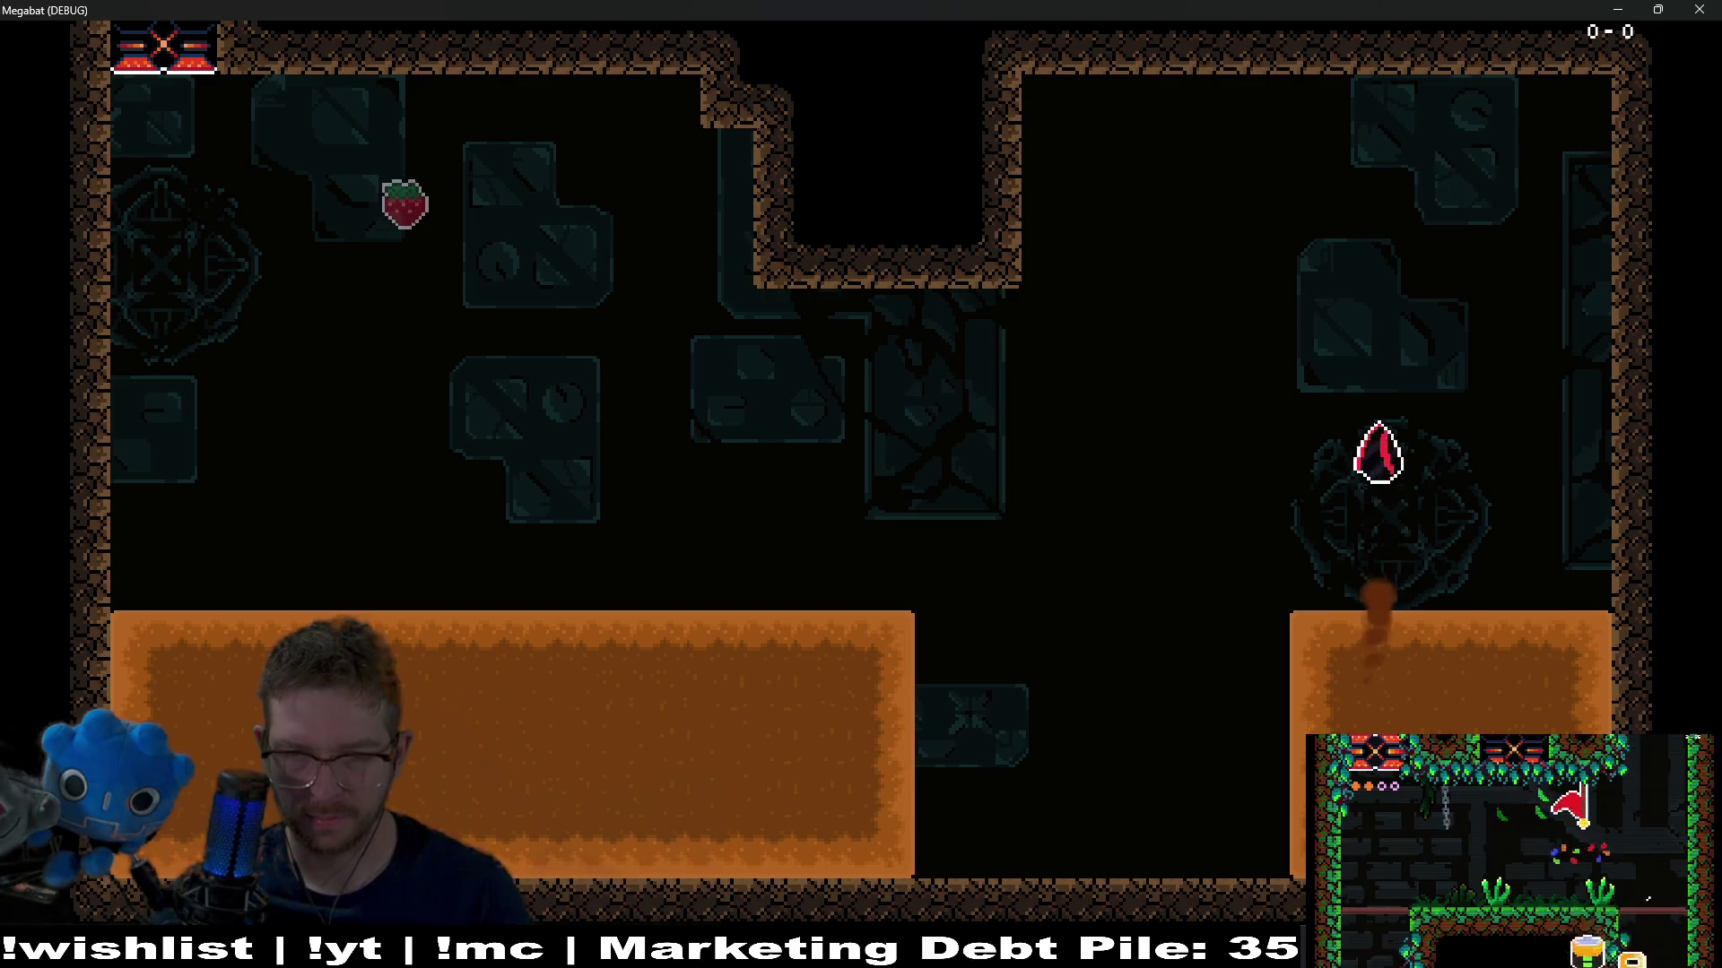
pyautogui.press('Left')
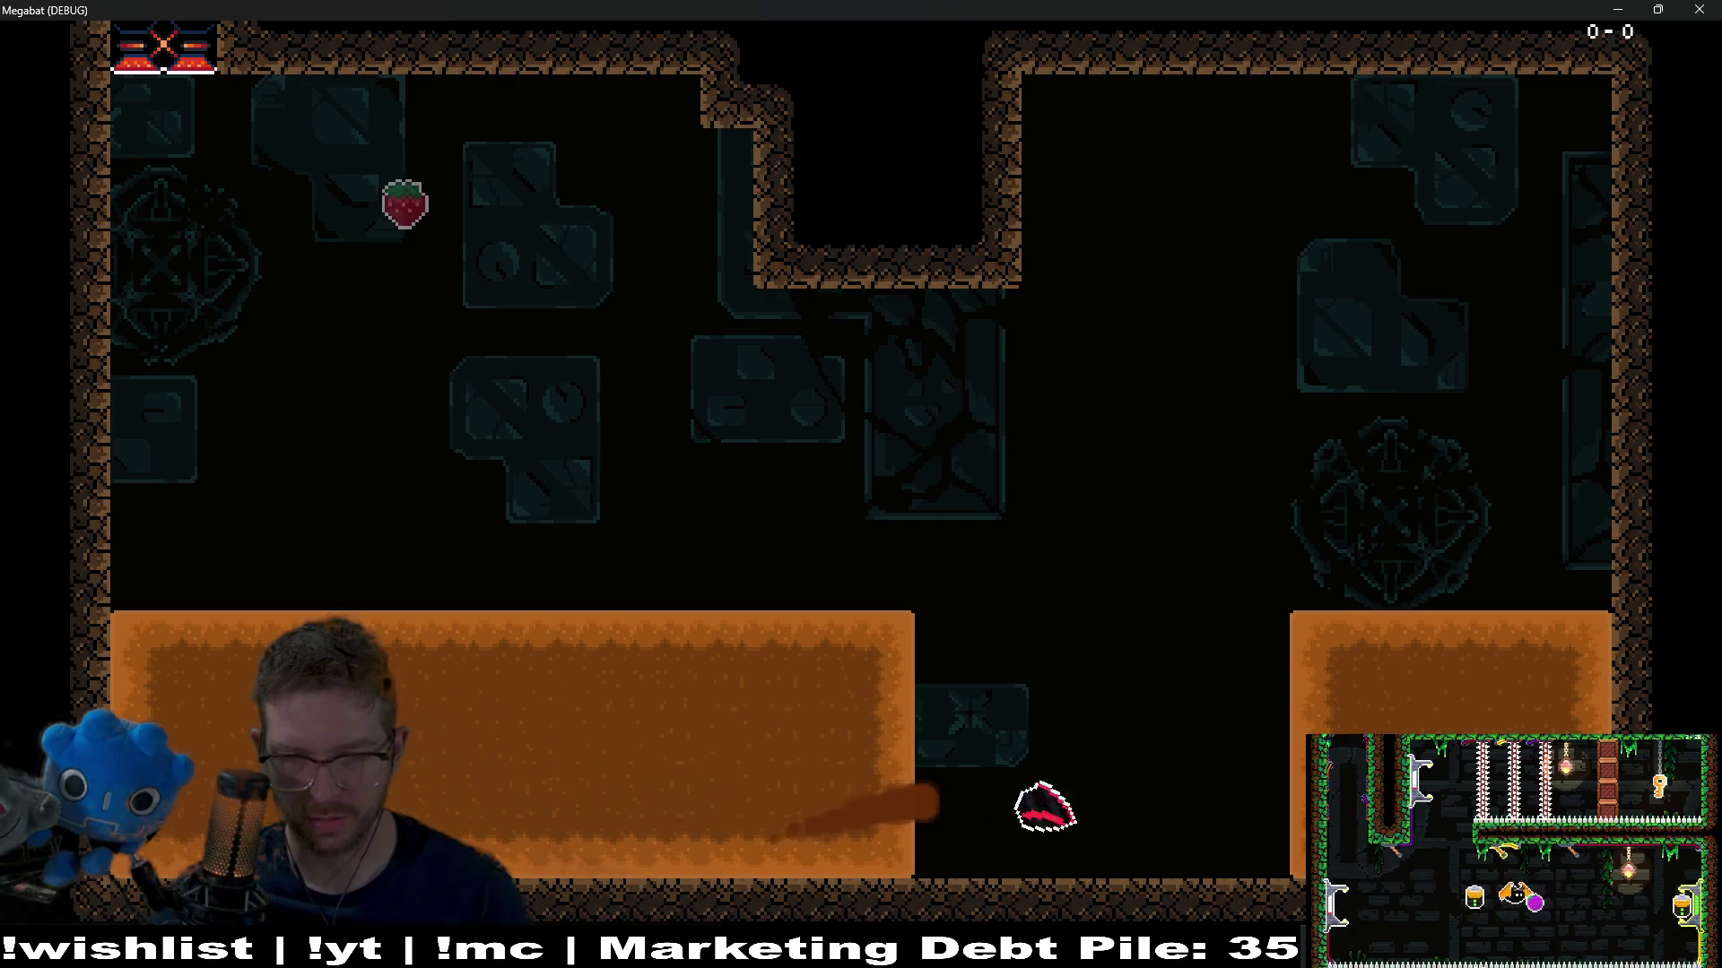
pyautogui.press('Left')
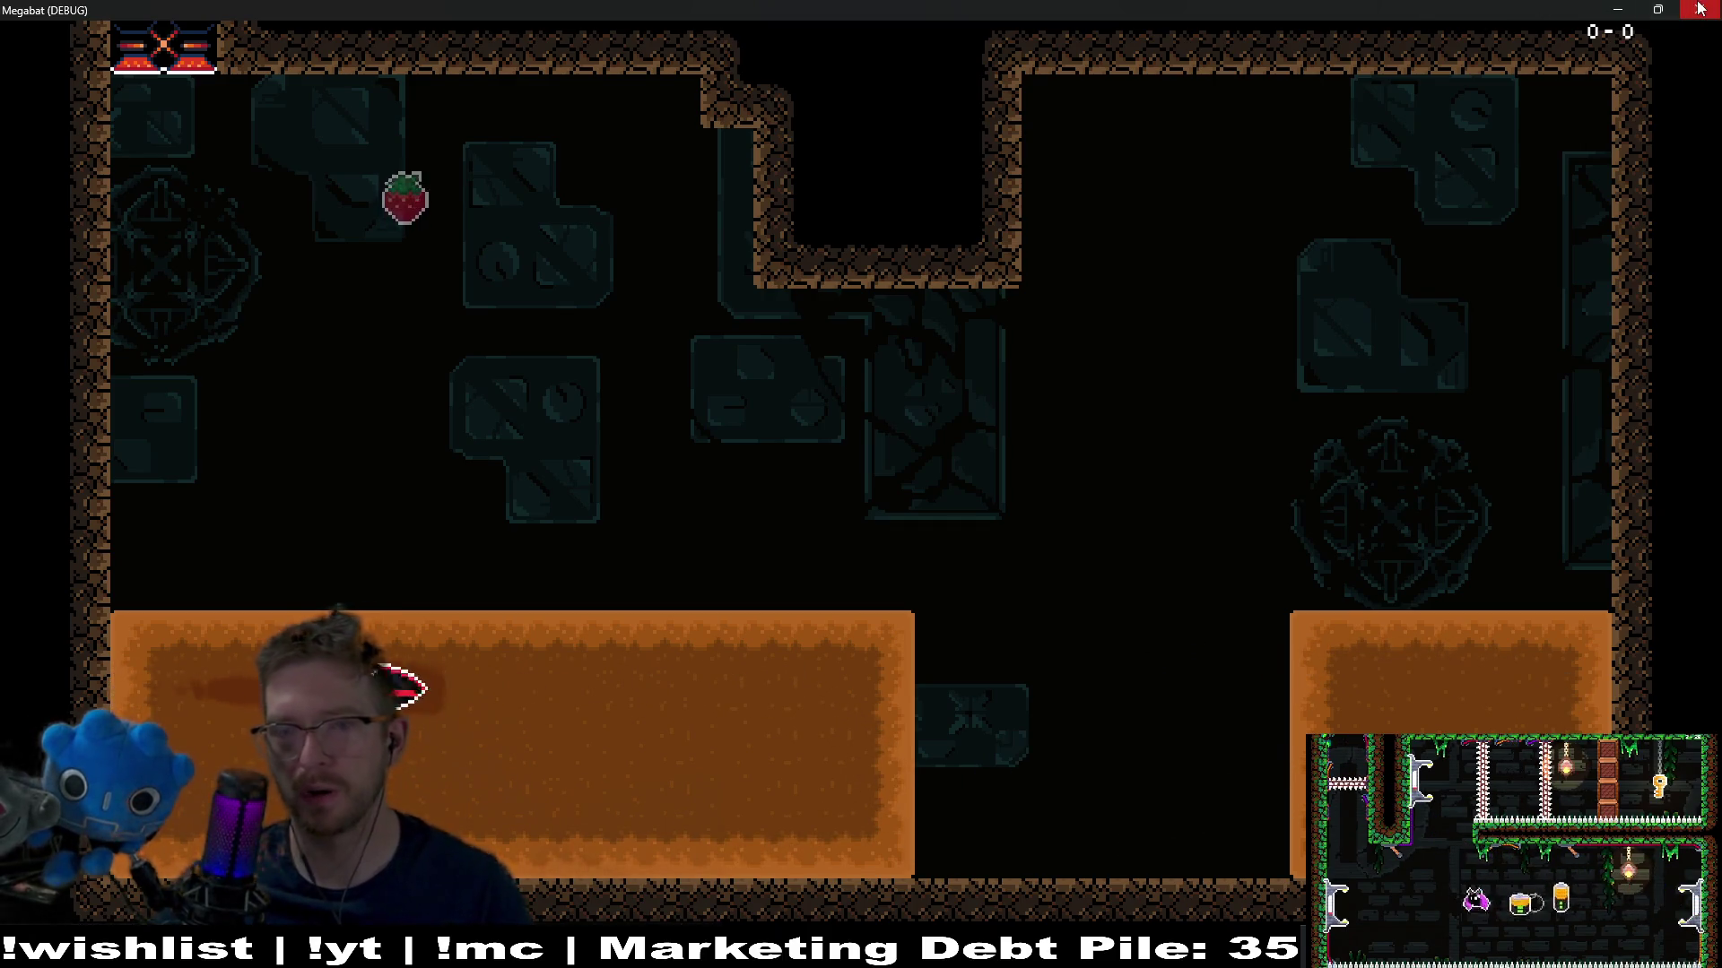
pyautogui.click(1700, 9)
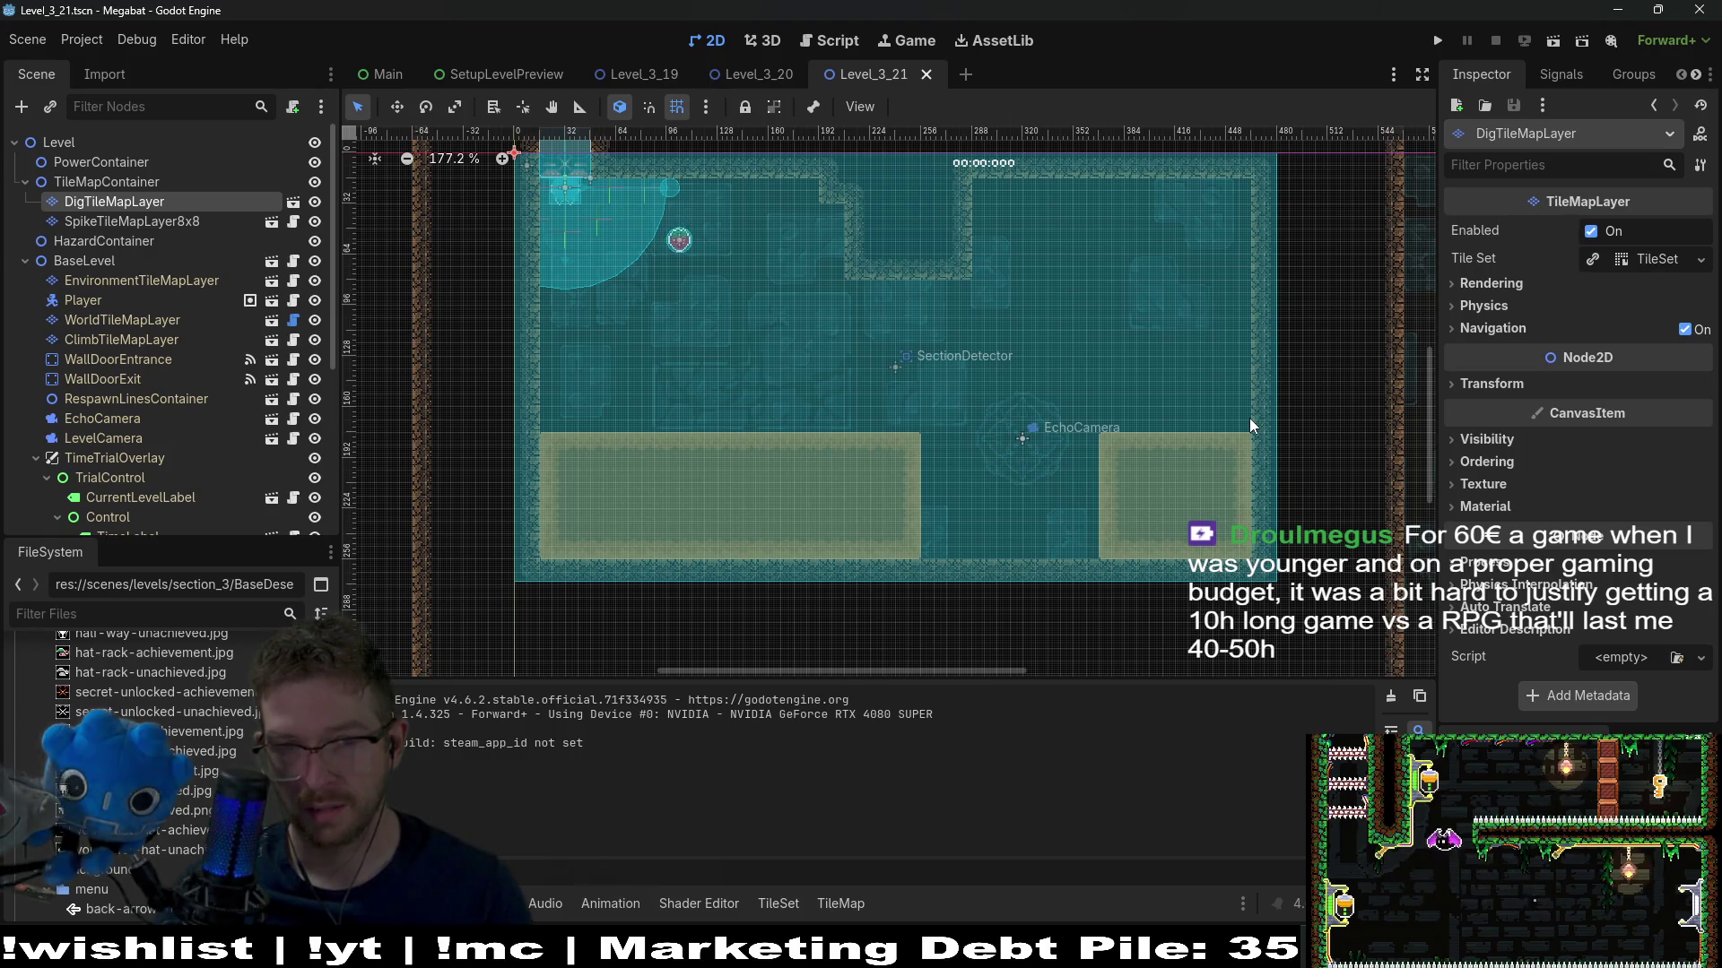
# Pick DigTileMapLayer's sand terrain and trim the left sand block narrower
pyautogui.click(140, 320)
pyautogui.click(440, 771)
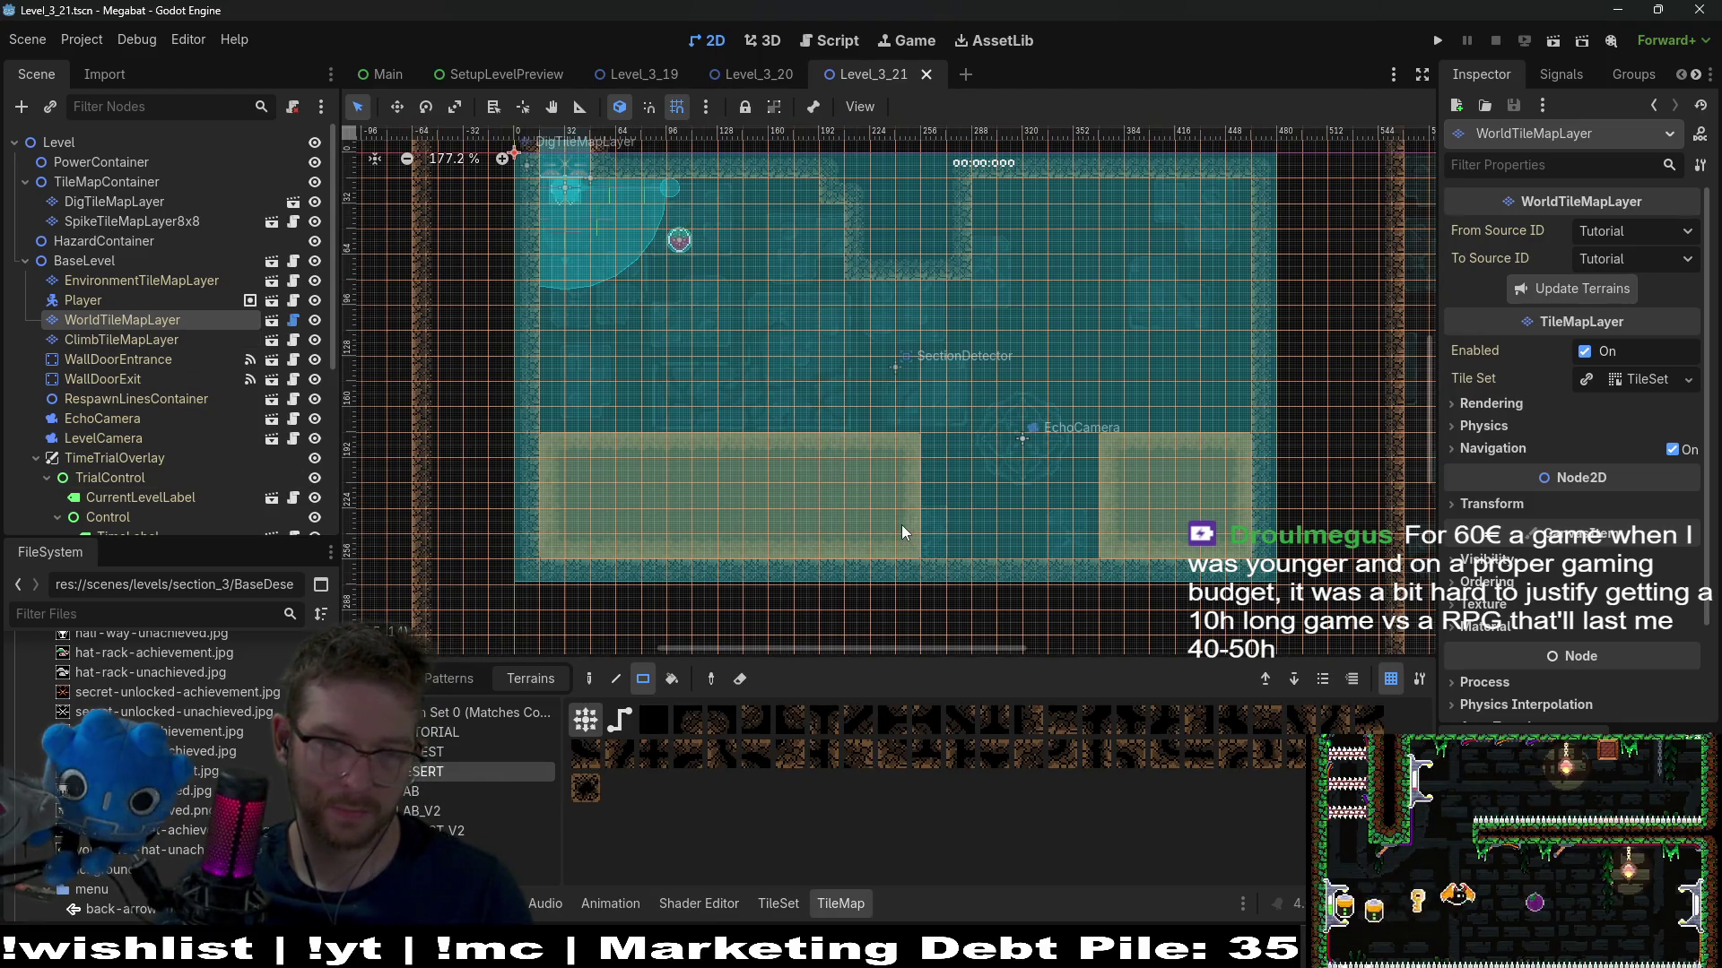
pyautogui.click(132, 221)
pyautogui.click(113, 202)
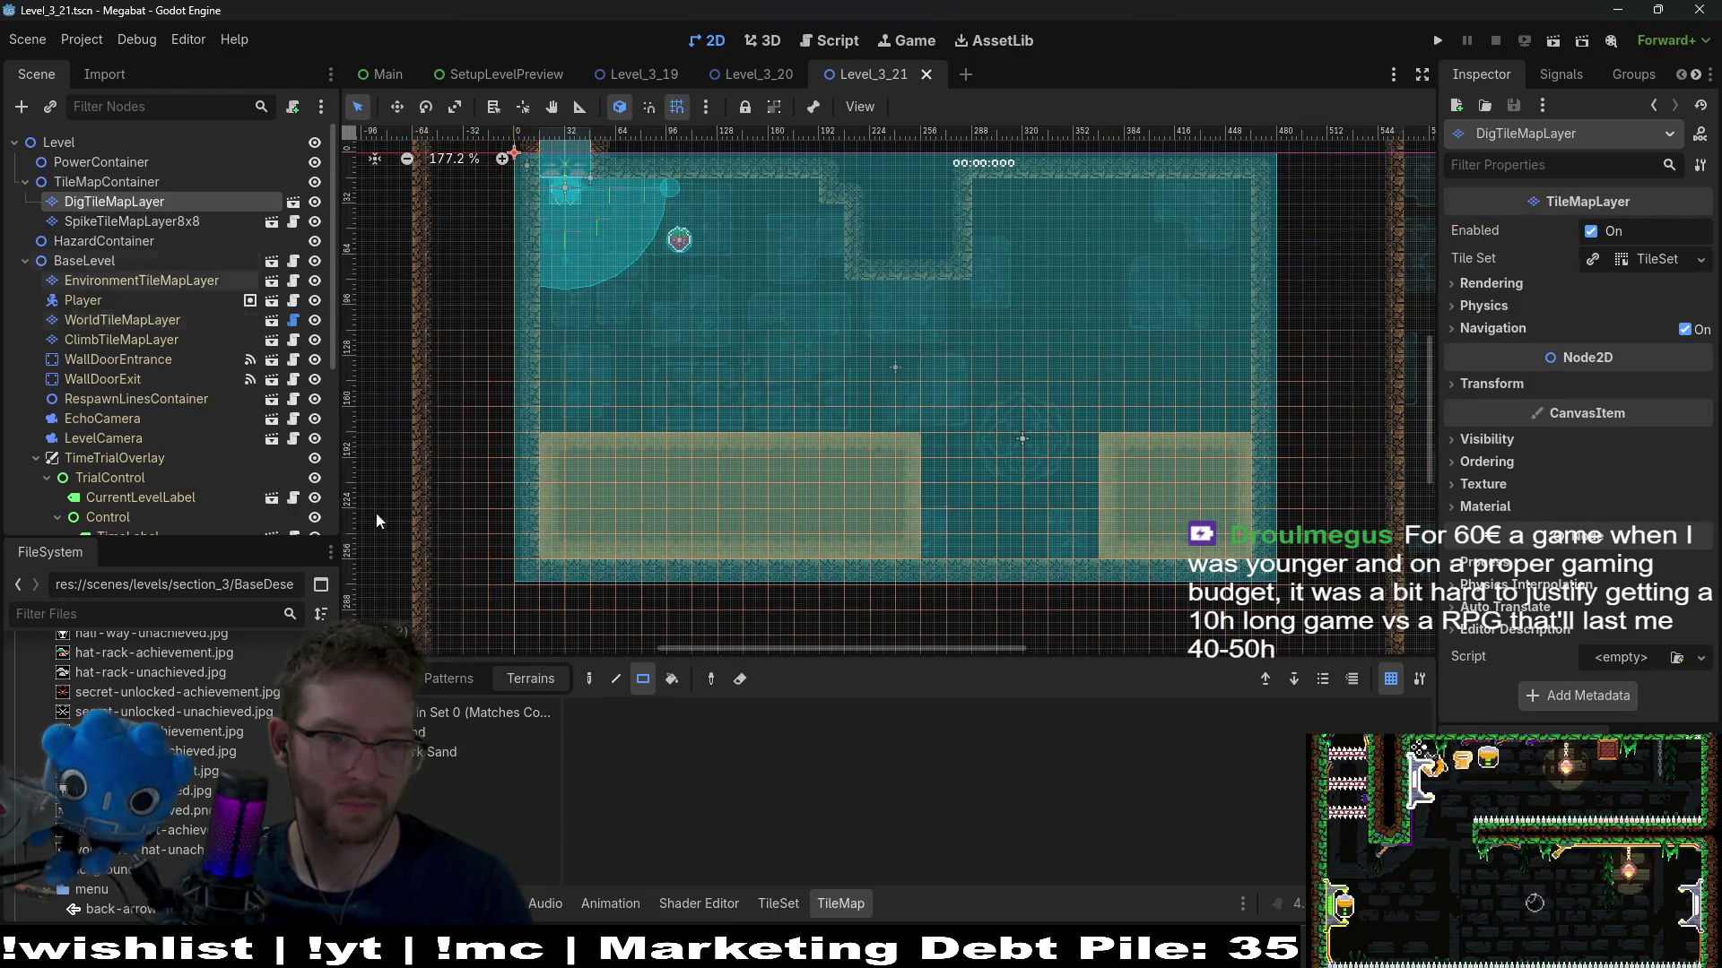
pyautogui.click(475, 732)
pyautogui.moveTo(800, 414)
pyautogui.mouseDown()
pyautogui.moveTo(922, 588)
pyautogui.moveTo(930, 573)
pyautogui.mouseUp()
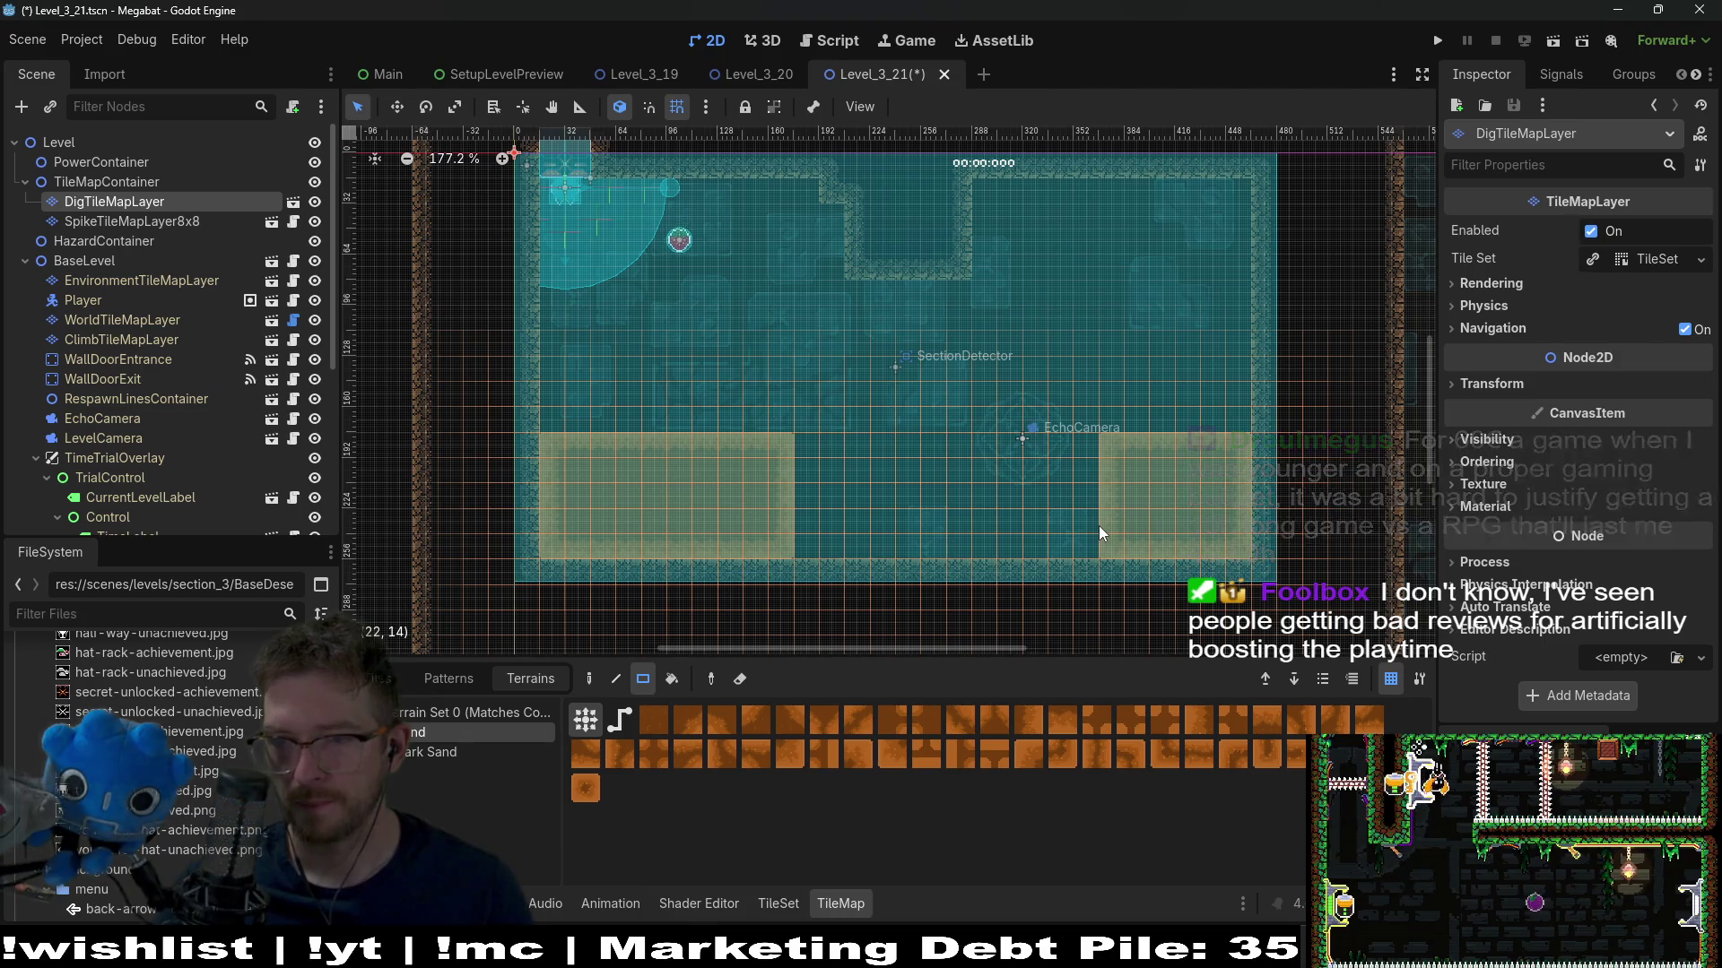
# Widen the right sand block down to the floor and run the scene
pyautogui.moveTo(1110, 546); pyautogui.dragTo(1110, 547)
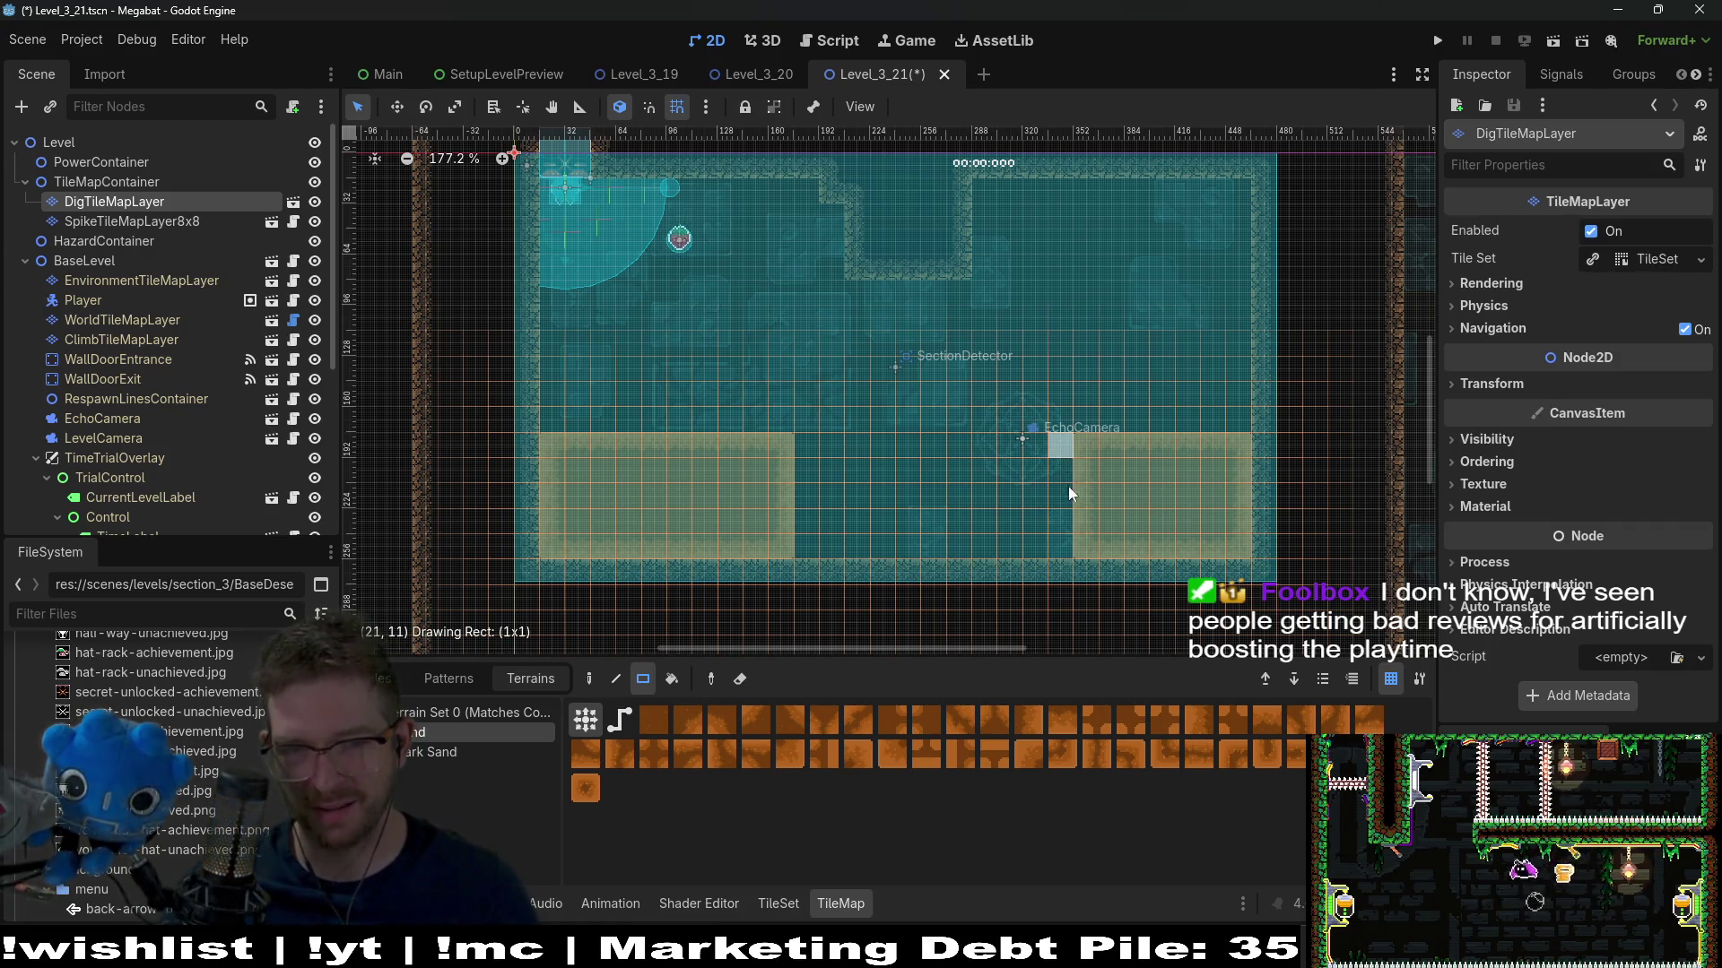
pyautogui.moveTo(1067, 473); pyautogui.dragTo(1074, 556)
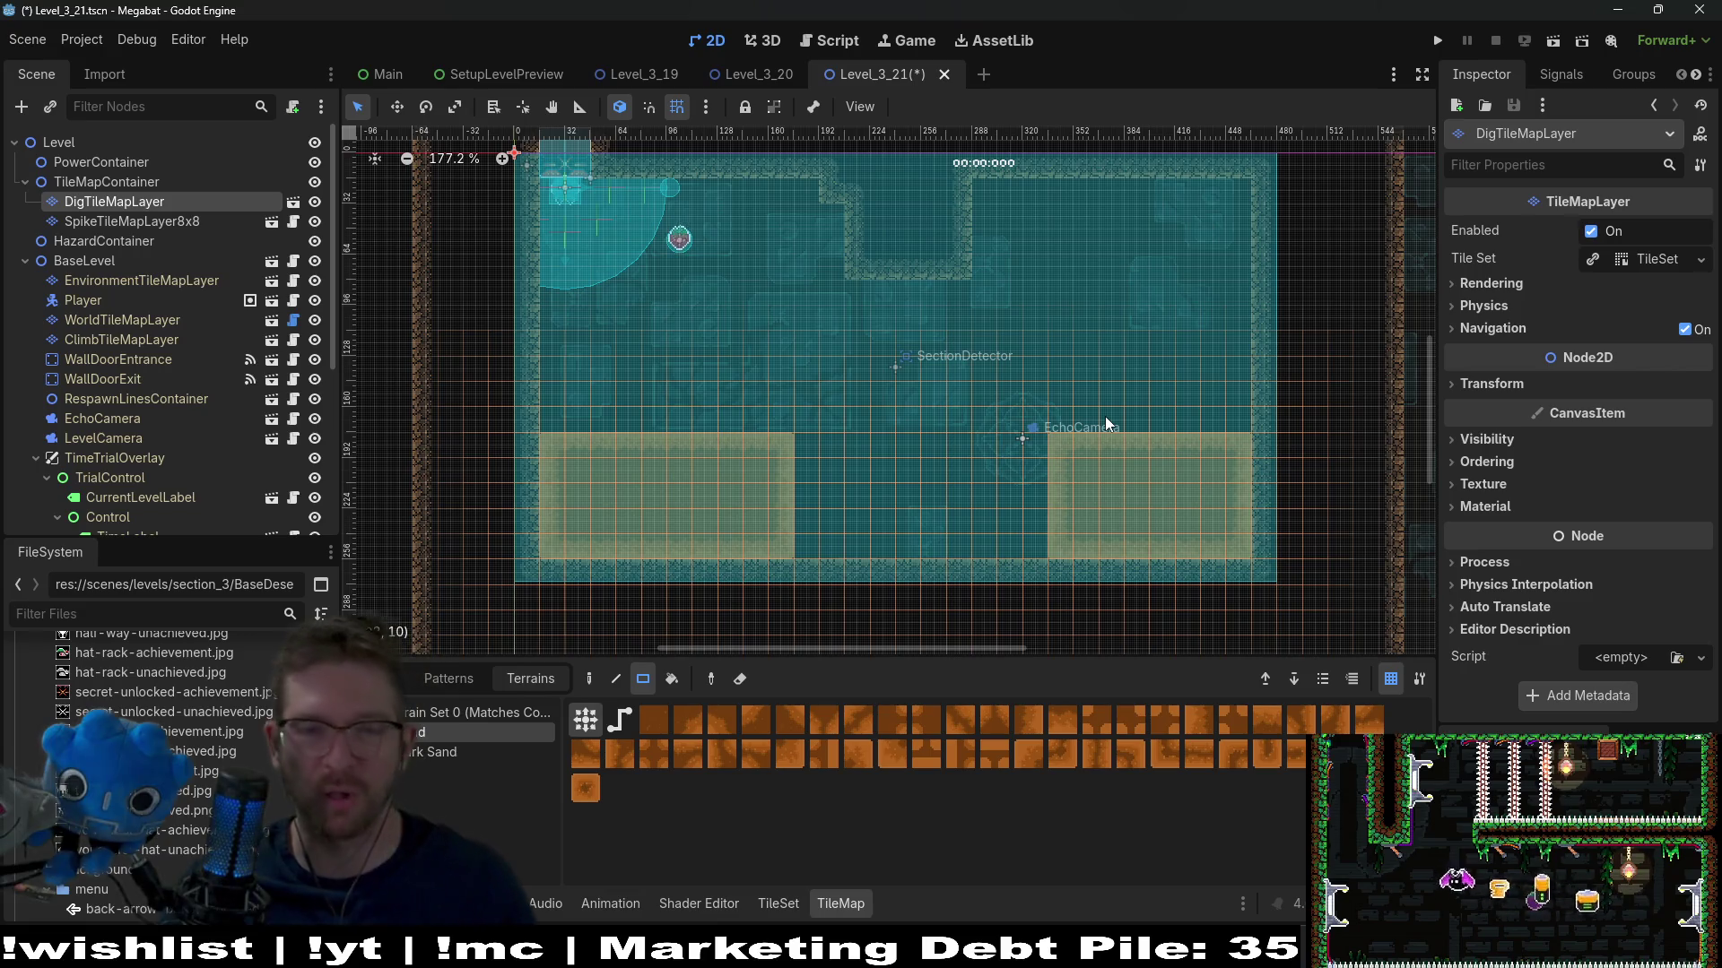
pyautogui.click(1546, 41)
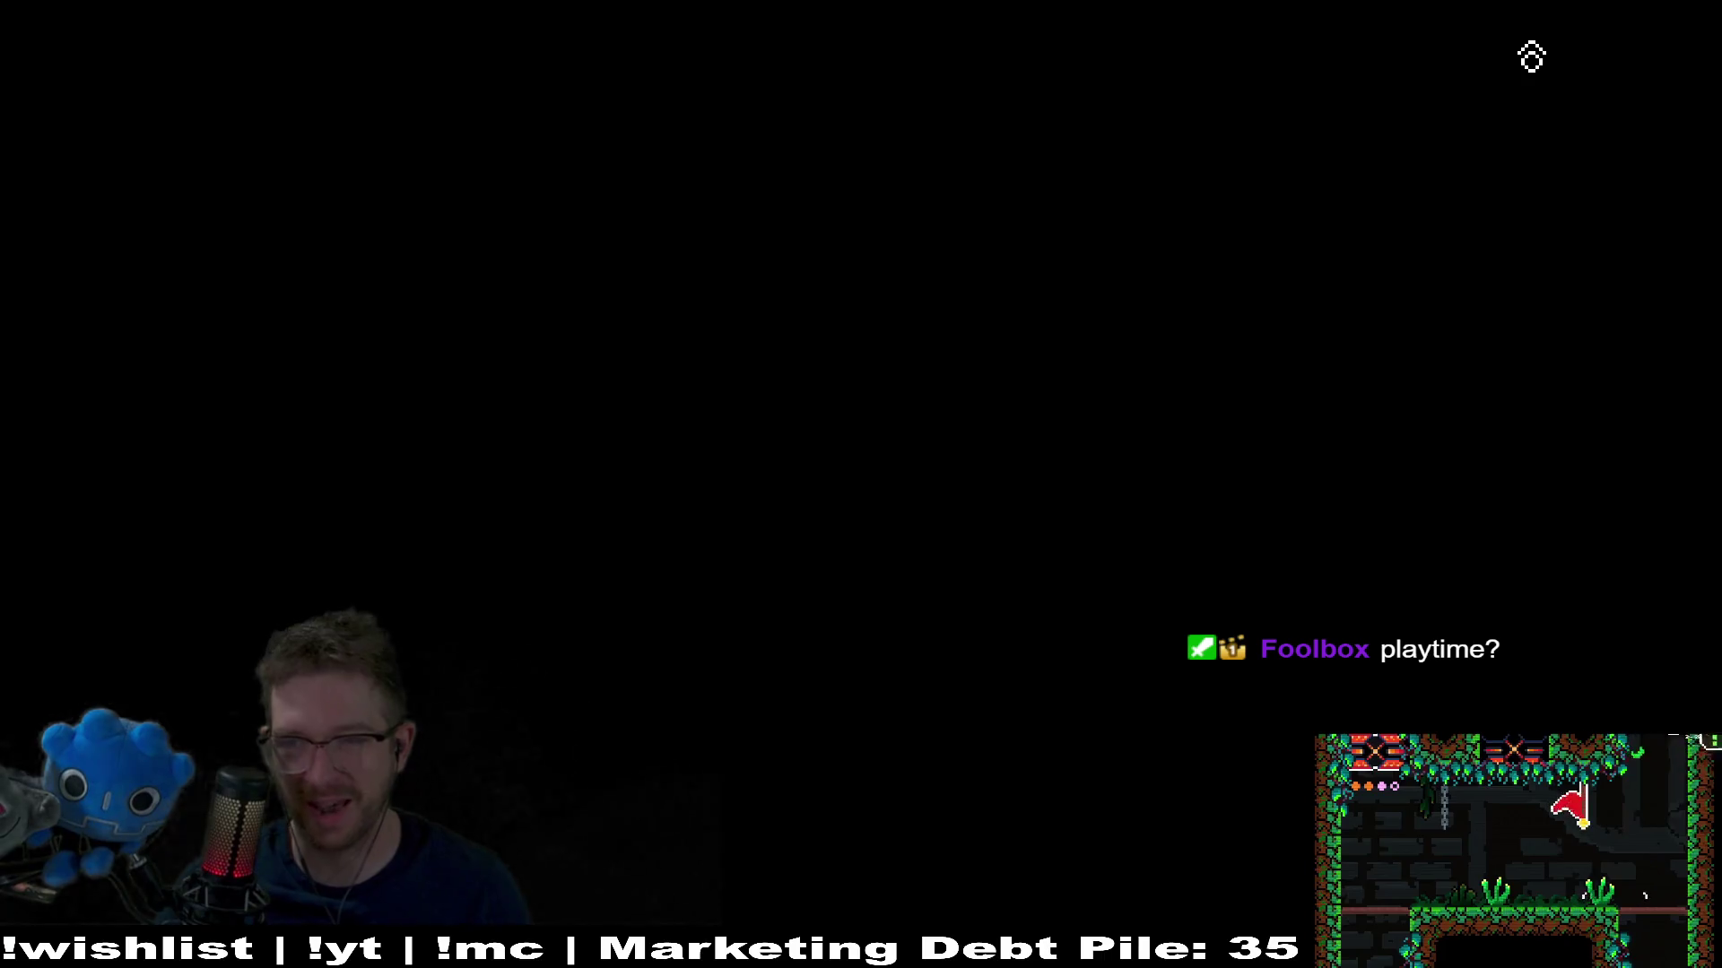
# Fly the bat to grab the strawberry, then back and forth along the room floor
pyautogui.press('Right')
pyautogui.press('Left')
pyautogui.press('Right')
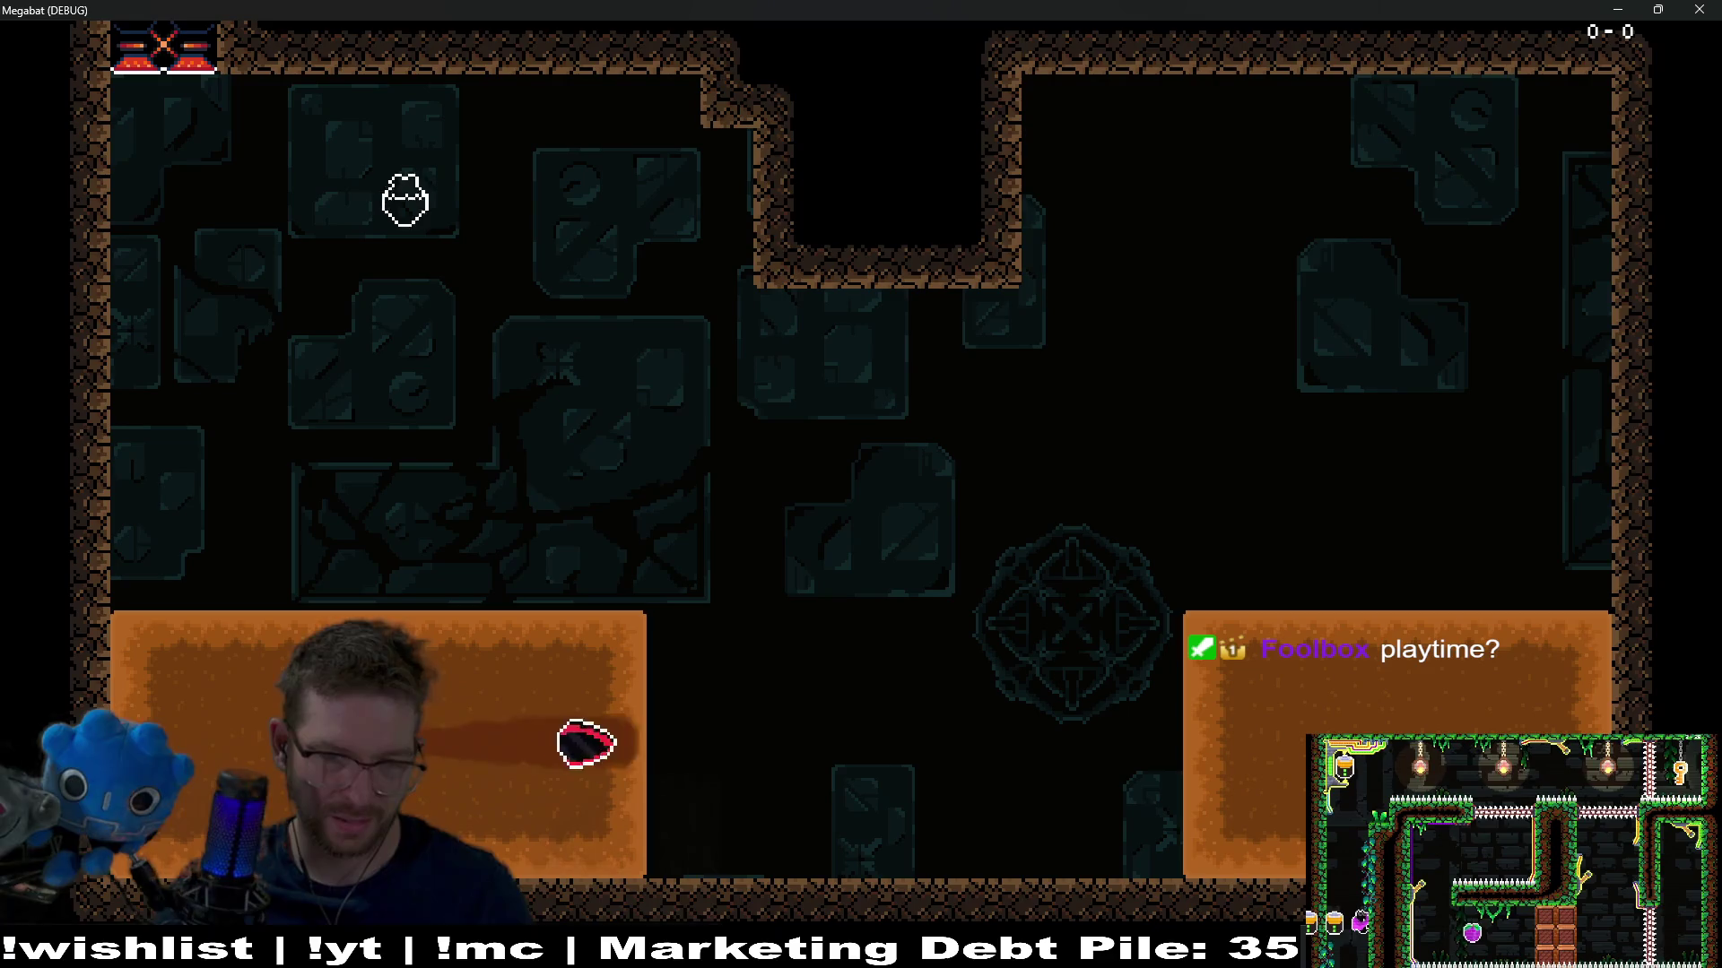
pyautogui.press('Left')
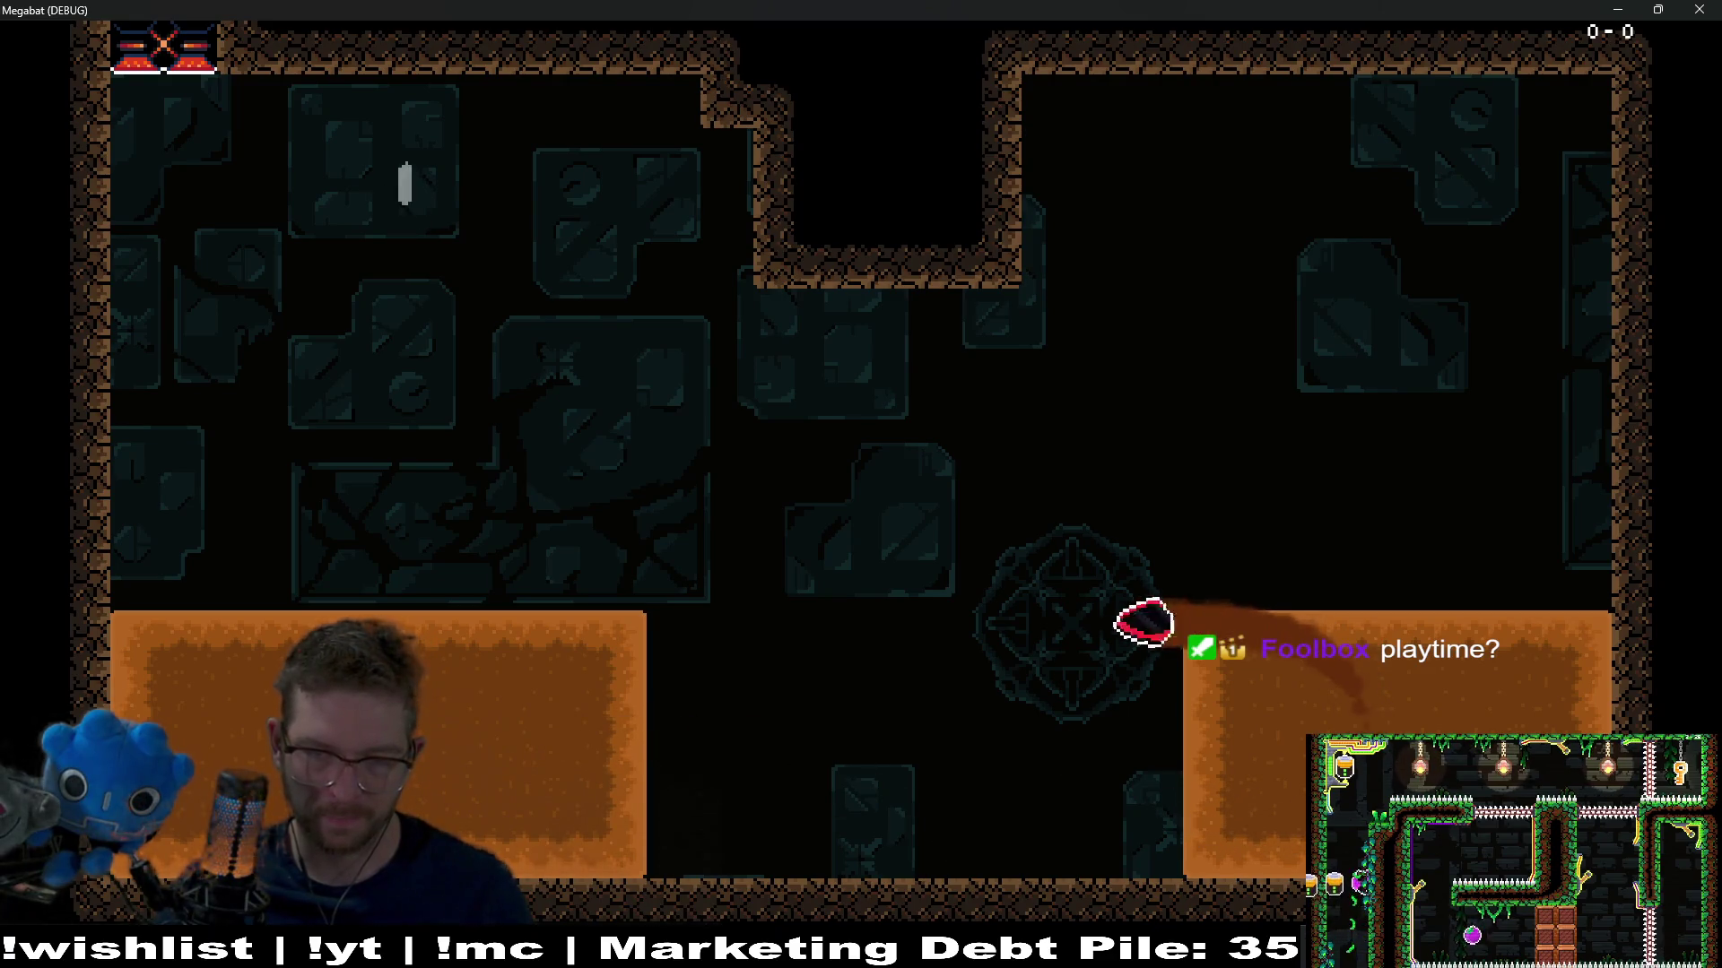
pyautogui.press('Right')
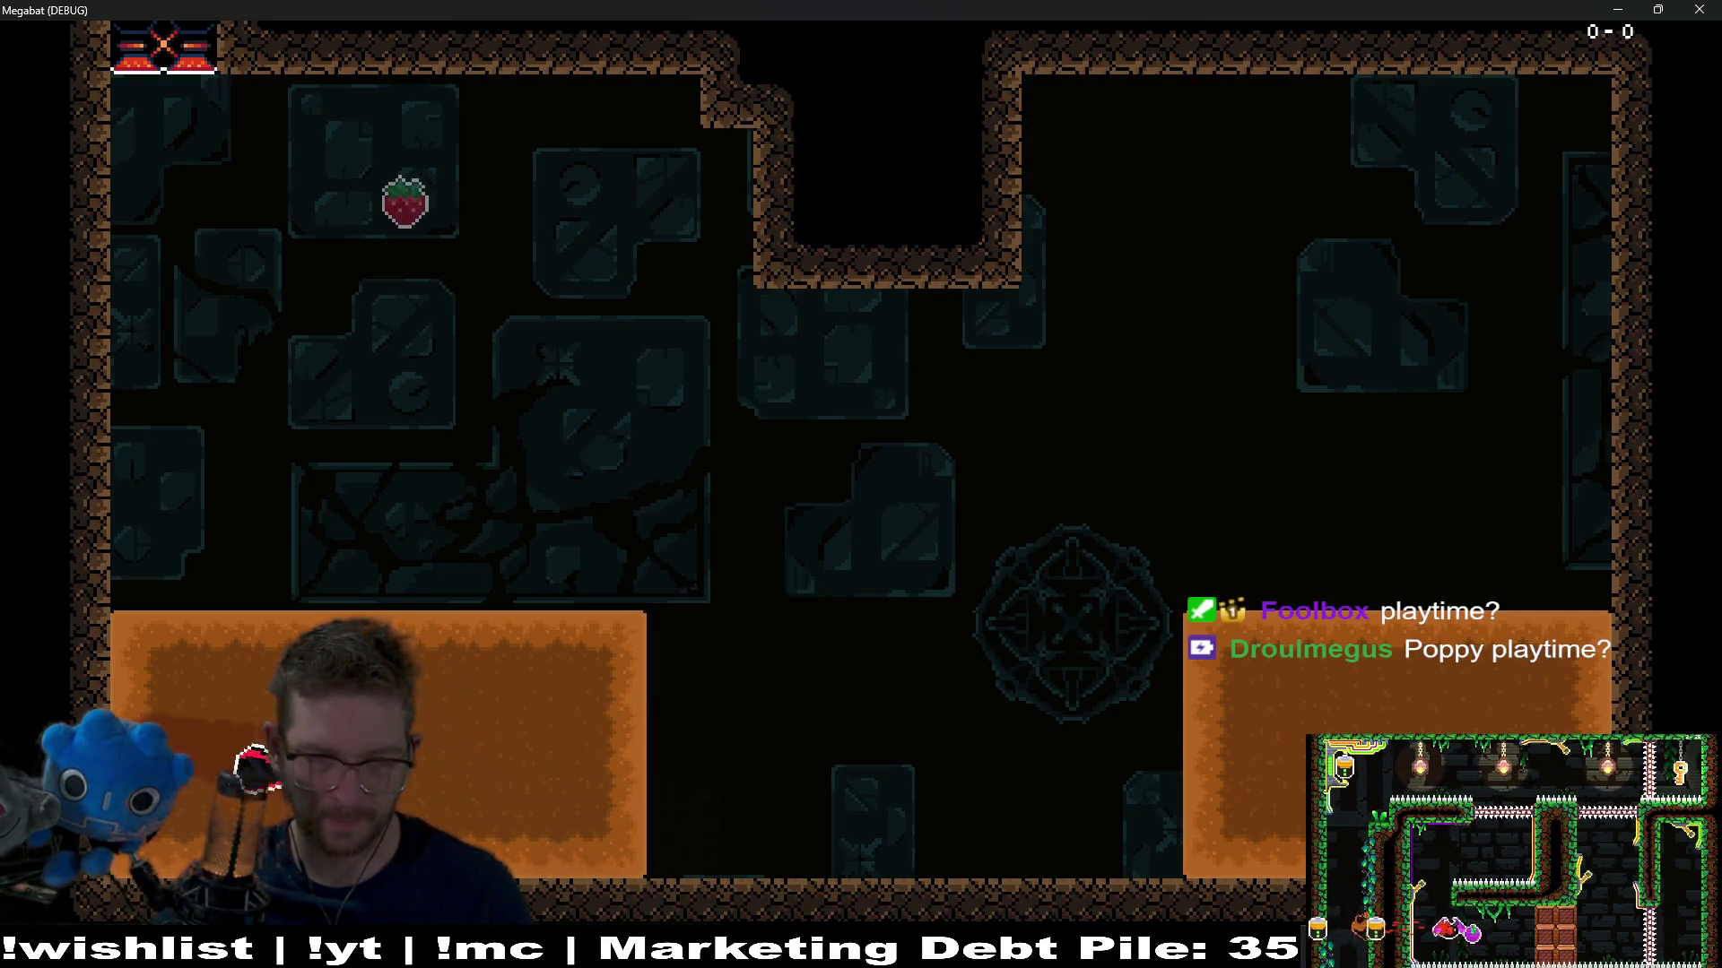
pyautogui.press('Left')
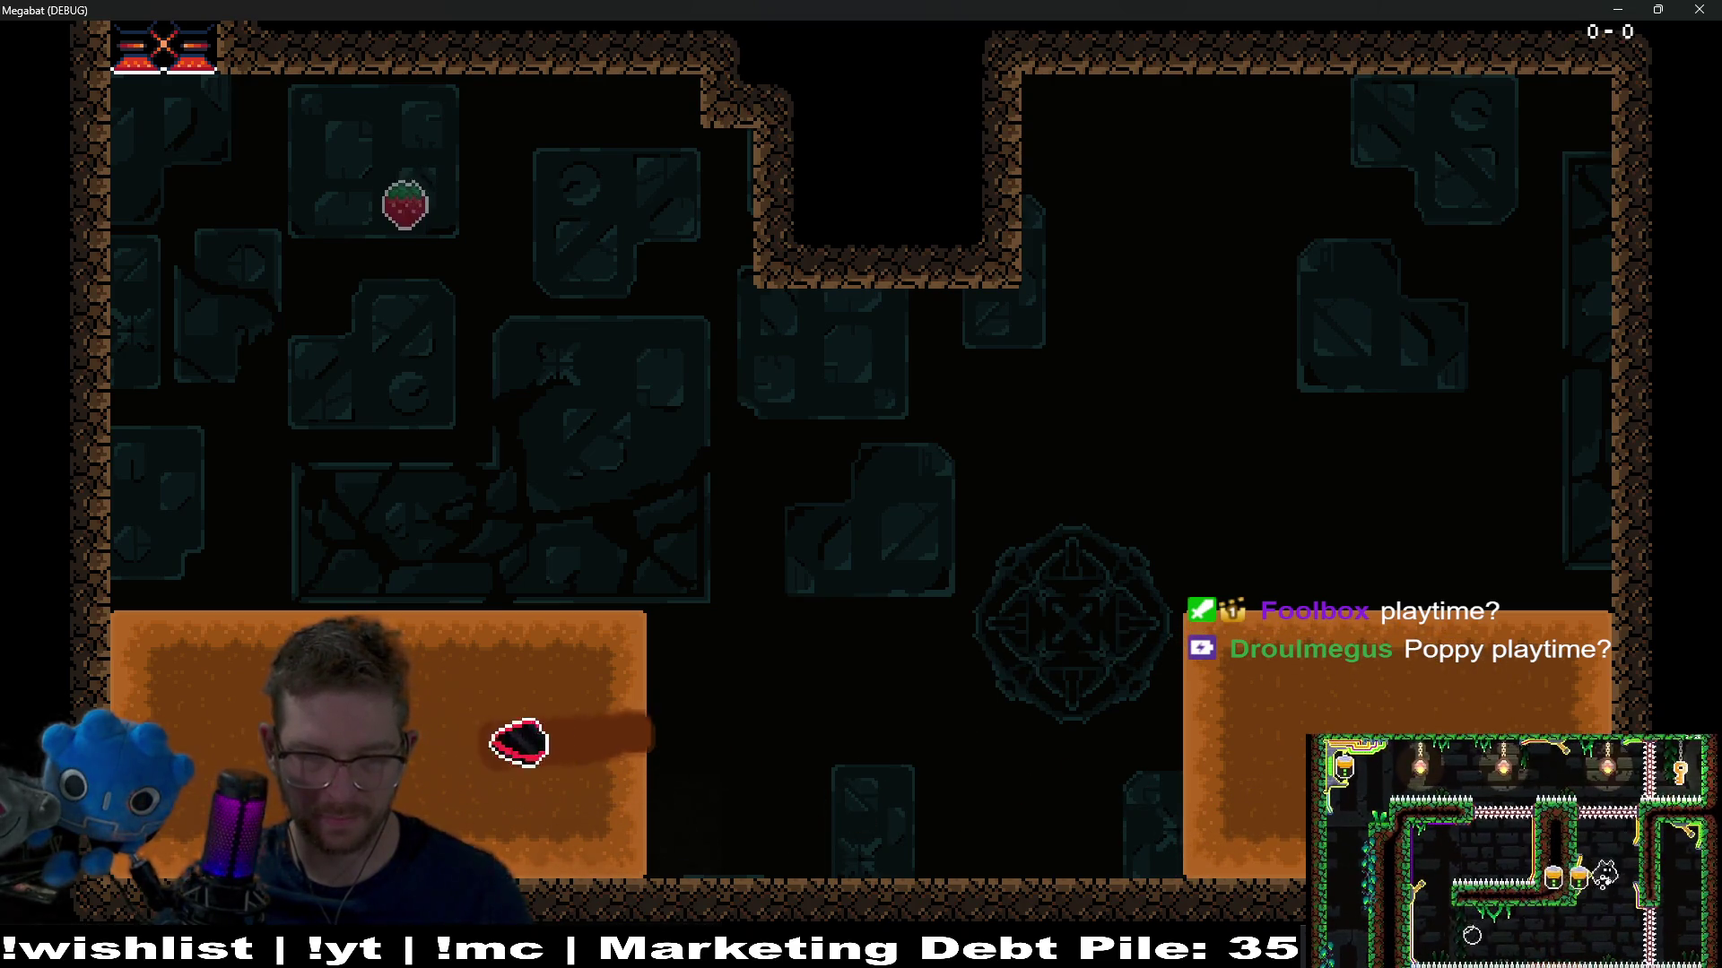
# Fly over both sand ledges, land as the cat, and close the game window
pyautogui.press('Right')
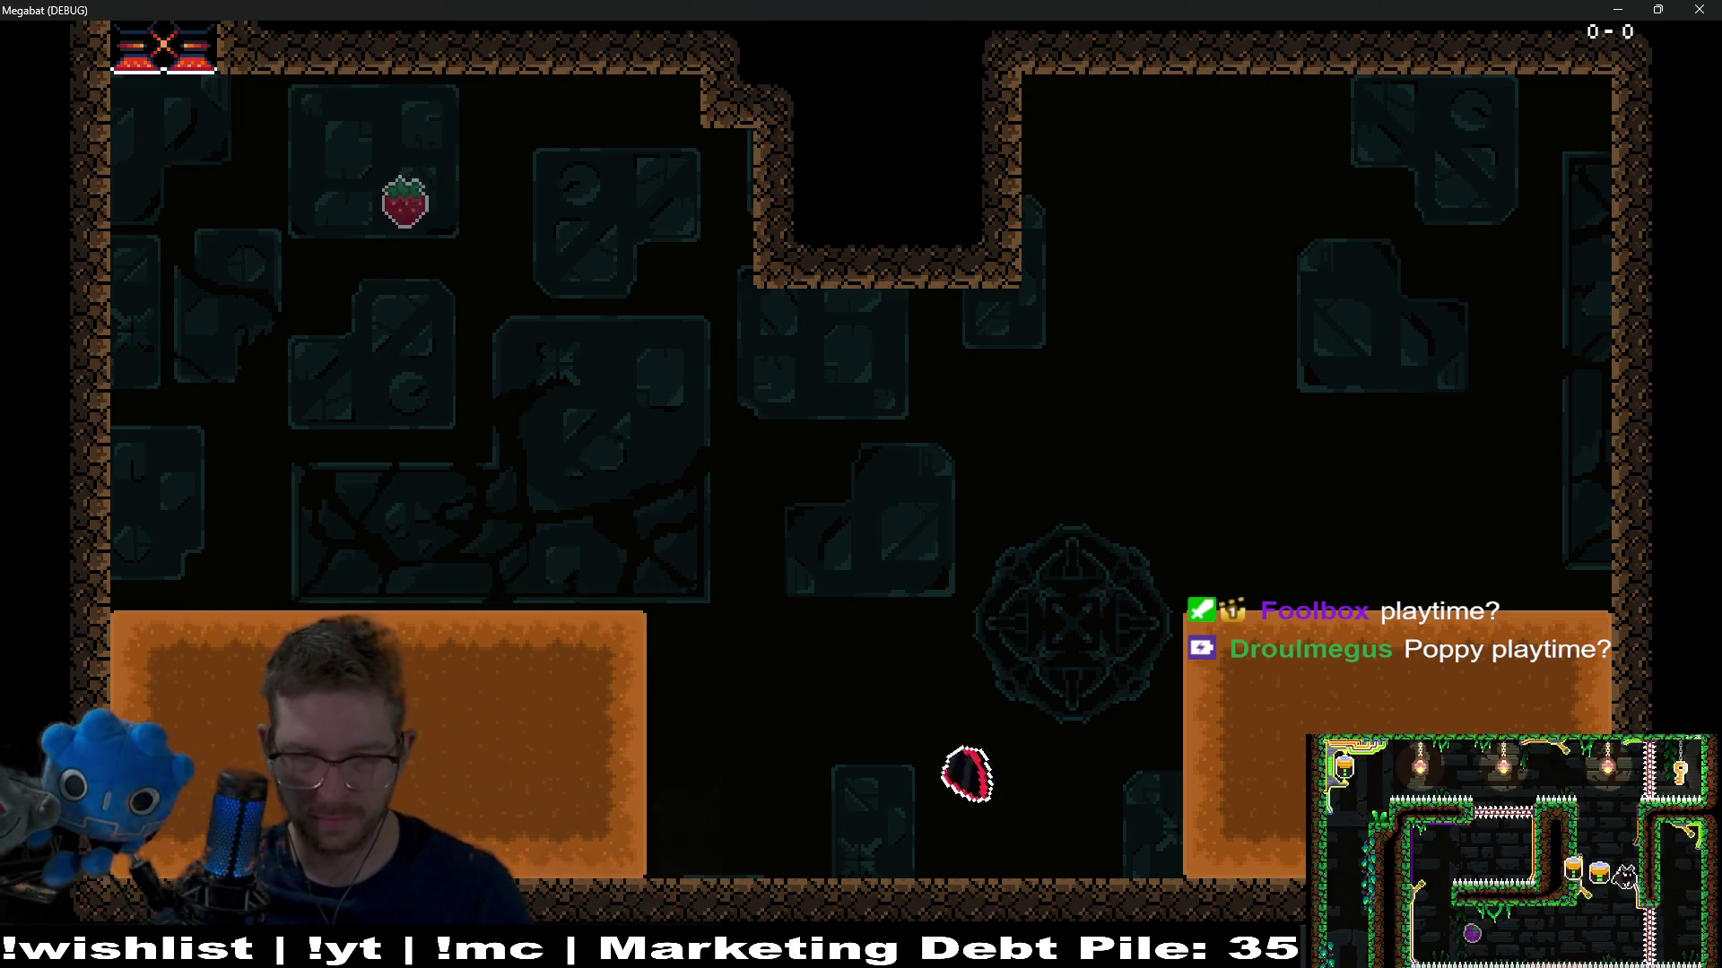
pyautogui.press('Left')
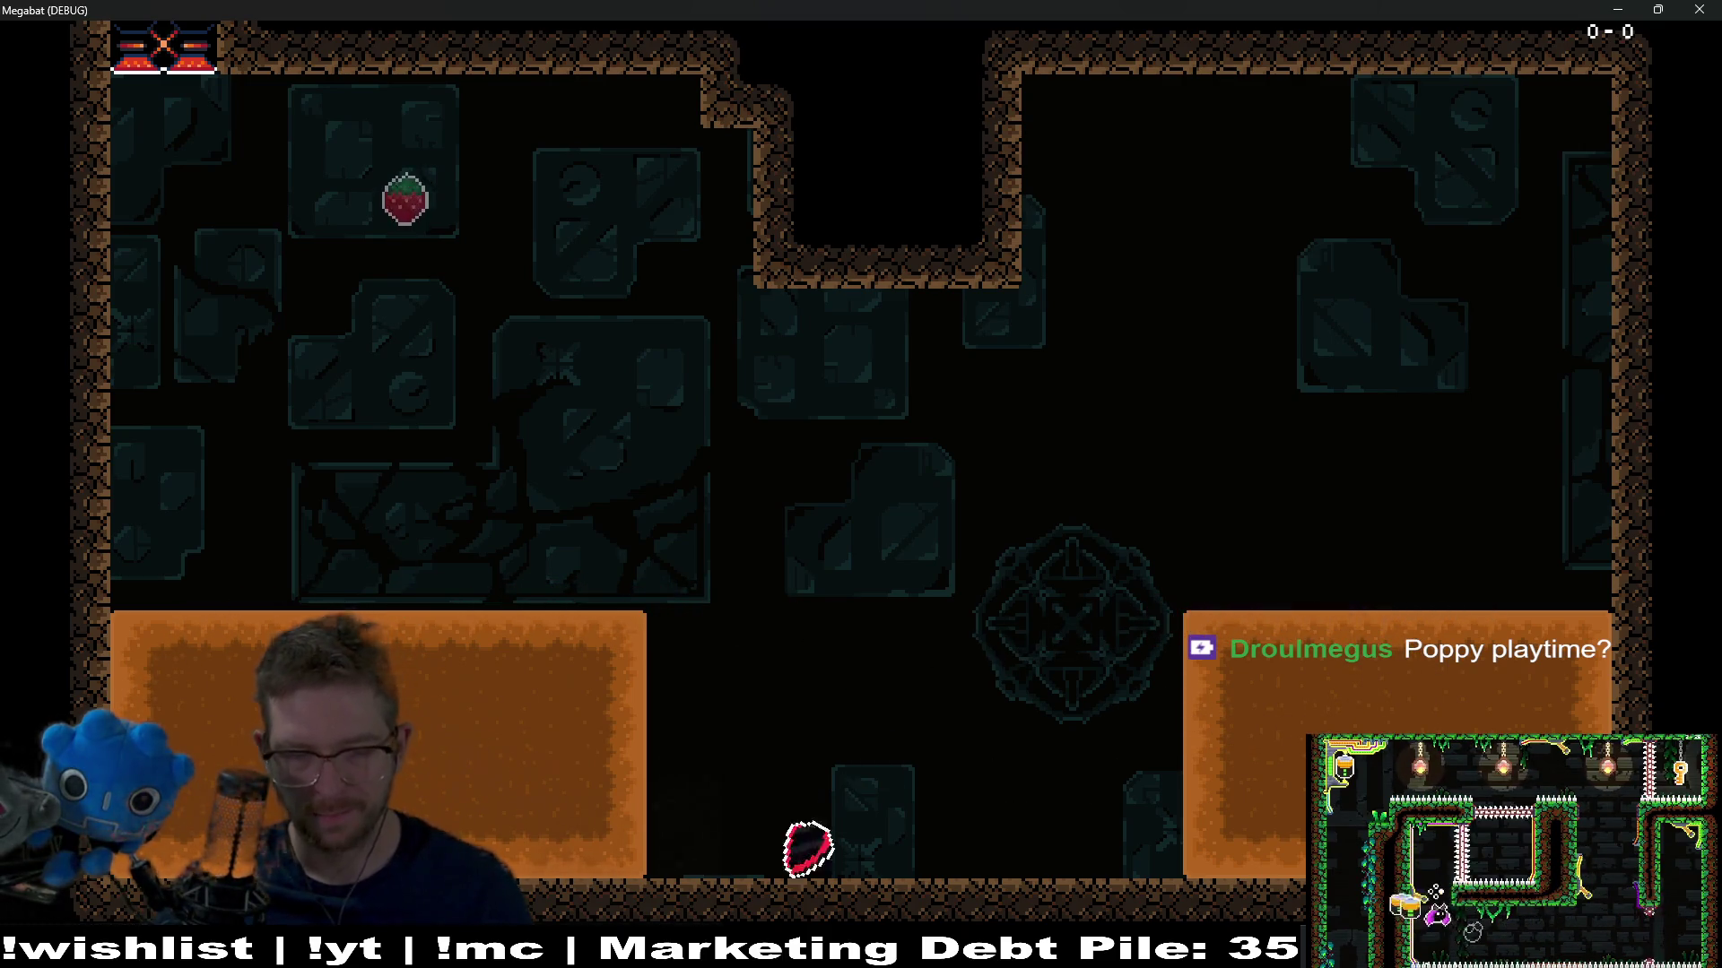
pyautogui.press('Right')
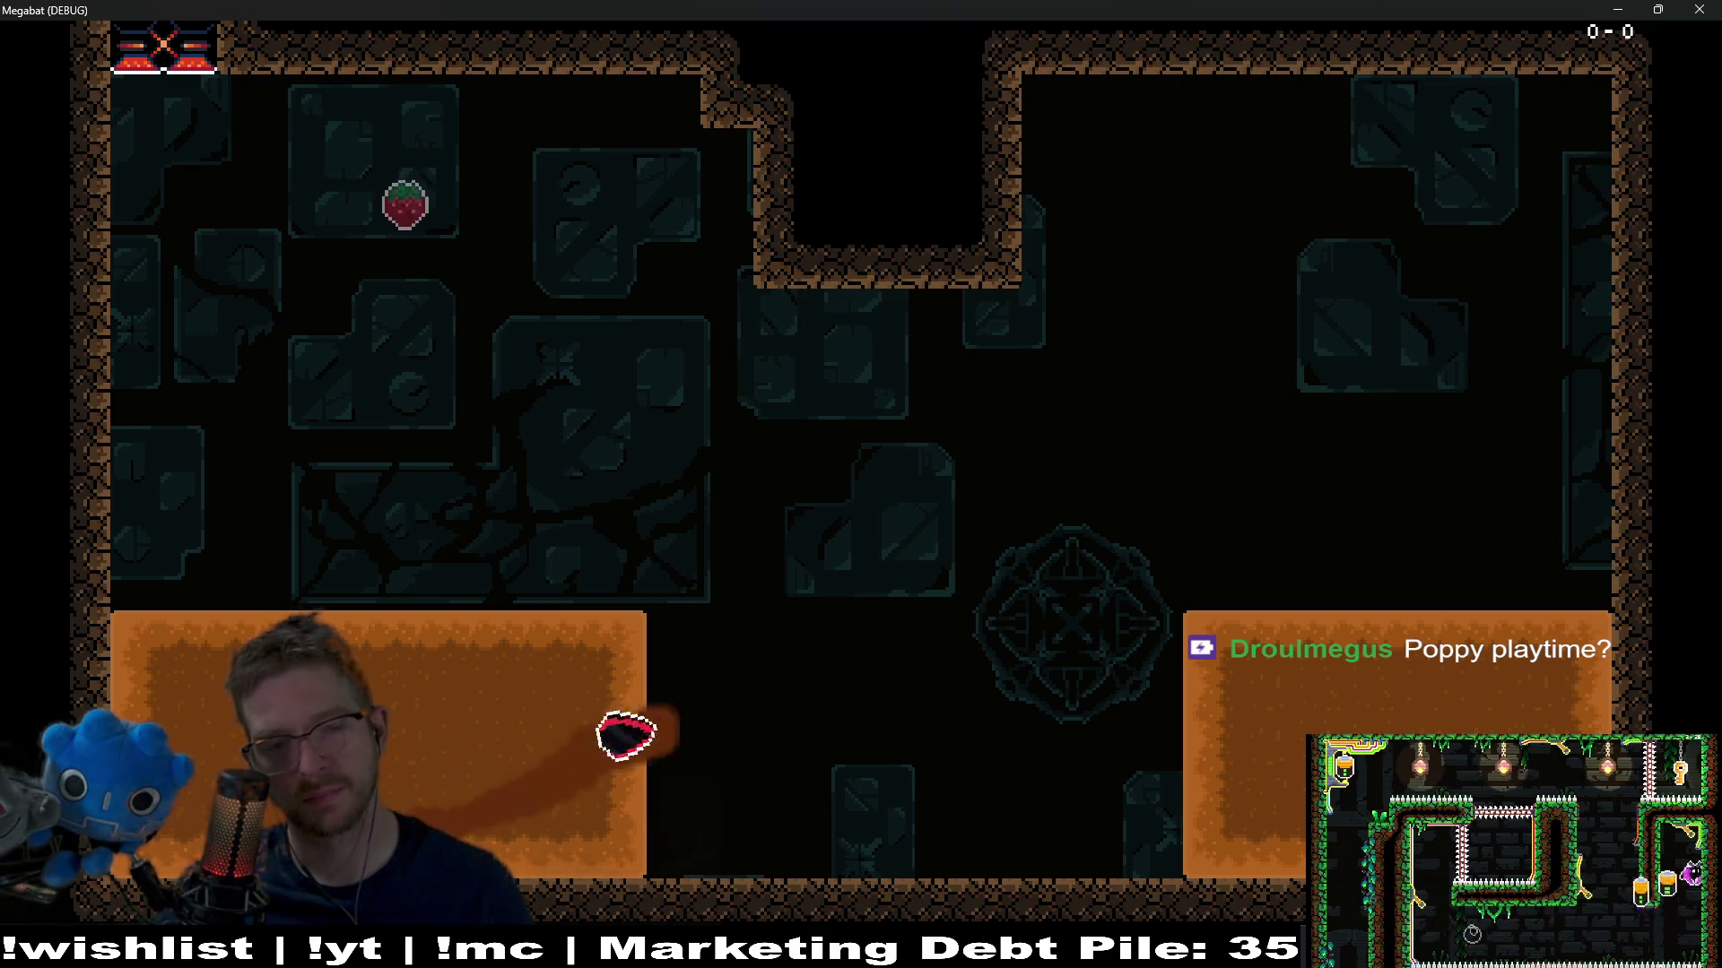
pyautogui.press('Left')
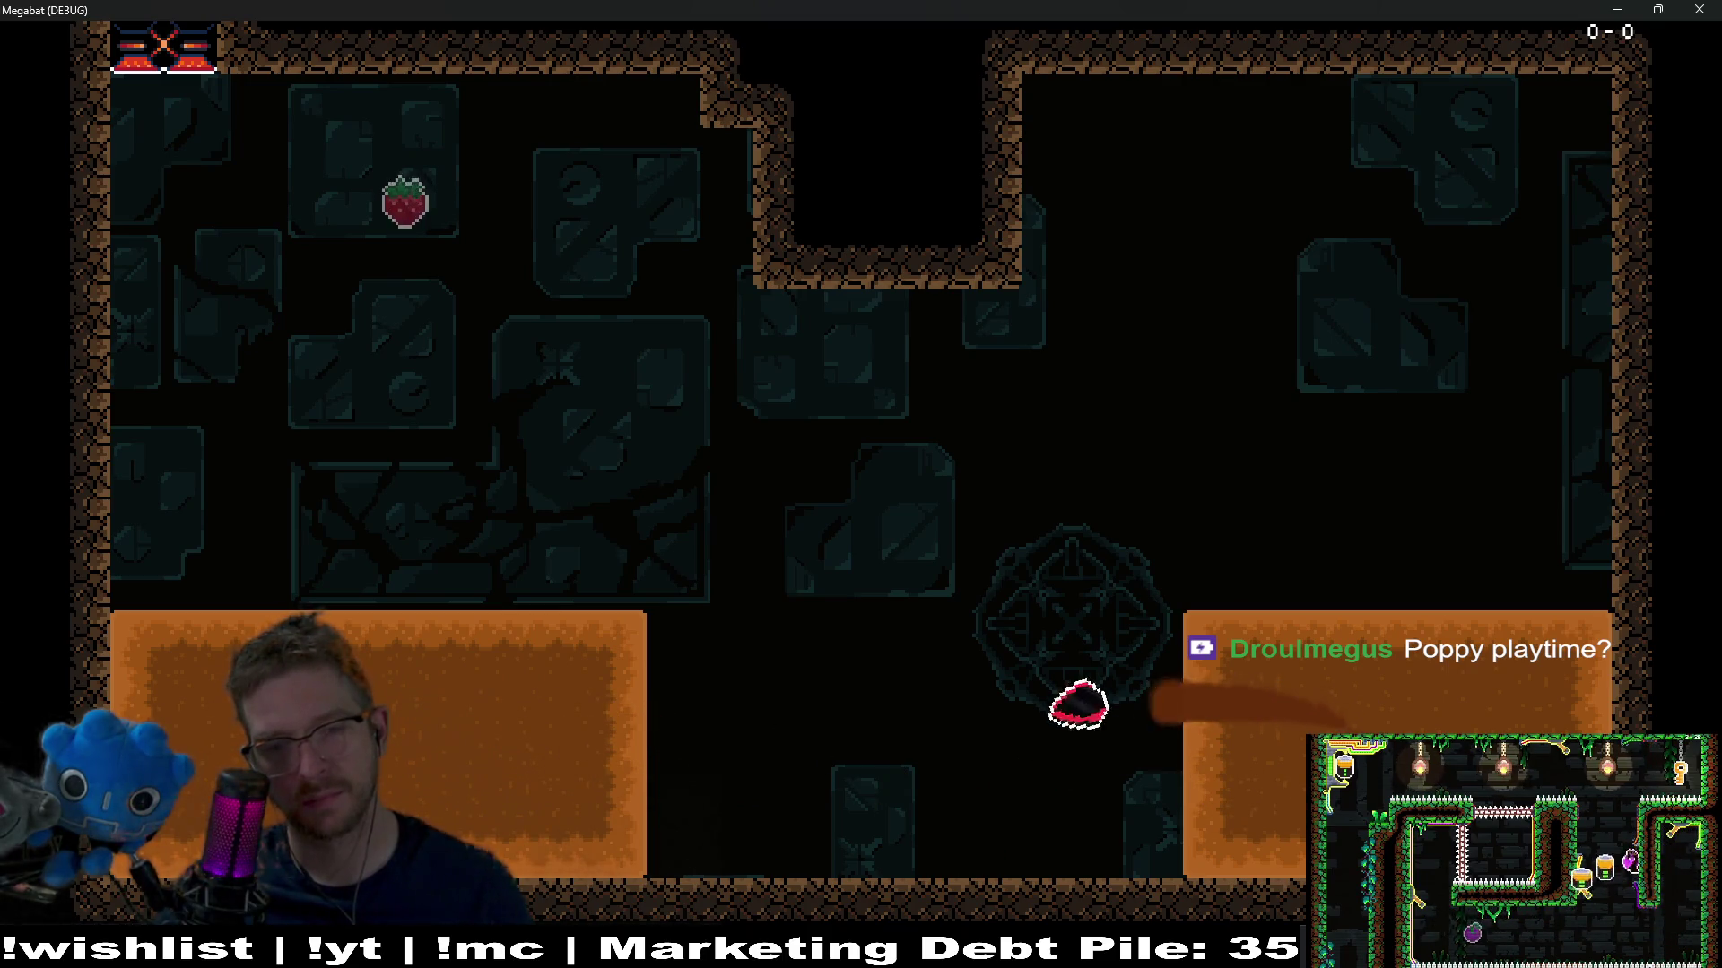
pyautogui.press('Right')
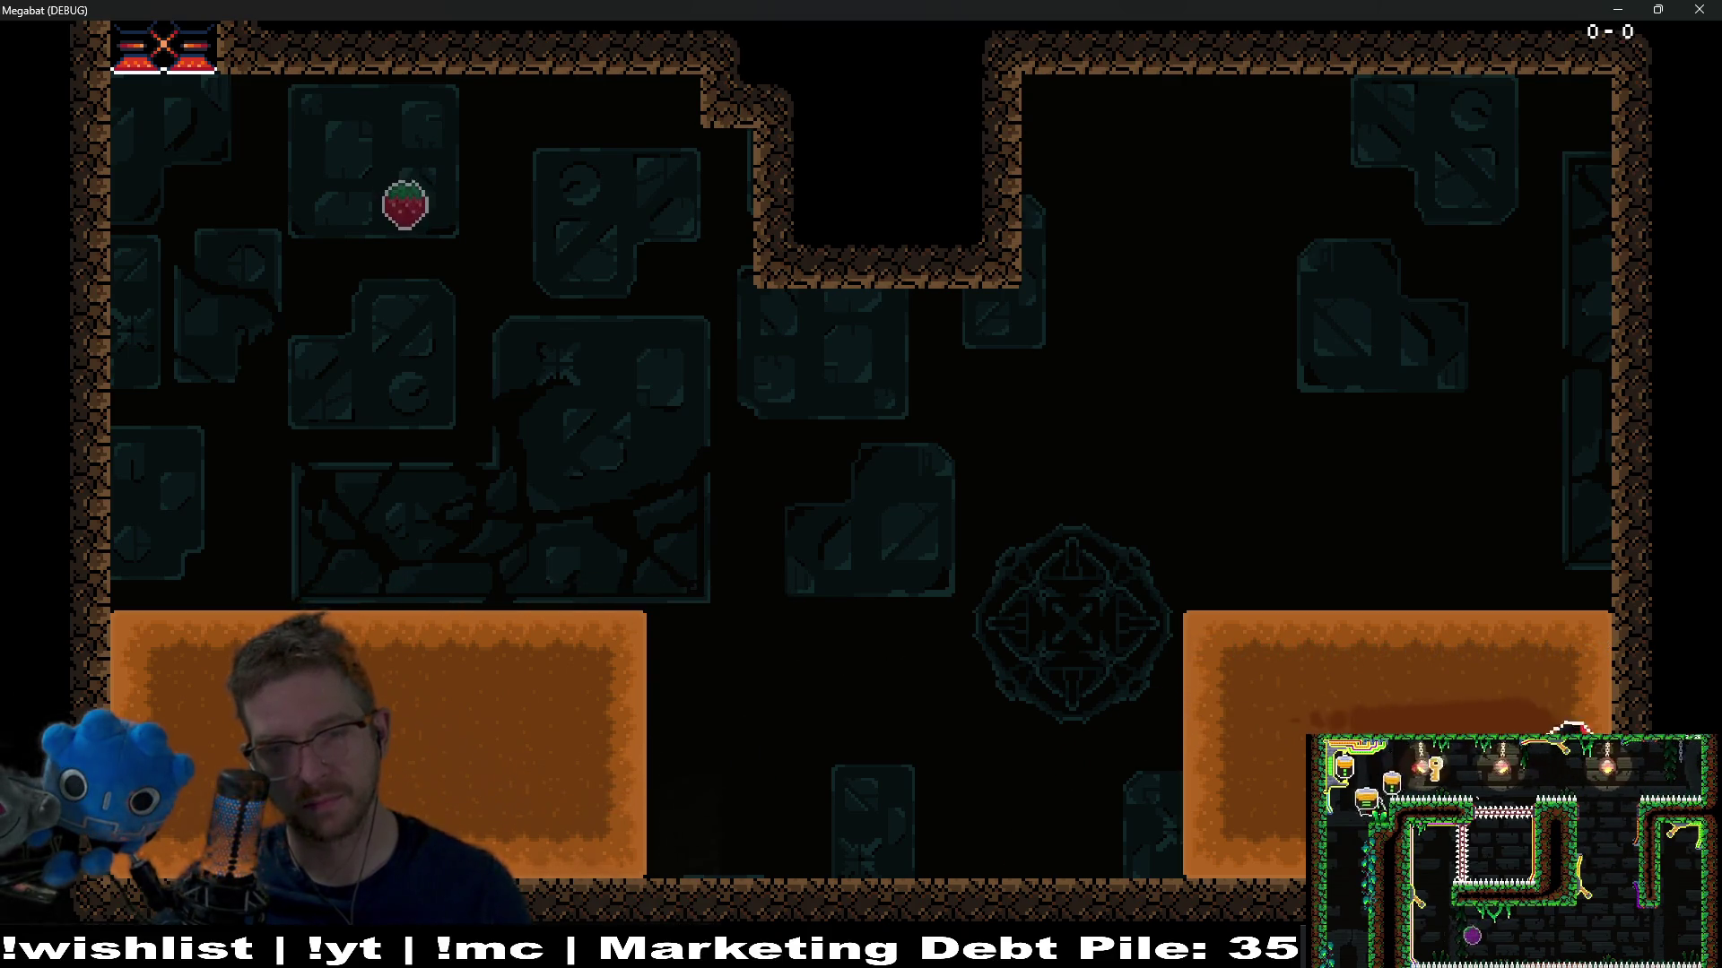
pyautogui.press('Left')
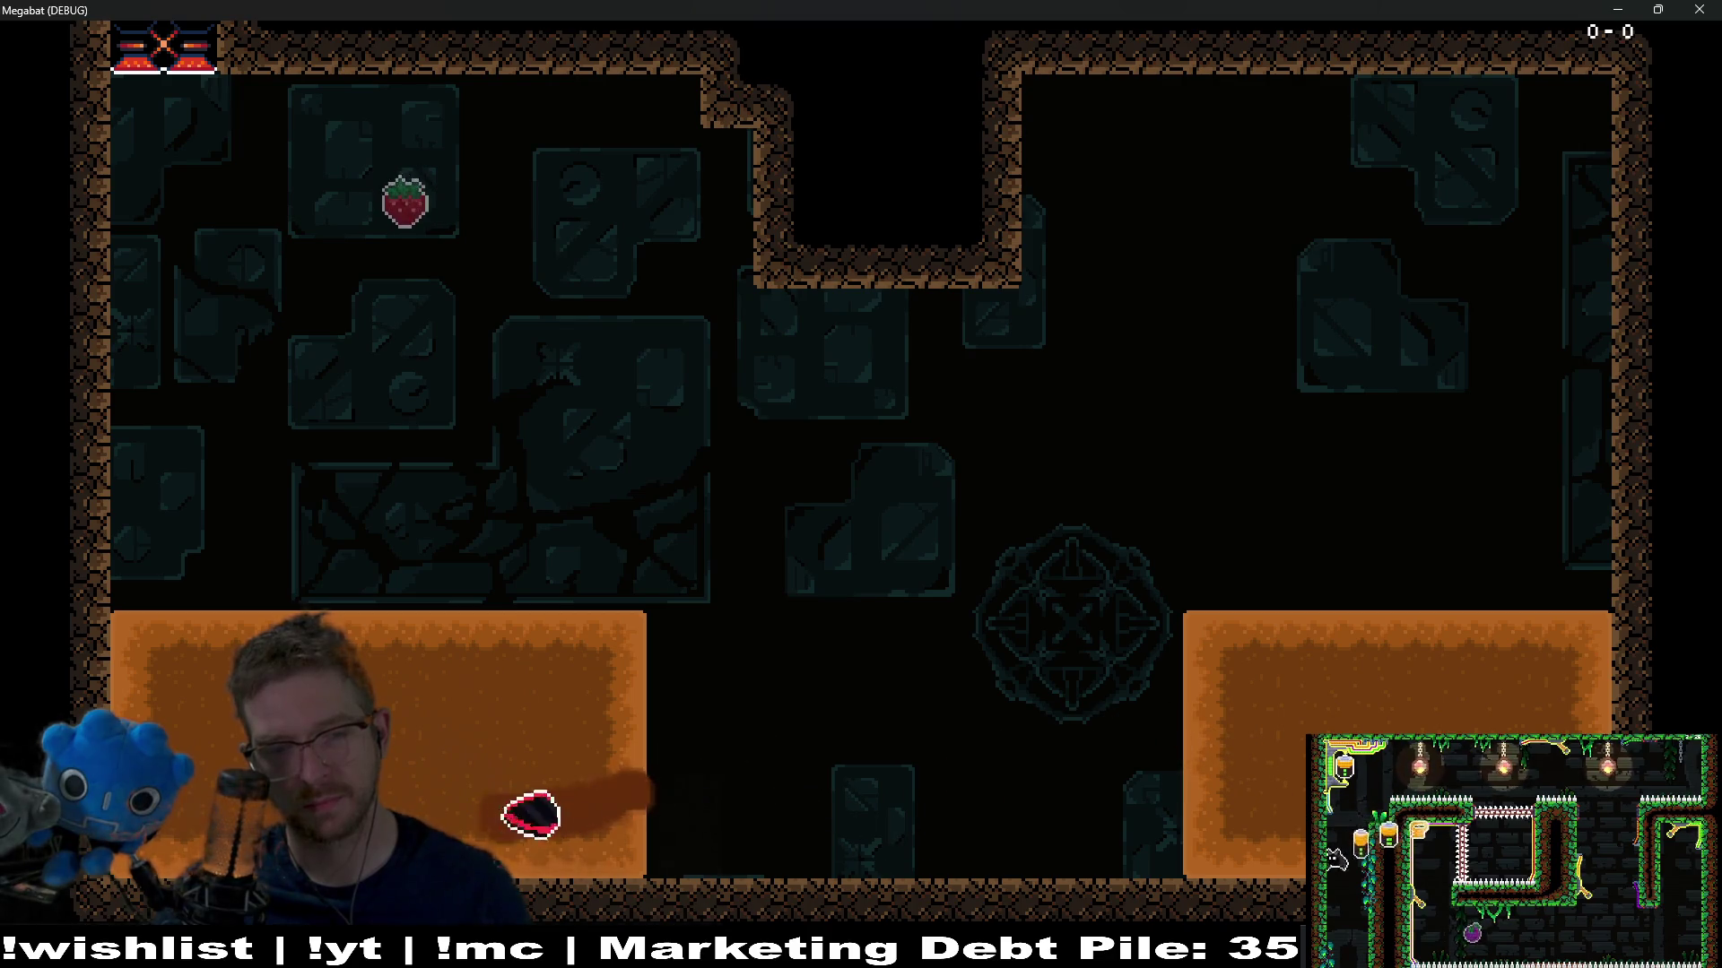
pyautogui.press('Right')
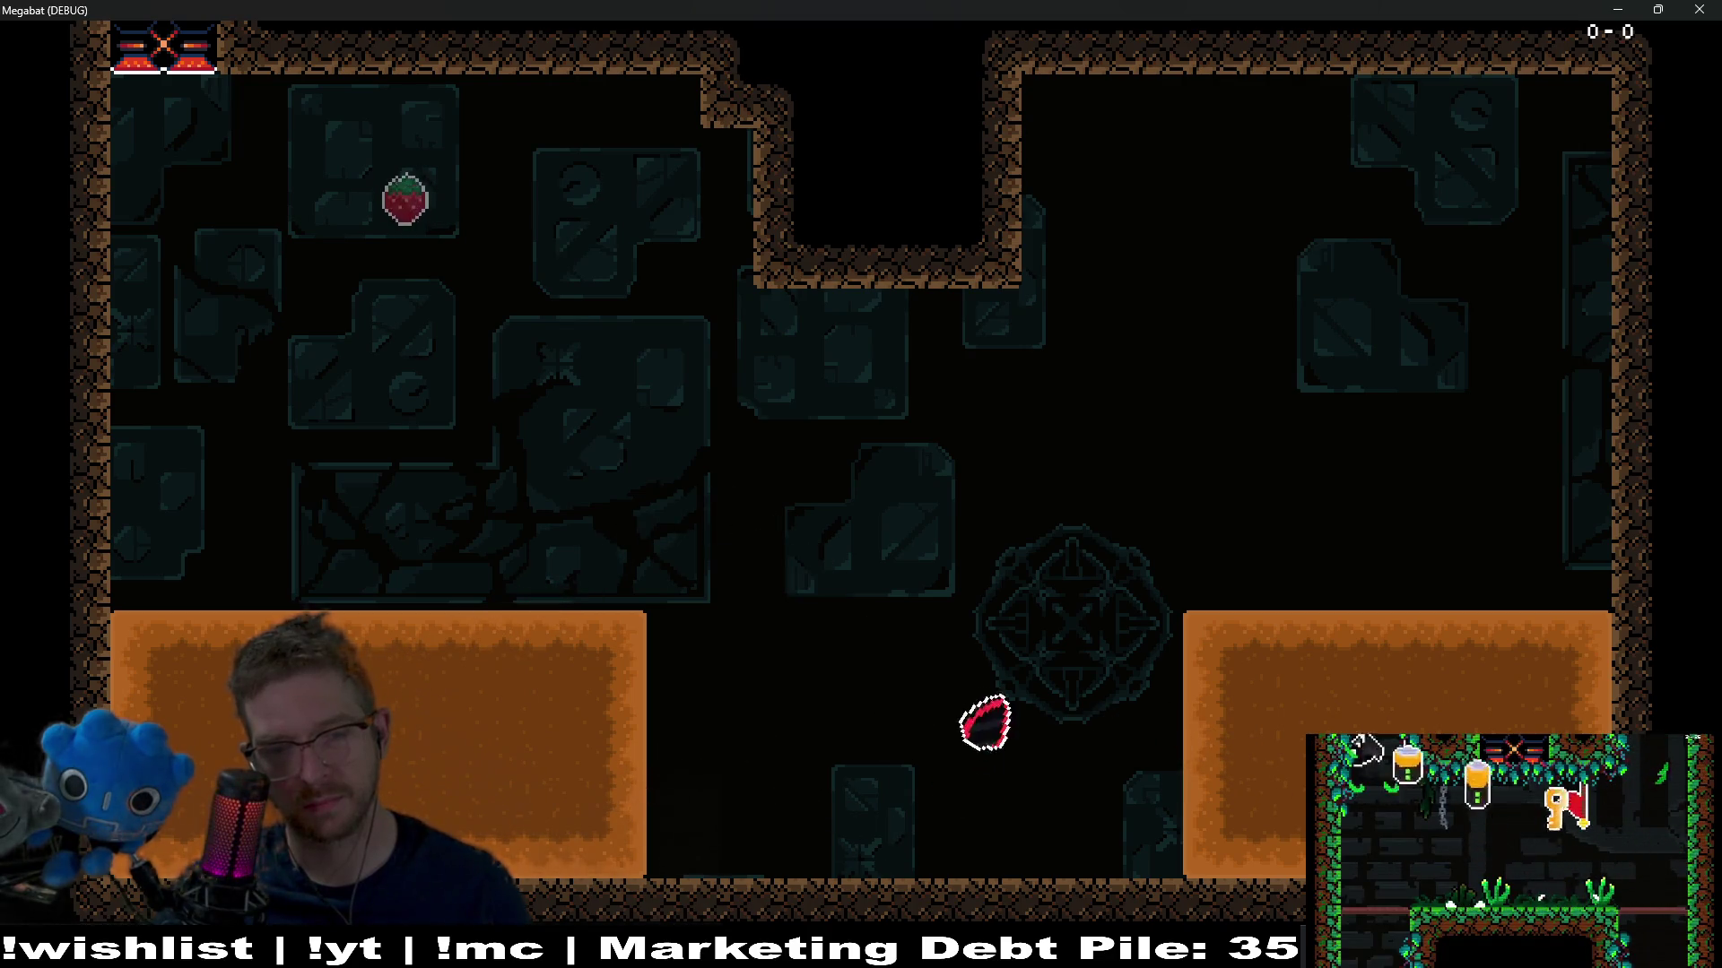
pyautogui.press('Left')
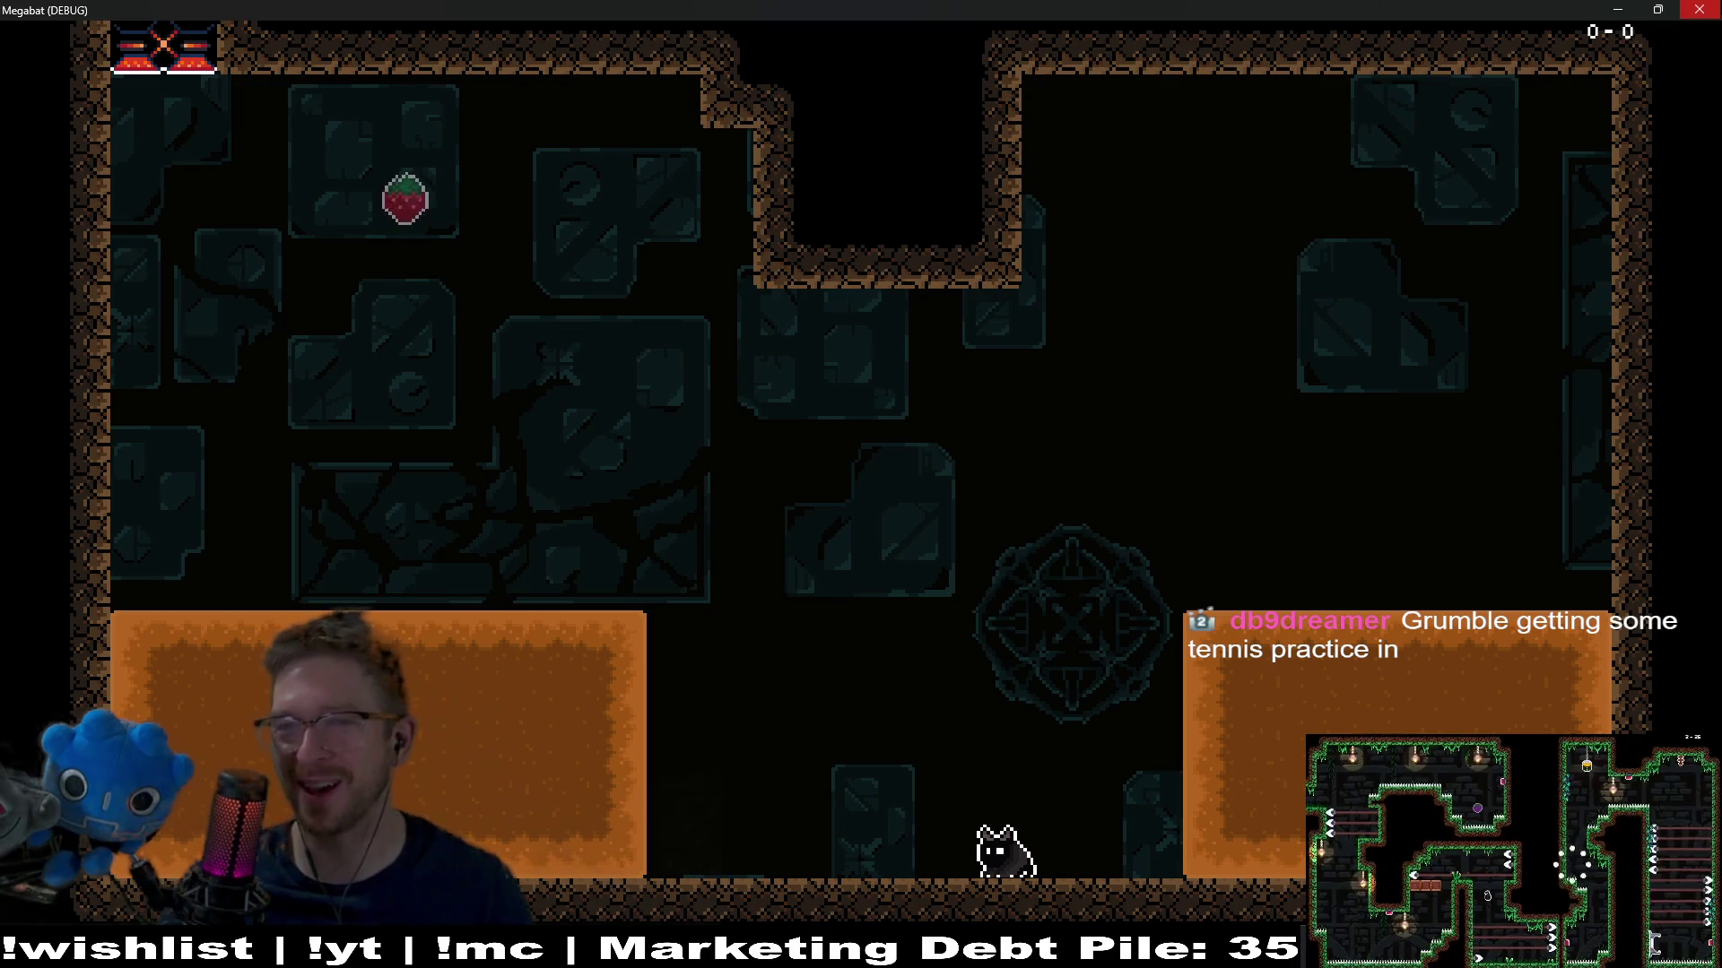
pyautogui.click(1700, 9)
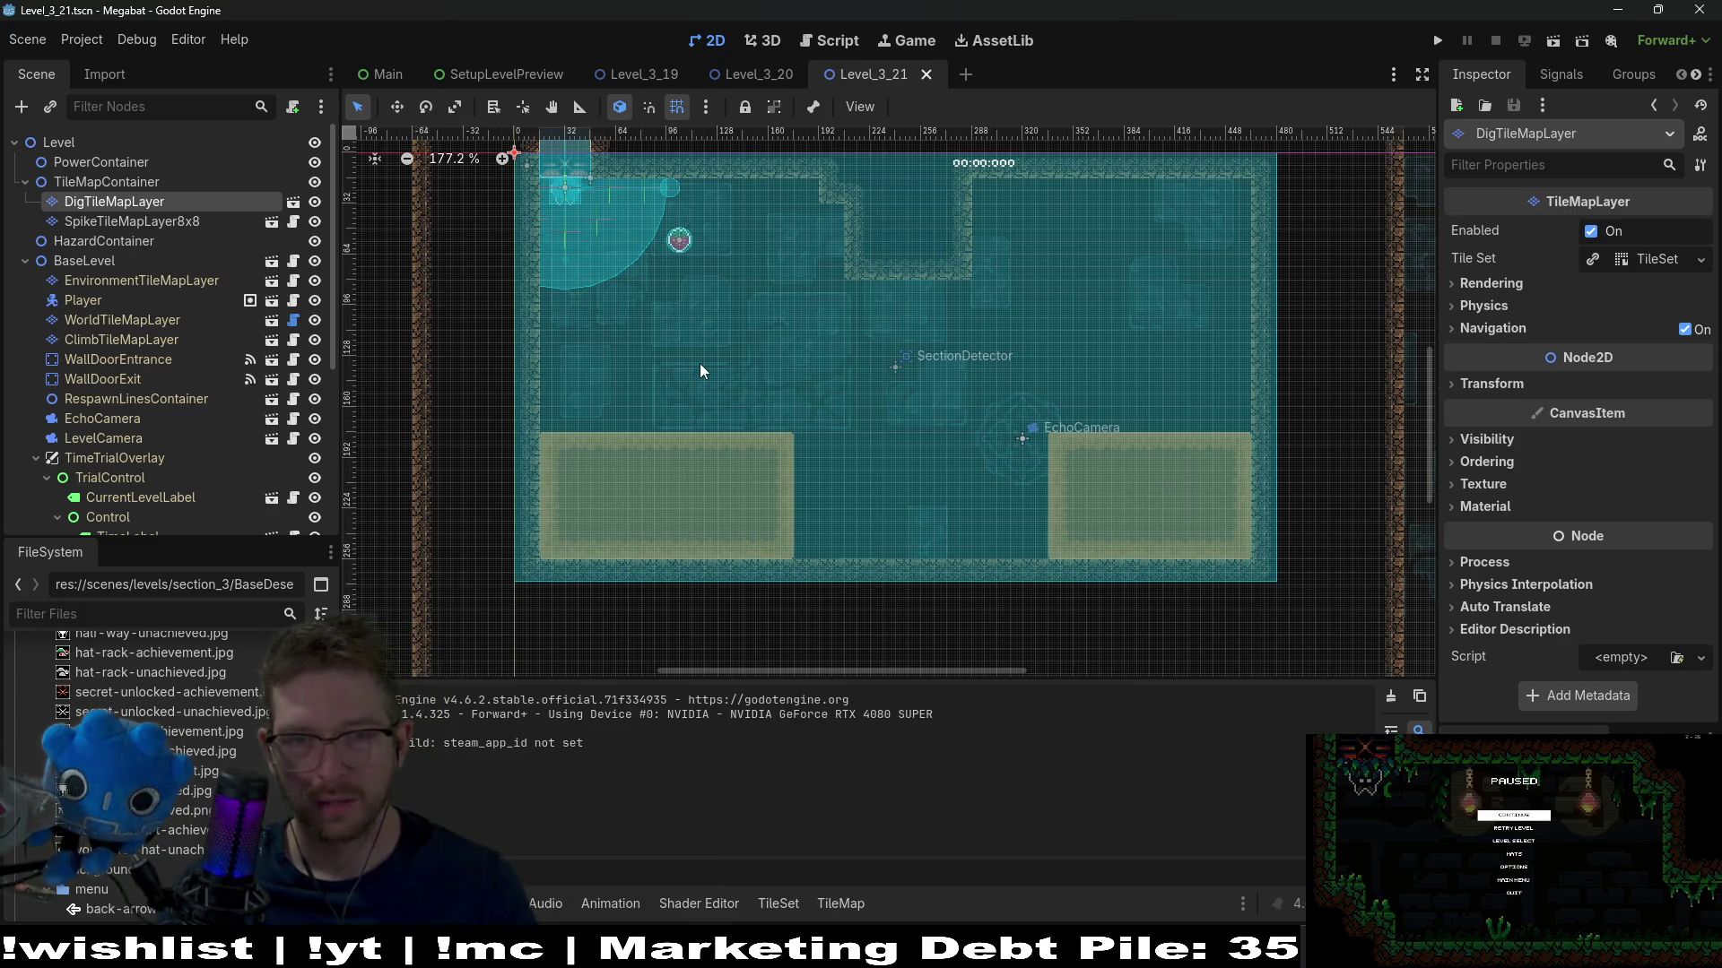
# On WorldTileMapLayer, paint a DESERT terrain rectangle above the gap between the sand blocks
pyautogui.scroll(3, 935, 529)
pyautogui.scroll(3, 934, 525)
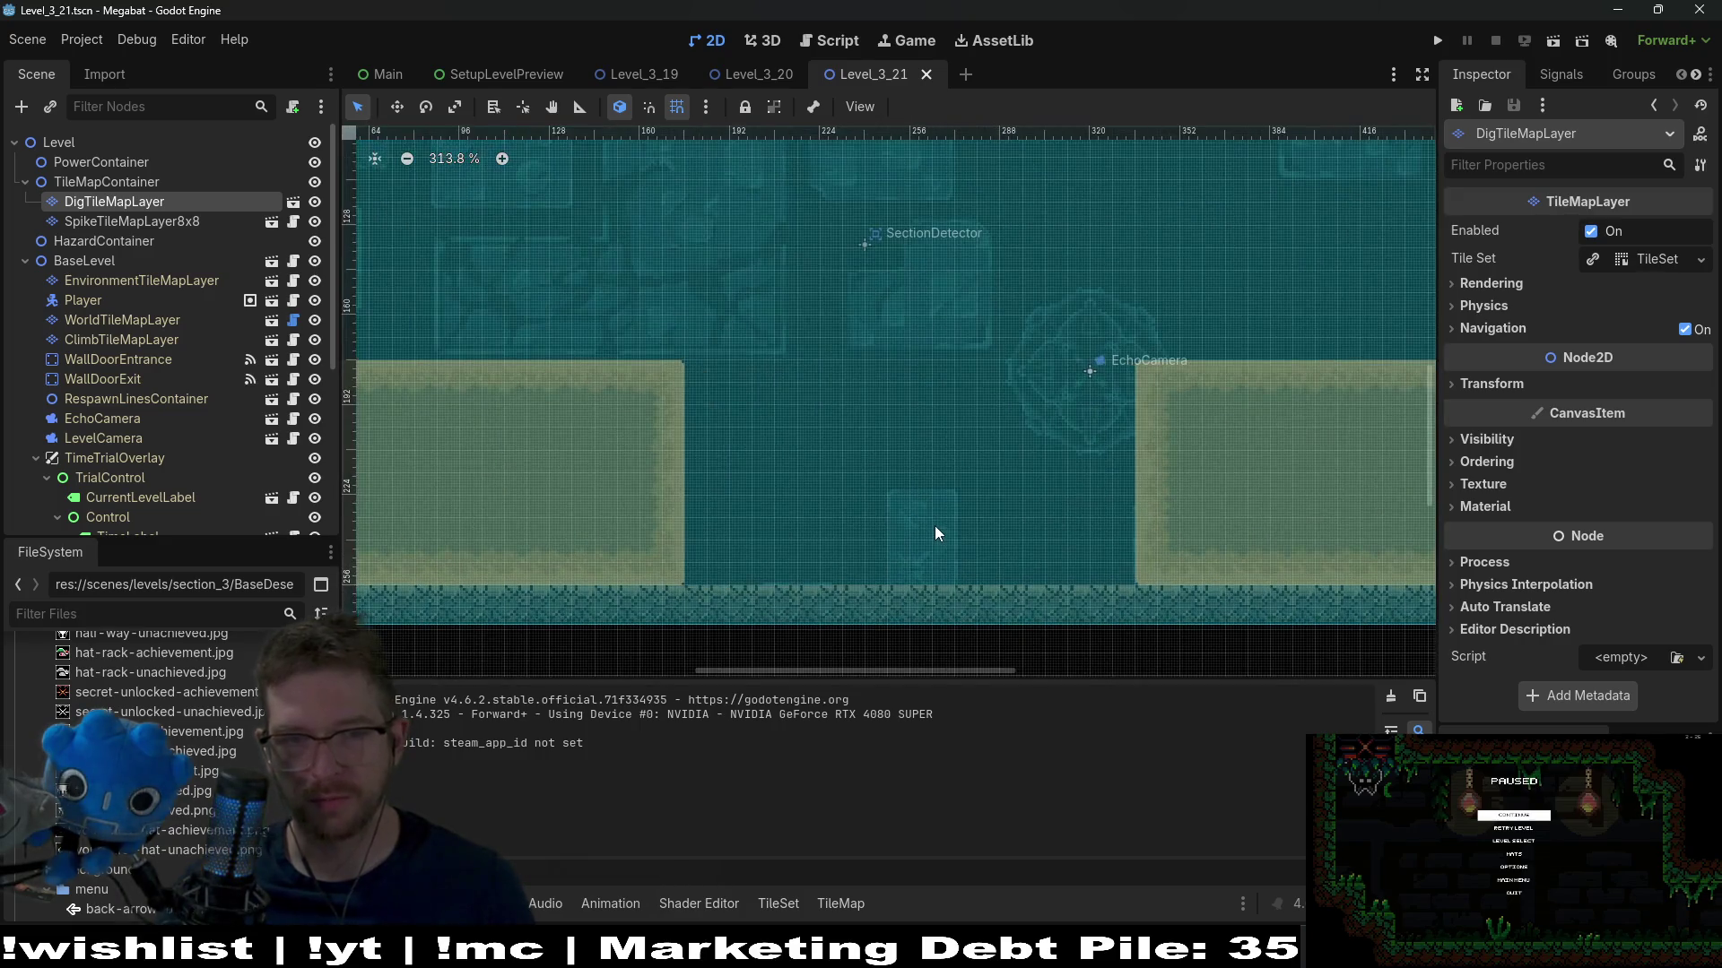
pyautogui.click(112, 325)
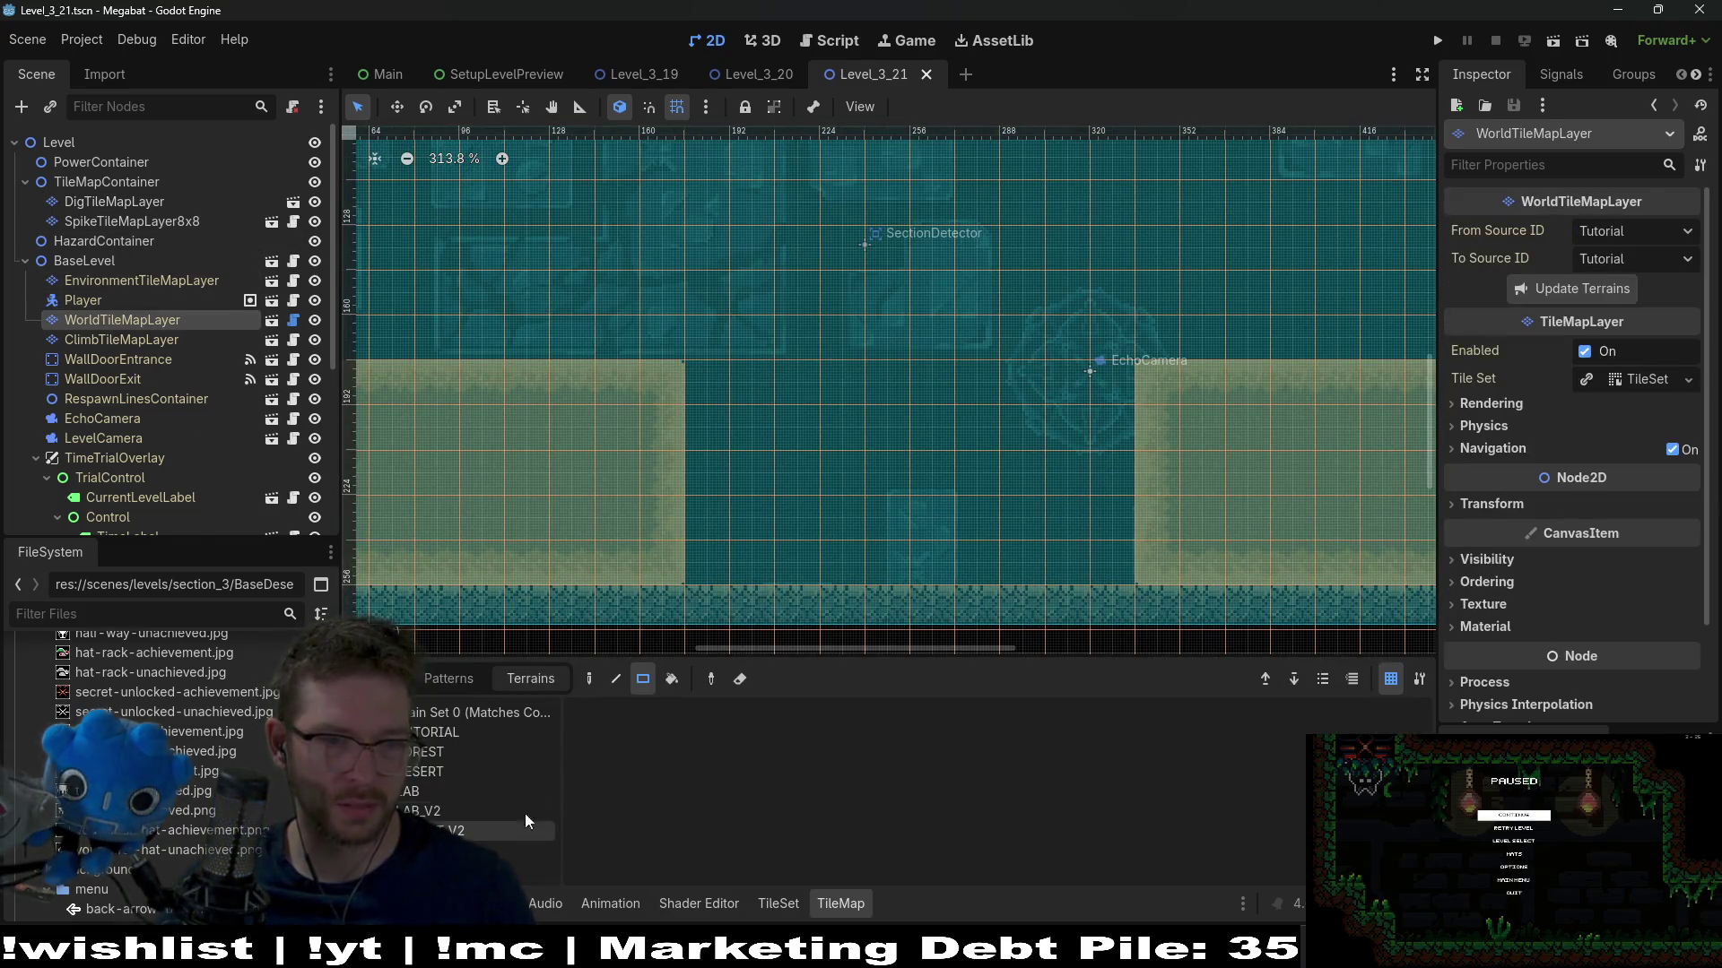
pyautogui.click(422, 752)
pyautogui.click(421, 771)
pyautogui.scroll(-7, 915, 435)
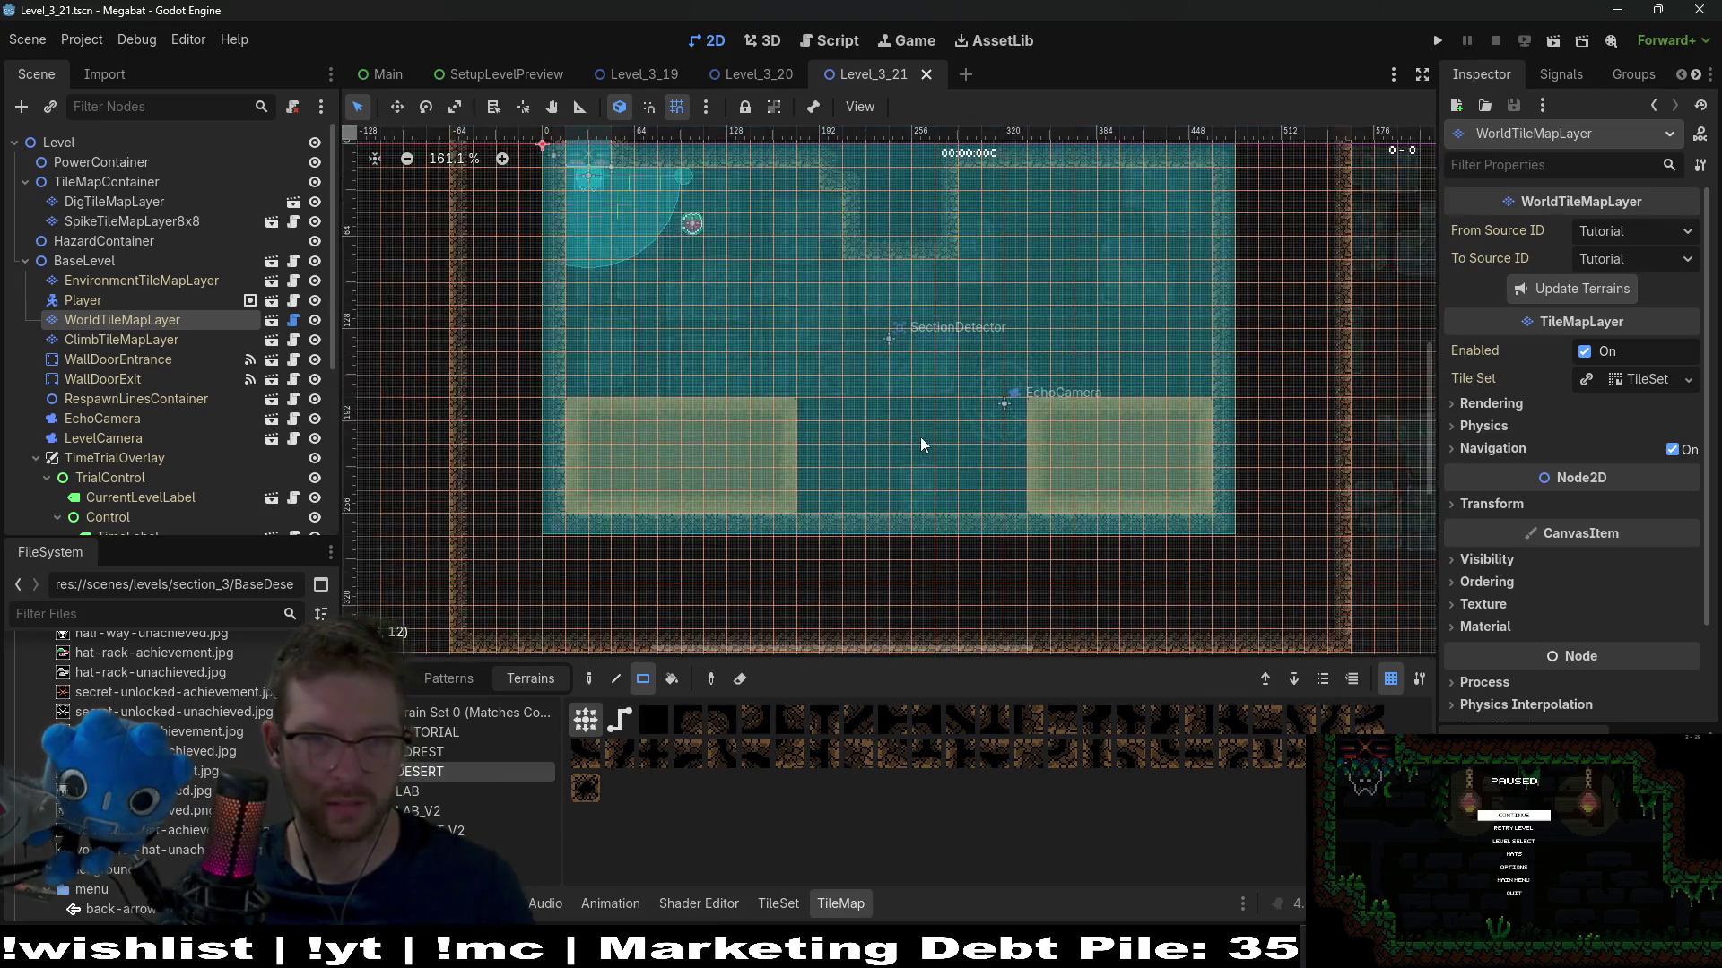
pyautogui.moveTo(749, 258); pyautogui.dragTo(1081, 392)
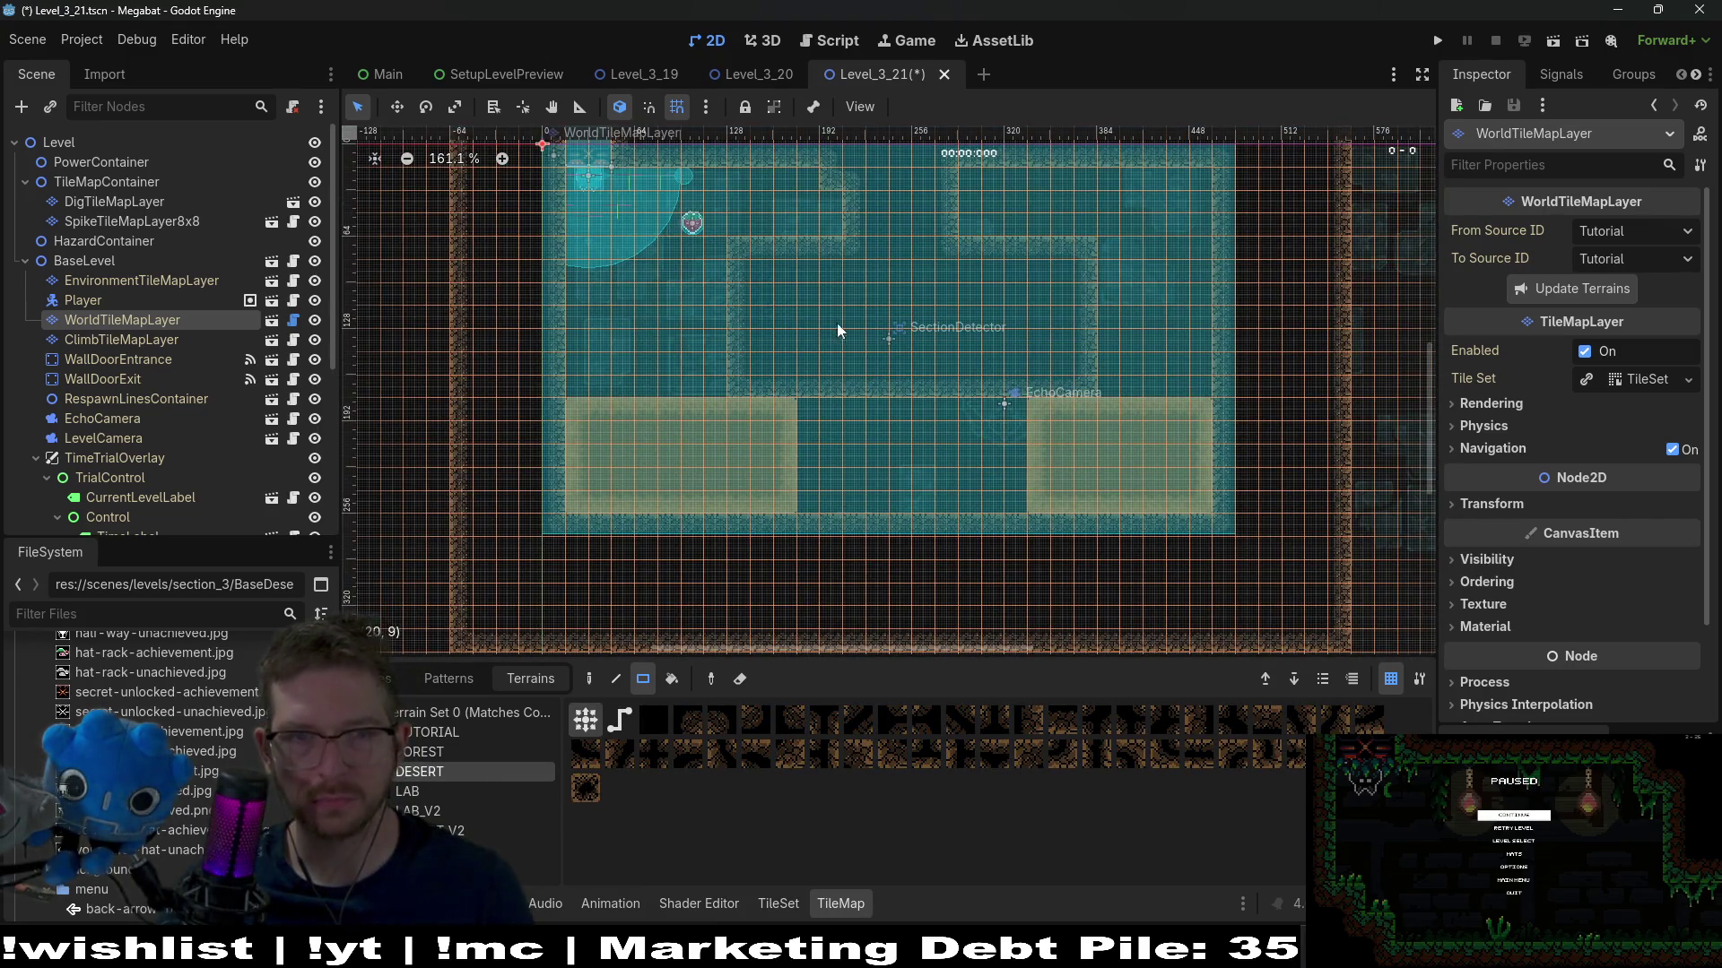
pyautogui.scroll(-5, 203, 429)
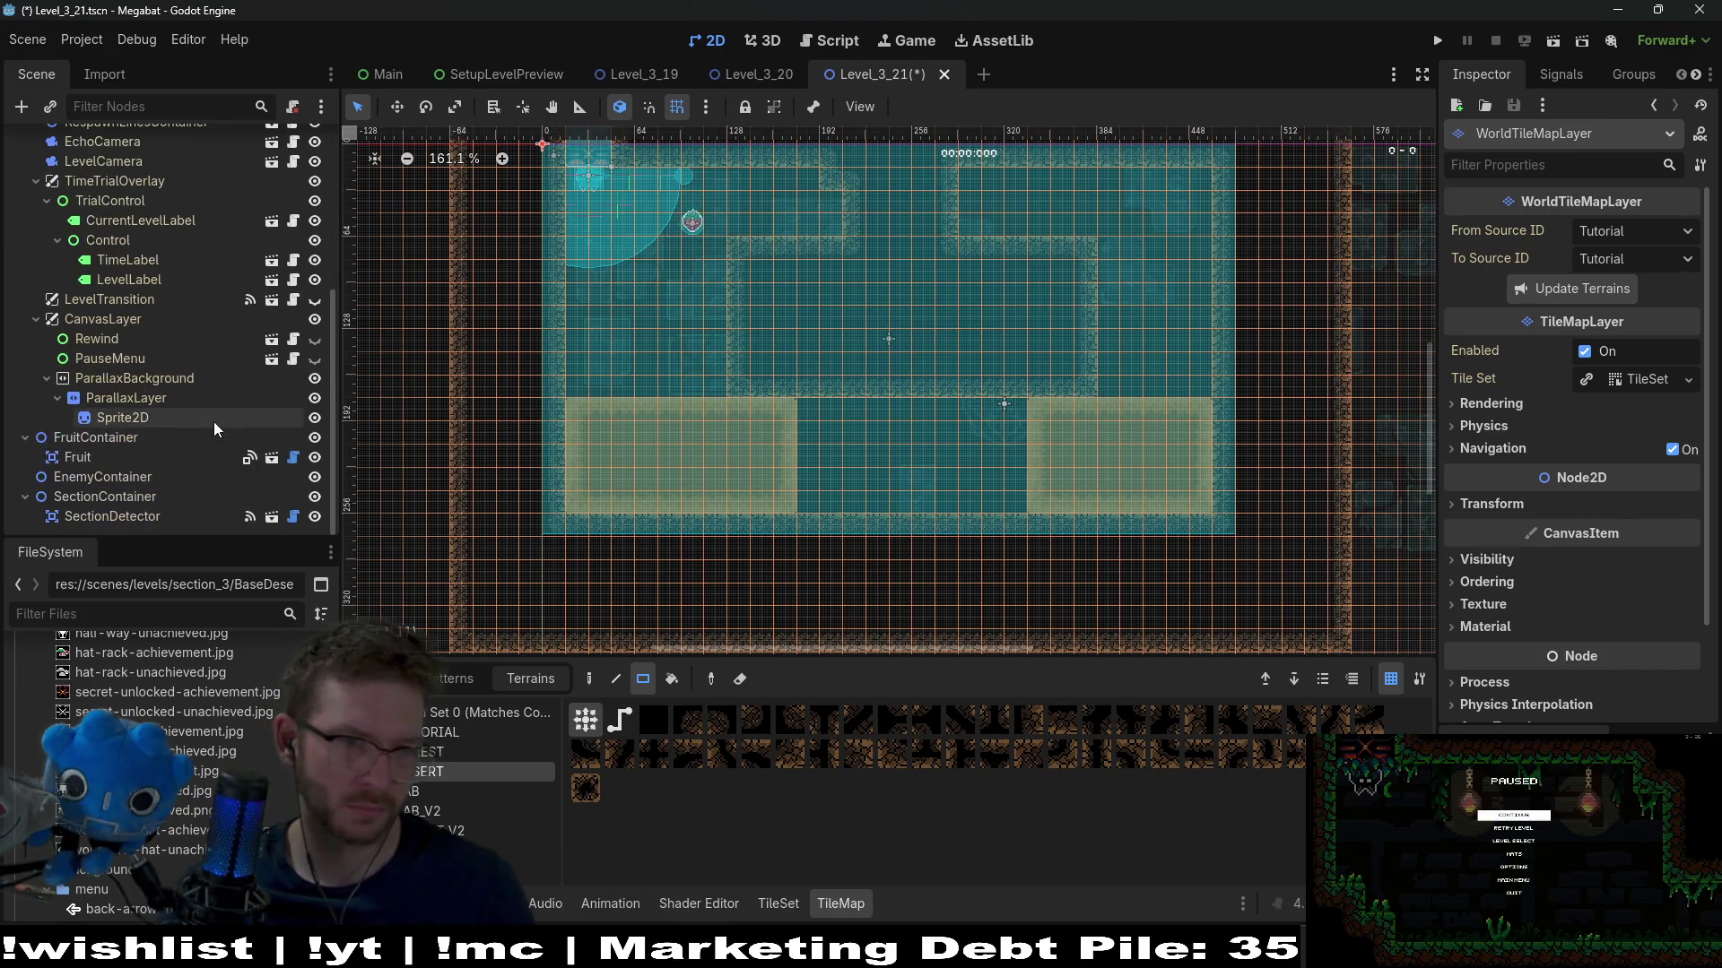
# Instantiate Spear.tscn as a child scene under EnemyContainer
pyautogui.rightClick(102, 477)
pyautogui.click(171, 492)
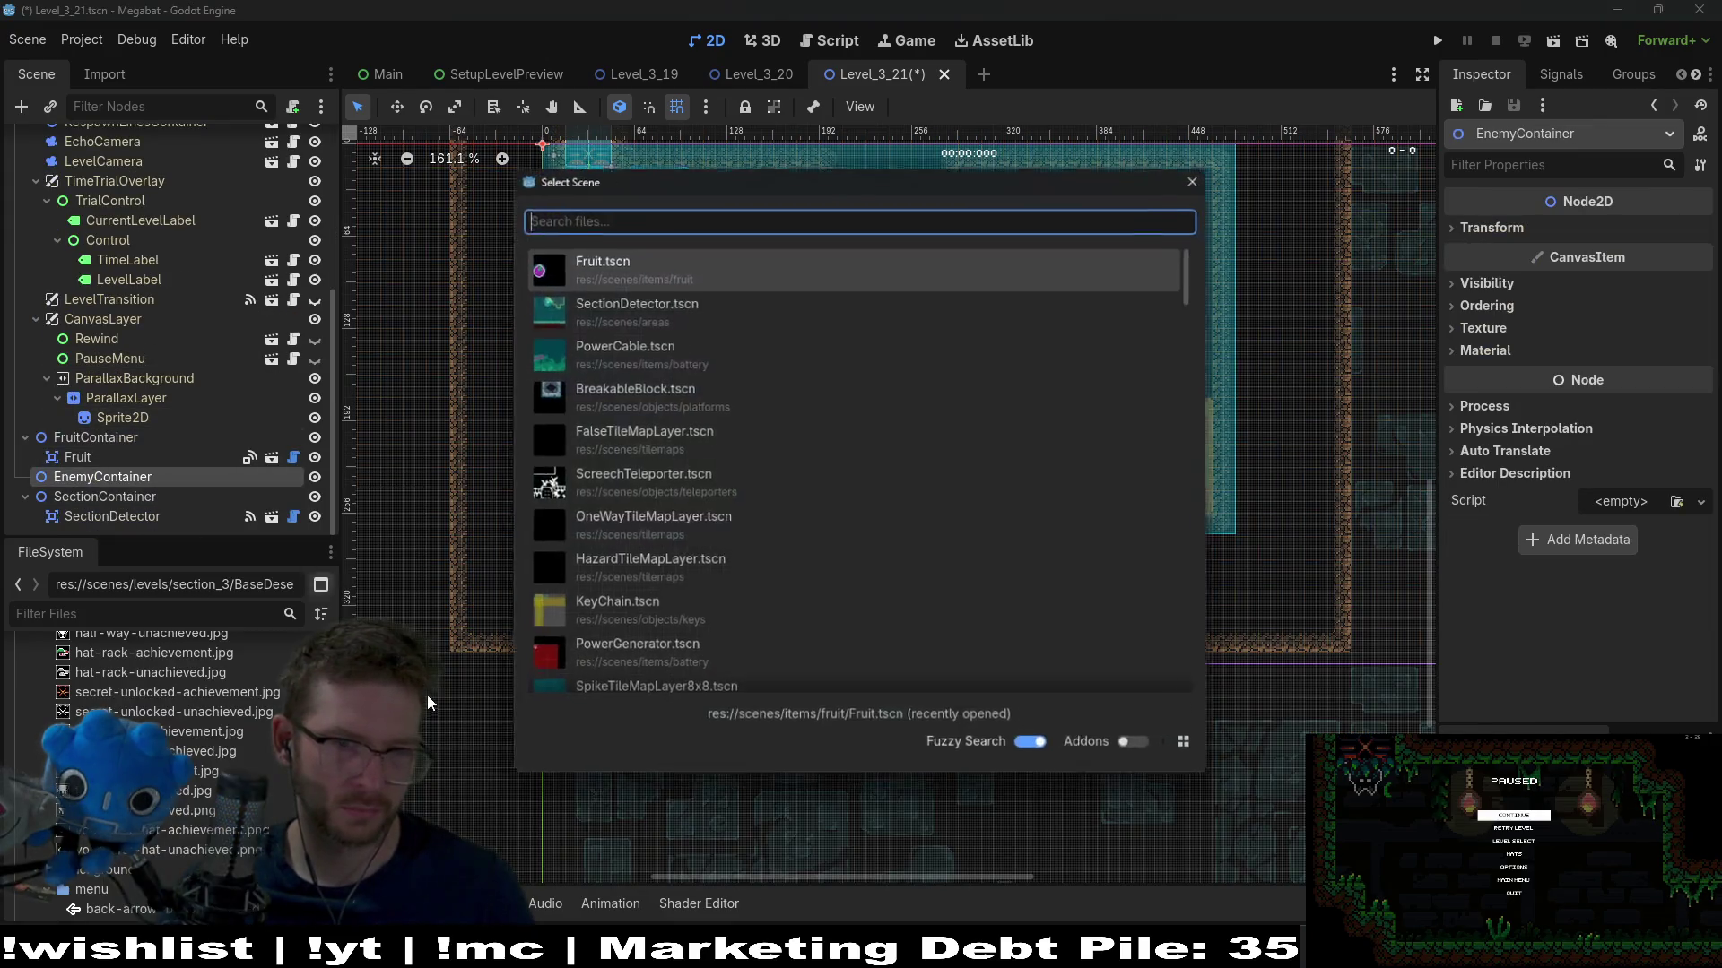
pyautogui.write('se')
pyautogui.press('BackSpace')
pyautogui.write('pear')
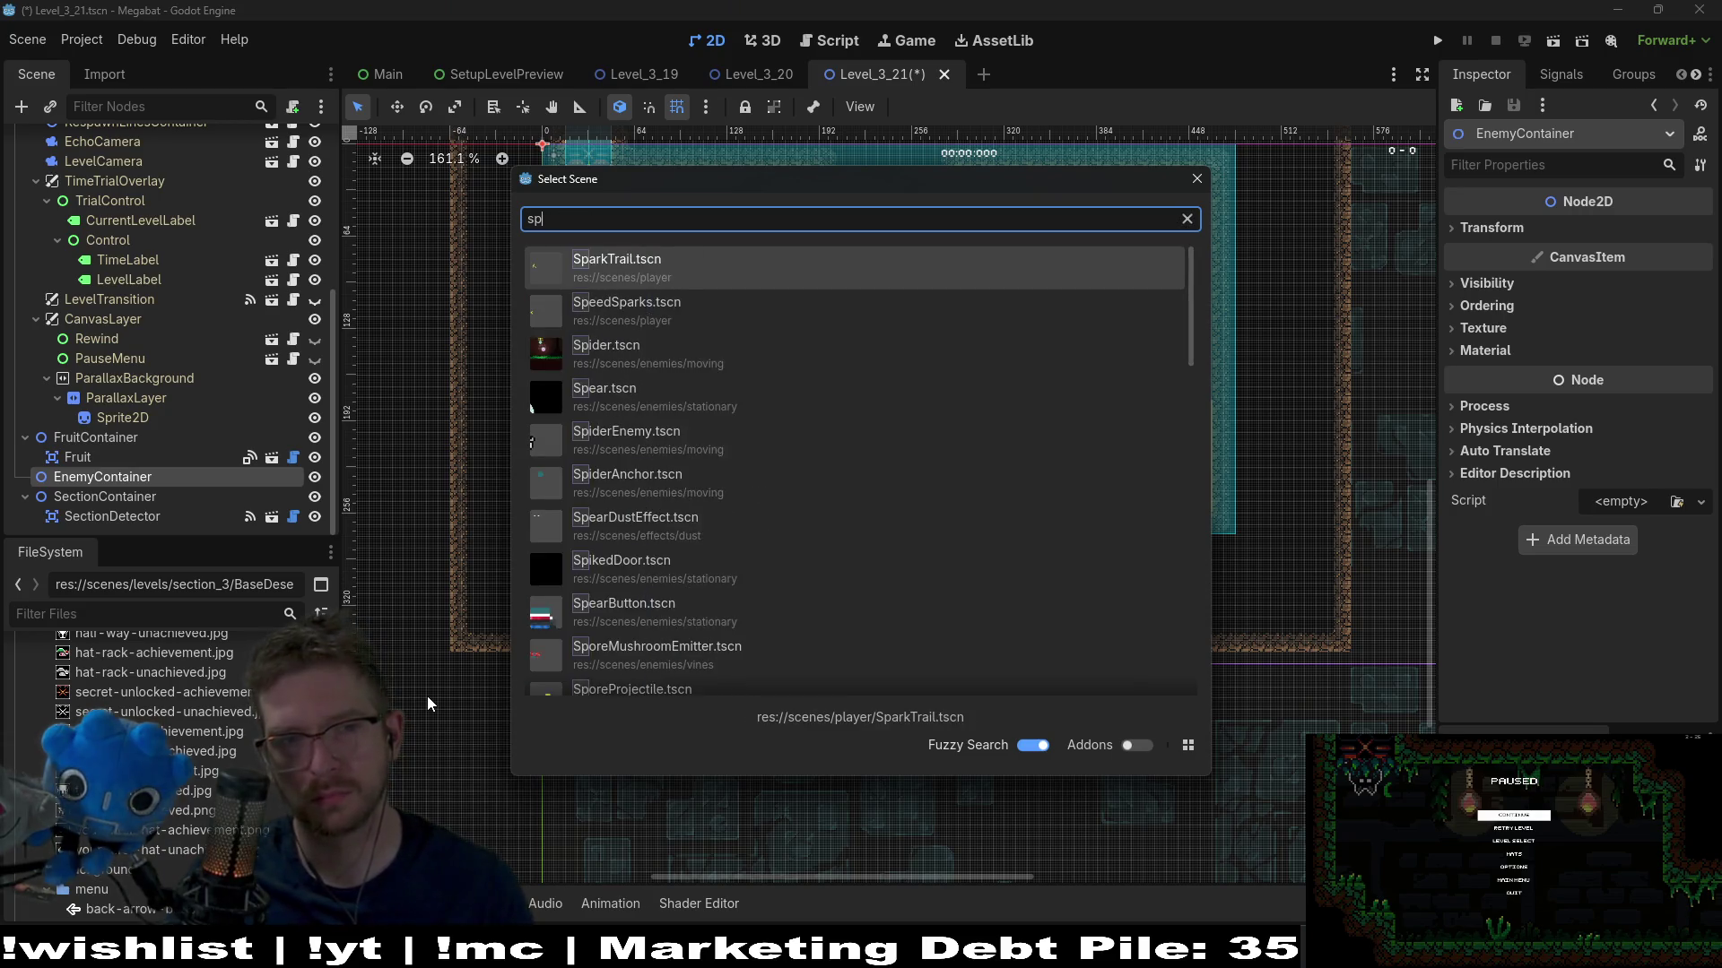
pyautogui.press('Return')
# Move the new spear into the gap and set its rotation to 180 degrees
pyautogui.press('w')
pyautogui.moveTo(661, 338)
pyautogui.mouseDown()
pyautogui.moveTo(897, 527)
pyautogui.moveTo(926, 577)
pyautogui.mouseUp()
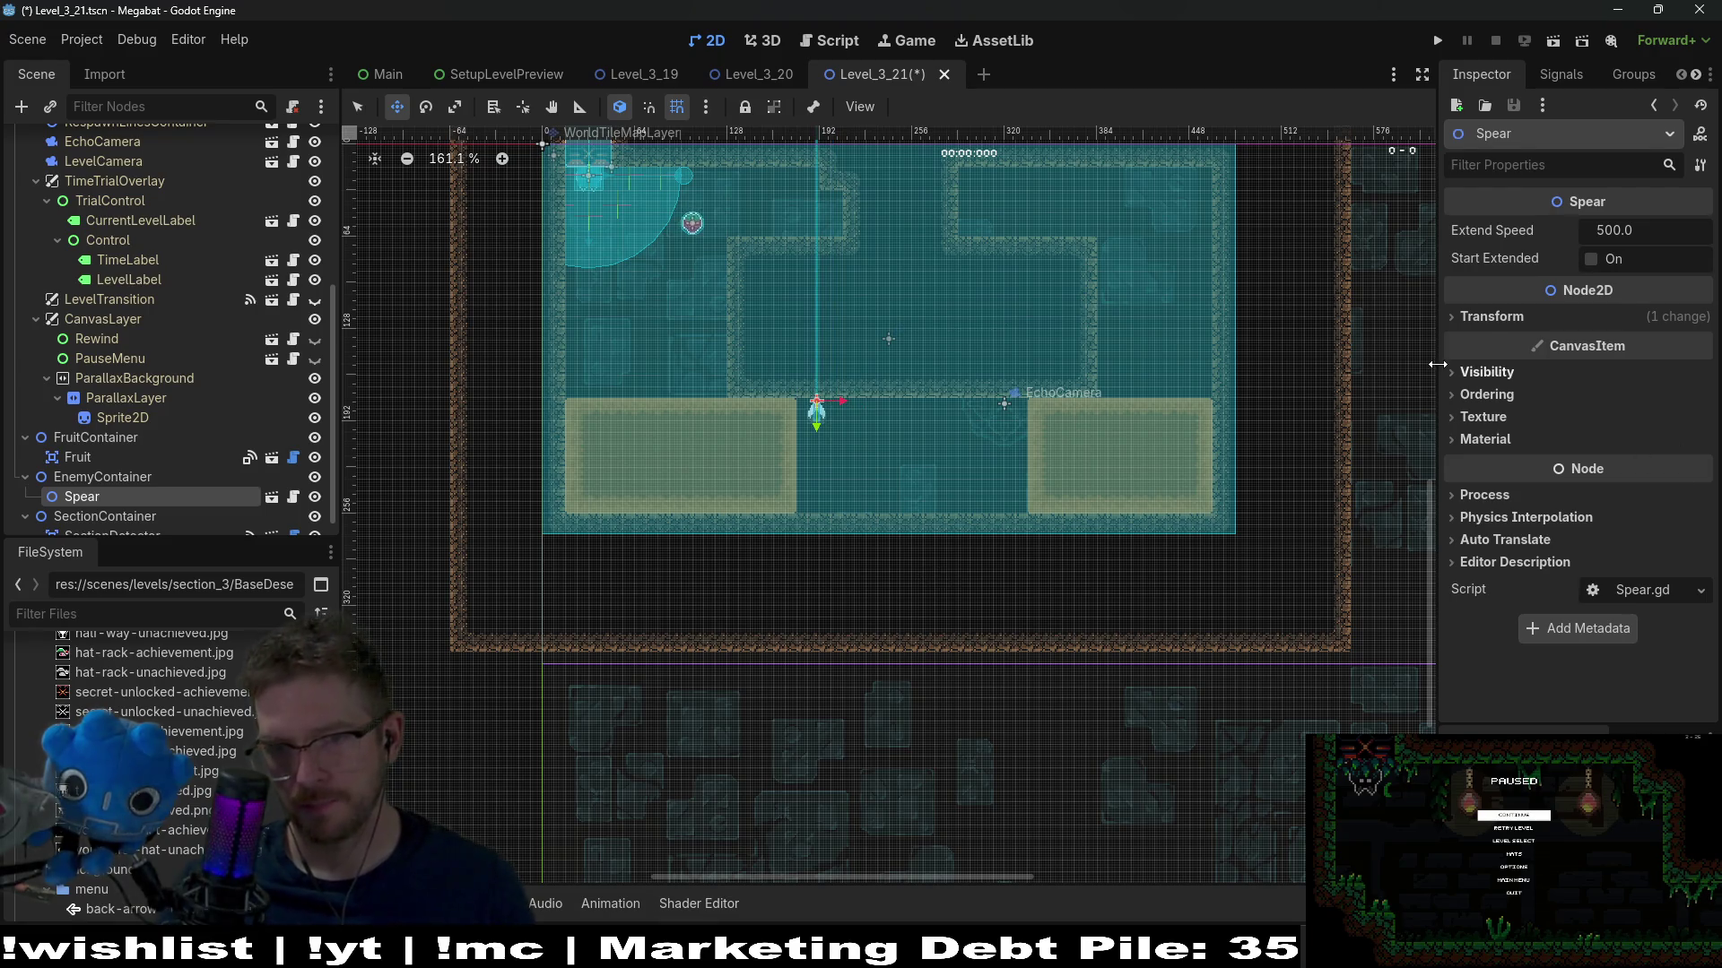
pyautogui.click(1484, 317)
pyautogui.click(1634, 394)
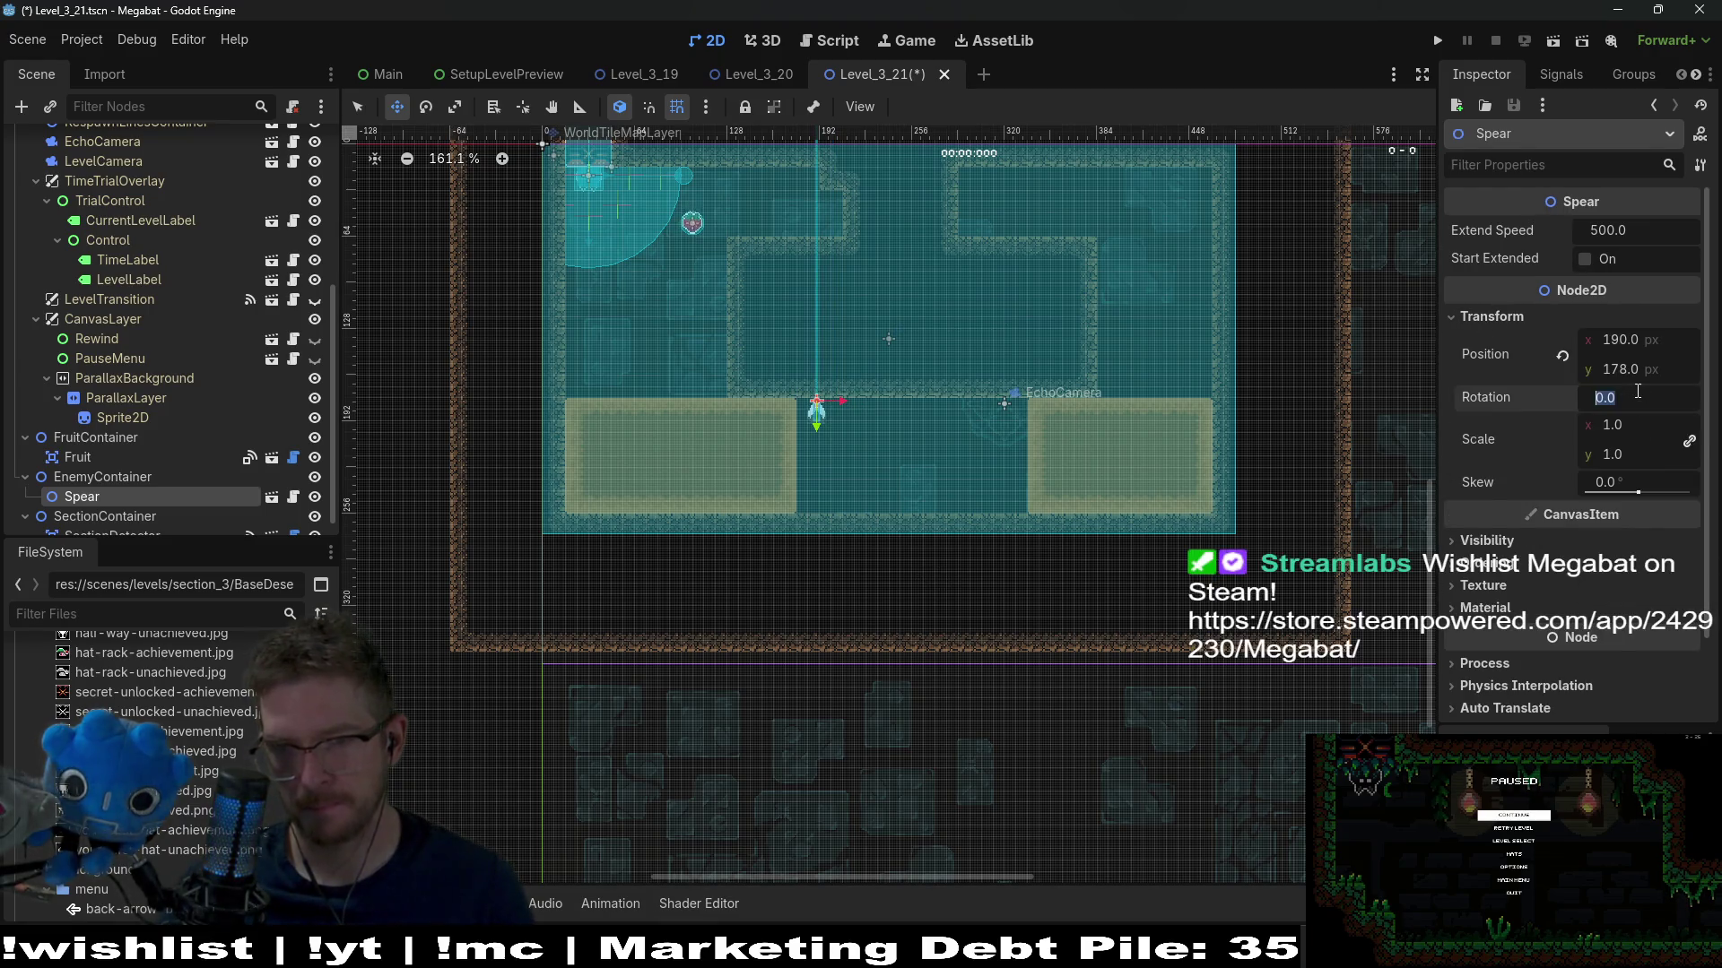
pyautogui.write('0')
pyautogui.press('Return')
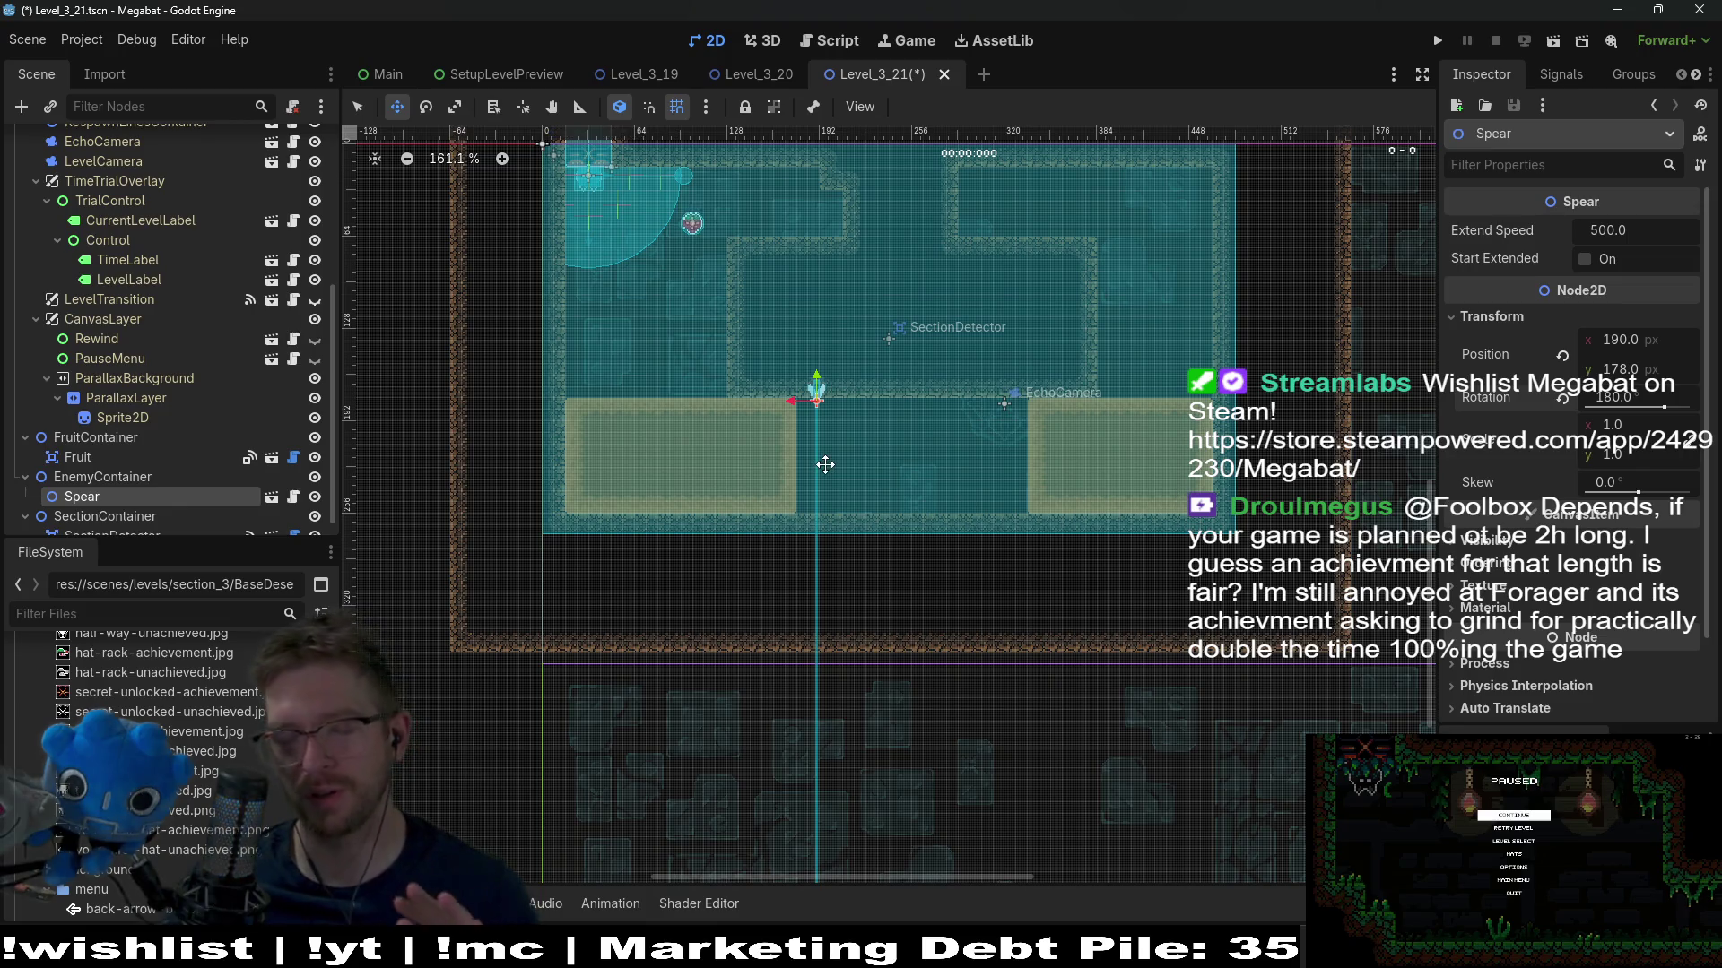
# Position the spear at 184, 192 on the sand block's corner, nudging up-left
pyautogui.scroll(3, 751, 435)
pyautogui.scroll(5, 854, 438)
pyautogui.moveTo(839, 320); pyautogui.dragTo(817, 359)
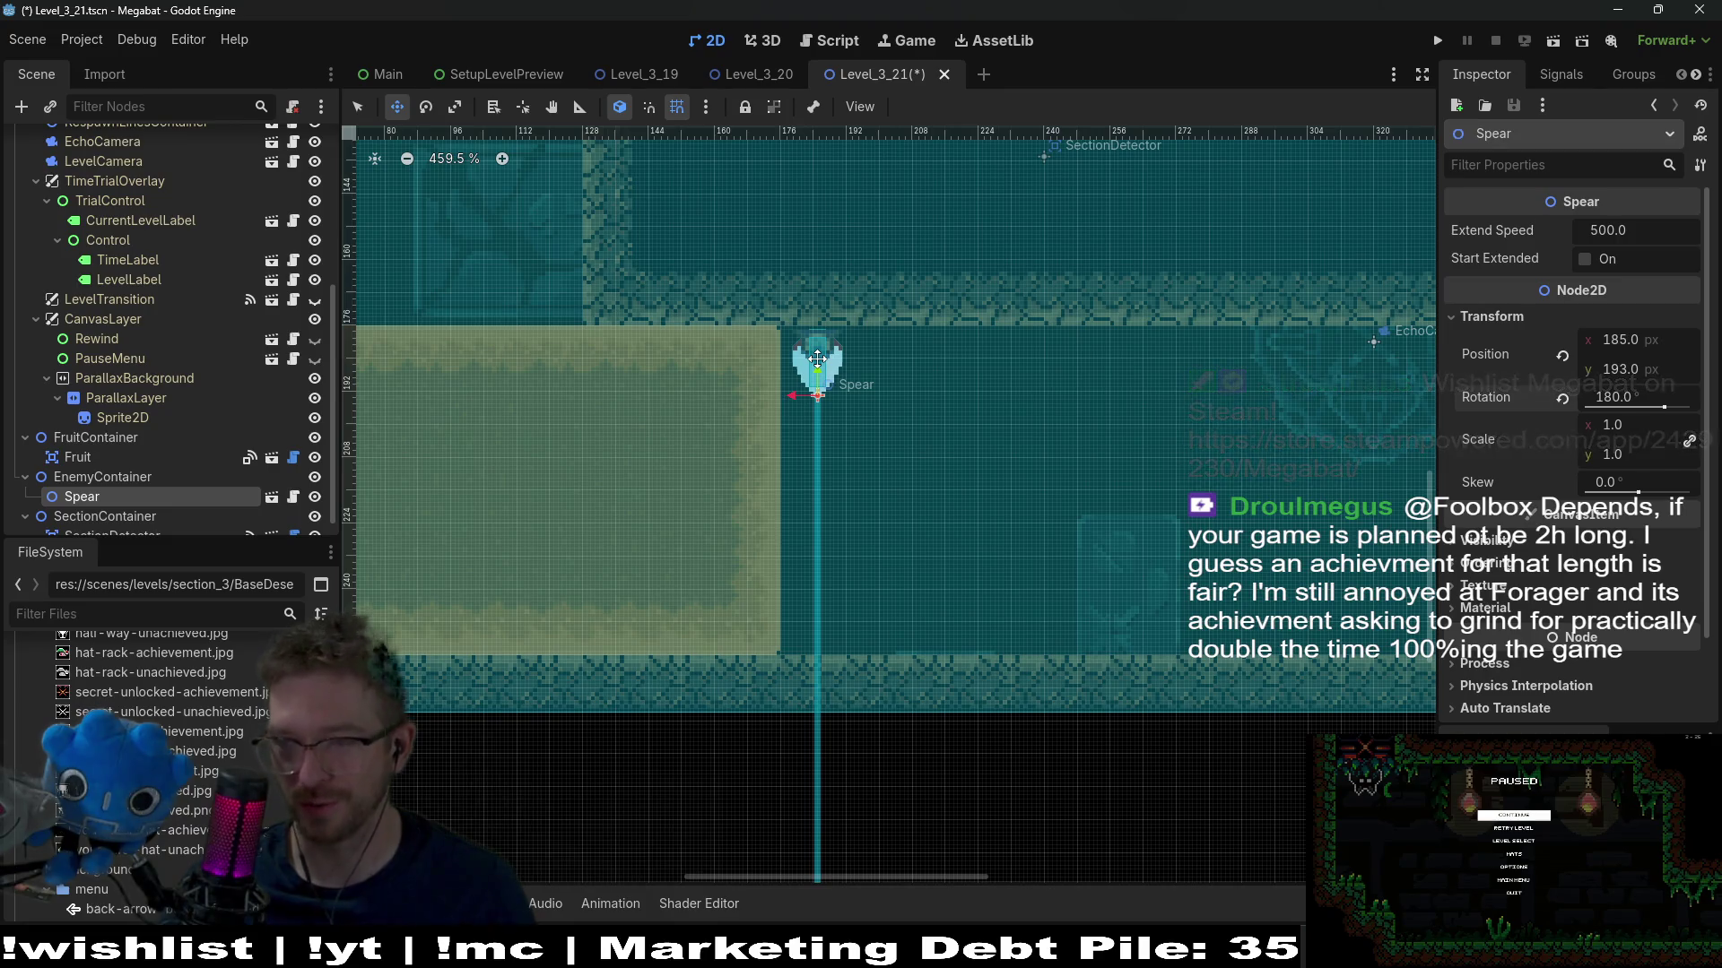
pyautogui.press('Left')
pyautogui.press('Up')
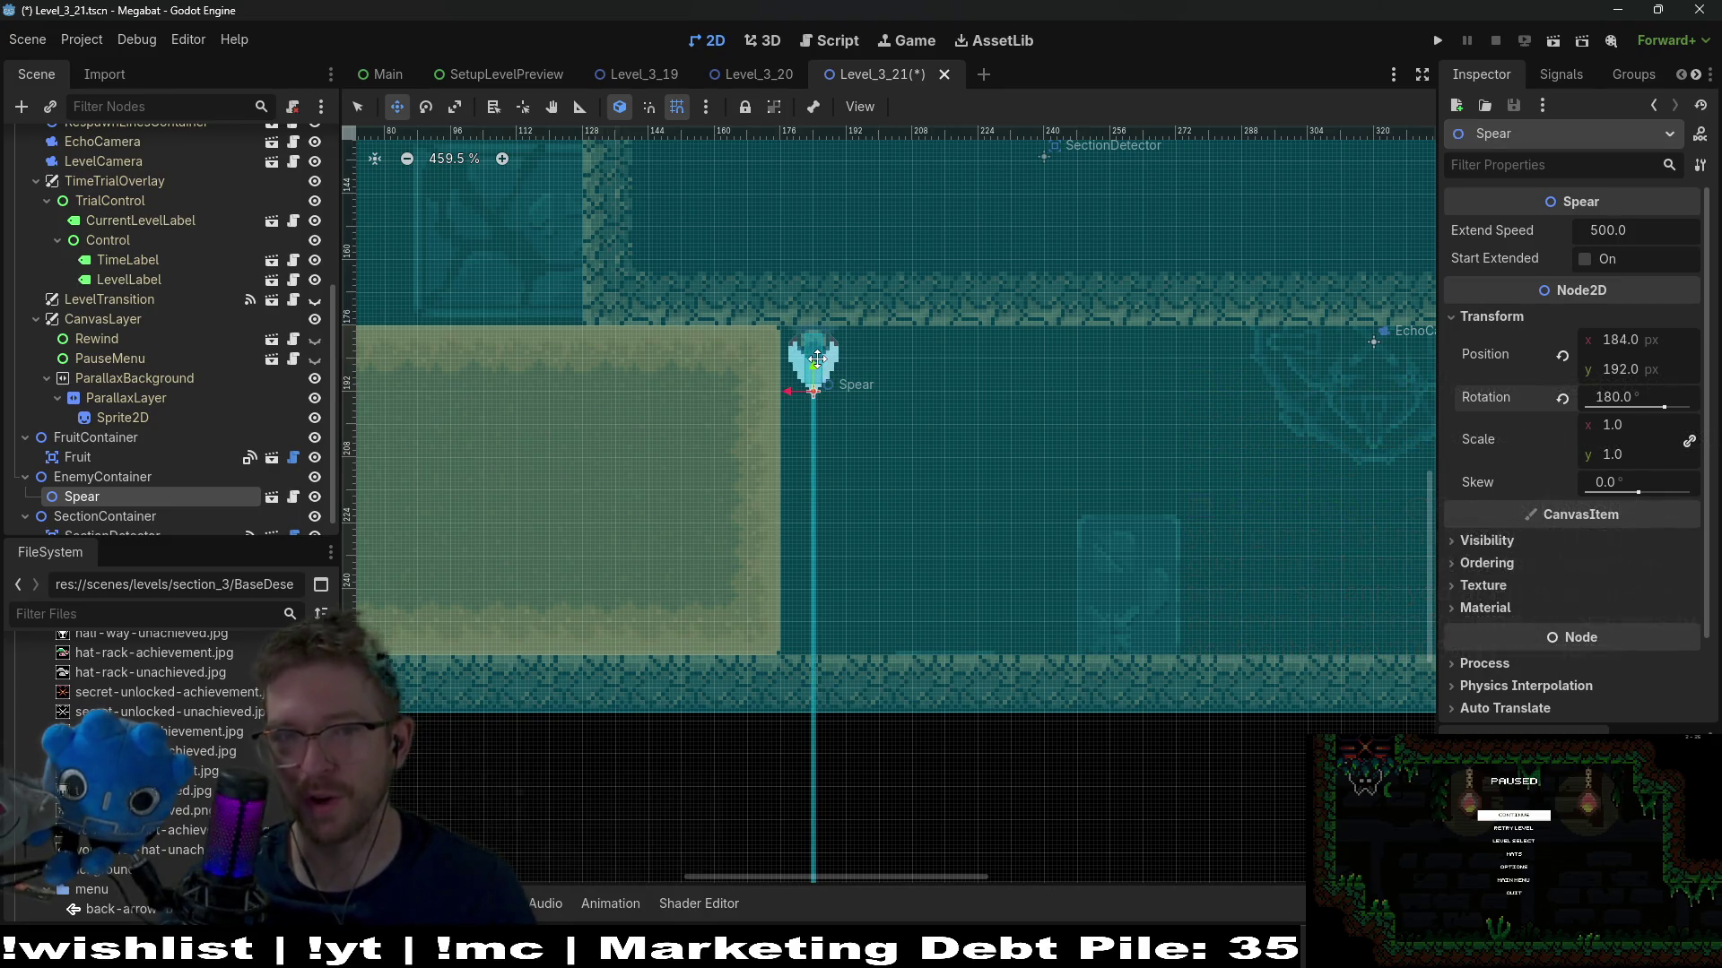
pyautogui.scroll(2, 916, 366)
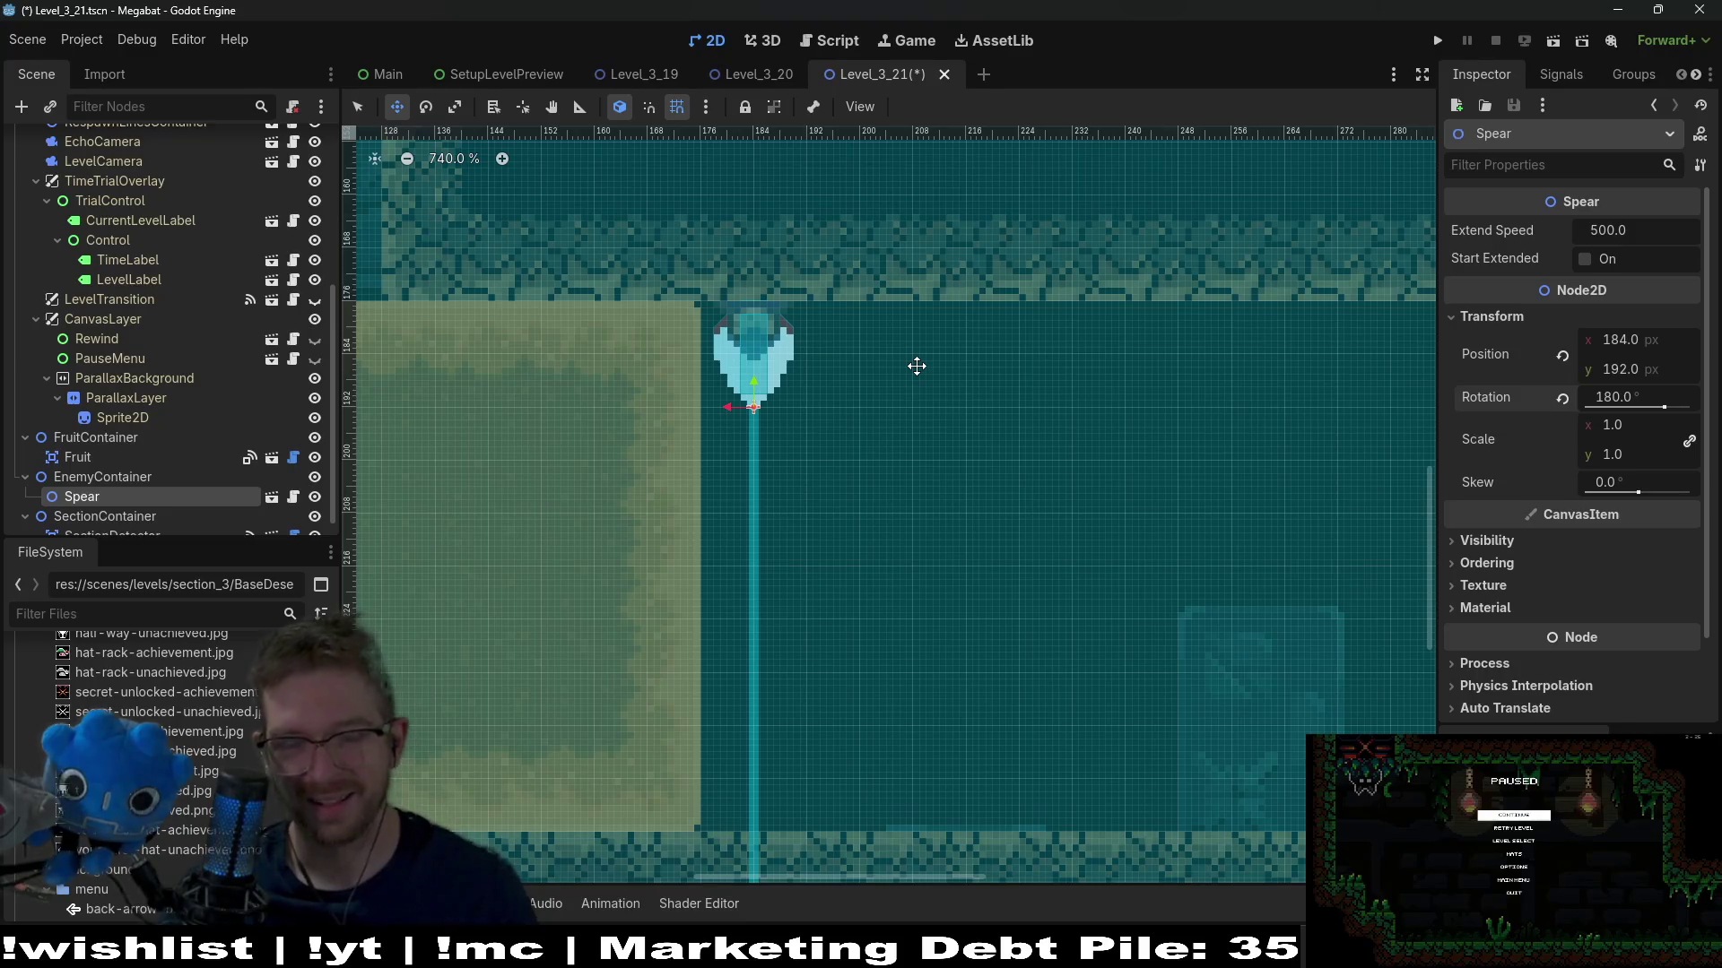
# Duplicate the spear into Spear2 through Spear6, each placed right beside the previous
pyautogui.hotkey('ctrl', 'd')
pyautogui.press('Right')
pyautogui.press('Right')
pyautogui.press('Right')
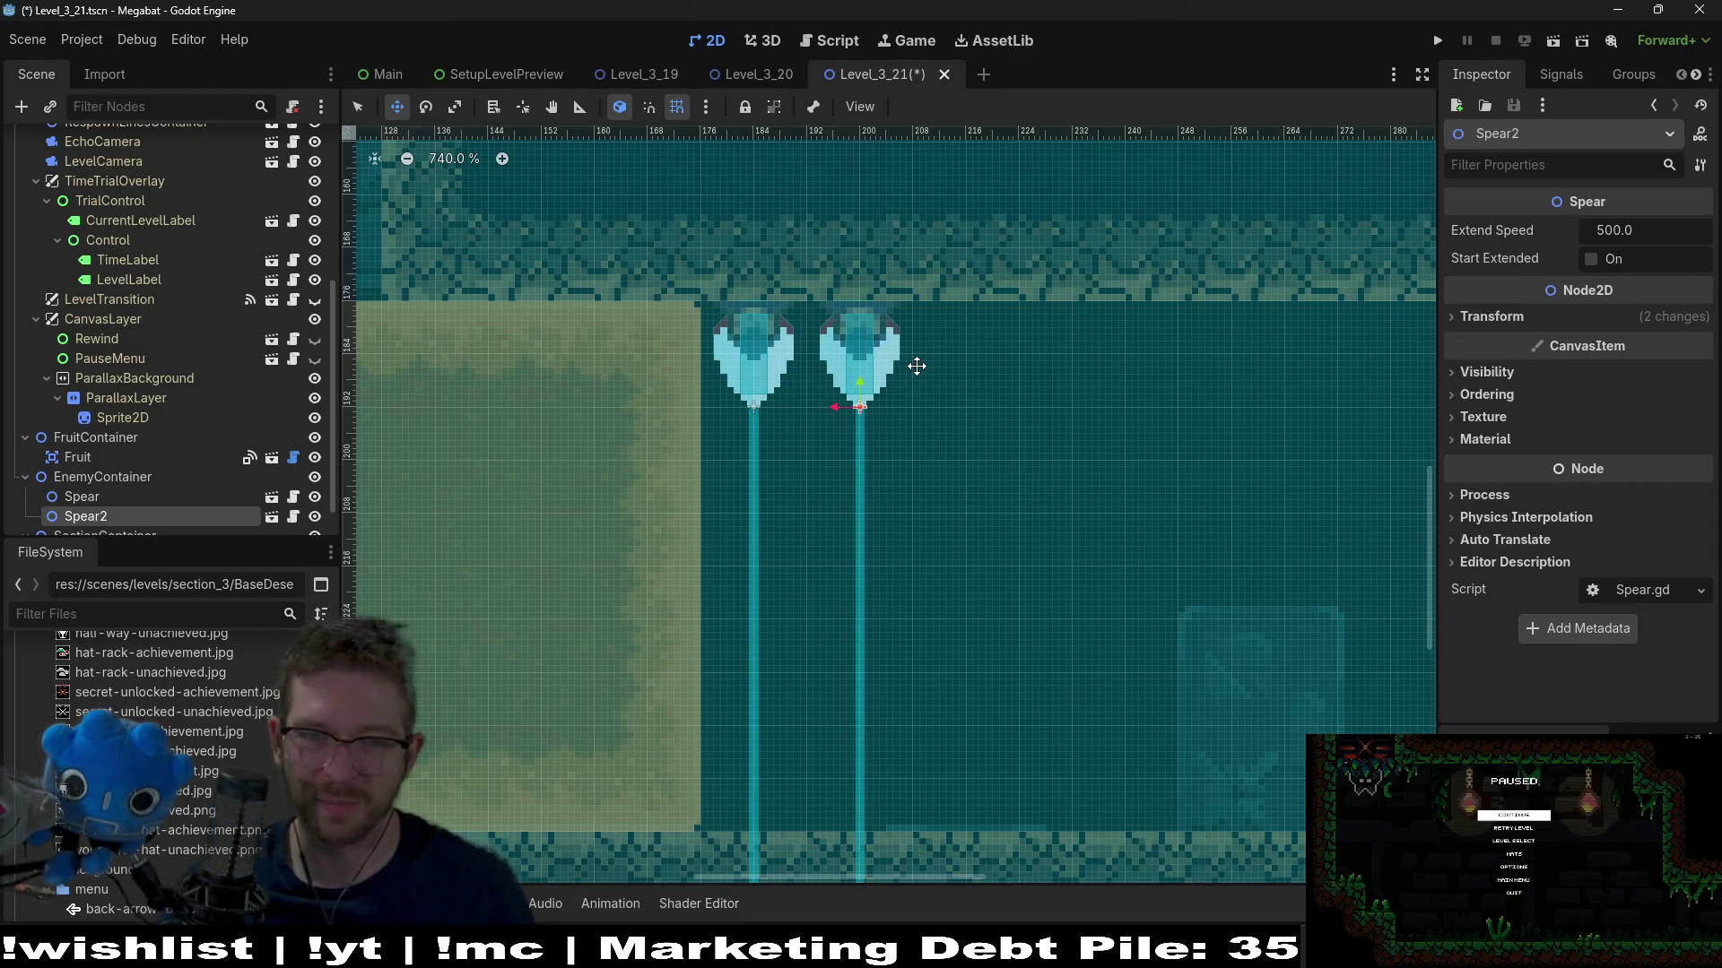
pyautogui.hotkey('ctrl', 'd')
pyautogui.press('Right')
pyautogui.press('Right')
pyautogui.press('Right')
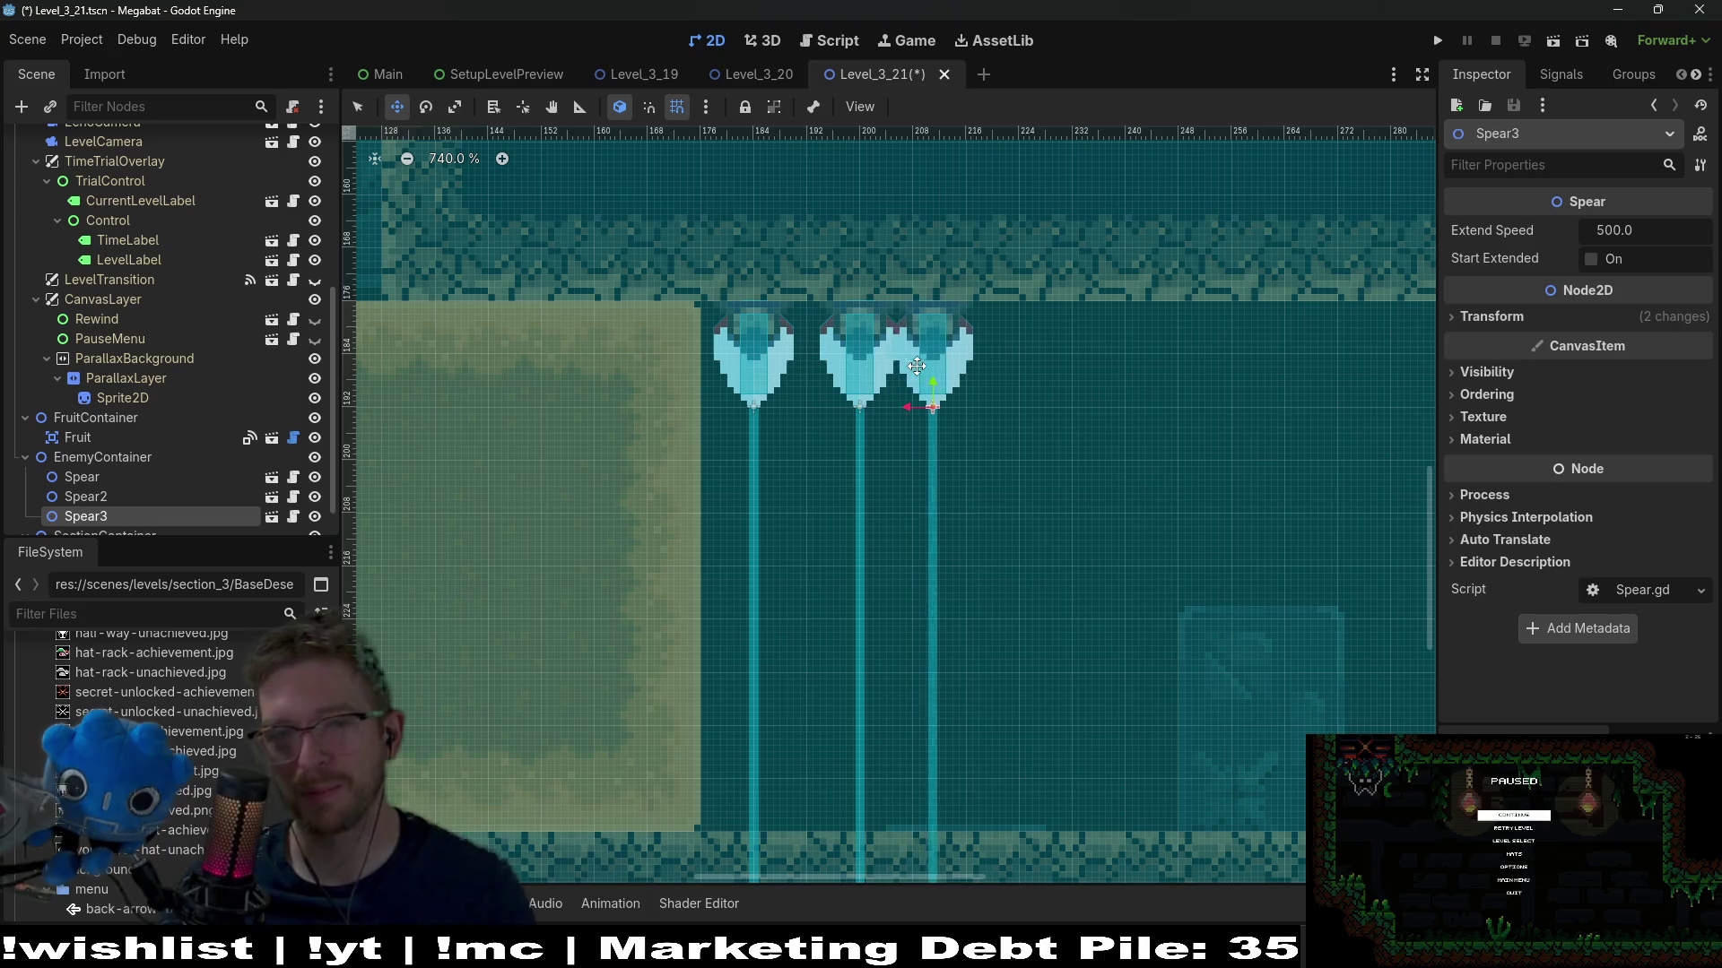
pyautogui.hotkey('ctrl', 'd')
pyautogui.press('Right')
pyautogui.press('Right')
pyautogui.press('Right')
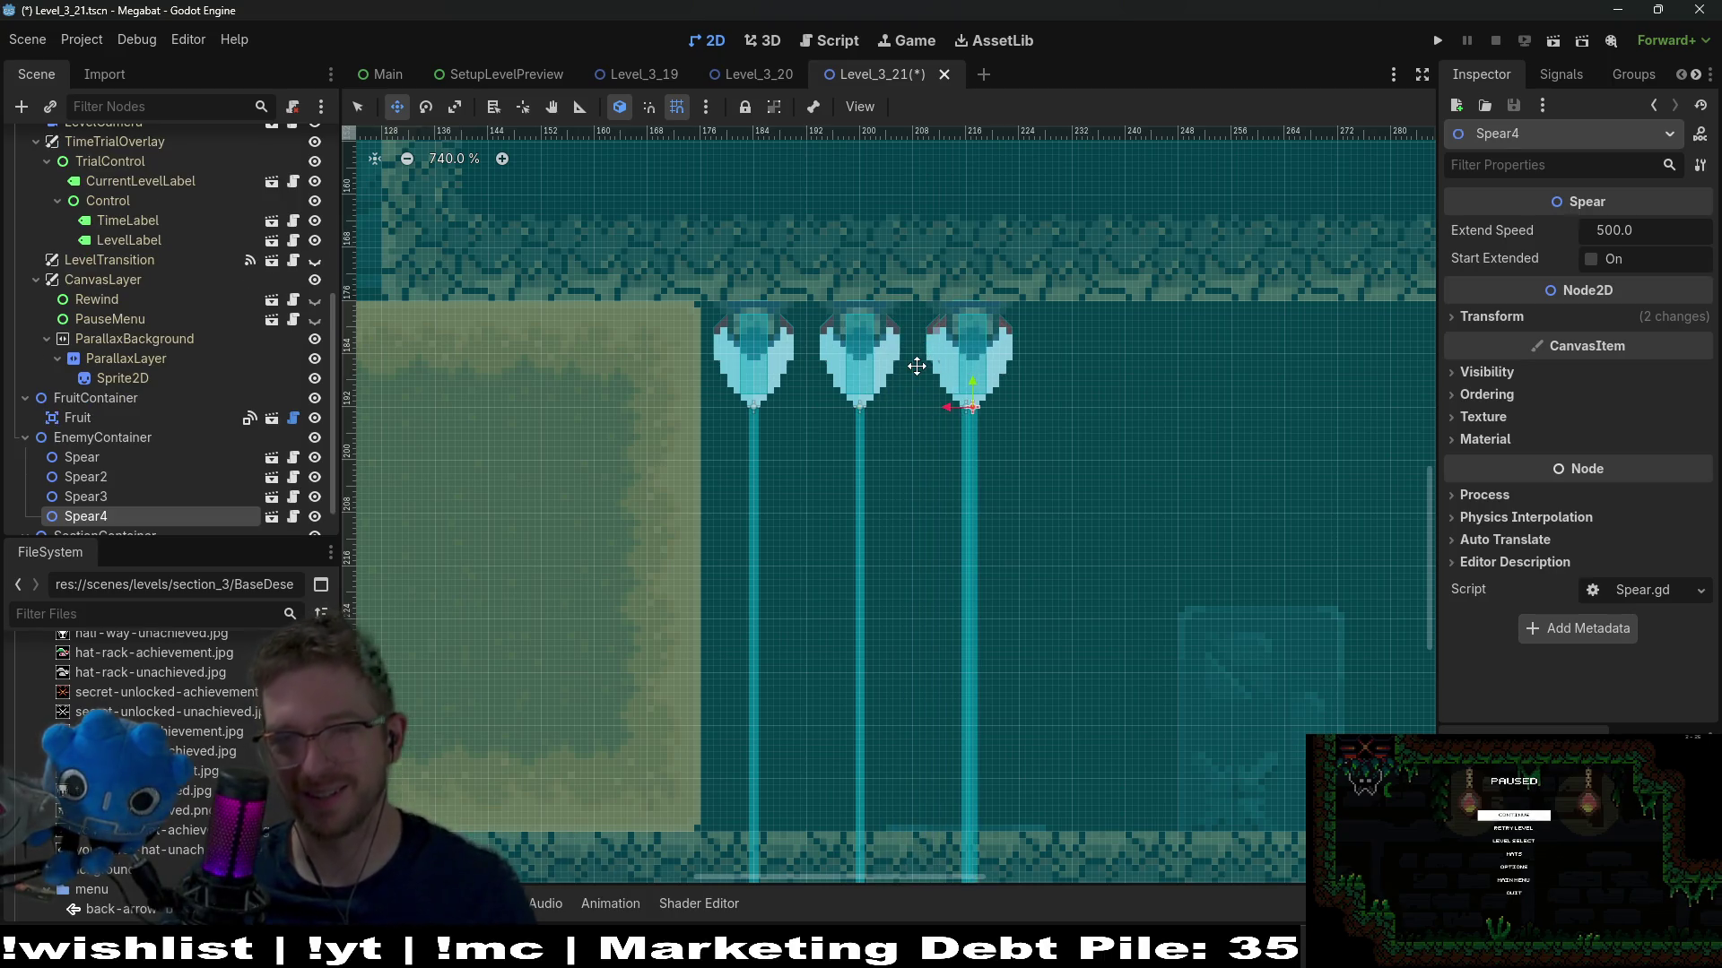
pyautogui.hotkey('ctrl', 'd')
pyautogui.press('Right')
pyautogui.press('Right')
pyautogui.press('Right')
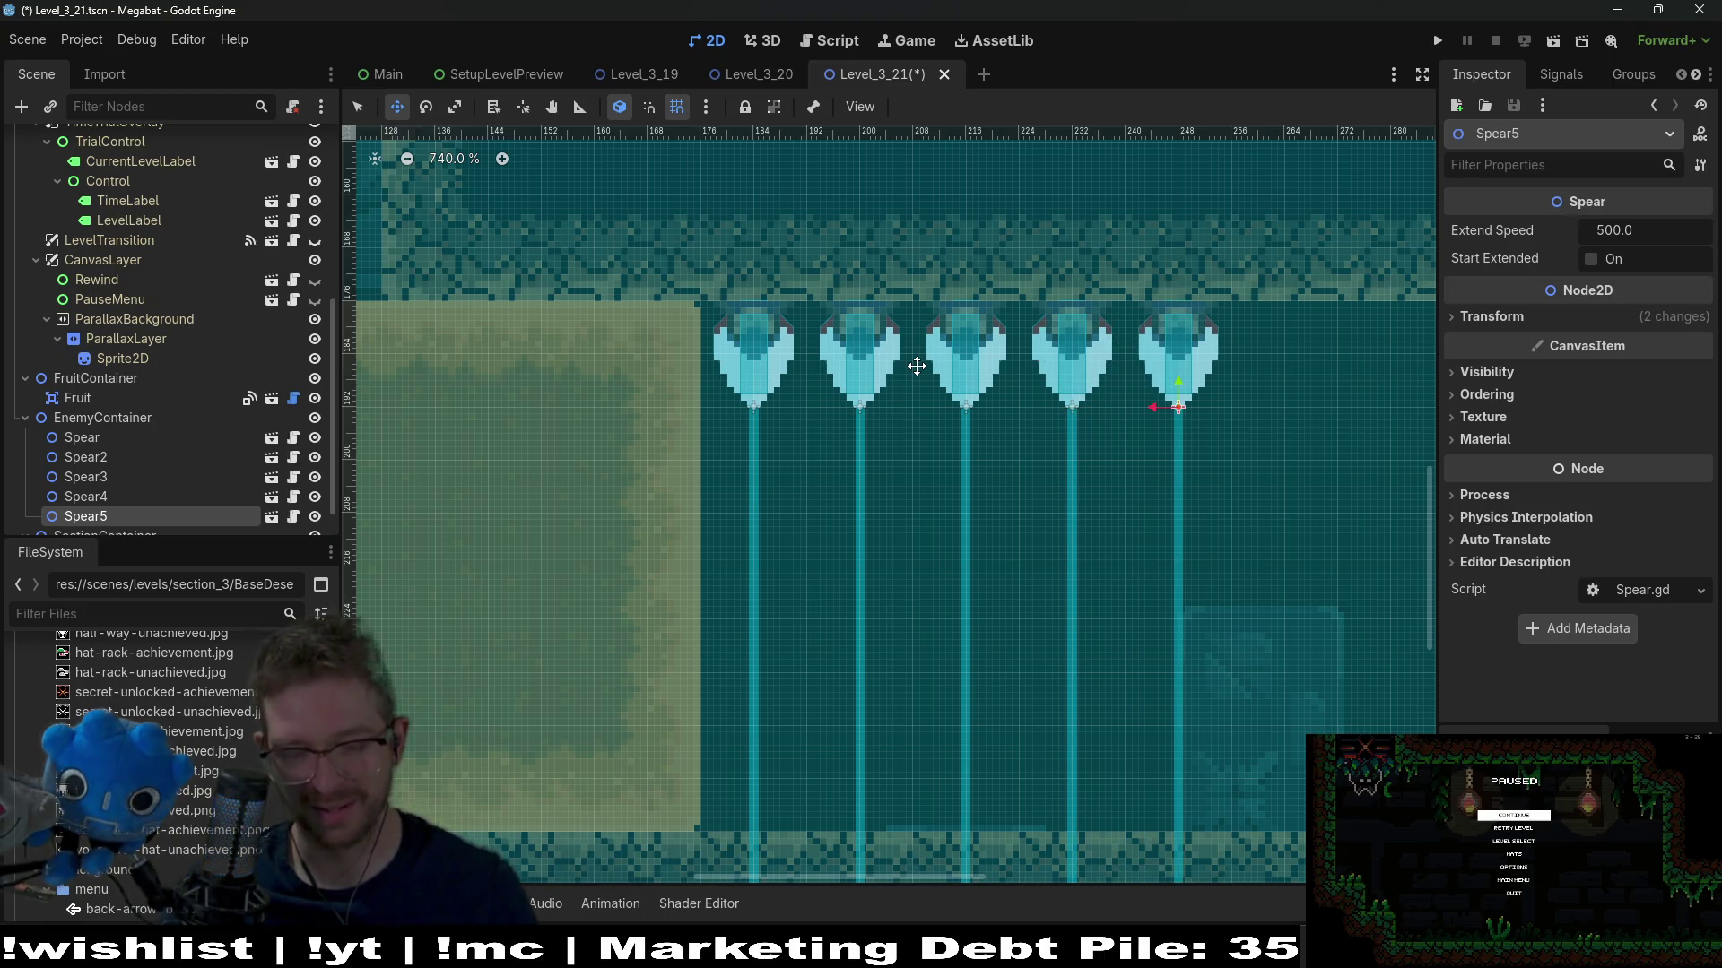
pyautogui.hotkey('ctrl', 'd')
pyautogui.press('Right')
pyautogui.press('Right')
pyautogui.press('Right')
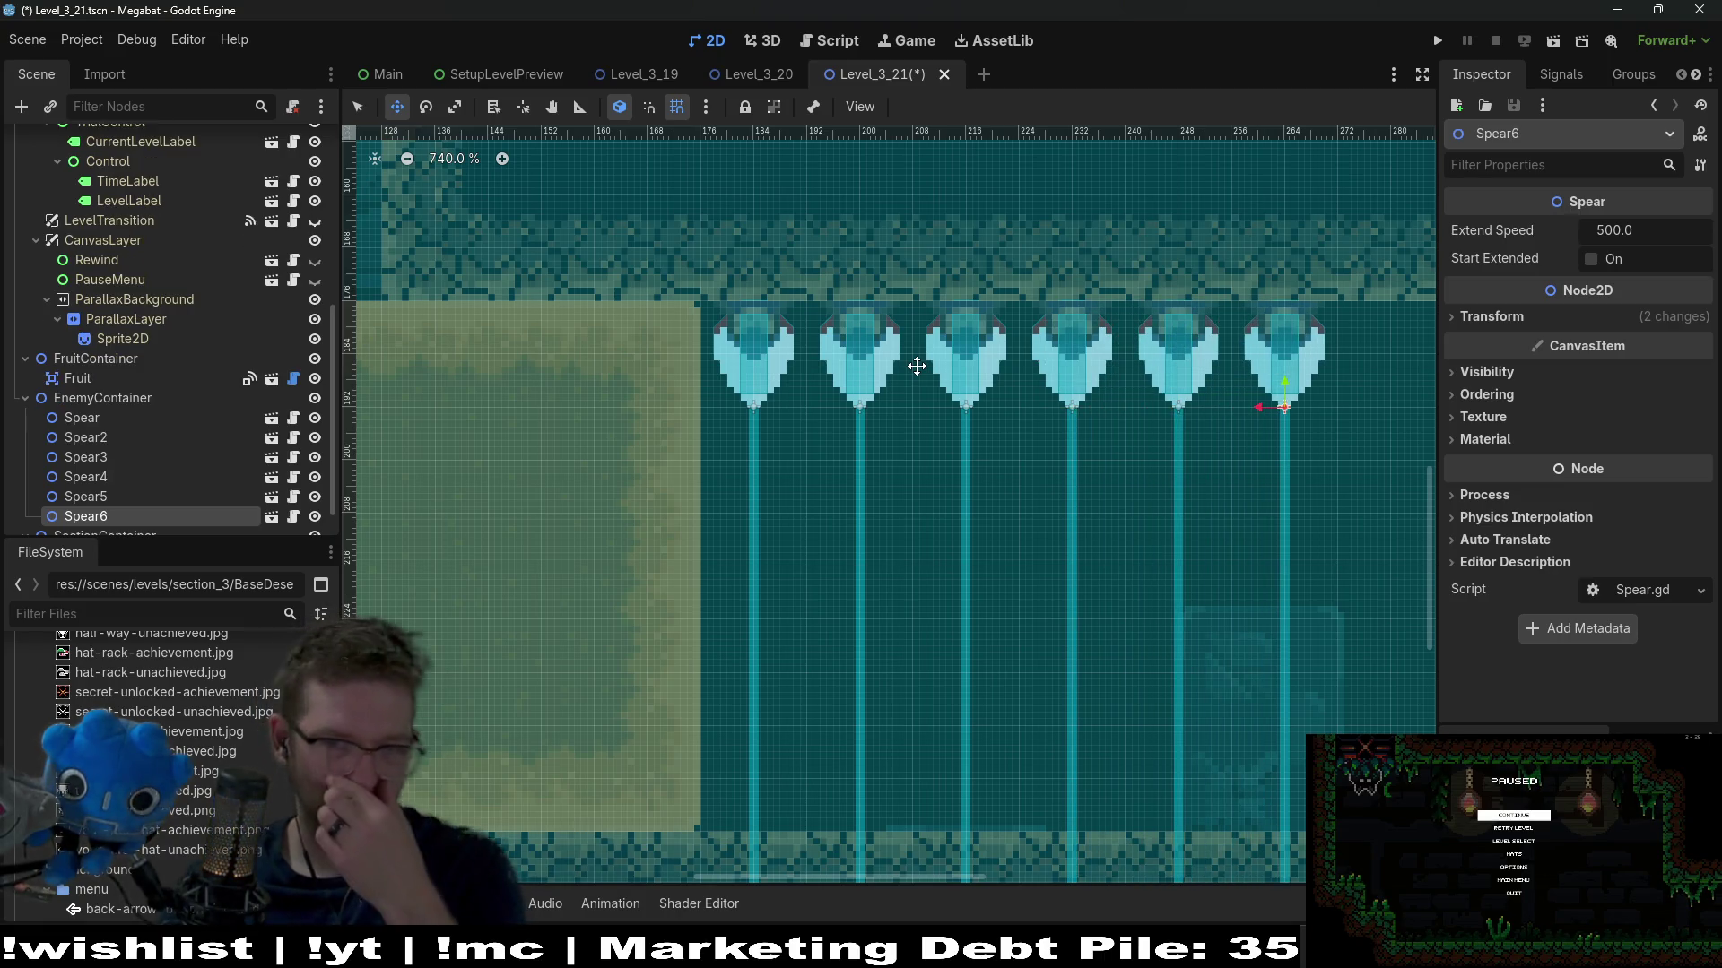
pyautogui.scroll(-3, 921, 362)
pyautogui.scroll(1, 1138, 461)
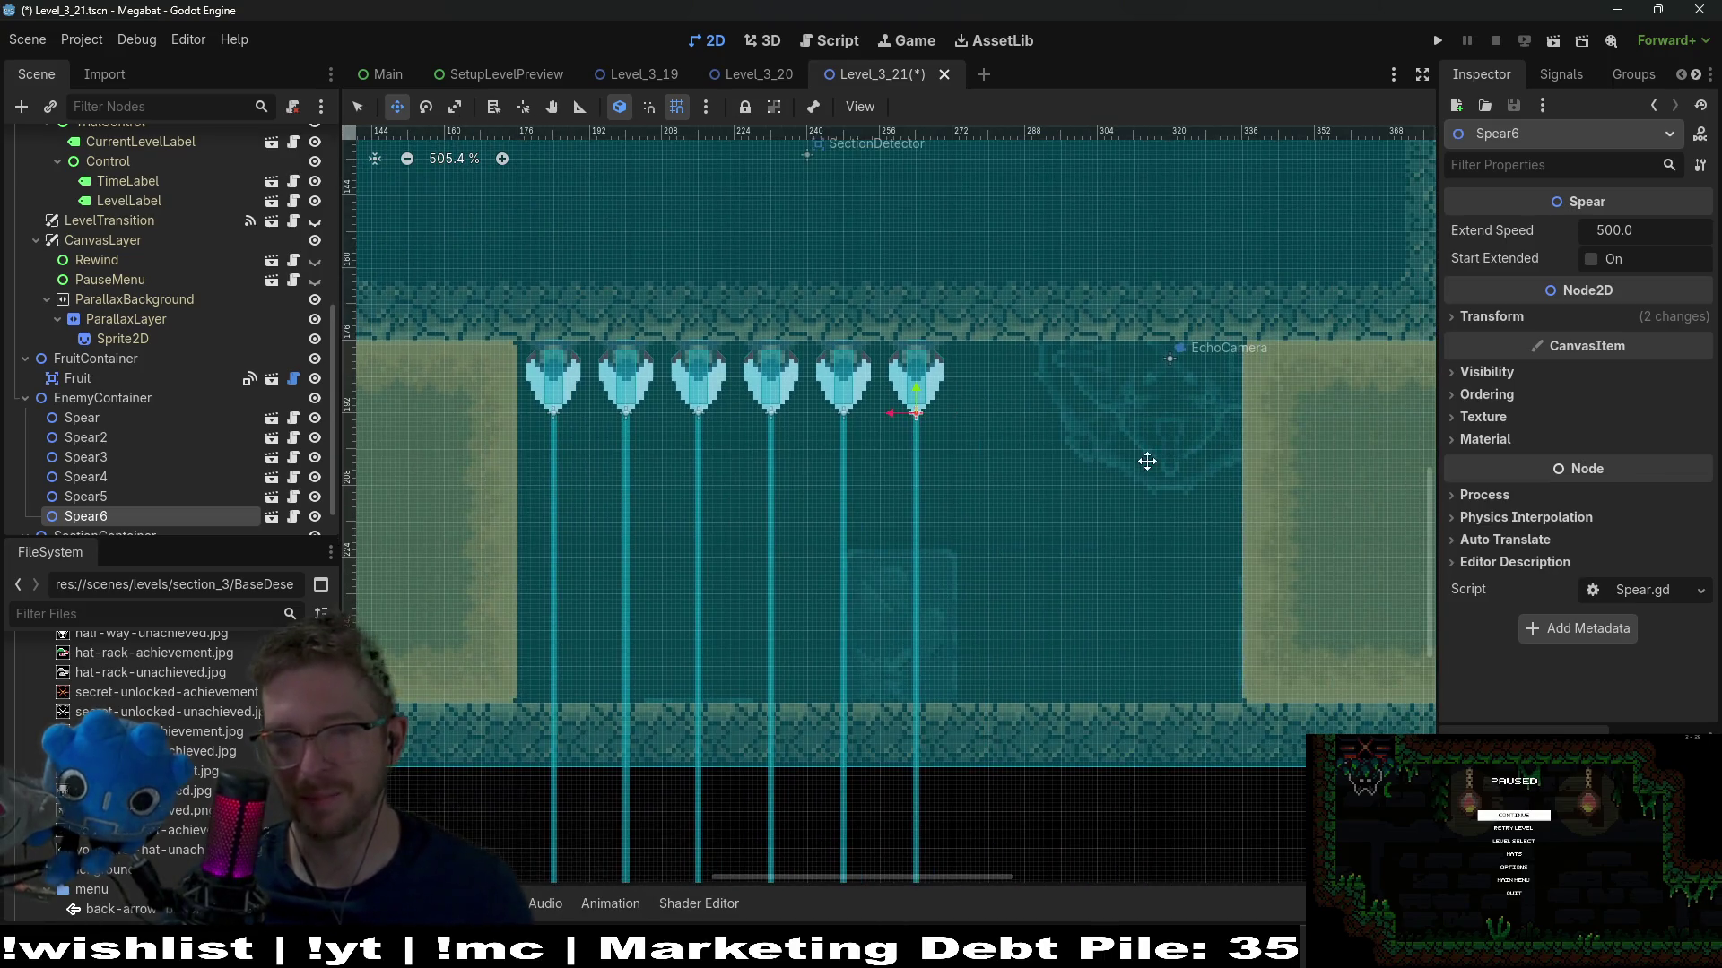
# Add Spear7 through Spear10 in line across the gap, then run the current scene
pyautogui.hotkey('ctrl', 'd')
pyautogui.press('Right')
pyautogui.press('Right')
pyautogui.press('Right')
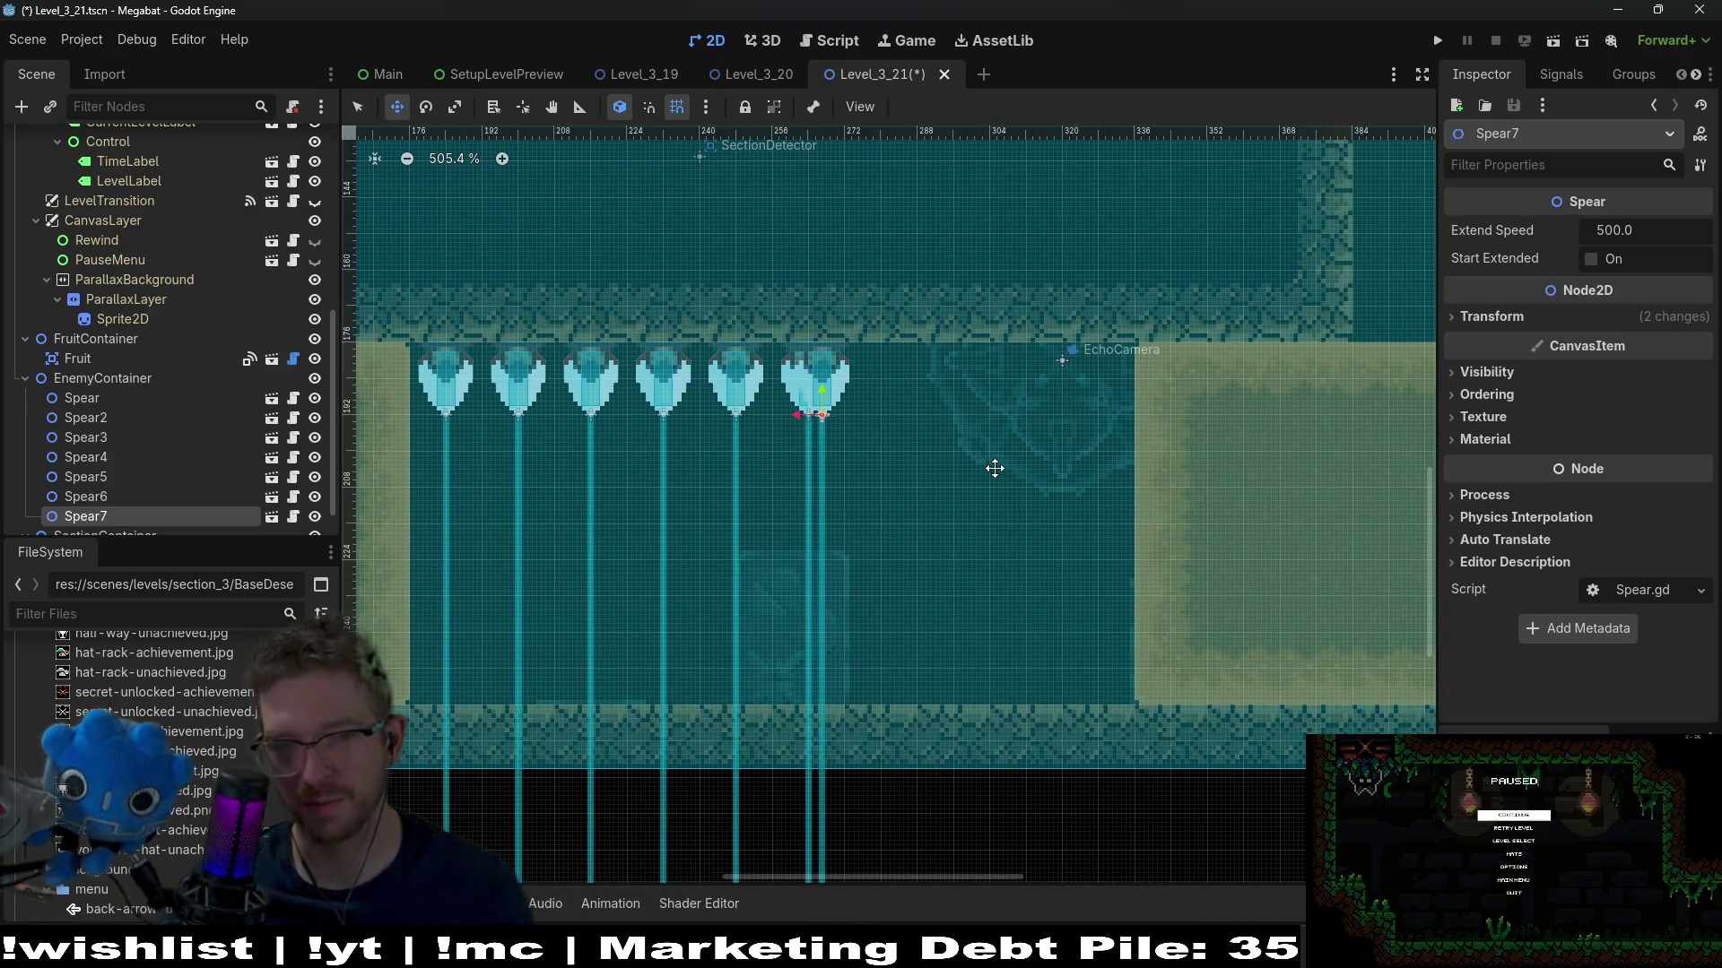
pyautogui.press('Right')
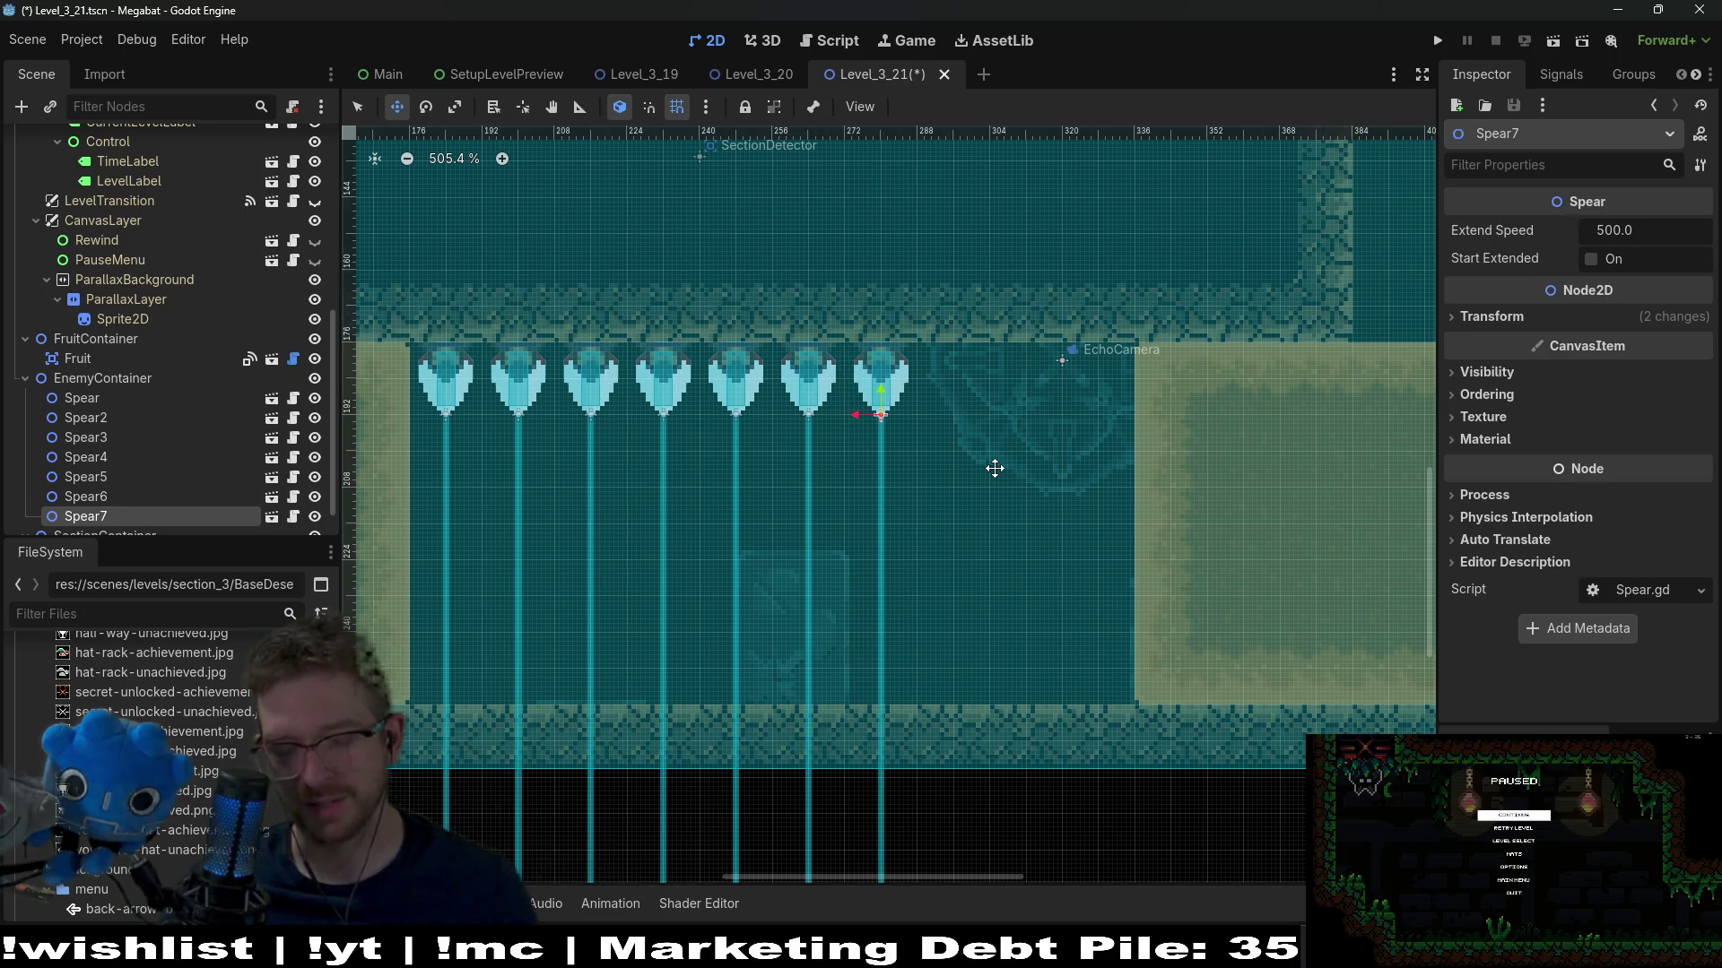
pyautogui.hotkey('ctrl', 'd')
pyautogui.press('Right')
pyautogui.press('Right')
pyautogui.press('Right')
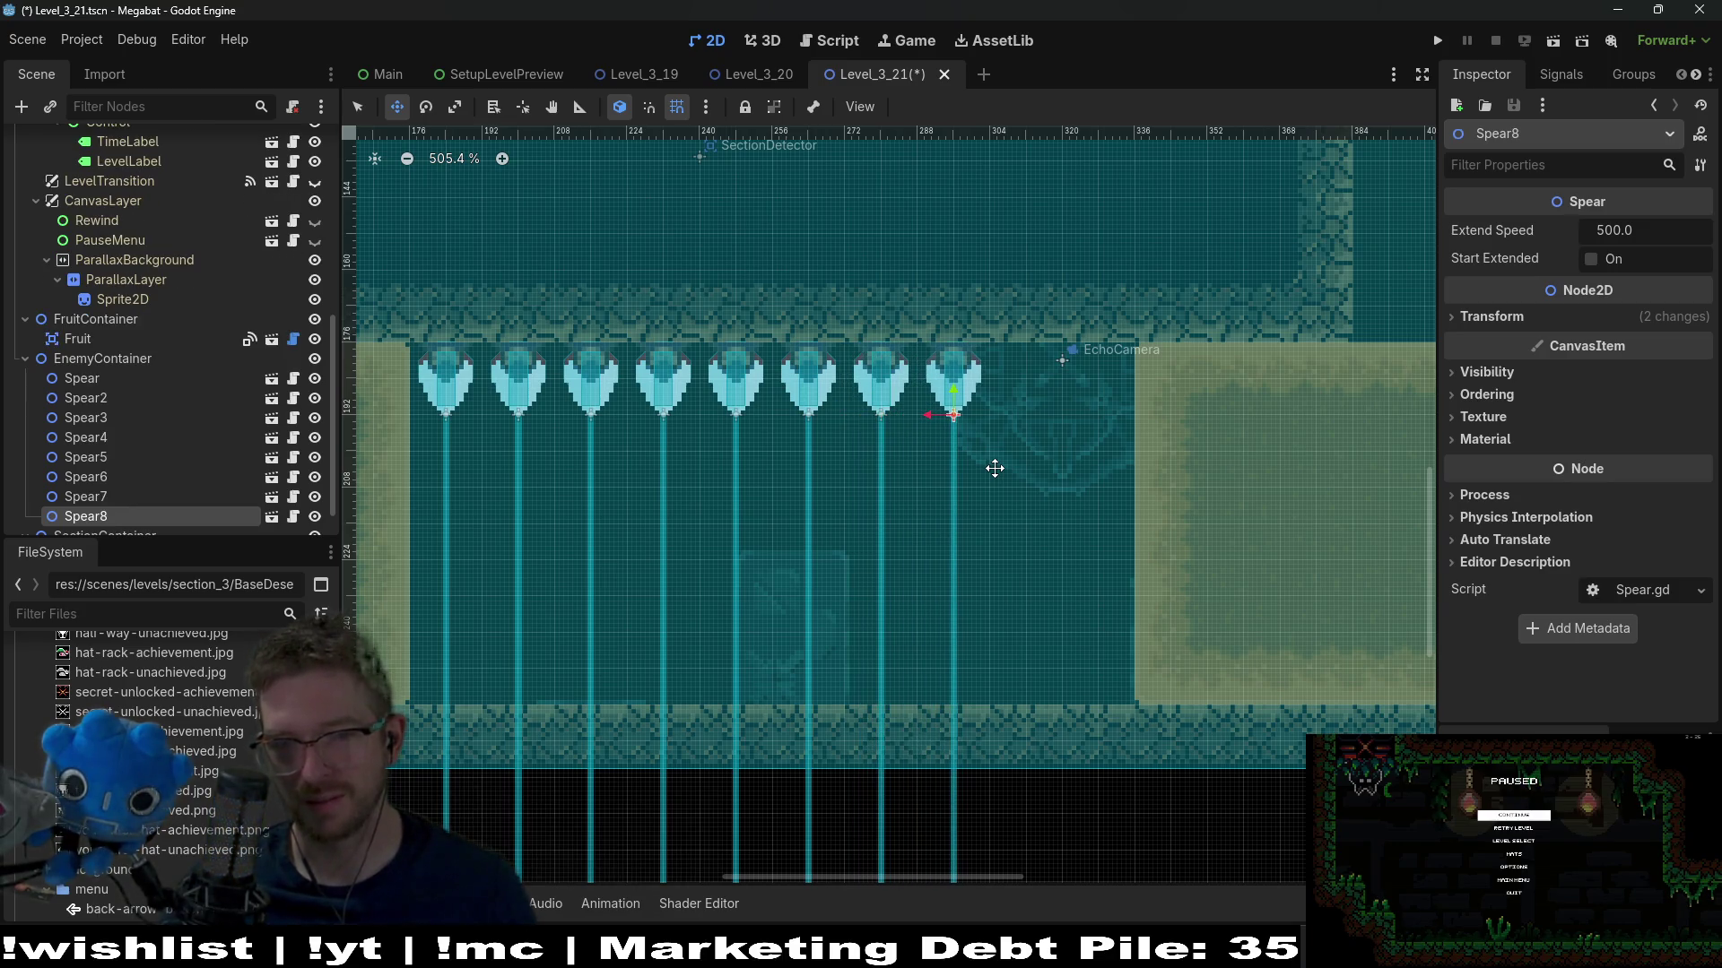
pyautogui.hotkey('ctrl', 'd')
pyautogui.press('Right')
pyautogui.press('Right')
pyautogui.press('Right')
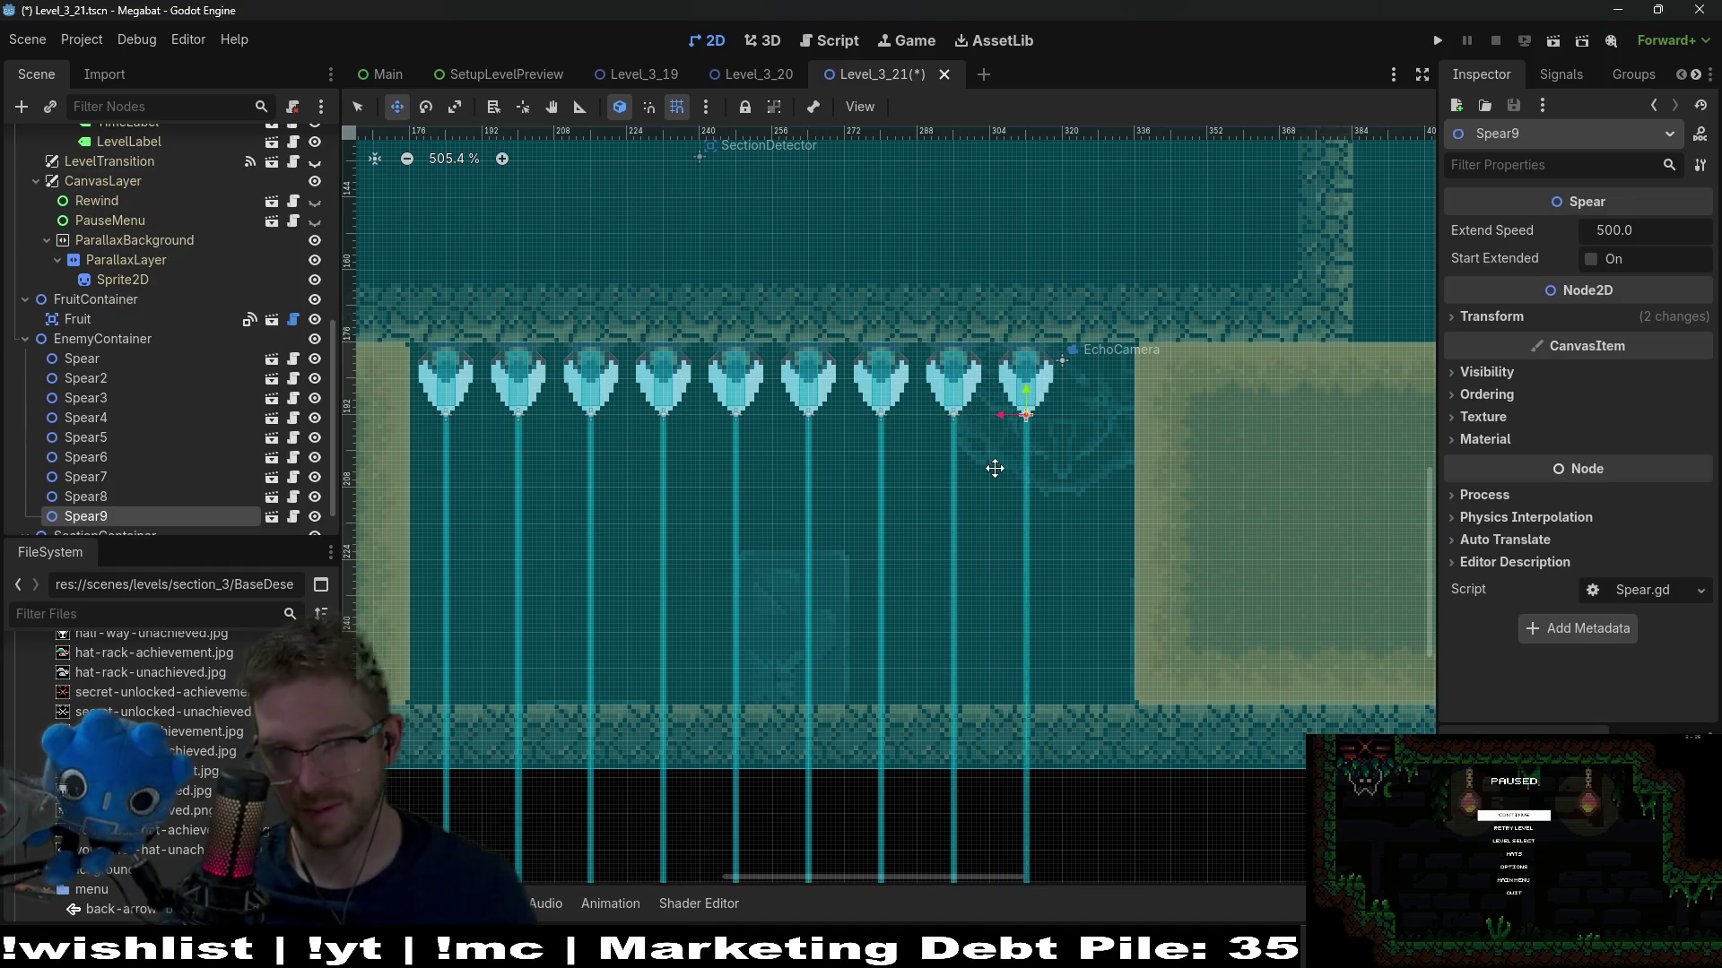
pyautogui.hotkey('ctrl', 'd')
pyautogui.press('Right')
pyautogui.press('Right')
pyautogui.press('Right')
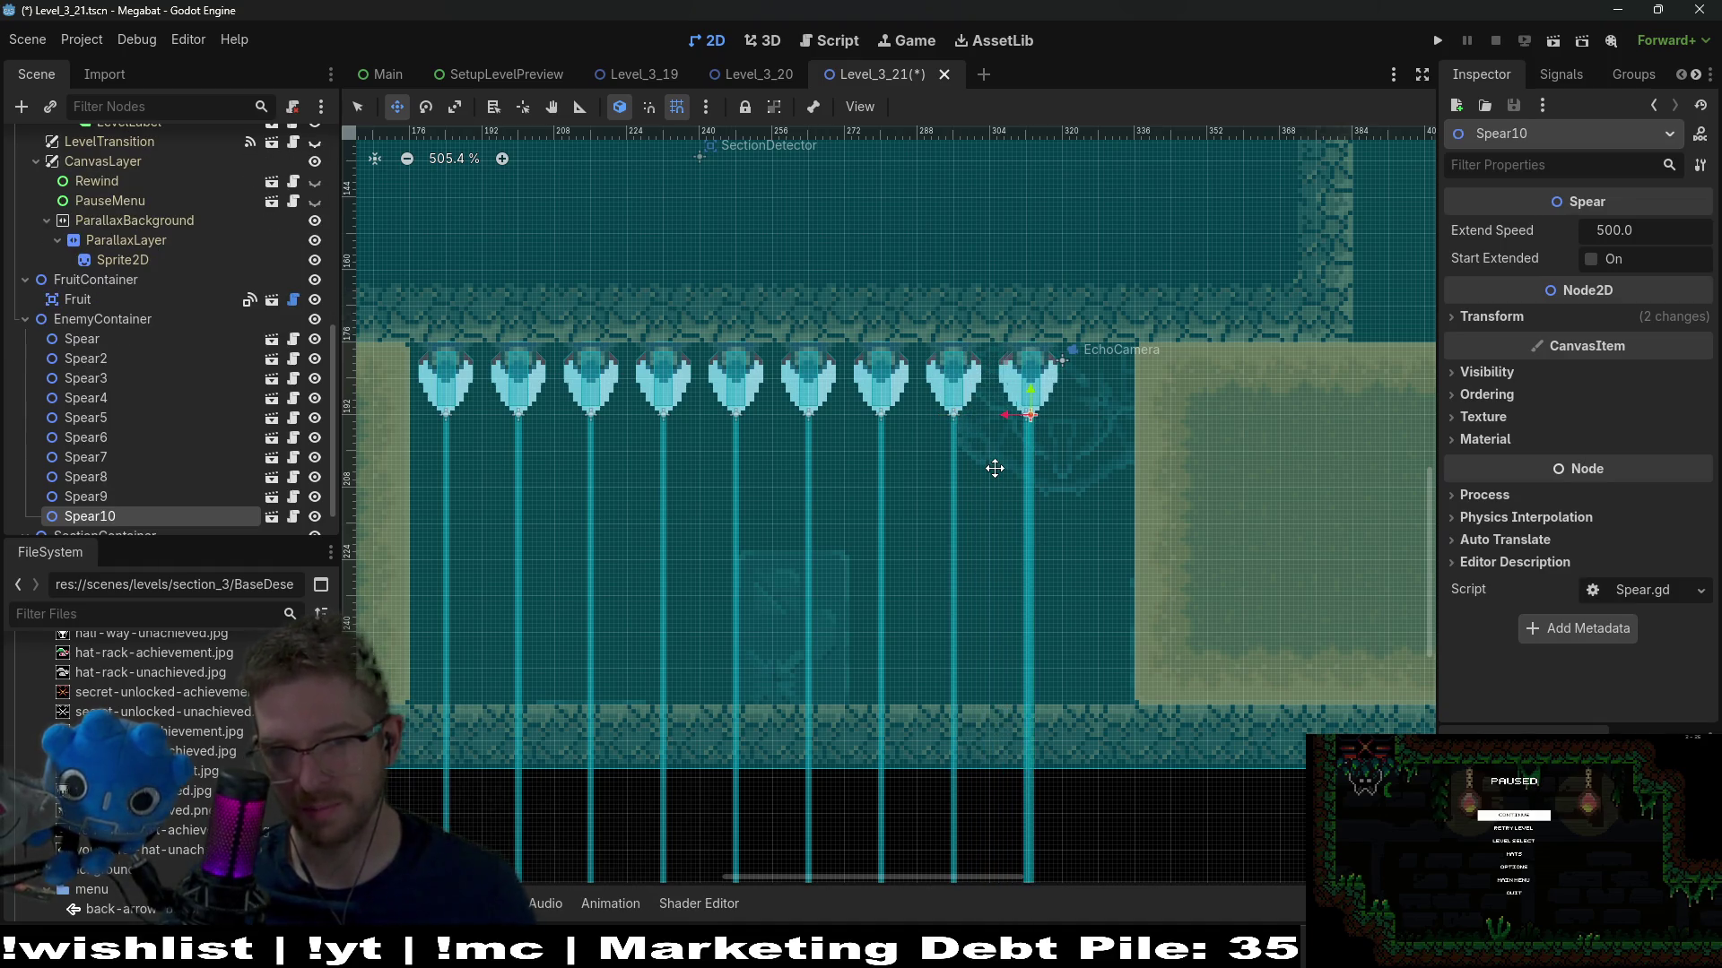
pyautogui.press('Right')
pyautogui.press('Right')
pyautogui.press('Right')
pyautogui.press('Right')
pyautogui.press('Left')
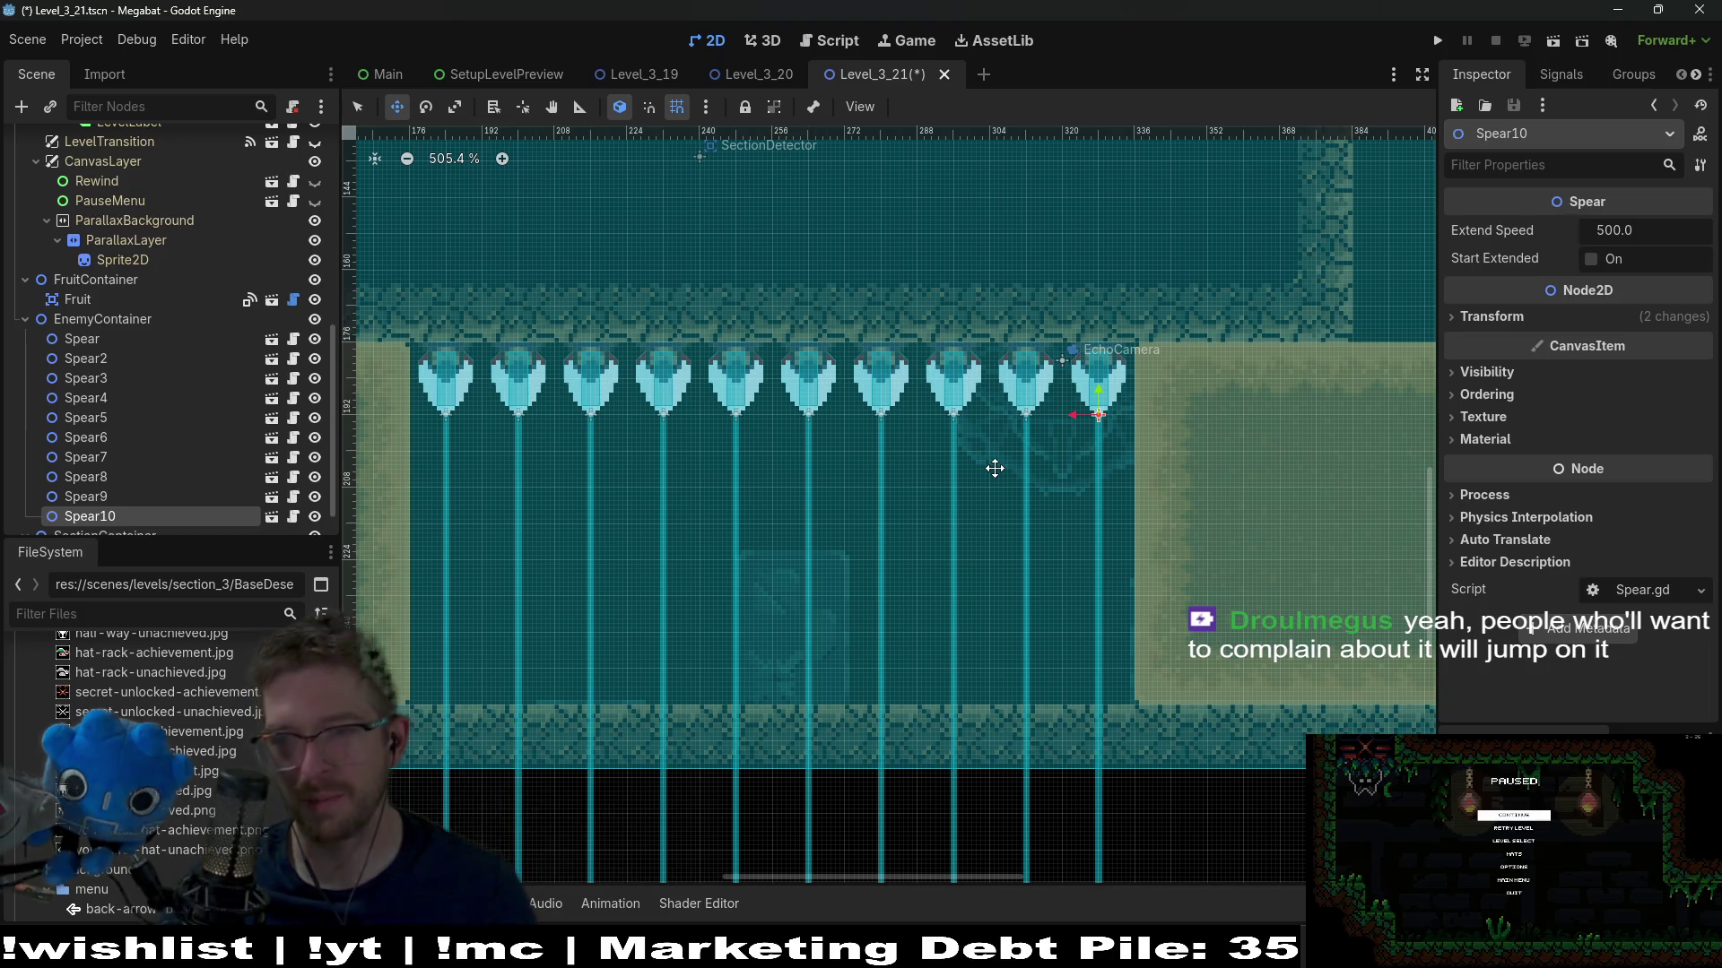
pyautogui.scroll(3, 1077, 465)
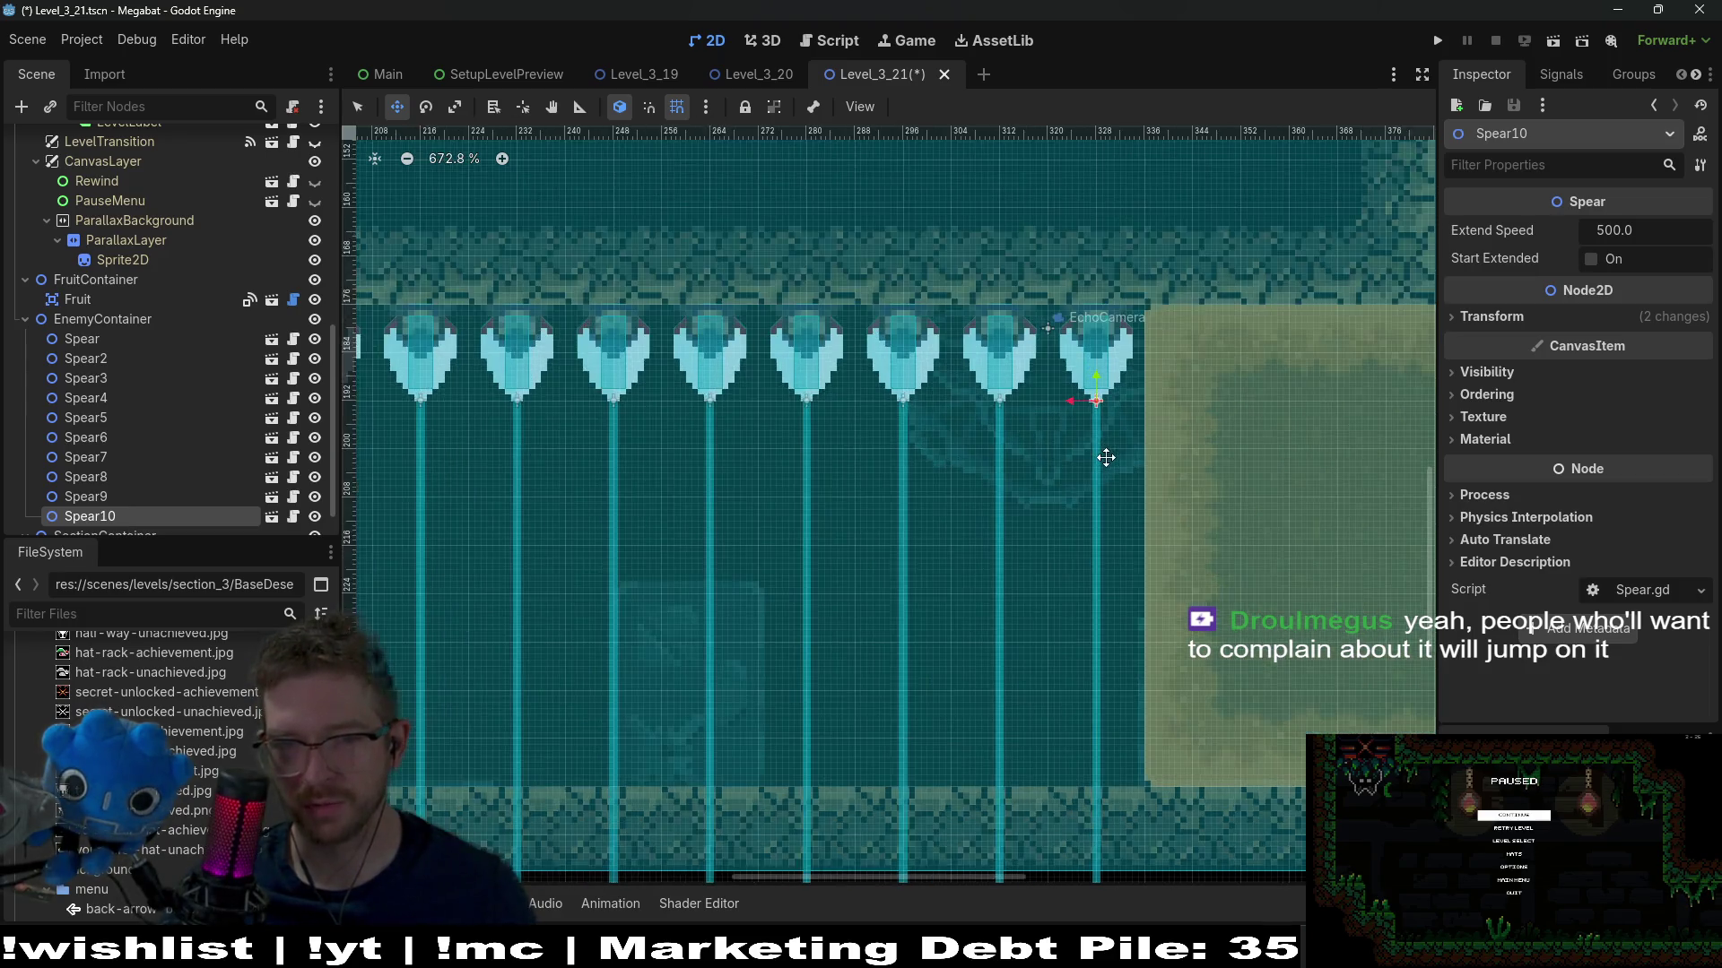
pyautogui.click(1557, 50)
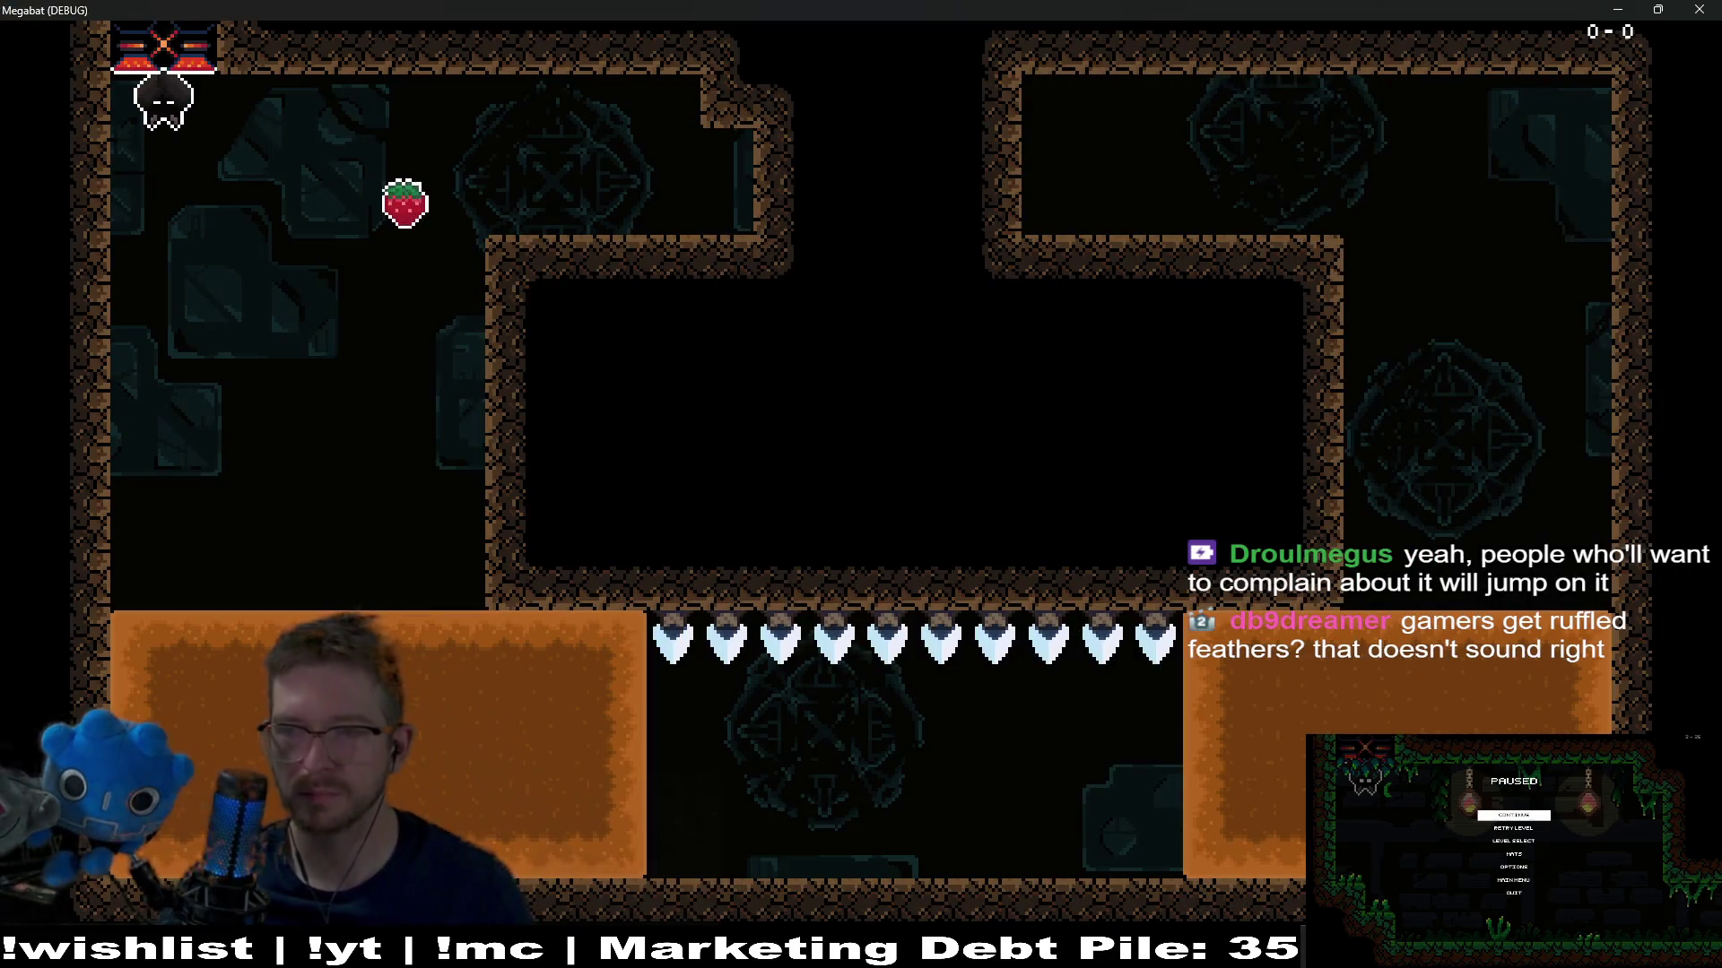
# Grab the strawberry, fly through the pit to trigger all ten spears, then close the game
pyautogui.press('Right')
pyautogui.press('Left')
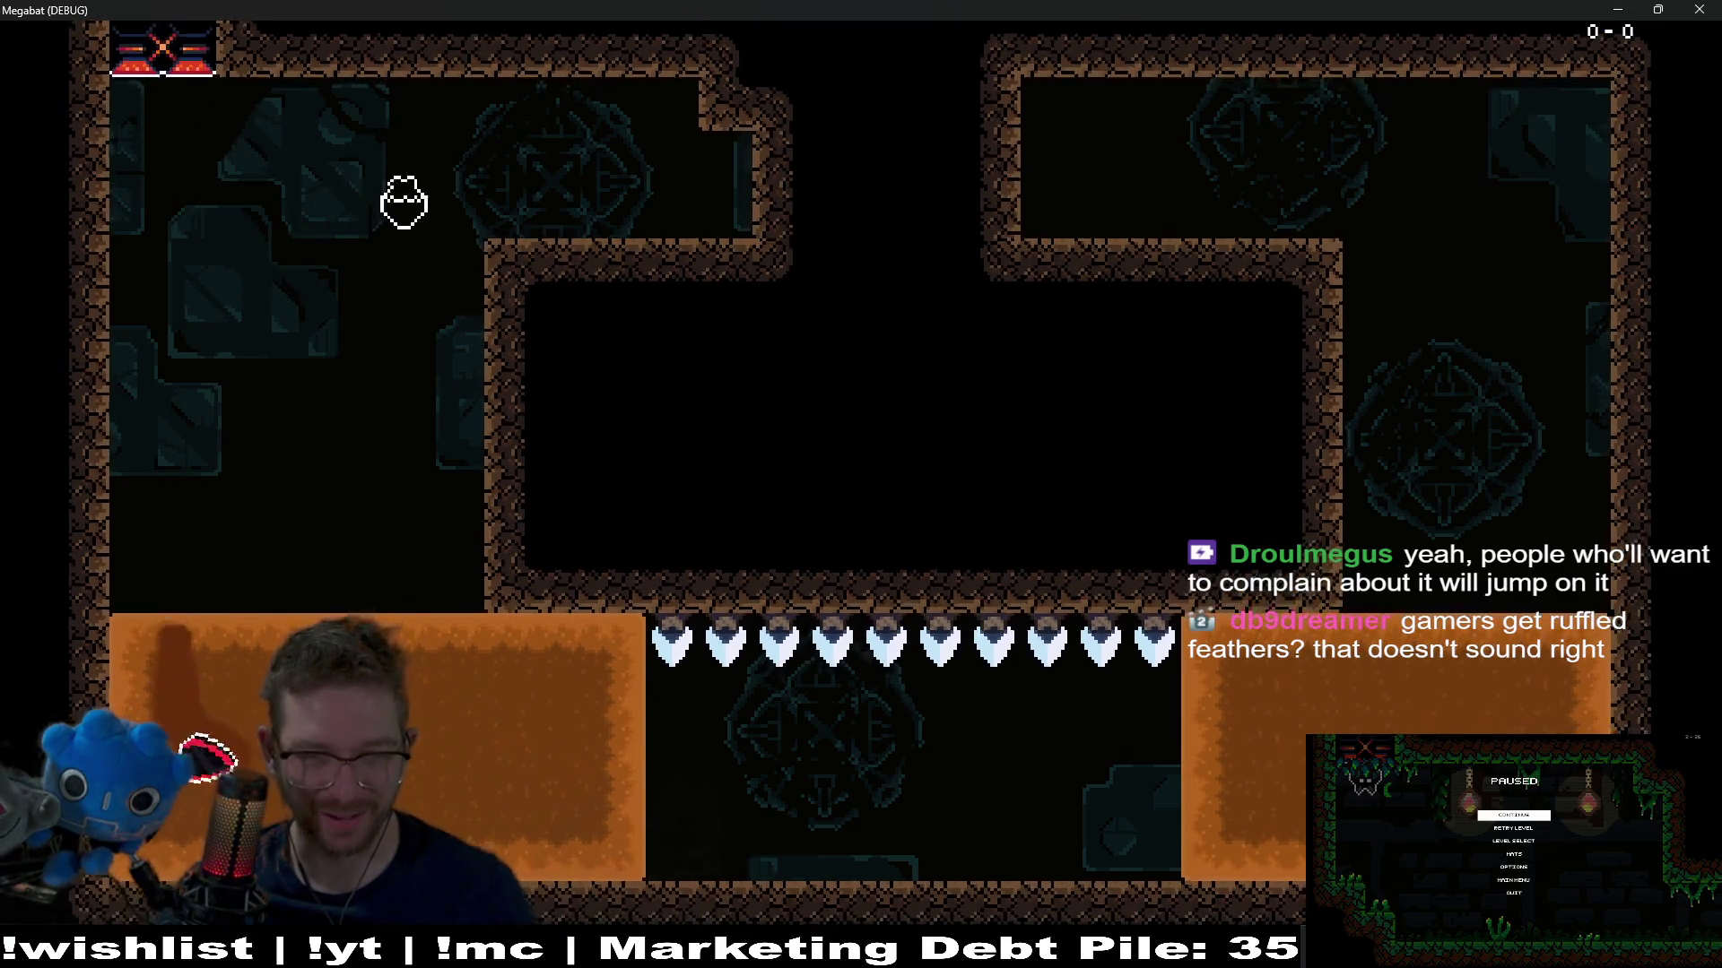
pyautogui.press('Right')
pyautogui.press('Right')
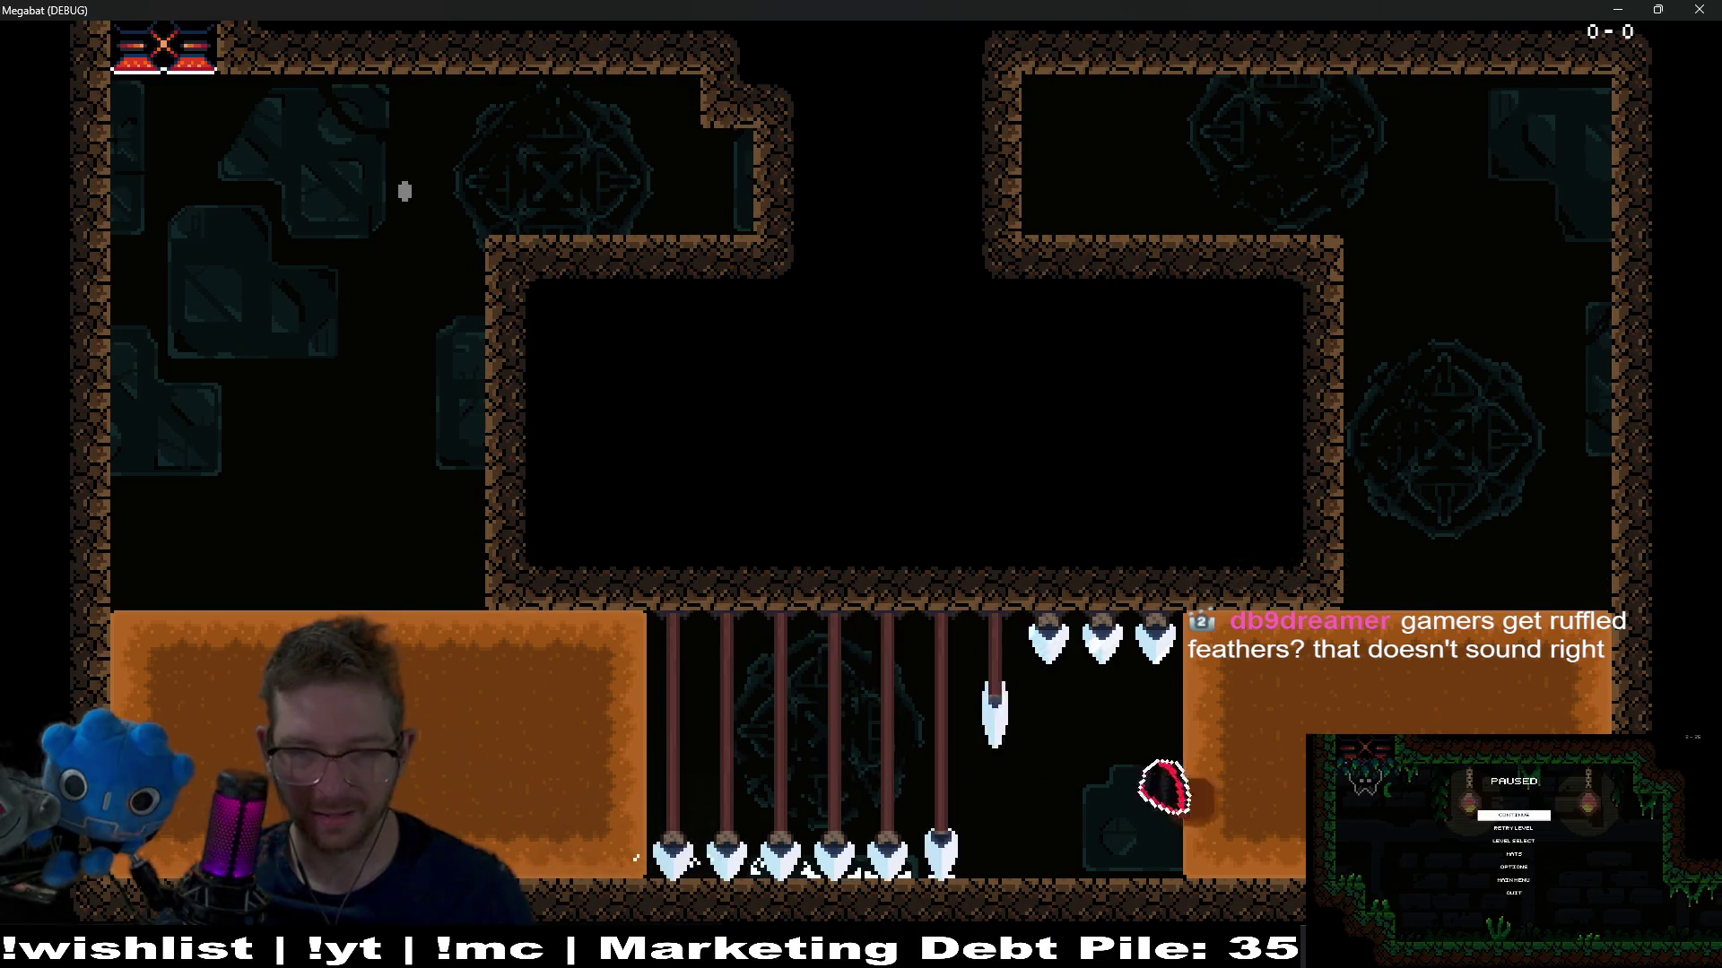
pyautogui.press('Up')
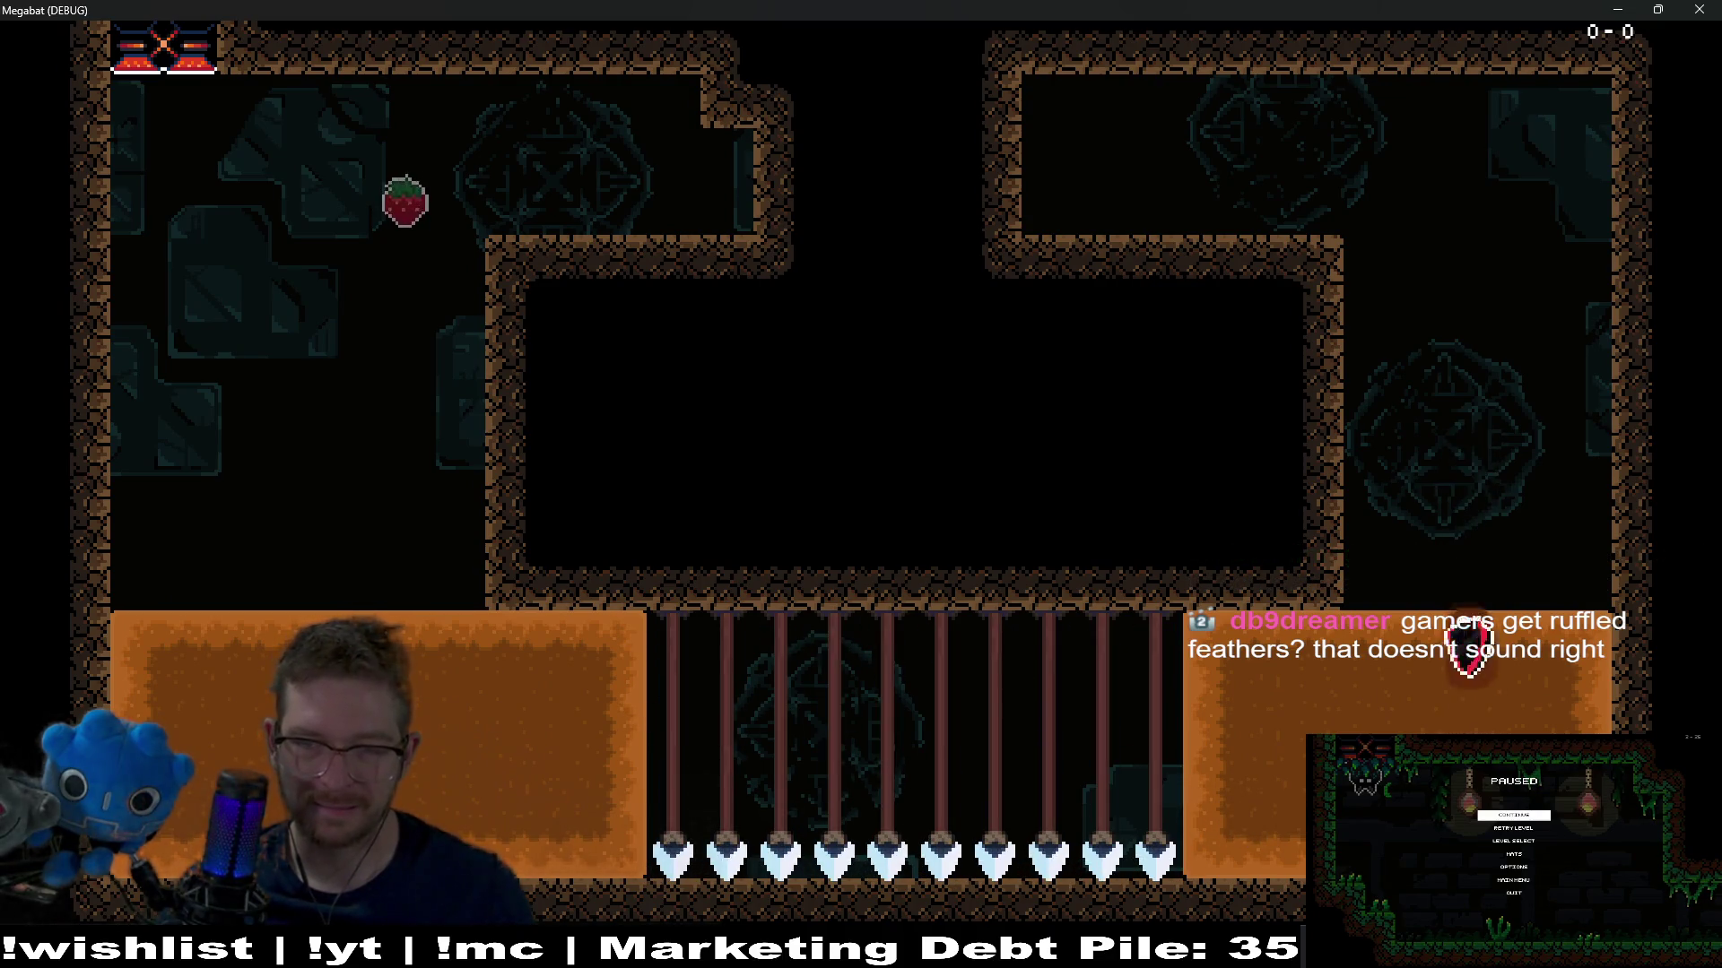
pyautogui.press('Left')
pyautogui.press('Left')
pyautogui.press('Right')
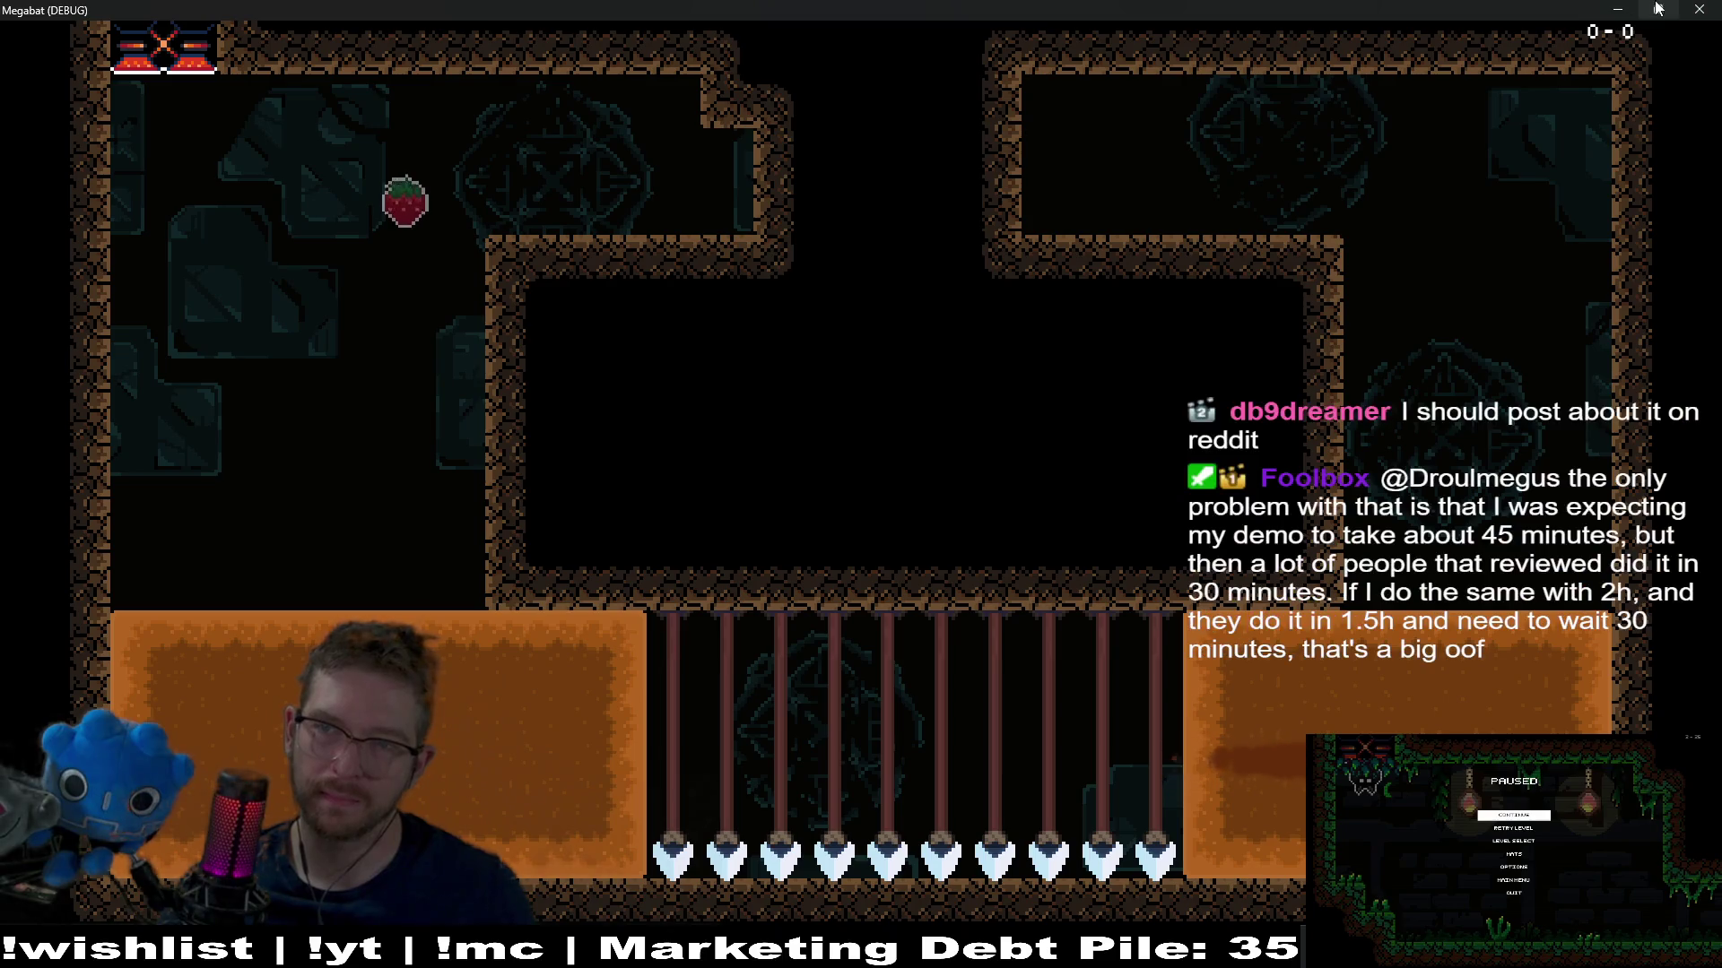
pyautogui.click(1698, 10)
pyautogui.scroll(-6, 962, 449)
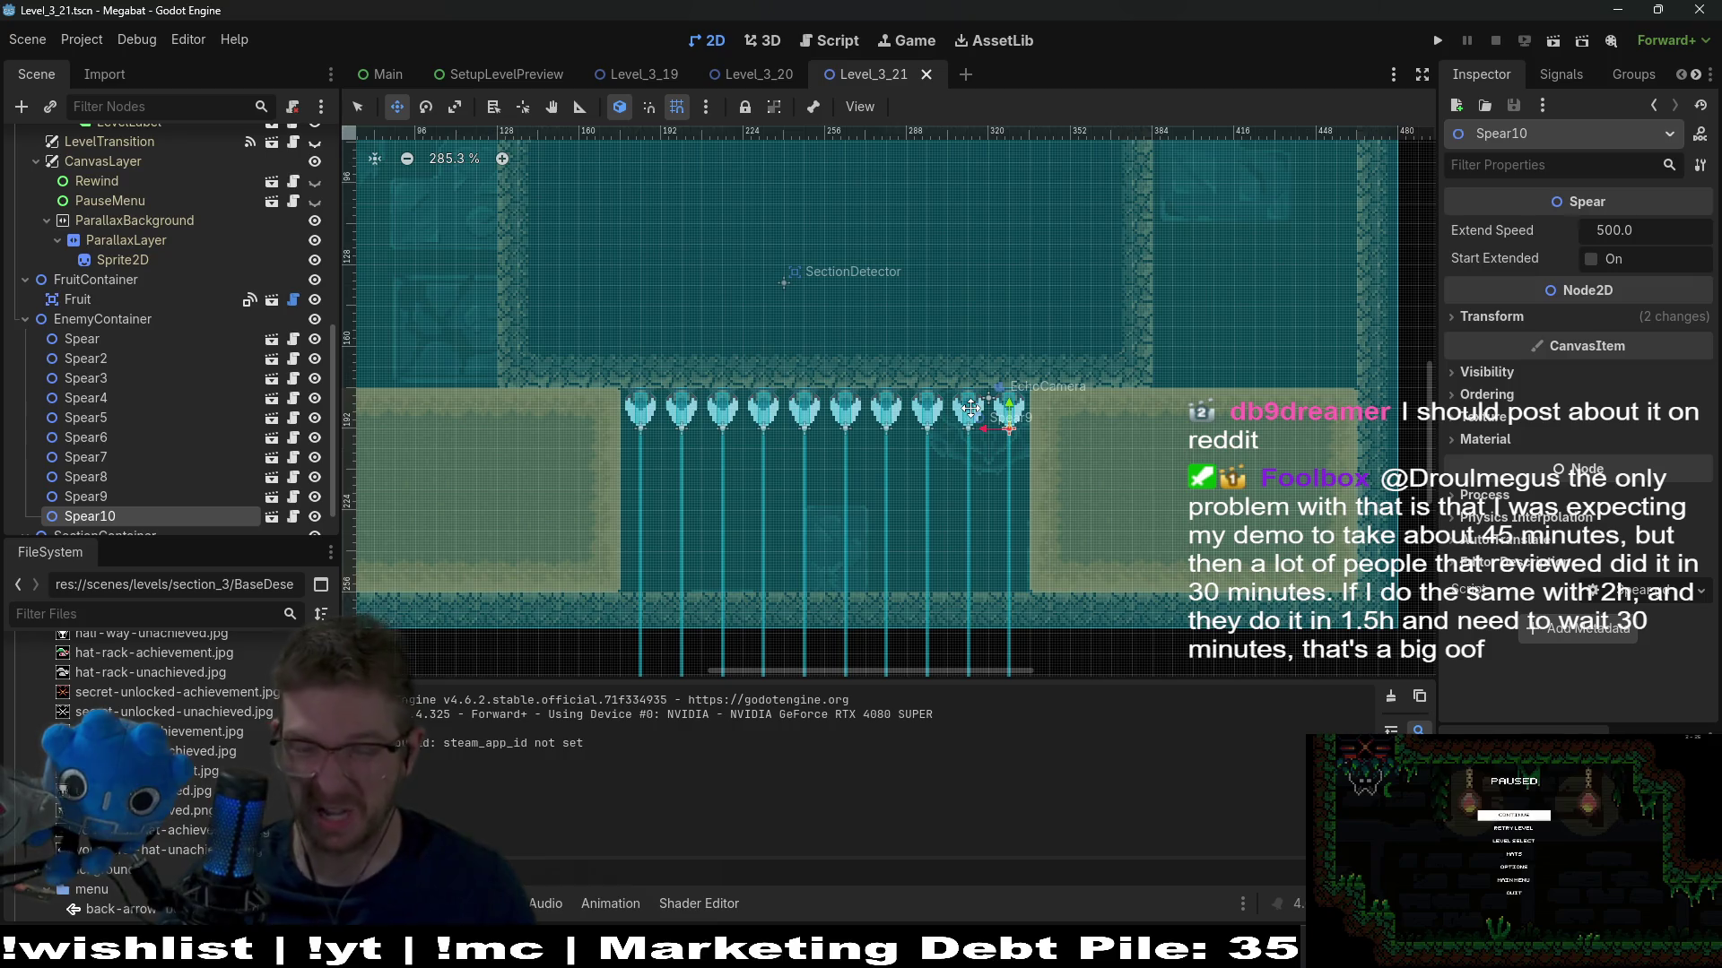
# Check RespawnLinesContainer and WallDoorEntrance, then select WorldTileMapLayer for terrain painting
pyautogui.scroll(-3, 994, 439)
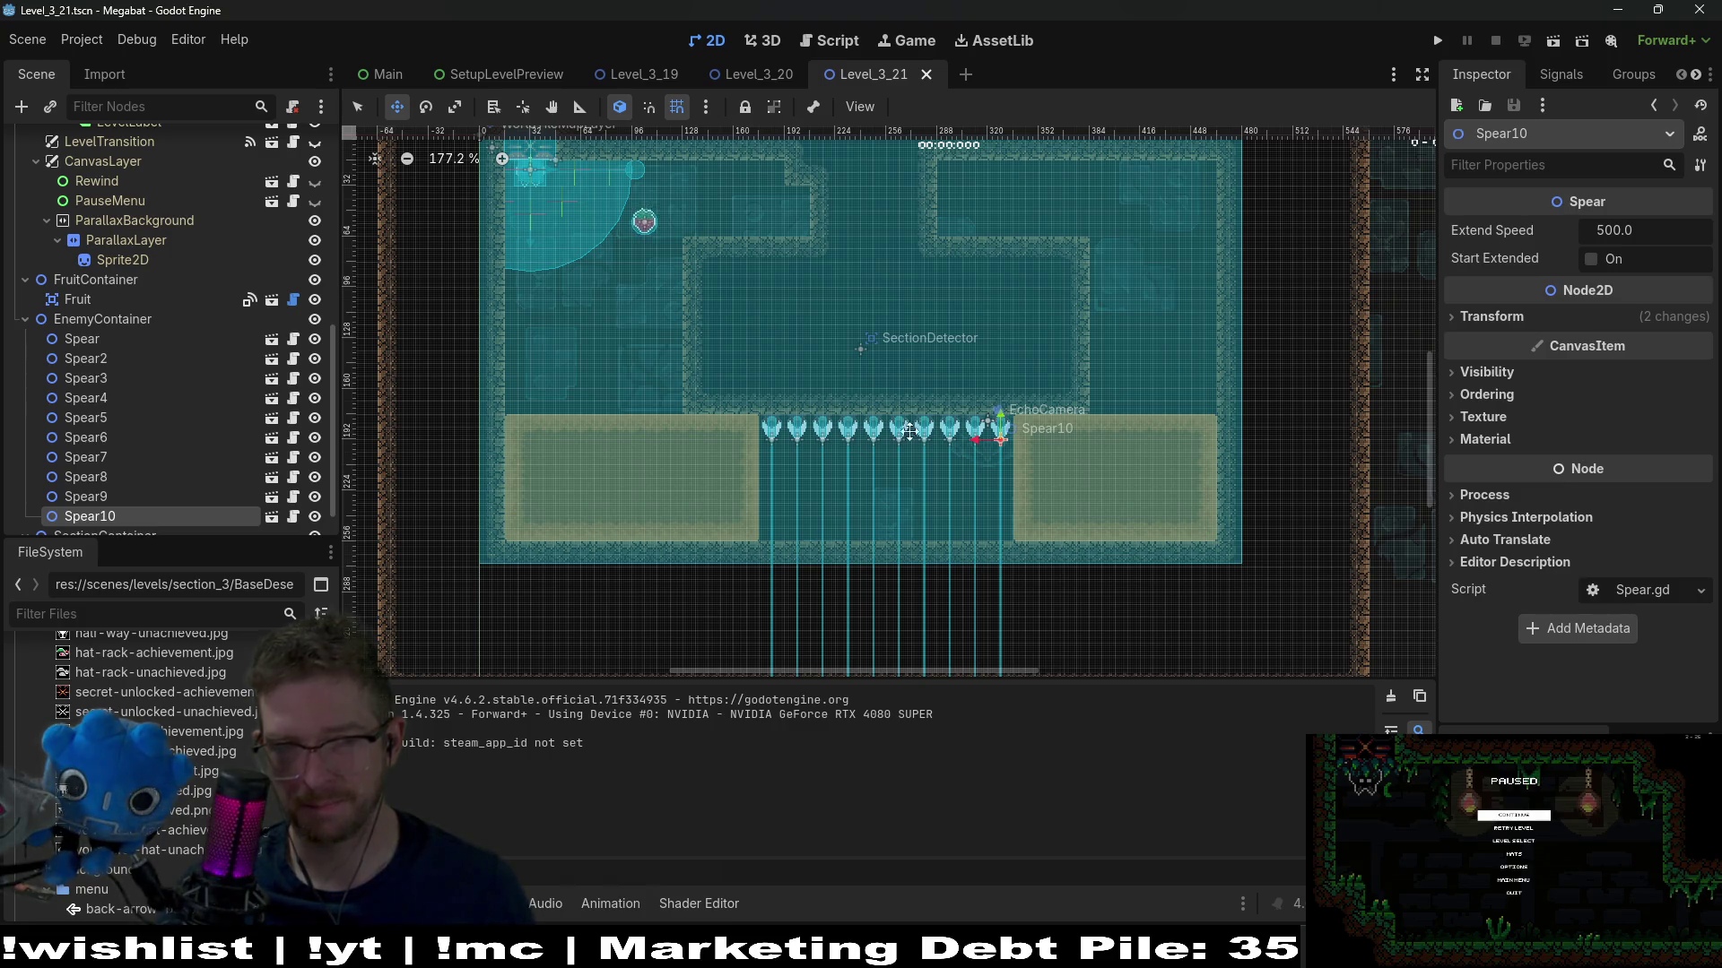
pyautogui.scroll(10, 161, 296)
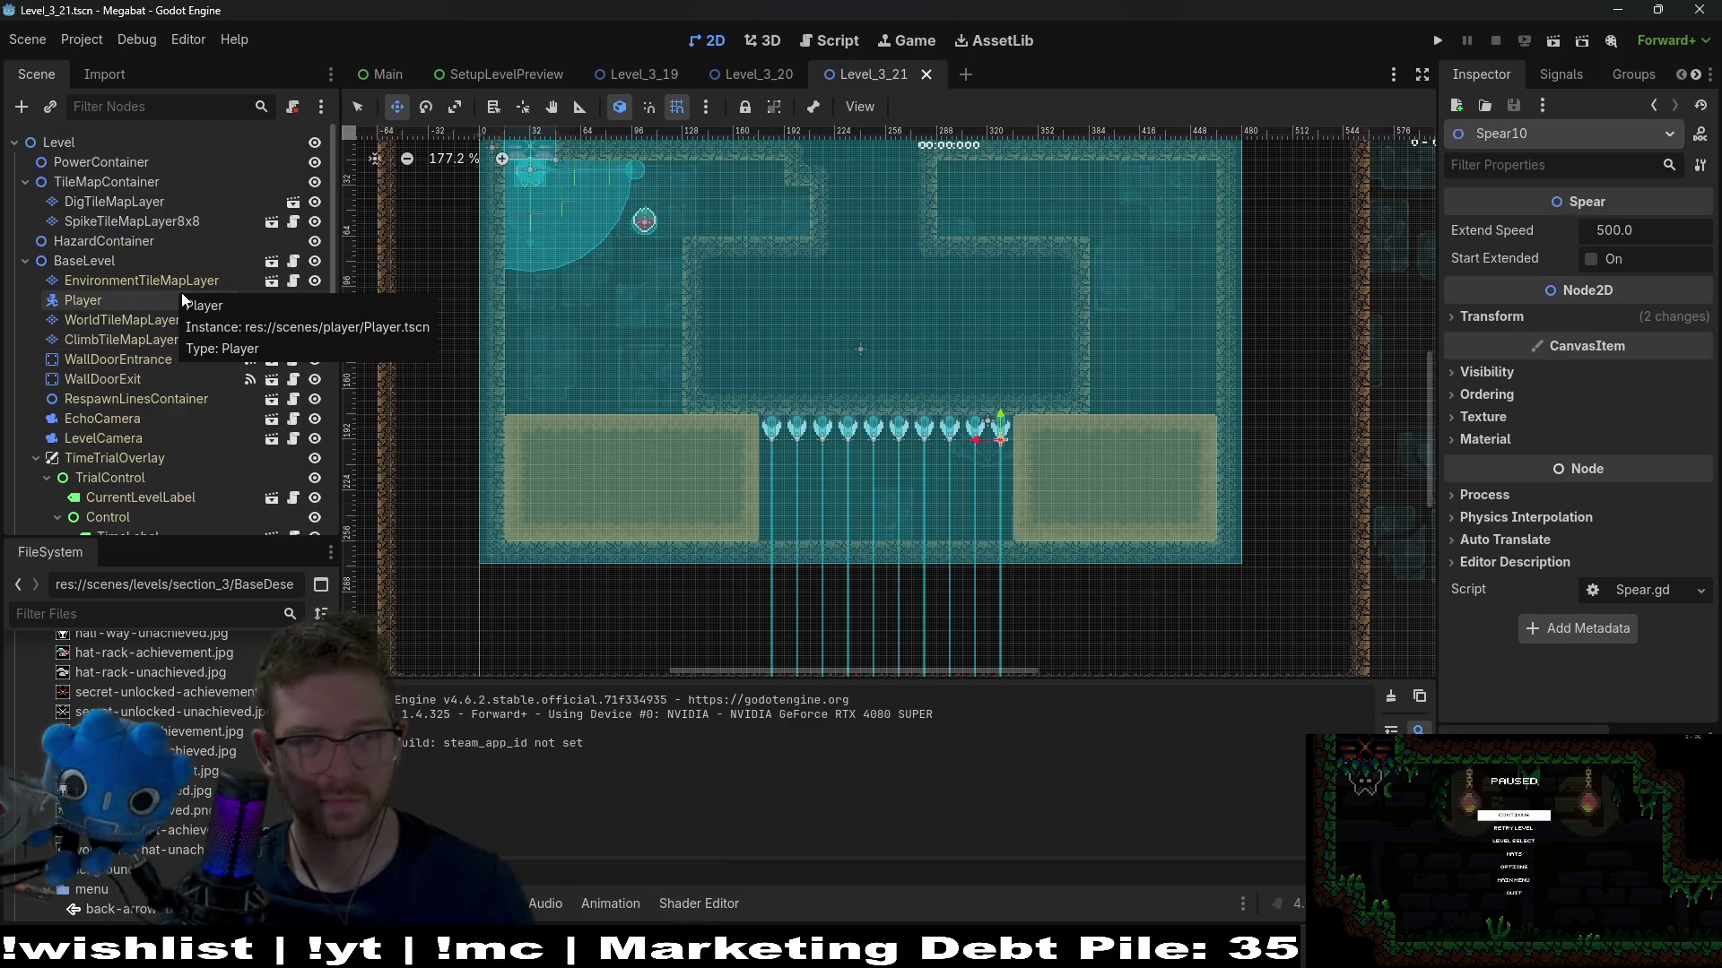
pyautogui.click(134, 398)
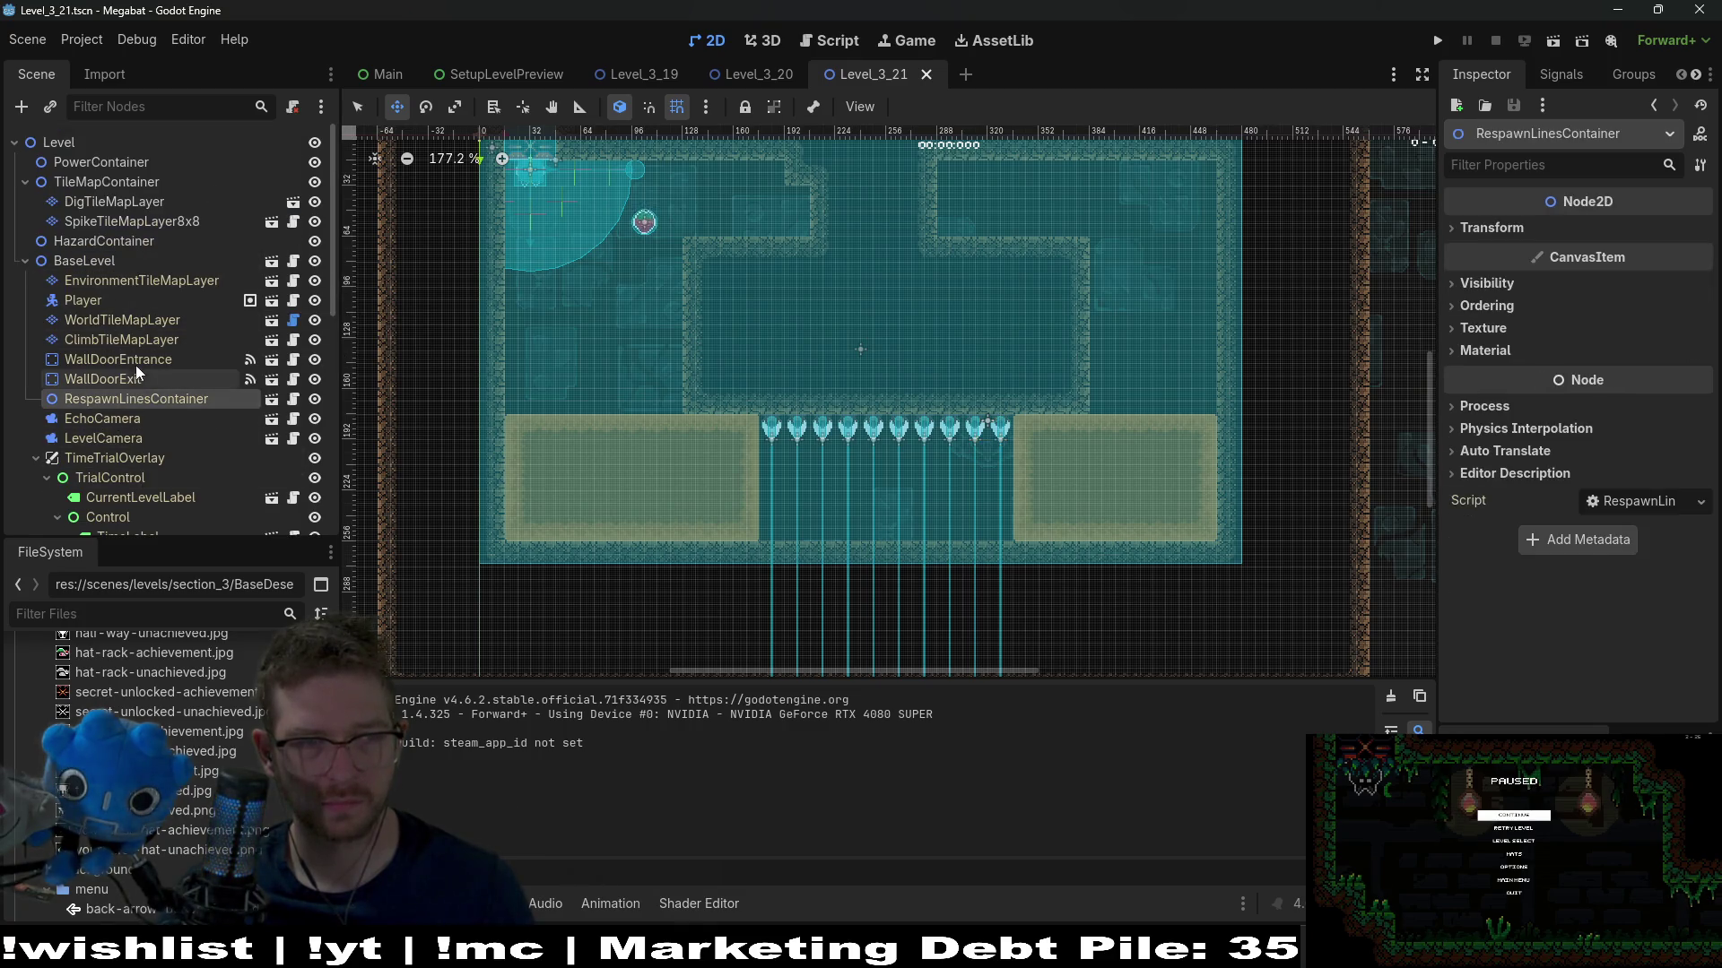
pyautogui.click(122, 360)
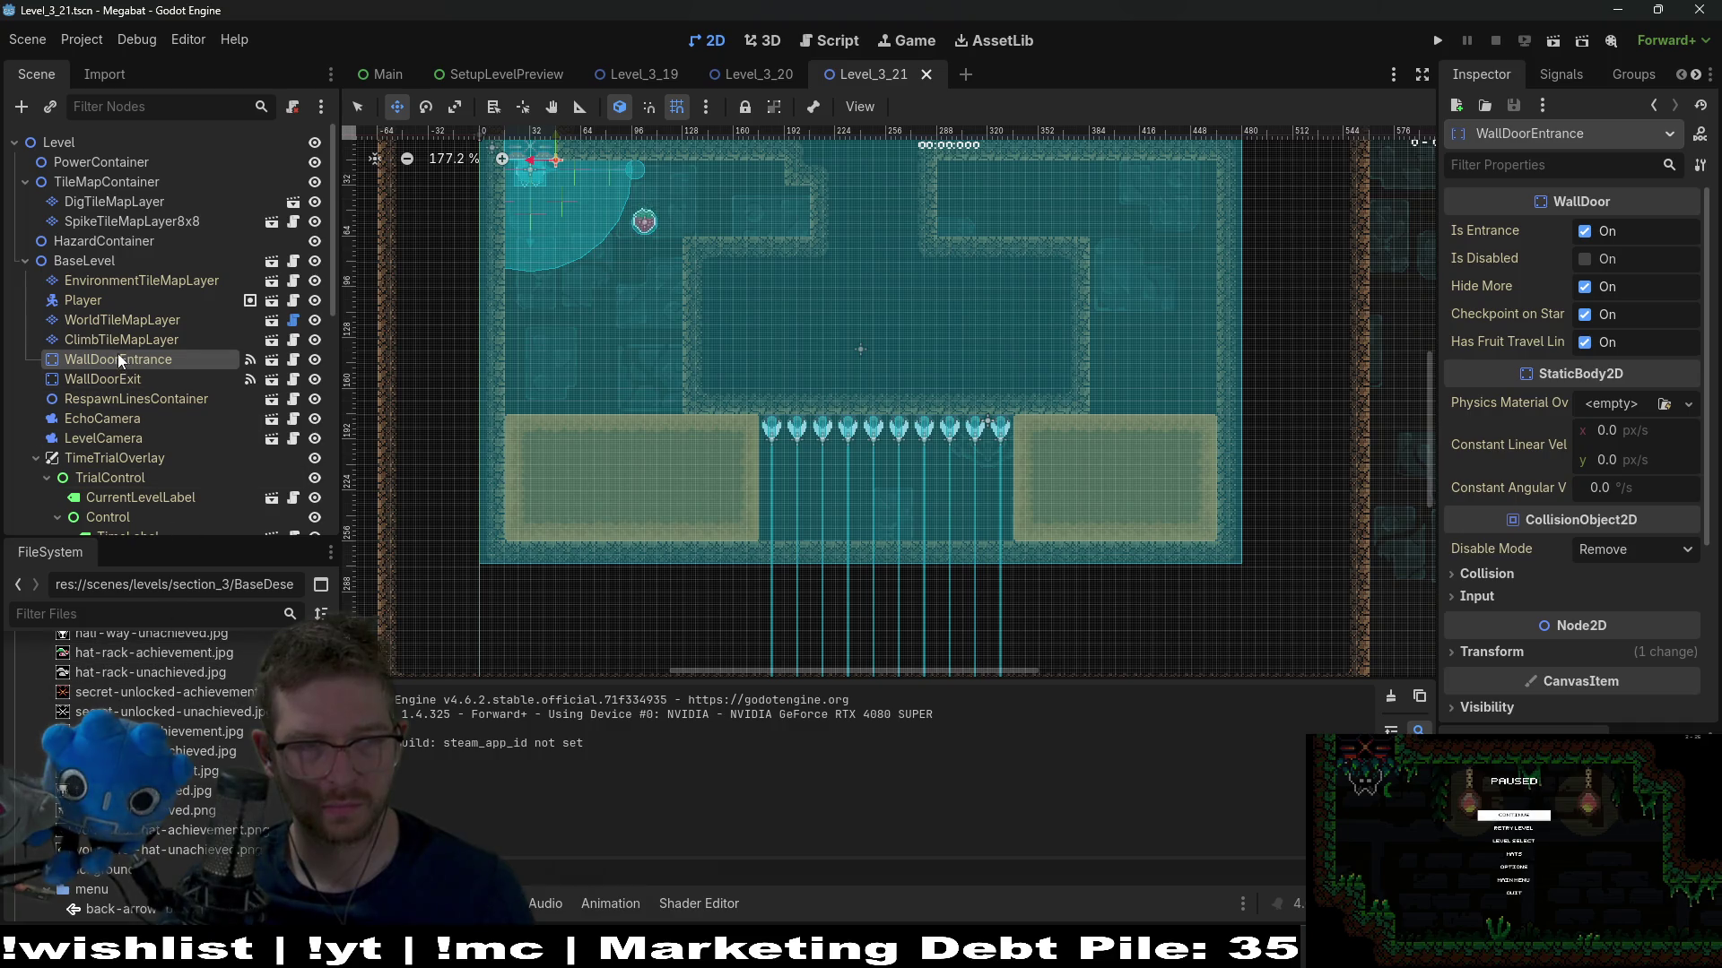
pyautogui.click(121, 320)
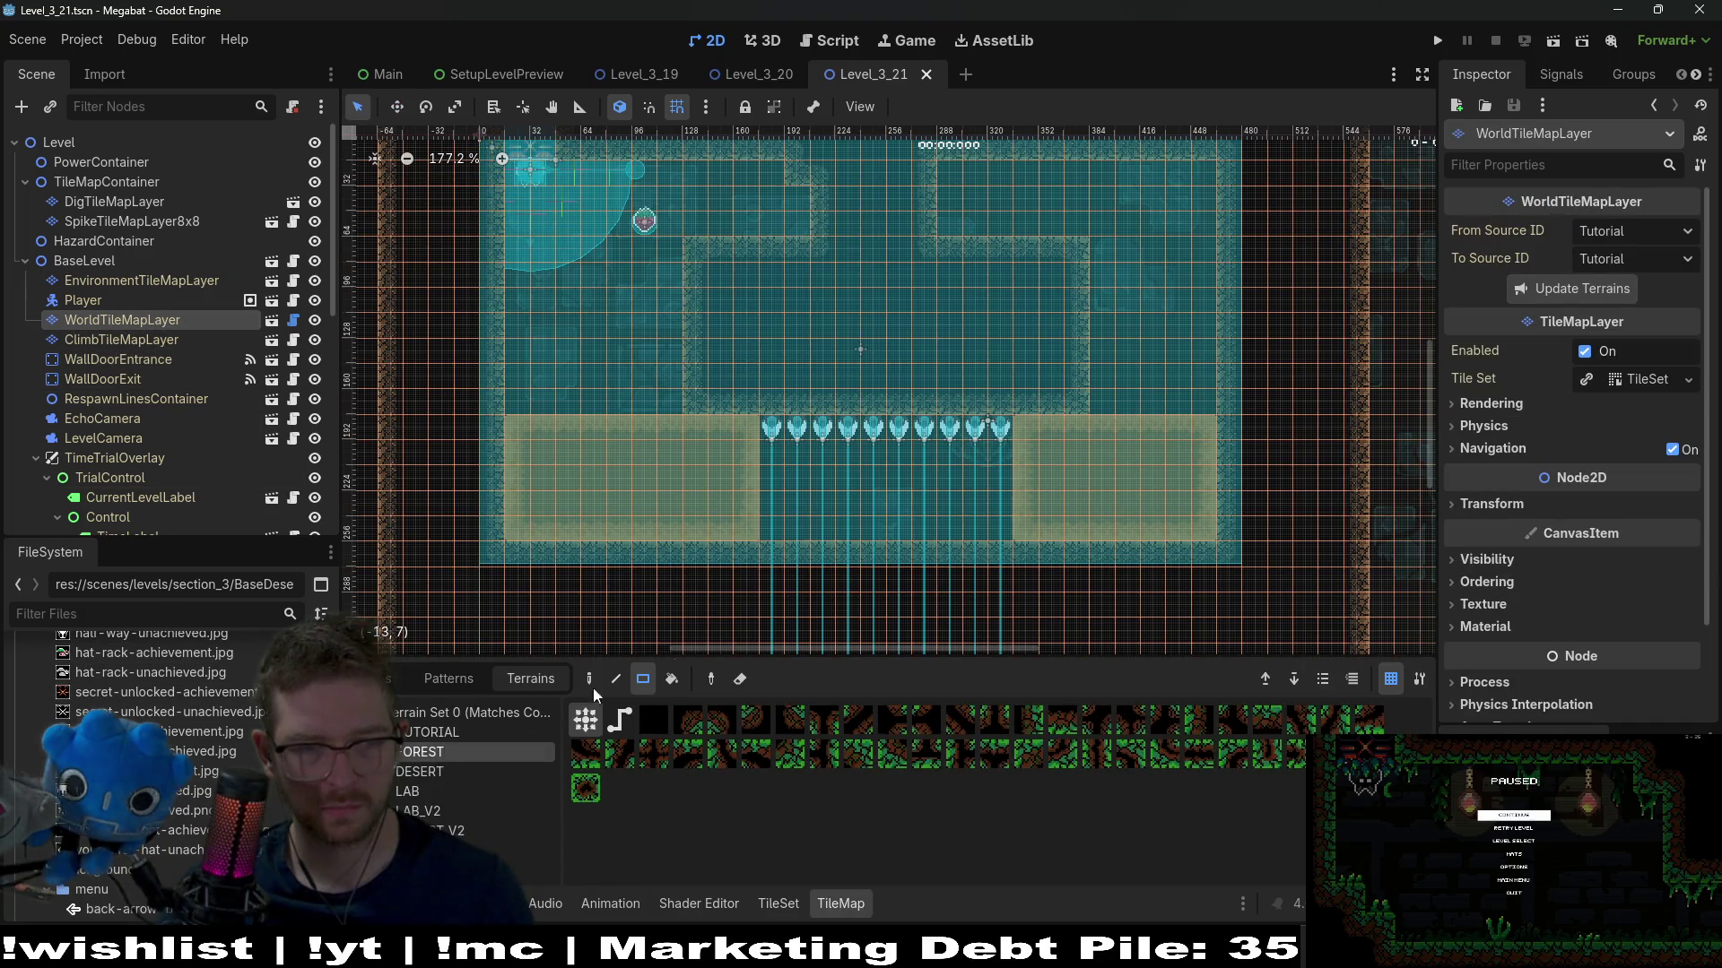
# Pick DESERT terrain and paint a ceiling strip above the spears plus a small rectangle
pyautogui.click(449, 771)
pyautogui.moveTo(771, 409); pyautogui.dragTo(1012, 409)
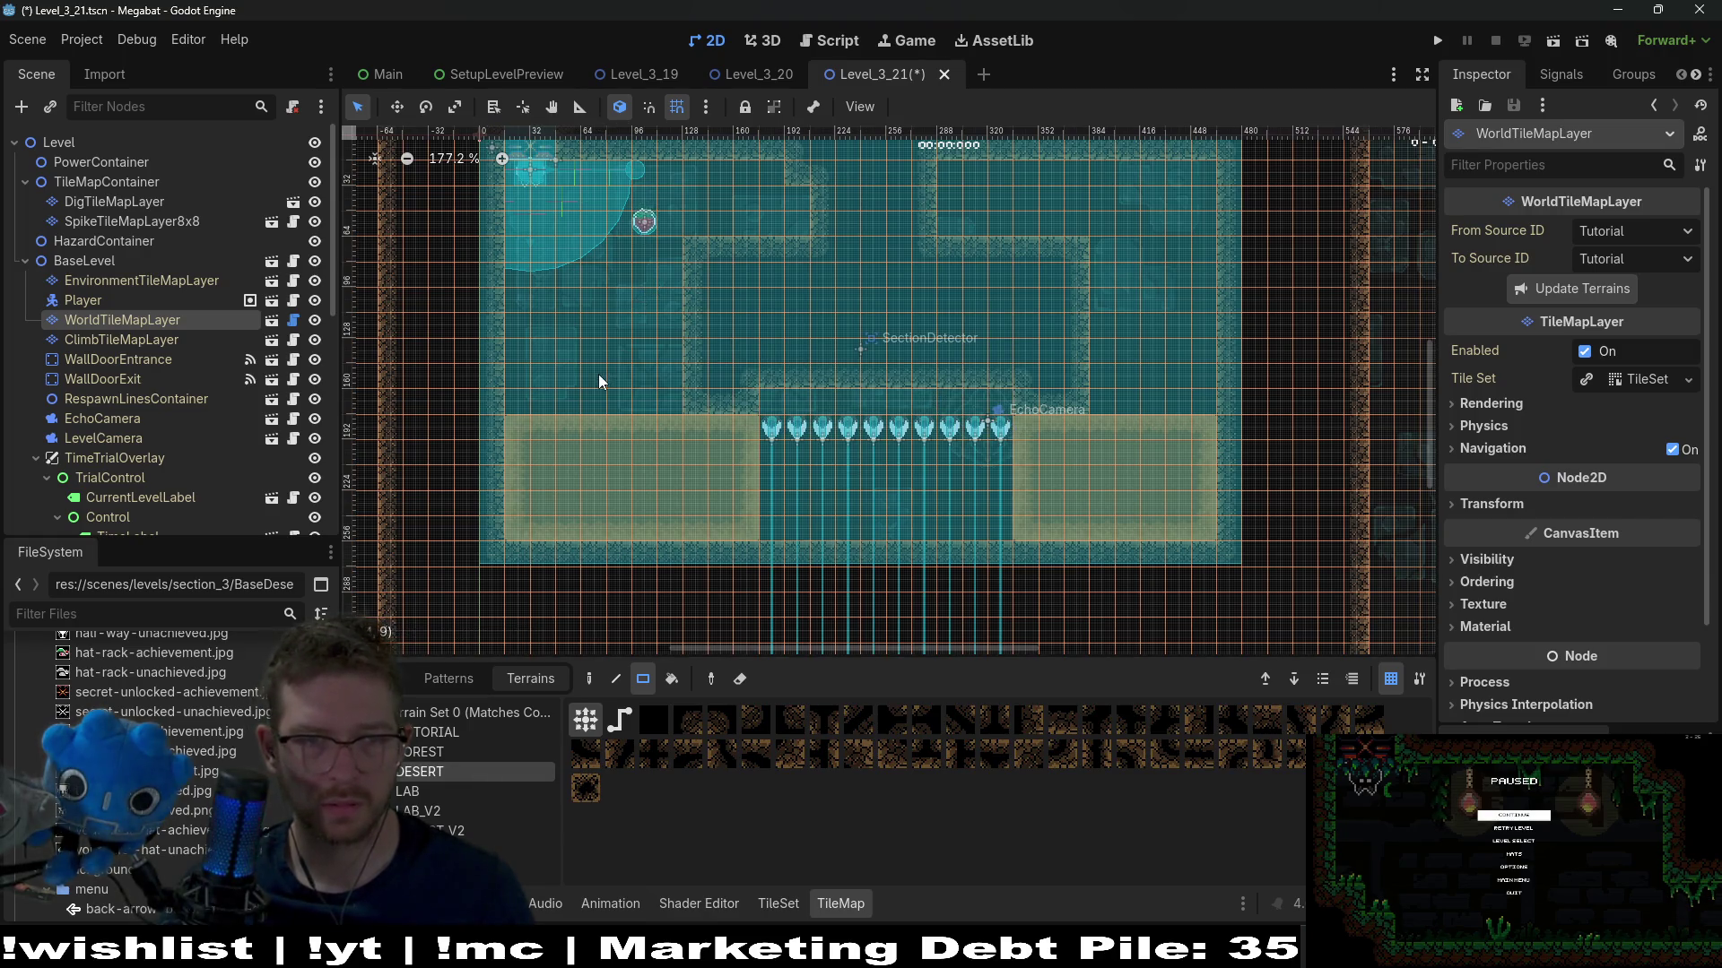
pyautogui.moveTo(581, 339); pyautogui.dragTo(693, 414)
pyautogui.scroll(2, 861, 359)
pyautogui.hscroll(-1, 861, 358)
pyautogui.scroll(5, 699, 327)
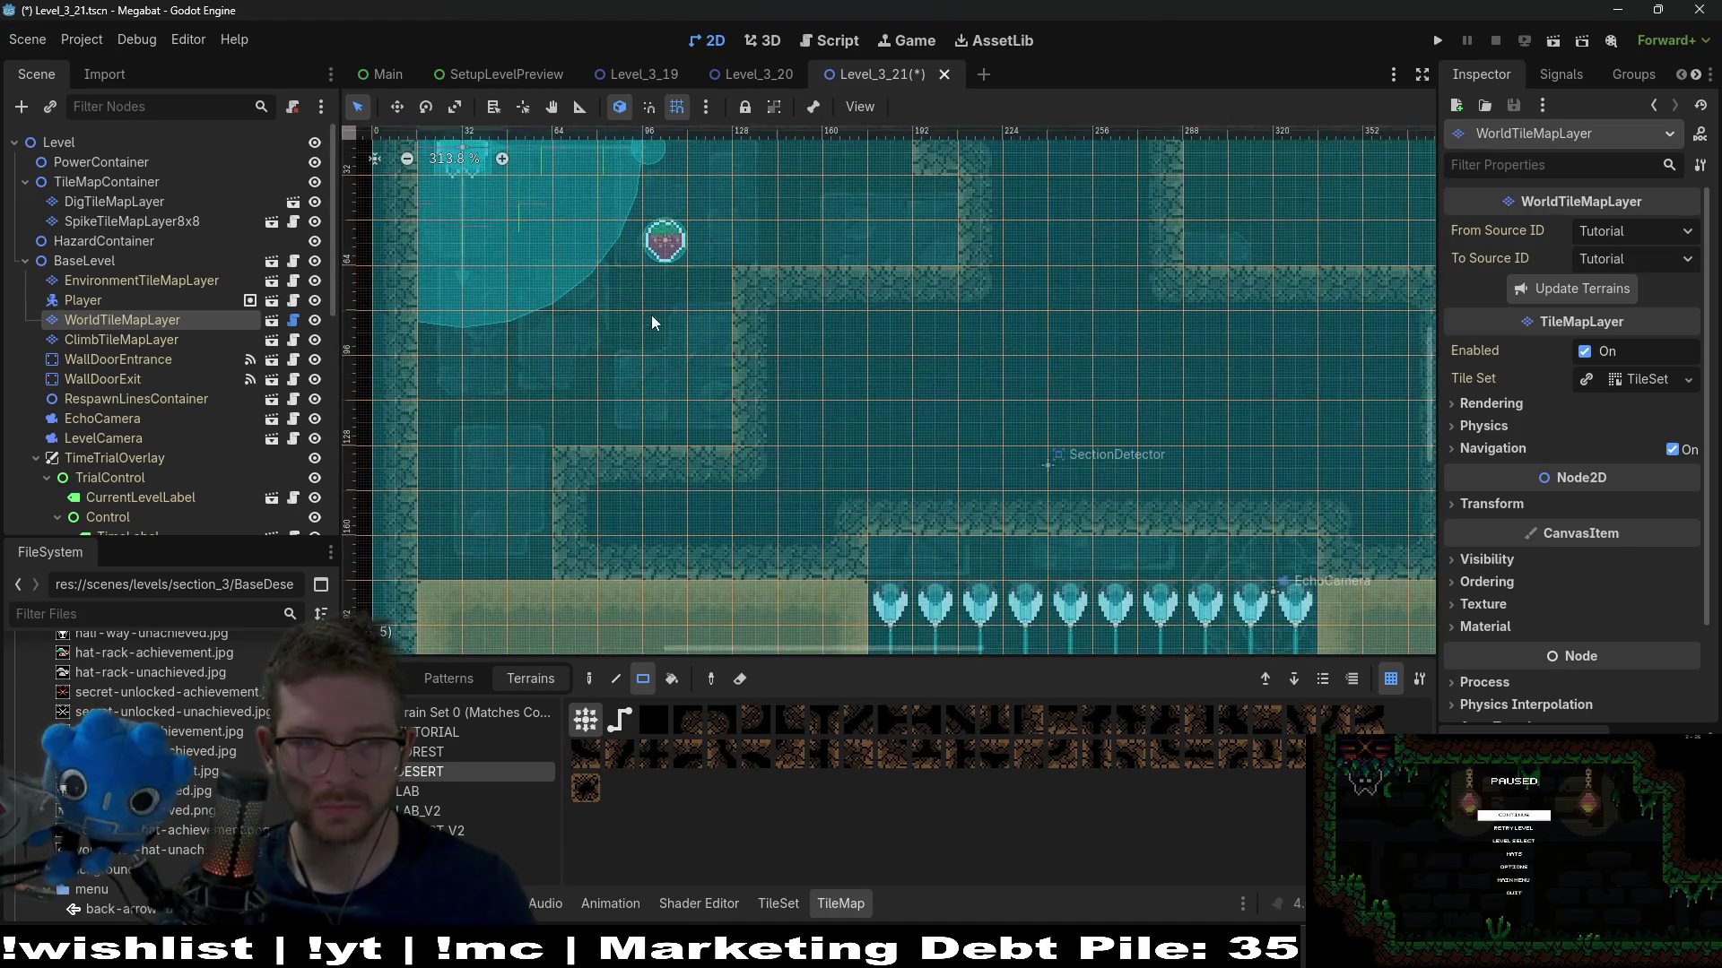
# Paint a large desert block, a tall wall and a block near the spears, then select all ten spears
pyautogui.moveTo(761, 288); pyautogui.dragTo(1346, 434)
pyautogui.hscroll(5, 854, 261)
pyautogui.scroll(2, 856, 336)
pyautogui.hscroll(-4, 856, 336)
pyautogui.moveTo(904, 212)
pyautogui.mouseDown()
pyautogui.moveTo(992, 492)
pyautogui.moveTo(803, 457)
pyautogui.mouseUp()
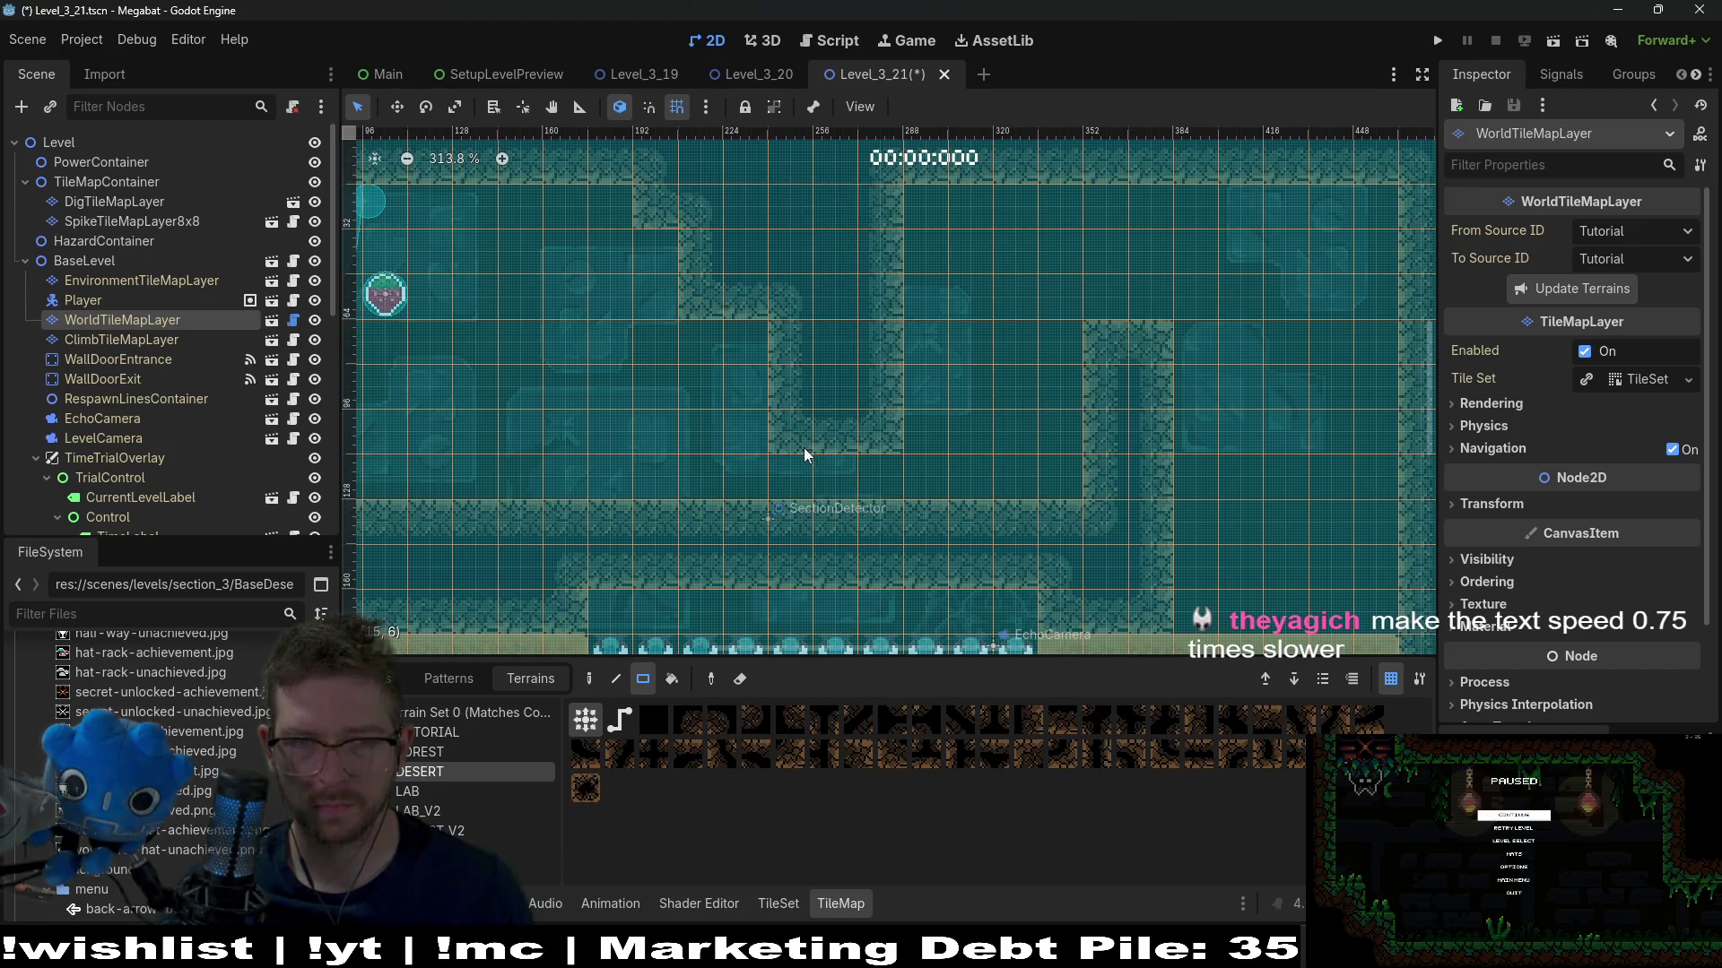
pyautogui.hscroll(-4, 899, 342)
pyautogui.moveTo(942, 426); pyautogui.dragTo(1088, 511)
pyautogui.hscroll(2, 942, 419)
pyautogui.scroll(-1, 942, 419)
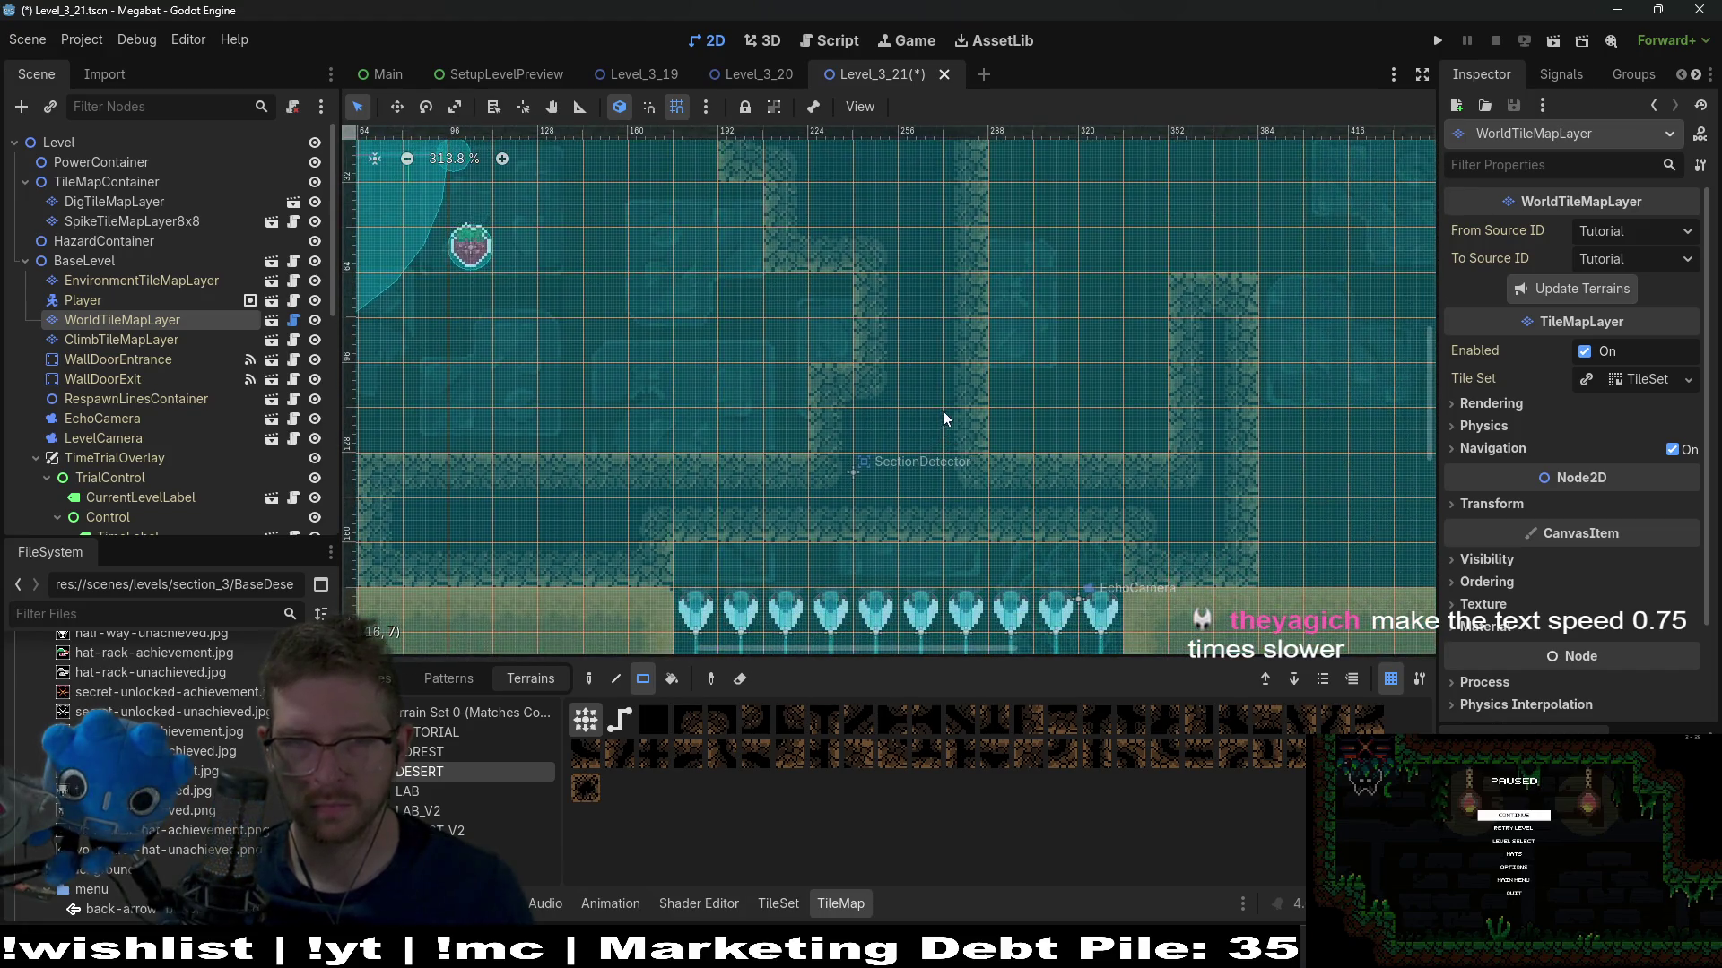
pyautogui.scroll(-8, 126, 359)
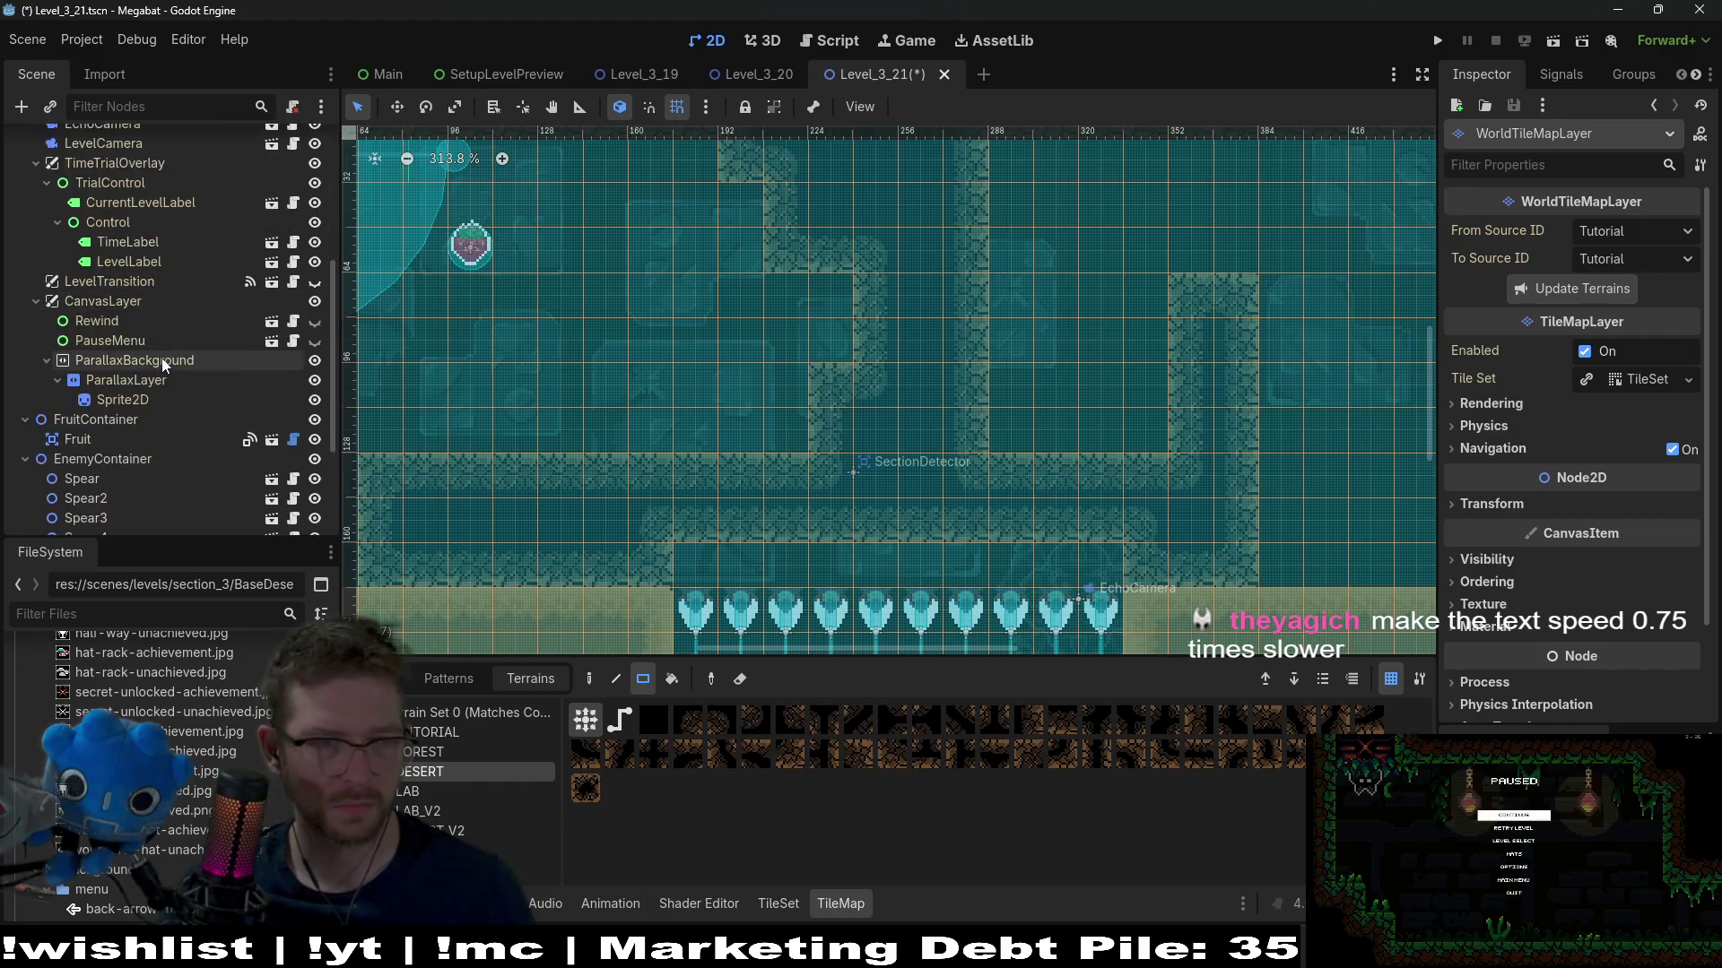
pyautogui.click(126, 476)
pyautogui.keyDown('shift'); pyautogui.click(90, 307); pyautogui.keyUp('shift')
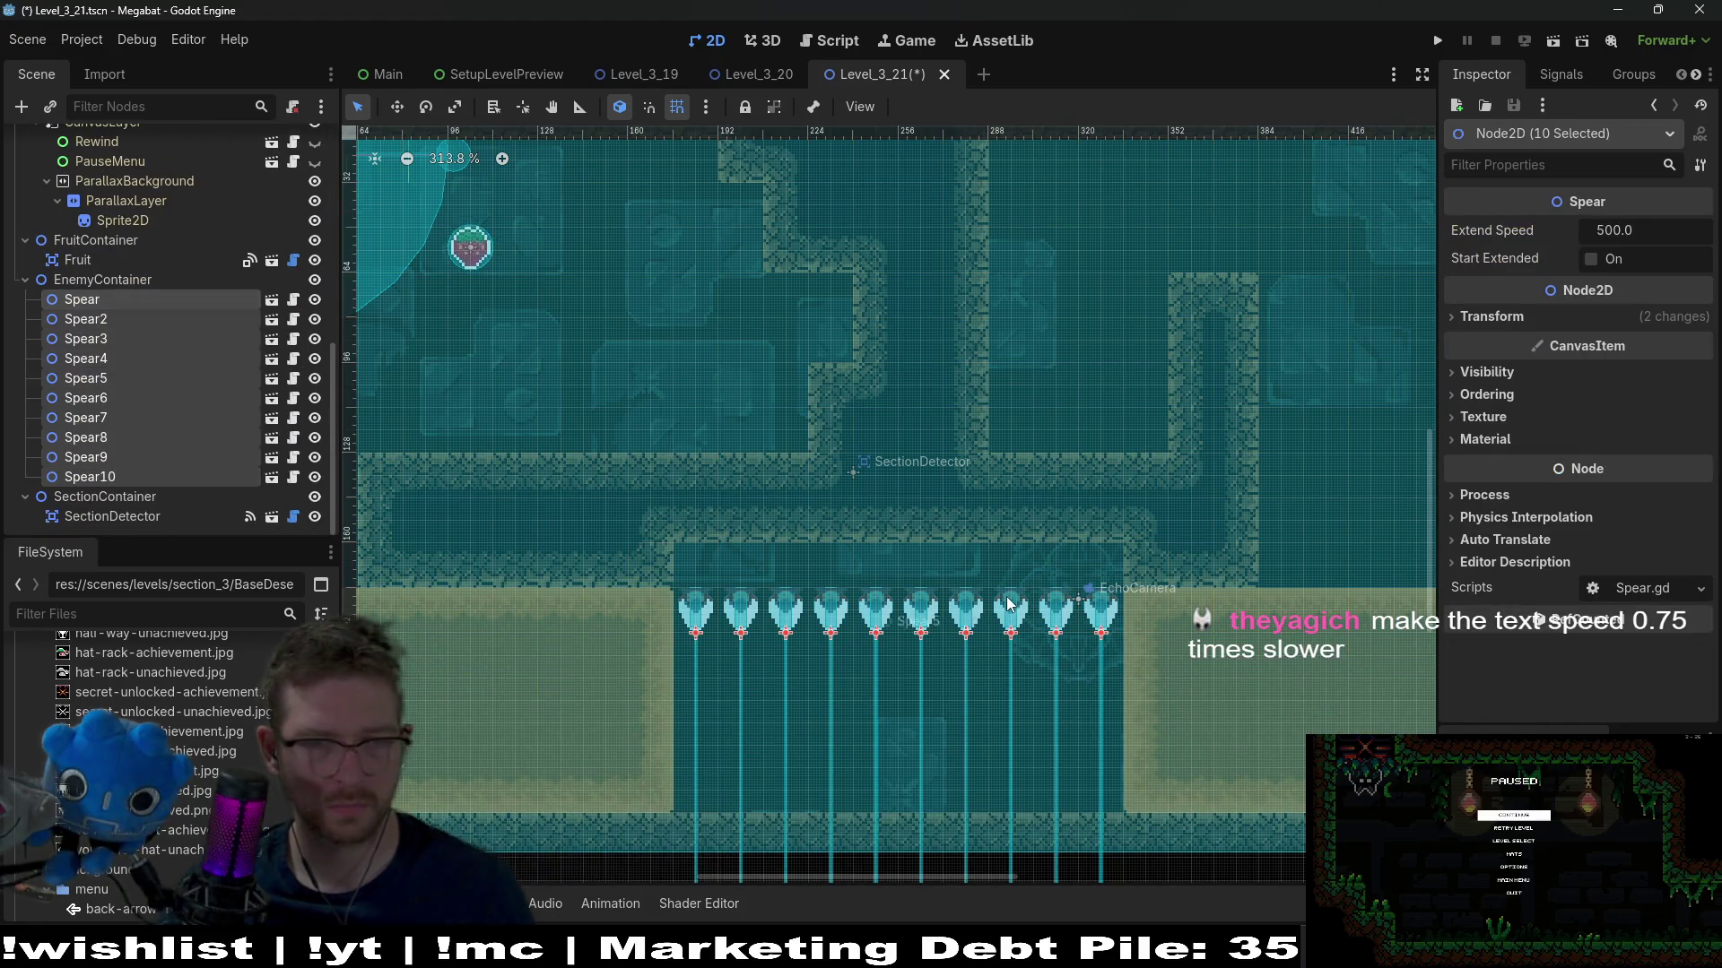
# Drag the ten spears upward and nudge them one step up to meet the desert ceiling
pyautogui.press('w')
pyautogui.moveTo(1006, 615); pyautogui.dragTo(1006, 596)
pyautogui.press('Up')
pyautogui.press('Up')
pyautogui.press('Up')
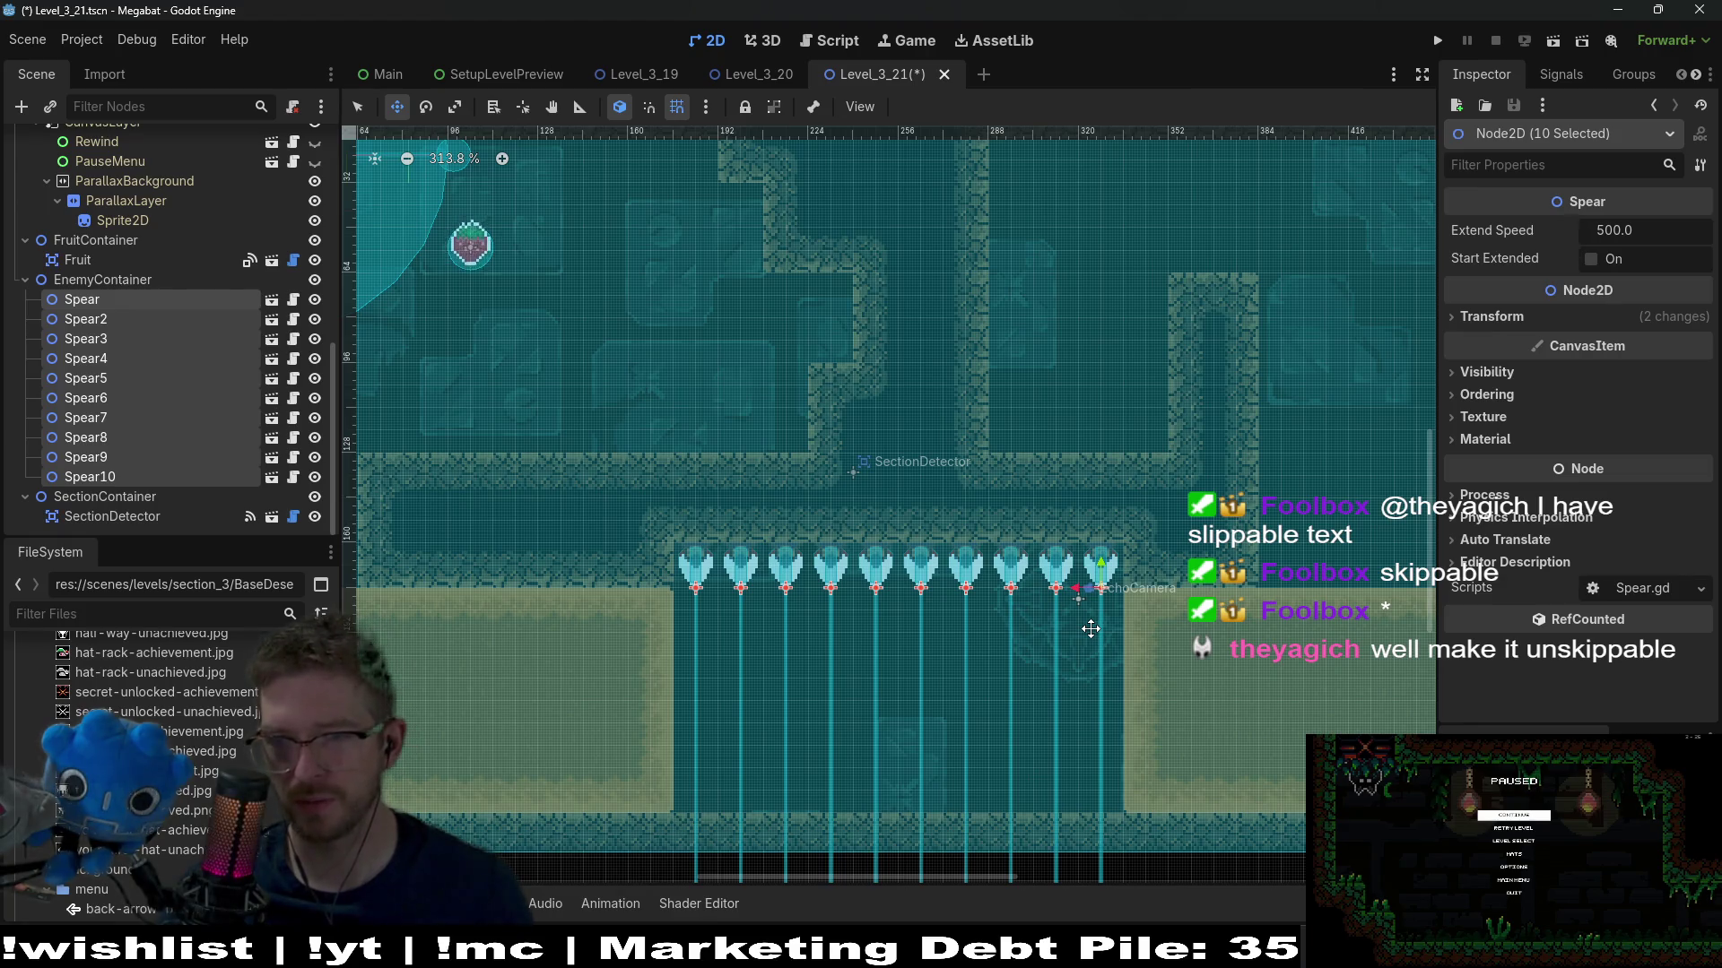
pyautogui.scroll(-2, 1000, 557)
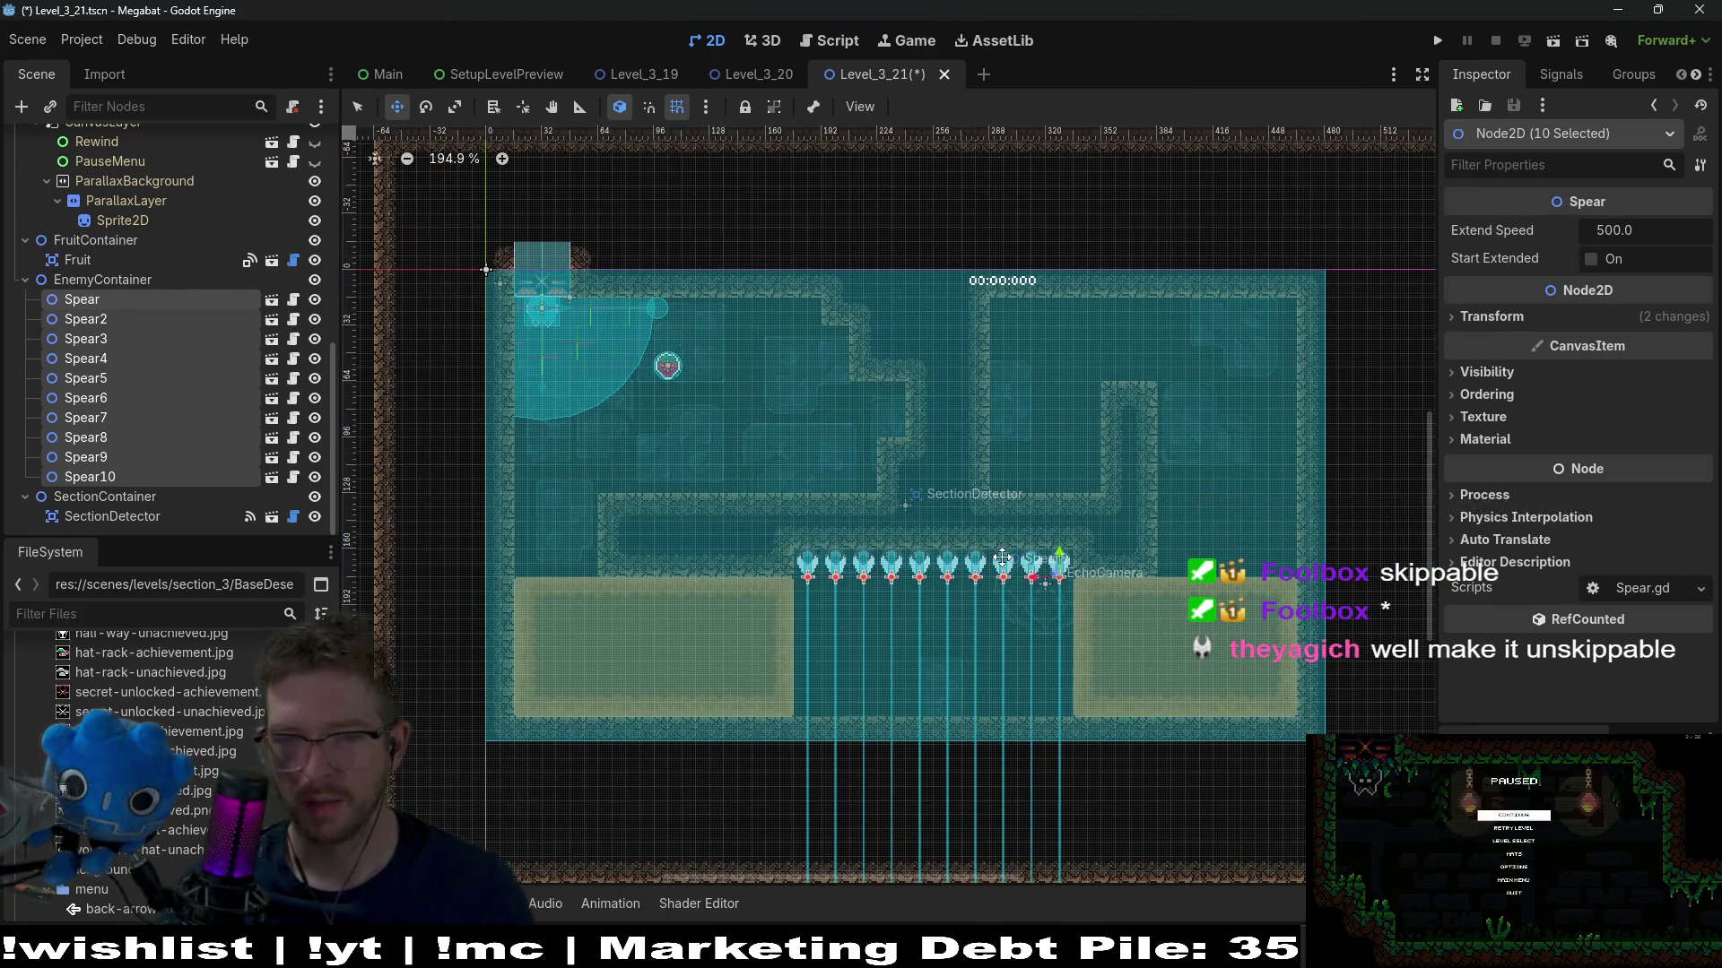
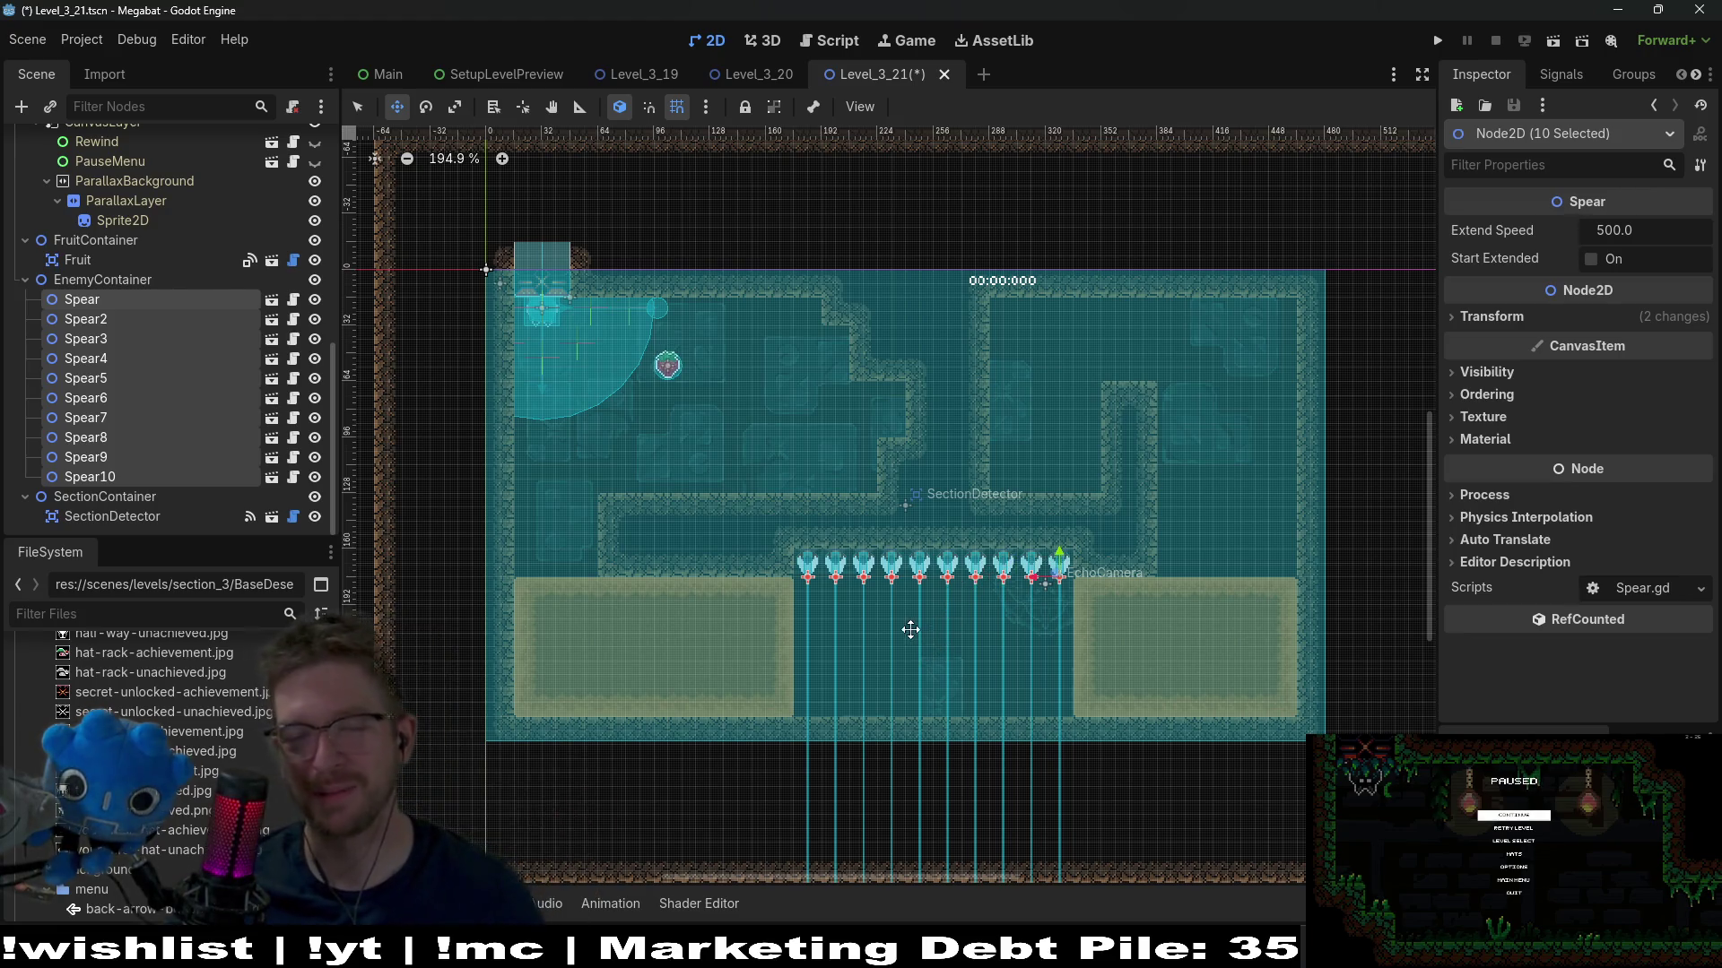
# Duplicate the existing Fruit pickup to create Fruit2
pyautogui.scroll(3, 994, 598)
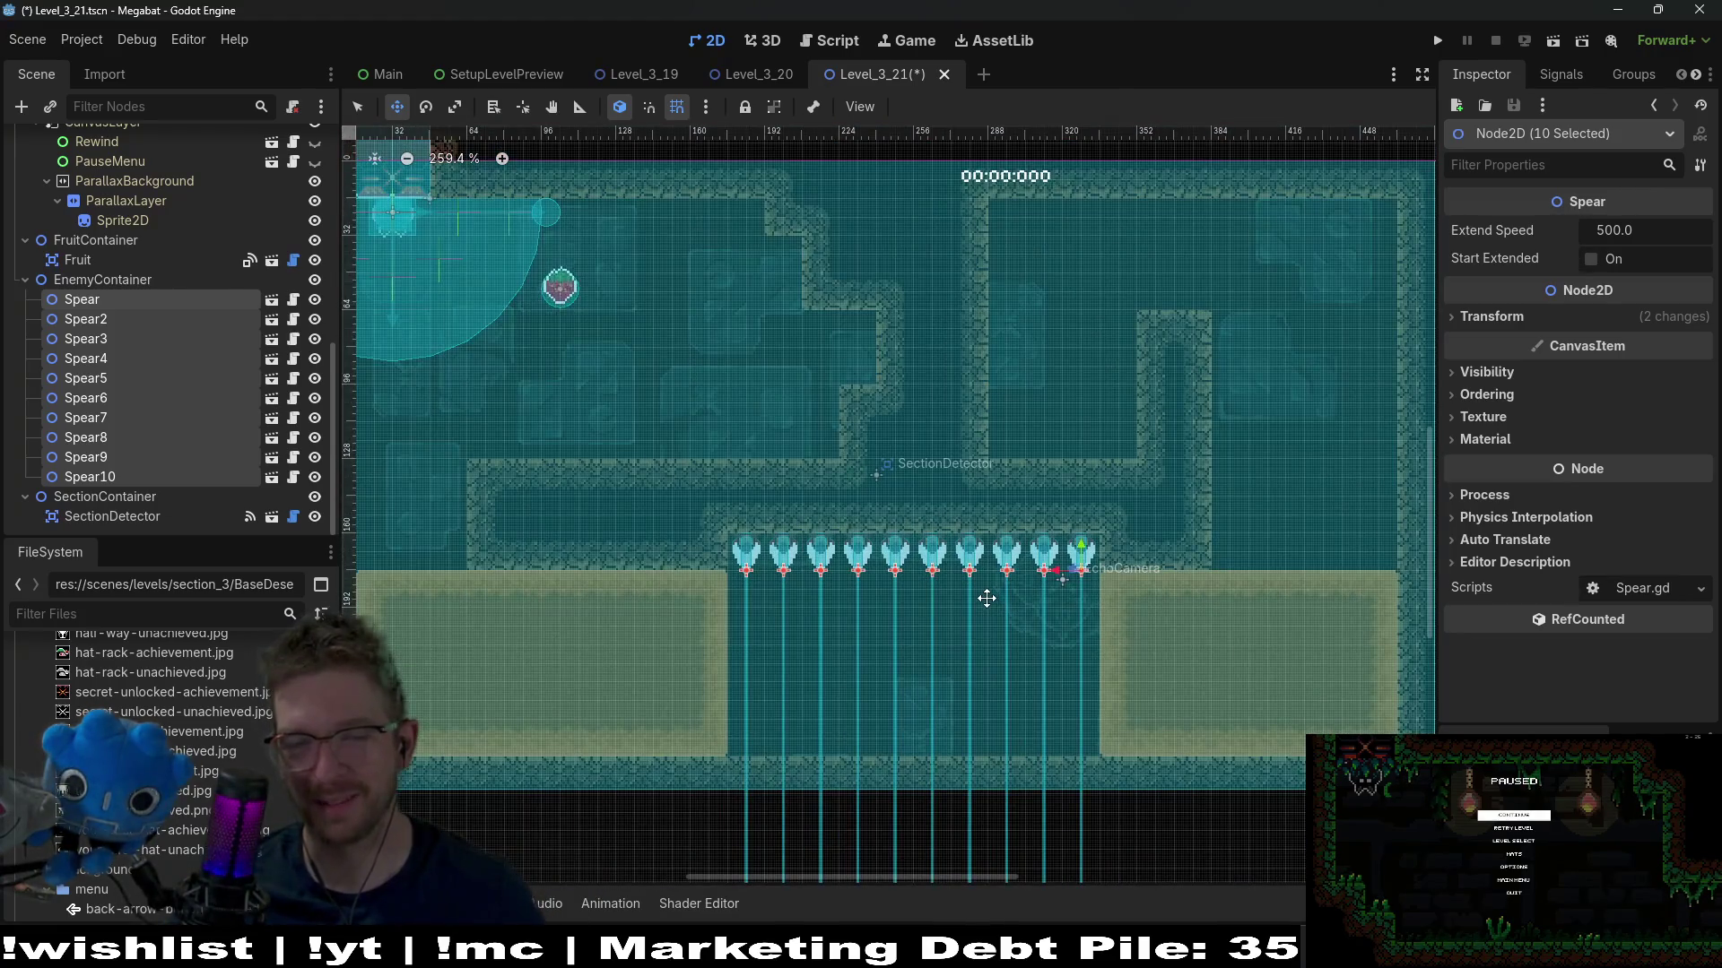
pyautogui.scroll(-3, 792, 615)
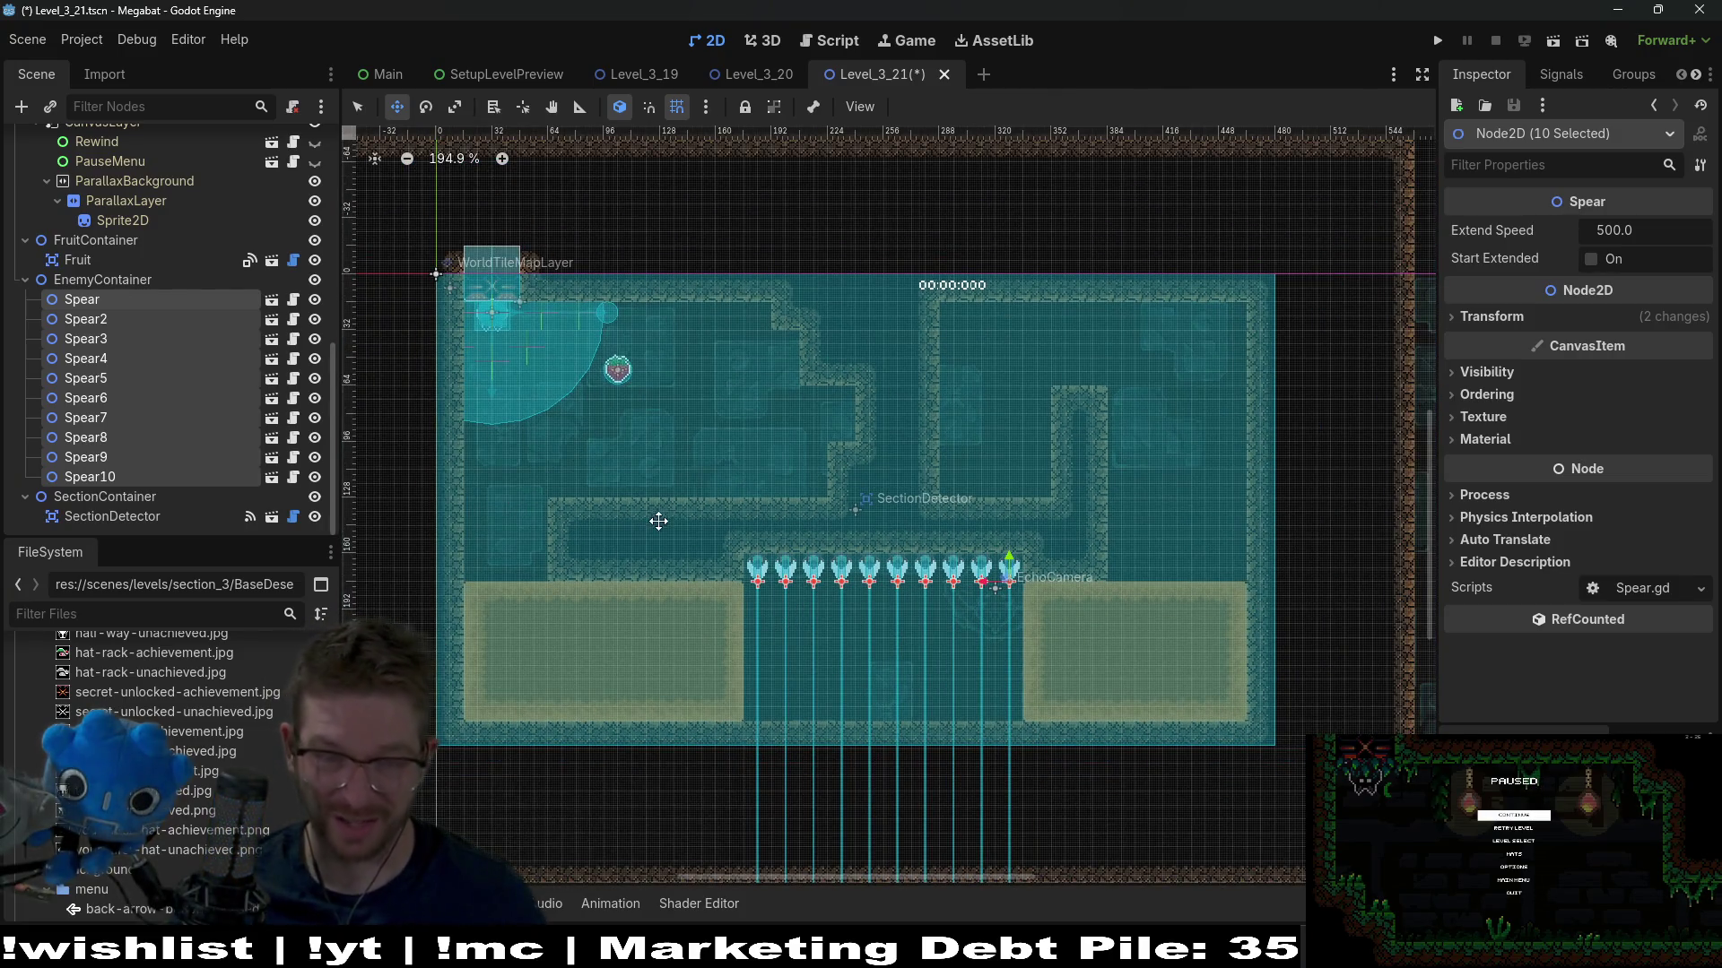
pyautogui.moveTo(965, 427); pyautogui.dragTo(933, 467)
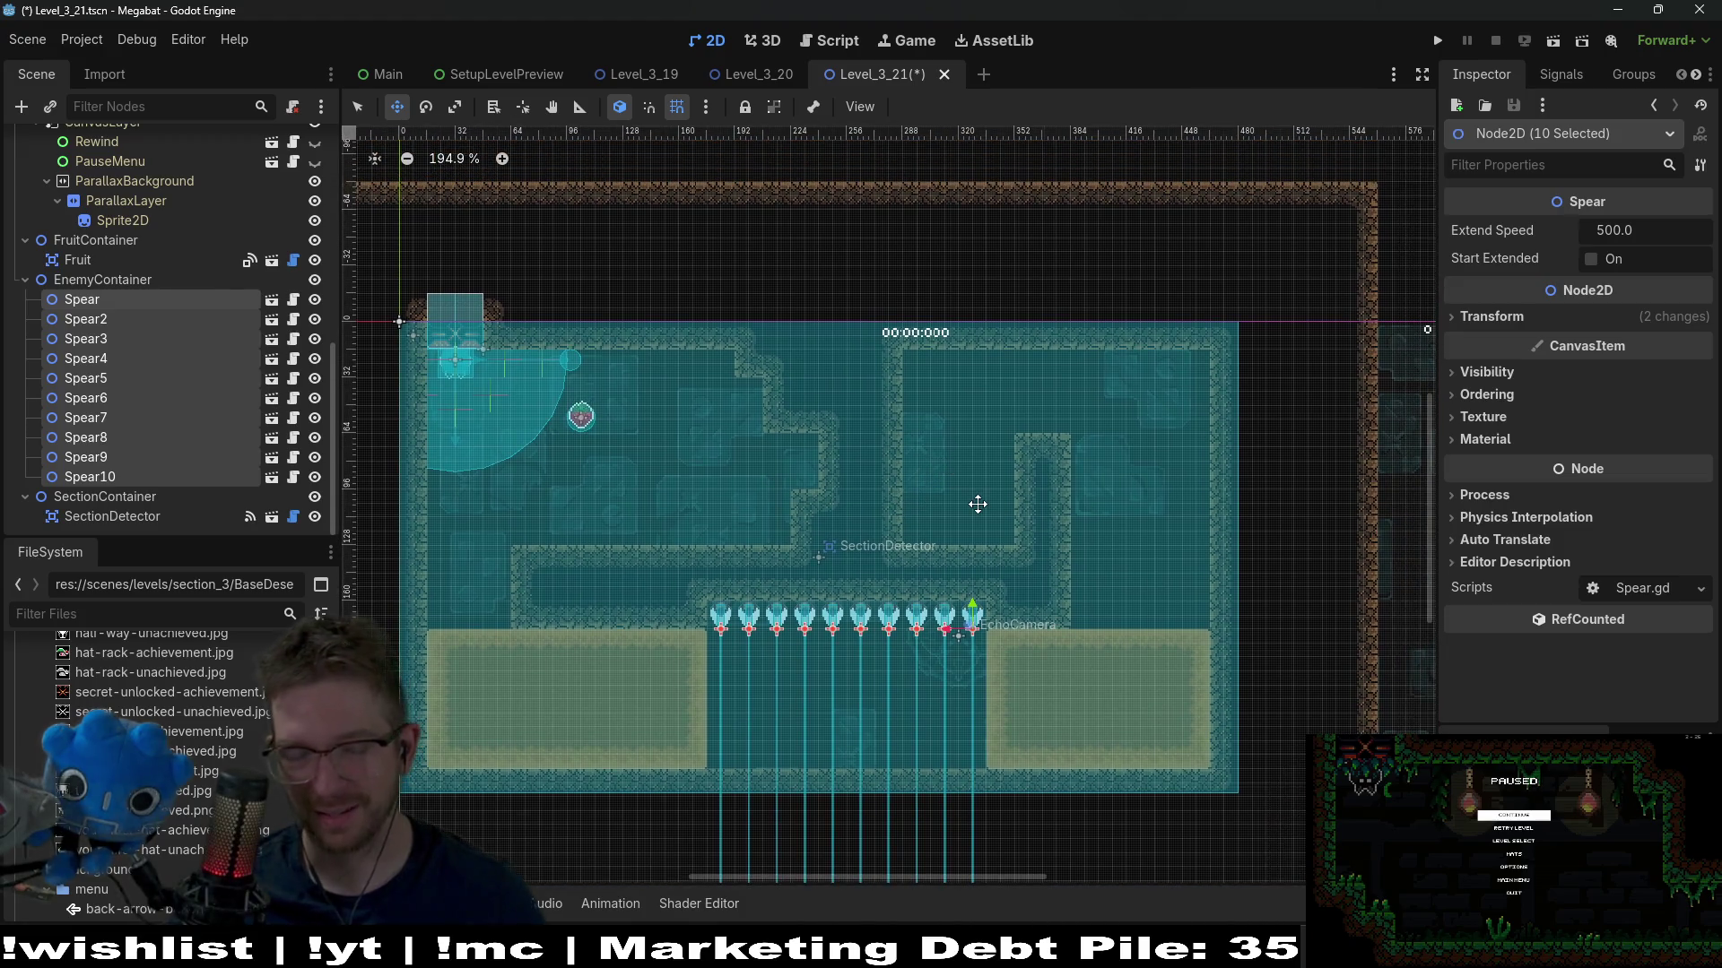
pyautogui.moveTo(976, 548); pyautogui.dragTo(1013, 471)
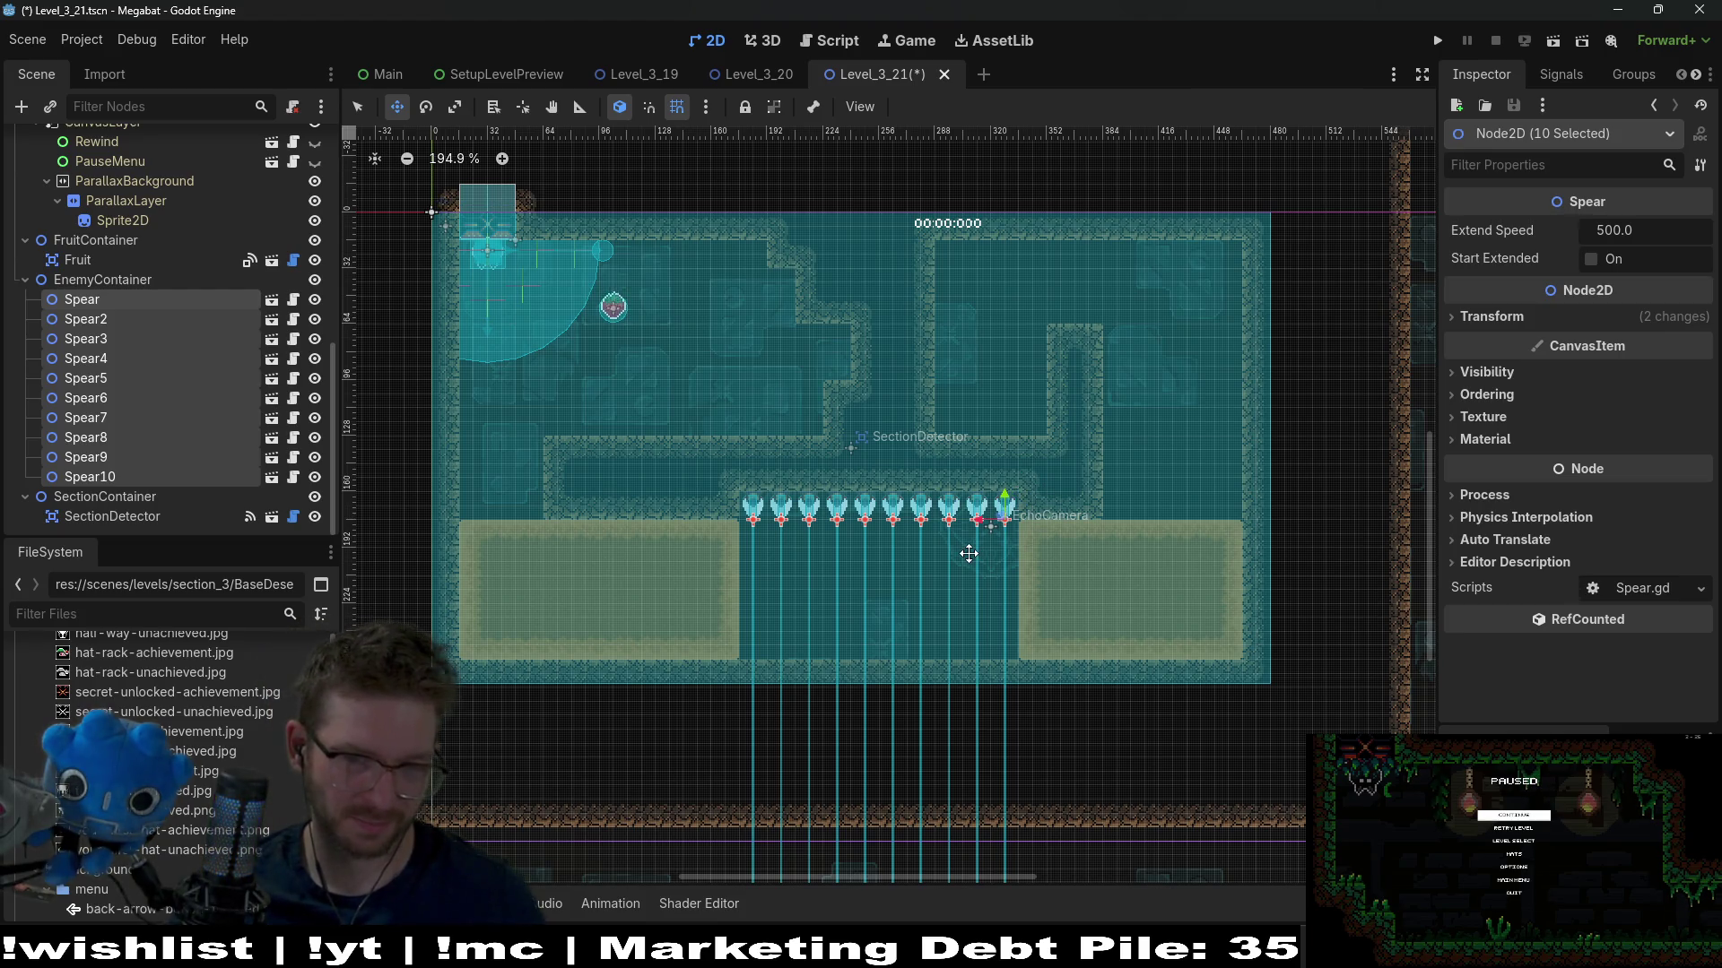
pyautogui.click(78, 260)
pyautogui.hotkey('ctrl', 'd')
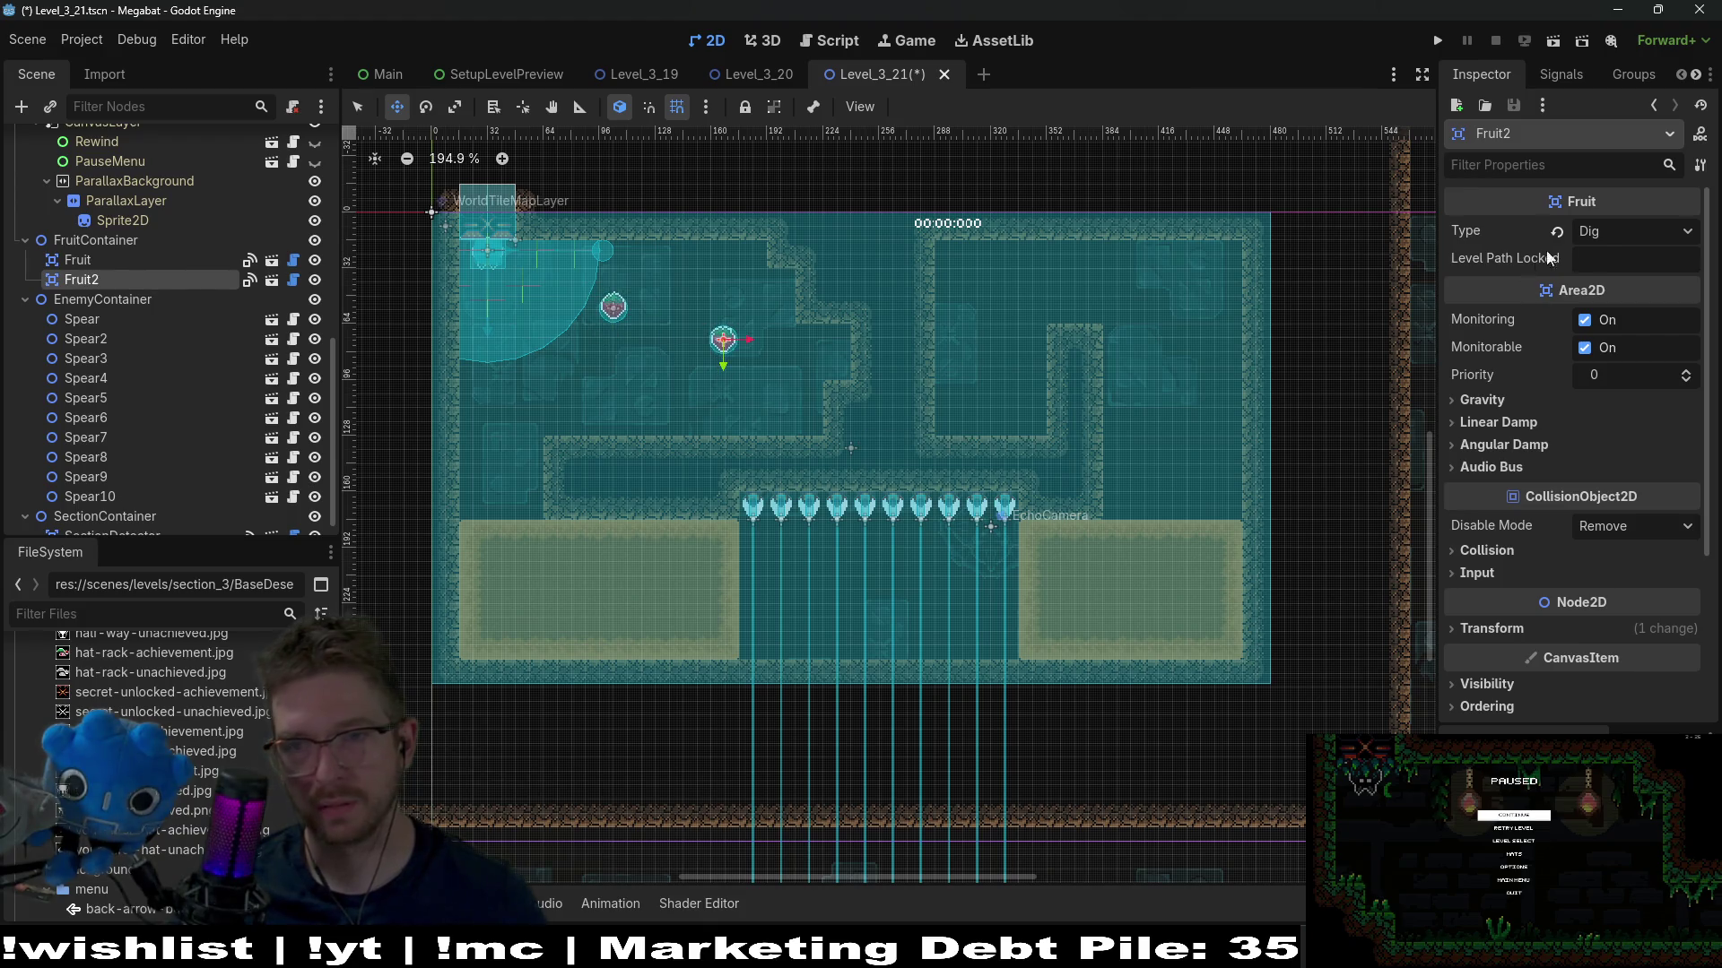
# Make Fruit2 a Dash-type fruit and launch Level_3_21 for playtesting
pyautogui.click(1632, 232)
pyautogui.click(1623, 283)
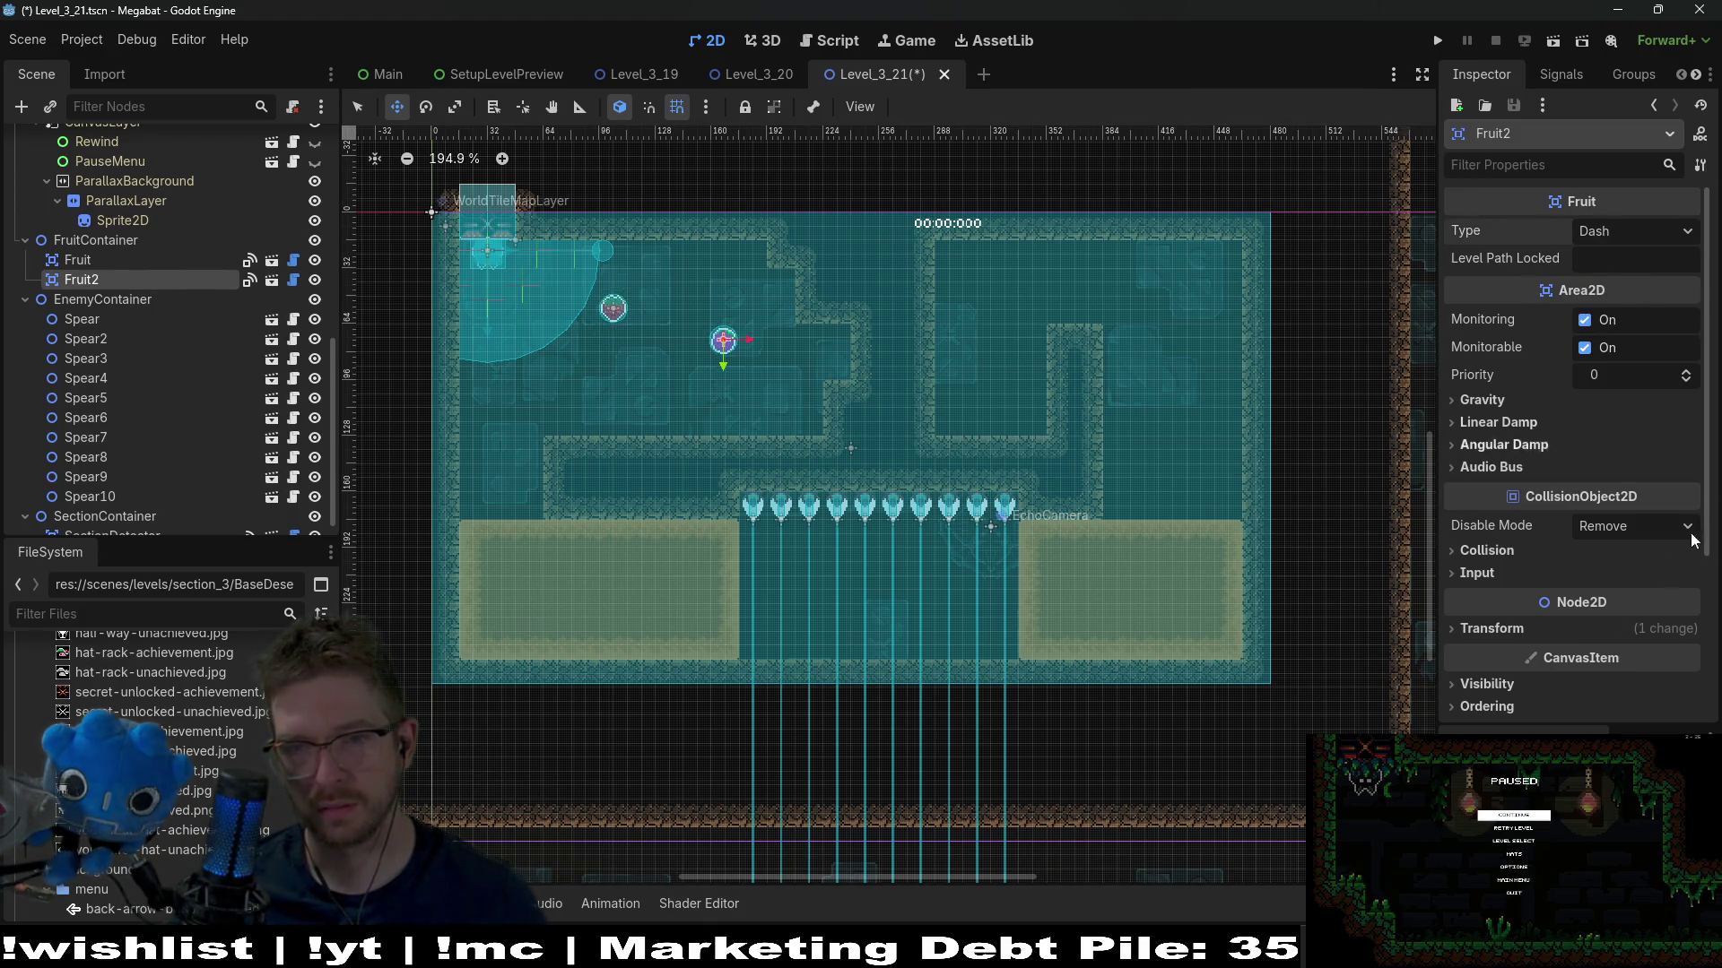
pyautogui.click(1550, 45)
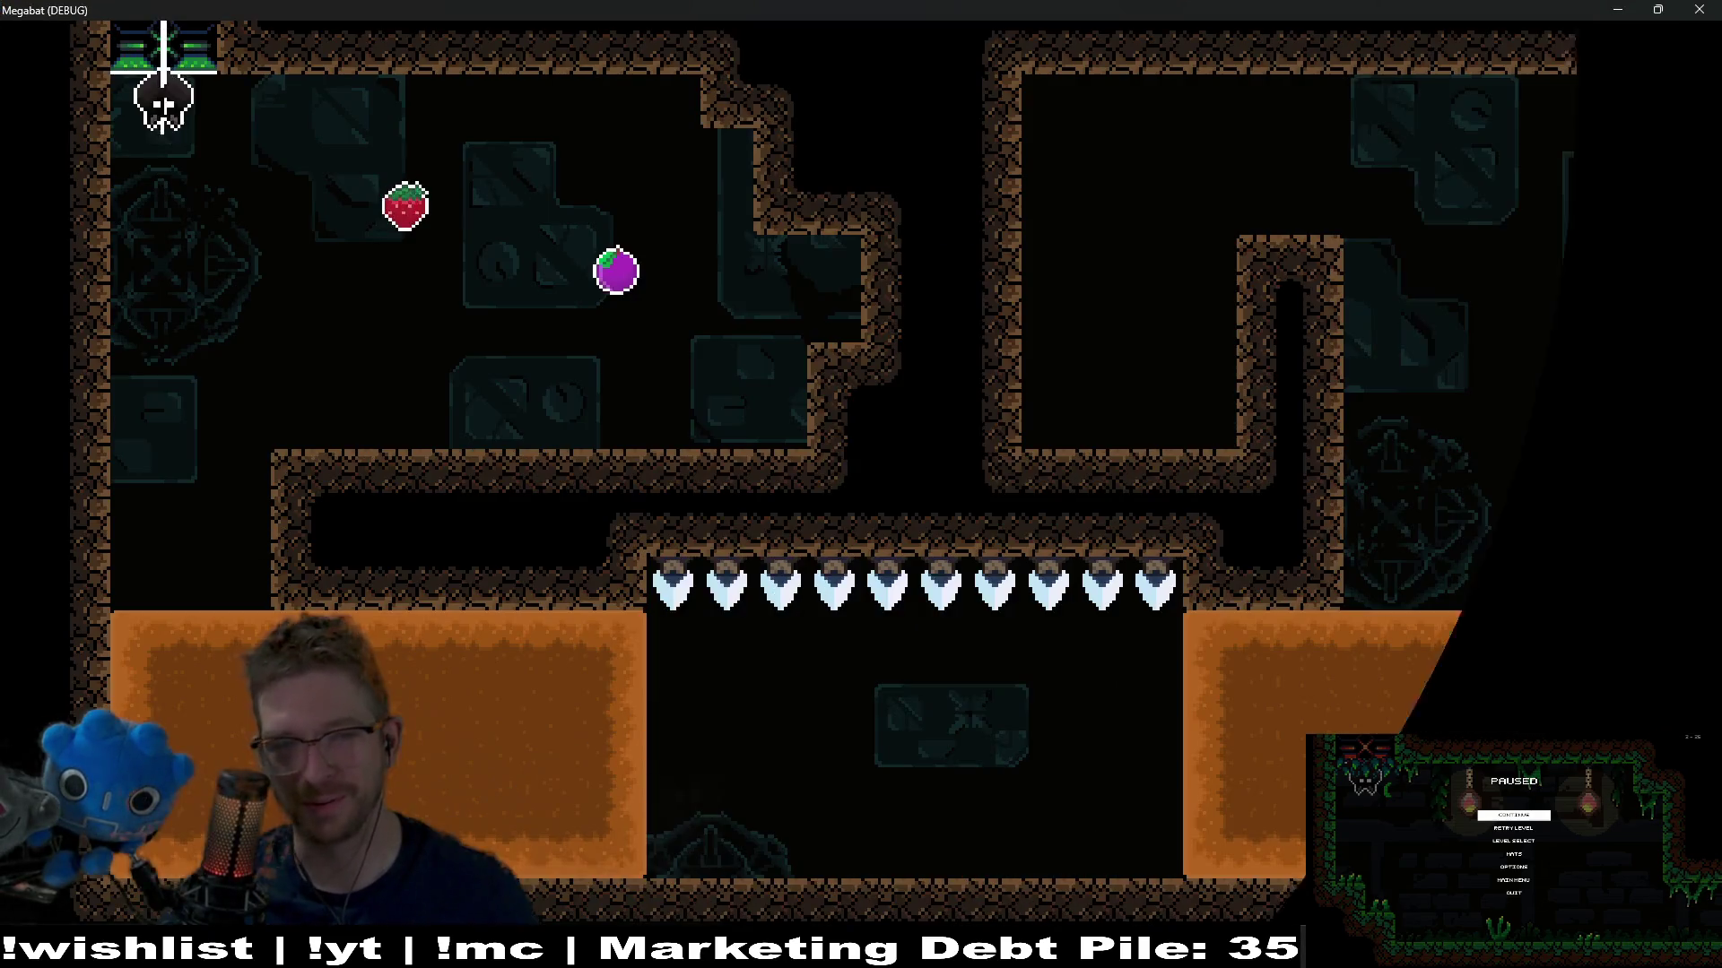
# Fly the bat under the spike row toward the right block, respawning after dying
pyautogui.press('Left')
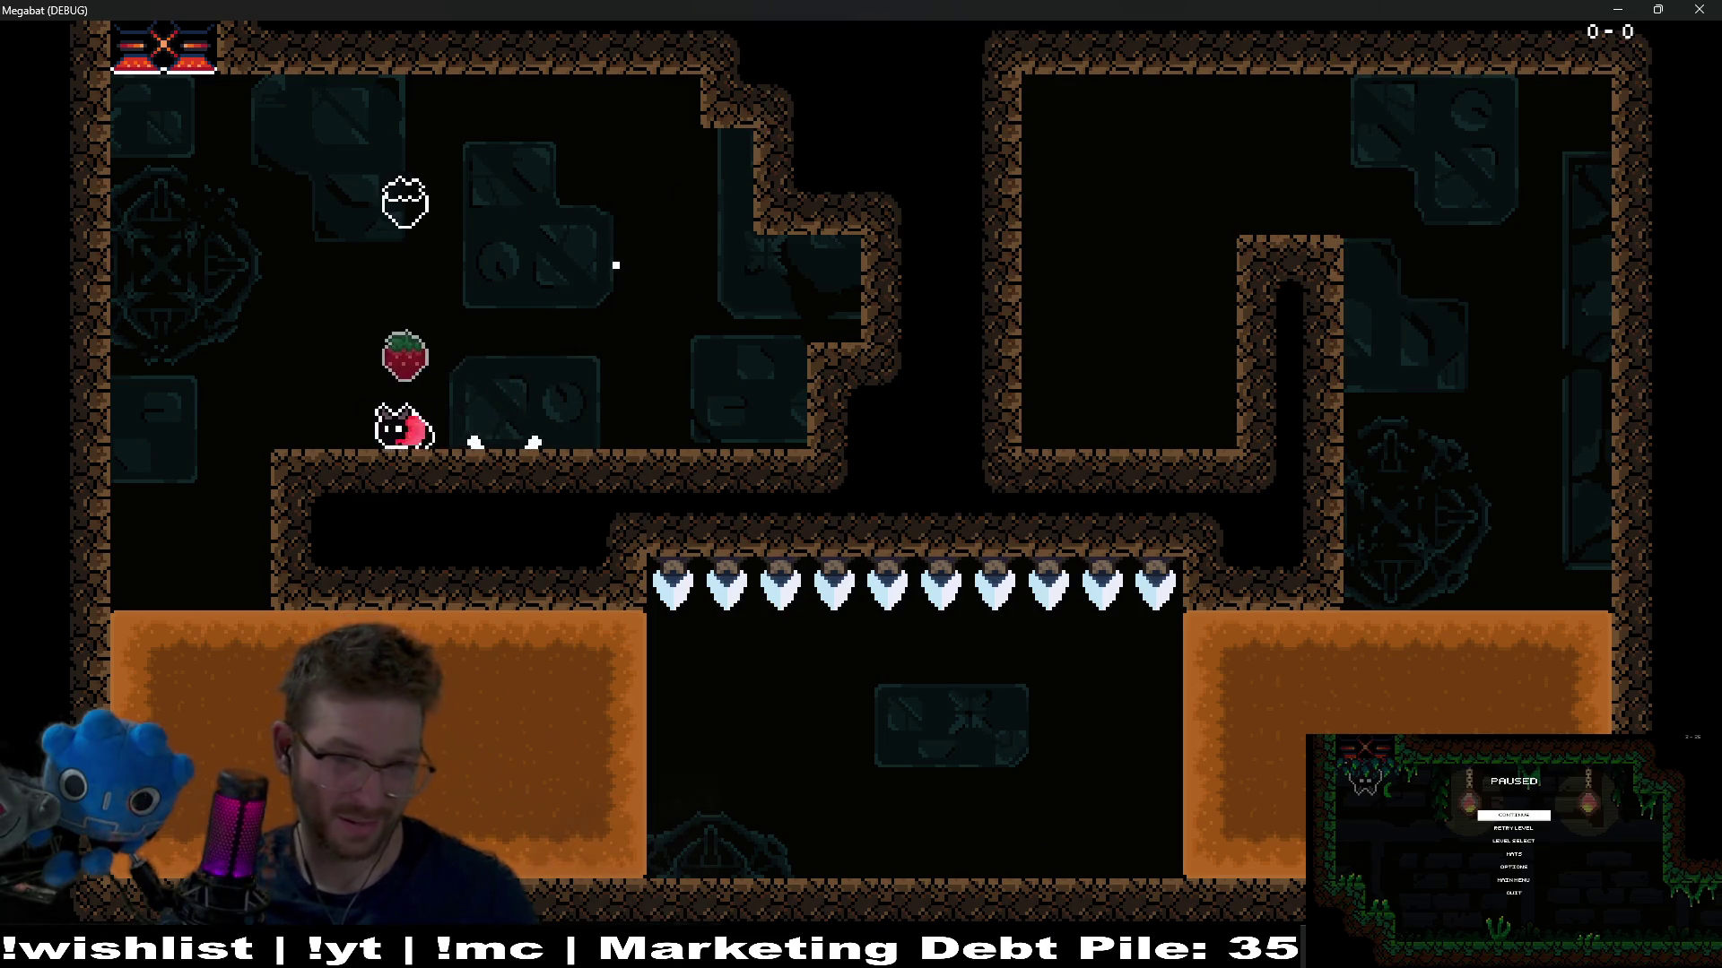
pyautogui.press('Down')
pyautogui.press('Right')
pyautogui.press('Up')
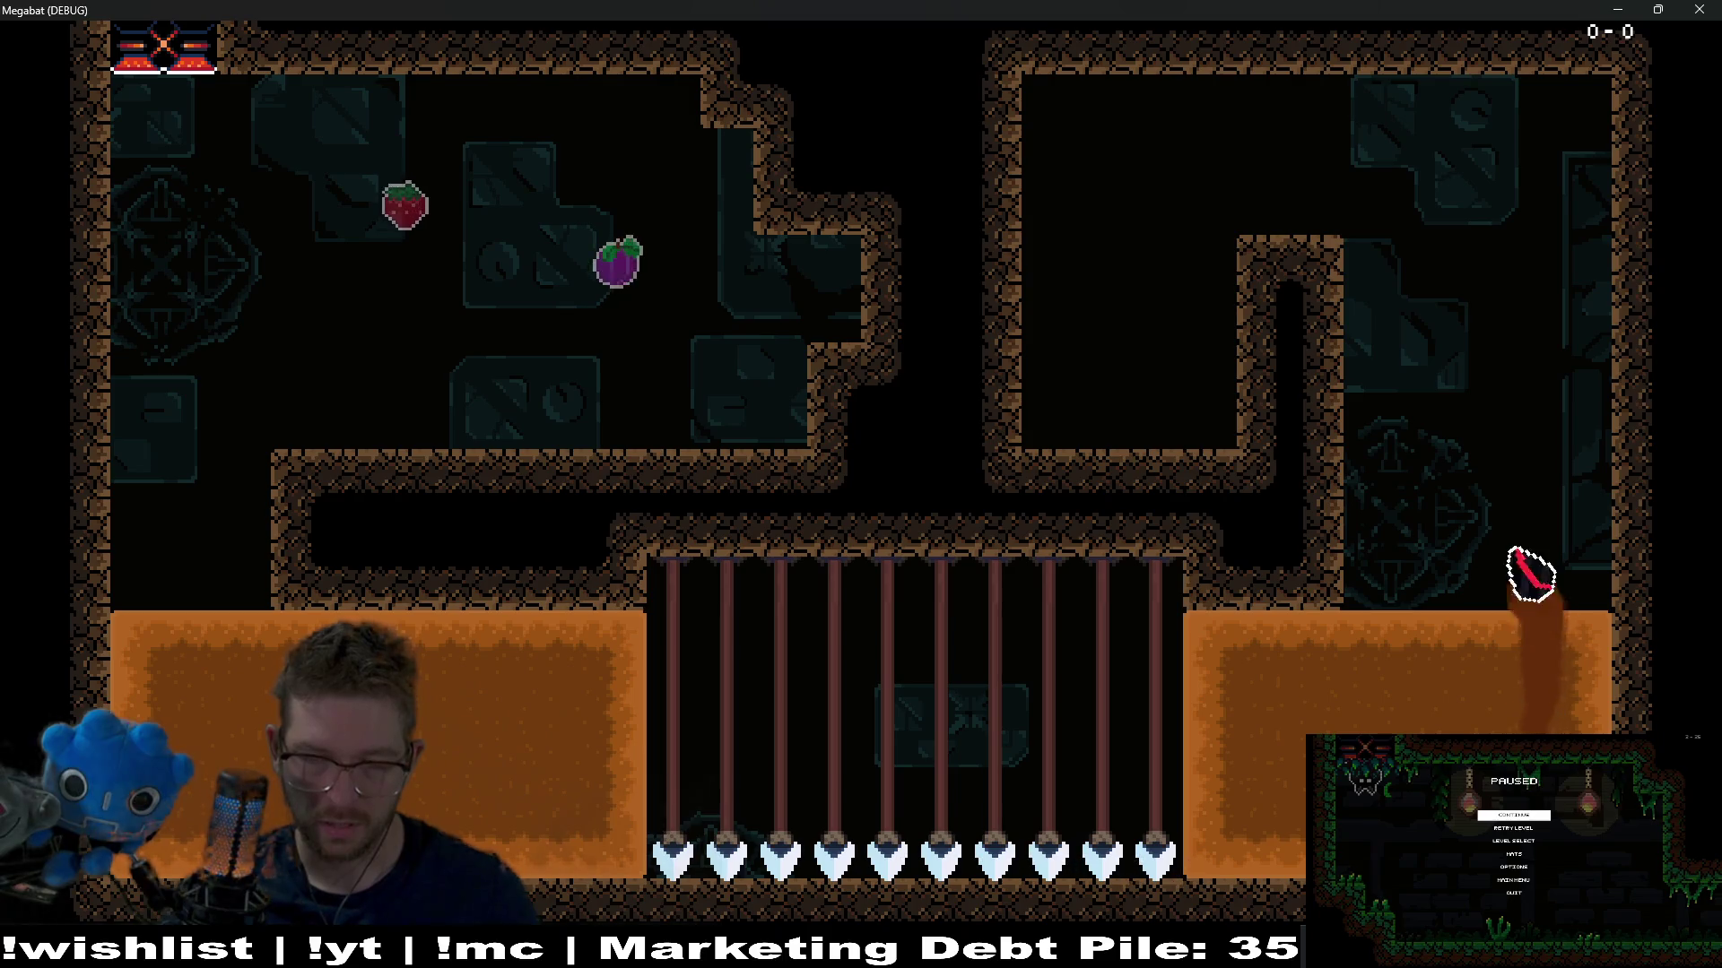
pyautogui.press('Down')
pyautogui.press('Left')
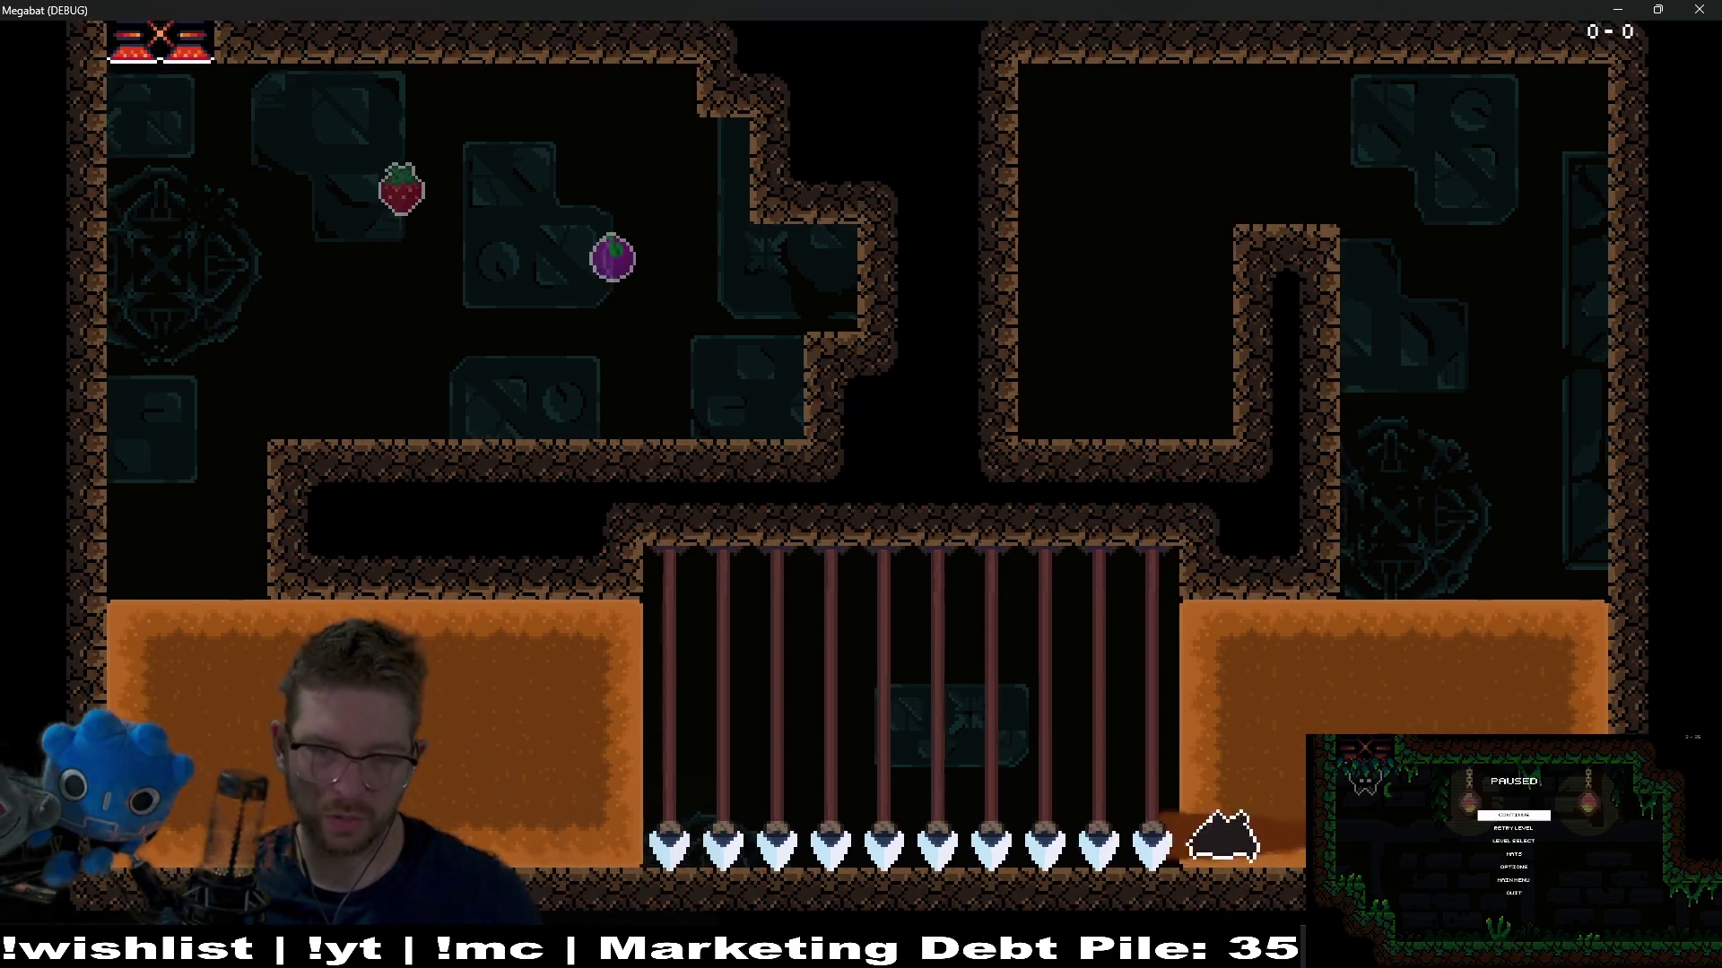
pyautogui.press('Right')
pyautogui.press('Left')
pyautogui.press('Left')
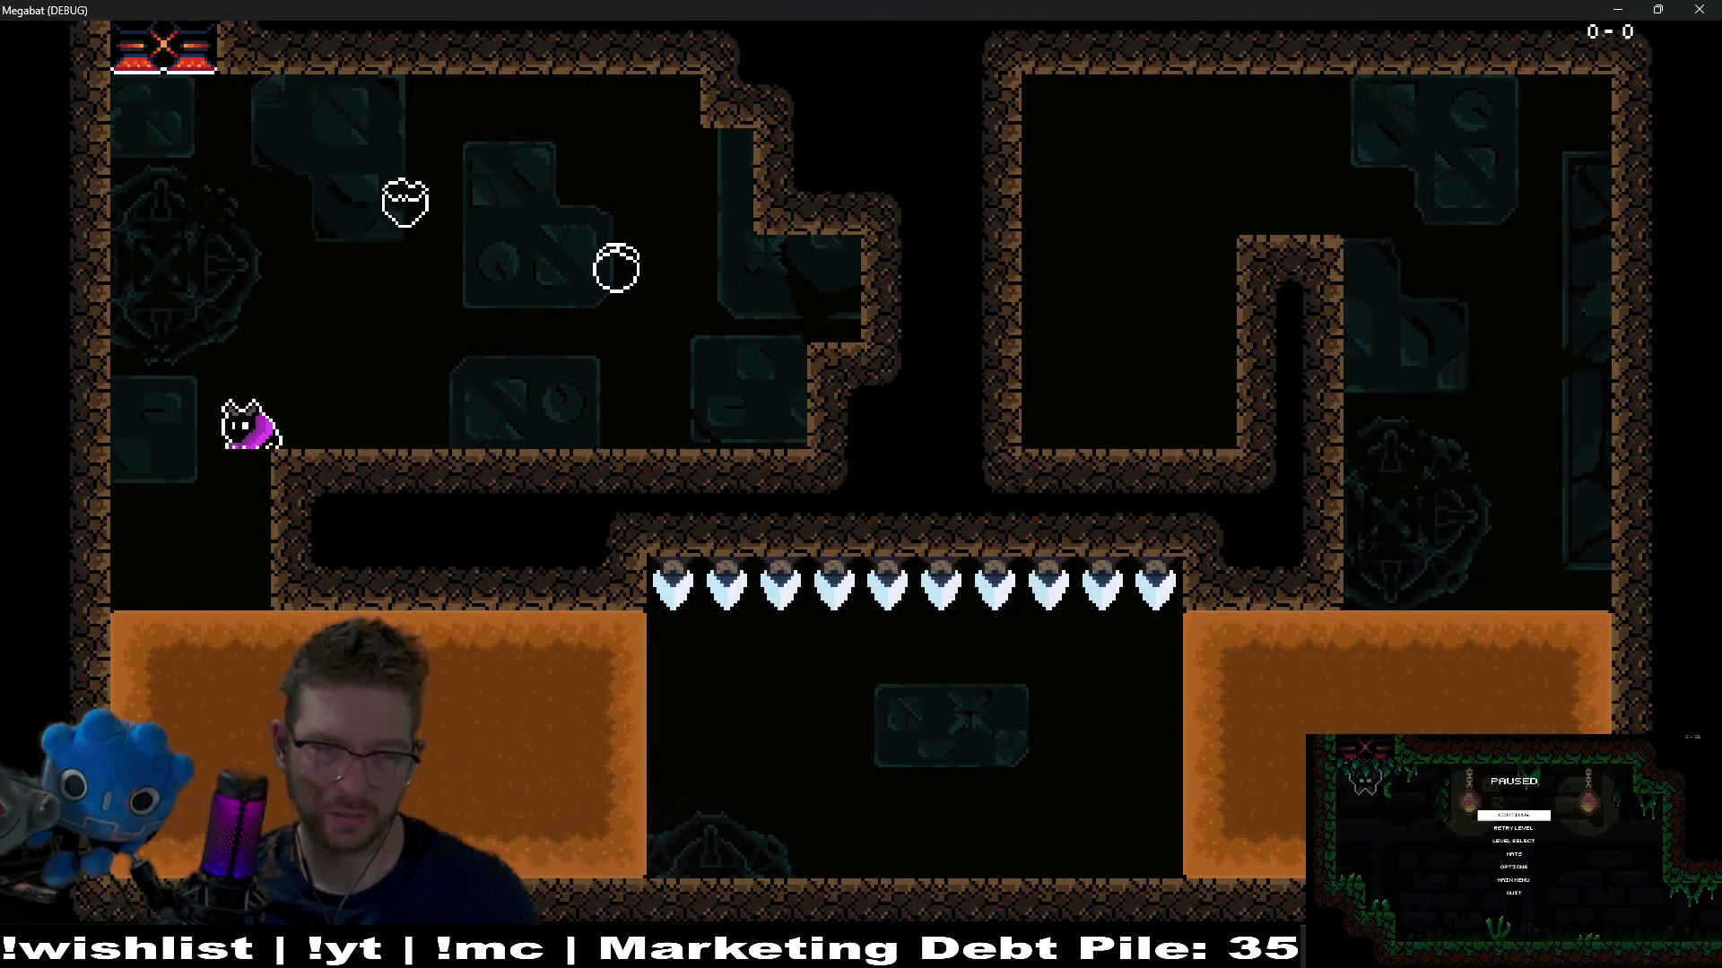
pyautogui.press('Left')
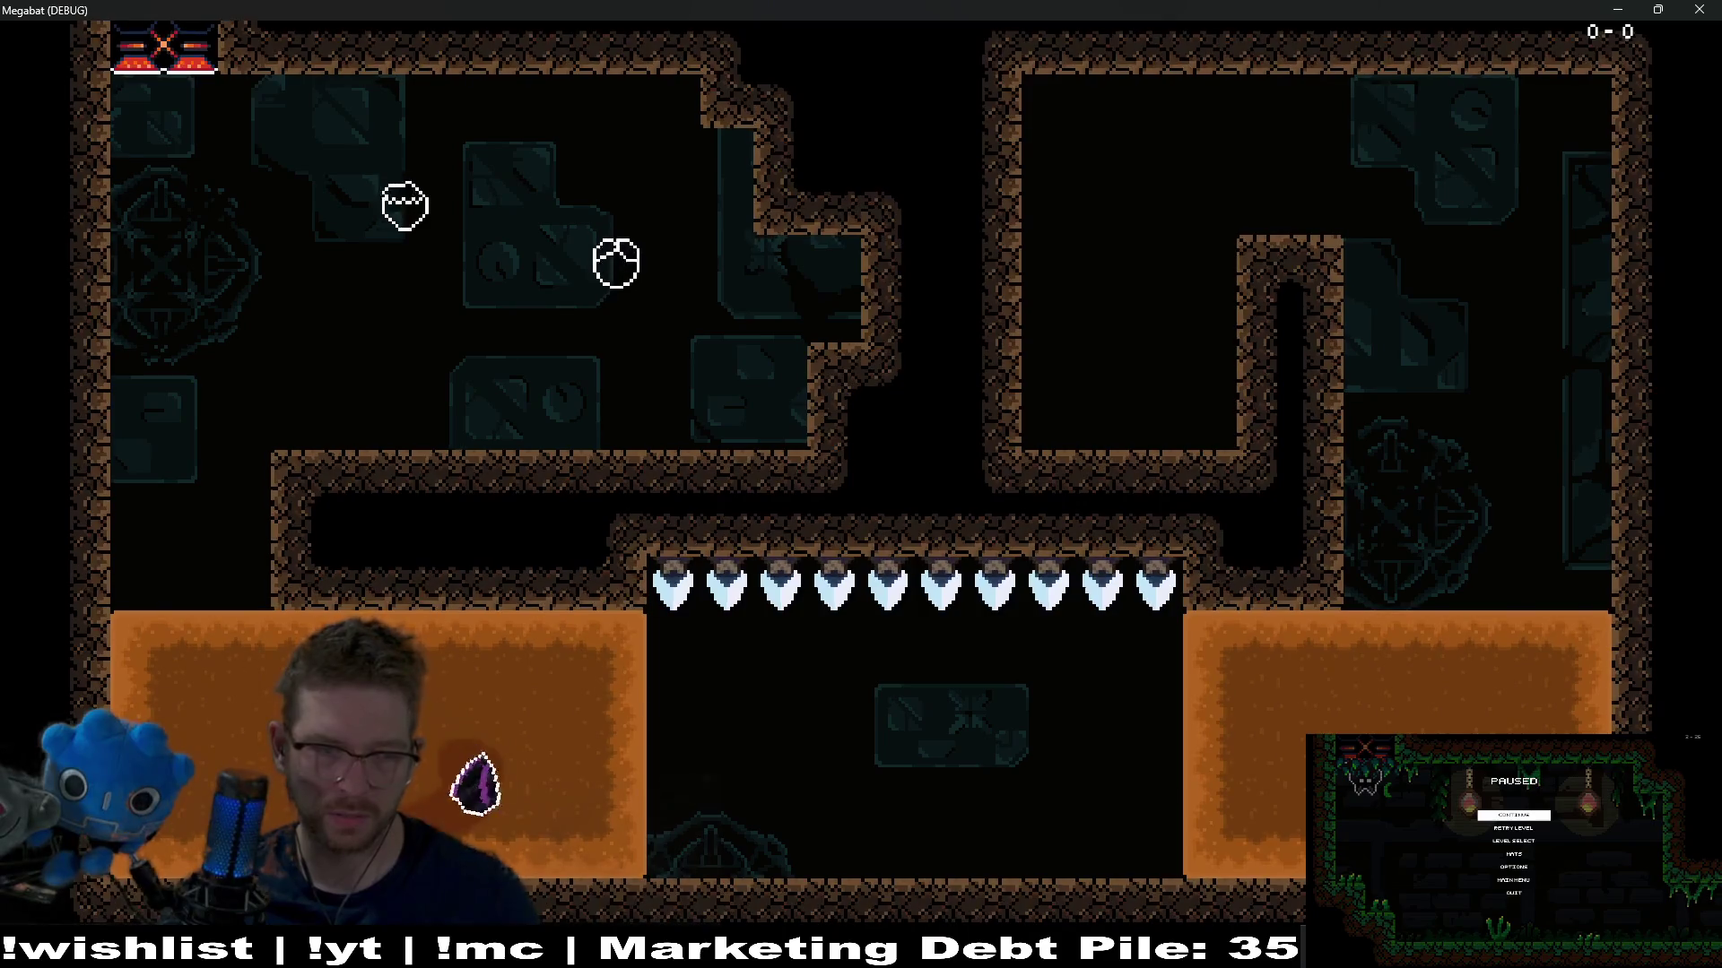
pyautogui.press('Right')
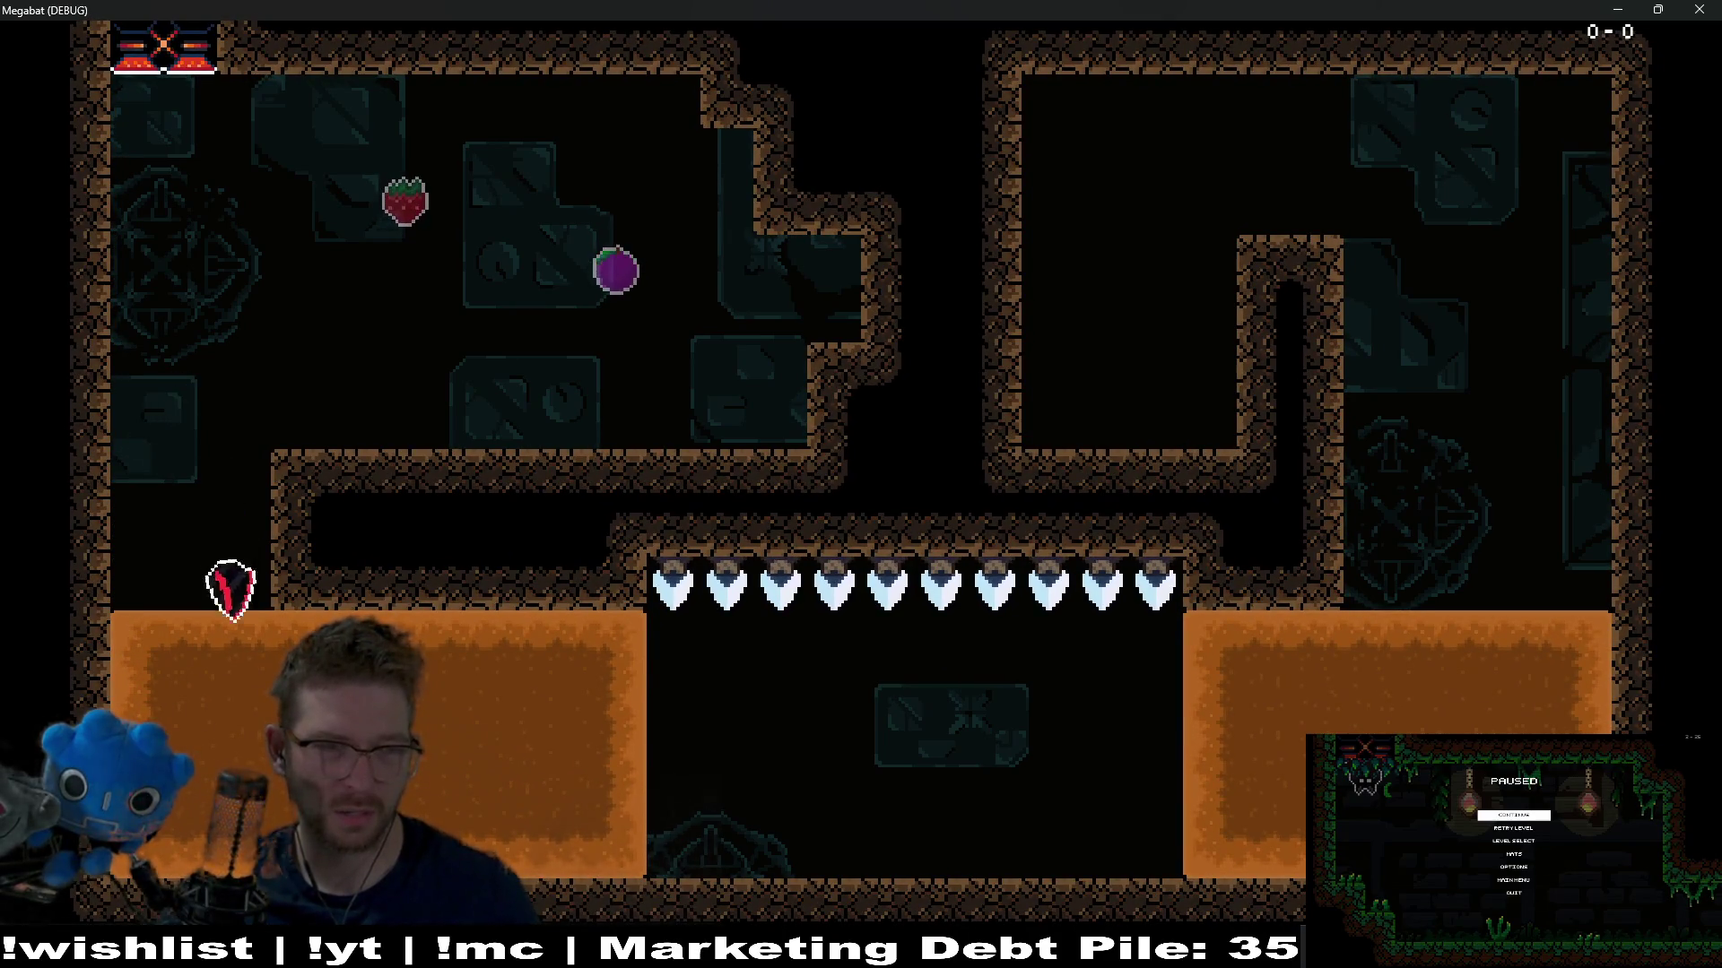
# Collect the strawberry and plum, then dash along the bottom passage to trigger the spikes
pyautogui.press('Right')
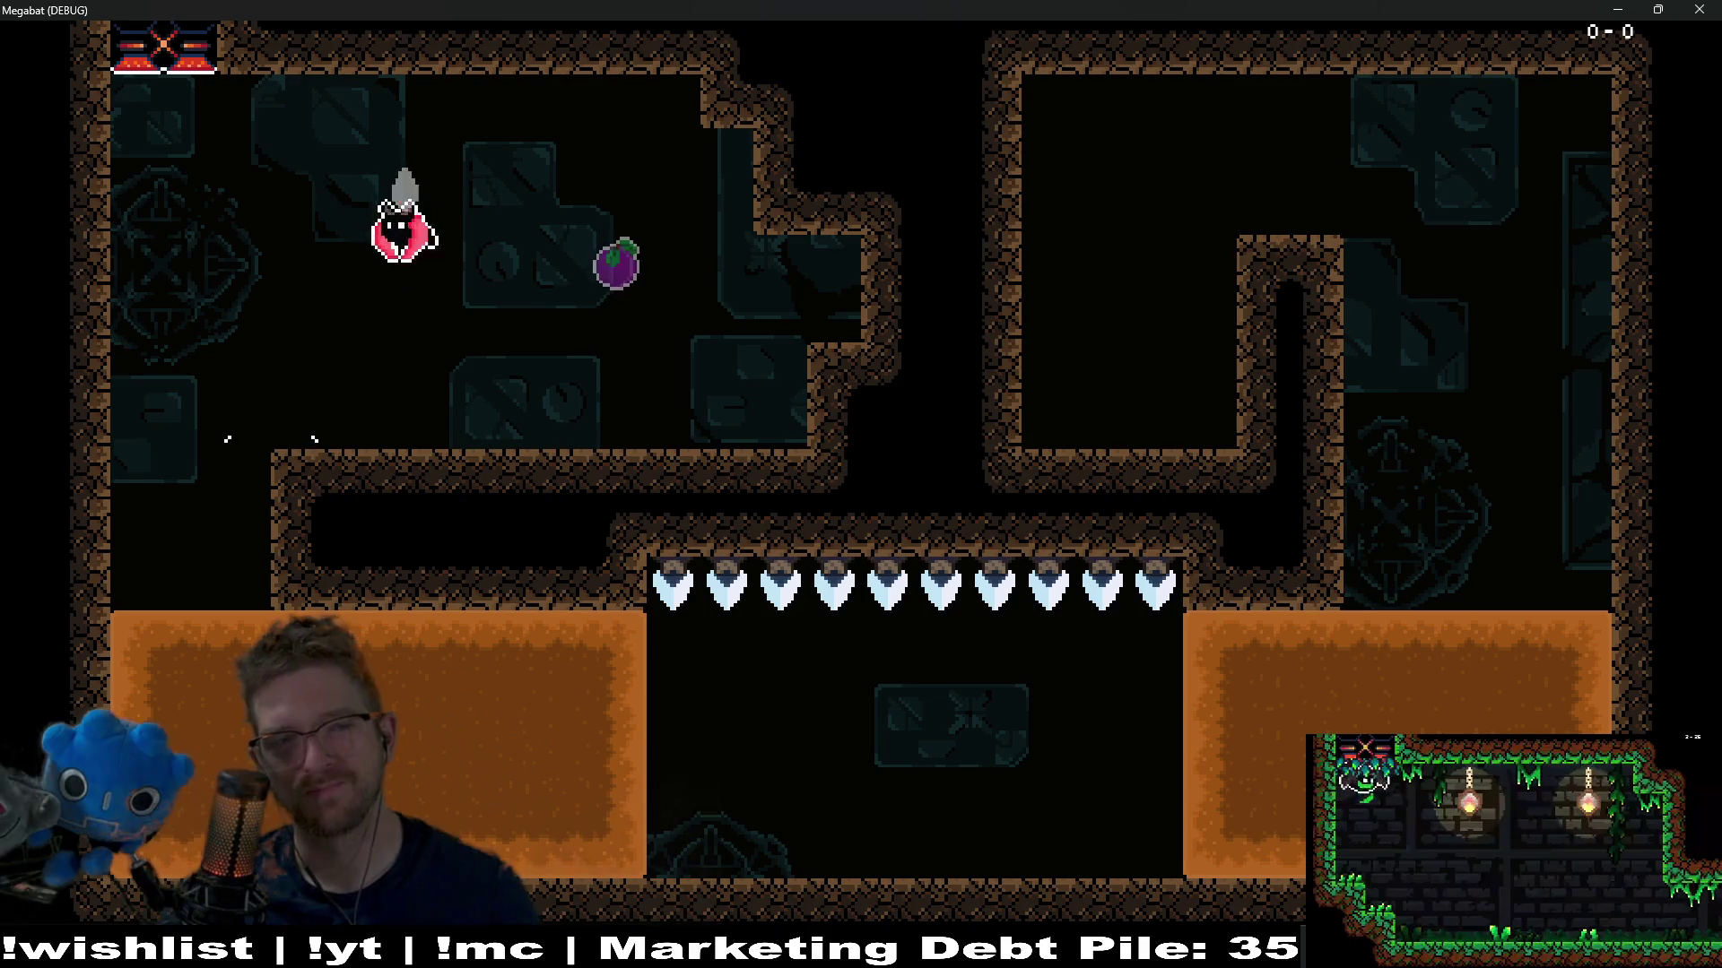
pyautogui.press('Left')
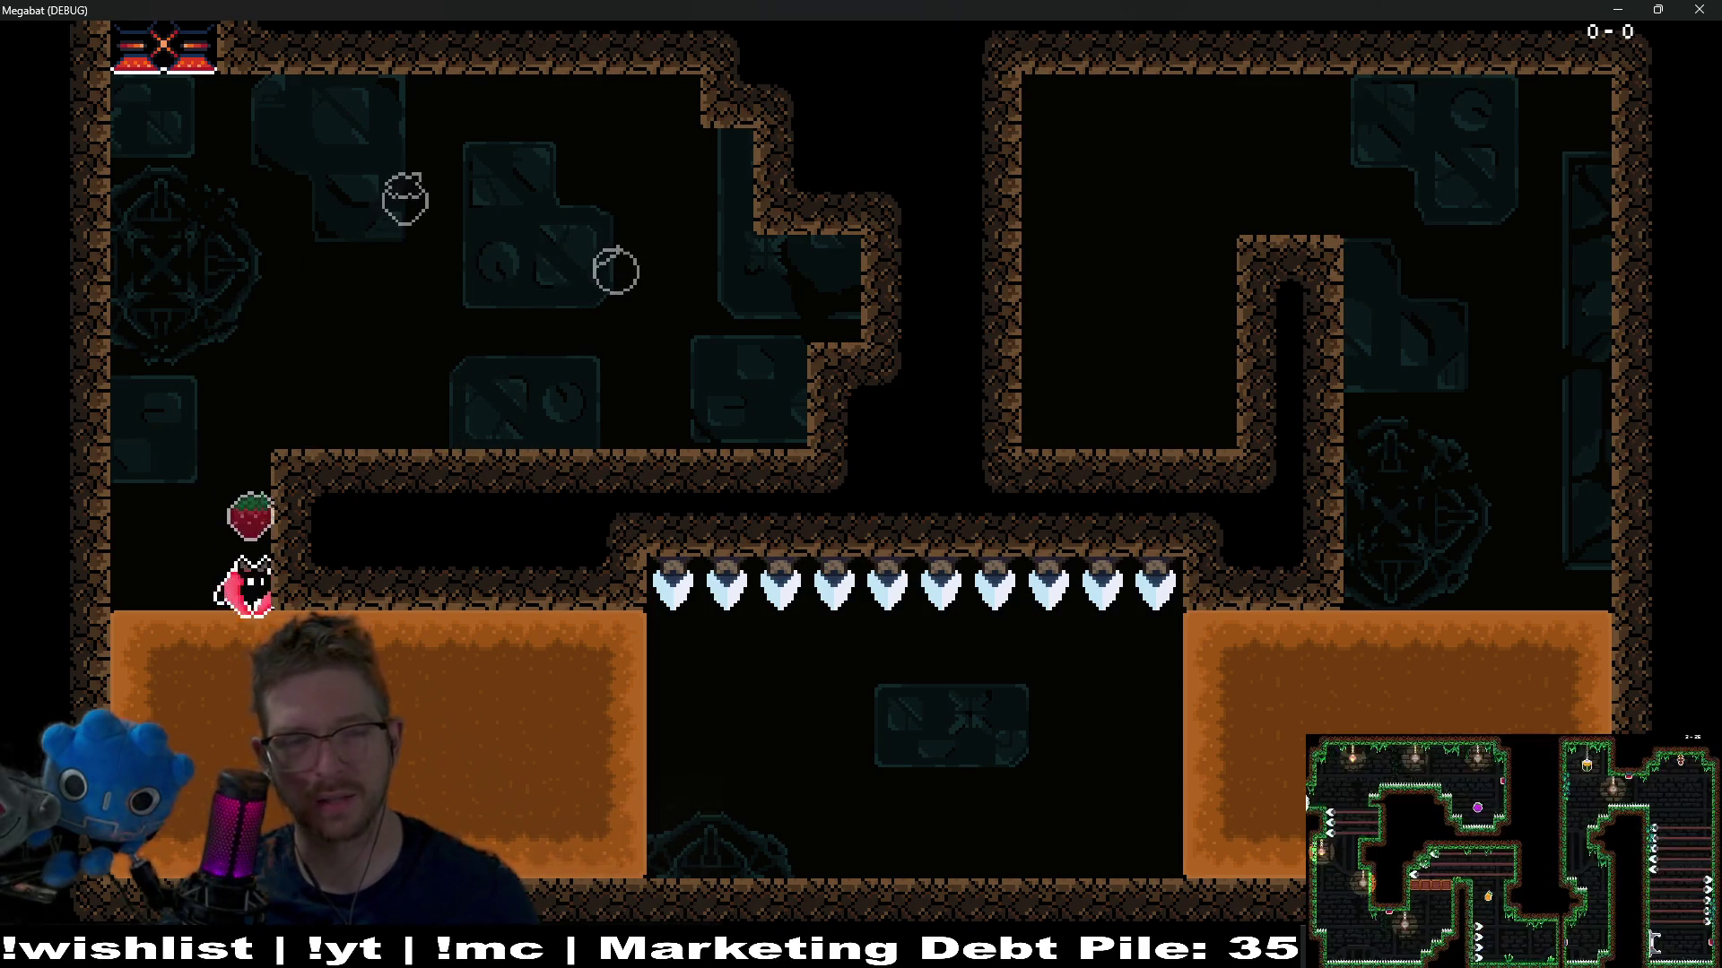
pyautogui.press('Up')
pyautogui.press('Right')
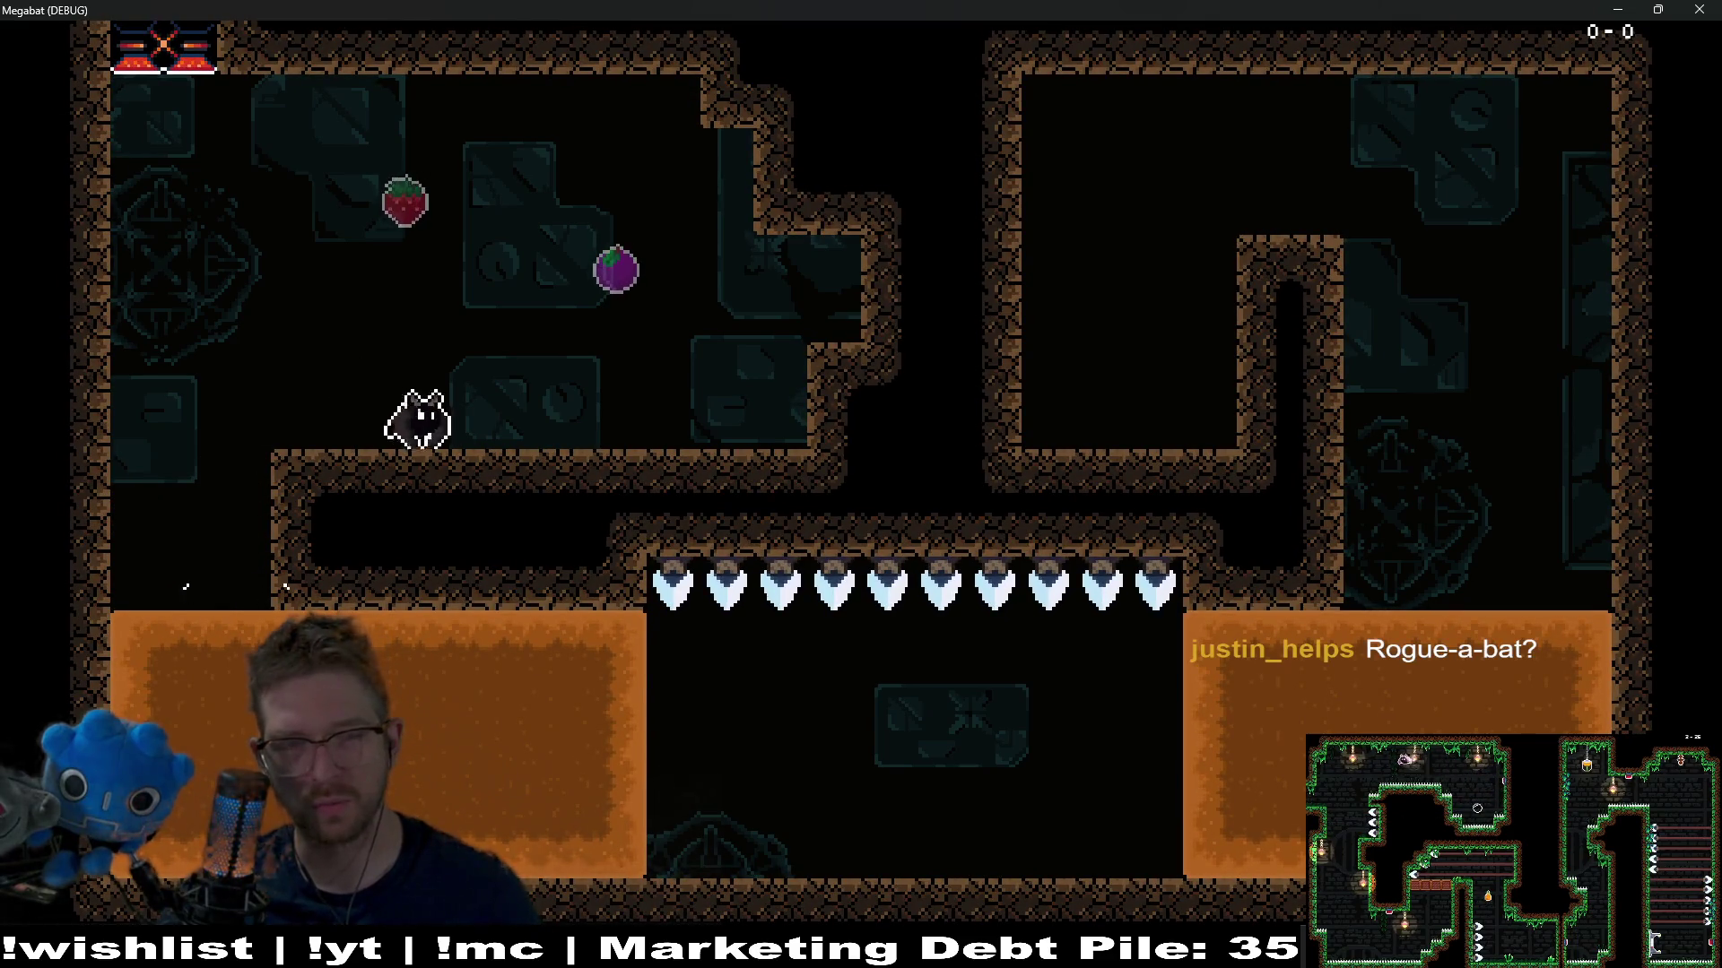
pyautogui.press('Left')
pyautogui.press('Down')
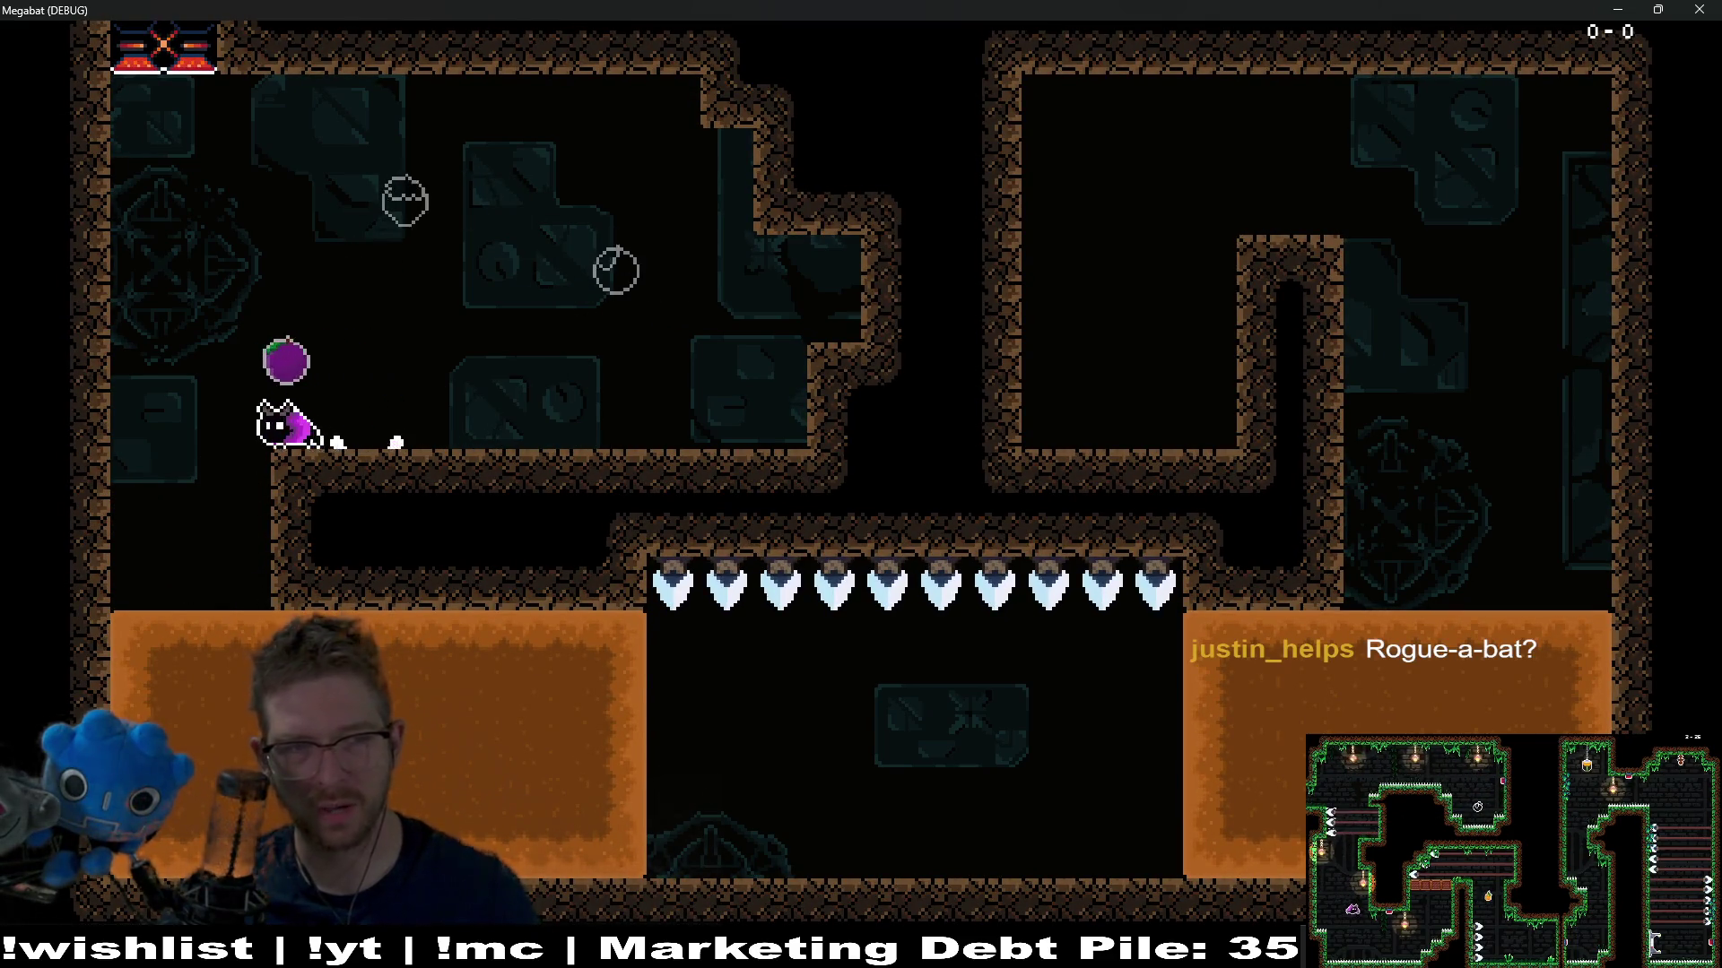
pyautogui.press('Down')
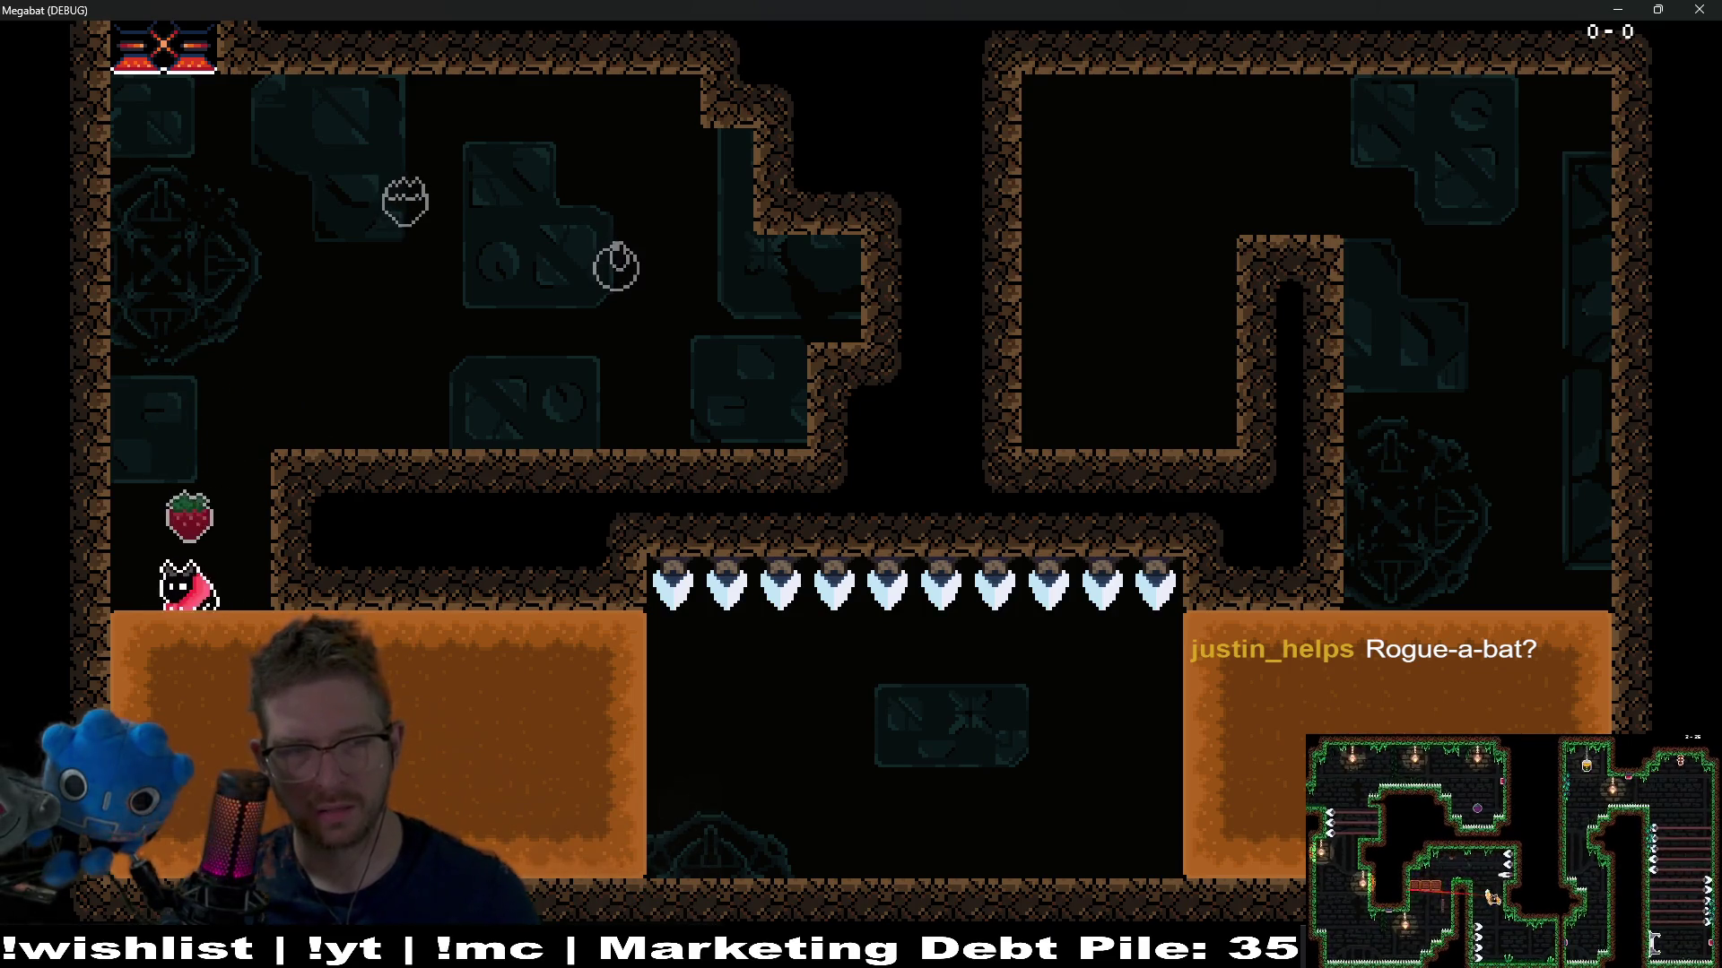
pyautogui.press('Right')
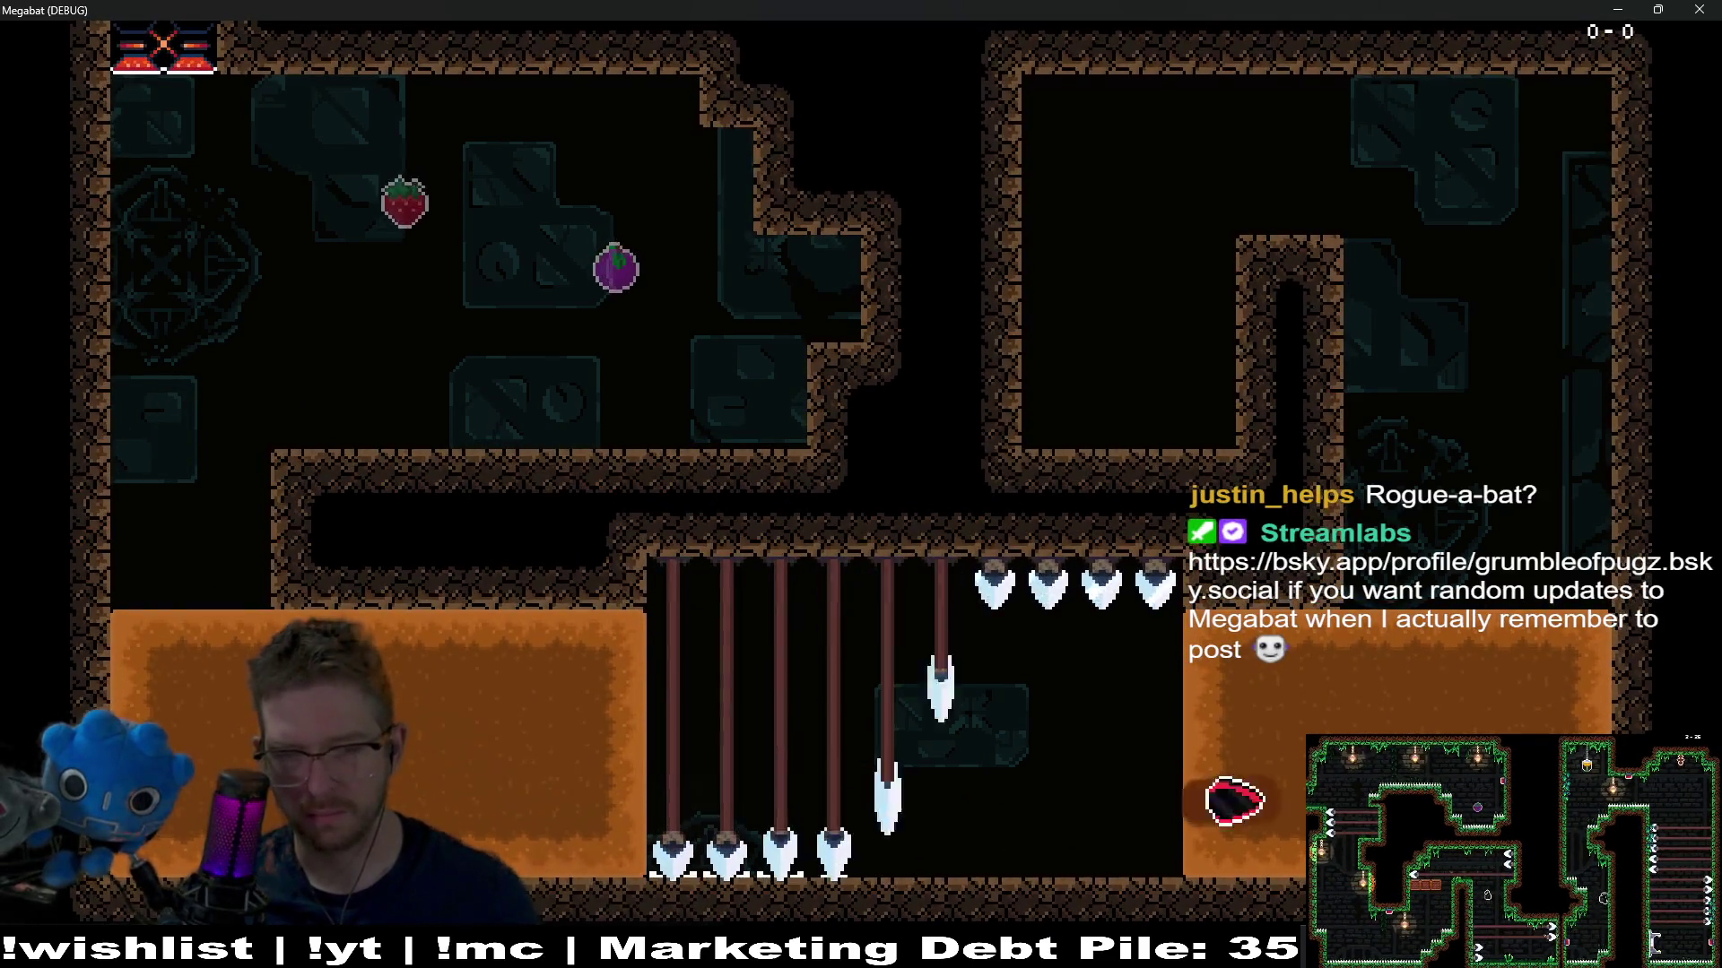
pyautogui.press('Up')
pyautogui.press('Left')
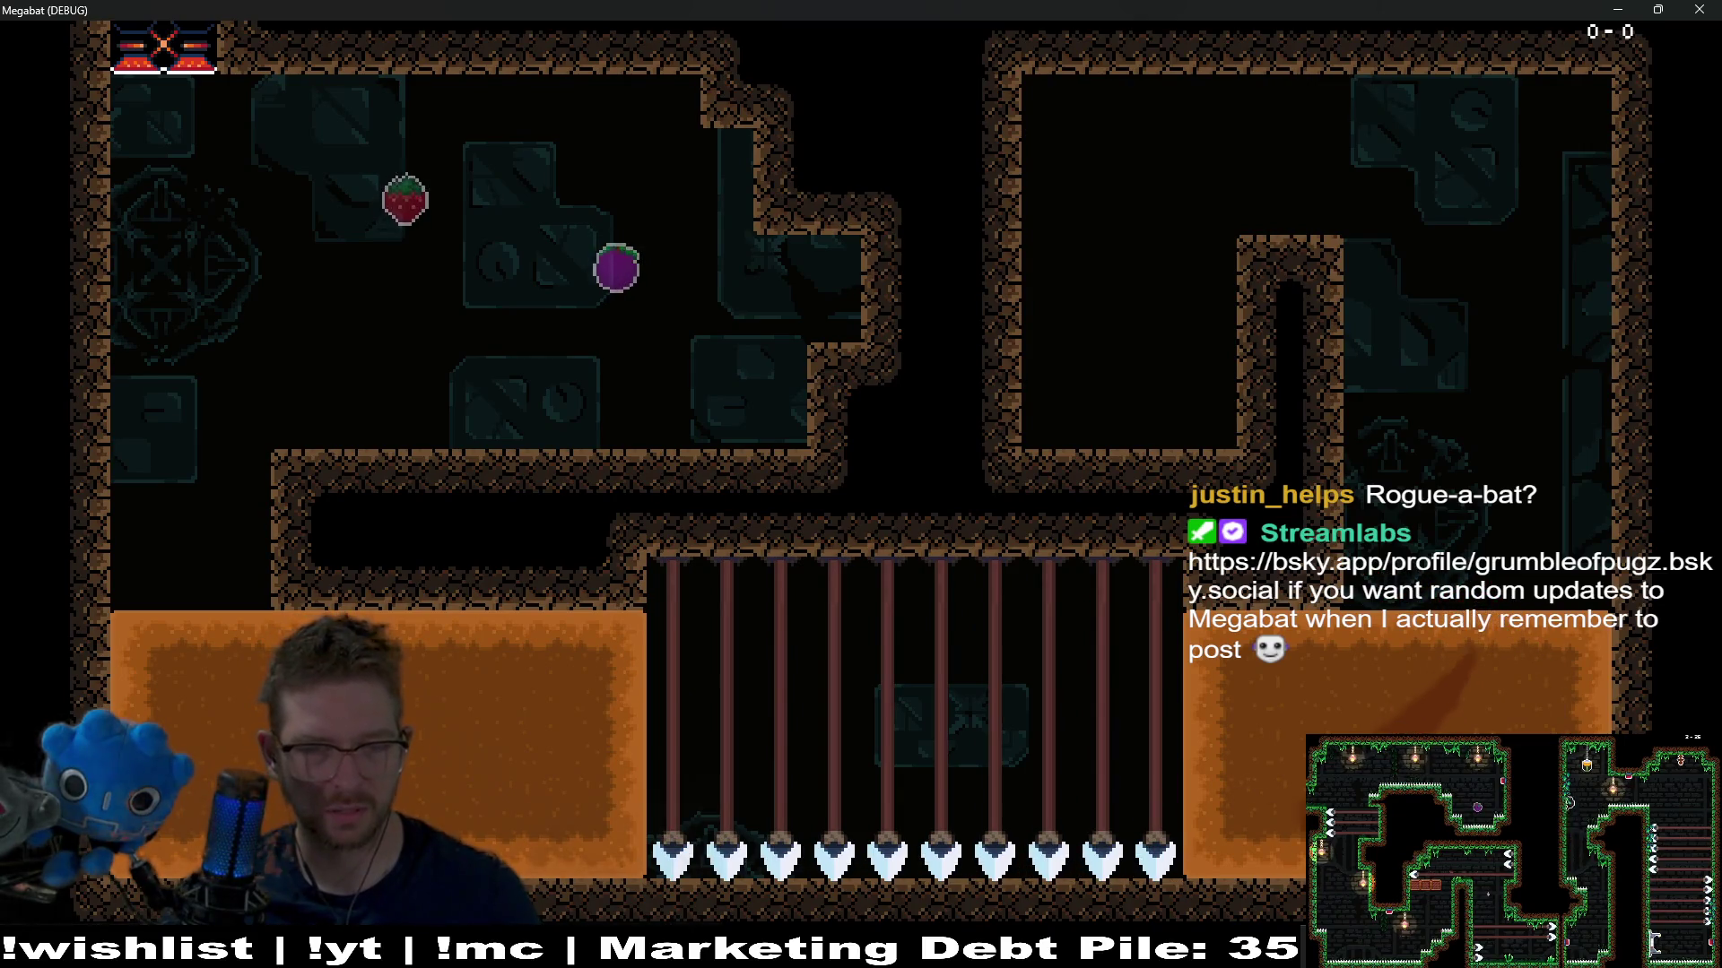
# After respawning, grab the plum again and fly between the right block and the spikes
pyautogui.press('Right')
pyautogui.press('Left')
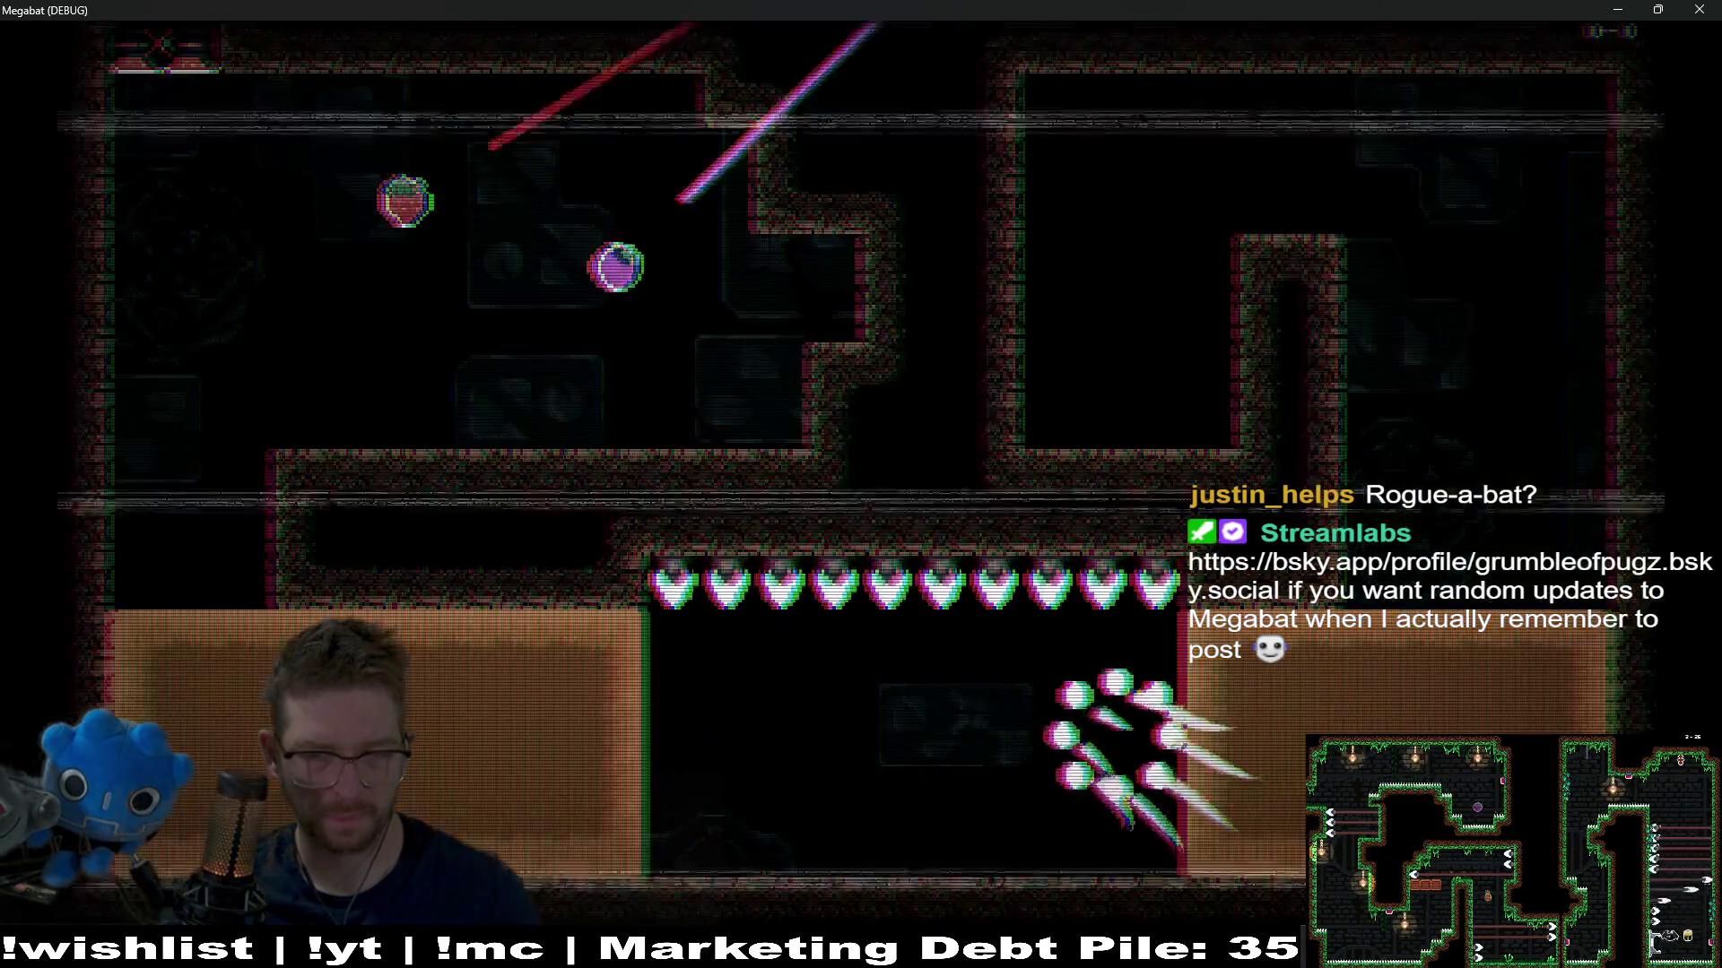
pyautogui.press('Right')
pyautogui.press('Left')
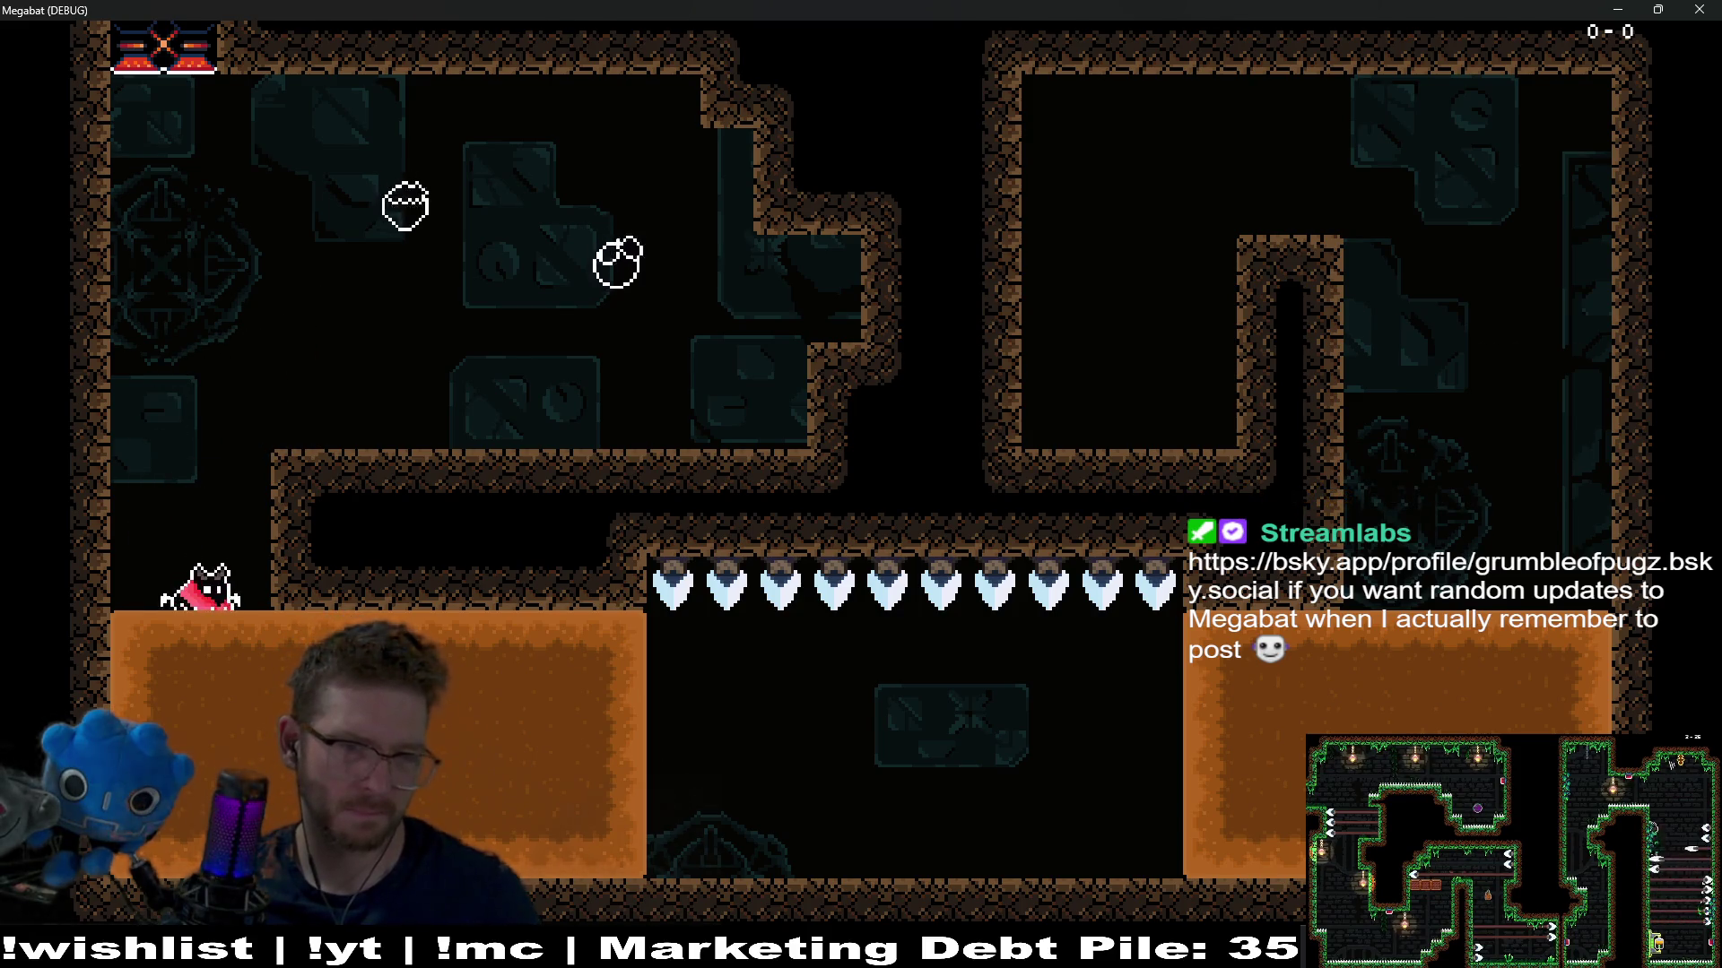
pyautogui.press('Right')
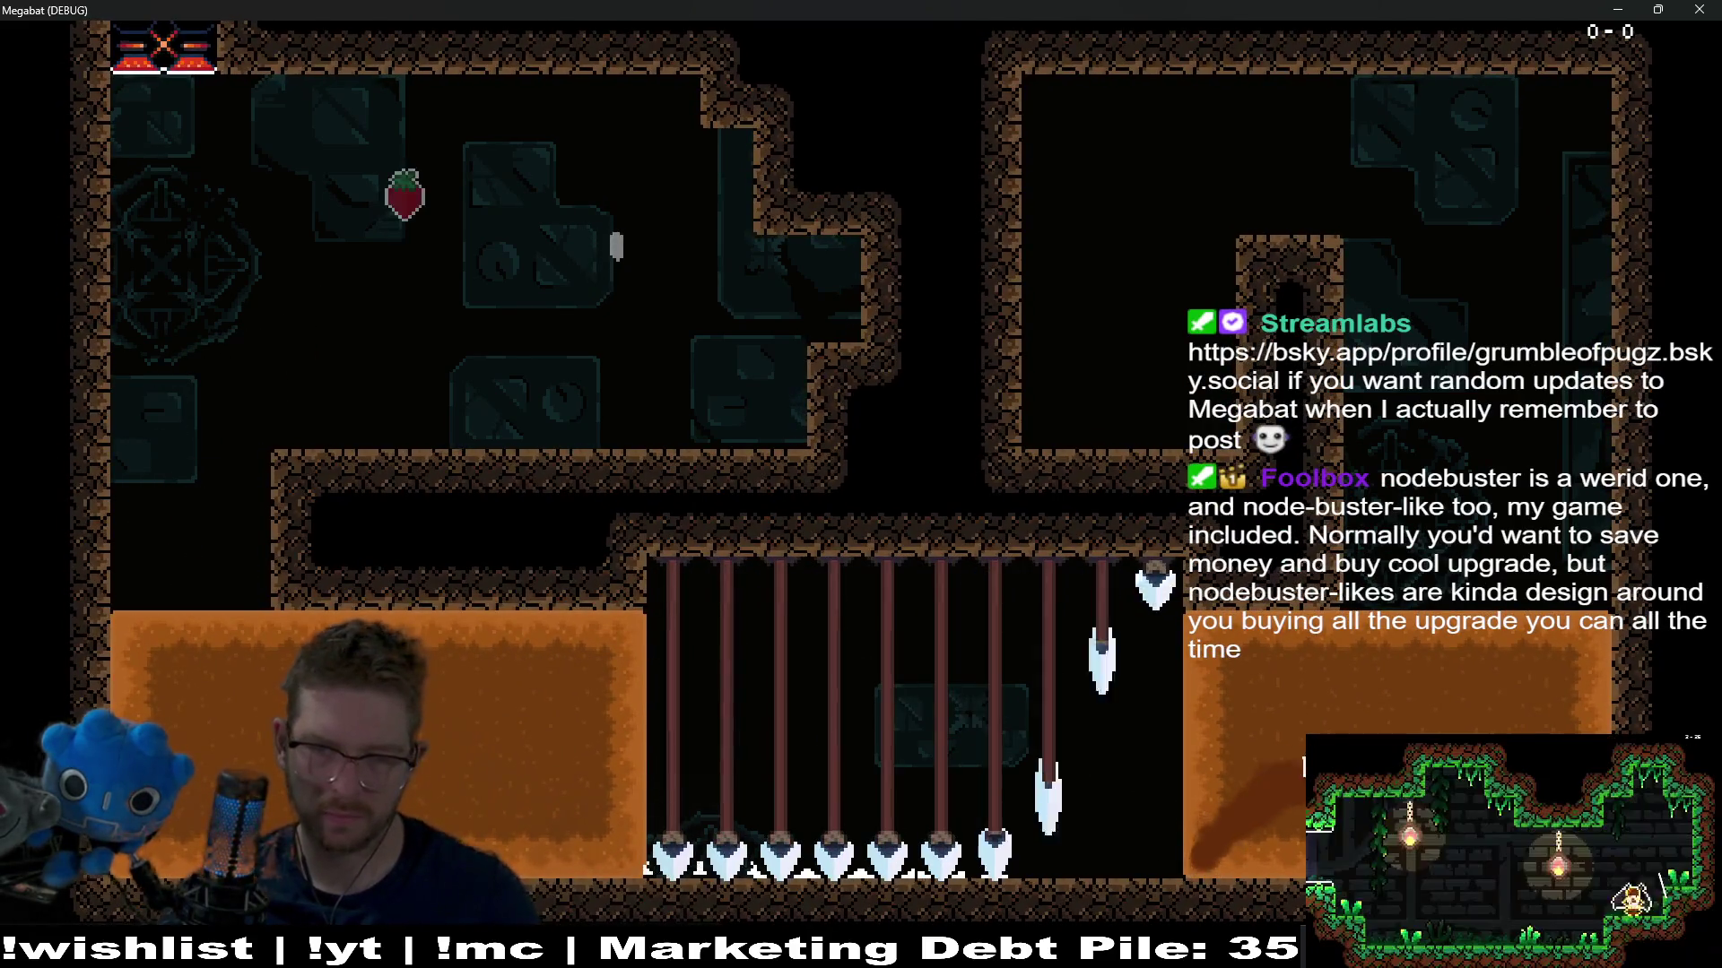
pyautogui.press('Up')
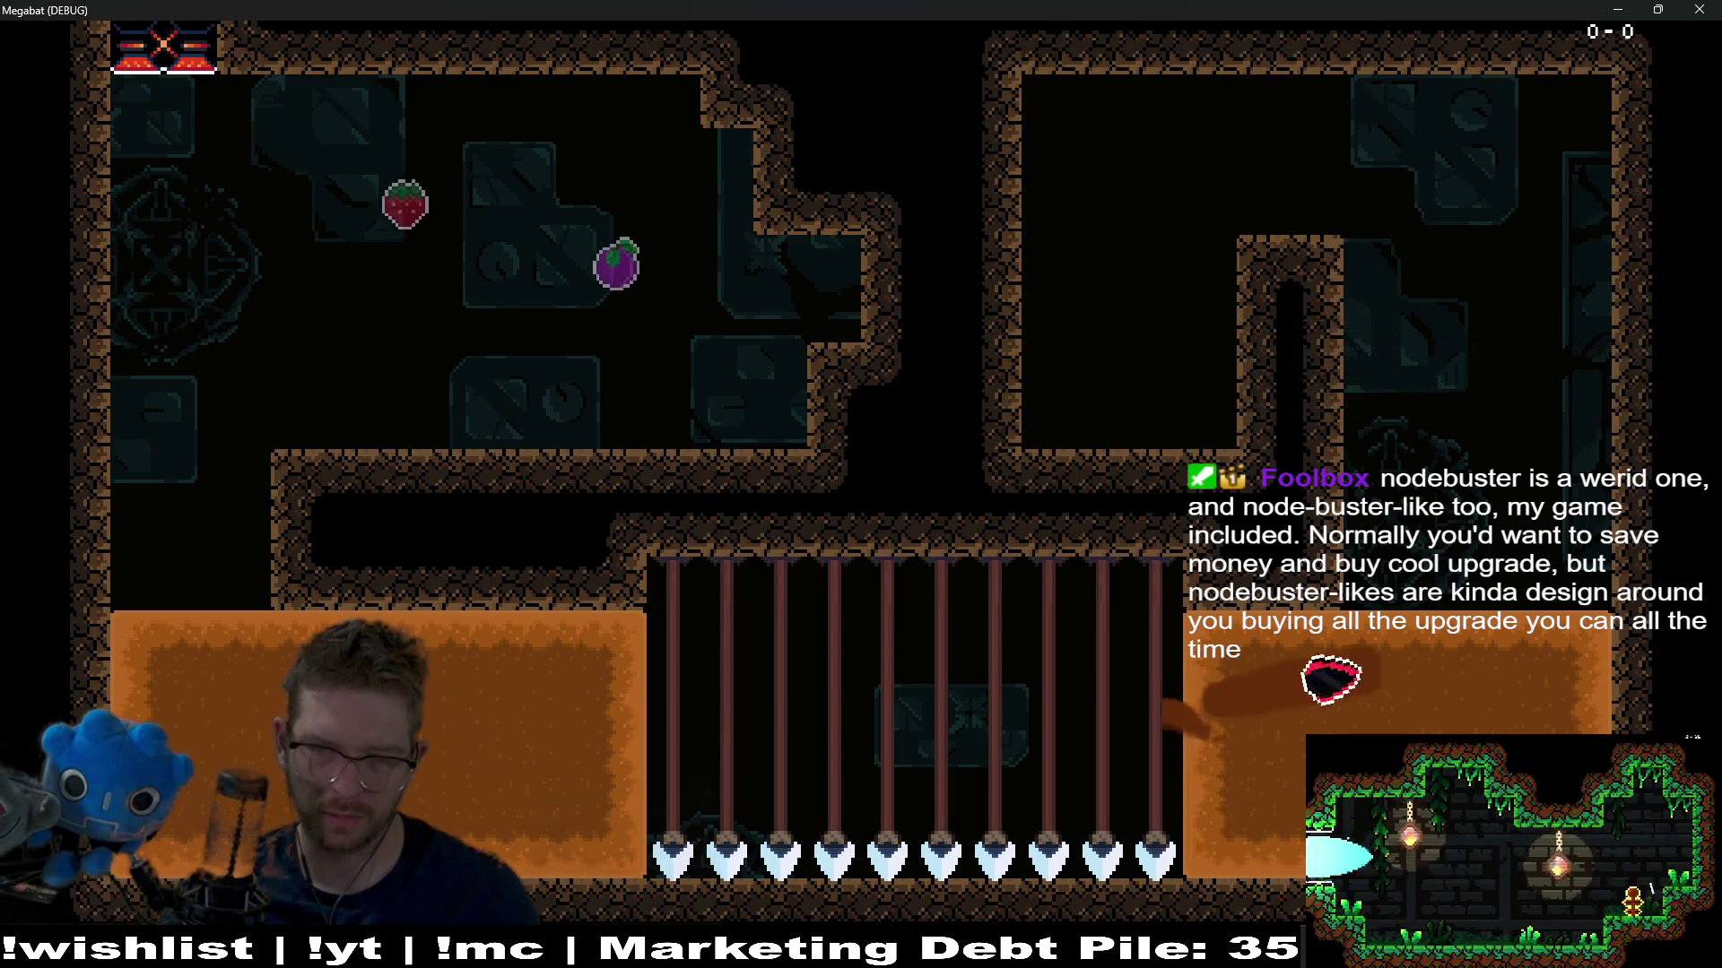
pyautogui.press('Left')
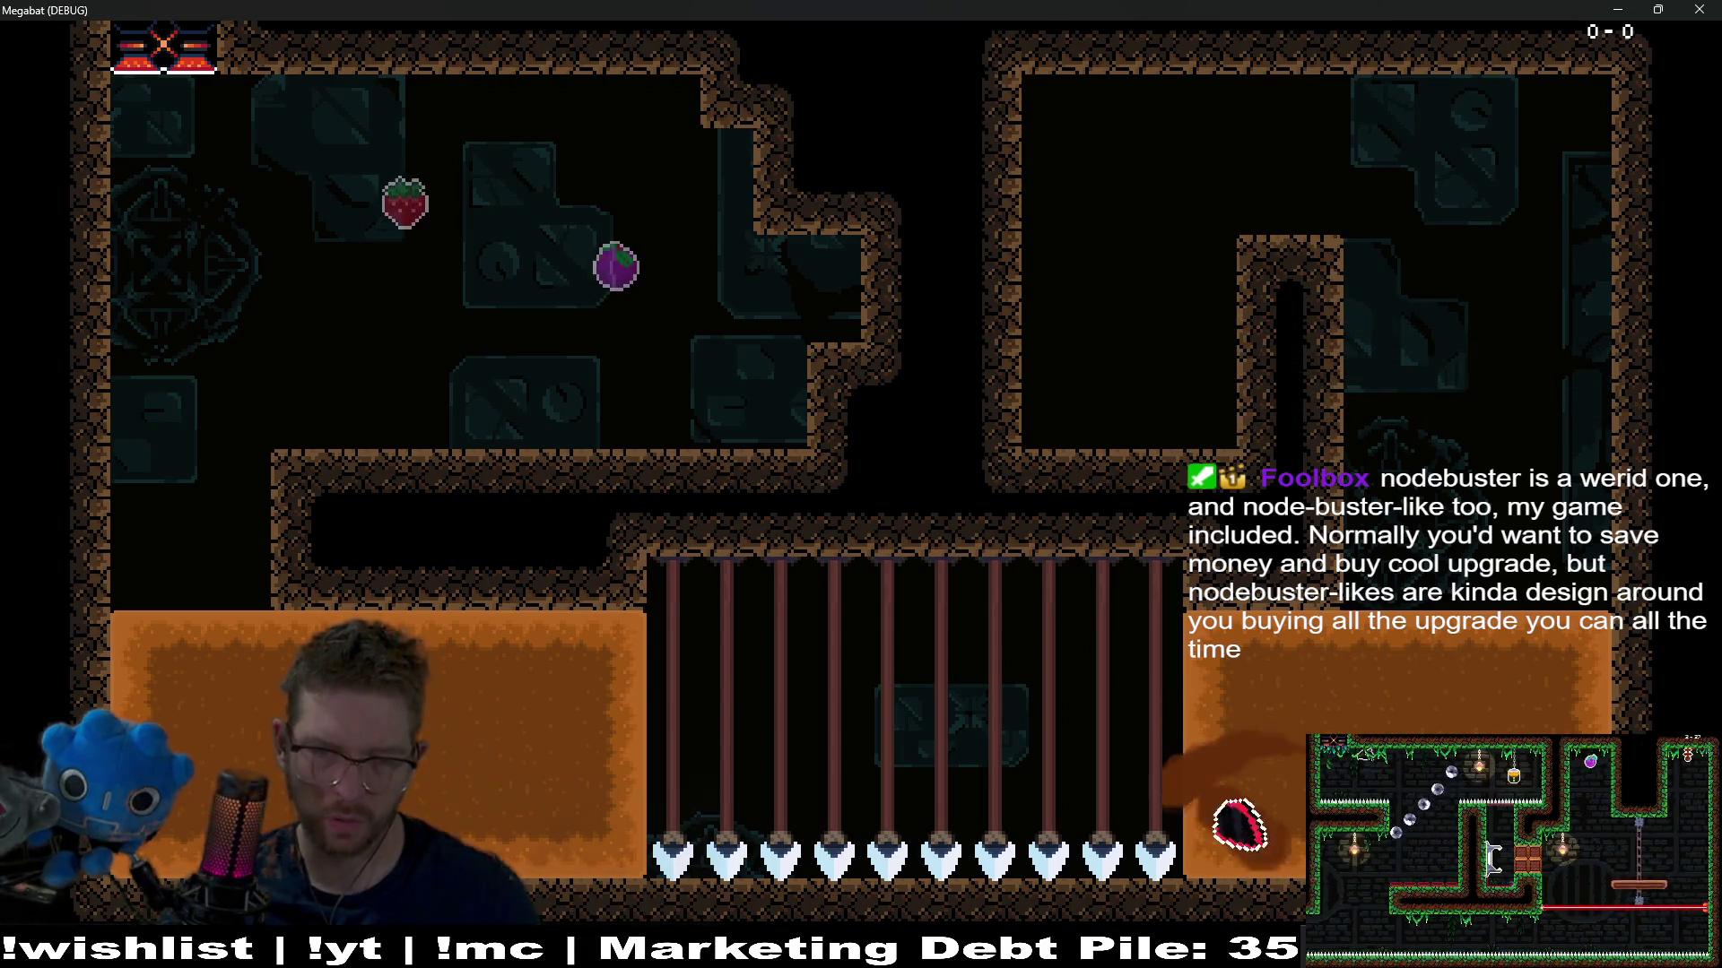
pyautogui.press('Right')
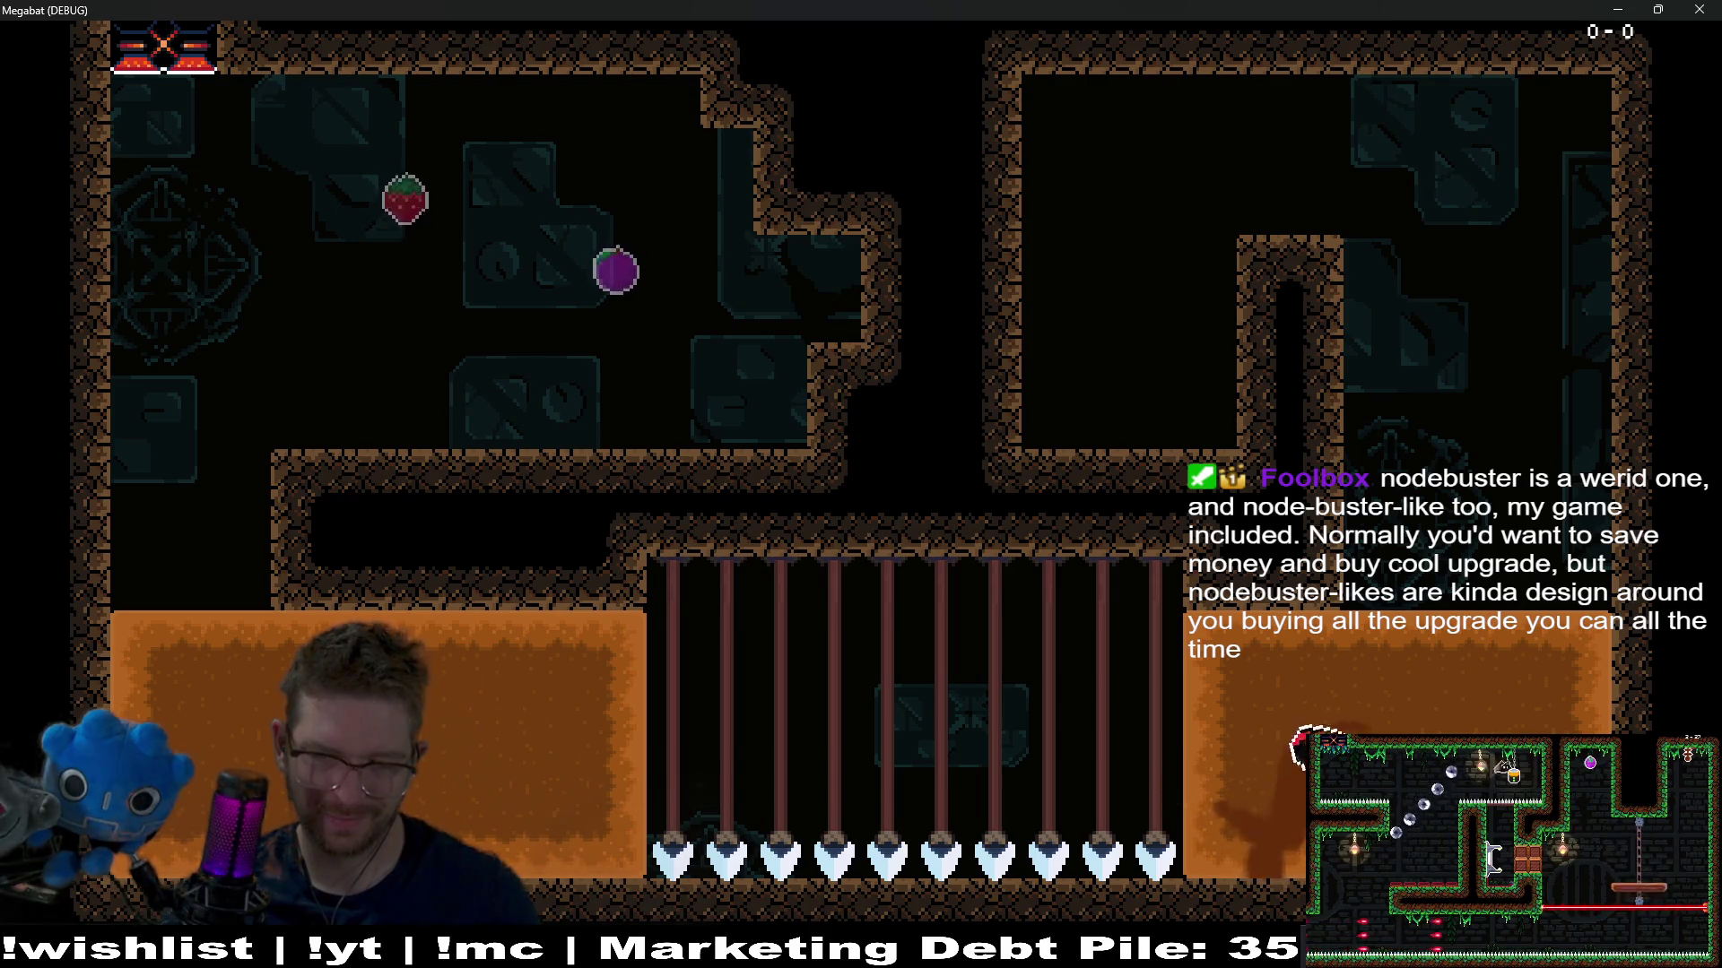
pyautogui.press('Left')
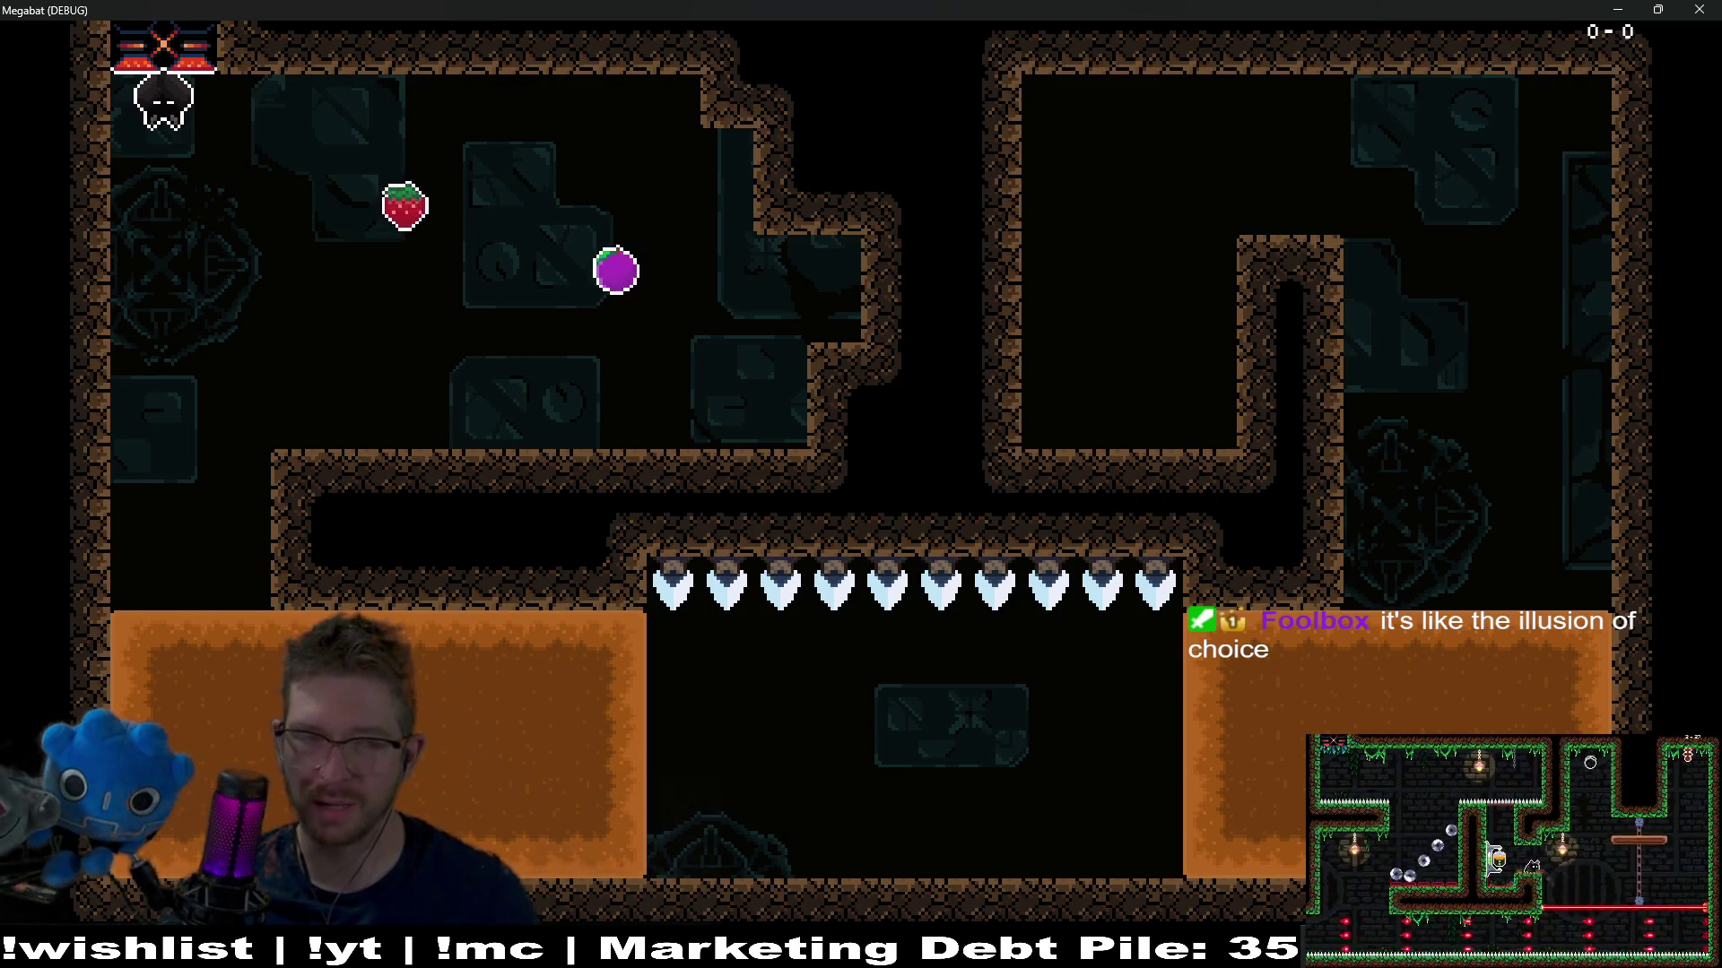
# Drop onto the platform and dash up to collect the plum and strawberry
pyautogui.press('Right')
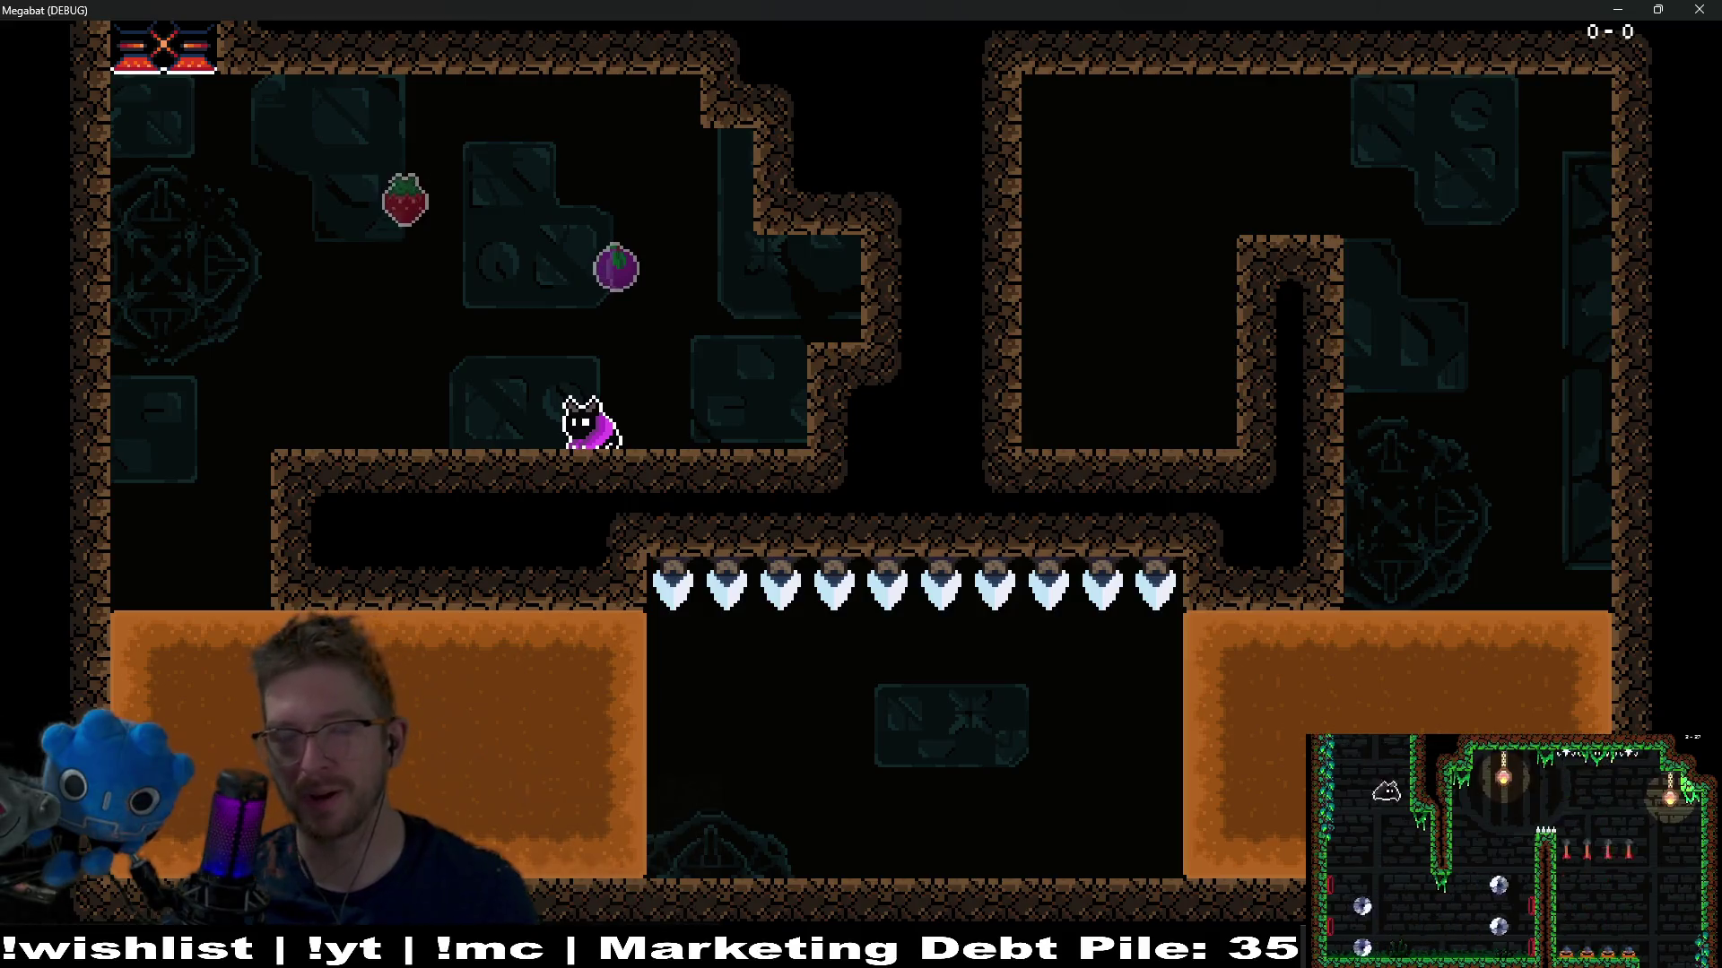
pyautogui.press('Left')
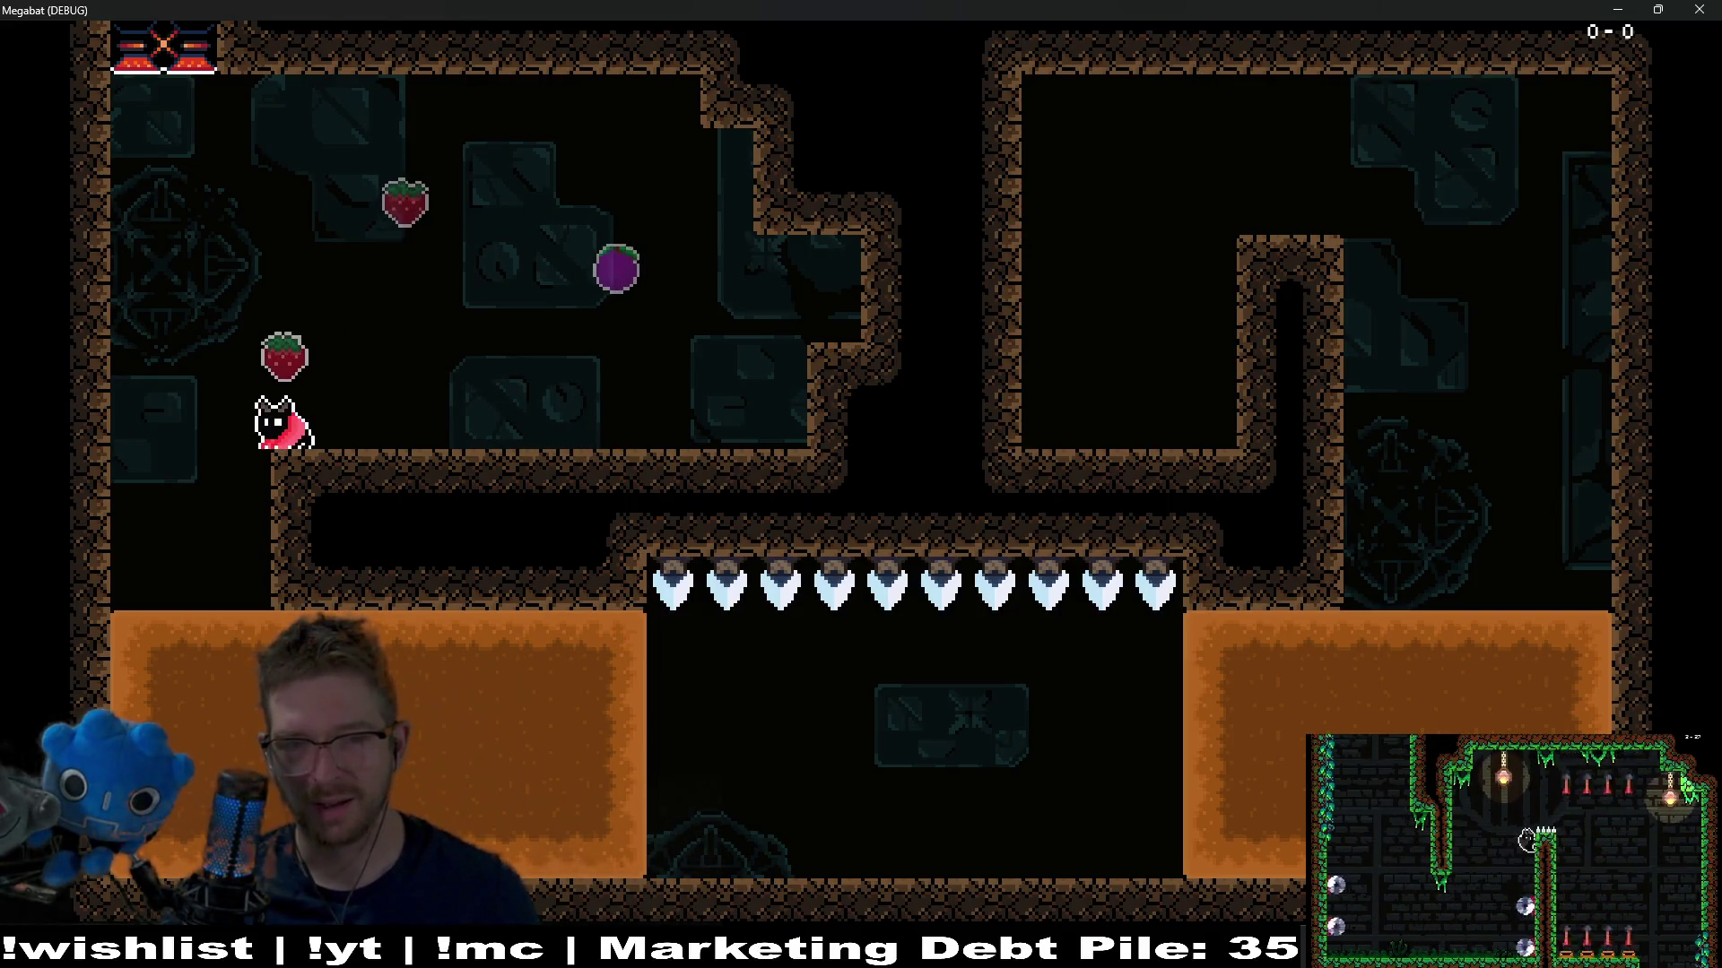
pyautogui.press('Left')
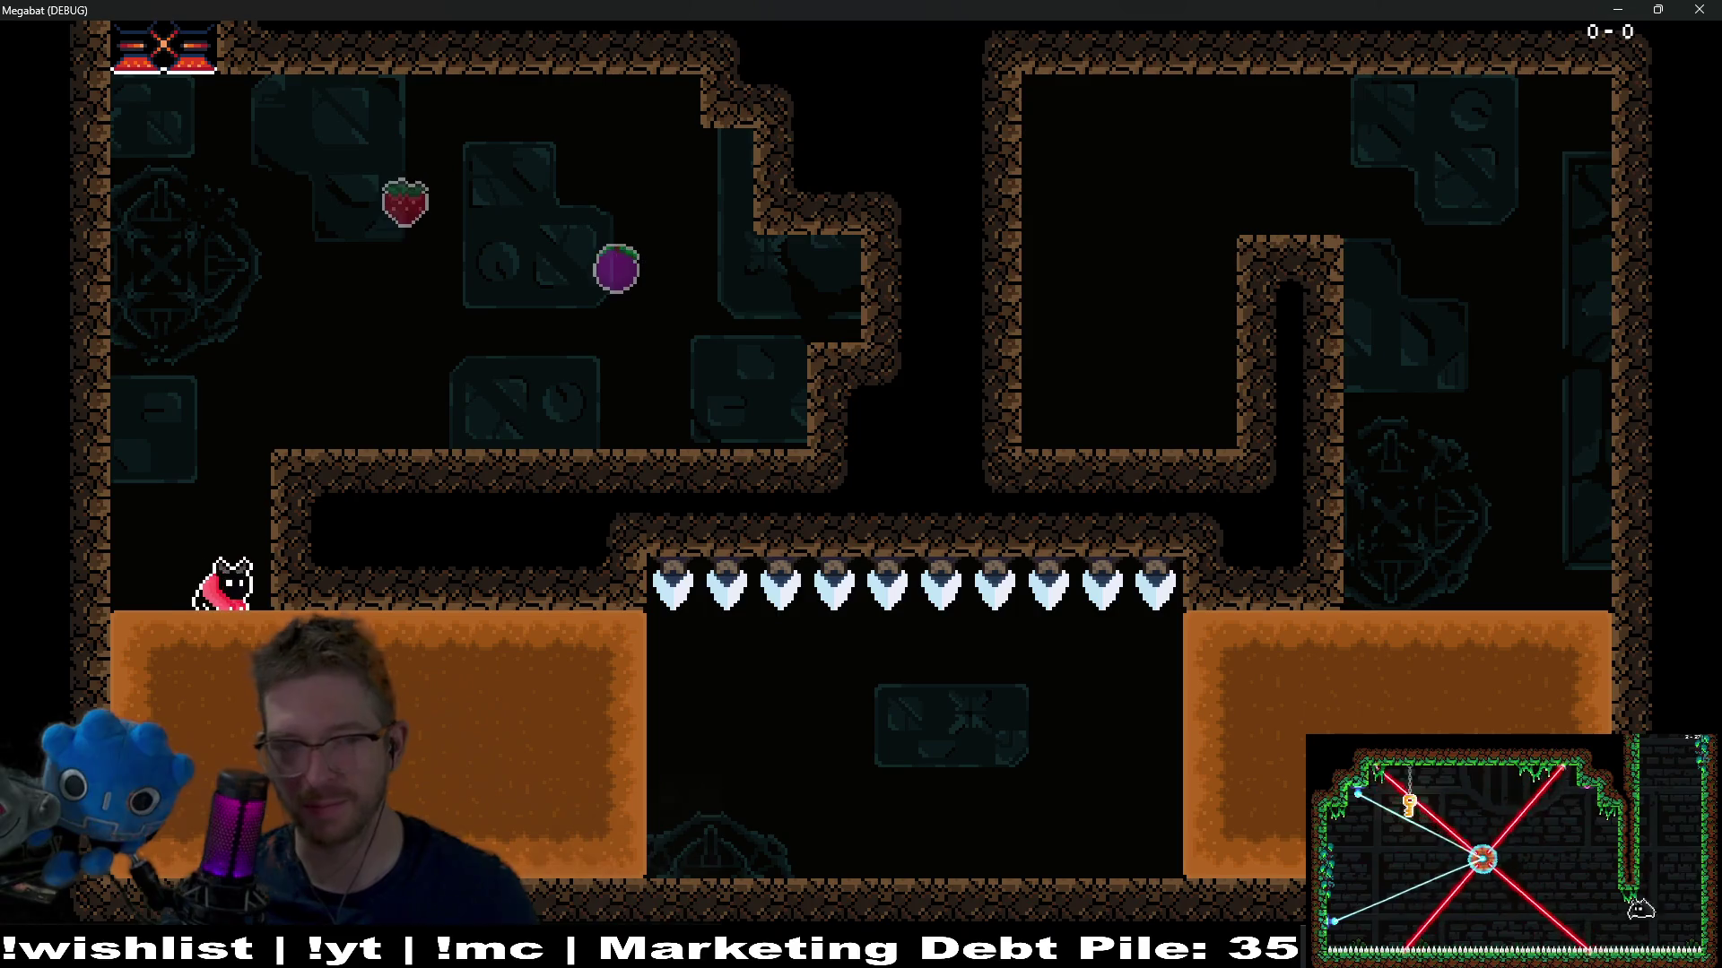
pyautogui.press('x')
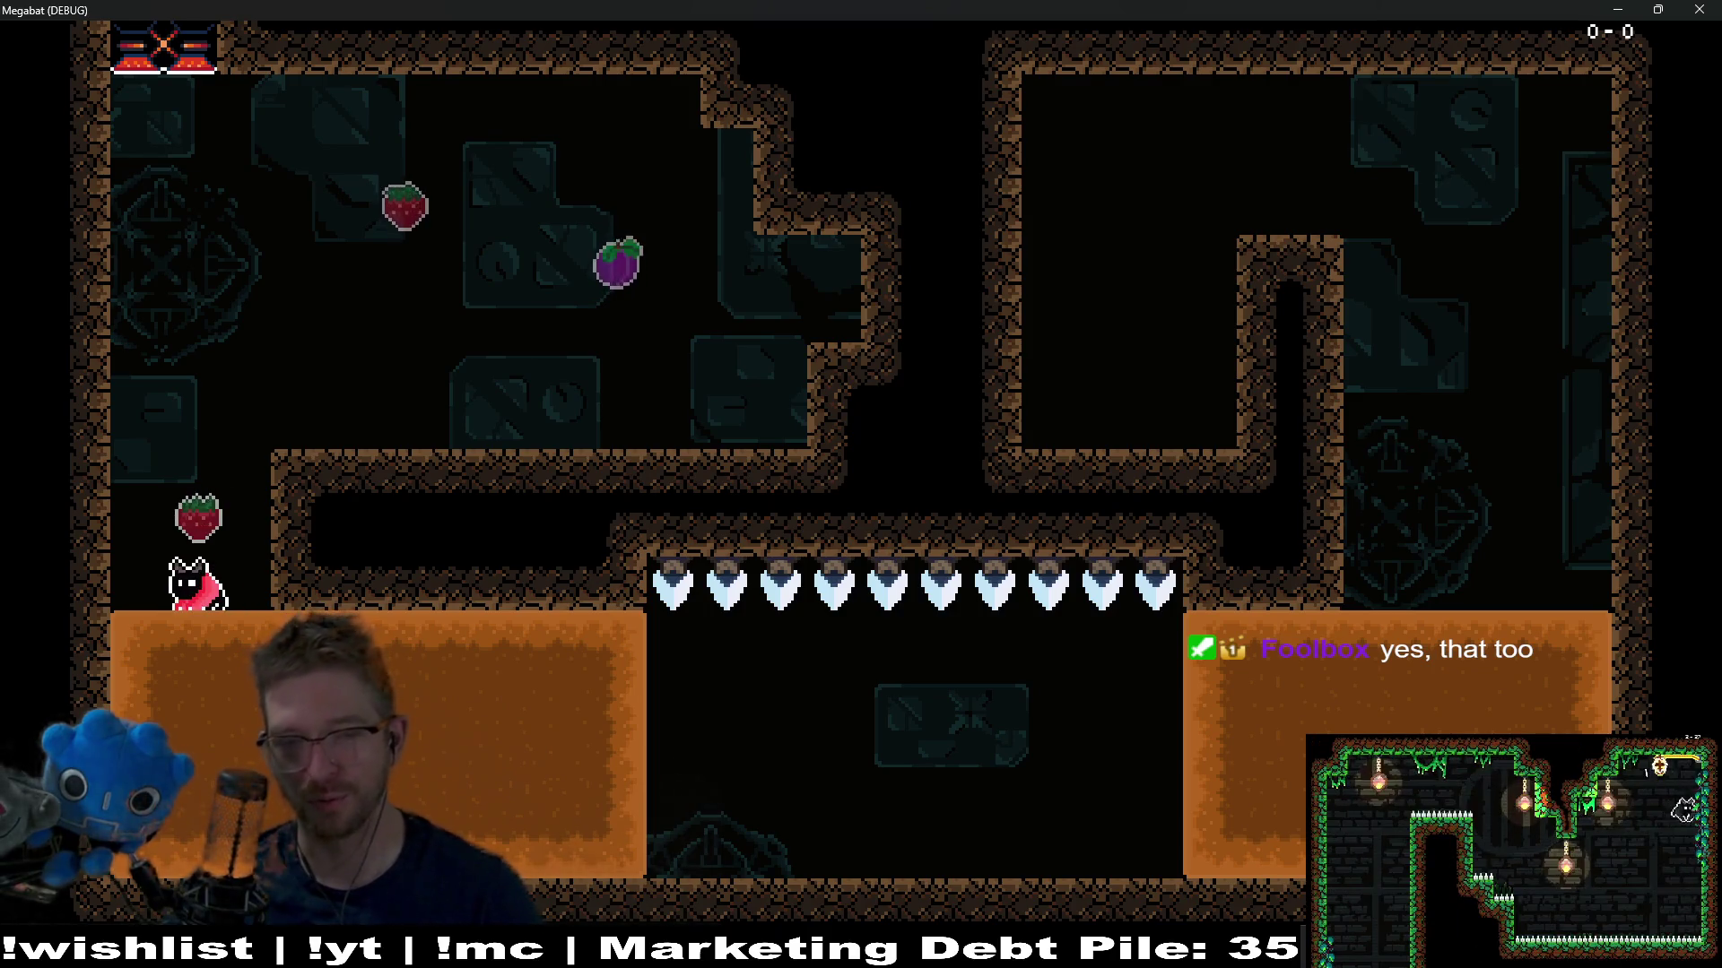
pyautogui.press('x')
pyautogui.press('x')
pyautogui.press('x')
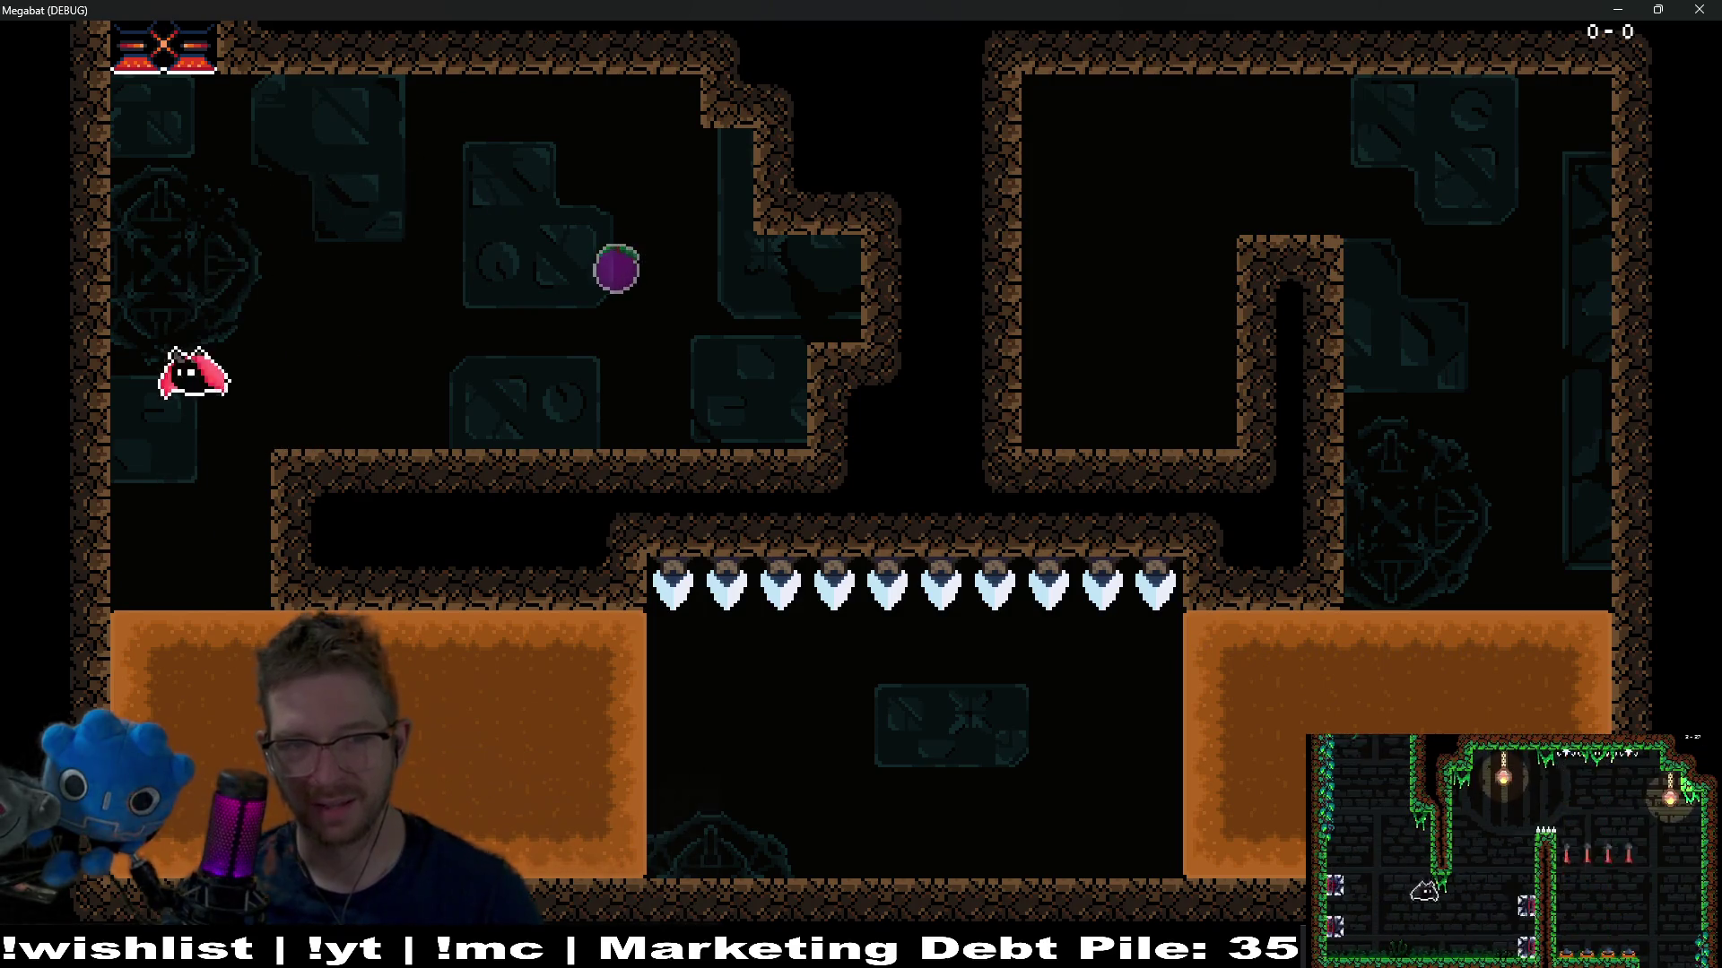
pyautogui.press('x')
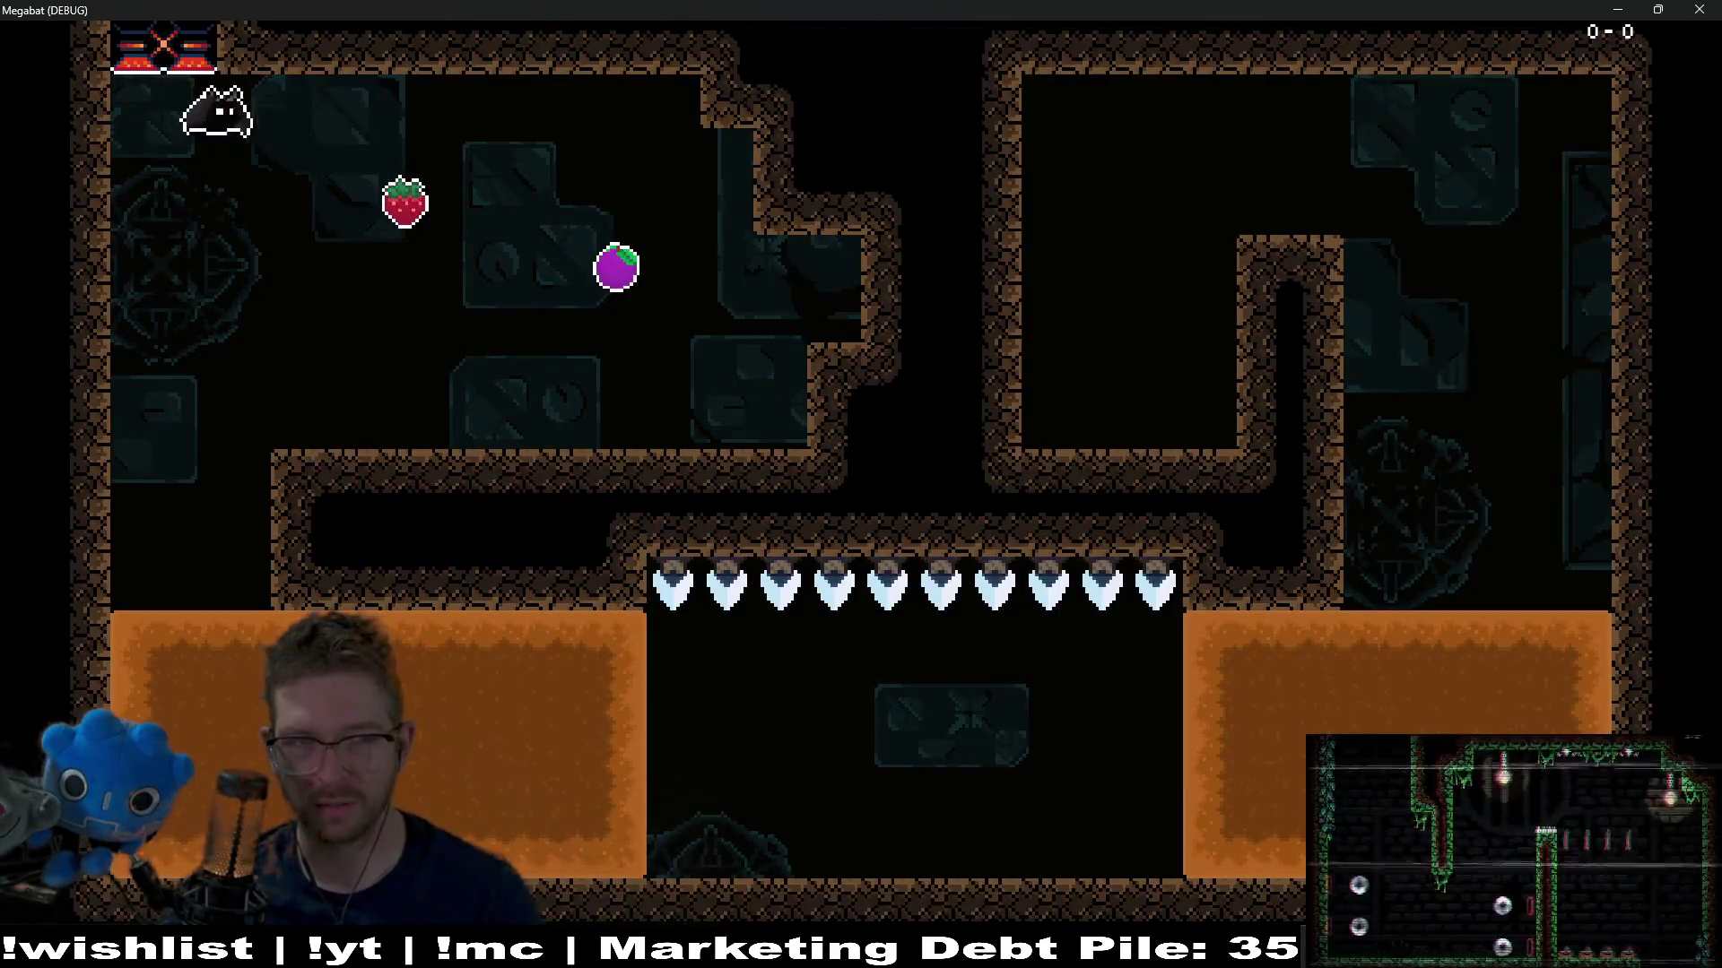
pyautogui.press('x')
pyautogui.press('Left')
pyautogui.press('Left')
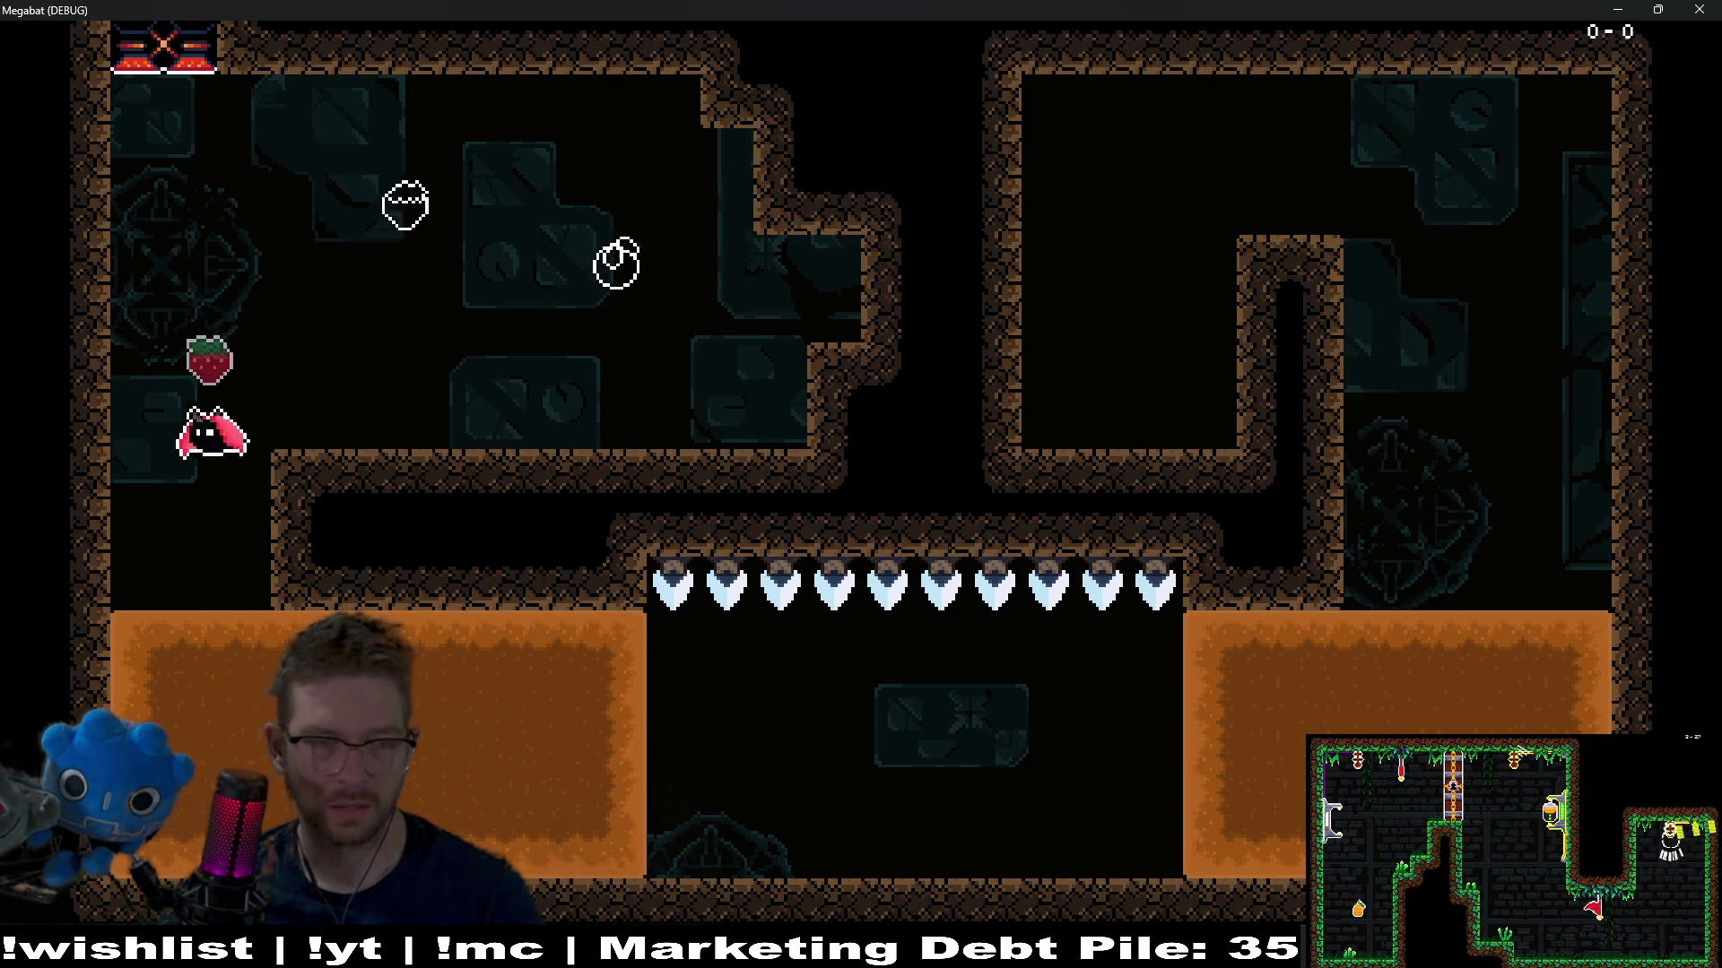
# Fly under the ceiling spear row to trigger it, then regather the fruits and reach the ledge
pyautogui.press('Right')
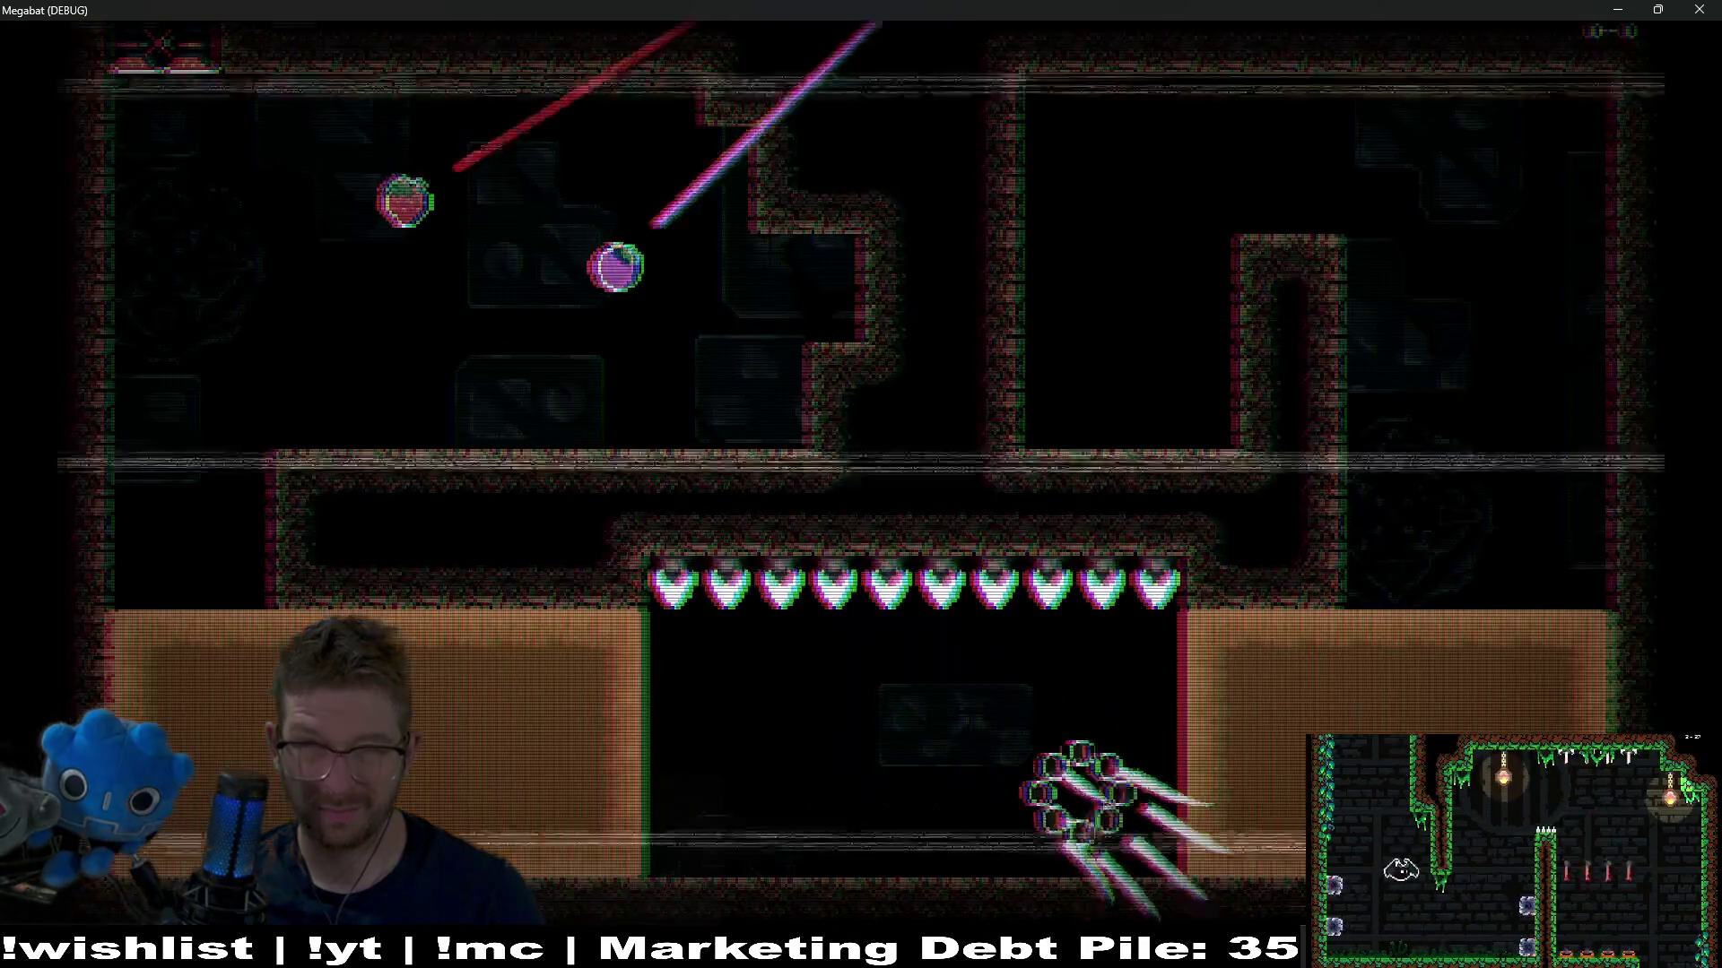
pyautogui.press('Right')
pyautogui.press('Left')
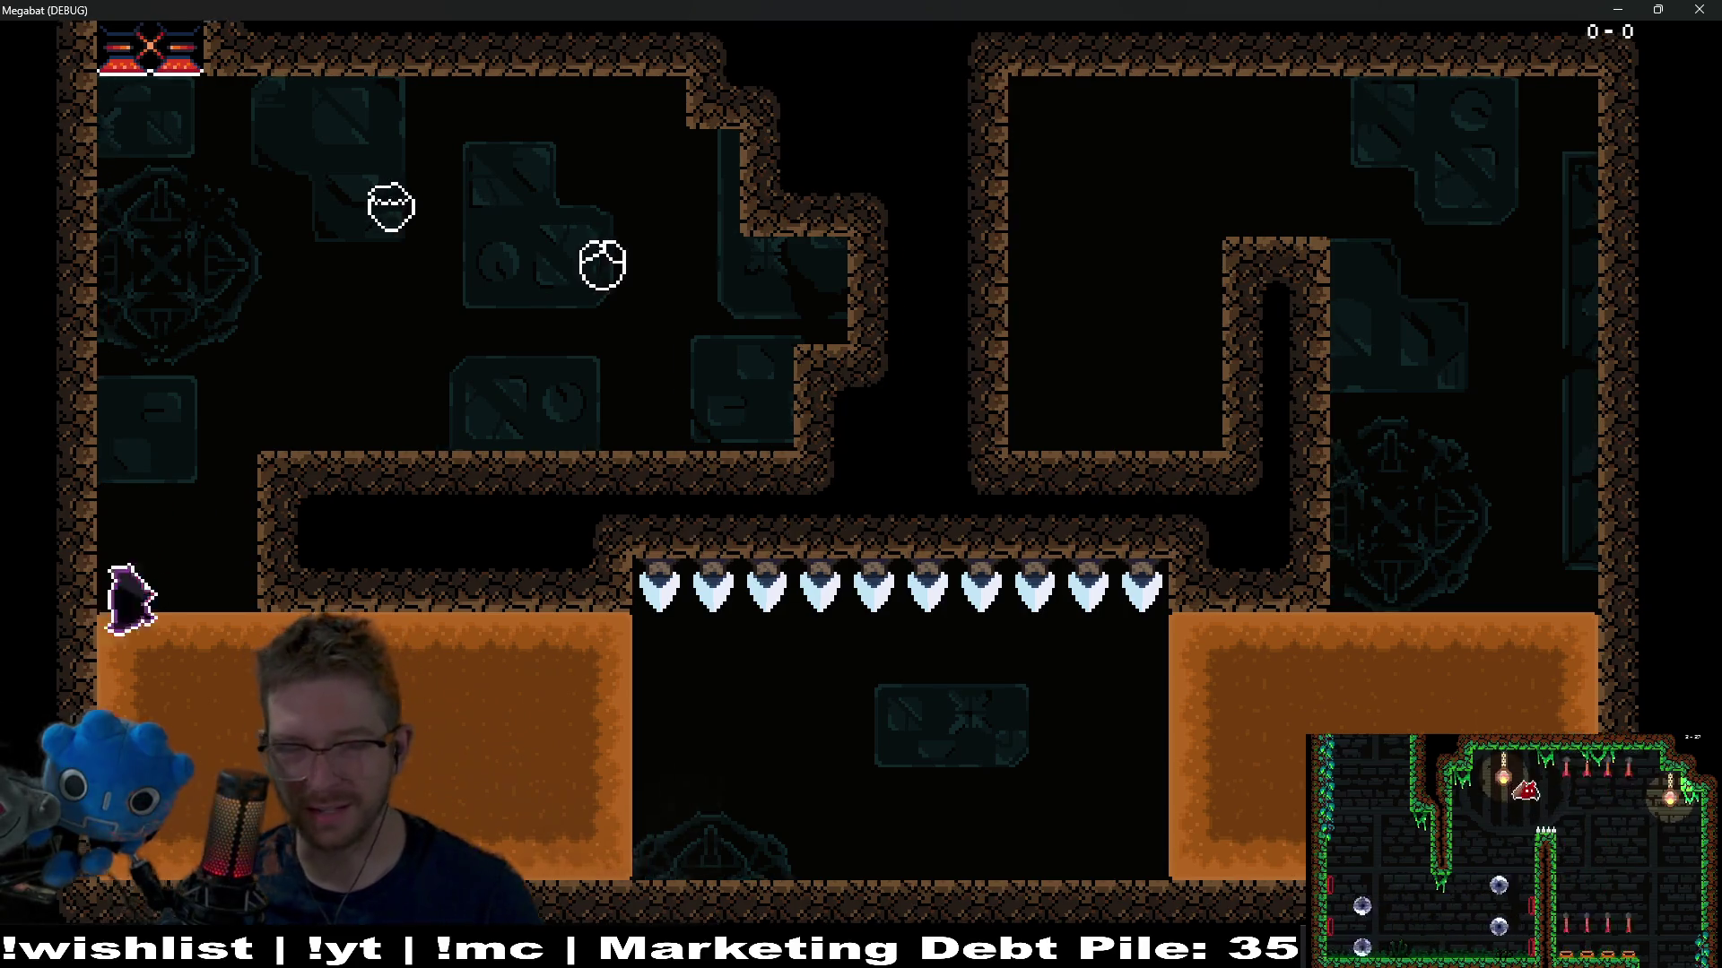
pyautogui.press('Right')
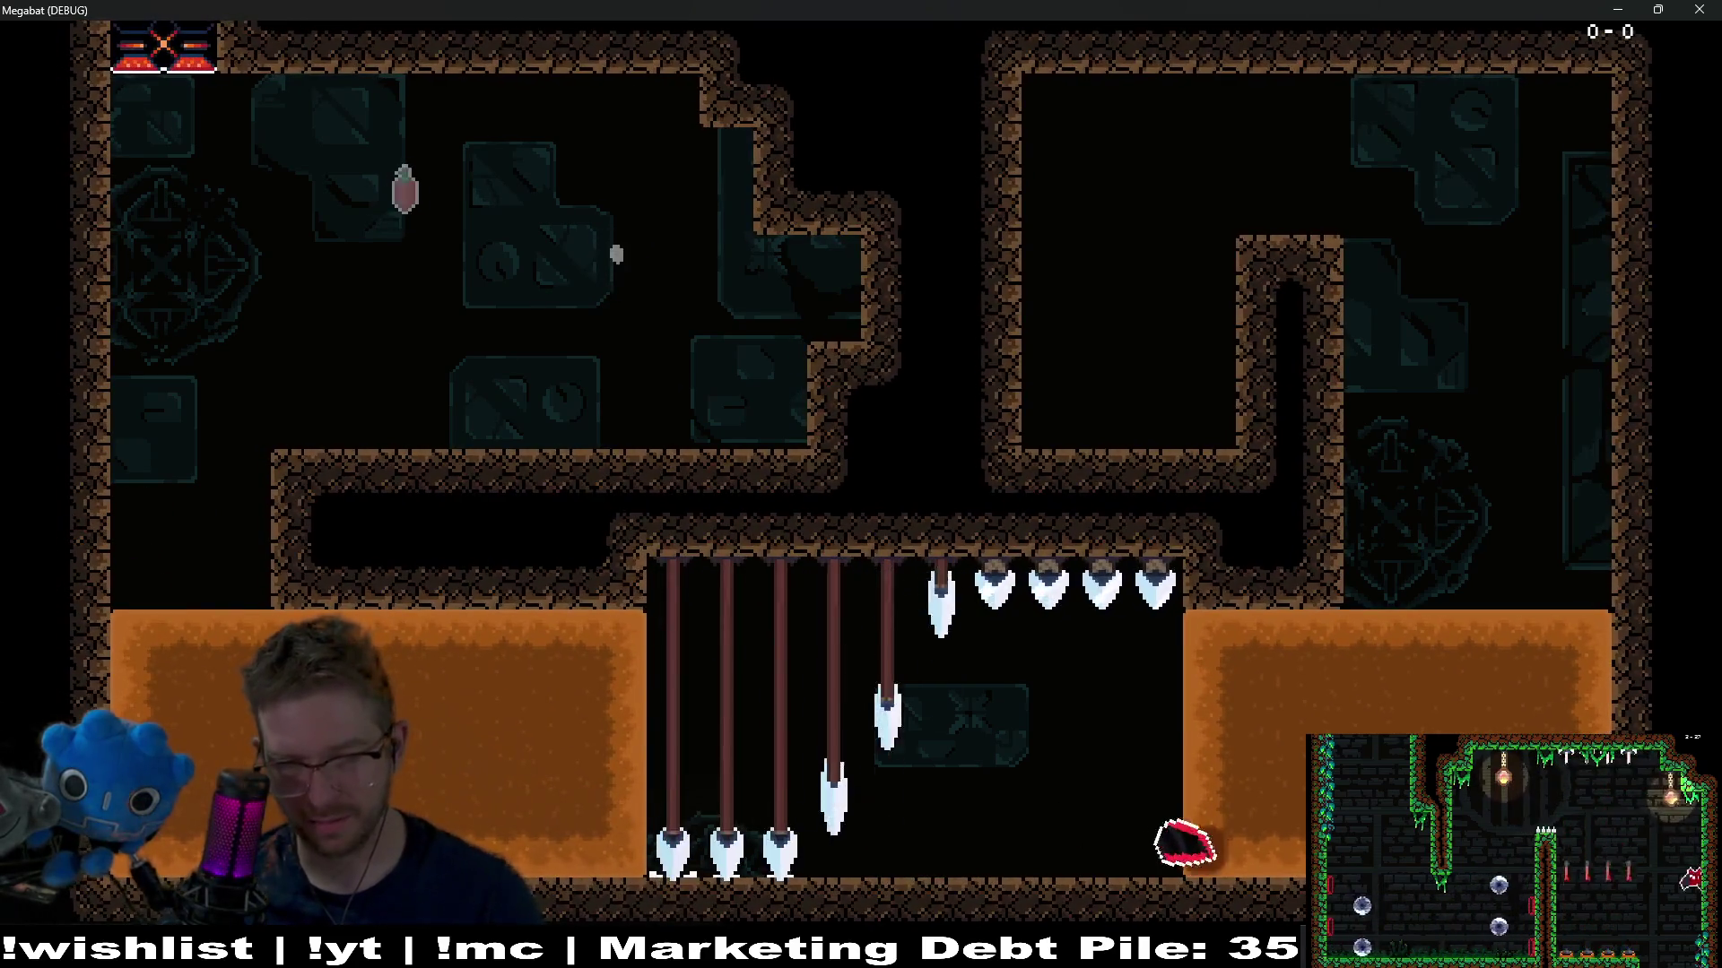
pyautogui.press('Left')
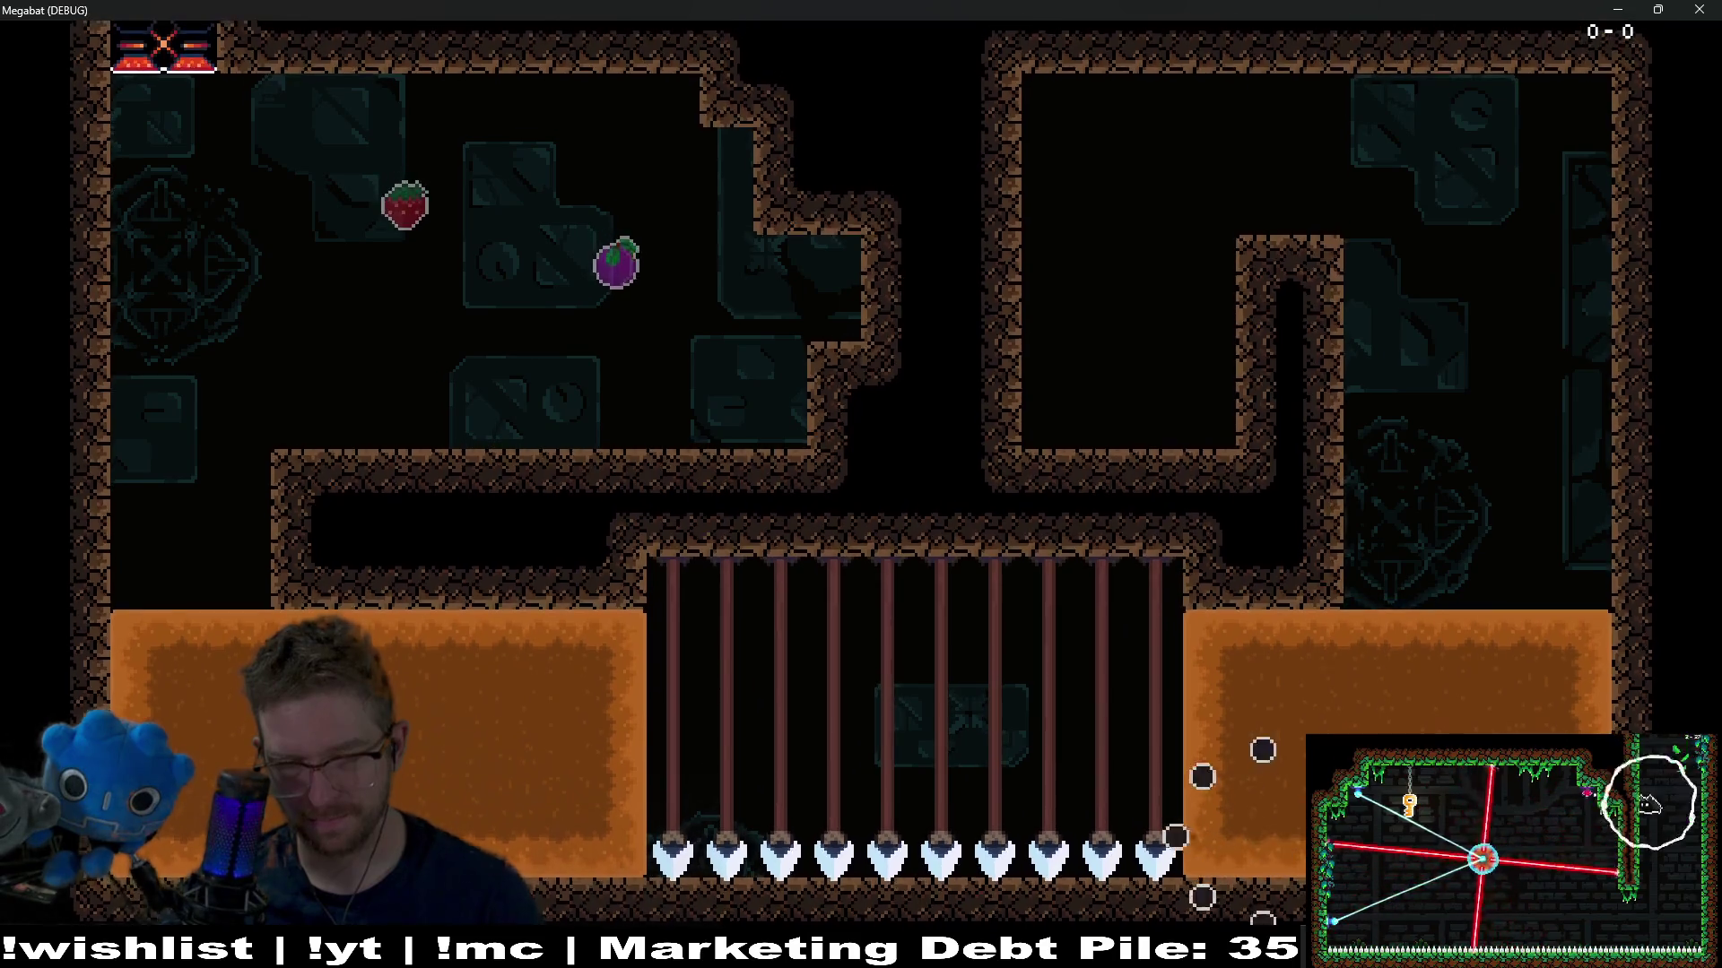
pyautogui.press('Right')
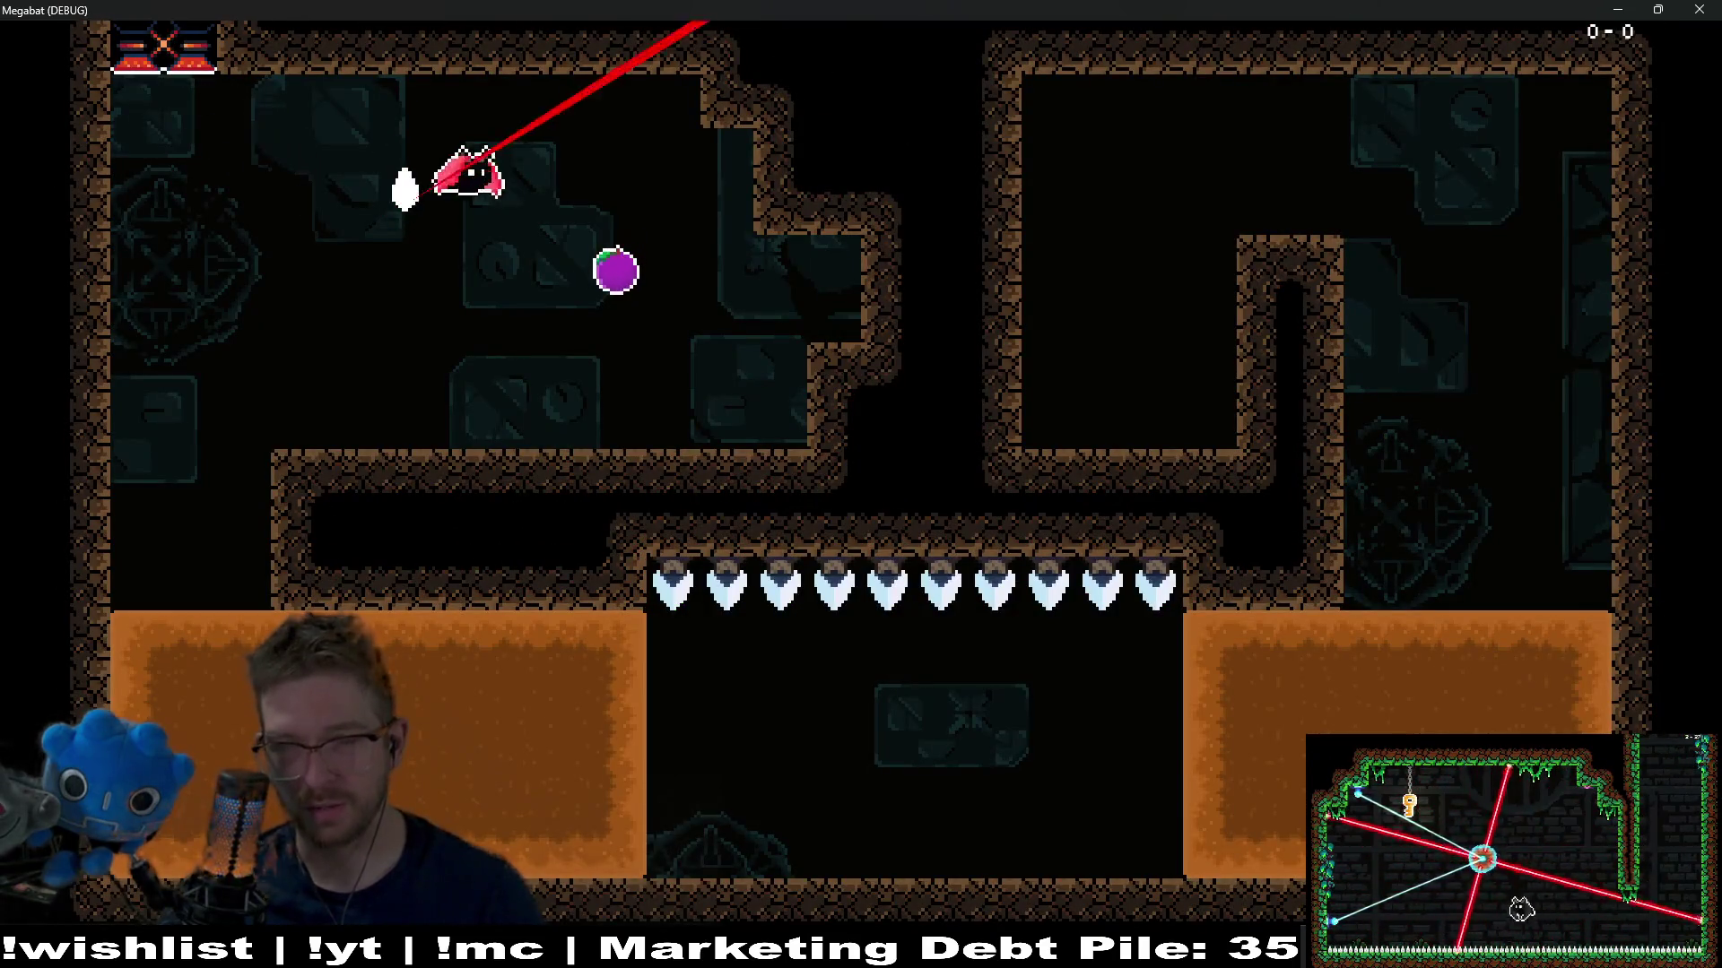
pyautogui.press('Left')
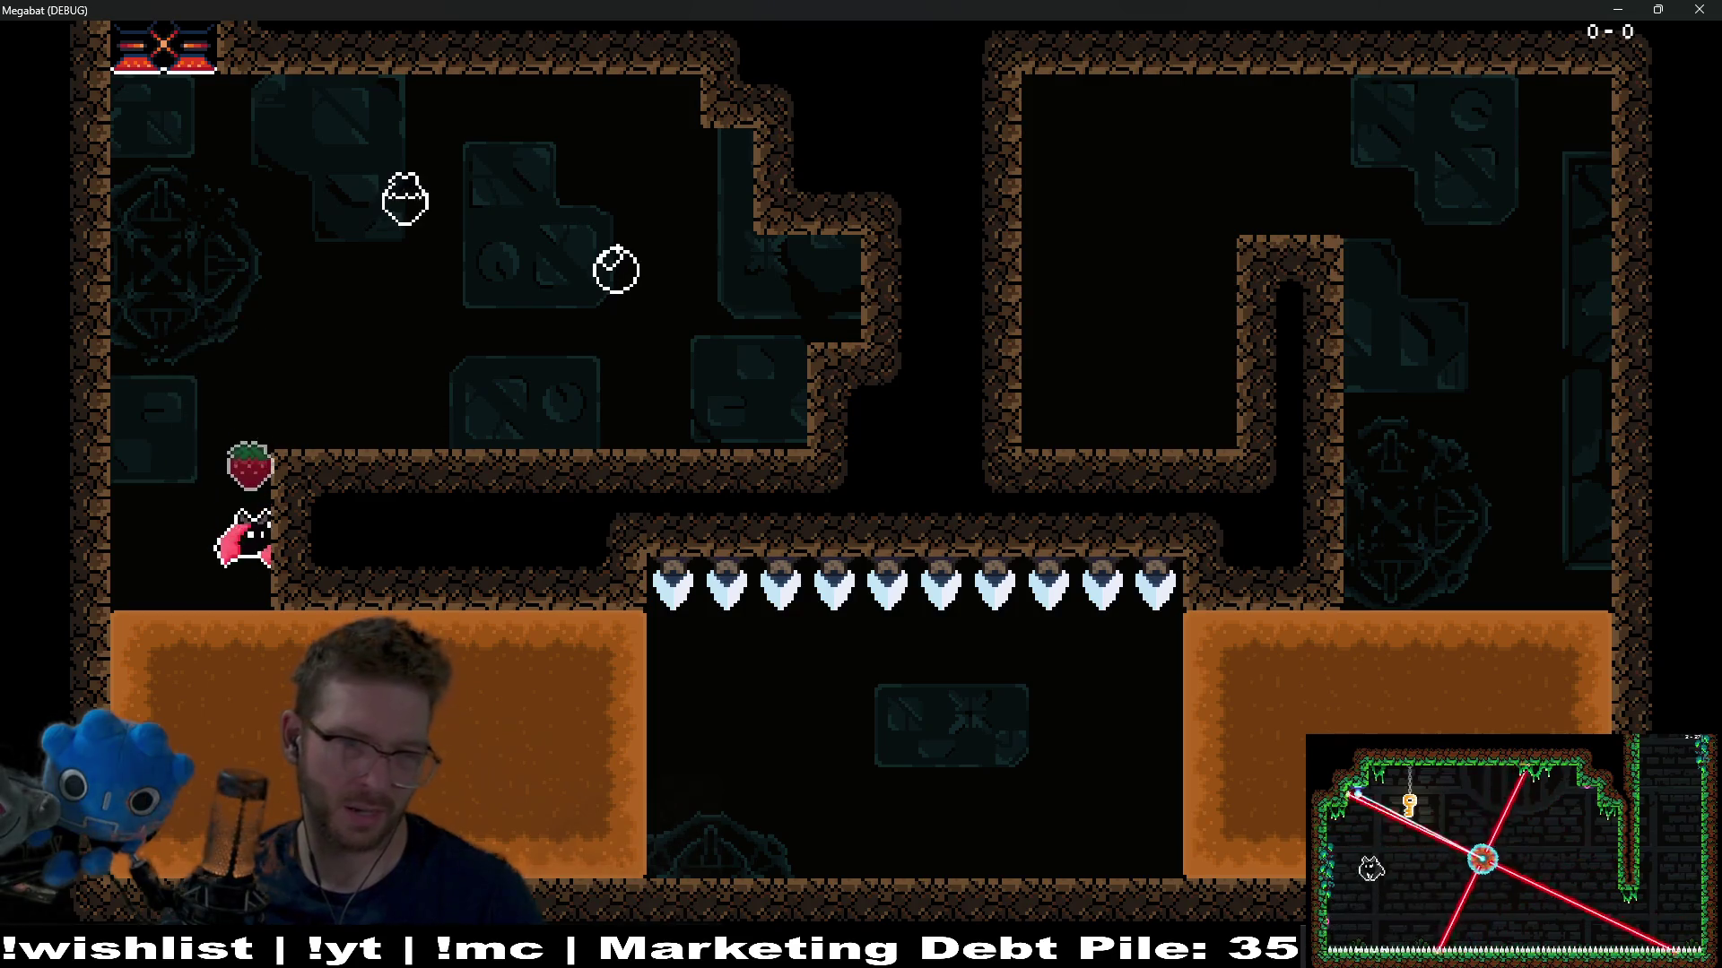
pyautogui.press('Right')
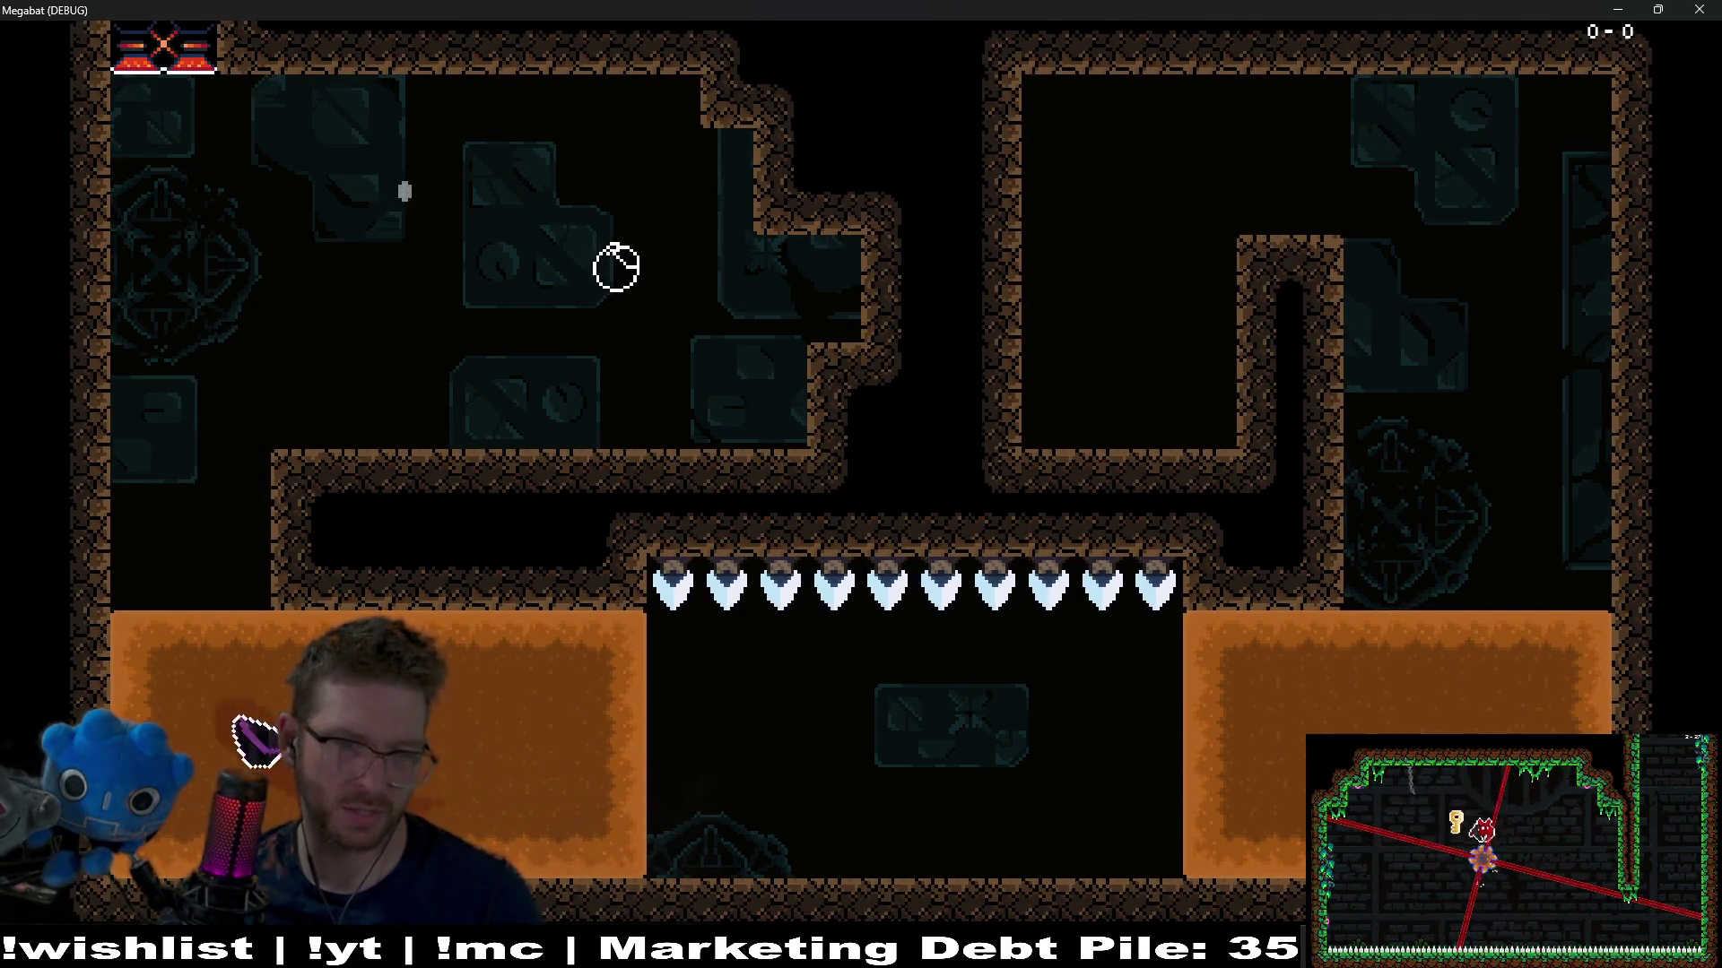
pyautogui.press('Right')
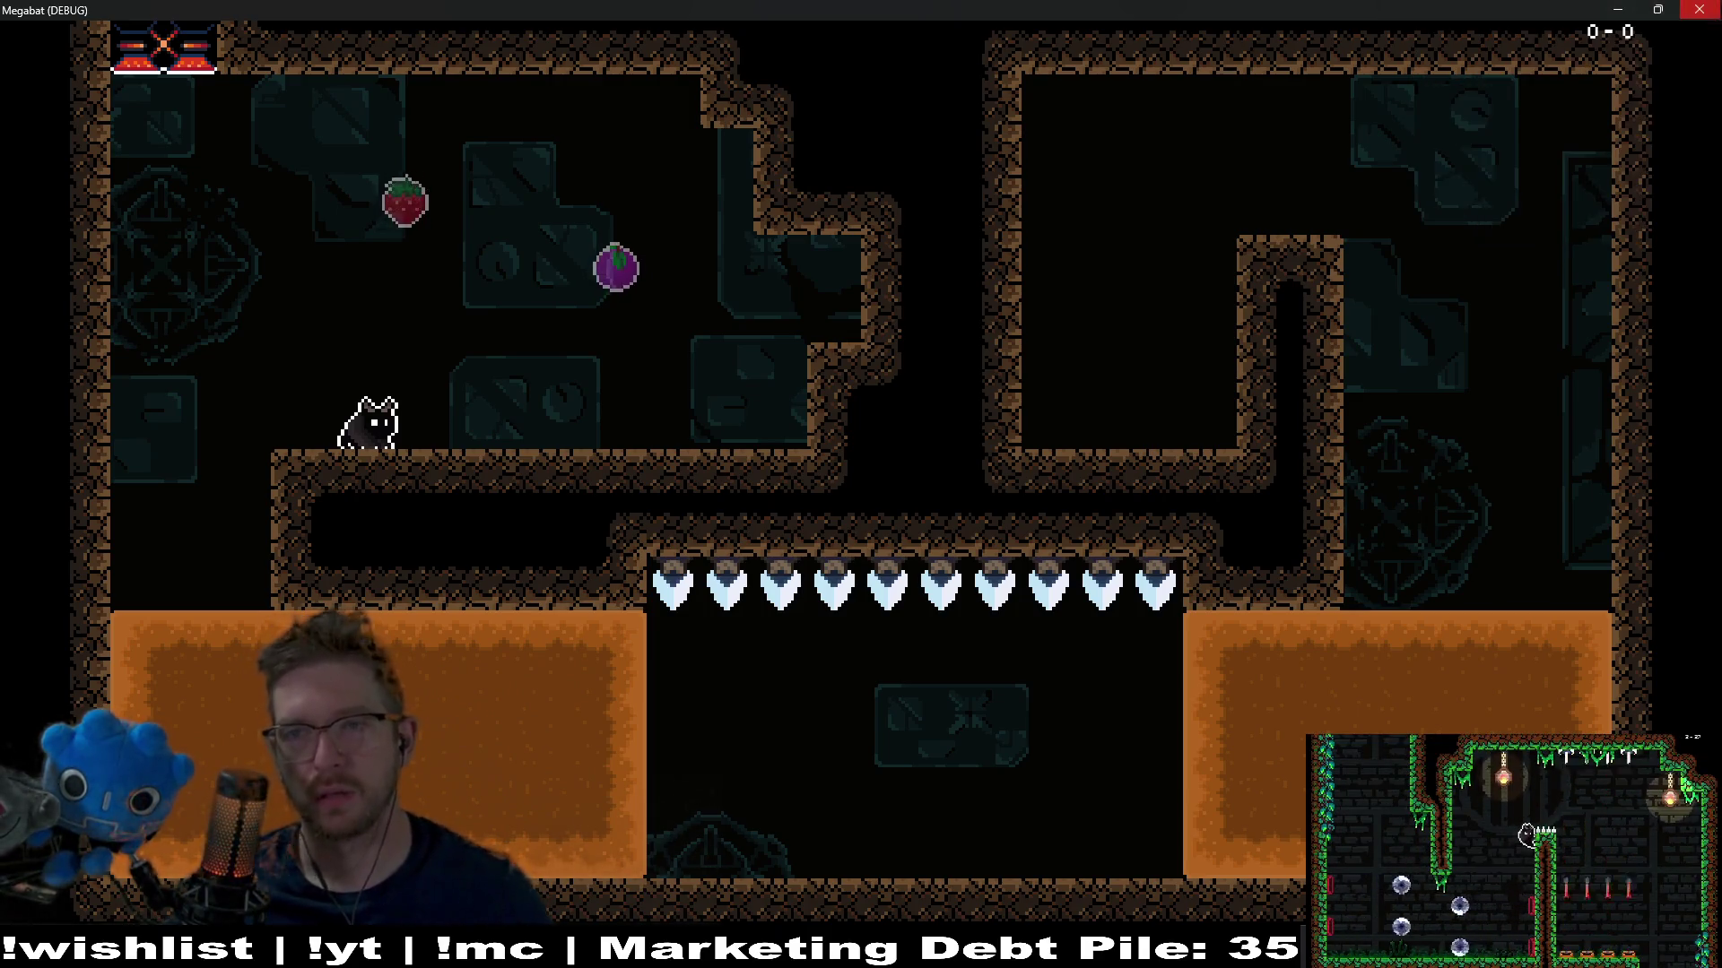
# Close the game and delete the ten nodes Spear through Spear10
pyautogui.click(1704, 10)
pyautogui.click(115, 338)
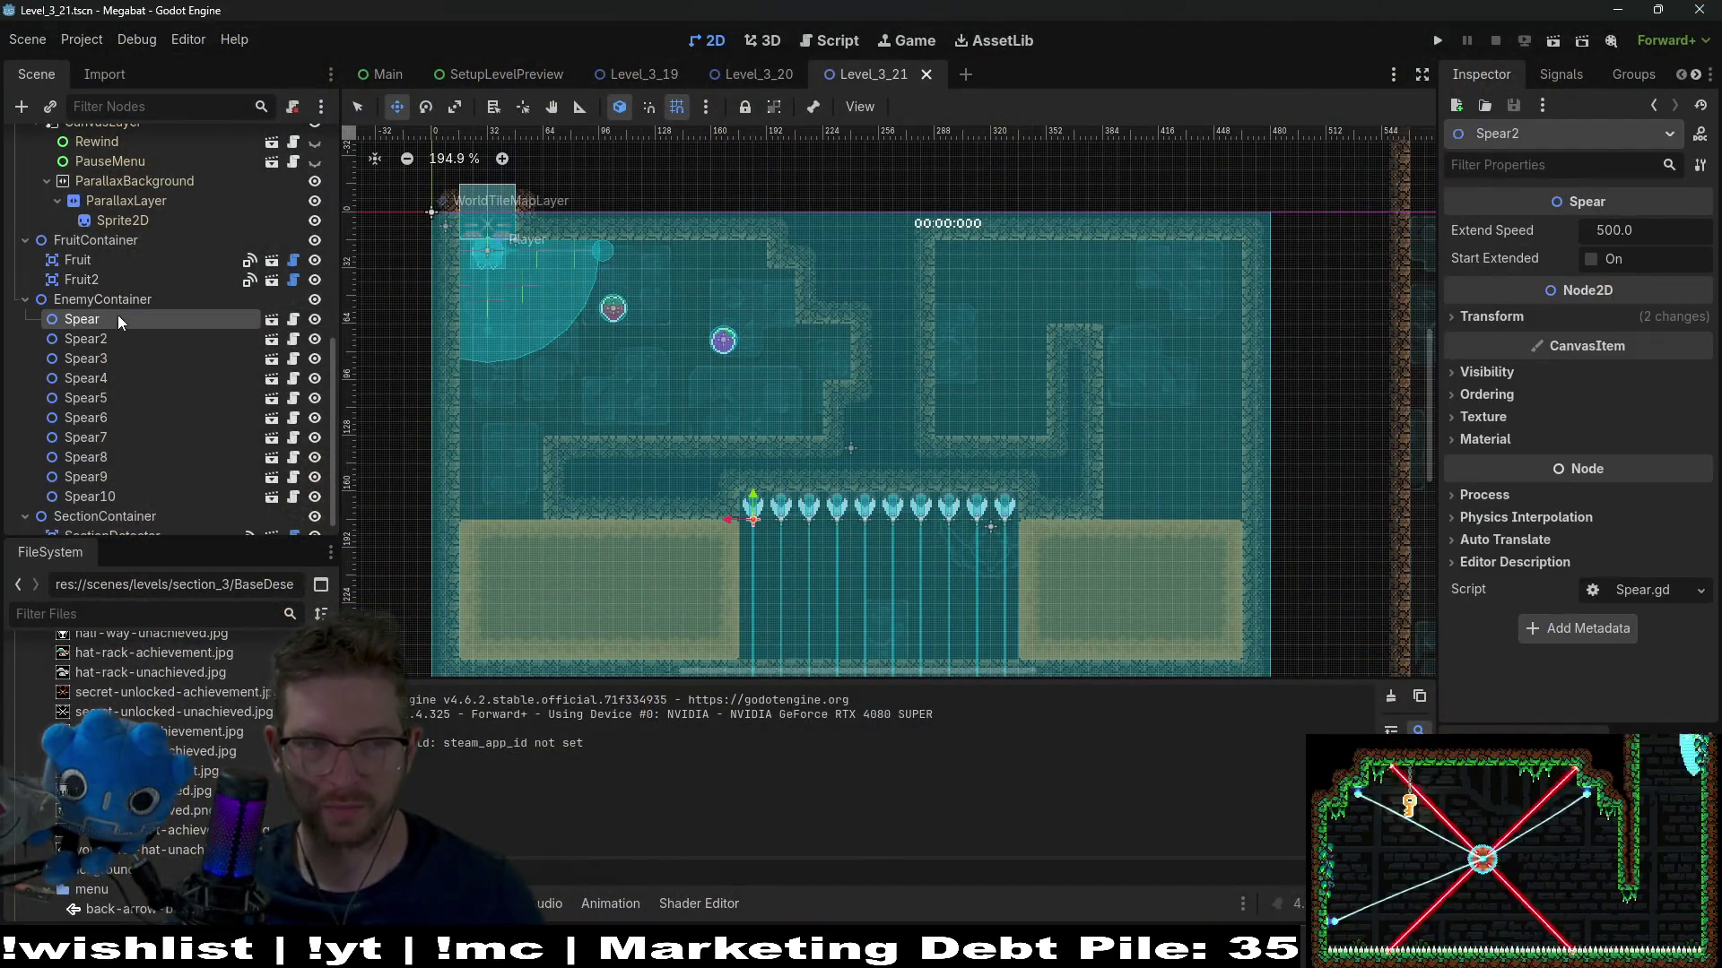
pyautogui.click(119, 320)
pyautogui.keyDown('shift'); pyautogui.click(150, 496); pyautogui.keyUp('shift')
pyautogui.press('Delete')
pyautogui.press('Return')
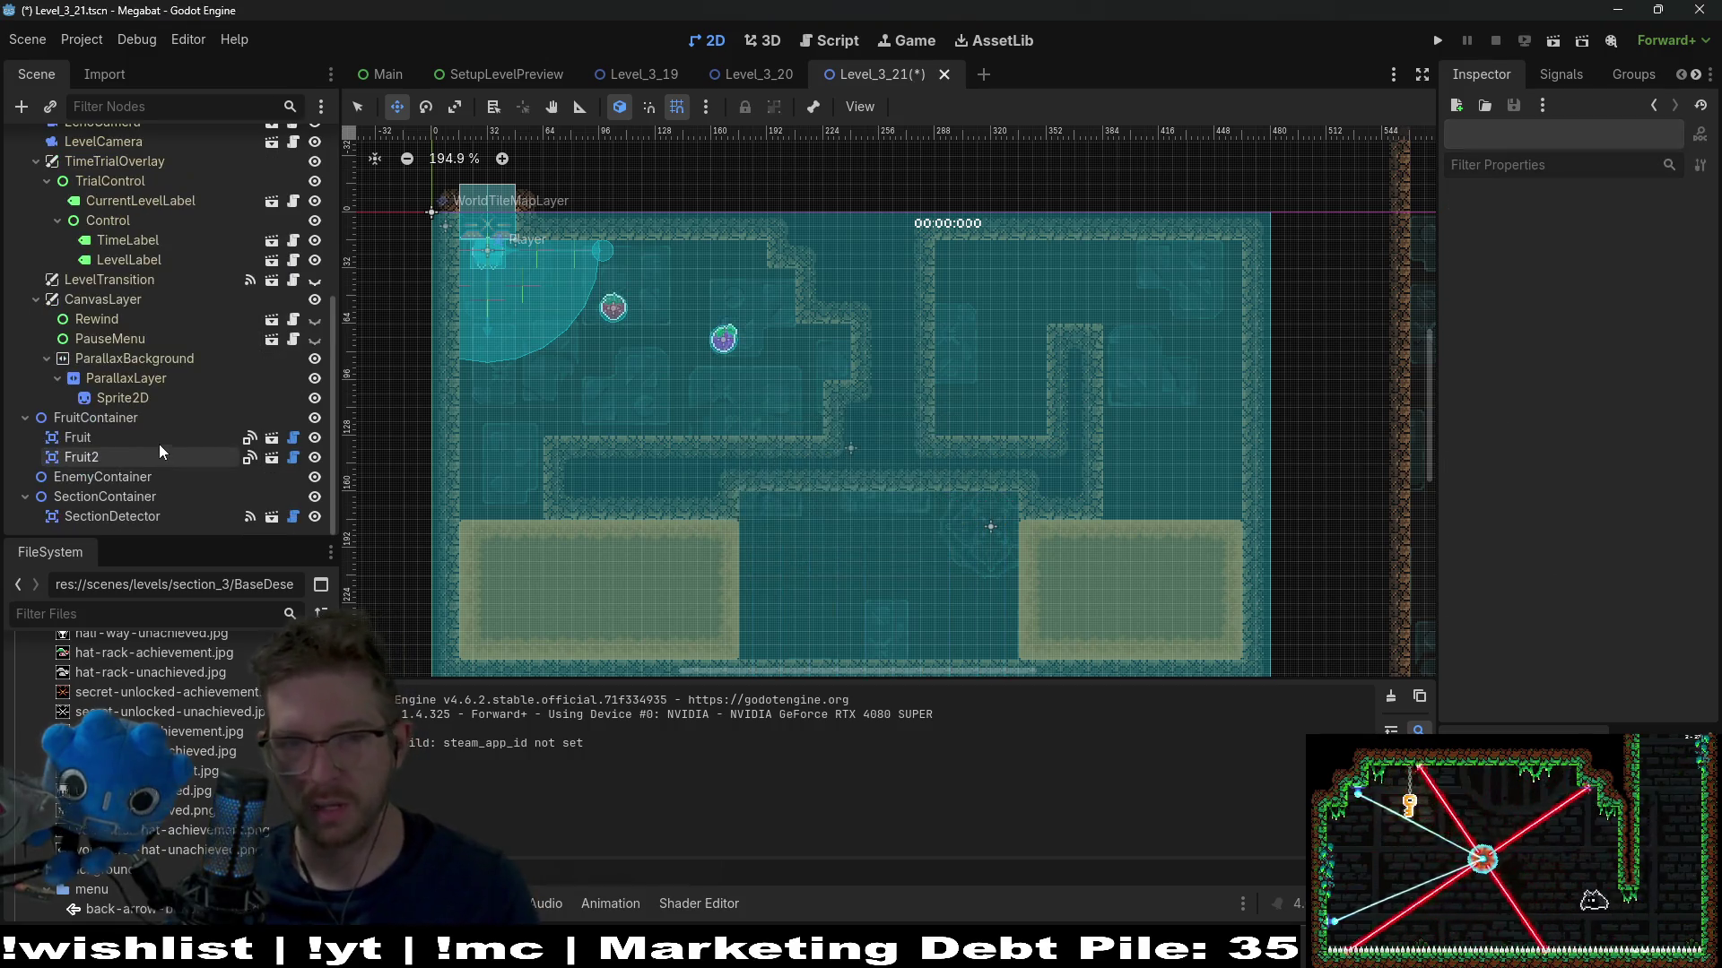
# Paint a 9×1 row of DESERT terrain on WorldTileMapLayer and save the scene
pyautogui.scroll(-3, 897, 403)
pyautogui.scroll(5, 161, 296)
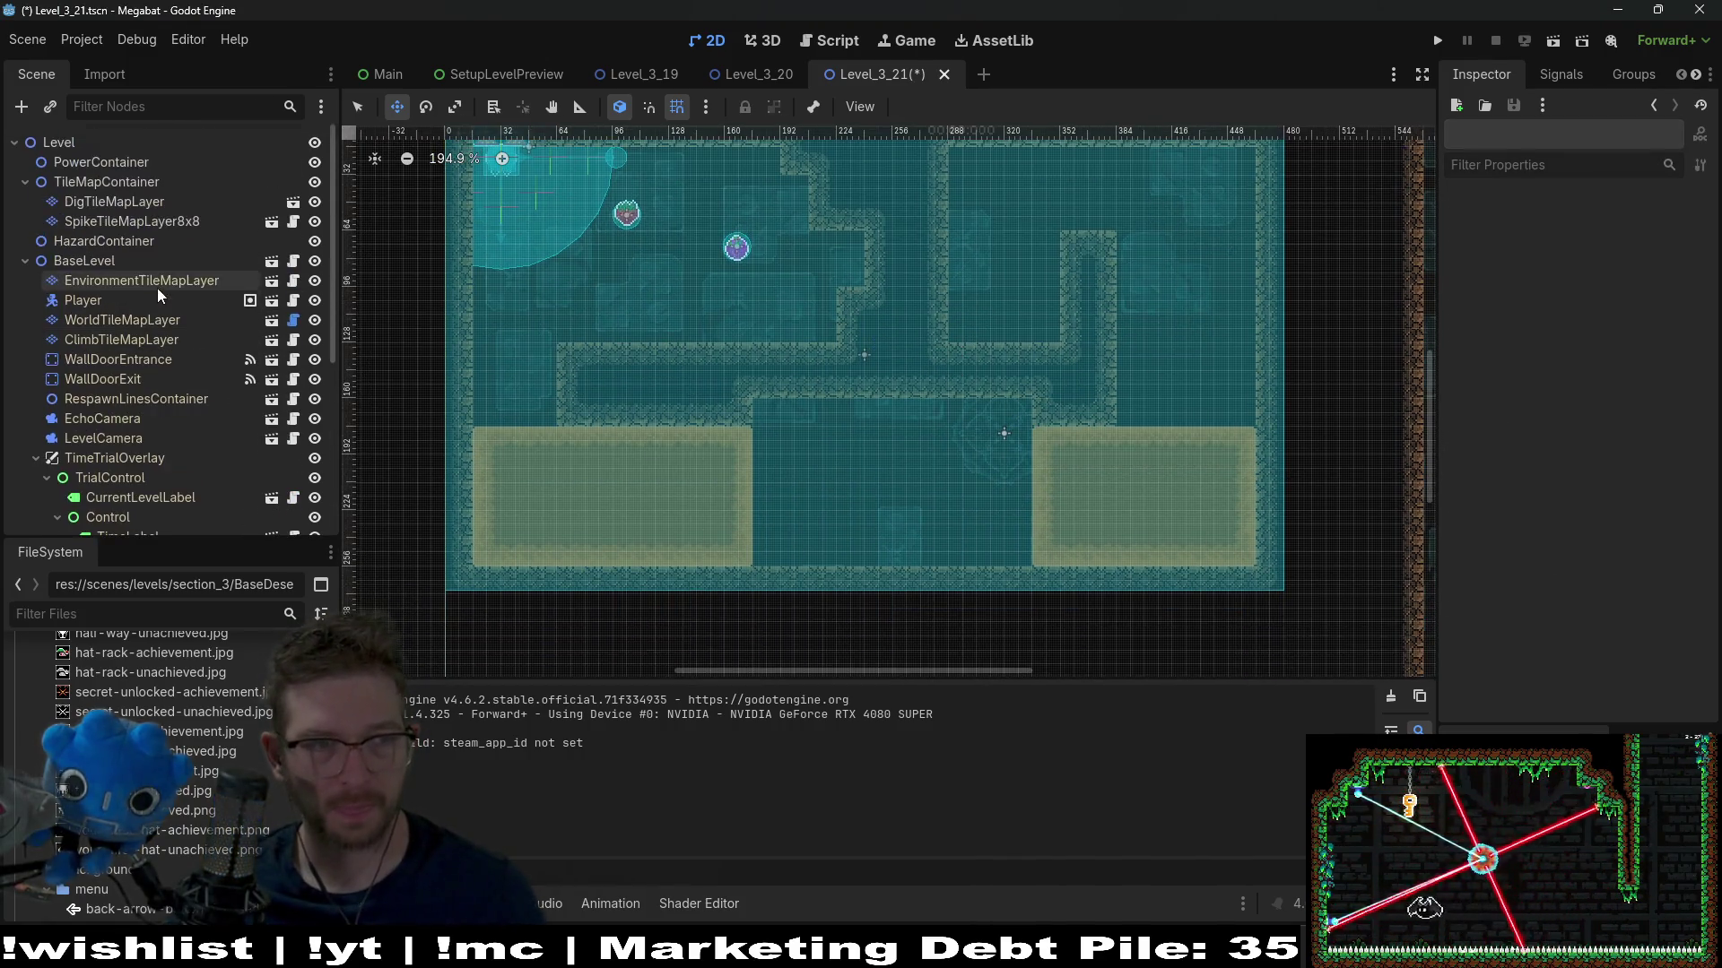
pyautogui.click(135, 320)
pyautogui.click(438, 769)
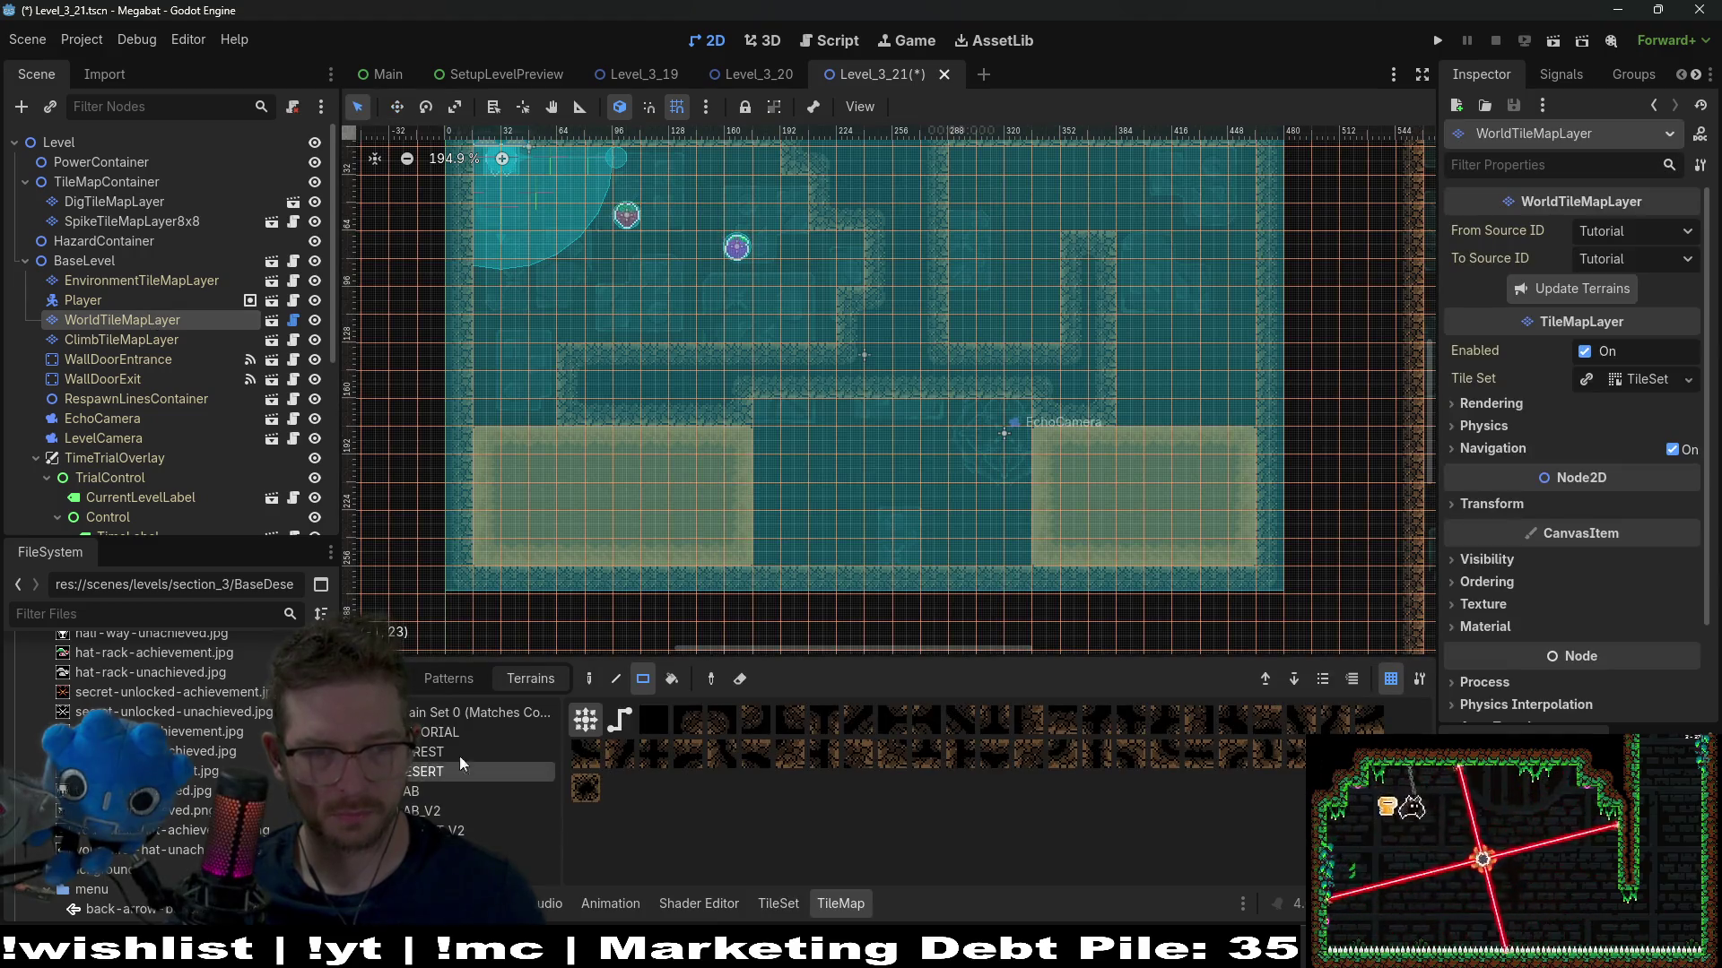
pyautogui.moveTo(764, 414); pyautogui.dragTo(1036, 422)
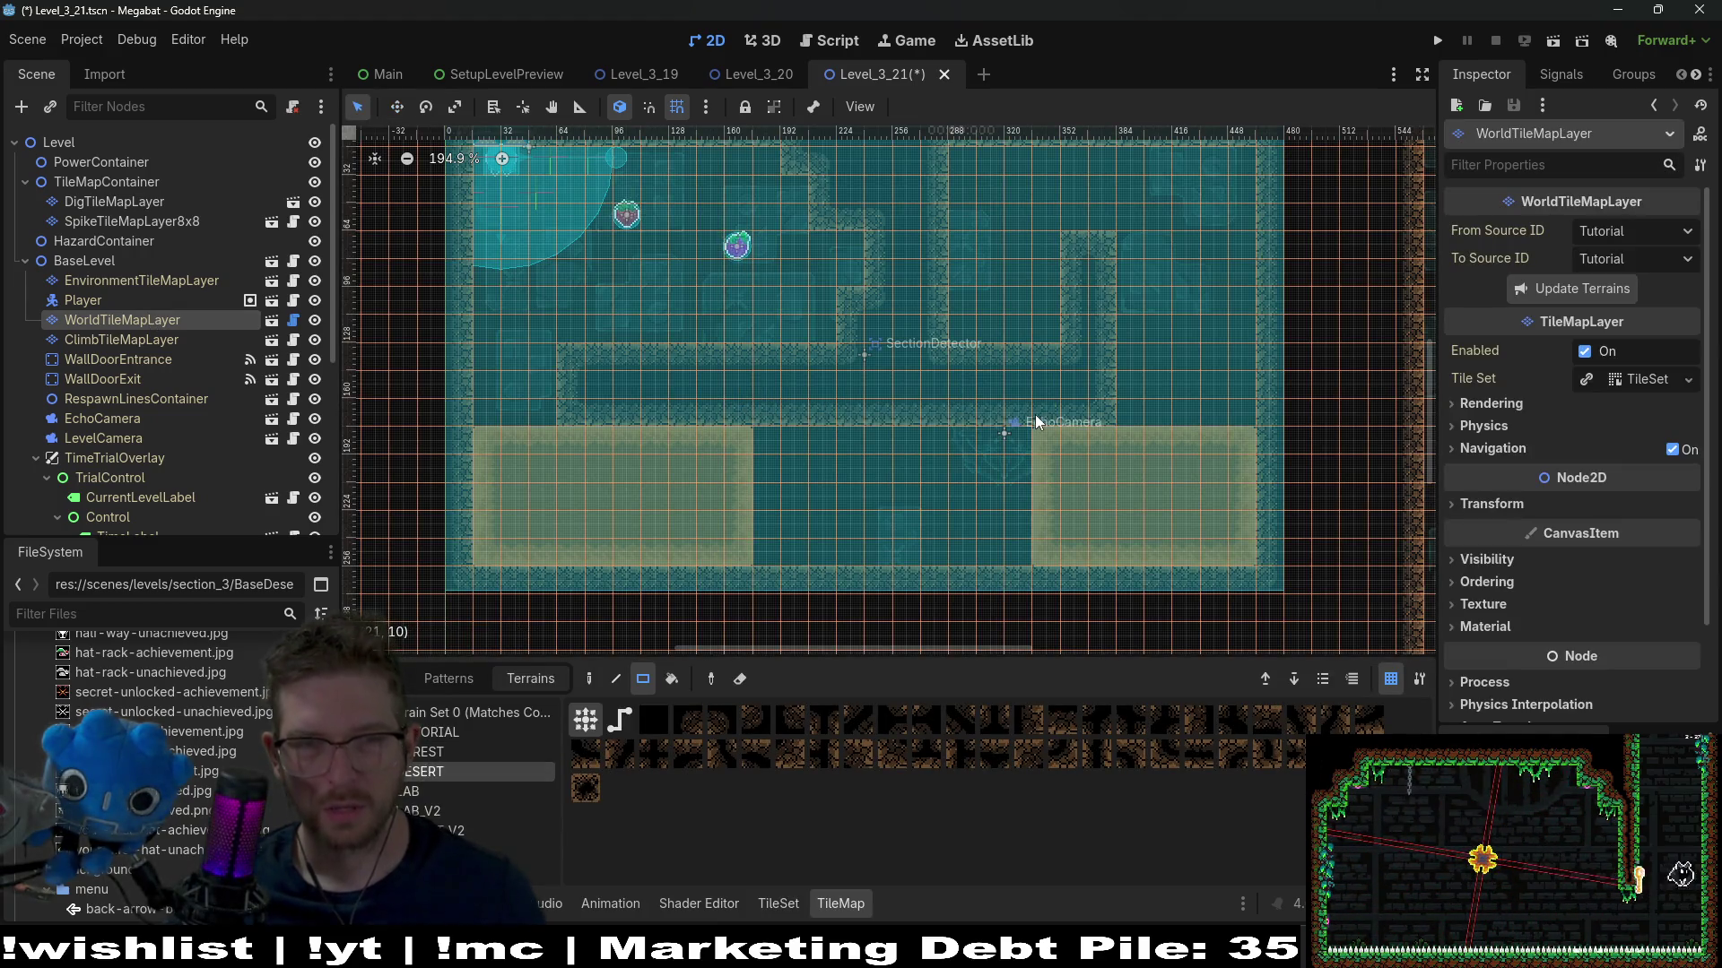
pyautogui.hotkey('ctrl', 's')
# Open the Player.tscn scene via the quick finder searching 'player'
pyautogui.hotkey('shift', 'alt', 'o')
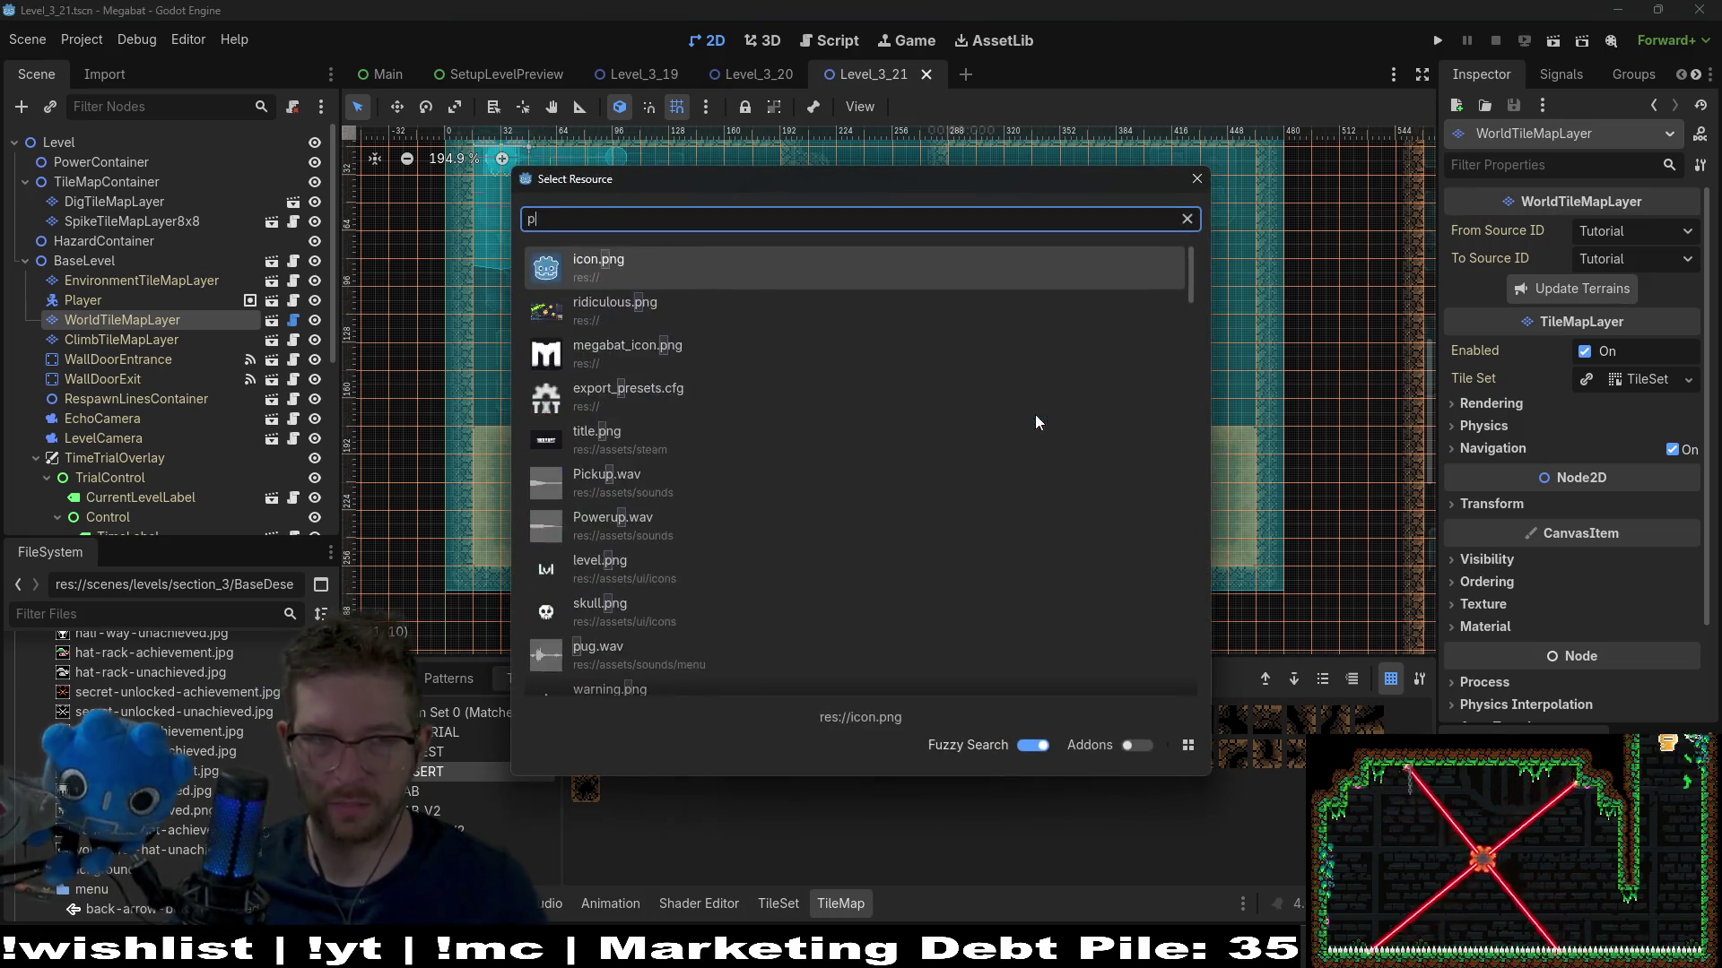
pyautogui.write('player')
pyautogui.press('Down')
pyautogui.press('Down')
pyautogui.press('Down')
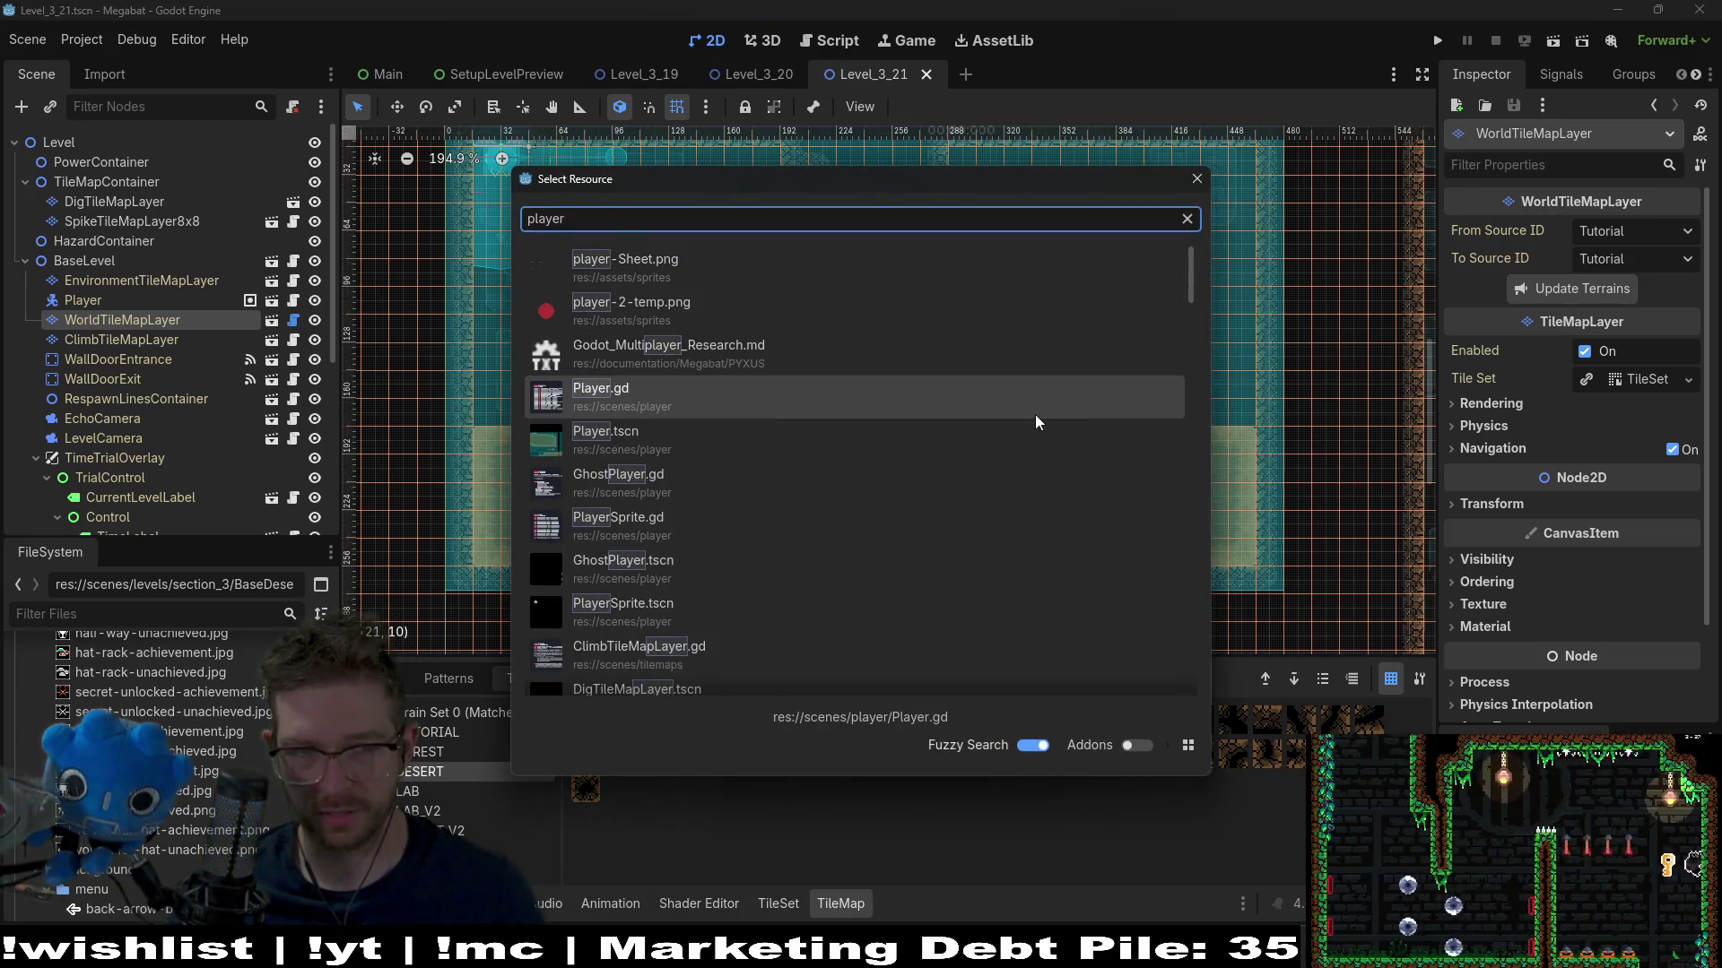
pyautogui.press('Down')
pyautogui.press('Return')
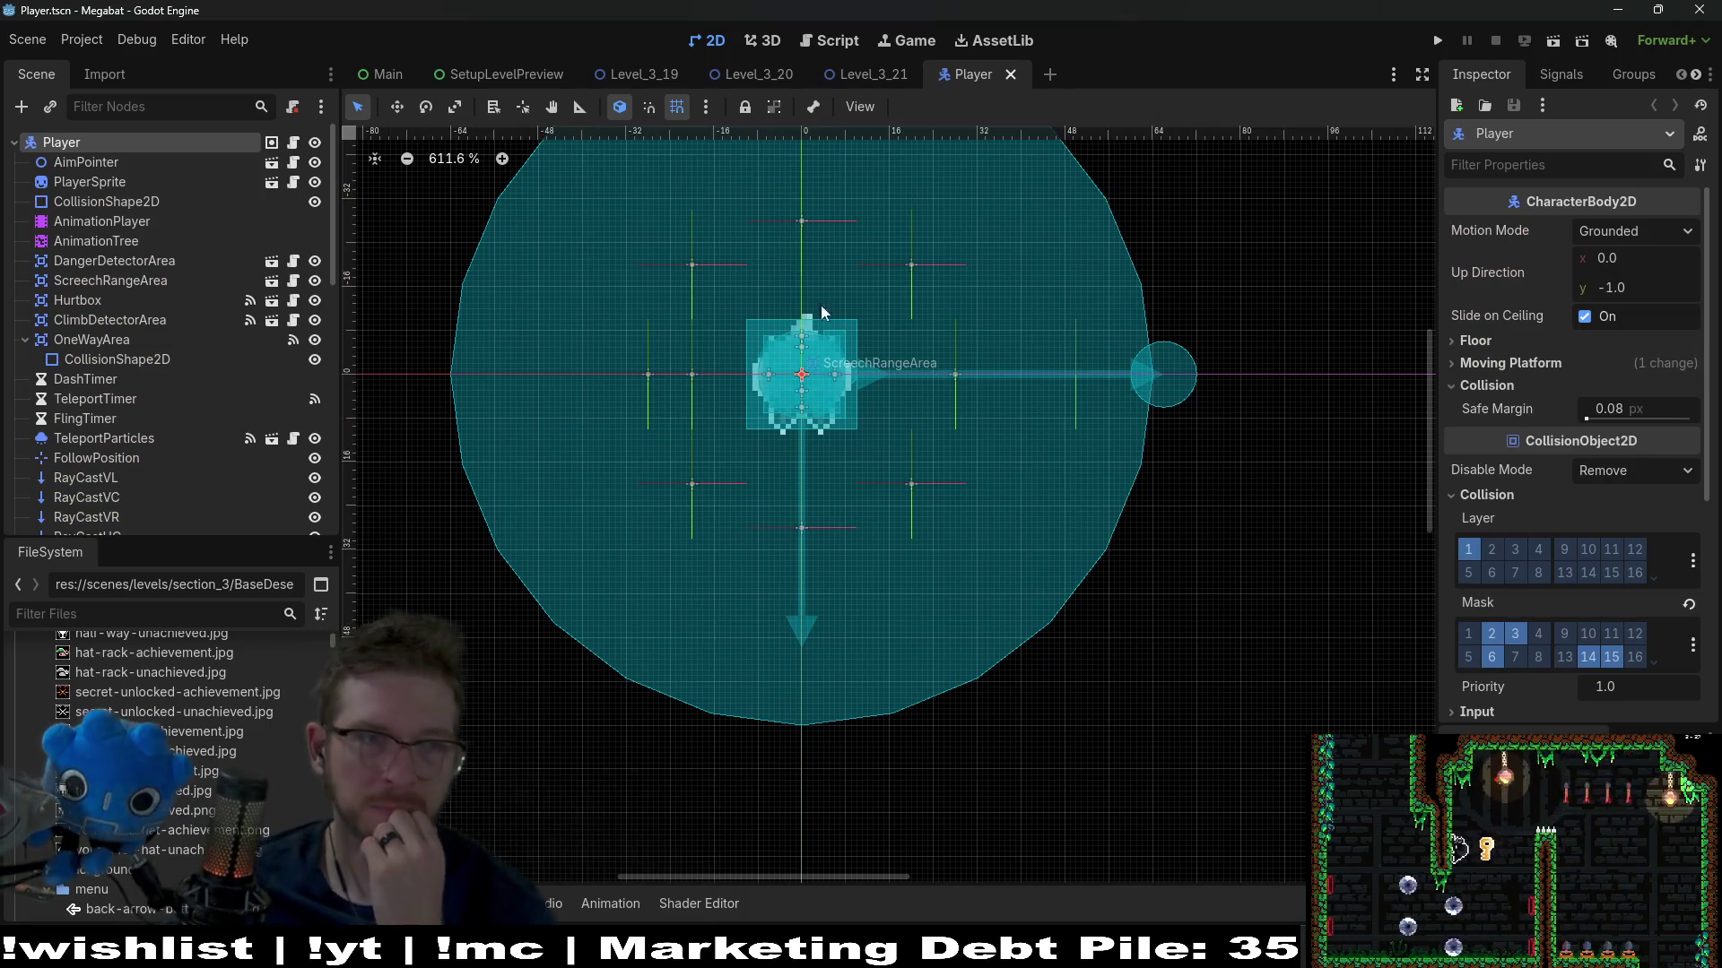
# Search Player.gd for 'dig_state' to find its call in ability_state
pyautogui.hotkey('ctrl', 'F3')
pyautogui.click(1044, 451)
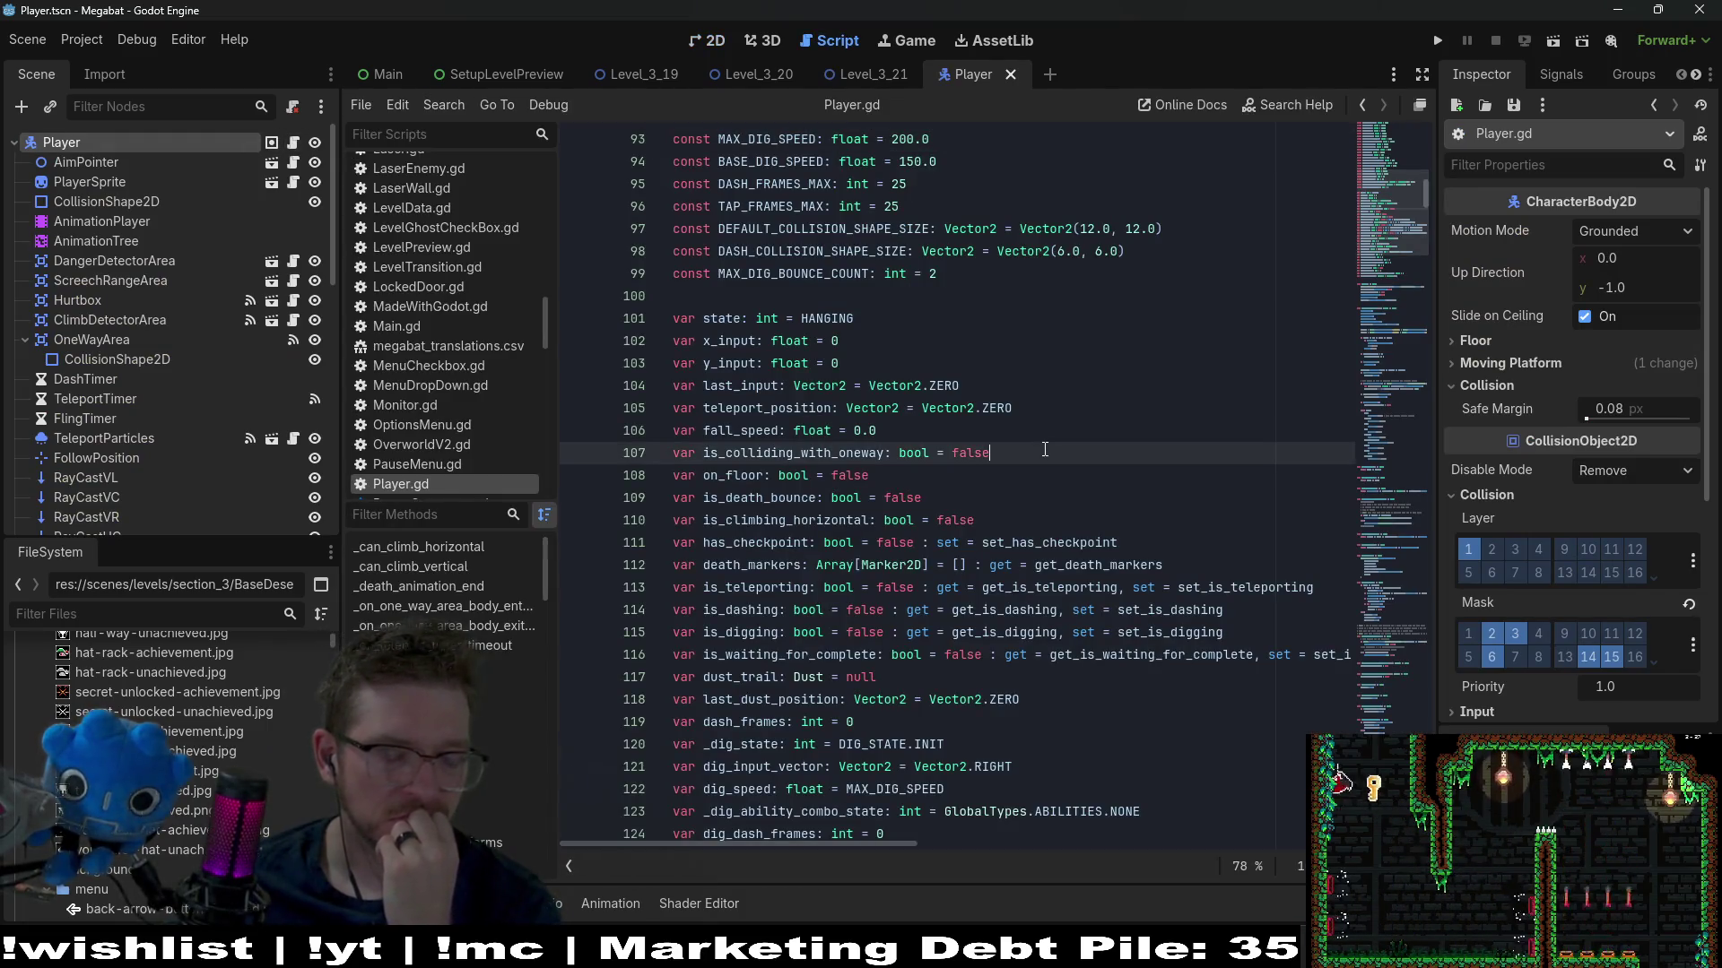
pyautogui.hotkey('ctrl', 'f')
pyautogui.write('dig_')
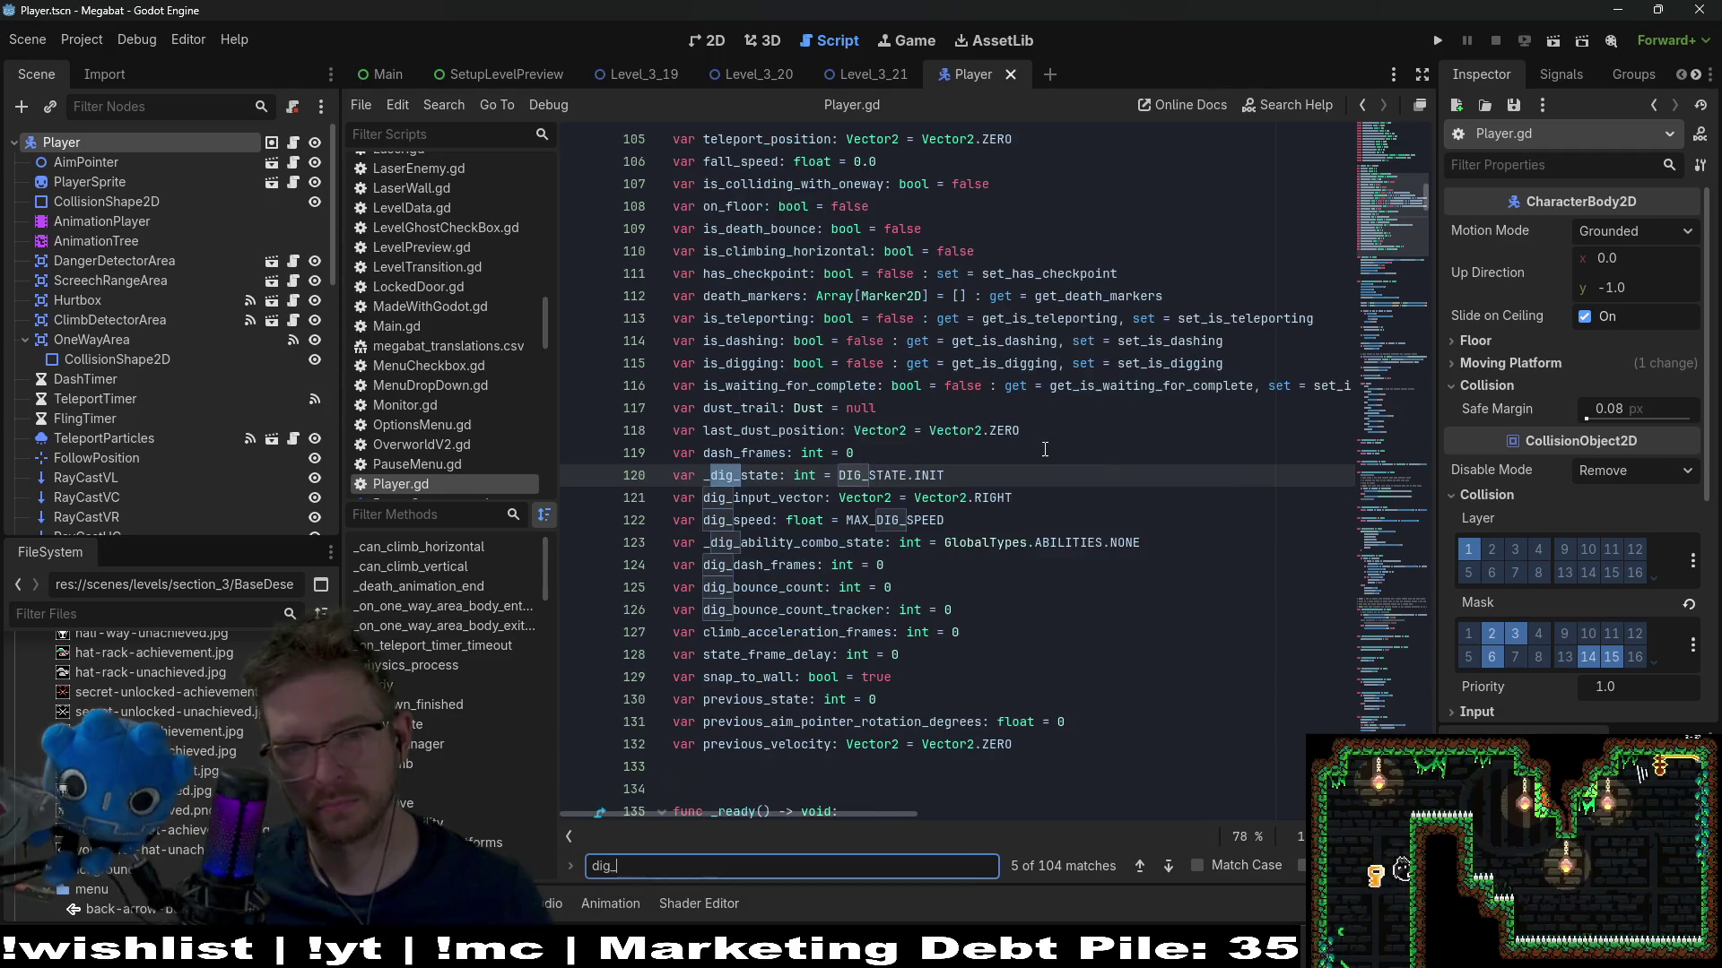
pyautogui.write('state')
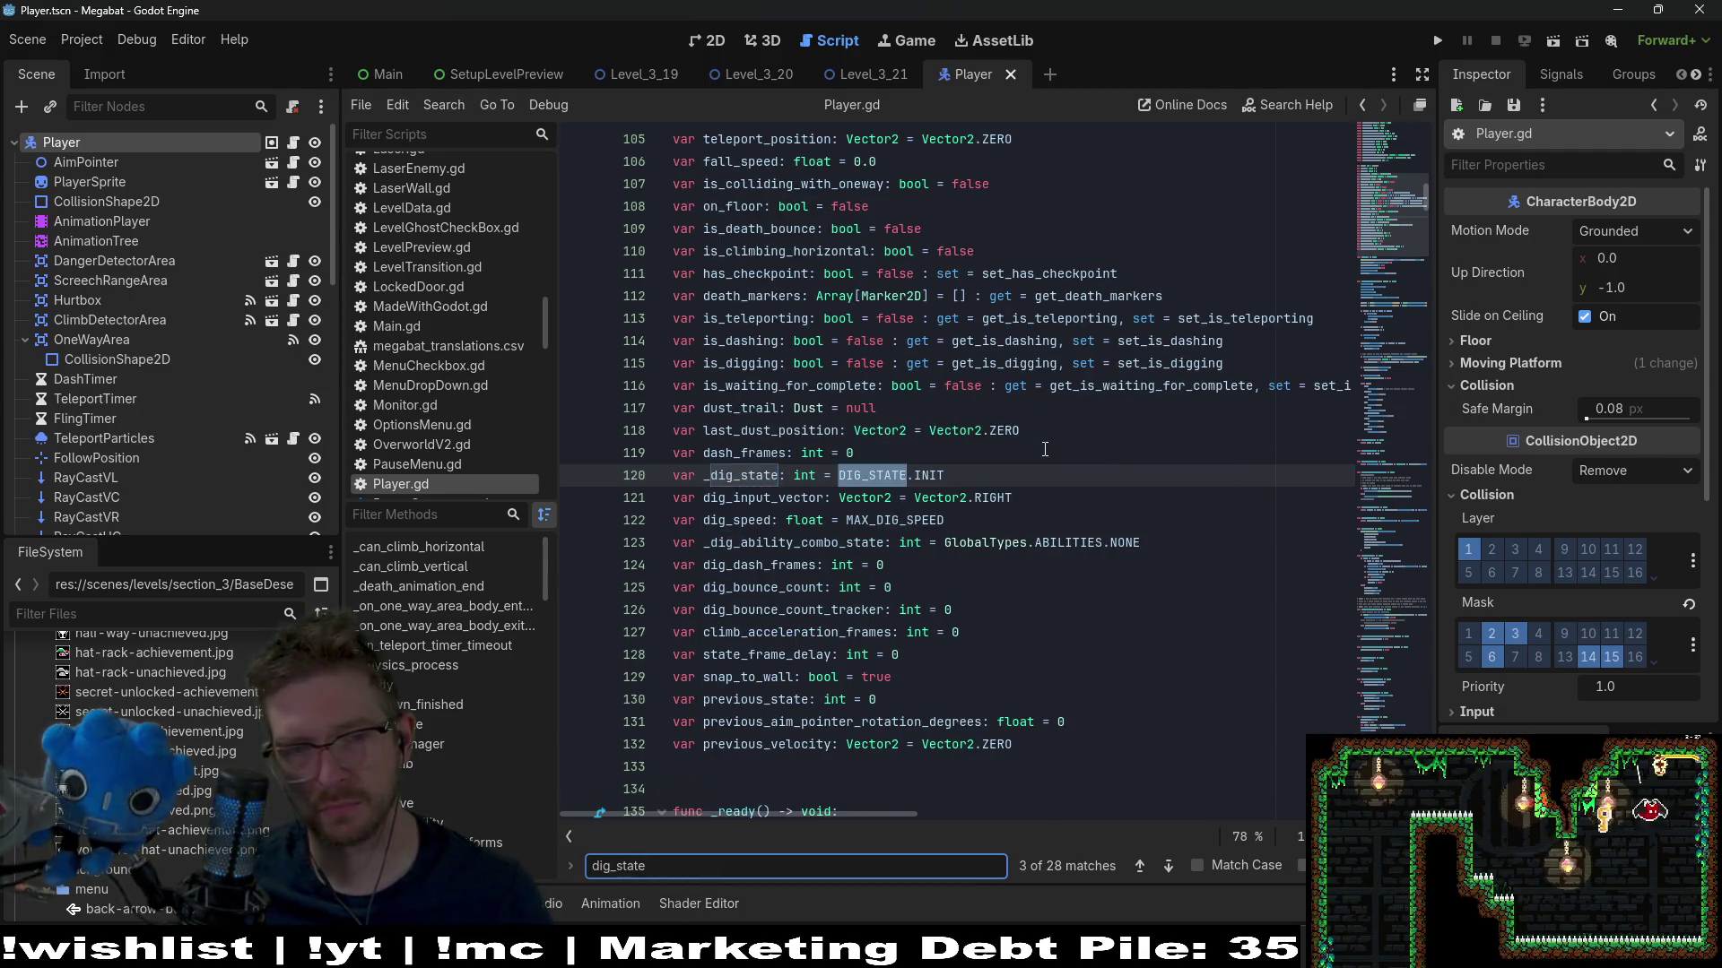
pyautogui.press('Return')
# Refine the search to 'dig_state(' and read through the dig_state function definition
pyautogui.write('(')
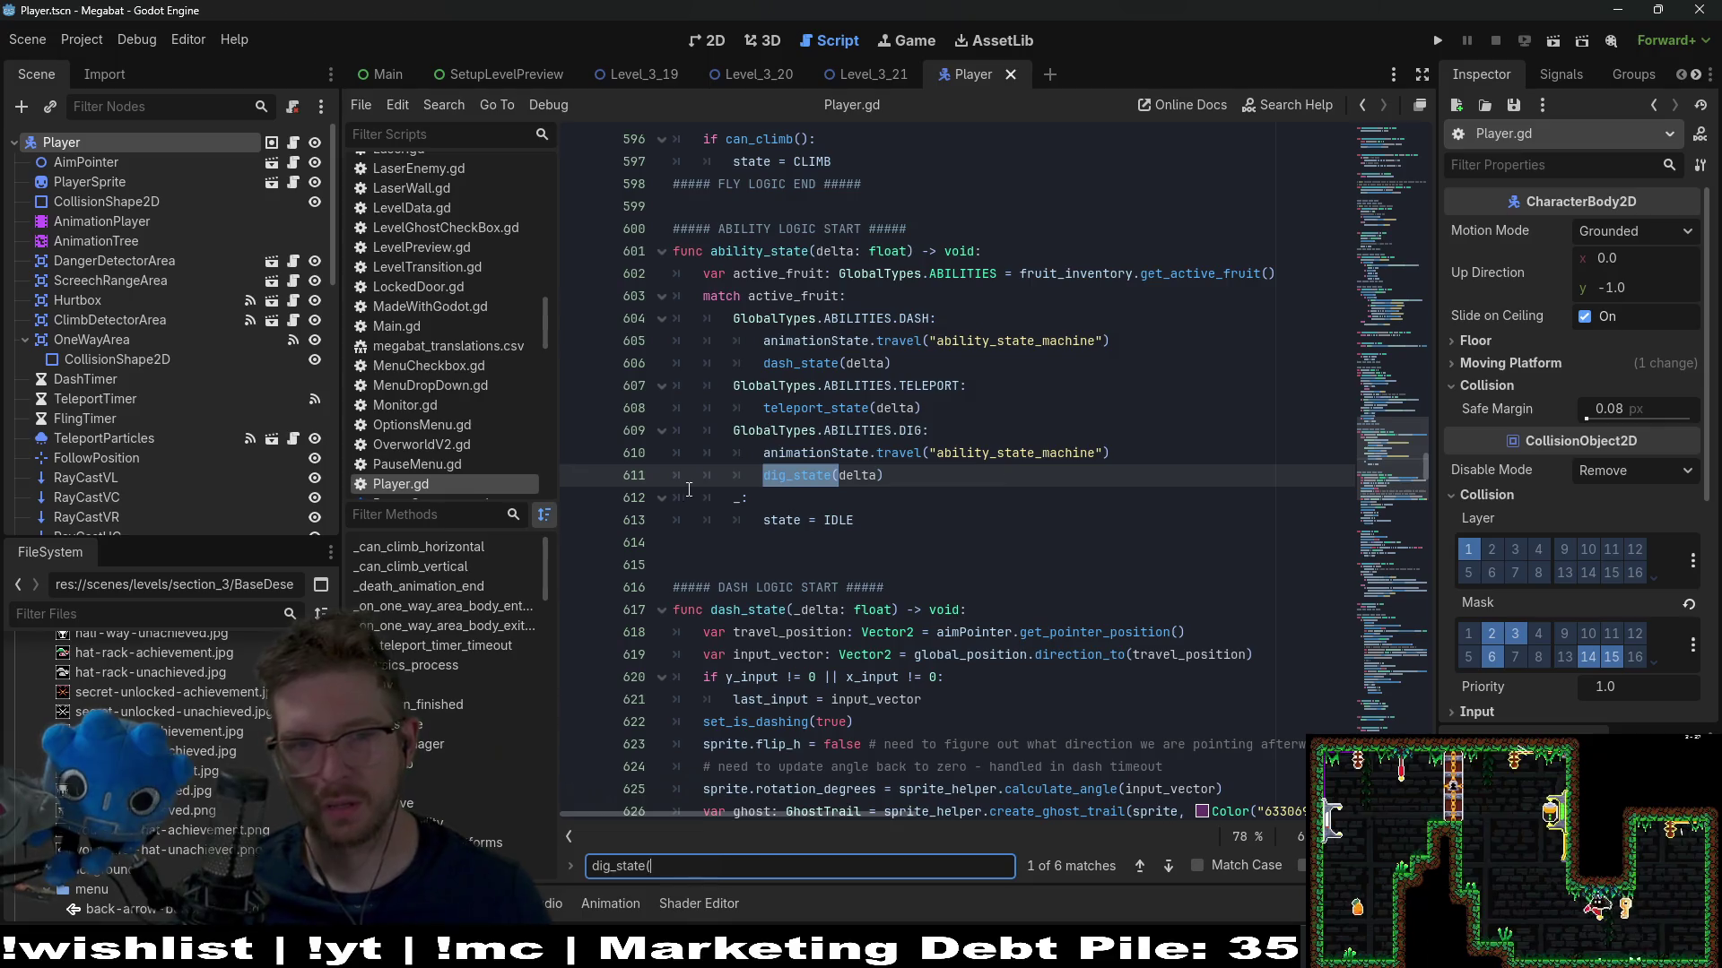
pyautogui.keyDown('ctrl'); pyautogui.click(812, 476); pyautogui.keyUp('ctrl')
pyautogui.scroll(-10, 896, 502)
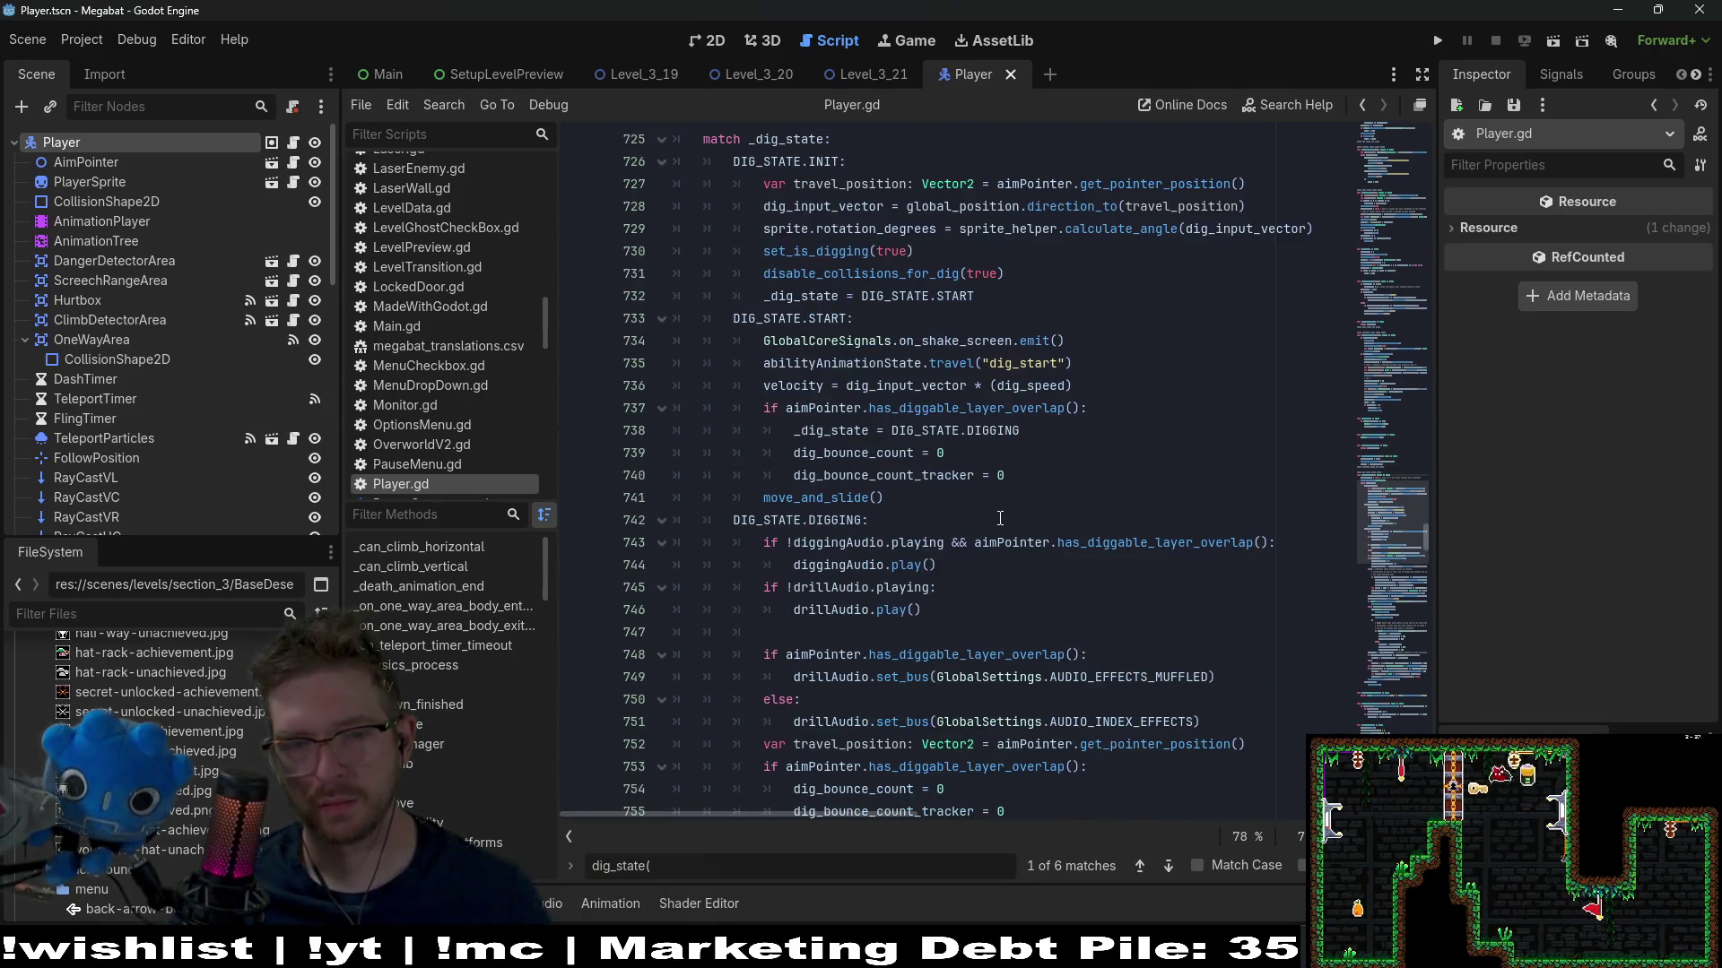
pyautogui.scroll(-3, 1000, 519)
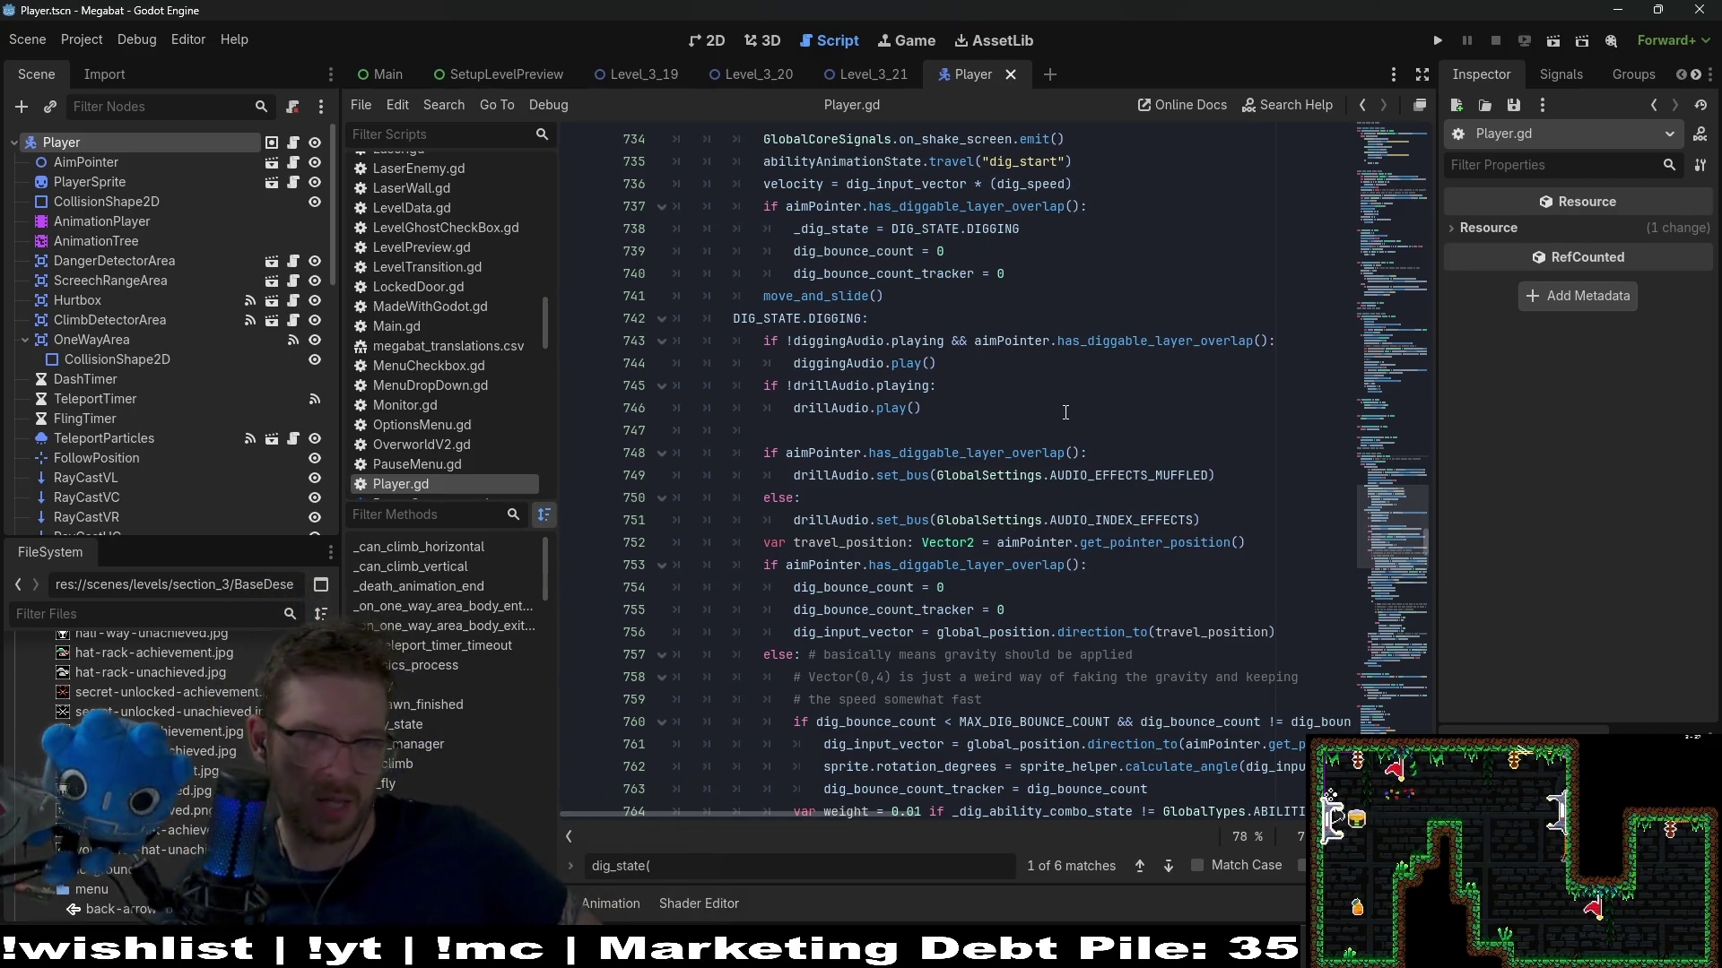
pyautogui.scroll(-1, 1065, 412)
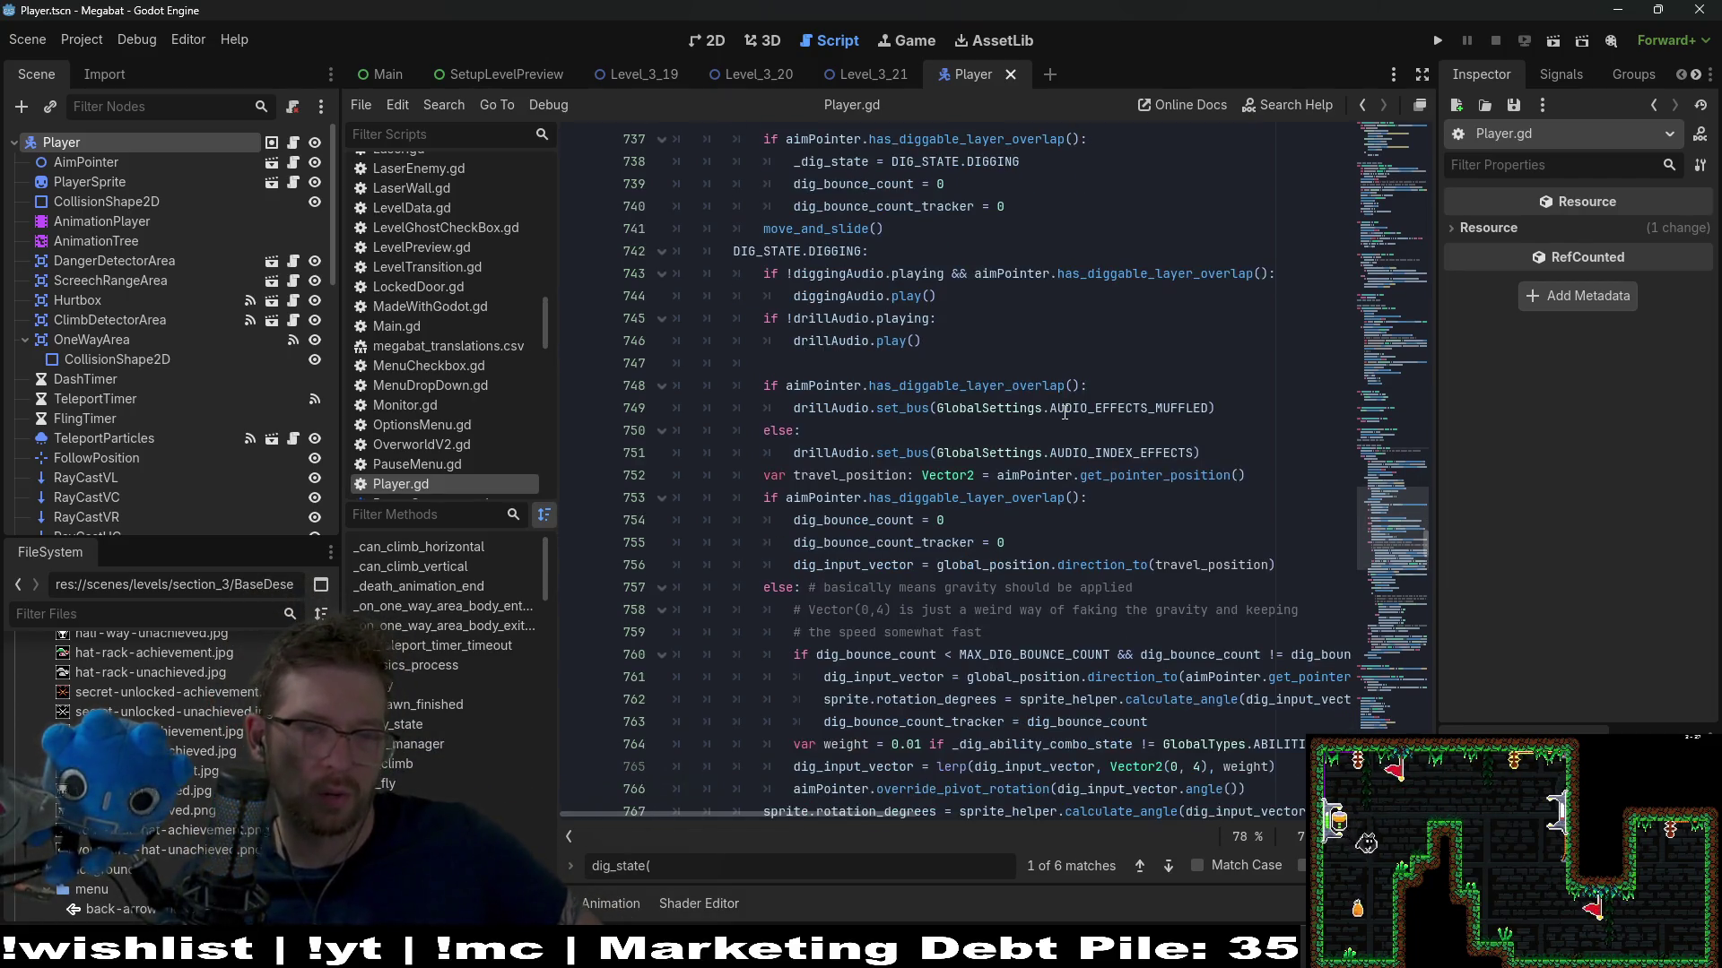
pyautogui.scroll(-4, 834, 561)
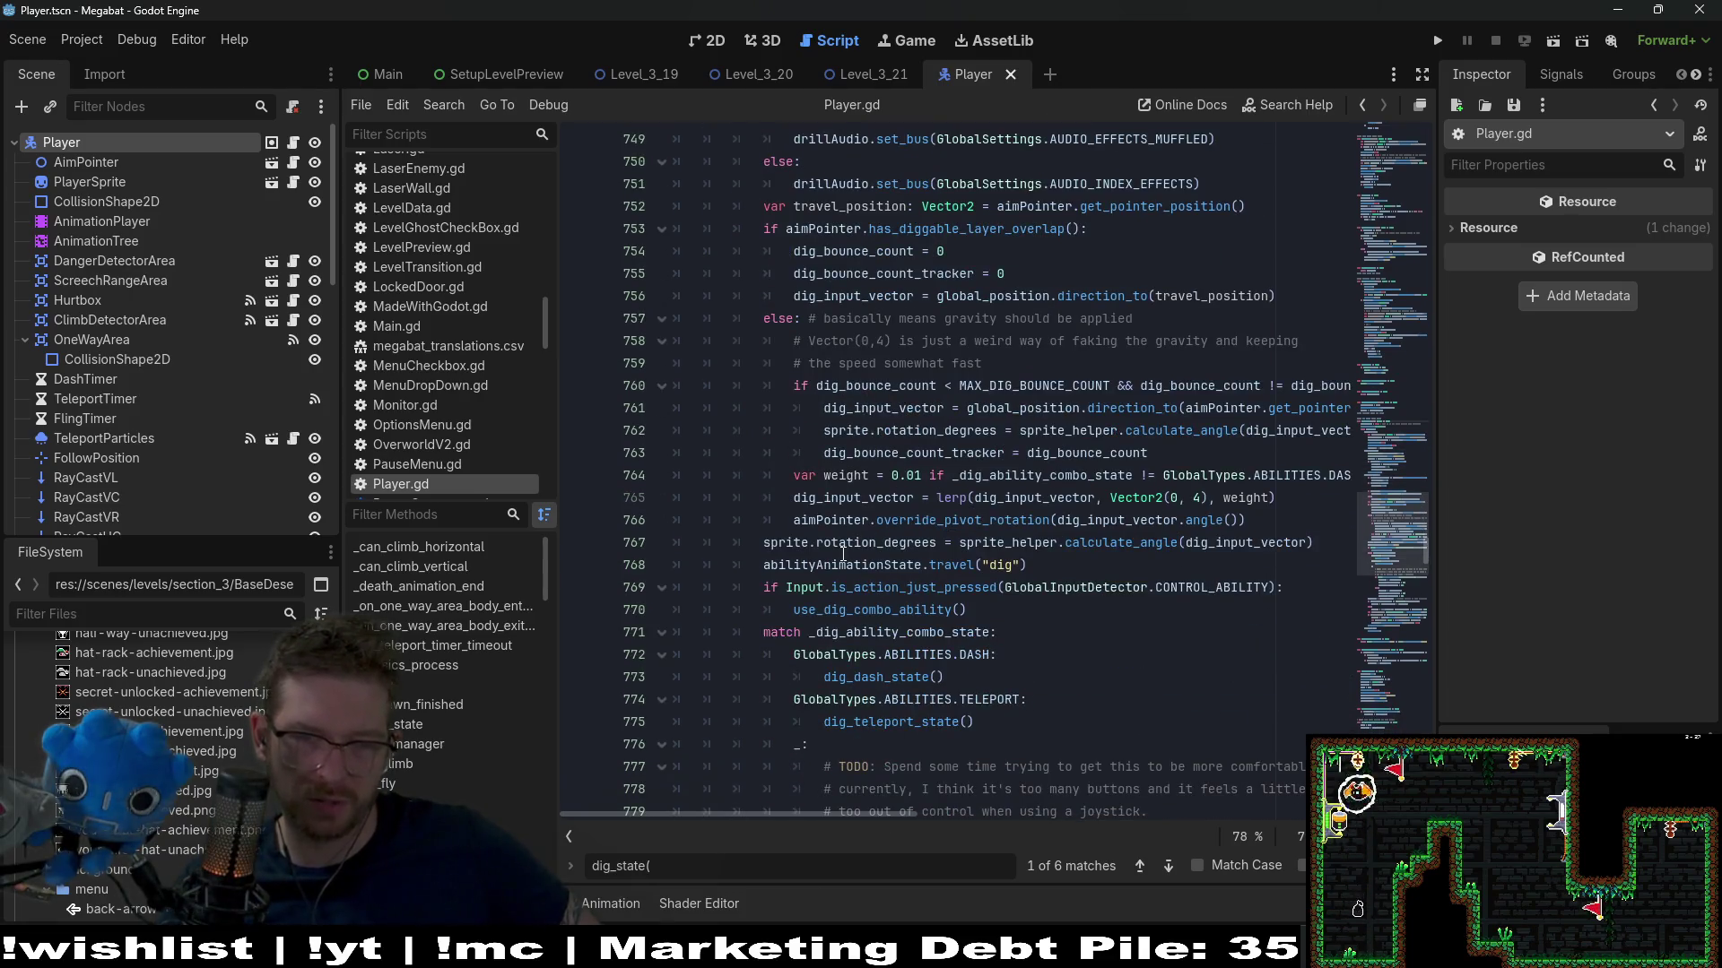
pyautogui.scroll(-3, 1012, 538)
# Jump from the dig_dash_state call to the dig_dash_state definition
pyautogui.click(1074, 516)
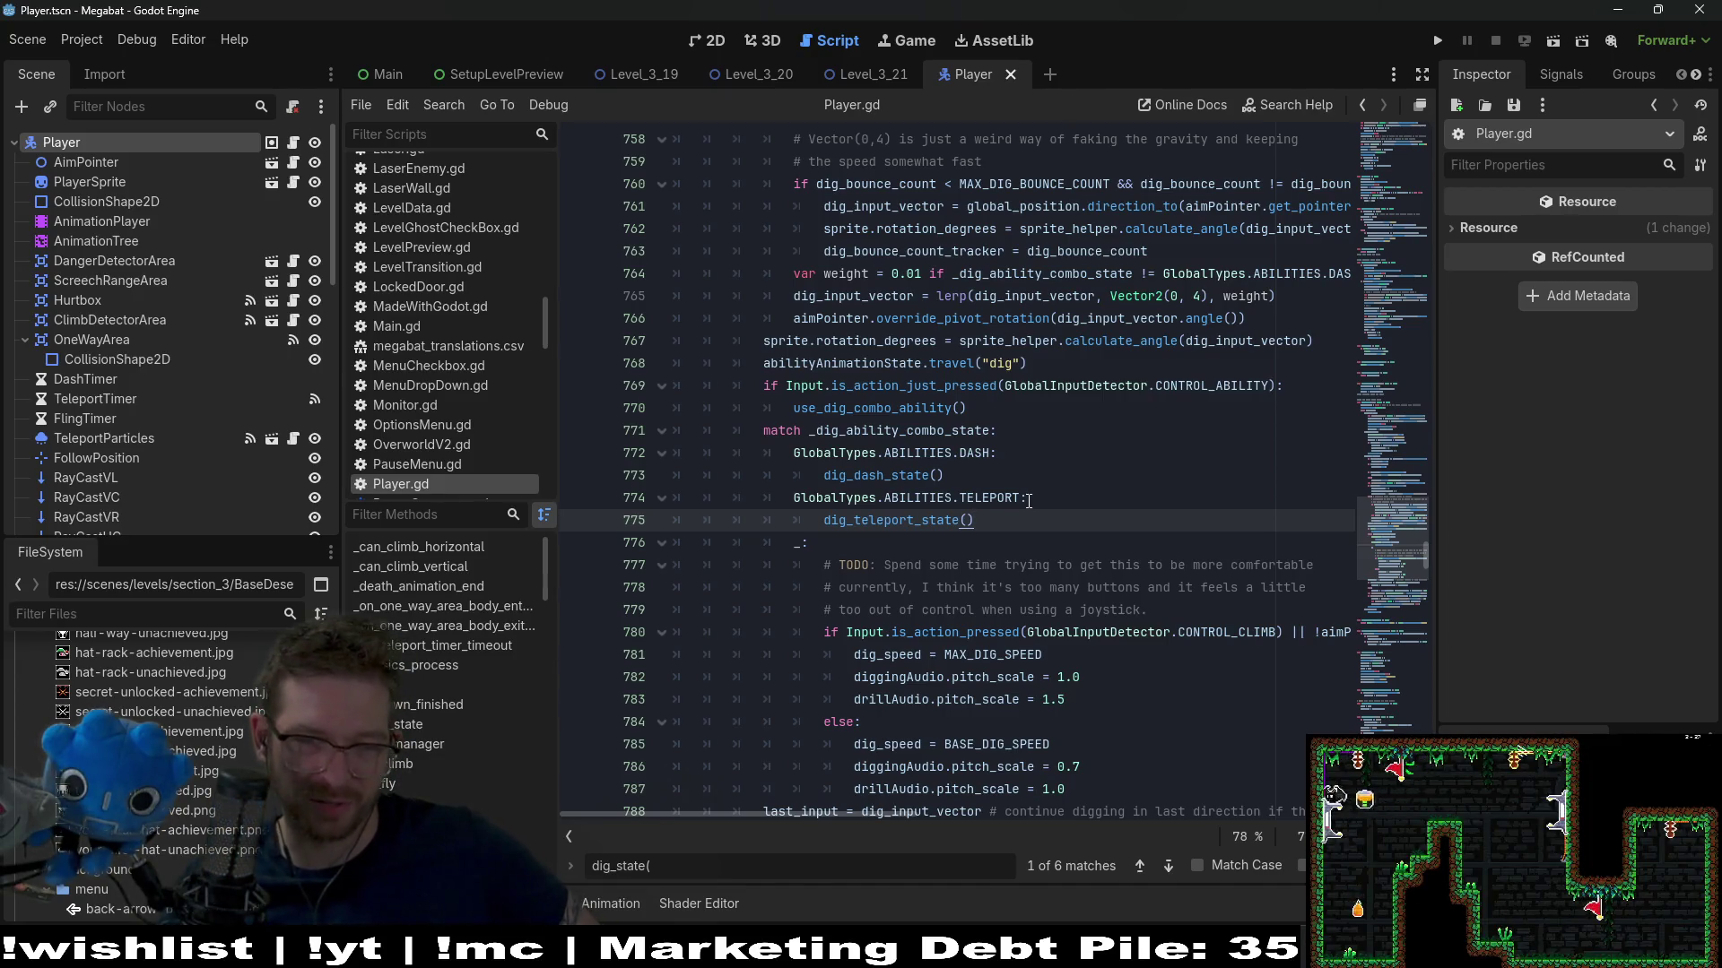
pyautogui.scroll(-2, 1029, 501)
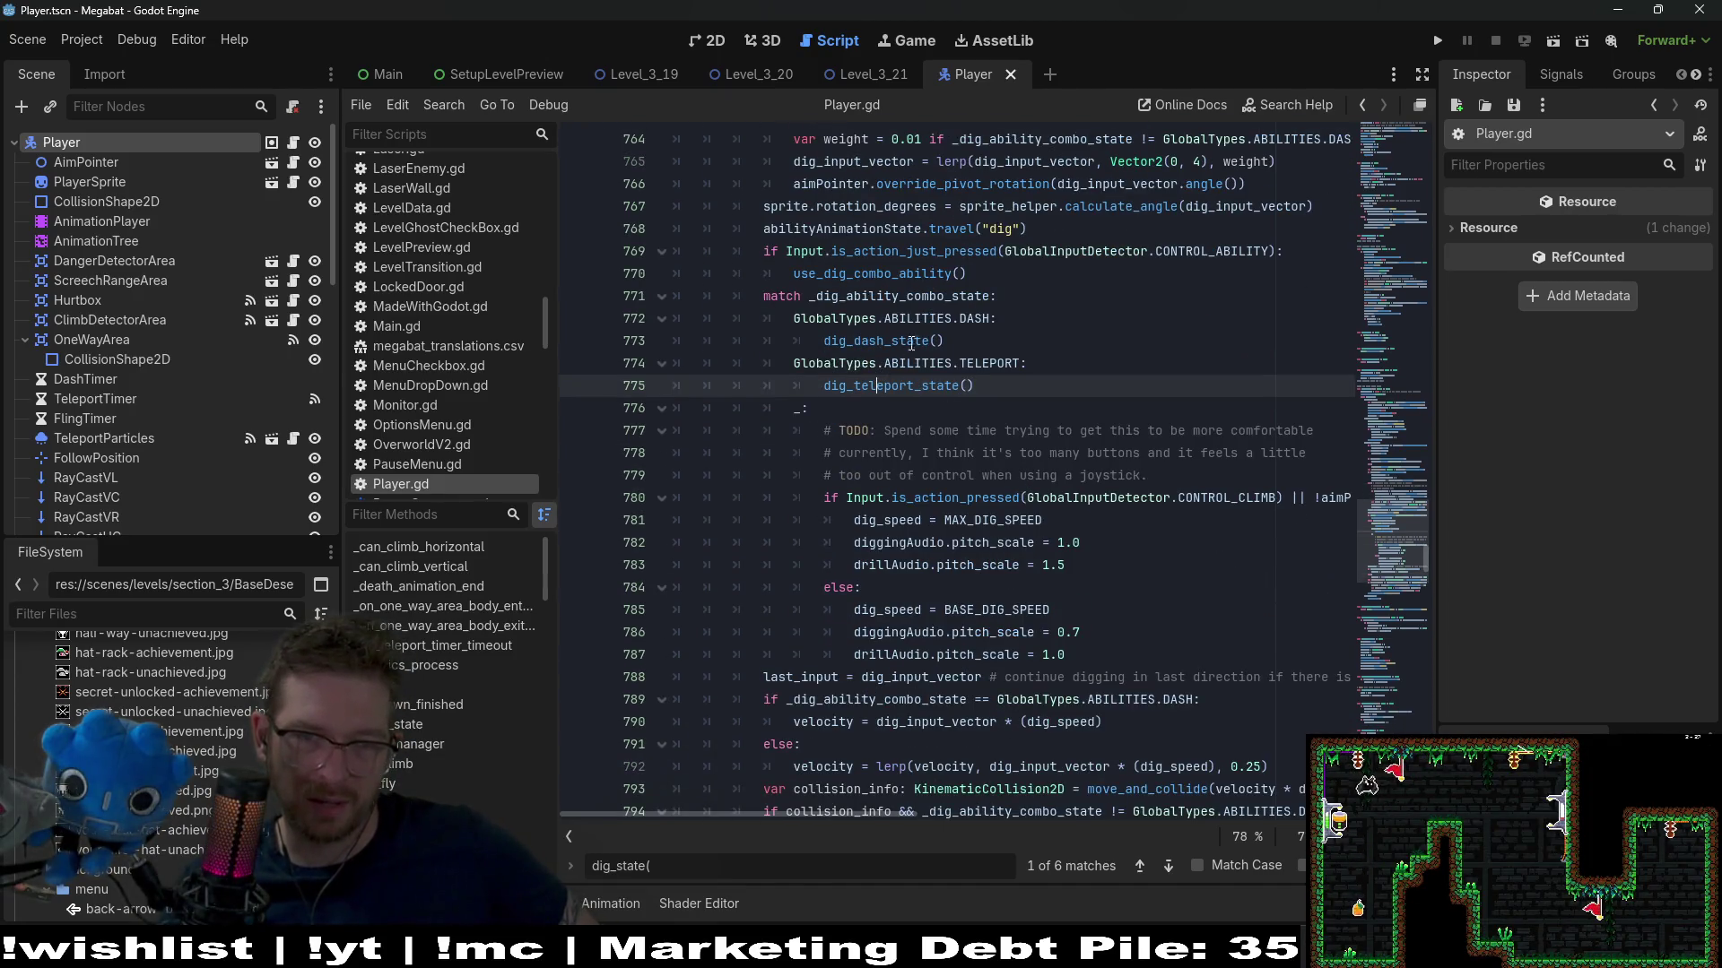
pyautogui.doubleClick(908, 342)
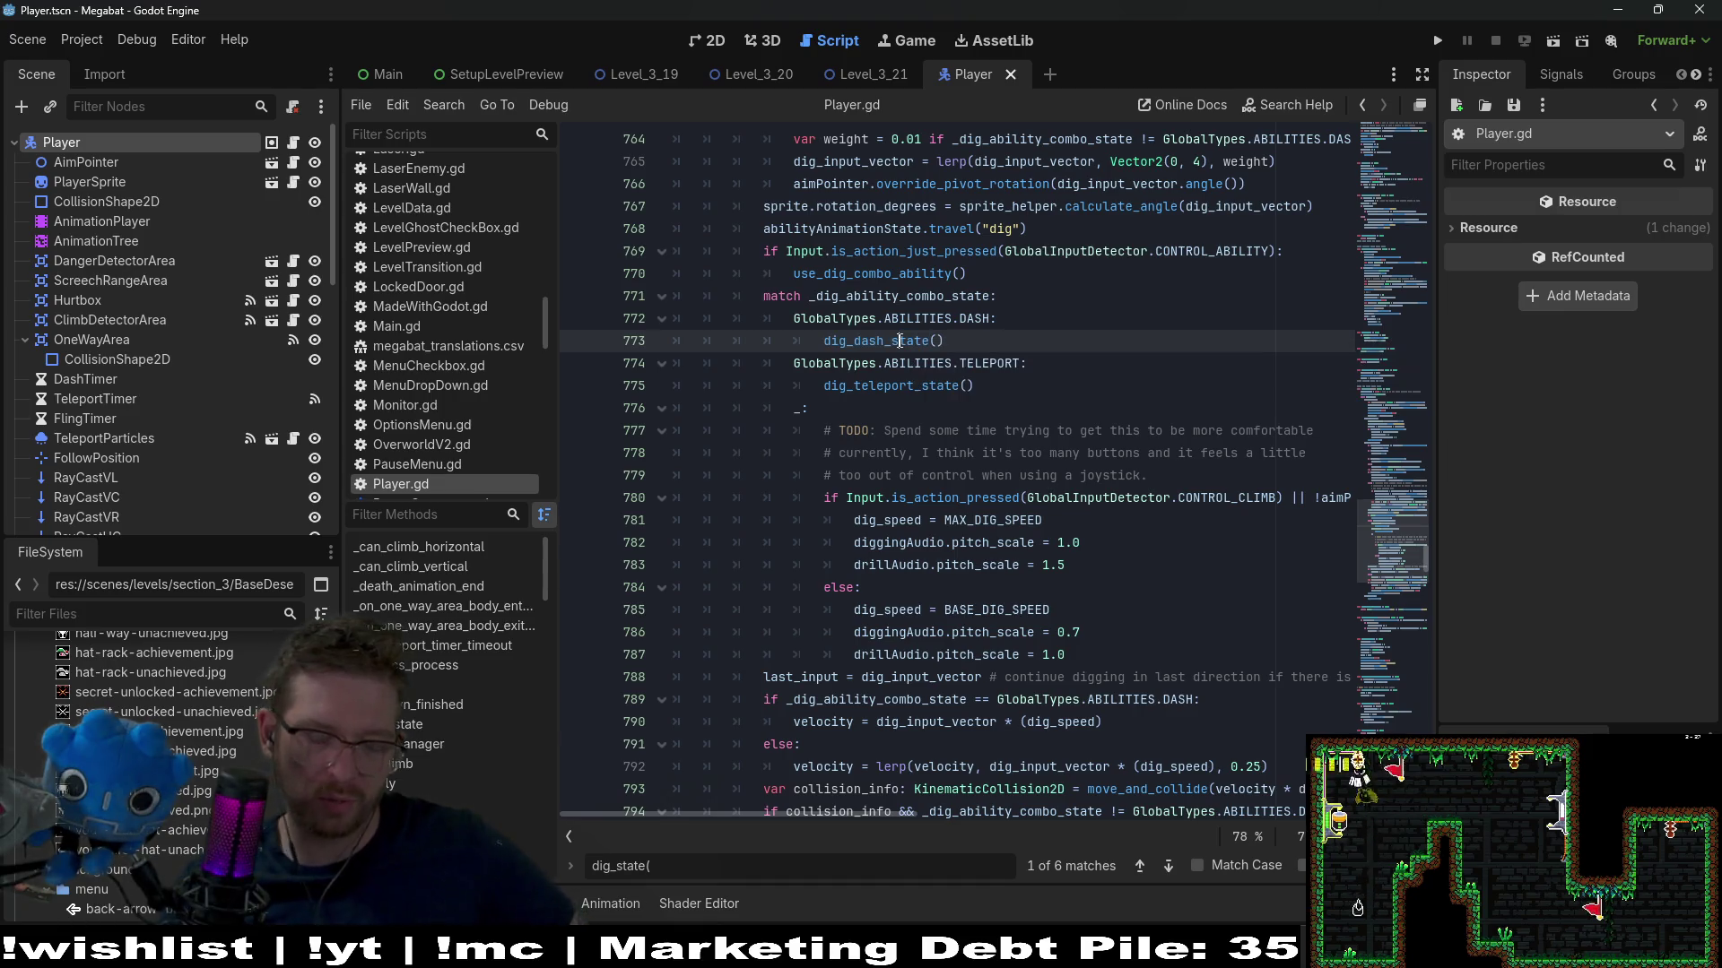
pyautogui.keyDown('ctrl'); pyautogui.click(900, 346); pyautogui.keyUp('ctrl')
pyautogui.keyDown('ctrl'); pyautogui.click(900, 347); pyautogui.keyUp('ctrl')
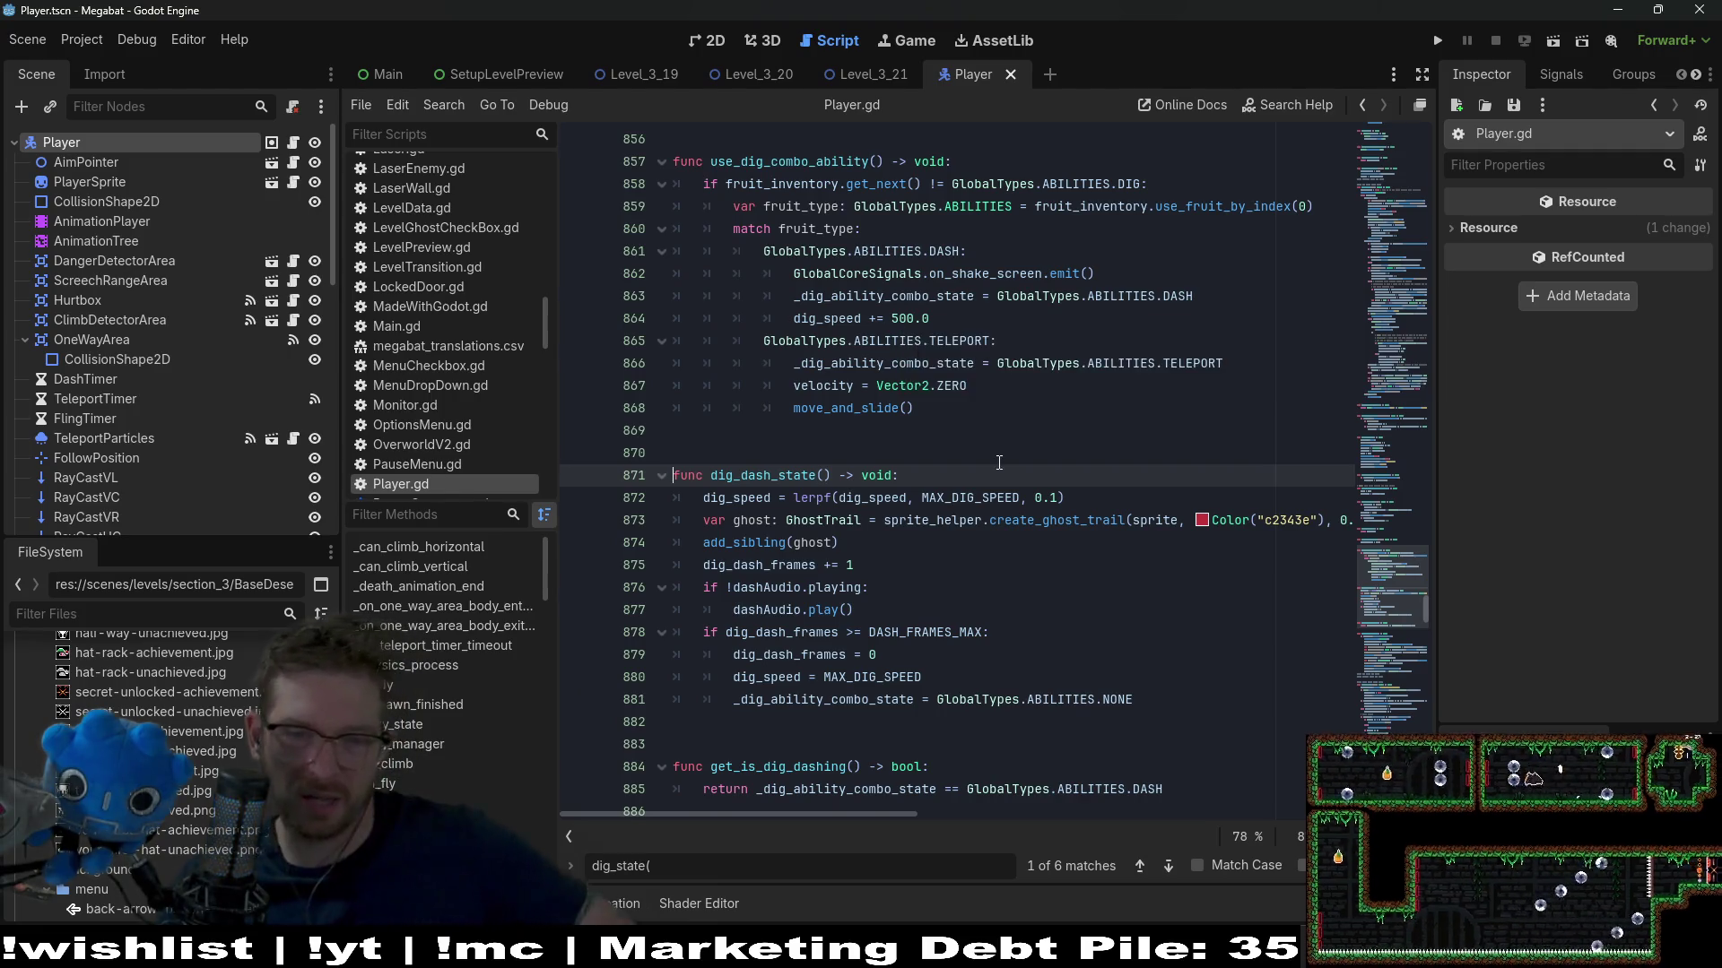
# Scroll through Player.gd to review the dig_dash_state code
pyautogui.scroll(-1, 984, 425)
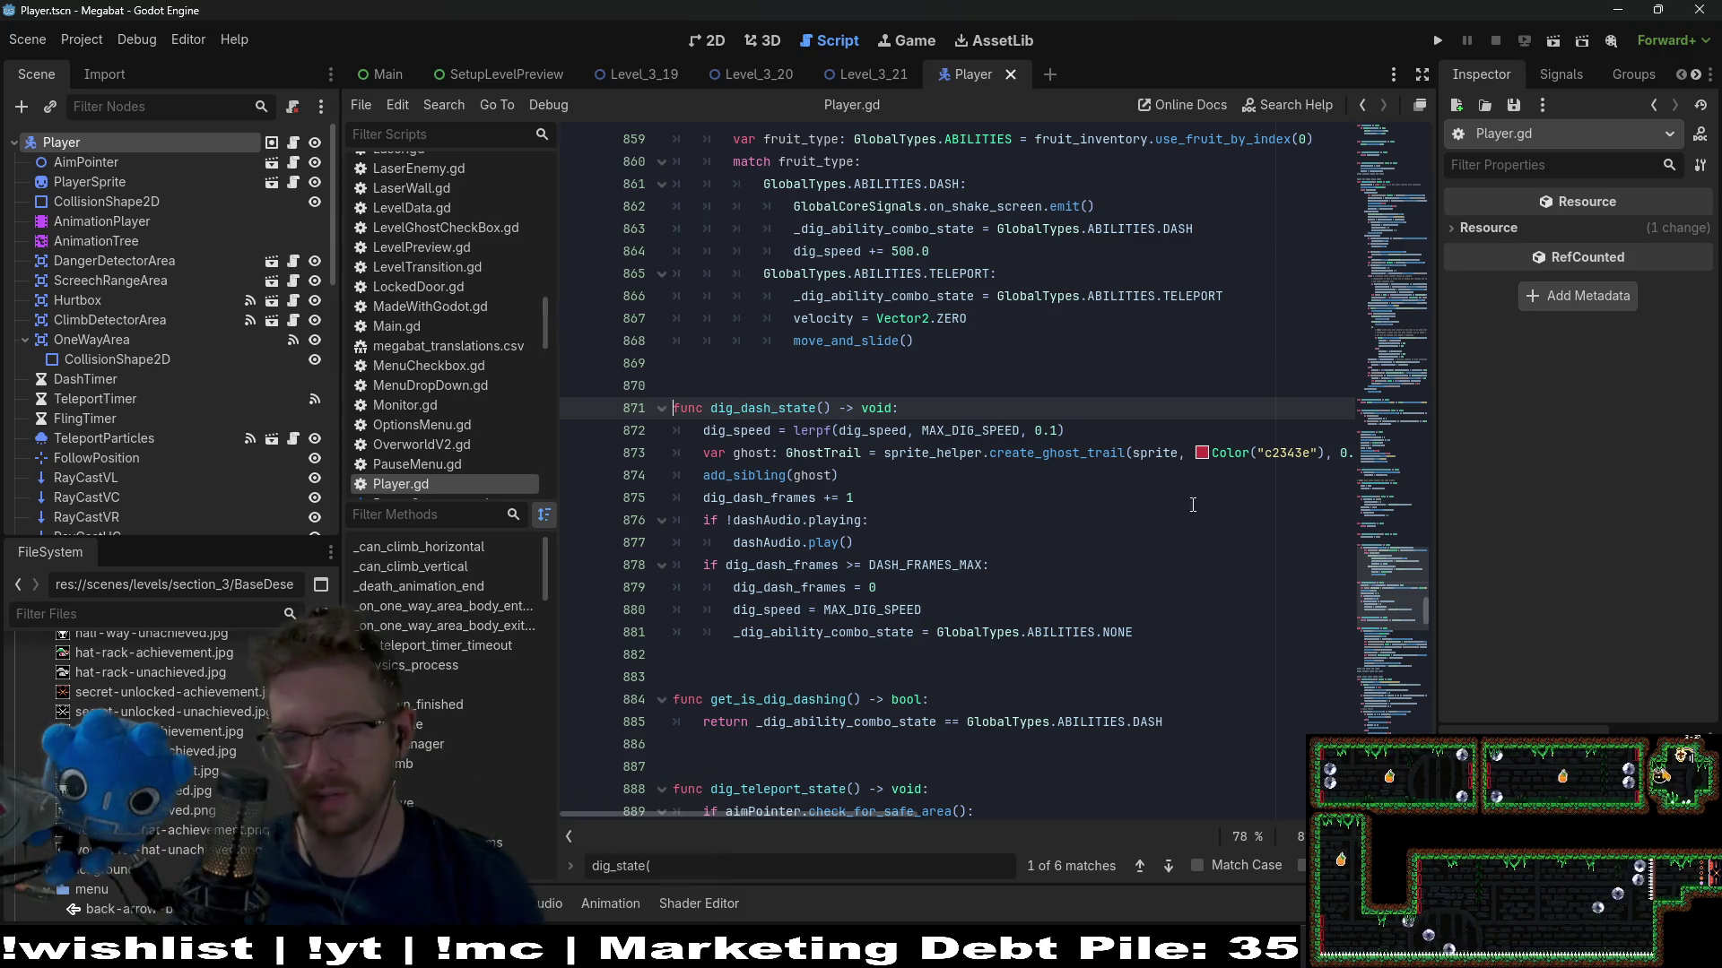
pyautogui.scroll(-2, 1175, 488)
pyautogui.scroll(-2, 1157, 520)
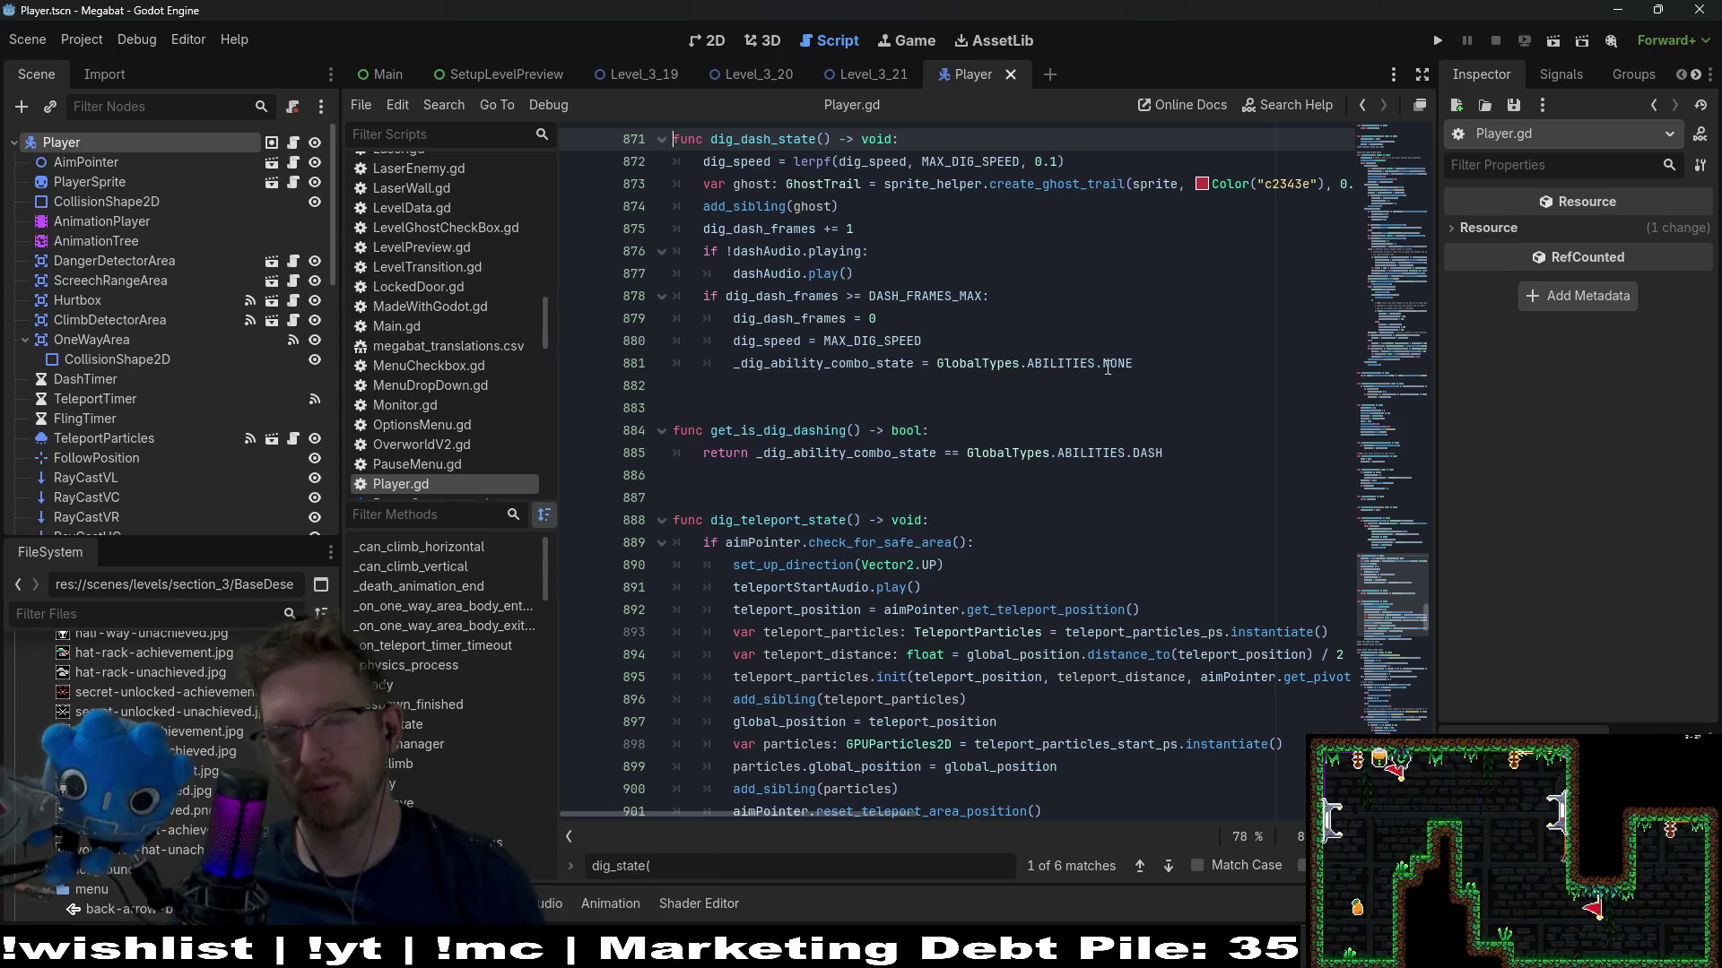
pyautogui.scroll(-3, 844, 336)
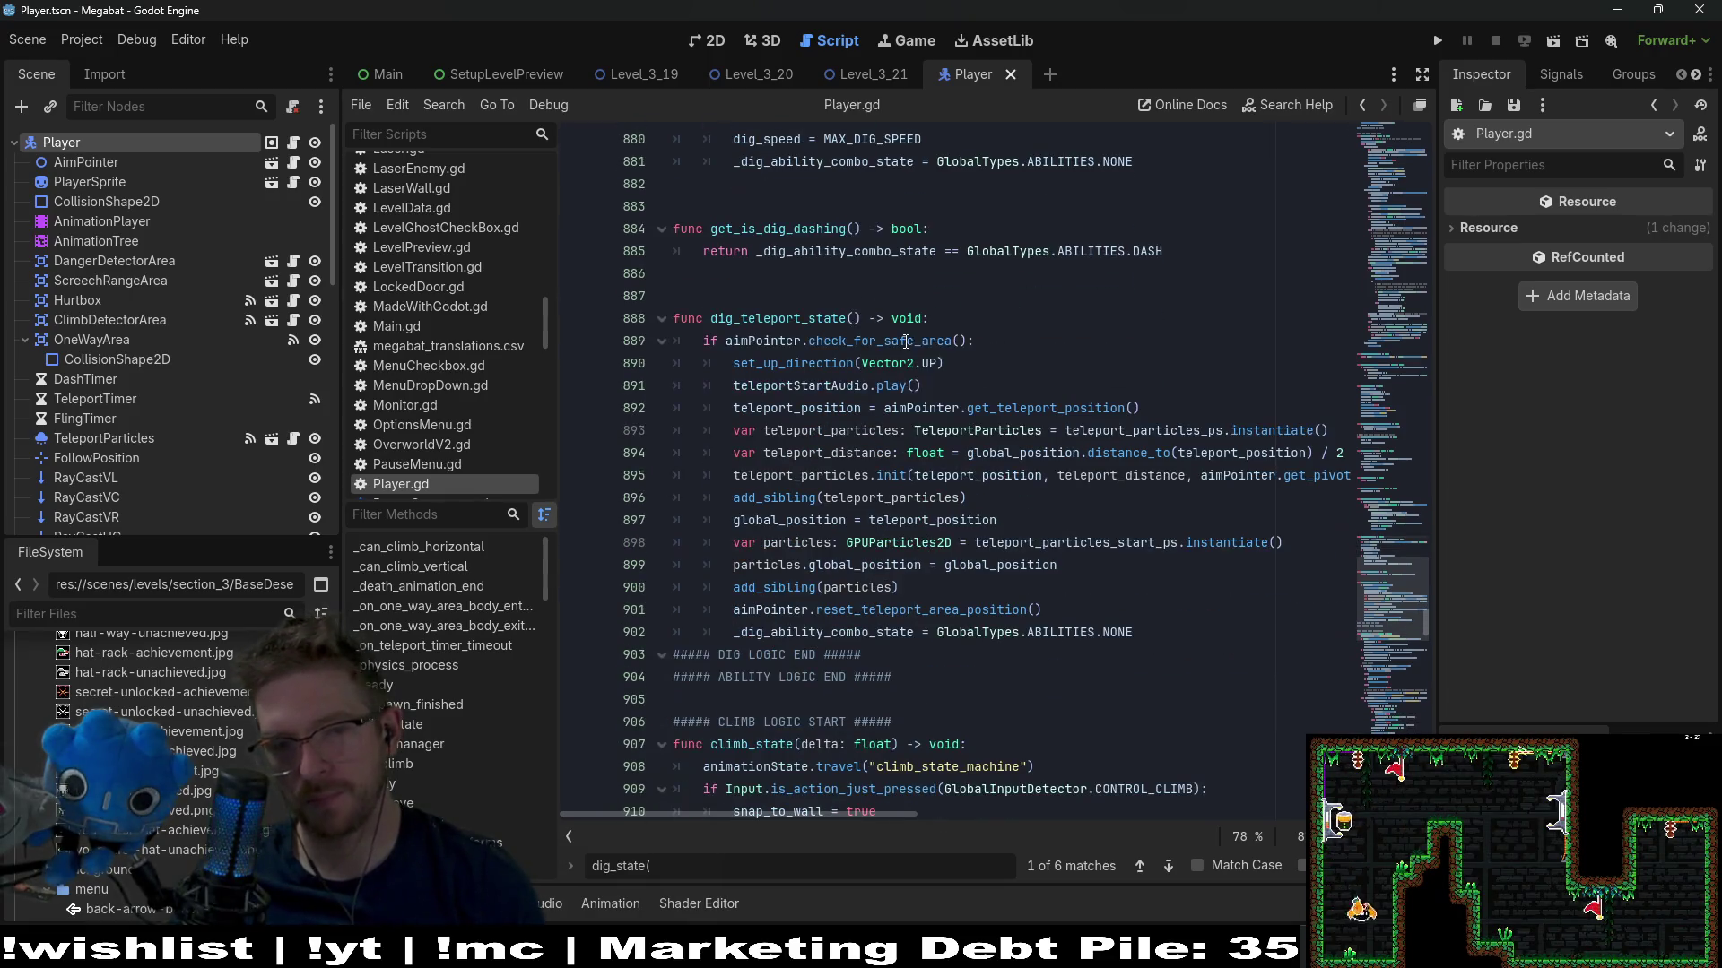
pyautogui.scroll(-3, 904, 348)
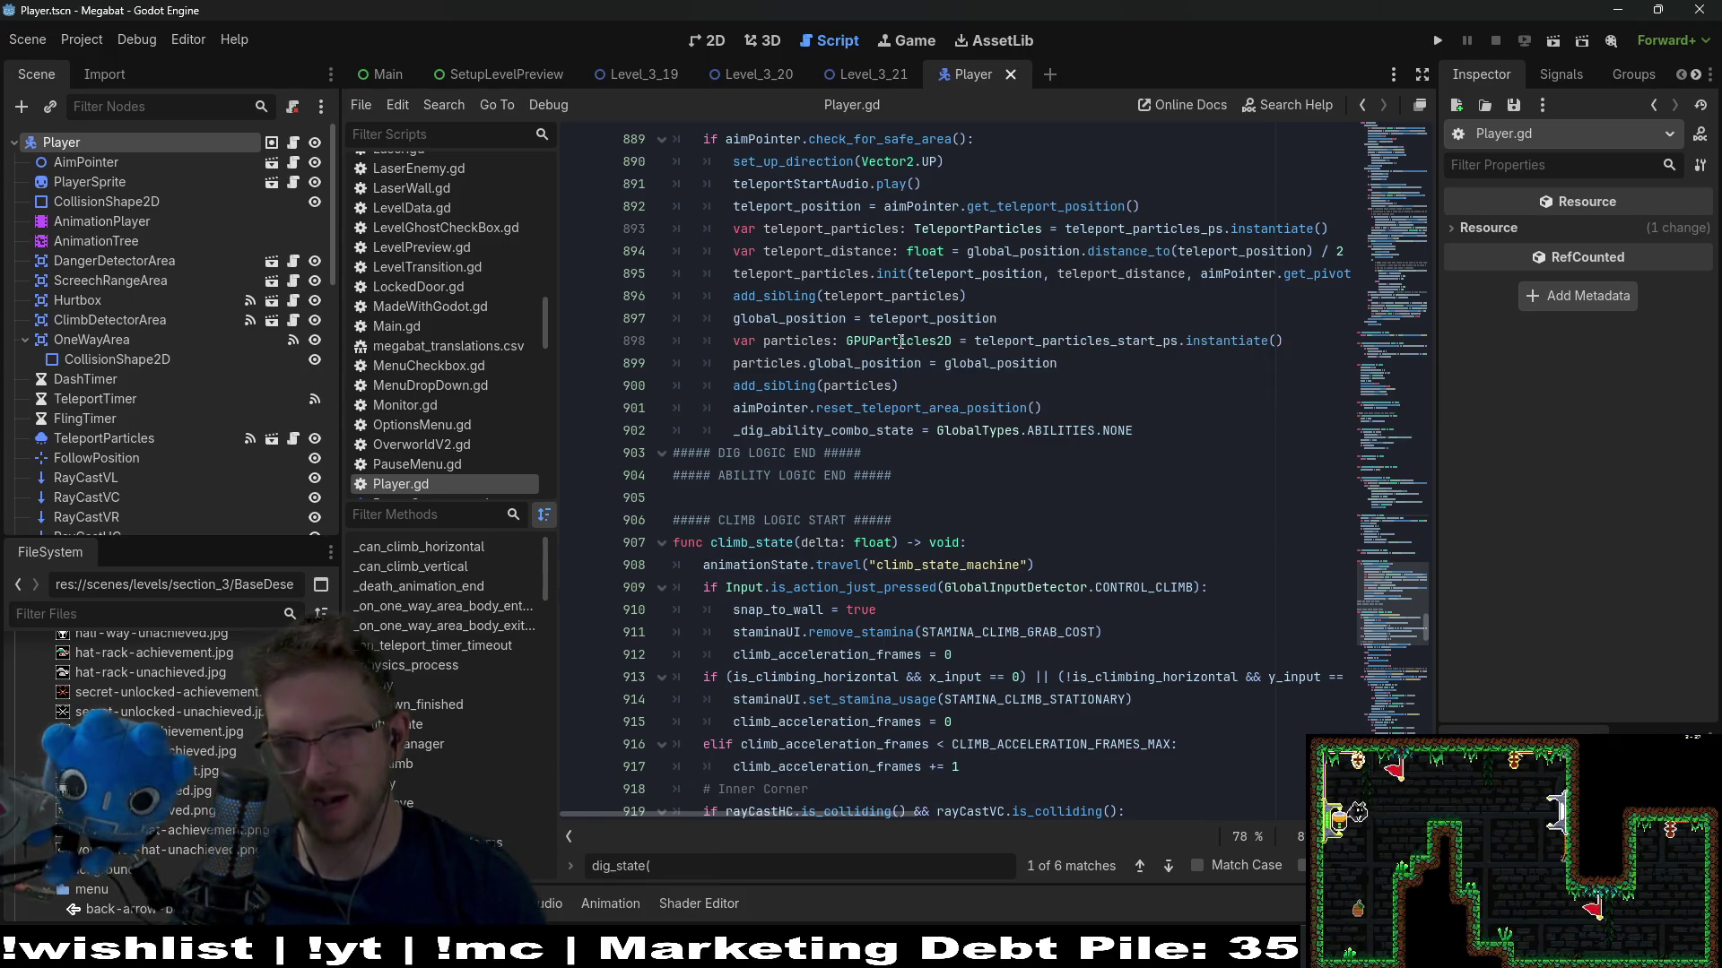
pyautogui.moveTo(901, 347)
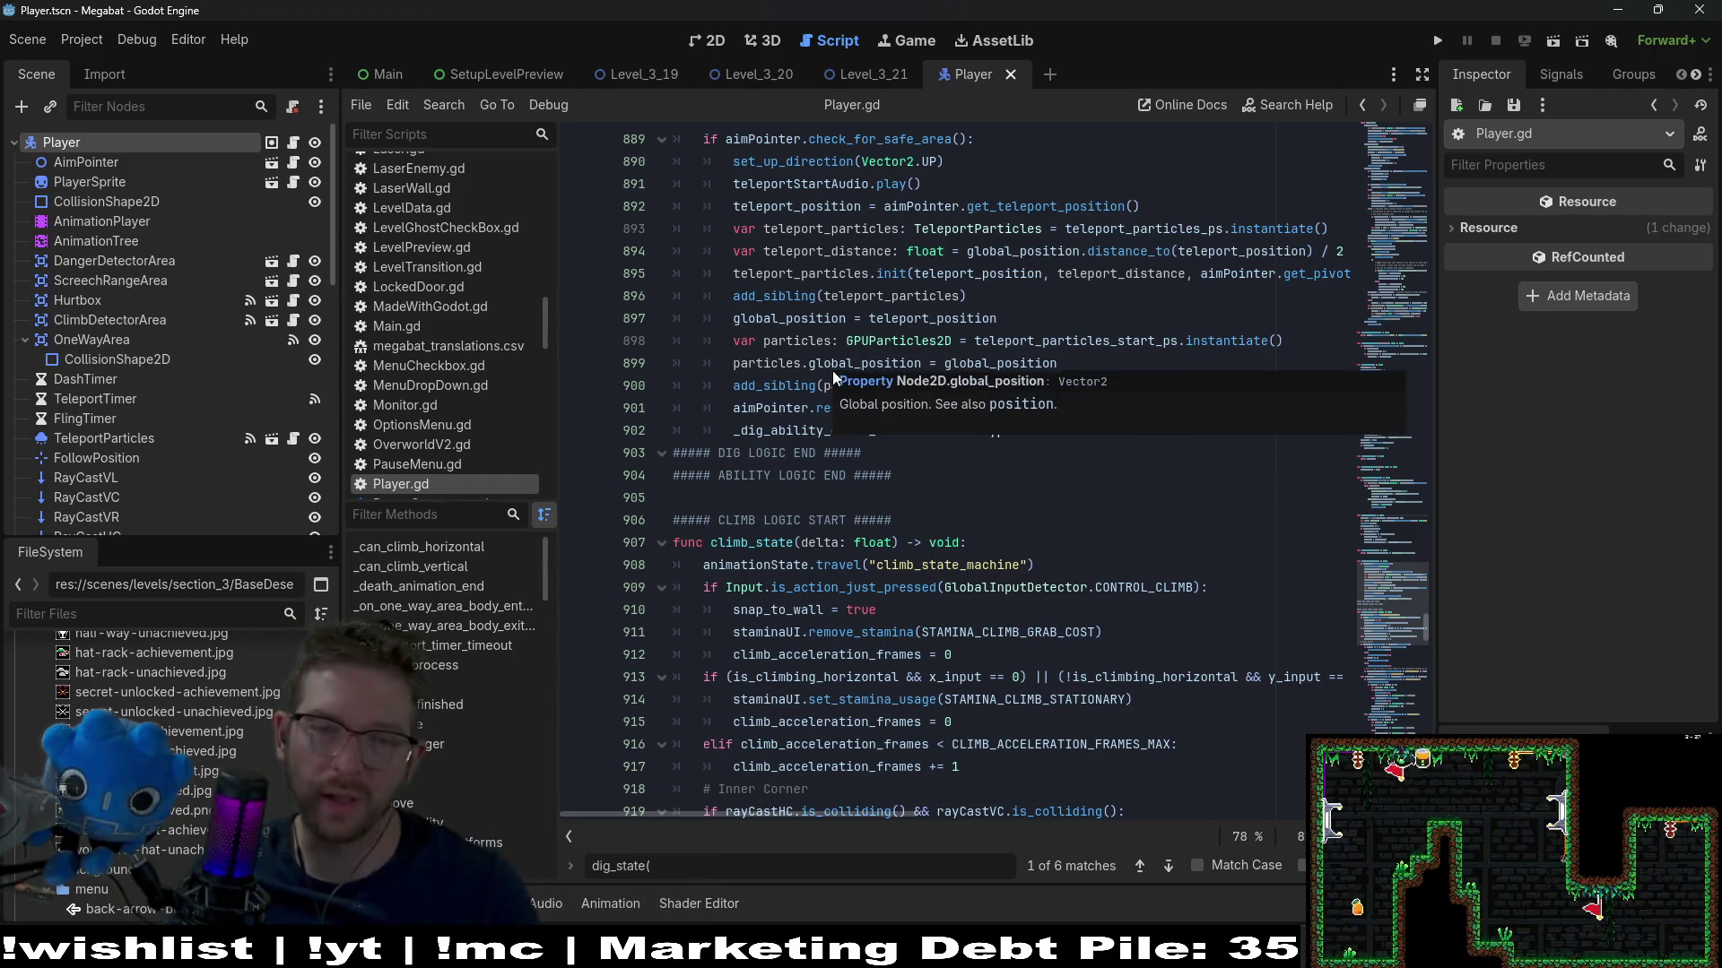
pyautogui.moveTo(865, 417)
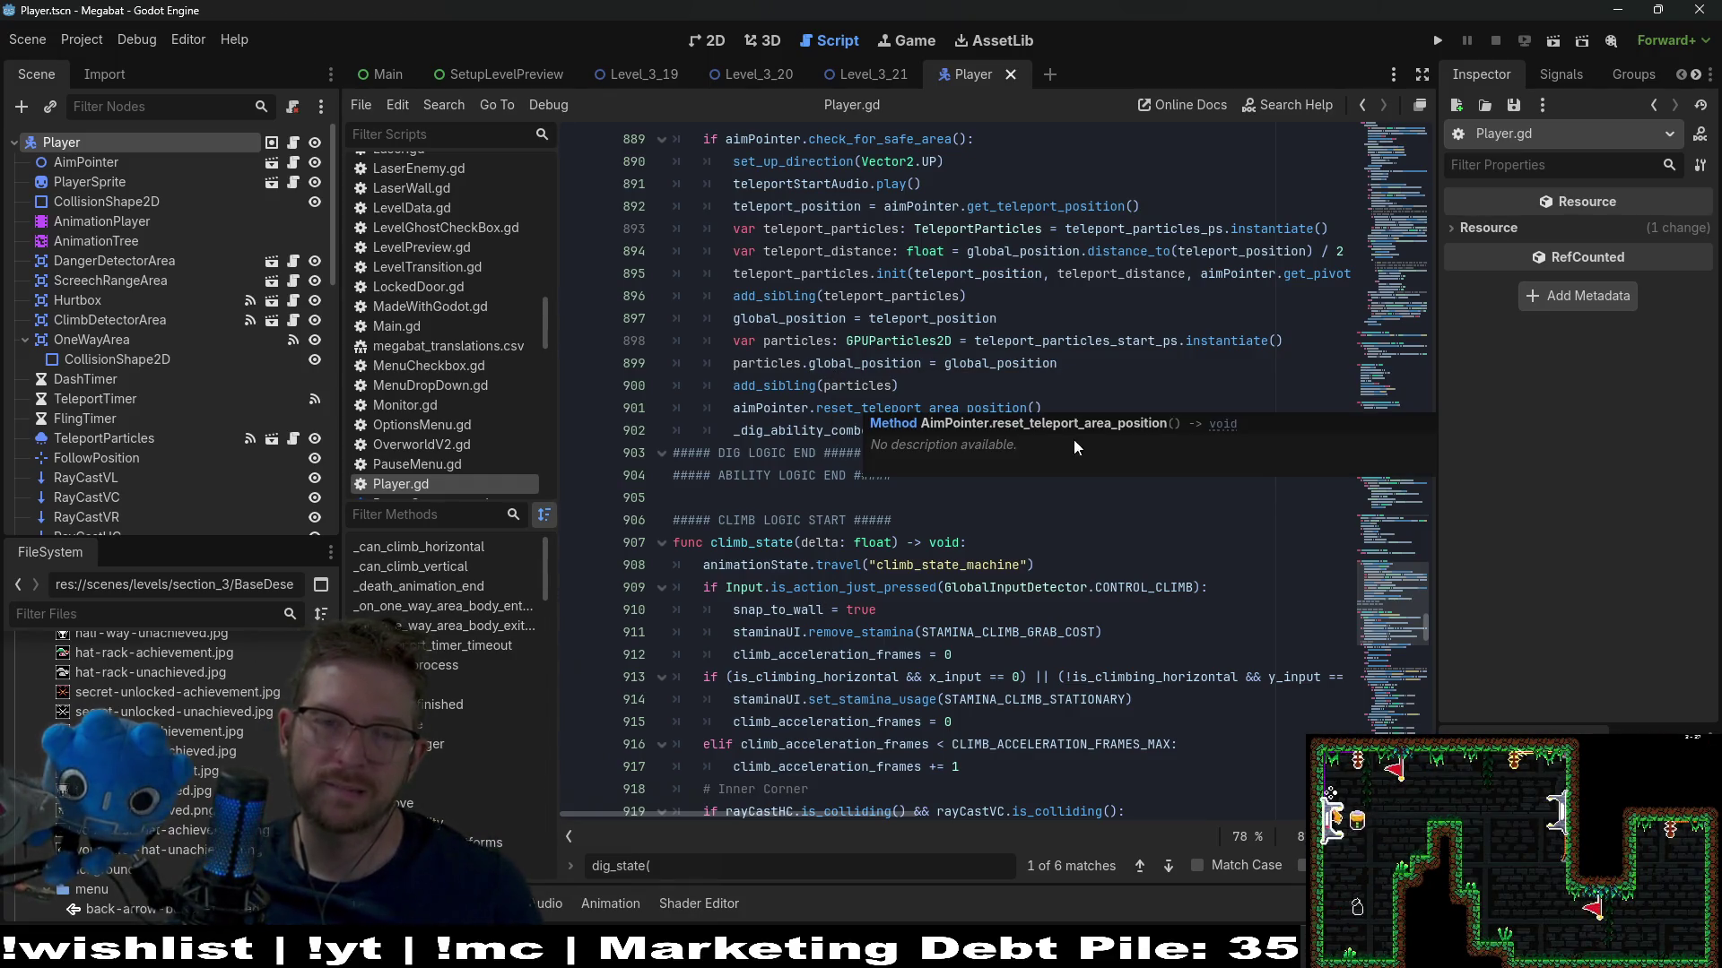
pyautogui.scroll(2, 1076, 446)
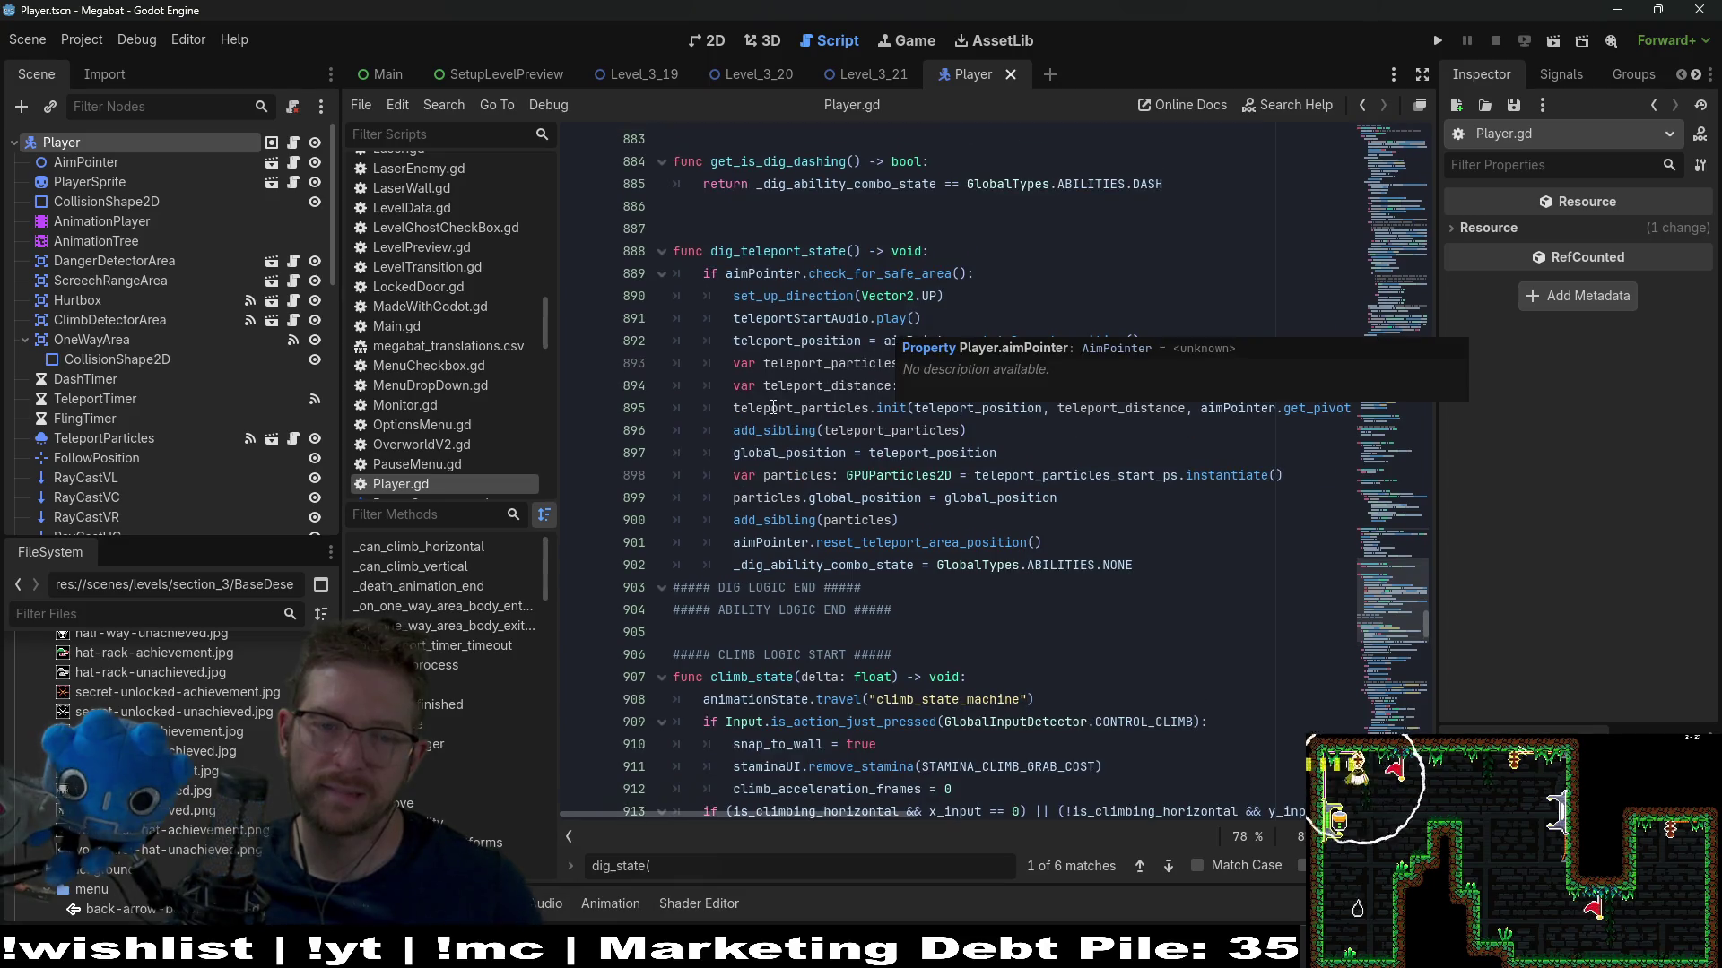
pyautogui.scroll(-7, 773, 408)
pyautogui.scroll(11, 785, 404)
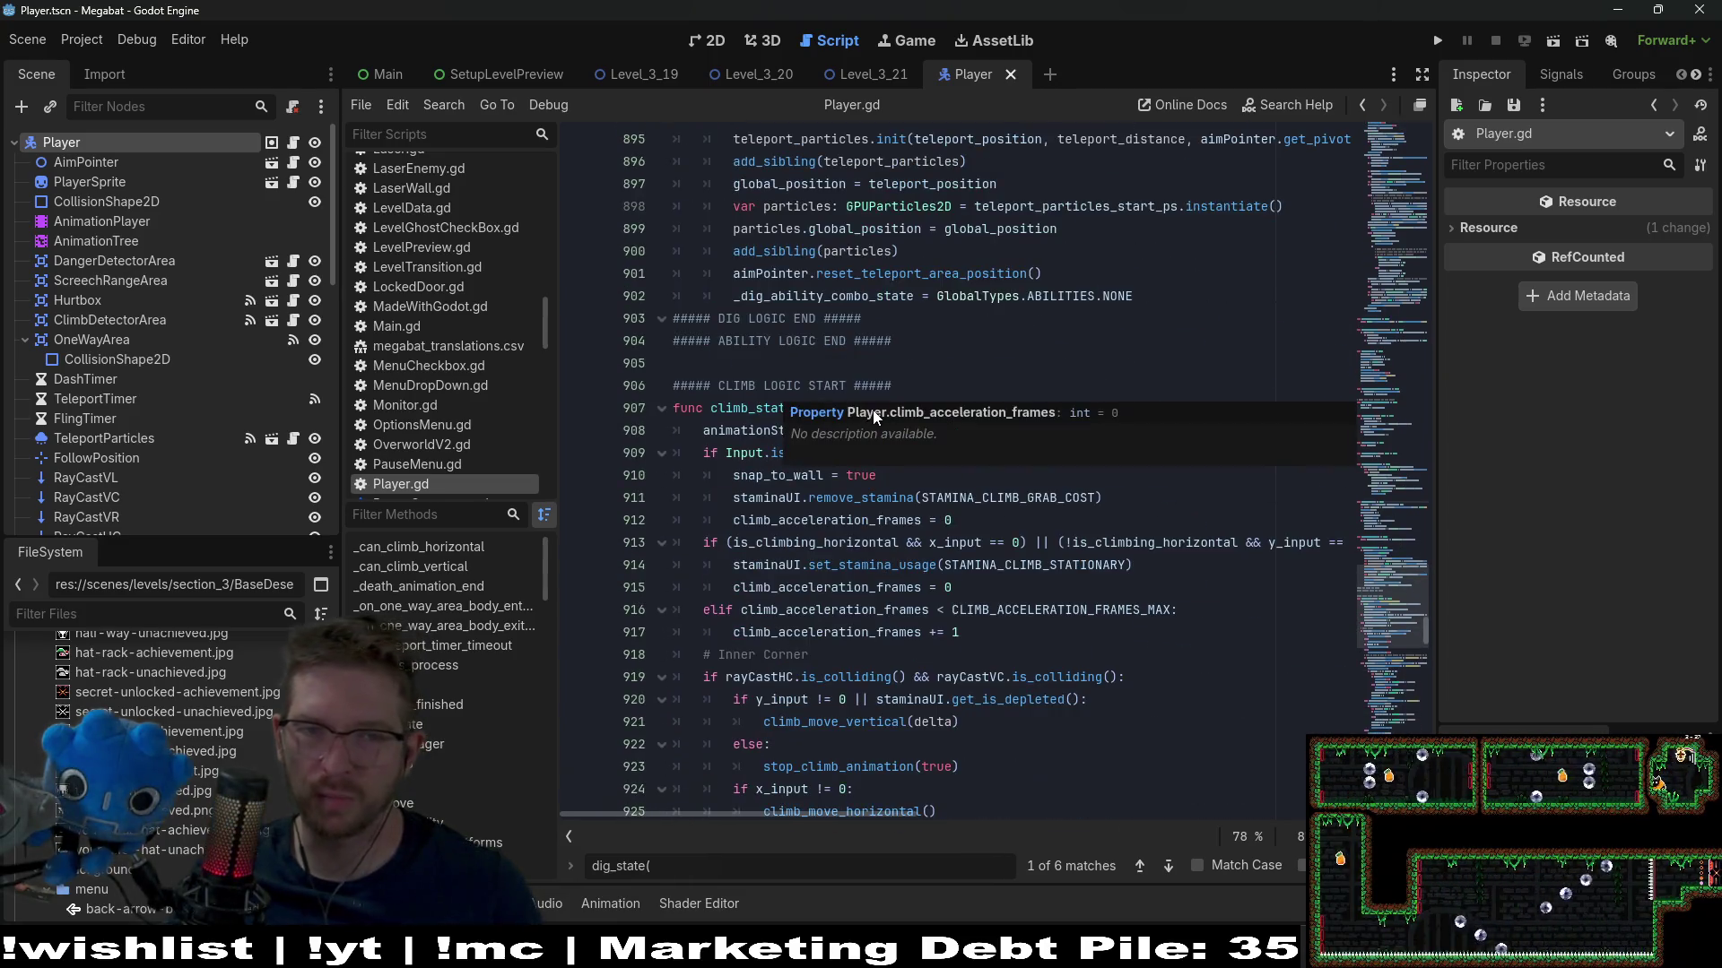
pyautogui.scroll(3, 760, 336)
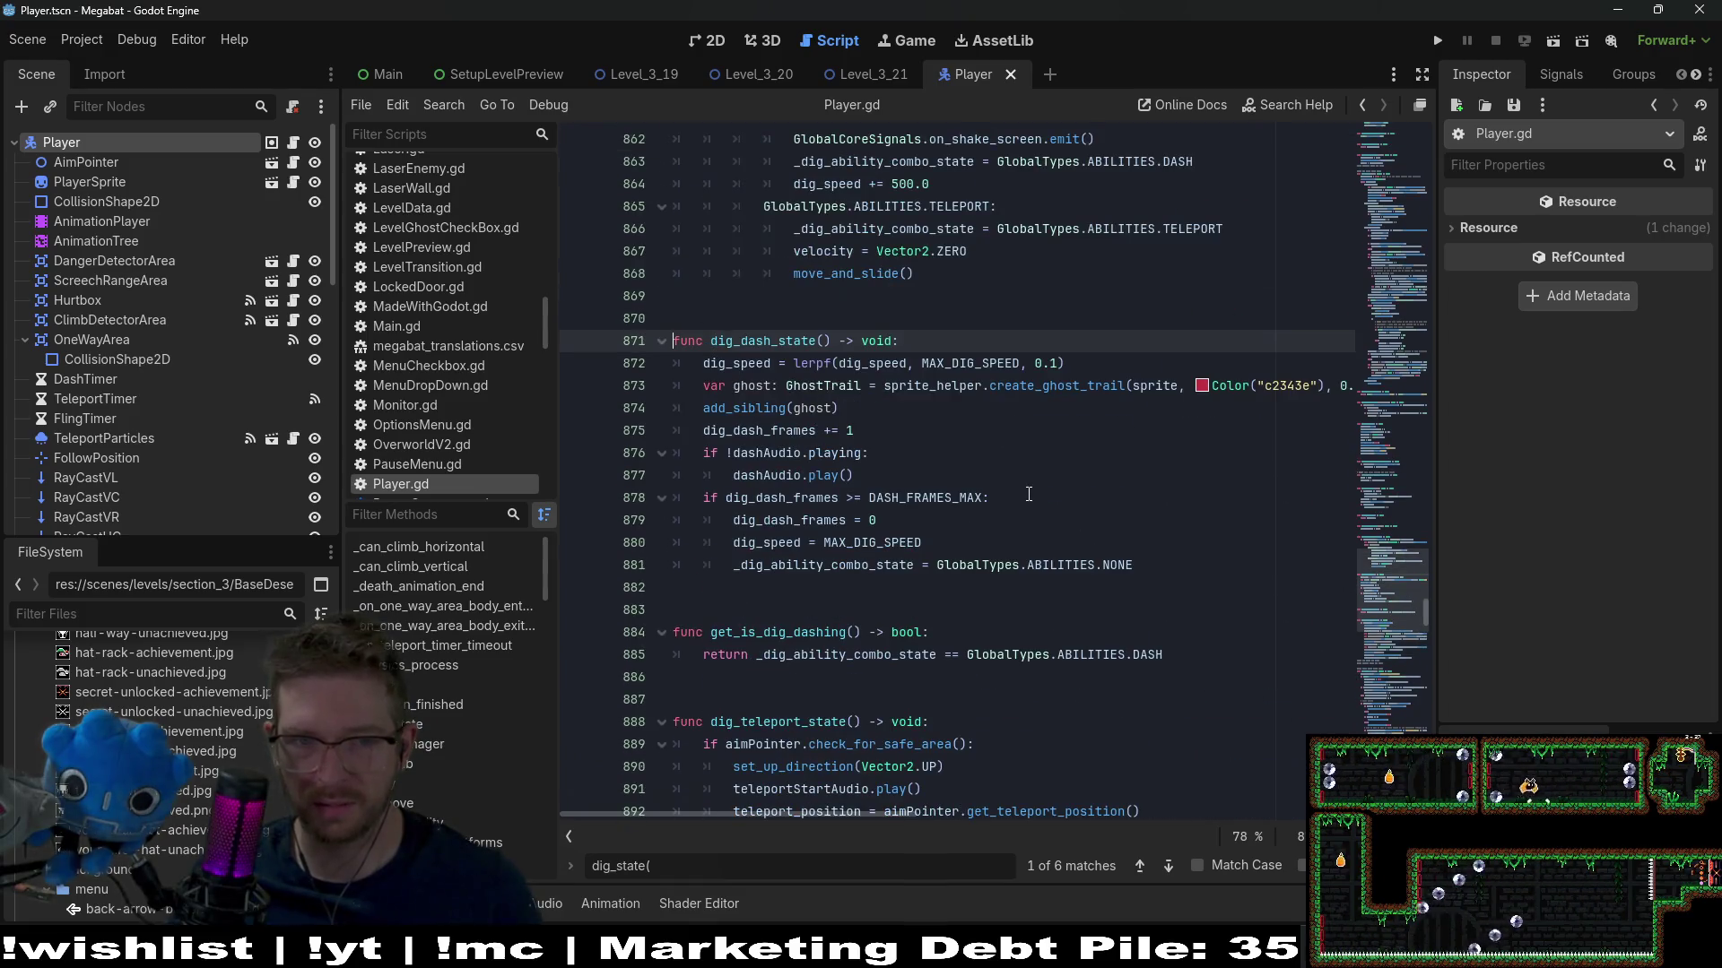
# Search the script for GlobalTypes.ABILITIES.DASH from line 861, finding 8 matches
pyautogui.doubleClick(760, 339)
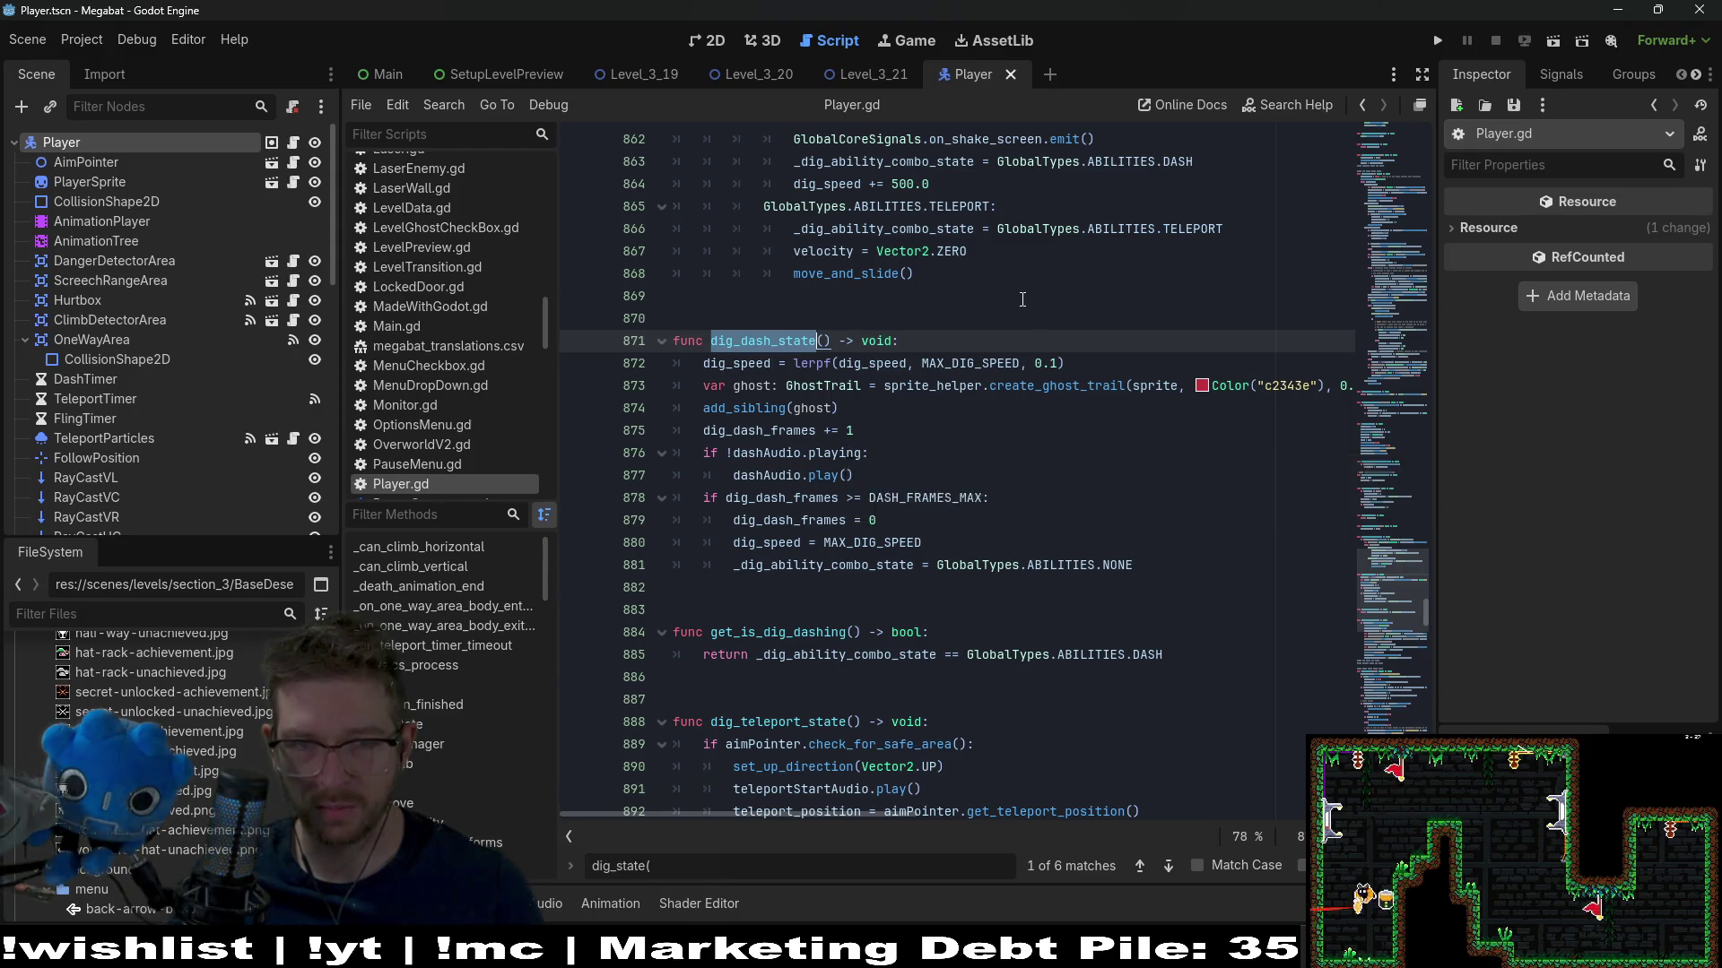
pyautogui.scroll(2, 1126, 403)
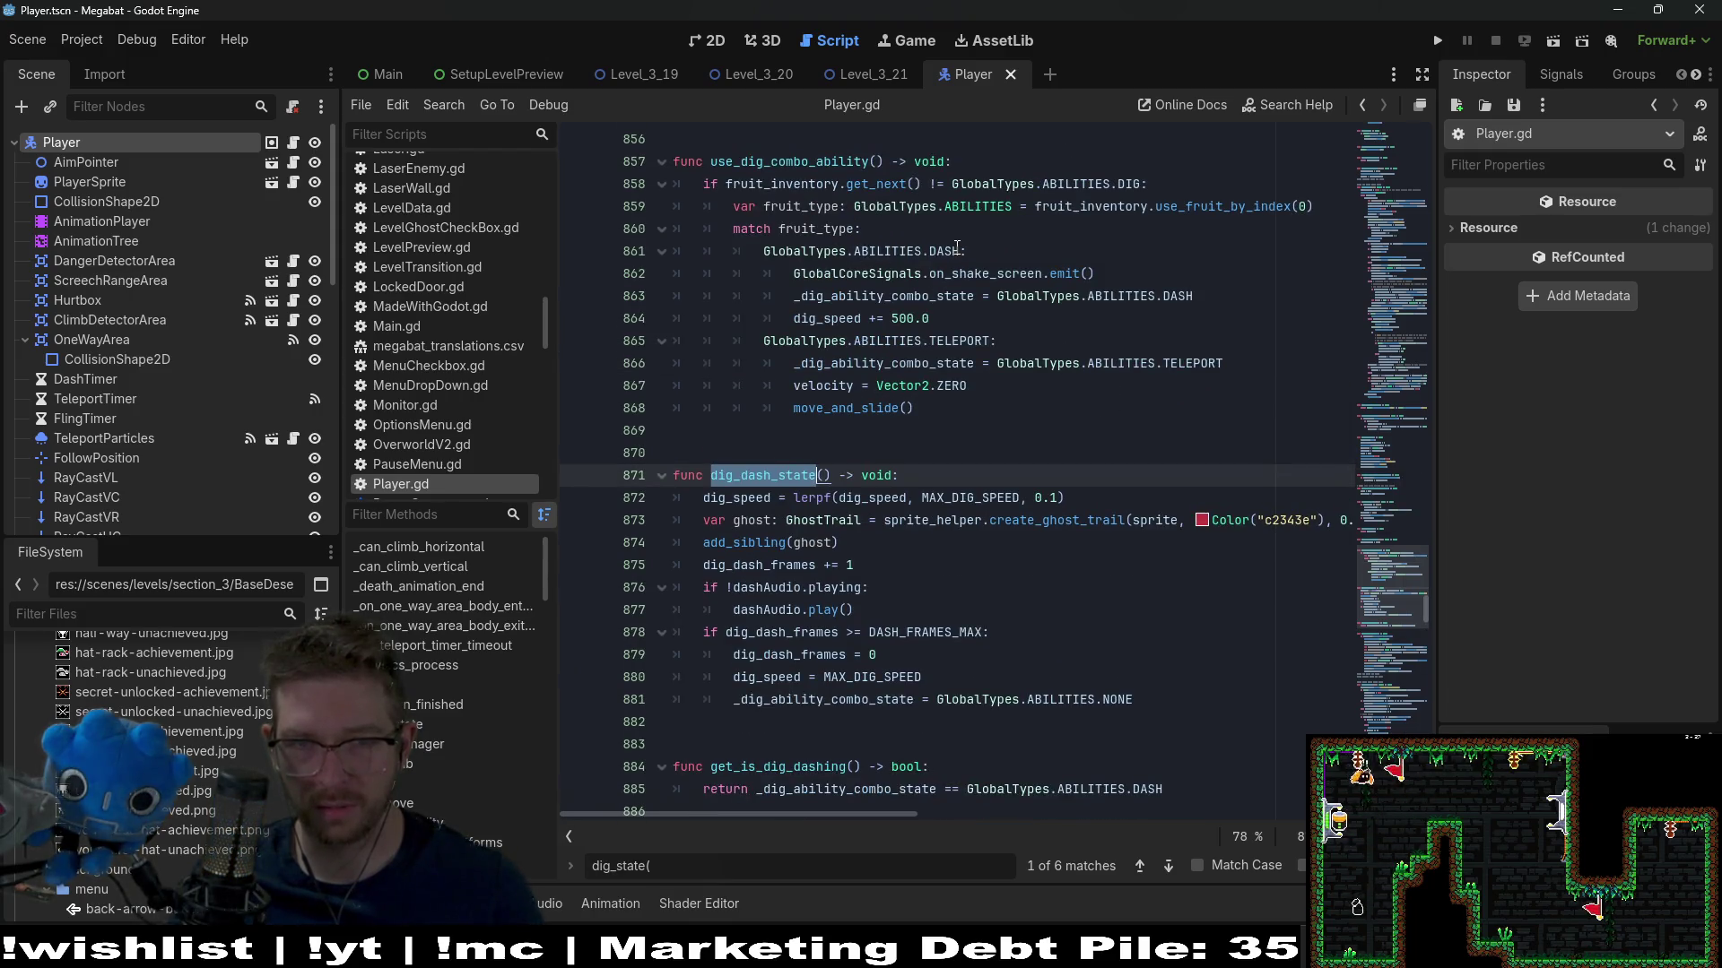
pyautogui.moveTo(957, 248); pyautogui.dragTo(763, 251)
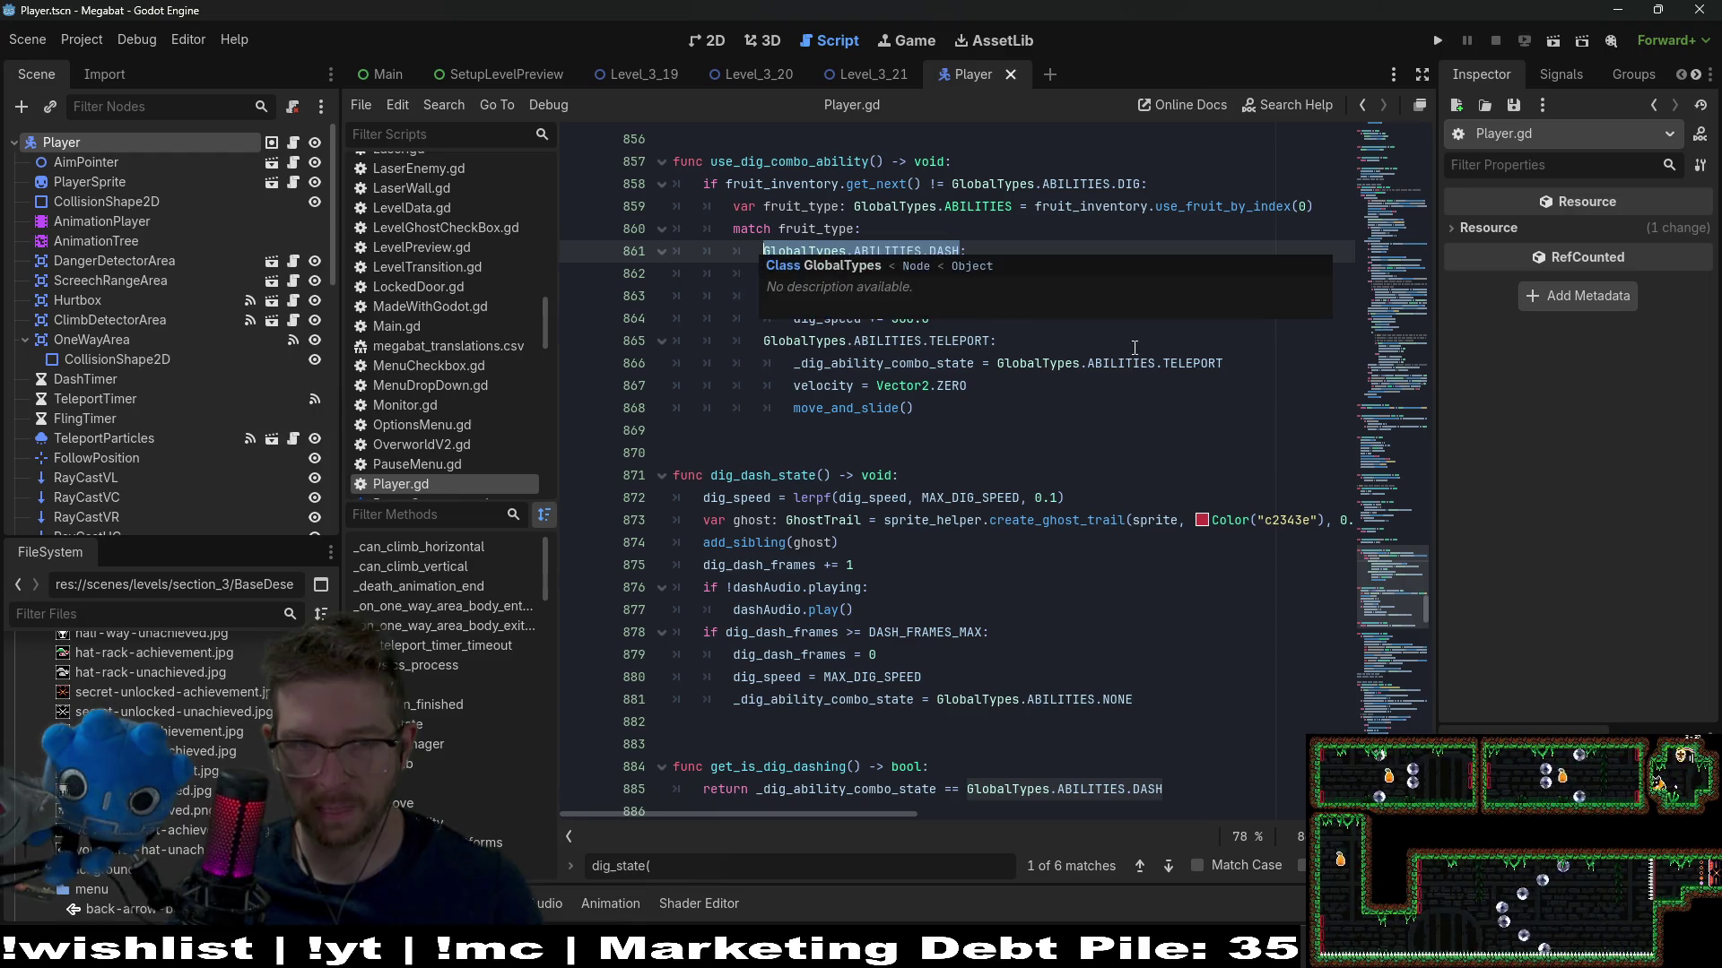
pyautogui.hotkey('ctrl', 'f')
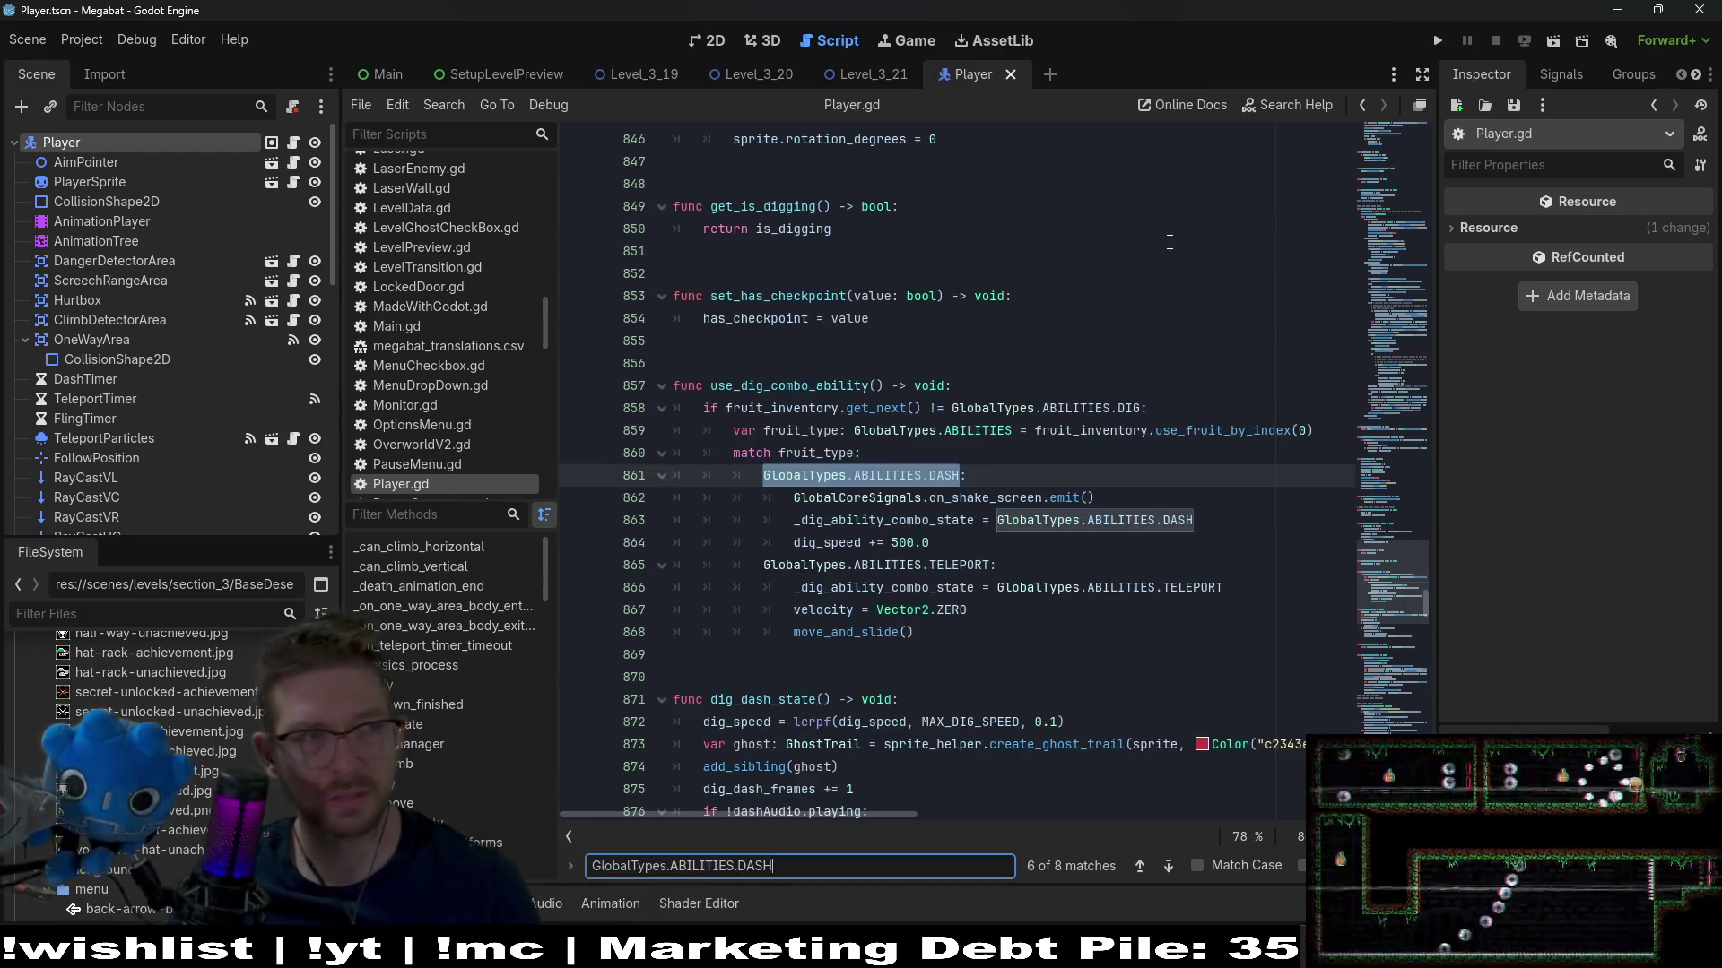
pyautogui.press('Return')
pyautogui.press('Return')
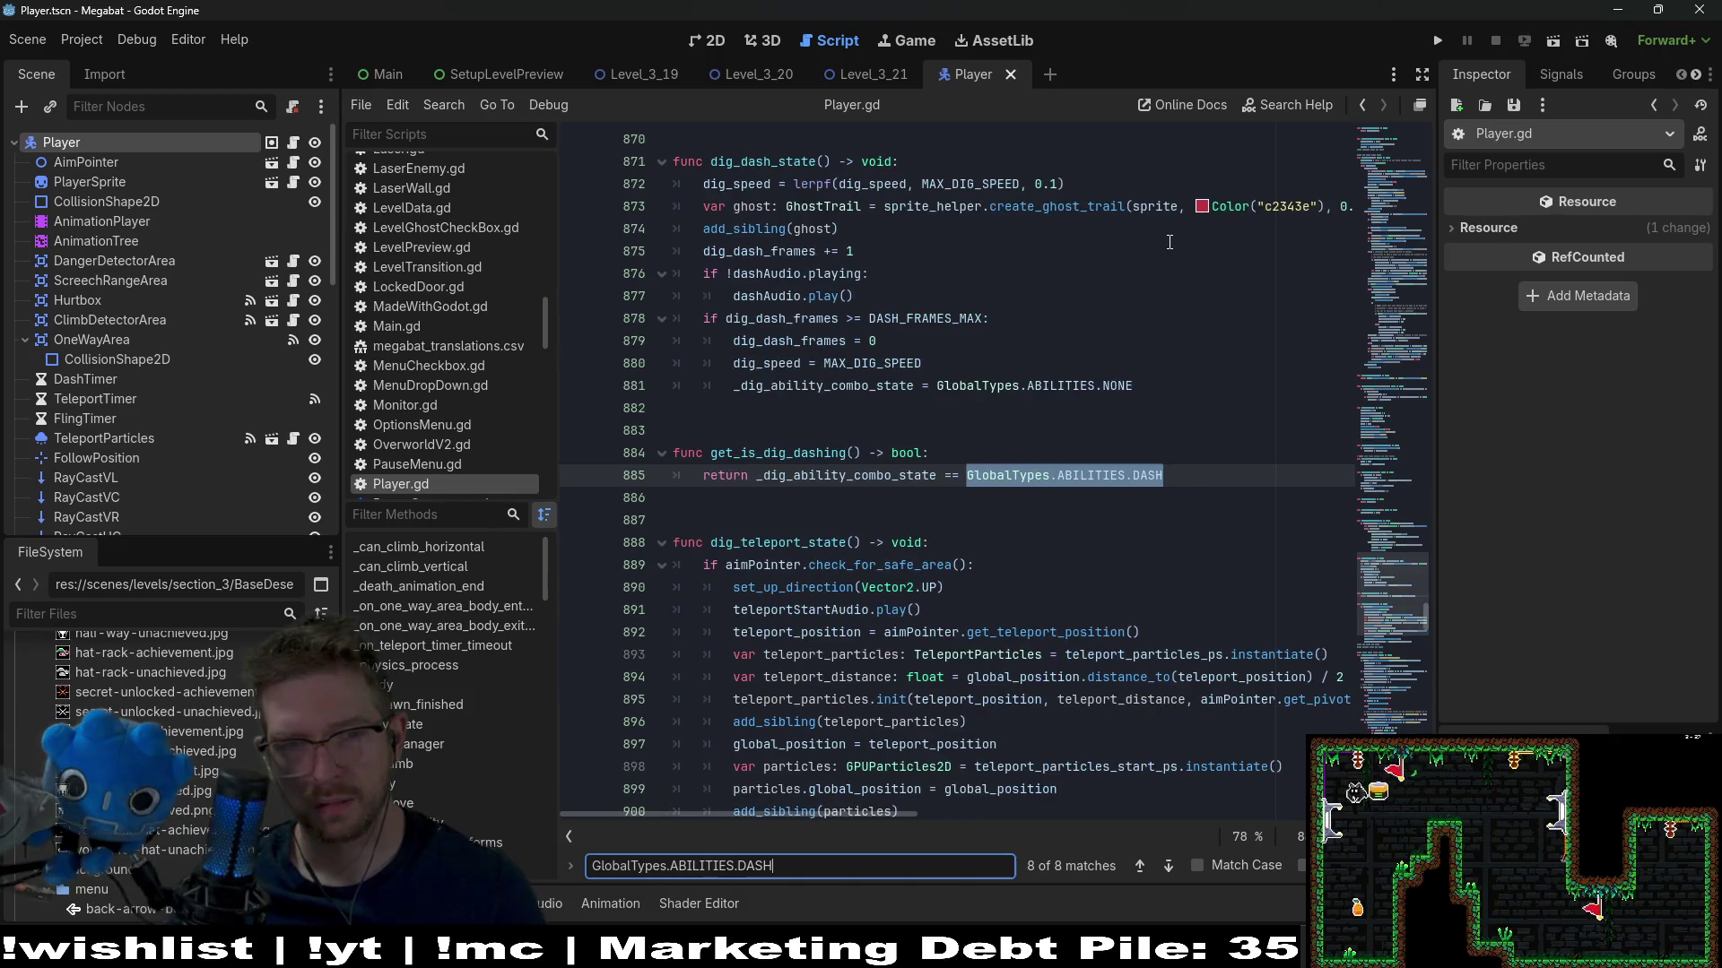
pyautogui.press('Return')
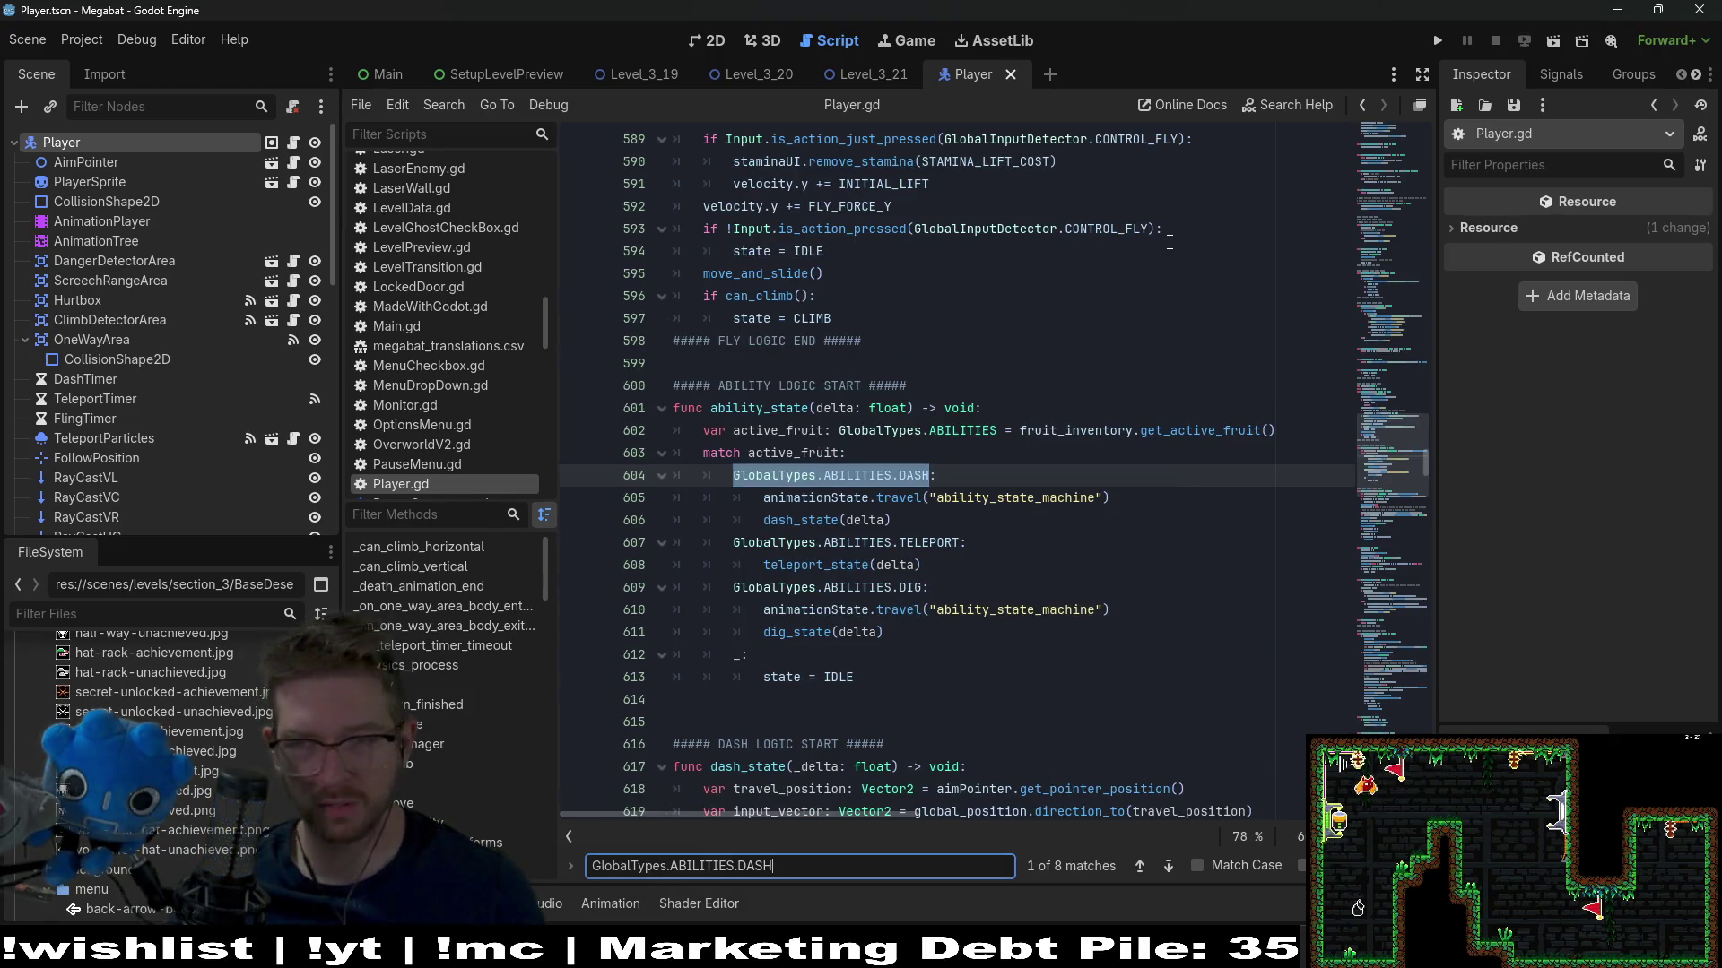
pyautogui.press('Return')
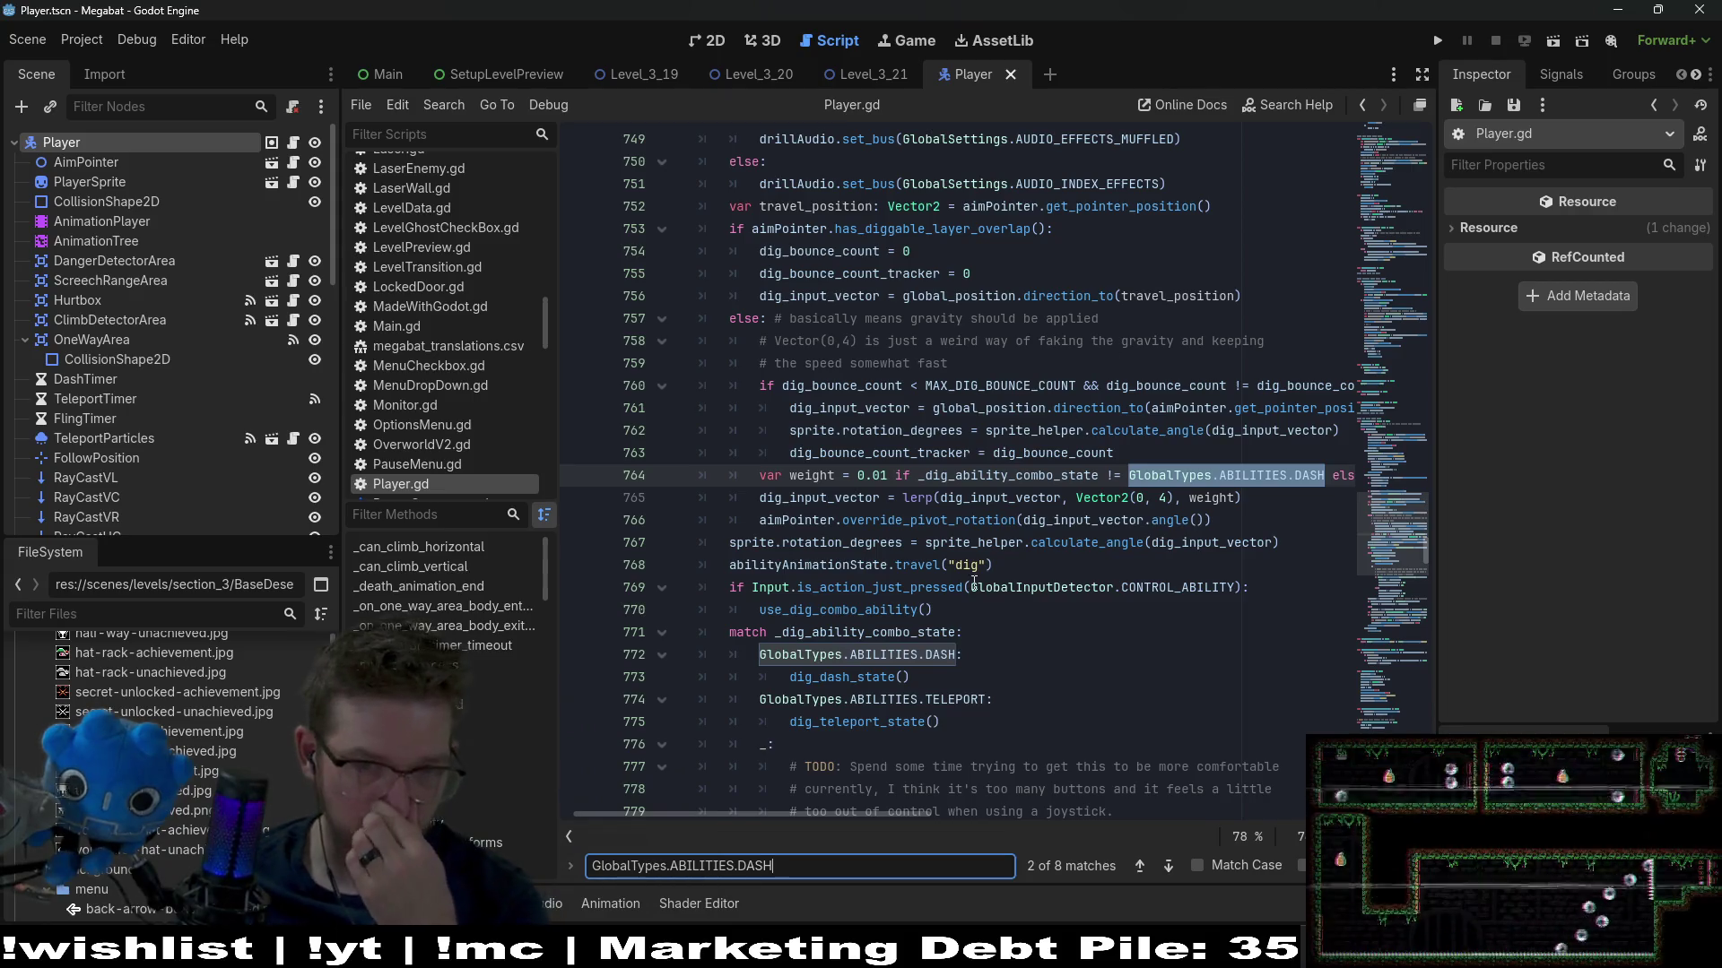
pyautogui.doubleClick(861, 385)
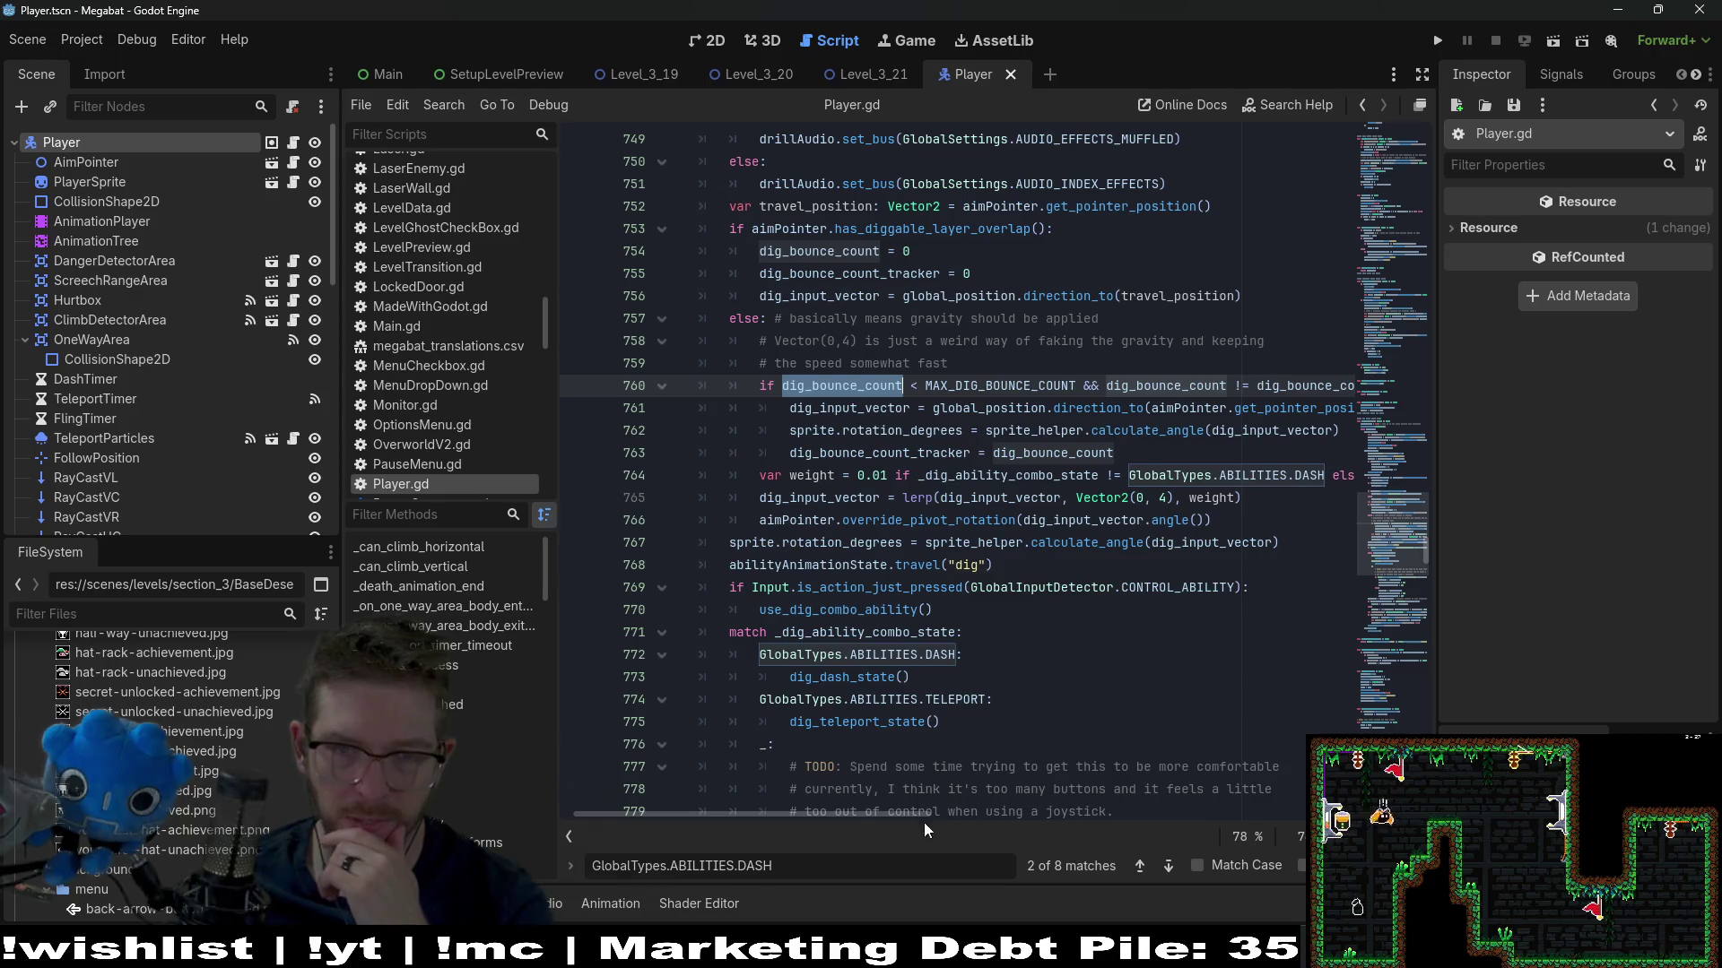
pyautogui.moveTo(870, 814); pyautogui.dragTo(916, 813)
pyautogui.moveTo(907, 805)
pyautogui.mouseDown()
pyautogui.moveTo(886, 809)
pyautogui.moveTo(939, 804)
pyautogui.mouseUp()
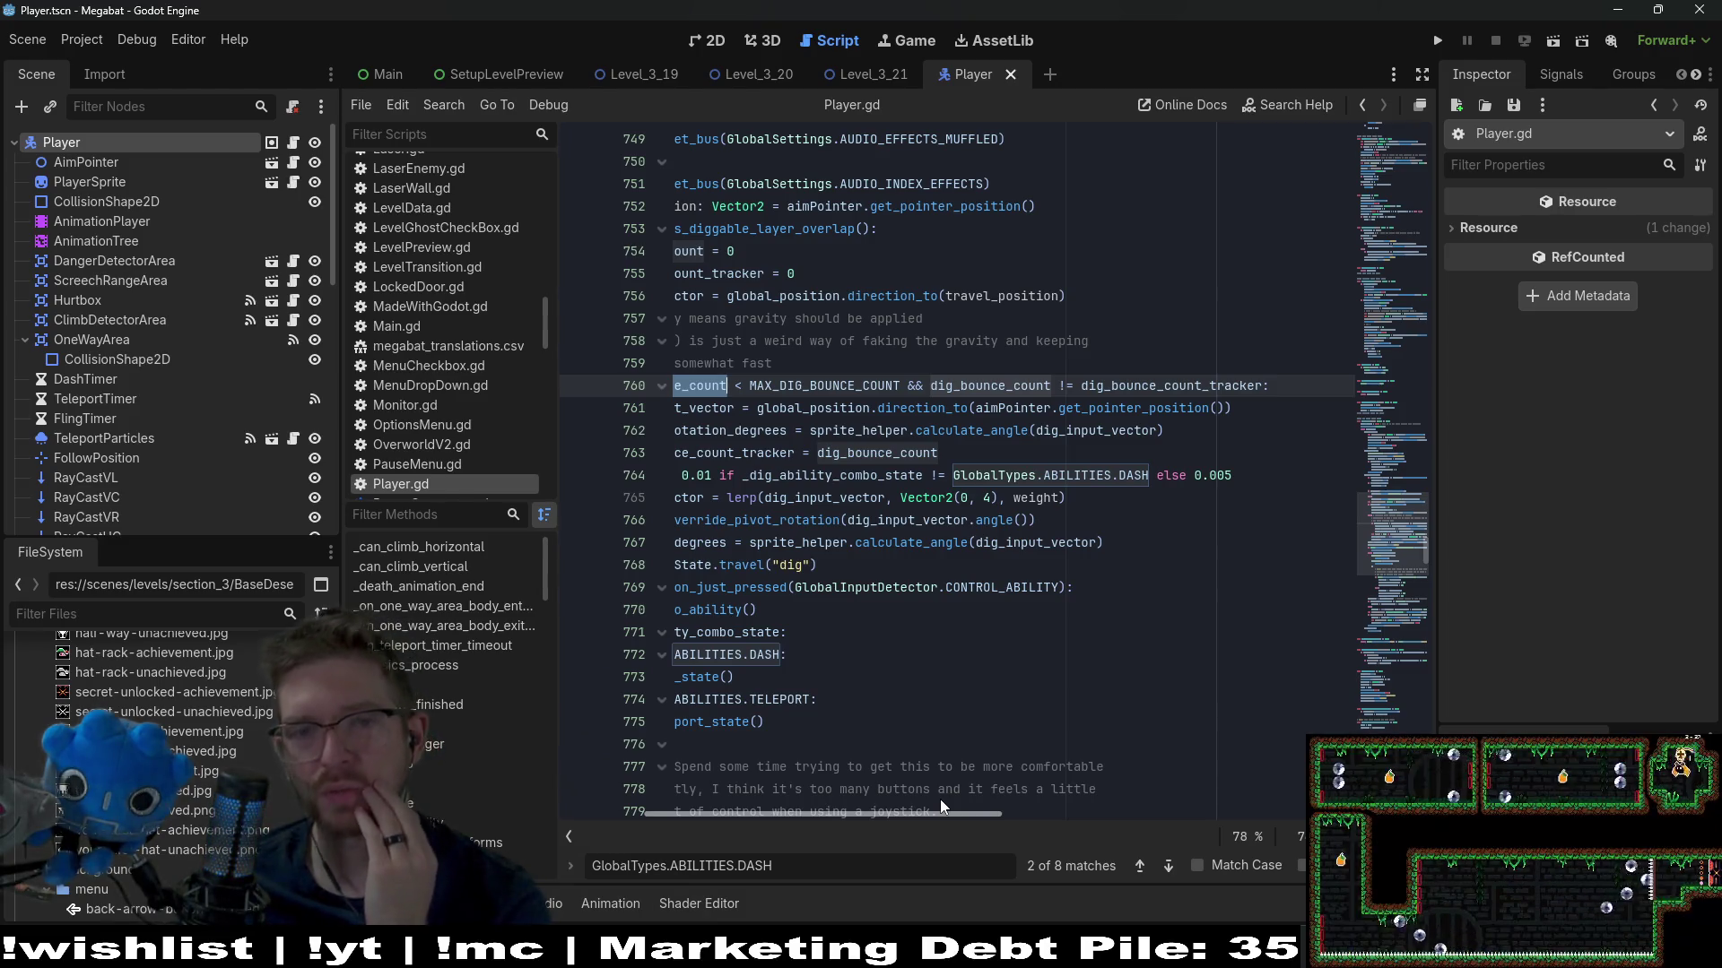
pyautogui.moveTo(940, 799); pyautogui.dragTo(816, 815)
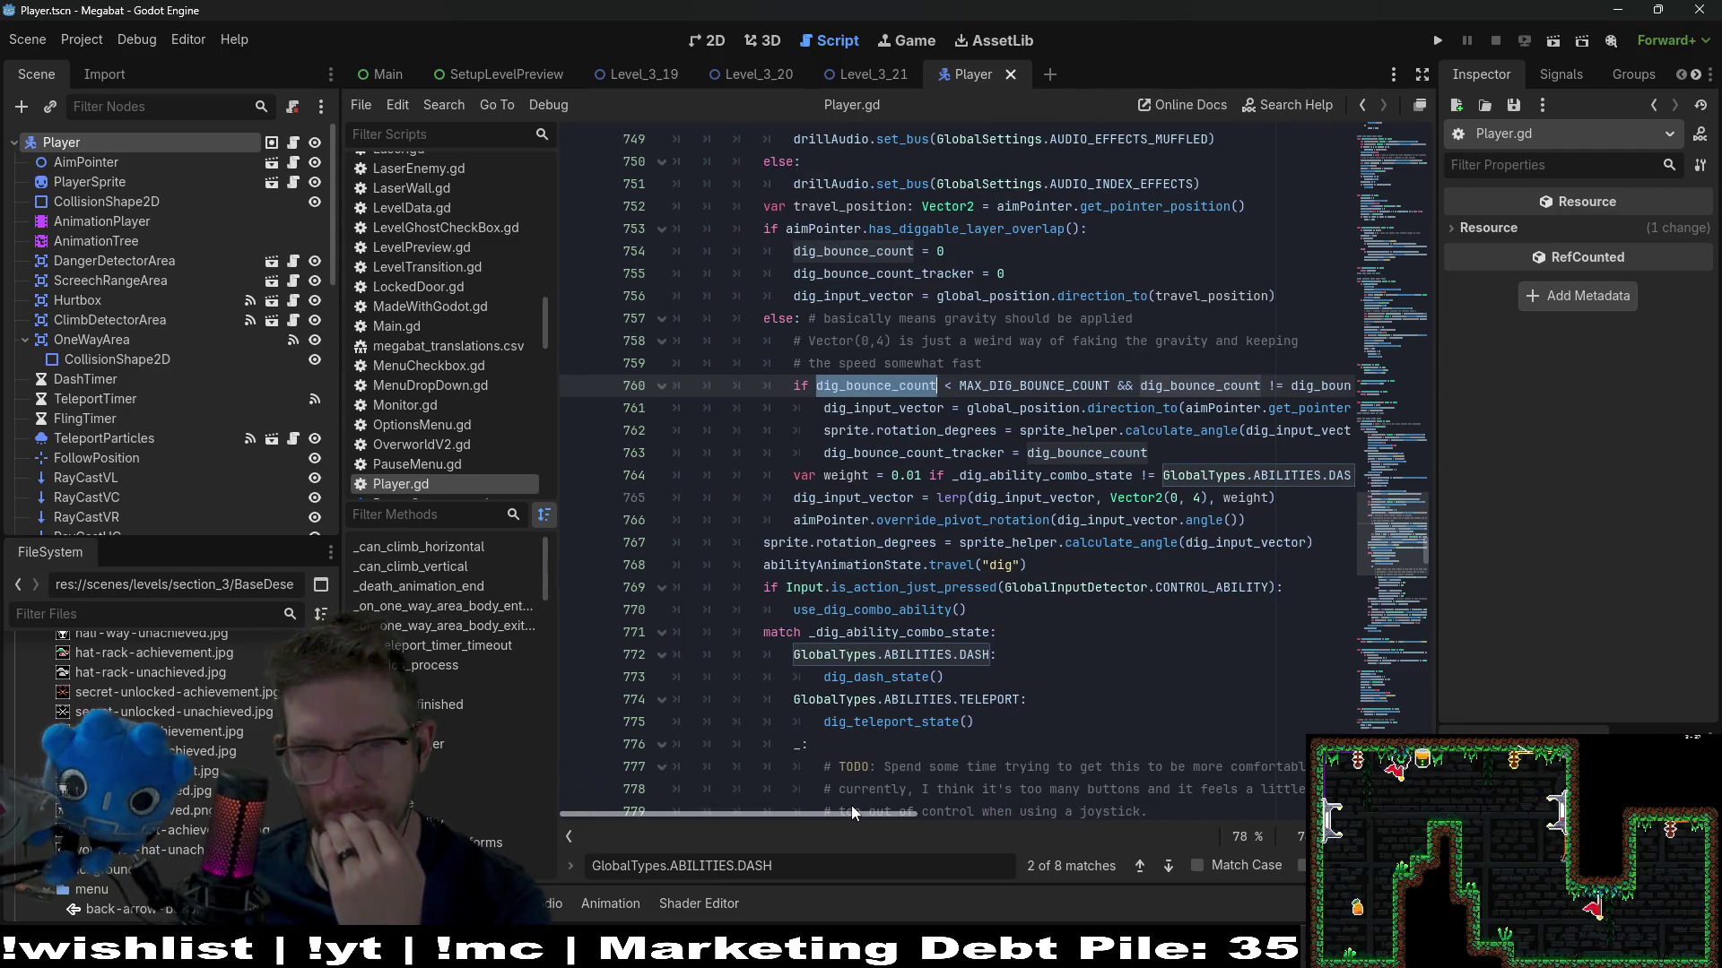
pyautogui.moveTo(852, 805)
pyautogui.mouseDown()
pyautogui.moveTo(907, 804)
pyautogui.moveTo(879, 805)
pyautogui.mouseUp()
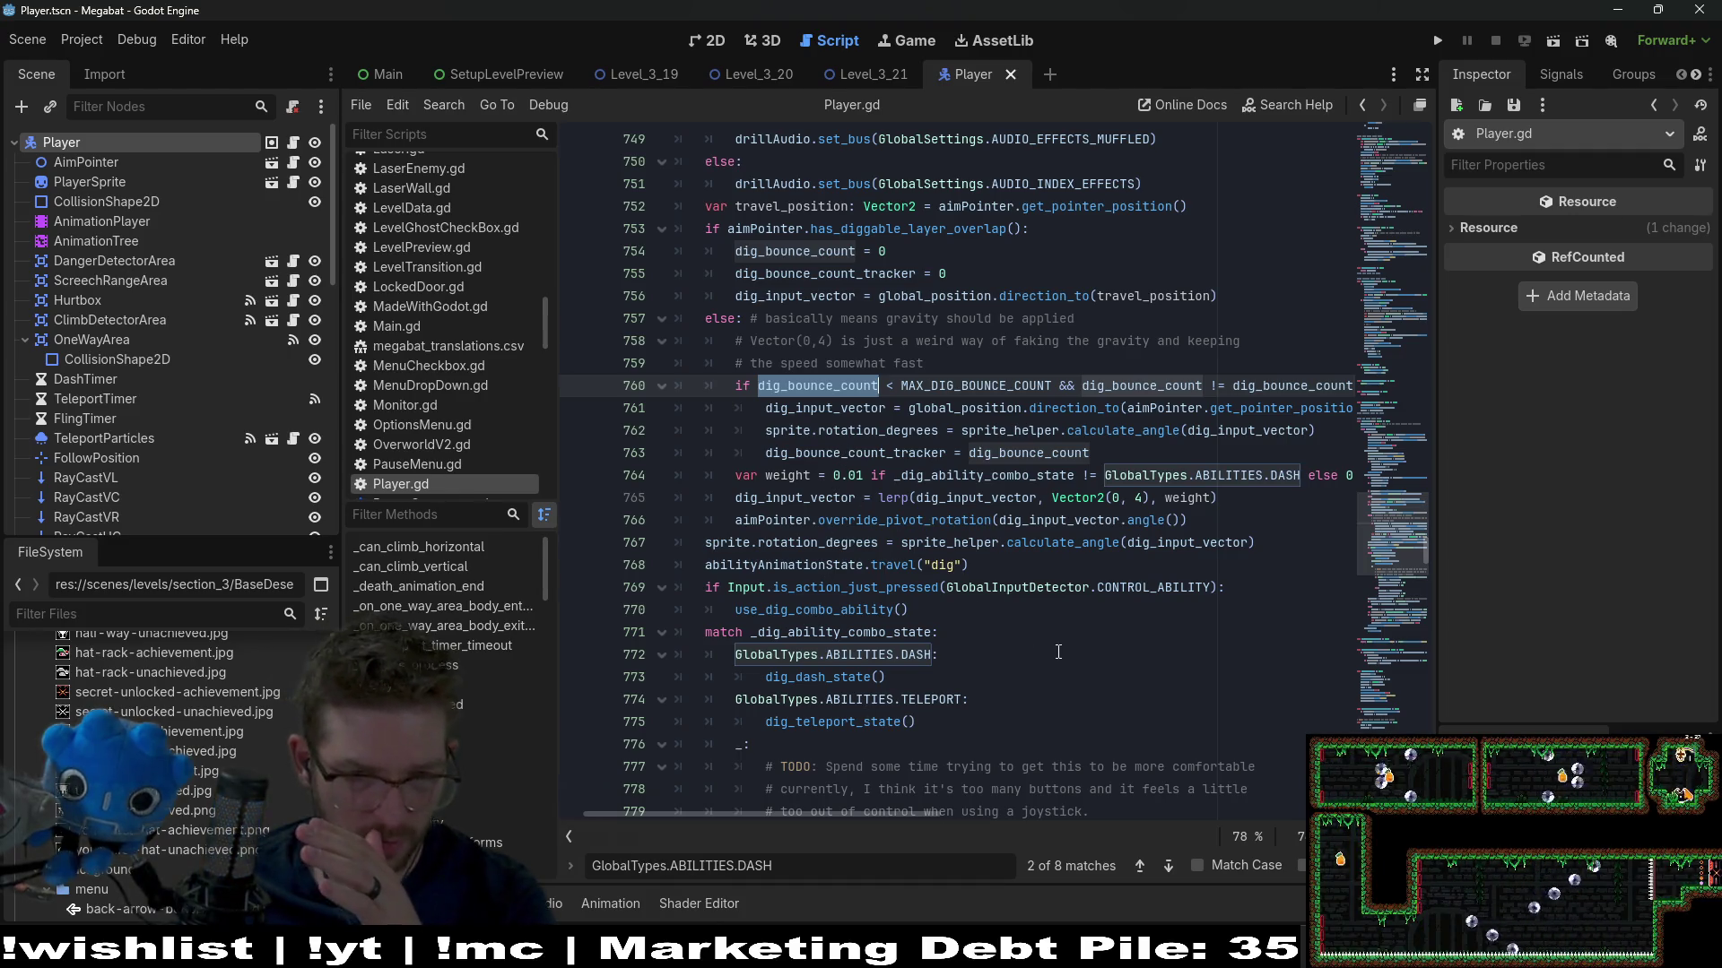
pyautogui.moveTo(906, 816); pyautogui.dragTo(879, 810)
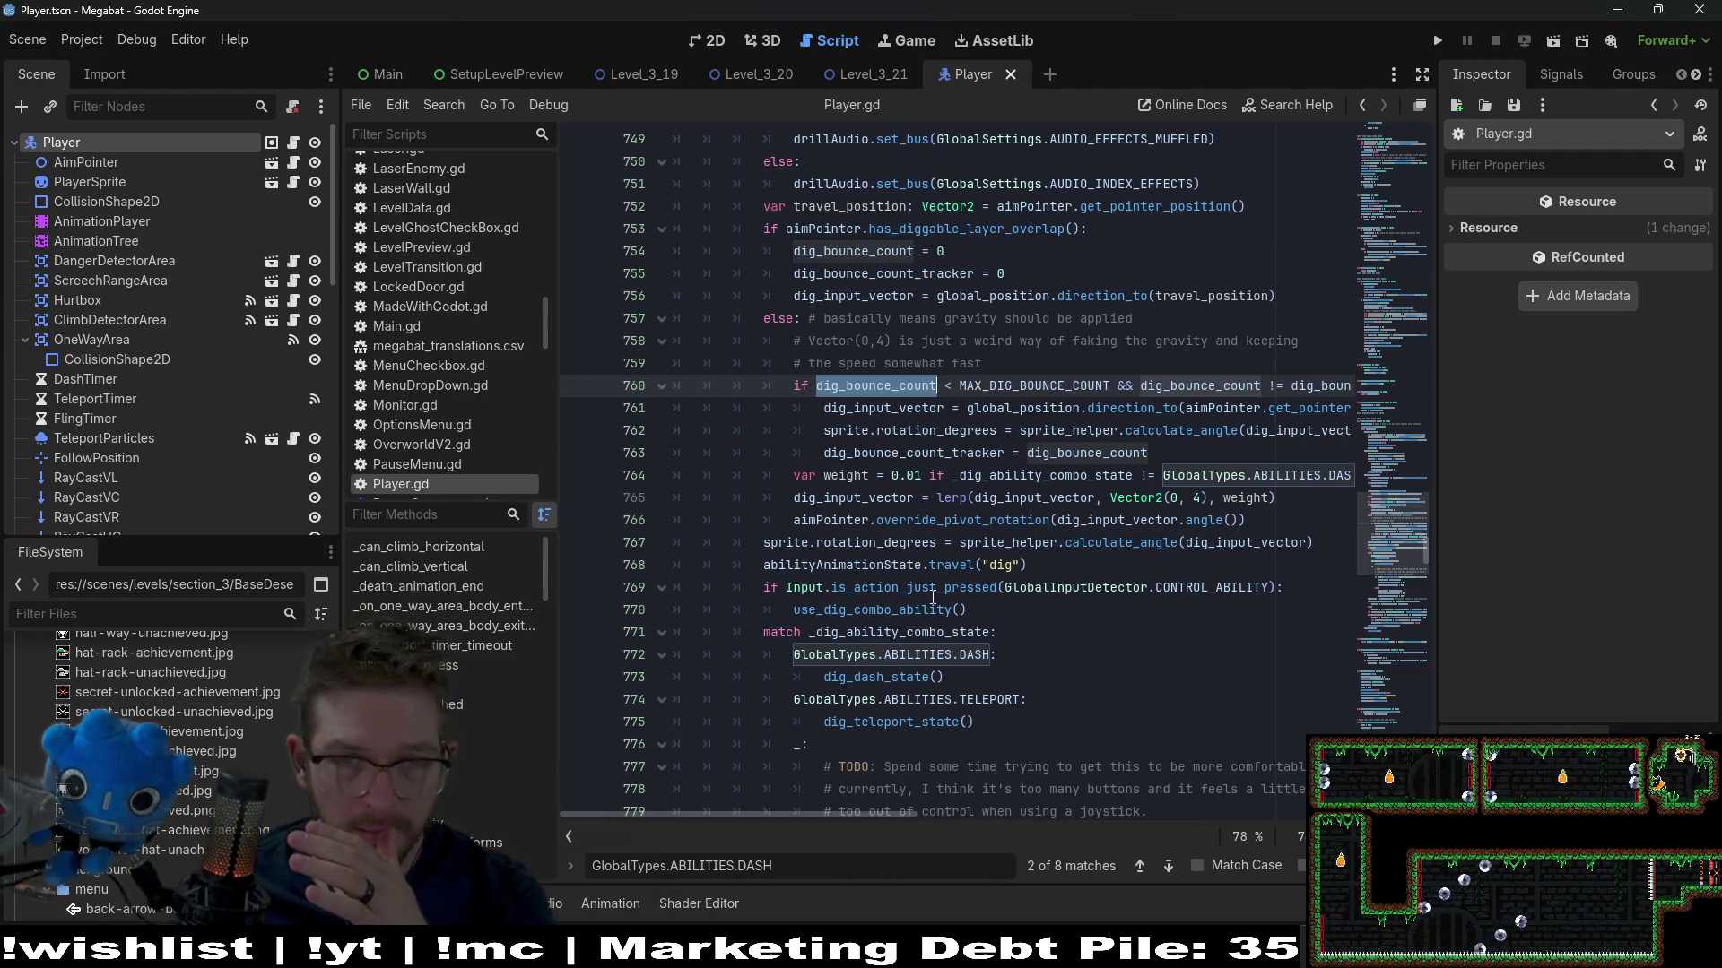
pyautogui.scroll(6, 933, 597)
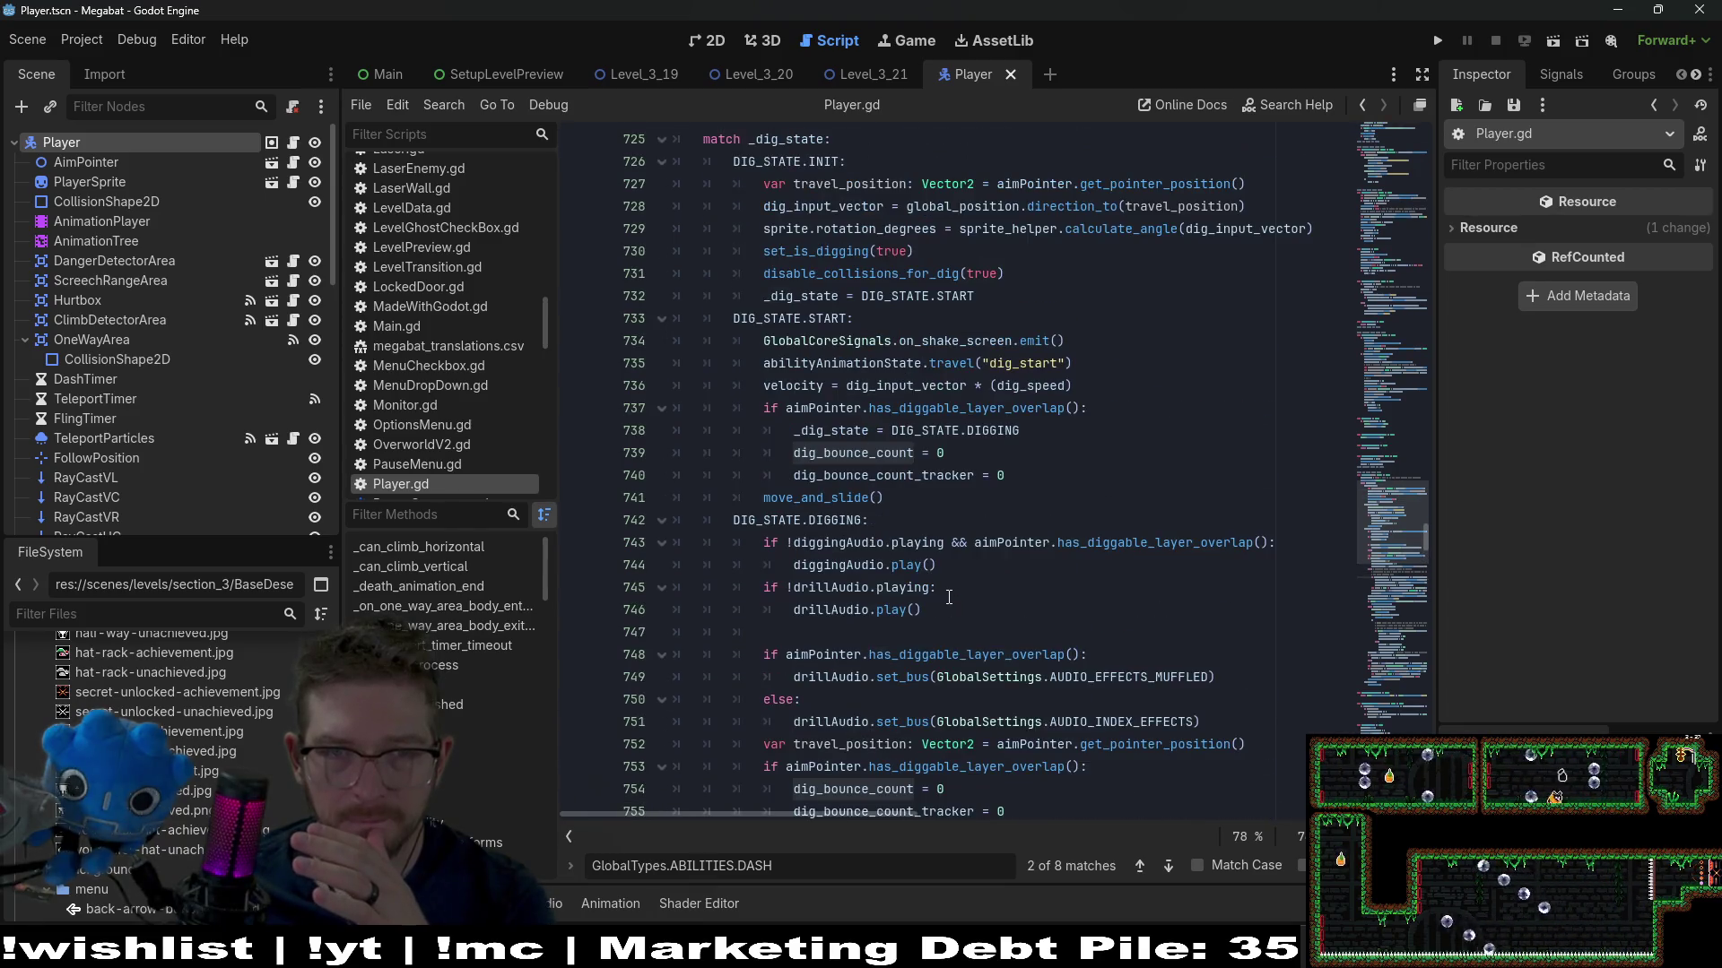
pyautogui.scroll(-4, 947, 596)
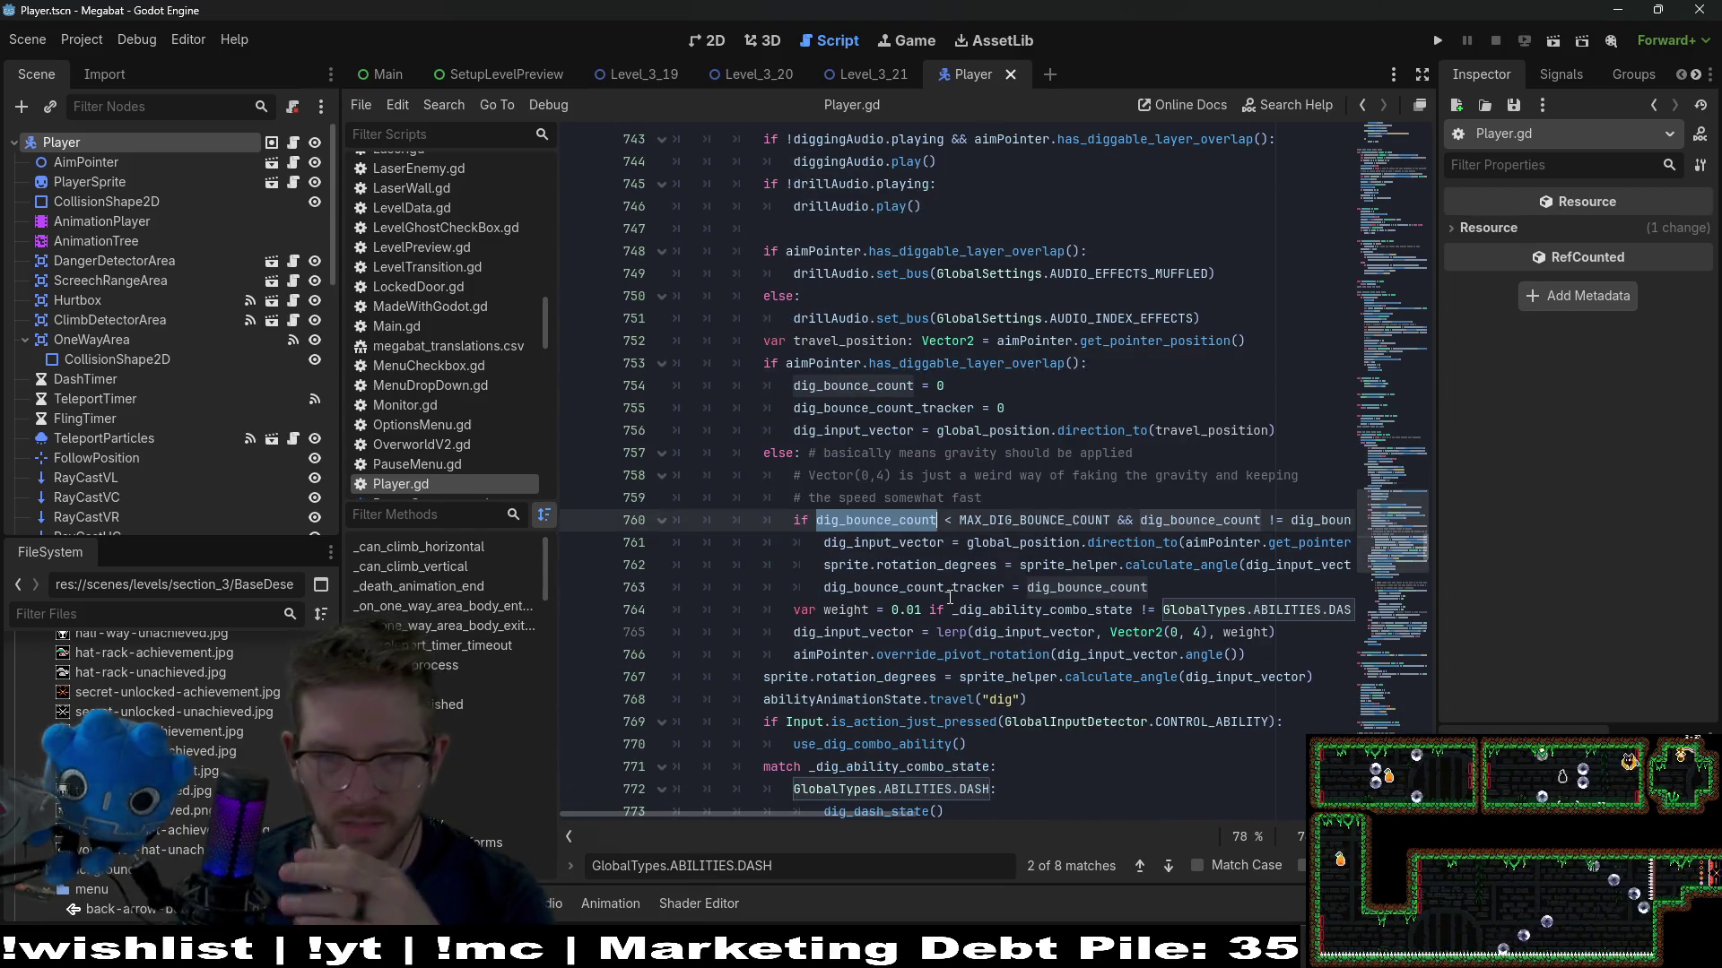
pyautogui.scroll(-1, 1054, 721)
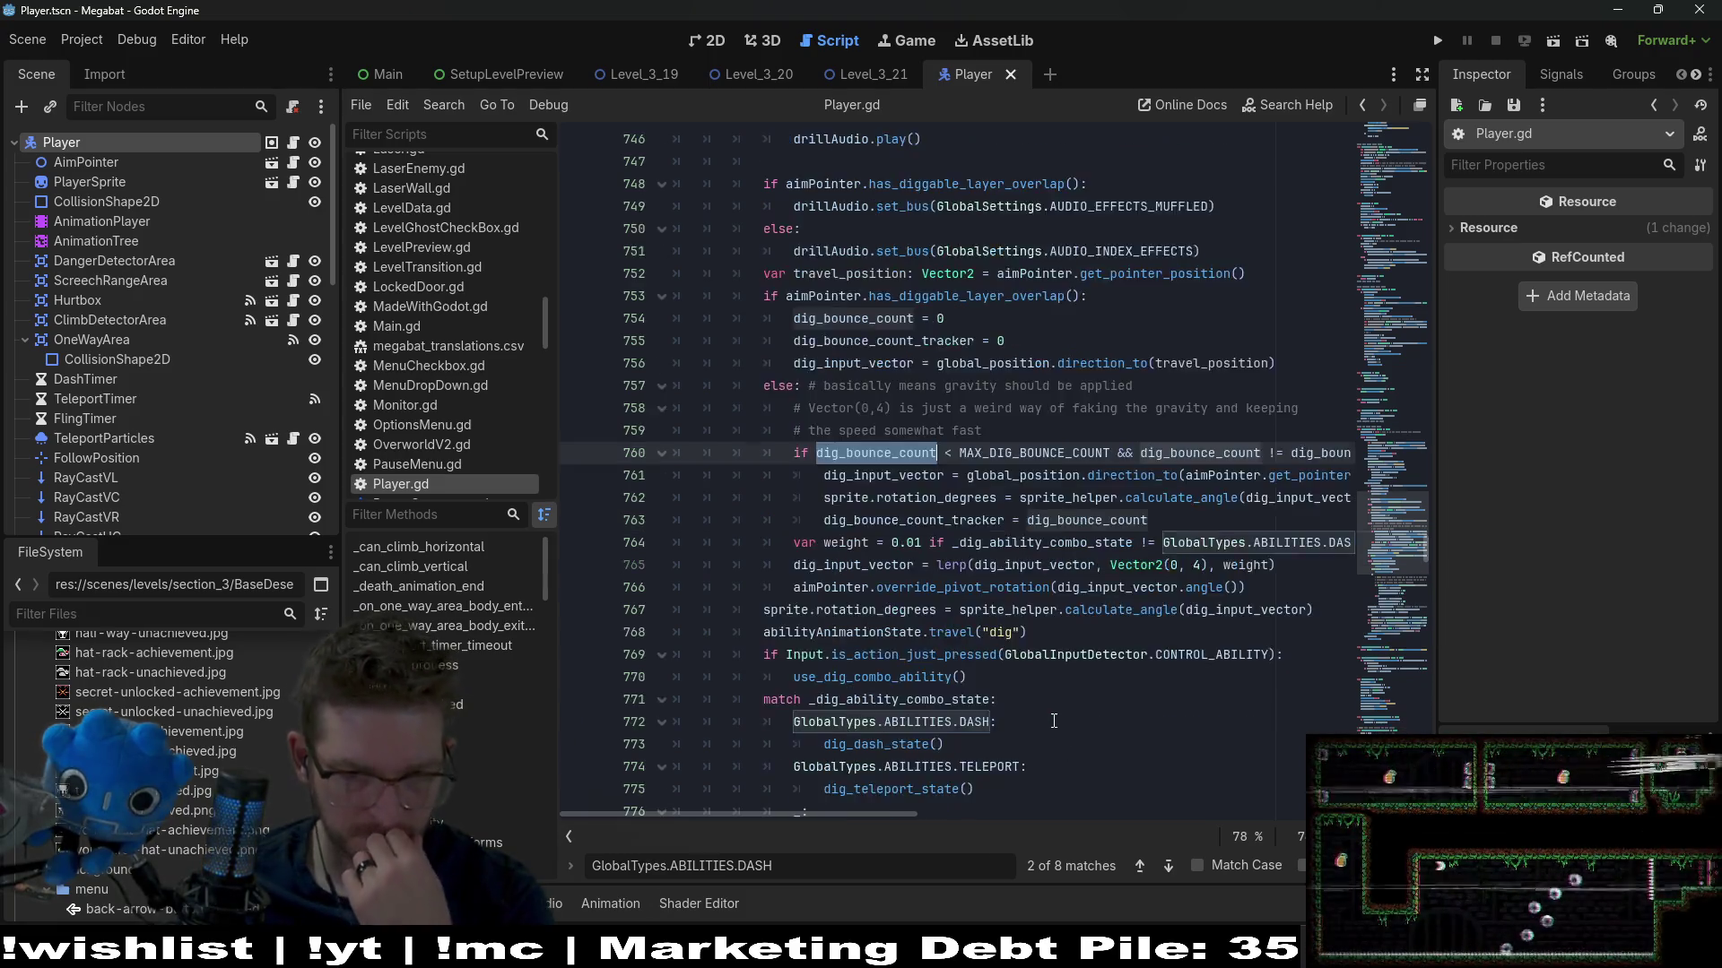
pyautogui.scroll(2, 1054, 721)
pyautogui.scroll(-6, 1054, 717)
pyautogui.scroll(-4, 1061, 695)
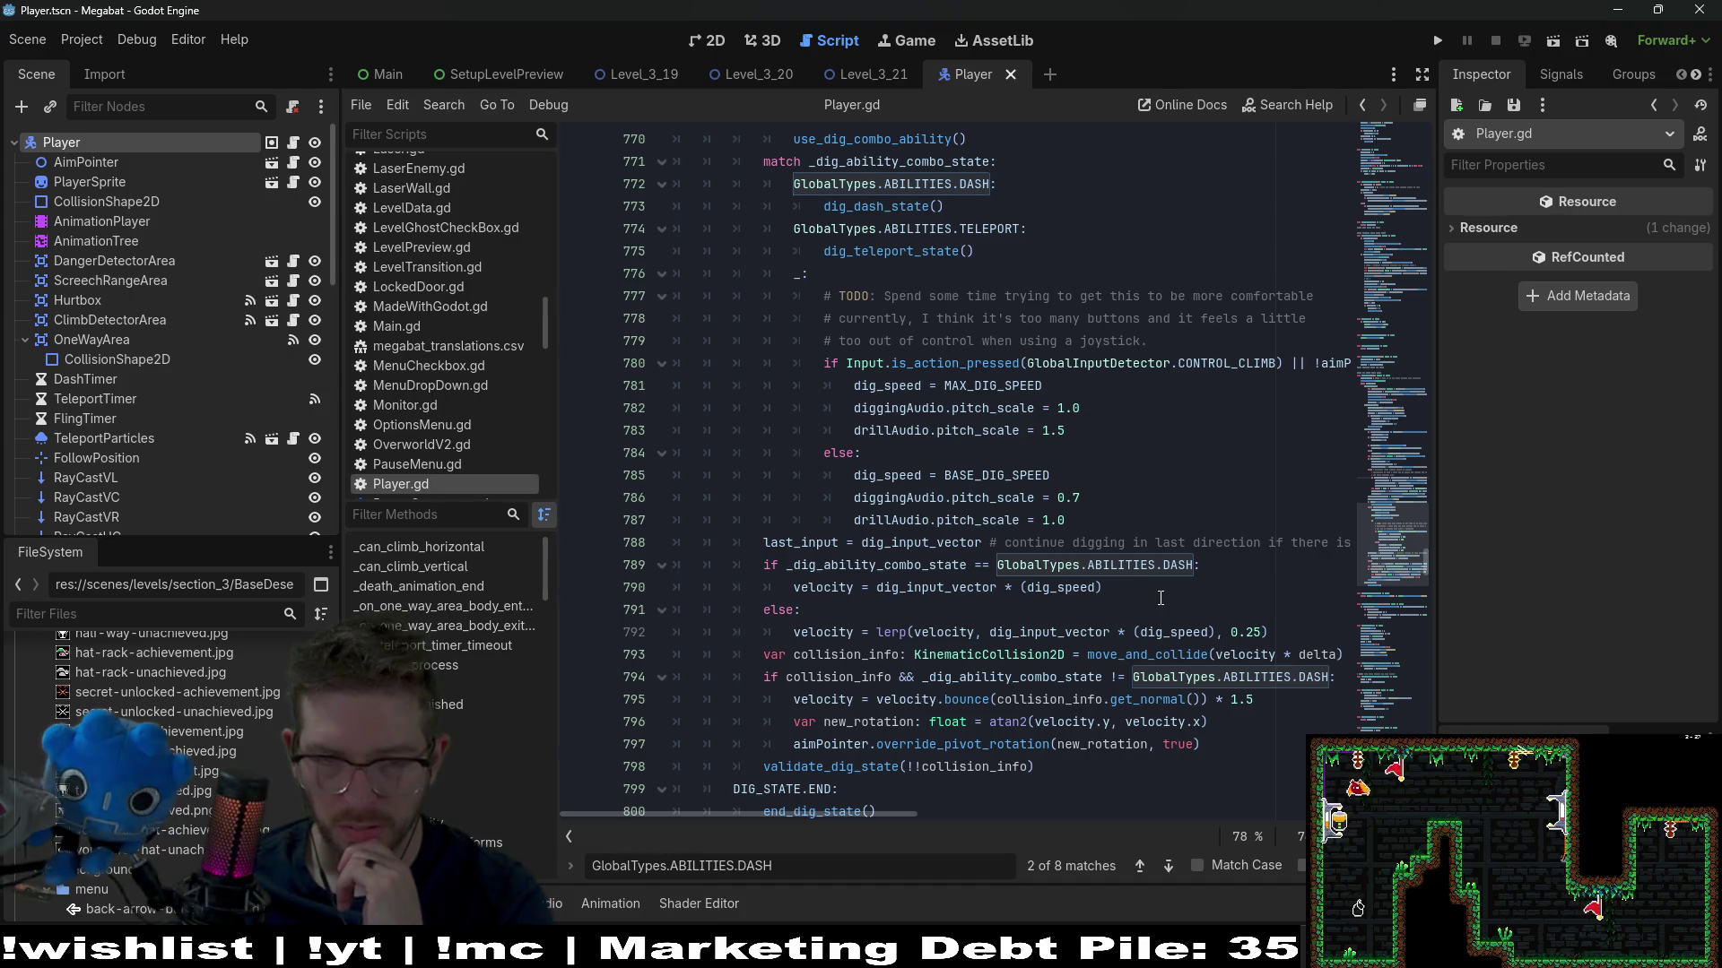
pyautogui.scroll(-2, 1161, 598)
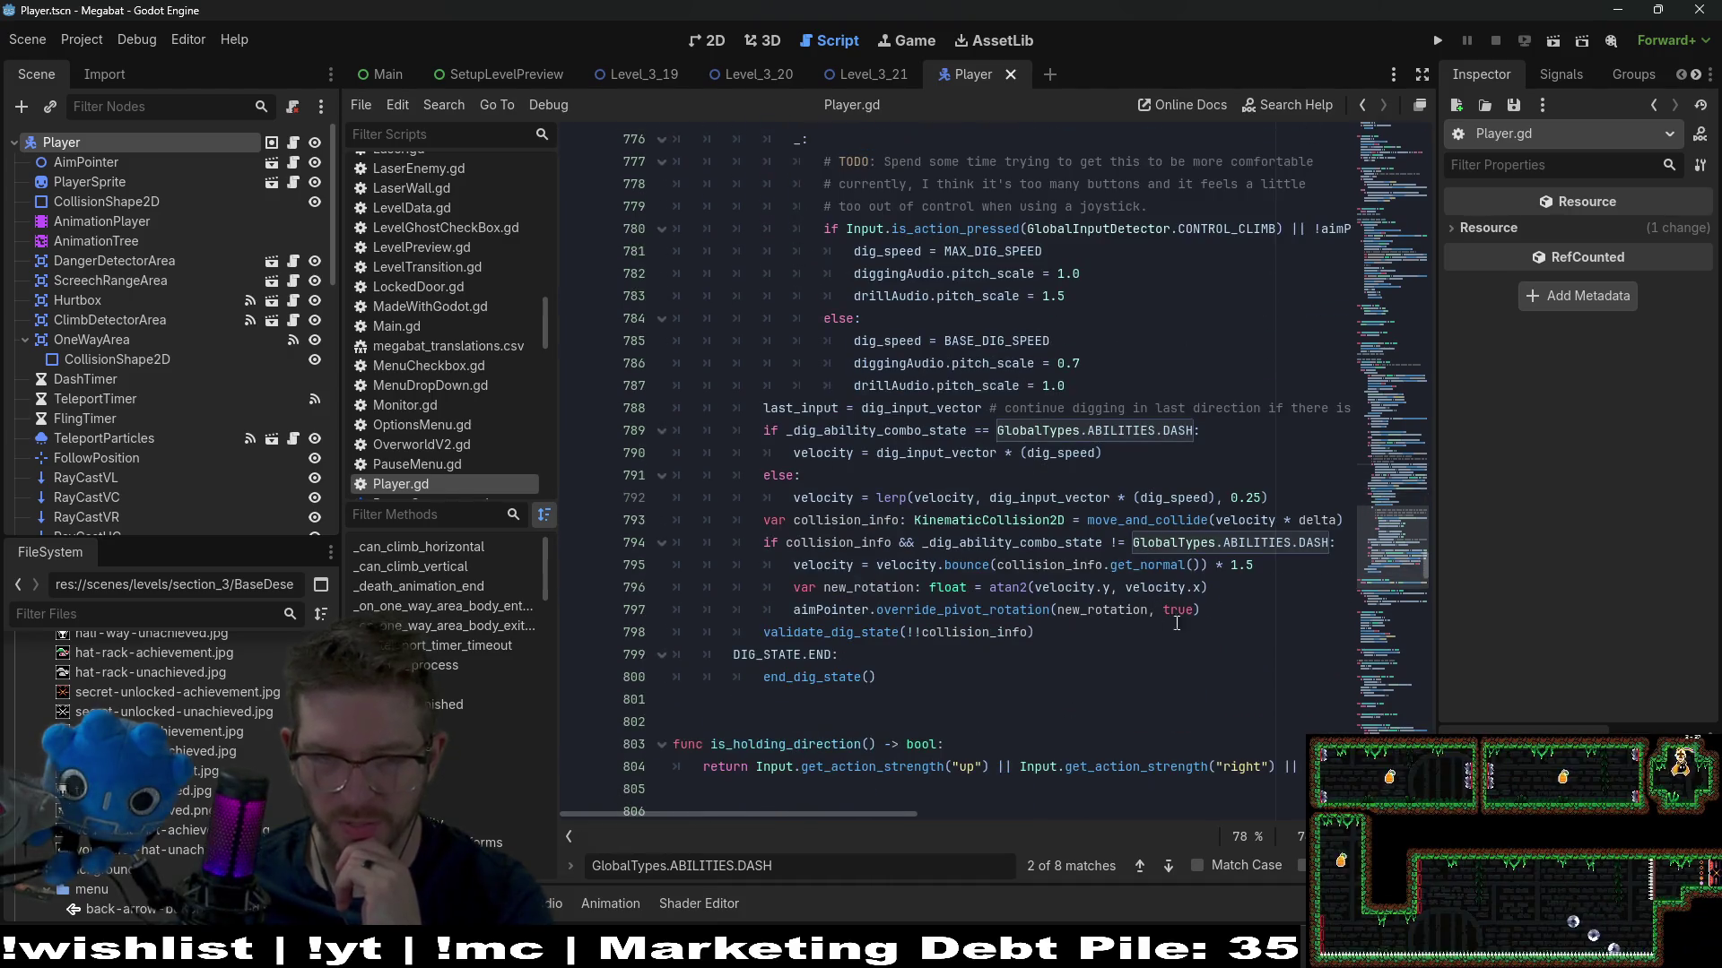
pyautogui.click(1336, 549)
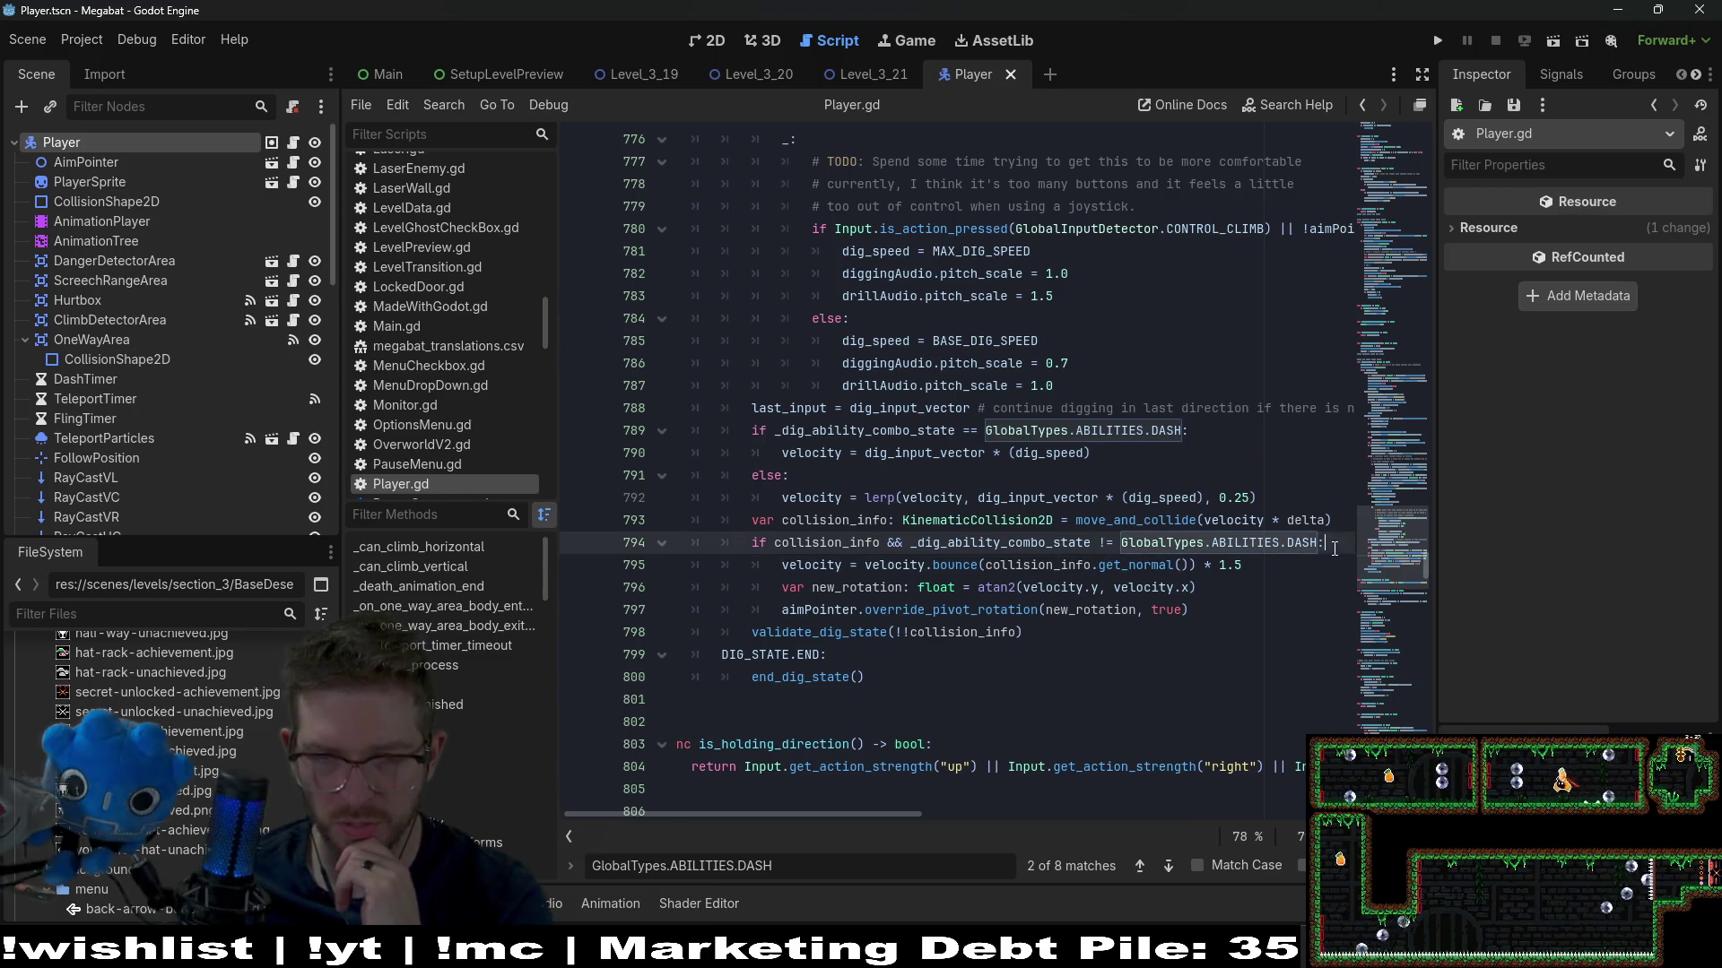
# Remove '&& _dig_ability_combo_state != GlobalTypes.ABILITIES.DASH' from line 794, save, and reopen Level_3_21's 2D view
pyautogui.moveTo(1220, 544); pyautogui.dragTo(898, 543)
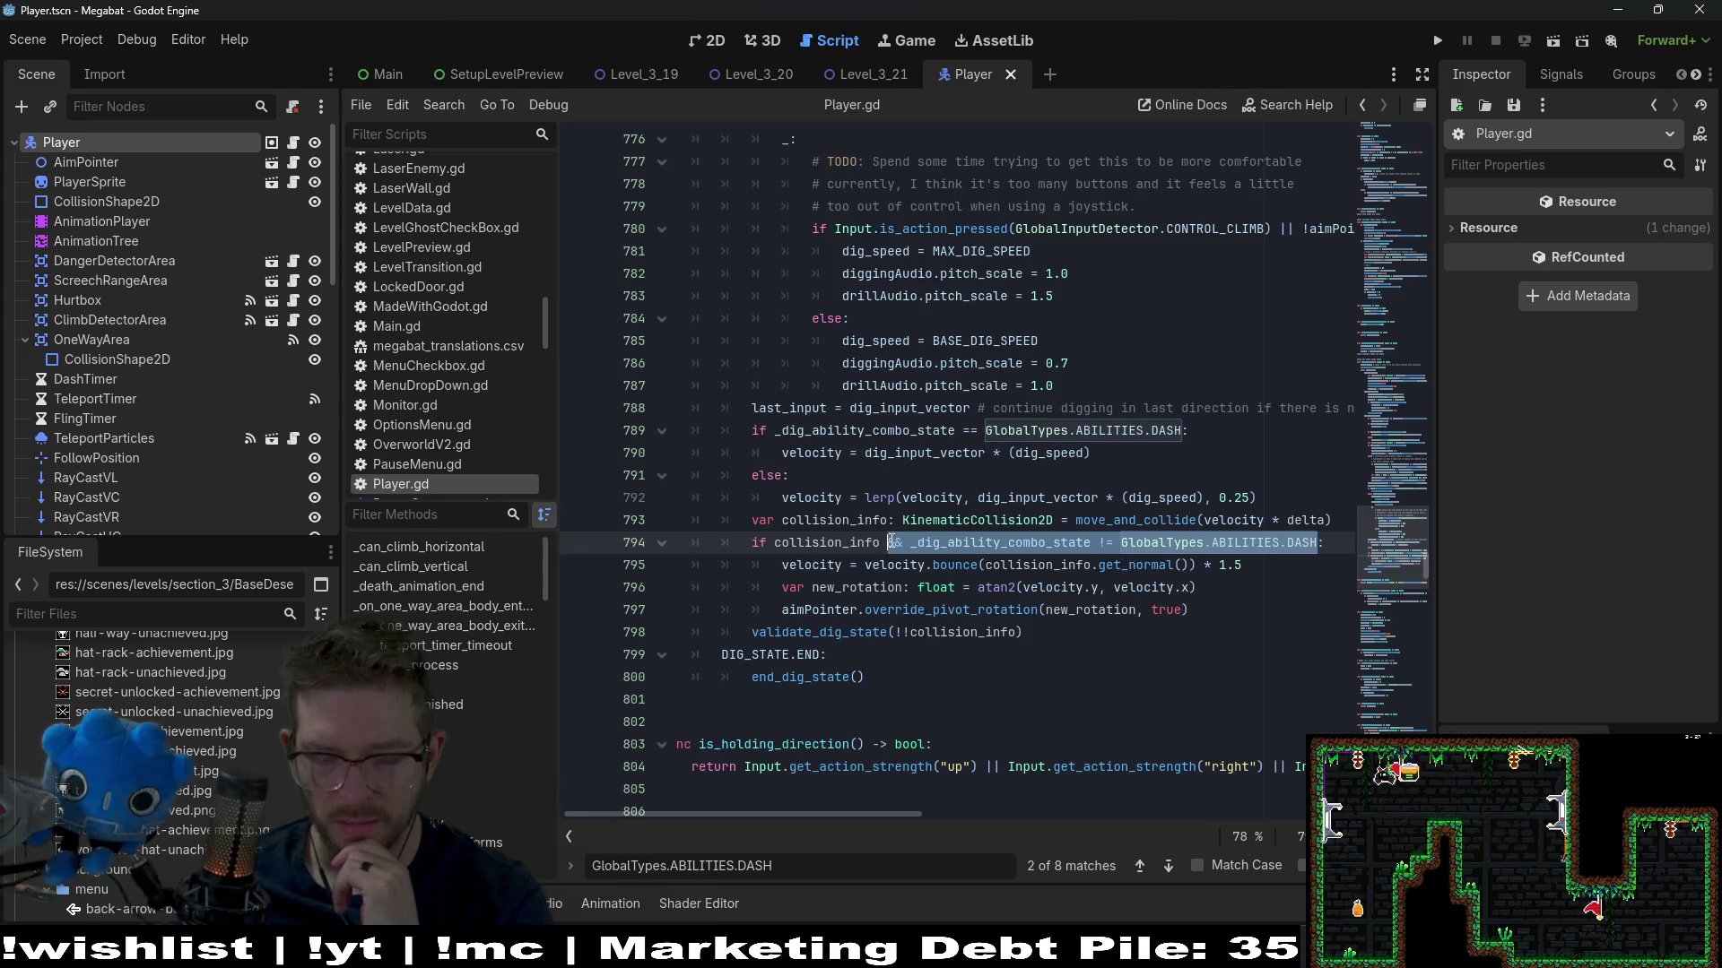
pyautogui.hotkey('ctrl', 'x')
pyautogui.hotkey('ctrl', 'z')
pyautogui.press('BackSpace')
pyautogui.hotkey('ctrl', 's')
pyautogui.click(844, 70)
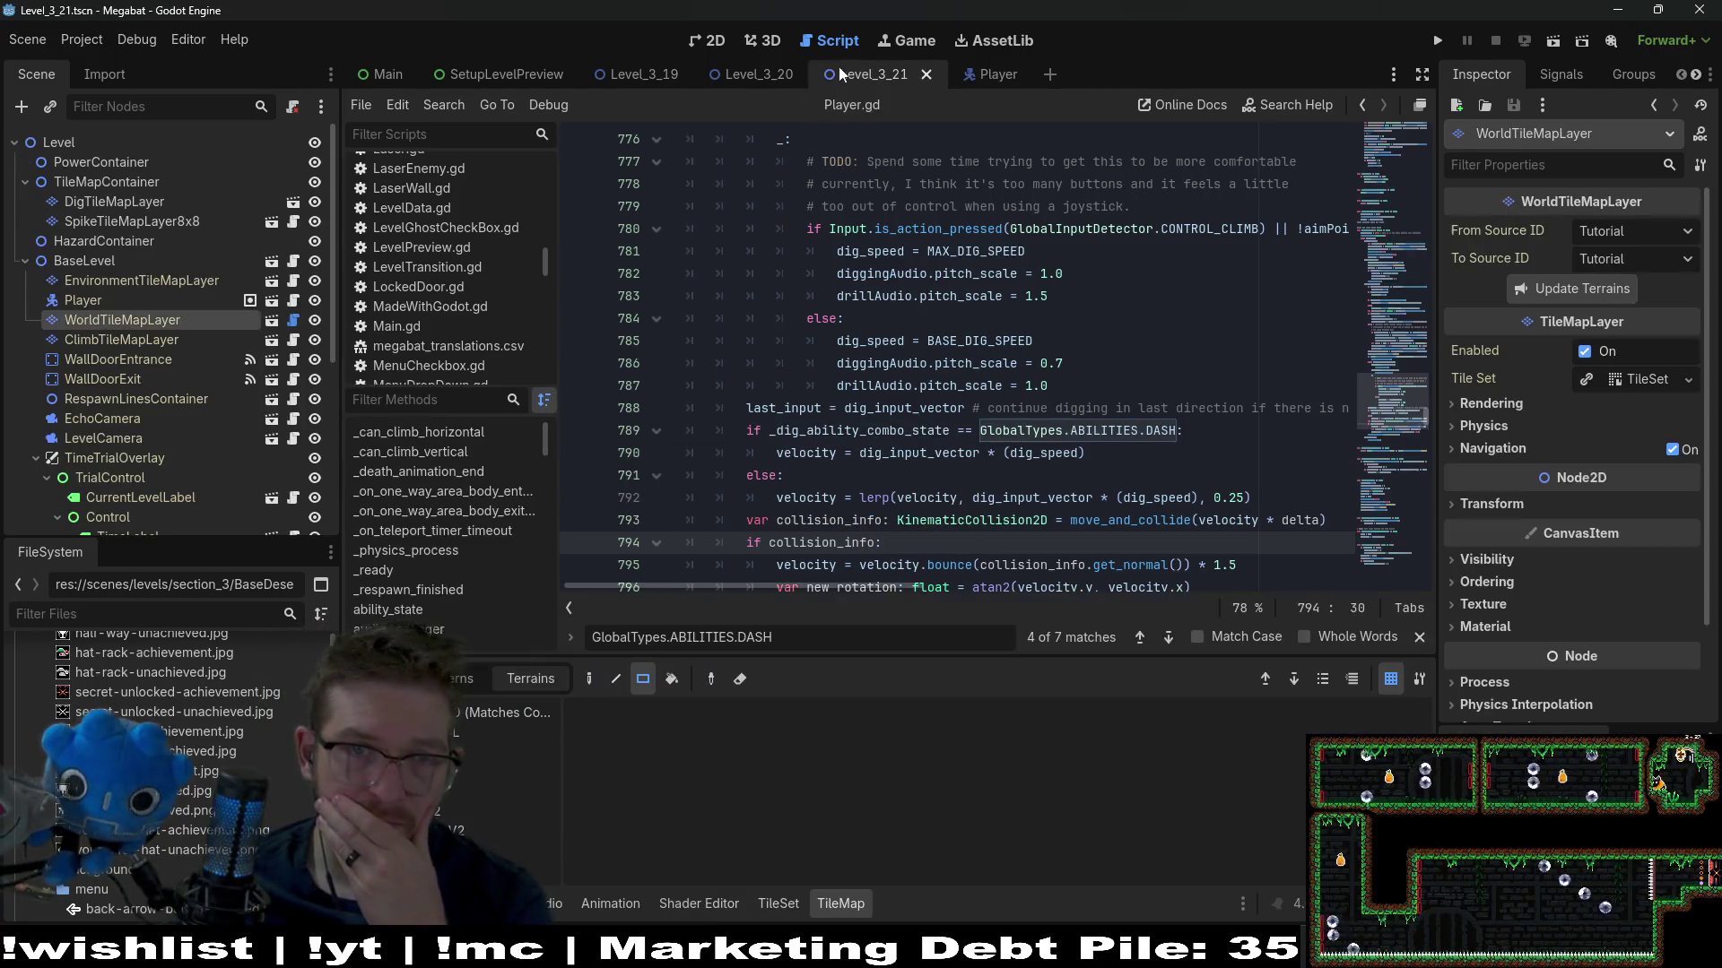
pyautogui.click(699, 40)
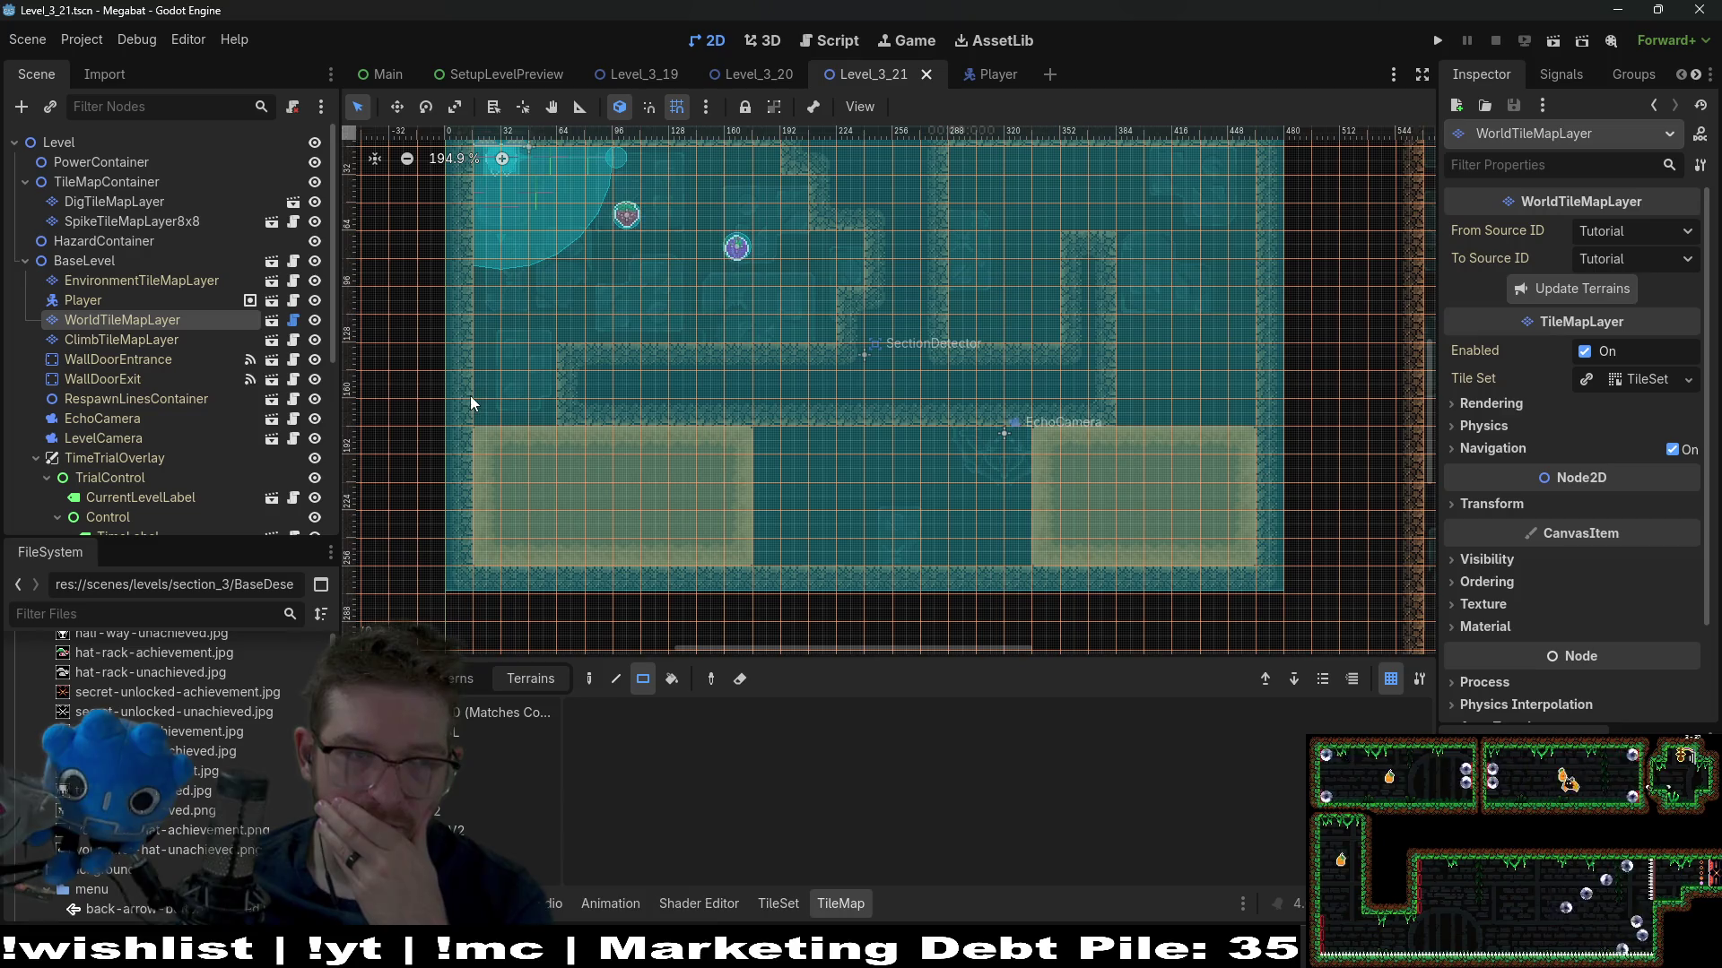
# Instance a BreakableBlock under EnemyContainer in the gap and set its type to desert
pyautogui.scroll(-5, 181, 357)
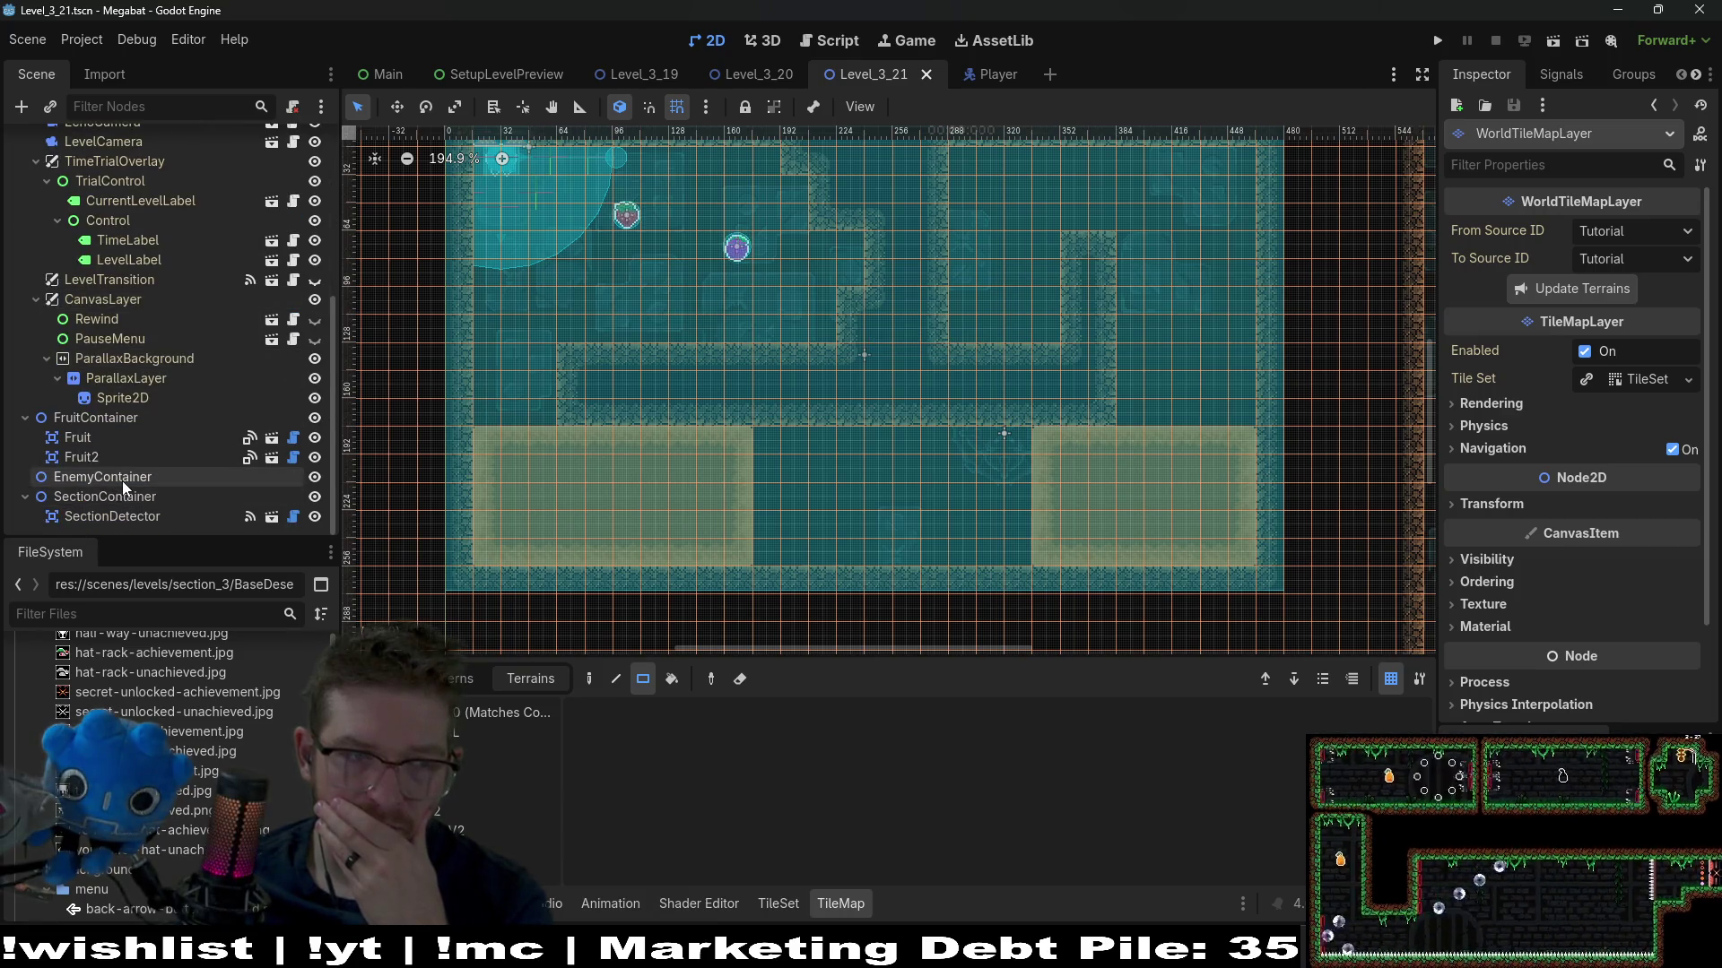
pyautogui.click(122, 481)
pyautogui.hotkey('ctrl', 'shift', 'a')
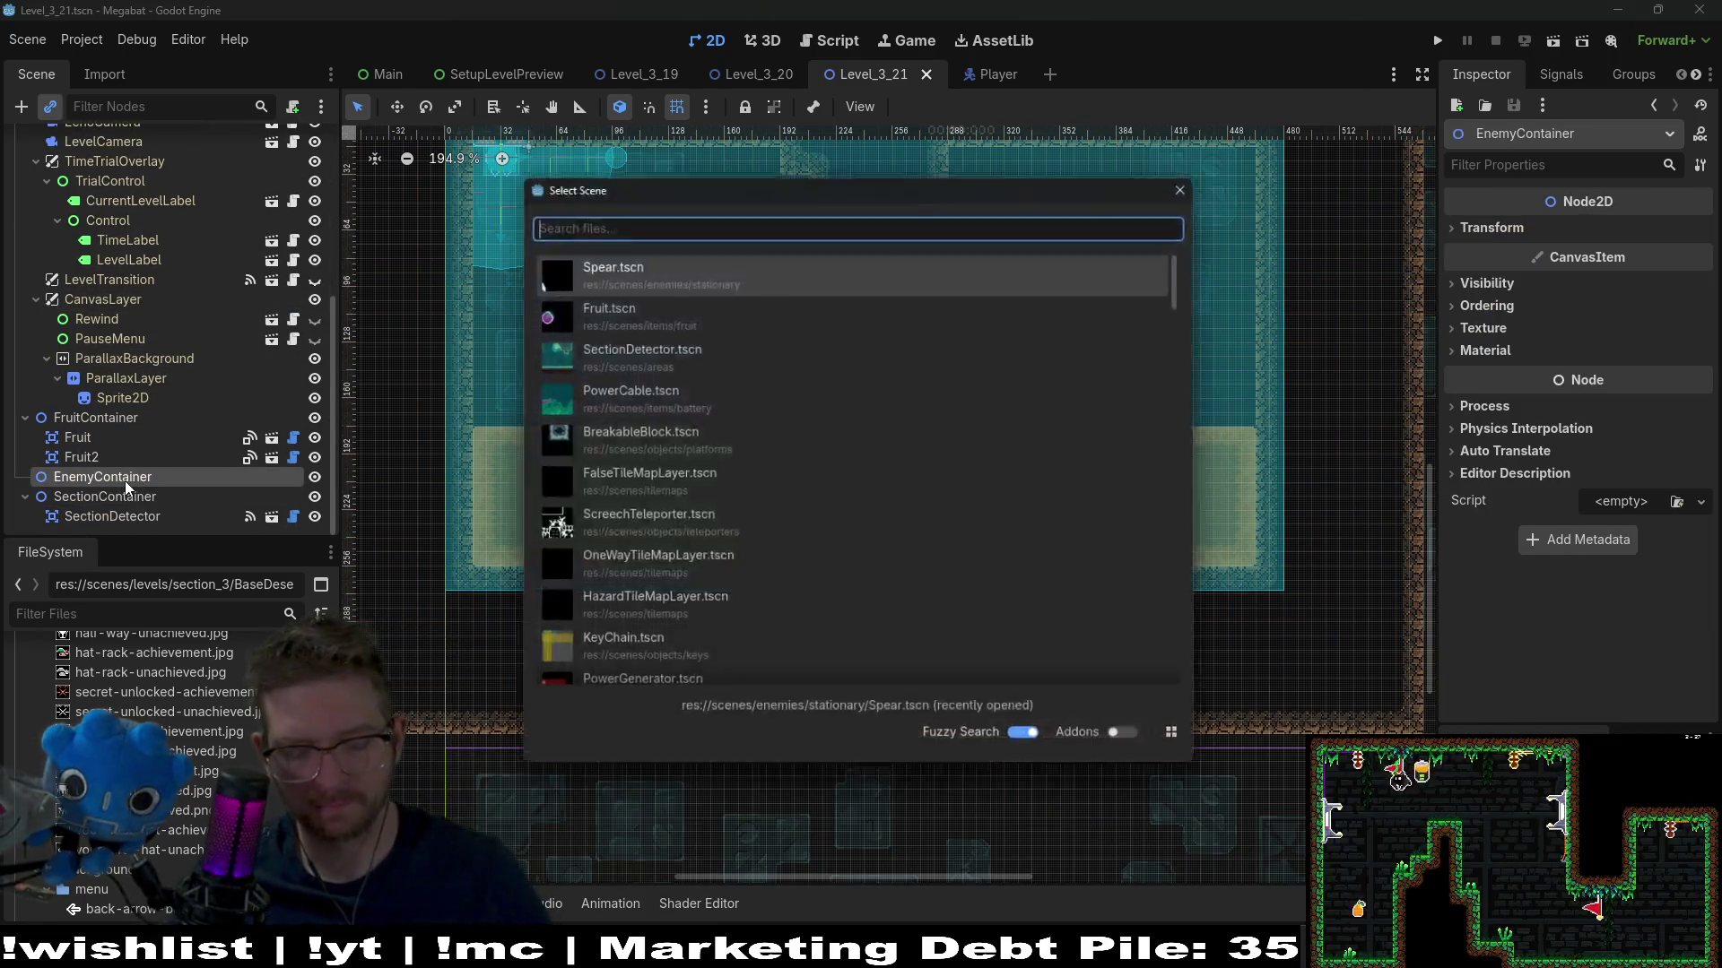
pyautogui.write('breakable')
pyautogui.press('Return')
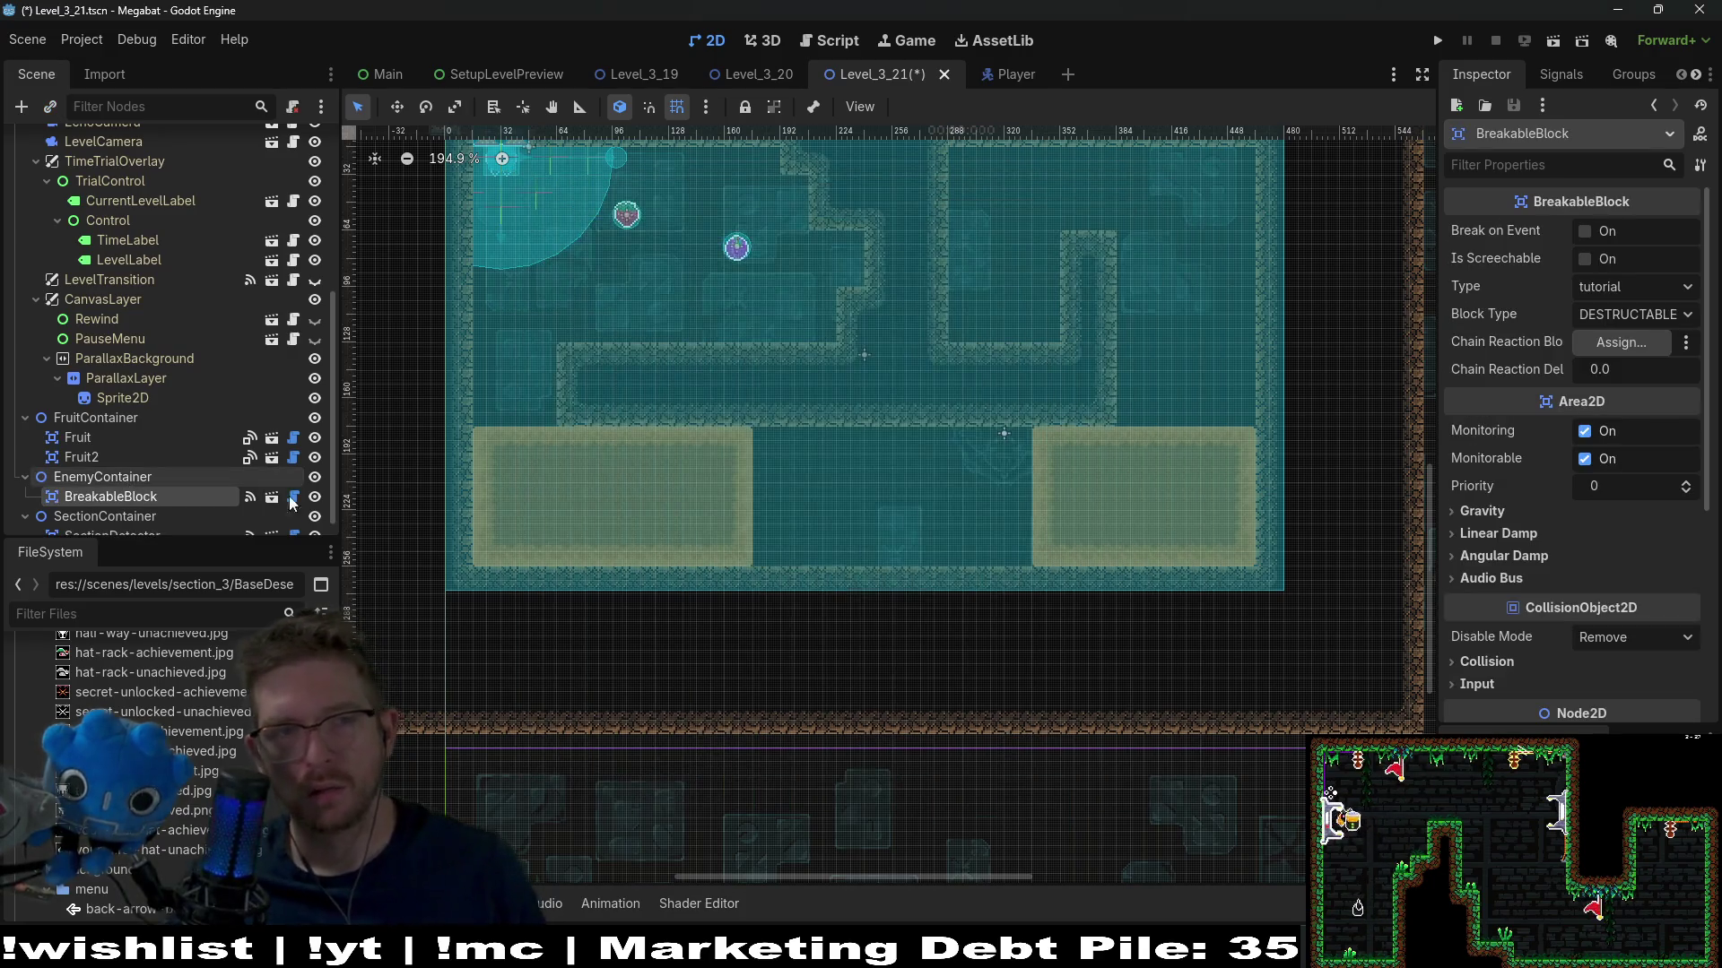
pyautogui.moveTo(684, 328)
pyautogui.mouseDown()
pyautogui.moveTo(733, 394)
pyautogui.moveTo(780, 520)
pyautogui.mouseUp()
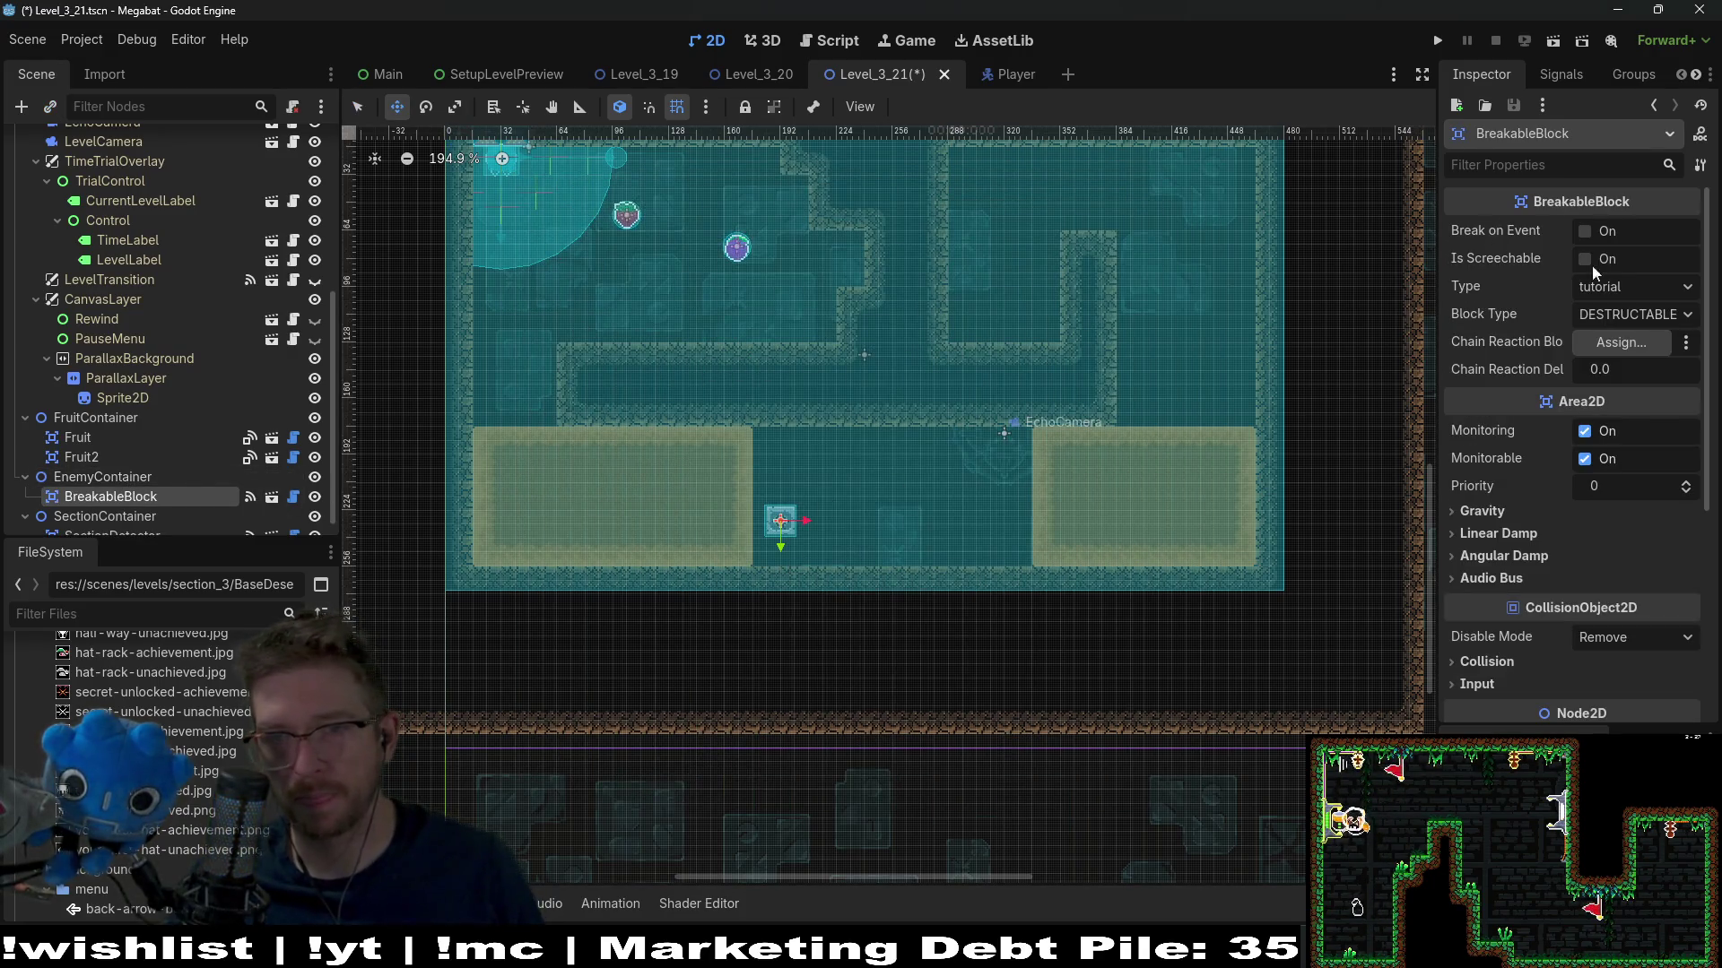
pyautogui.click(1634, 286)
pyautogui.click(1643, 386)
# Nudge the desert block down onto the floor beside the sand
pyautogui.scroll(5, 684, 537)
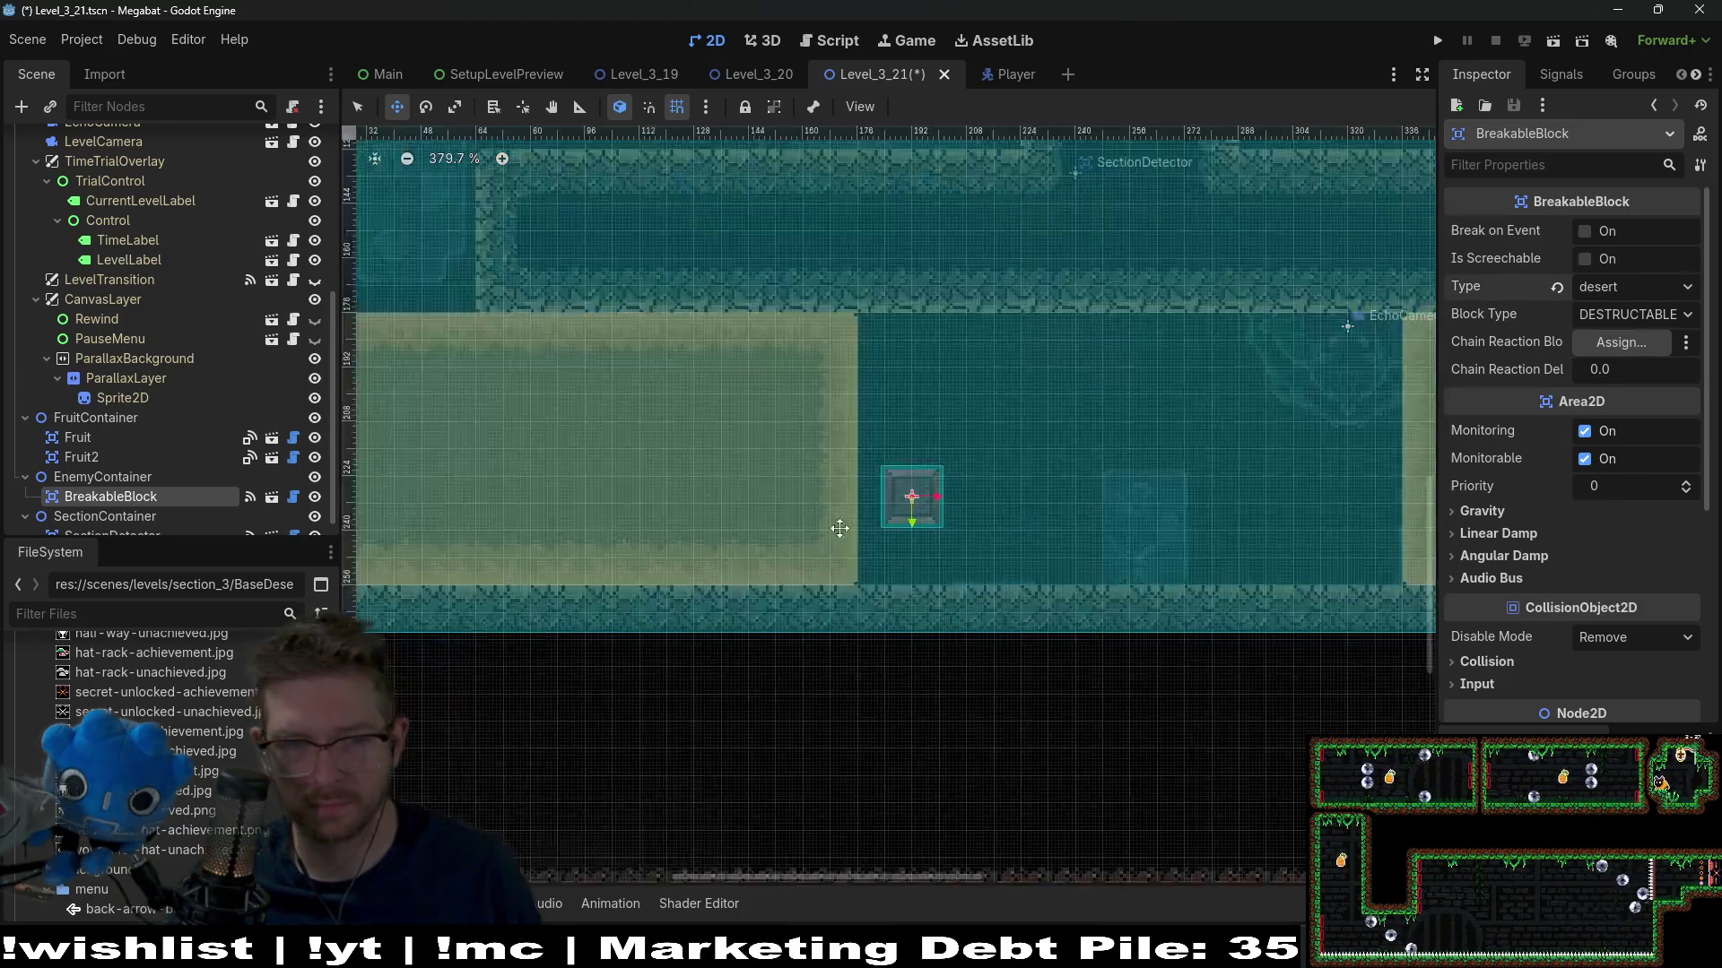
pyautogui.press('Left')
pyautogui.press('Left')
pyautogui.press('Left')
pyautogui.press('Down')
pyautogui.press('Down')
pyautogui.press('Down')
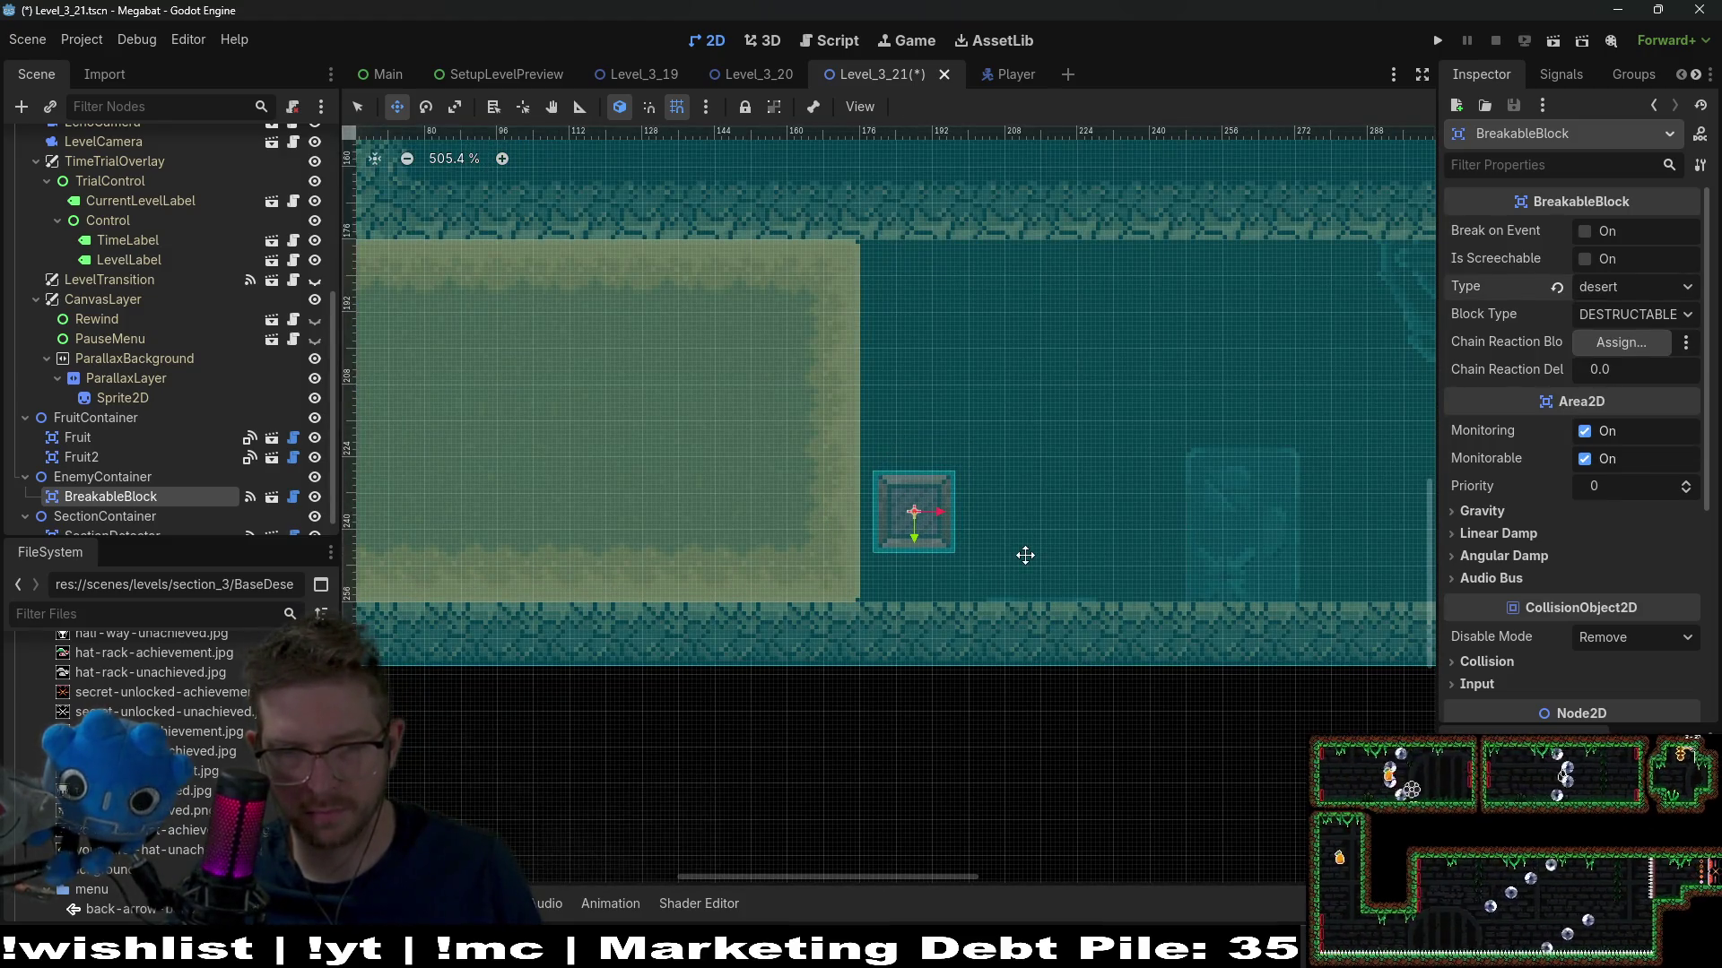
pyautogui.press('Down')
pyautogui.press('Down')
pyautogui.press('Down')
pyautogui.press('Left')
pyautogui.press('Left')
pyautogui.press('Left')
pyautogui.press('Down')
pyautogui.press('Down')
pyautogui.press('Down')
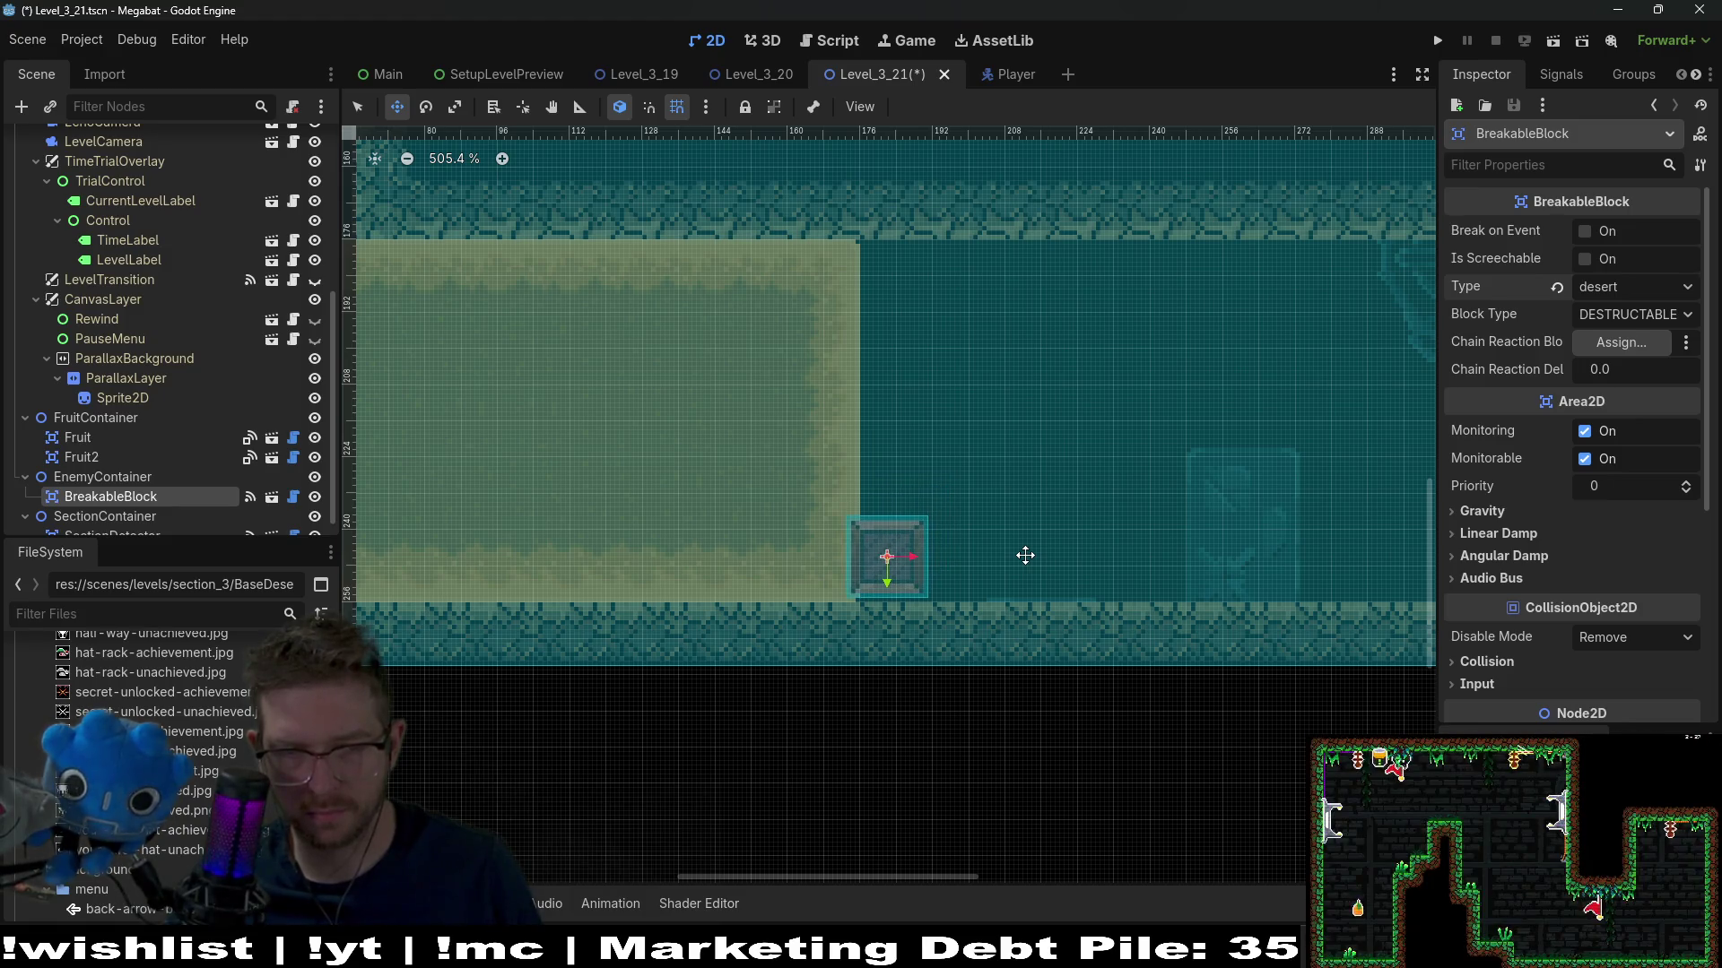
pyautogui.press('Right')
pyautogui.press('Down')
# Stack four duplicates upward, one block height each, to reach the ceiling, and save
pyautogui.hotkey('ctrl', 'd')
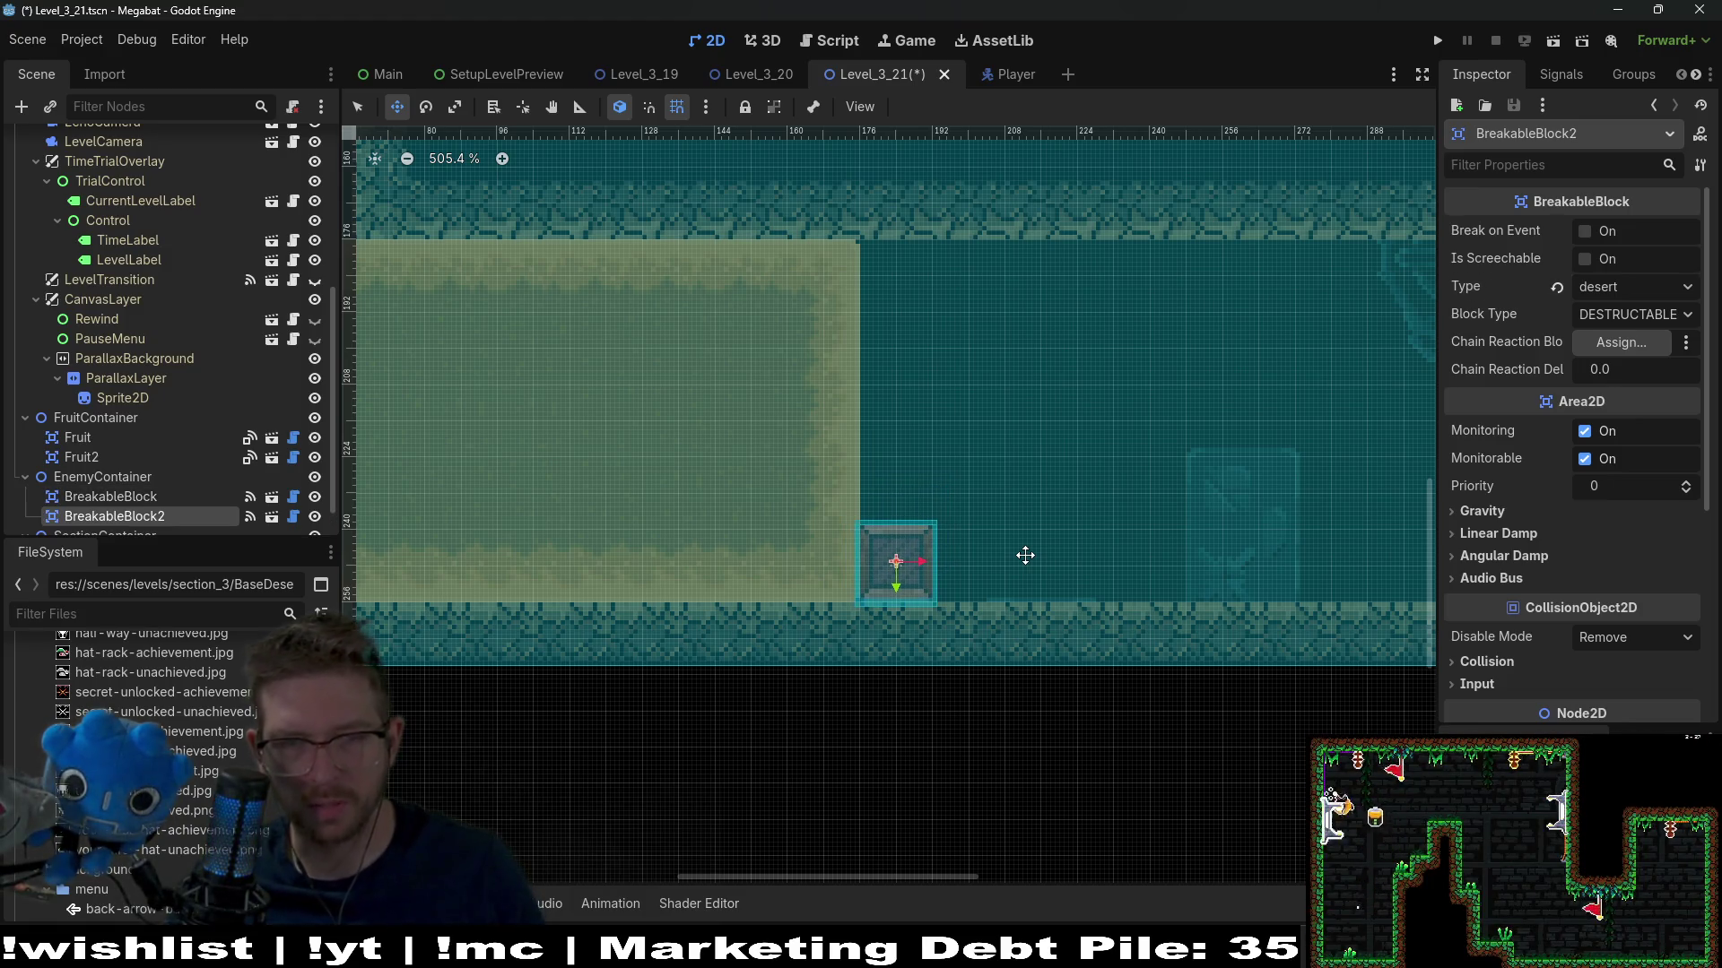
pyautogui.press('Up')
pyautogui.press('Up')
pyautogui.press('Up')
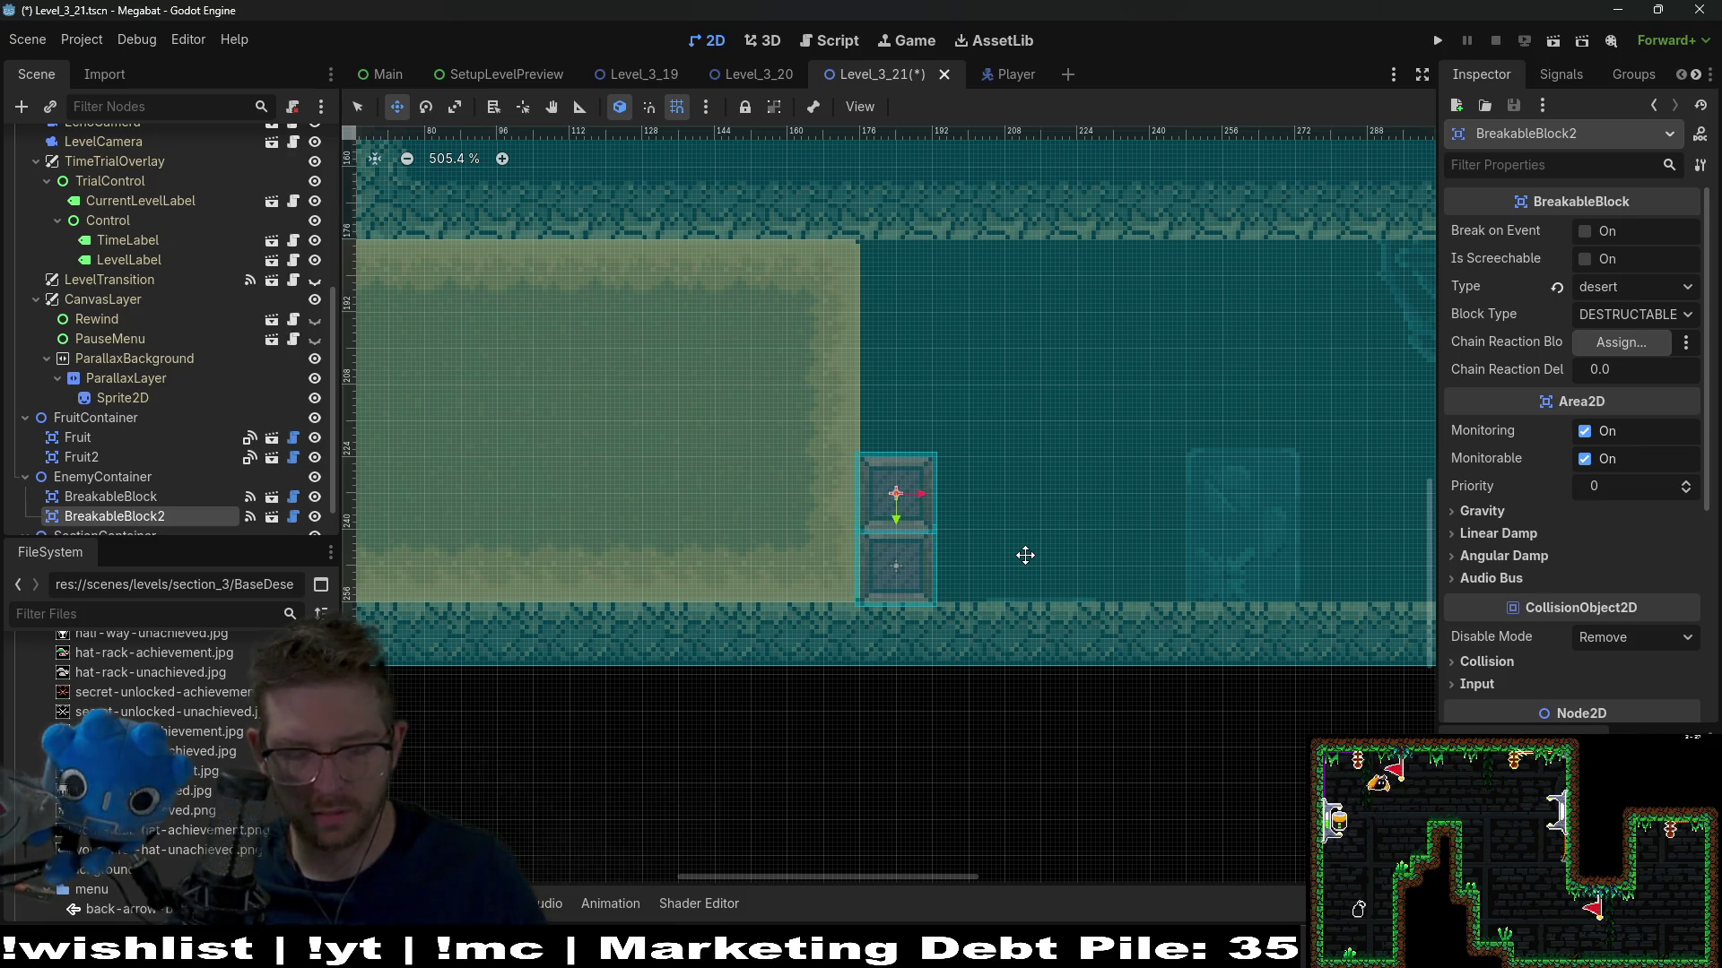
pyautogui.hotkey('ctrl', 'd')
pyautogui.press('Up')
pyautogui.press('Up')
pyautogui.press('Up')
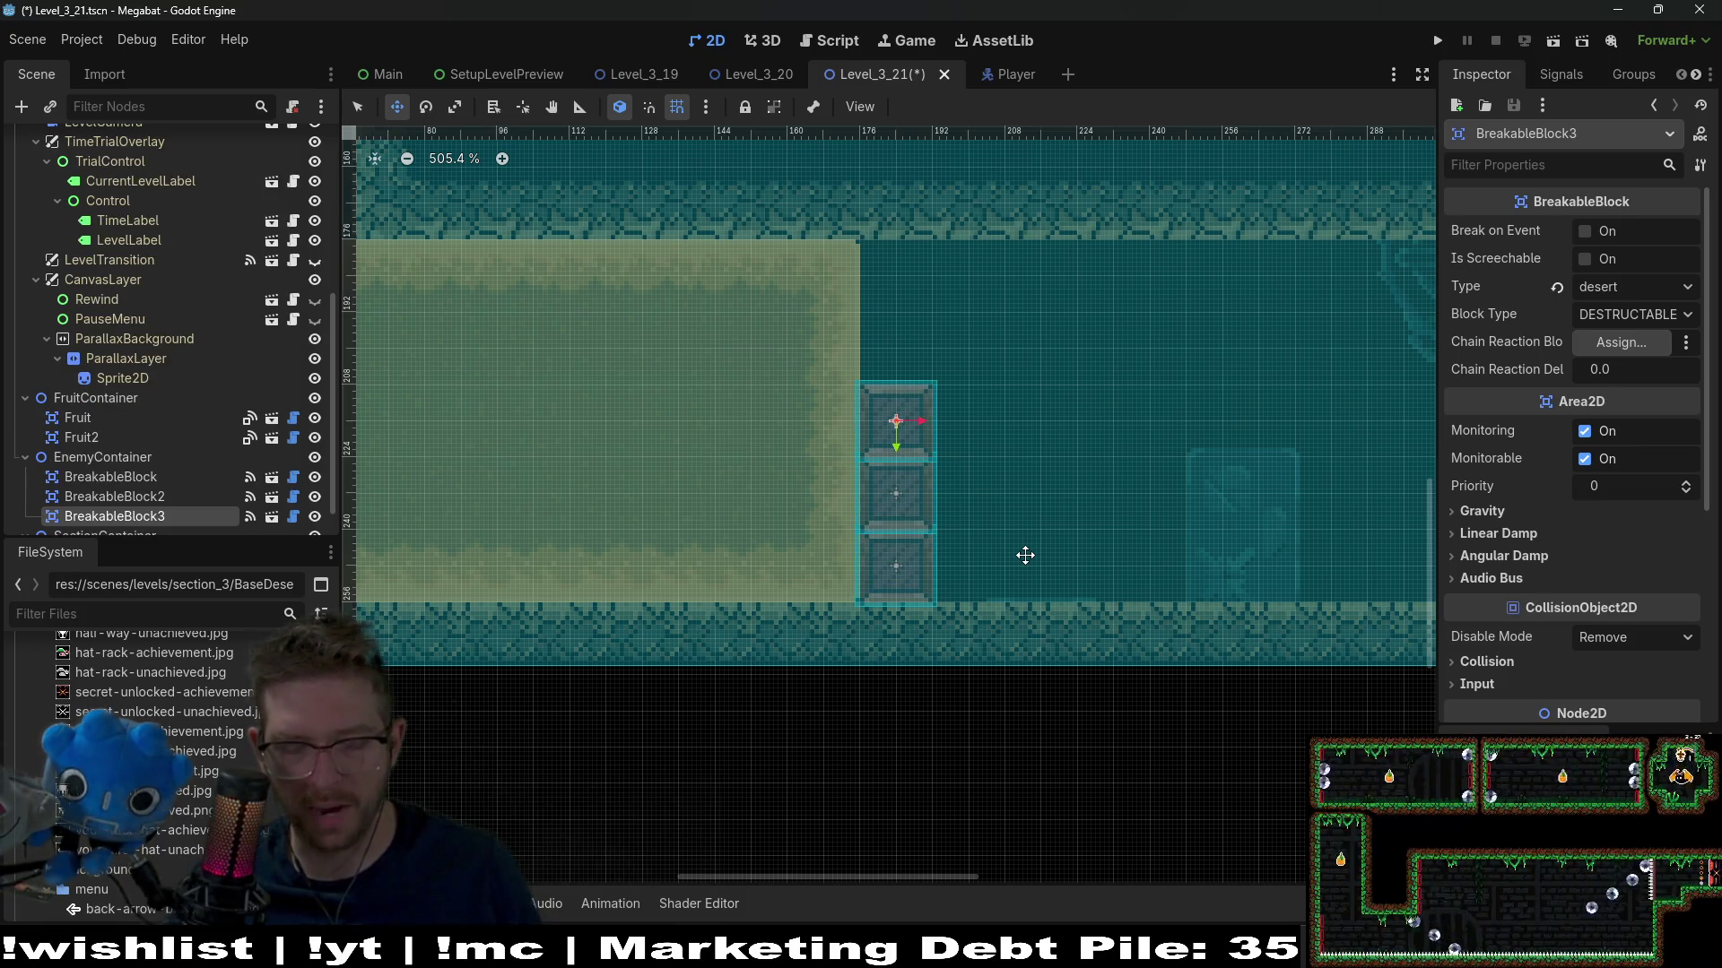
pyautogui.hotkey('ctrl', 'd')
pyautogui.press('Up')
pyautogui.press('Up')
pyautogui.press('Up')
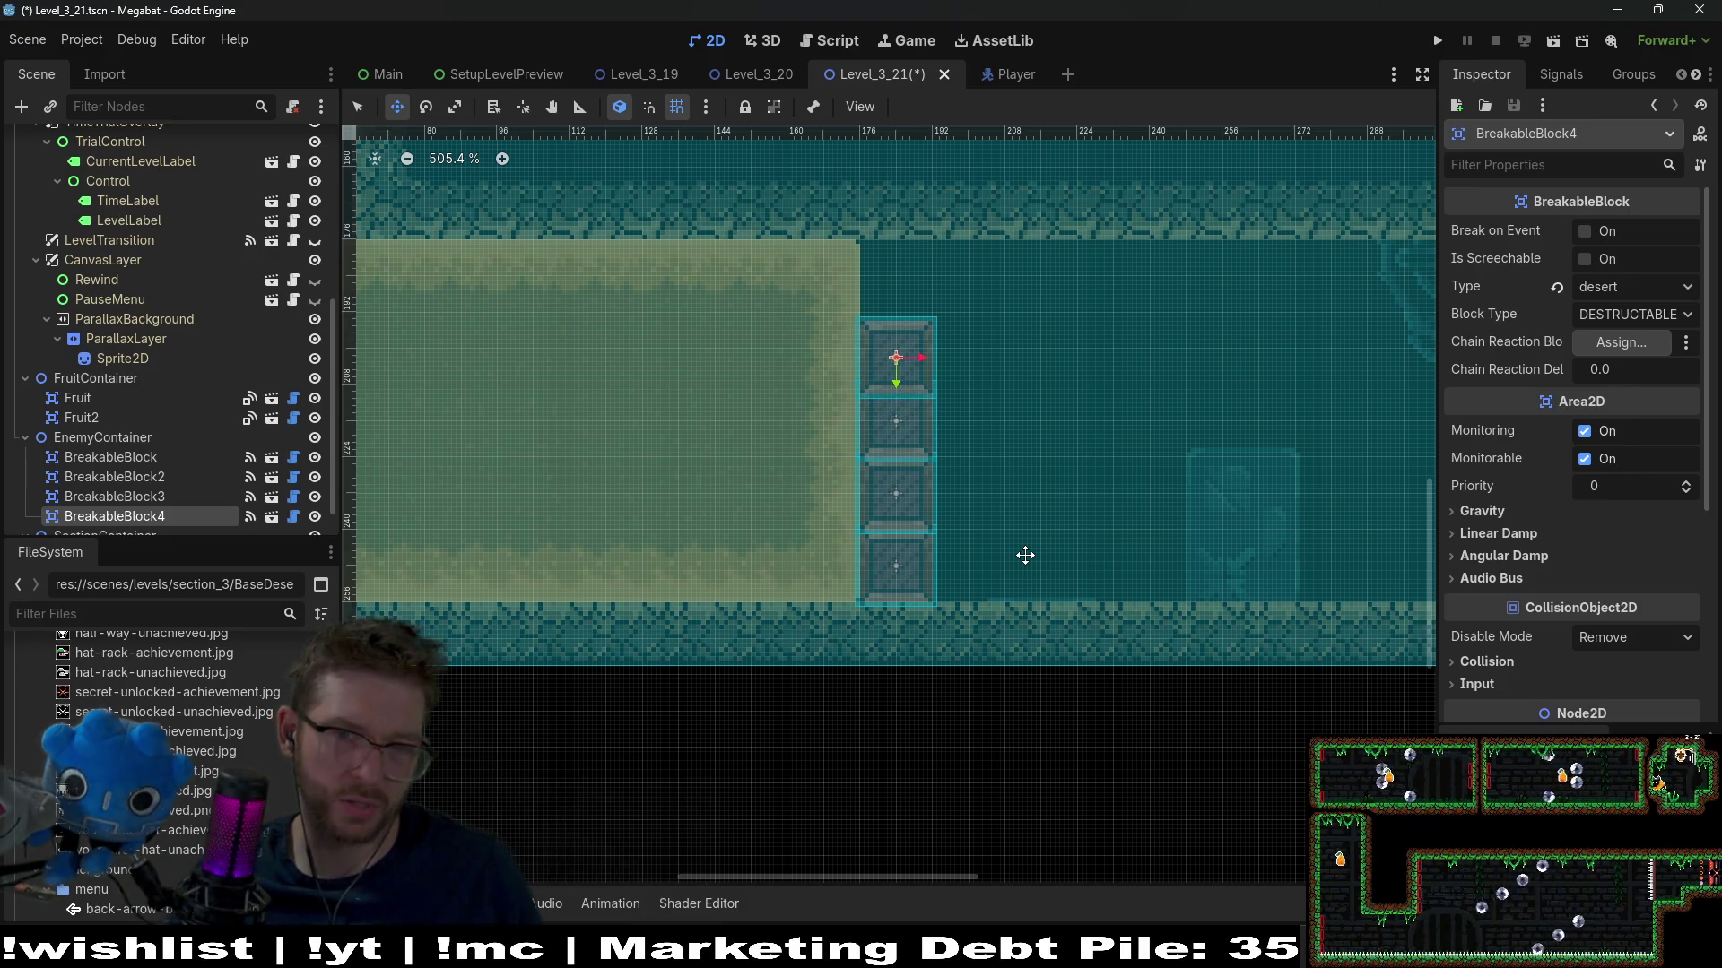
pyautogui.hotkey('ctrl', 'd')
pyautogui.press('Up')
pyautogui.press('Up')
pyautogui.press('Up')
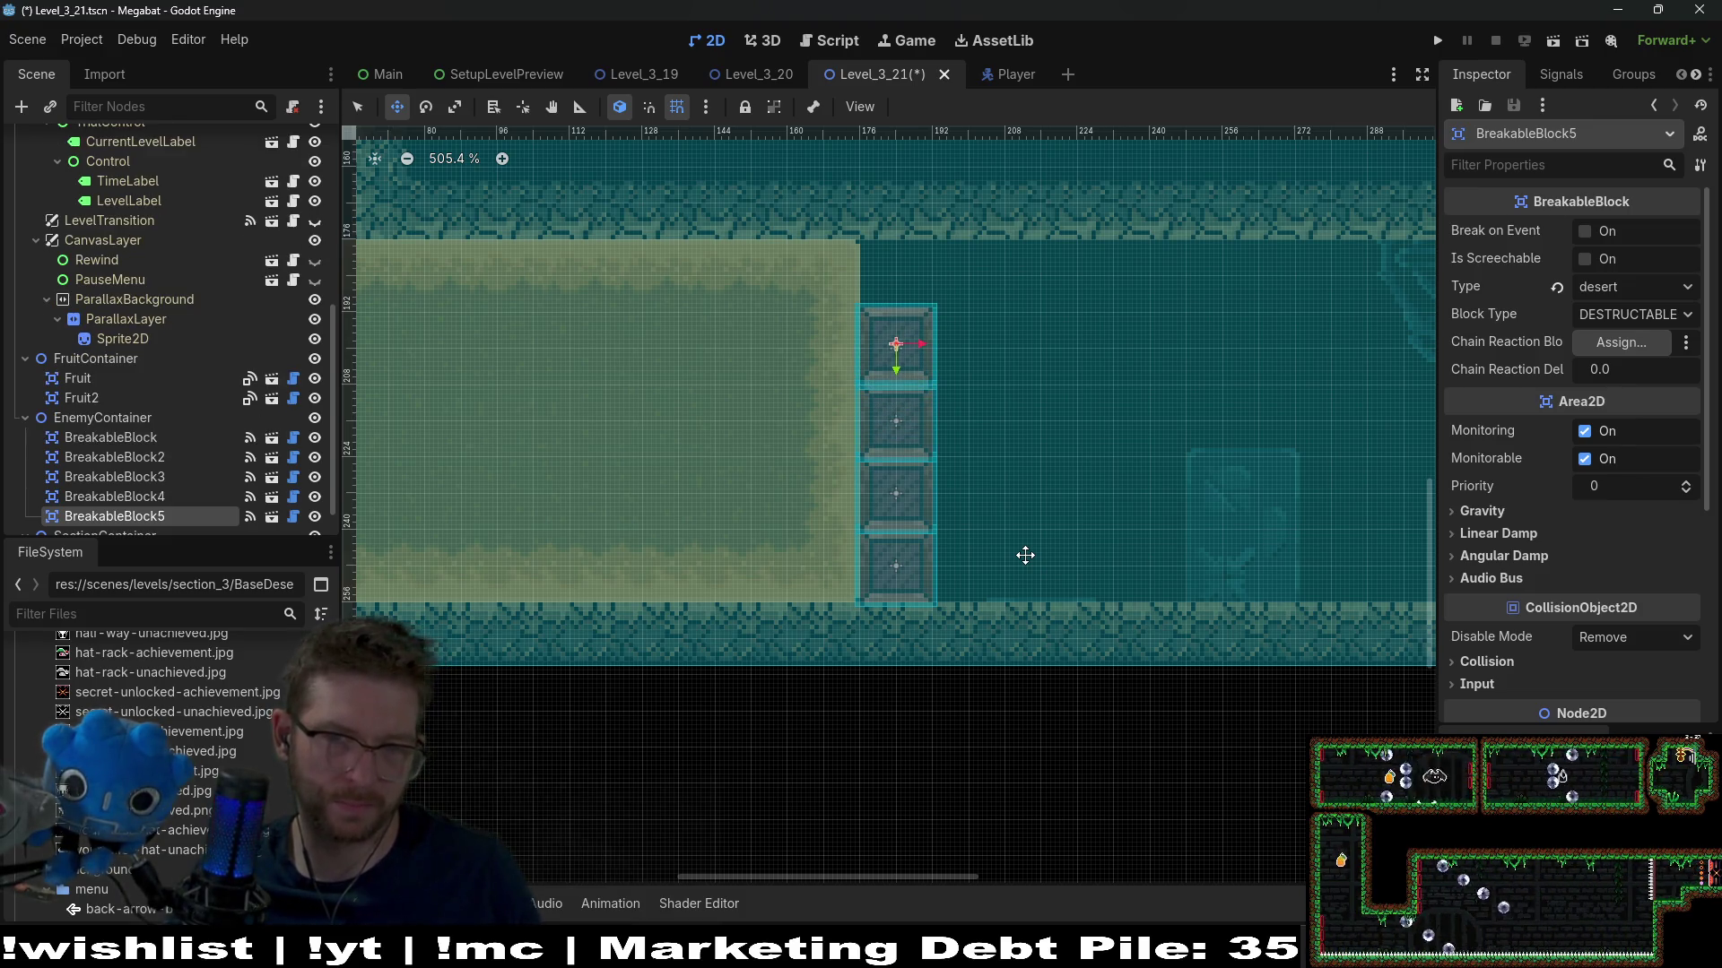
pyautogui.hotkey('ctrl', 's')
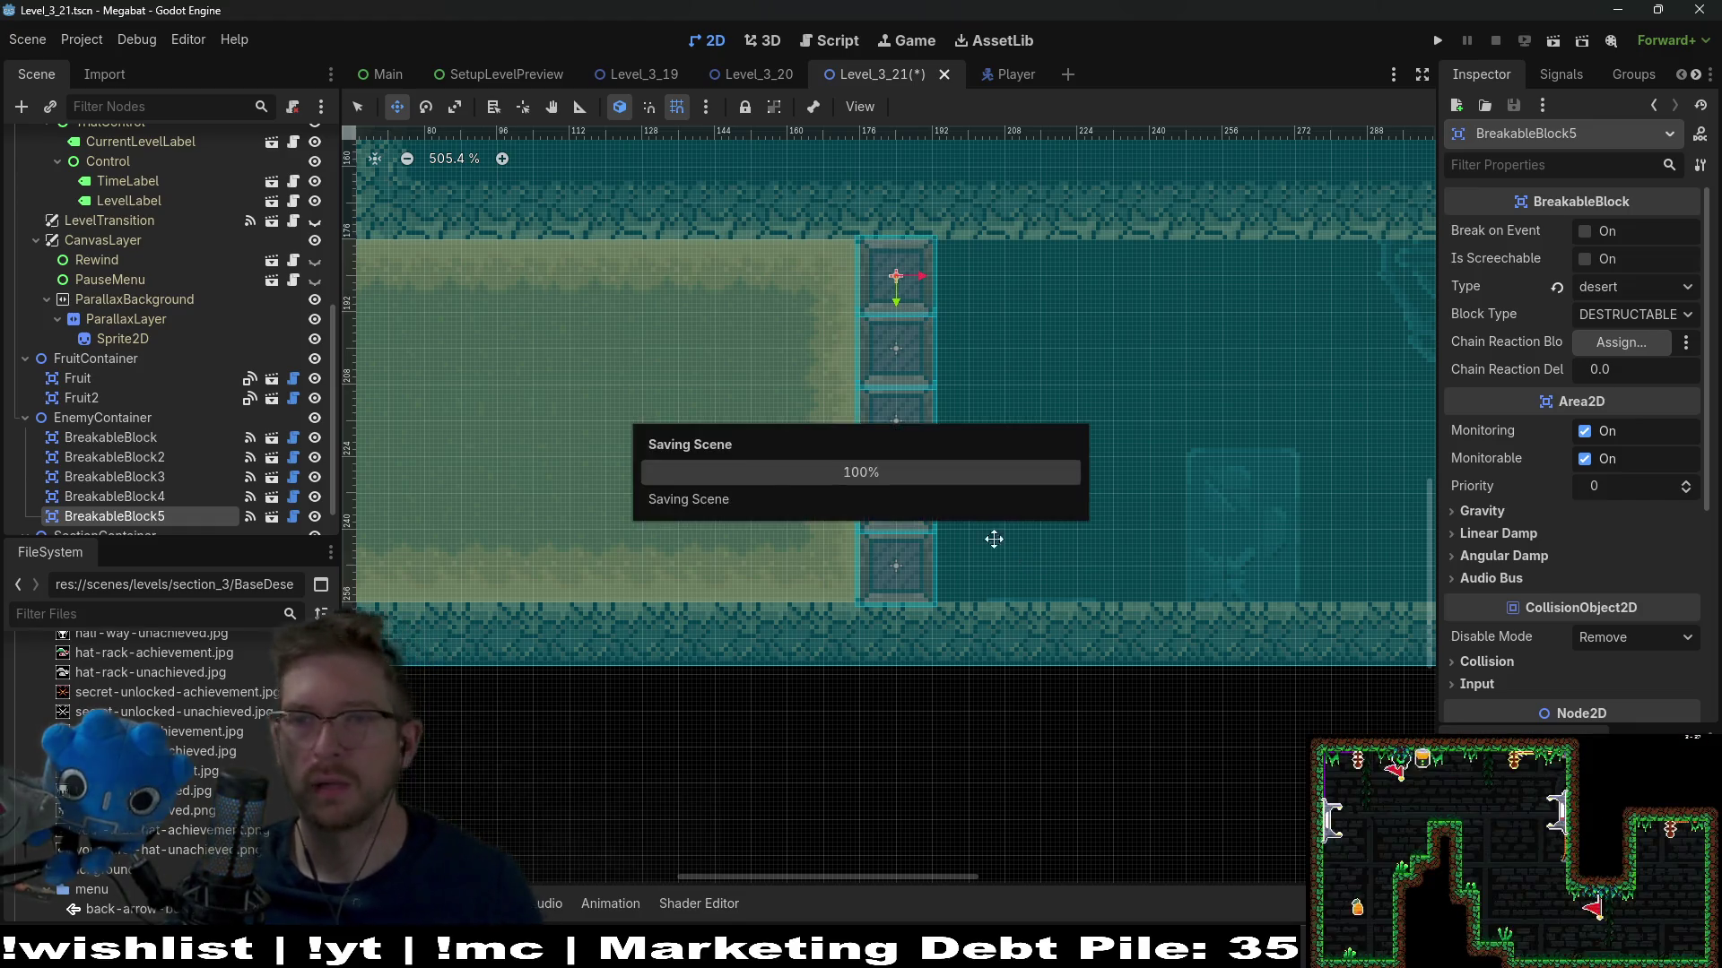
# Run Level_3_21, fly the bat down-left, burrow right through the dirt and blocks, then close the game
pyautogui.click(1552, 41)
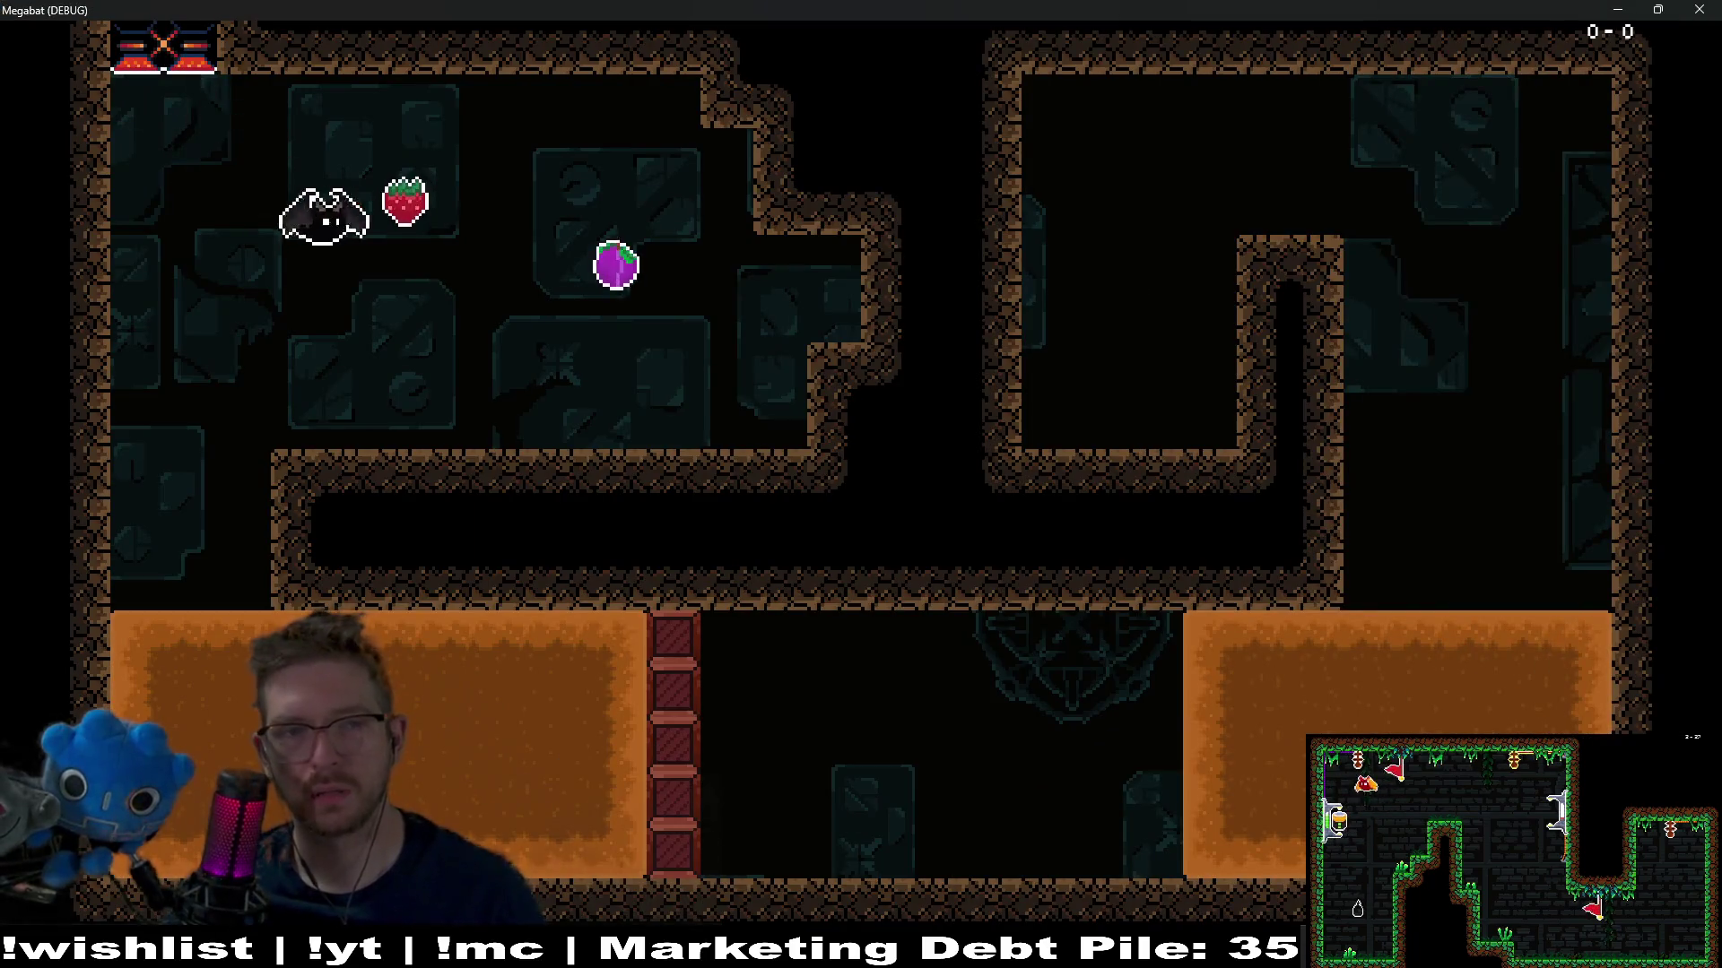
pyautogui.press('Left')
pyautogui.press('Down')
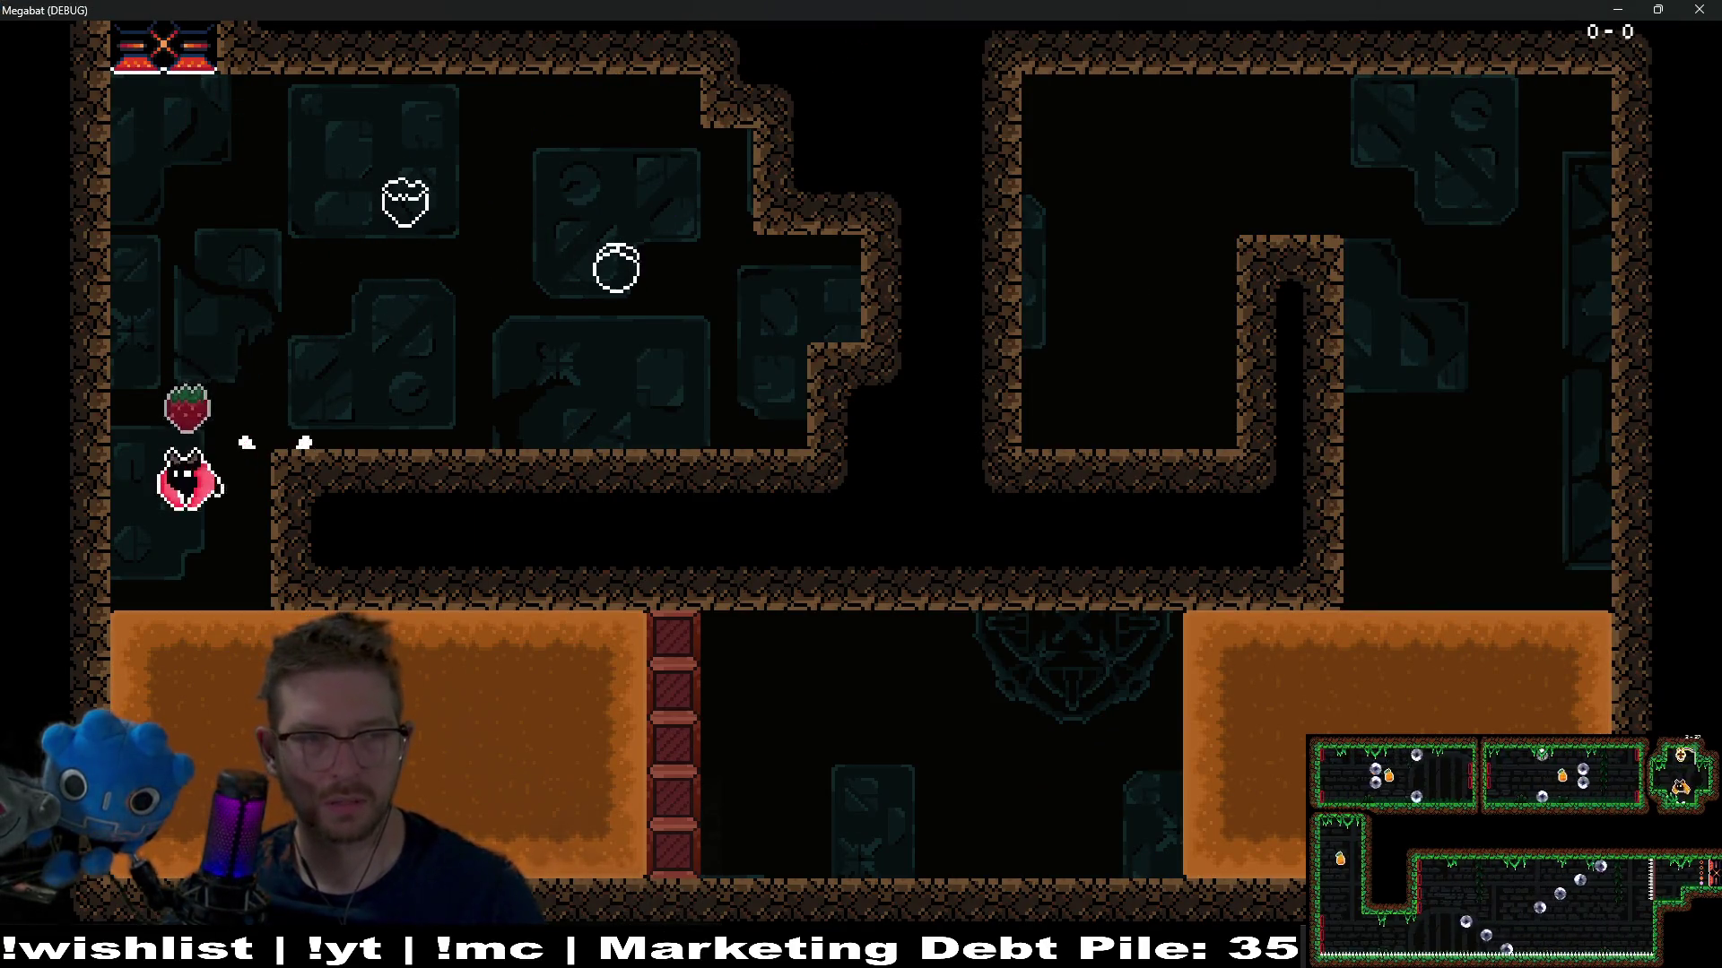
pyautogui.press('Down')
pyautogui.press('Right')
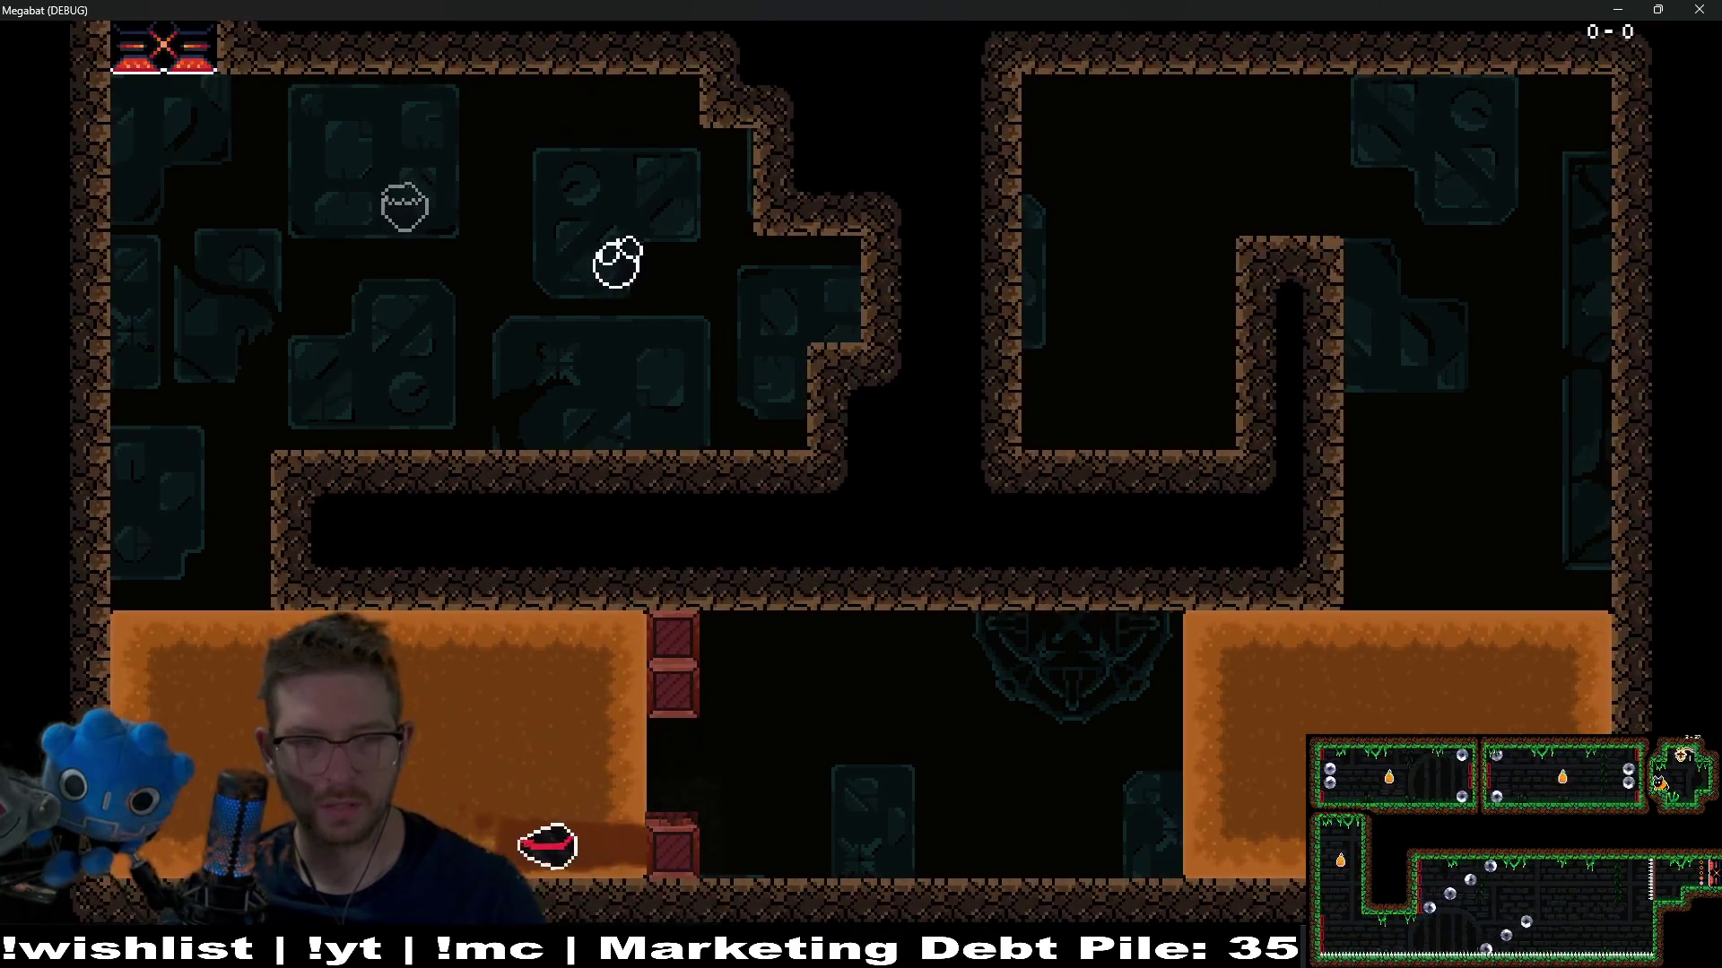
pyautogui.press('Up')
pyautogui.press('Right')
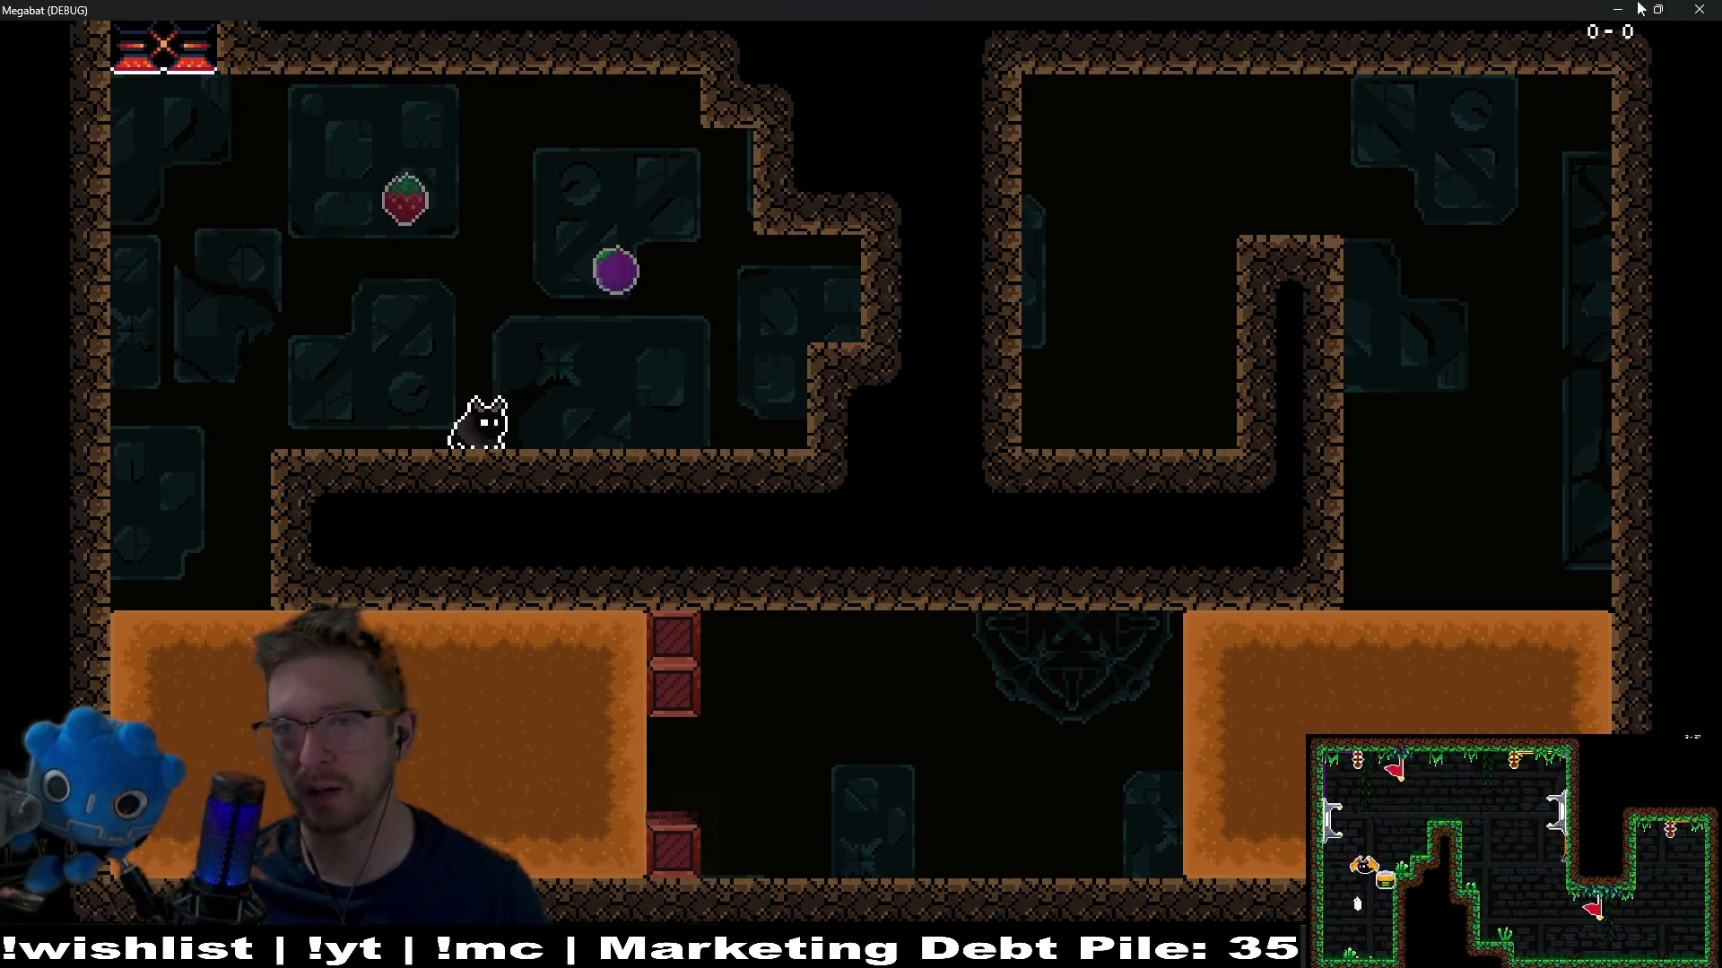
pyautogui.click(1699, 9)
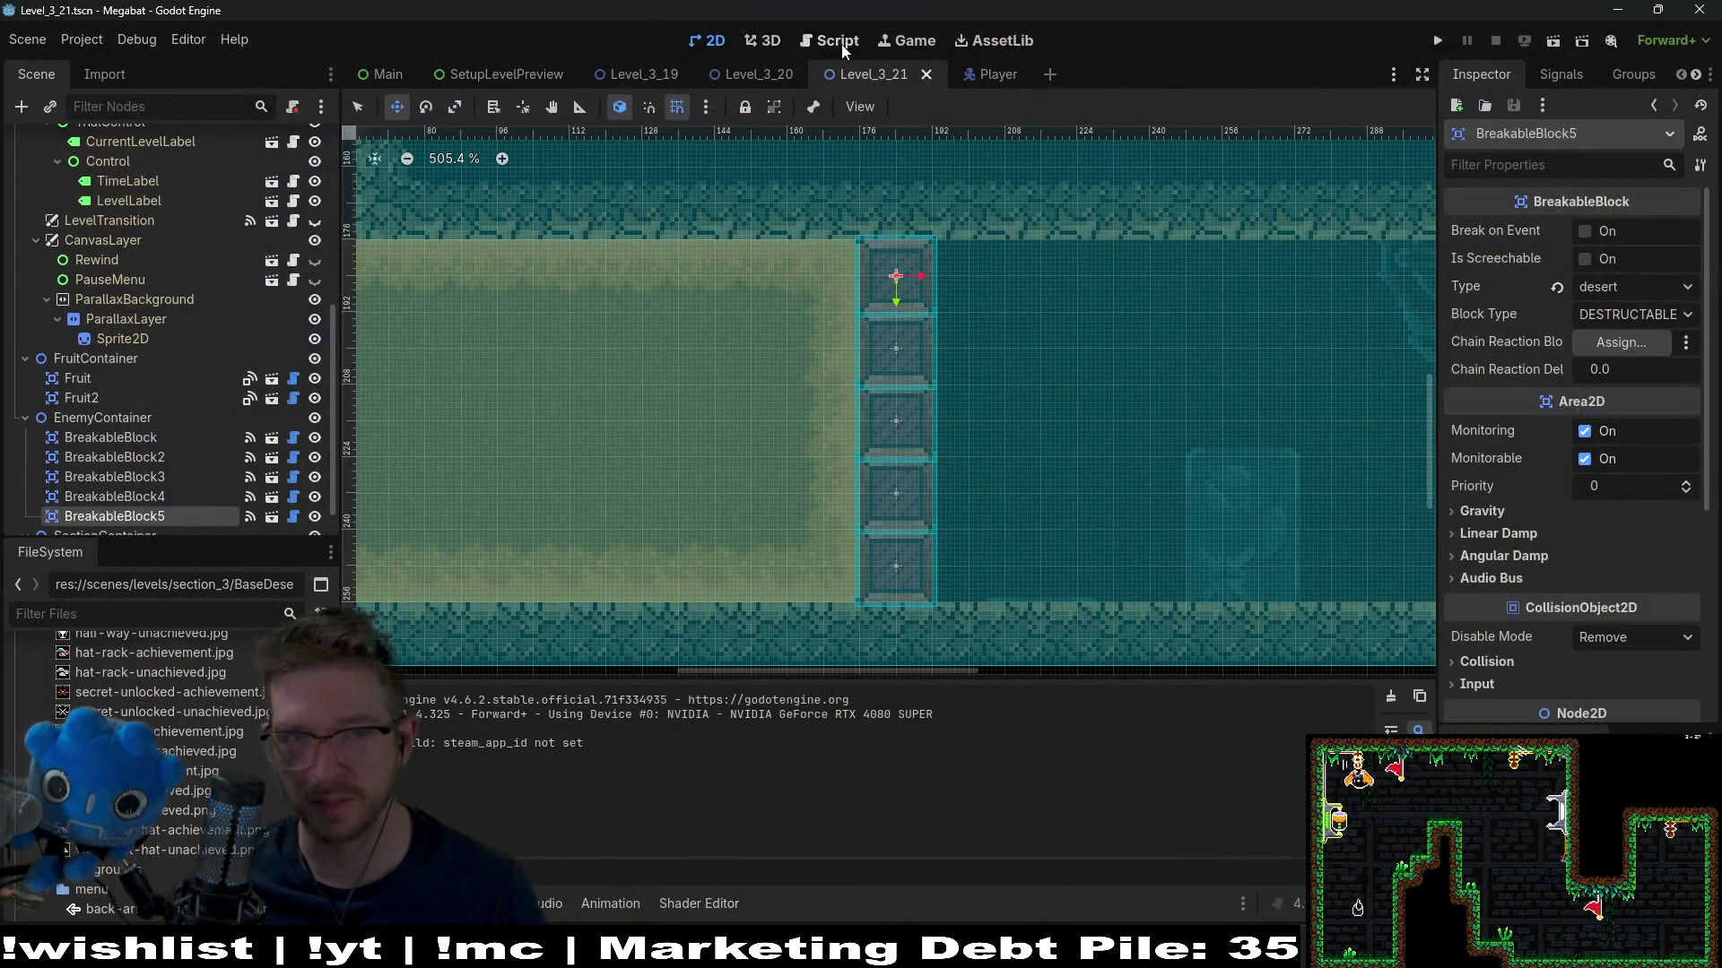
# In Player.gd, add print(collision_info) on a new line after move_and_collide and save
pyautogui.click(843, 50)
pyautogui.scroll(-1, 1005, 466)
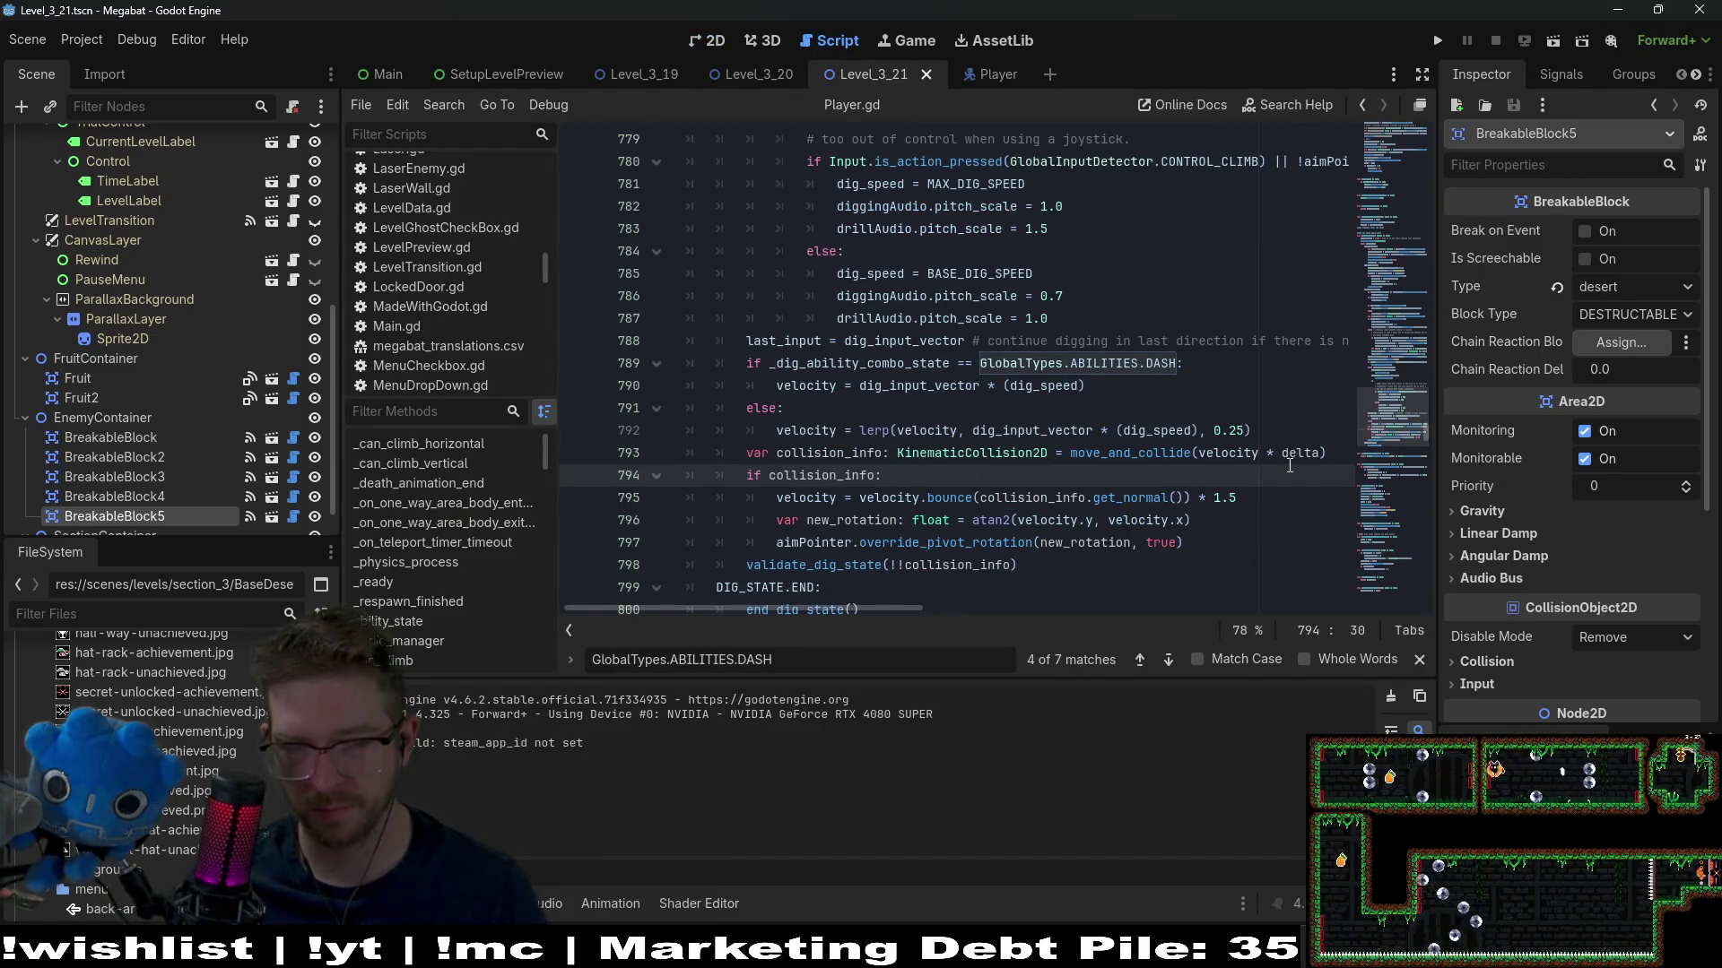
pyautogui.press('BackSpace')
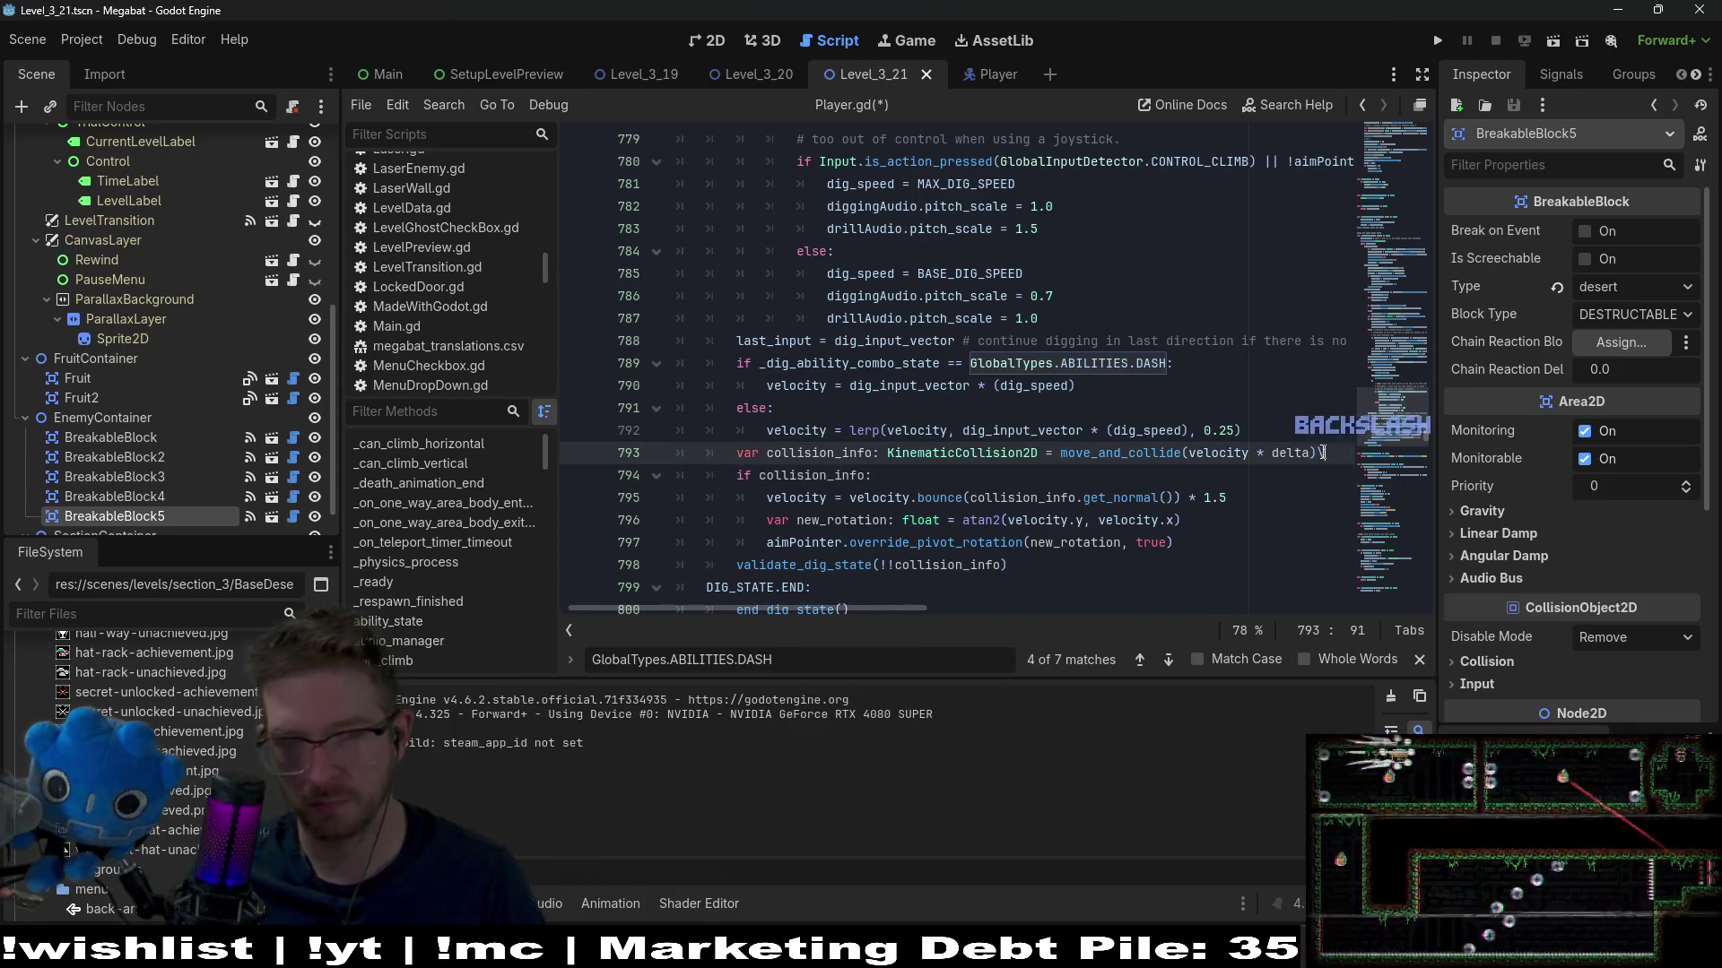
pyautogui.press('Return')
pyautogui.write('console.log')
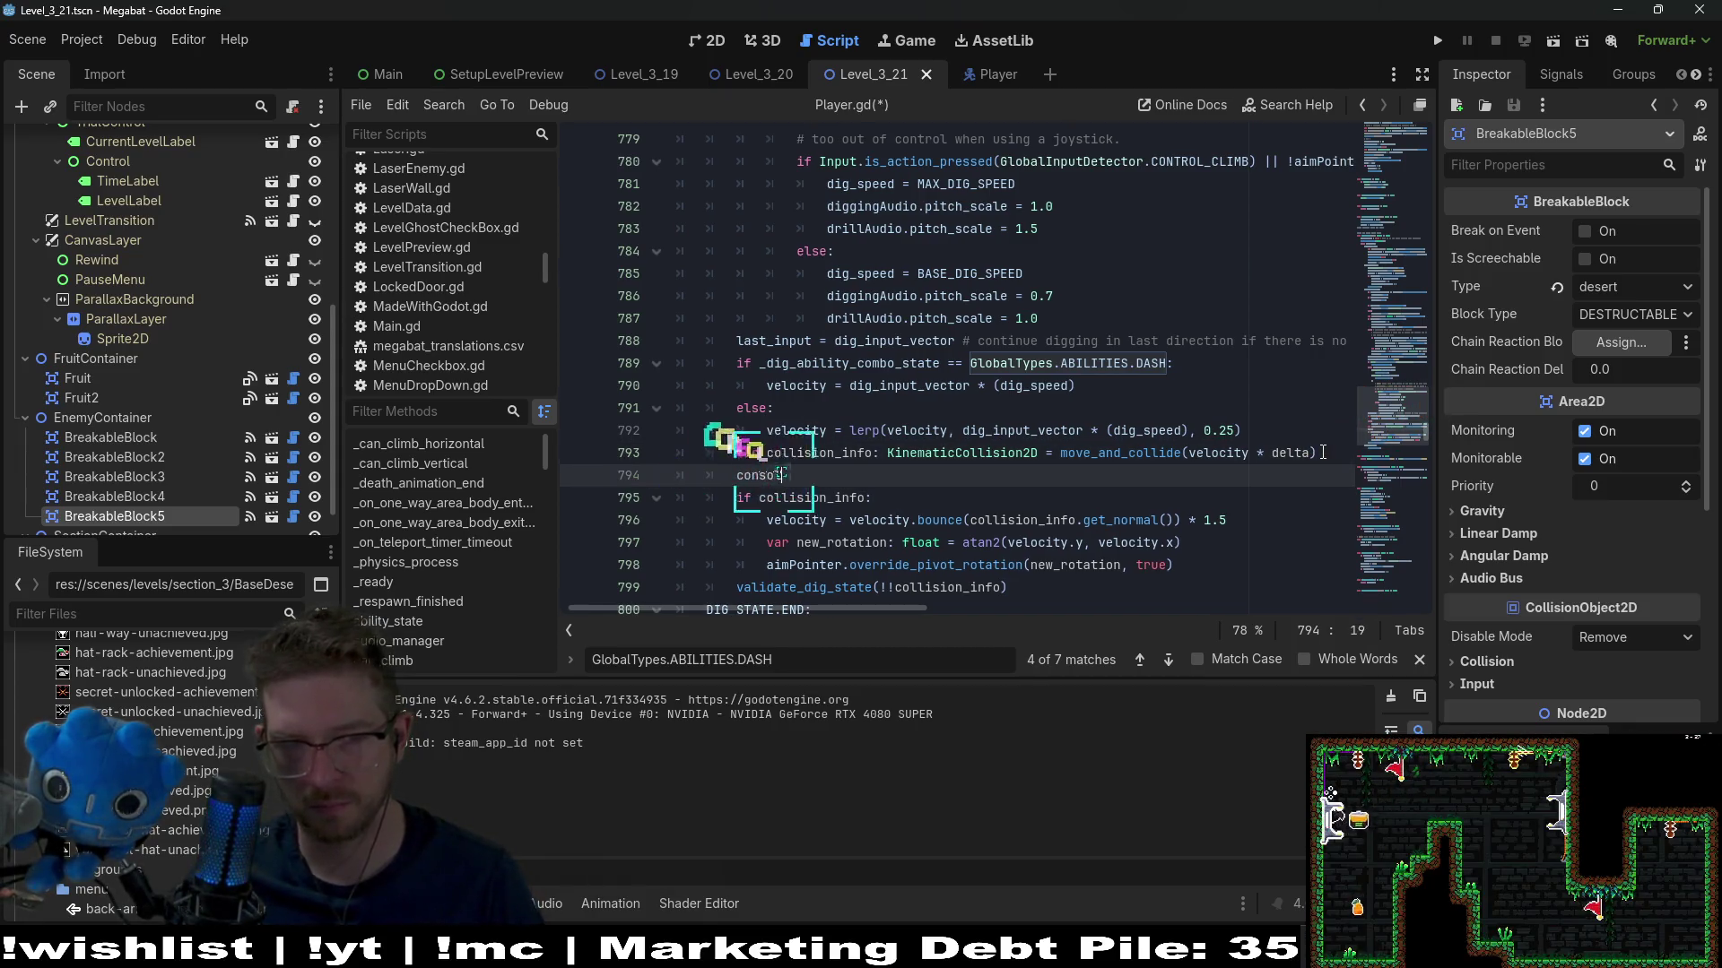
pyautogui.press('BackSpace')
pyautogui.press('BackSpace')
pyautogui.press('BackSpace')
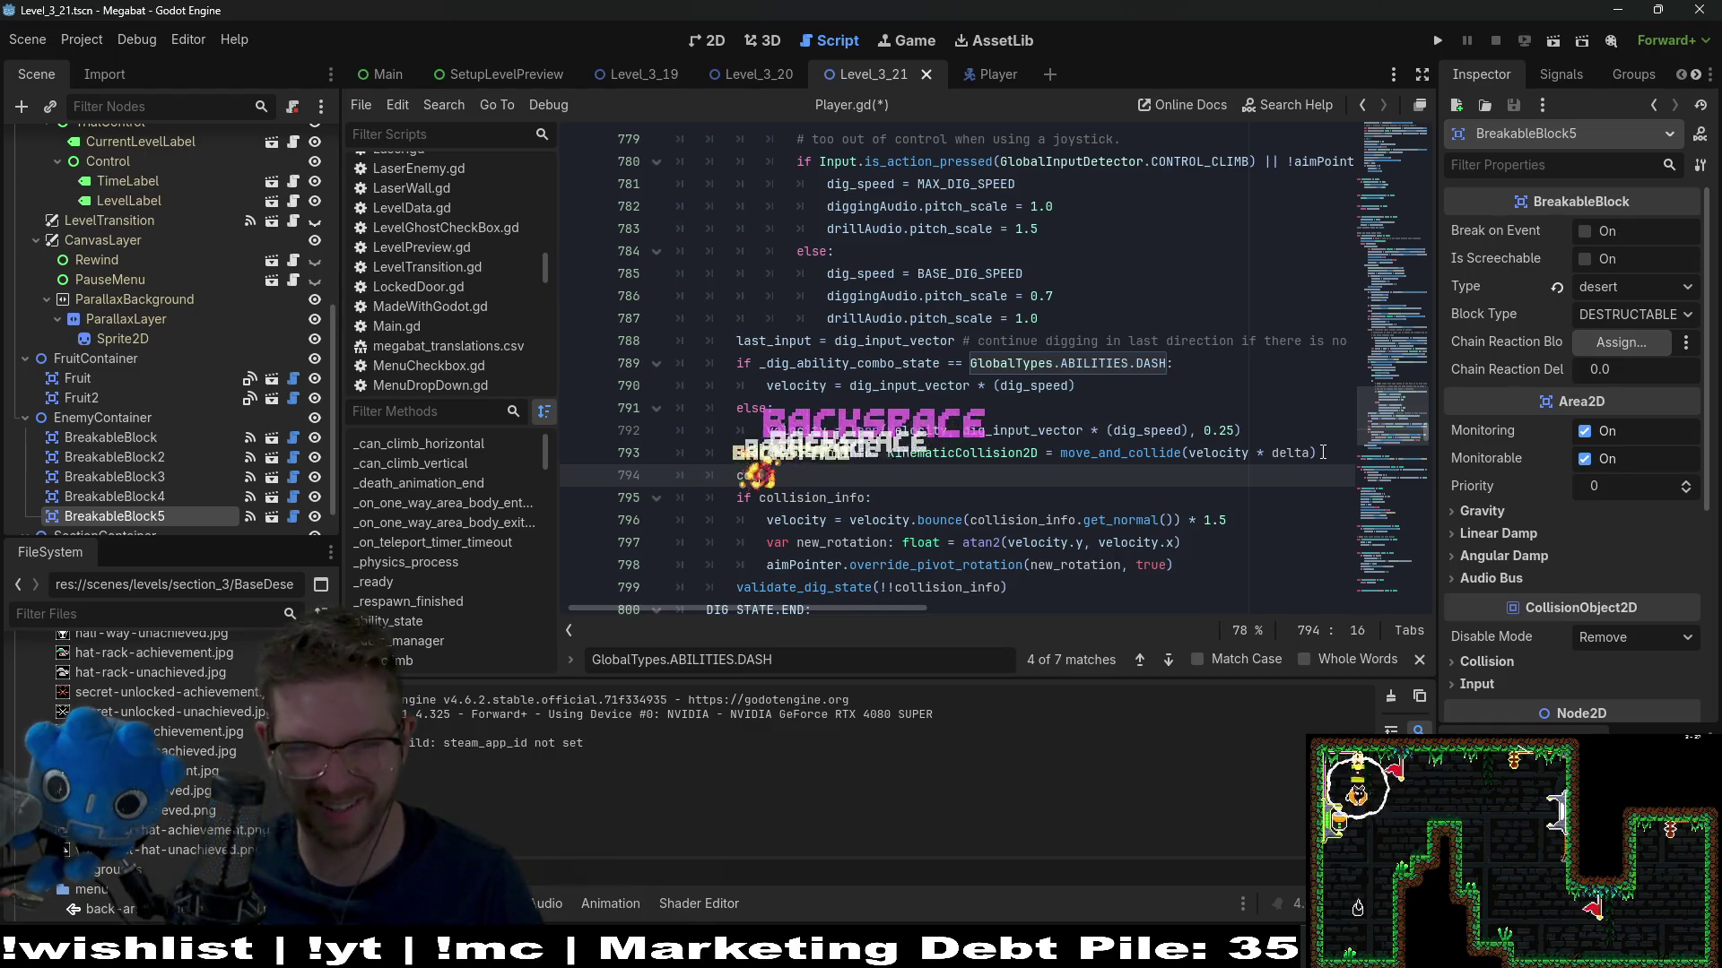
pyautogui.write('print(collisio')
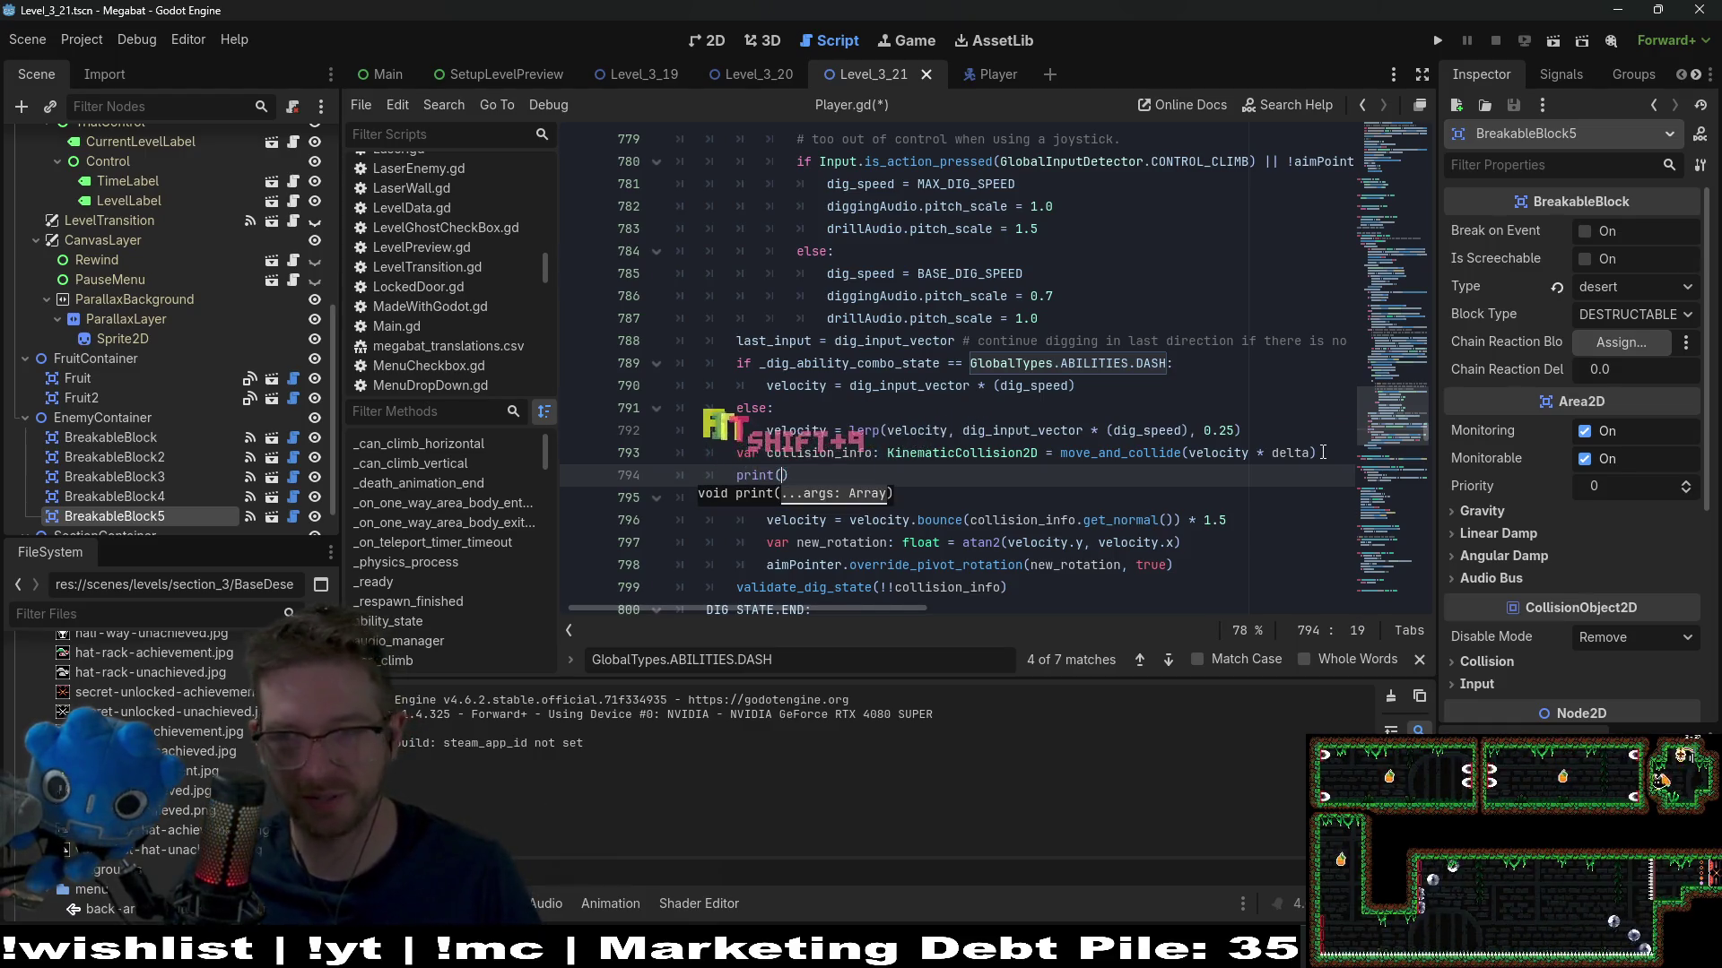
pyautogui.write('n_info')
pyautogui.hotkey('ctrl', 's')
# Rerun the level, enlarge the game window, grab the strawberry, dash through the dirt, then close it
pyautogui.click(1565, 40)
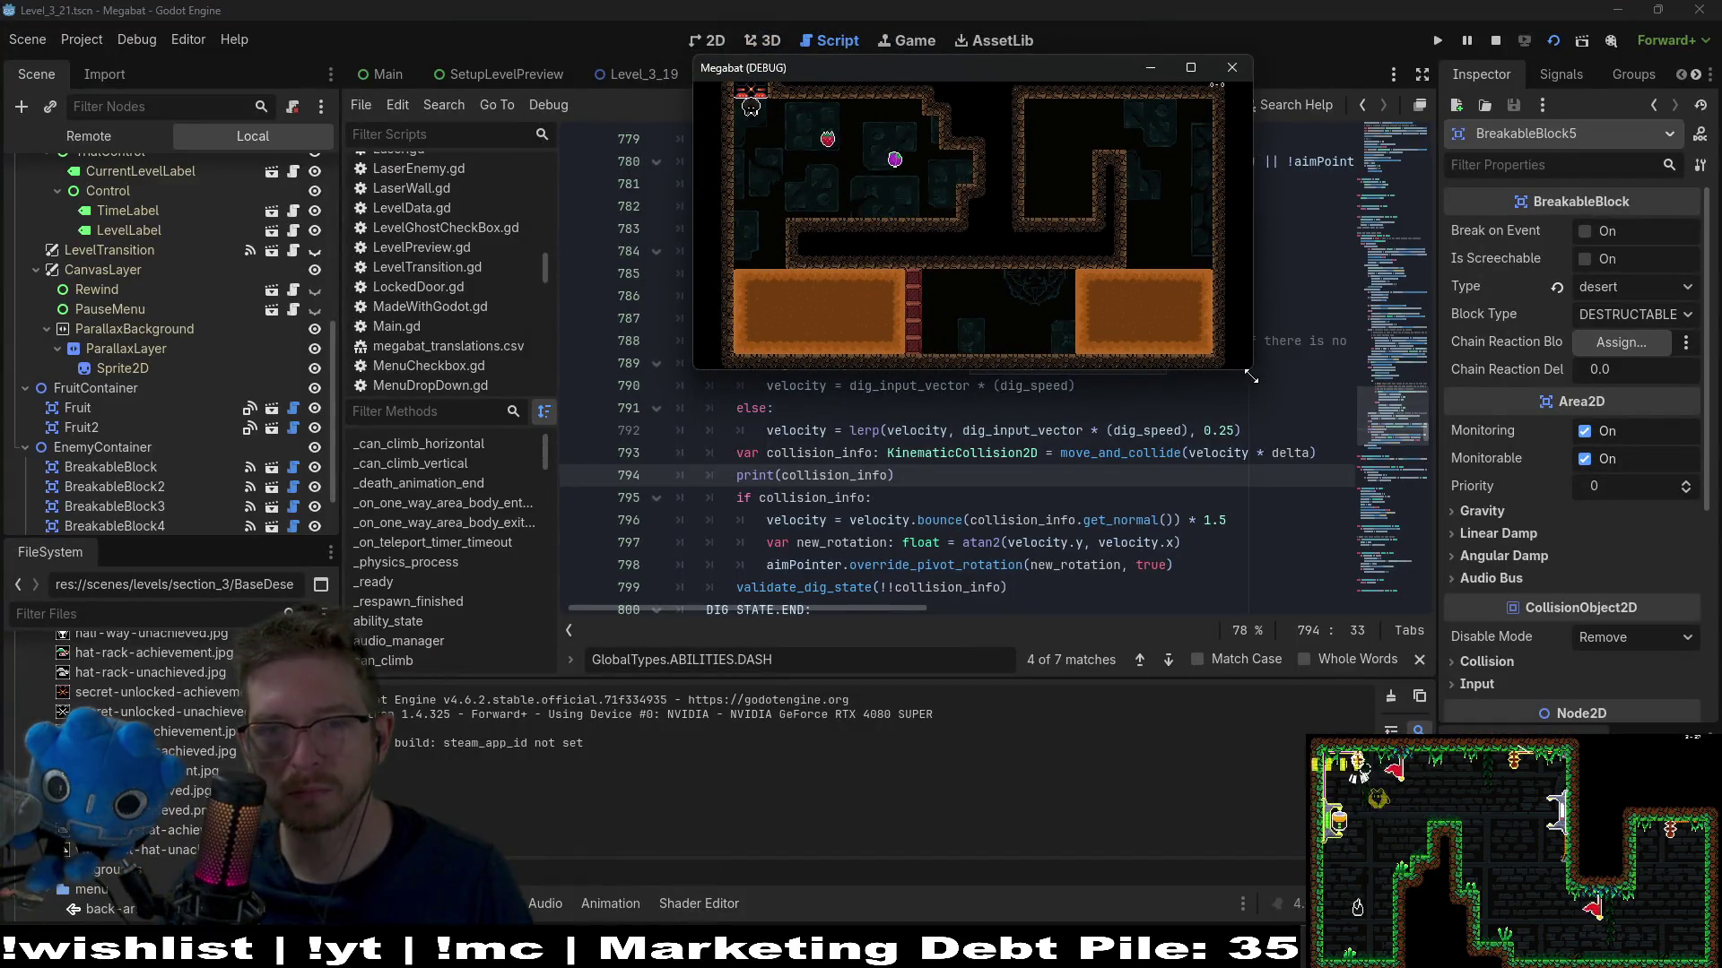
pyautogui.moveTo(1251, 377)
pyautogui.mouseDown()
pyautogui.moveTo(1556, 655)
pyautogui.moveTo(1606, 777)
pyautogui.mouseUp()
pyautogui.press('Right')
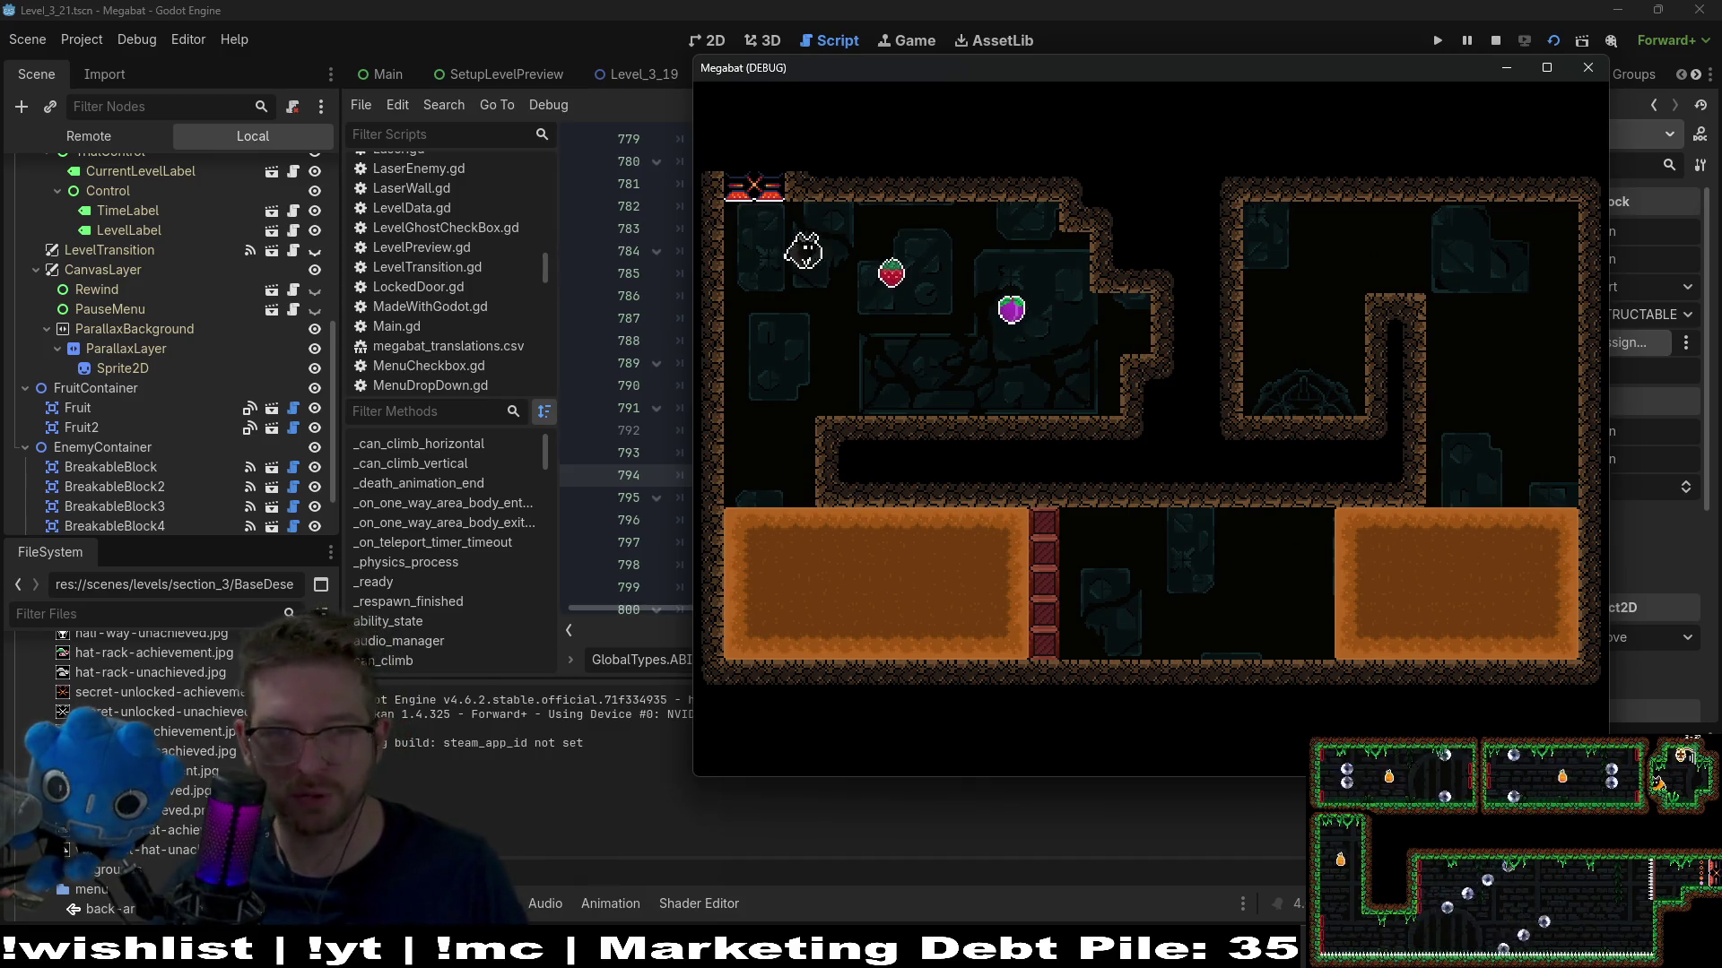
pyautogui.press('Down')
pyautogui.press('Left')
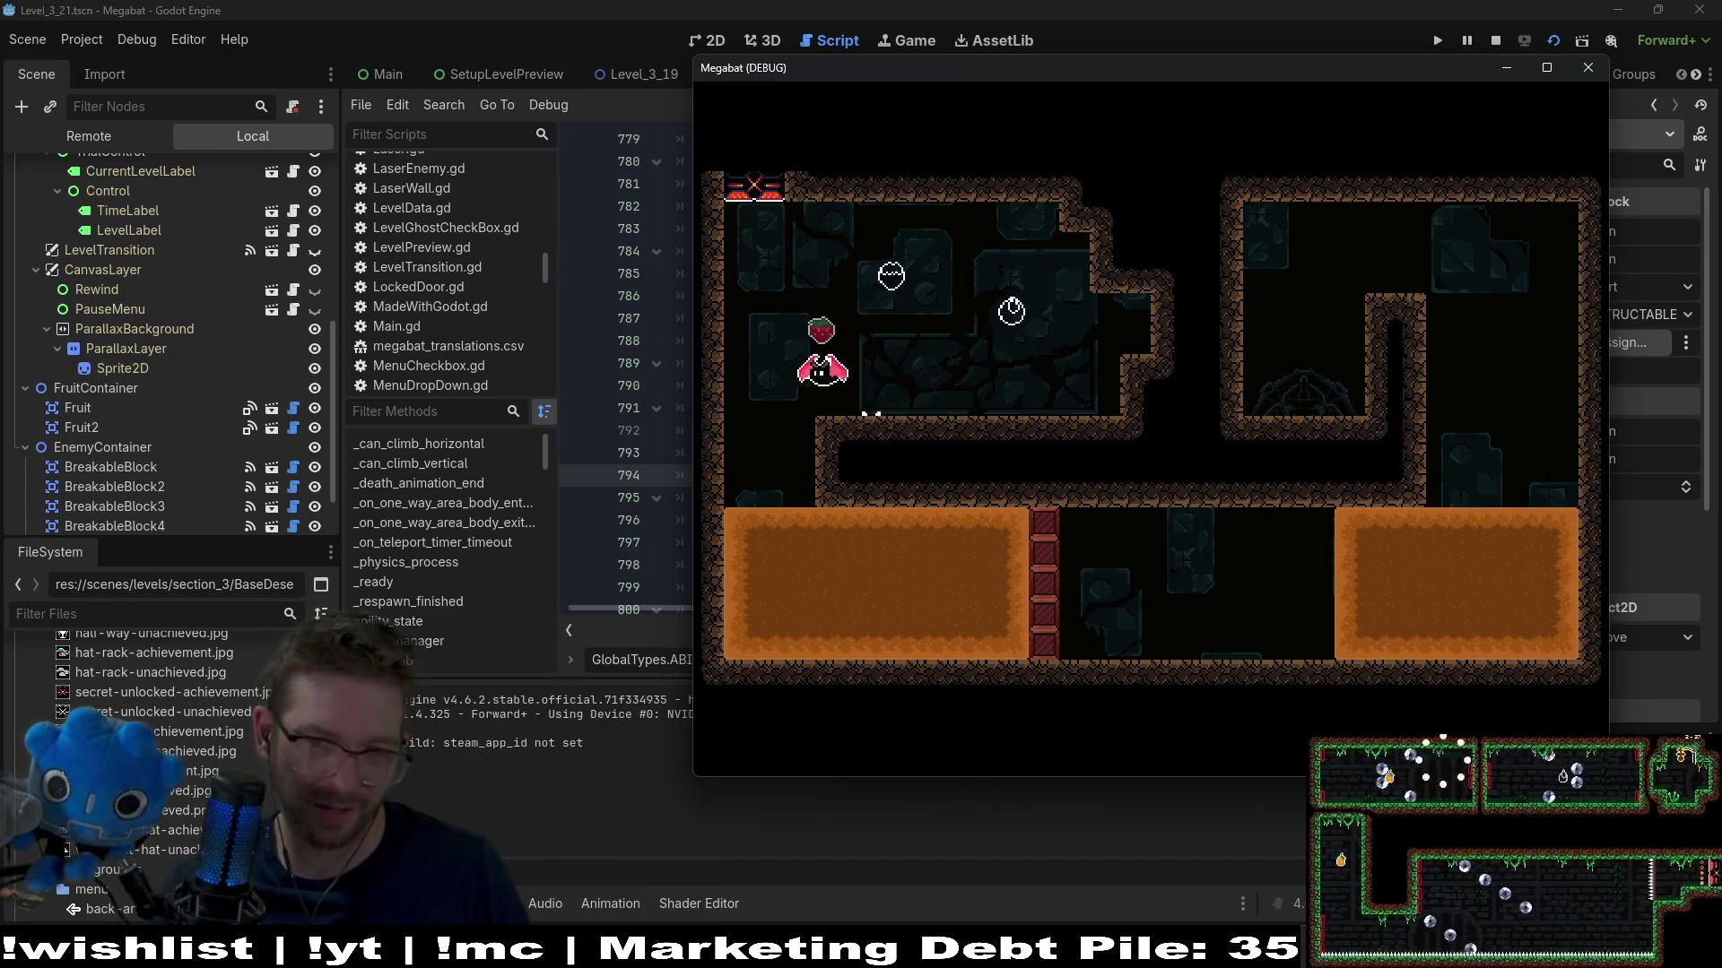
pyautogui.press('Down')
pyautogui.press('Right')
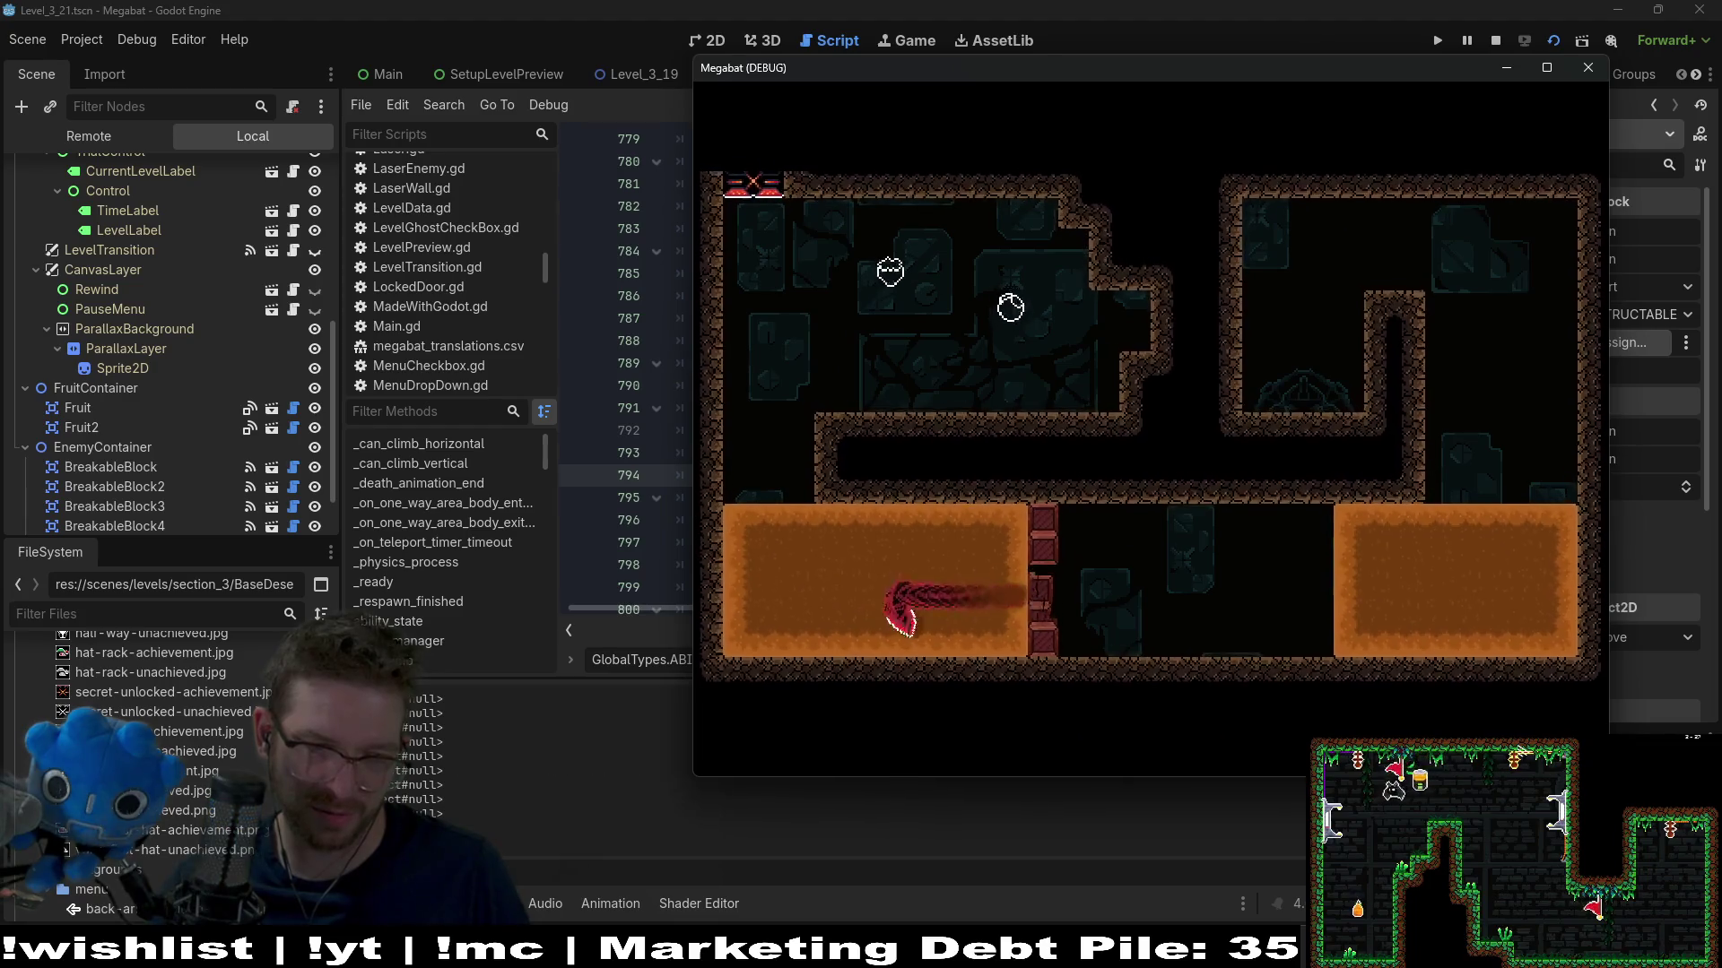
pyautogui.click(1588, 67)
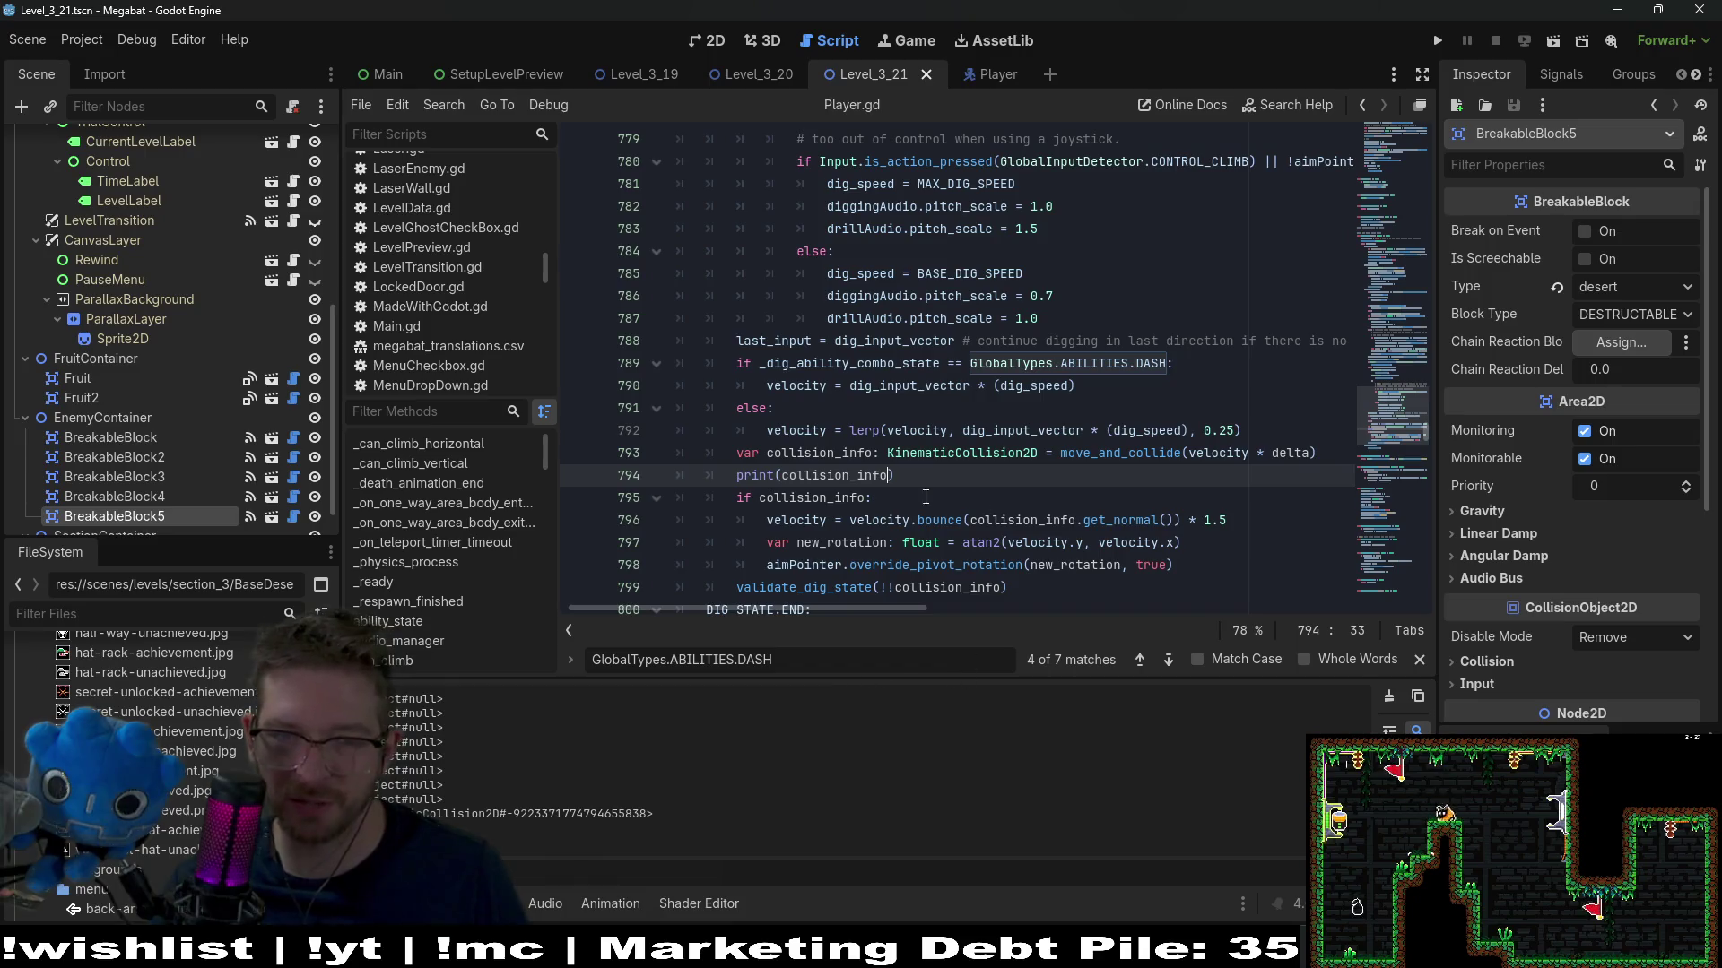
# Move the print(collision_info) line inside the 'if collision_info:' block, indented, and save
pyautogui.moveTo(947, 475); pyautogui.dragTo(693, 487)
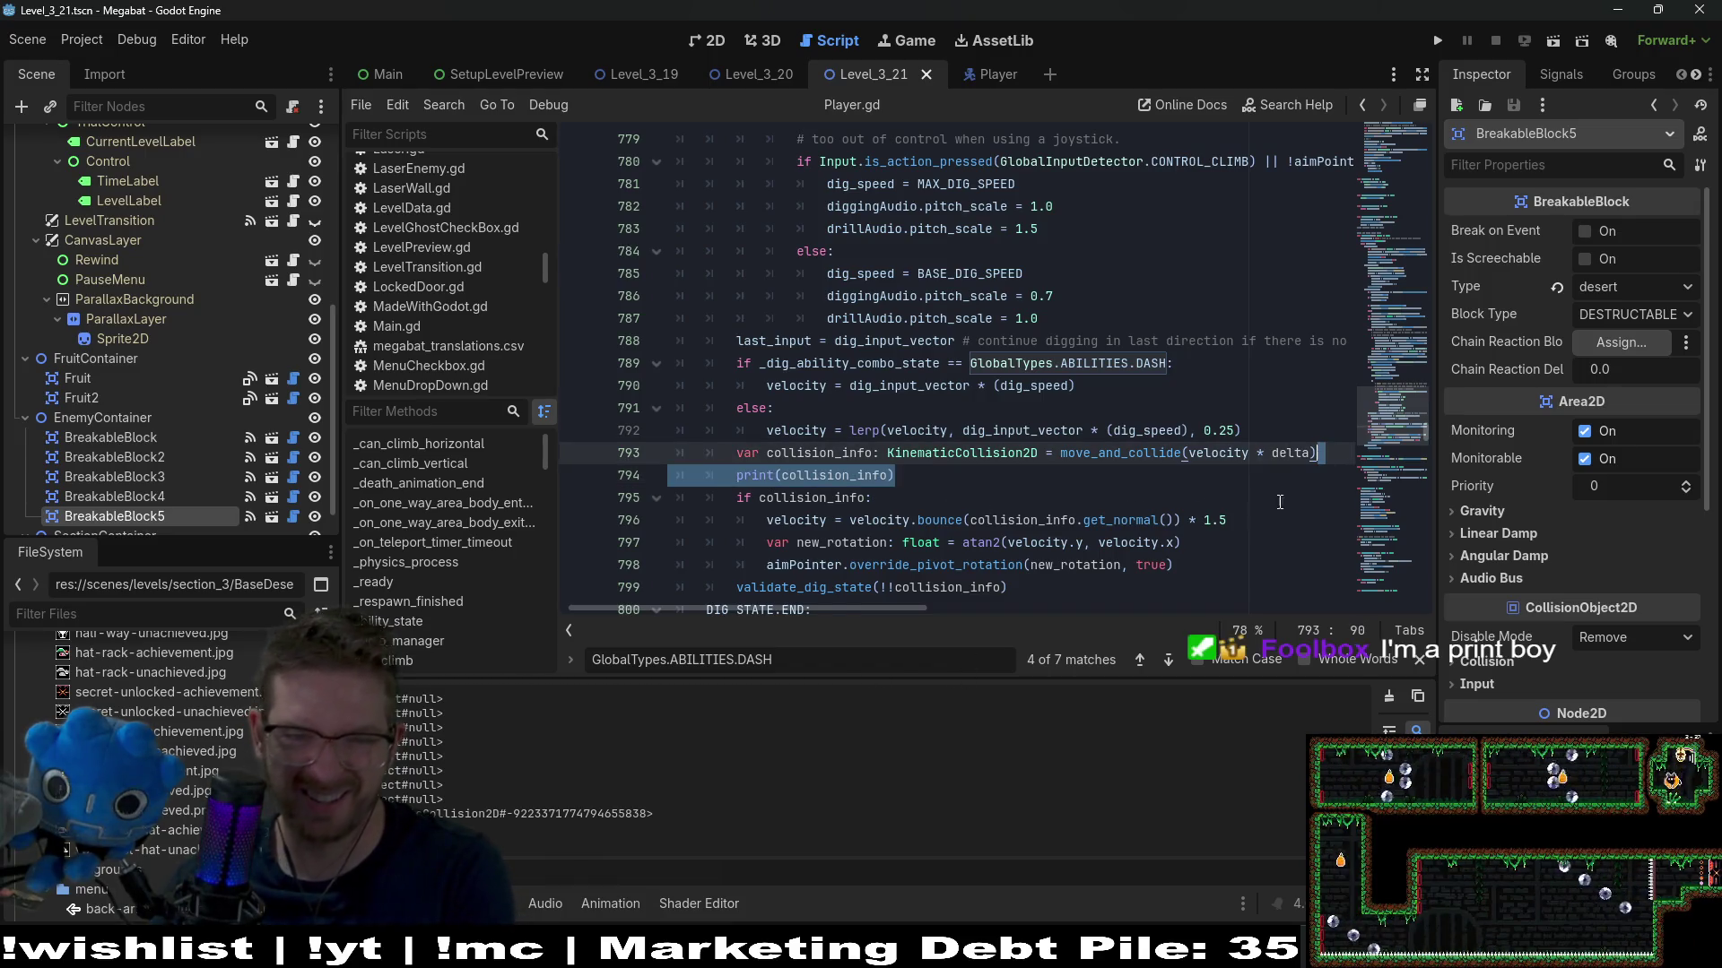
pyautogui.press('BackSpace')
pyautogui.press('BackSpace')
pyautogui.hotkey('ctrl', 's')
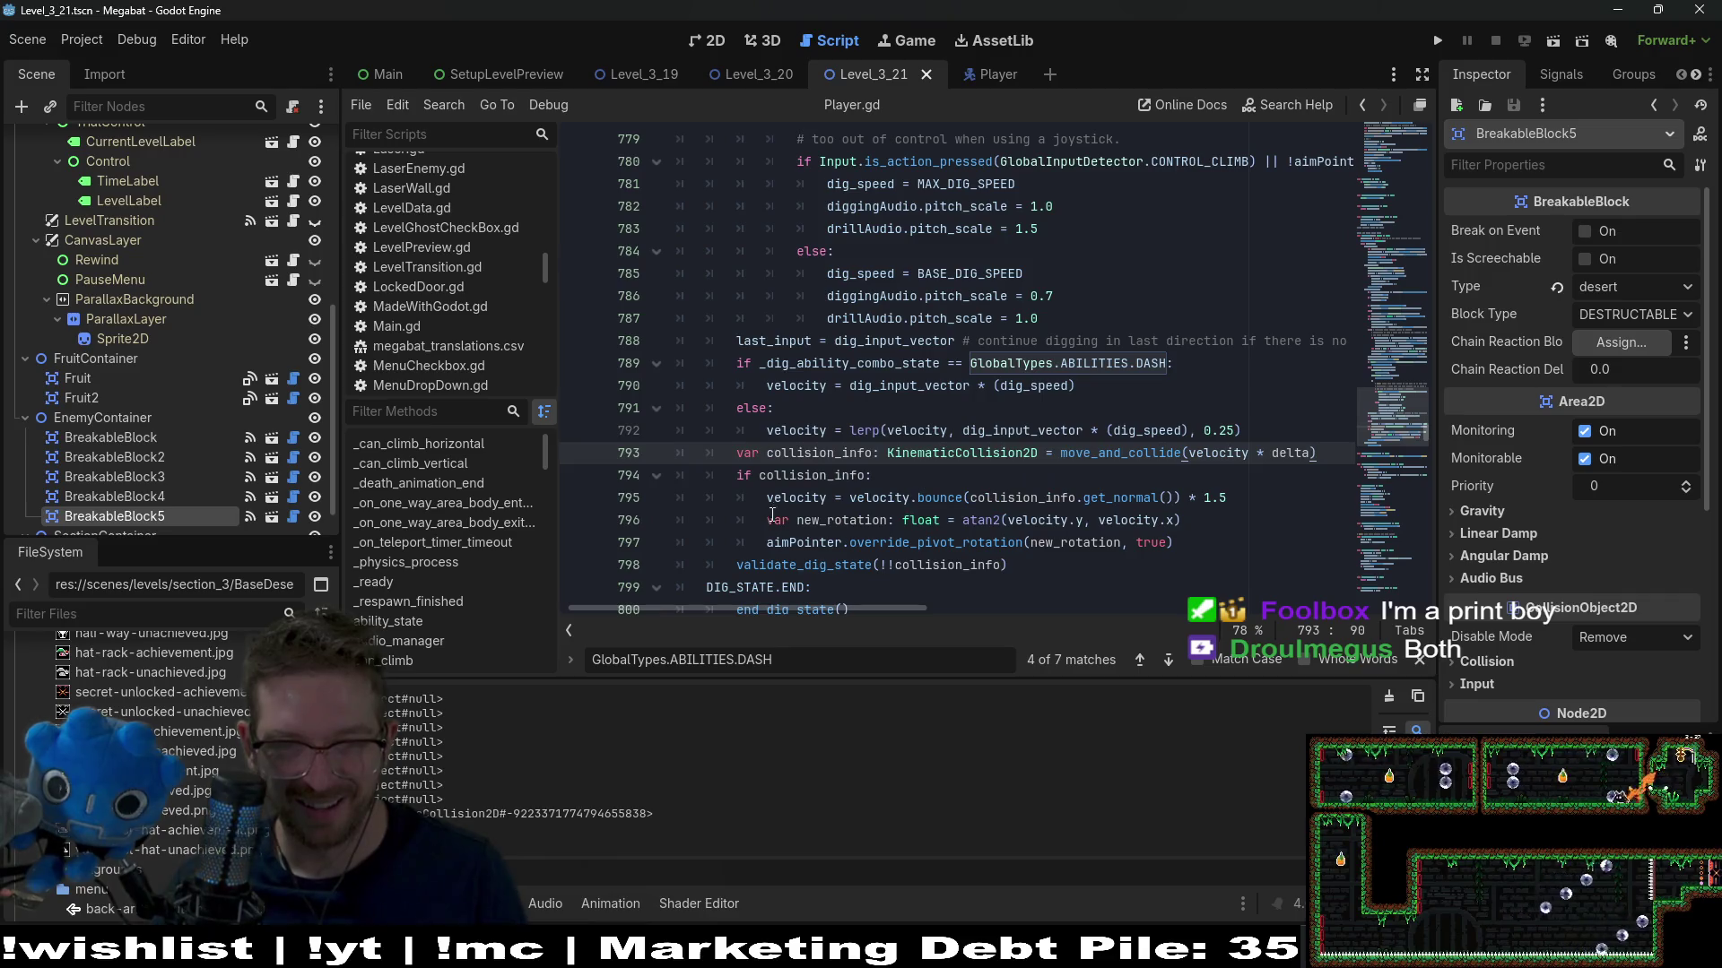
pyautogui.click(906, 485)
pyautogui.hotkey('ctrl', 'z')
pyautogui.hotkey('ctrl', 'z')
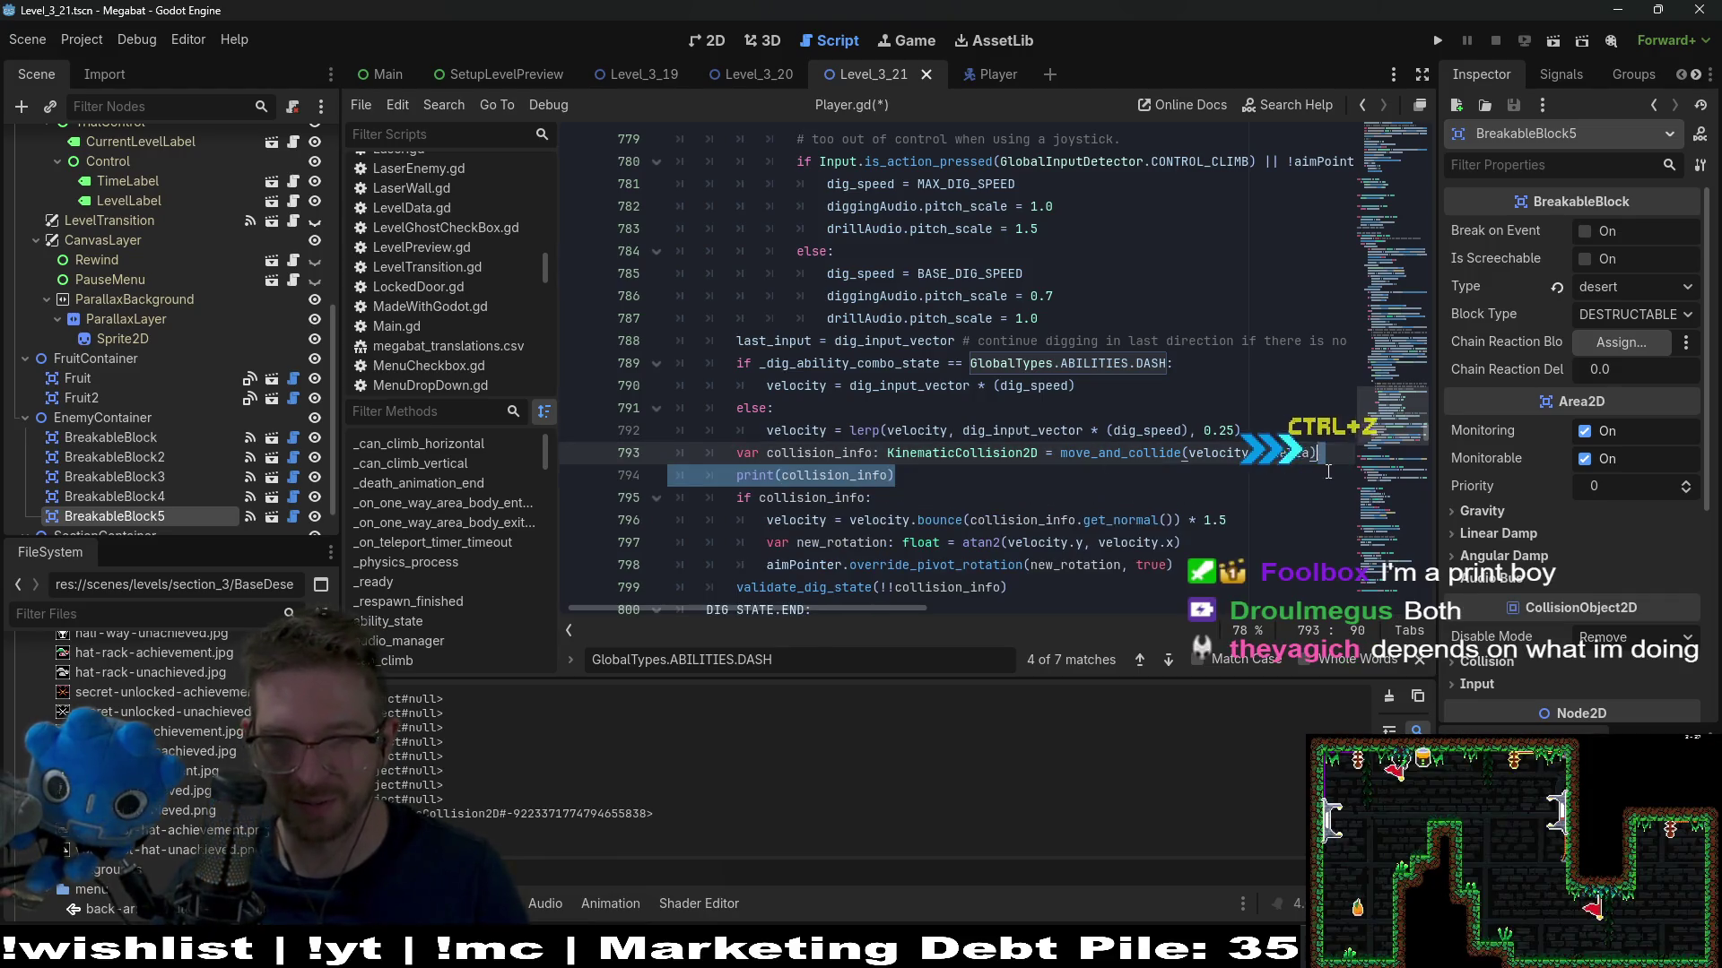
pyautogui.hotkey('ctrl', 'x')
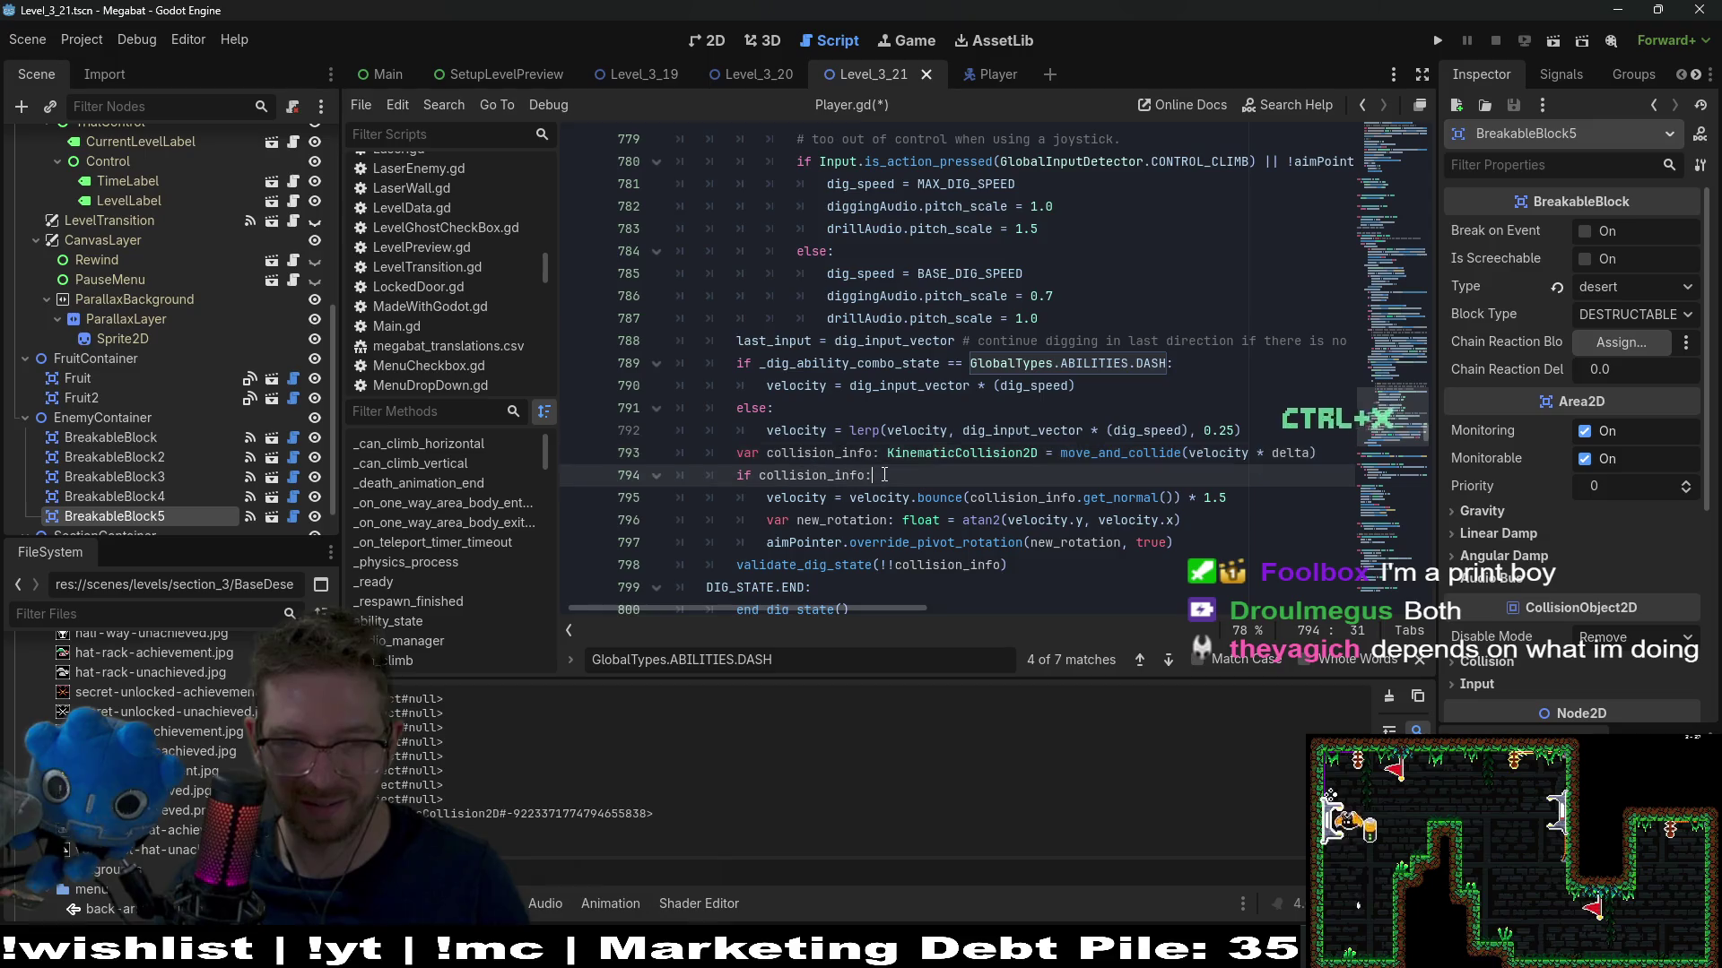
pyautogui.click(735, 497)
pyautogui.hotkey('ctrl', 'v')
pyautogui.press('Tab')
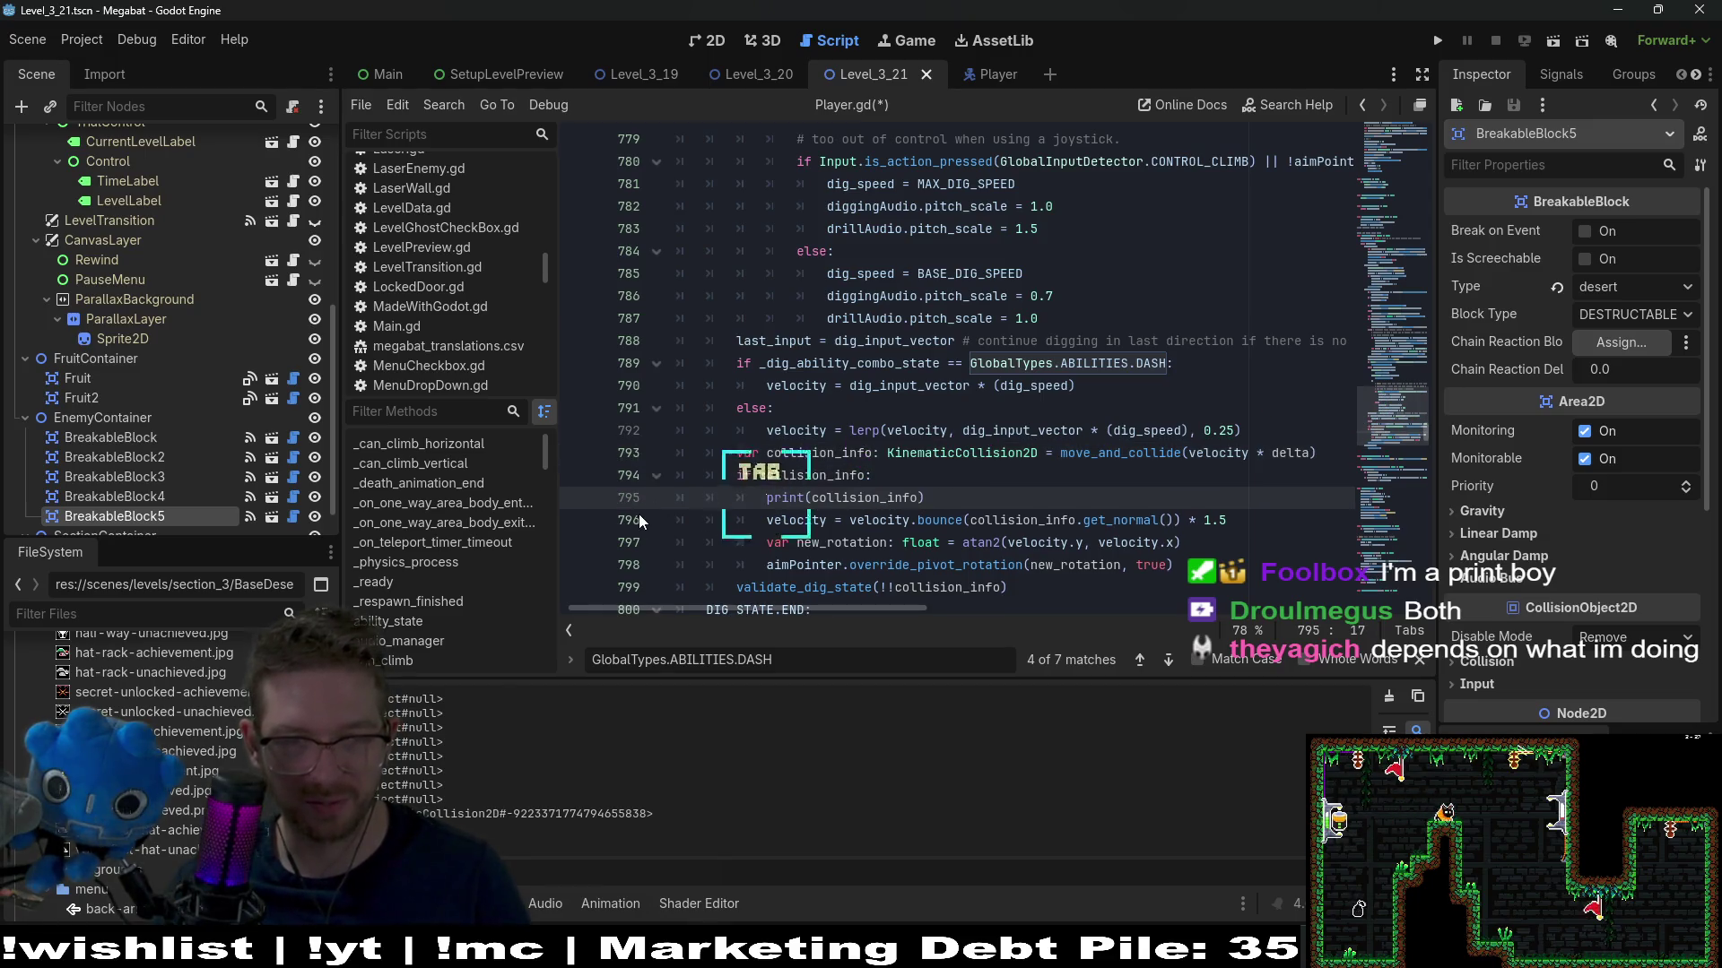
pyautogui.hotkey('ctrl', 's')
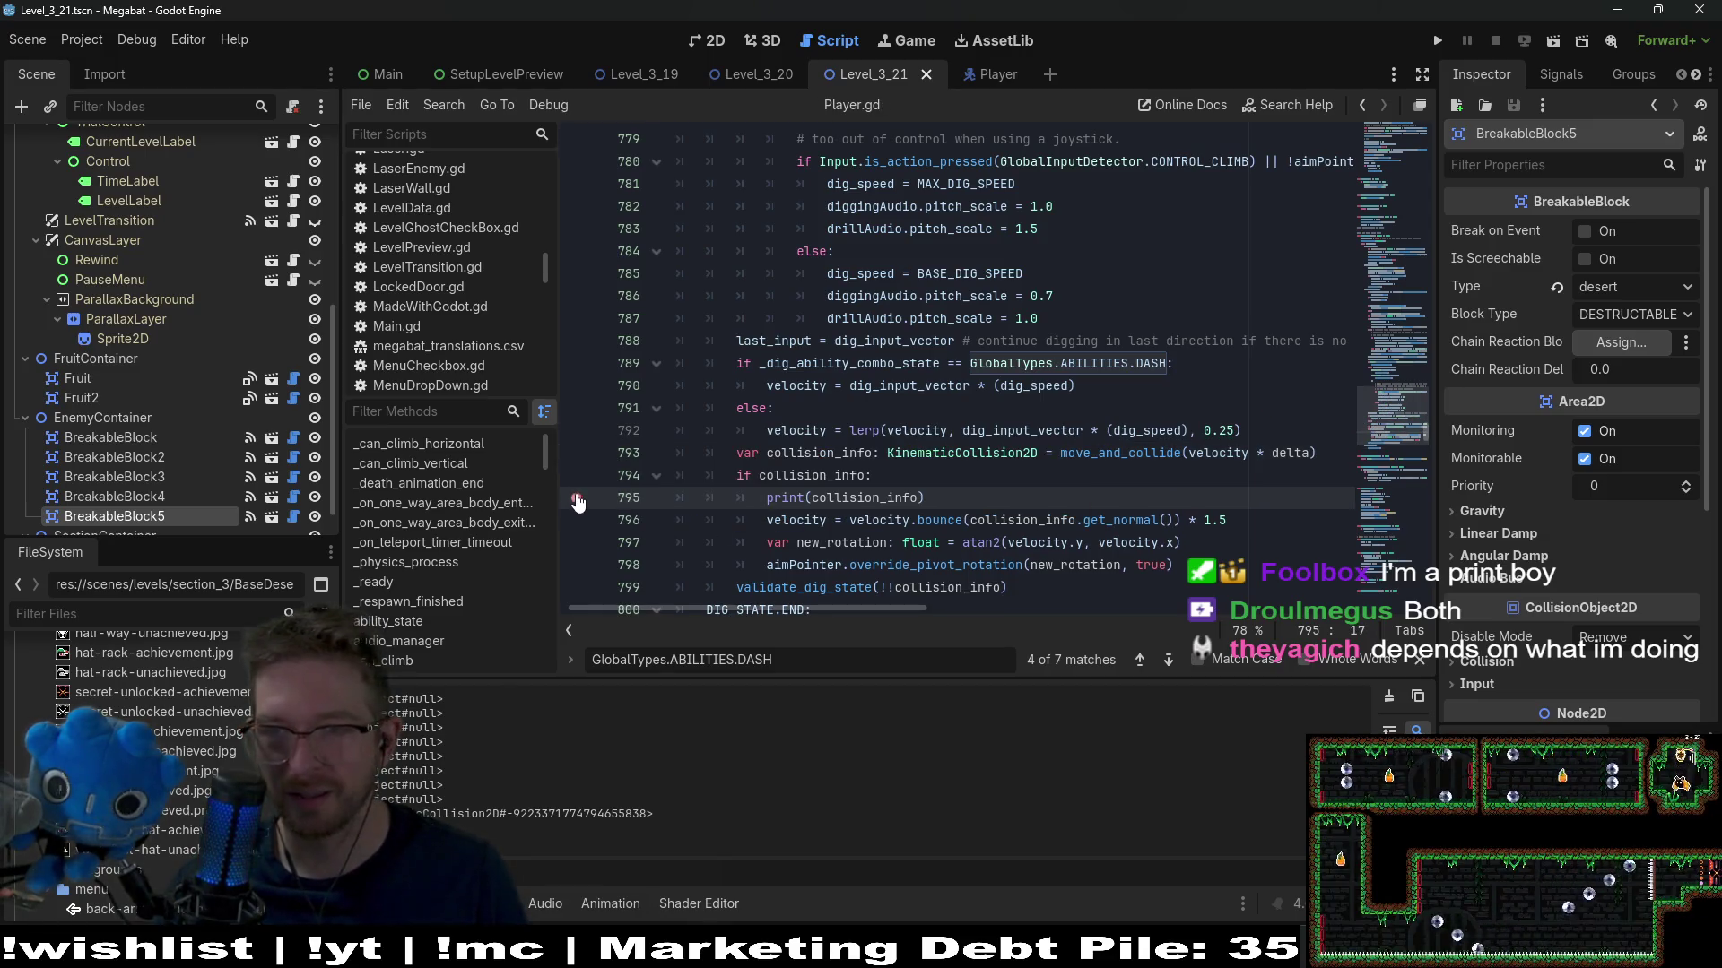
# Run the level, fly the bat to the plum, and dig into the dirt block
pyautogui.click(1552, 42)
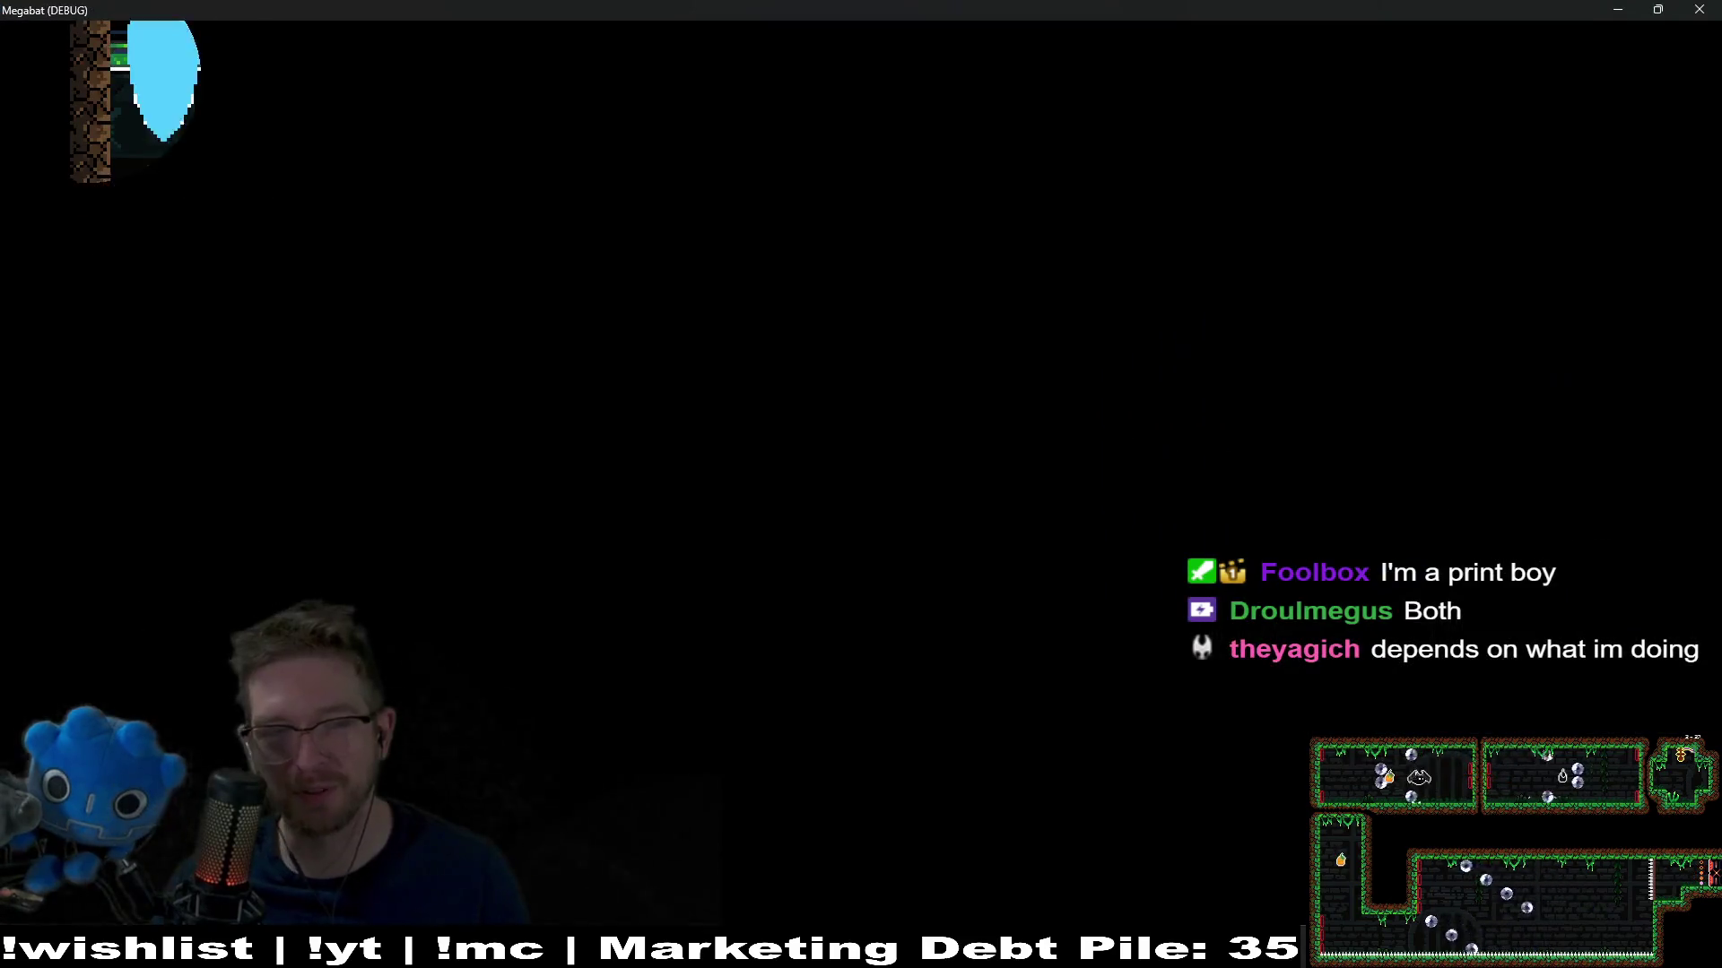
pyautogui.press('Right')
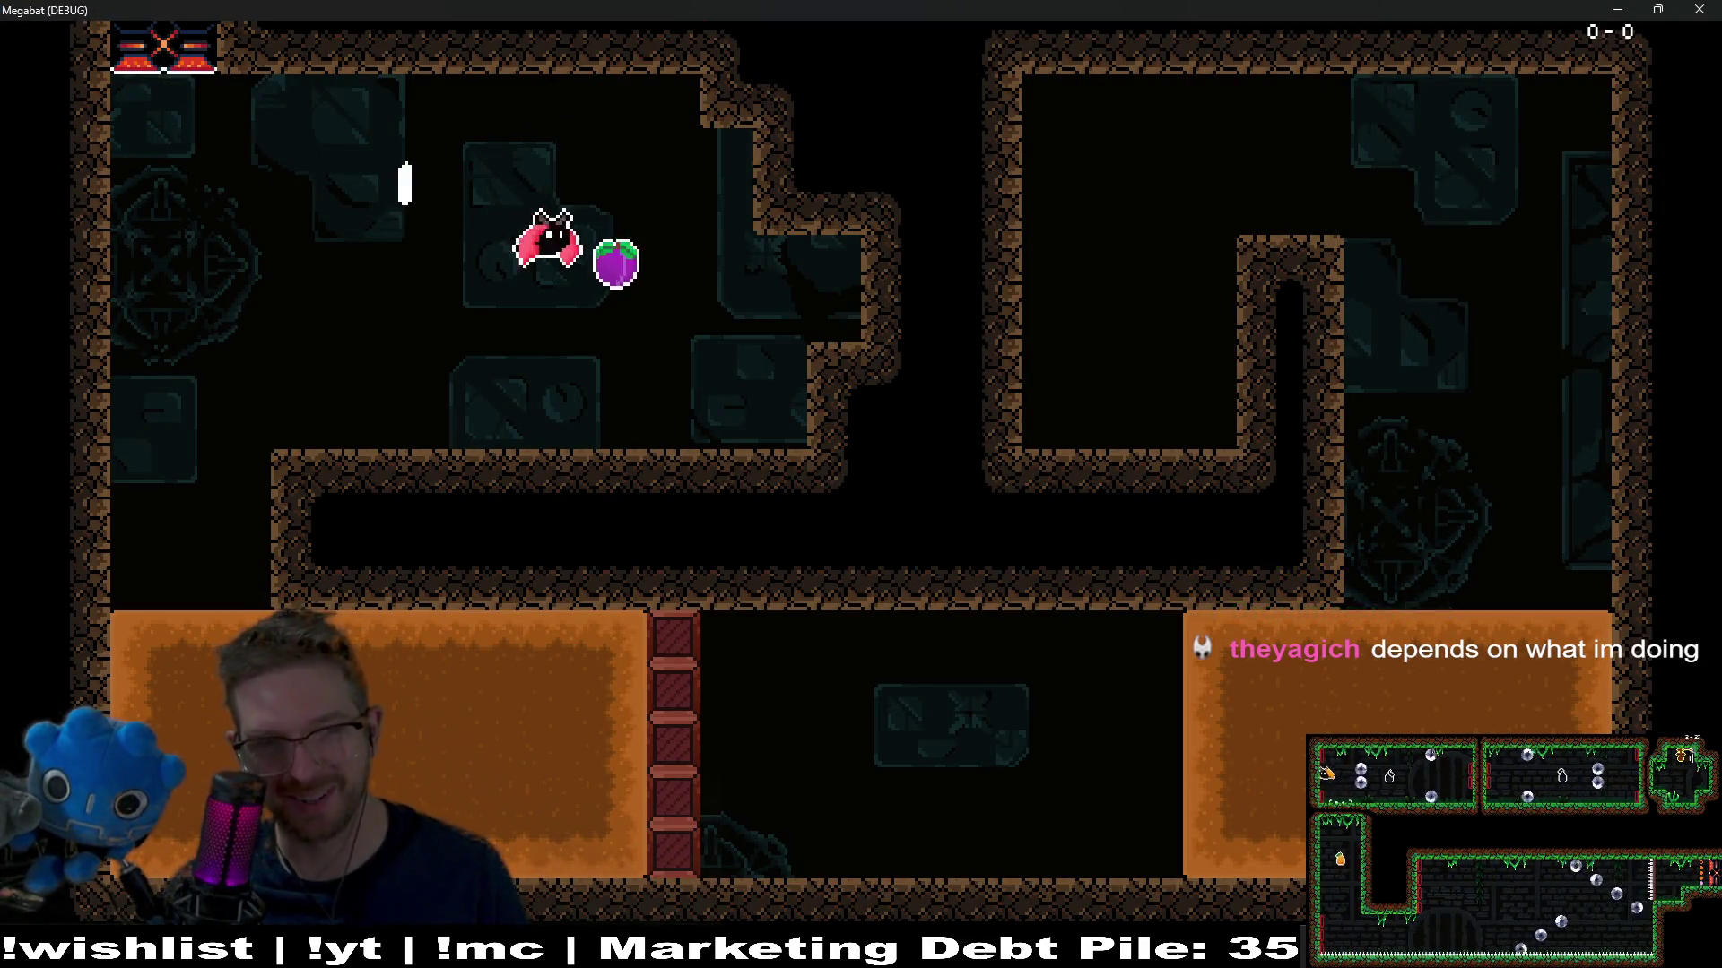
pyautogui.press('Left')
pyautogui.press('Down')
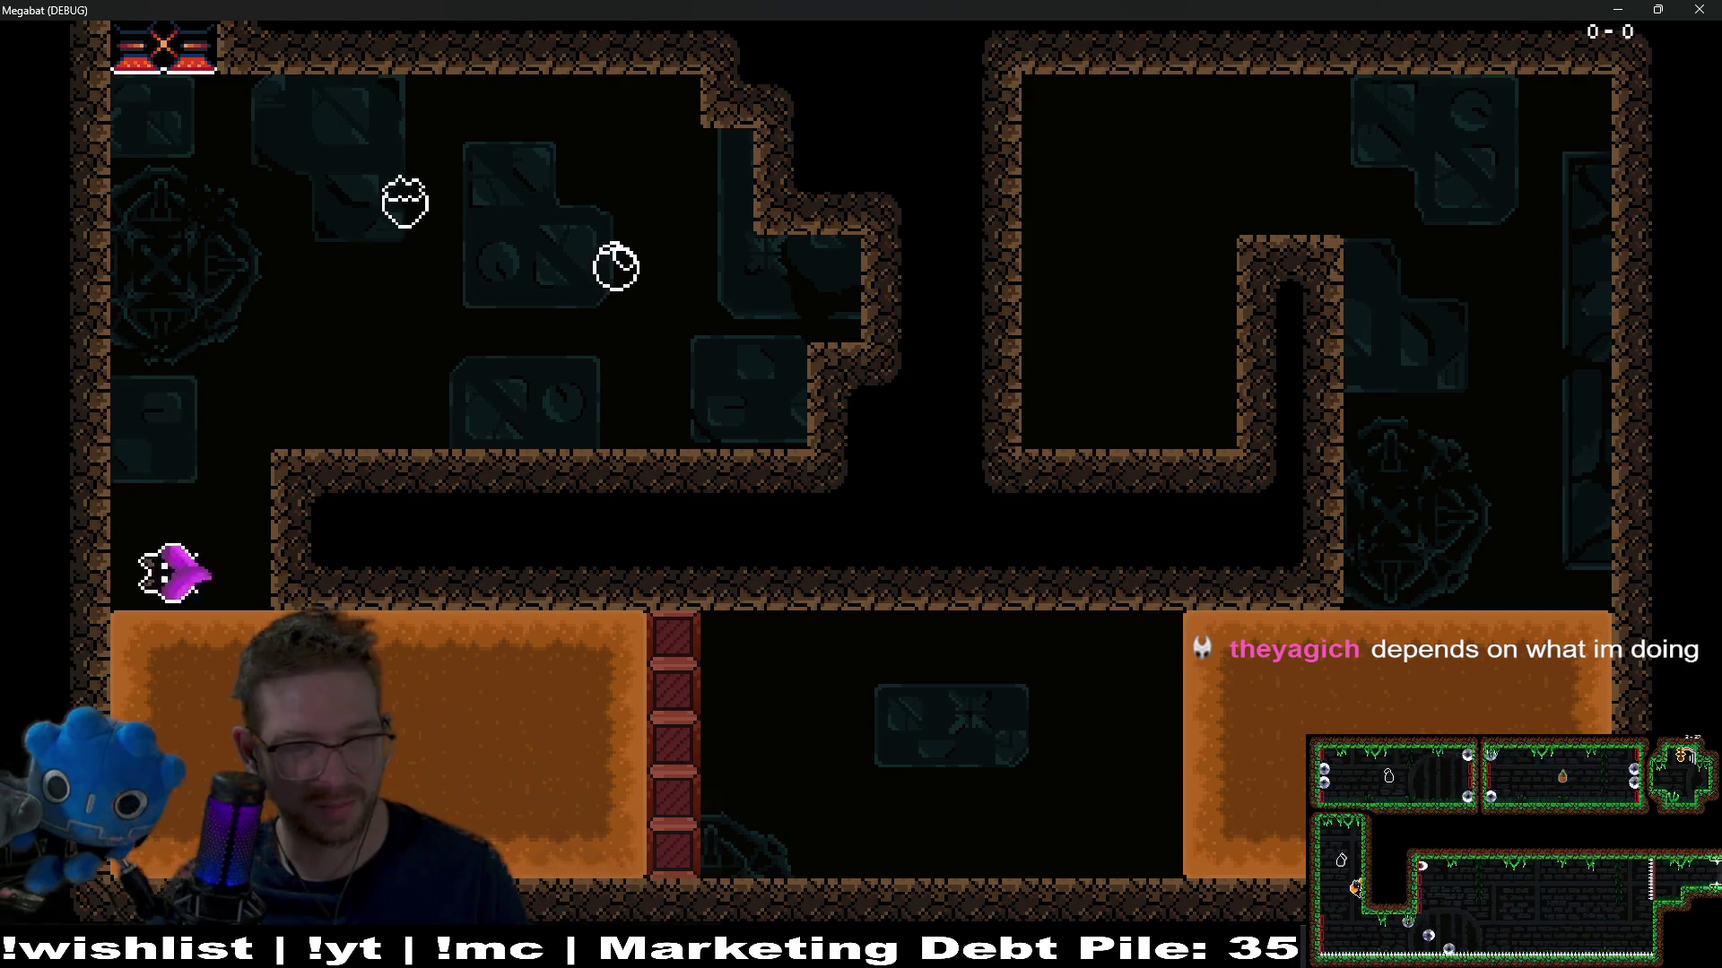
pyautogui.press('Right')
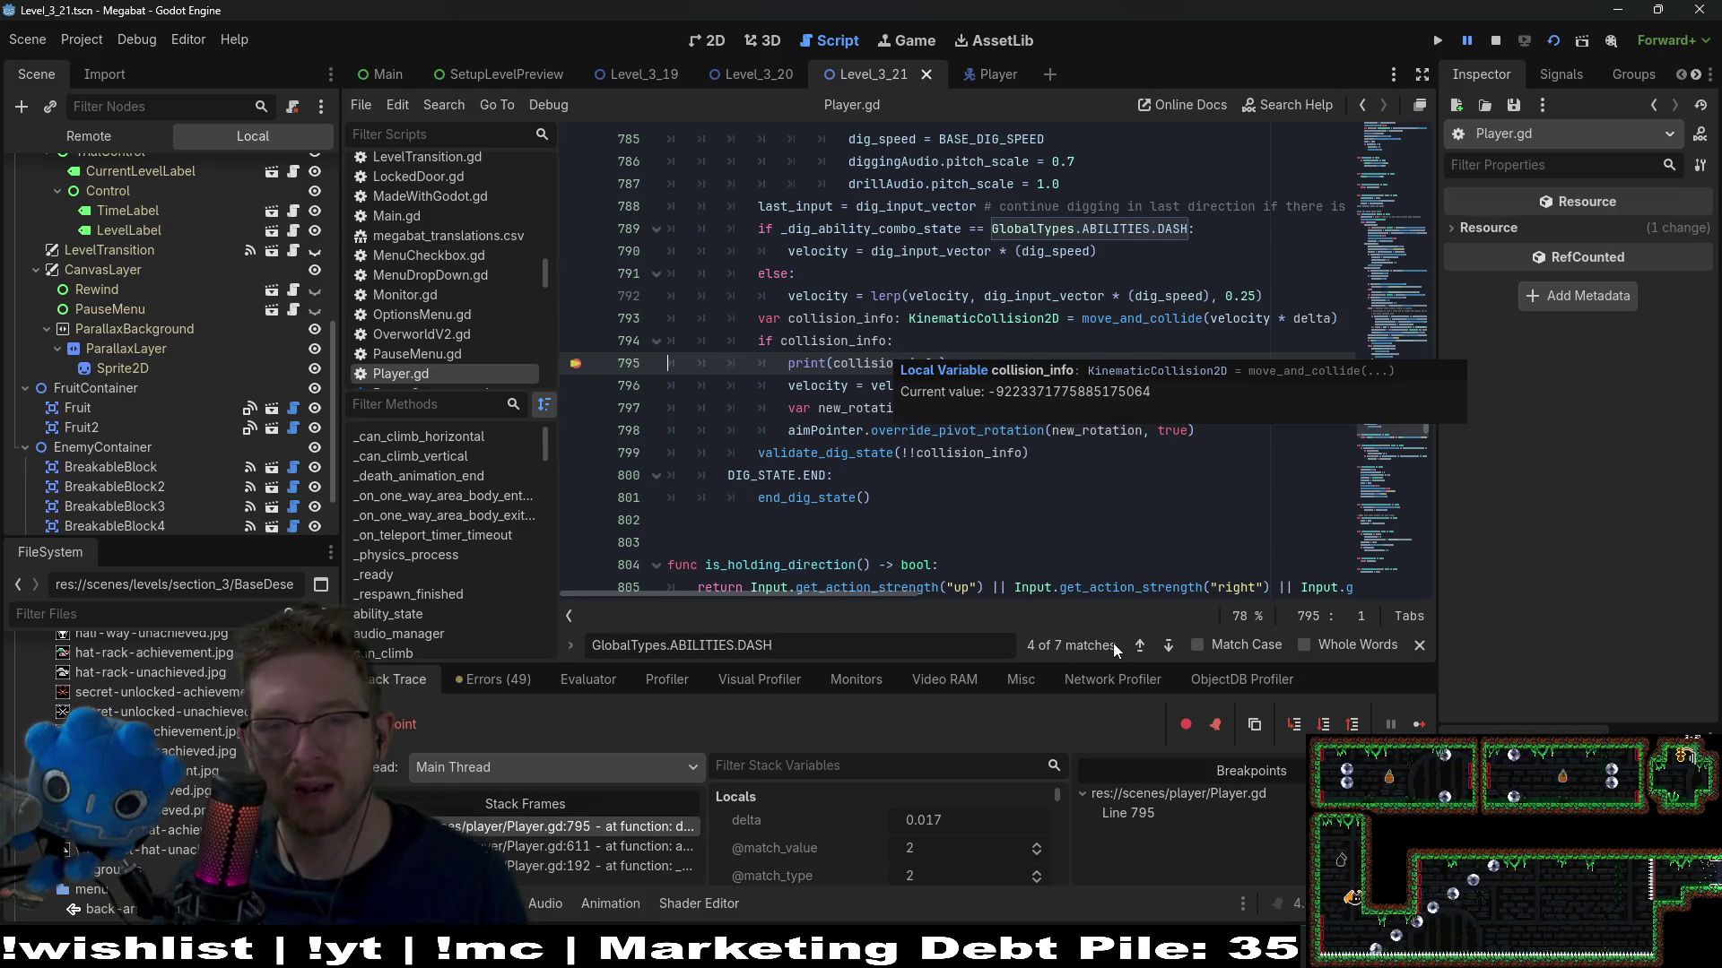
# Enlarge the debugger panel and inspect the paused collision_info object's properties
pyautogui.moveTo(1058, 663); pyautogui.dragTo(1048, 439)
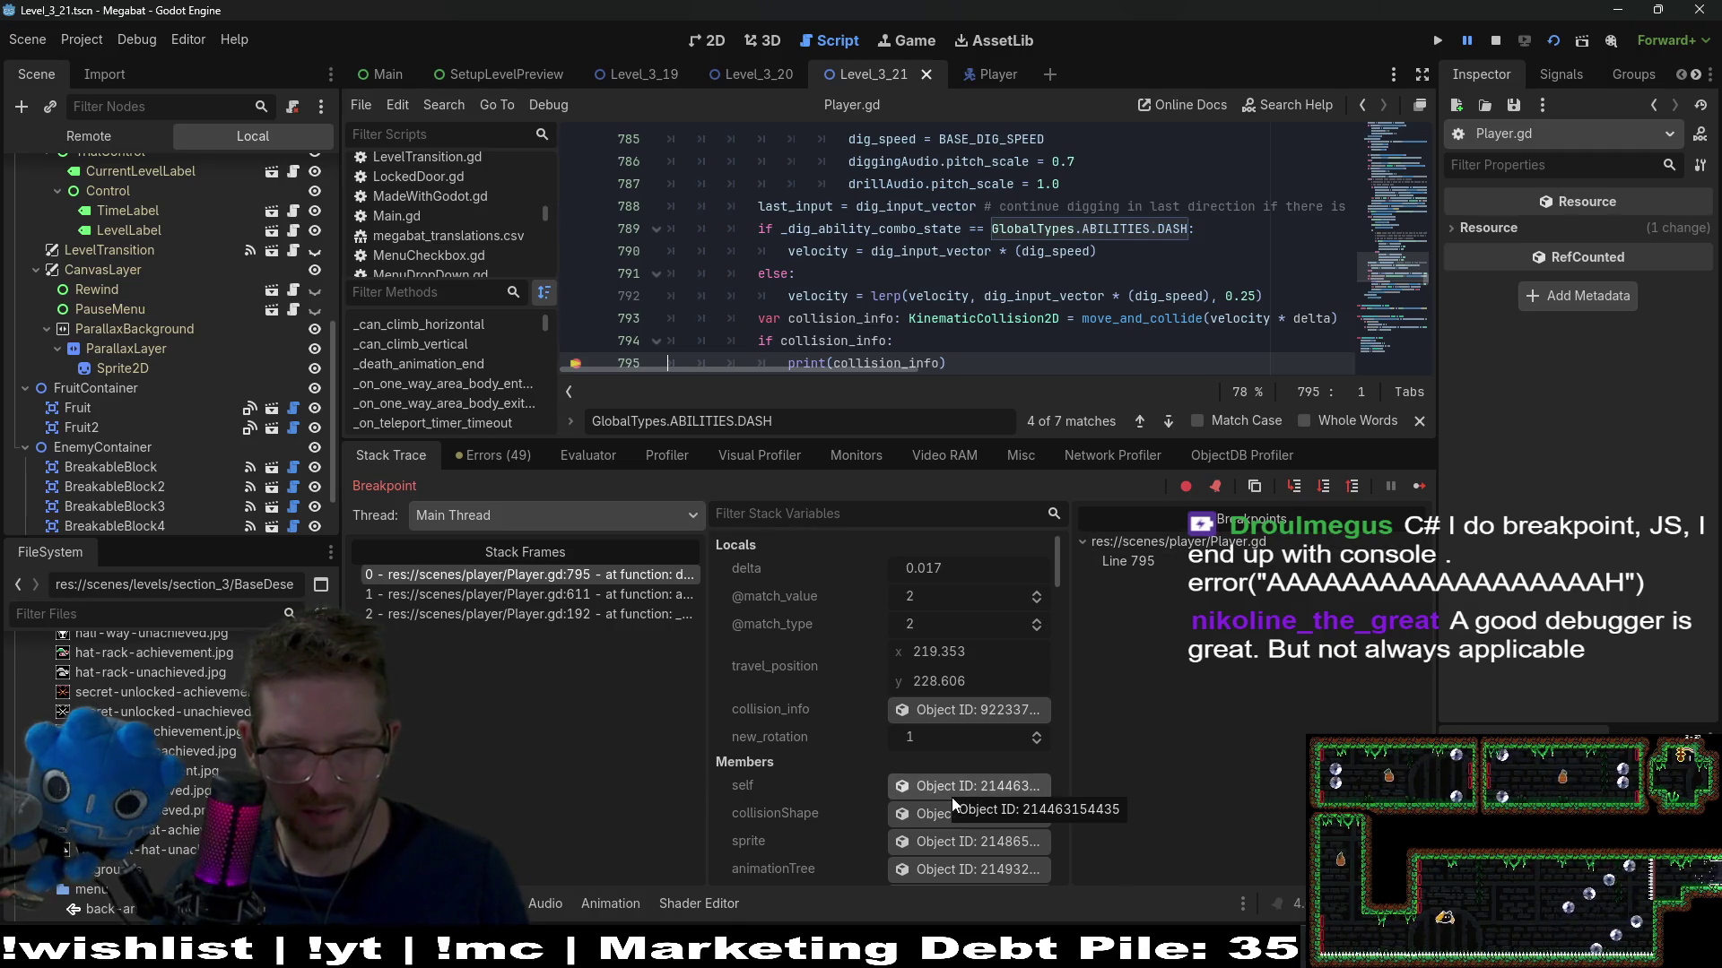
pyautogui.click(965, 714)
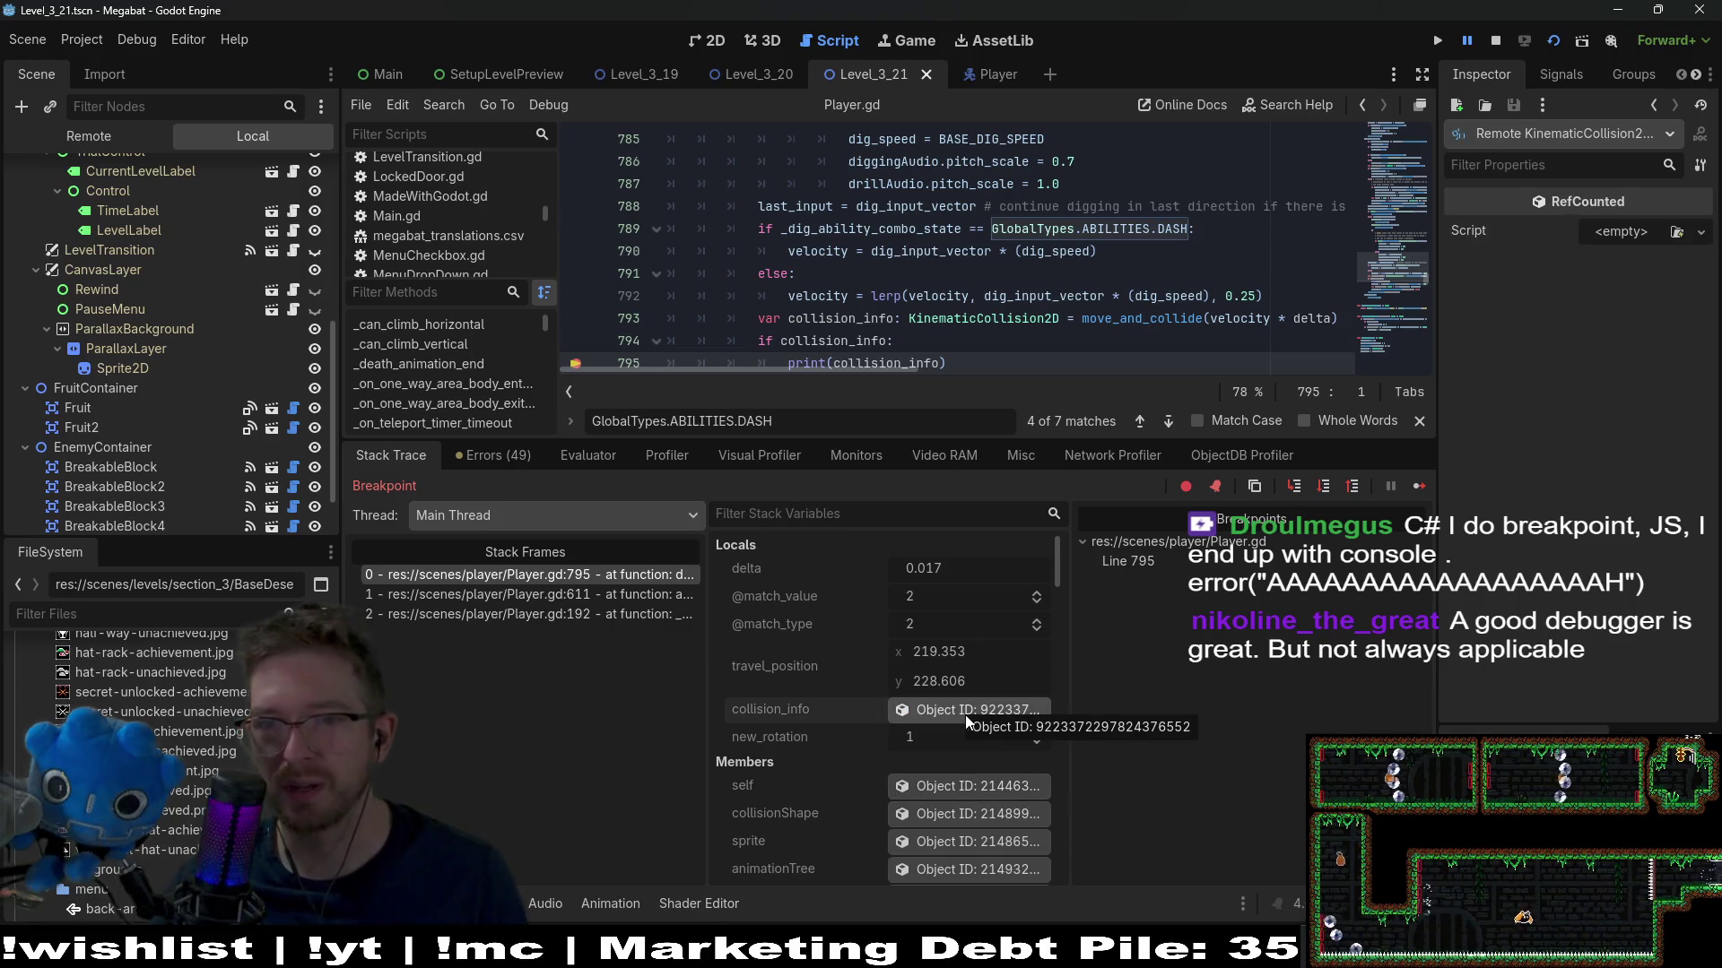
pyautogui.scroll(-3, 965, 714)
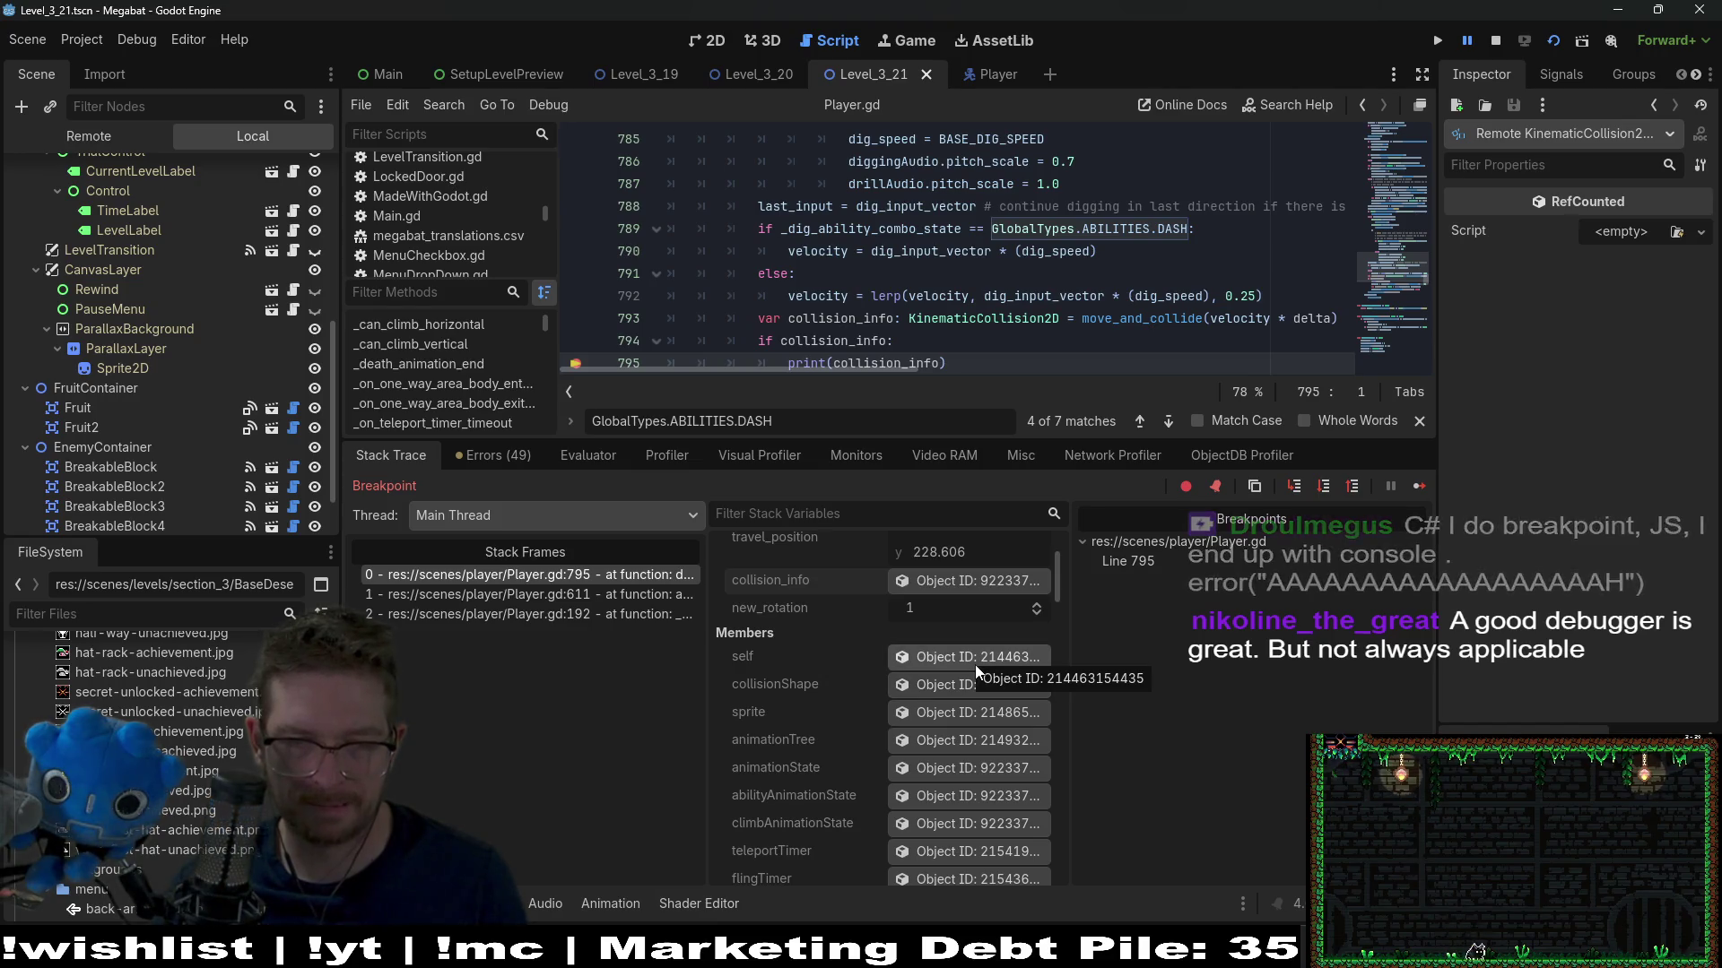
pyautogui.scroll(-2, 976, 664)
pyautogui.scroll(-3, 976, 664)
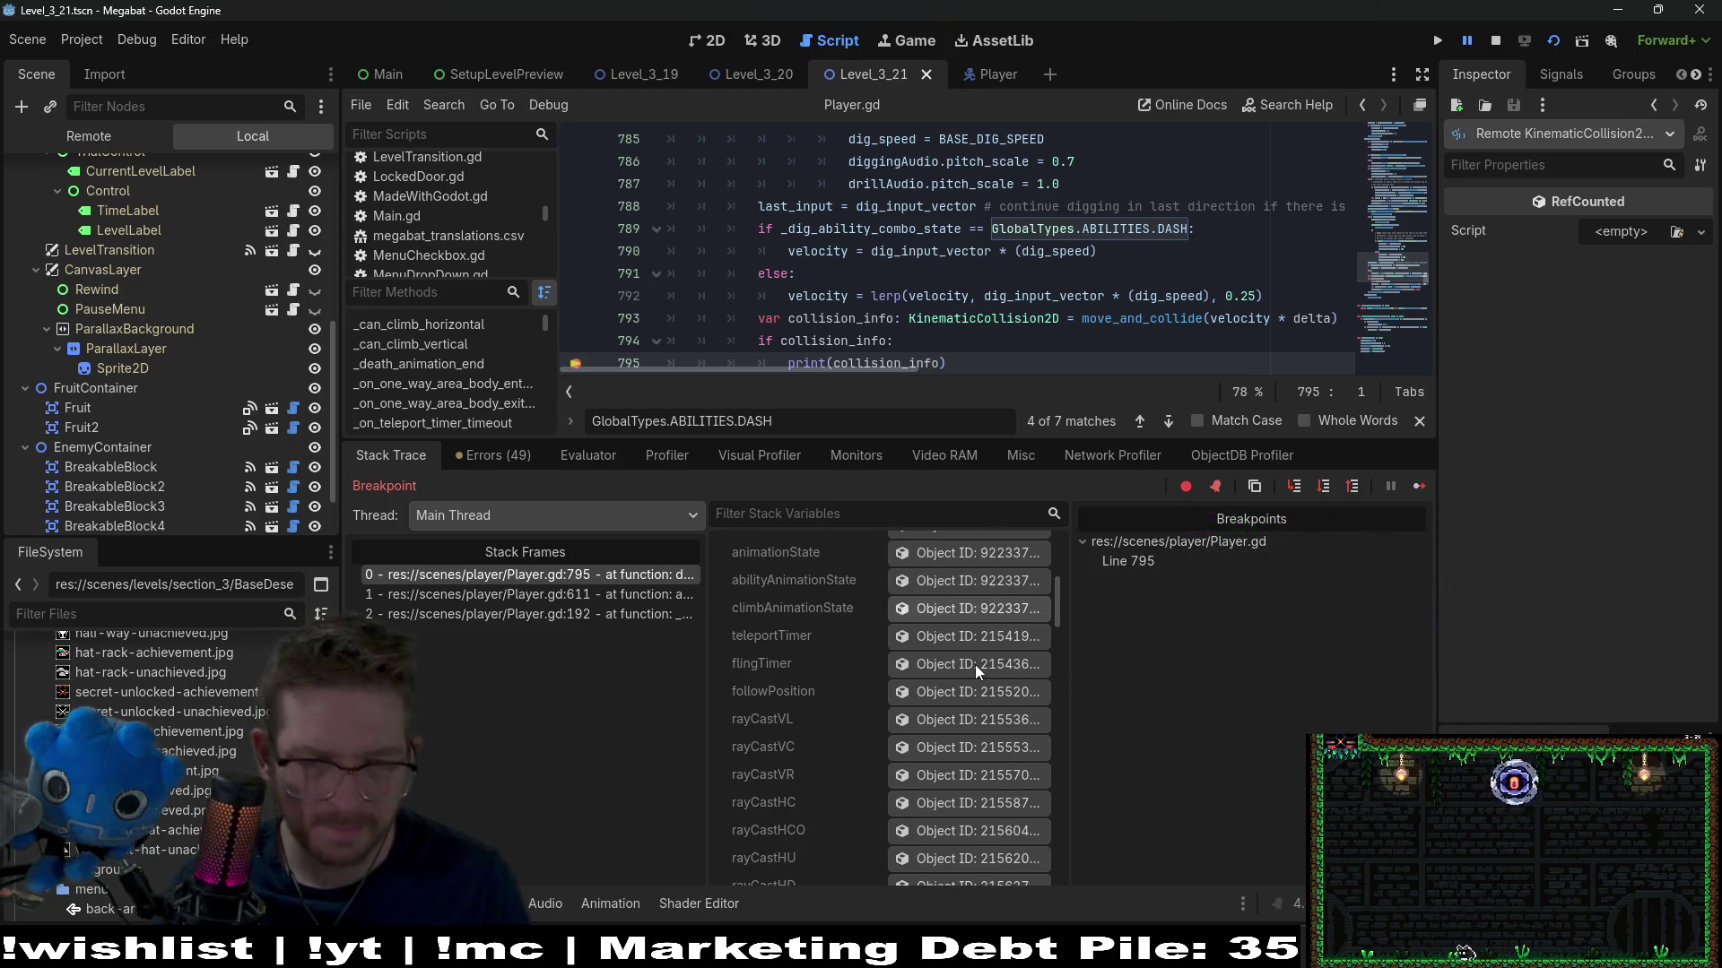
pyautogui.scroll(5, 978, 665)
# Append 'is BreakableBlock' to the print on line 795 and save
pyautogui.click(944, 356)
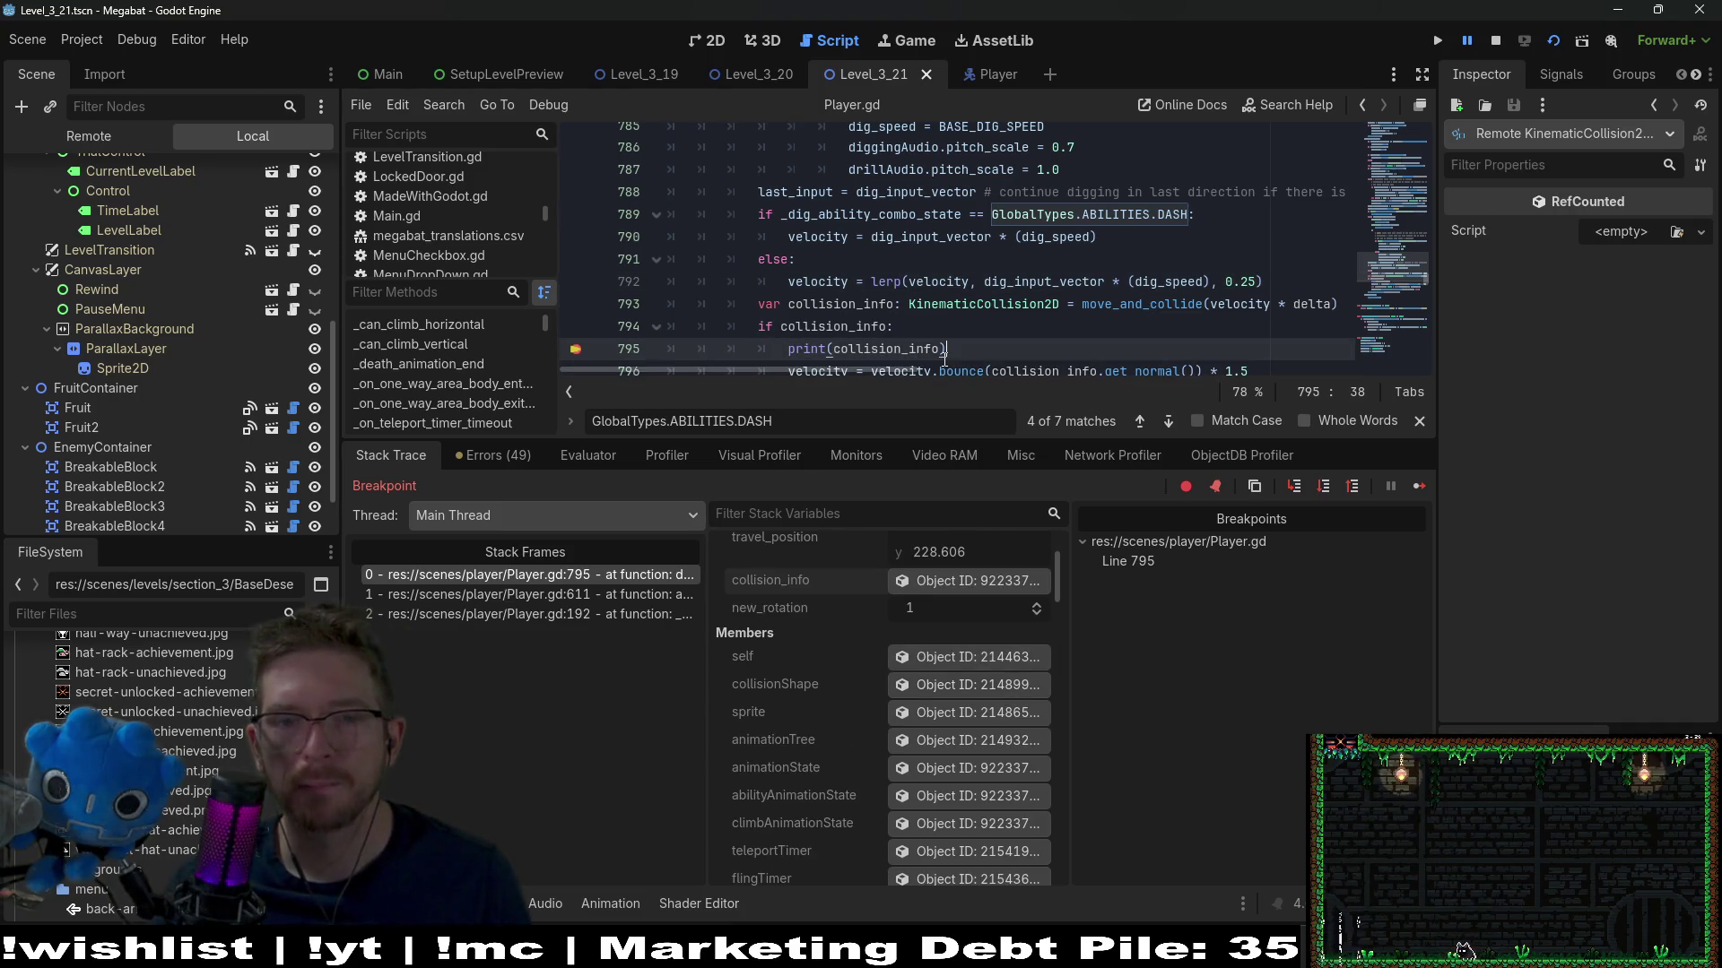
pyautogui.write('is Bre')
pyautogui.press('Return')
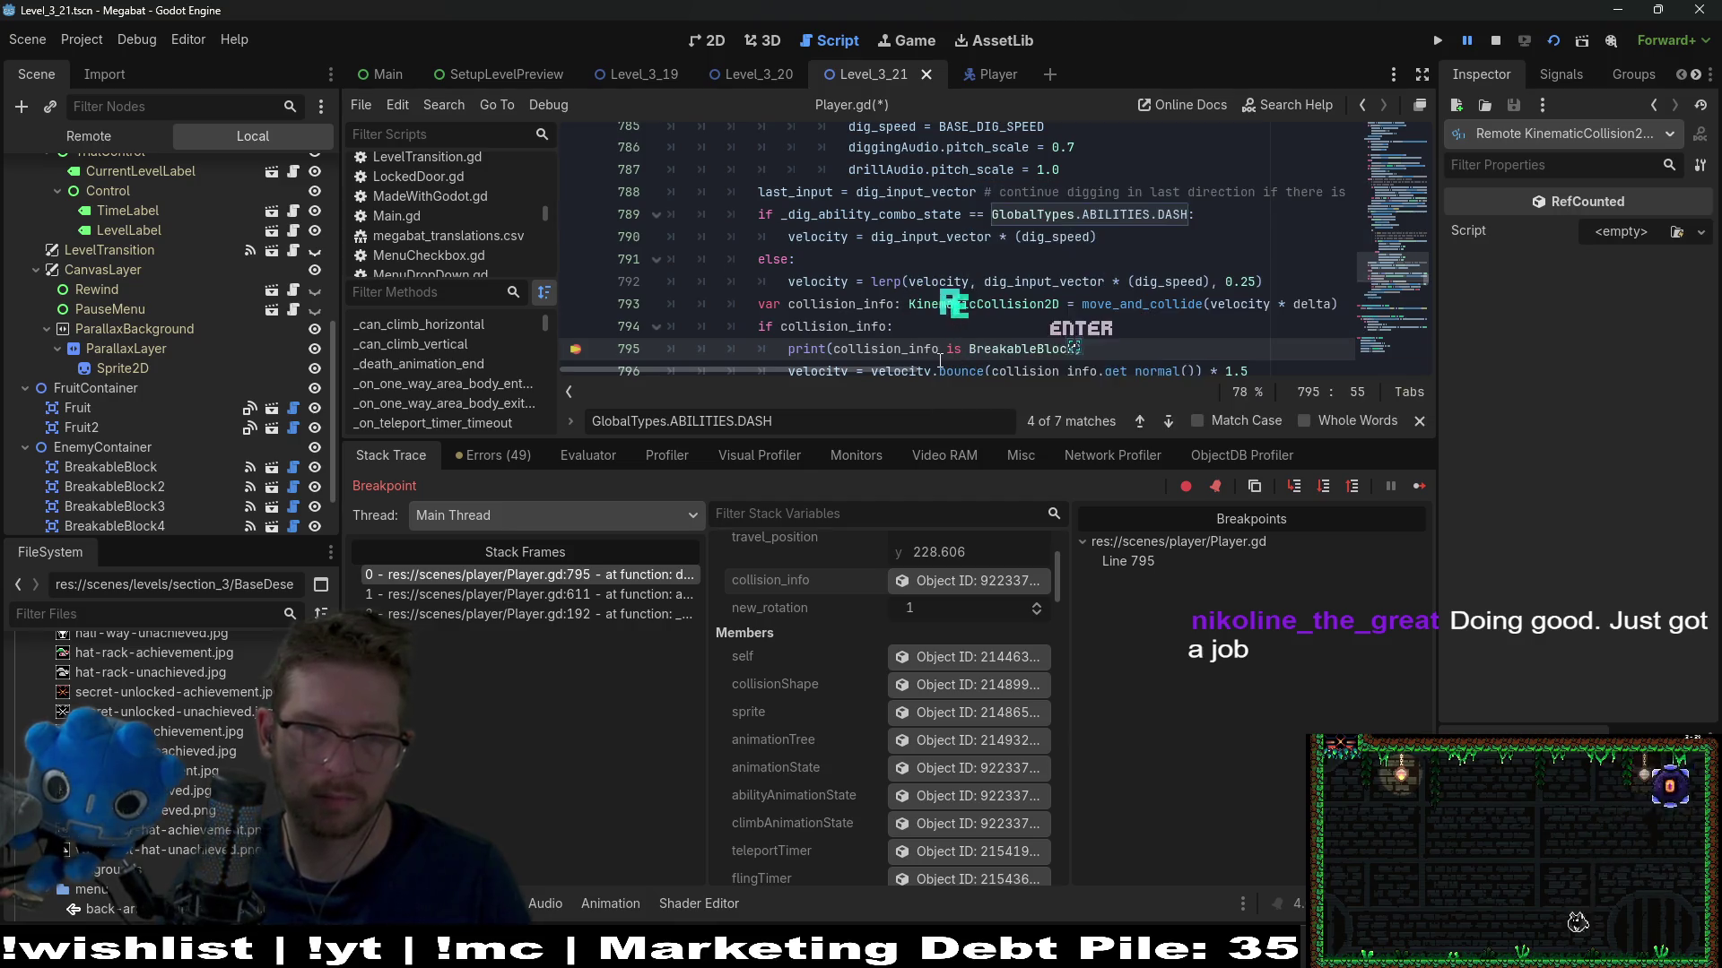
pyautogui.hotkey('ctrl', 's')
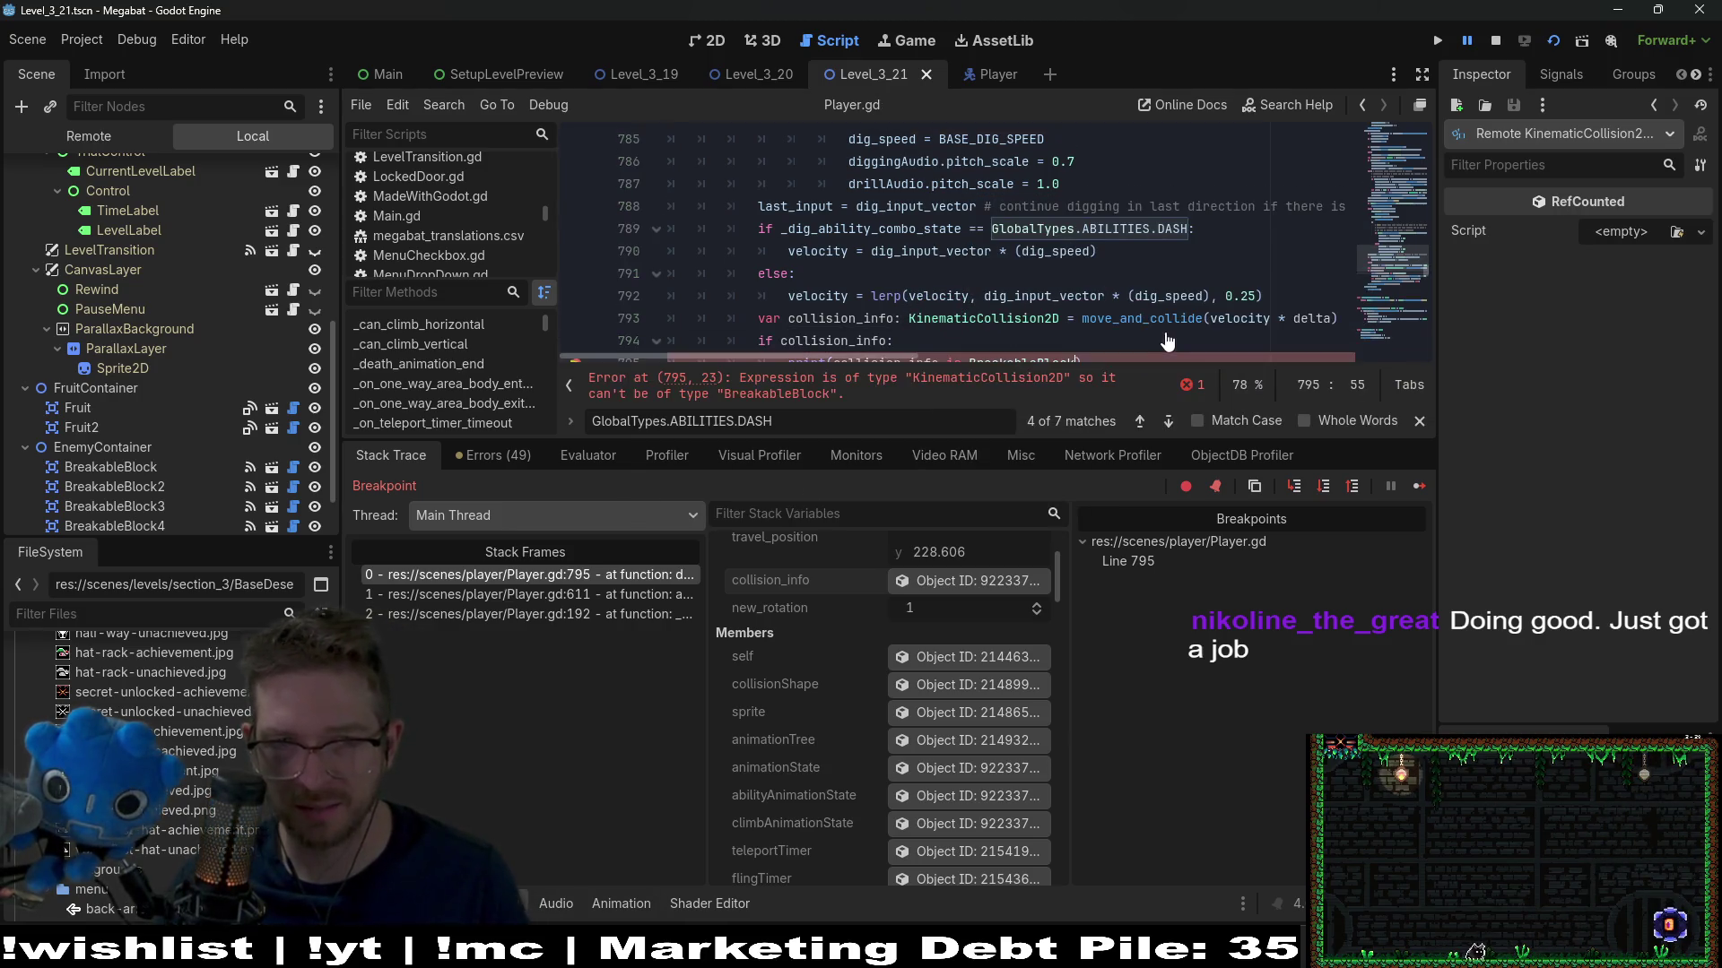
# Rewrite line 795 as print(collision_info.get_collider() is BreakableBlock), save, and rerun the level
pyautogui.scroll(-2, 1124, 328)
pyautogui.moveTo(1052, 293)
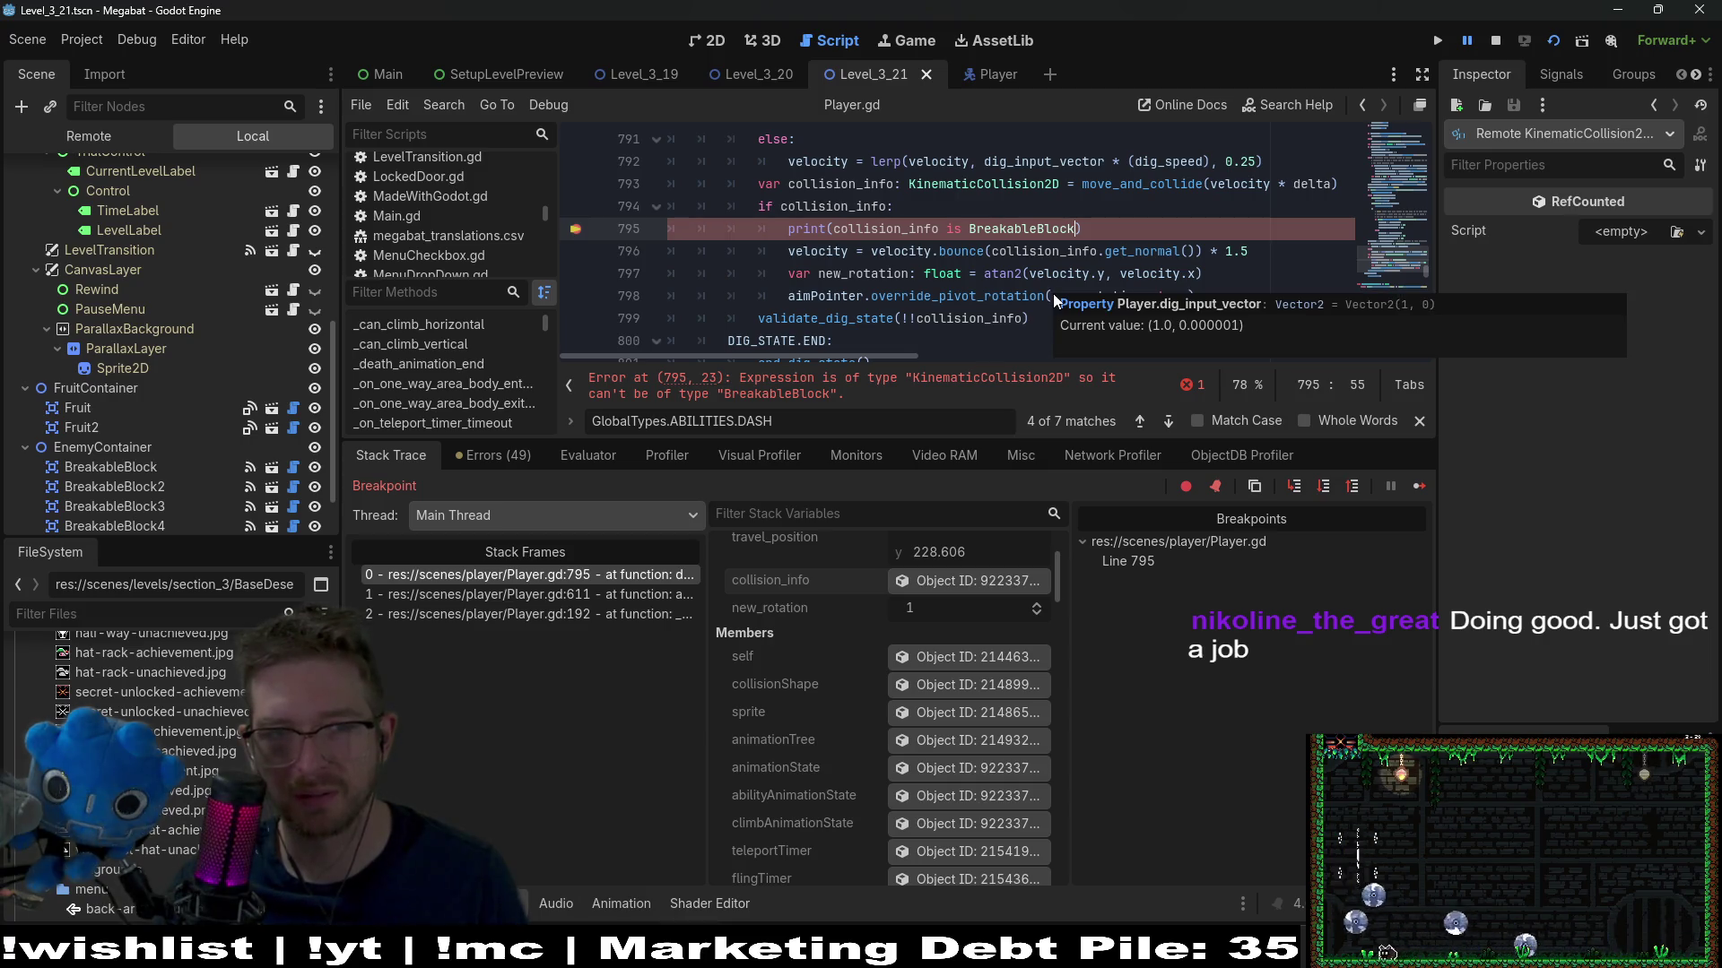
pyautogui.click(1034, 229)
pyautogui.press('BackSpace')
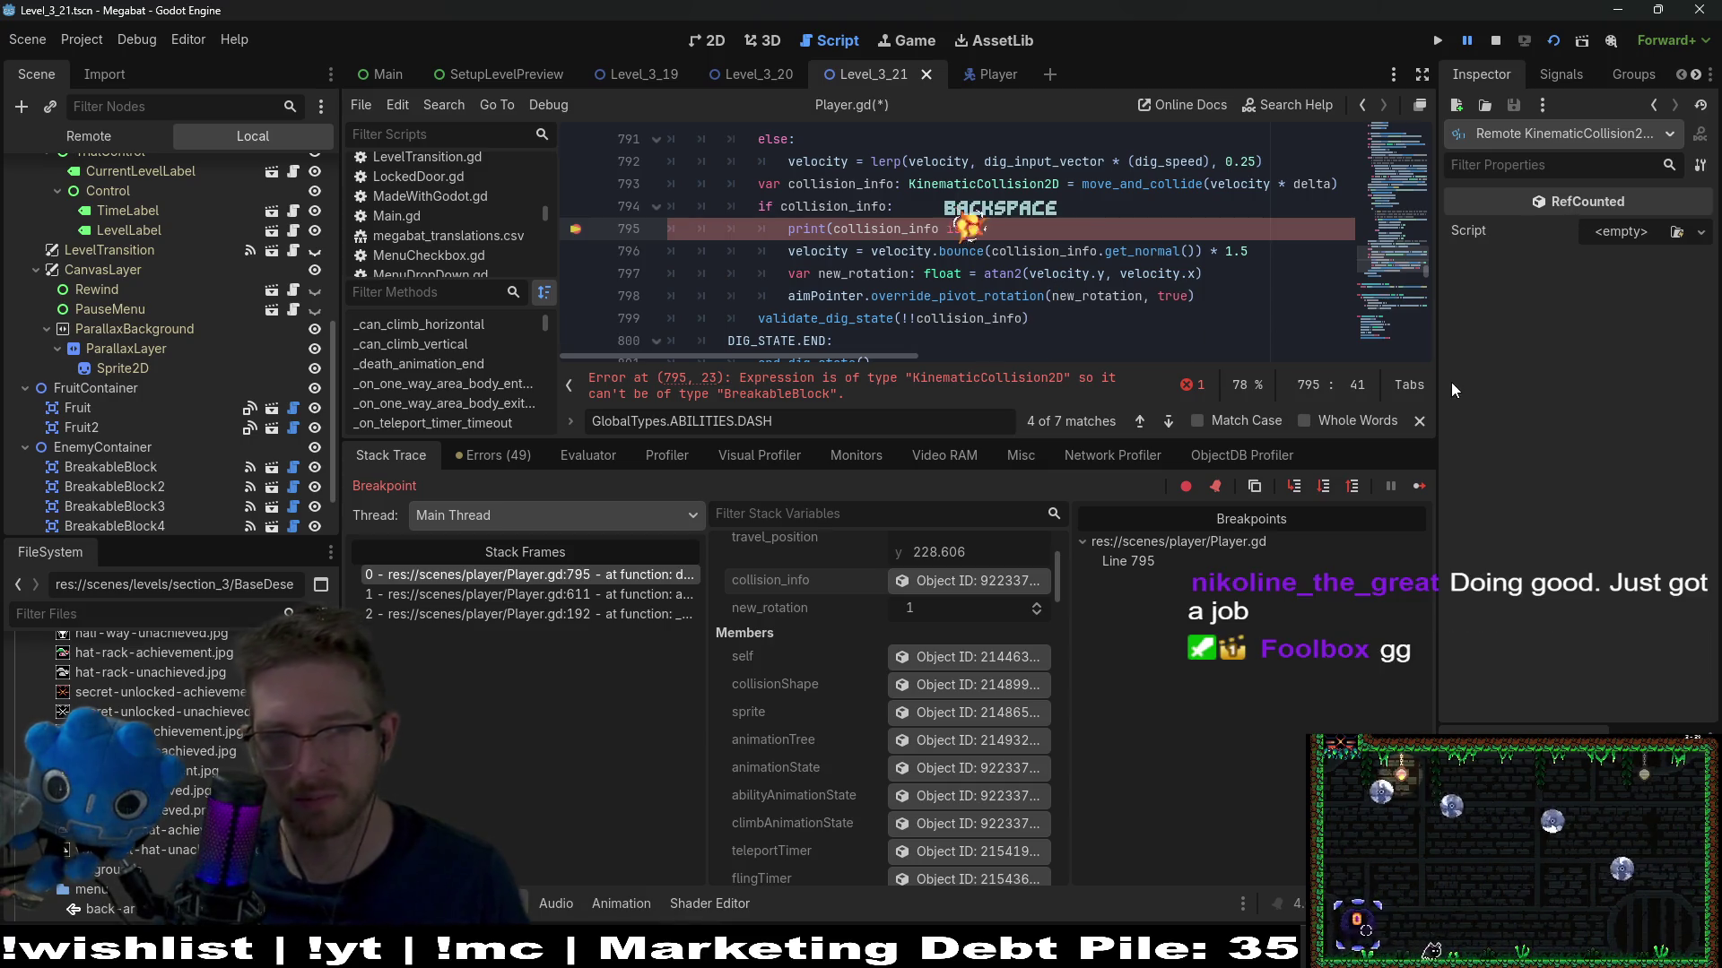
pyautogui.press('BackSpace')
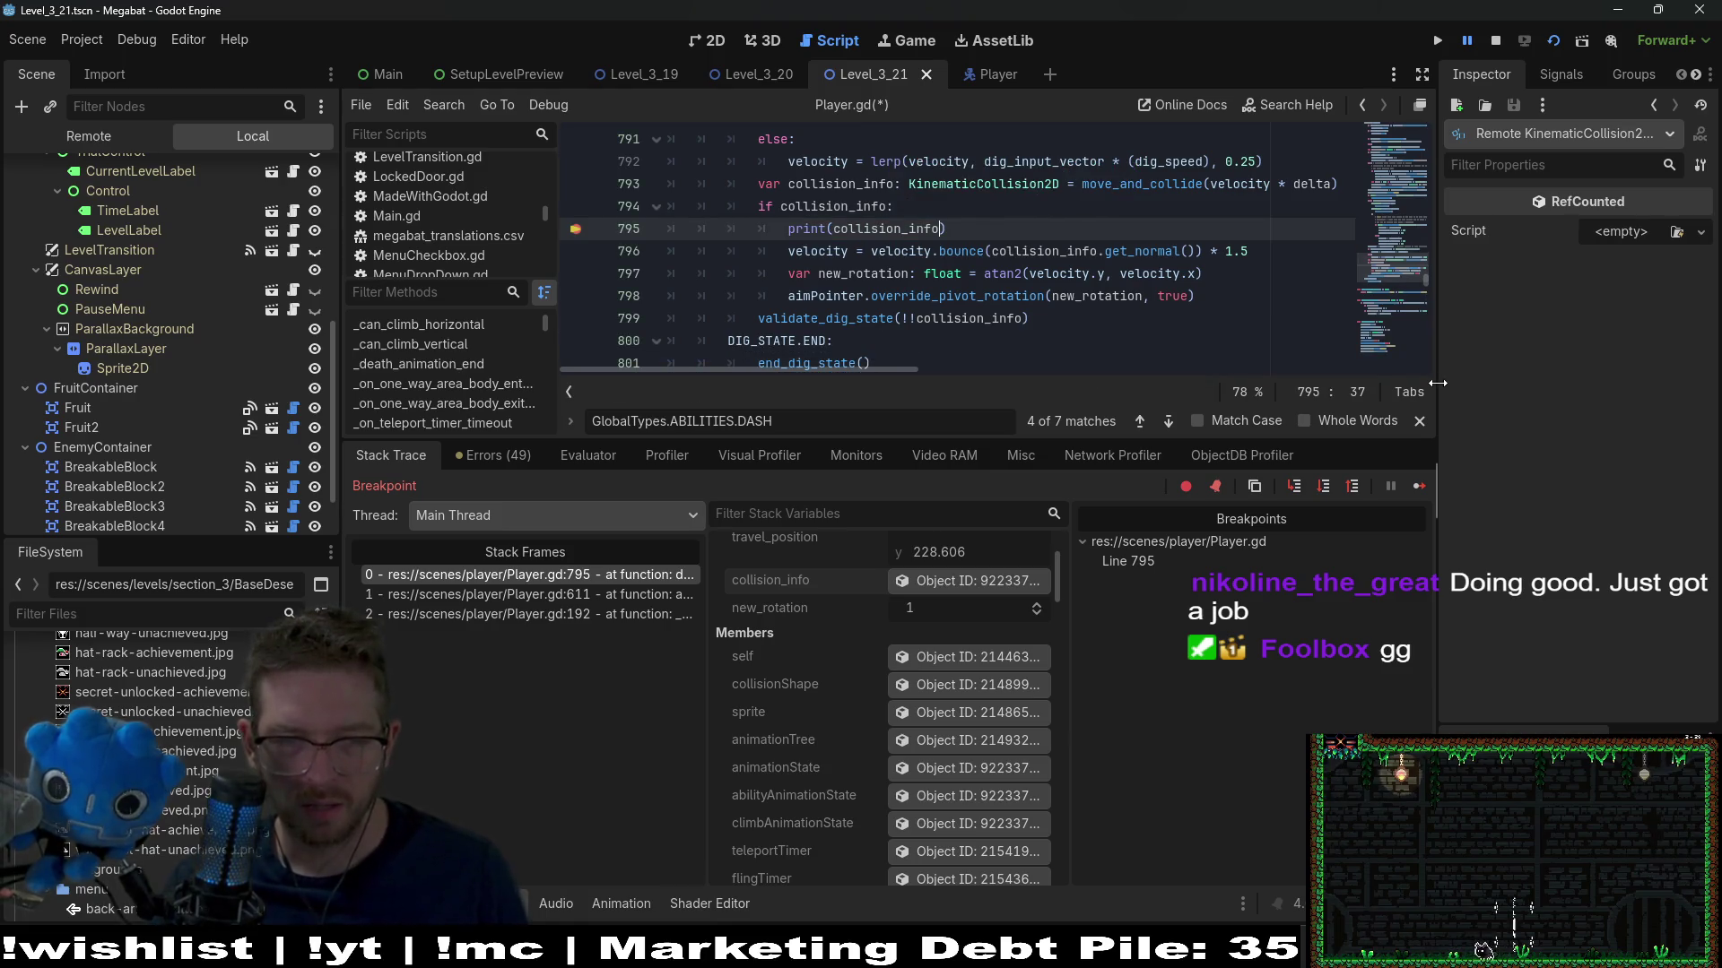
pyautogui.write('collisin')
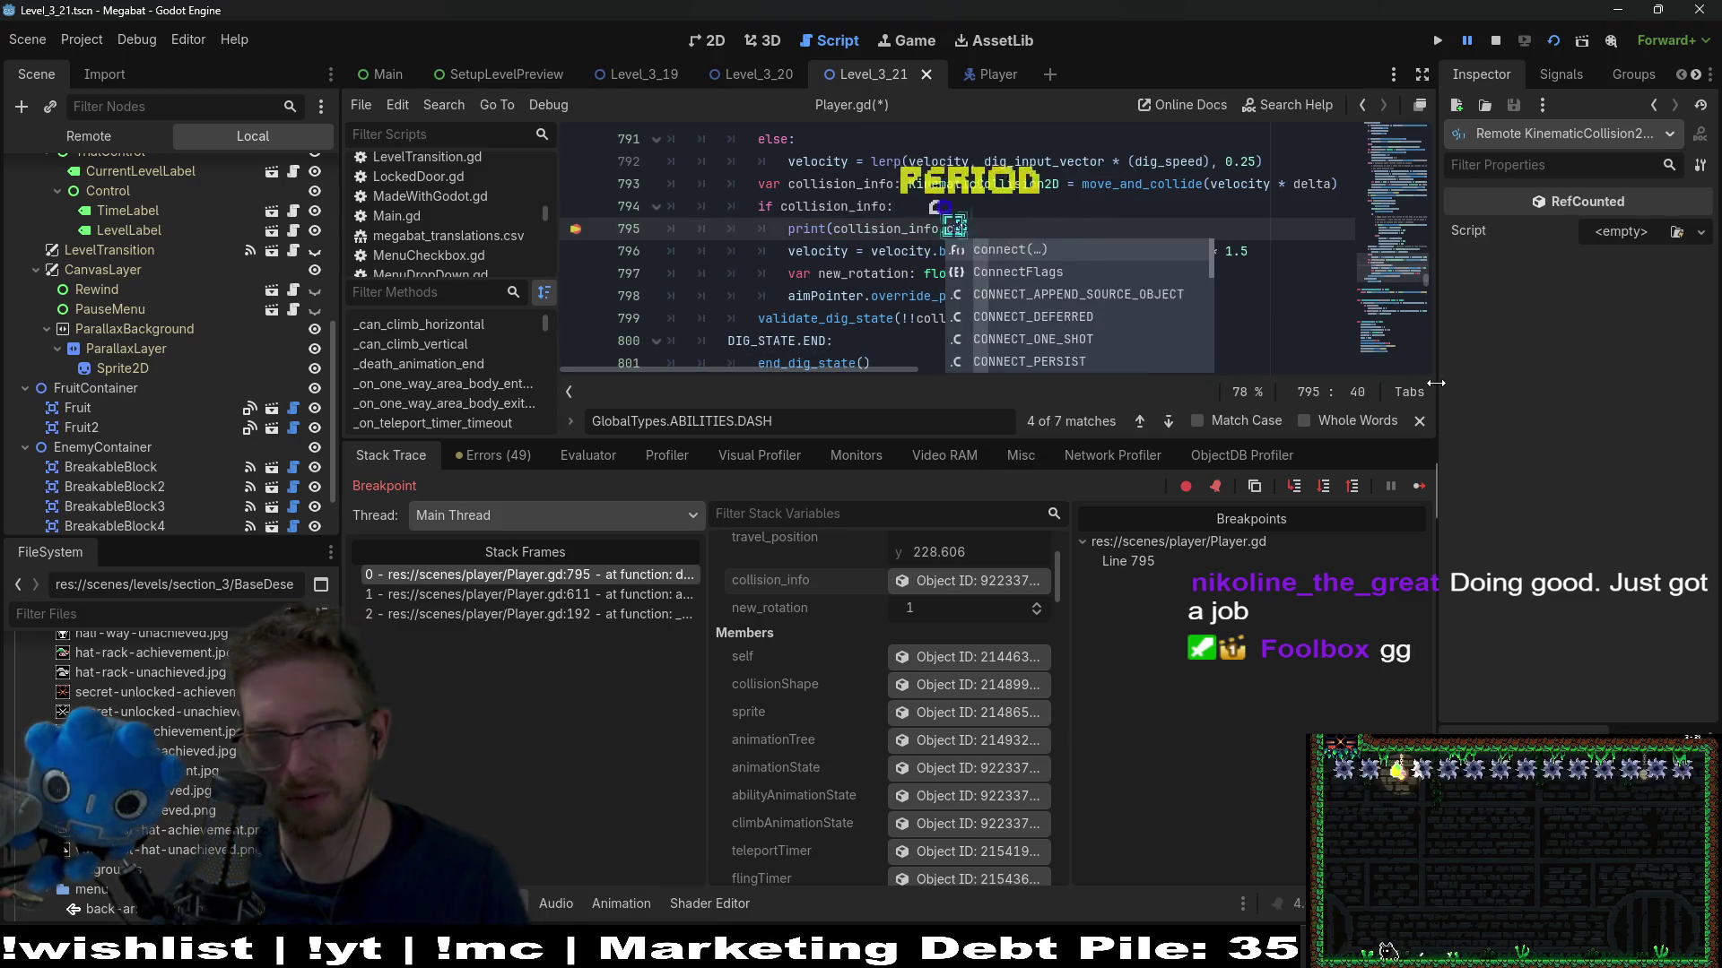
pyautogui.press('BackSpace')
pyautogui.press('BackSpace')
pyautogui.press('BackSpace')
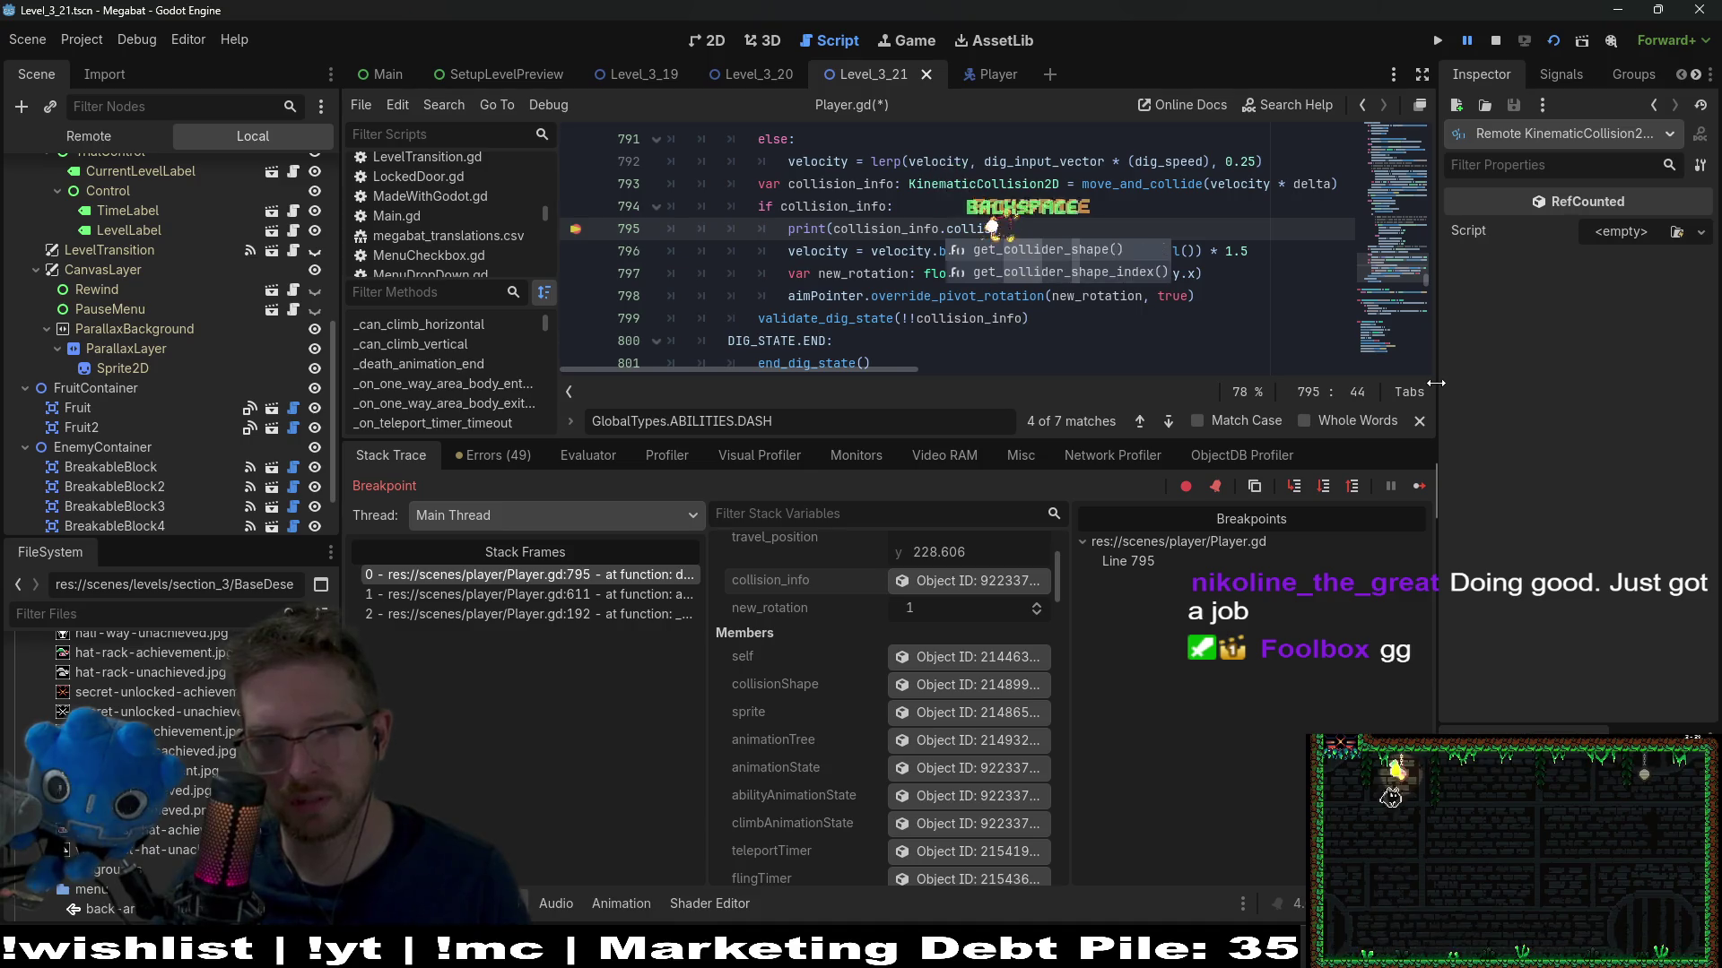
pyautogui.write('get_coll')
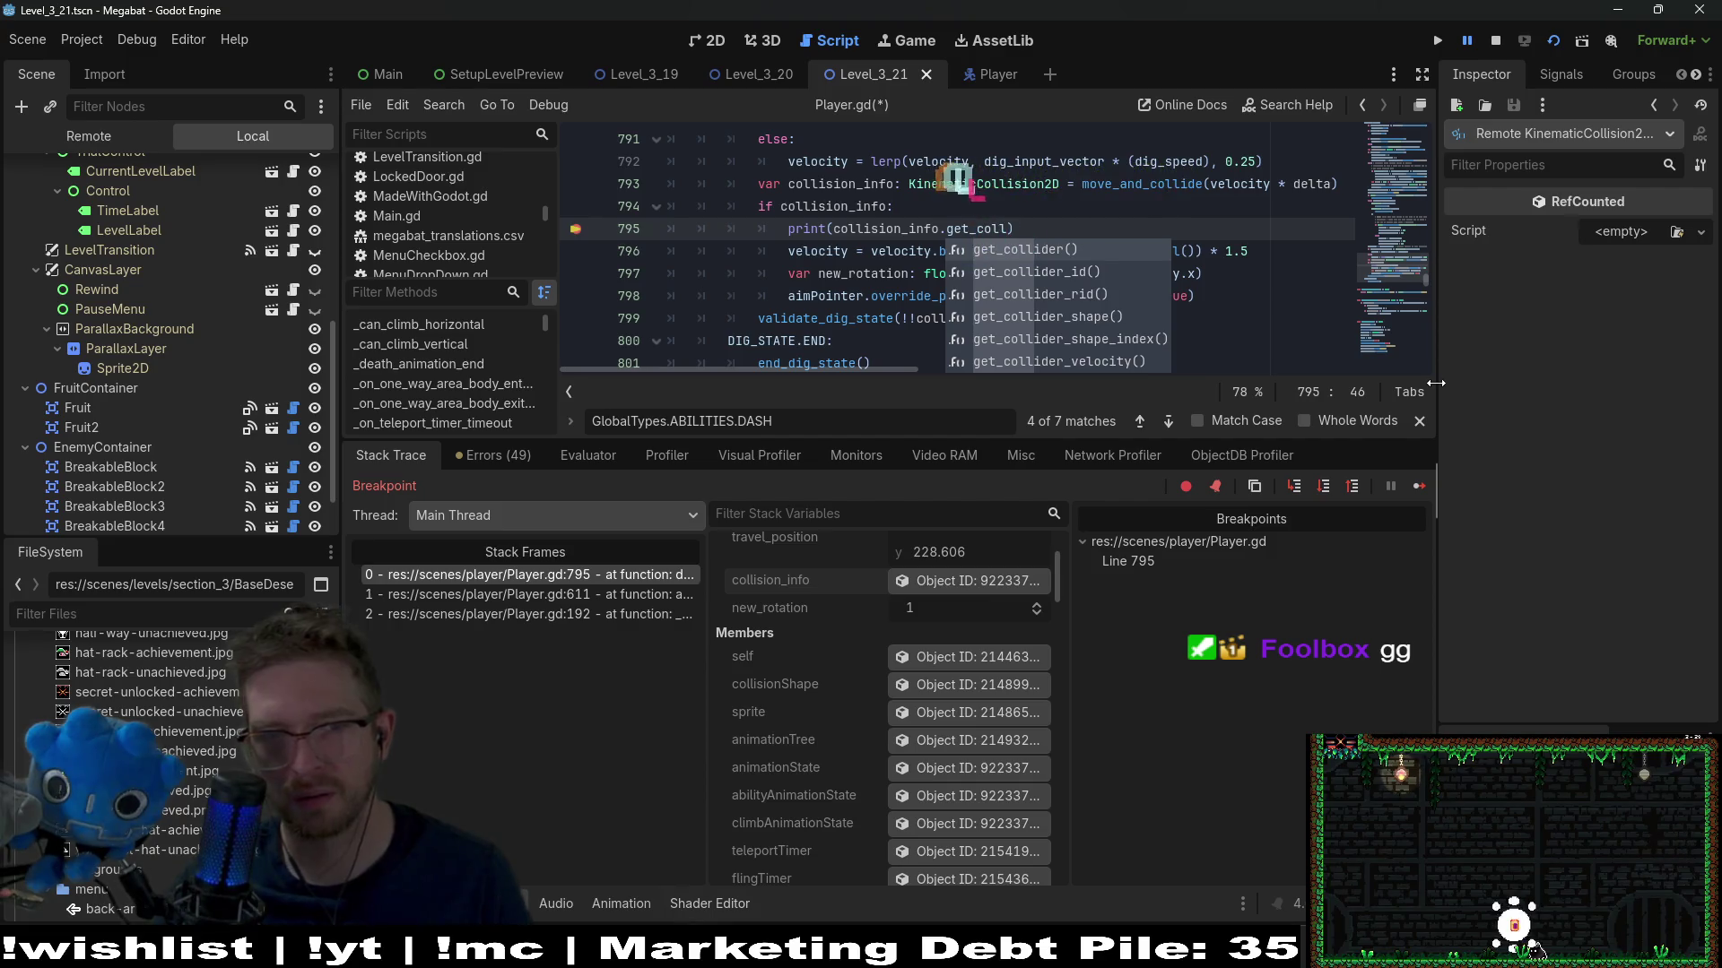
pyautogui.press('Return')
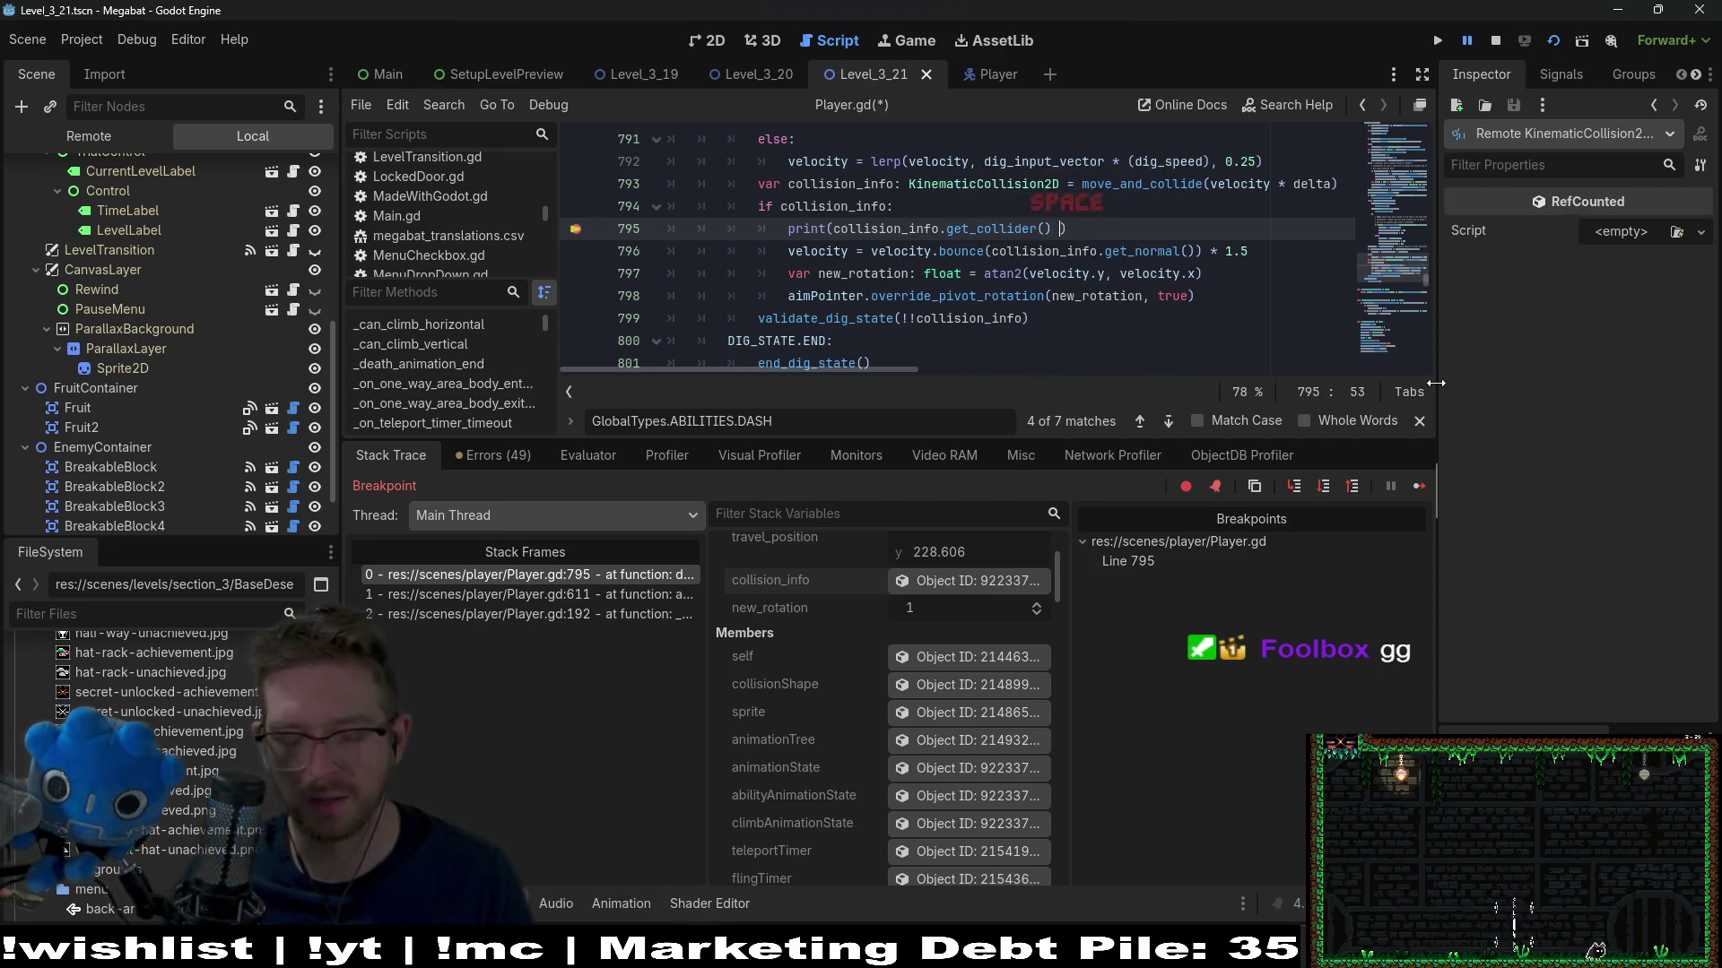
pyautogui.write('is Brea')
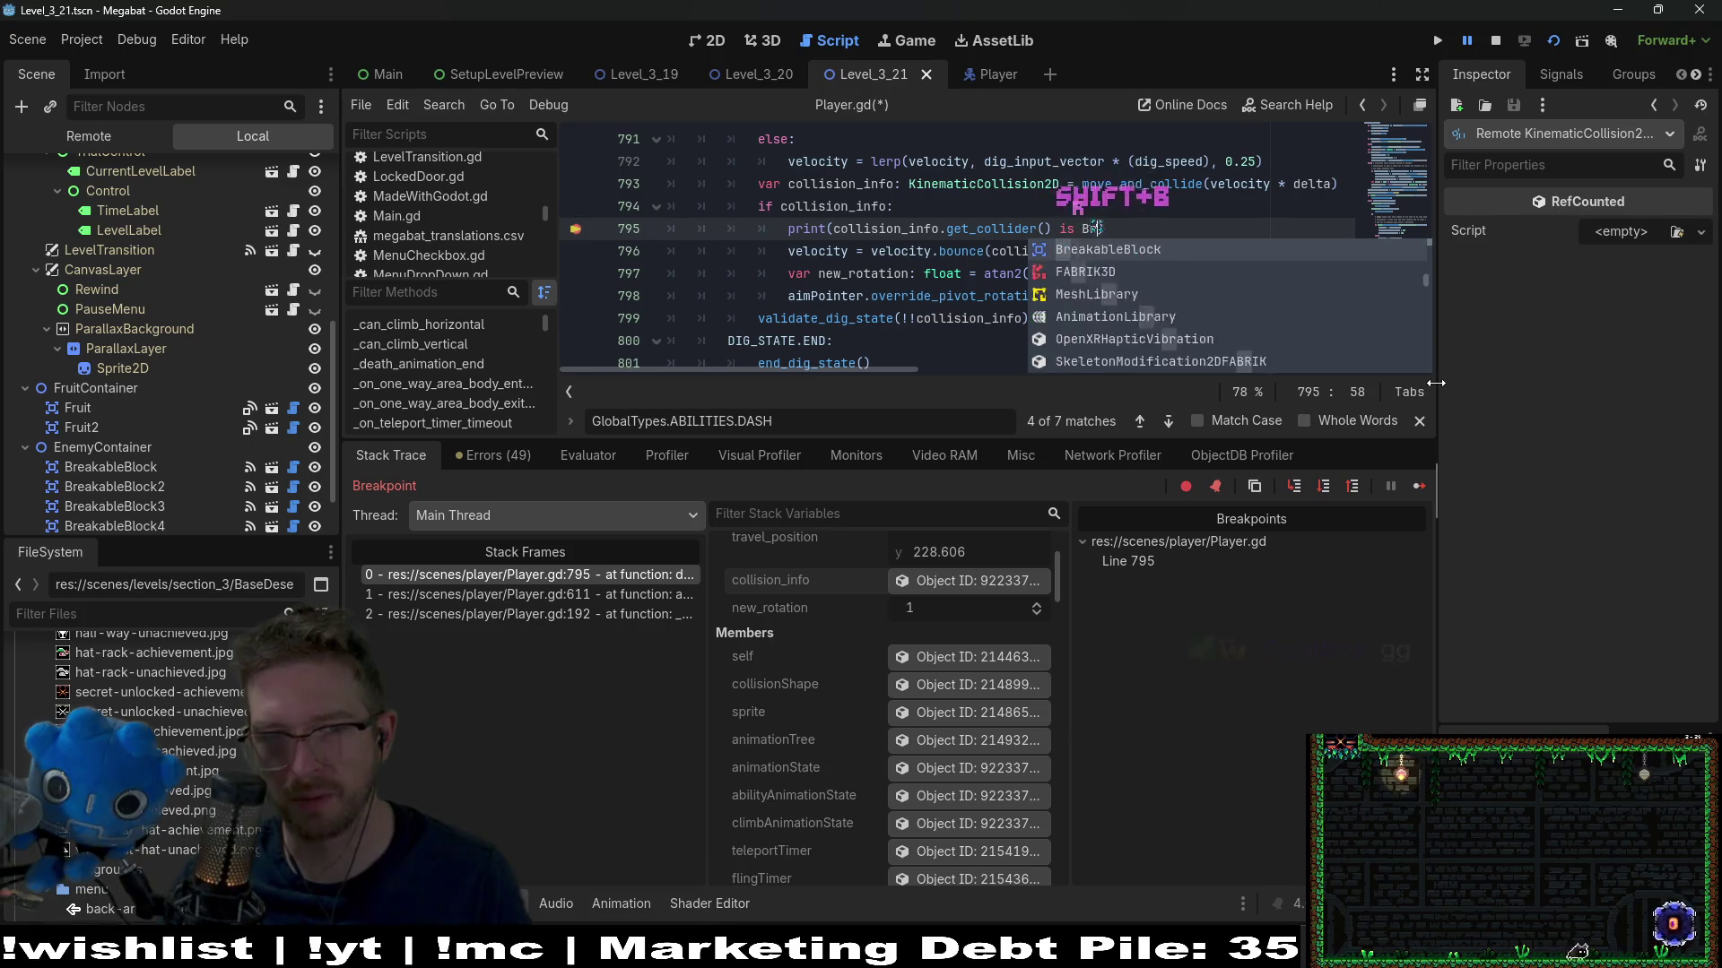
pyautogui.press('Return')
pyautogui.hotkey('ctrl', 's')
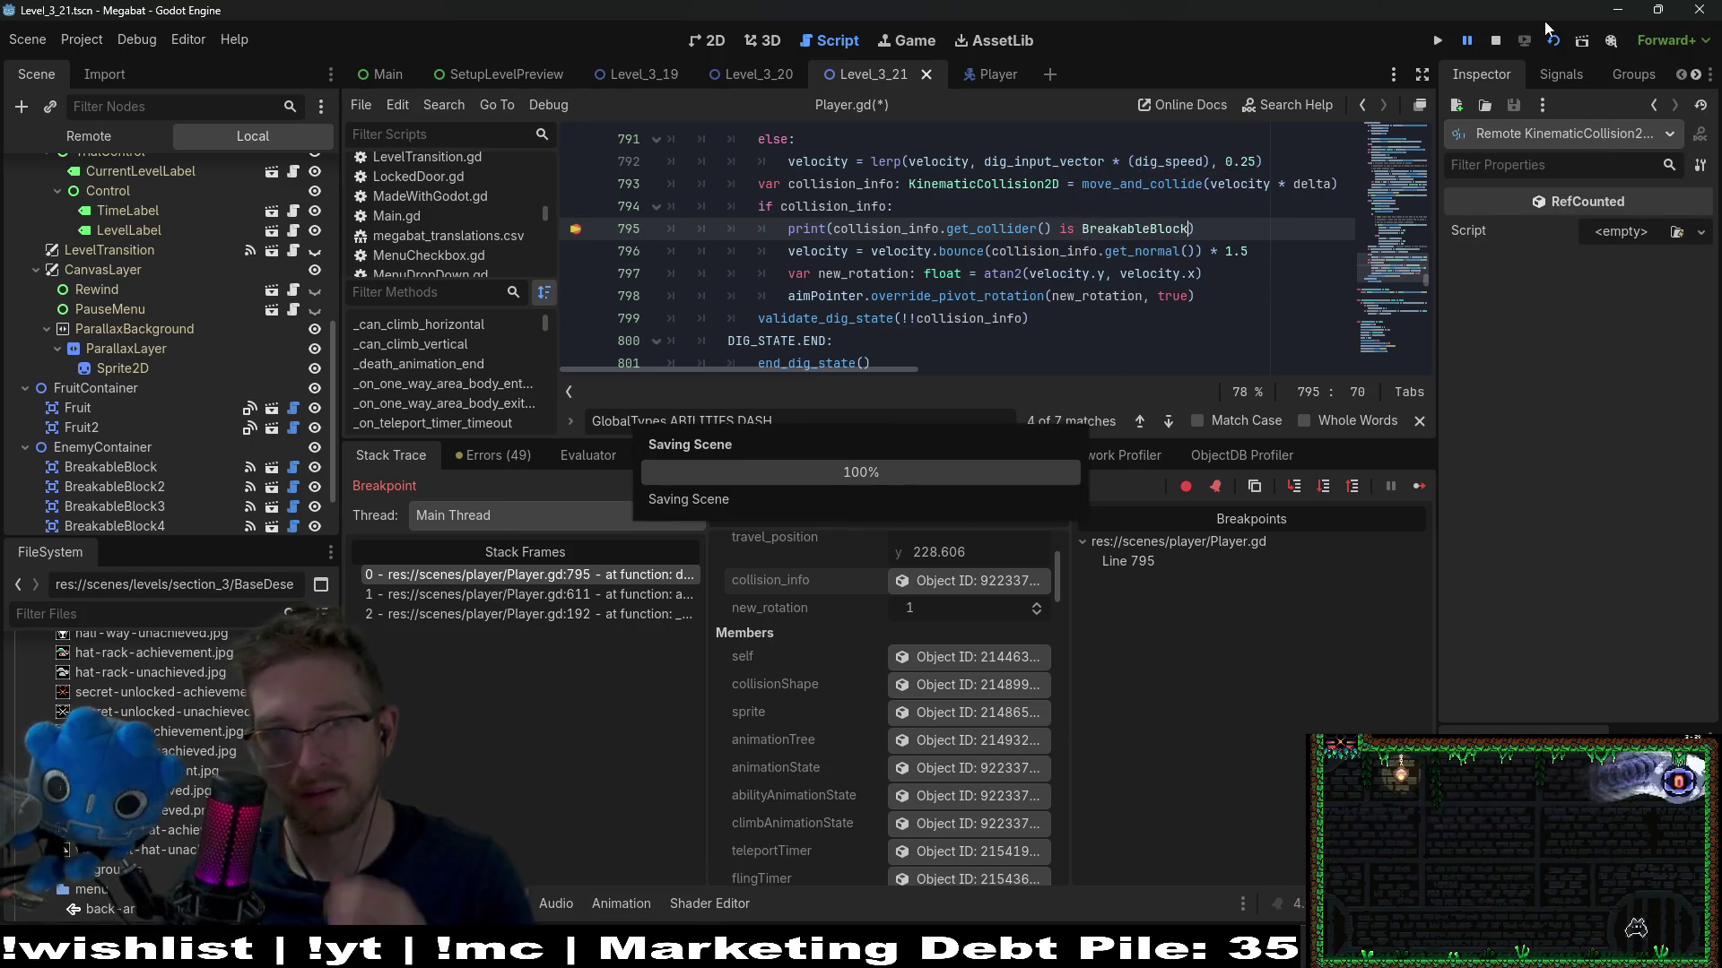
pyautogui.click(1553, 37)
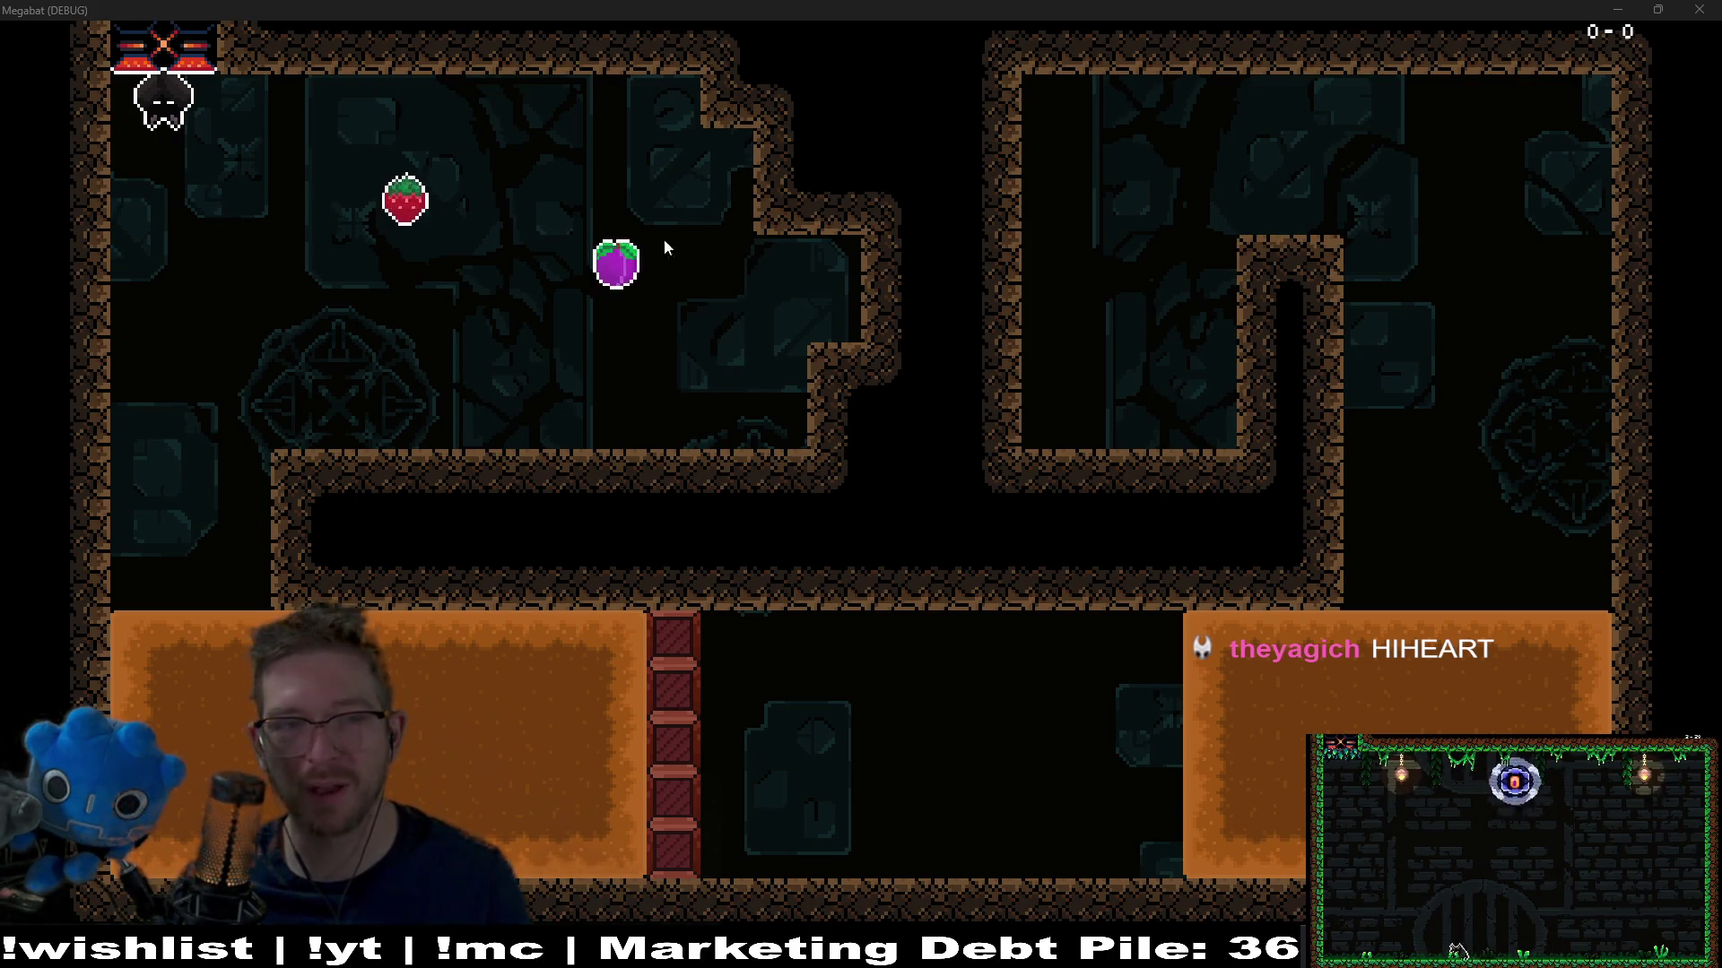
# Relaunch the level, grab the strawberry, reach the lower-left ledge, and dig into the orange block
pyautogui.click(1689, 11)
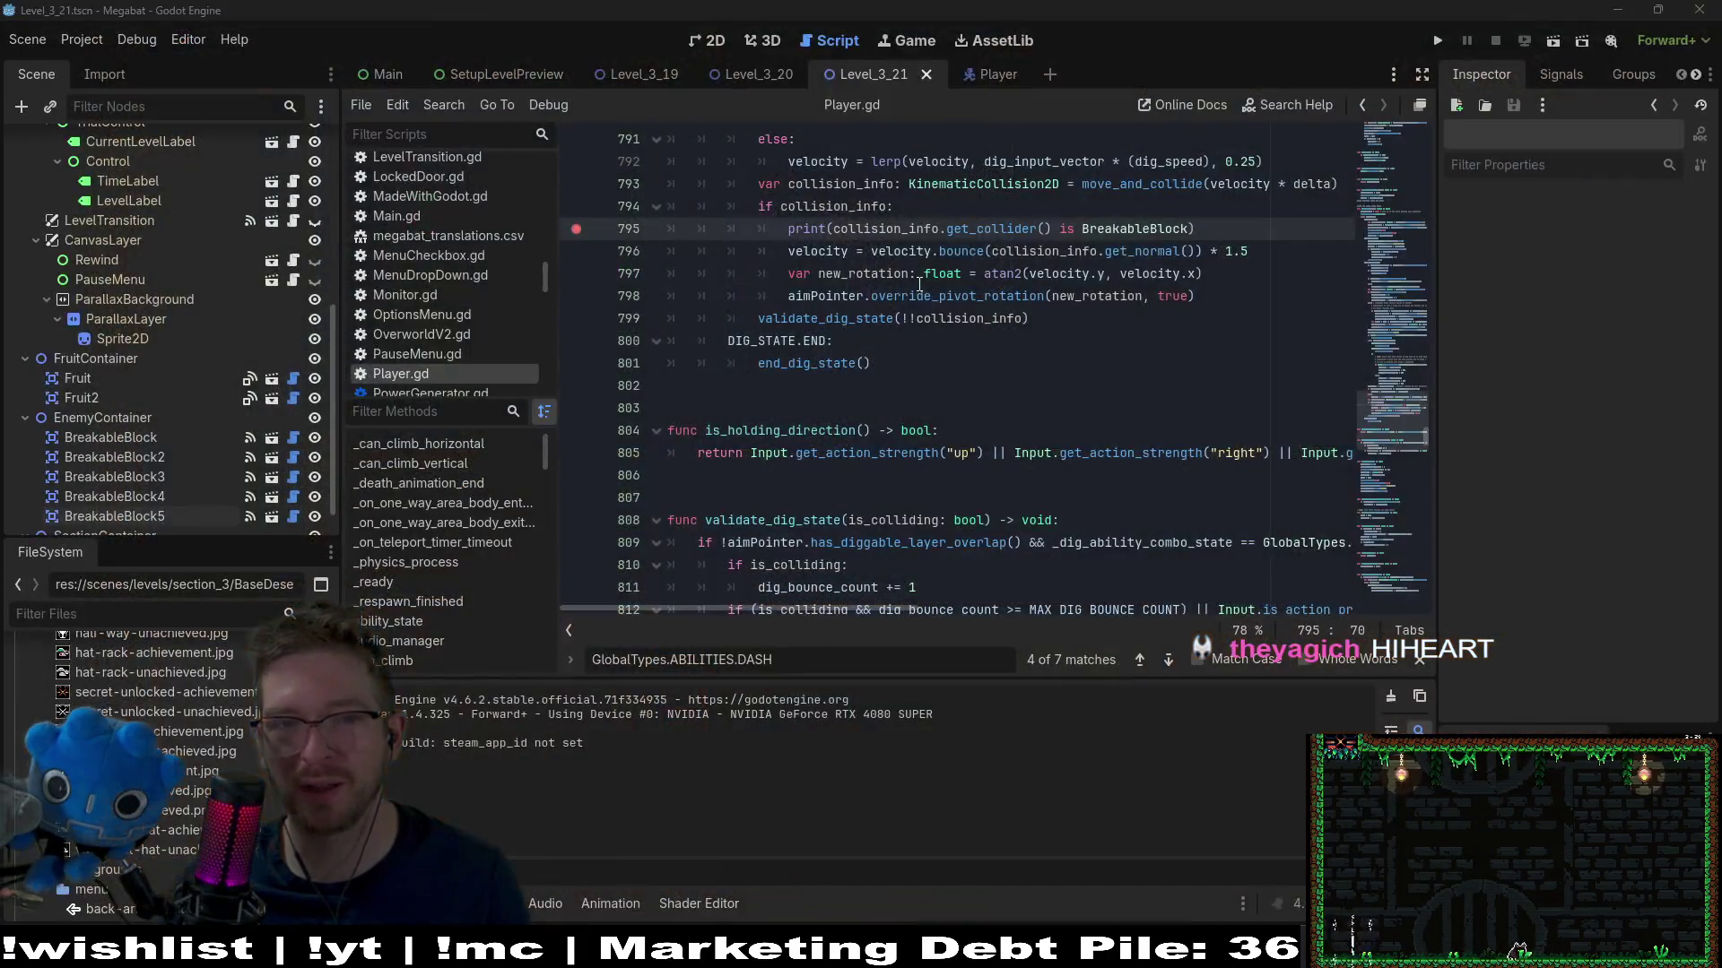
pyautogui.click(1552, 43)
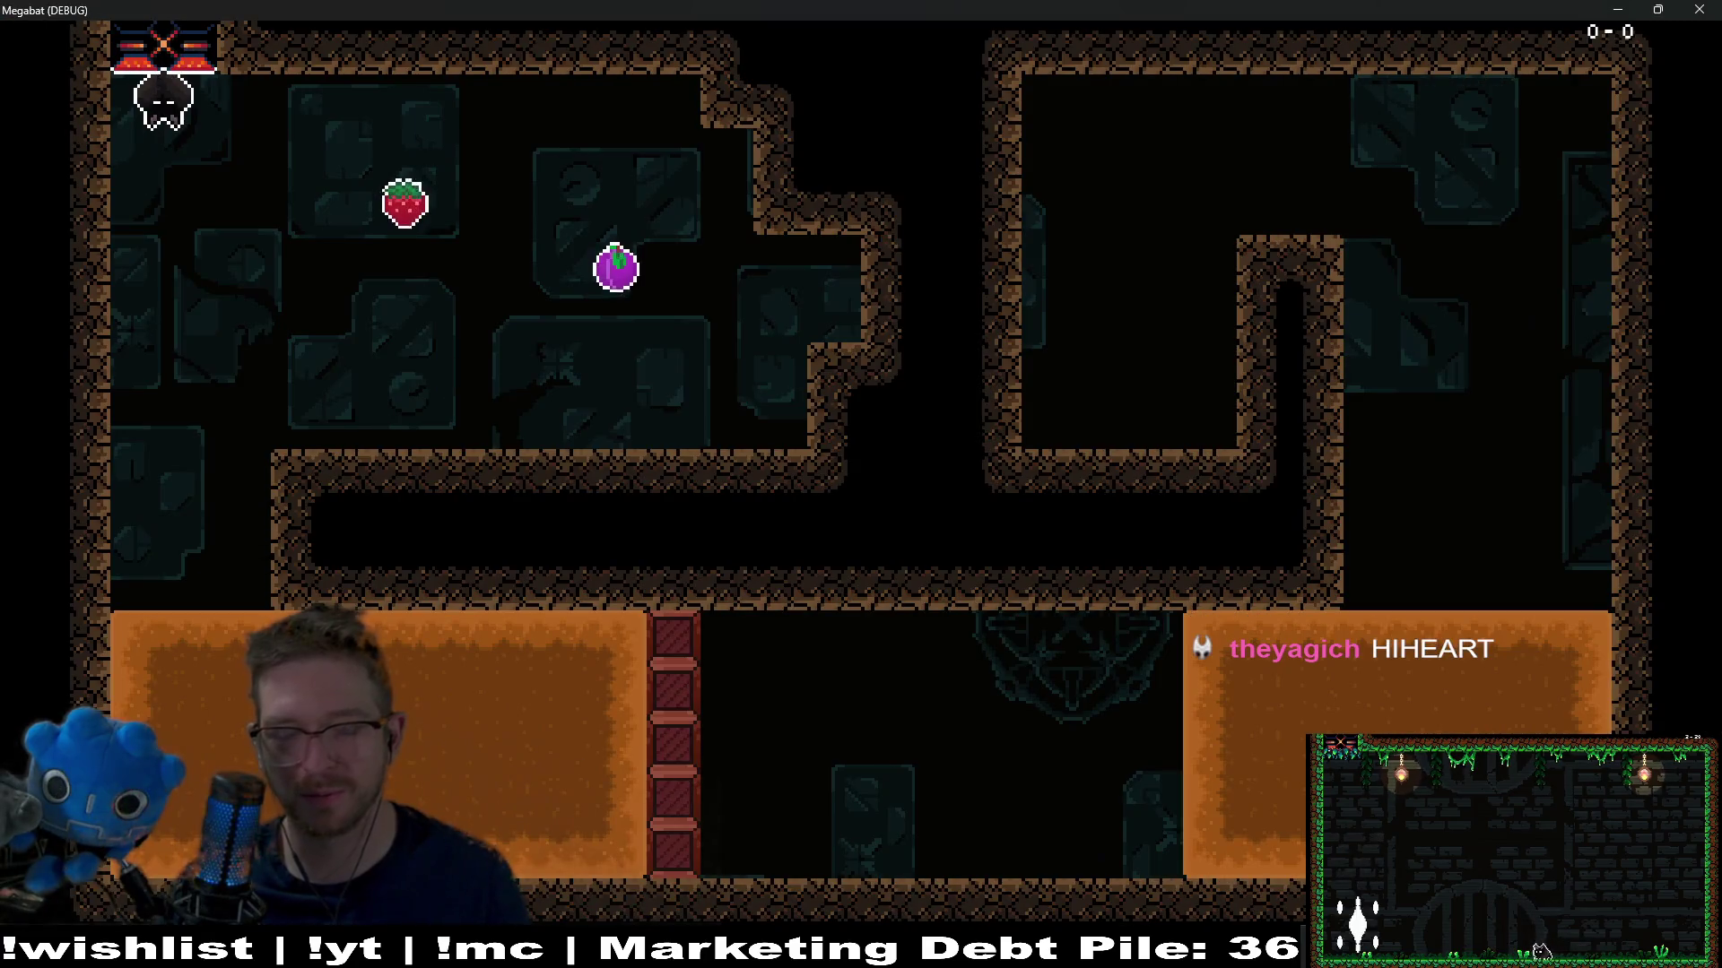
pyautogui.press('Right')
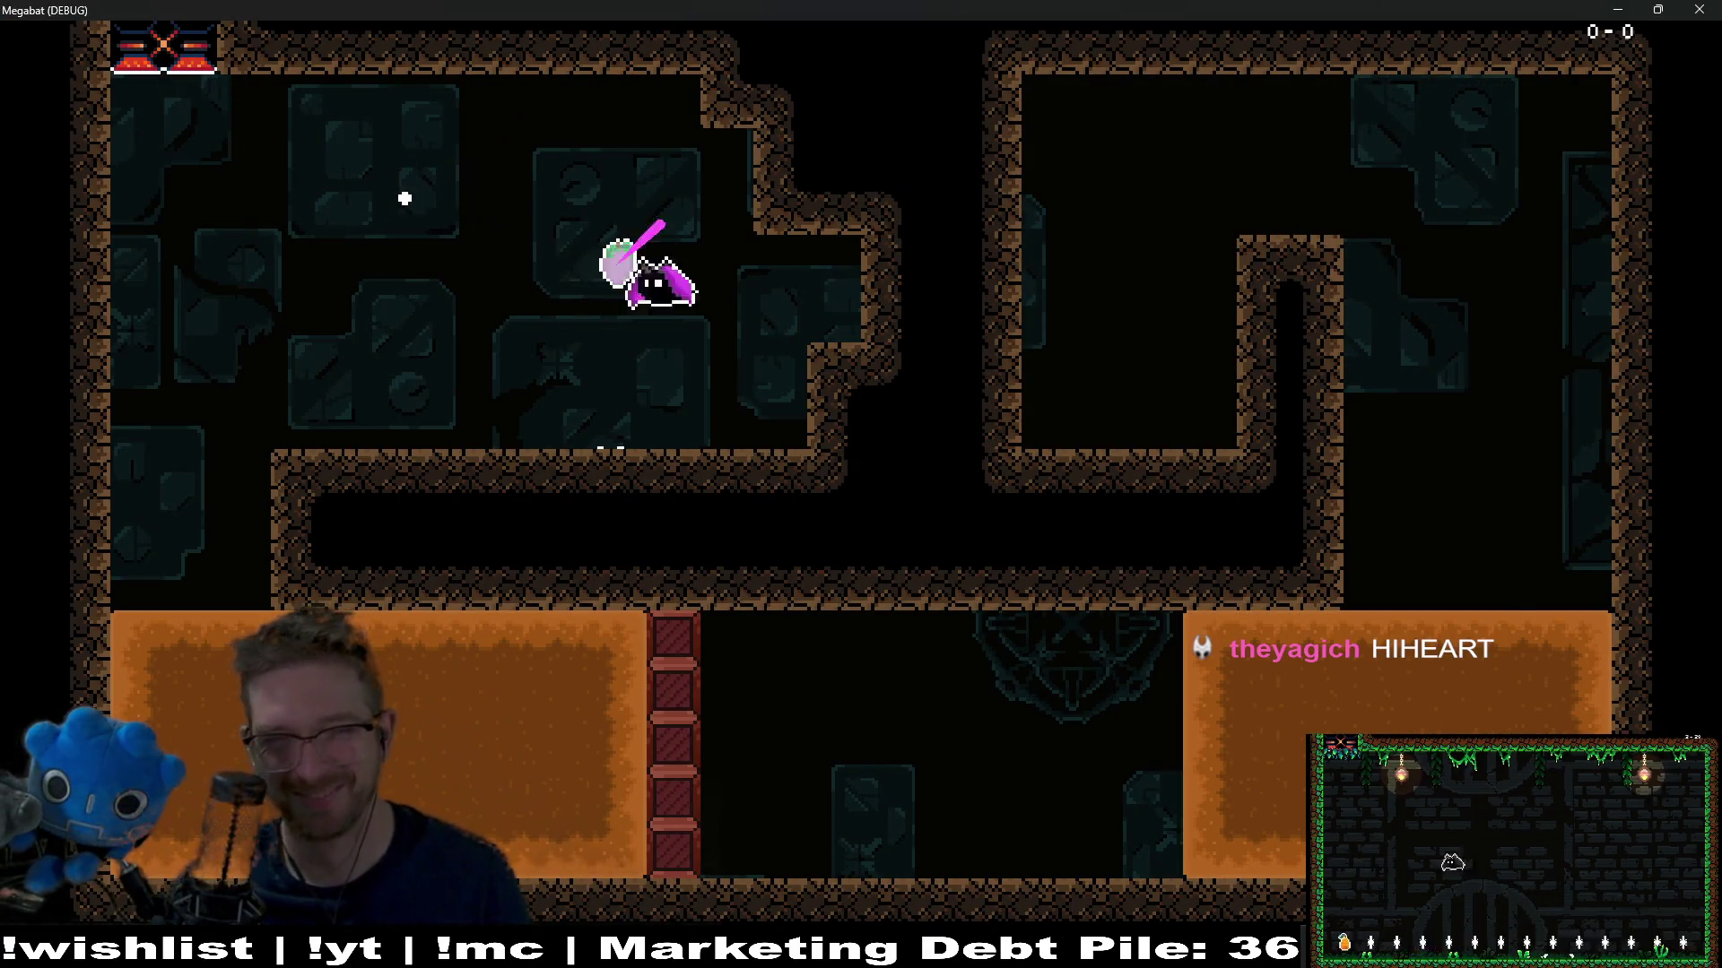
pyautogui.press('Left')
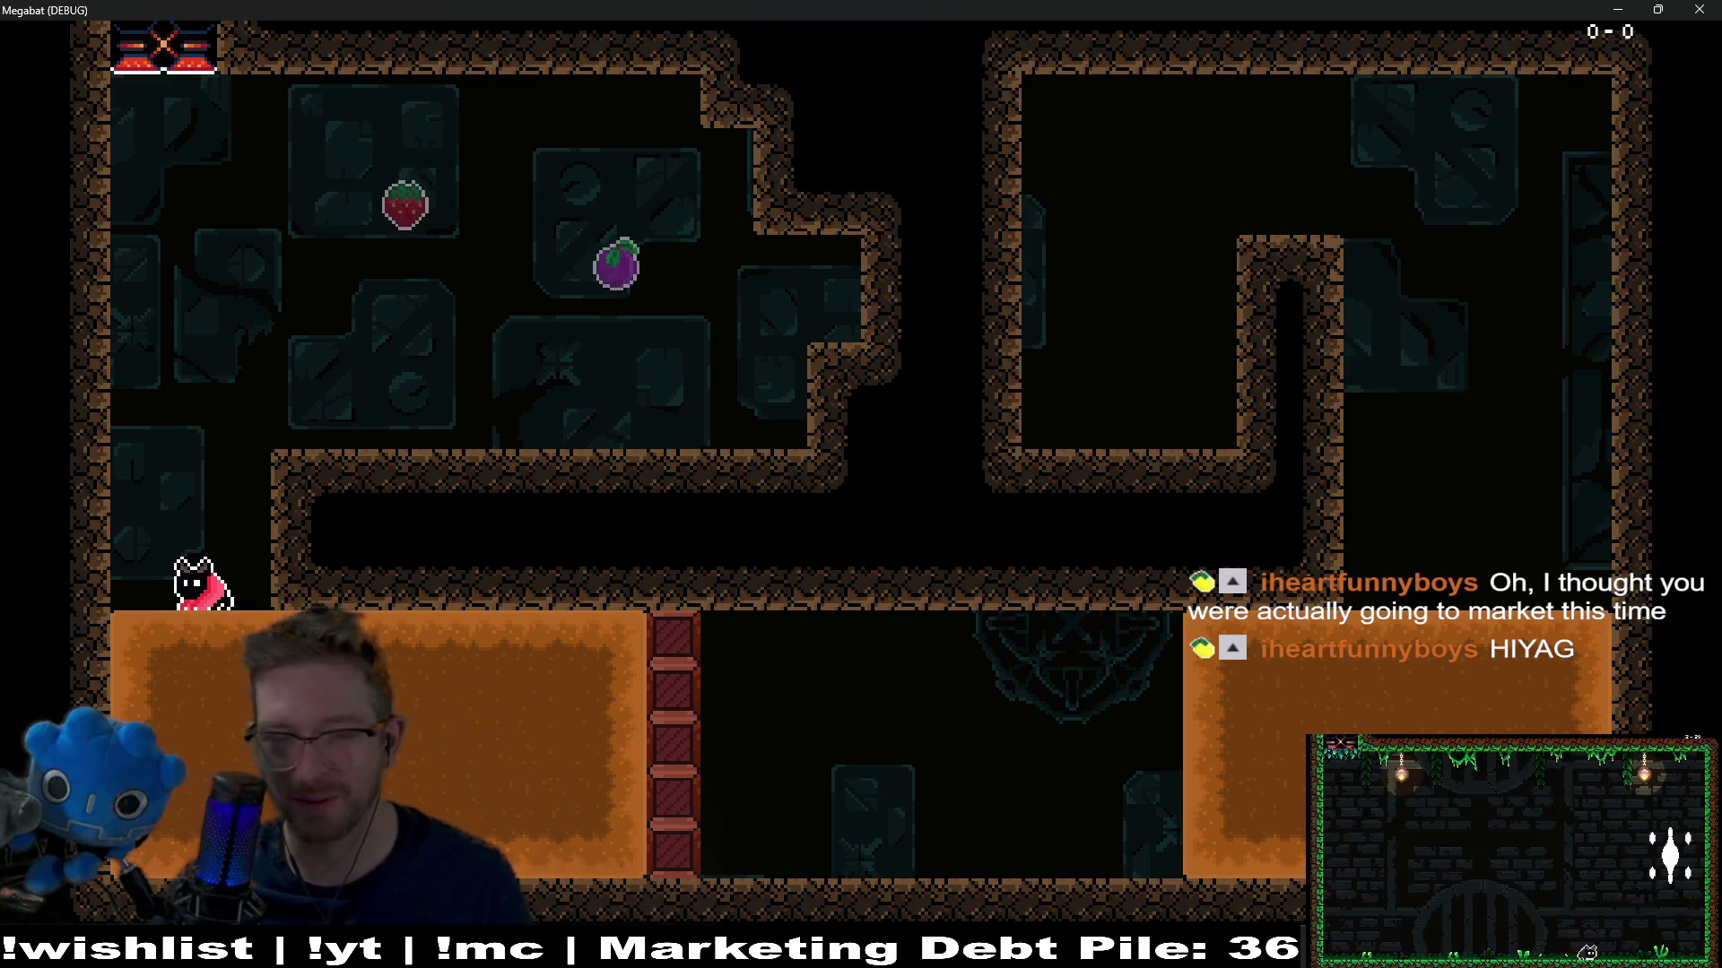
pyautogui.press('Down')
pyautogui.press('Right')
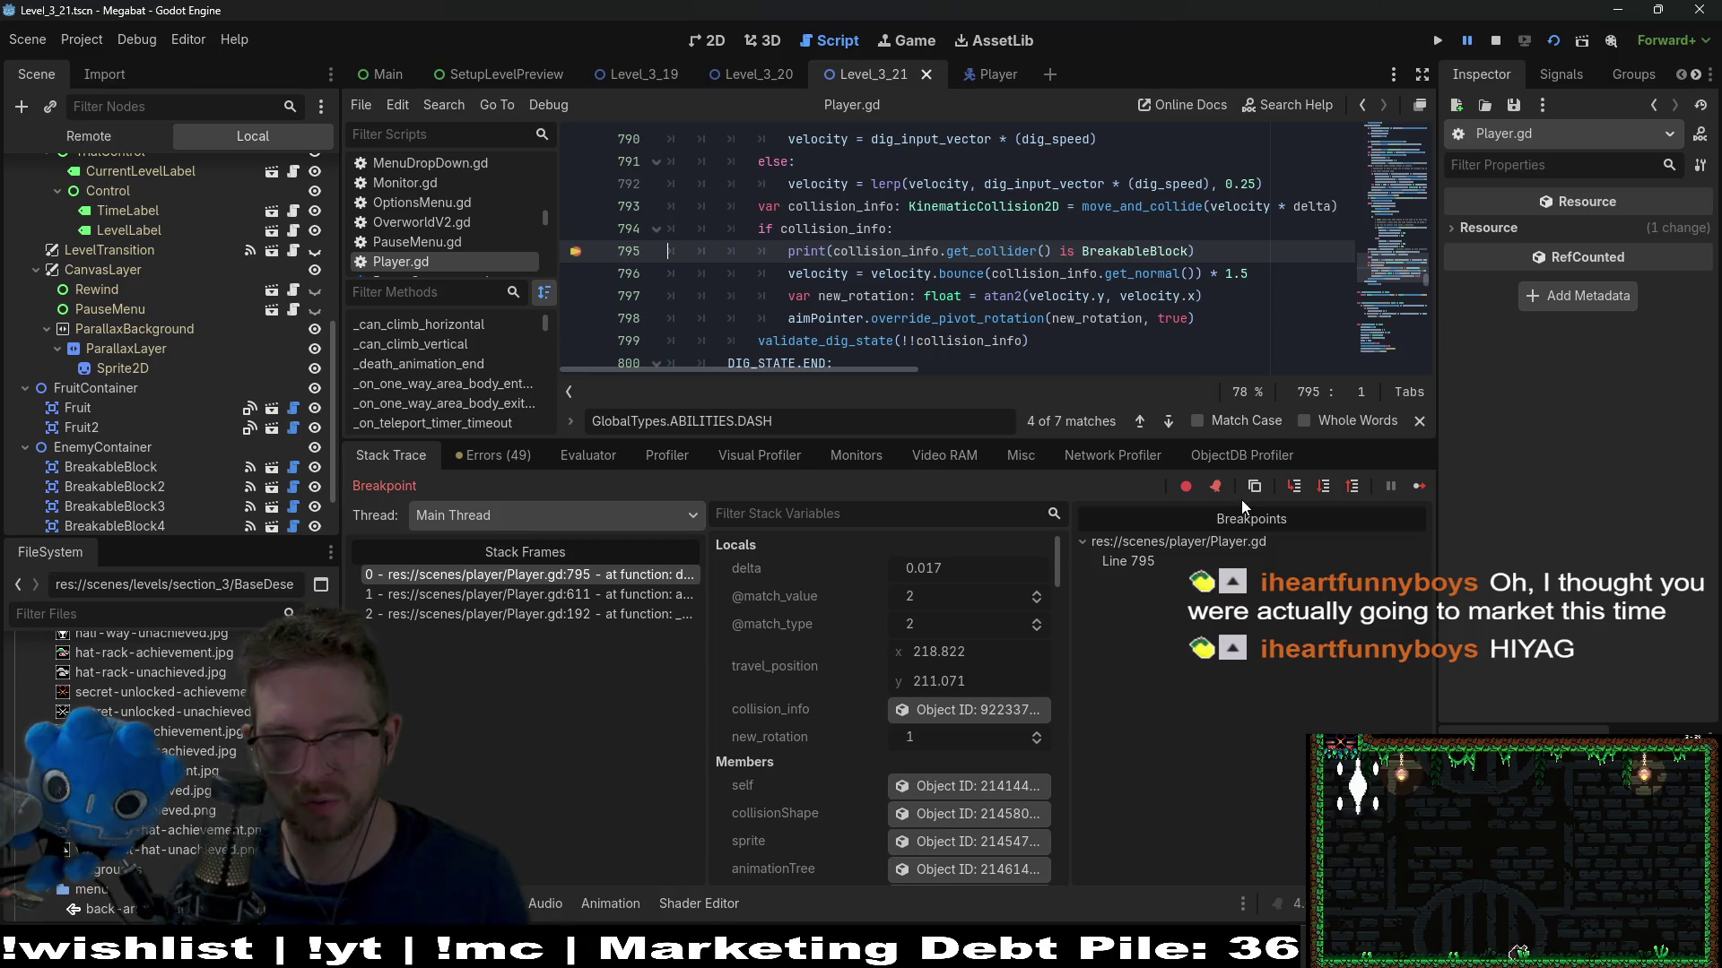
# Step past the breakpoint, resume the game twice, and inspect the KinematicCollision2D type on line 793
pyautogui.click(1324, 485)
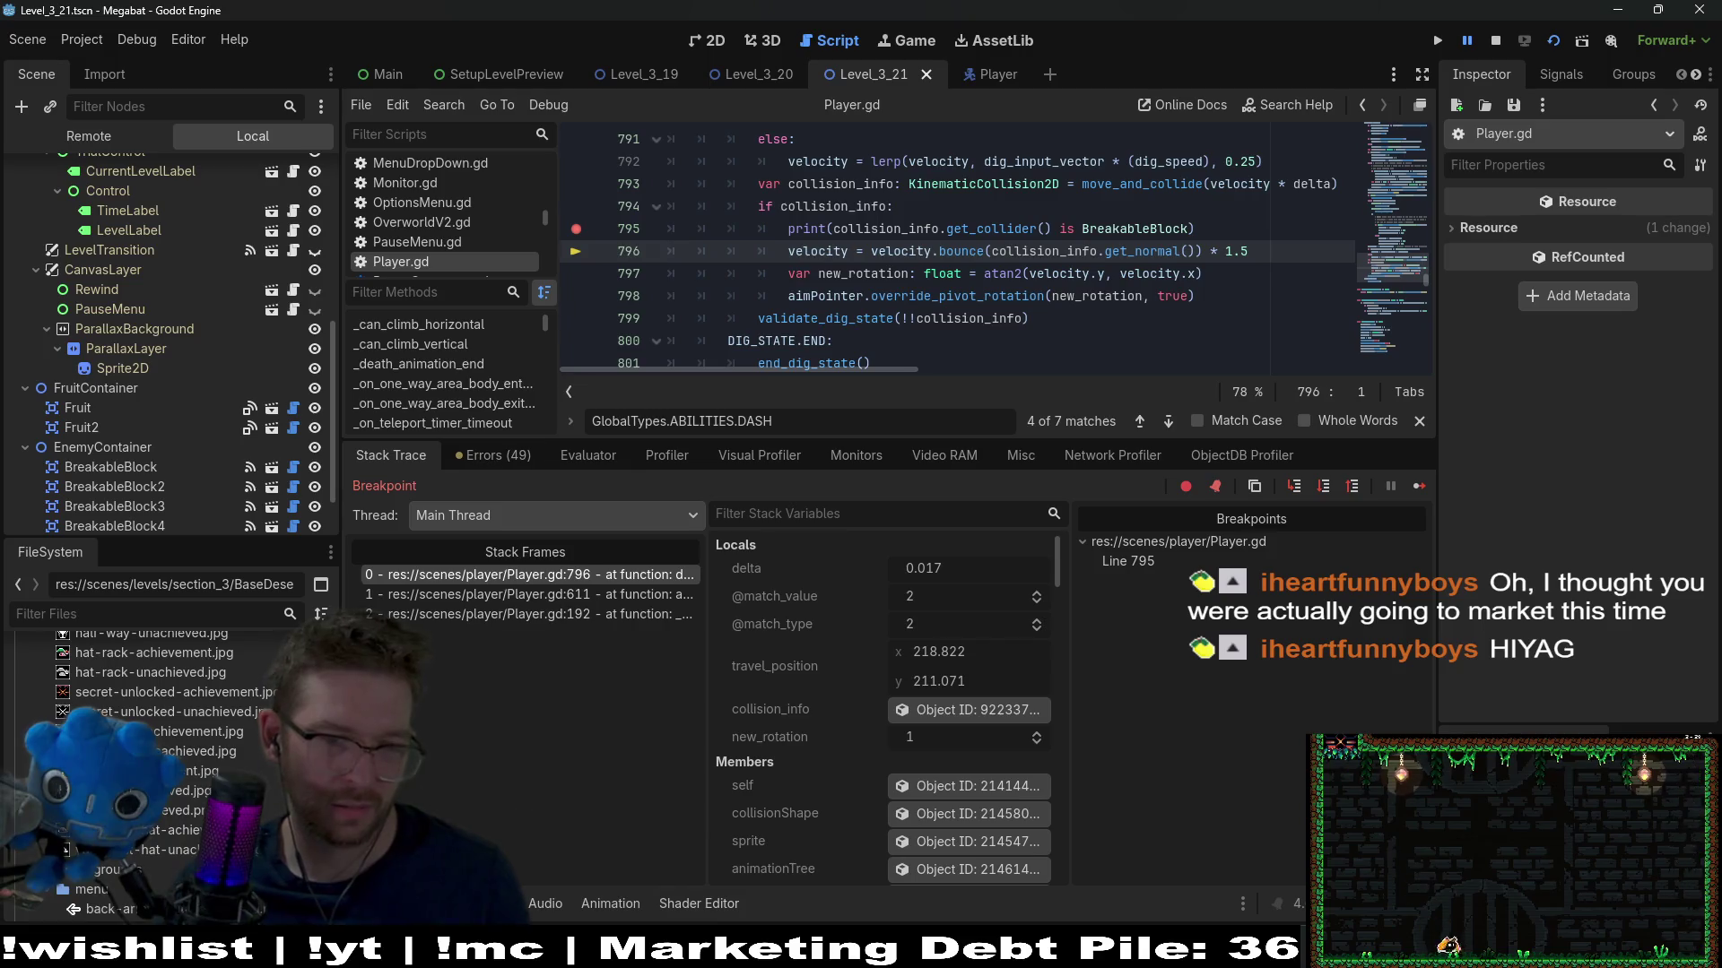
pyautogui.press('F12')
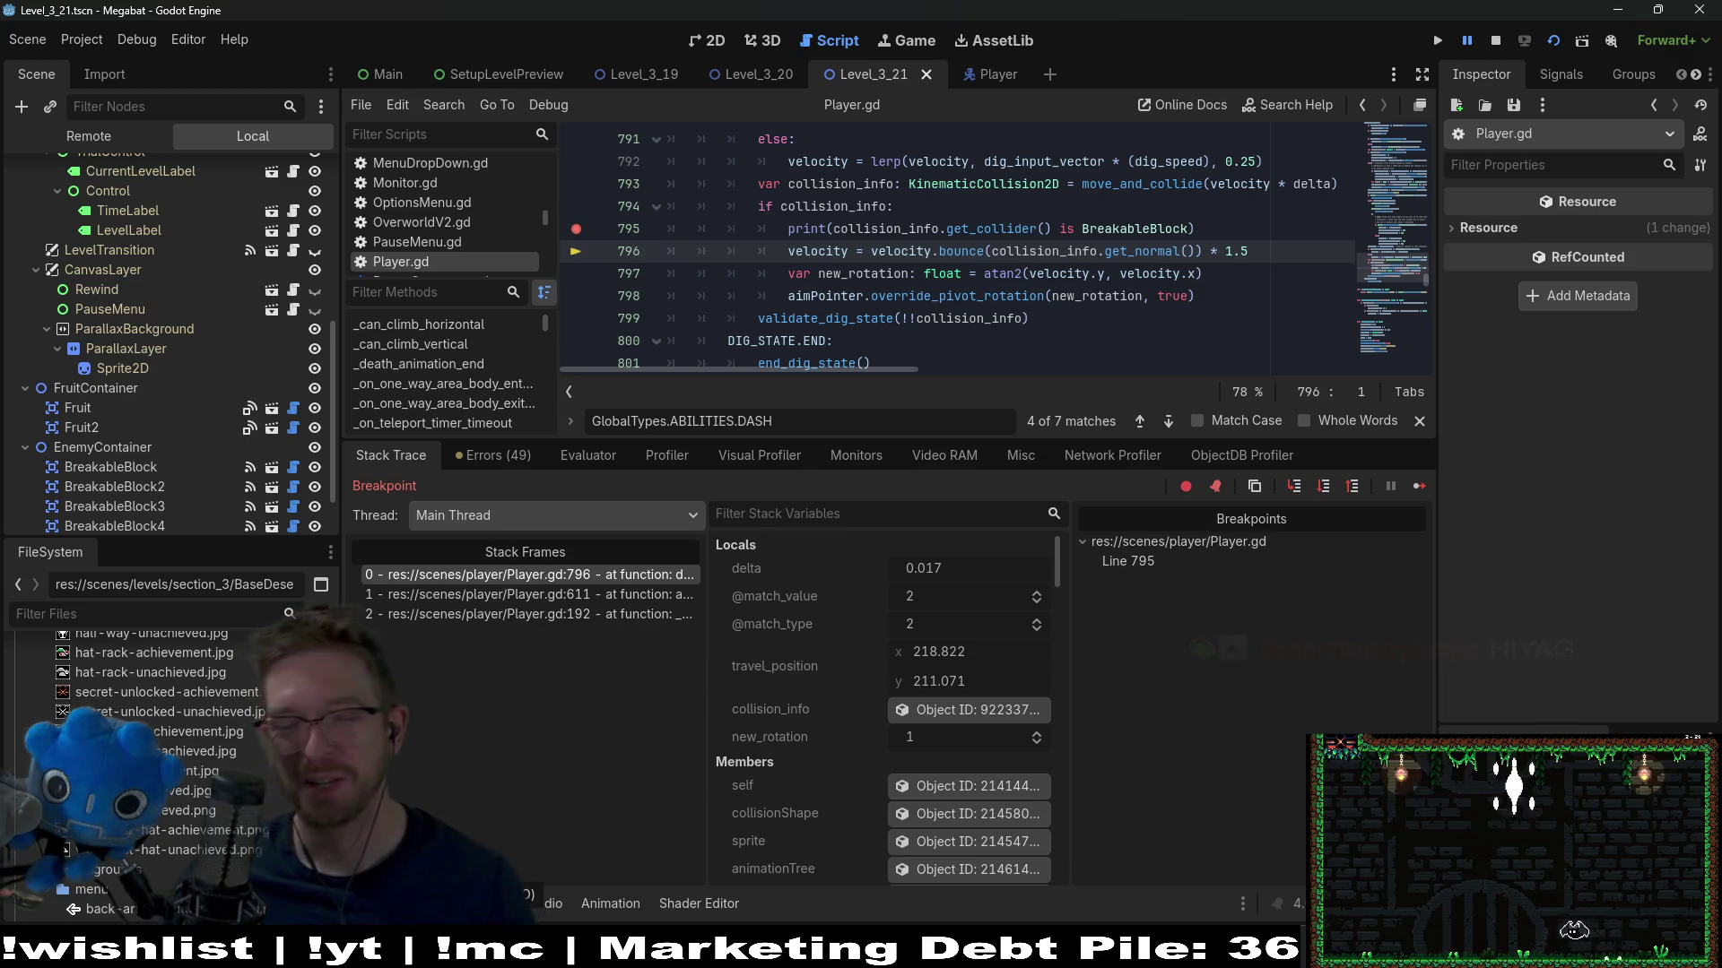
pyautogui.press('F12')
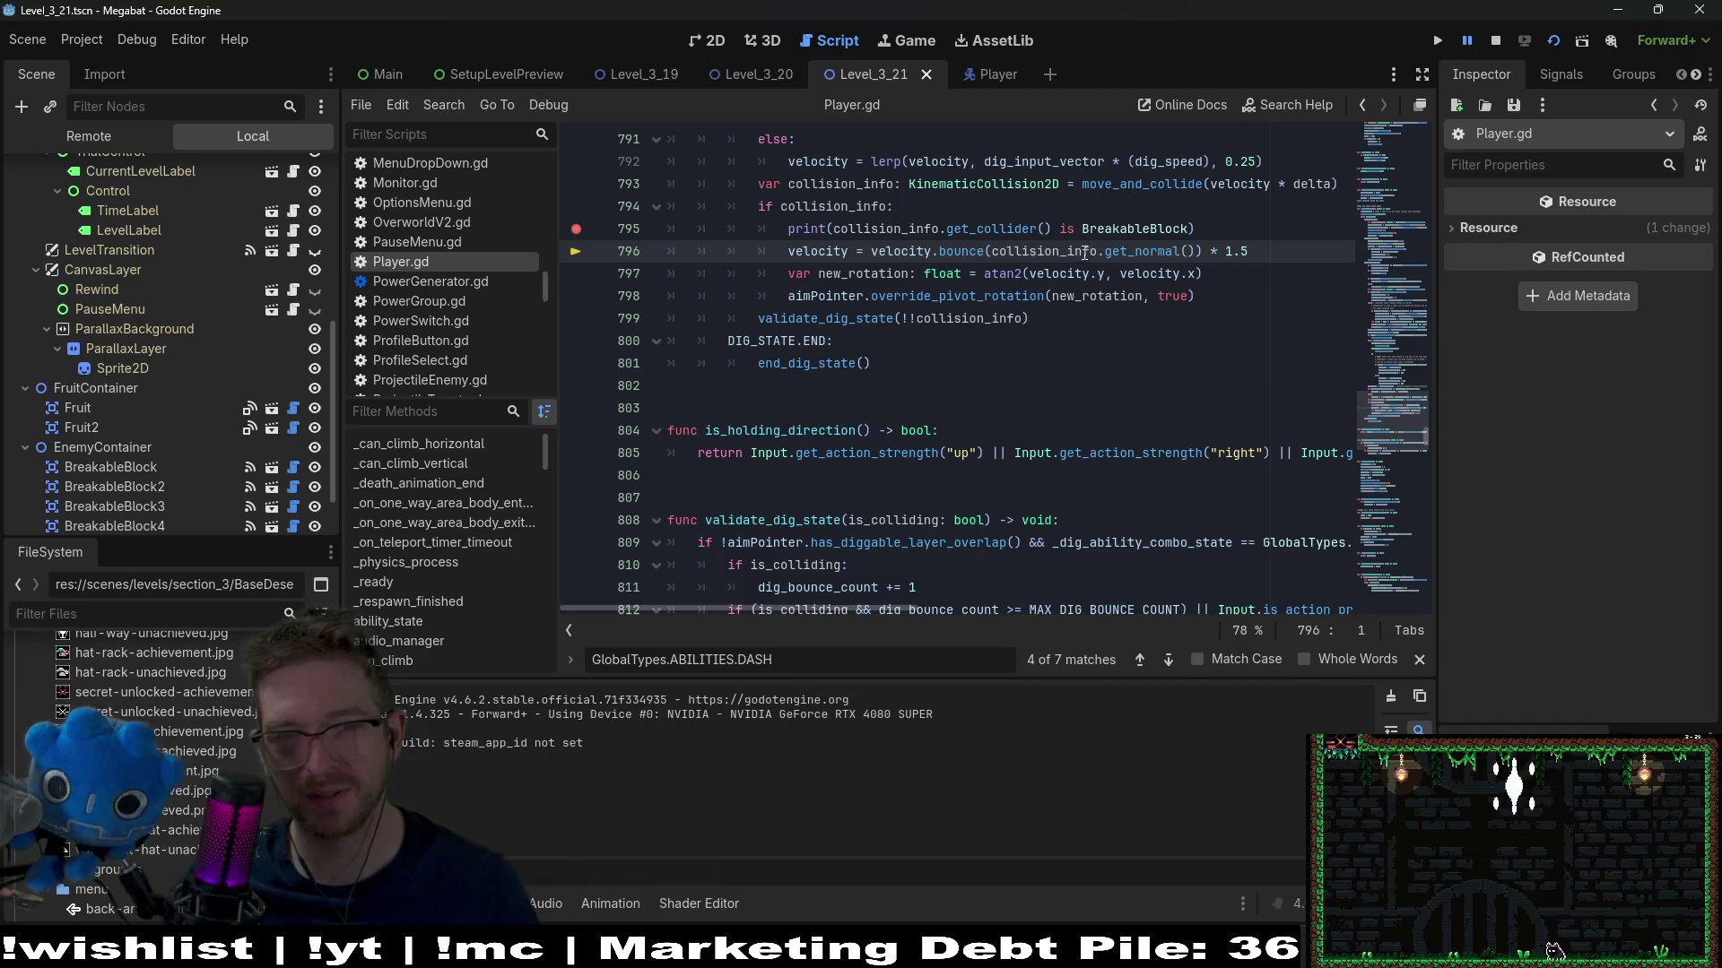
pyautogui.moveTo(982, 230)
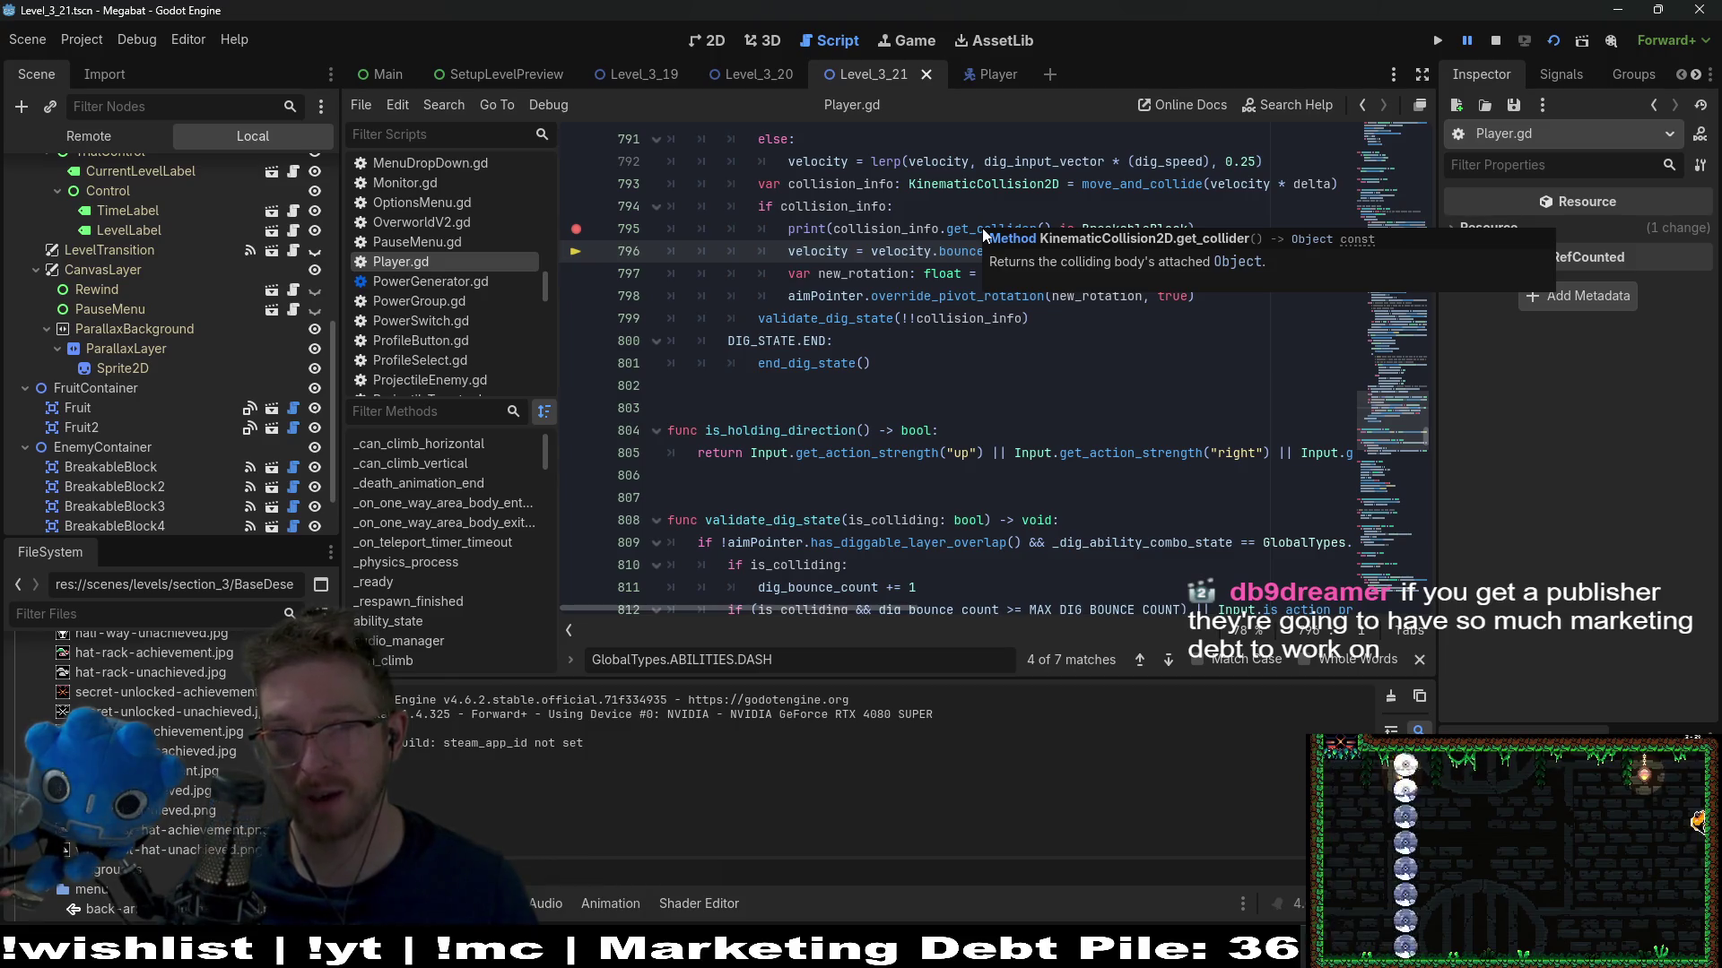
pyautogui.click(1002, 184)
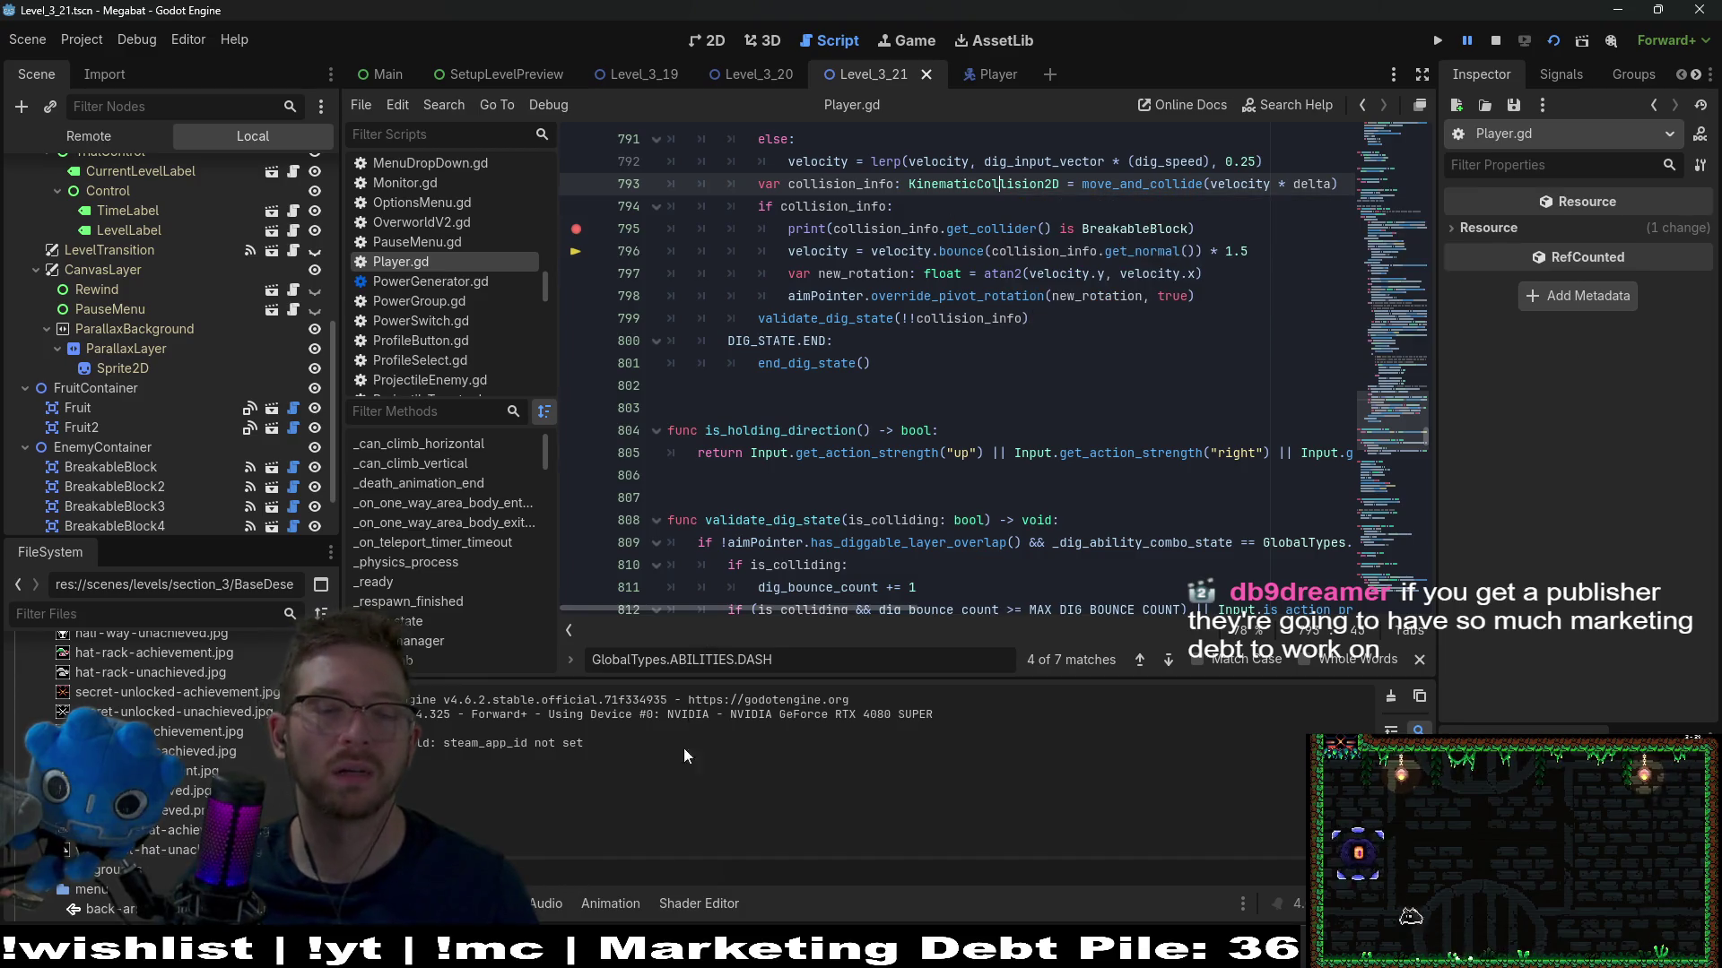
# Delete ' is BreakableBlock' from line 795 so it prints the collider, and save
pyautogui.click(1185, 230)
pyautogui.press('BackSpace')
pyautogui.press('BackSpace')
pyautogui.press('BackSpace')
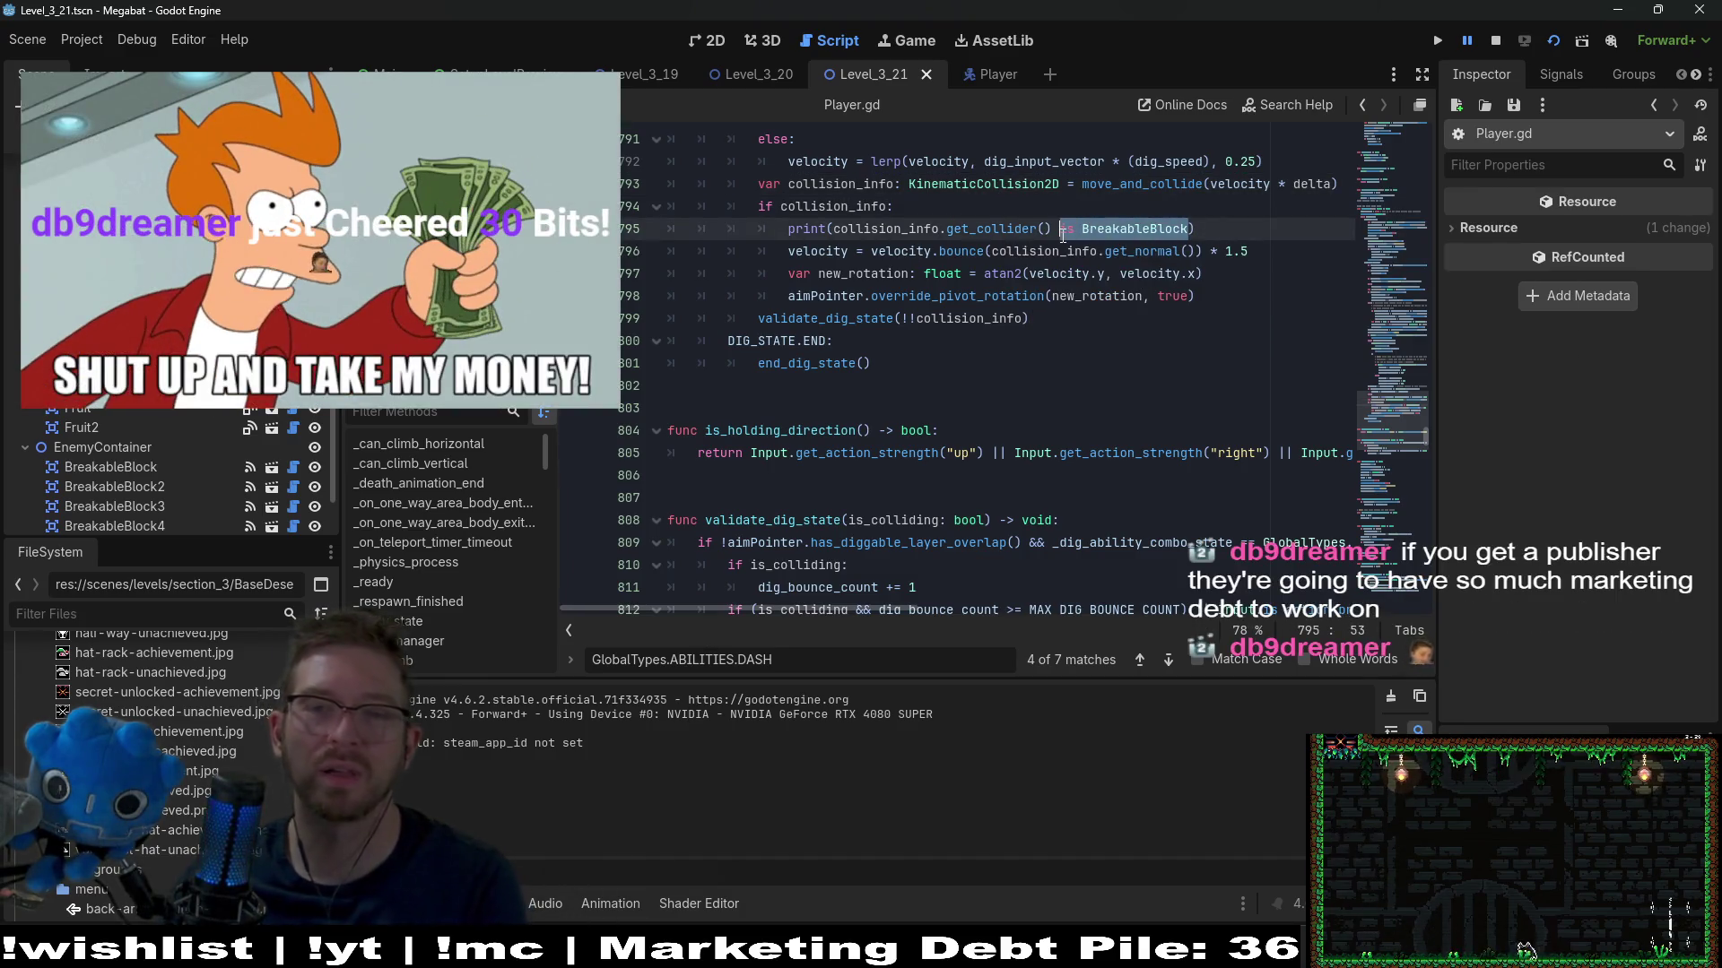
pyautogui.click(1080, 231)
pyautogui.hotkey('ctrl', 's')
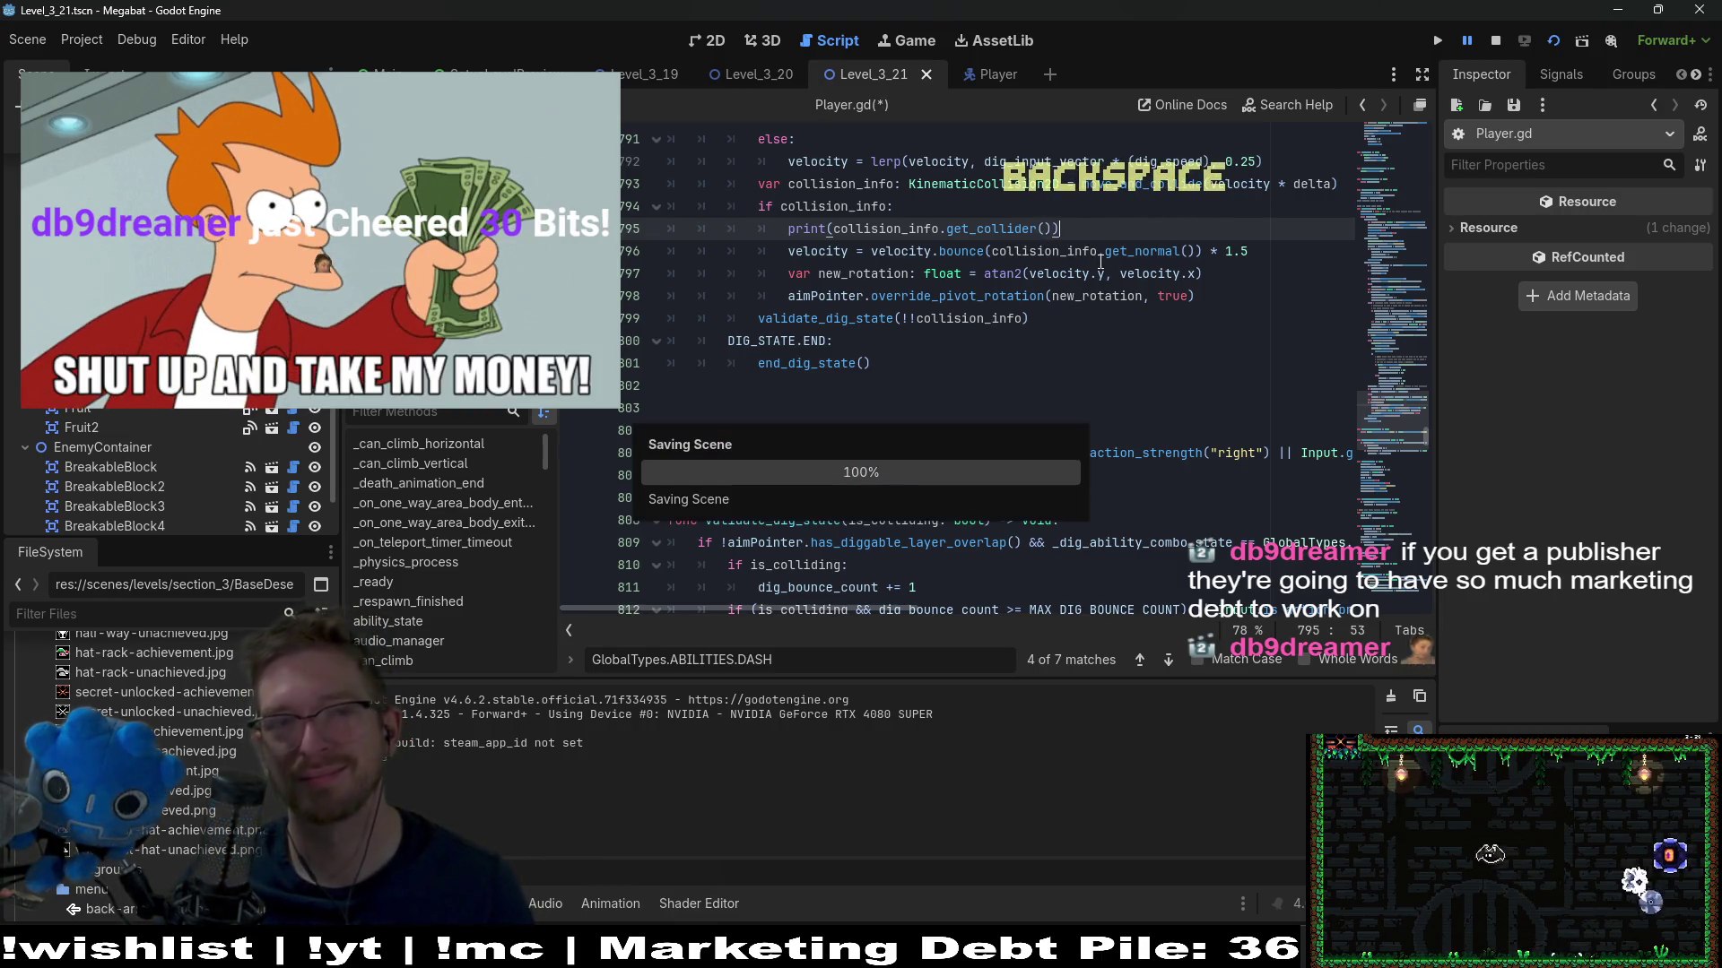
# Launch the game, enlarge its window, and play through the first level's gate
pyautogui.click(1582, 42)
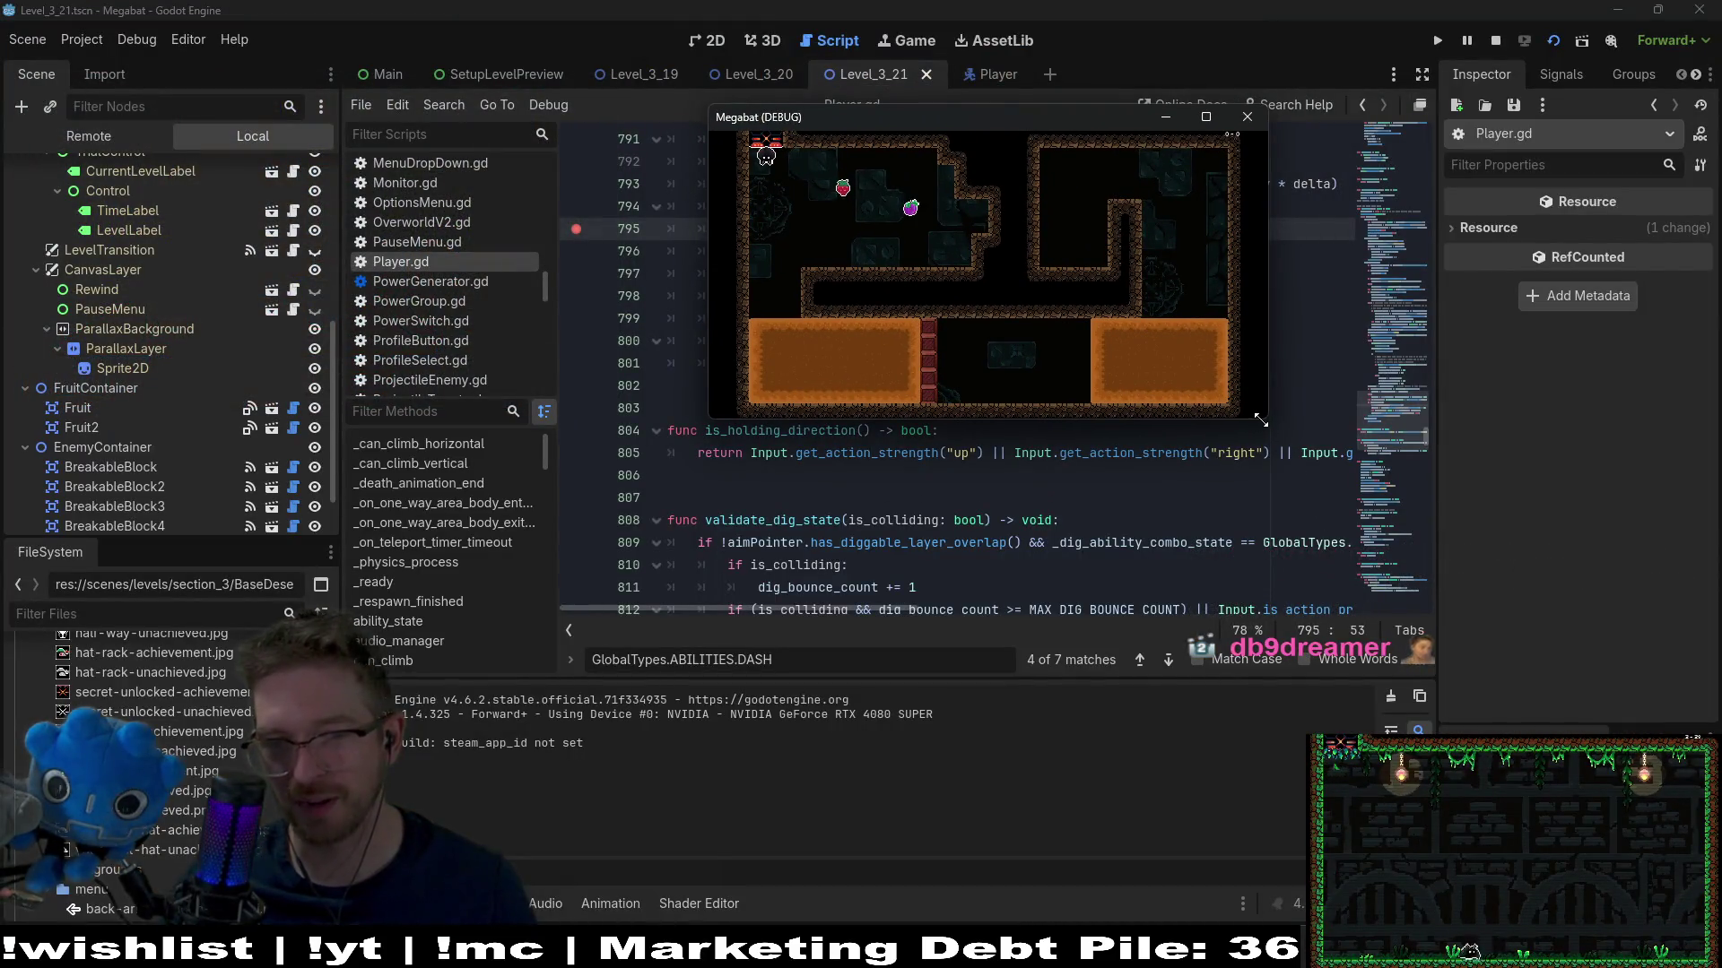
pyautogui.moveTo(1260, 419); pyautogui.dragTo(1528, 660)
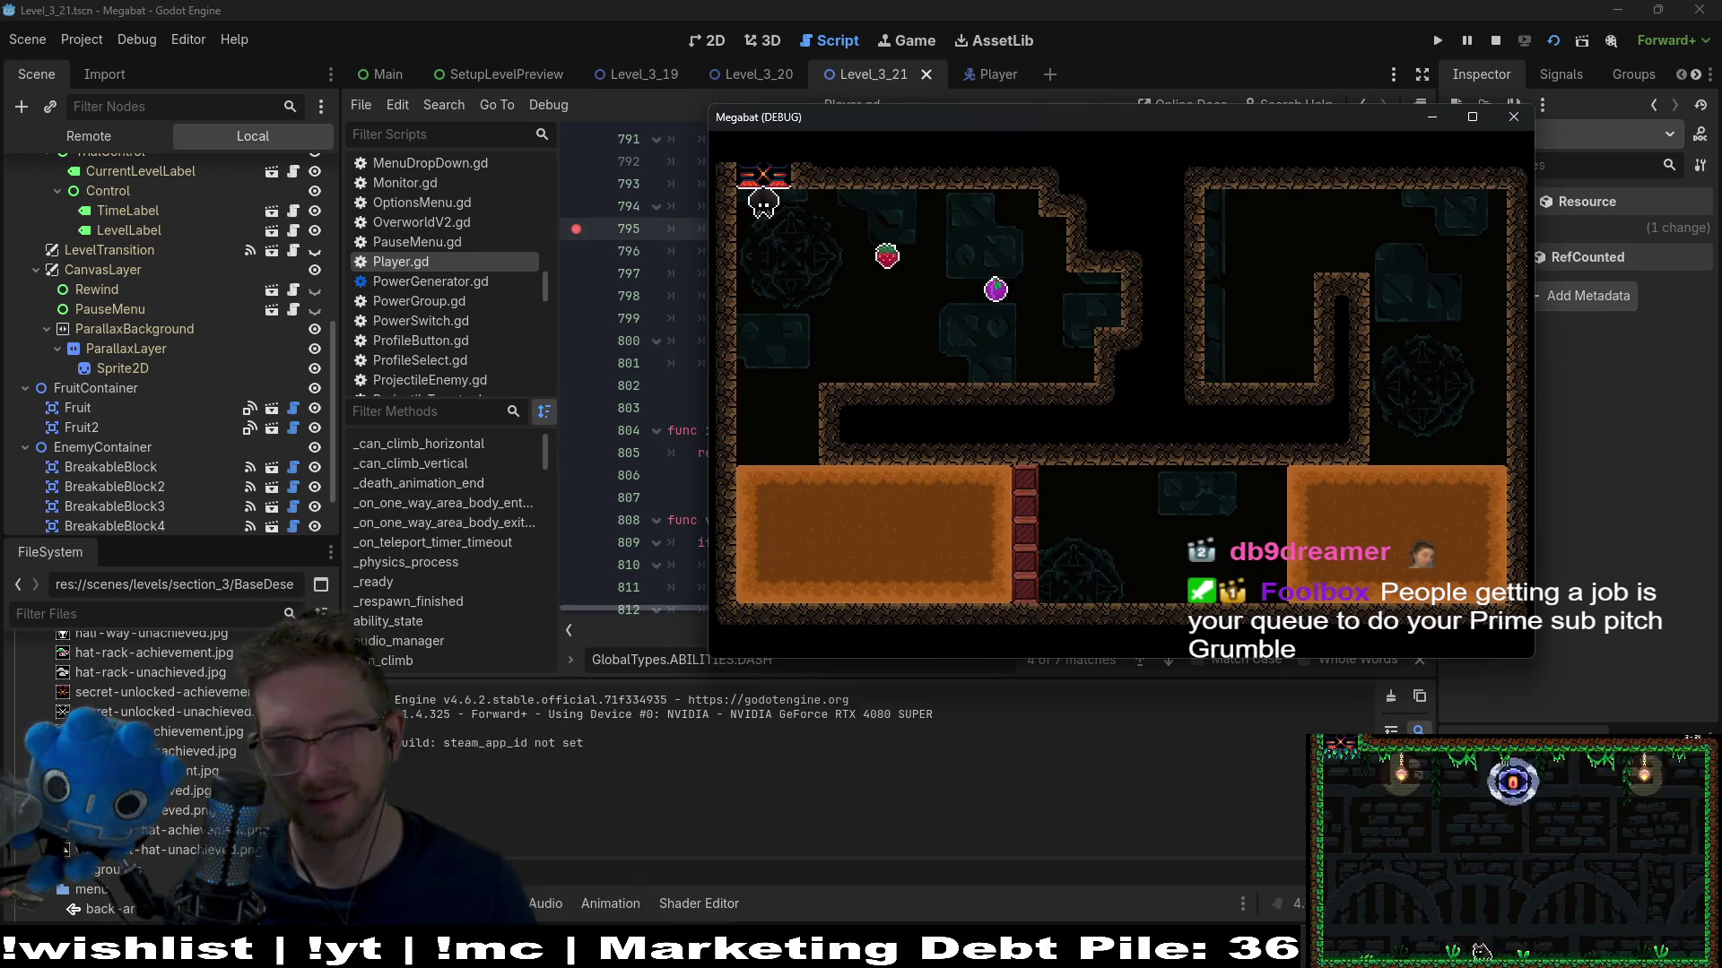
pyautogui.press('Right')
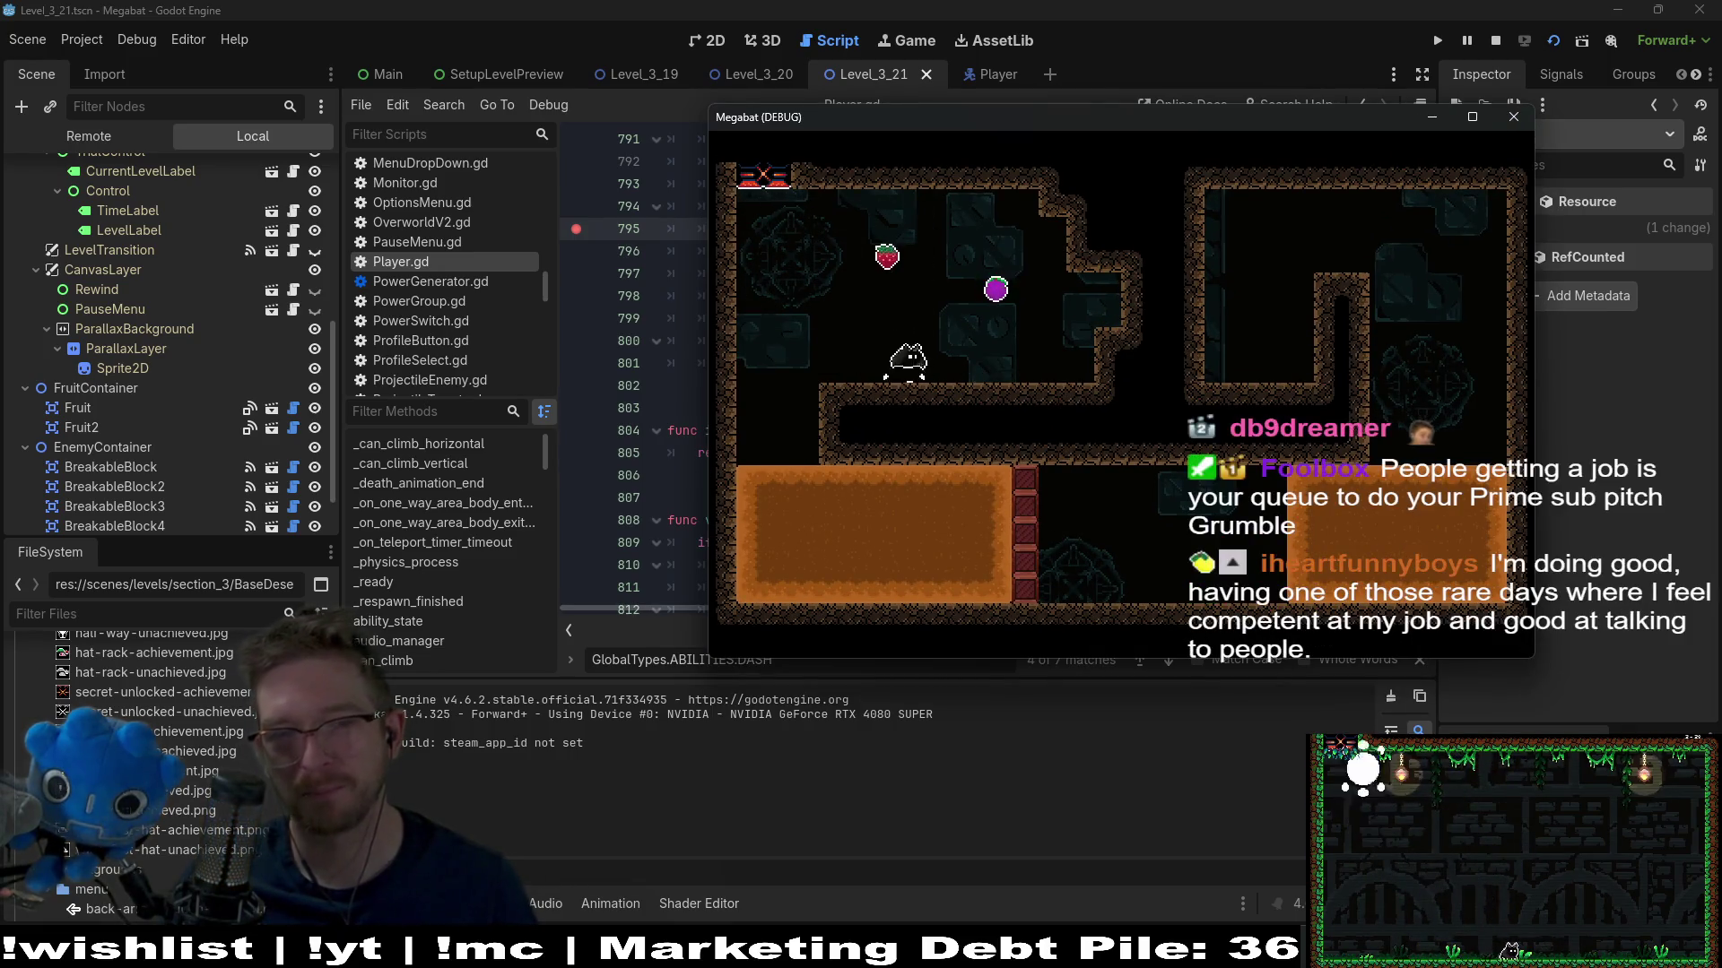
pyautogui.press('Down')
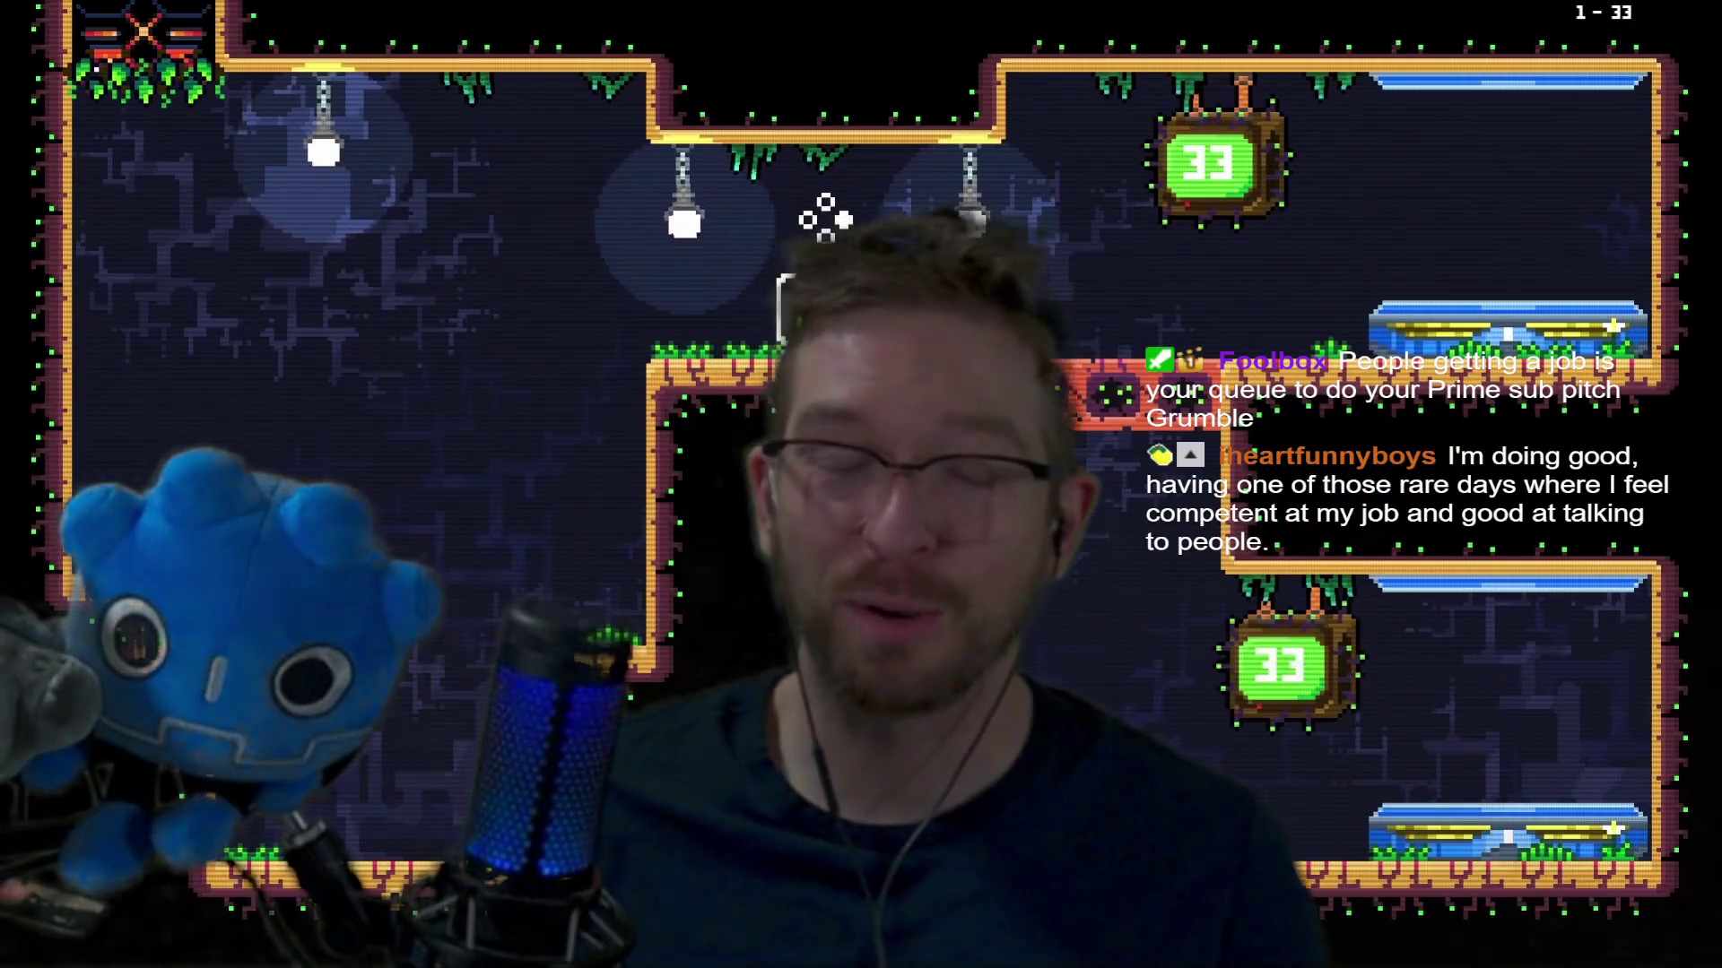
pyautogui.press('Right')
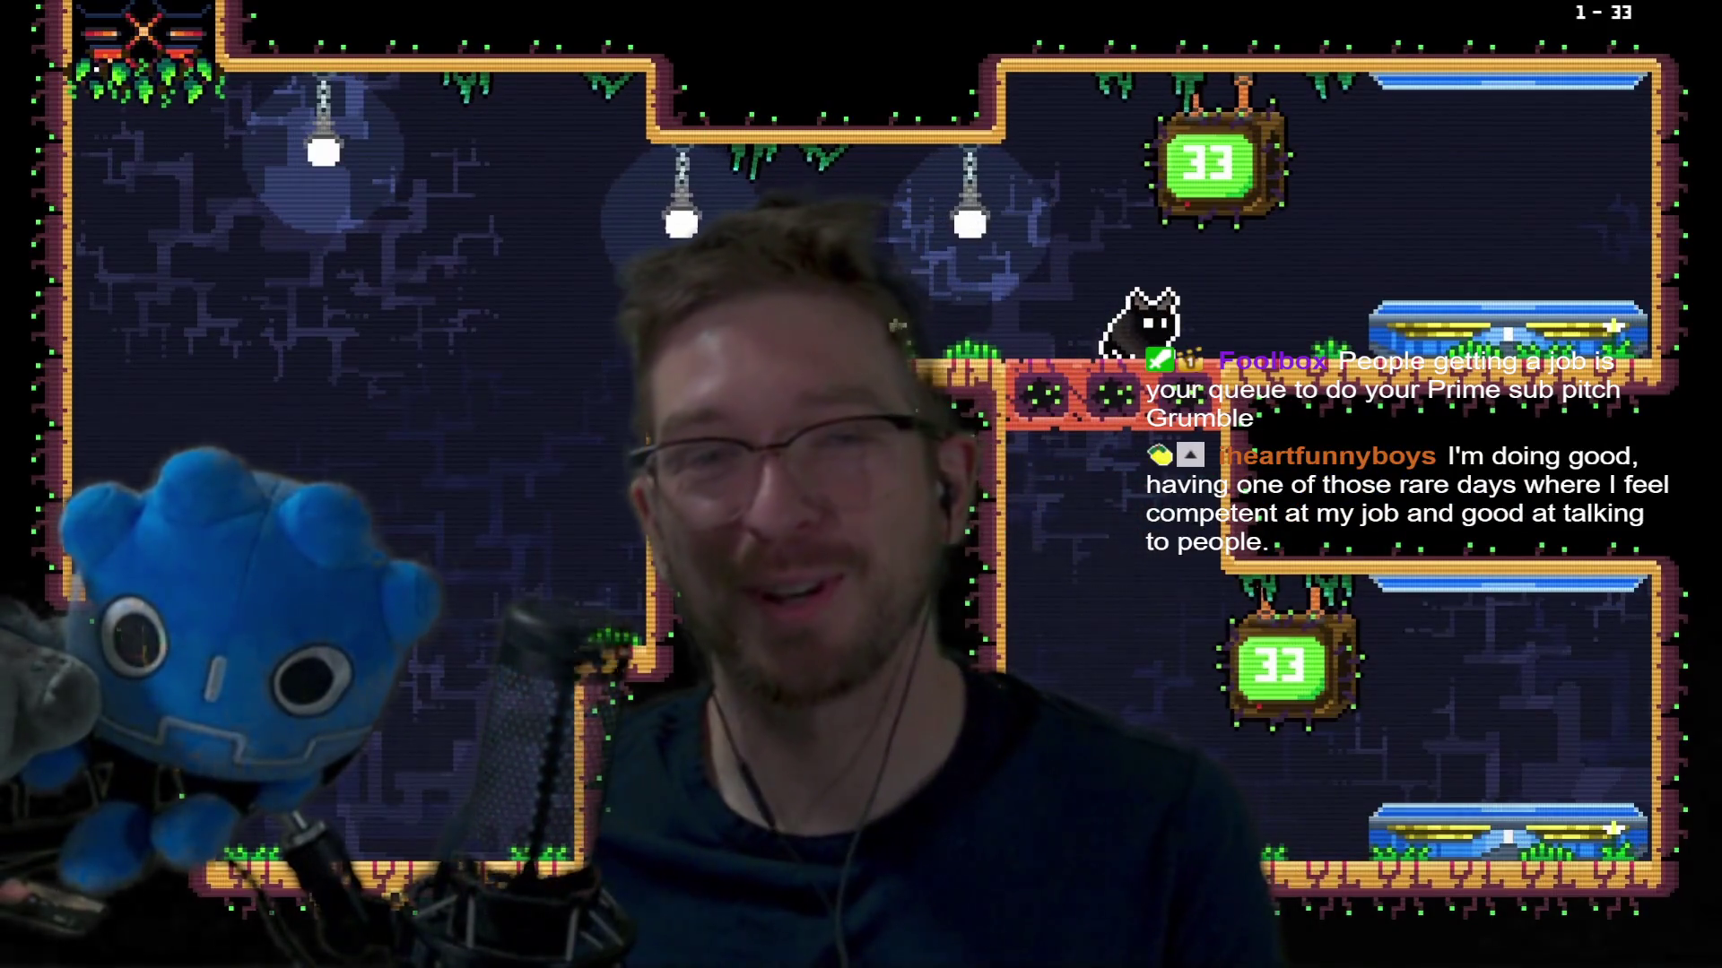
pyautogui.press('Right')
pyautogui.press('Up')
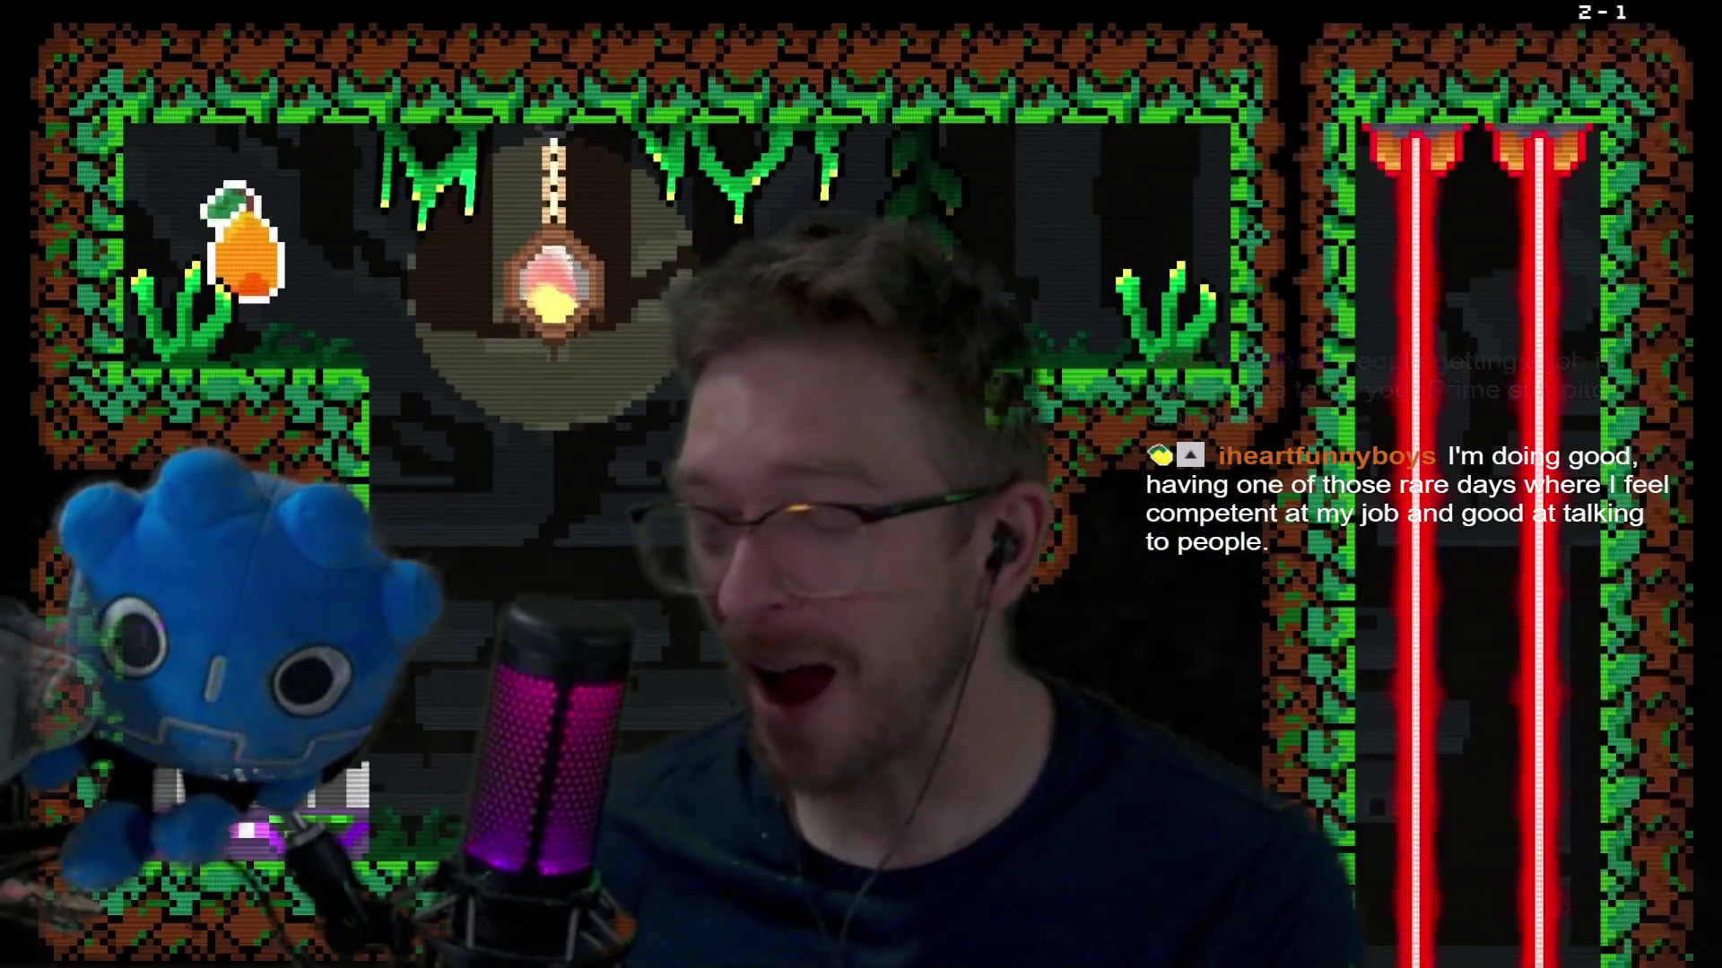
# Grab the carrot, move right into the laser shaft, and dig into dirt to hit the breakpoint
pyautogui.press('Left')
pyautogui.press('Right')
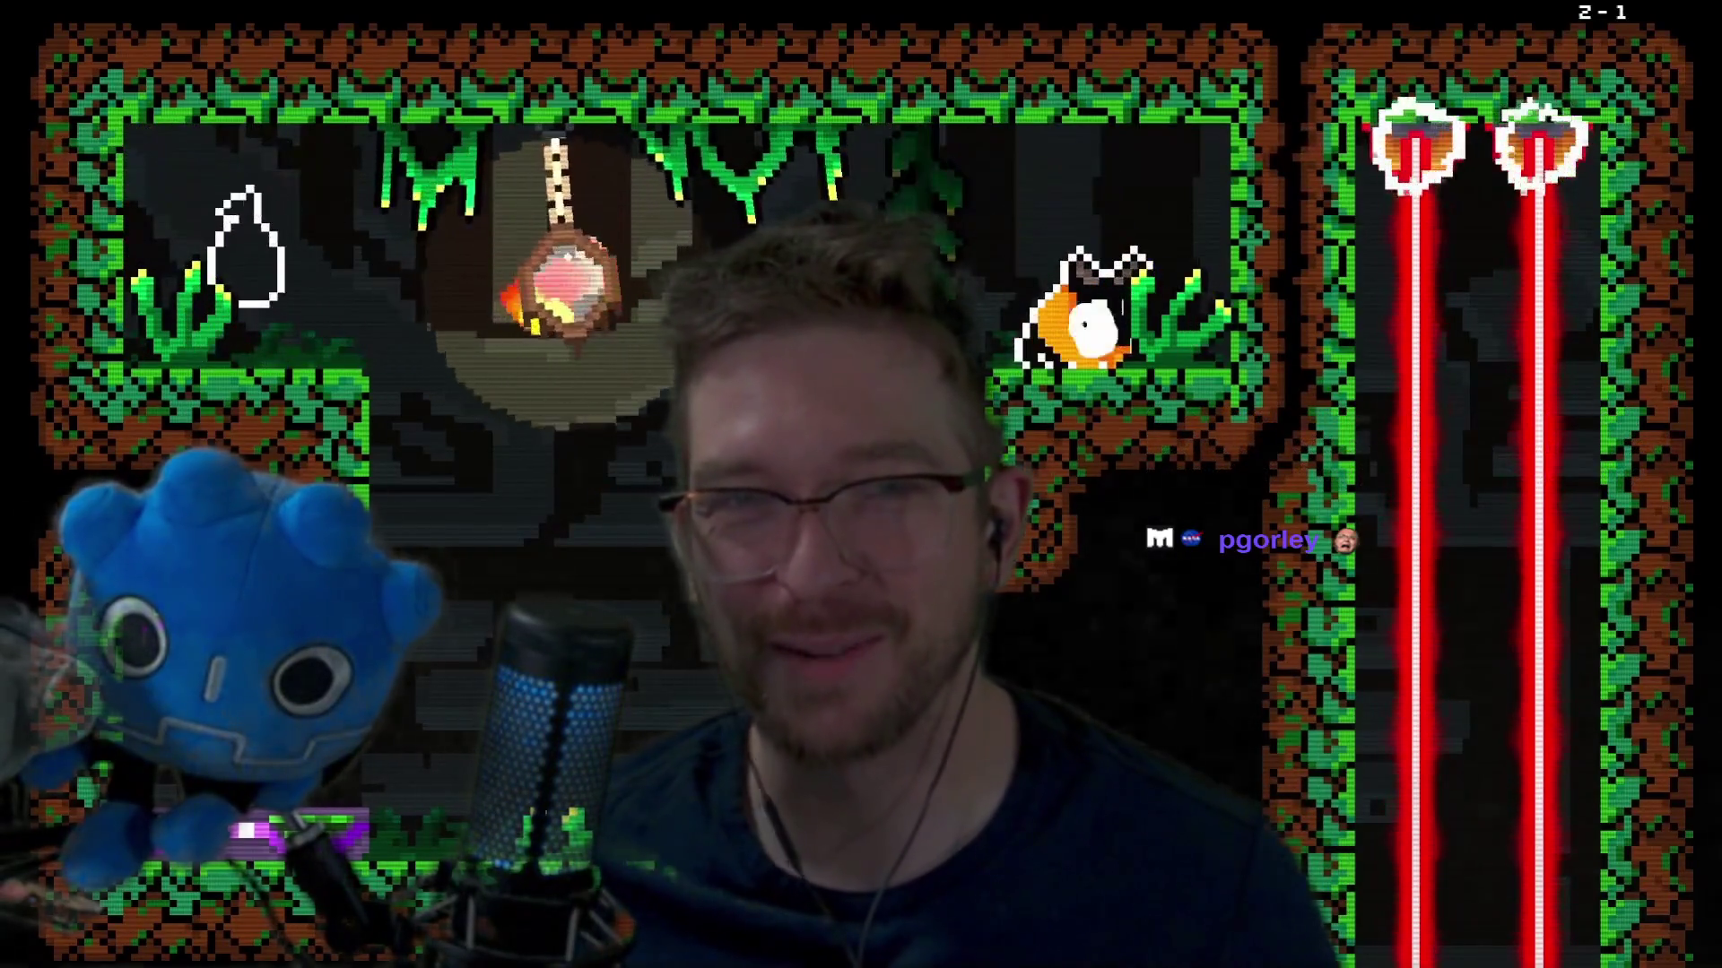
pyautogui.press('Right')
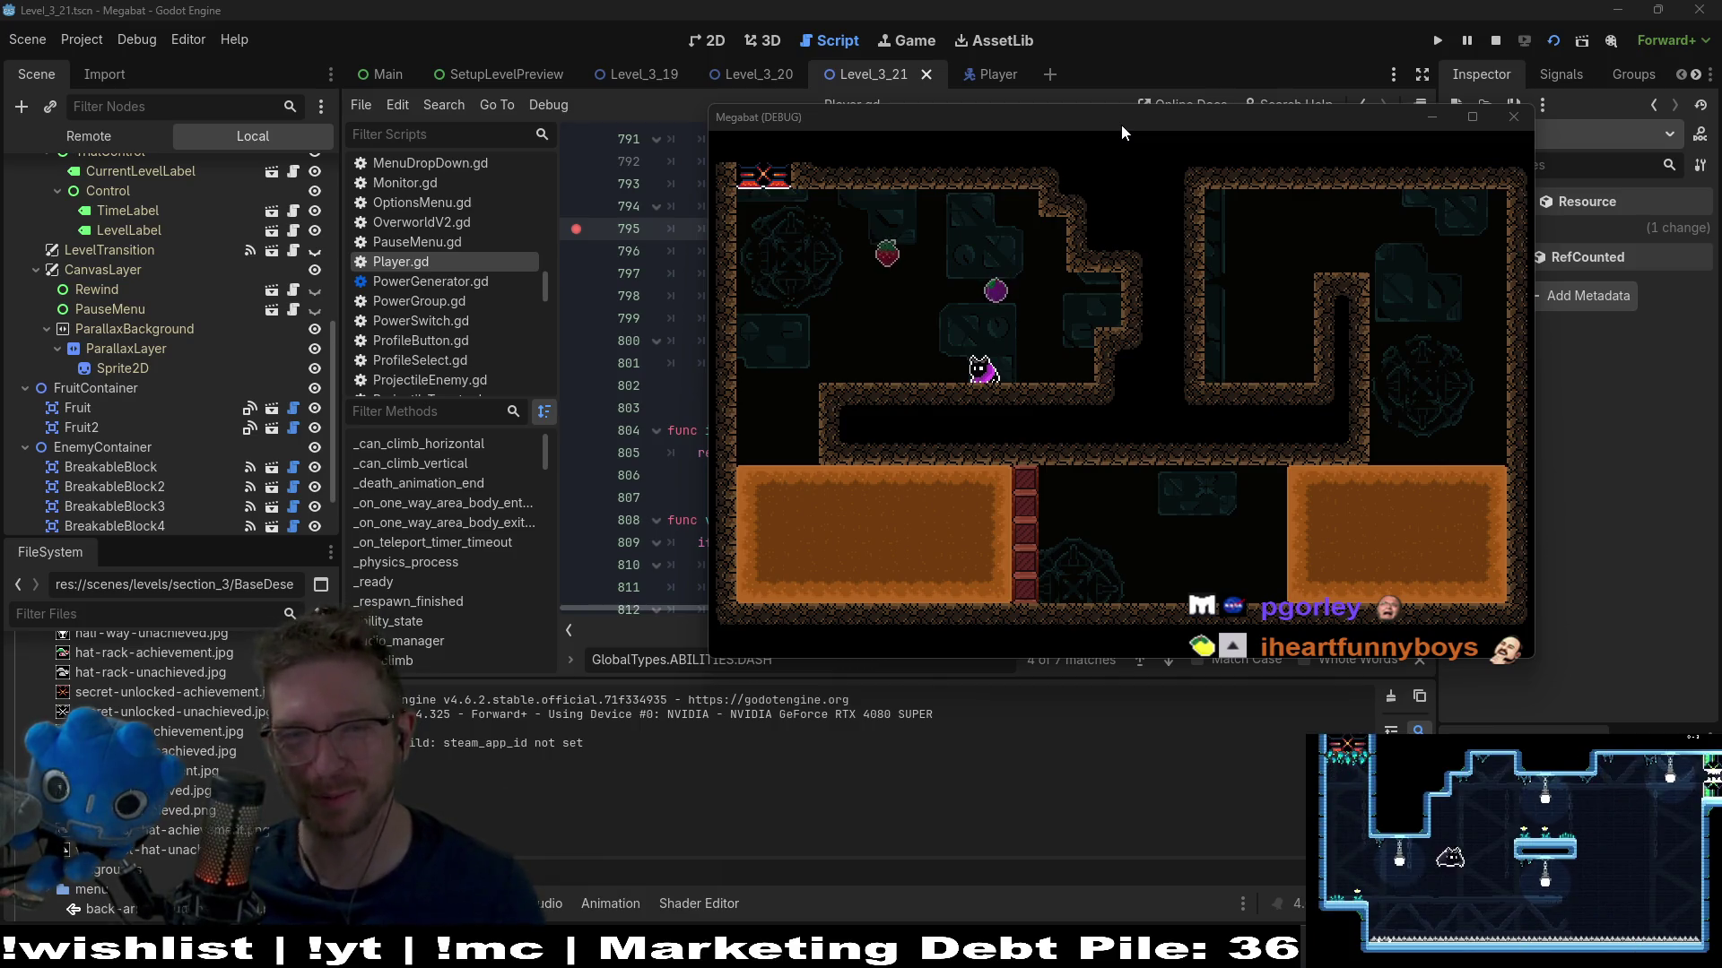
pyautogui.click(1337, 117)
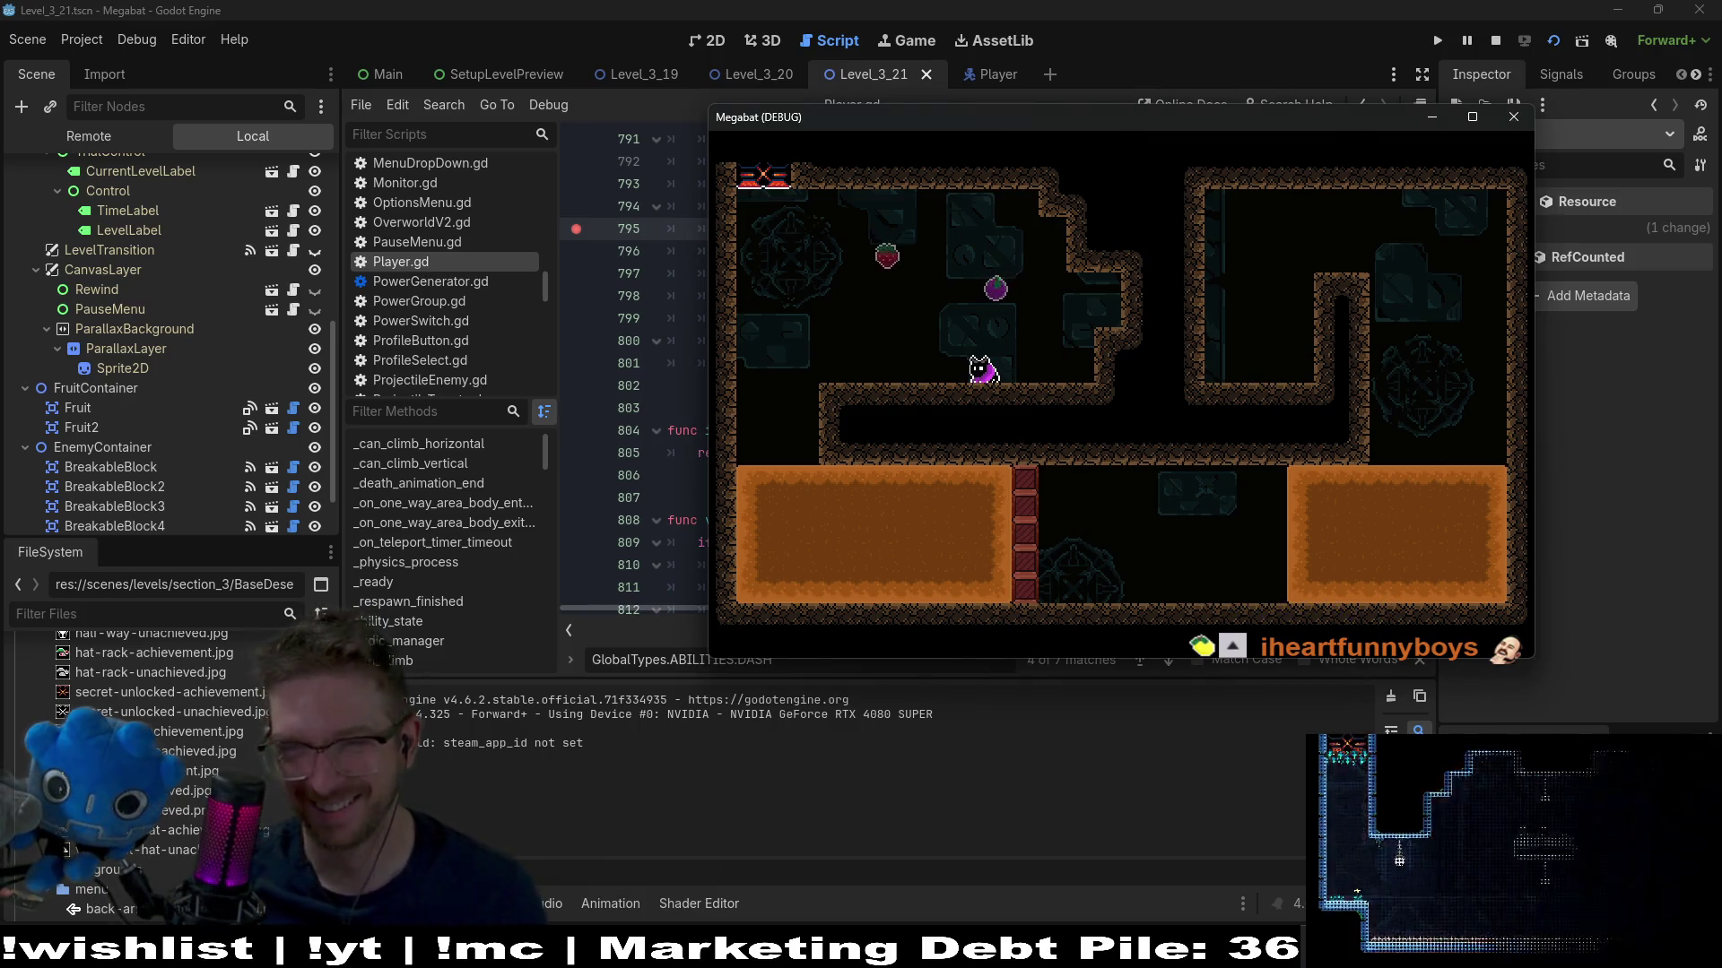
pyautogui.press('space')
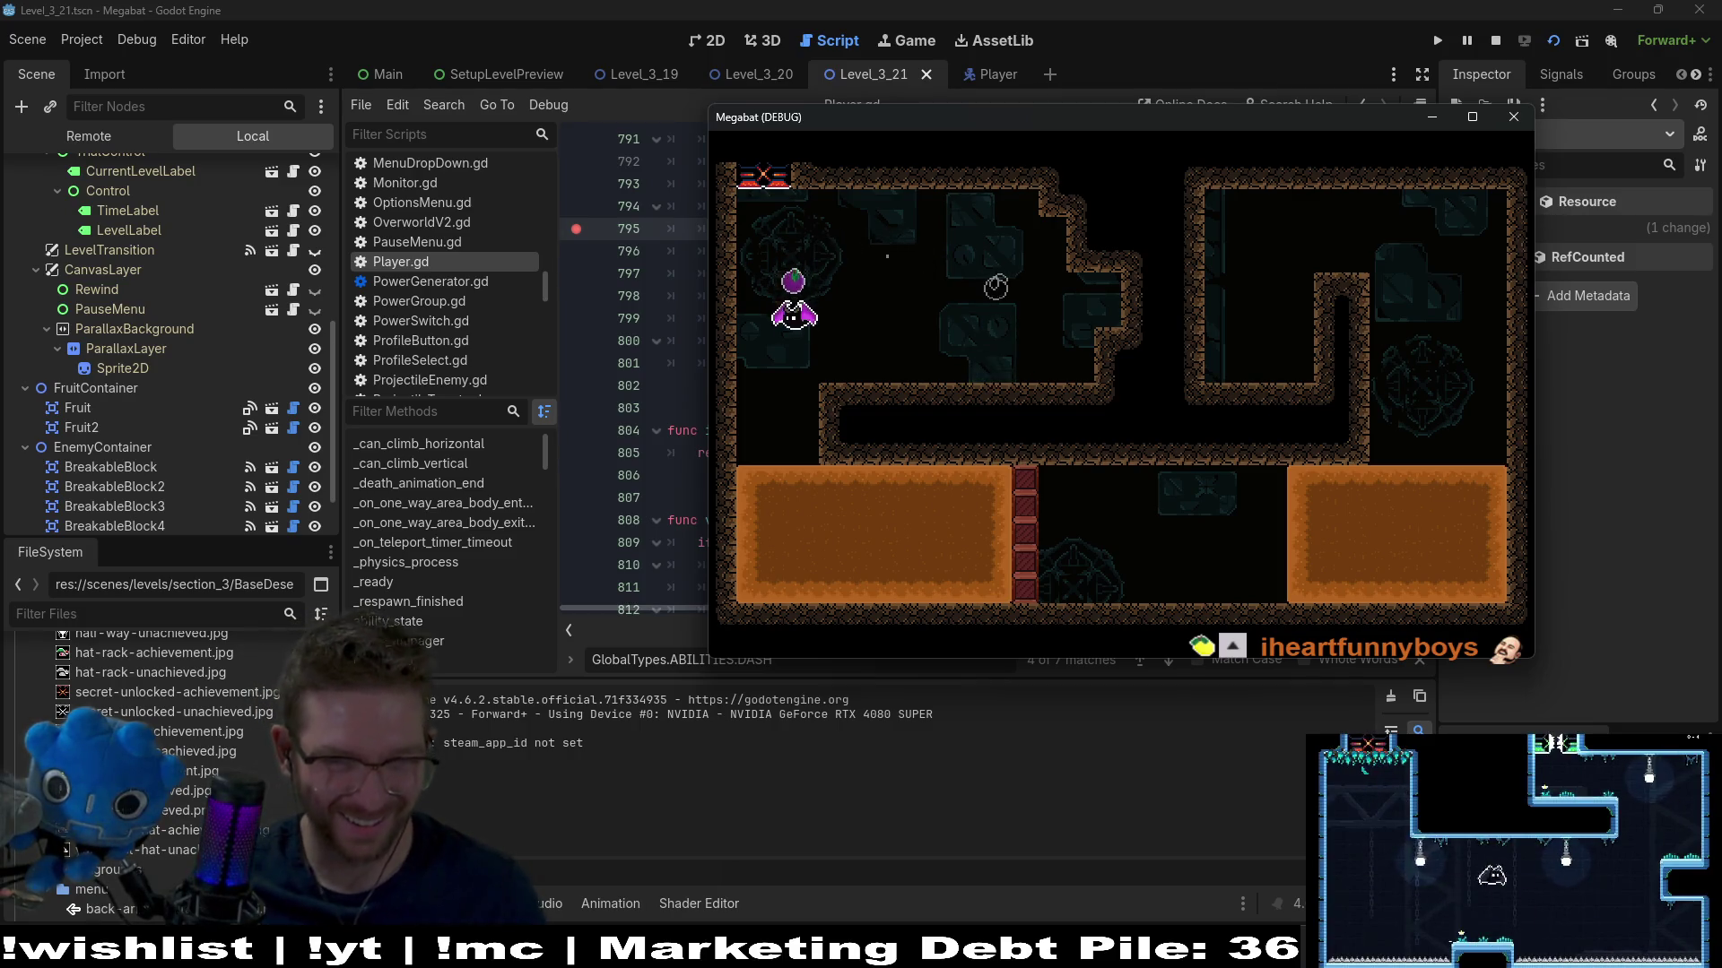
pyautogui.press('Right')
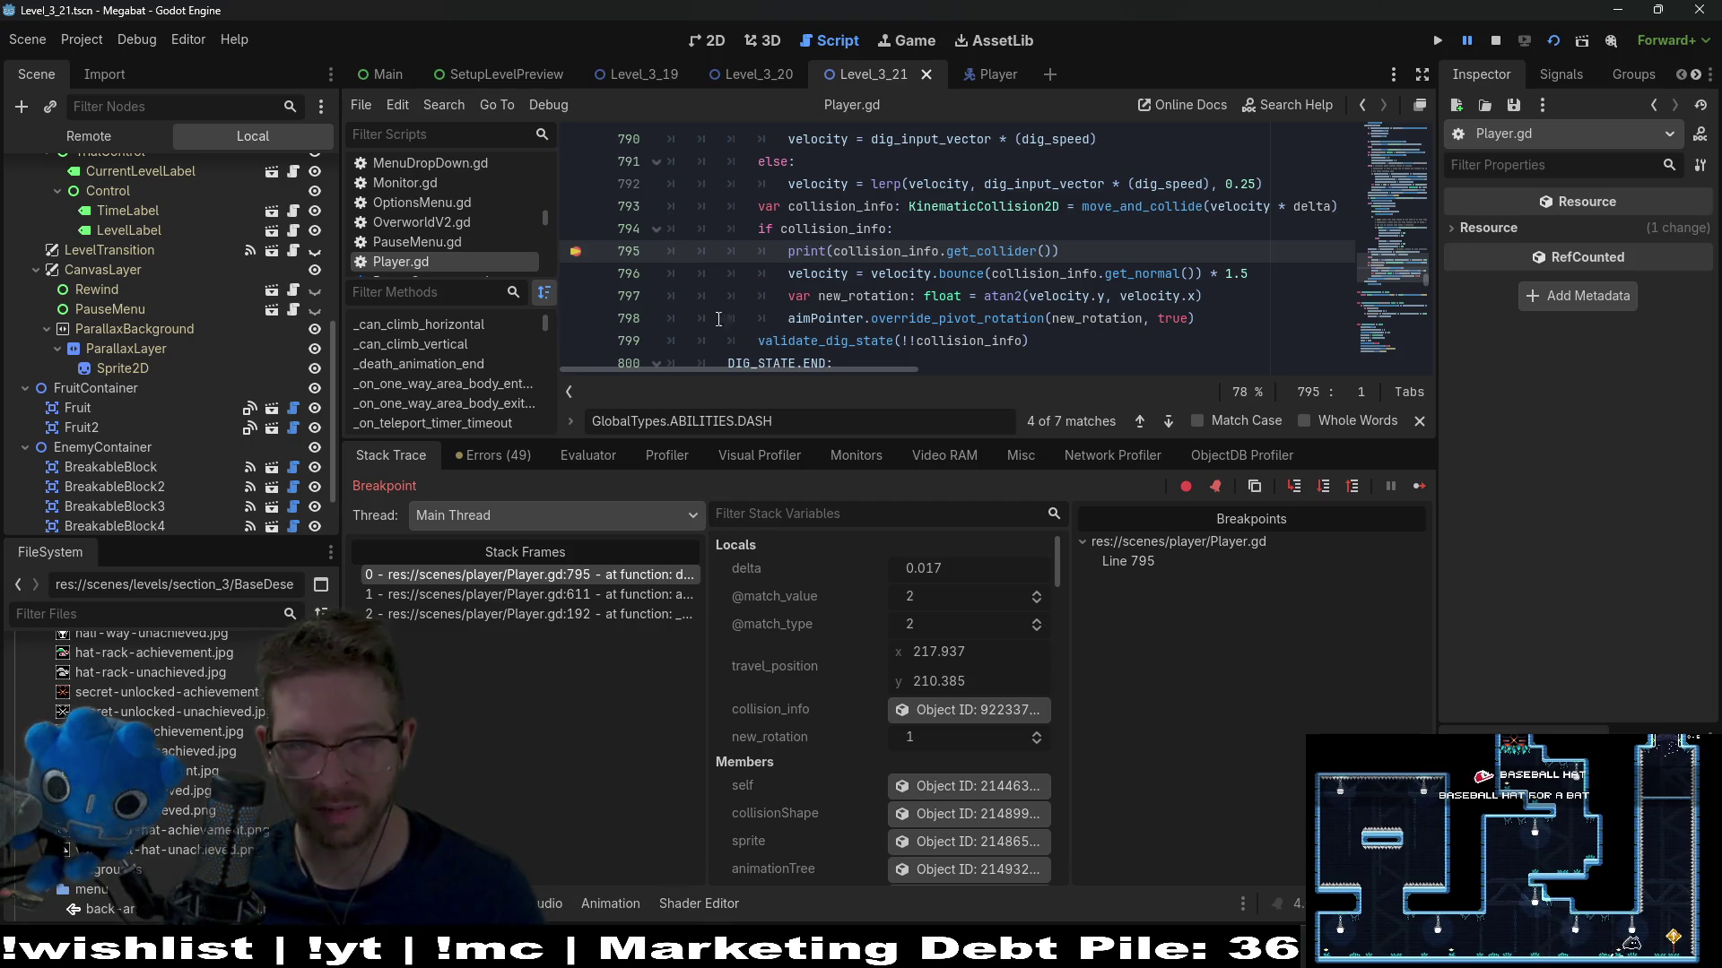
# Move the Player.gd breakpoint from line 795 to line 796 and resume the game
pyautogui.click(584, 277)
pyautogui.click(1415, 486)
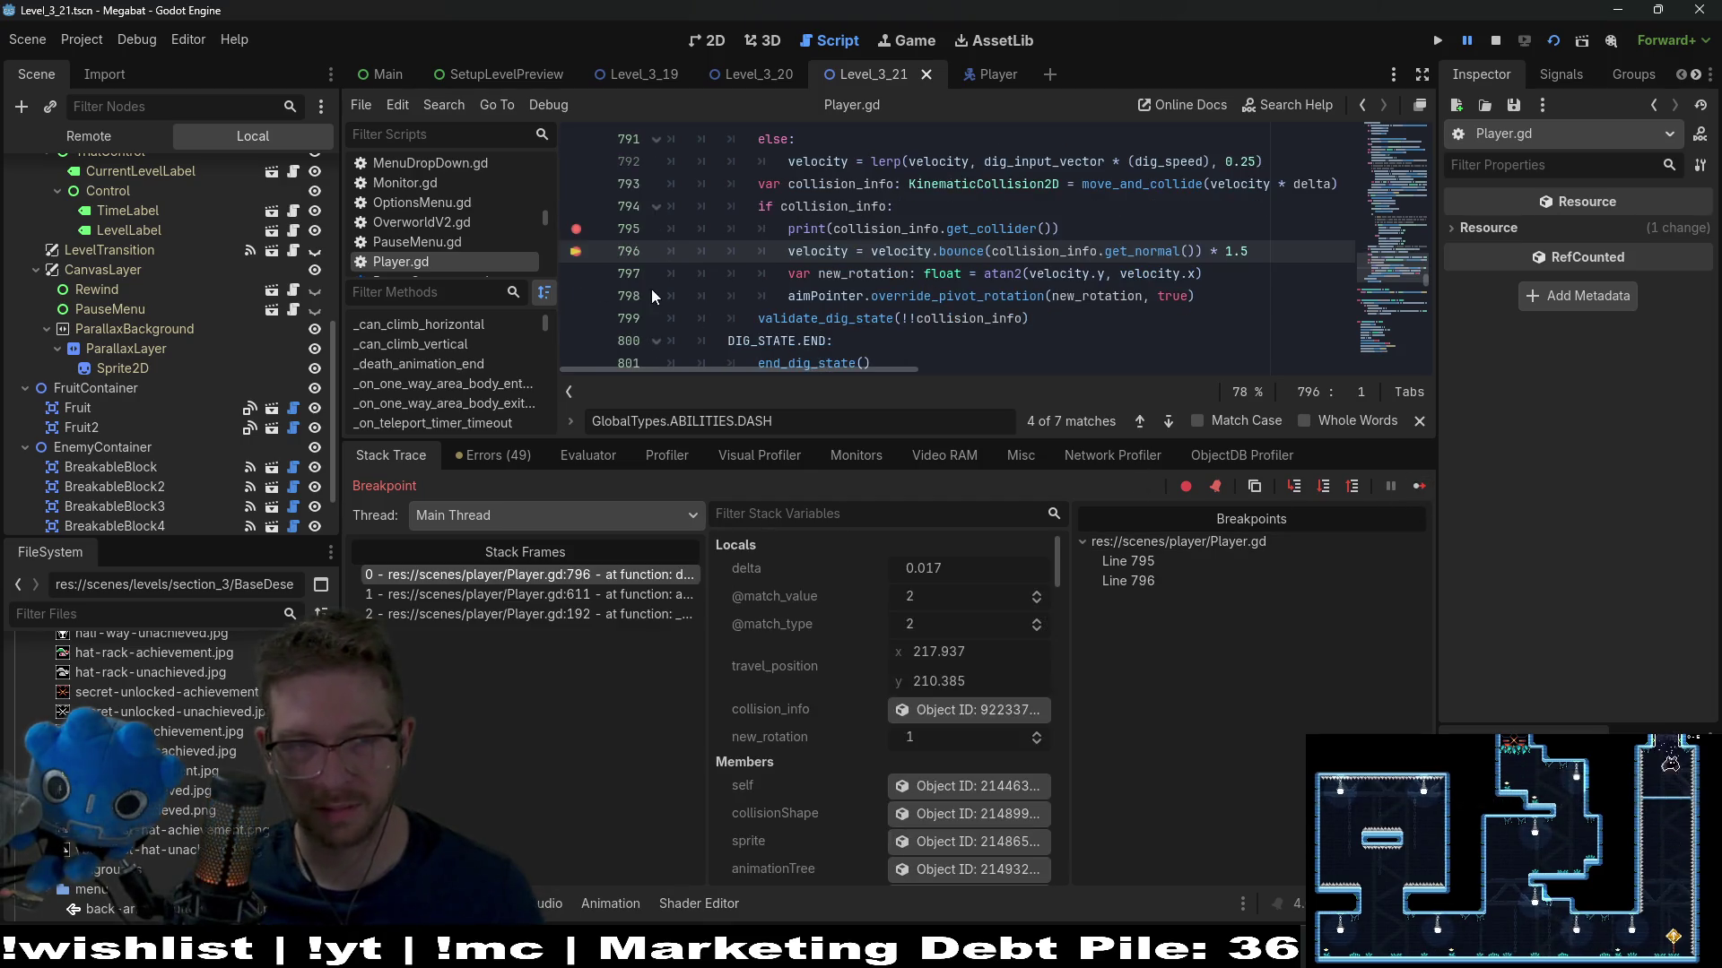
pyautogui.click(576, 228)
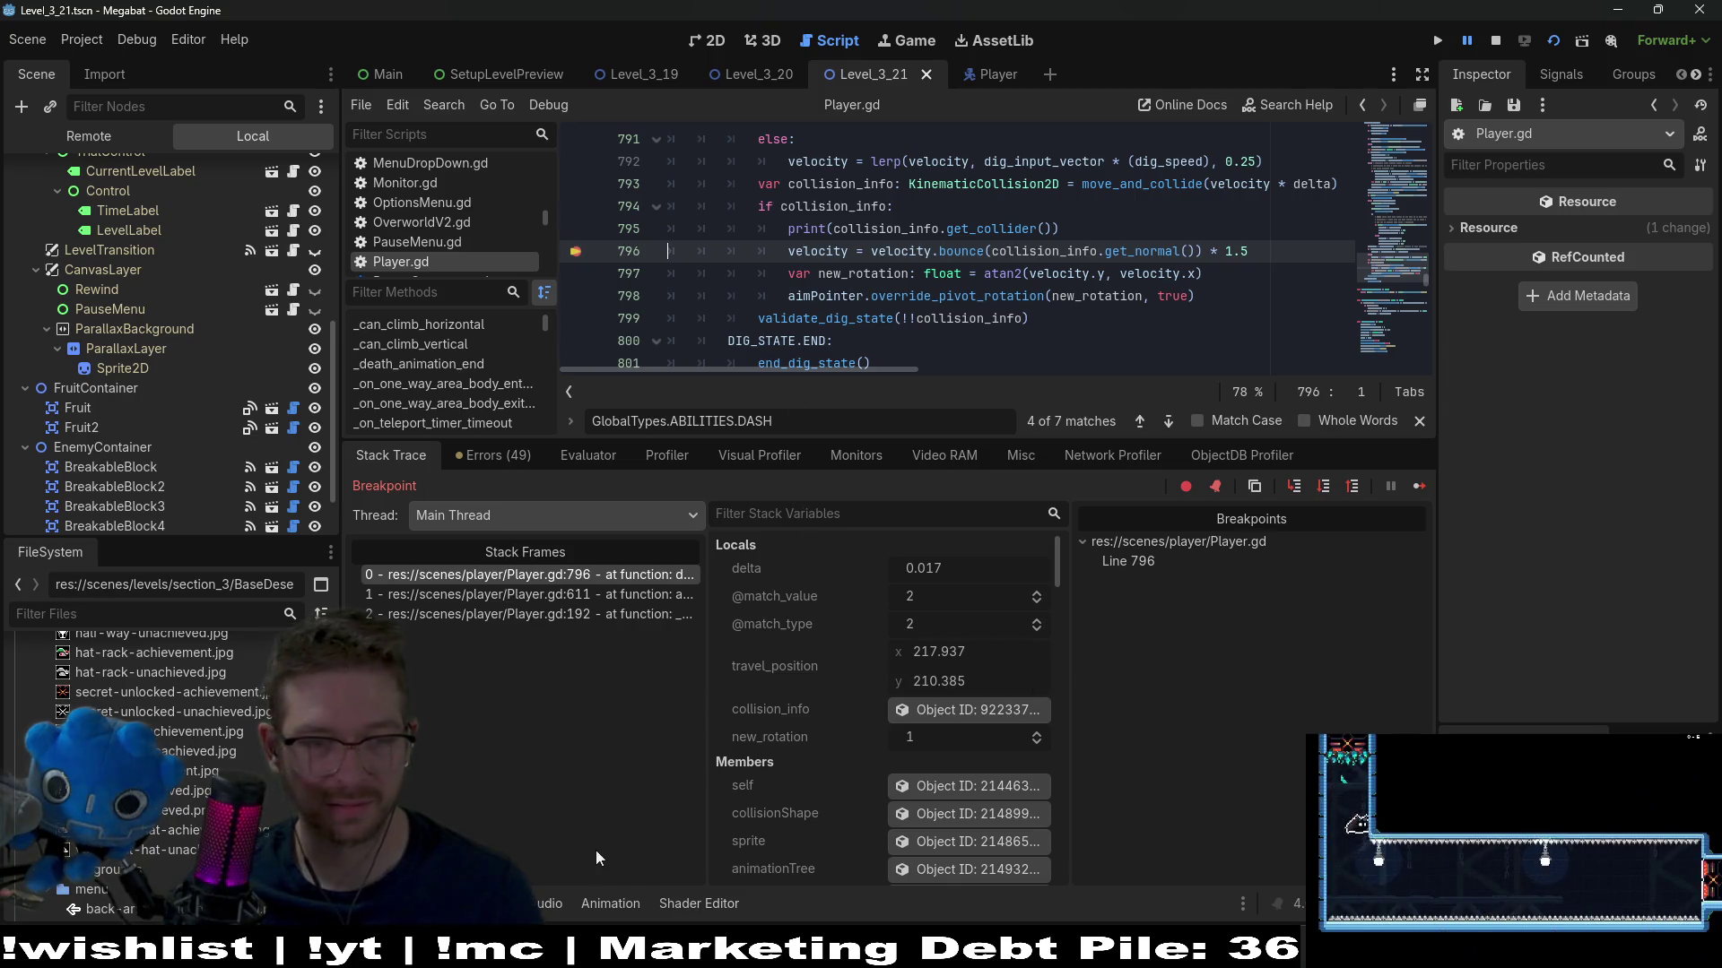
pyautogui.press('F12')
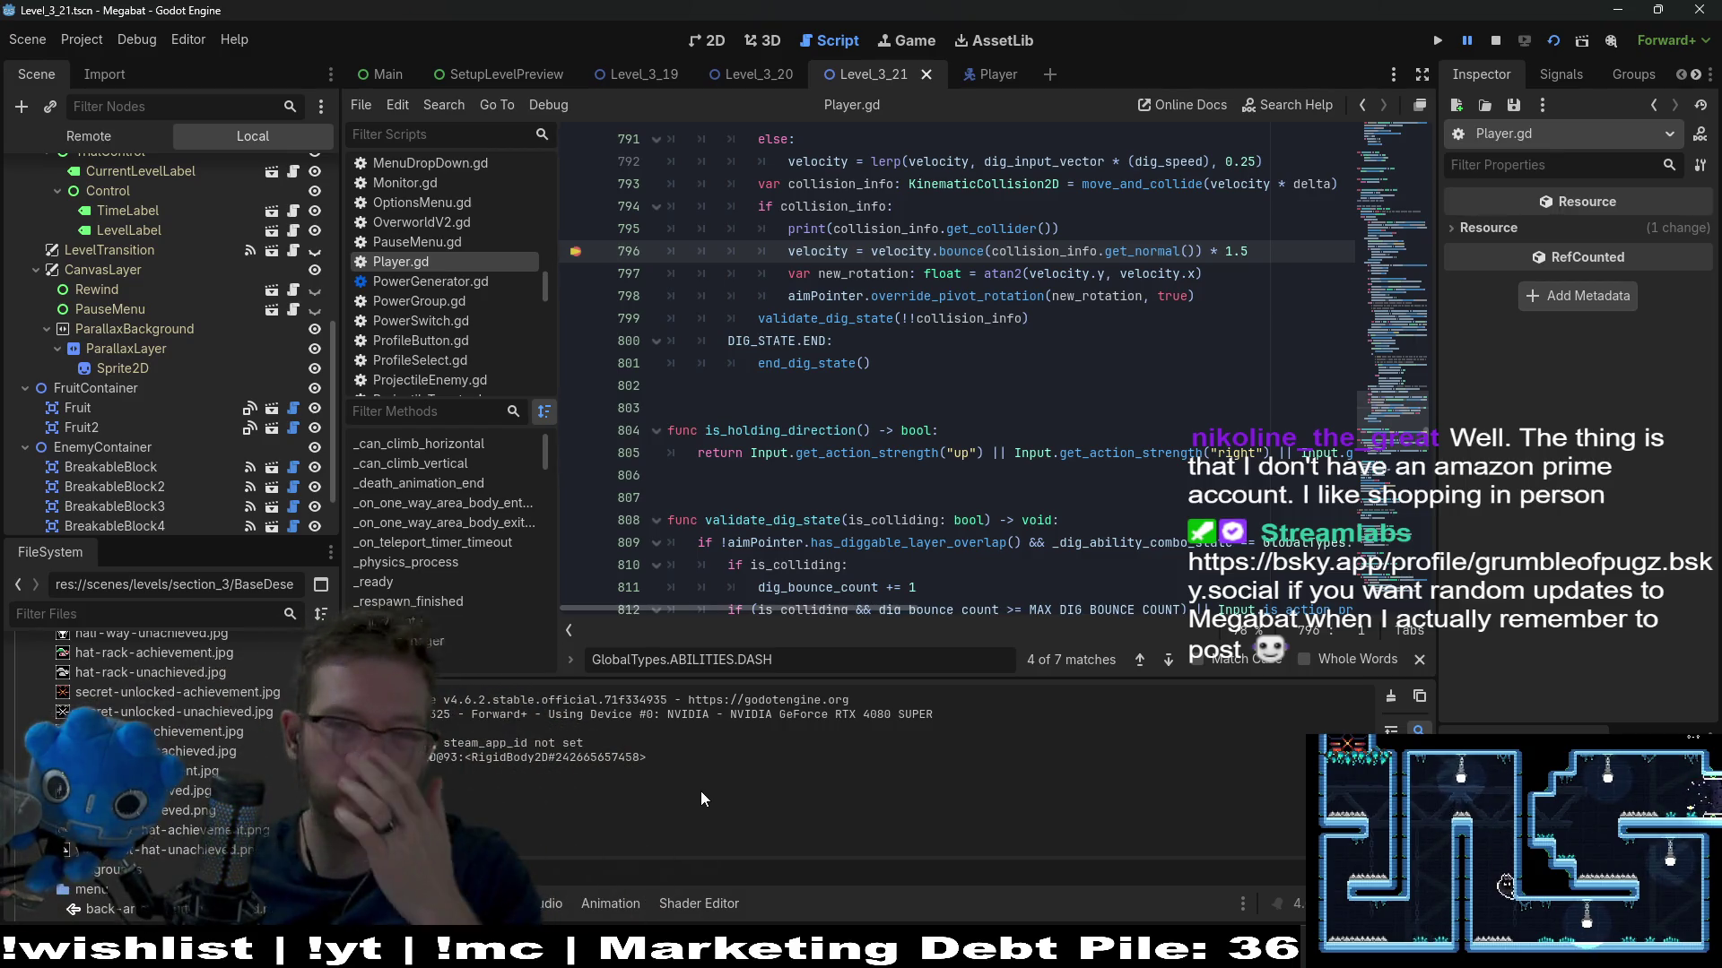
pyautogui.click(1002, 296)
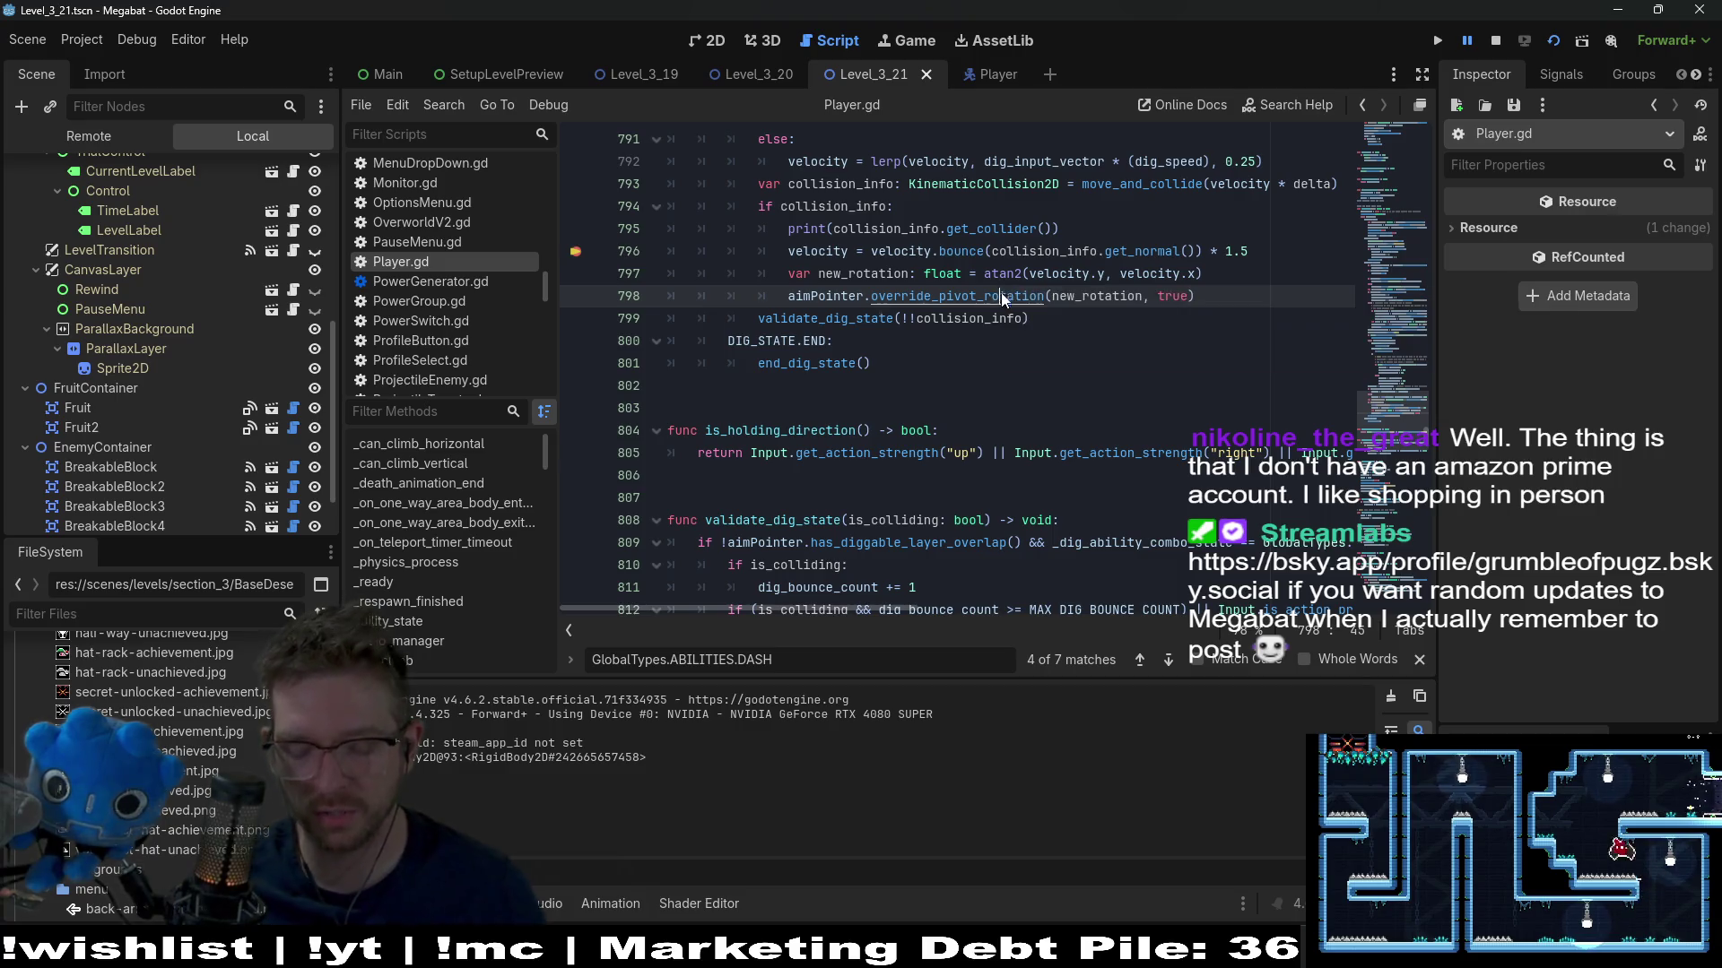
# Quick-open the BreakableBlock scene, follow its SubBlock preload, then return to Player.gd
pyautogui.hotkey('alt', 'shift', 'o')
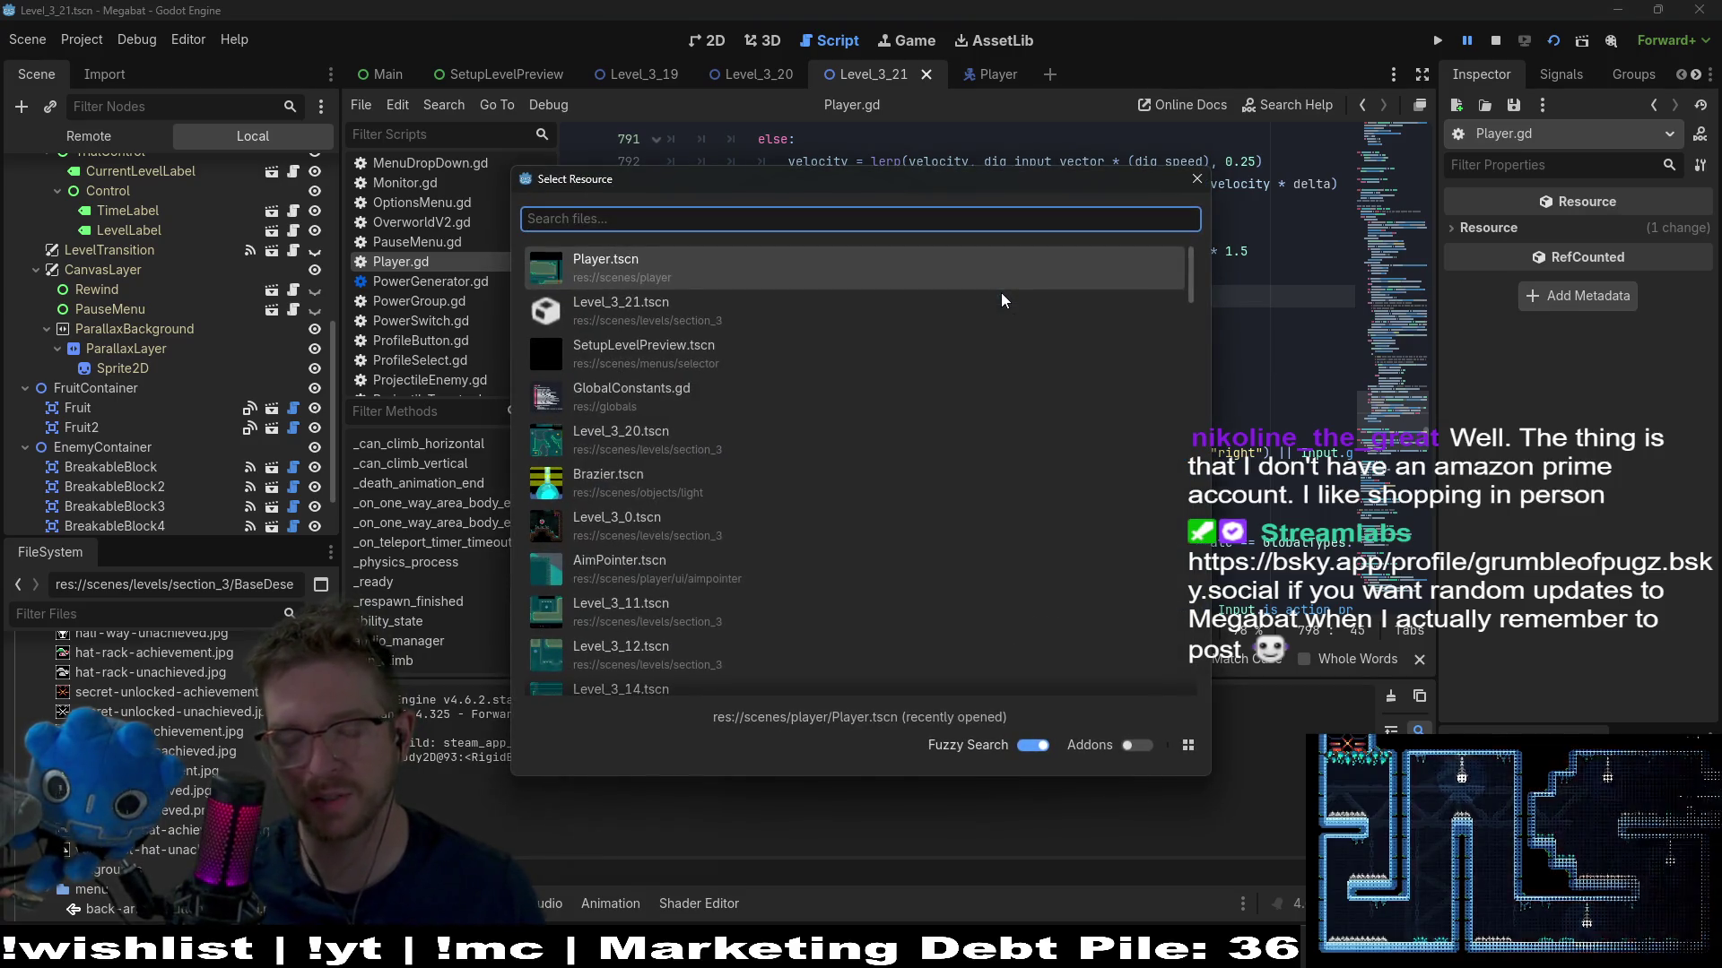
pyautogui.write('breakable')
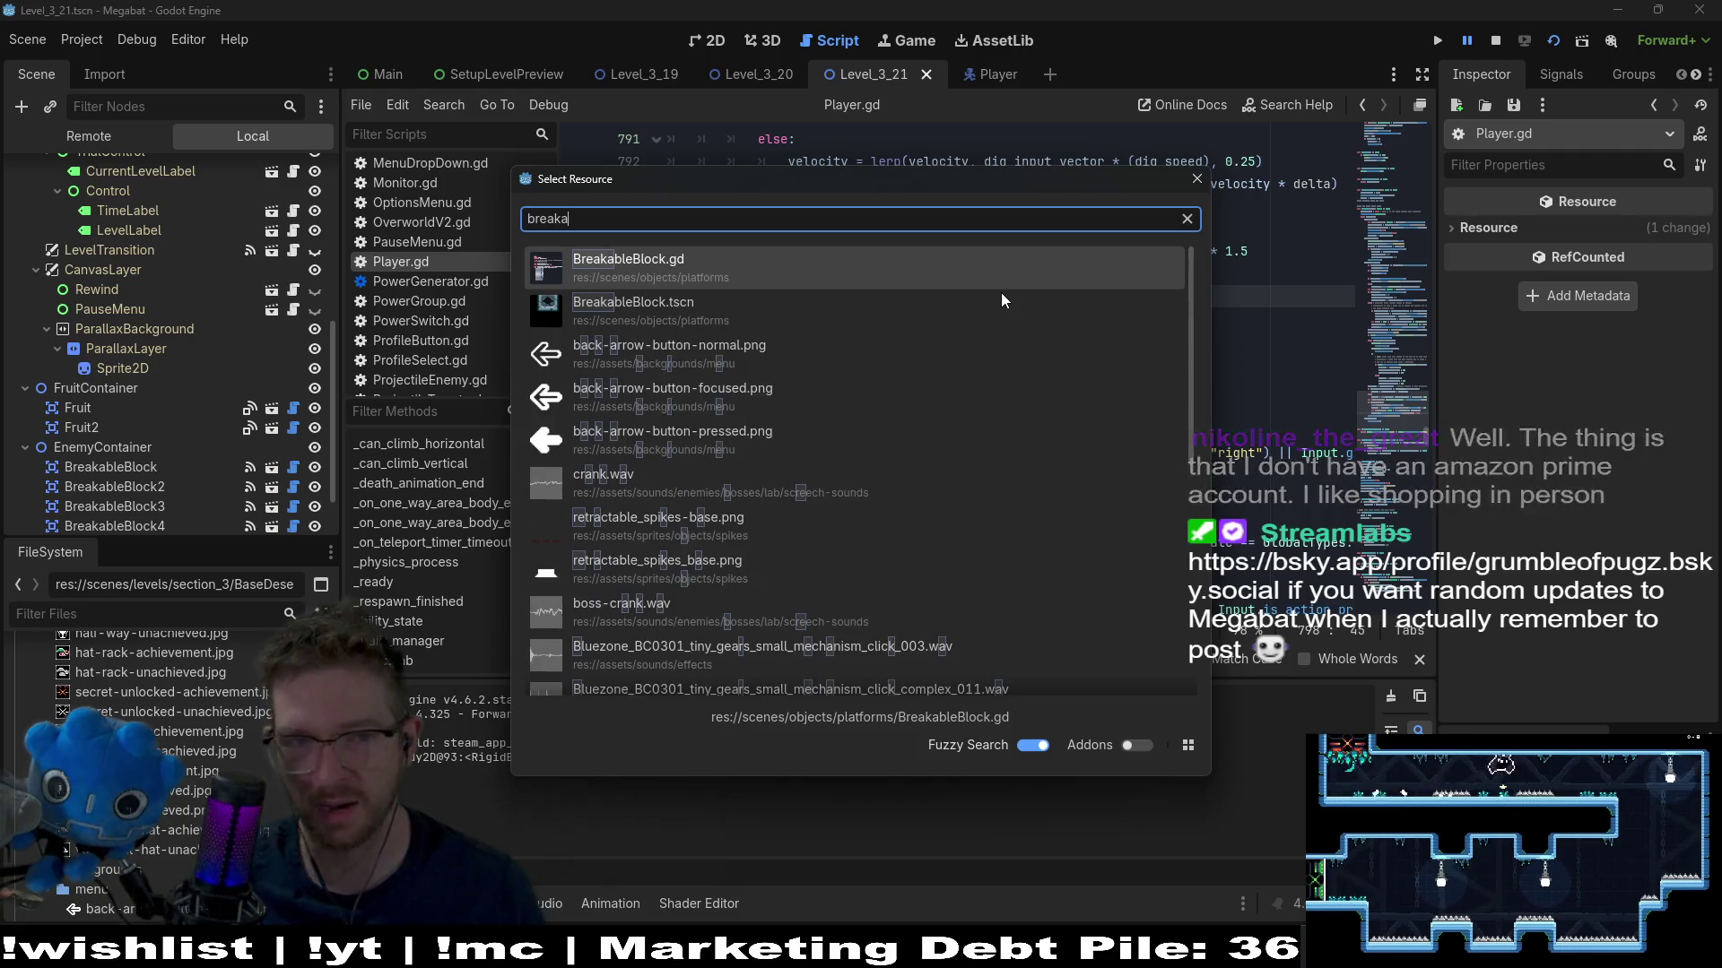
pyautogui.press('Down')
pyautogui.press('Return')
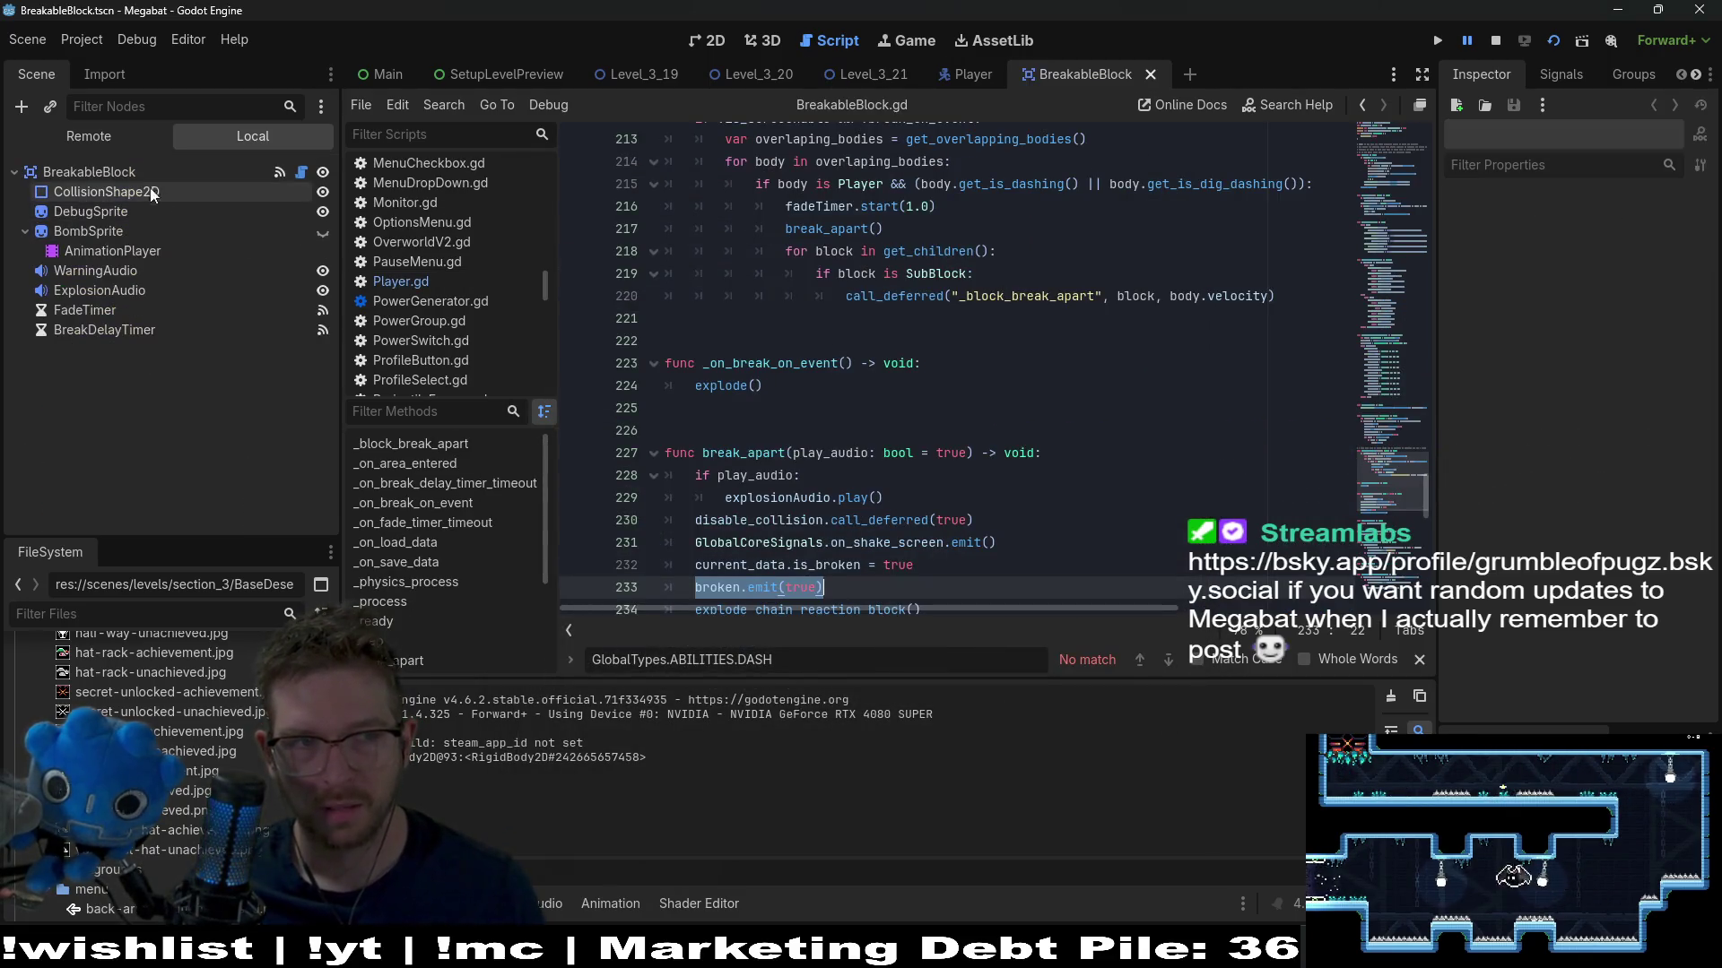
pyautogui.scroll(20, 1345, 474)
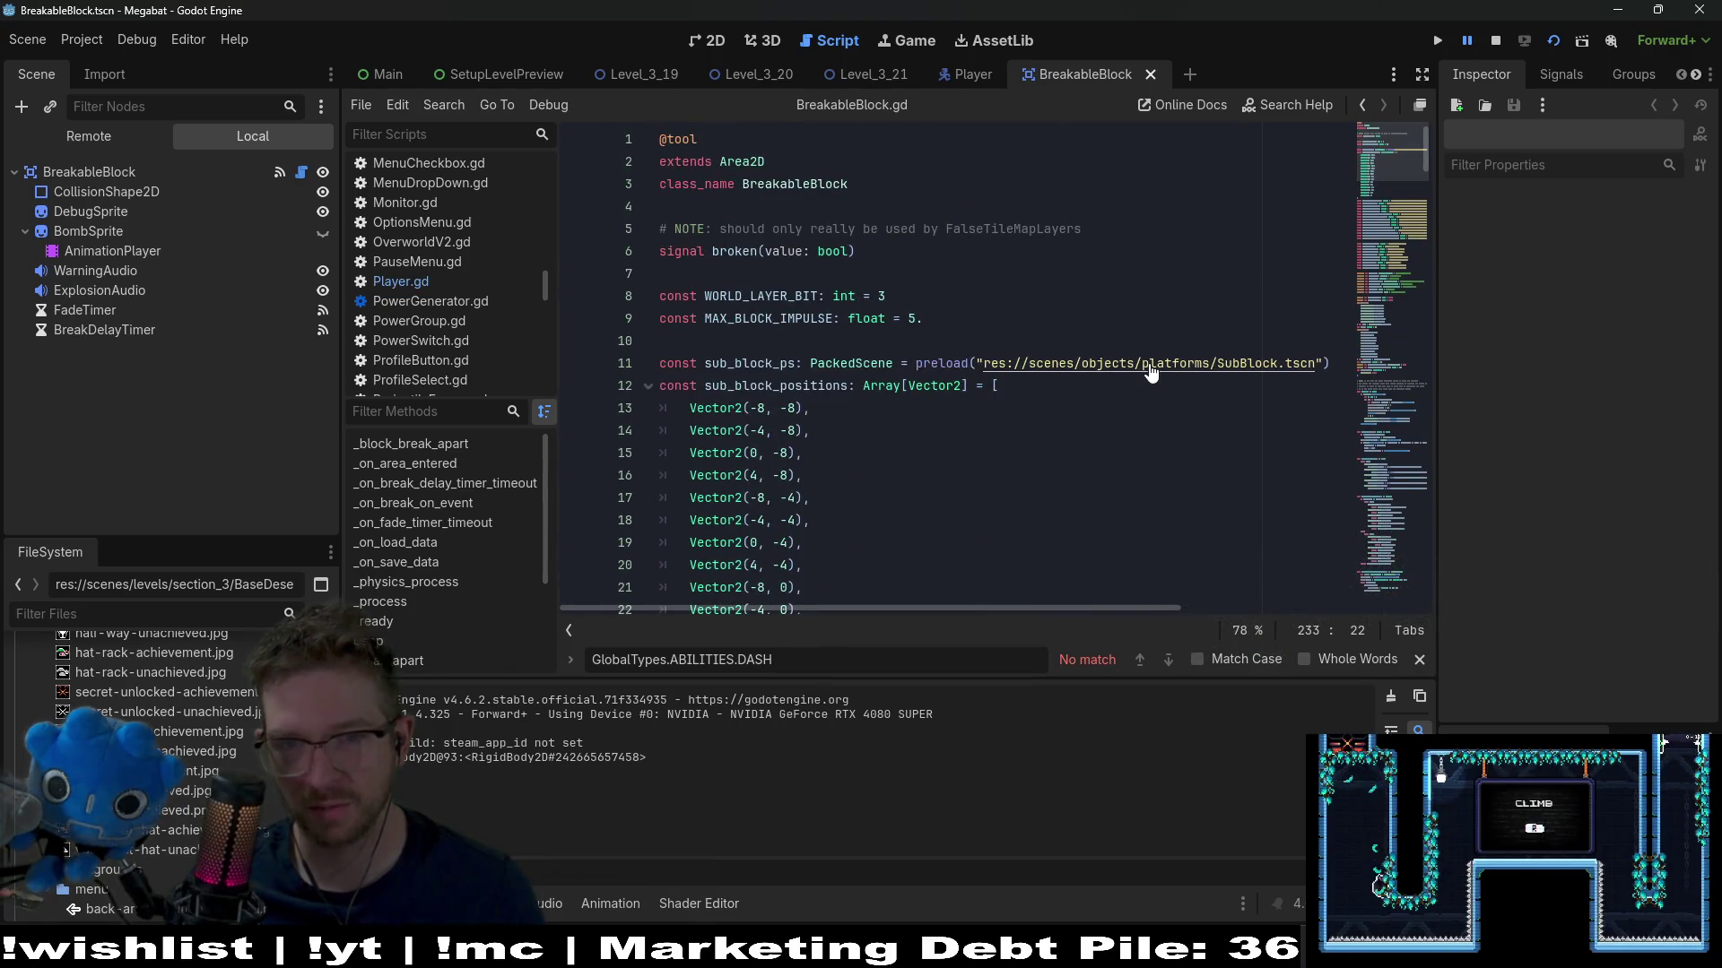
pyautogui.keyDown('ctrl'); pyautogui.click(1150, 368); pyautogui.keyUp('ctrl')
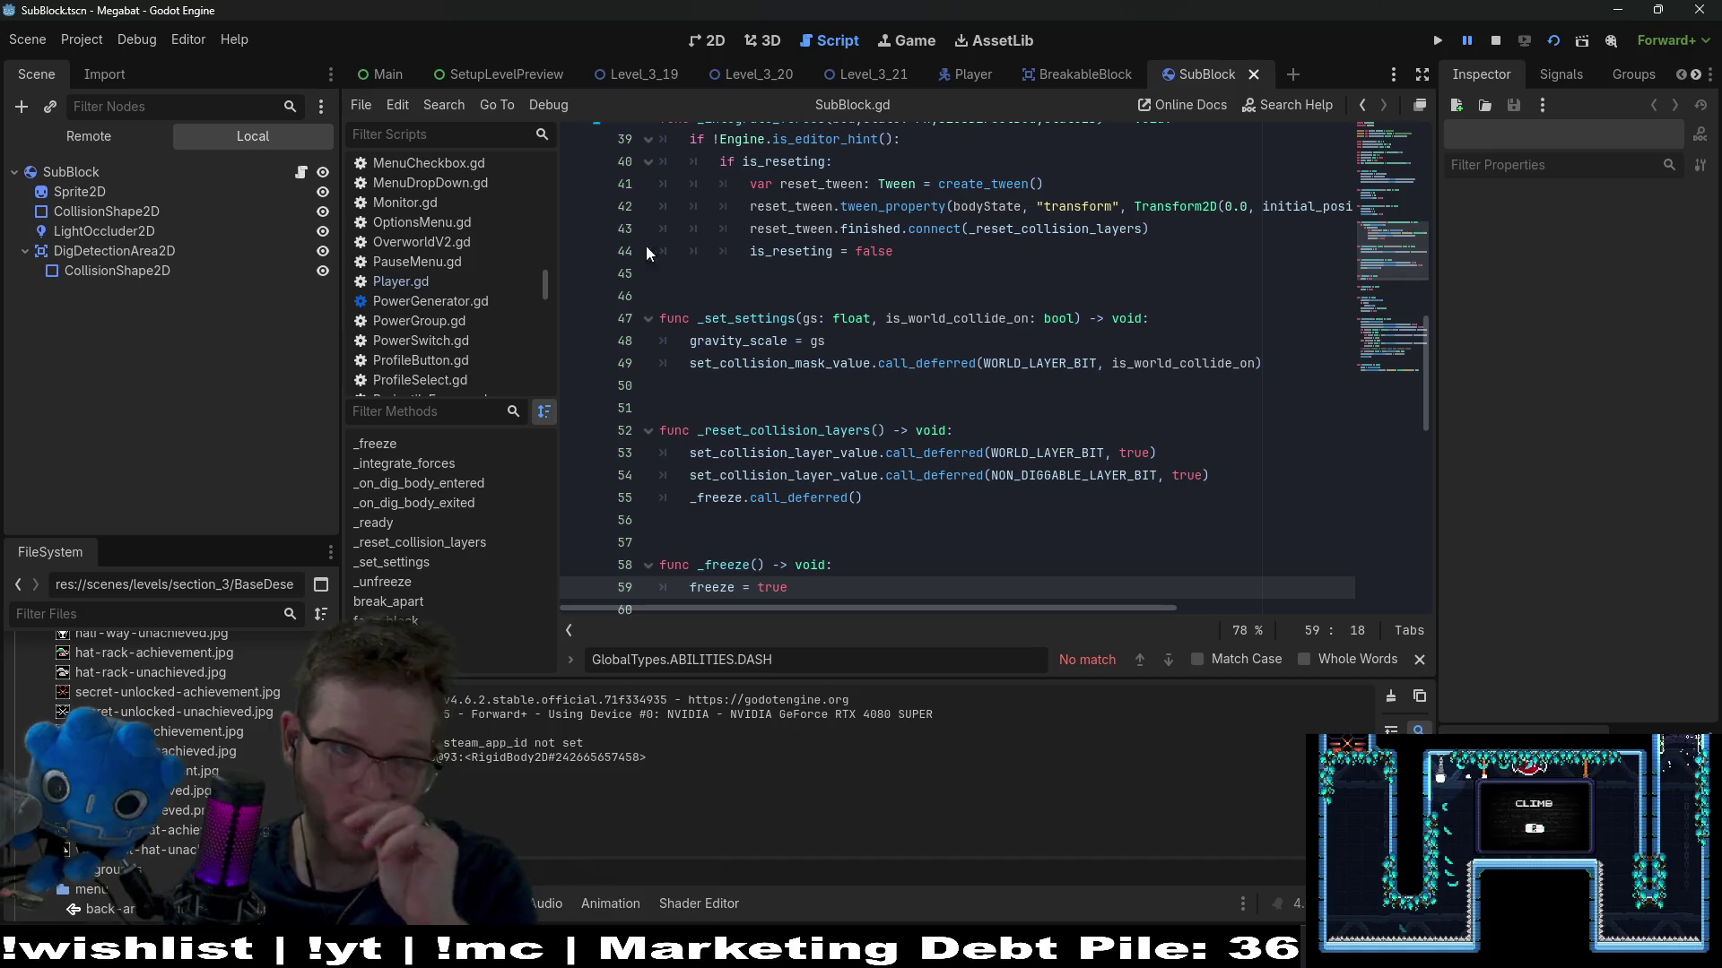
pyautogui.click(960, 80)
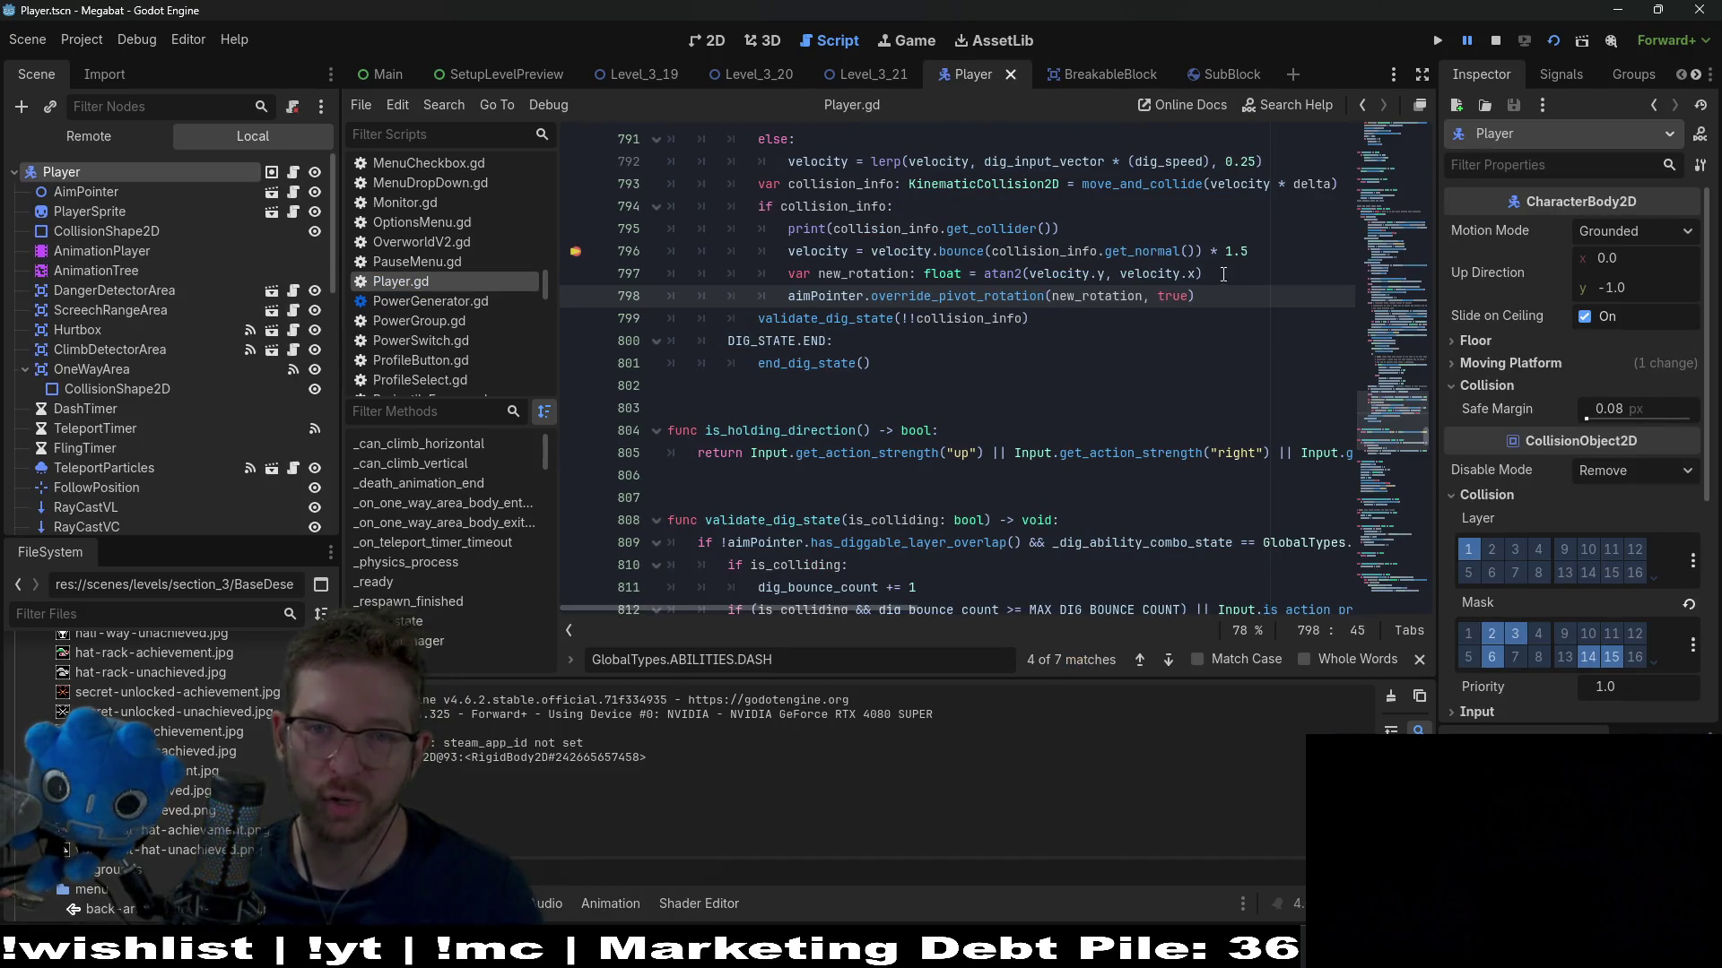
# Make line 795 print 'get_collider() is SubBlock', save, and restart the game
pyautogui.click(1097, 227)
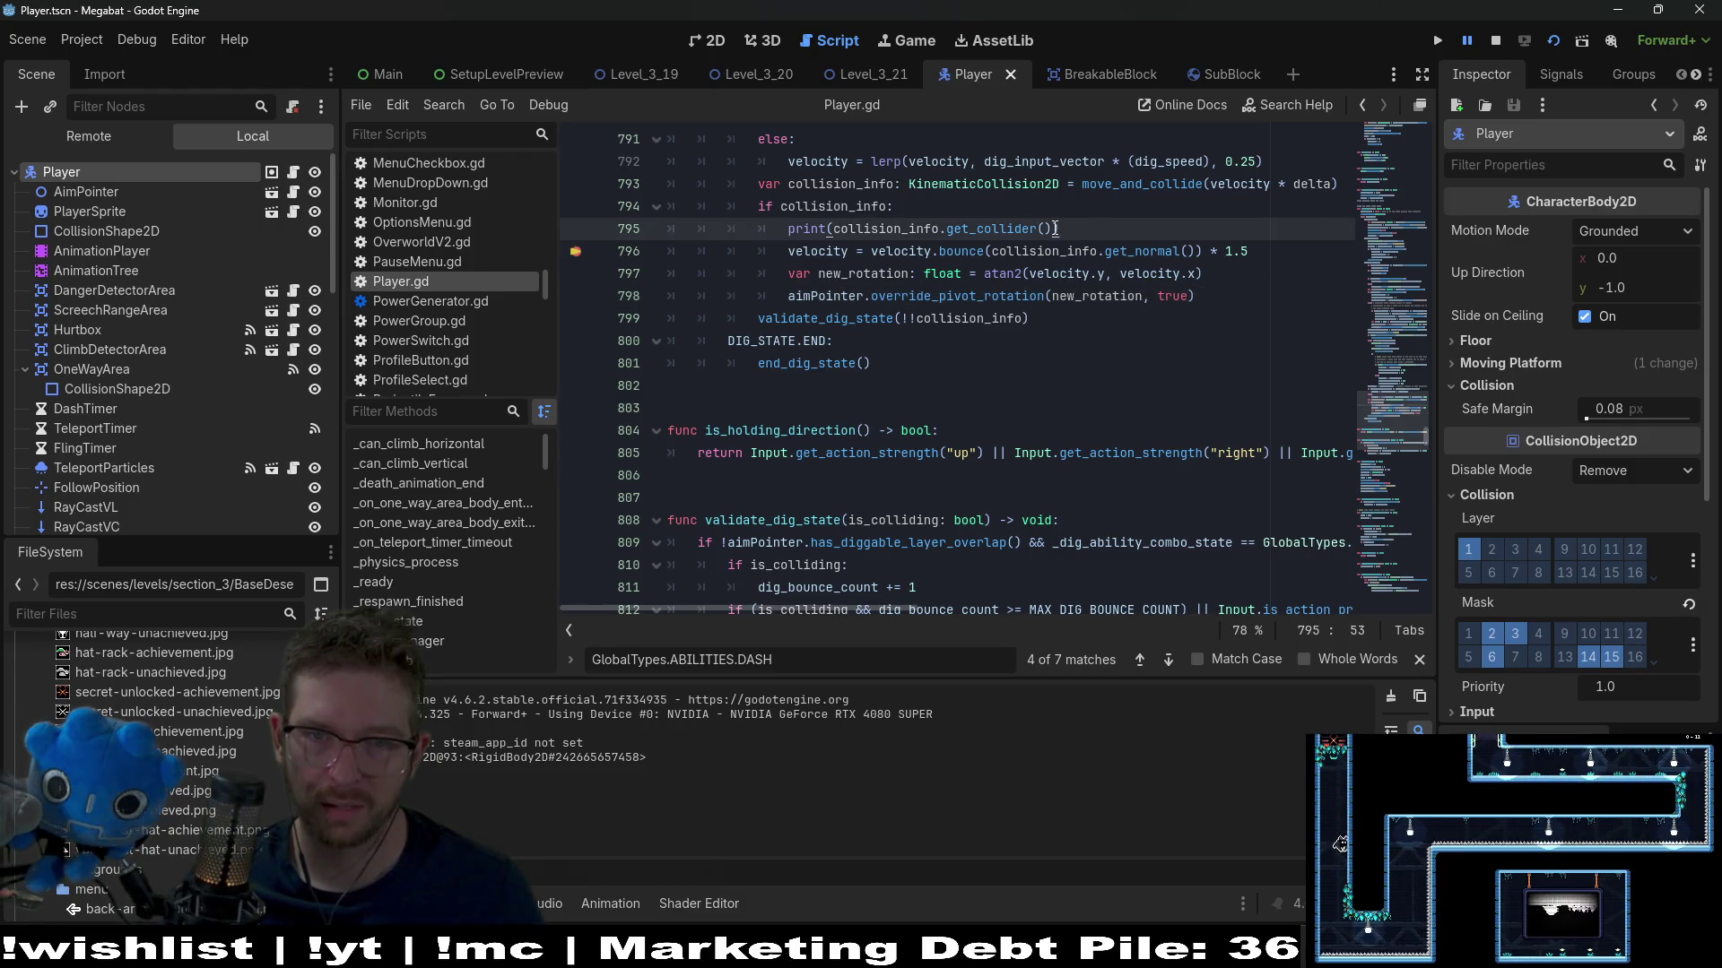
pyautogui.write('is Sub')
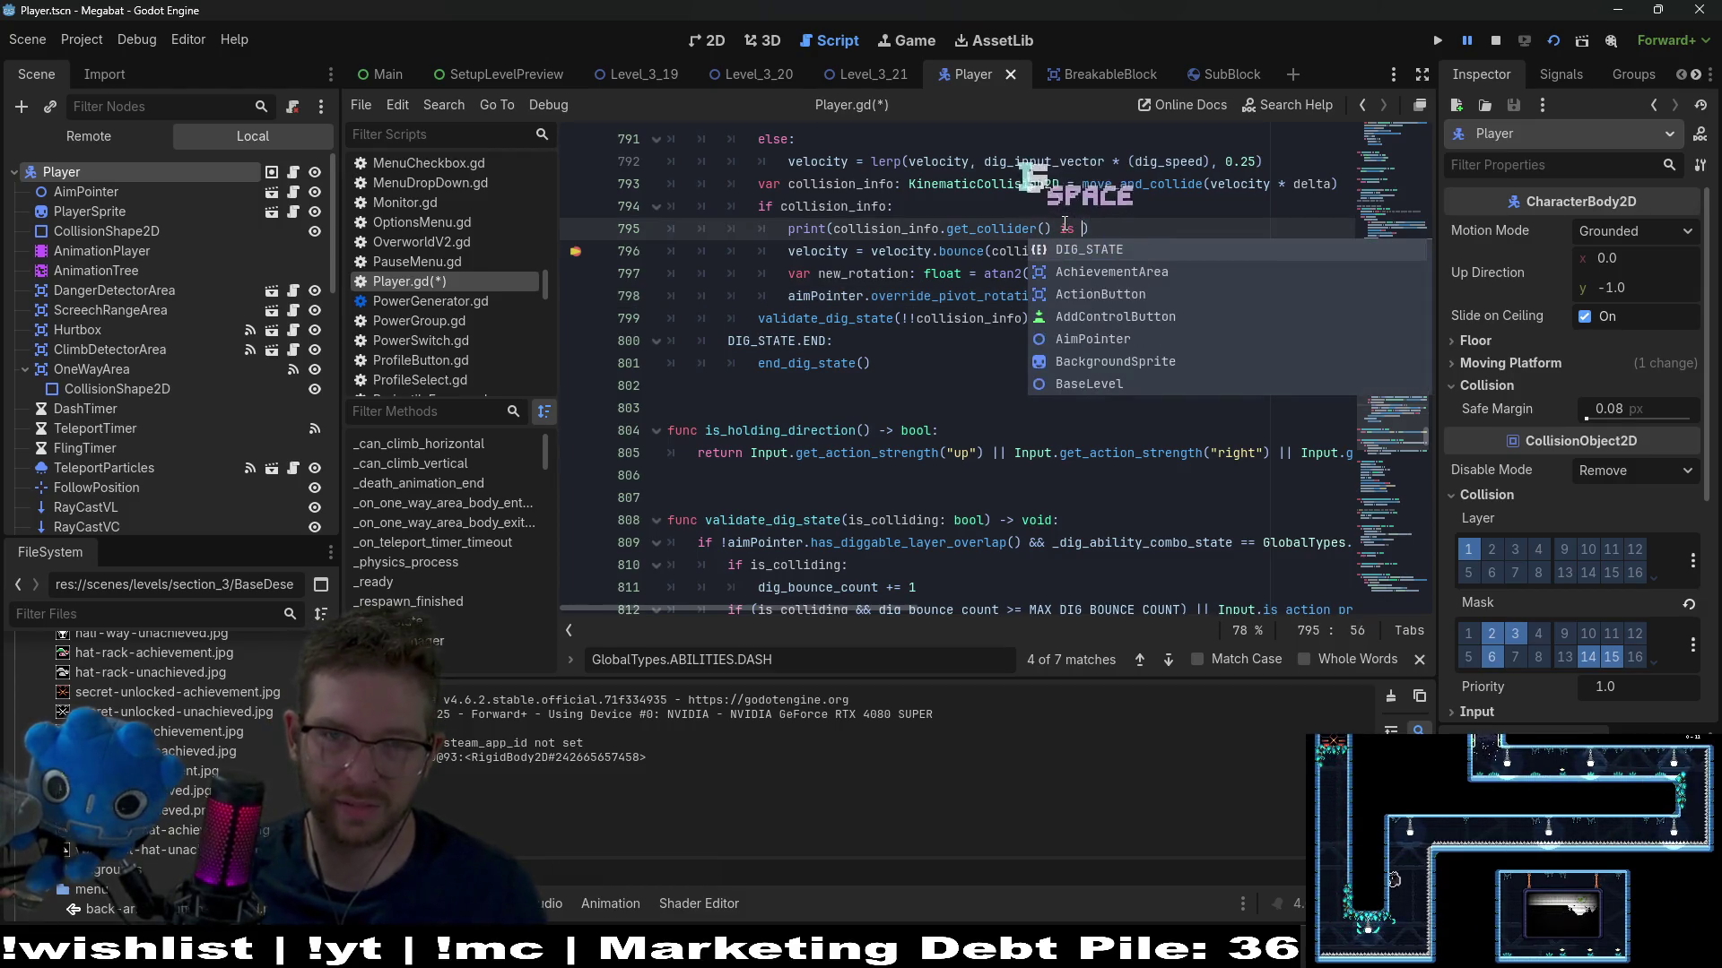
pyautogui.press('Return')
pyautogui.hotkey('ctrl', 's')
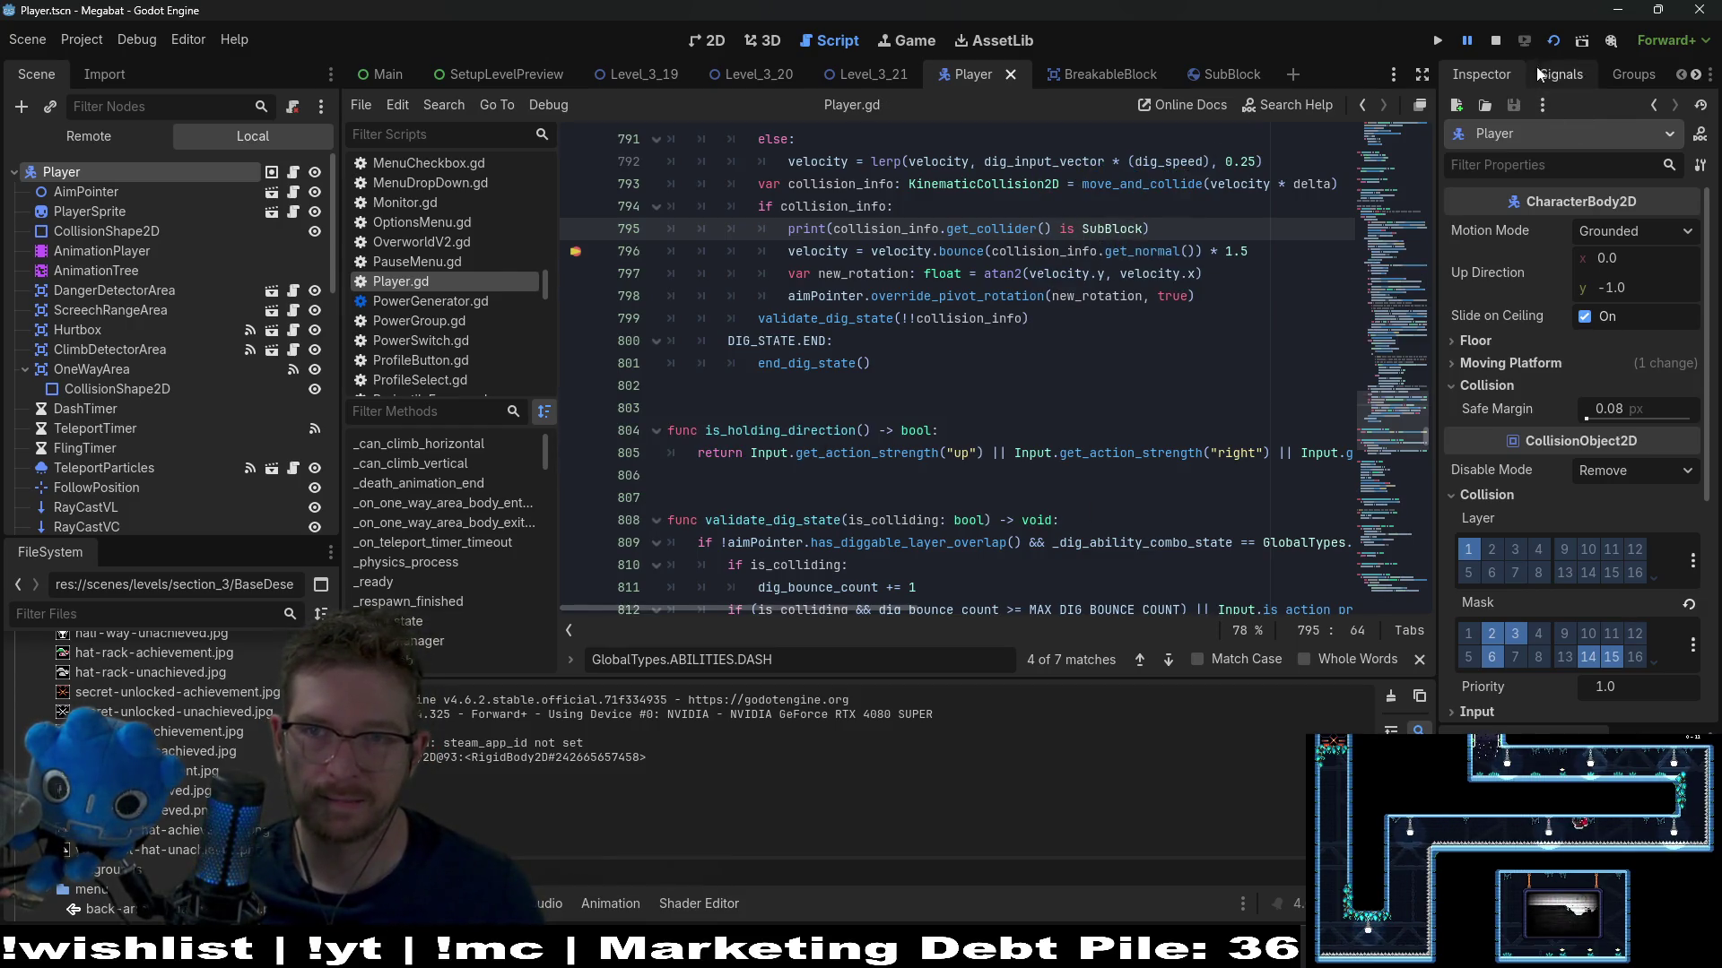
pyautogui.click(1562, 41)
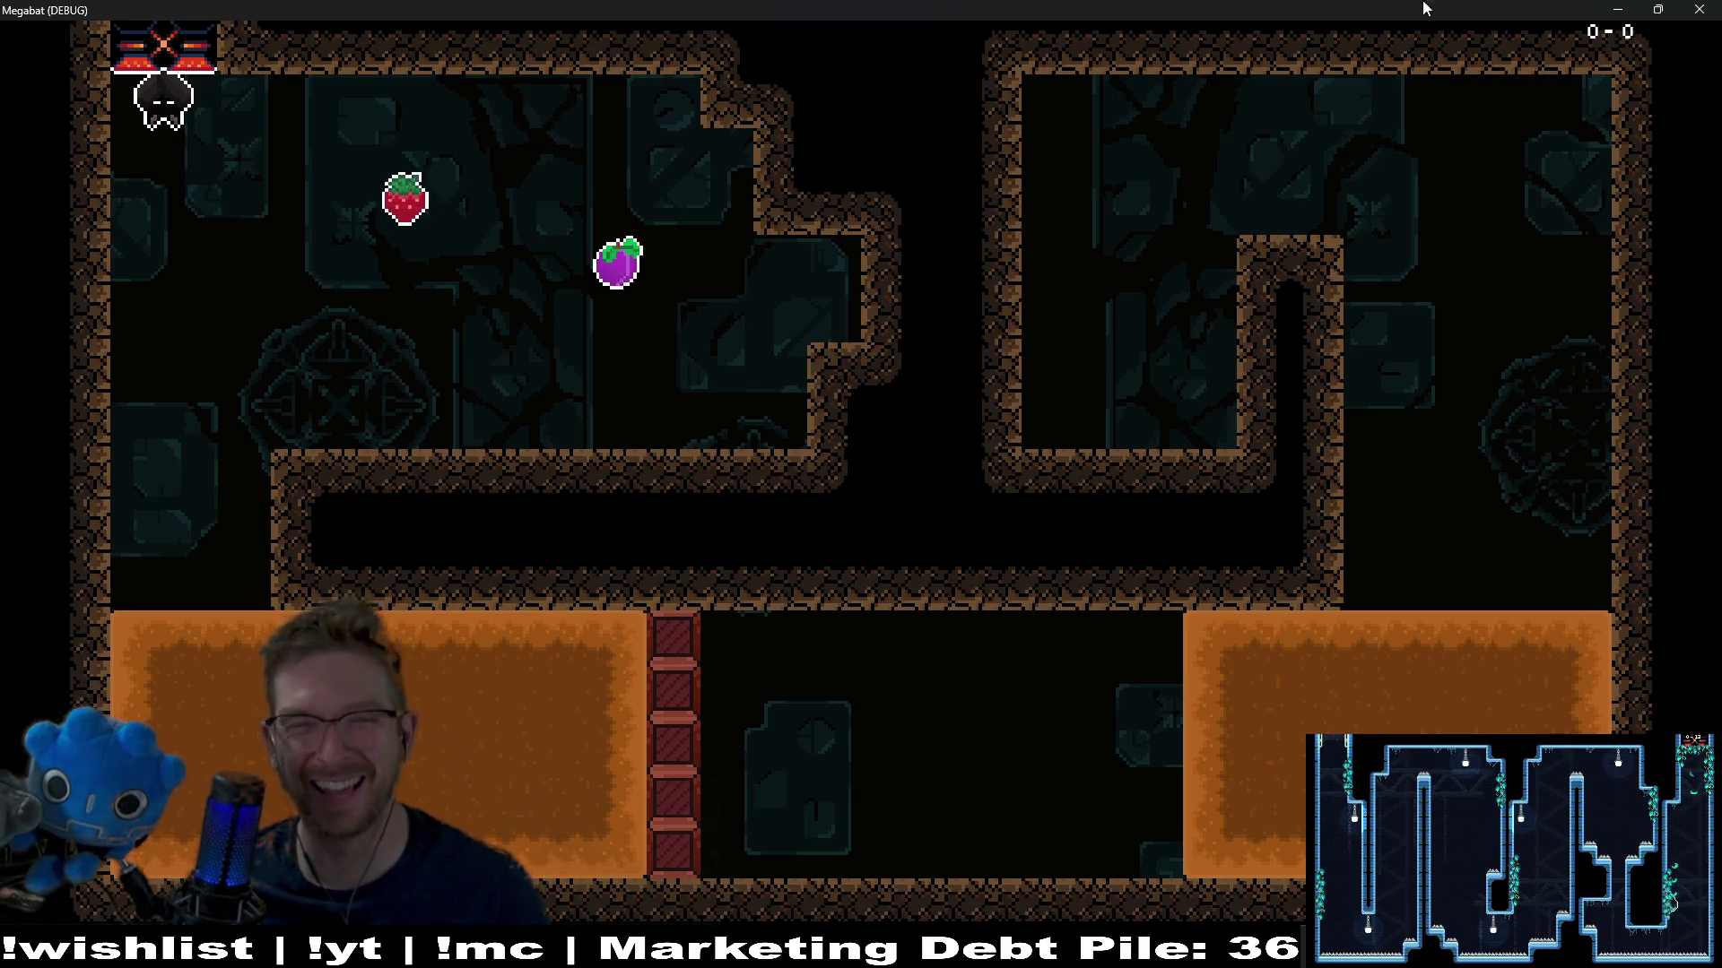
# Shrink and re-enlarge the game window, then restart the running game with F5
pyautogui.moveTo(976, 8)
pyautogui.mouseDown()
pyautogui.moveTo(1023, 144)
pyautogui.moveTo(876, 101)
pyautogui.mouseUp()
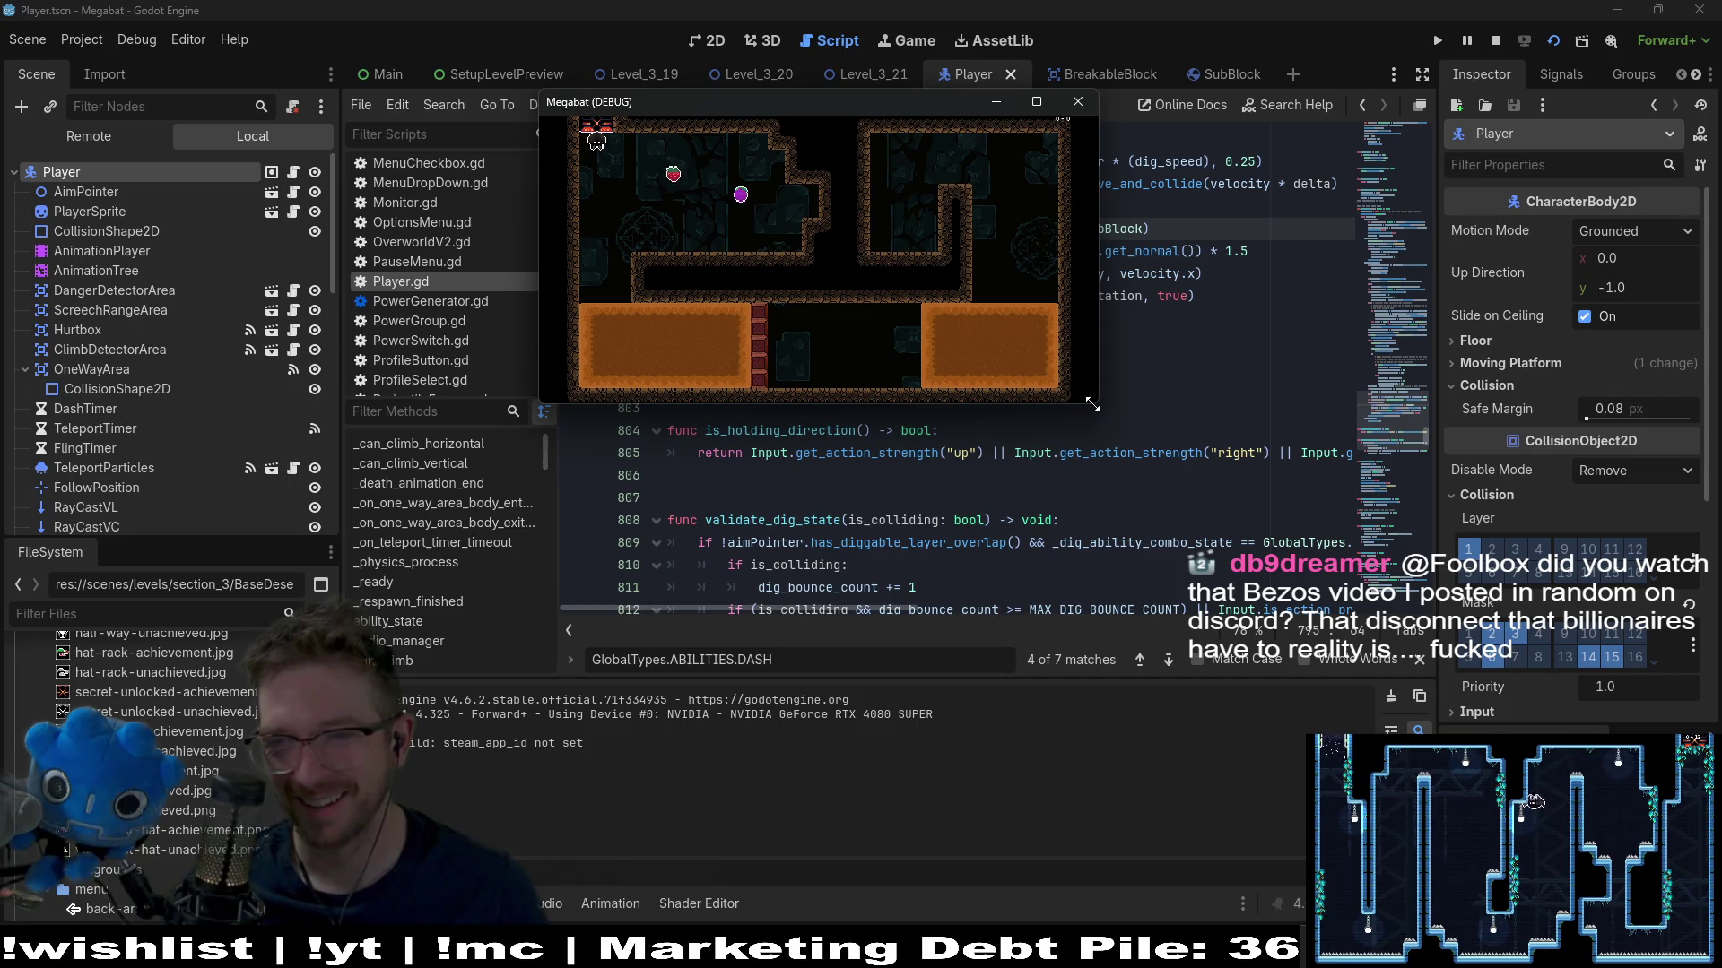
pyautogui.moveTo(1092, 405)
pyautogui.mouseDown()
pyautogui.moveTo(1116, 443)
pyautogui.moveTo(1470, 649)
pyautogui.mouseUp()
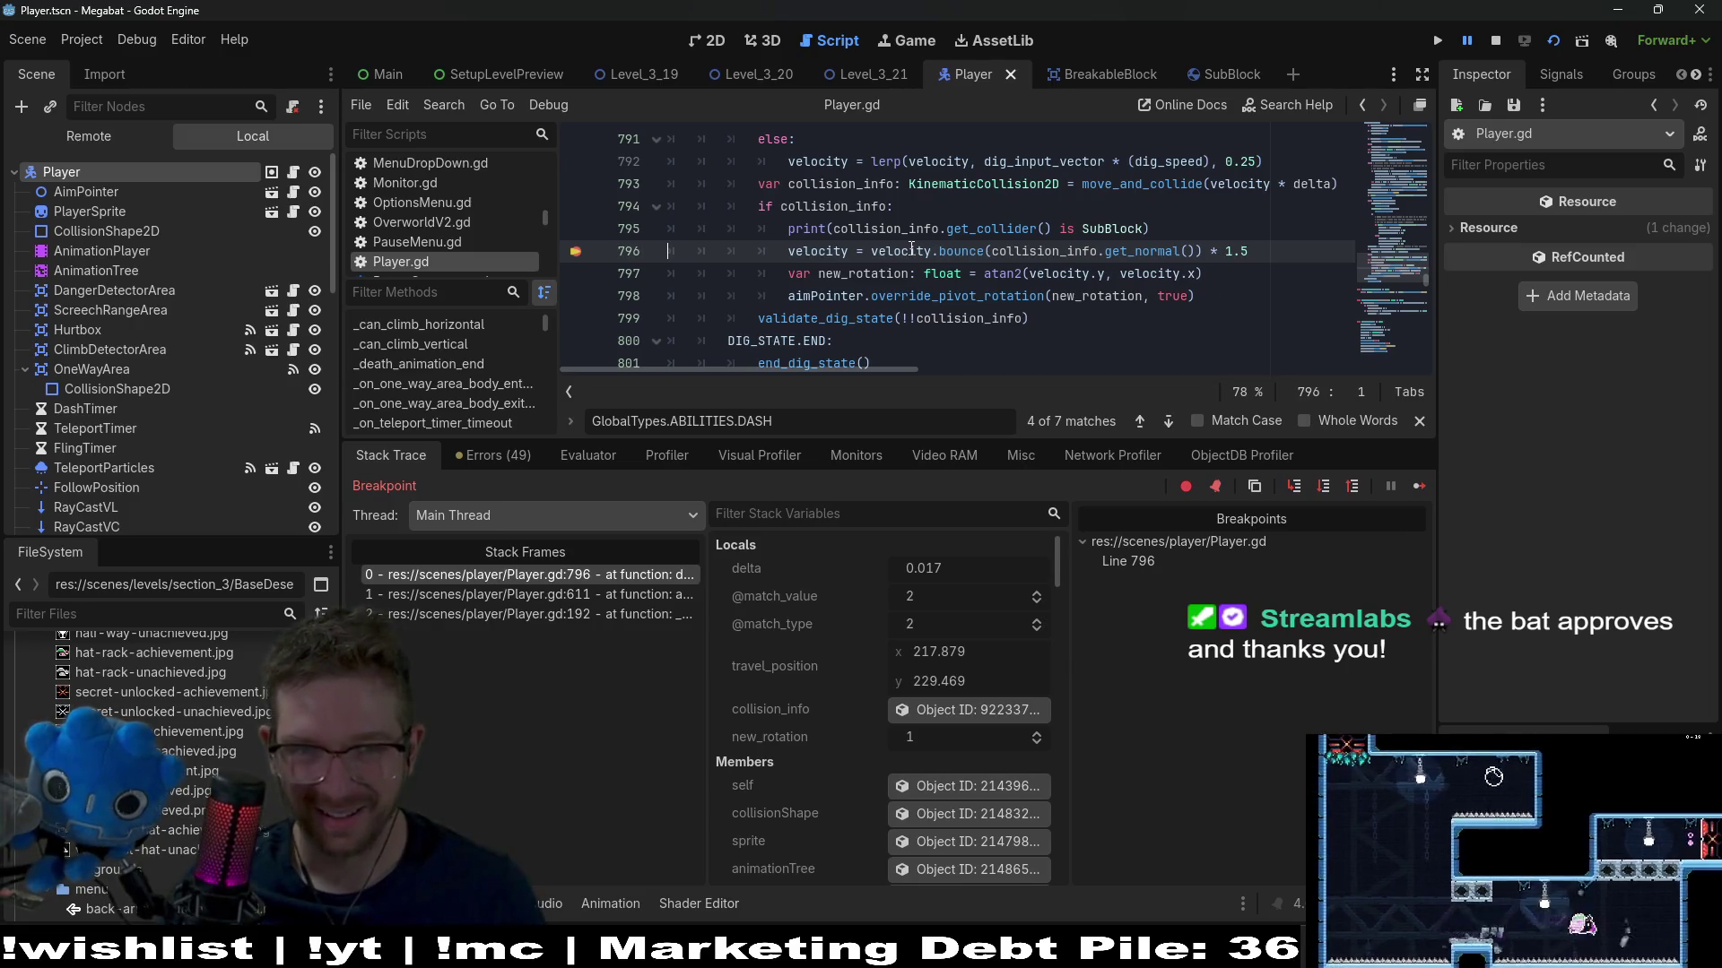
pyautogui.press('F5')
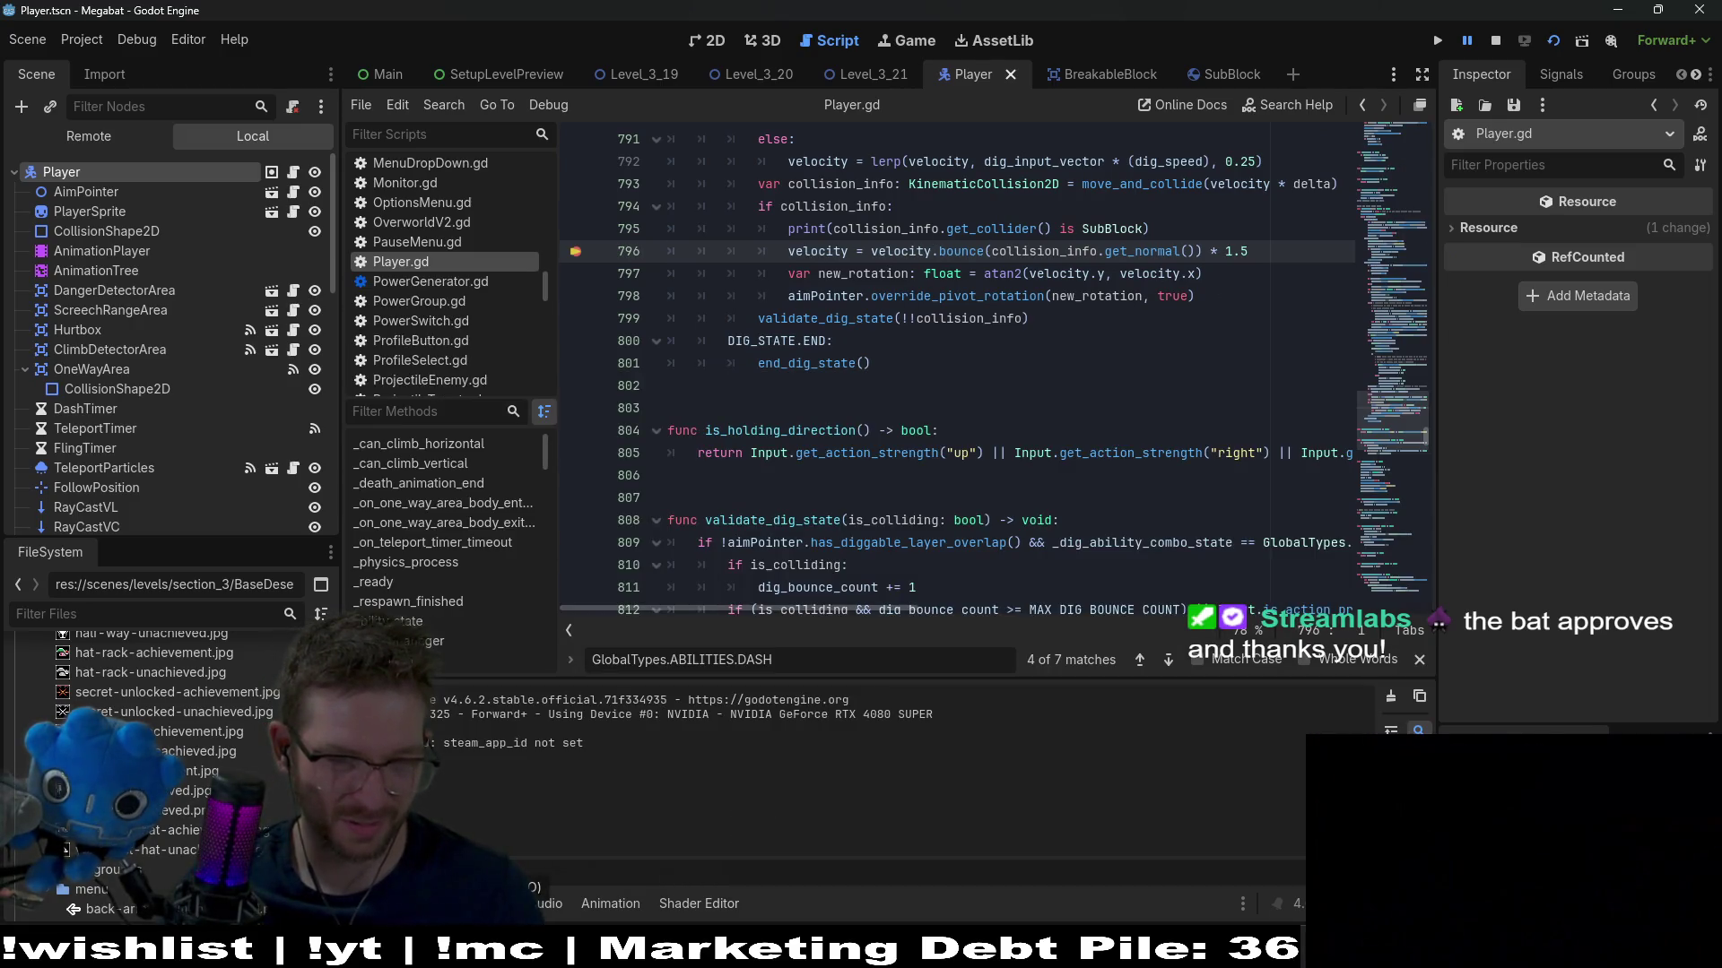
# Cut 'collision_info.get_collider() is SubBlock' out of the debug print, dropping the print line
pyautogui.scroll(2, 1188, 273)
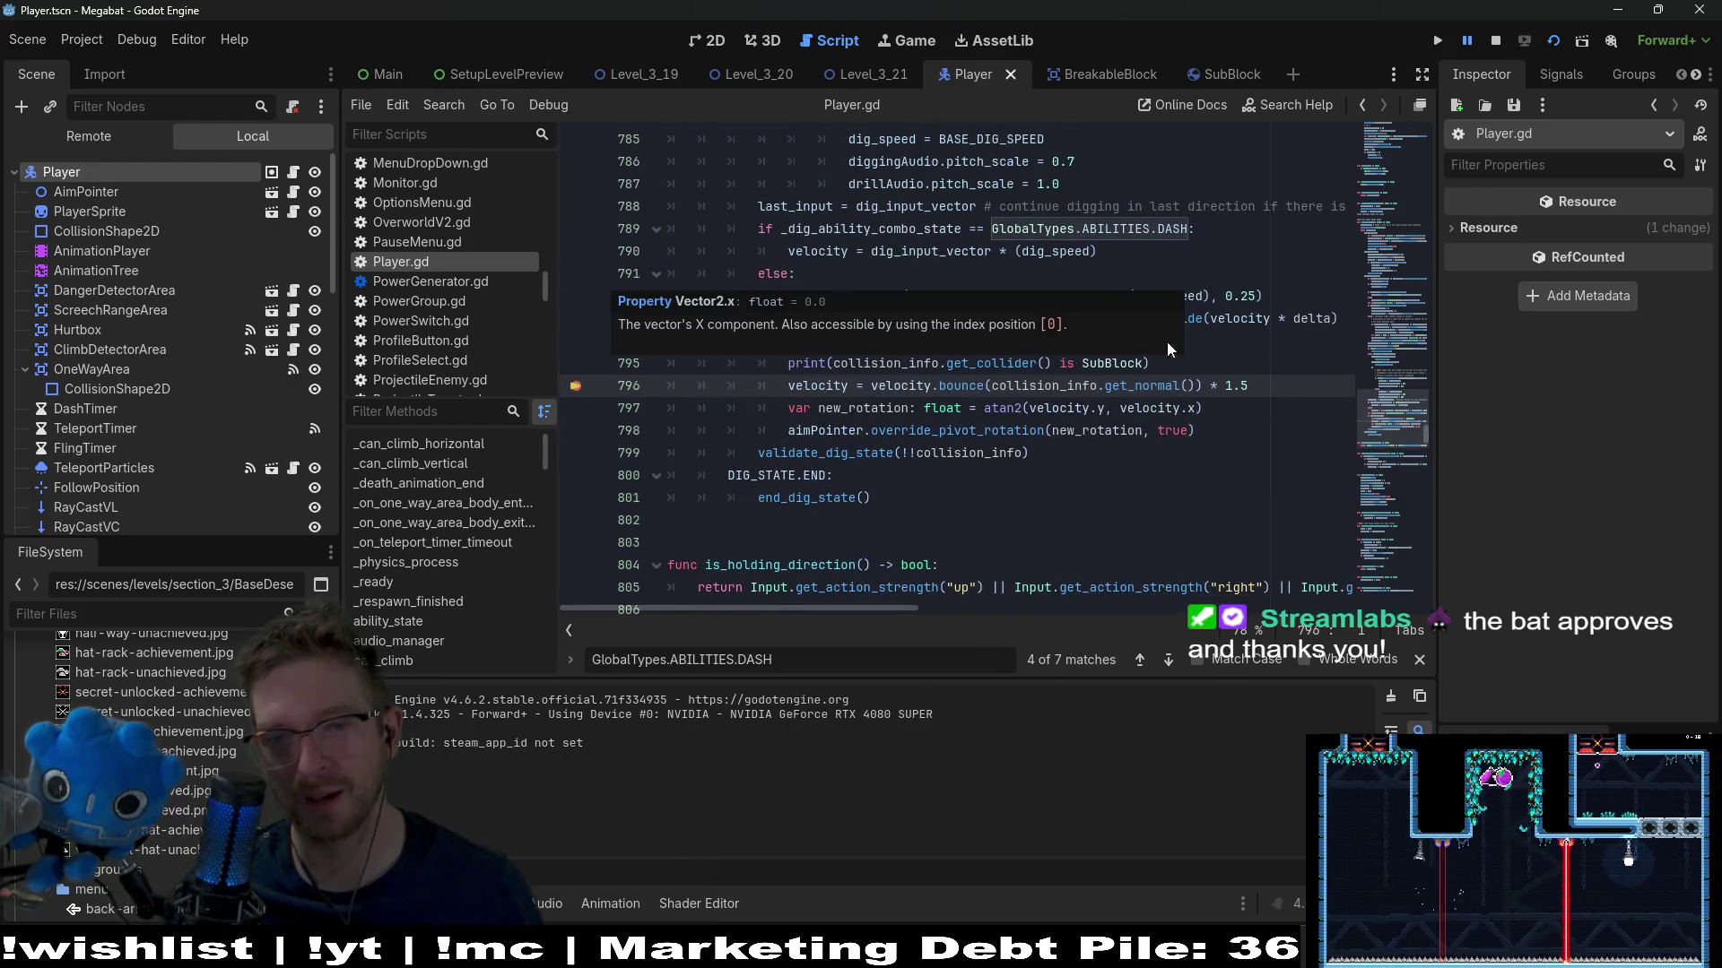
pyautogui.moveTo(1144, 363); pyautogui.dragTo(833, 368)
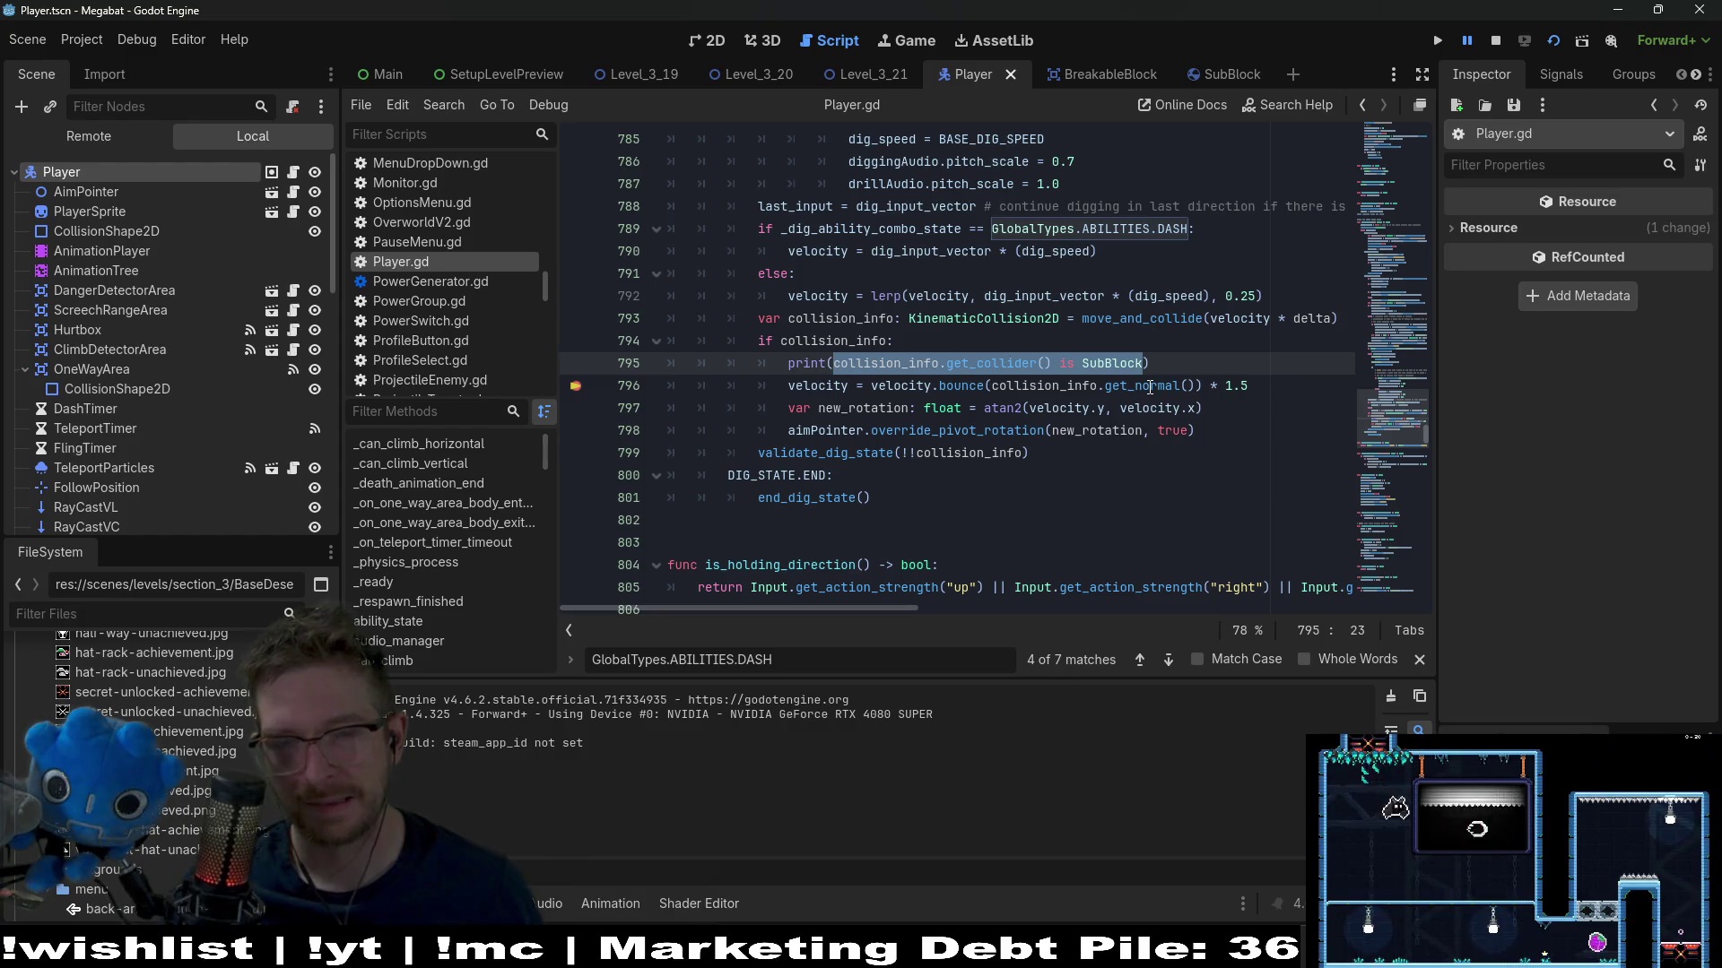
pyautogui.hotkey('ctrl', 'x')
pyautogui.hotkey('ctrl', 'x')
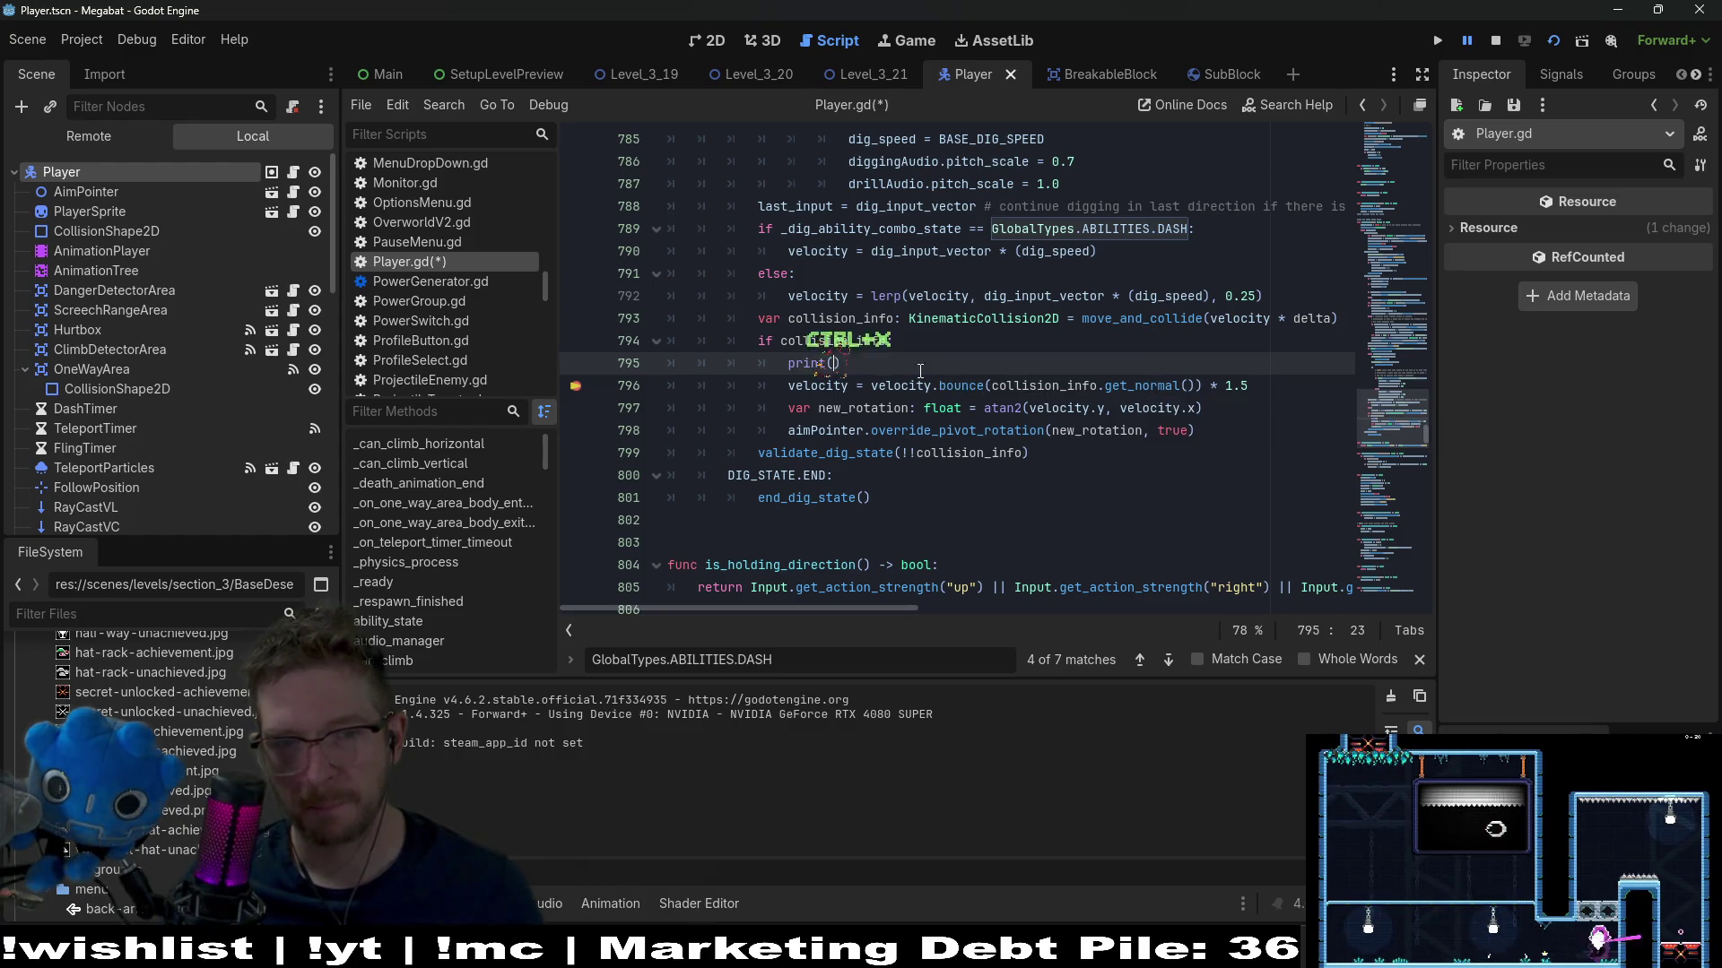
pyautogui.click(922, 344)
pyautogui.write('\\')
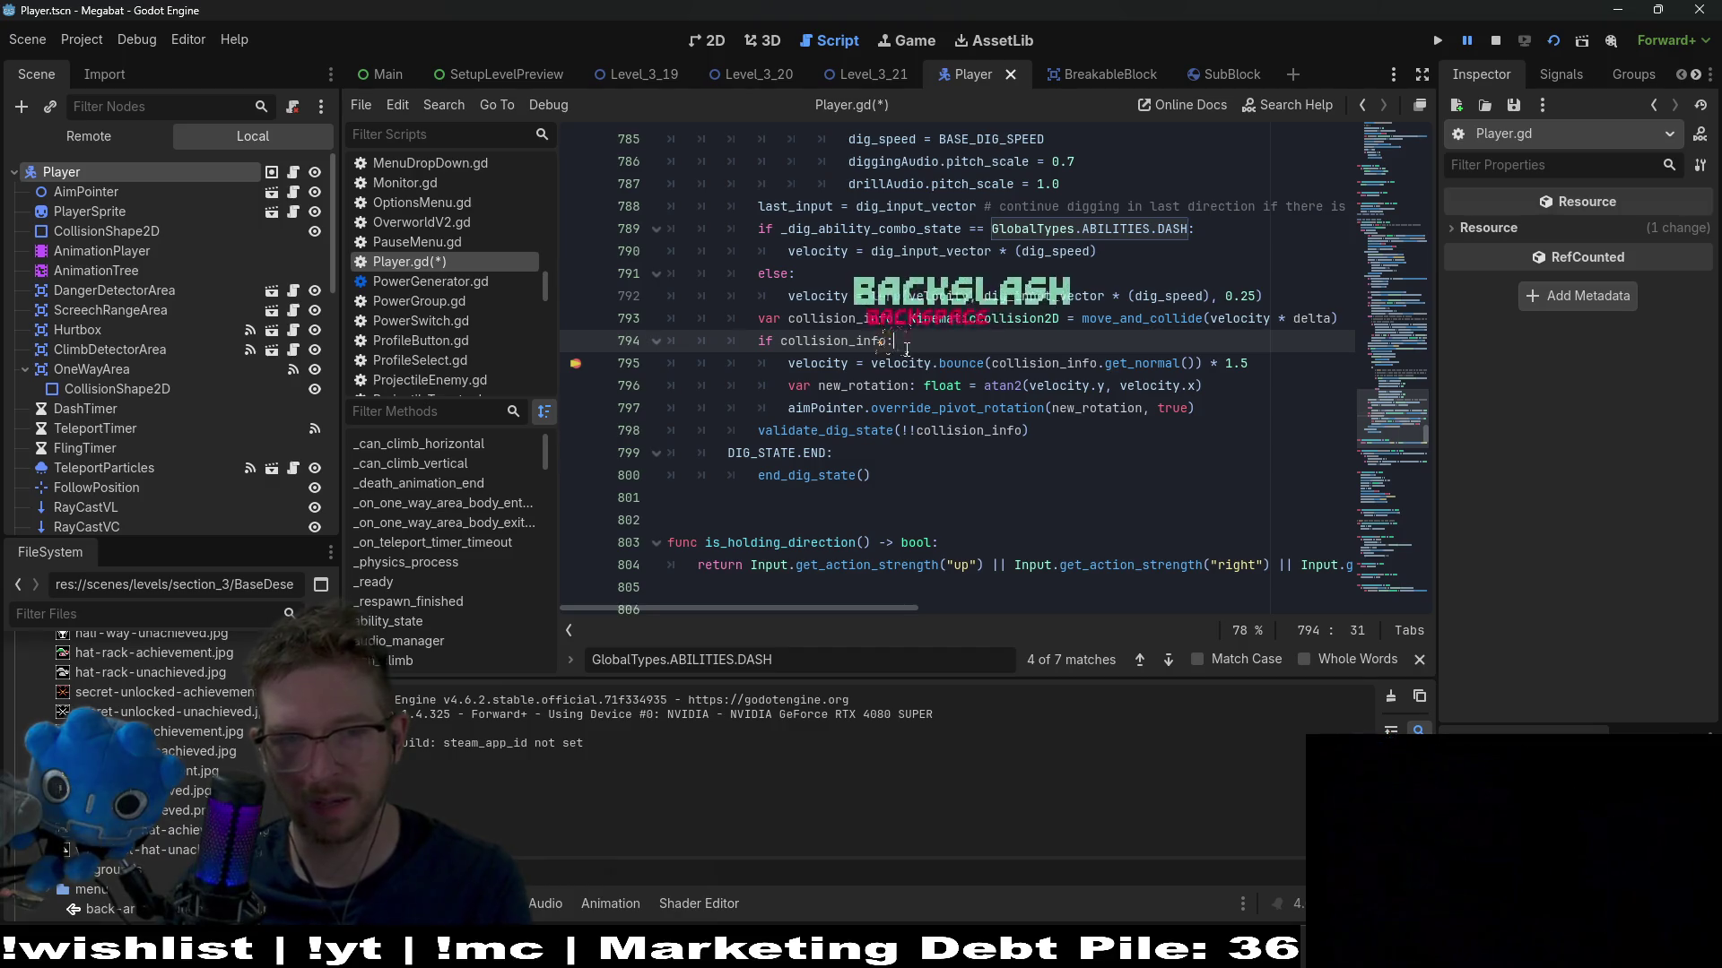
pyautogui.press('BackSpace')
# Rewrite line 794 as 'if collision_info && !(collision_info.get_collider() is SubBlock):' and save Player.gd
pyautogui.press('Left')
pyautogui.write('&& ()')
pyautogui.hotkey('ctrl', 'v')
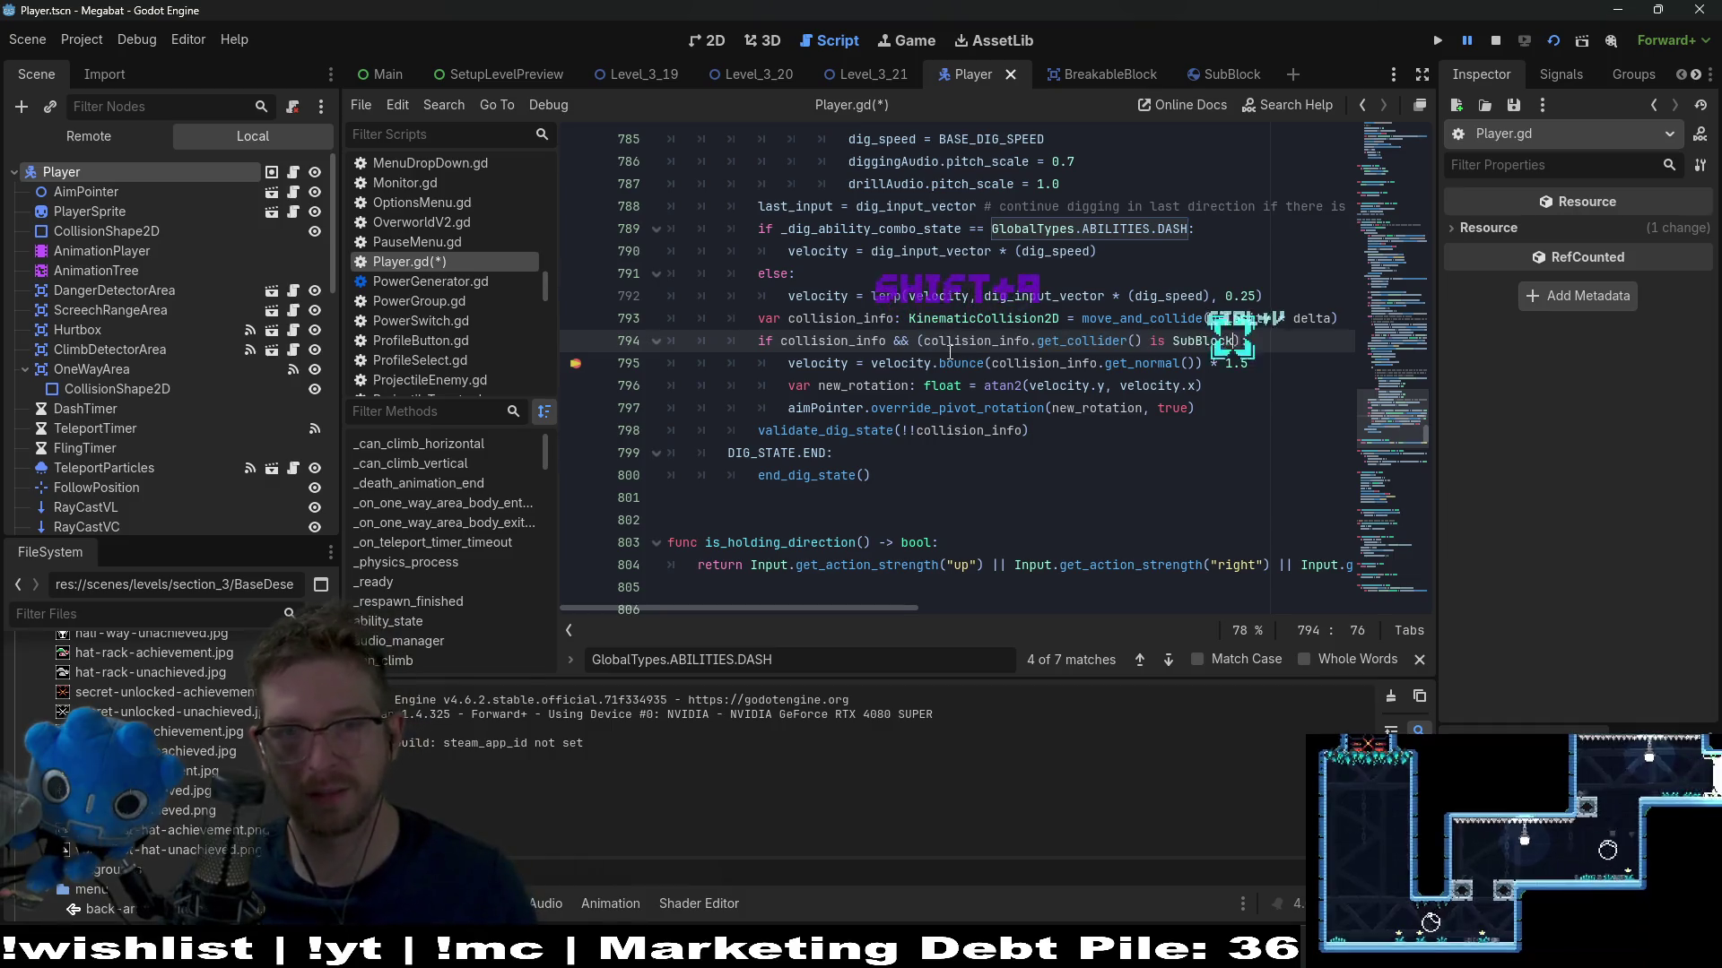
pyautogui.press('End')
pyautogui.hotkey('ctrl', 's')
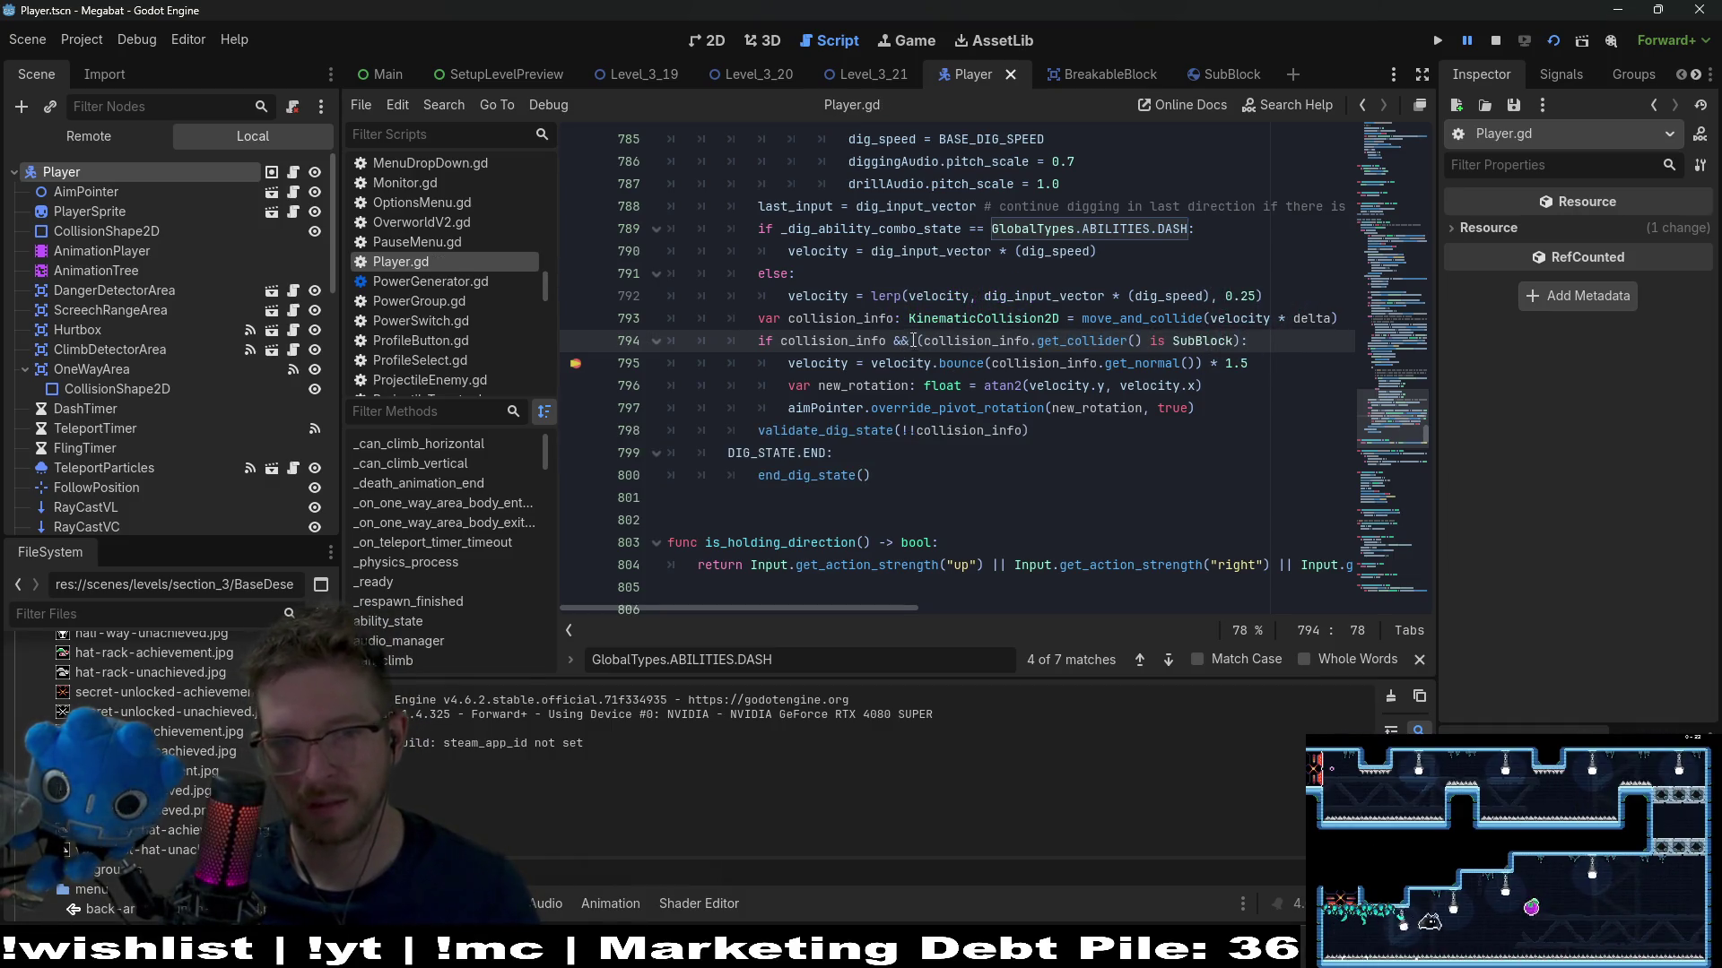
pyautogui.write('!')
pyautogui.click(1120, 363)
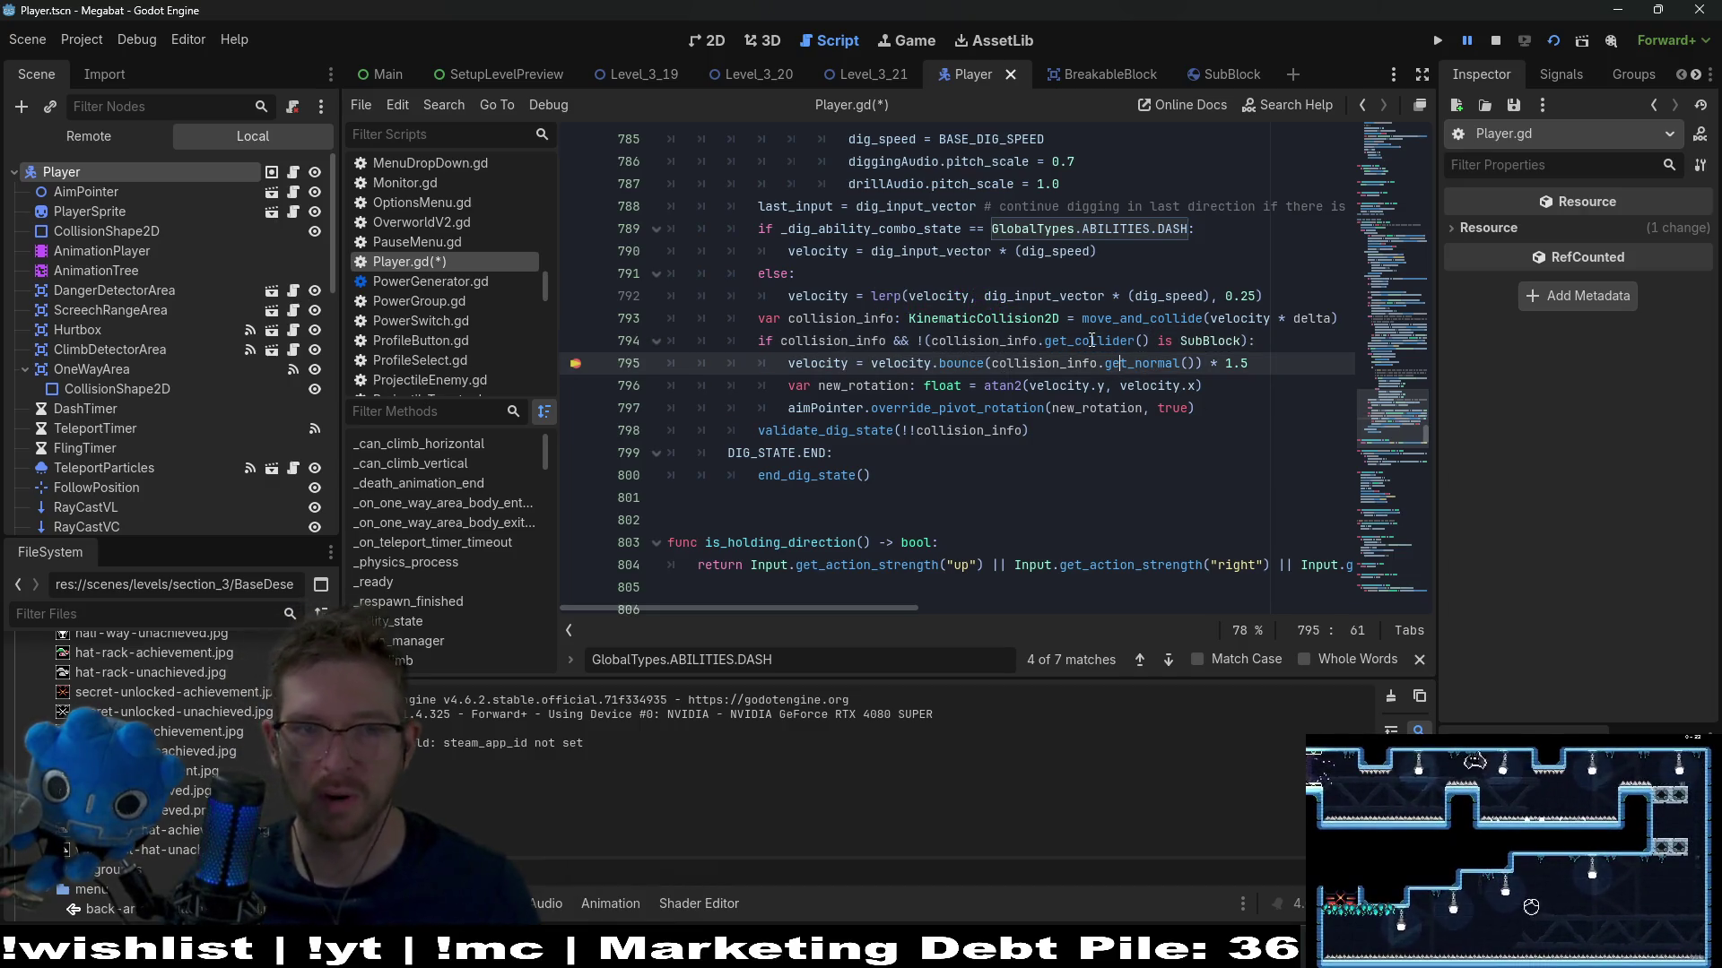
pyautogui.hotkey('ctrl', 's')
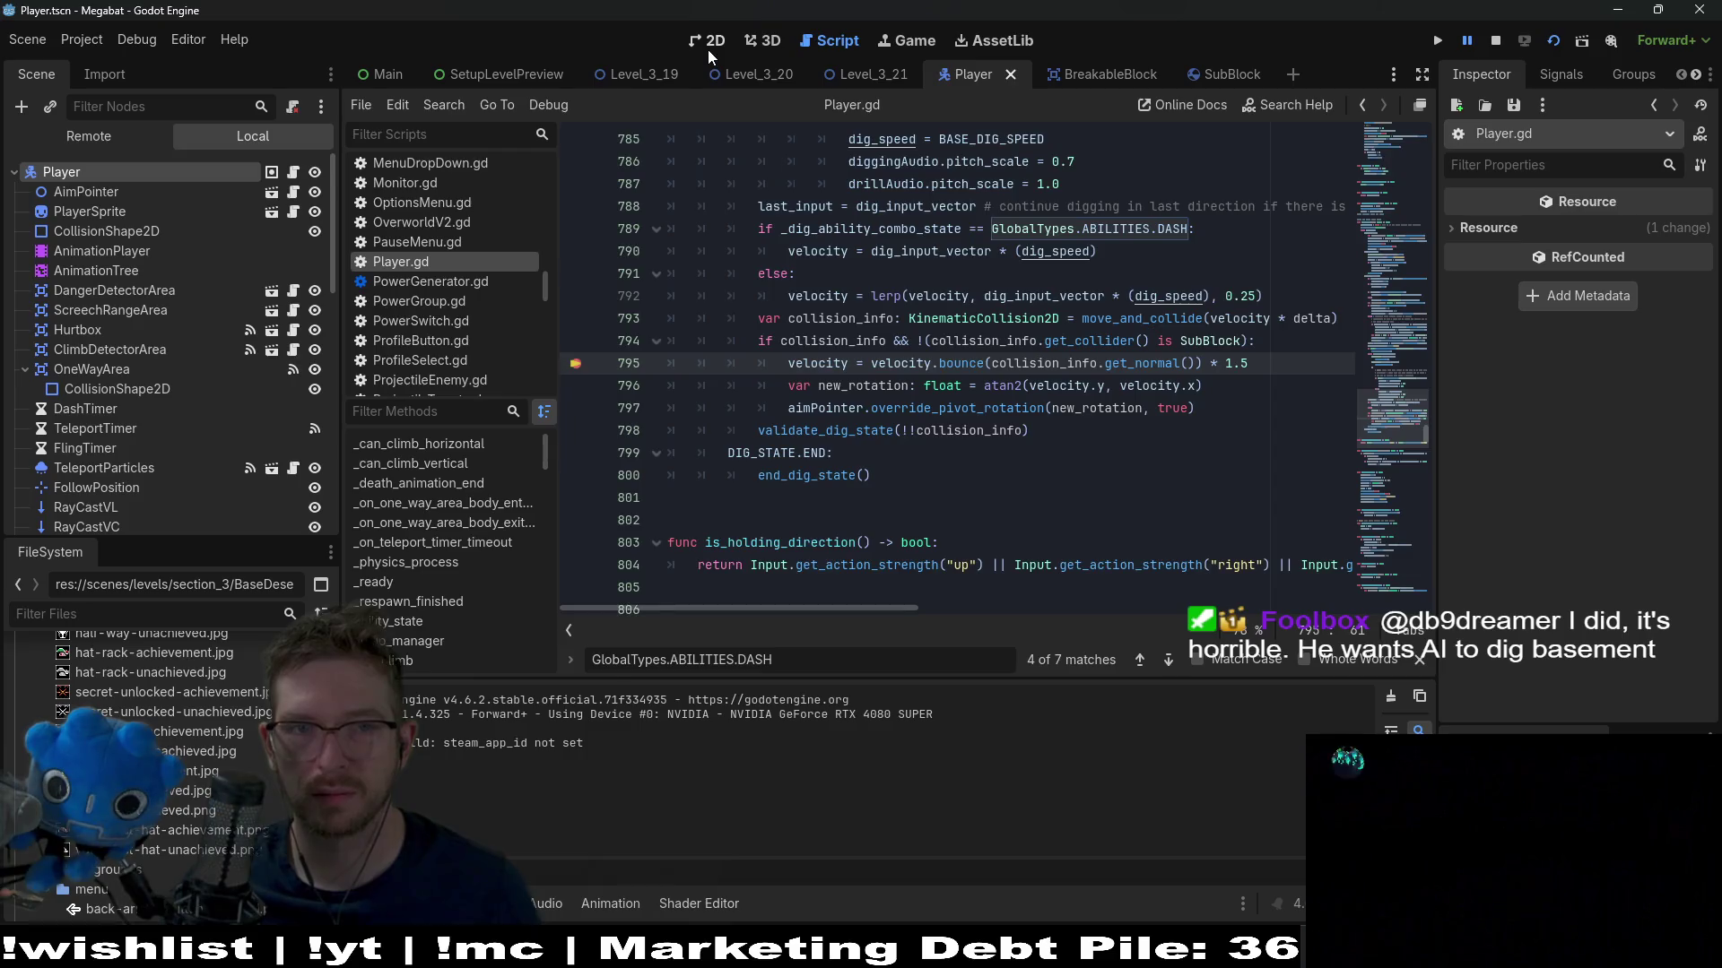
# Run Level_3_21, fly the bat past the breakpoint, then quit the game
pyautogui.click(708, 50)
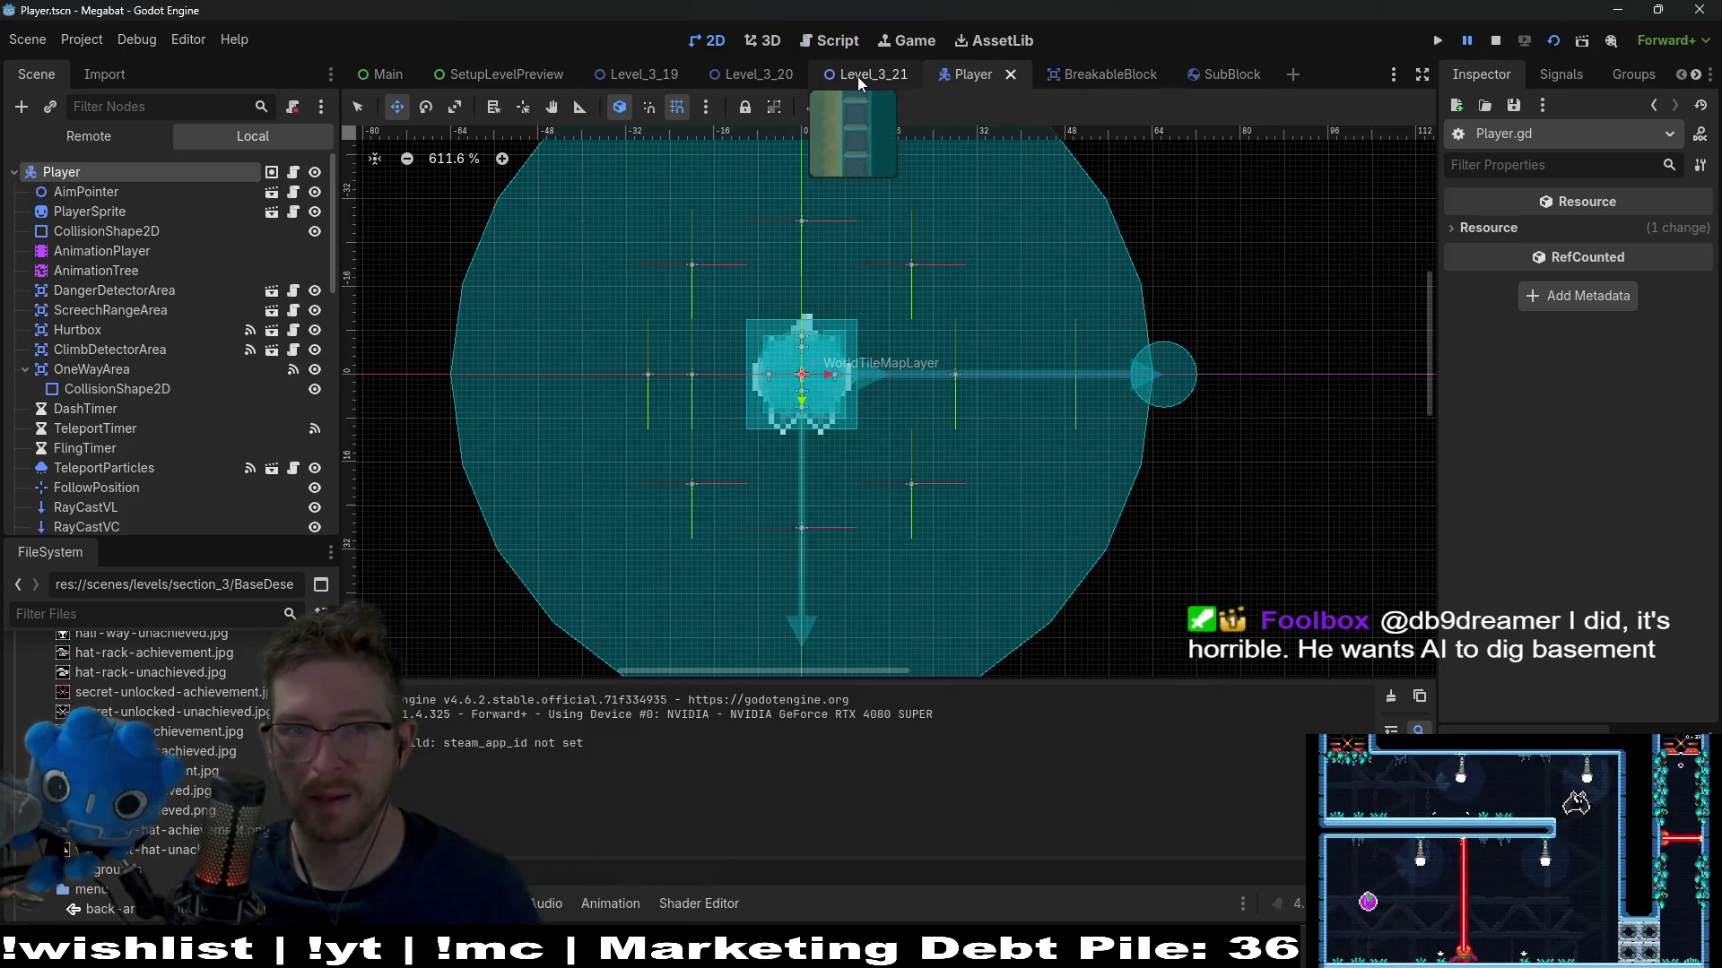
pyautogui.click(859, 75)
pyautogui.click(1554, 41)
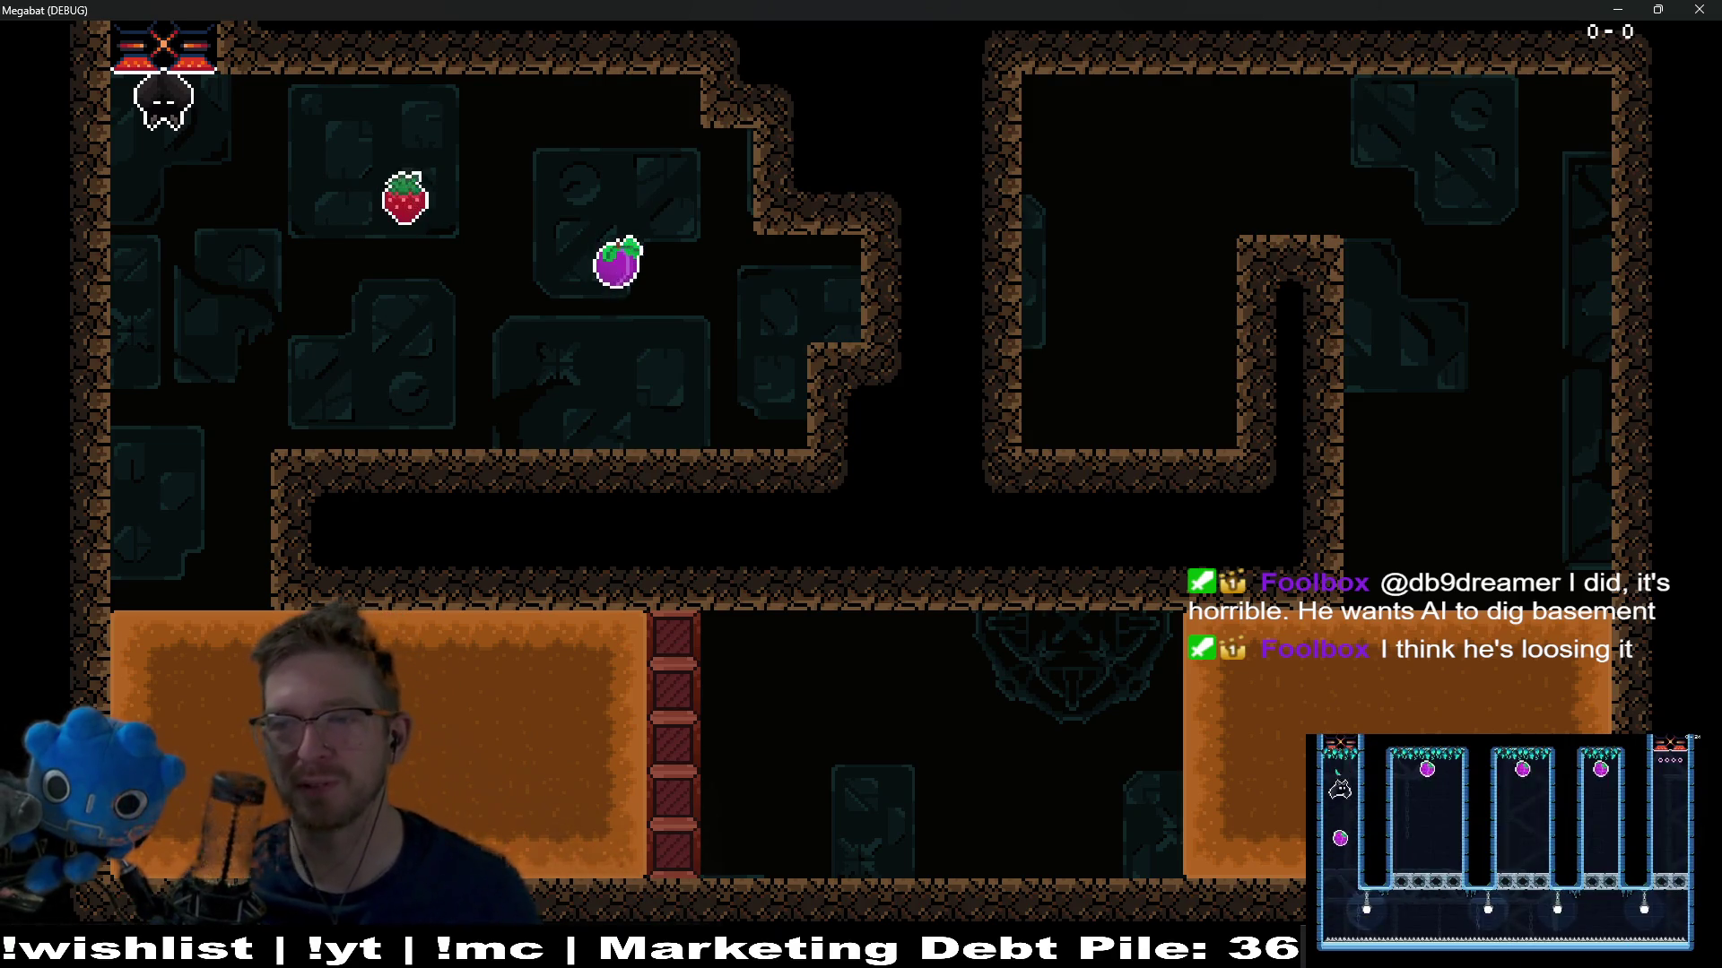
pyautogui.press('Right')
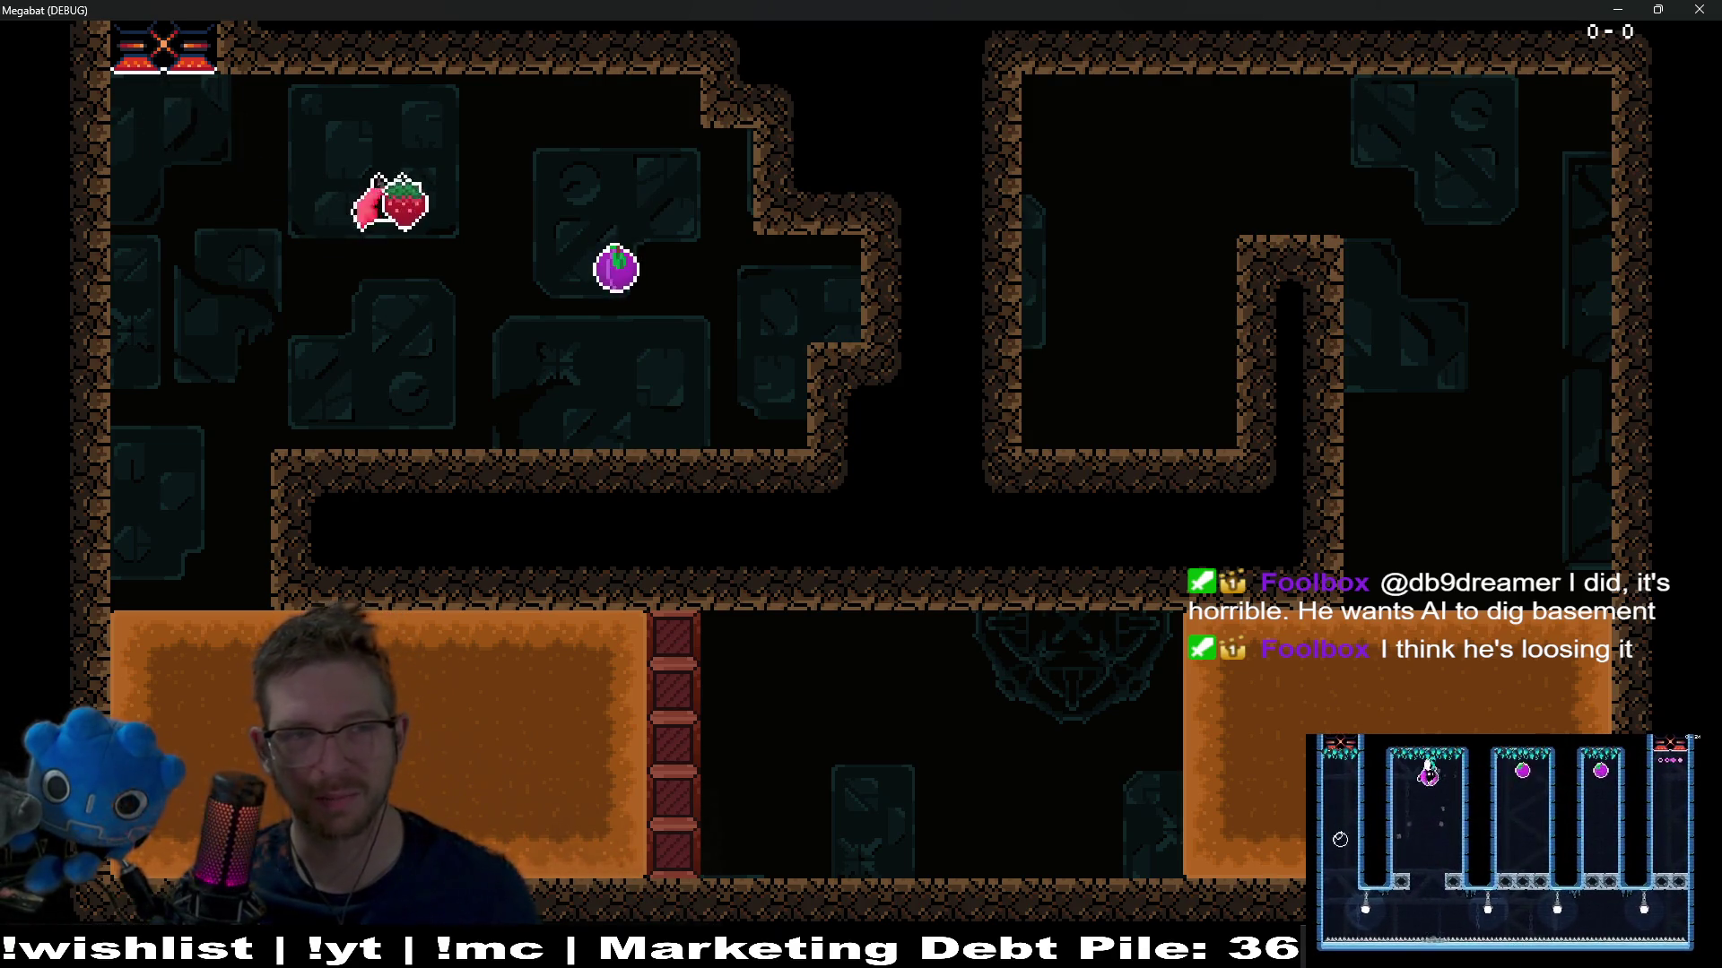
pyautogui.press('Left')
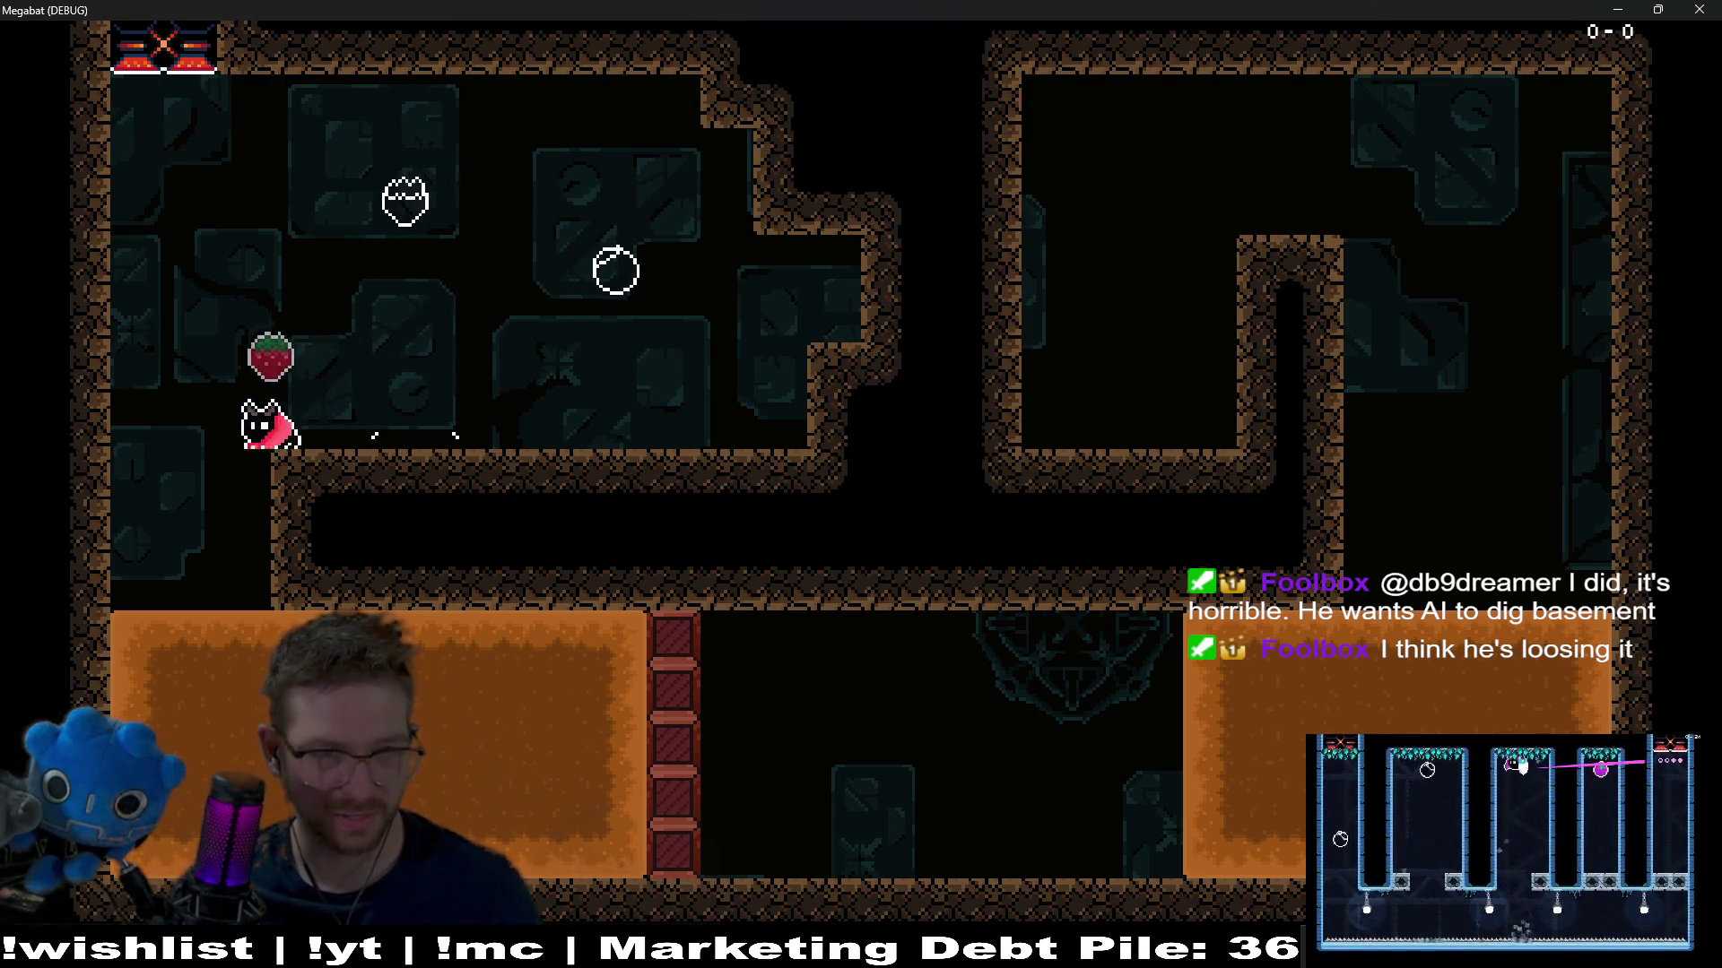
pyautogui.press('Right')
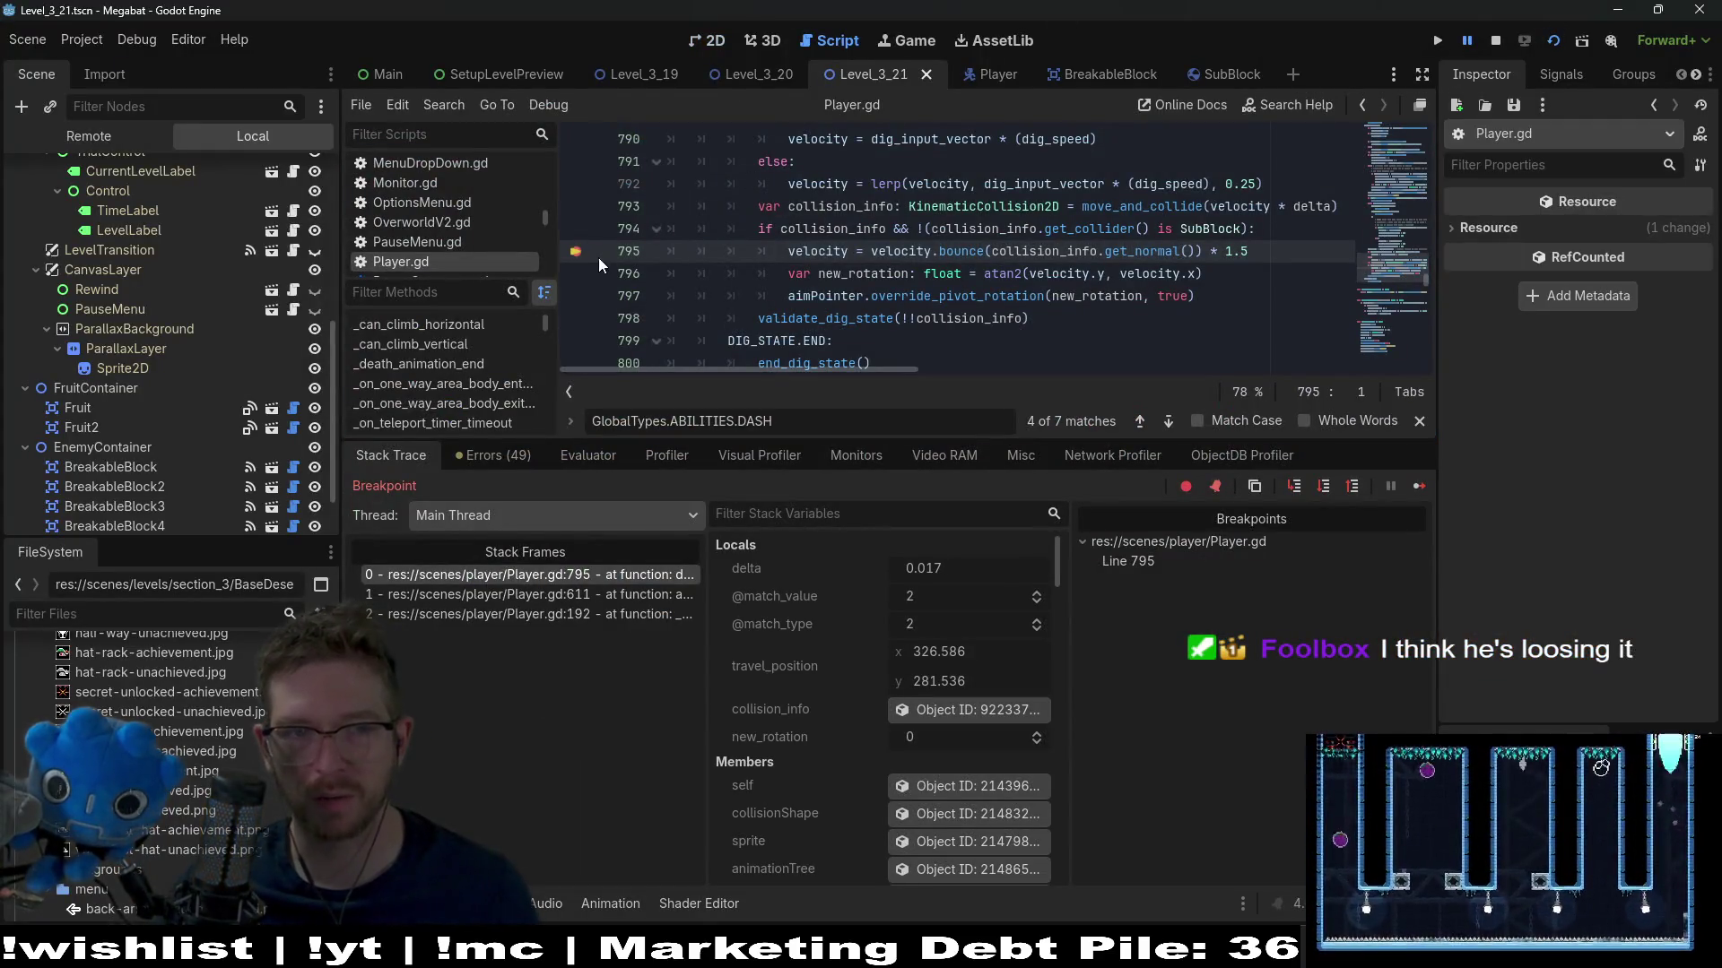
pyautogui.click(1415, 487)
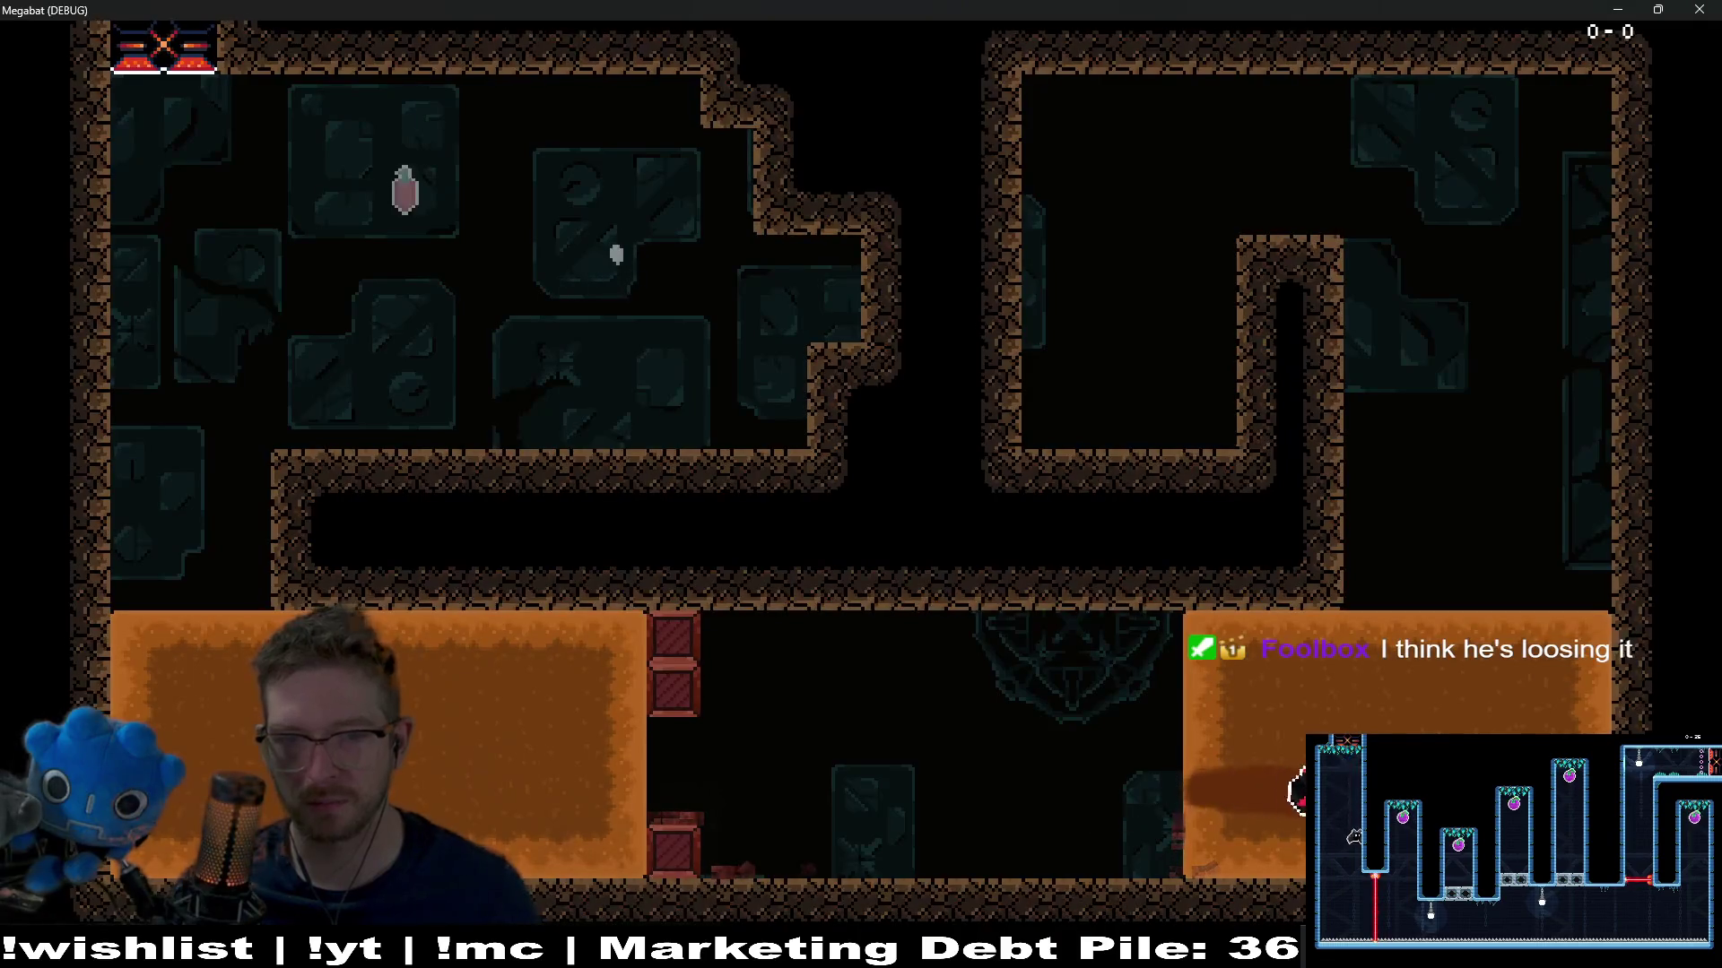
pyautogui.press('Left')
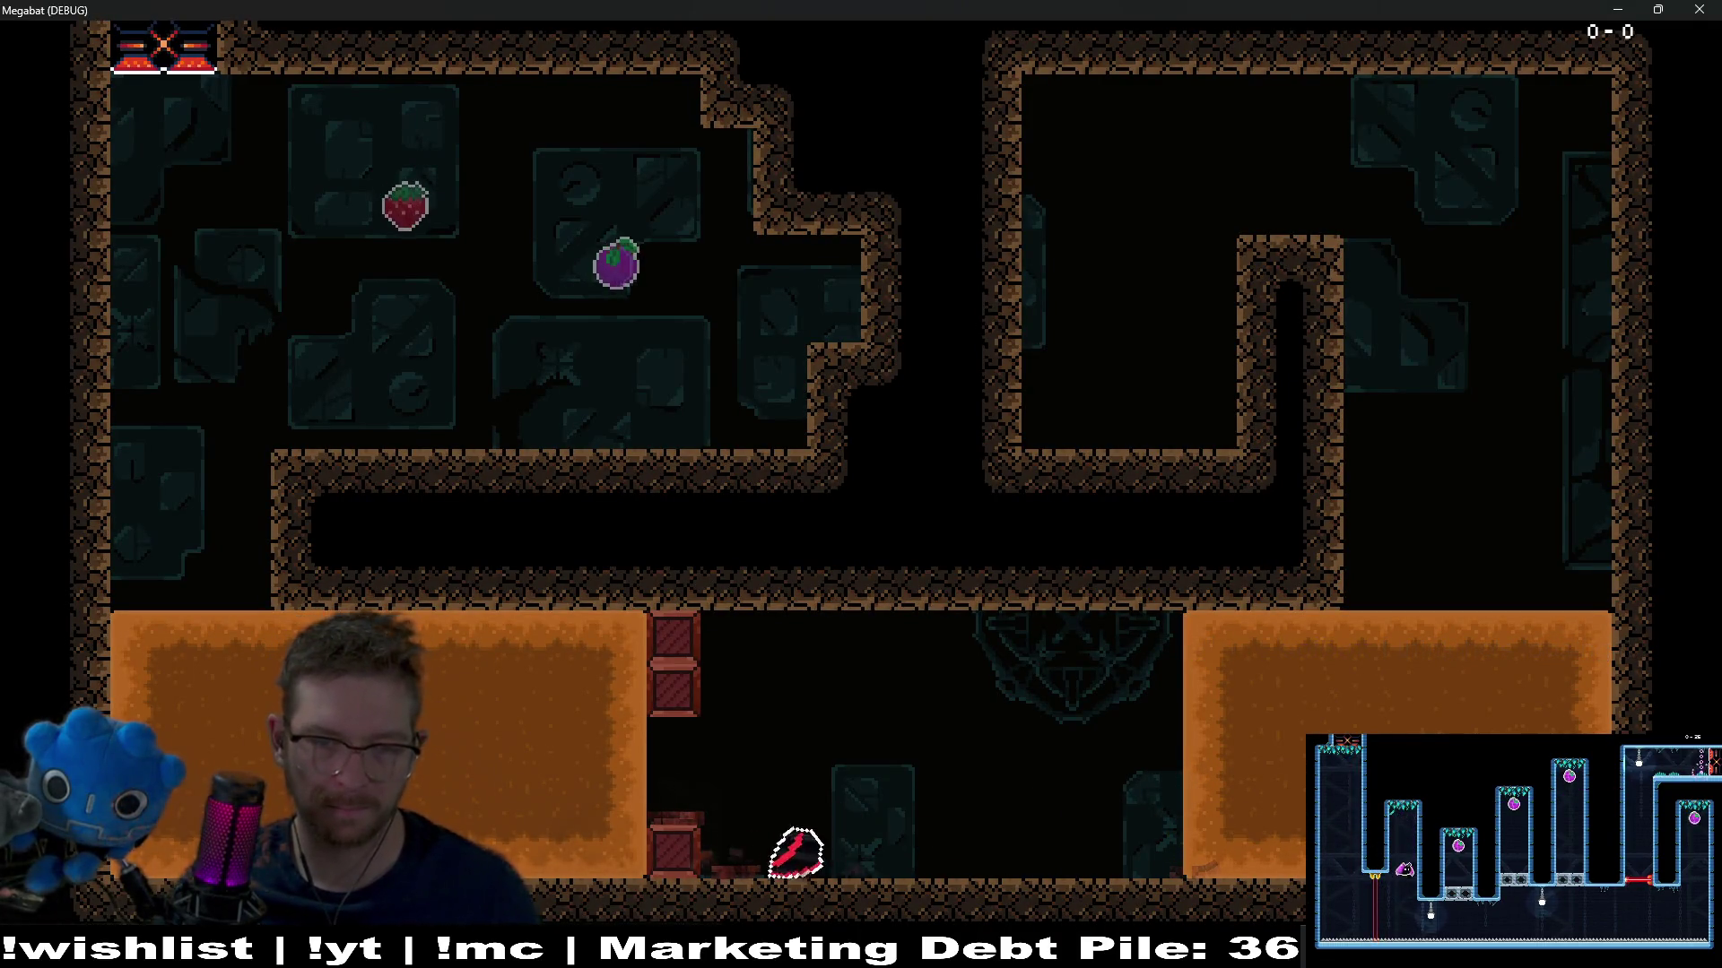
pyautogui.press('Escape')
pyautogui.press('Down')
pyautogui.press('Down')
pyautogui.press('Down')
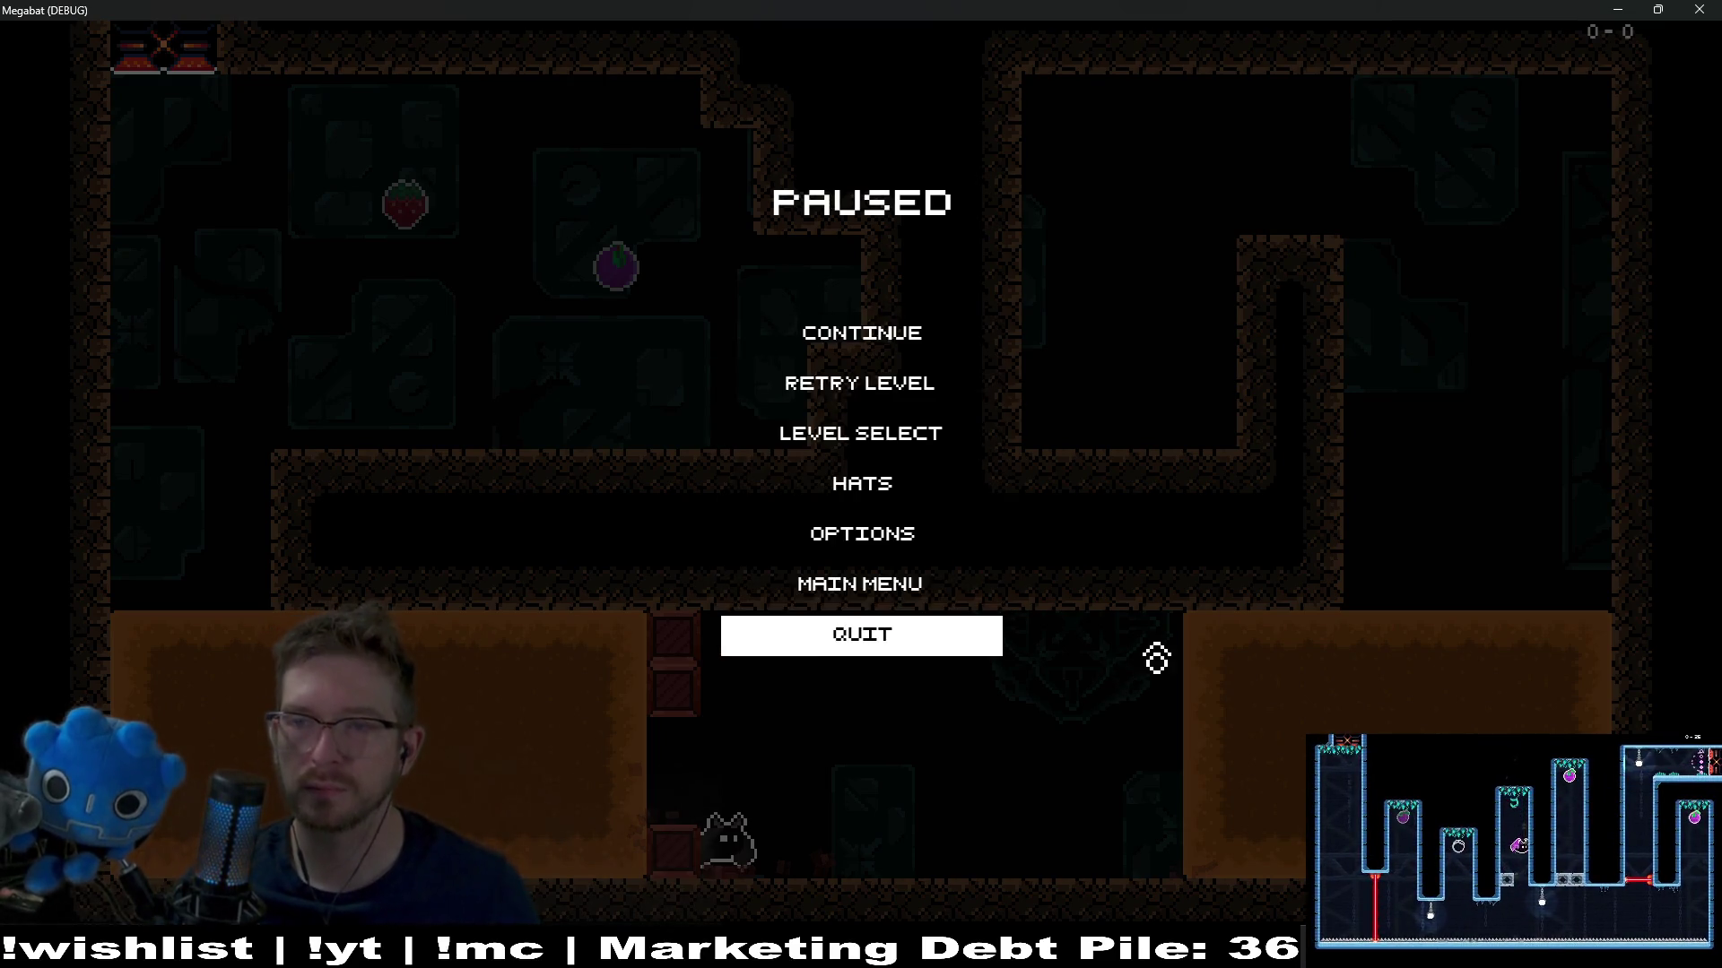
pyautogui.click(1697, 9)
# Run Level_3_21 again, fly the bat through the room, and quit back to the editor
pyautogui.click(1554, 42)
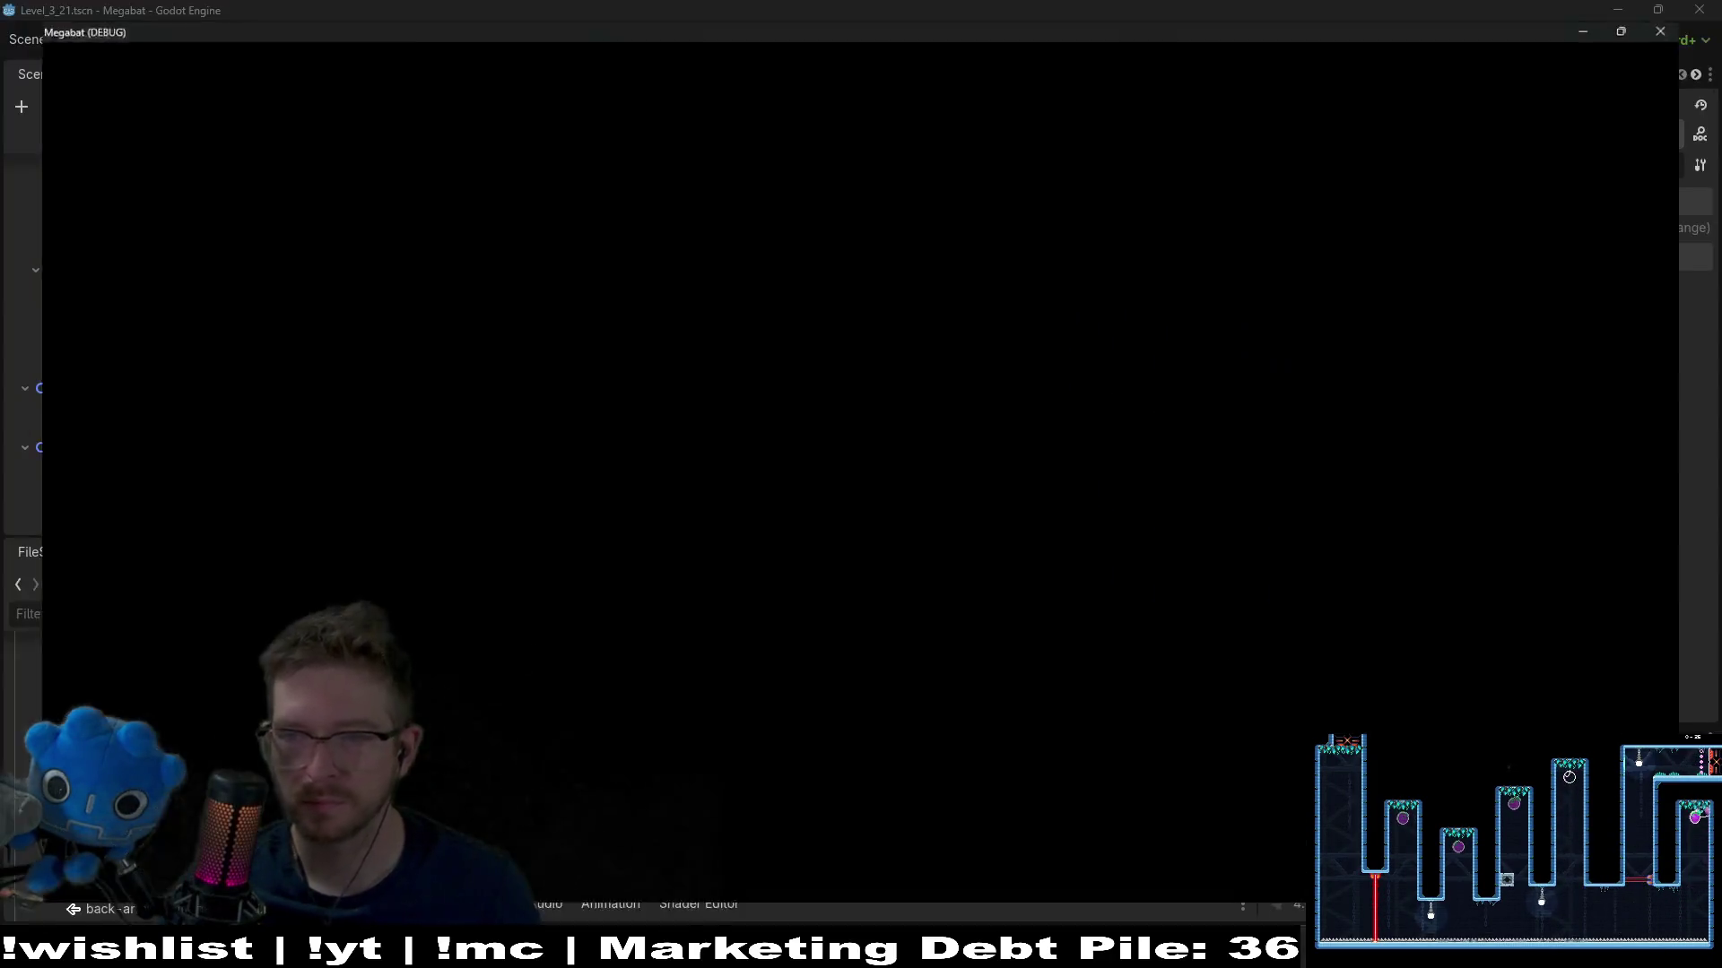
pyautogui.press('Right')
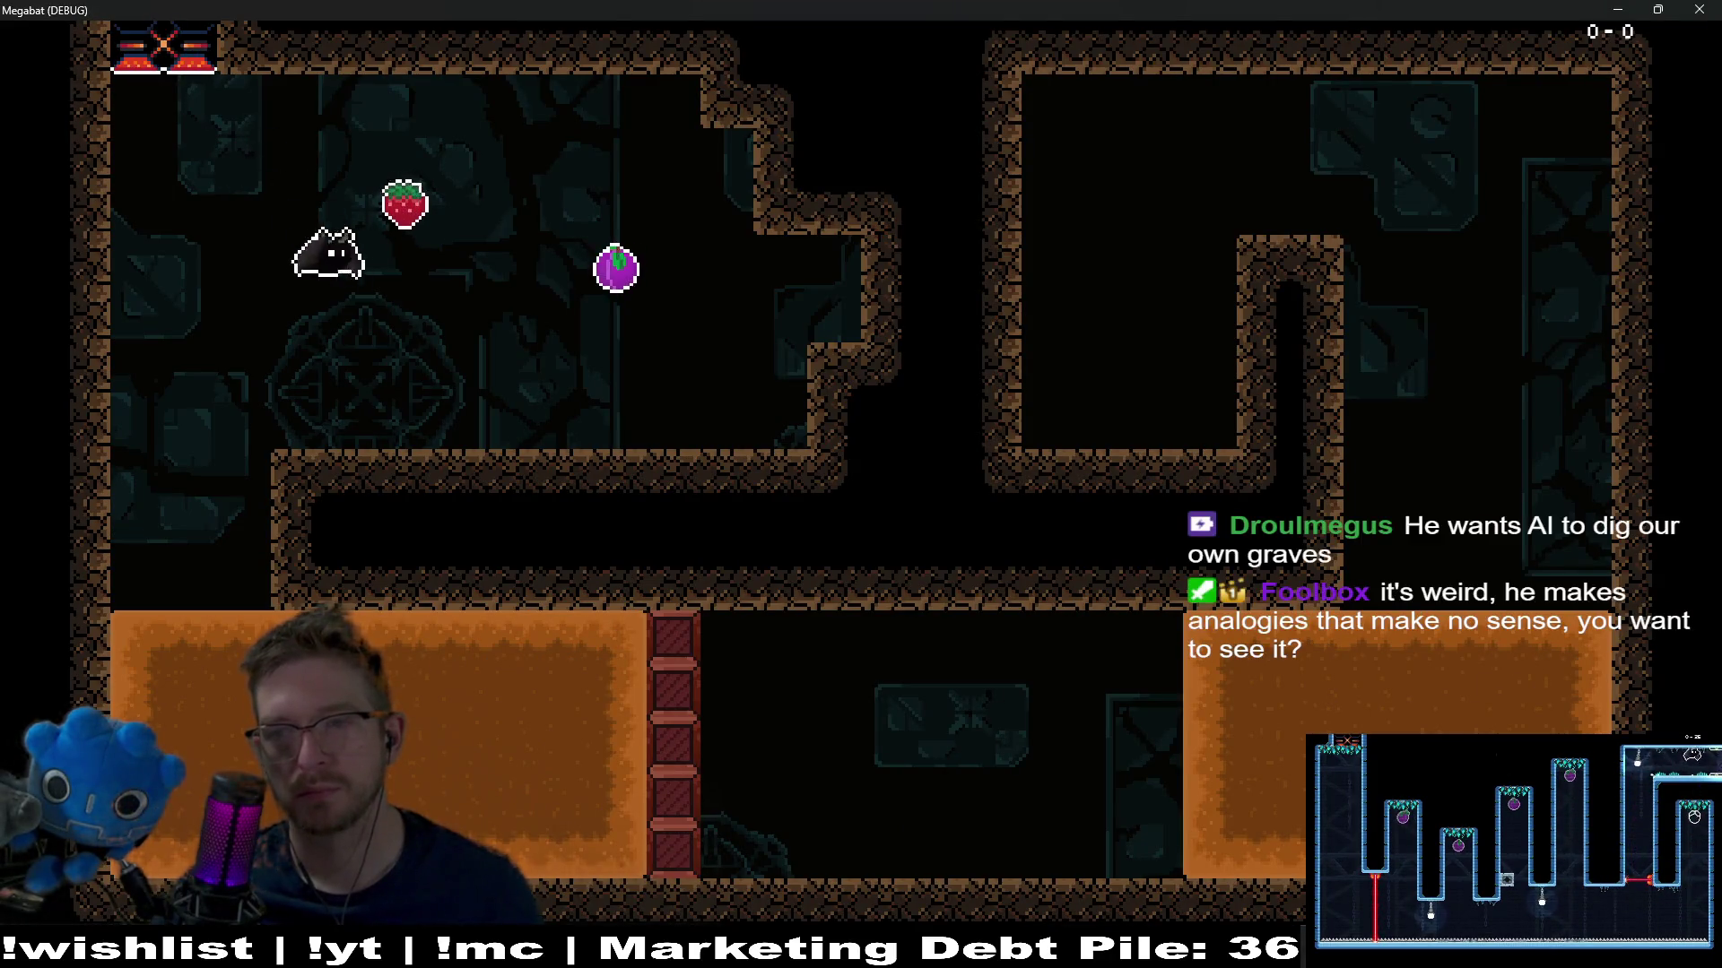
pyautogui.press('space')
pyautogui.press('space')
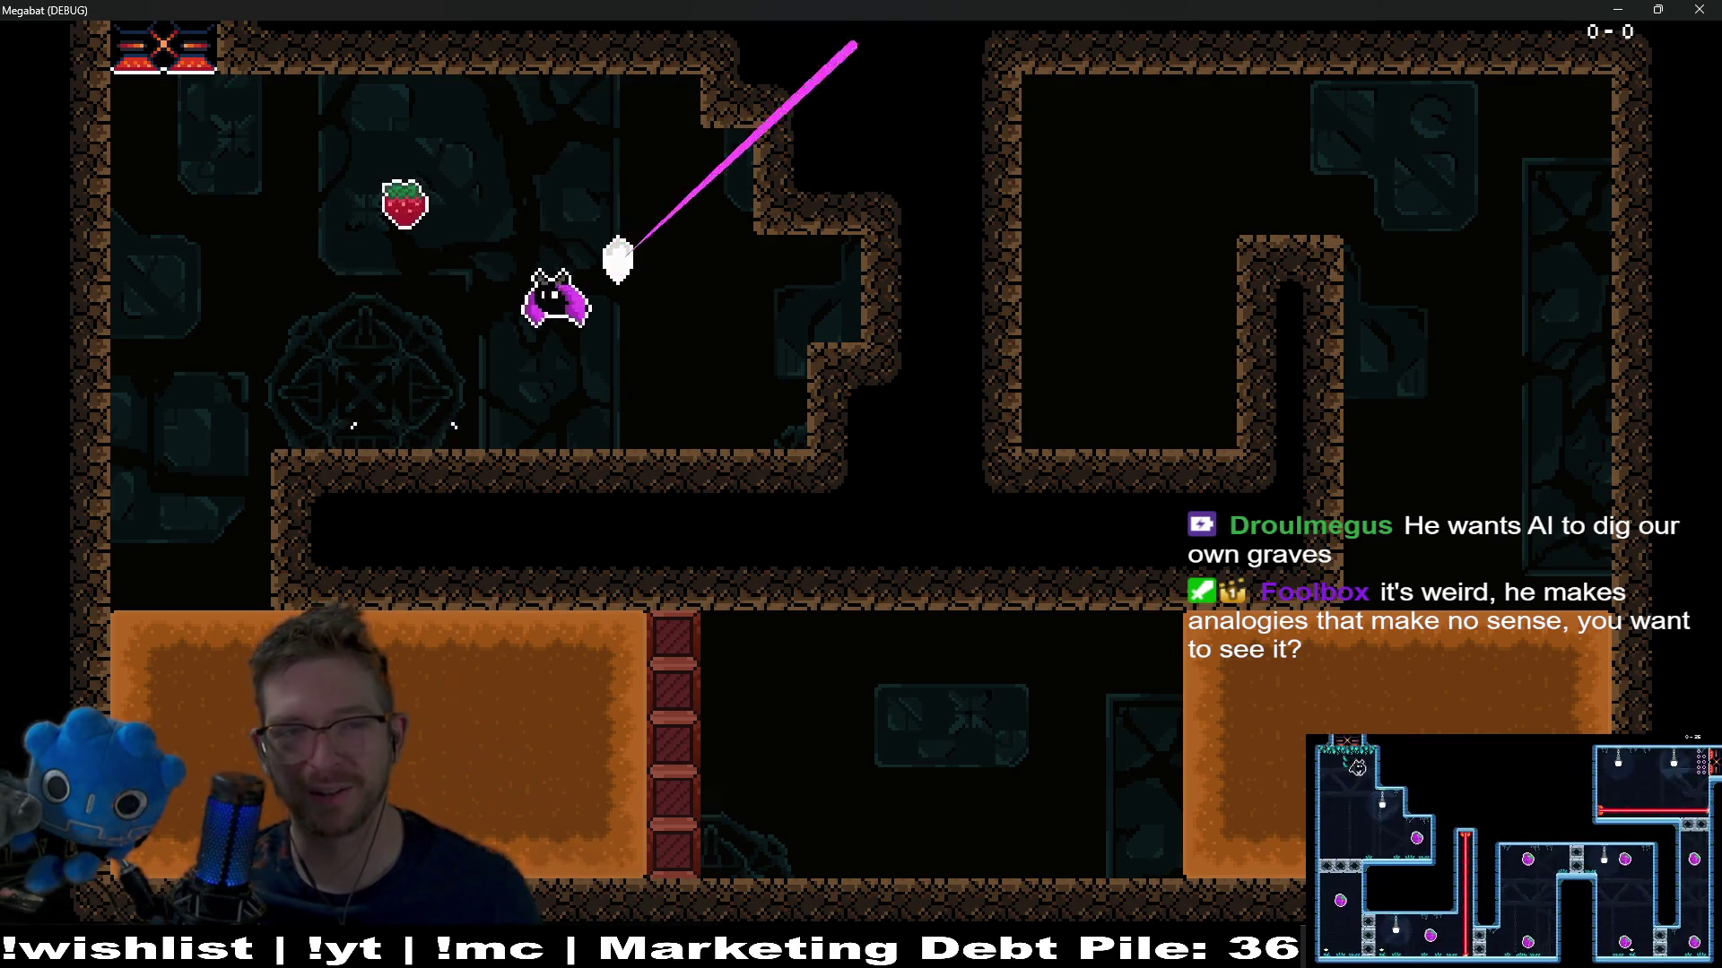
pyautogui.press('Left')
pyautogui.press('space')
pyautogui.press('Left')
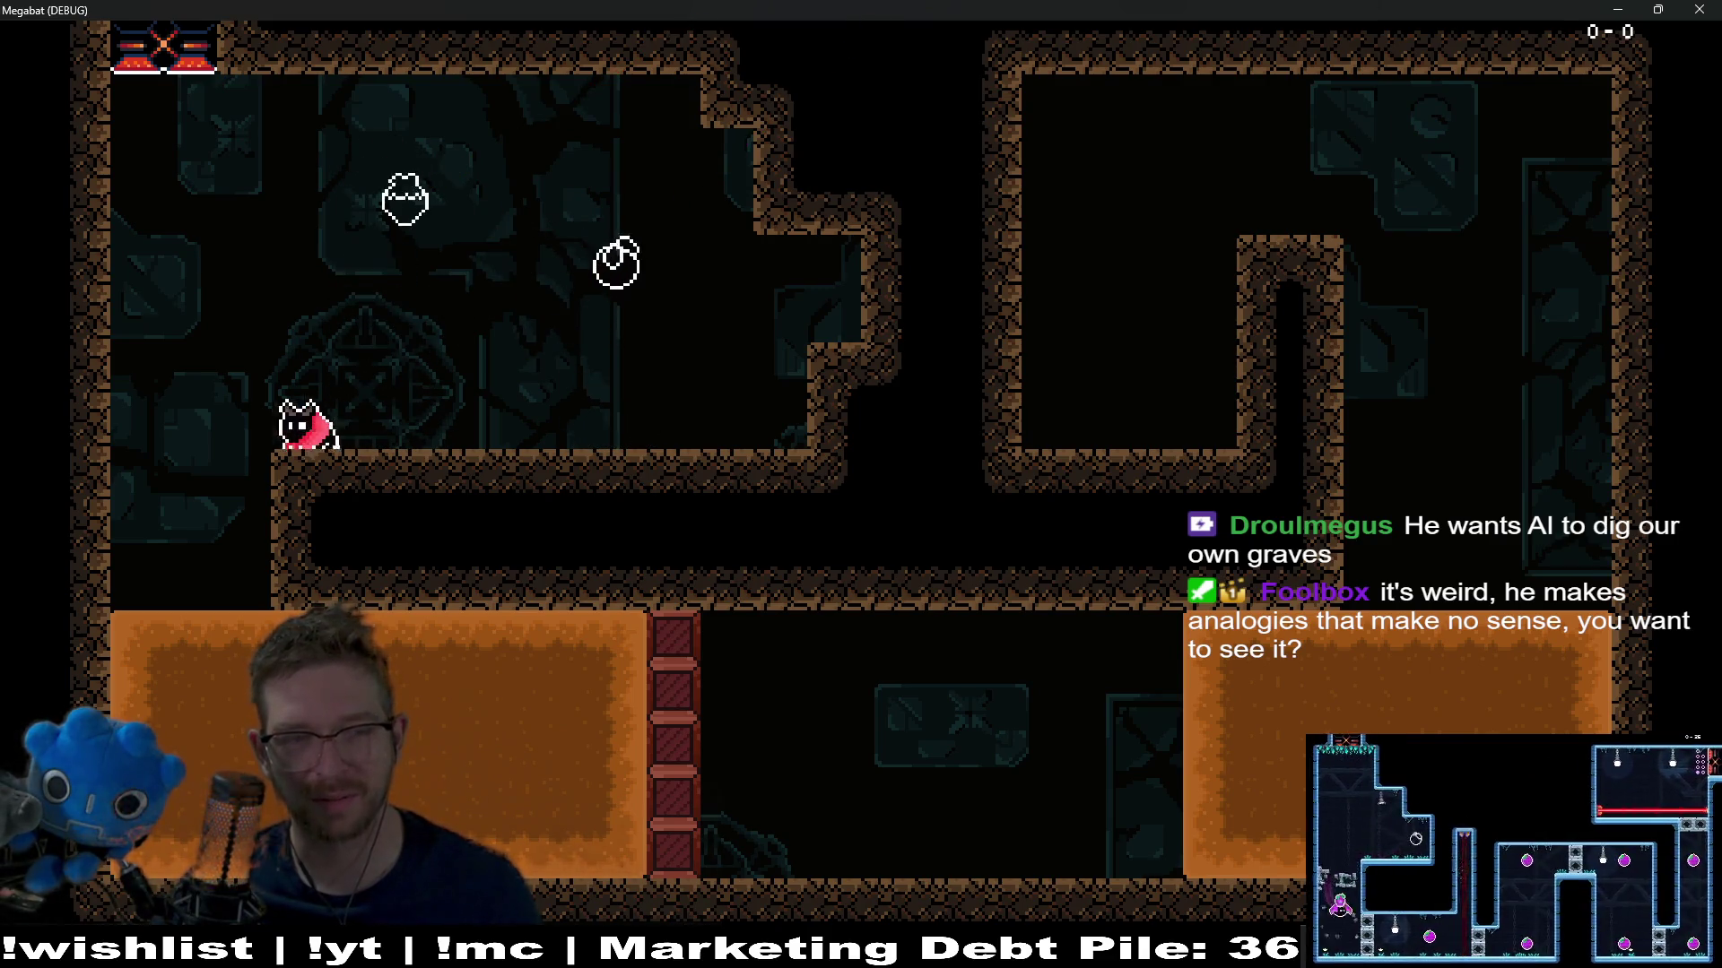
pyautogui.press('Right')
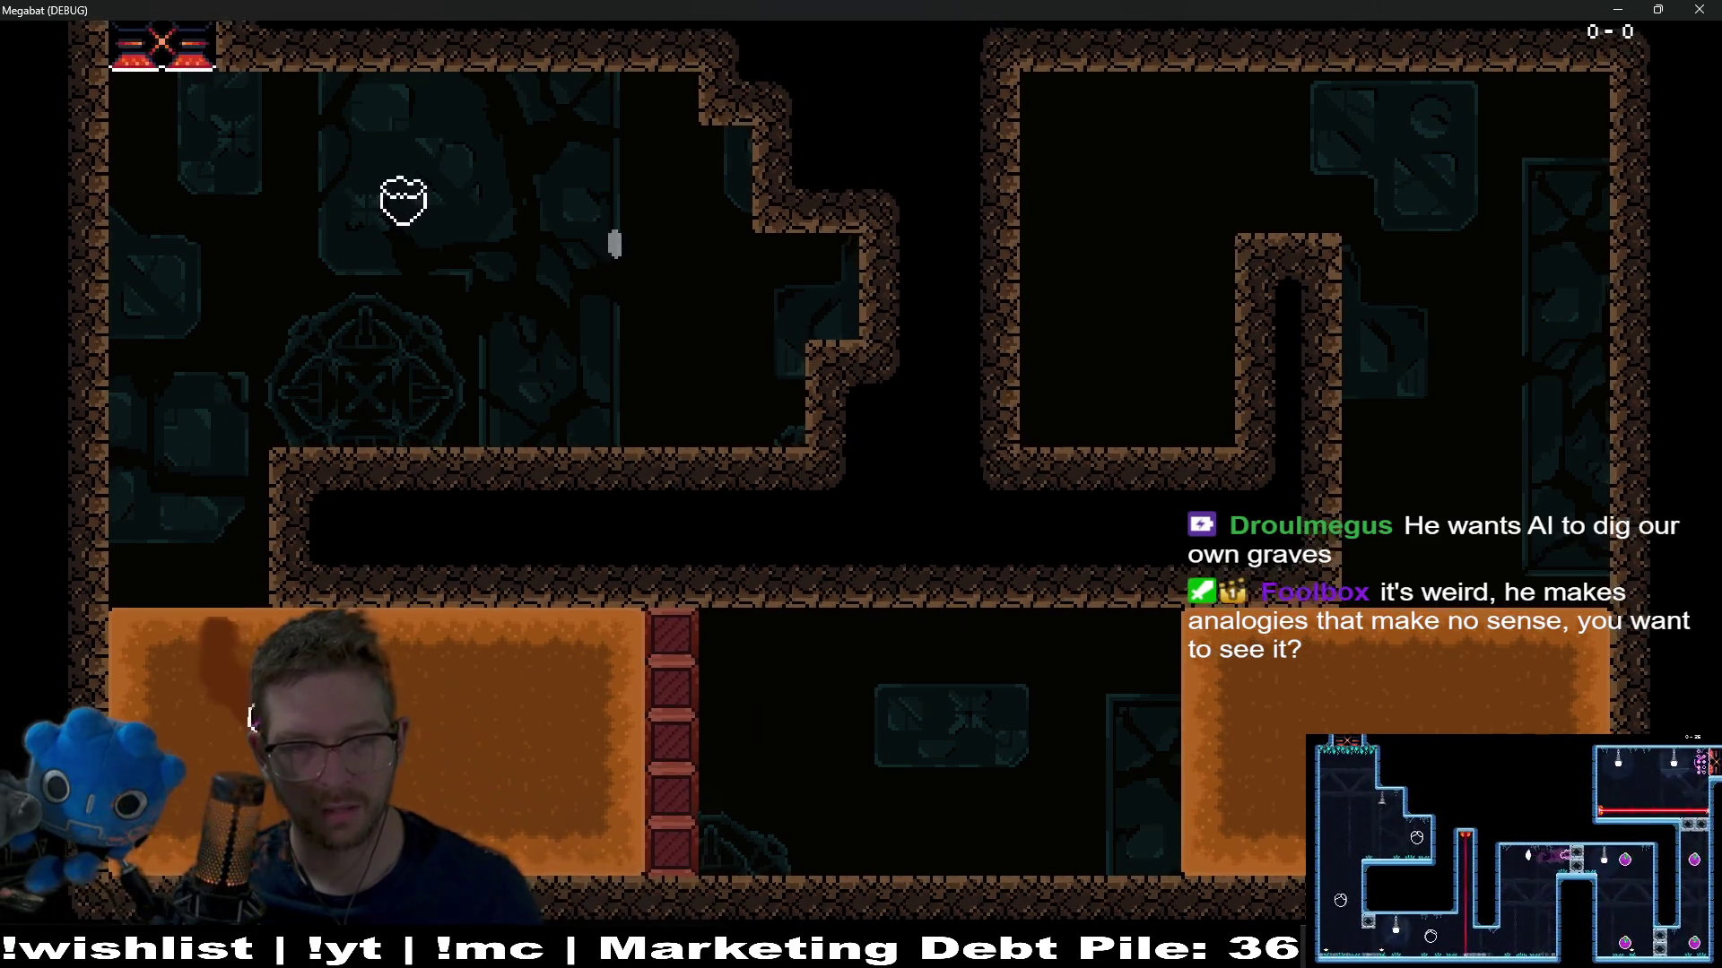
pyautogui.press('space')
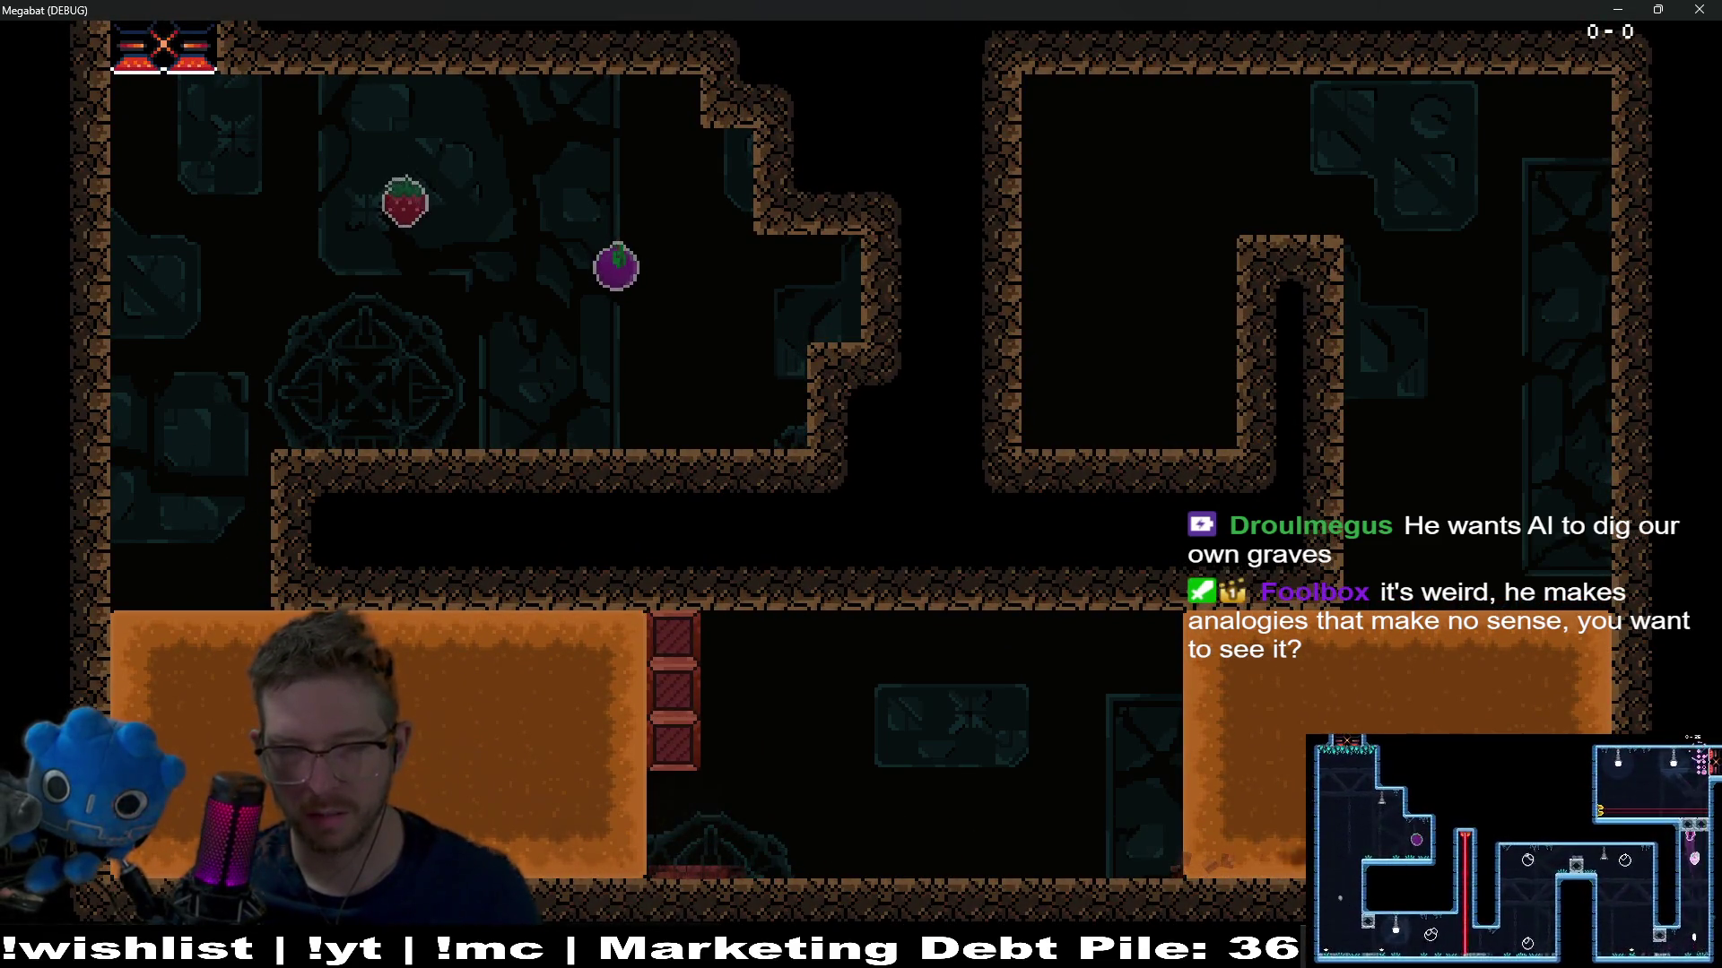
pyautogui.press('space')
pyautogui.press('Left')
pyautogui.press('Escape')
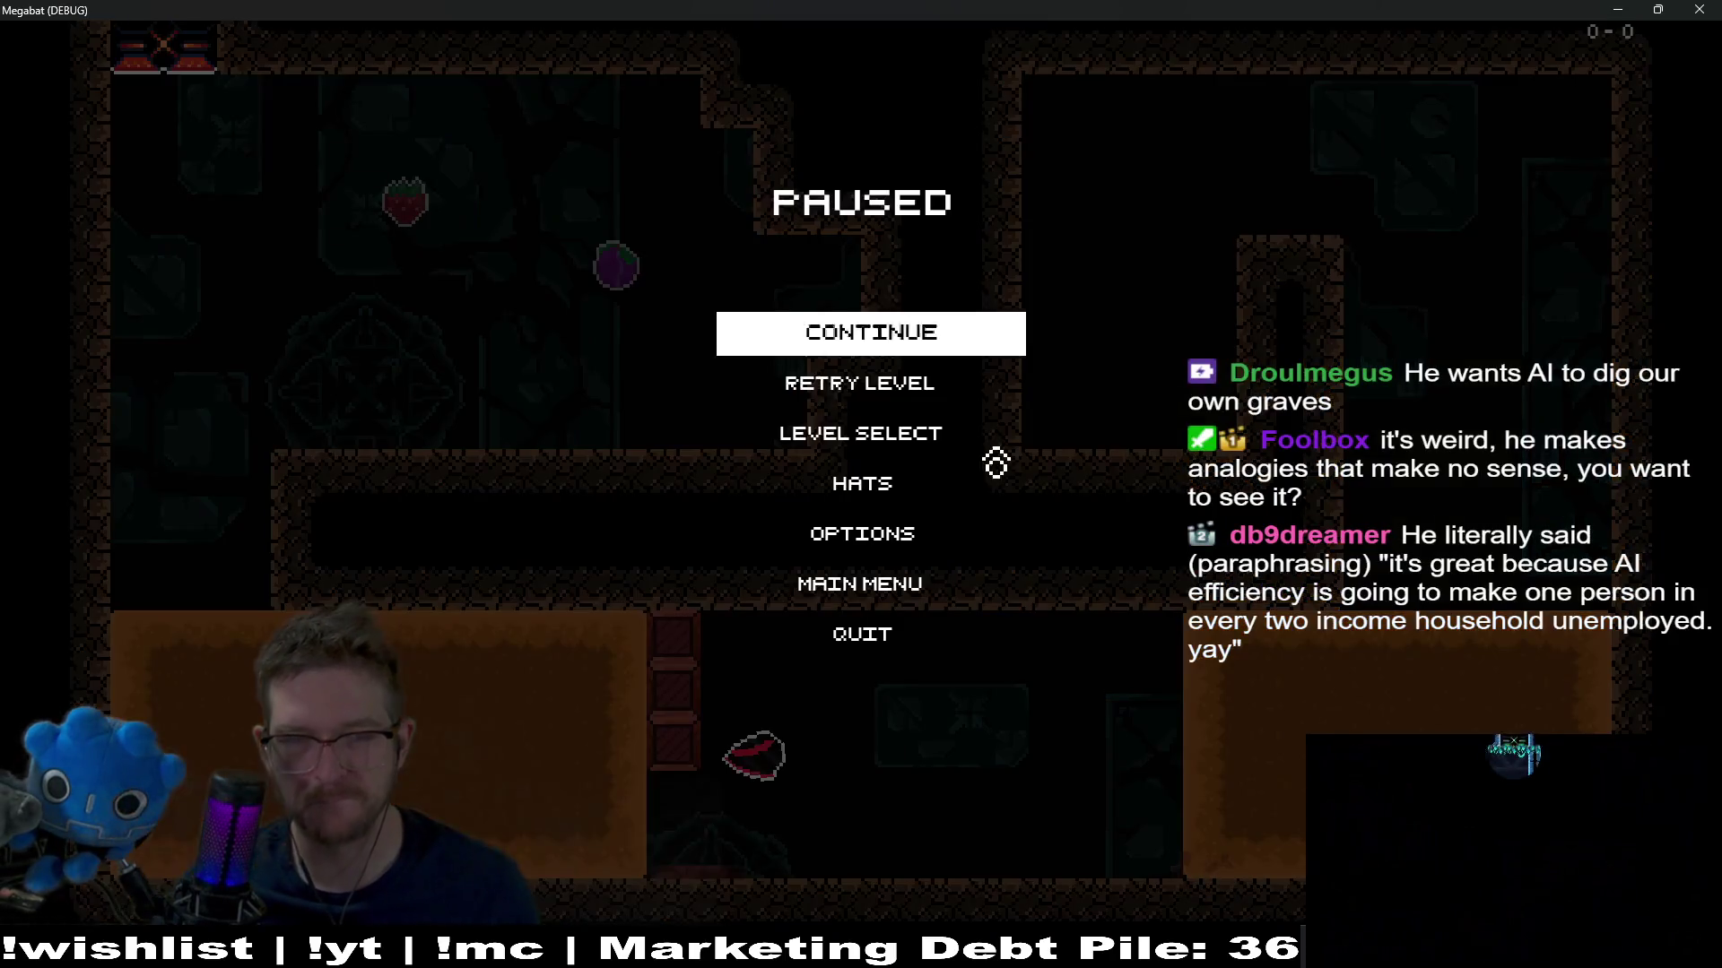
pyautogui.click(866, 639)
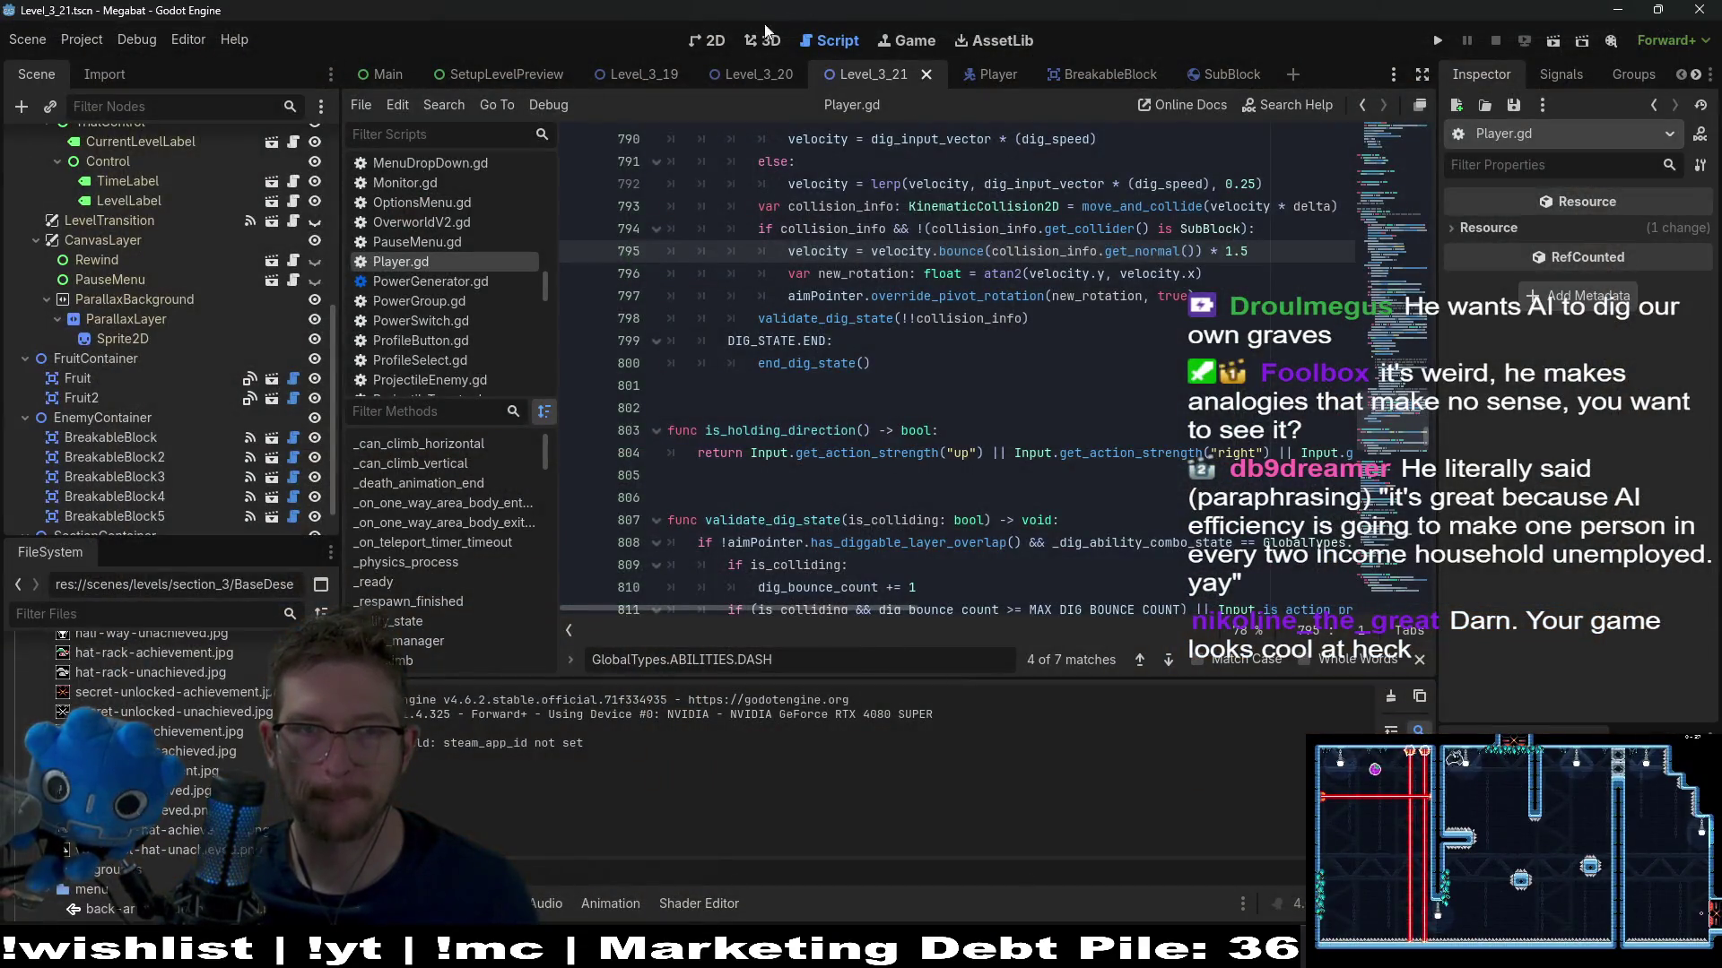
# Select and nudge the five breakable blocks, delete them, then undo to bring the column back
pyautogui.hotkey('ctrl', 'F1')
pyautogui.scroll(3, 1032, 372)
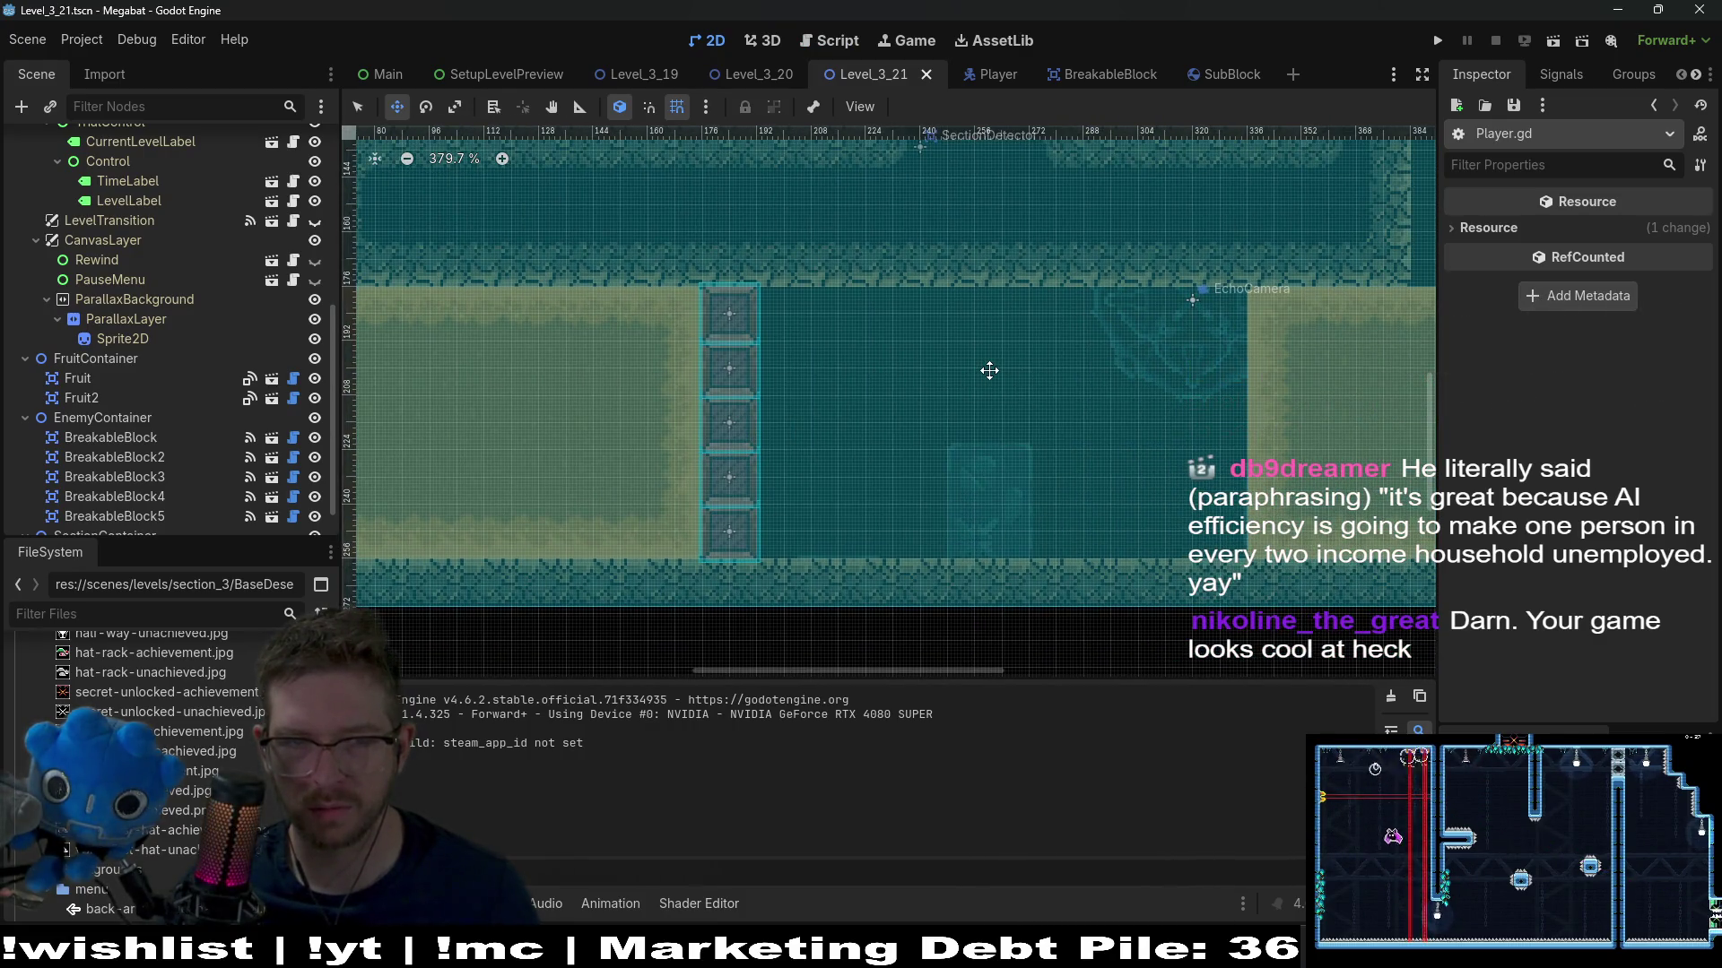
pyautogui.click(154, 439)
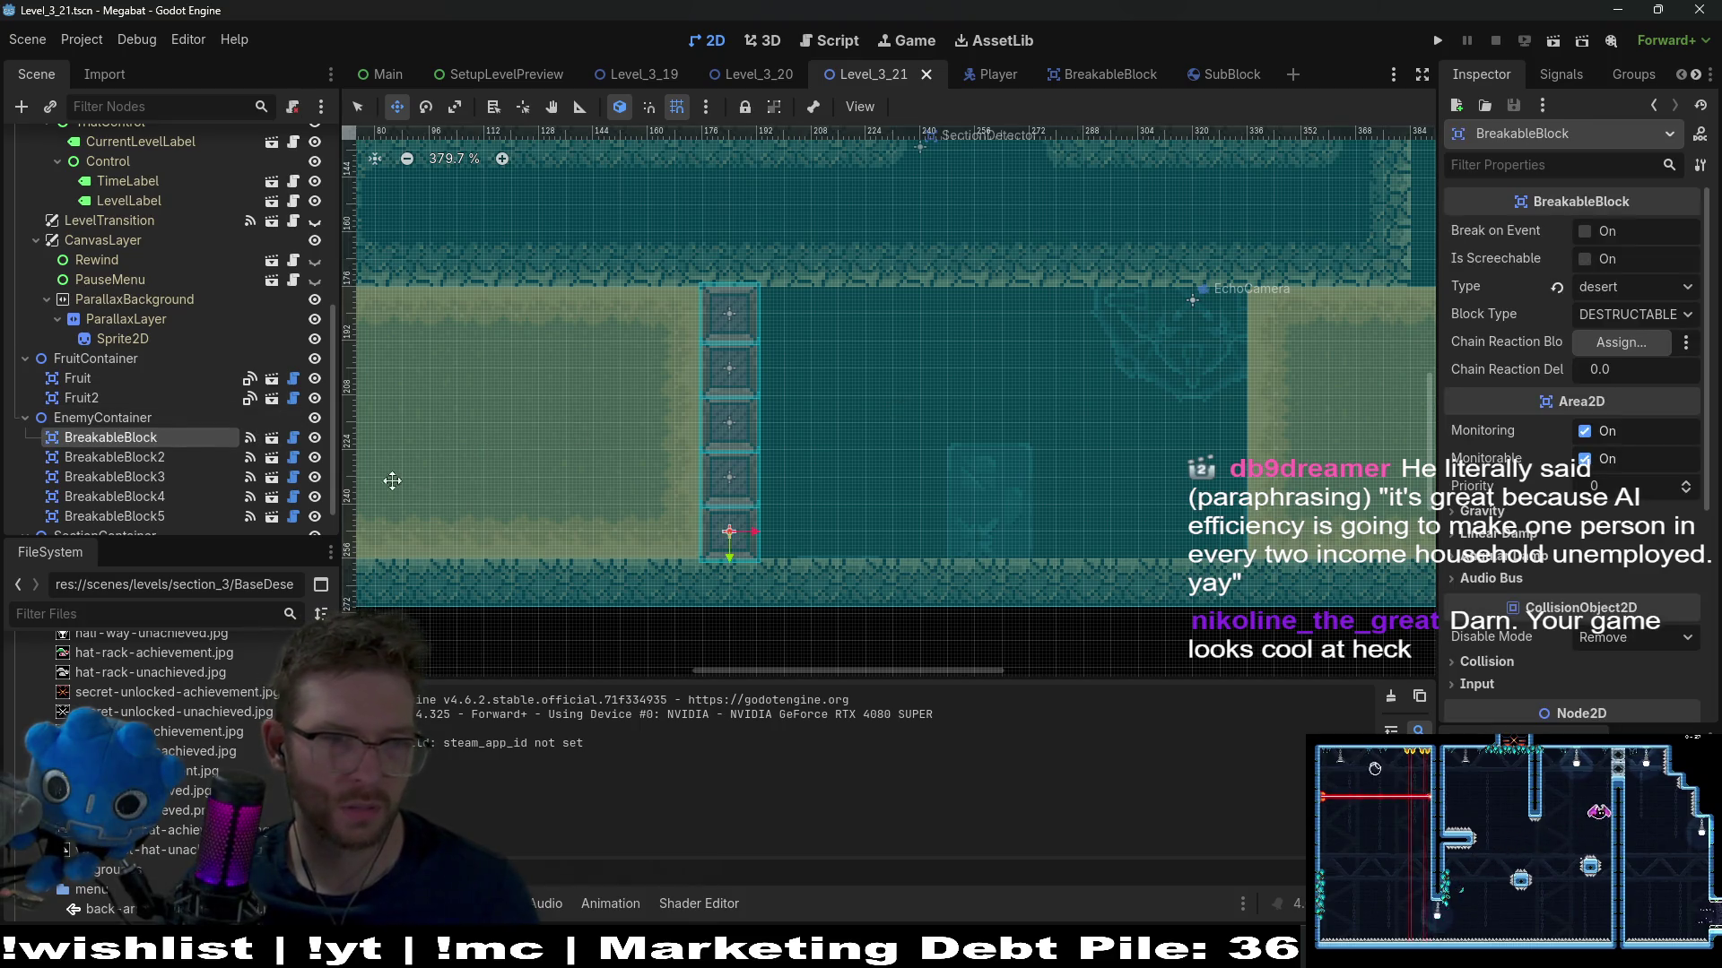
pyautogui.keyDown('shift'); pyautogui.click(156, 517); pyautogui.keyUp('shift')
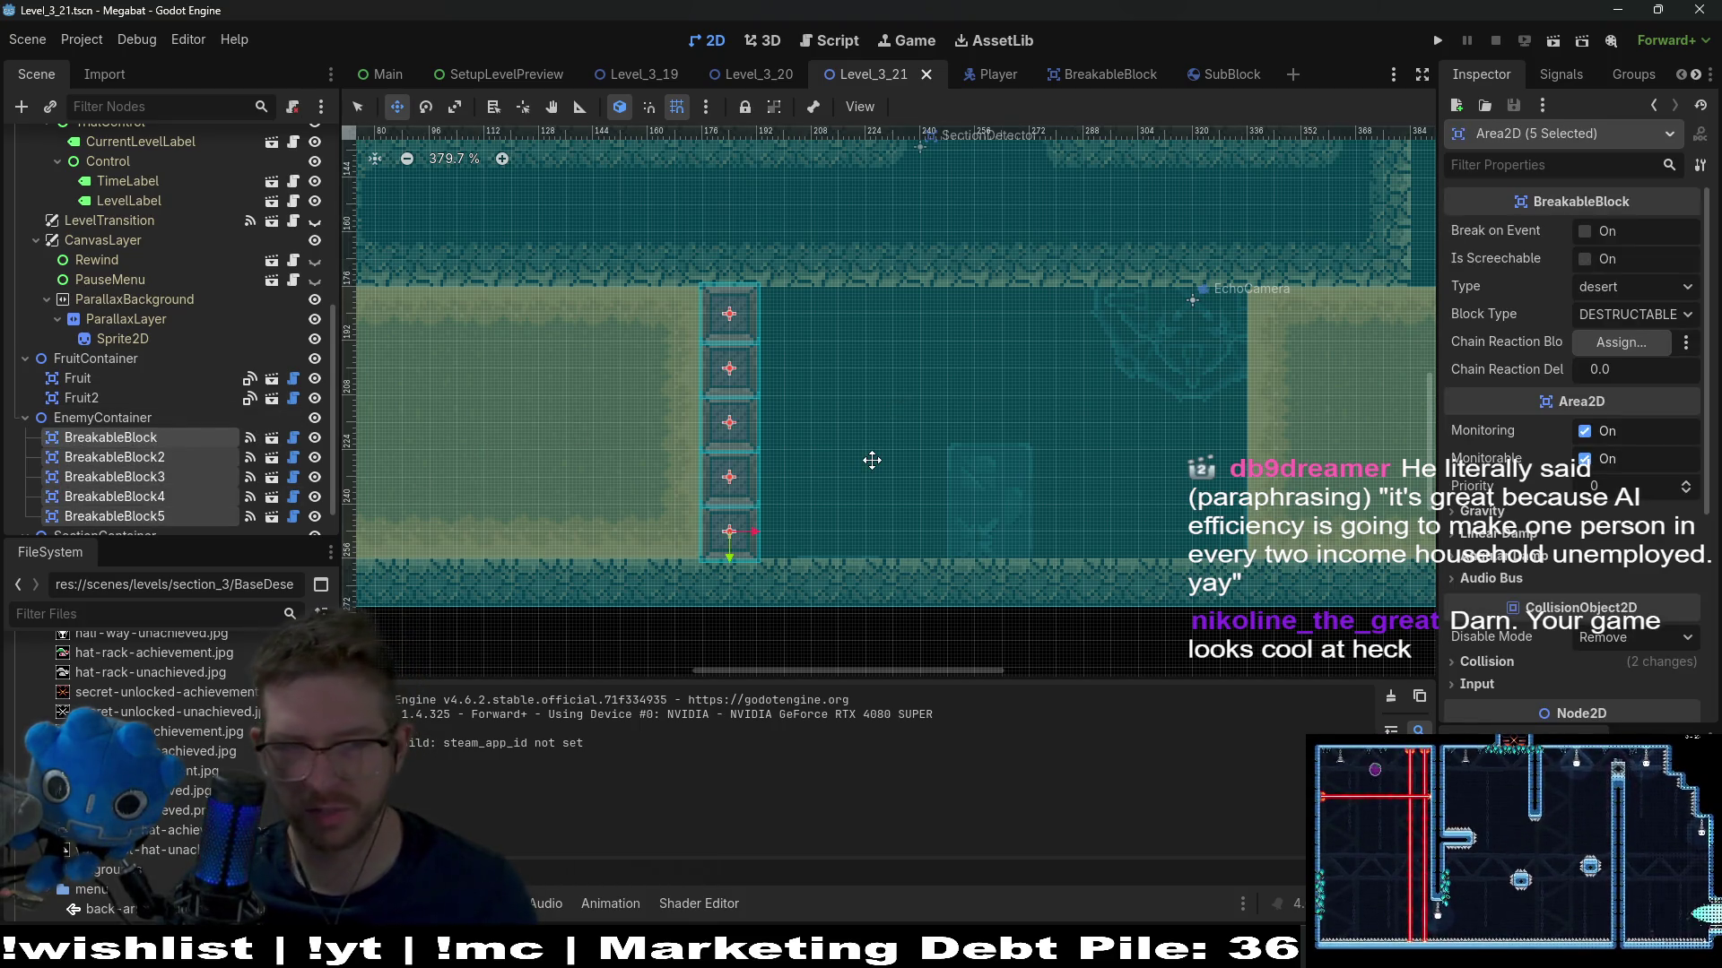
pyautogui.press('Left')
pyautogui.press('Left')
pyautogui.press('Left')
pyautogui.press('Right')
pyautogui.press('Right')
pyautogui.press('Right')
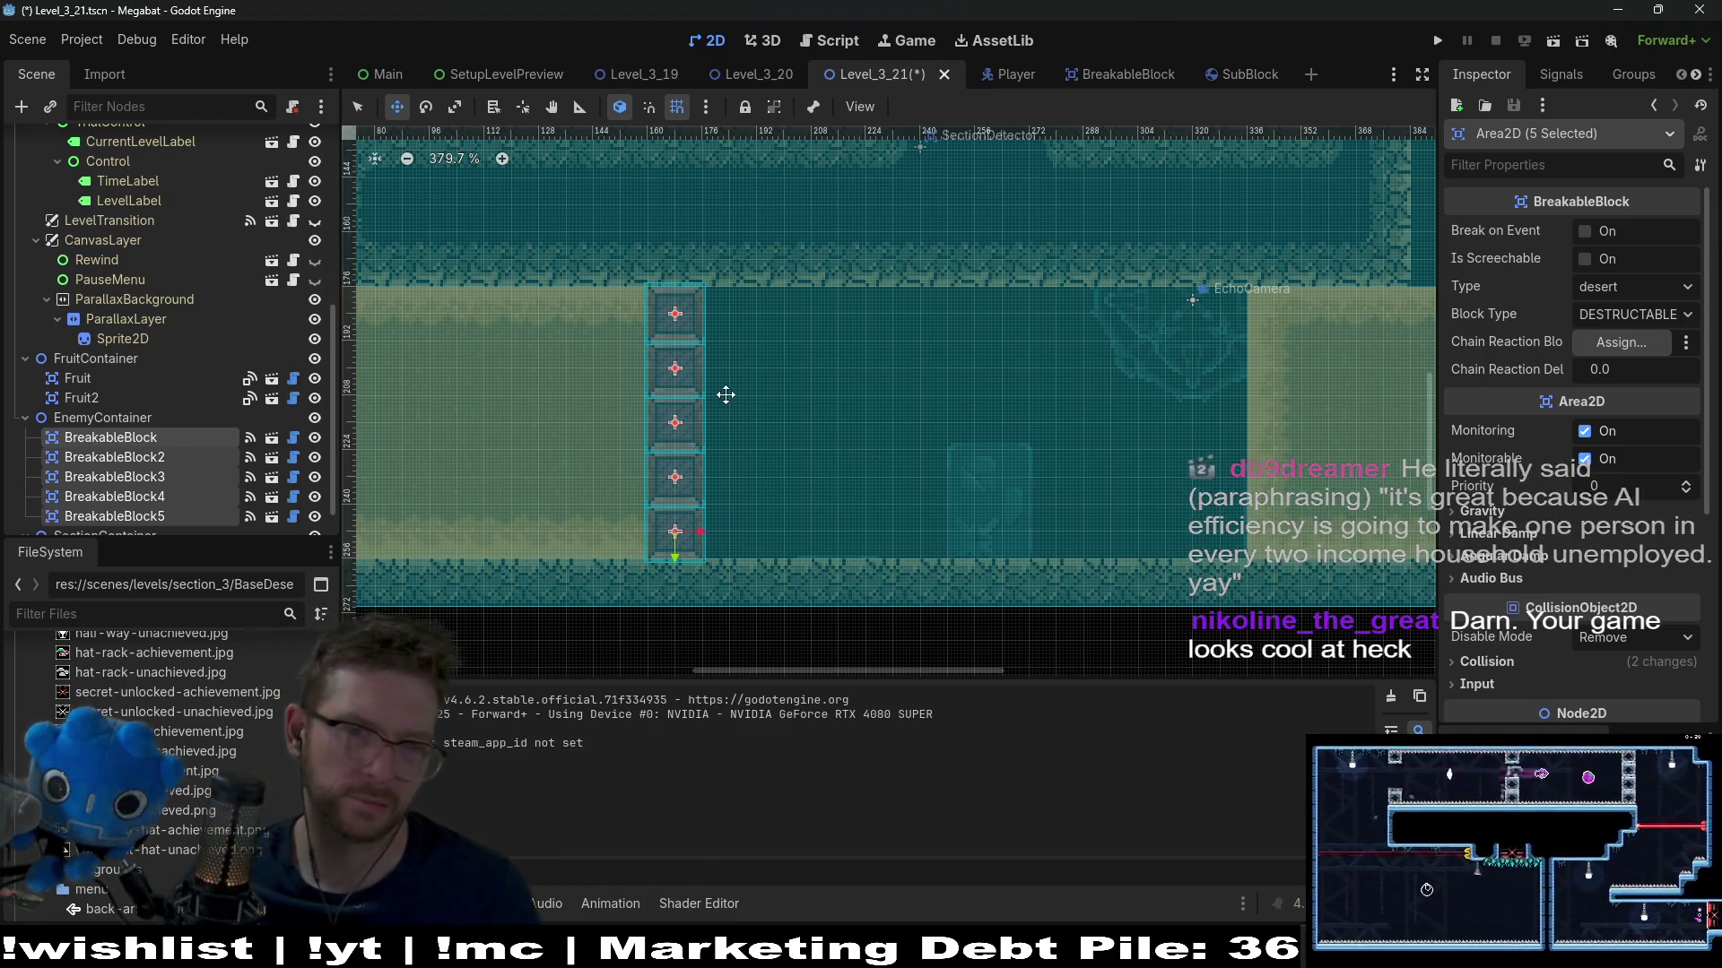
pyautogui.scroll(7, 725, 395)
pyautogui.scroll(-6, 739, 386)
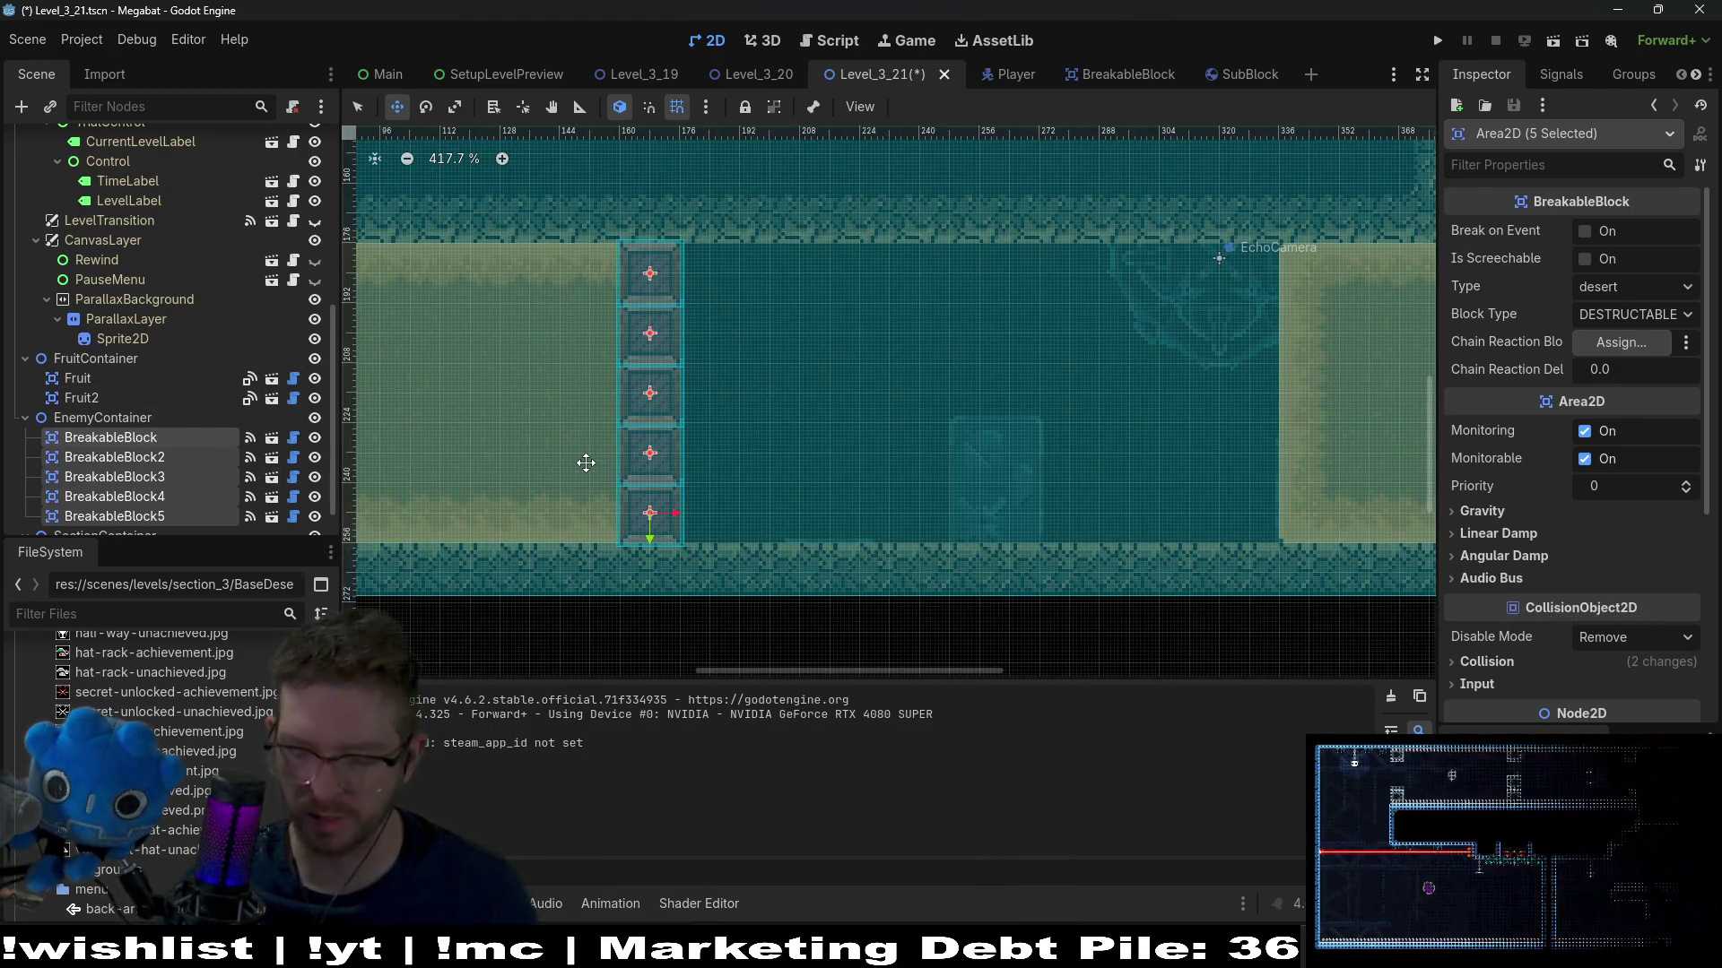
pyautogui.press('Delete')
pyautogui.press('Return')
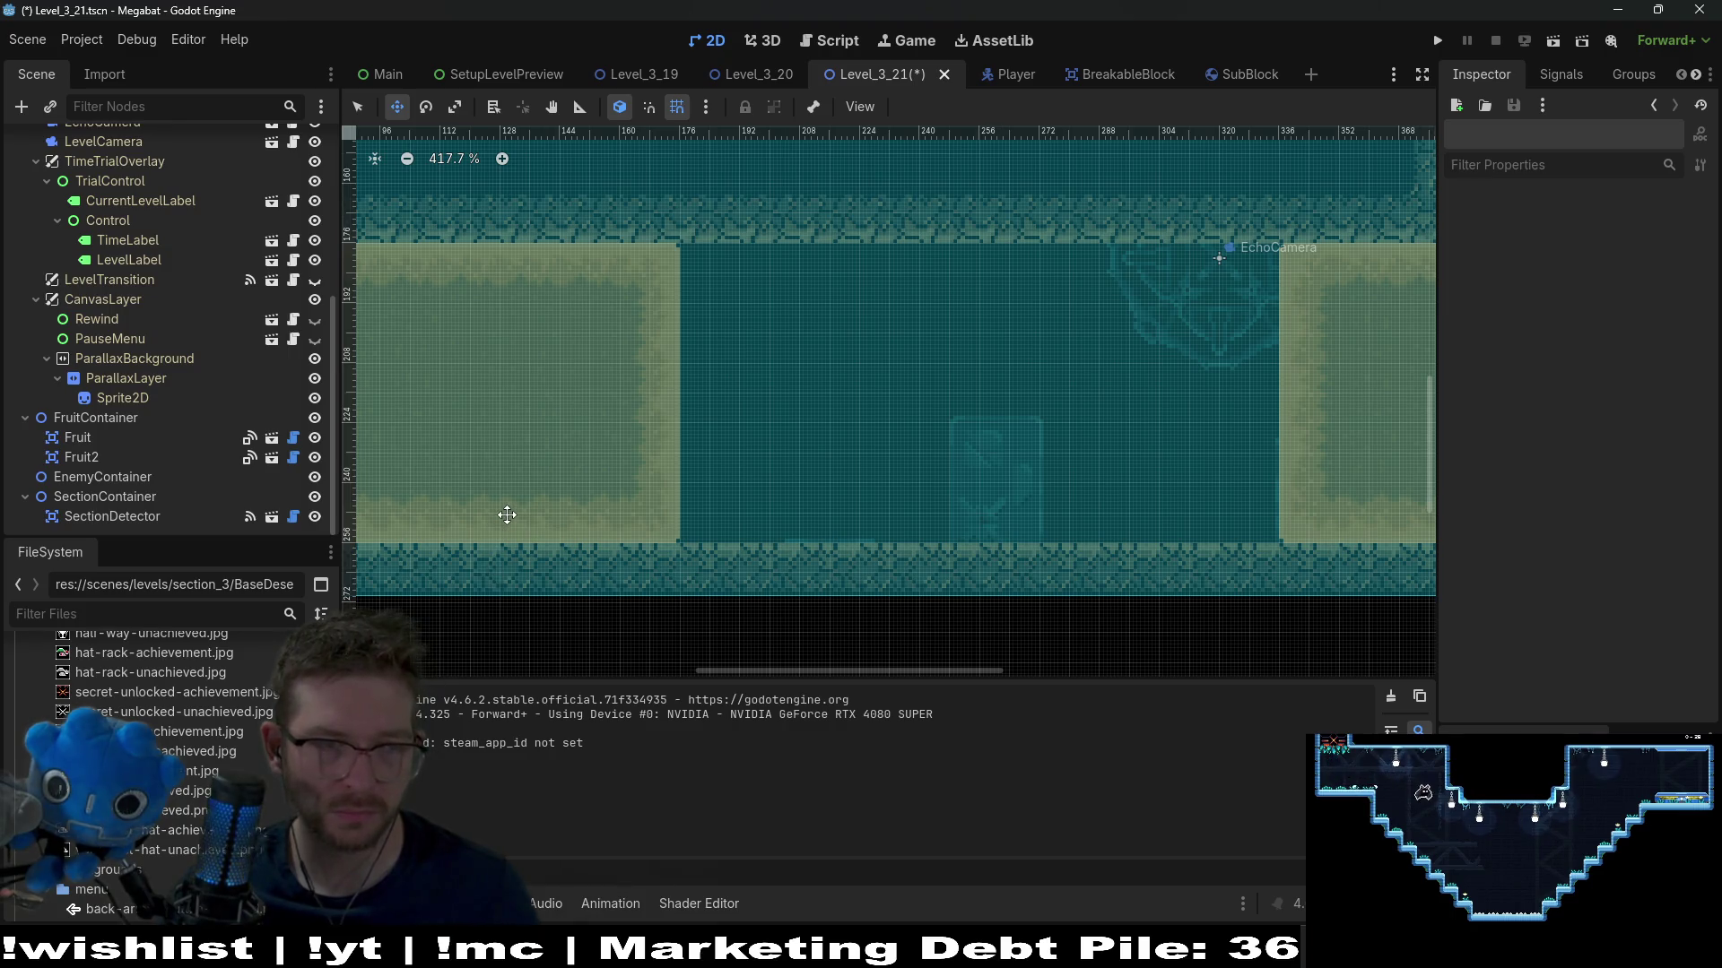
pyautogui.hotkey('ctrl', 'z')
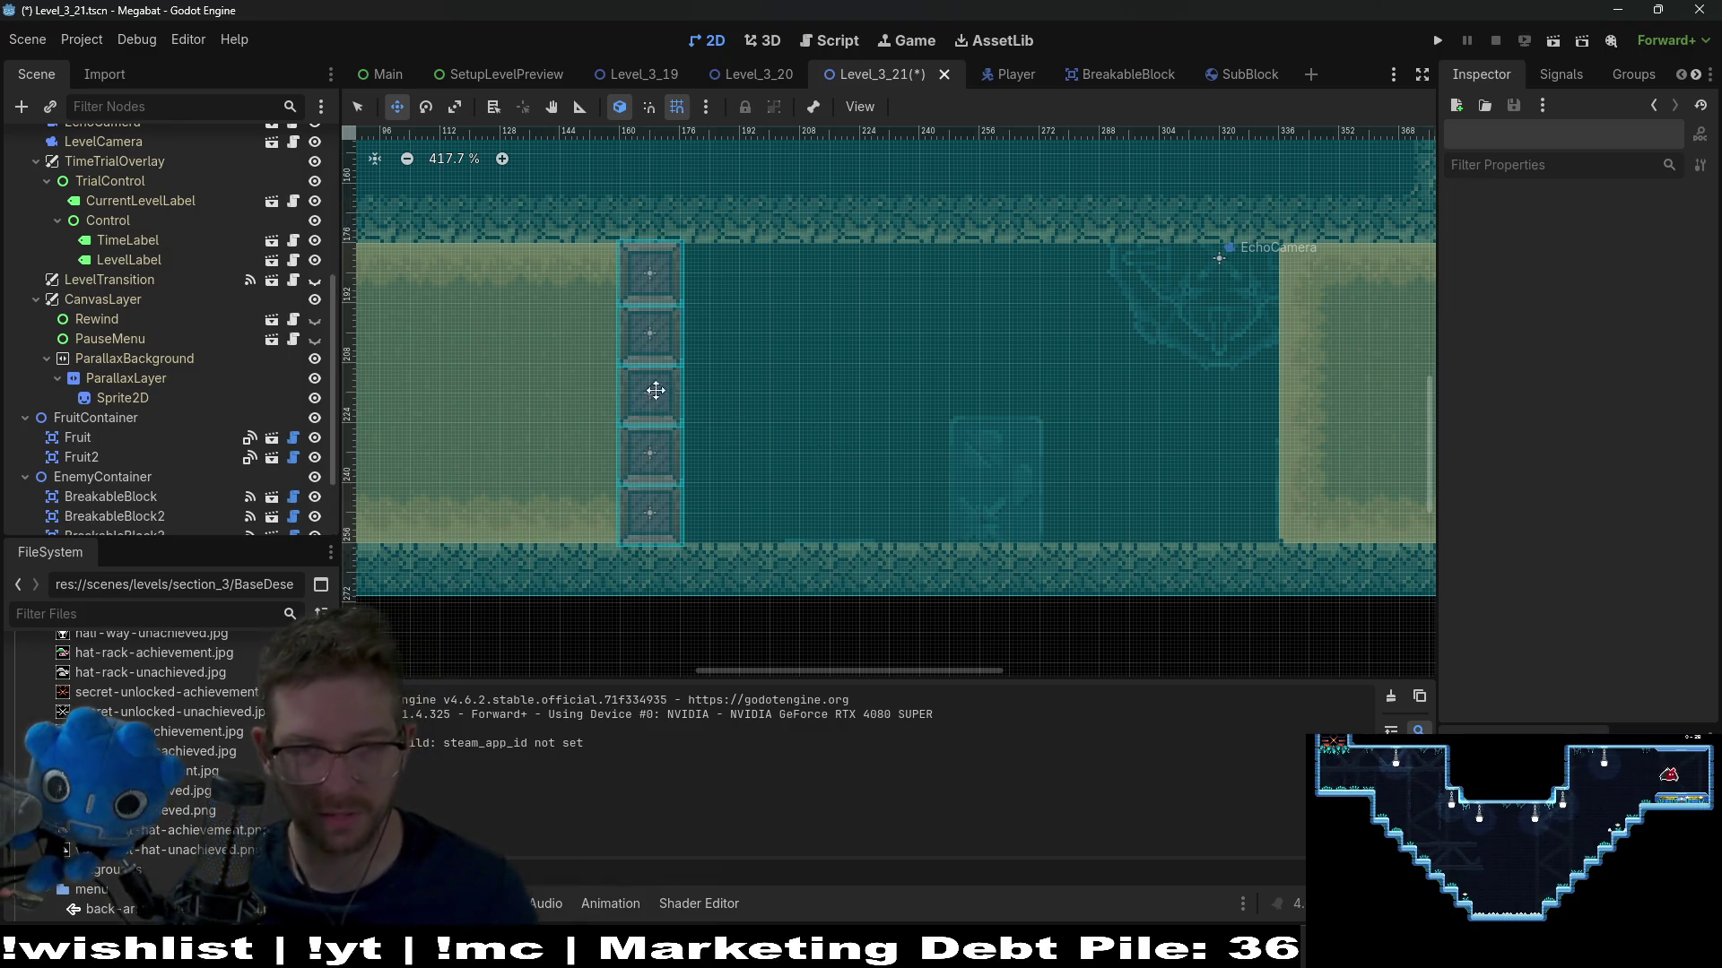
# Make EnemyContainer the parent and bring up the scene list for instancing
pyautogui.scroll(-2, 179, 480)
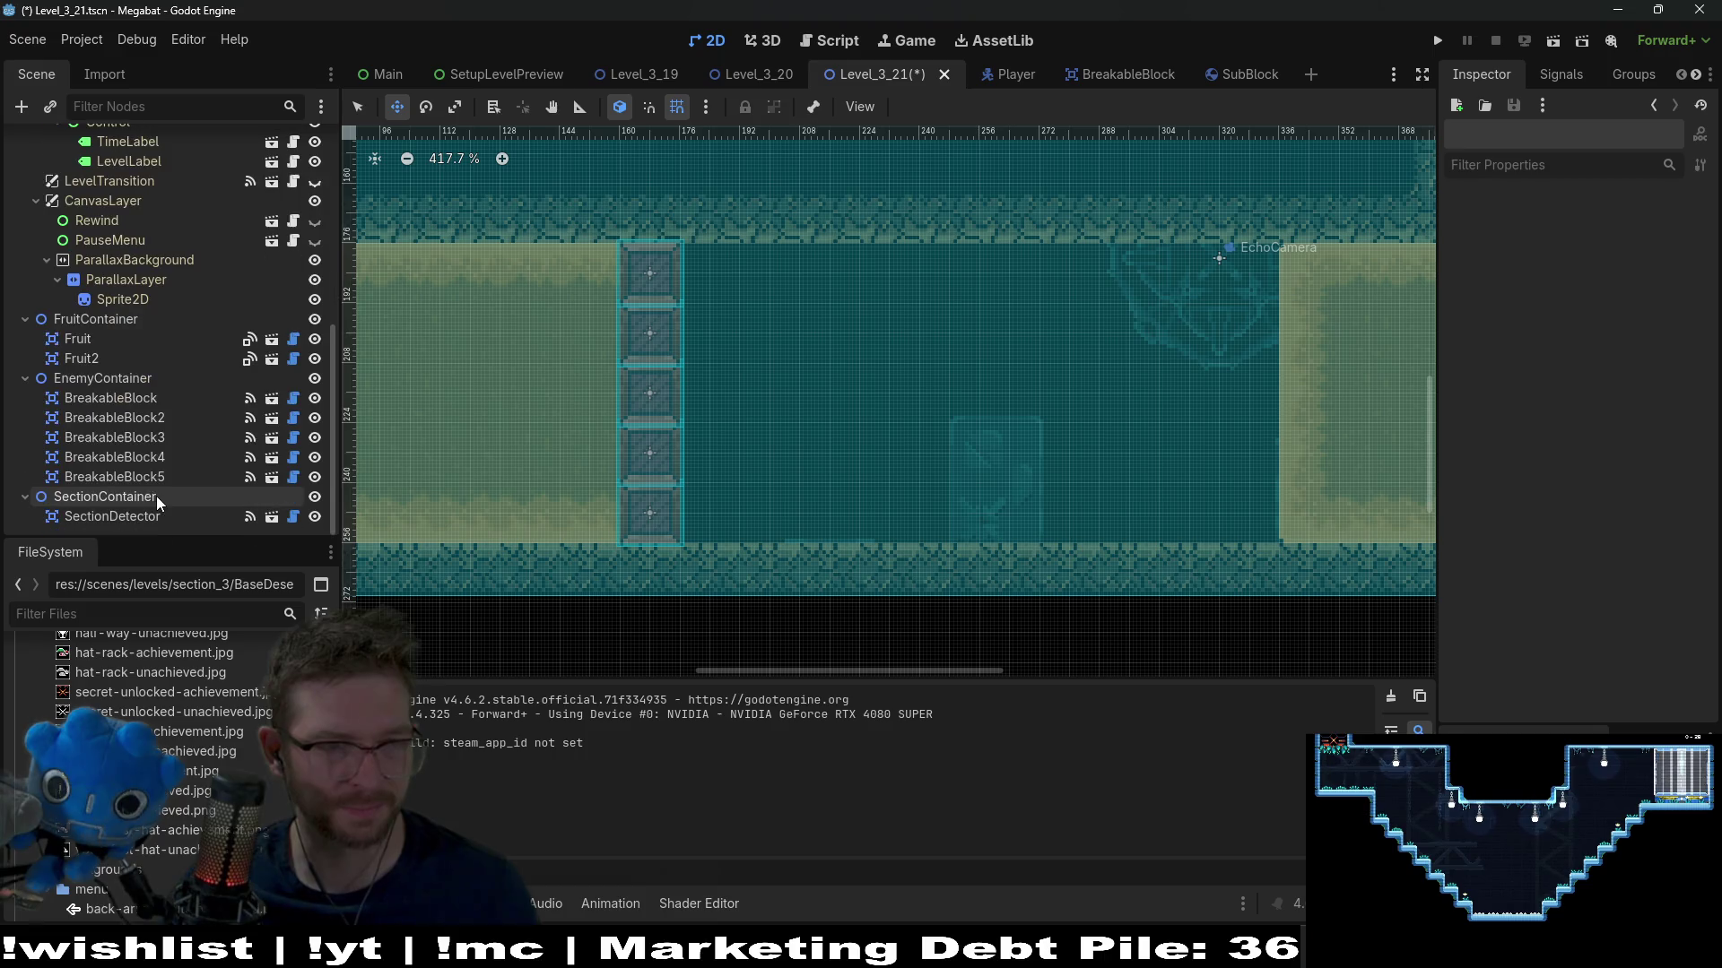
pyautogui.click(111, 375)
pyautogui.hotkey('ctrl', 'shift', 'a')
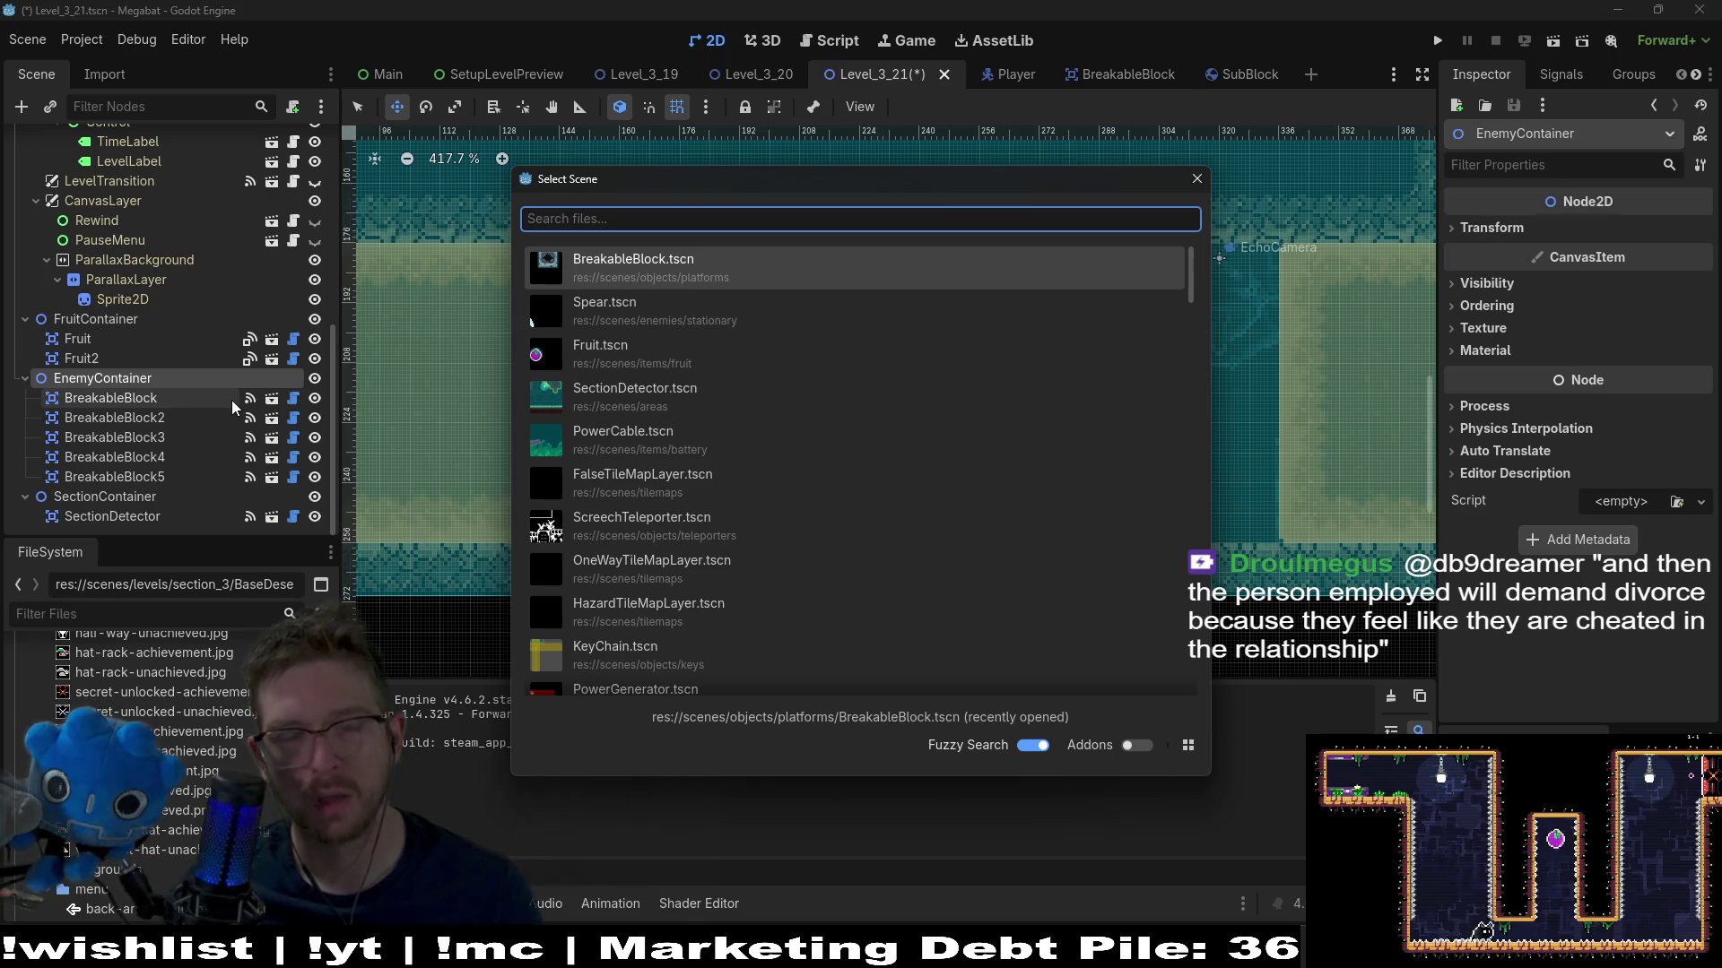
# Instance FlameTrap.tscn under EnemyContainer, rotate it 180, and place it against the ceiling beside the blocks
pyautogui.write('flame')
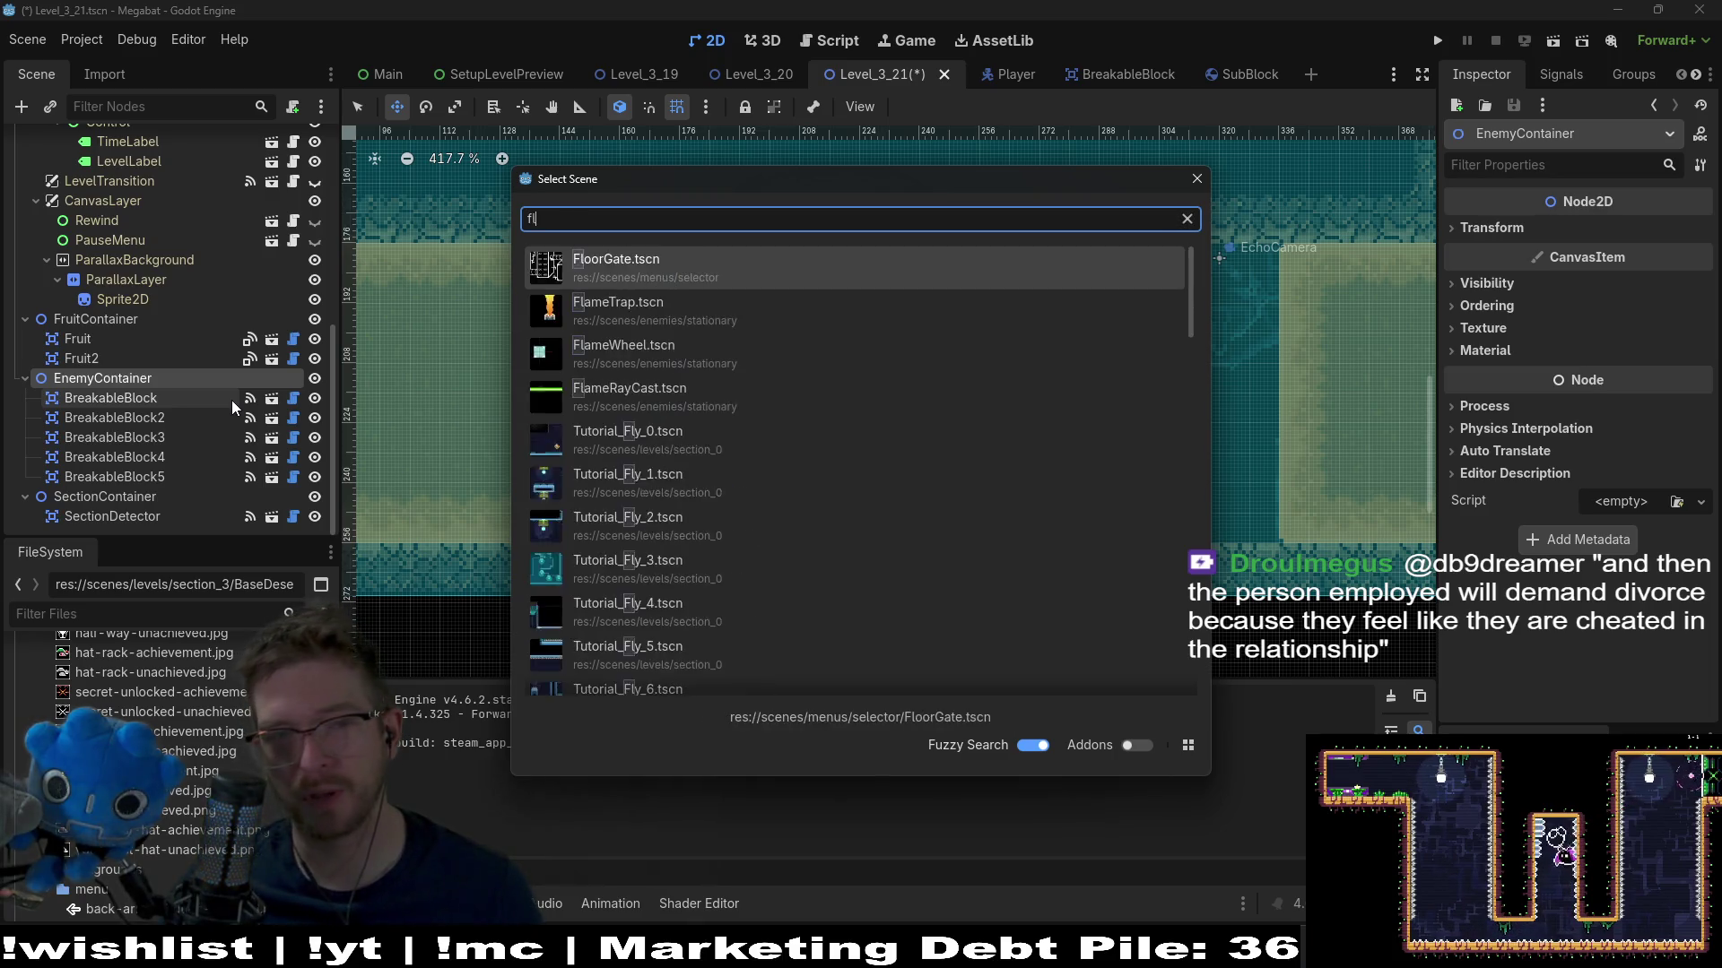
pyautogui.press('Return')
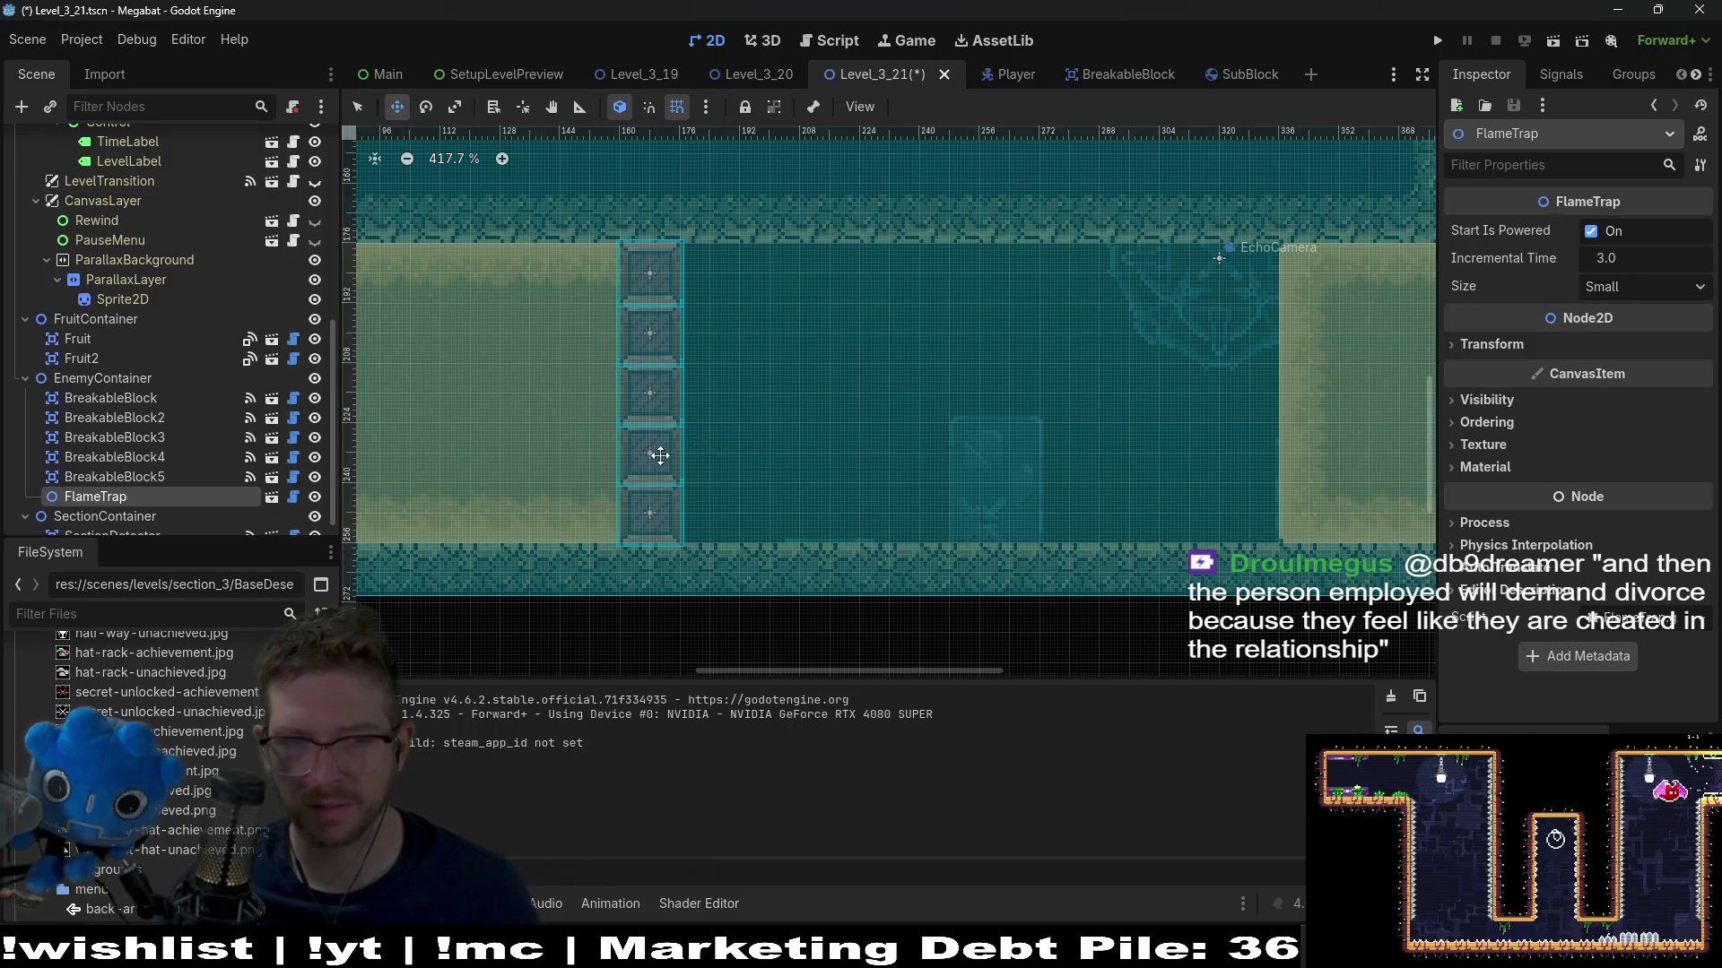
pyautogui.scroll(-3, 837, 407)
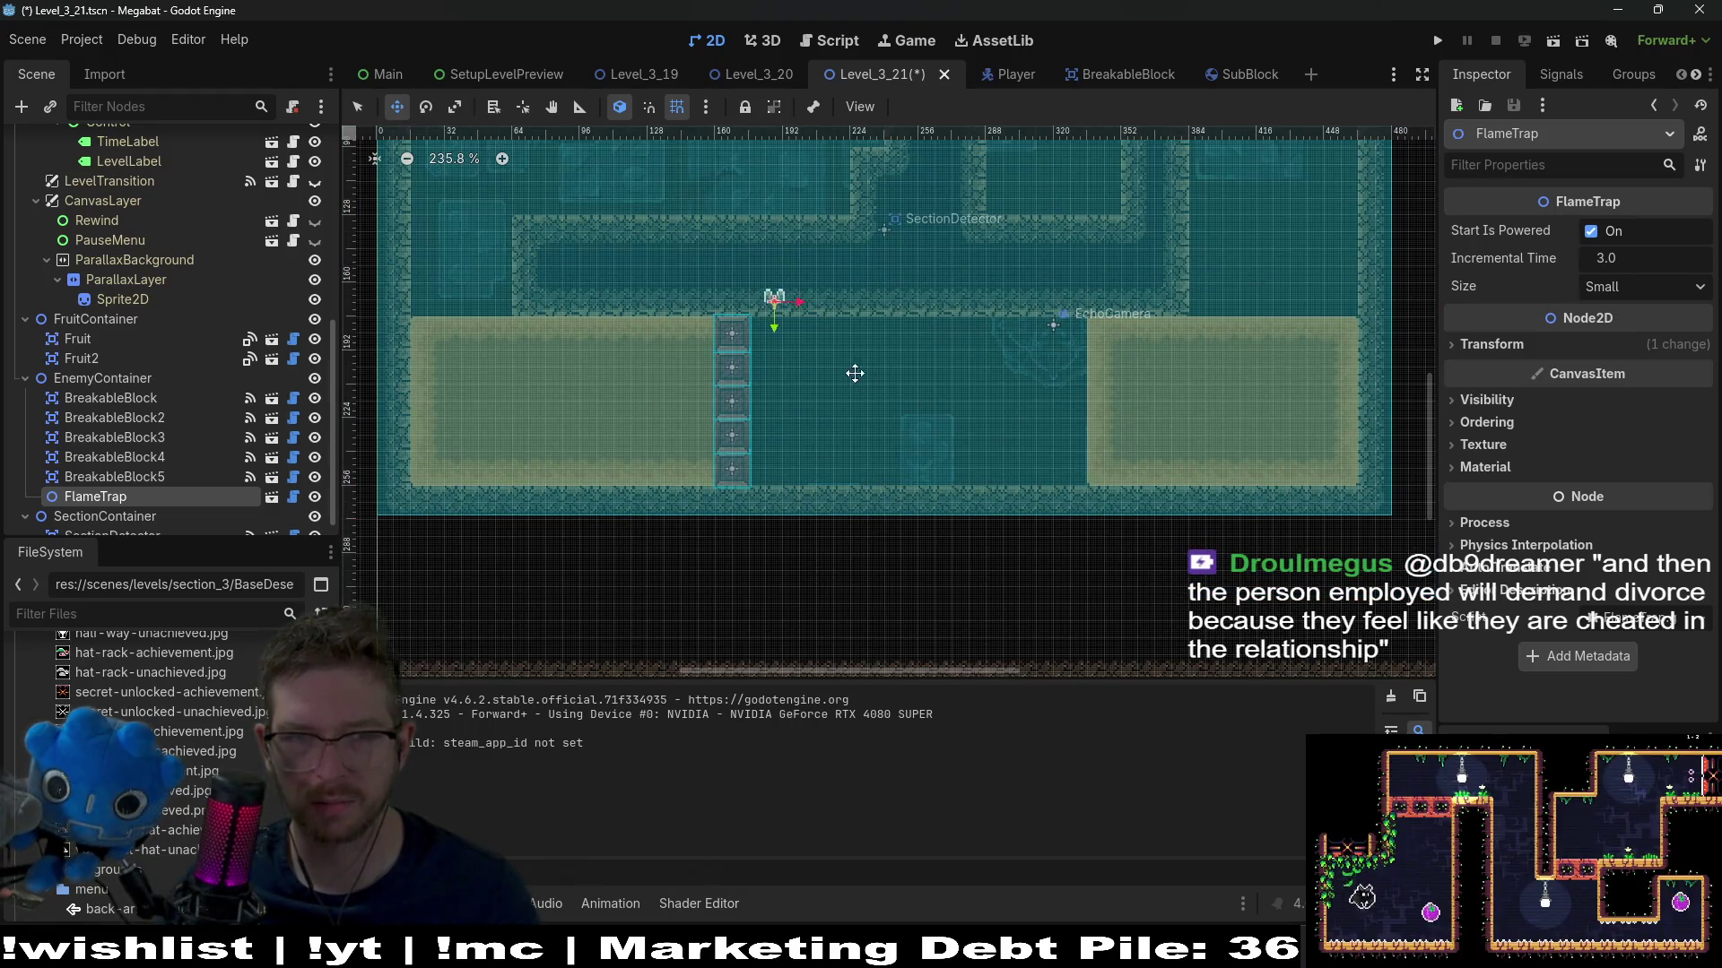
pyautogui.moveTo(853, 373); pyautogui.dragTo(923, 418)
pyautogui.click(1491, 345)
pyautogui.click(1621, 424)
pyautogui.write('1')
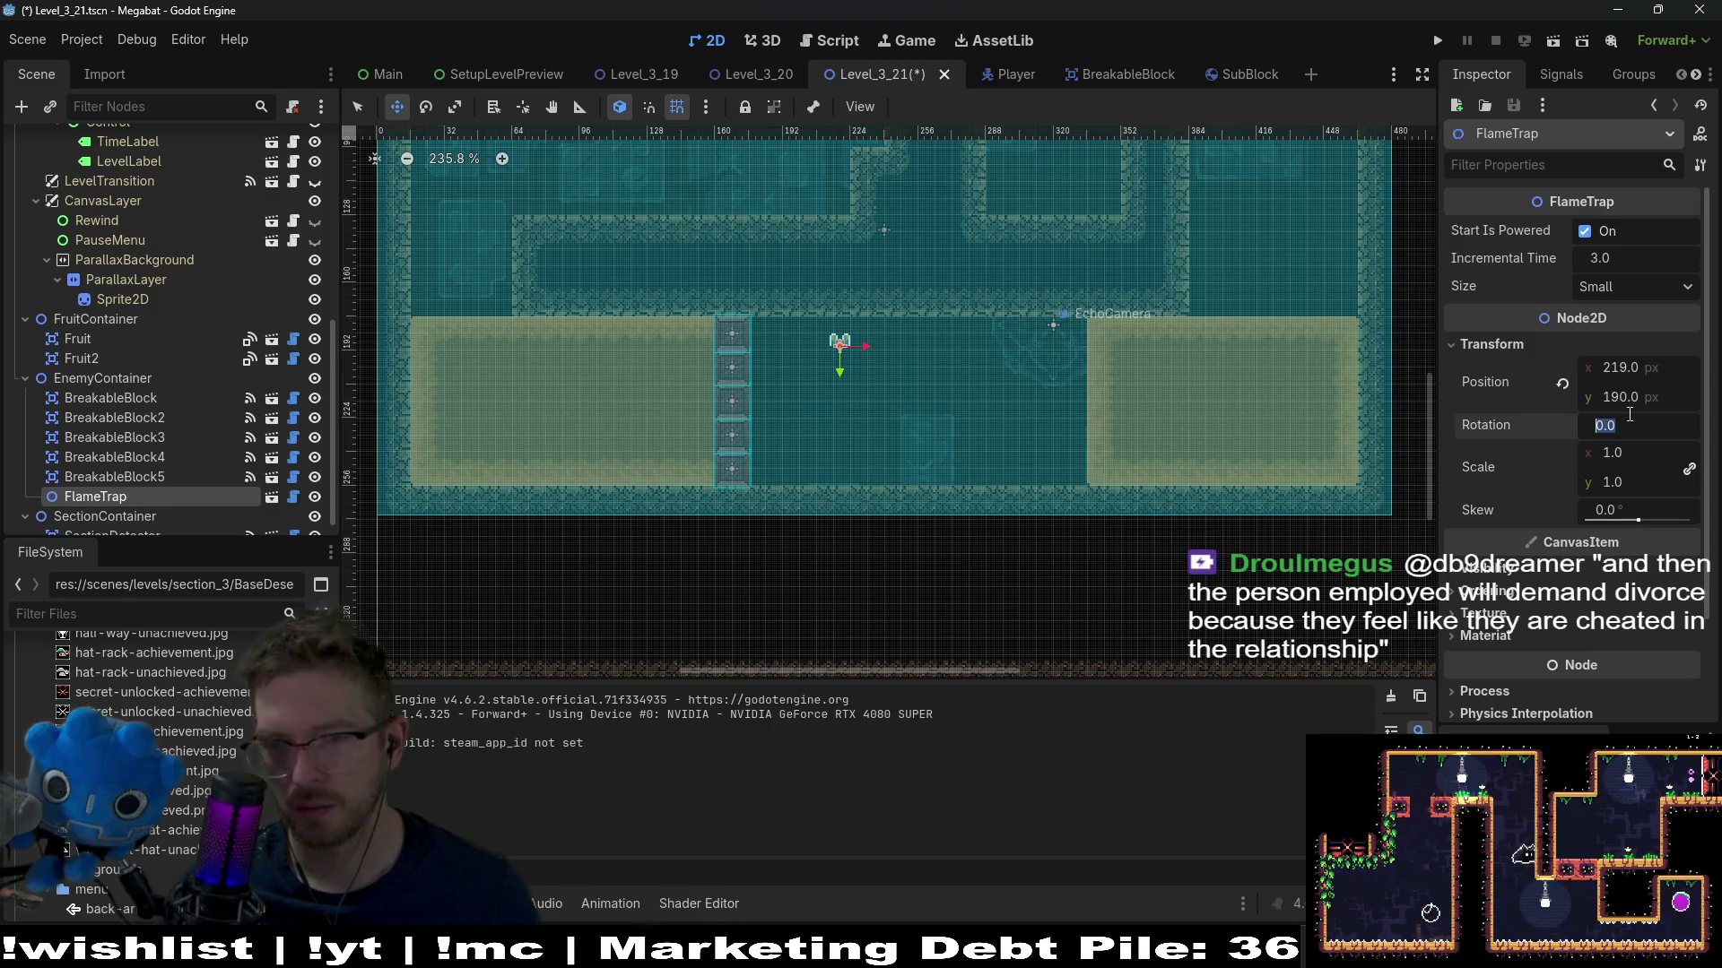
pyautogui.write('80')
pyautogui.press('Return')
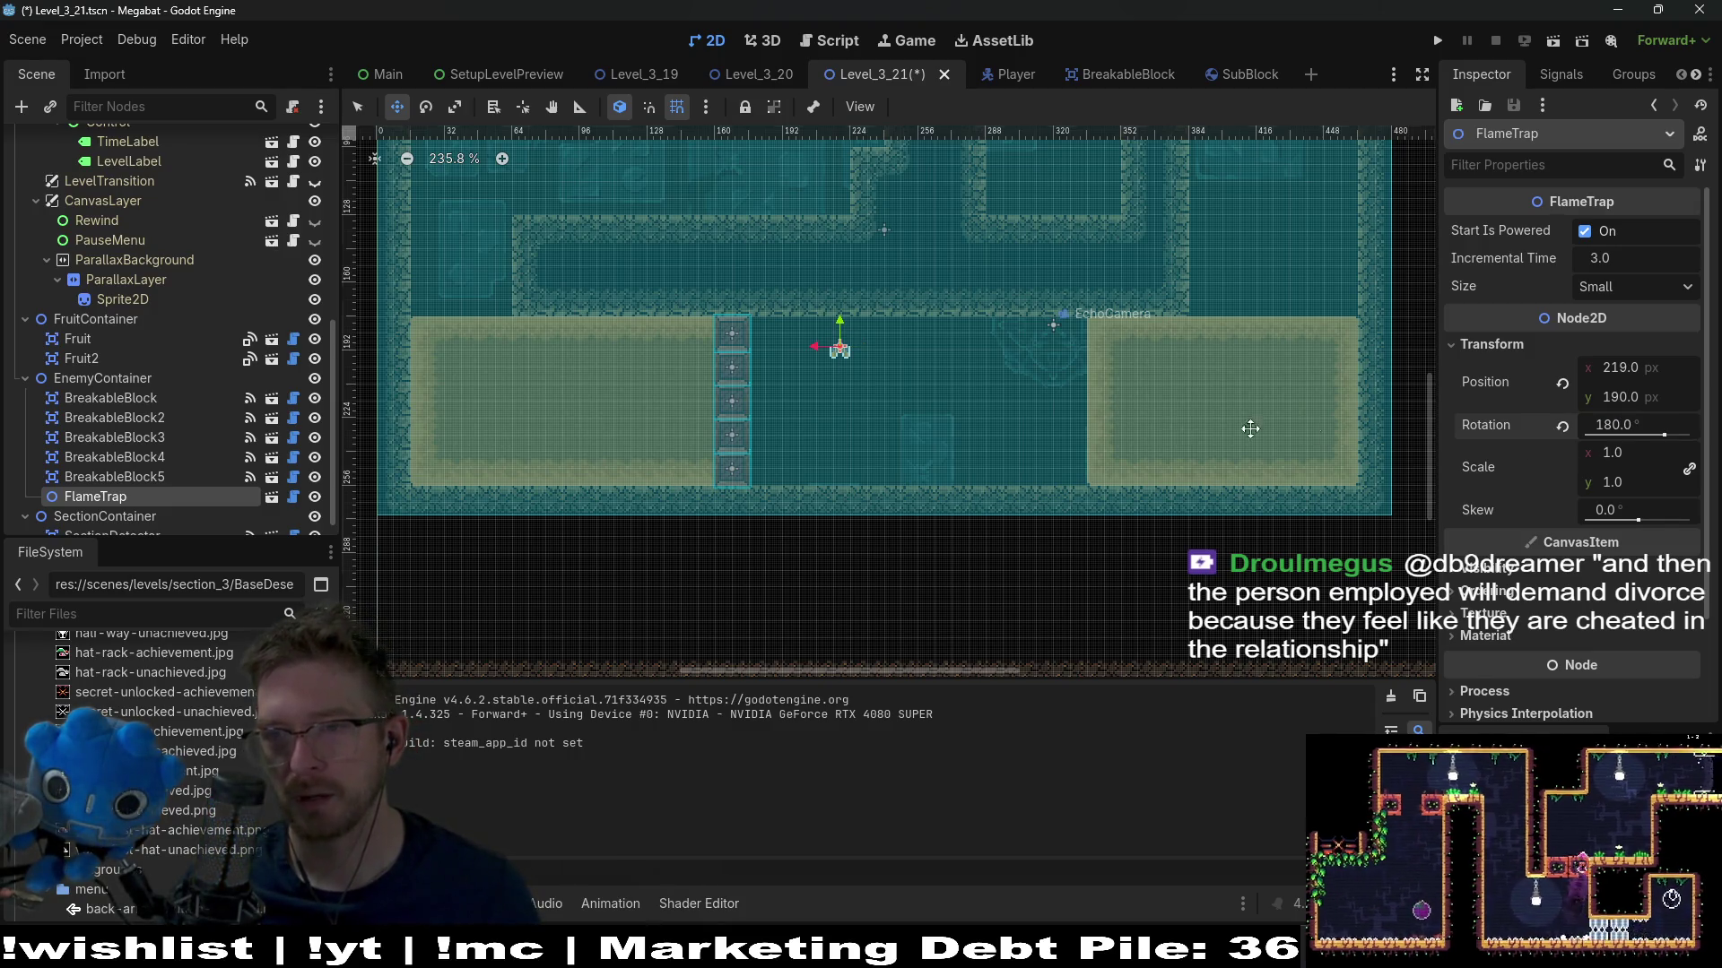
pyautogui.scroll(3, 807, 354)
pyautogui.scroll(4, 807, 353)
pyautogui.moveTo(934, 357); pyautogui.dragTo(704, 271)
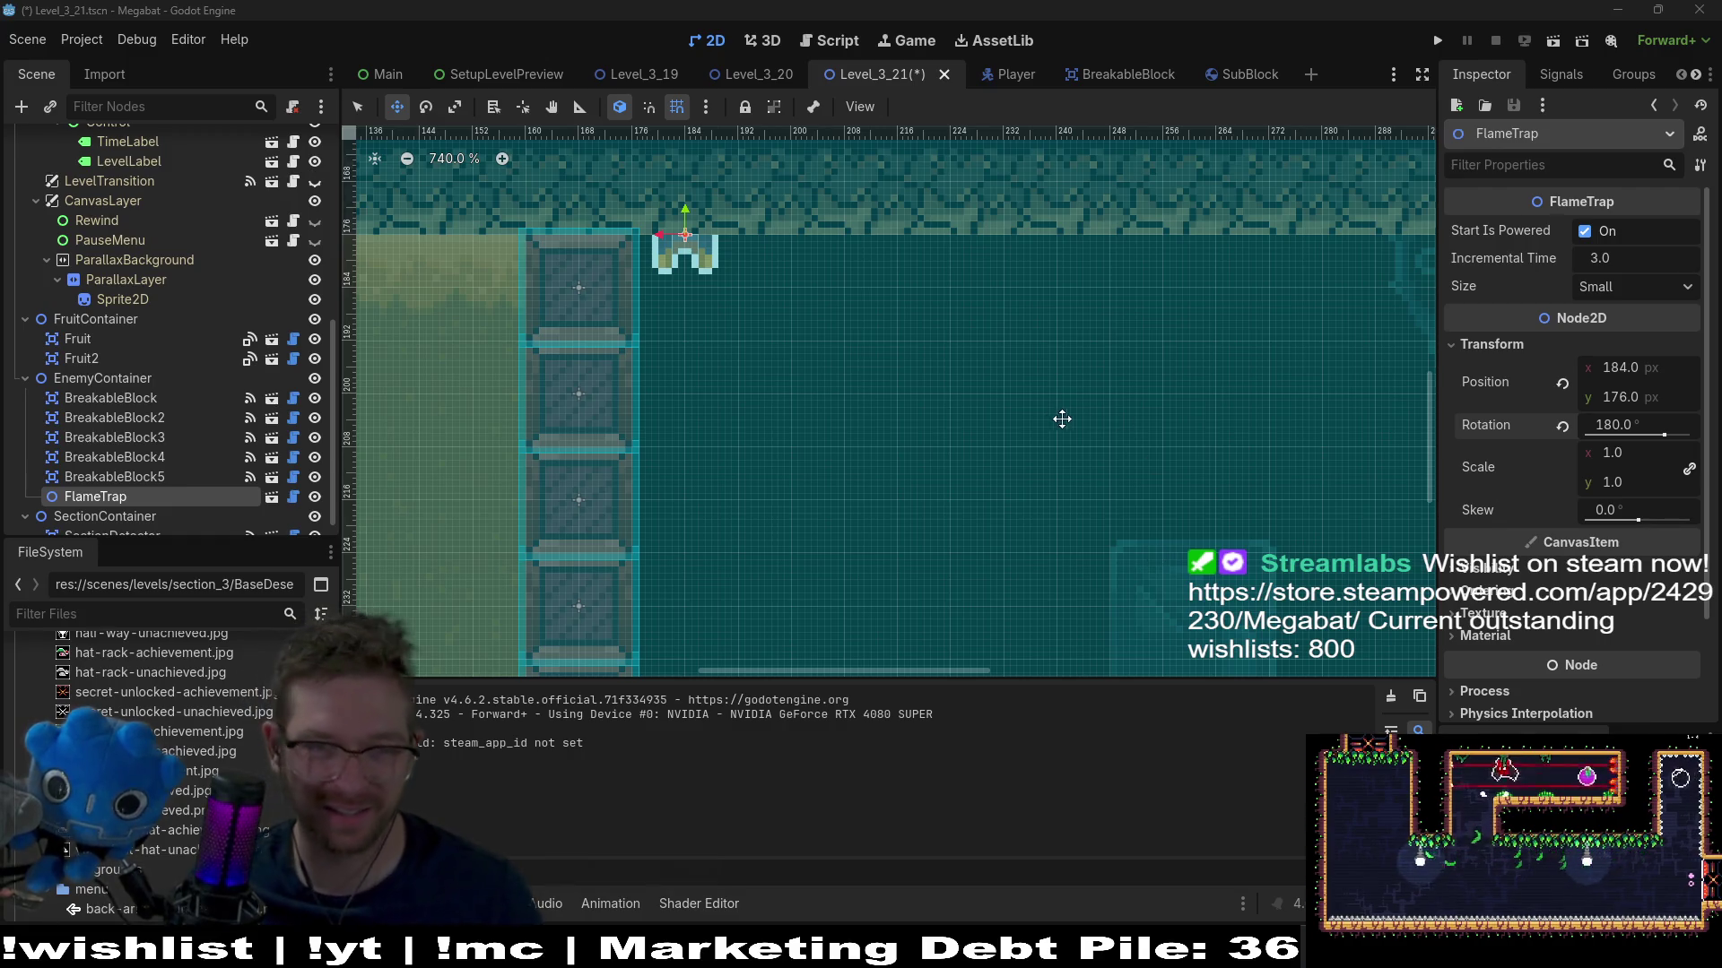
# Duplicate the flame trap and shift each copy right to form a row of ten, then select all ten
pyautogui.scroll(-3, 1083, 417)
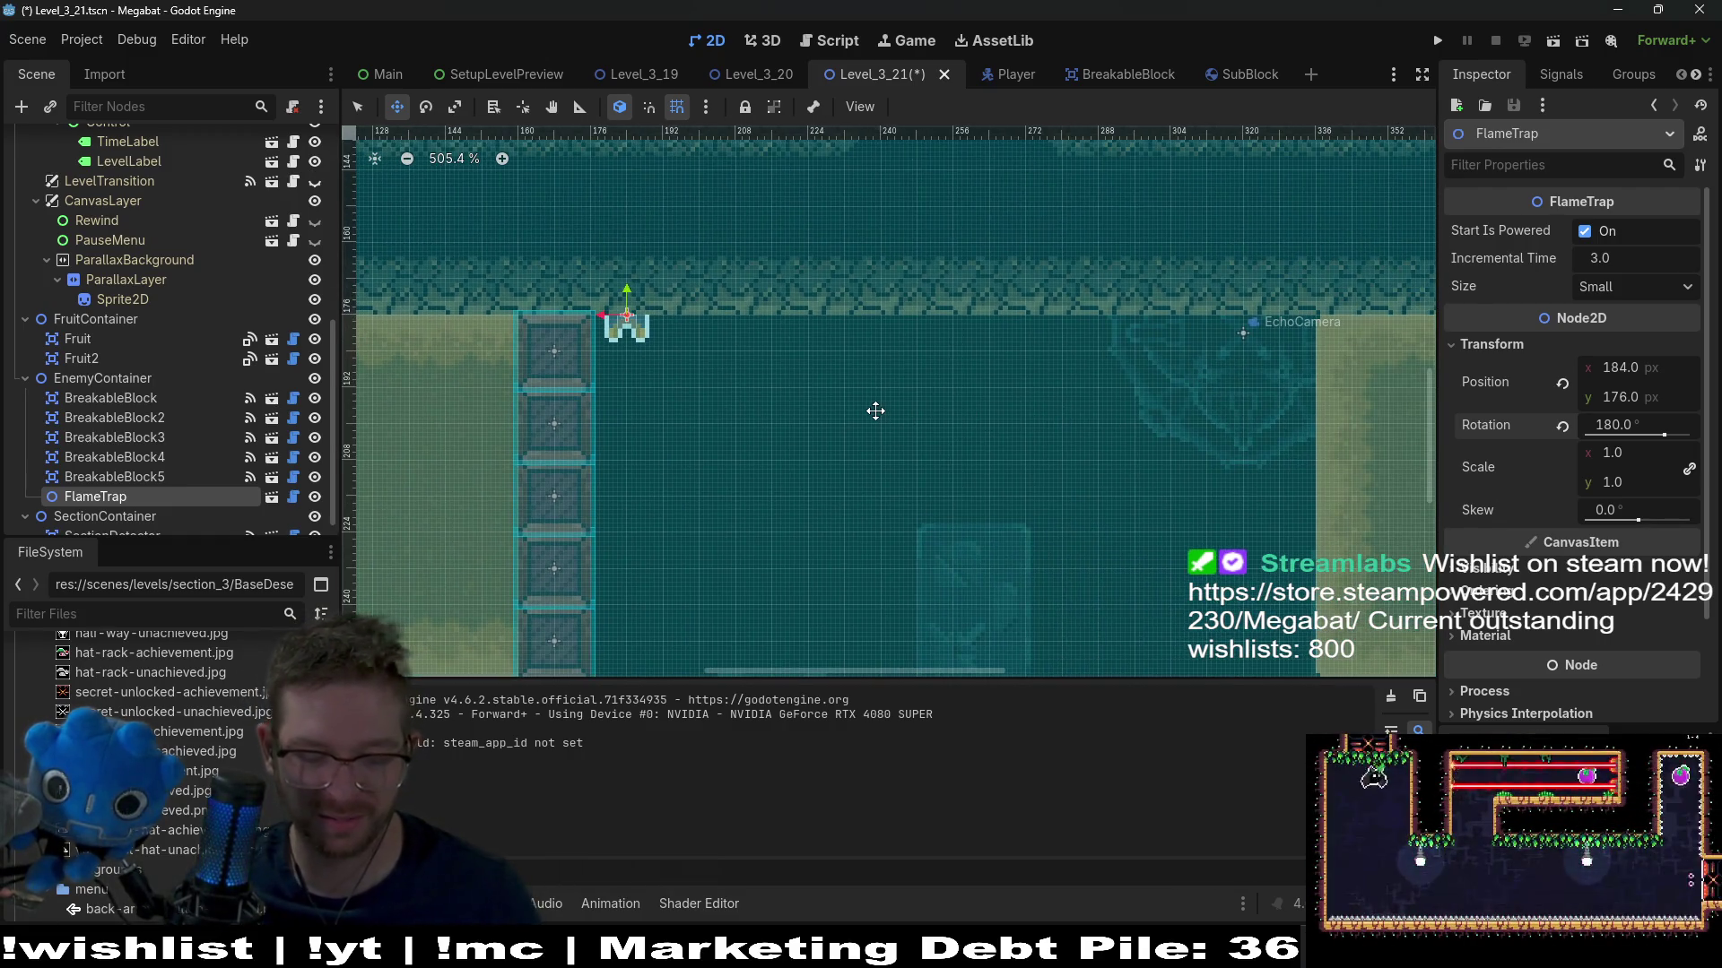
pyautogui.hotkey('ctrl', 'd')
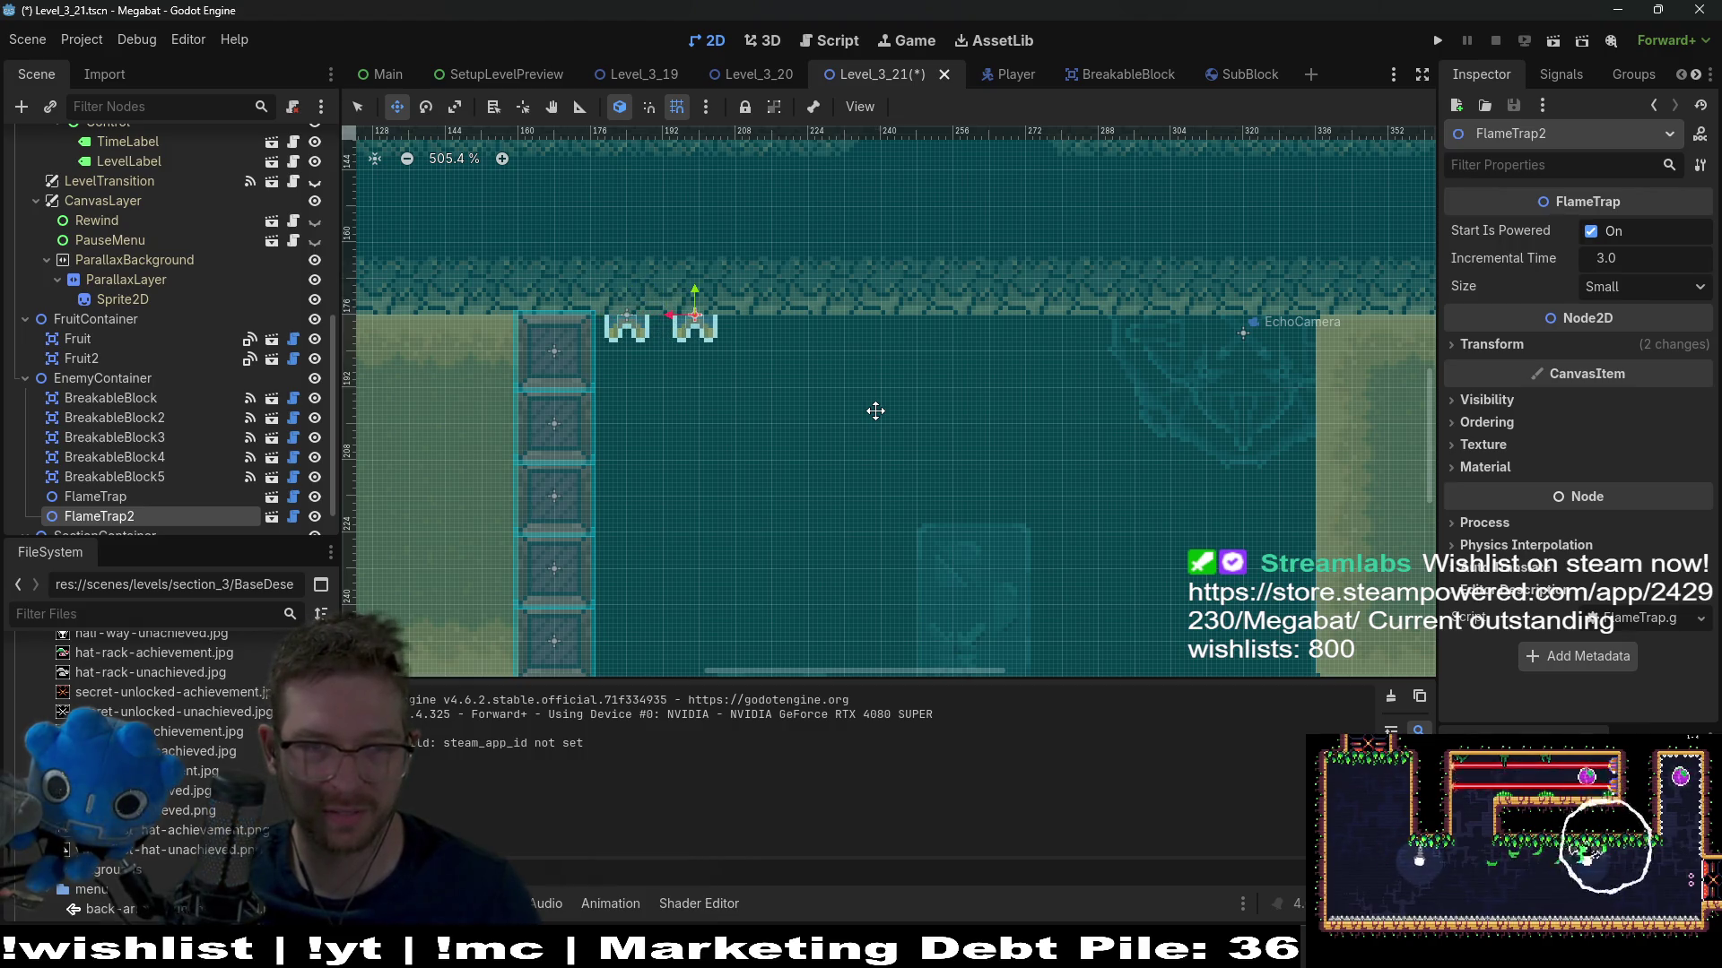
pyautogui.hotkey('ctrl', 'd')
pyautogui.press('Right')
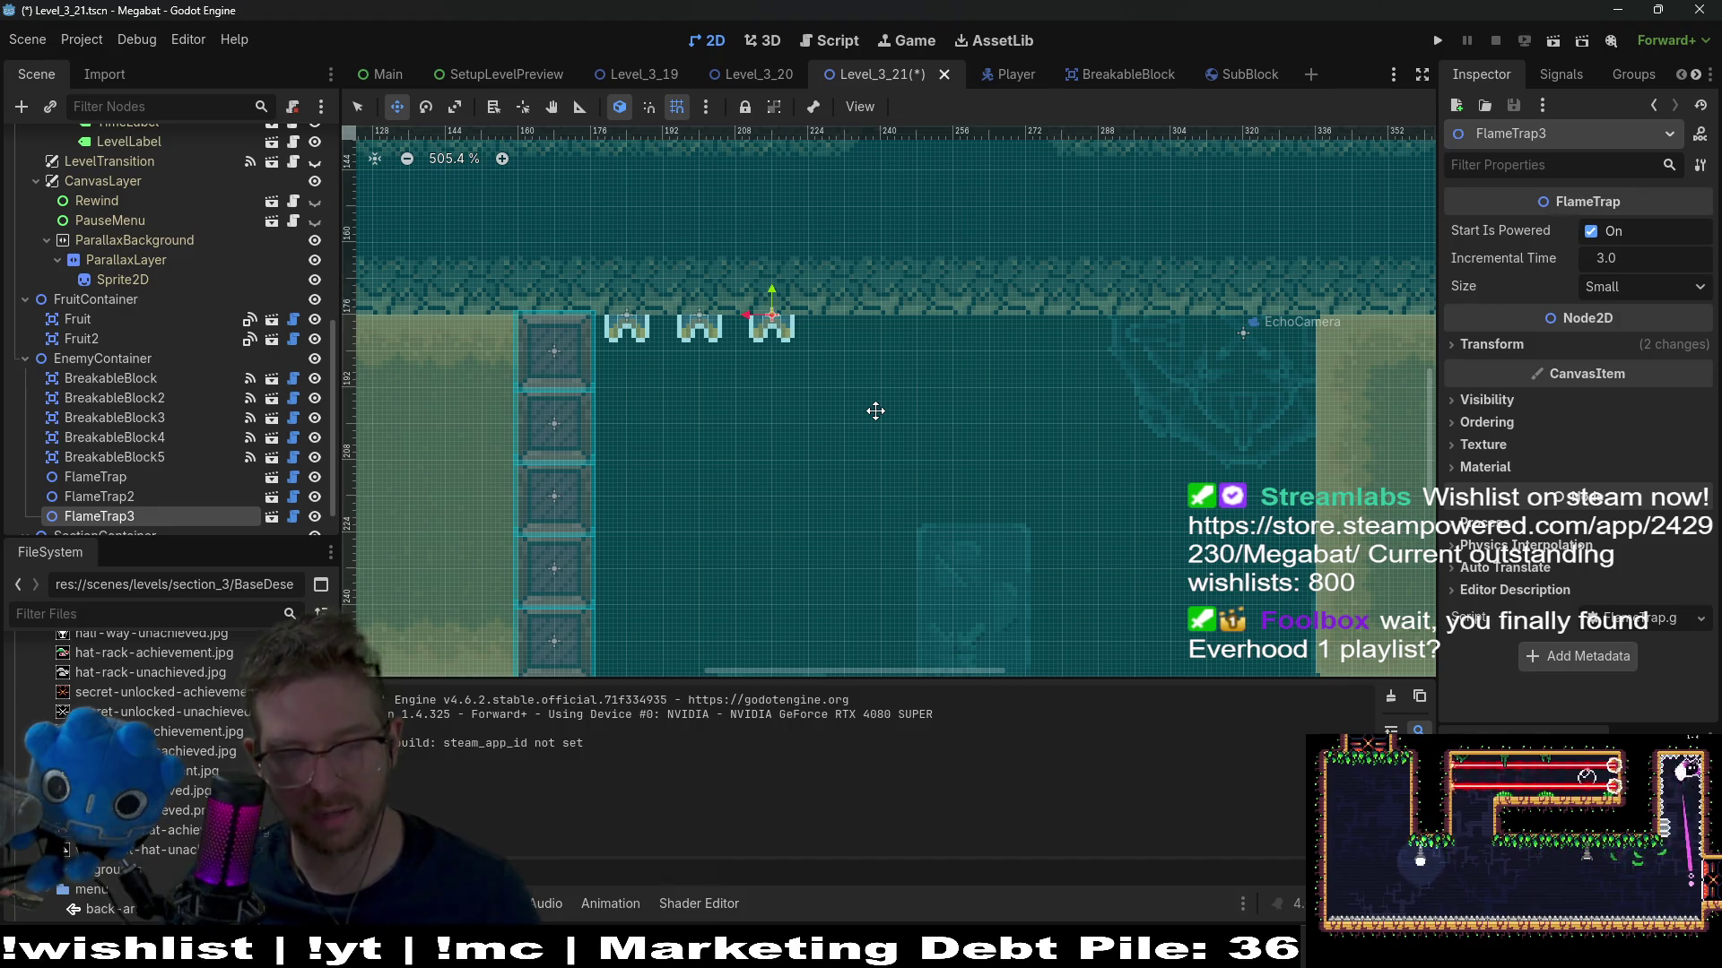
pyautogui.hotkey('ctrl', 'd')
pyautogui.press('Right')
pyautogui.hotkey('ctrl', 'd')
pyautogui.press('Right')
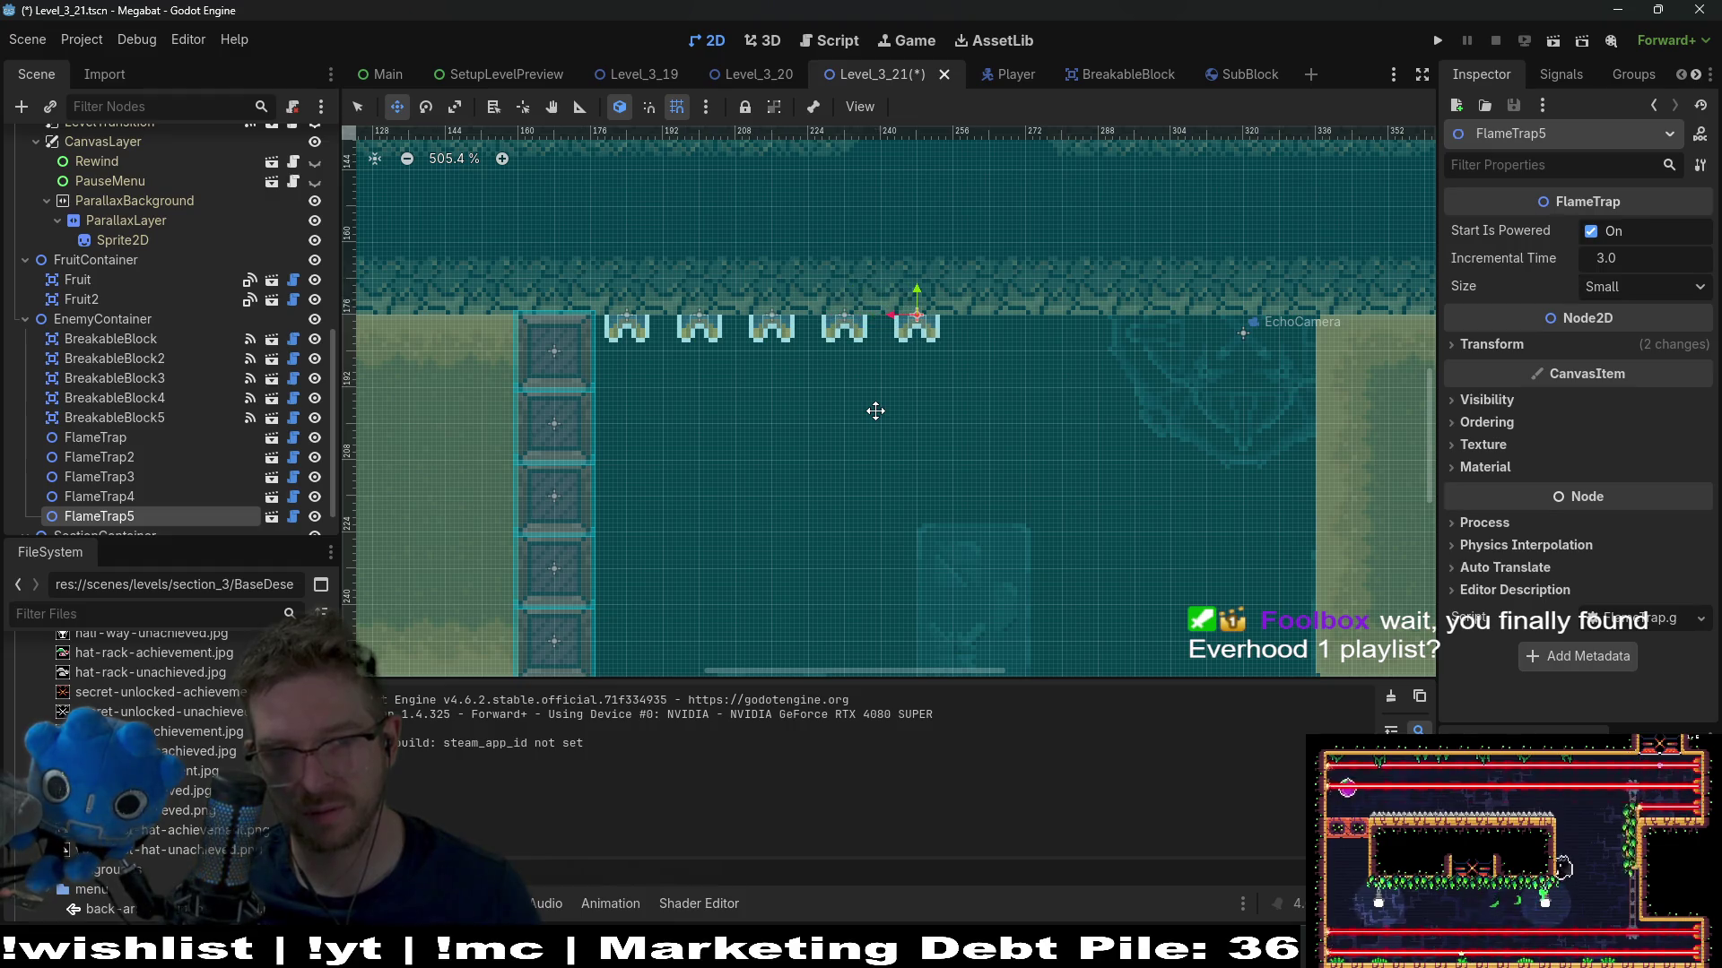
pyautogui.hotkey('ctrl', 'd')
pyautogui.press('Right')
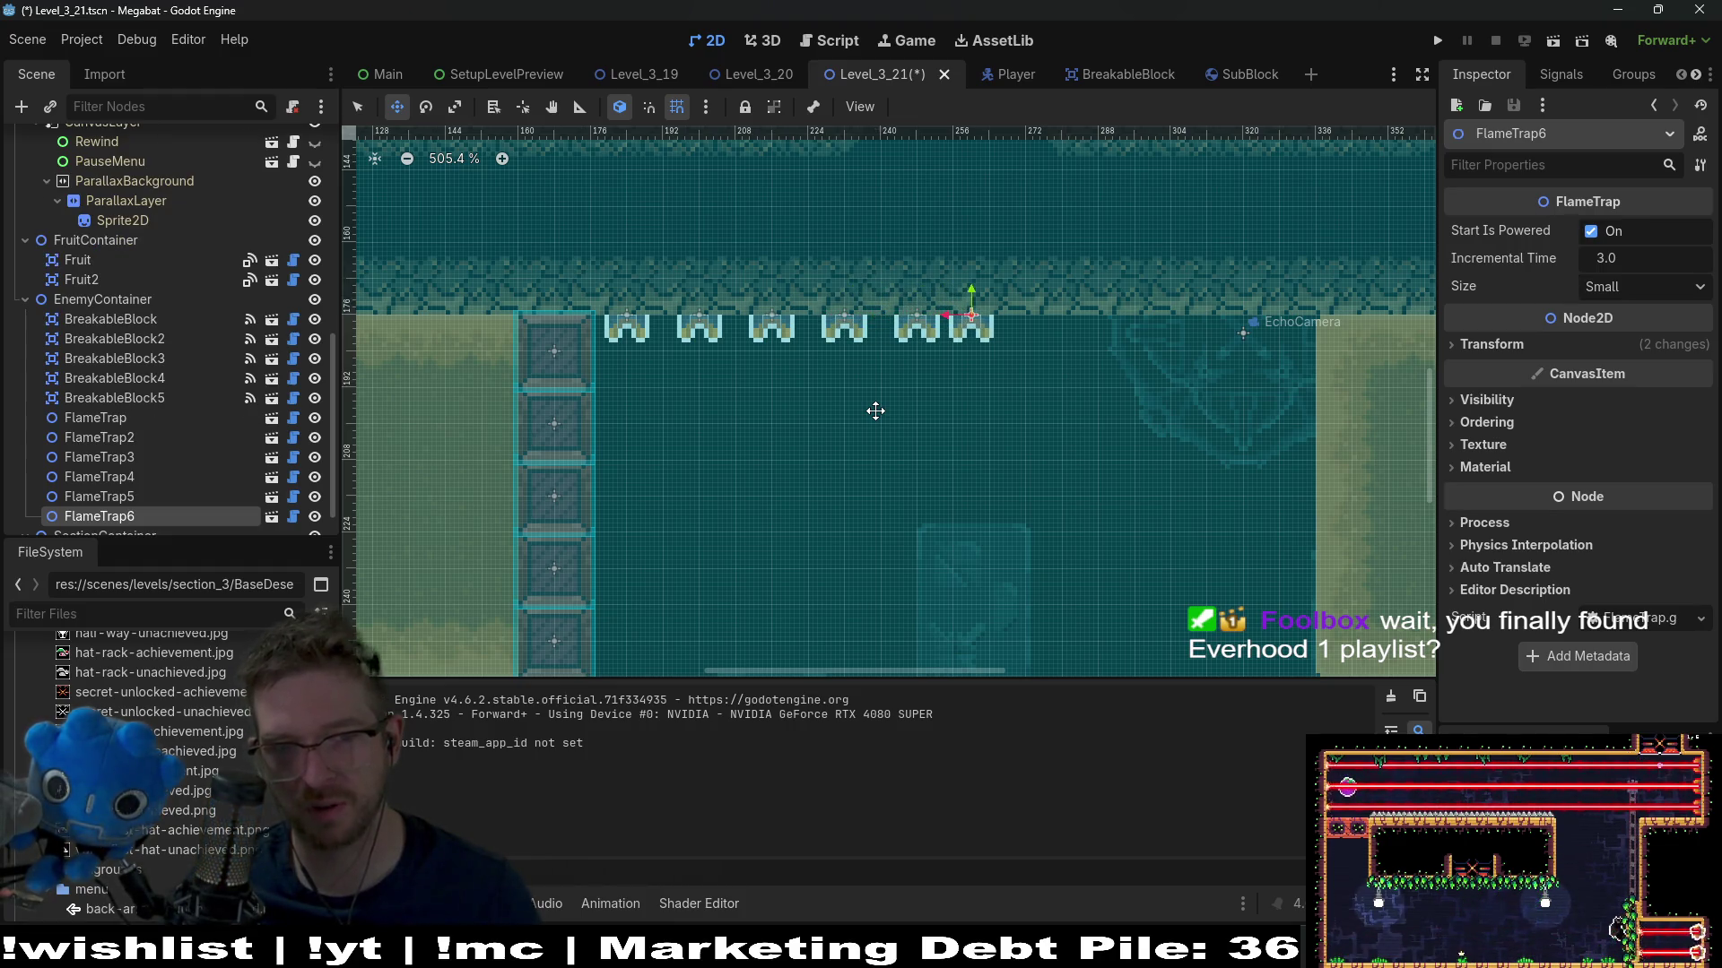
pyautogui.hotkey('ctrl', 'd')
pyautogui.press('Right')
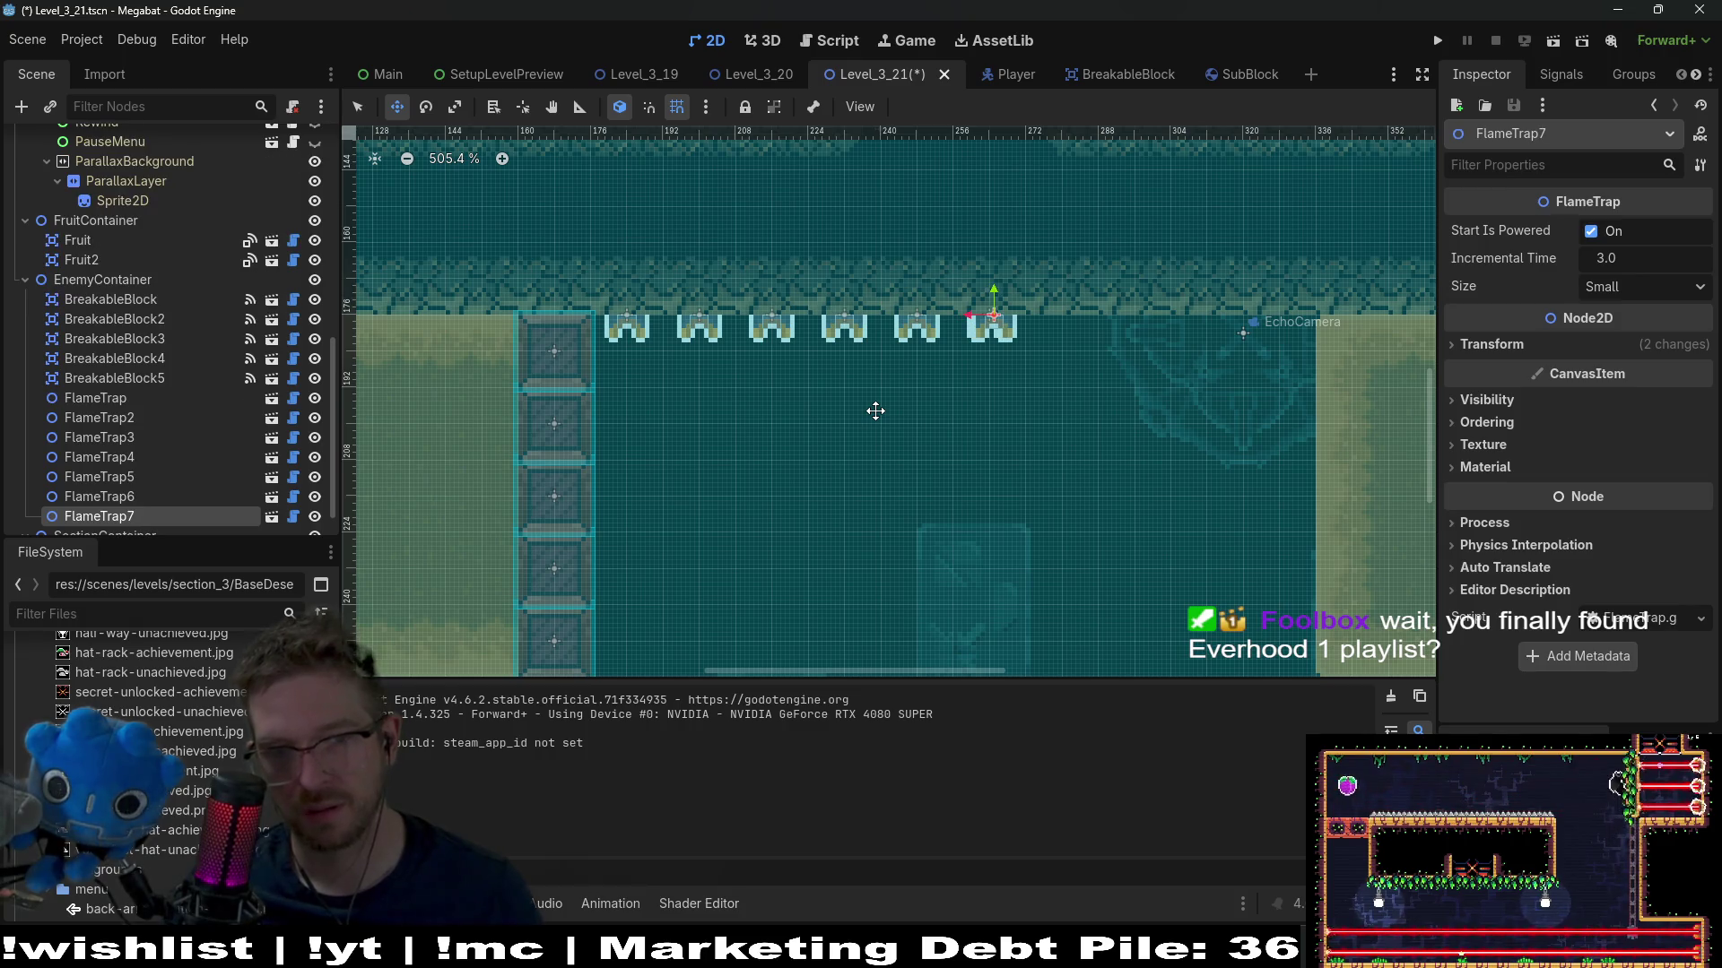
pyautogui.hotkey('ctrl', 'd')
pyautogui.press('Right')
pyautogui.press('Right')
pyautogui.hotkey('ctrl', 'd')
pyautogui.press('Right')
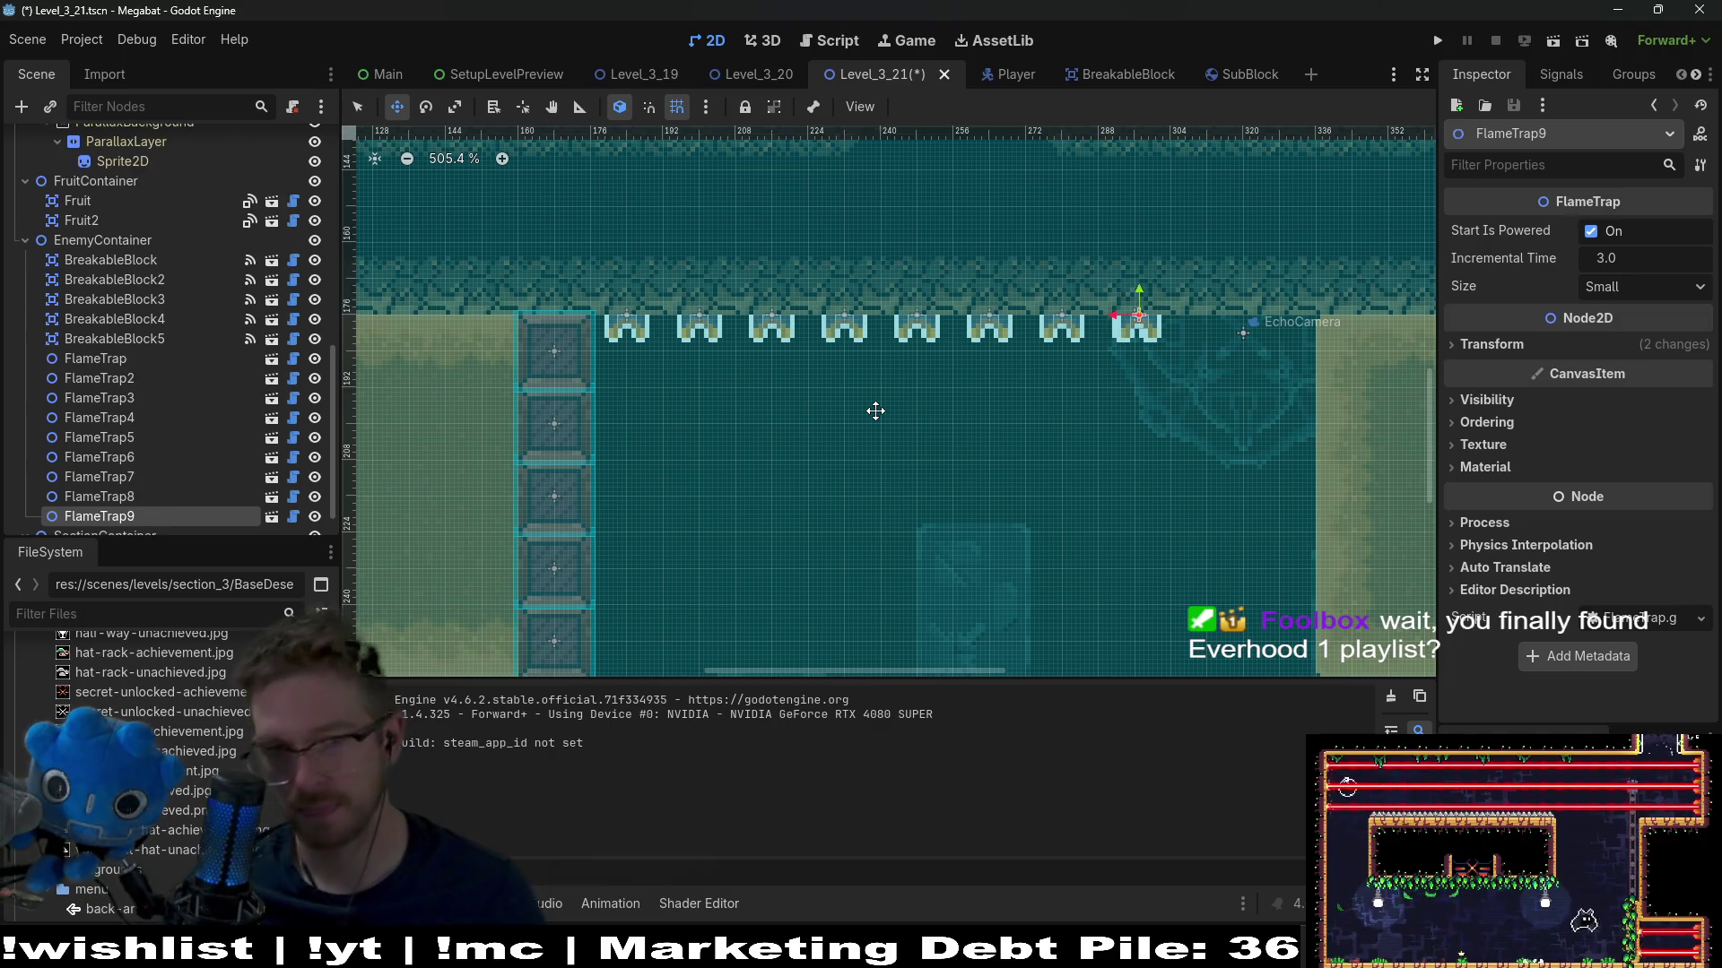
pyautogui.hotkey('ctrl', 'd')
pyautogui.press('Right')
pyautogui.press('Right')
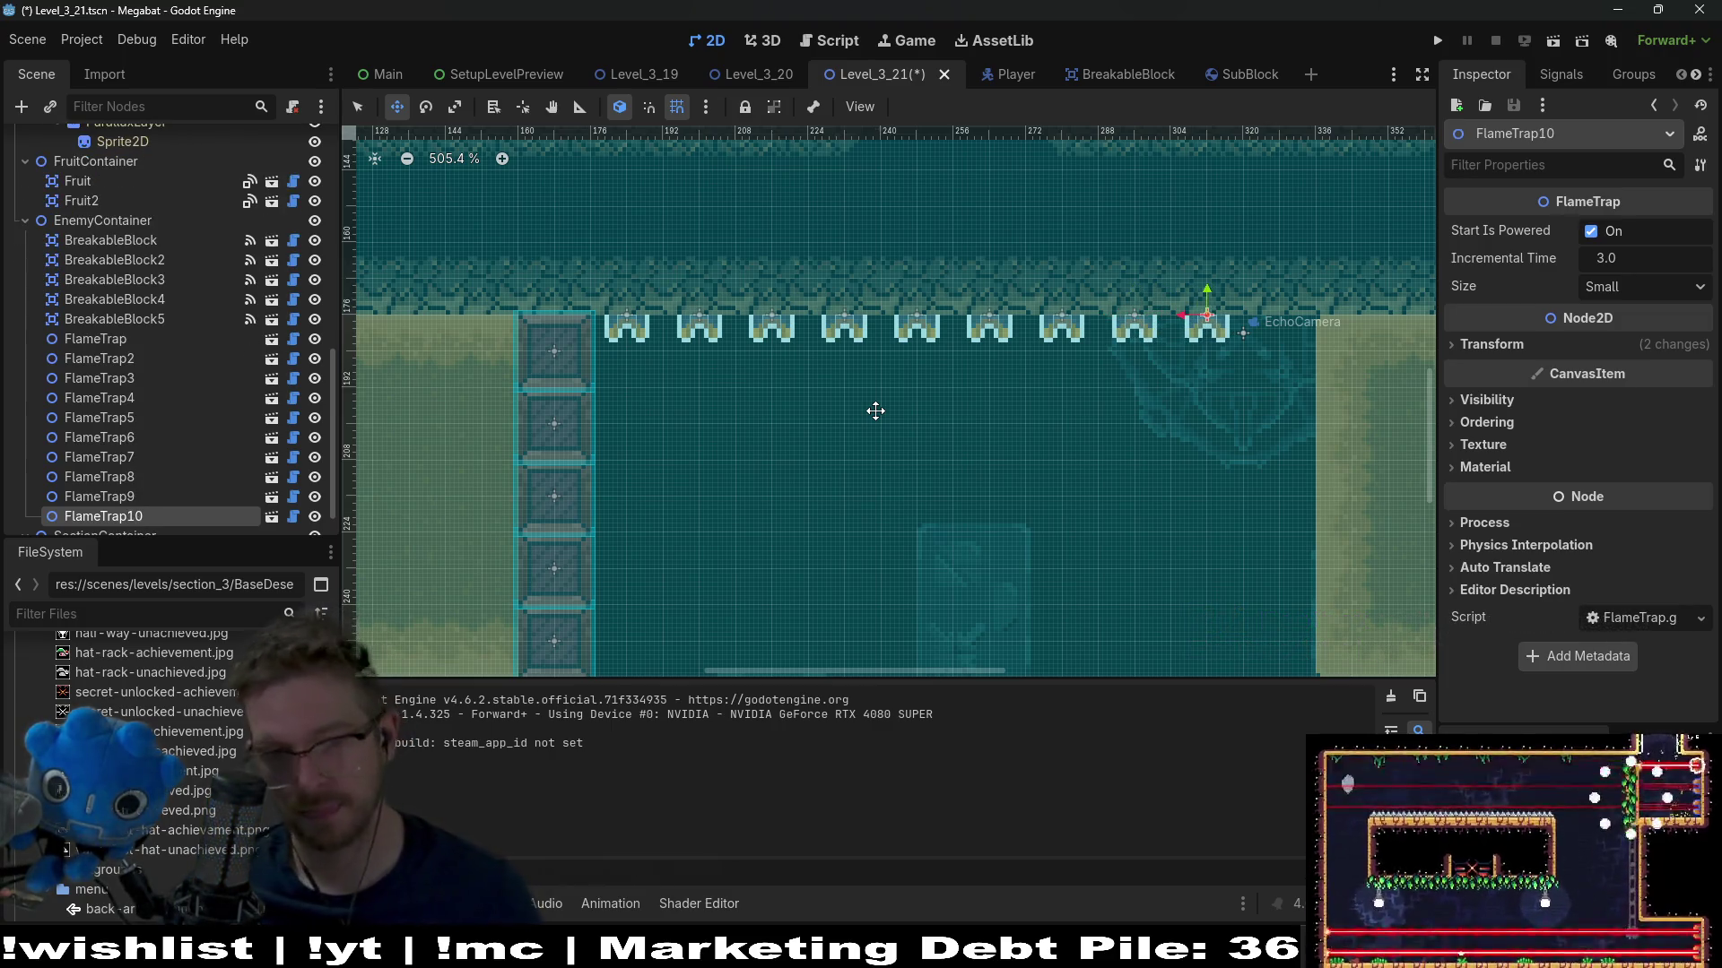
pyautogui.press('Right')
pyautogui.press('Right')
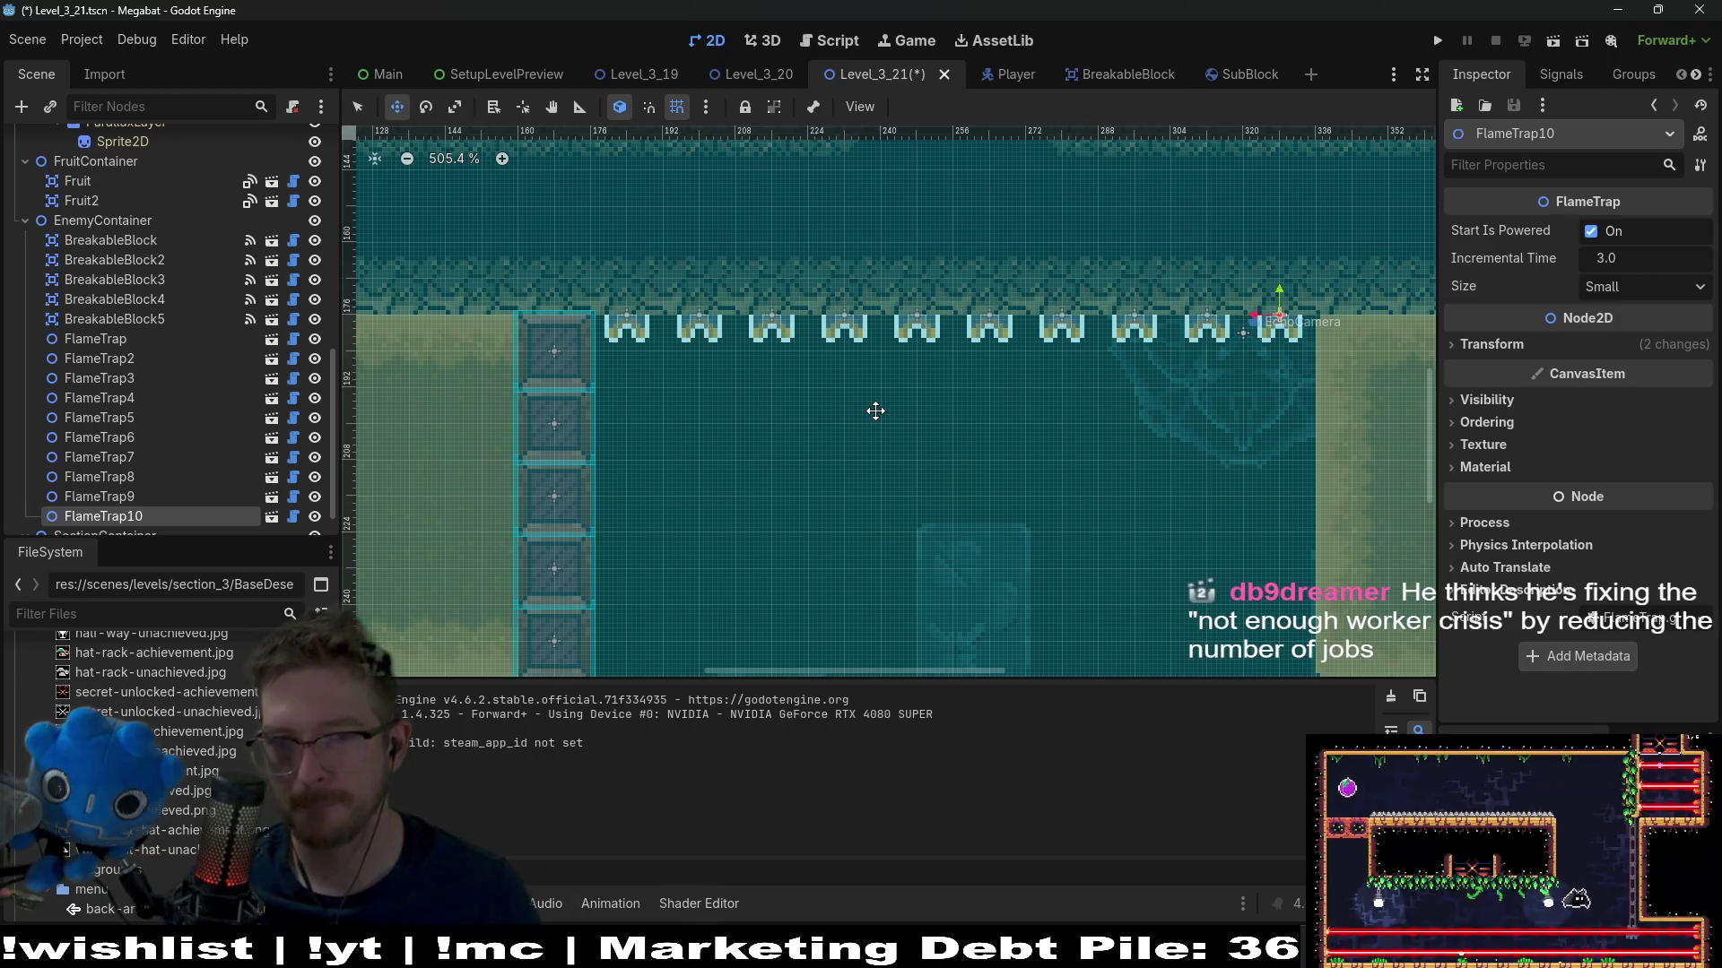
pyautogui.scroll(-2, 847, 486)
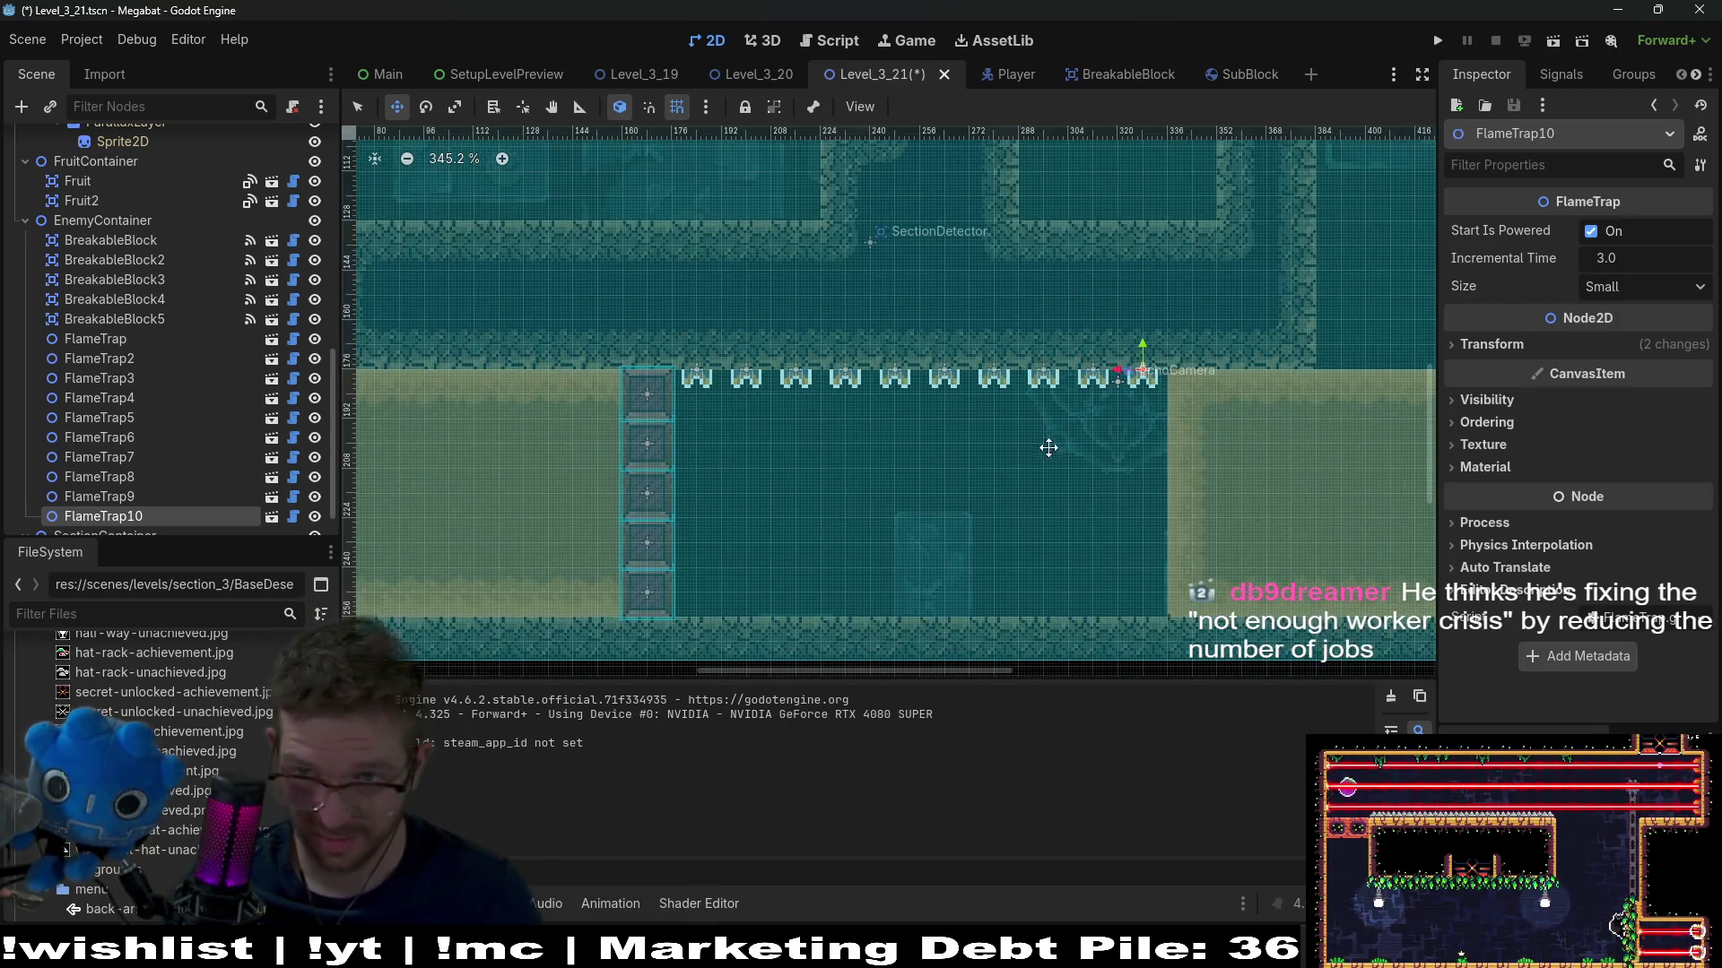
pyautogui.keyDown('shift'); pyautogui.click(115, 343); pyautogui.keyUp('shift')
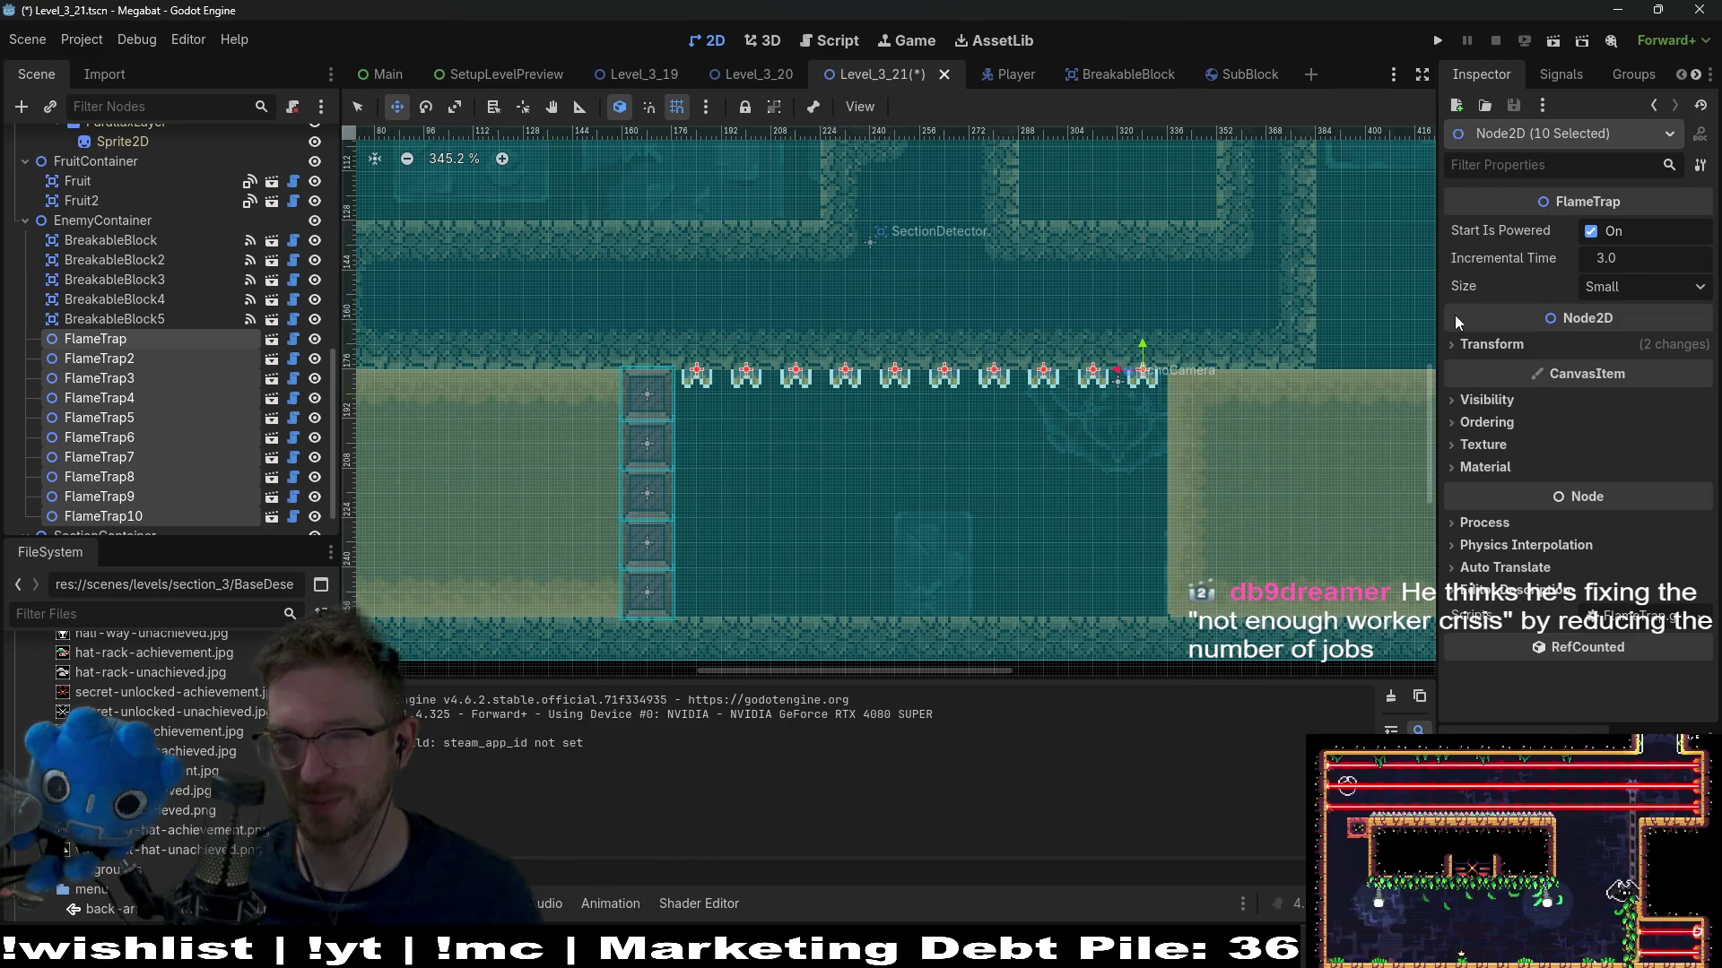
# Set Size to Large for all ten flame traps, then save and run Level_3_21
pyautogui.click(1642, 296)
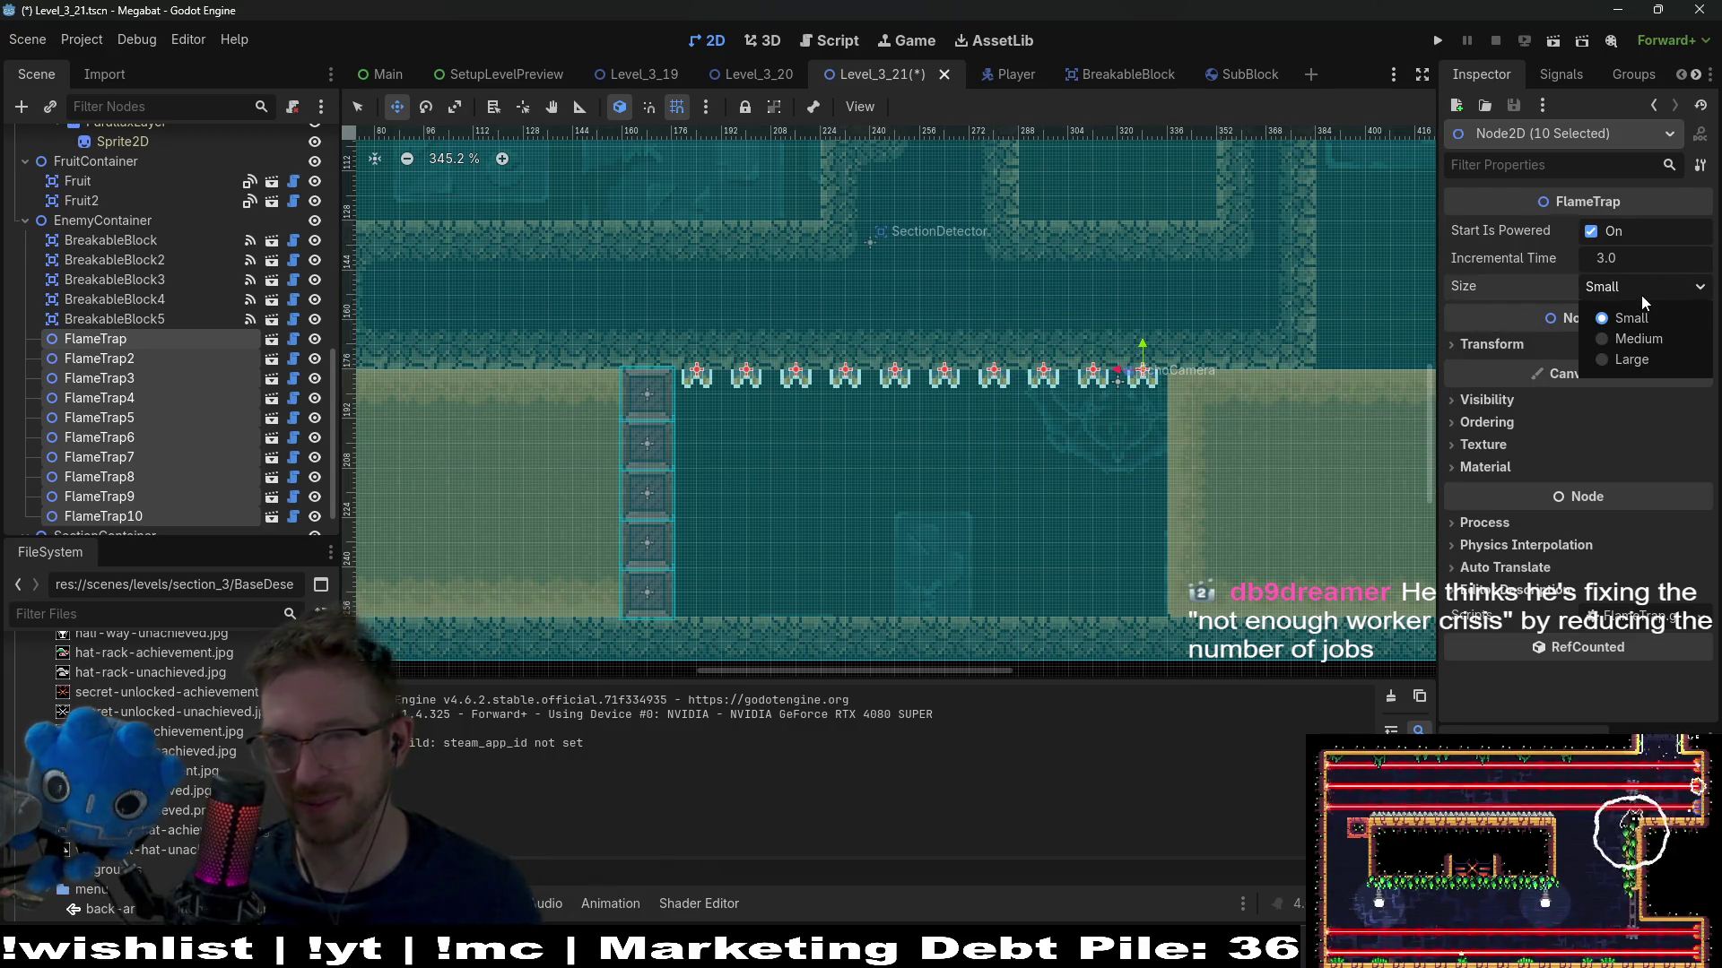
pyautogui.click(1655, 363)
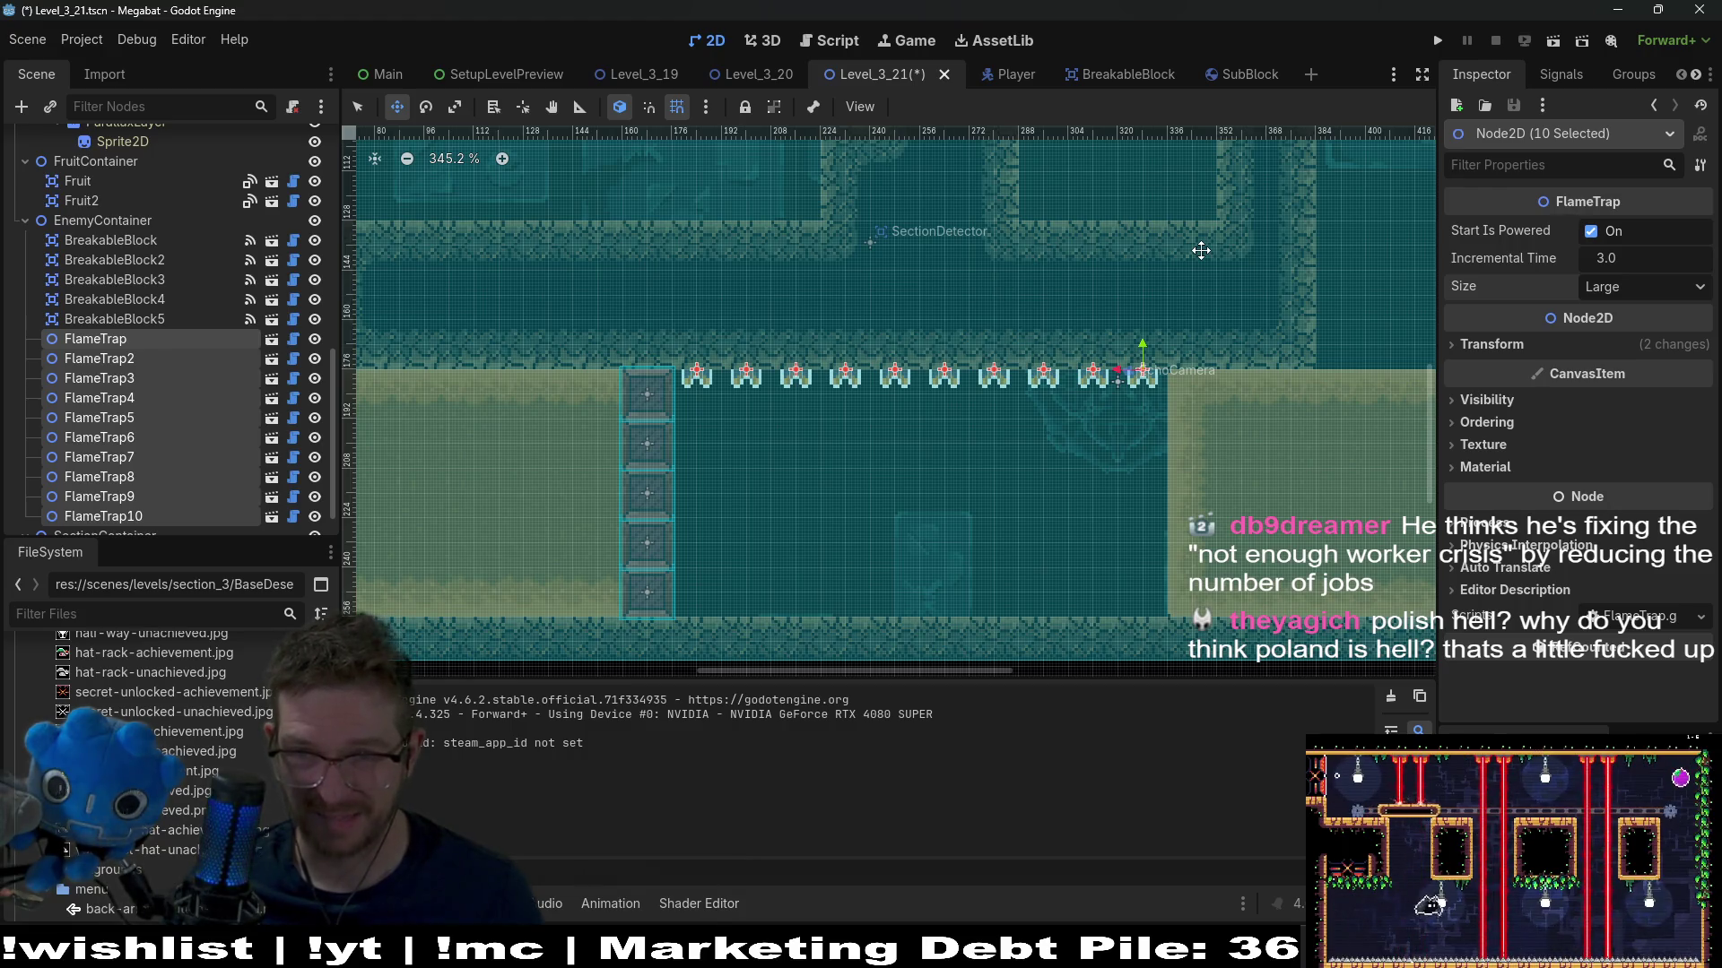
pyautogui.click(1554, 52)
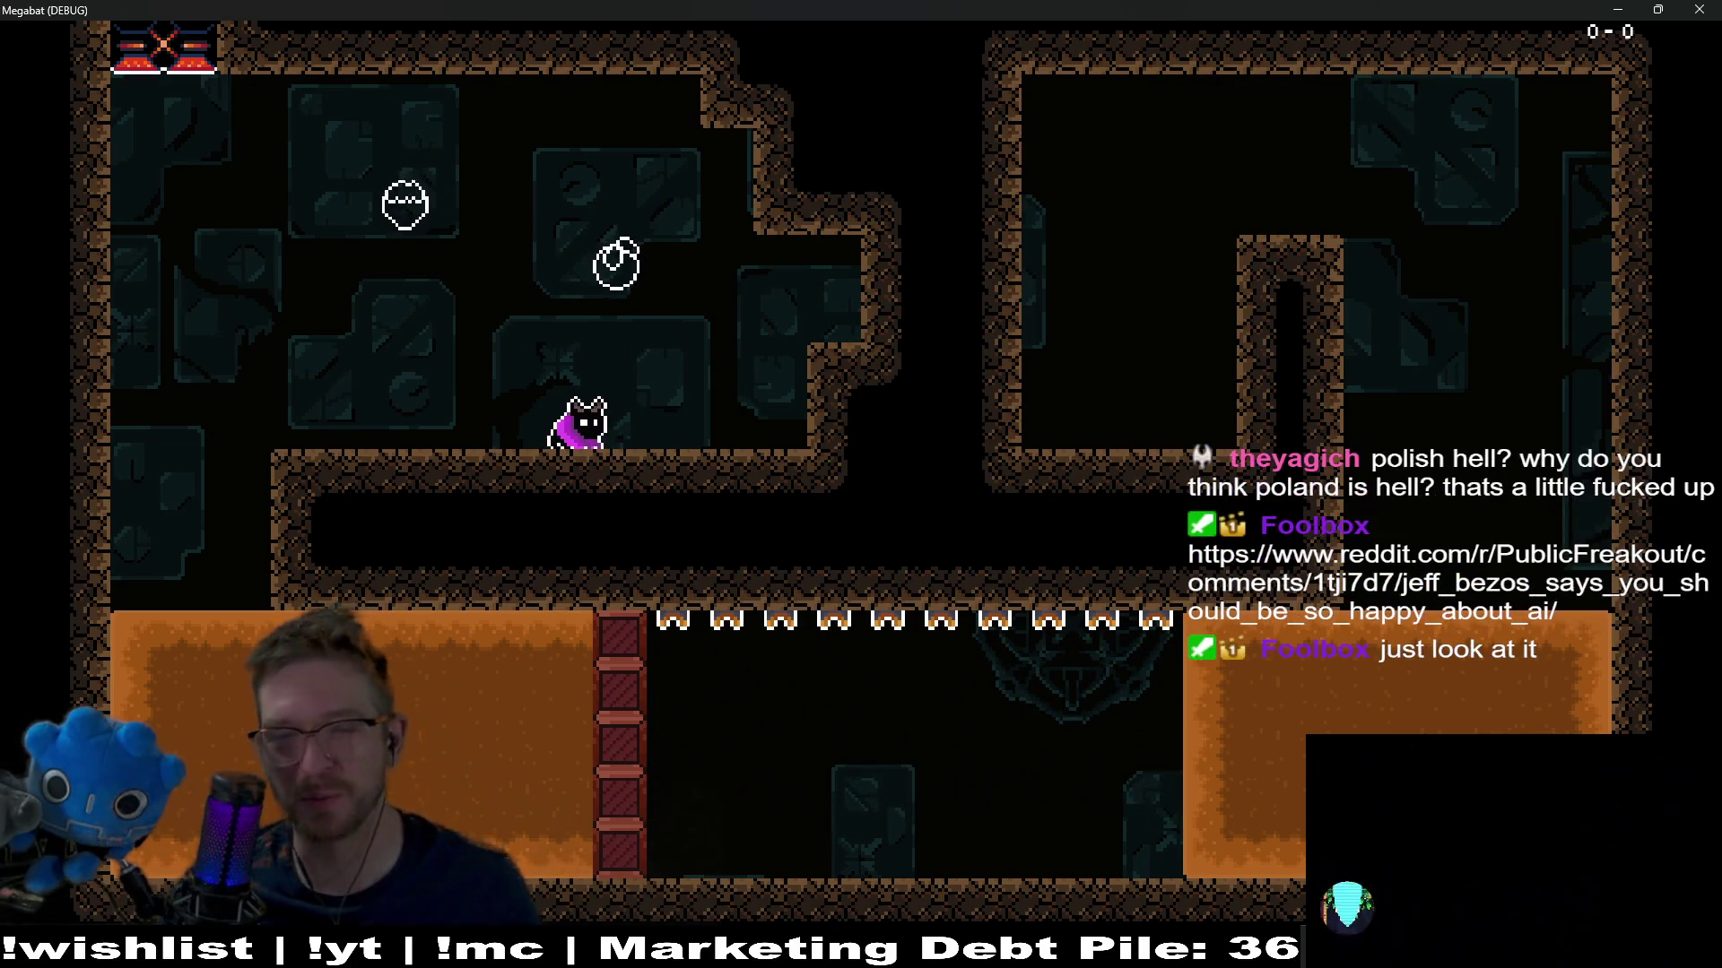
# Fly the bat up, across and through the lower corridor while the ceiling flames fire, then leave the game
pyautogui.press('space')
pyautogui.press('Left')
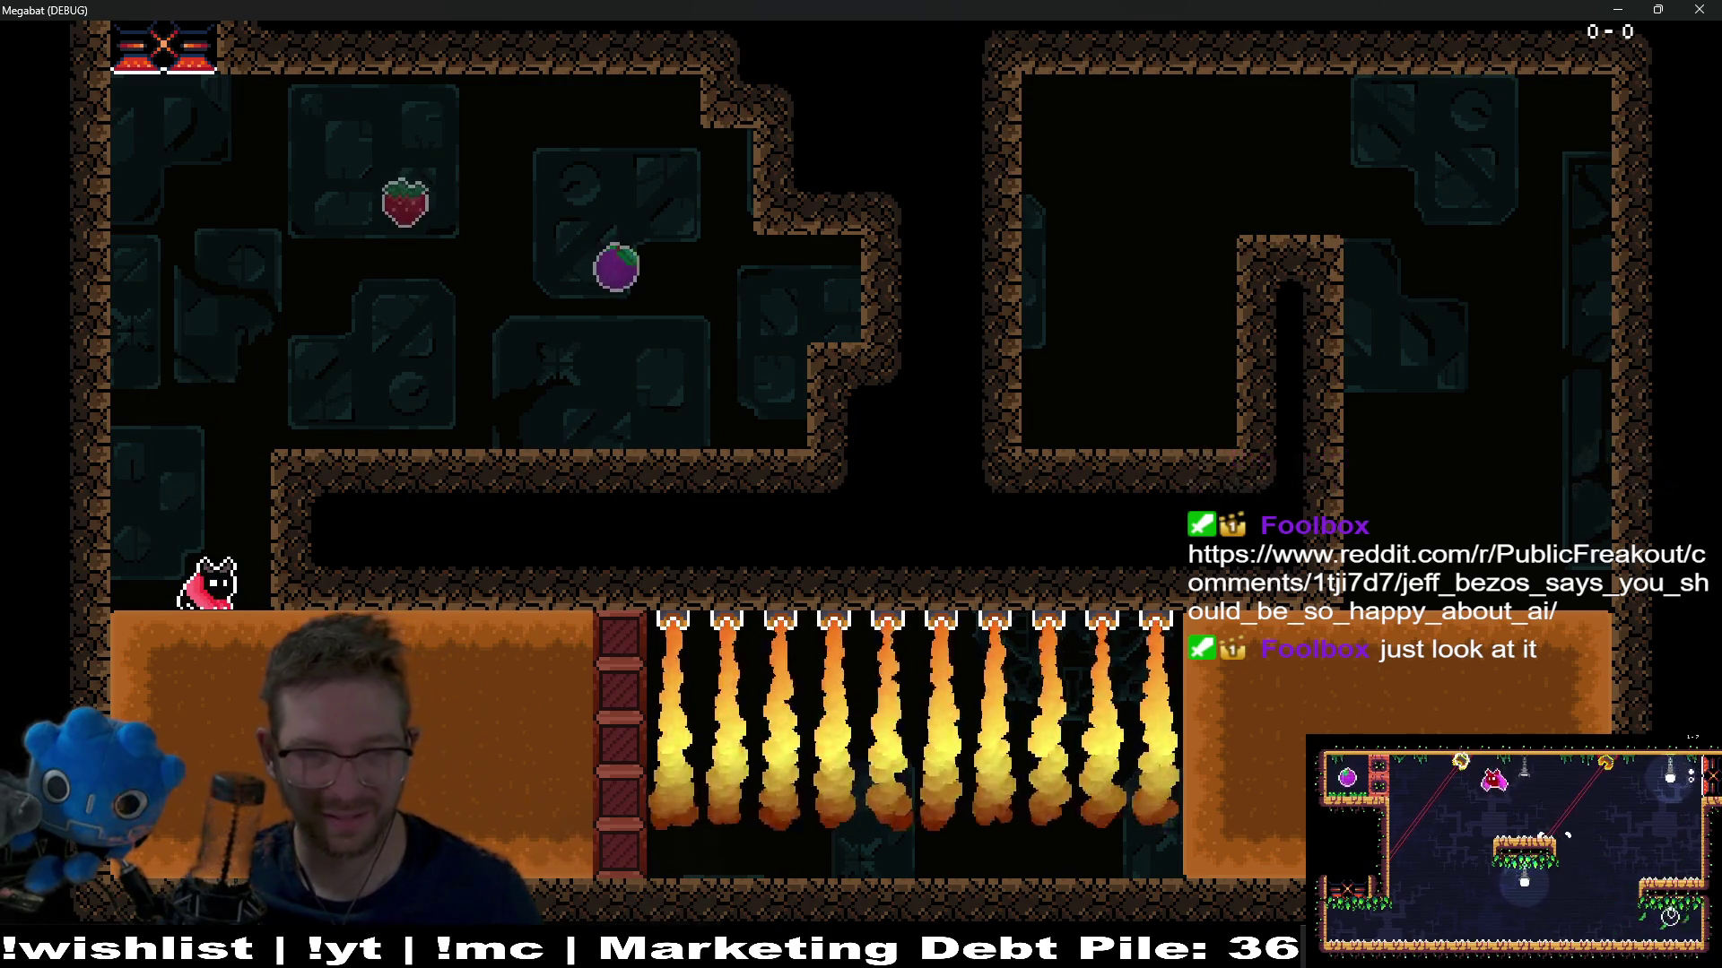
pyautogui.press('Down')
pyautogui.press('Right')
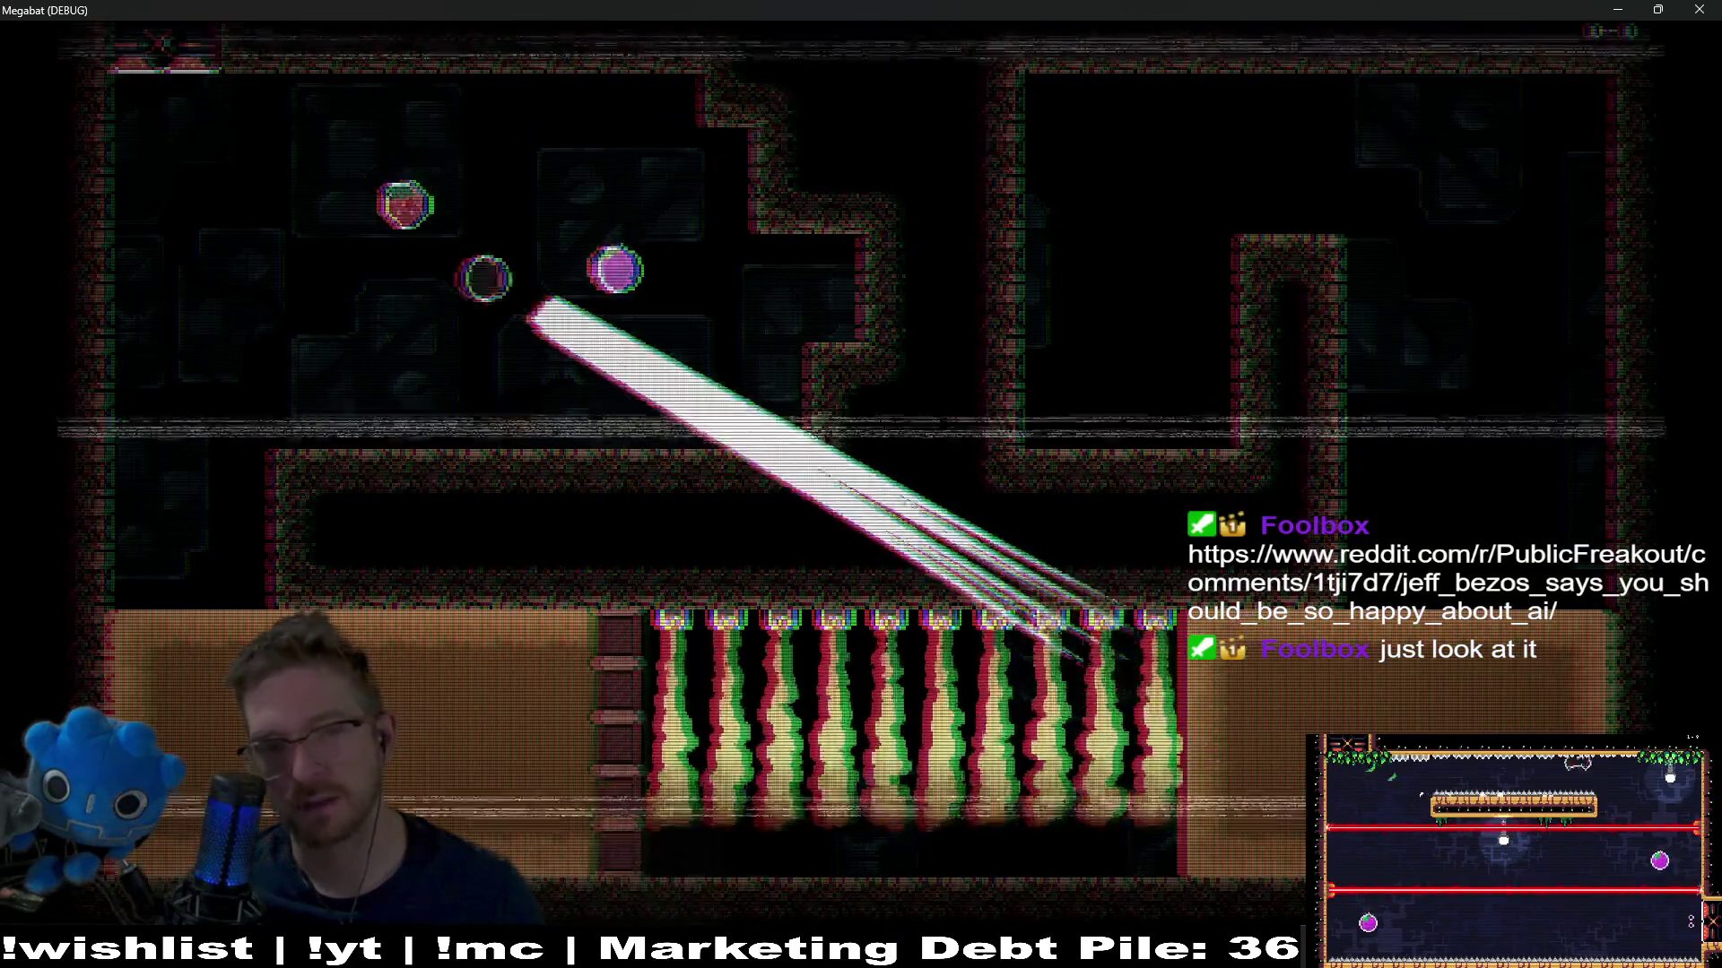
pyautogui.press('Right')
pyautogui.press('Left')
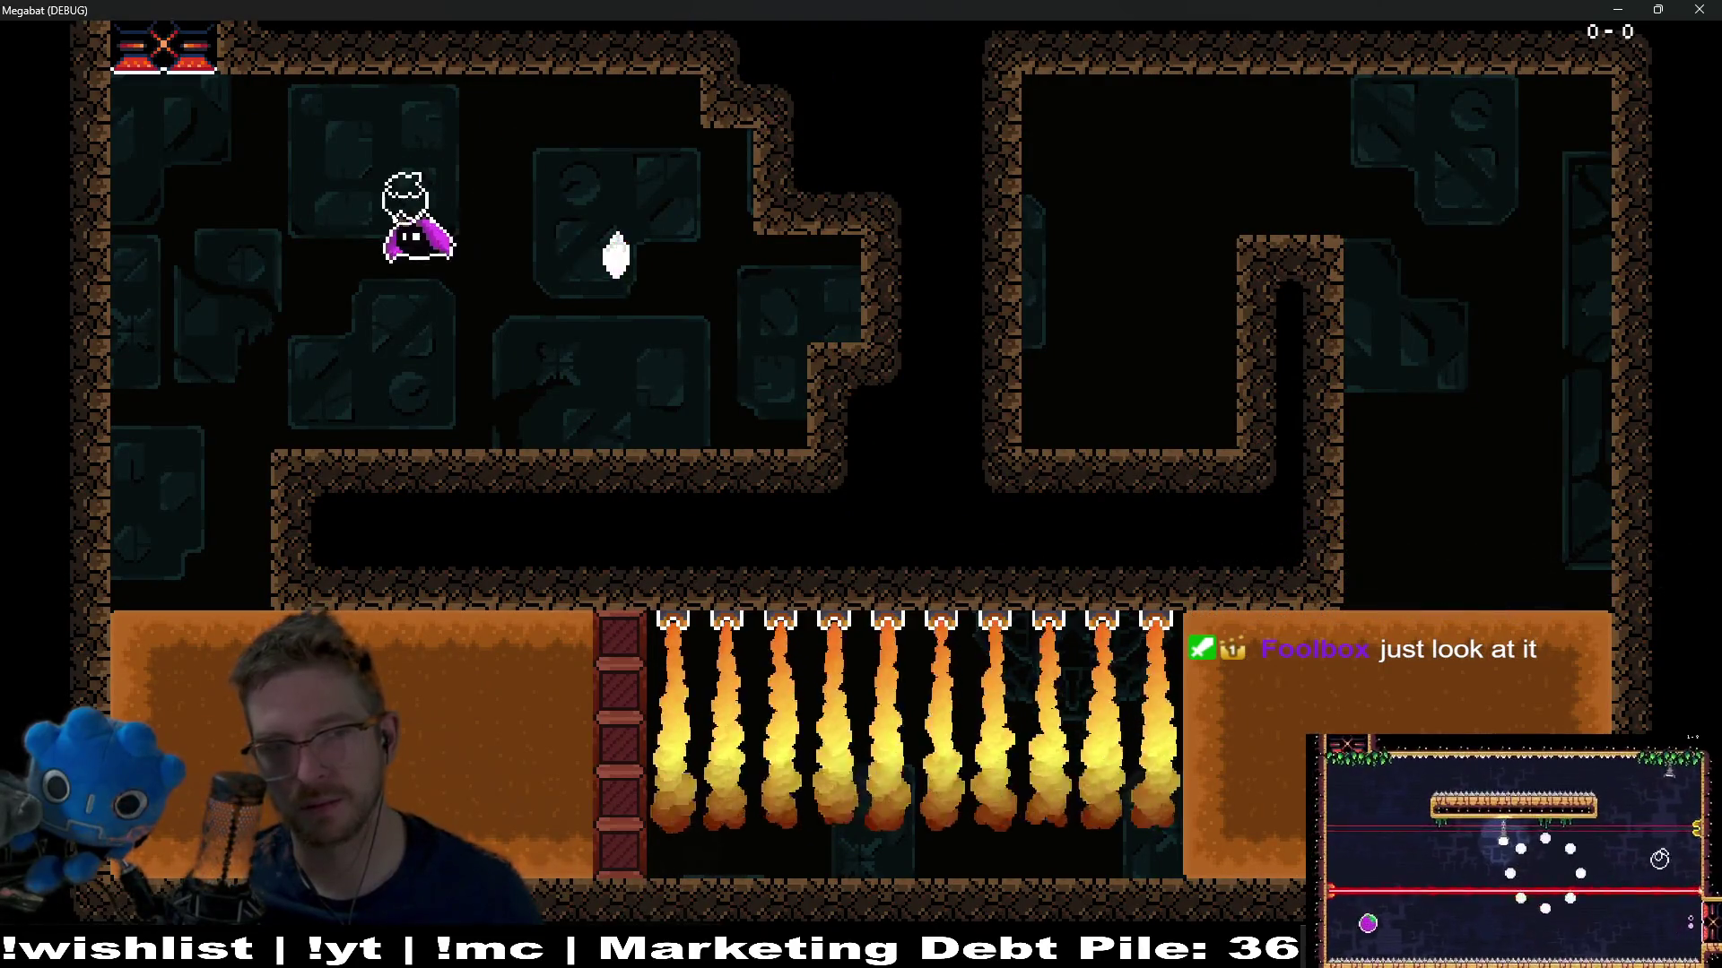
pyautogui.press('Down')
pyautogui.press('Right')
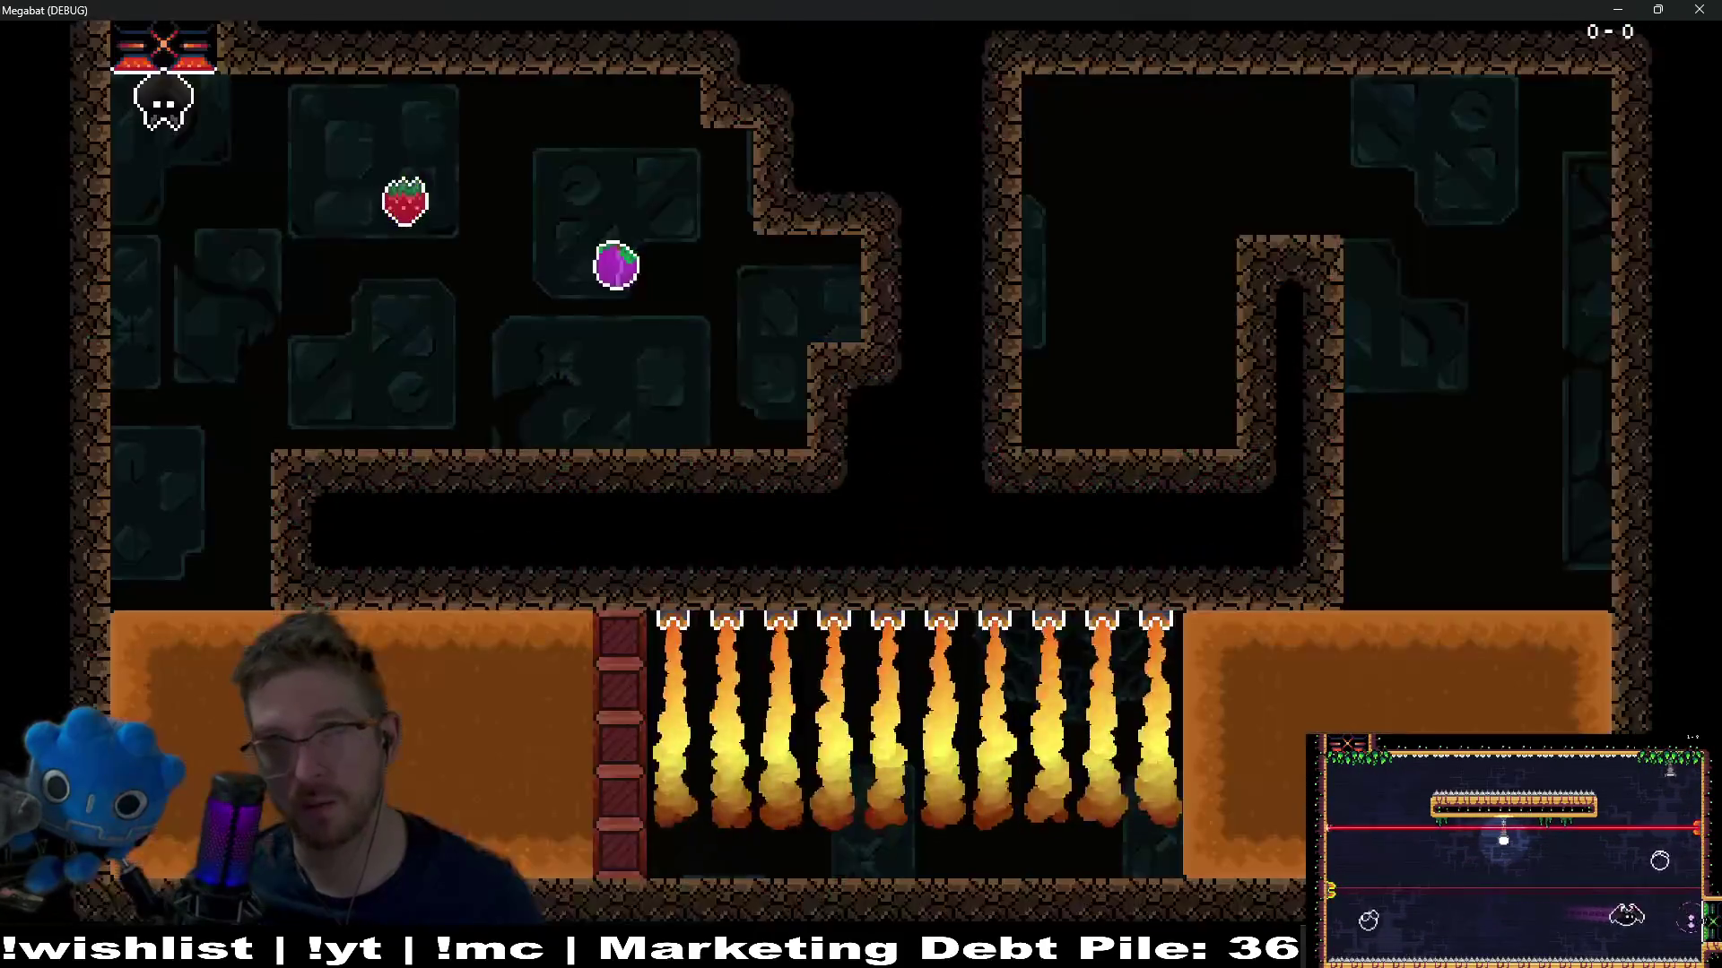
pyautogui.hotkey('alt', 'Tab')
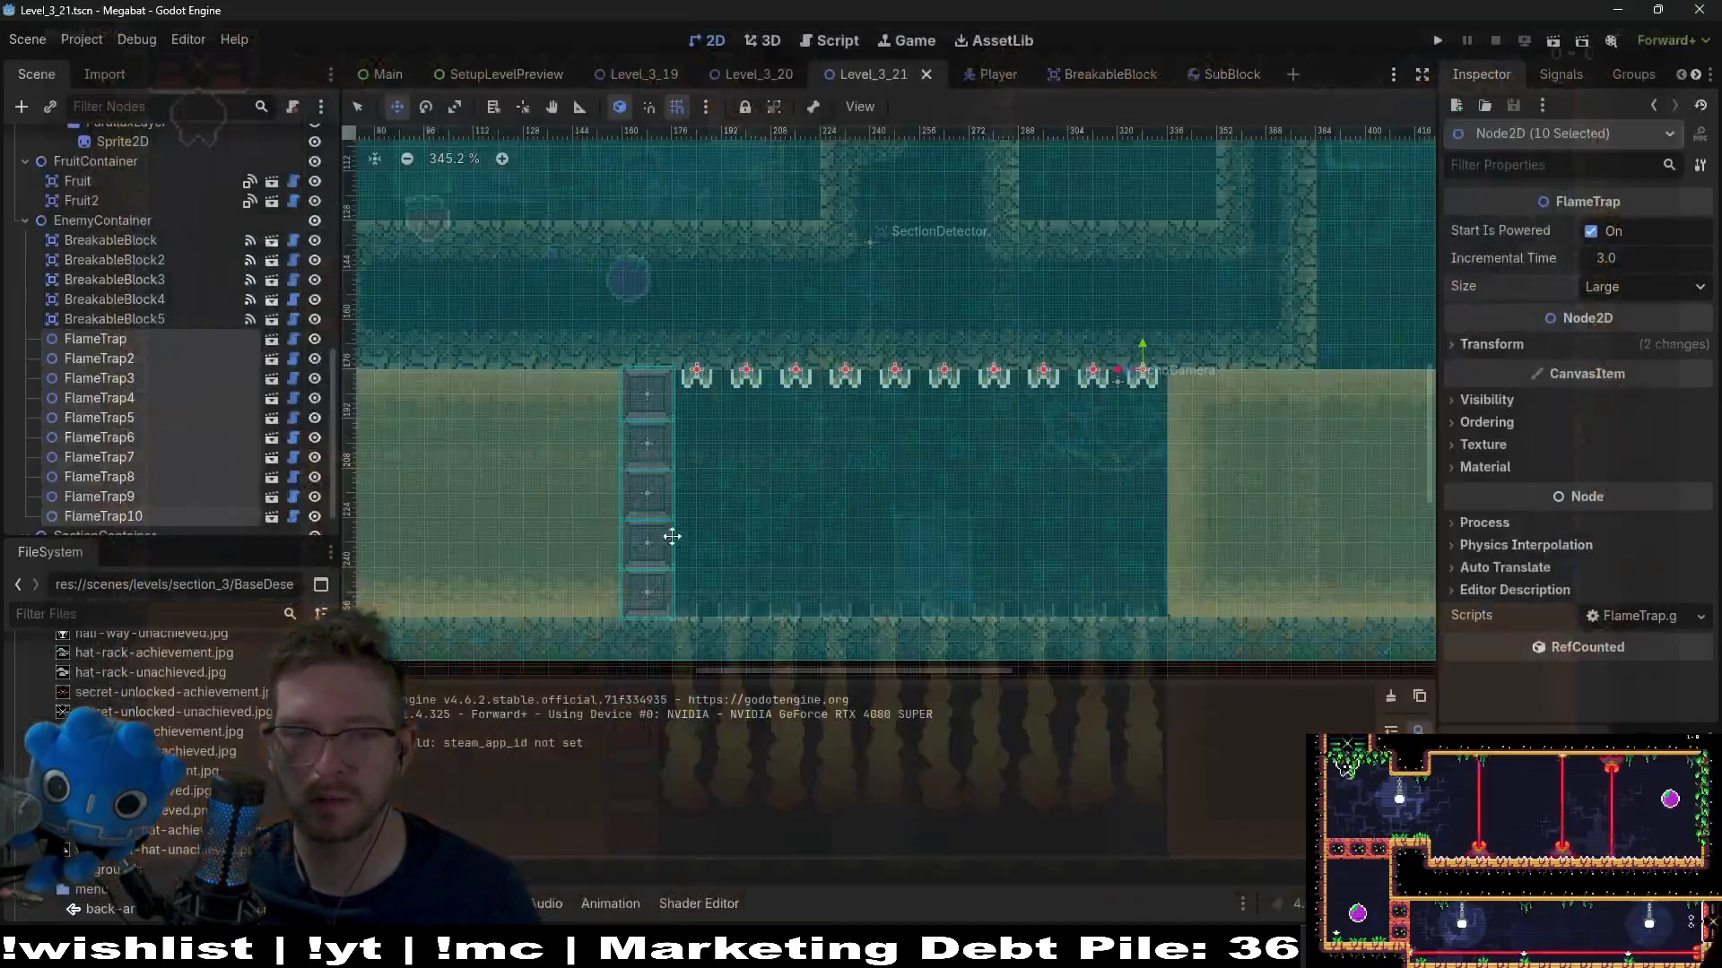
# Drag the five breakable blocks further right beside the flame row, then save and run Level_3_21
pyautogui.click(114, 319)
pyautogui.keyDown('shift'); pyautogui.click(126, 240); pyautogui.keyUp('shift')
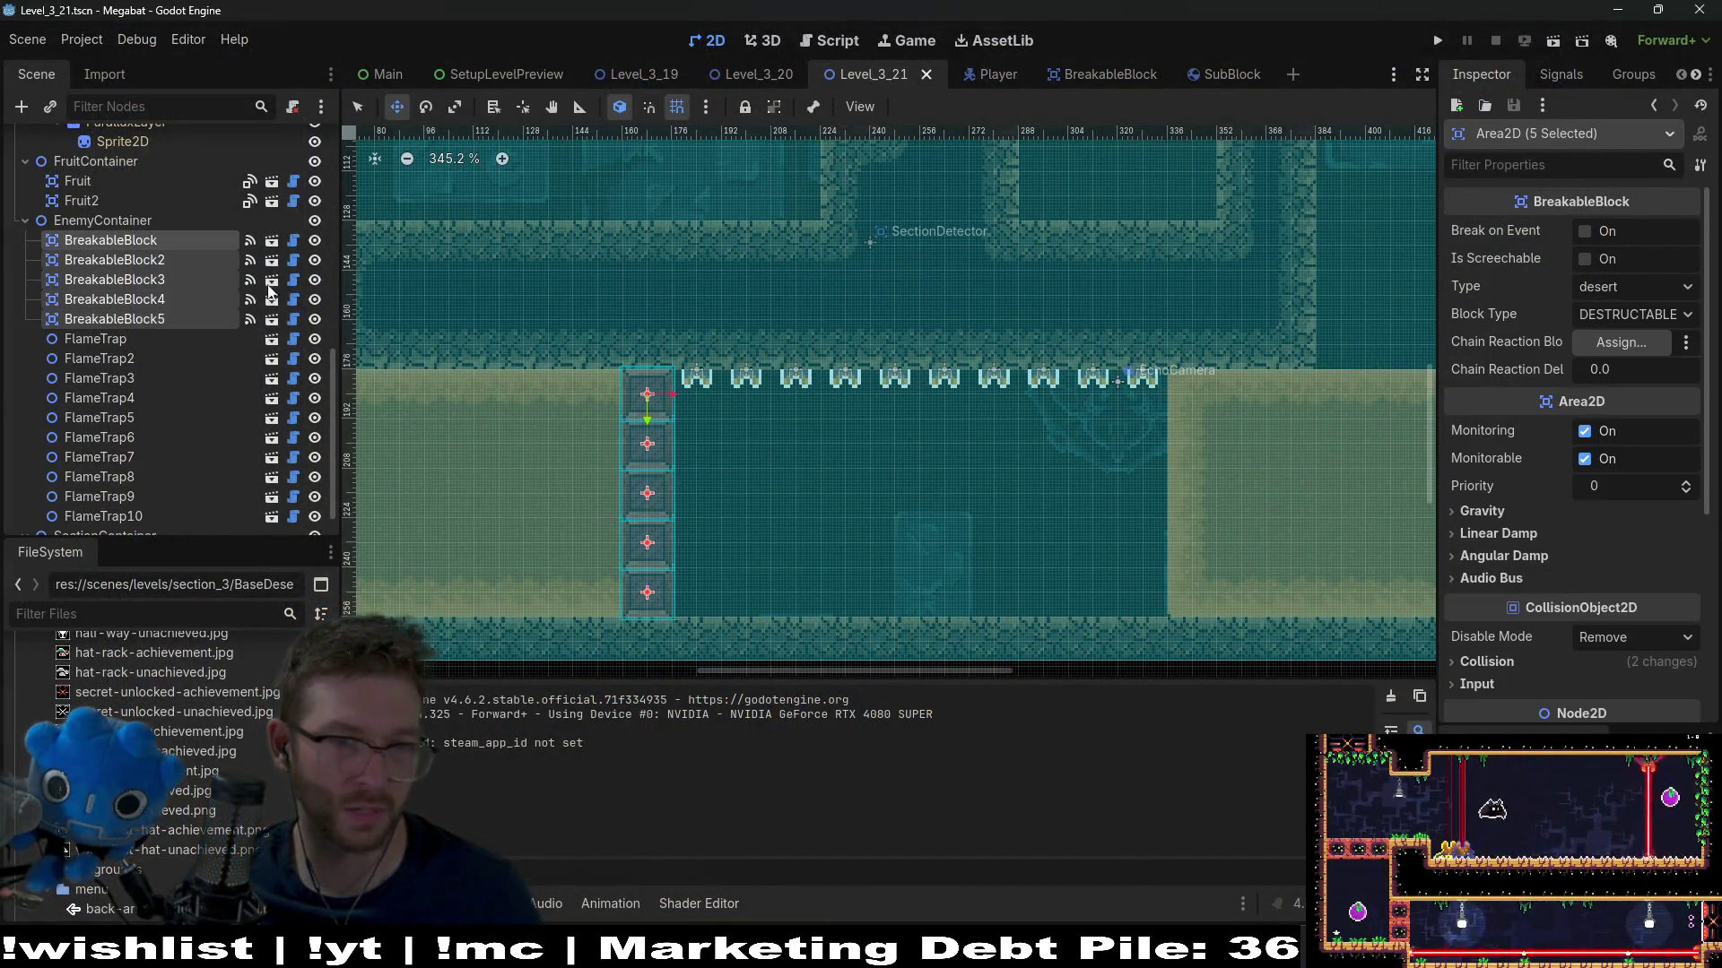
pyautogui.scroll(-3, 845, 457)
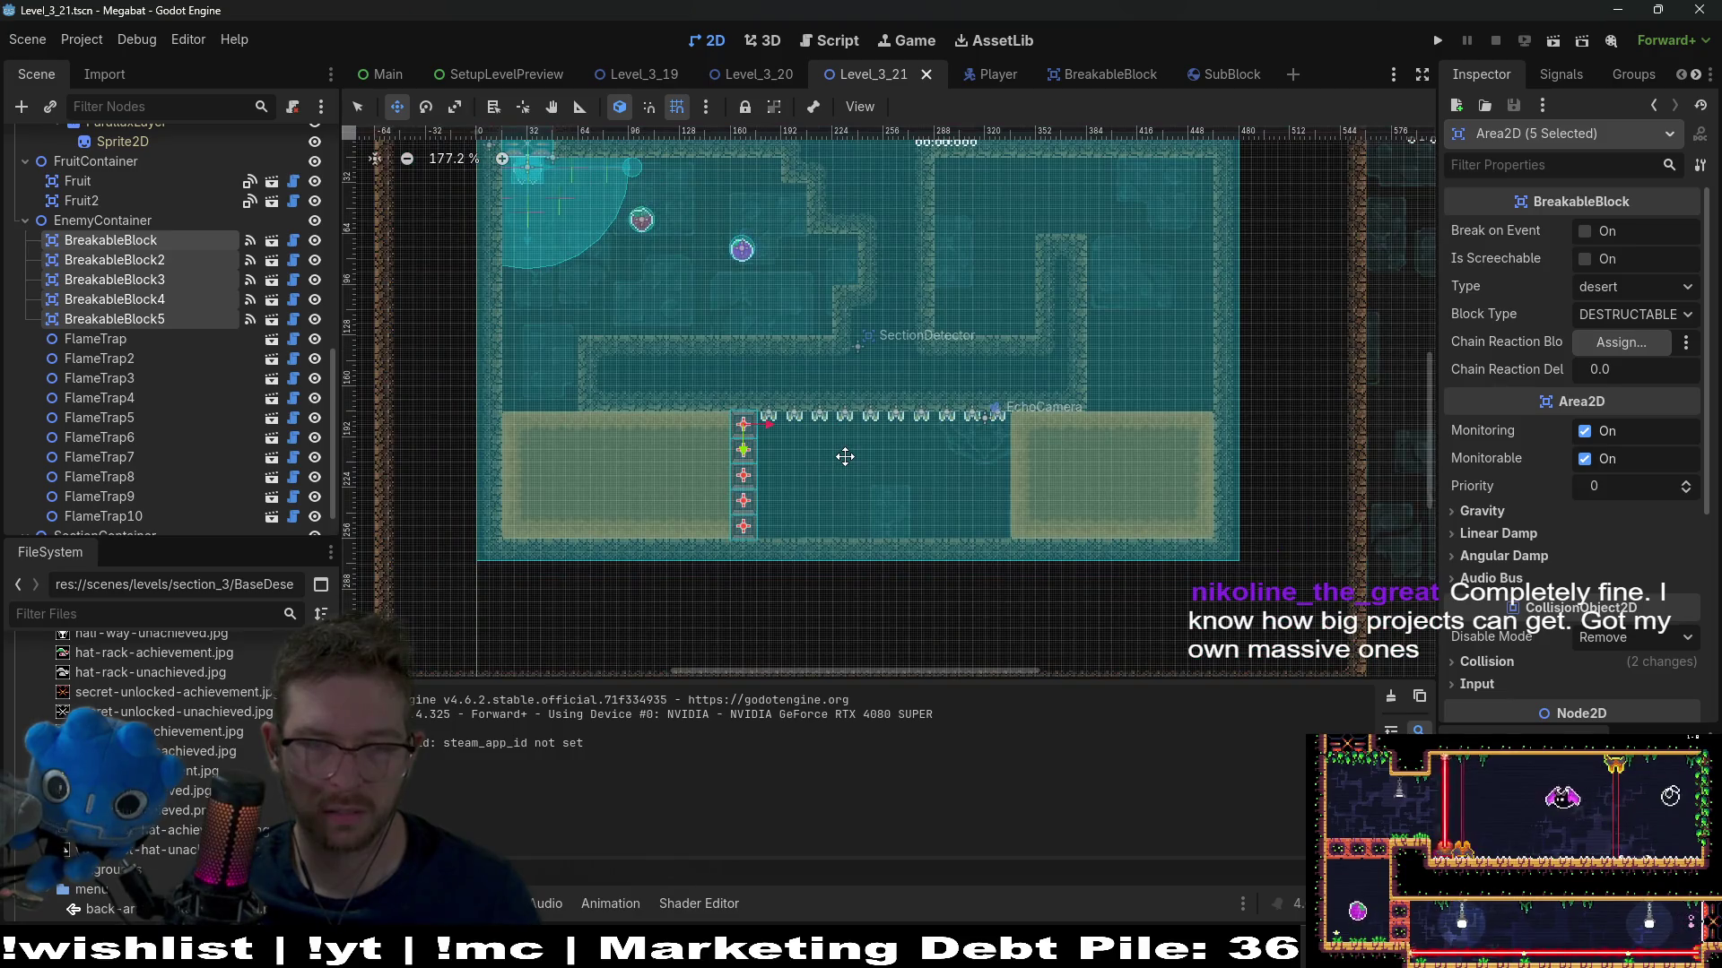
pyautogui.moveTo(800, 487)
pyautogui.mouseDown()
pyautogui.moveTo(1036, 485)
pyautogui.moveTo(1197, 314)
pyautogui.moveTo(1143, 296)
pyautogui.moveTo(1059, 529)
pyautogui.moveTo(1016, 487)
pyautogui.moveTo(1045, 437)
pyautogui.mouseUp()
pyautogui.scroll(2, 1011, 481)
pyautogui.scroll(2, 1010, 482)
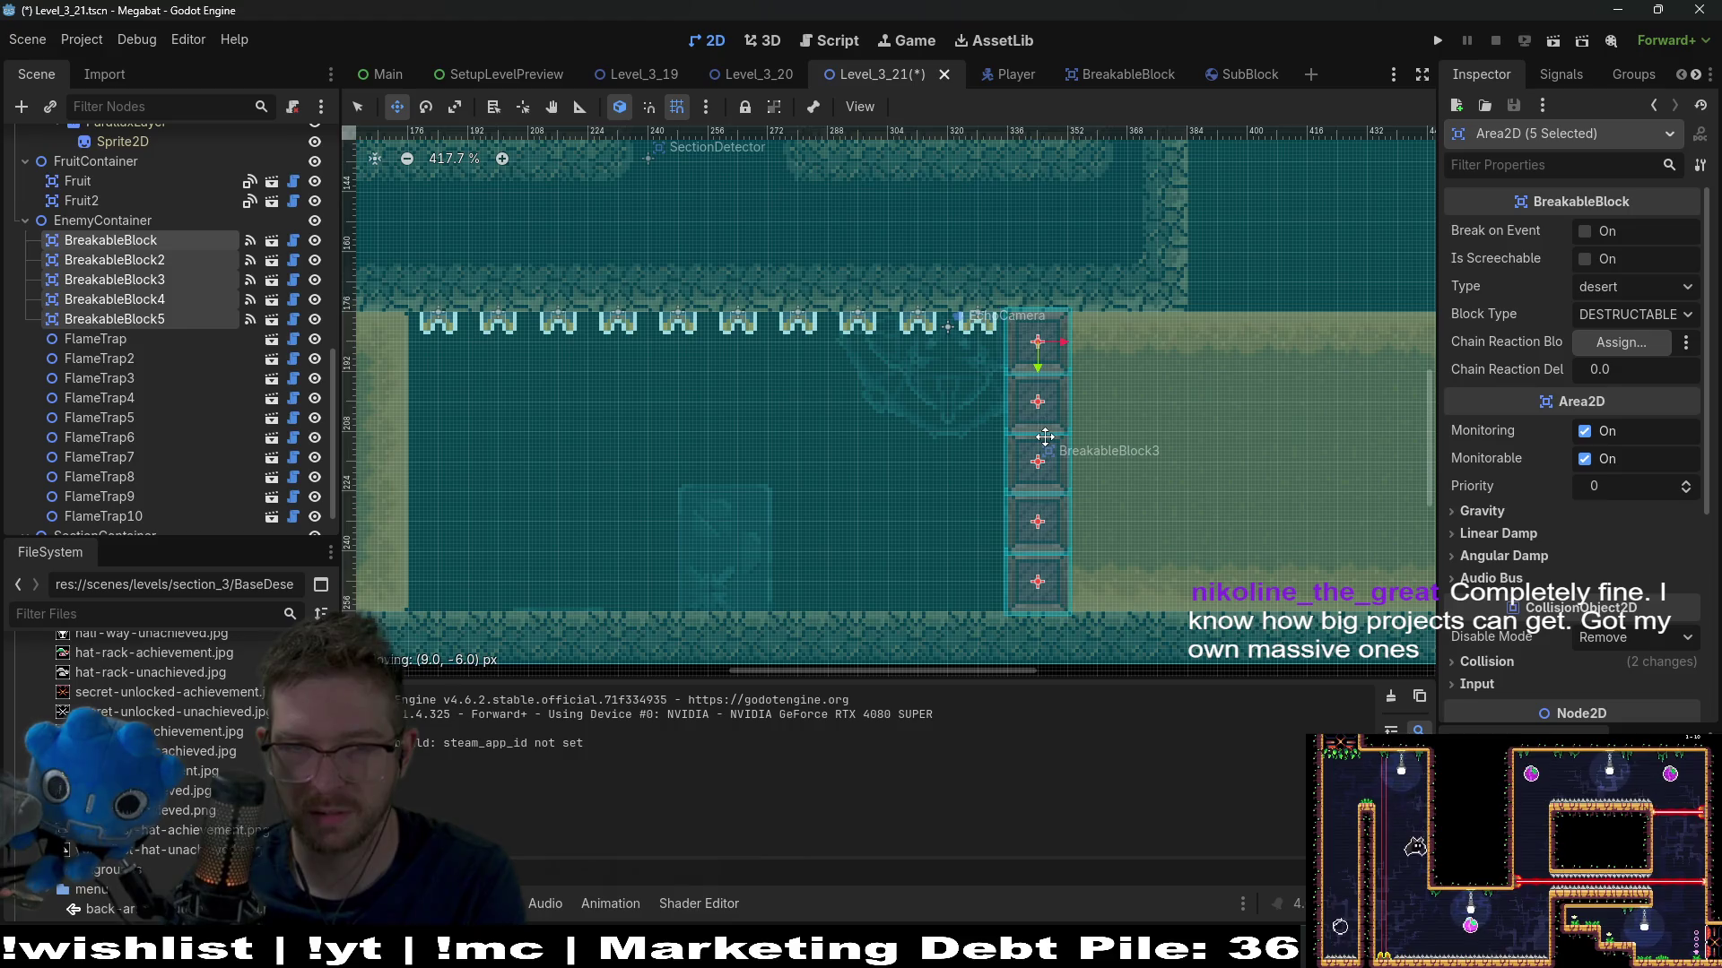
pyautogui.click(1556, 47)
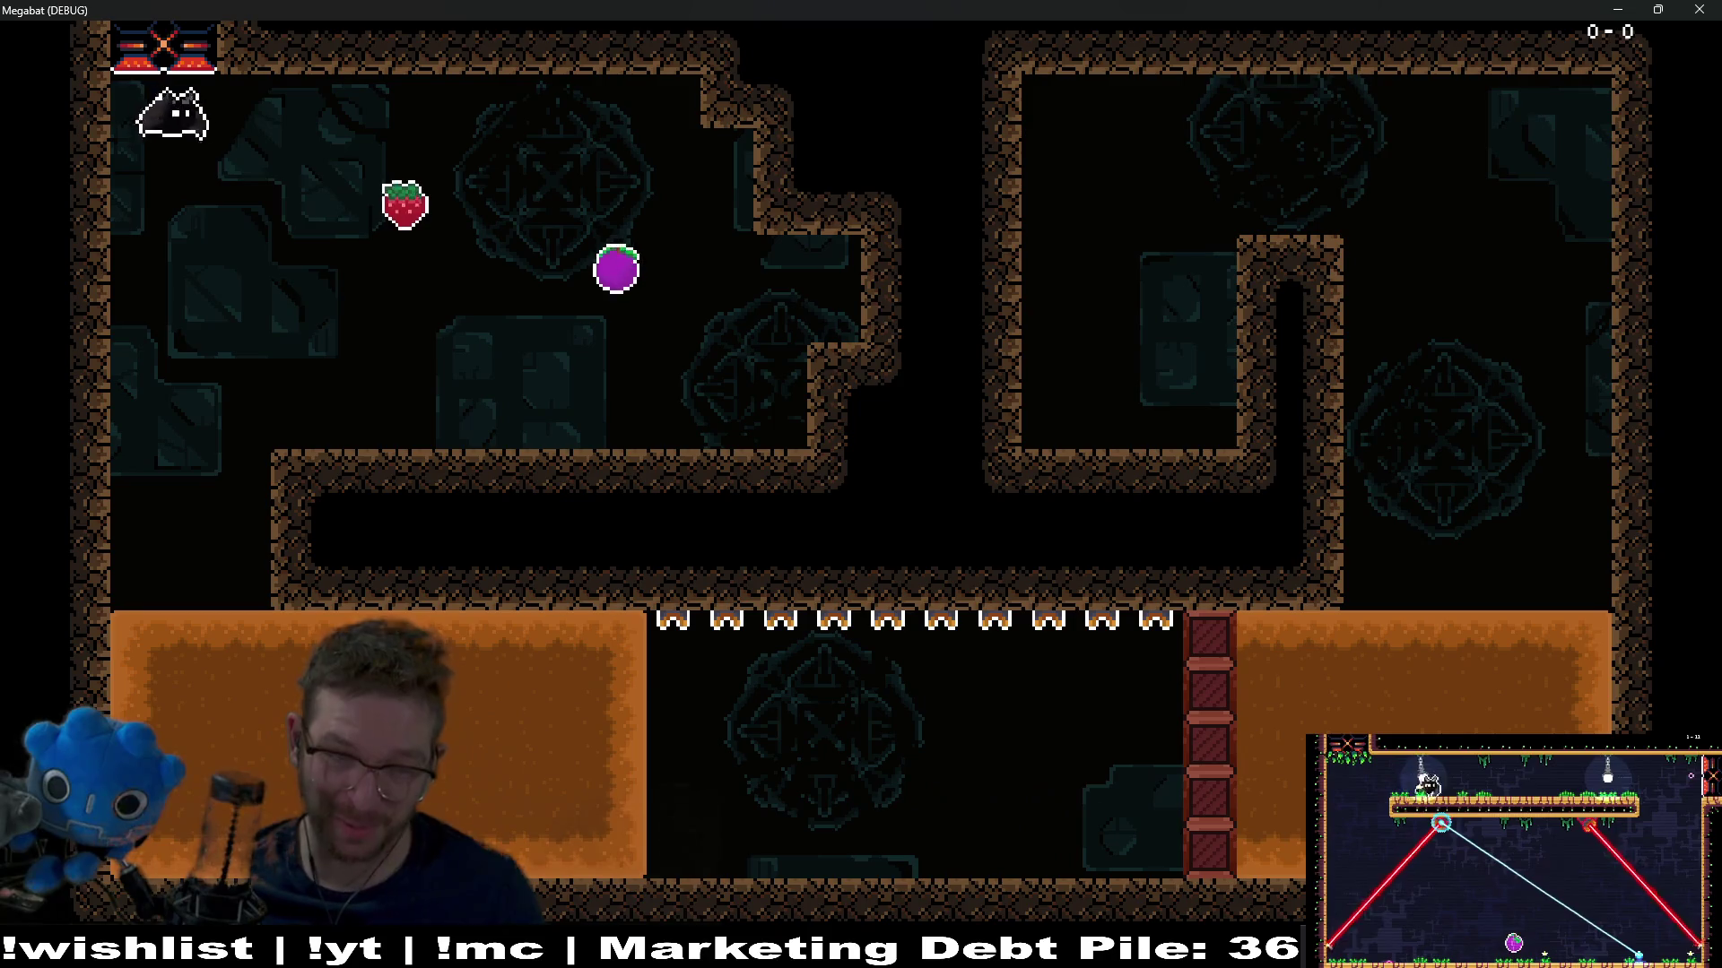
# Steer the bat down toward the strawberry, then left along the ledge until it respawns
pyautogui.press('Right')
pyautogui.press('Left')
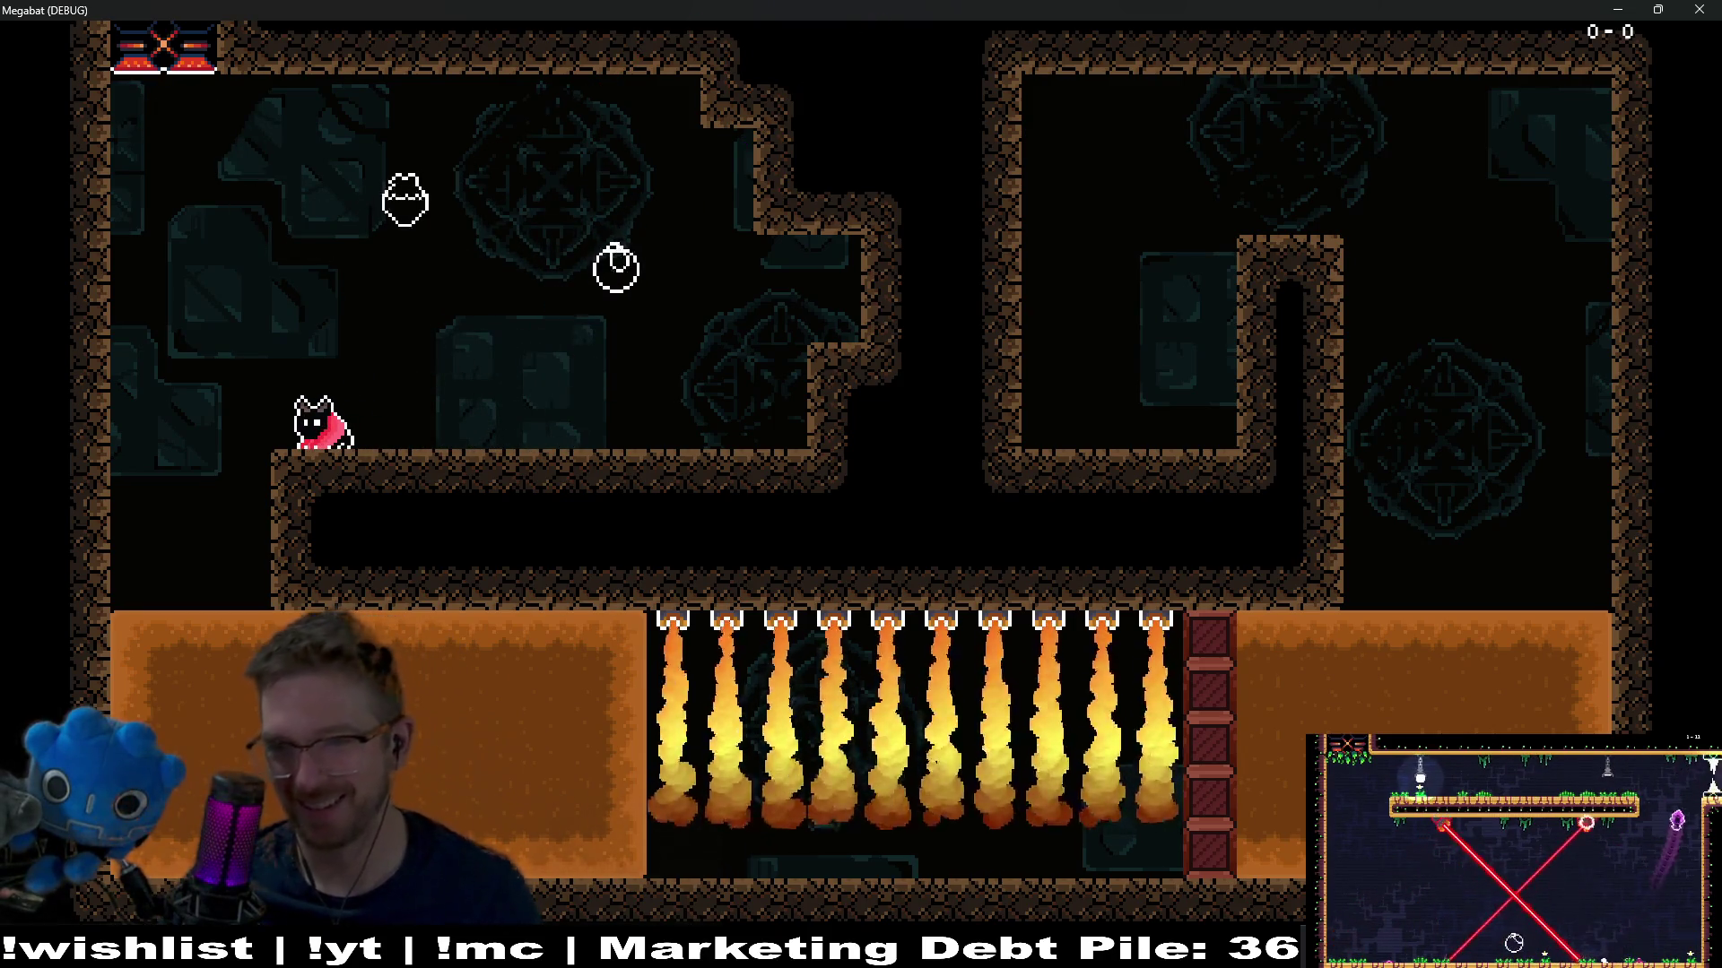
pyautogui.press('Left')
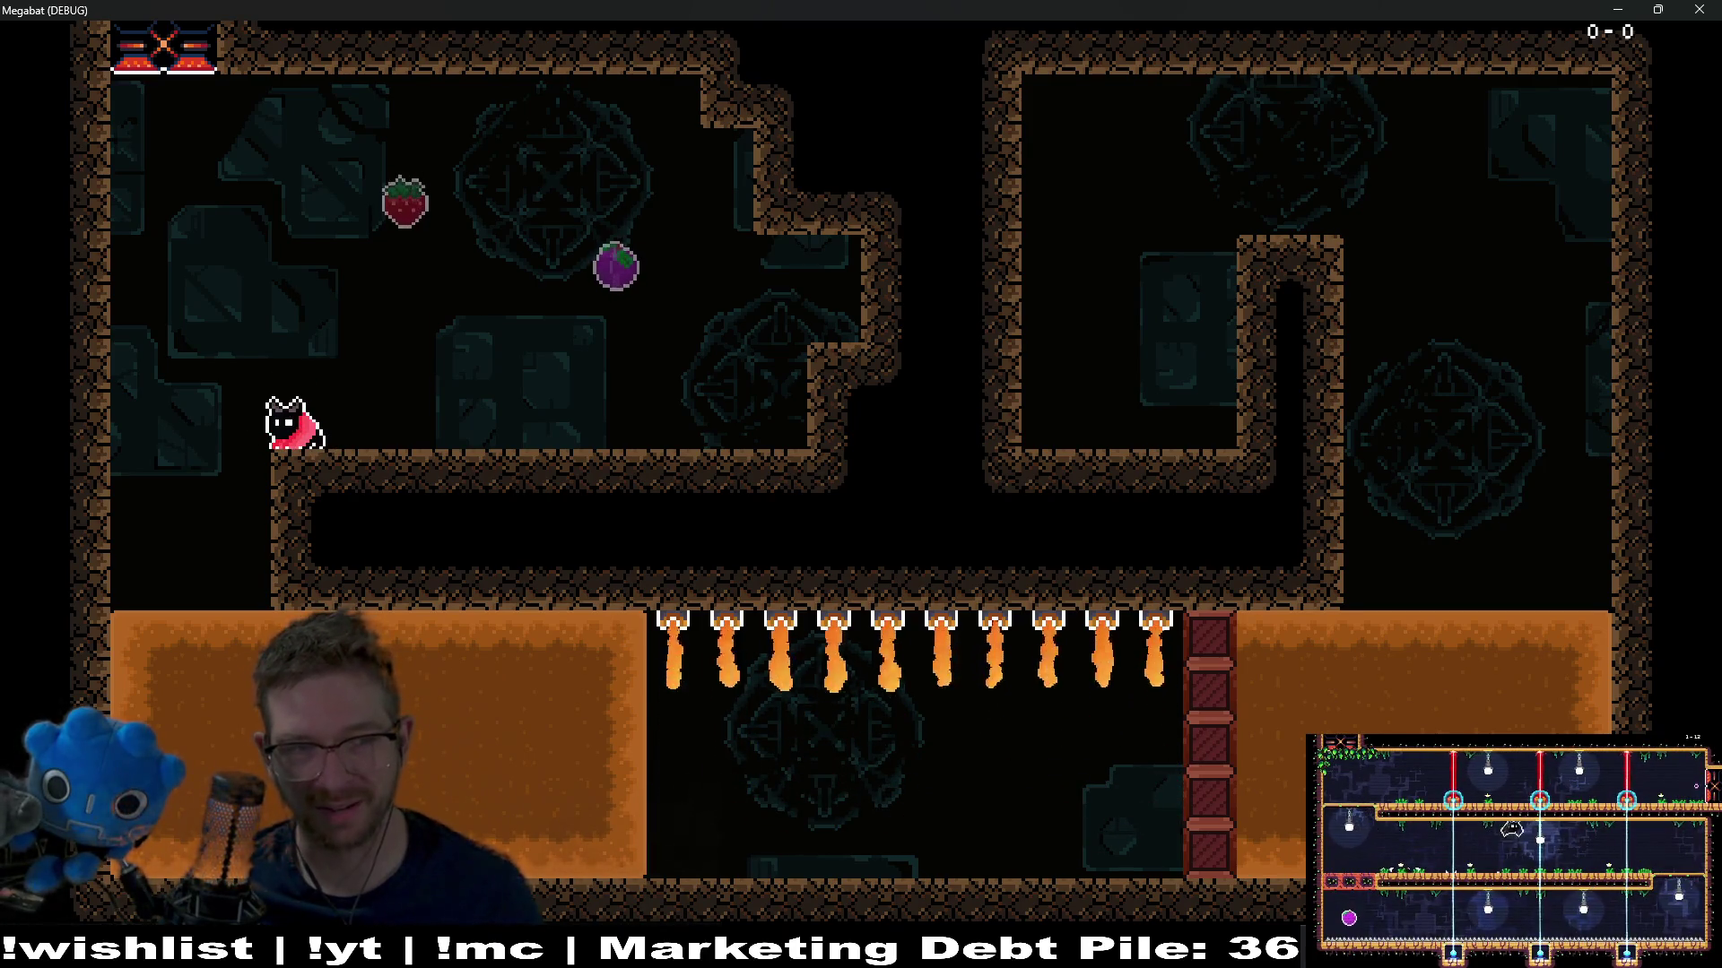
pyautogui.press('Right')
pyautogui.press('space')
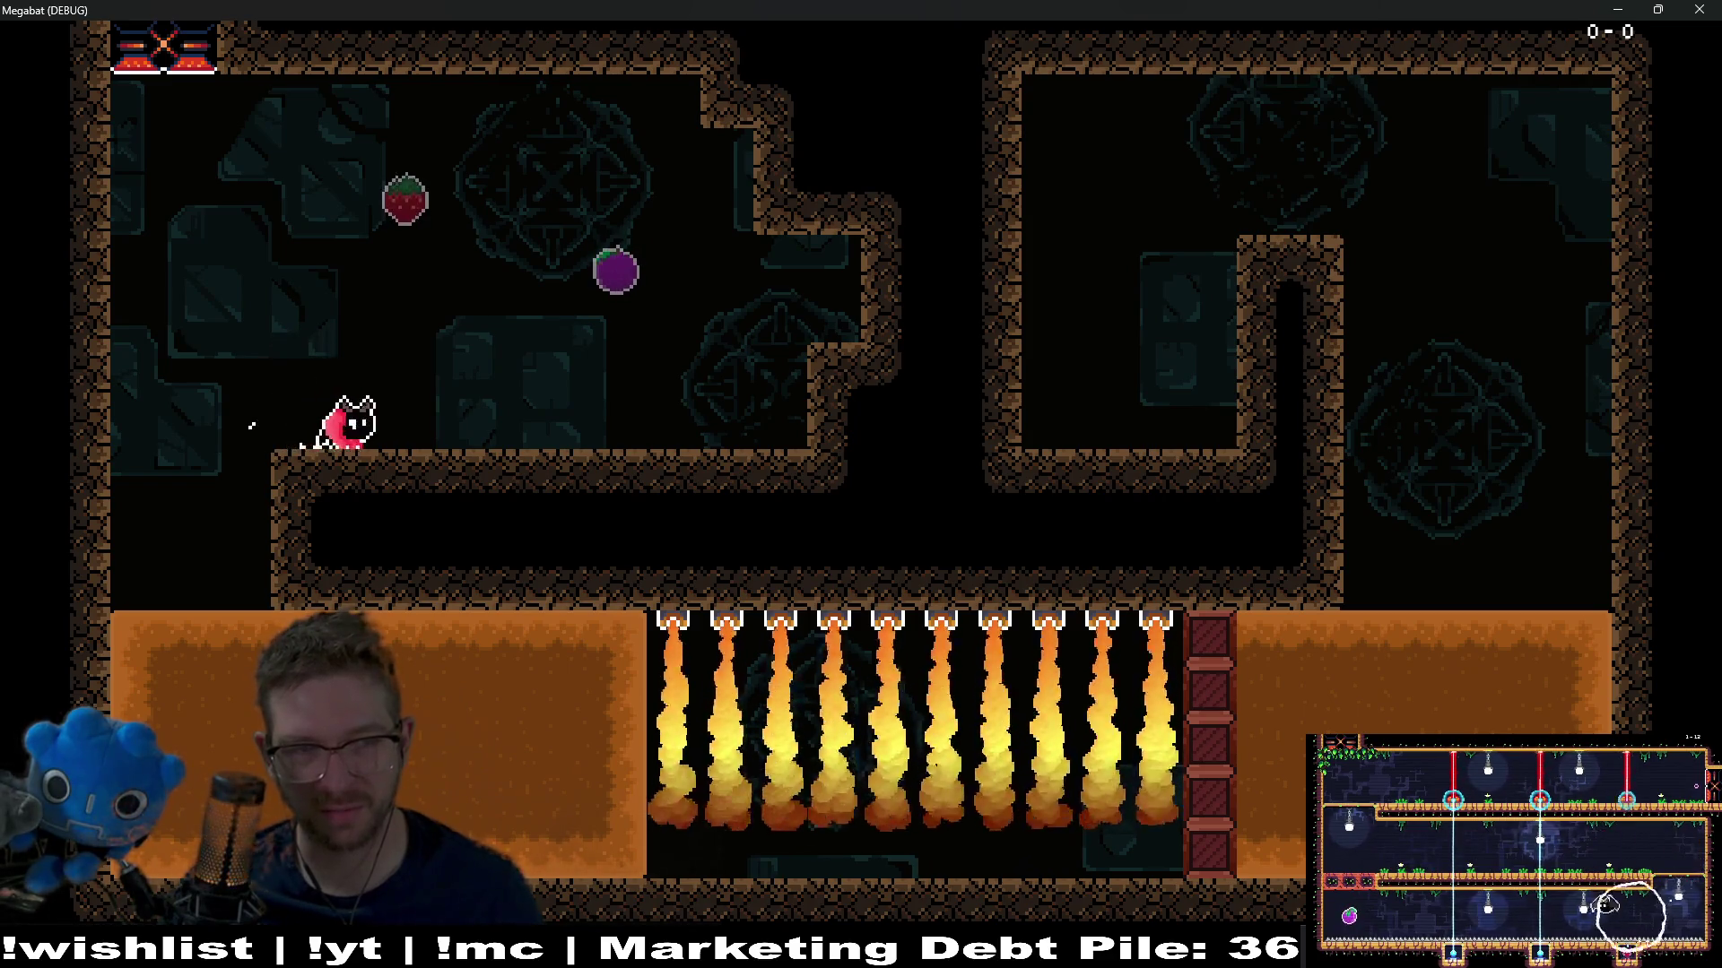
pyautogui.press('Left')
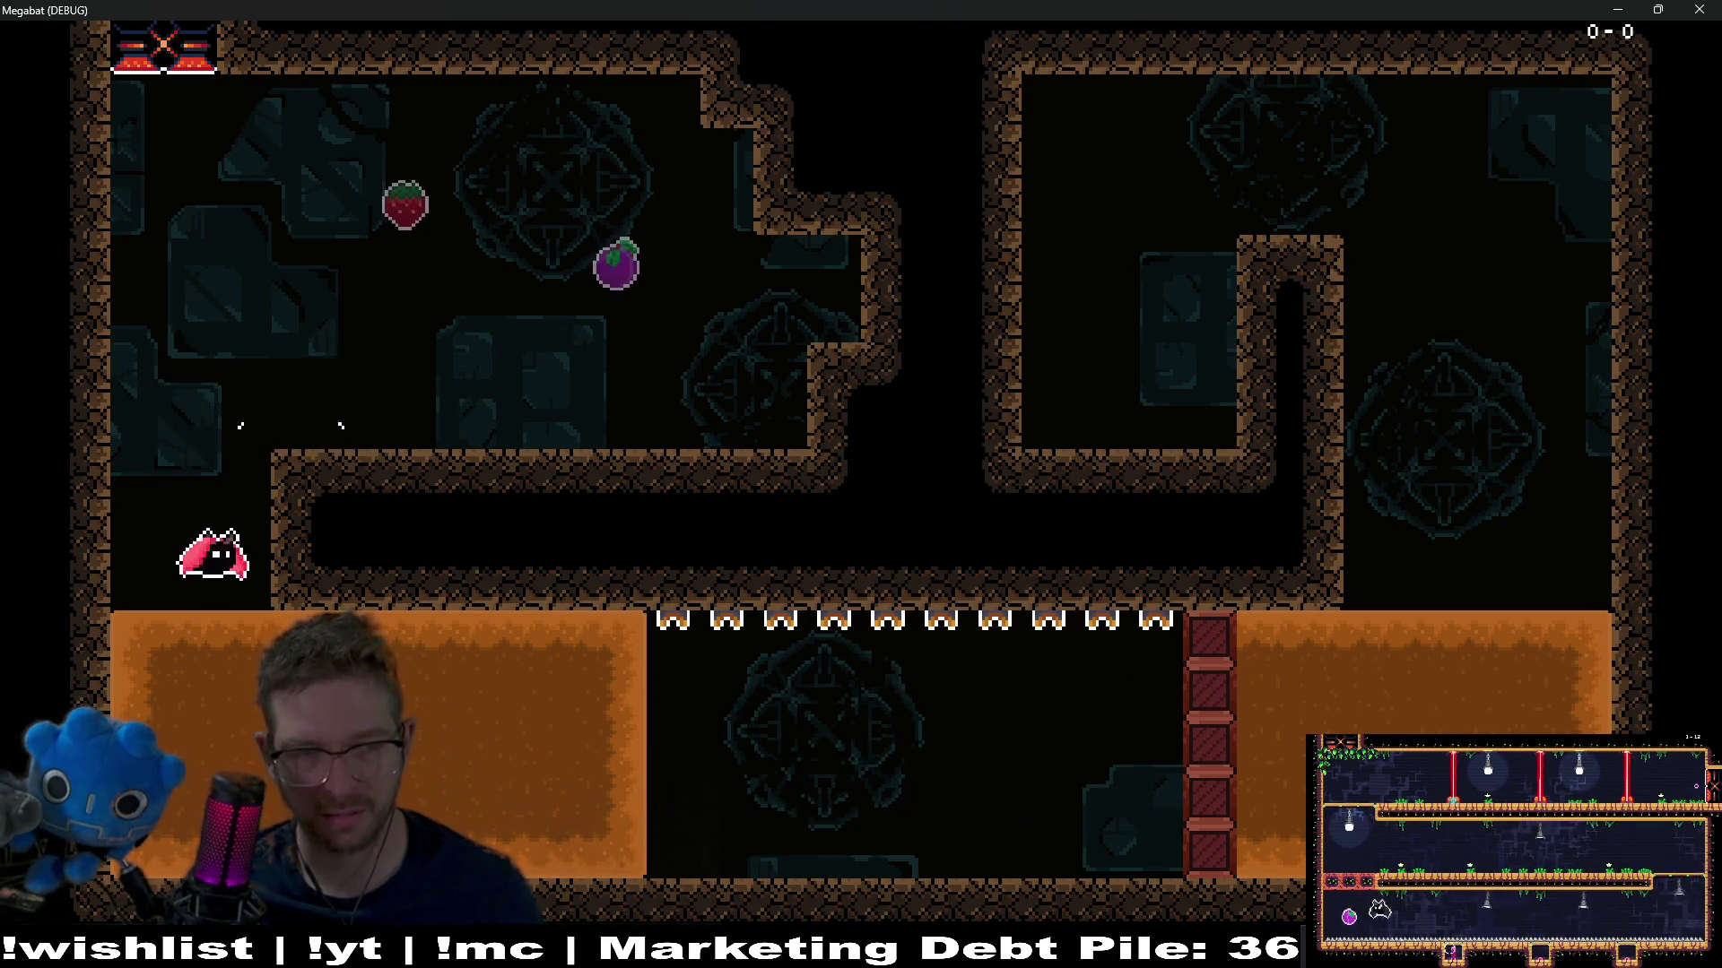
pyautogui.press('Right')
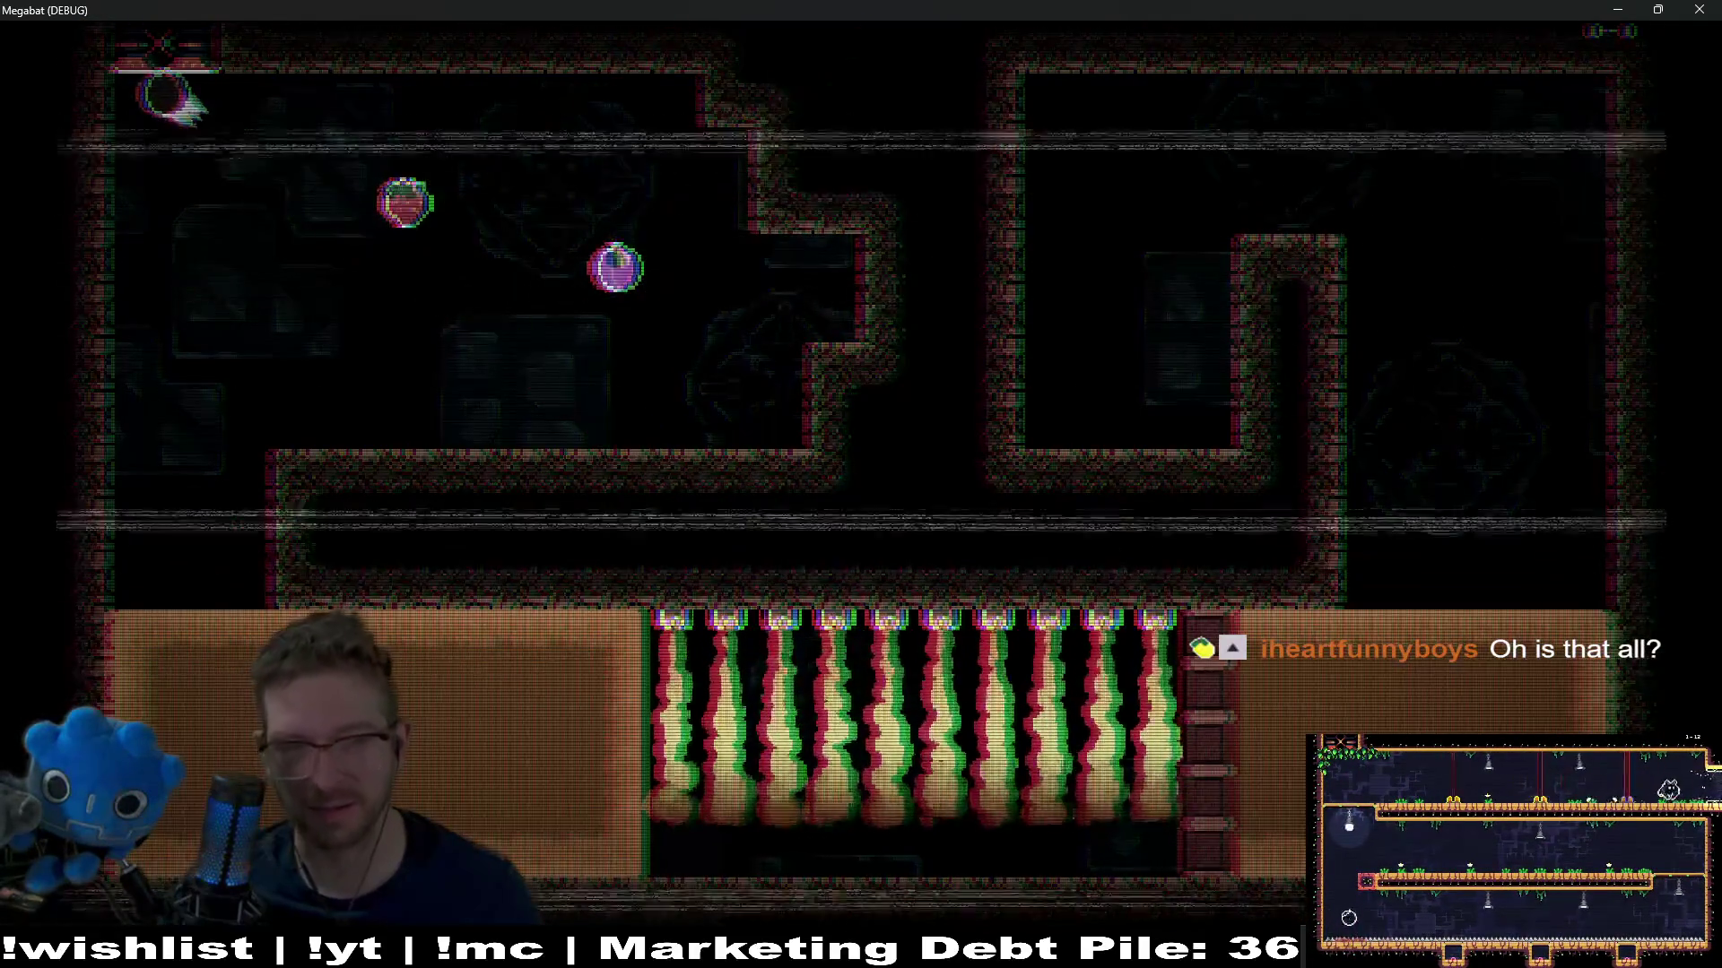
# Fly the bat right toward the plum, up onto the upper ledge, then down to the lower-left floor
pyautogui.press('Right')
pyautogui.press('Left')
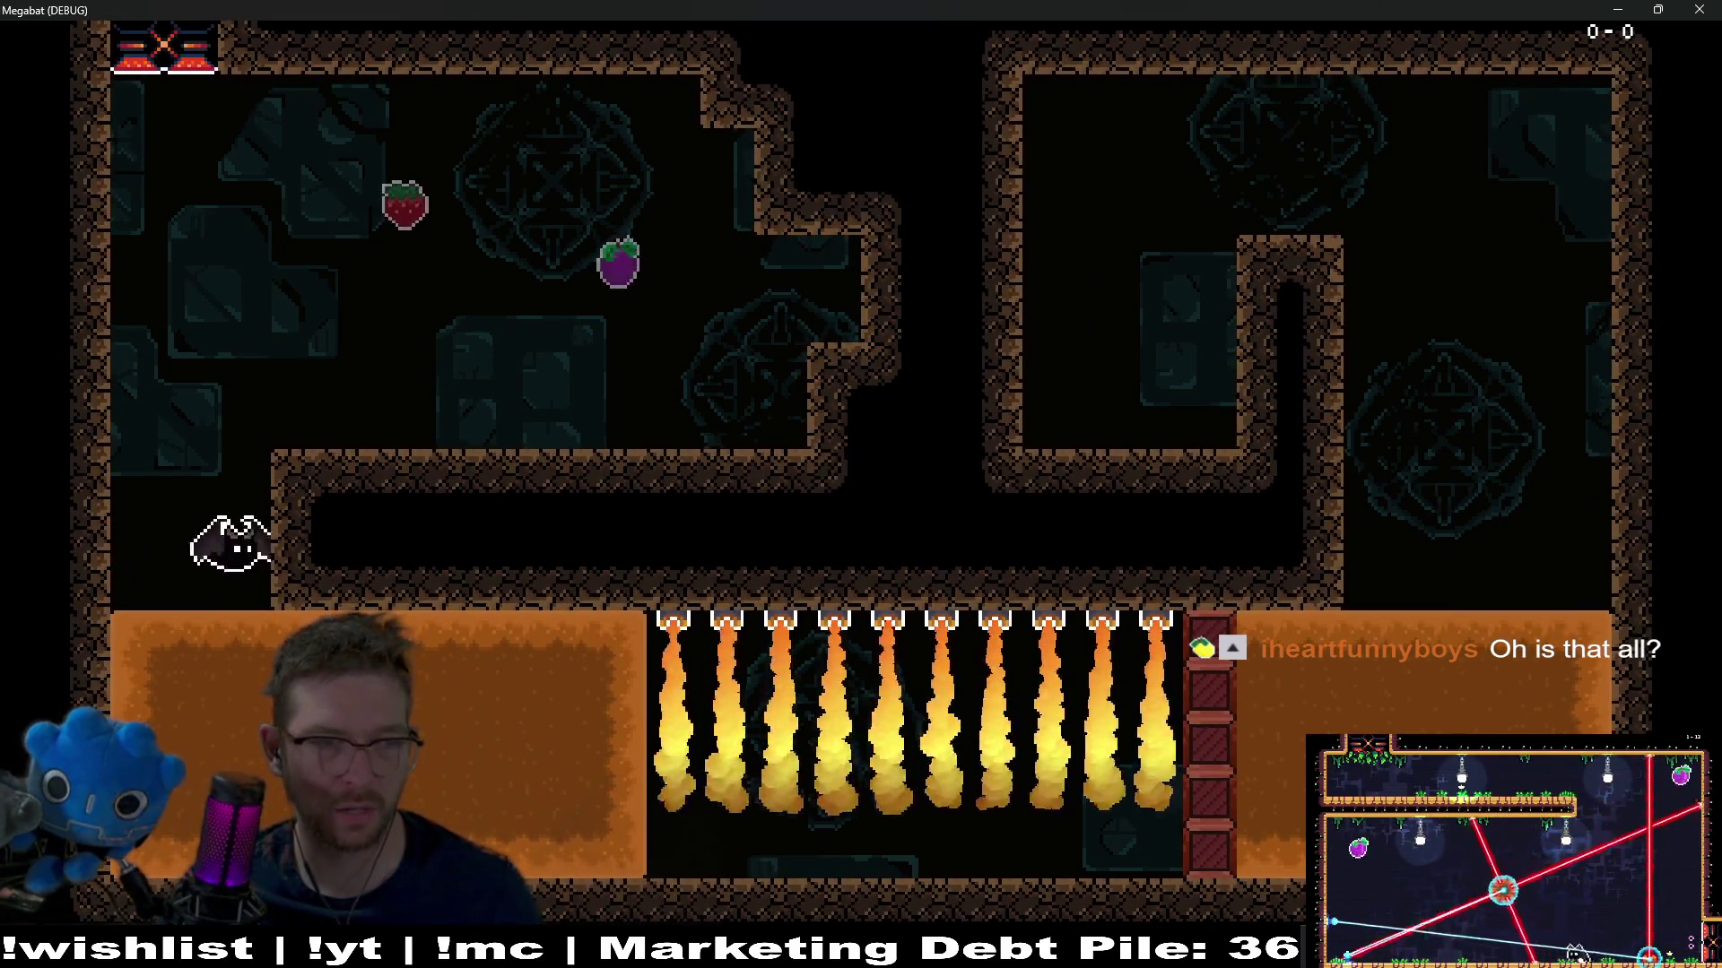
pyautogui.press('Up')
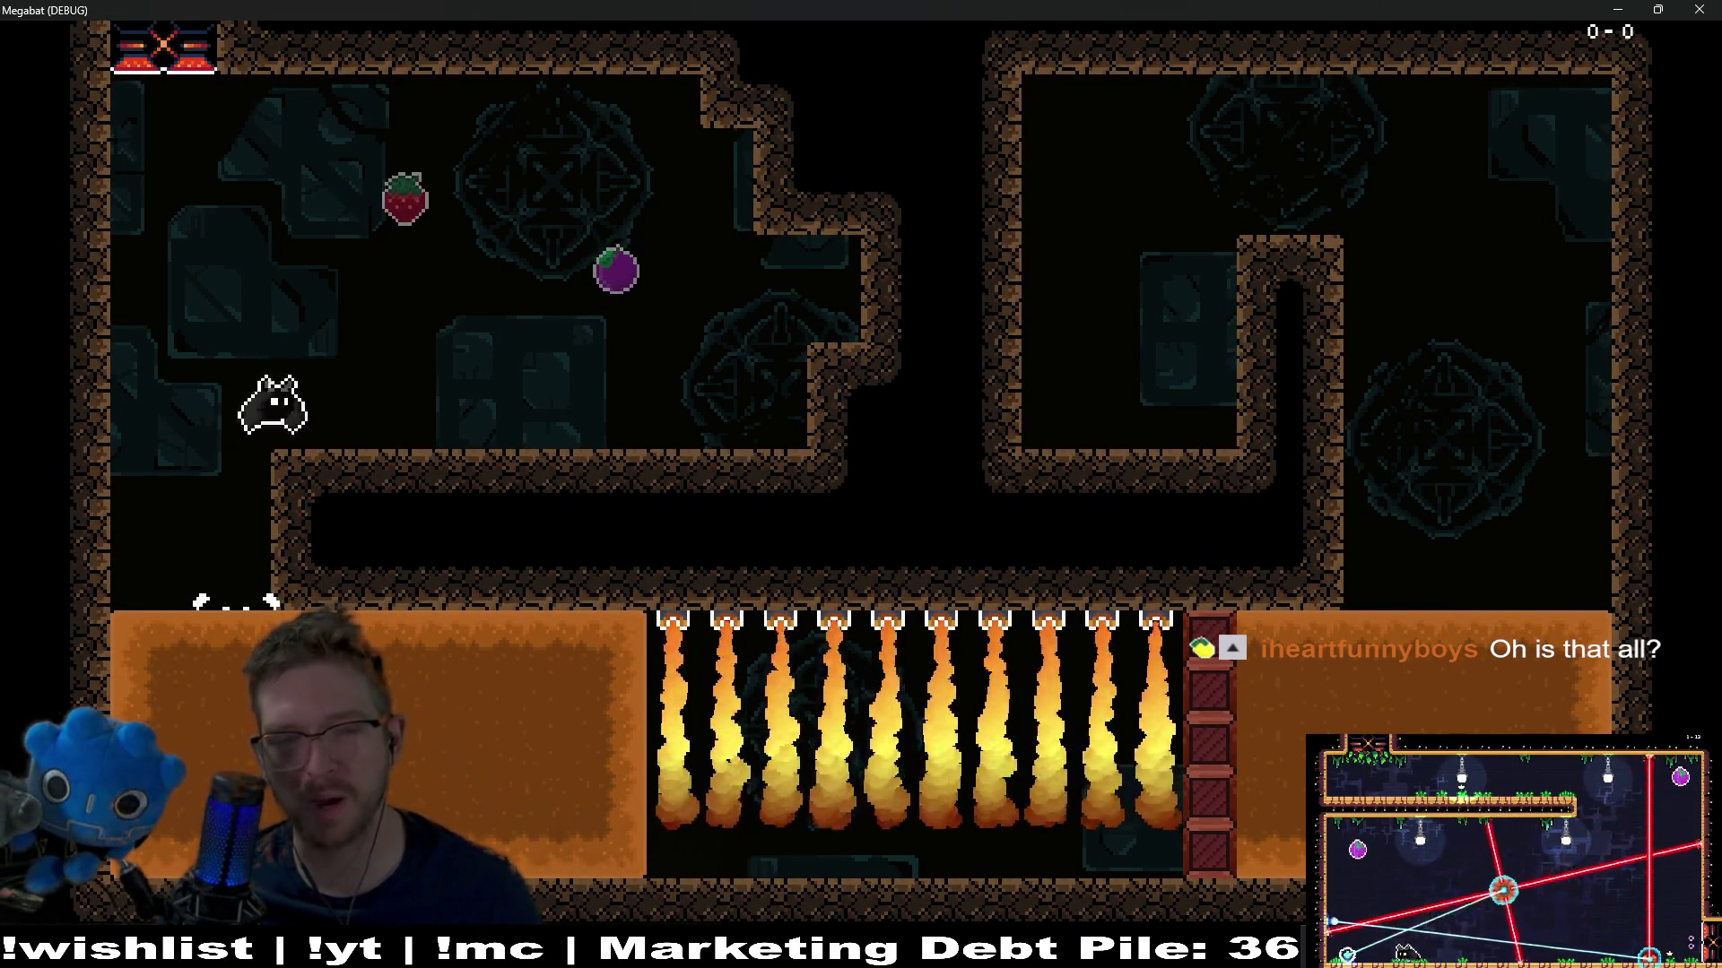
pyautogui.press('Right')
pyautogui.press('Right')
pyautogui.press('Left')
pyautogui.press('Down')
pyautogui.press('Left')
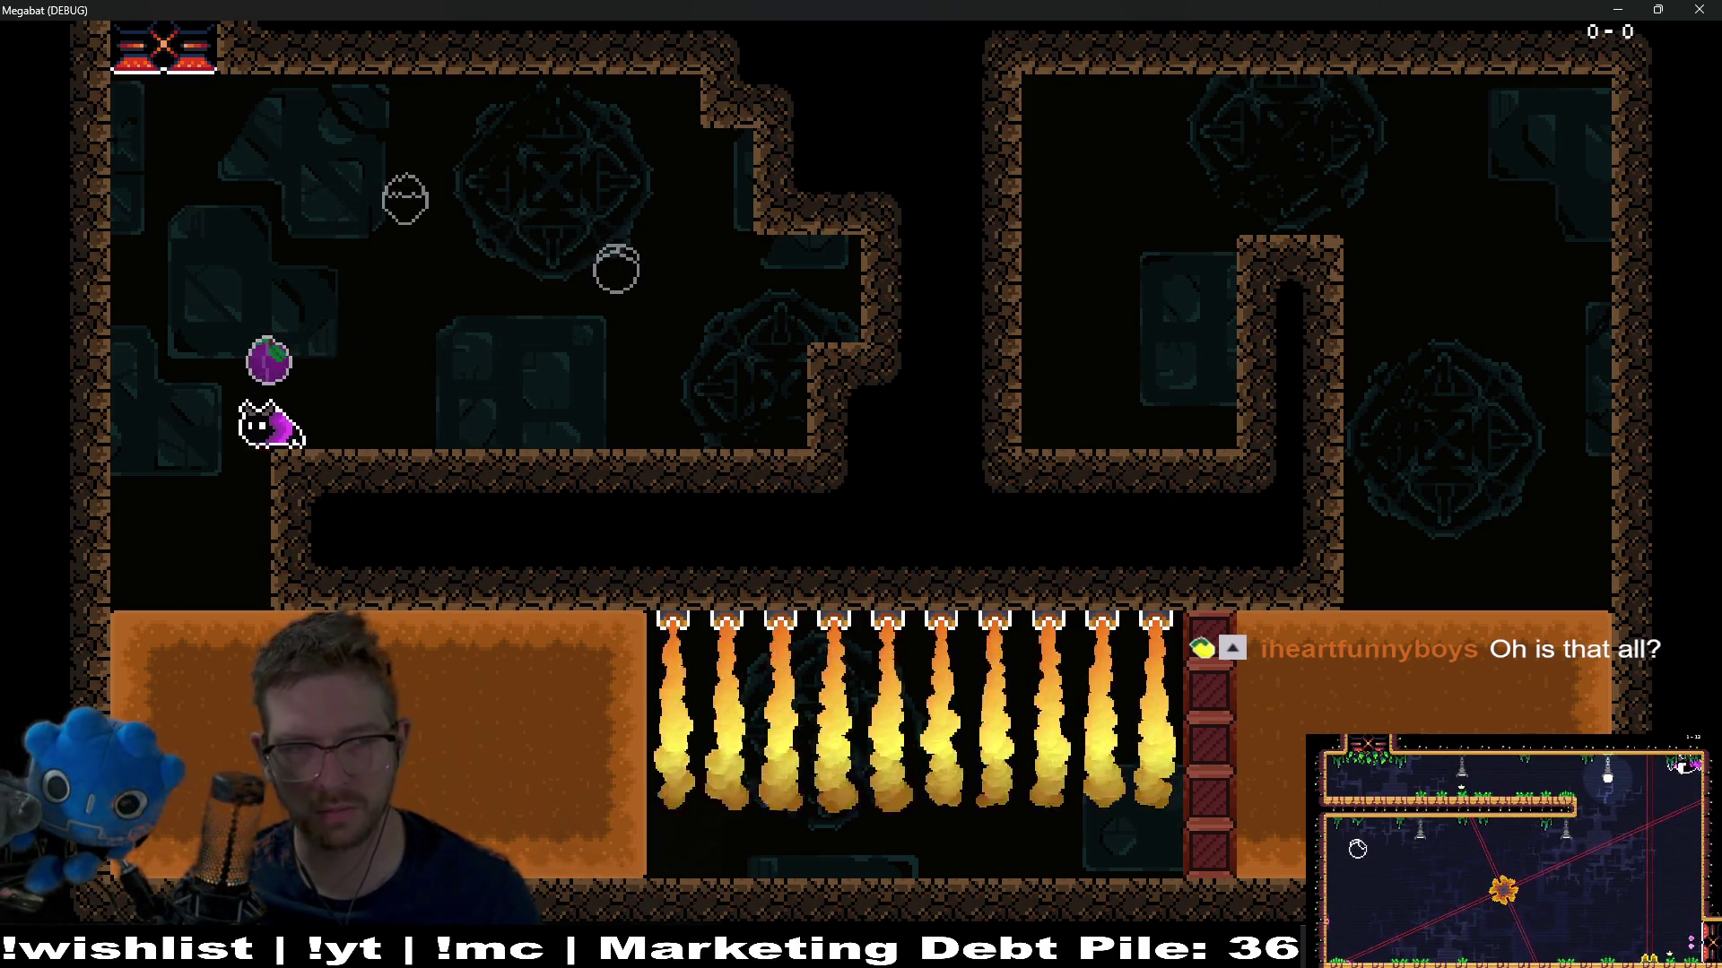
pyautogui.press('Down')
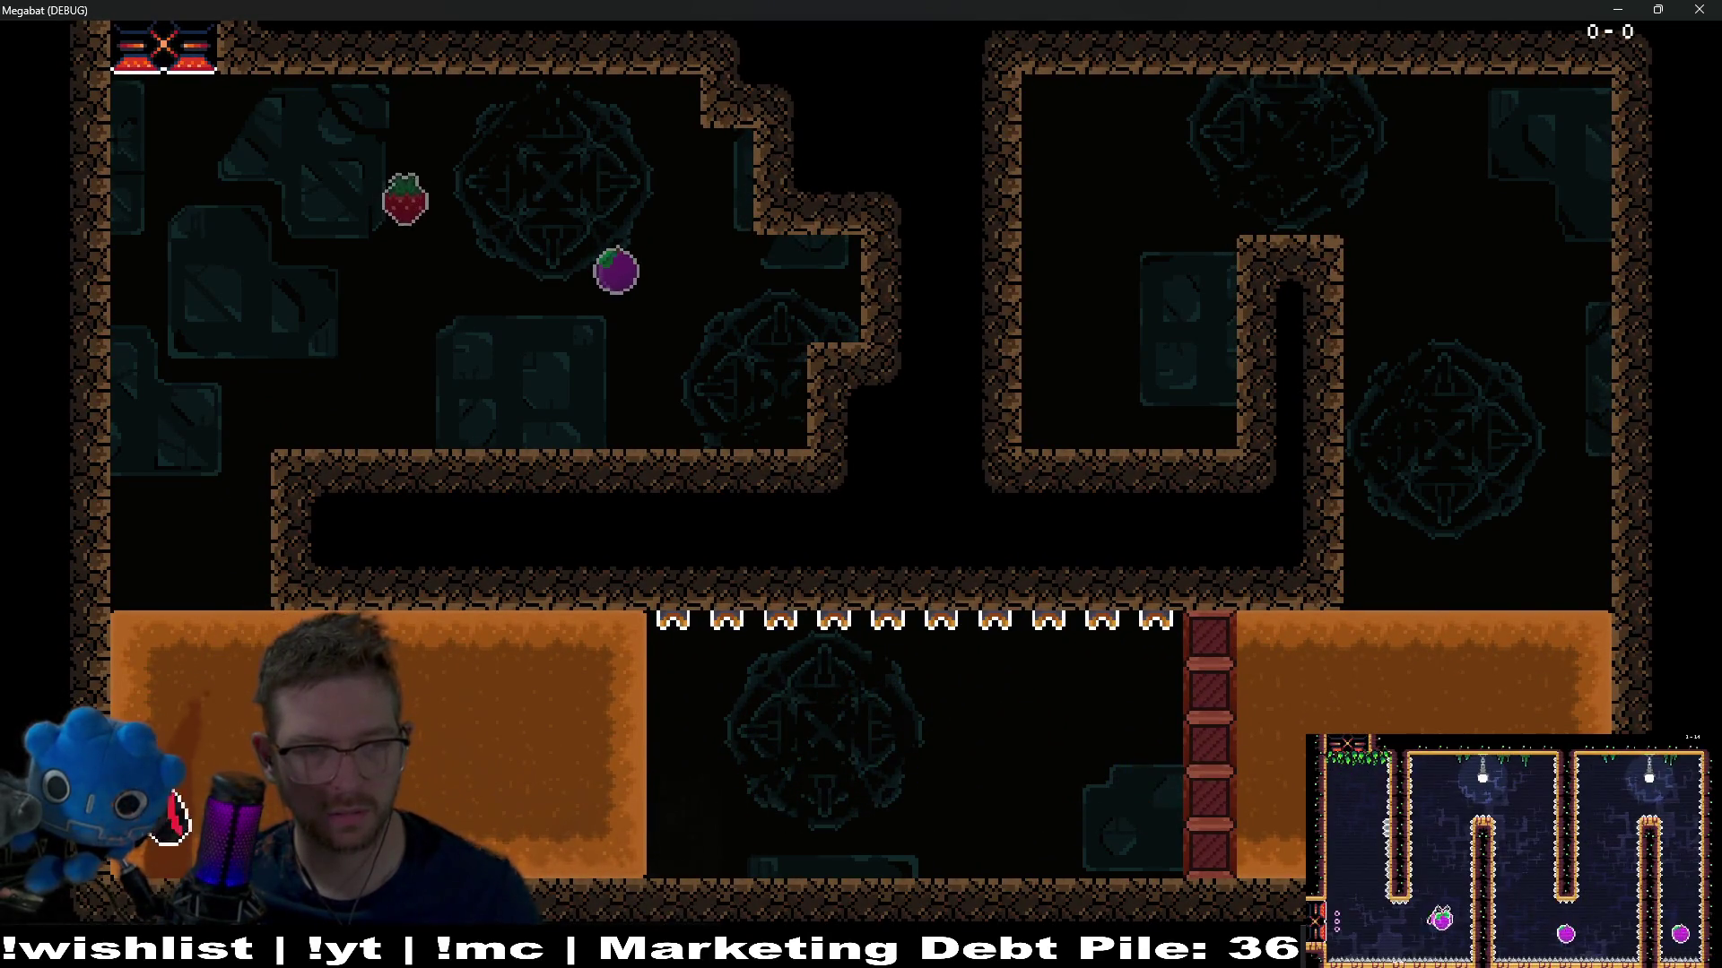
# Fly up onto the ledge trying for both fruits, then steer through the lower-left orange area
pyautogui.press('Up')
pyautogui.press('Right')
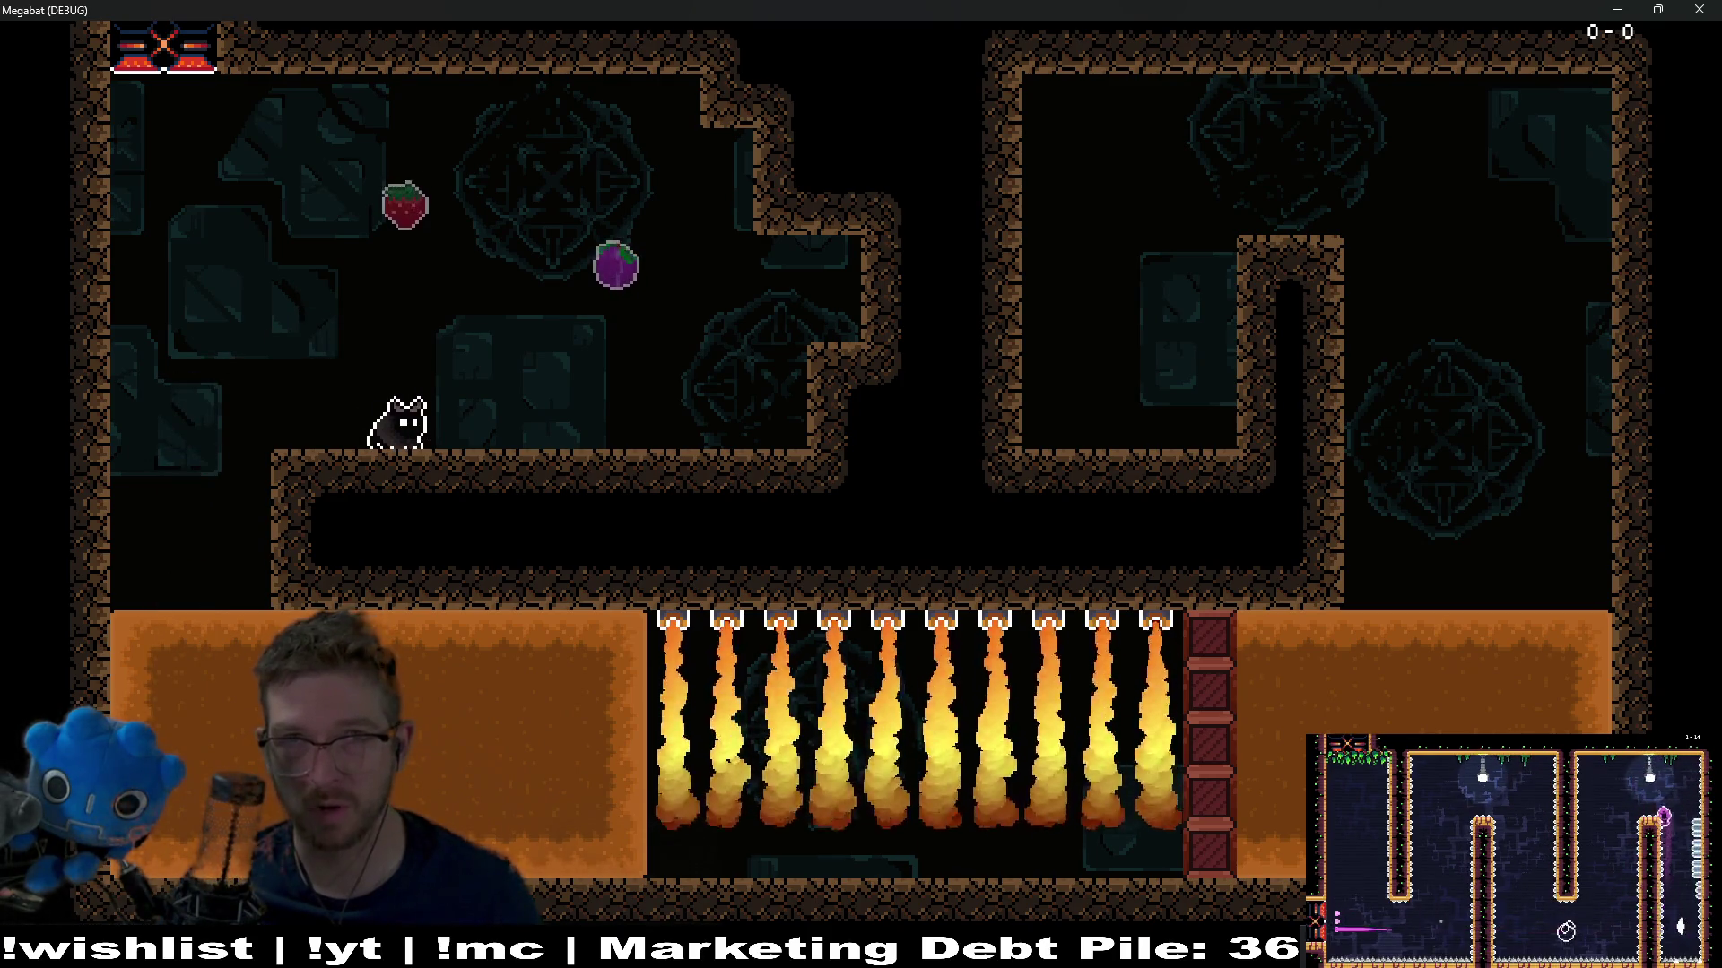
pyautogui.press('Up')
pyautogui.press('Right')
pyautogui.press('Left')
pyautogui.press('Left')
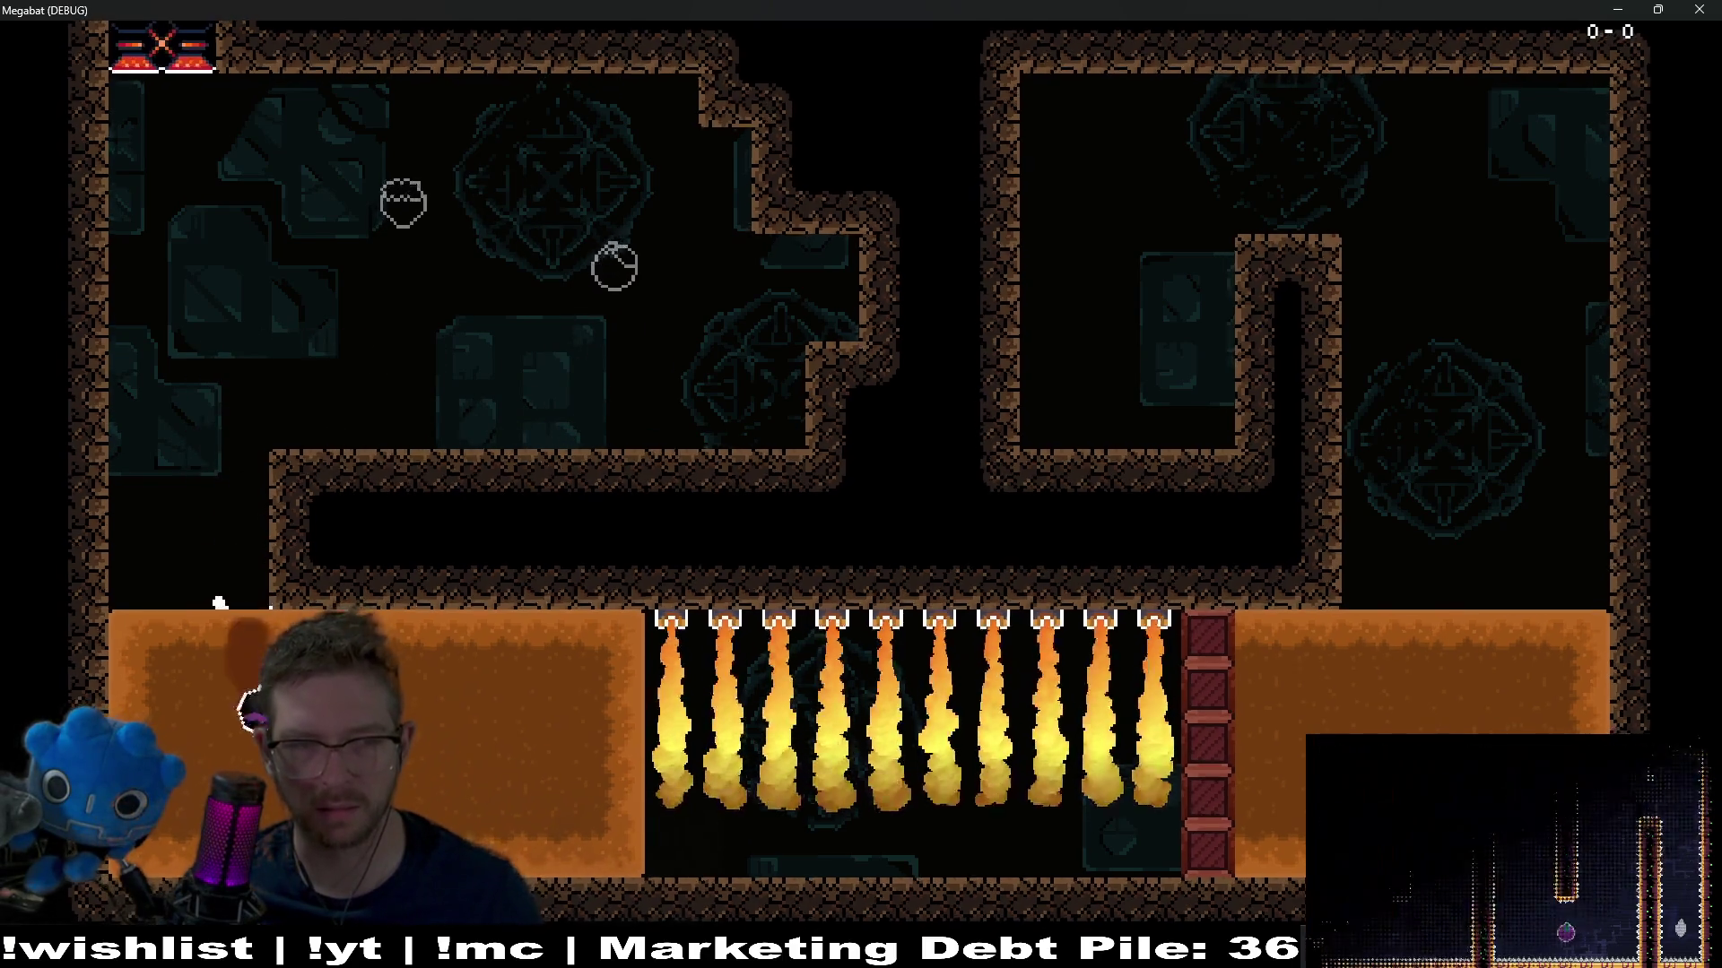
pyautogui.press('Right')
pyautogui.press('Left')
pyautogui.press('Up')
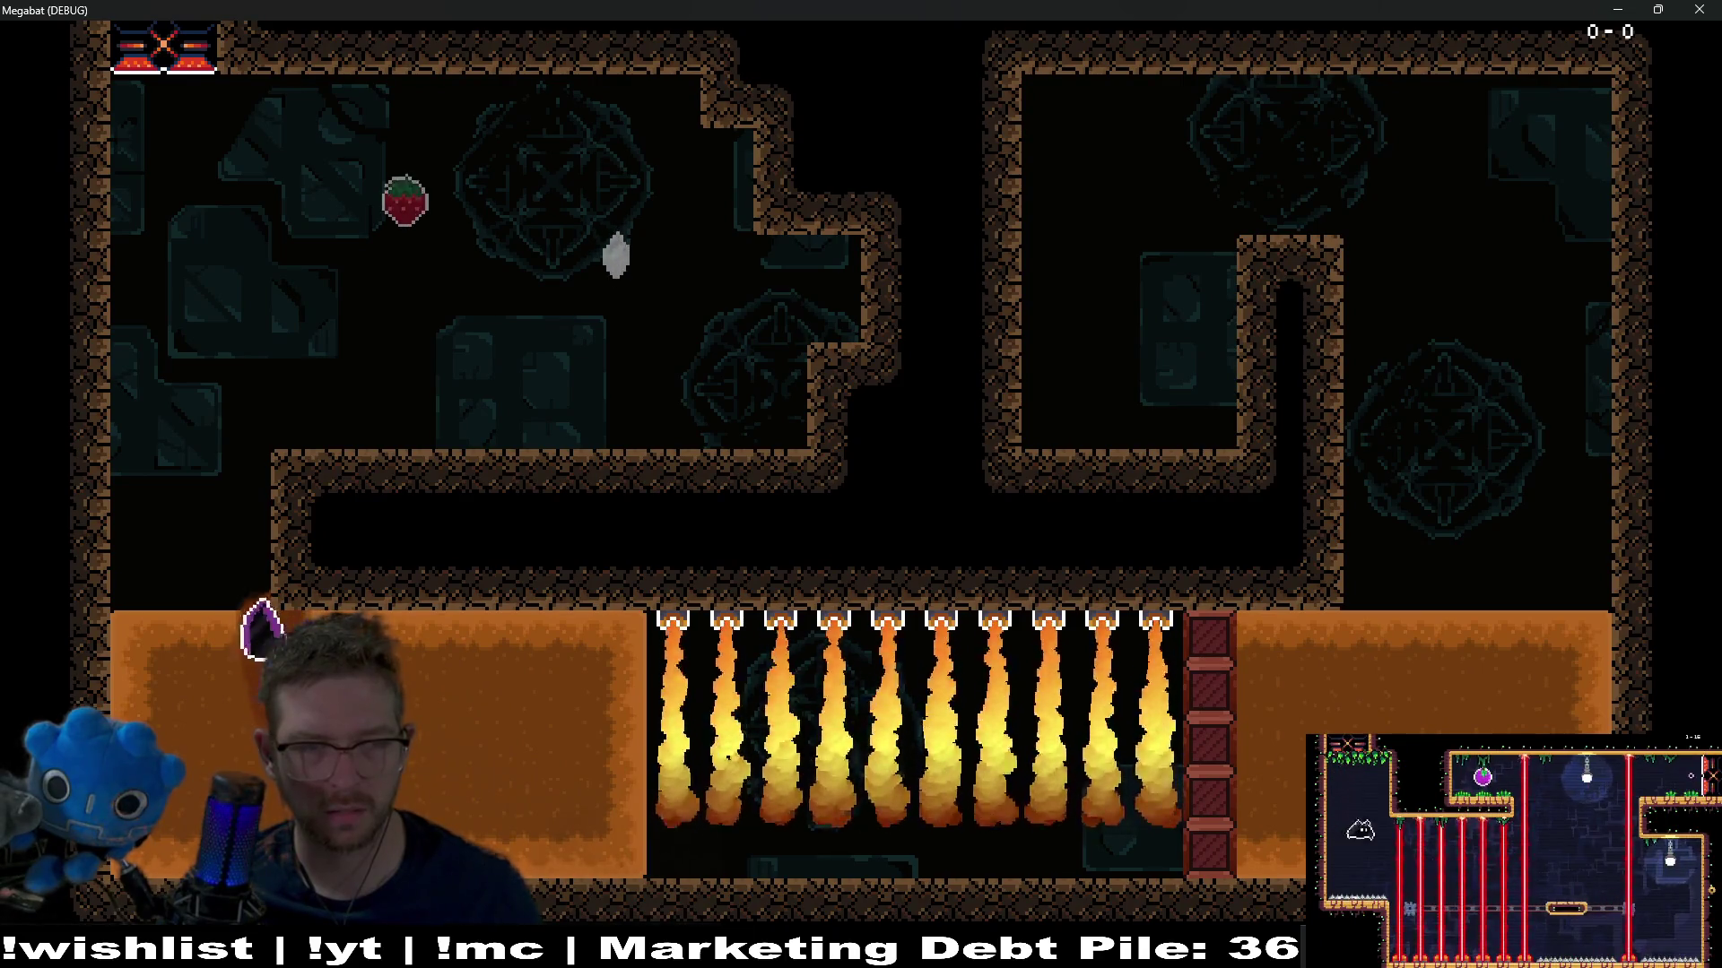
pyautogui.press('Right')
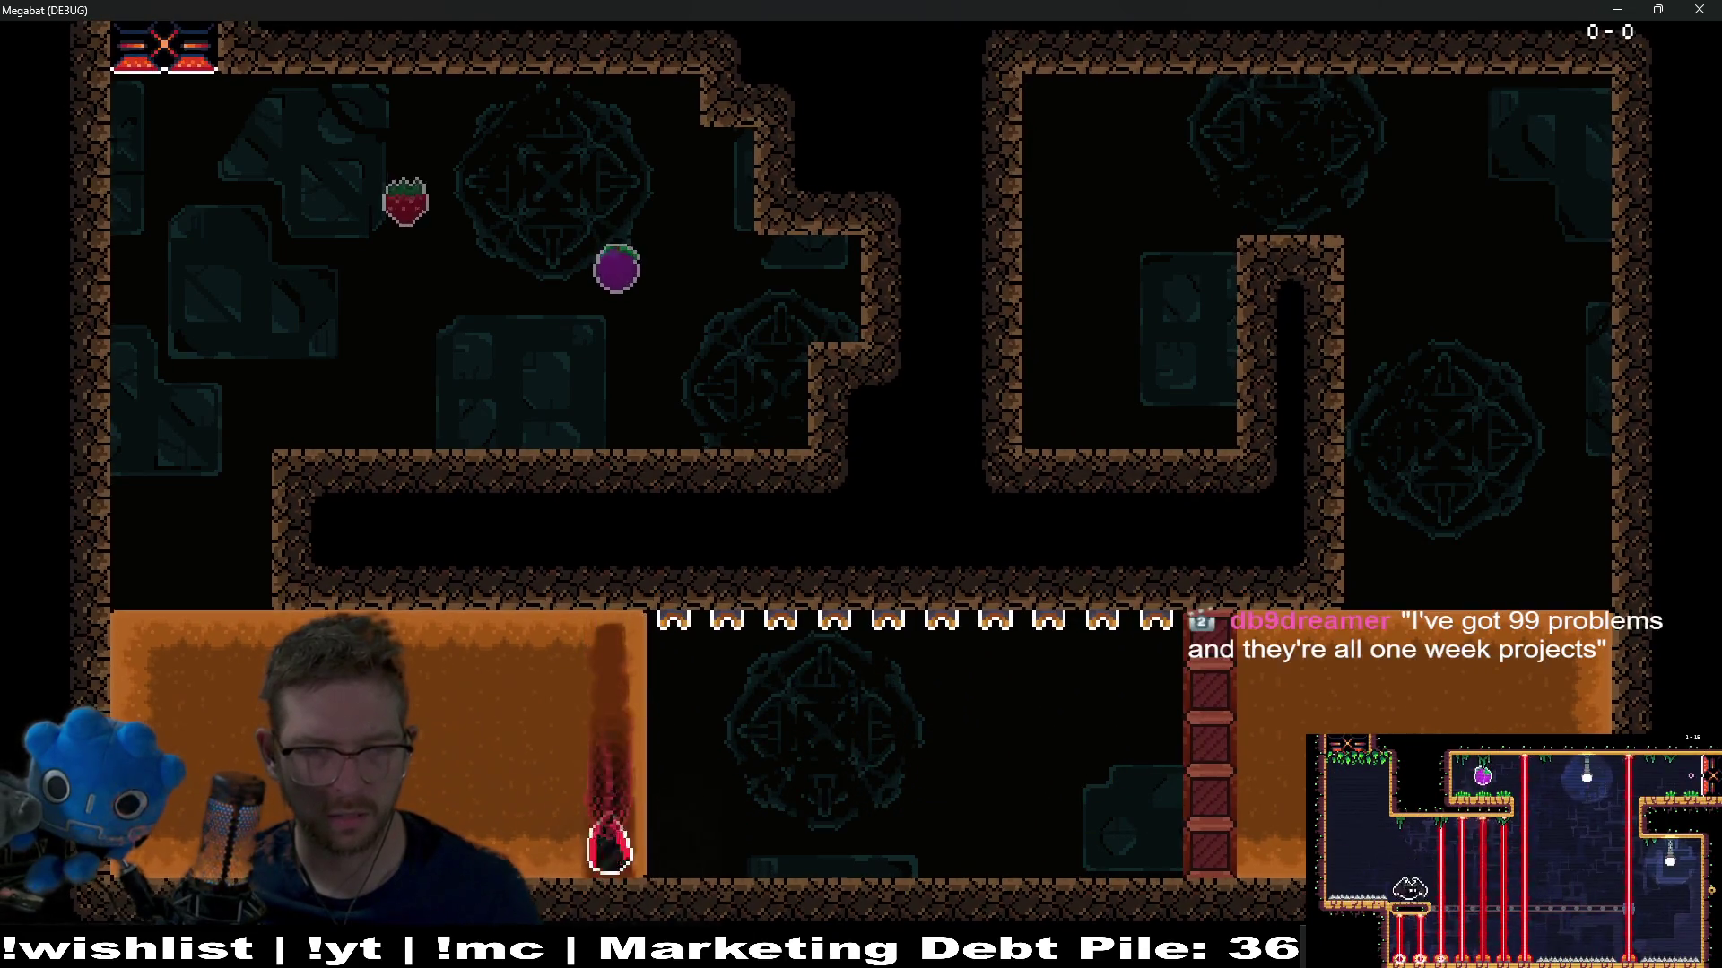
# Fly up to collect the strawberry and plum, then swing back down to the ledge
pyautogui.press('Up')
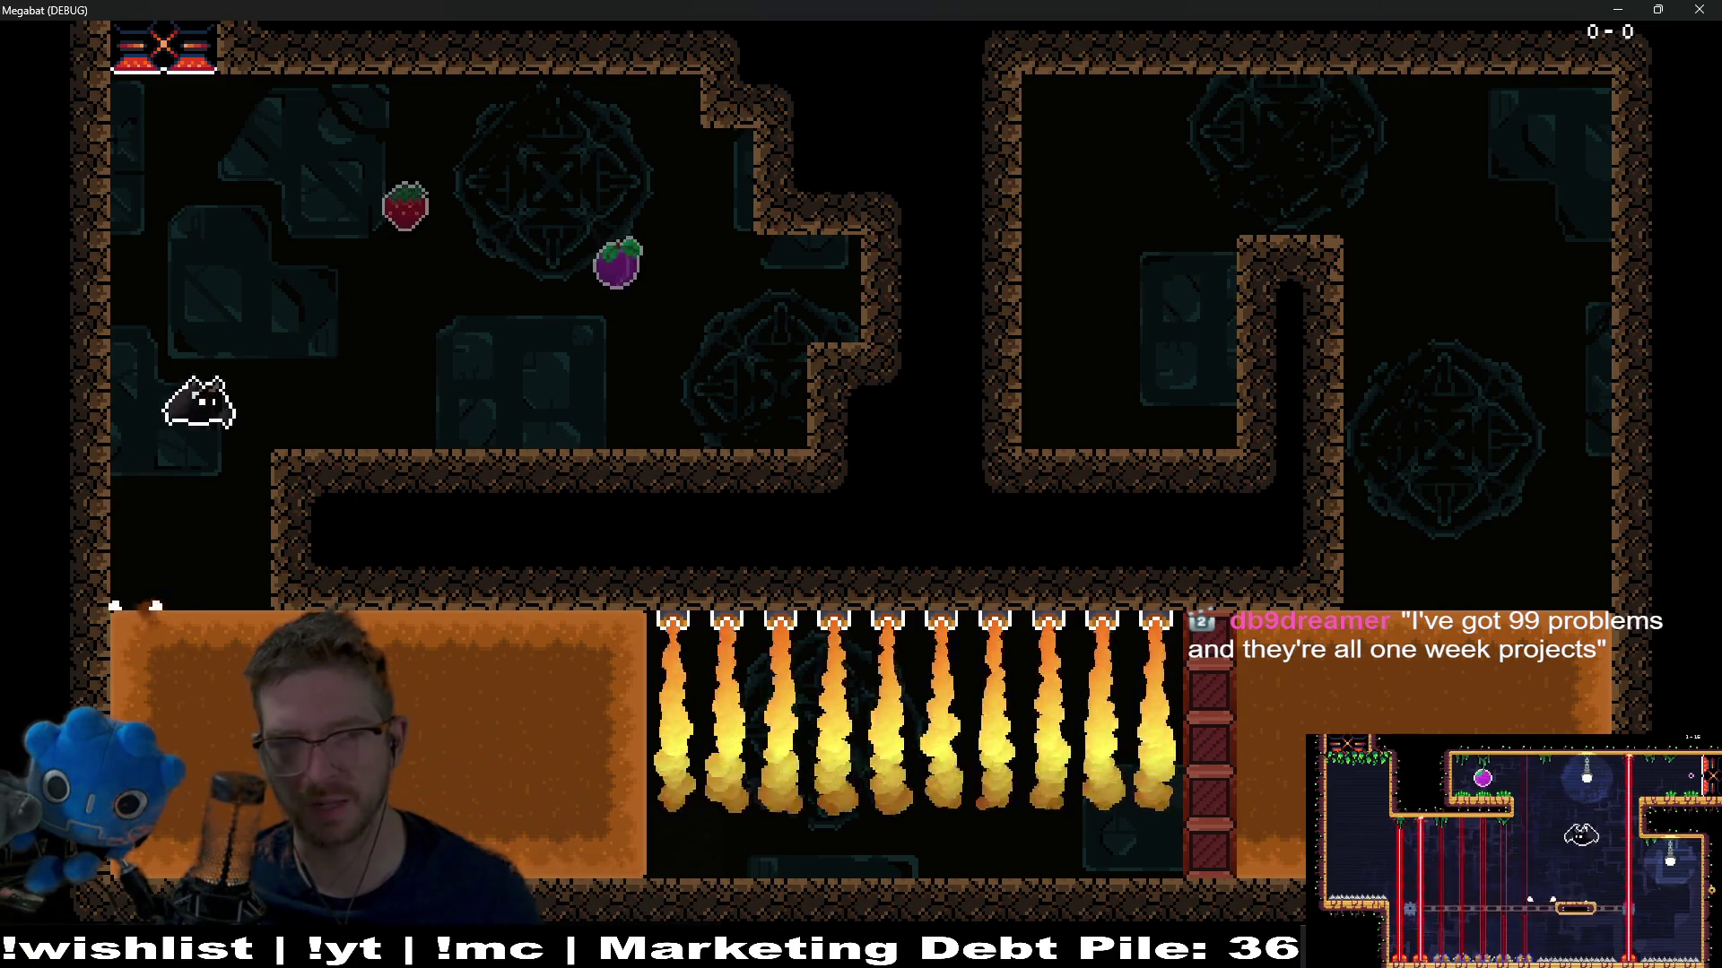
pyautogui.press('Right')
pyautogui.press('Left')
pyautogui.press('Right')
pyautogui.press('Left')
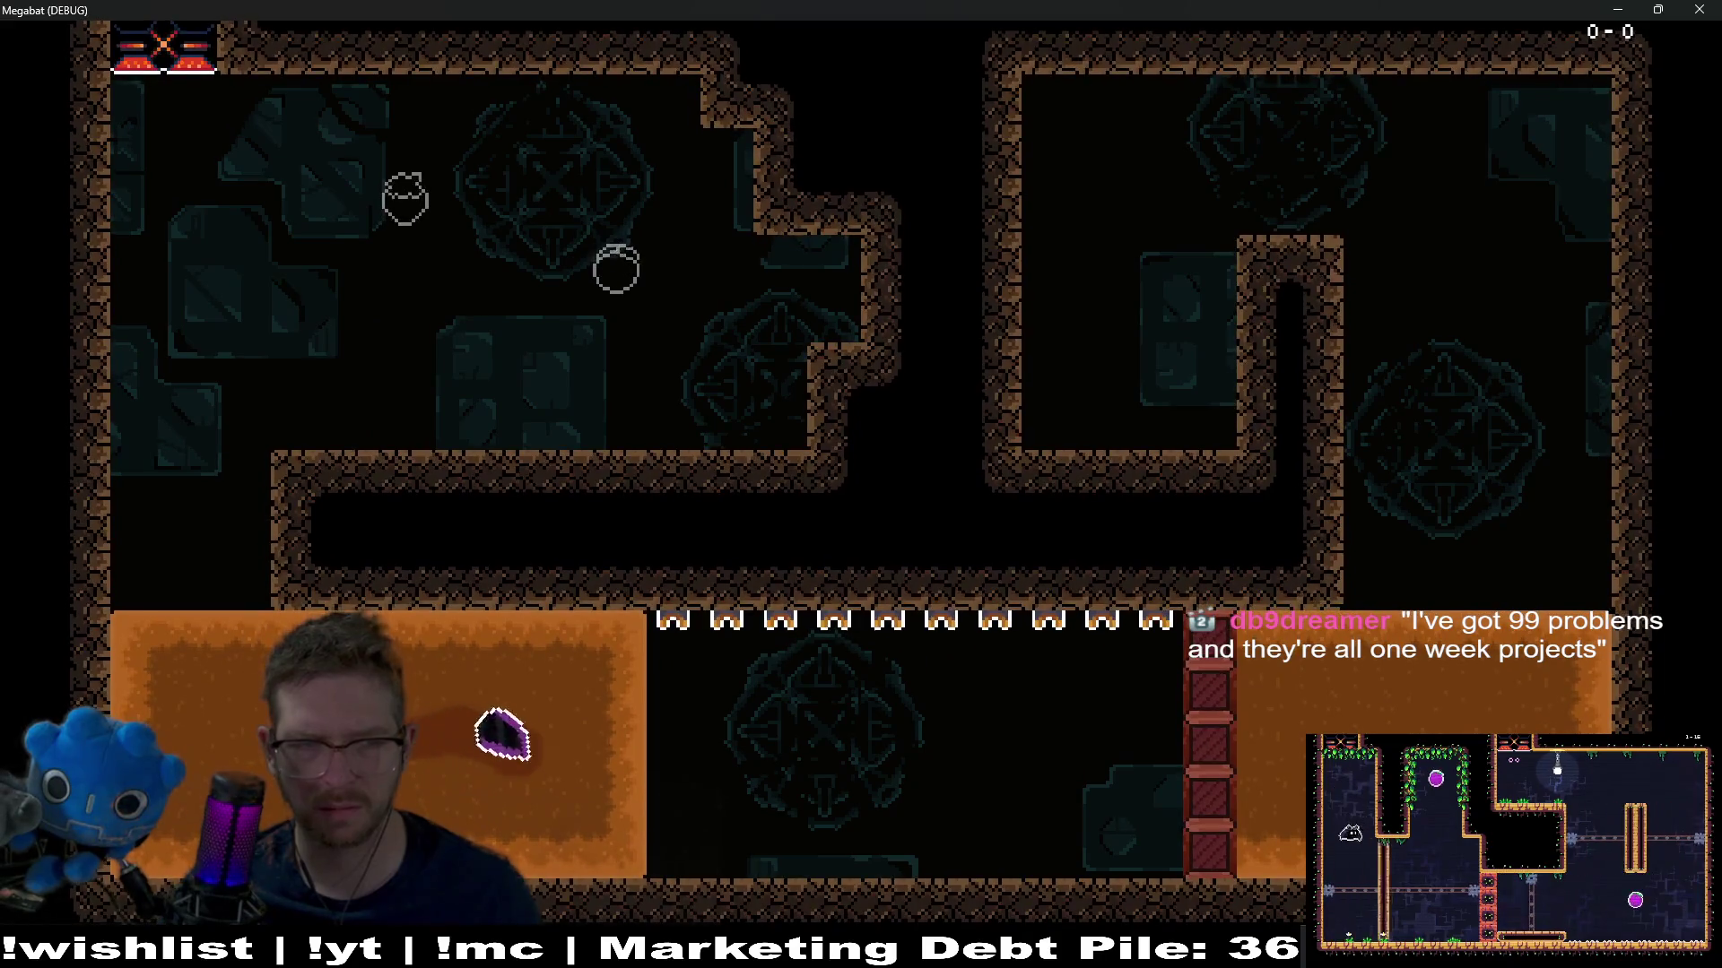
pyautogui.press('Up')
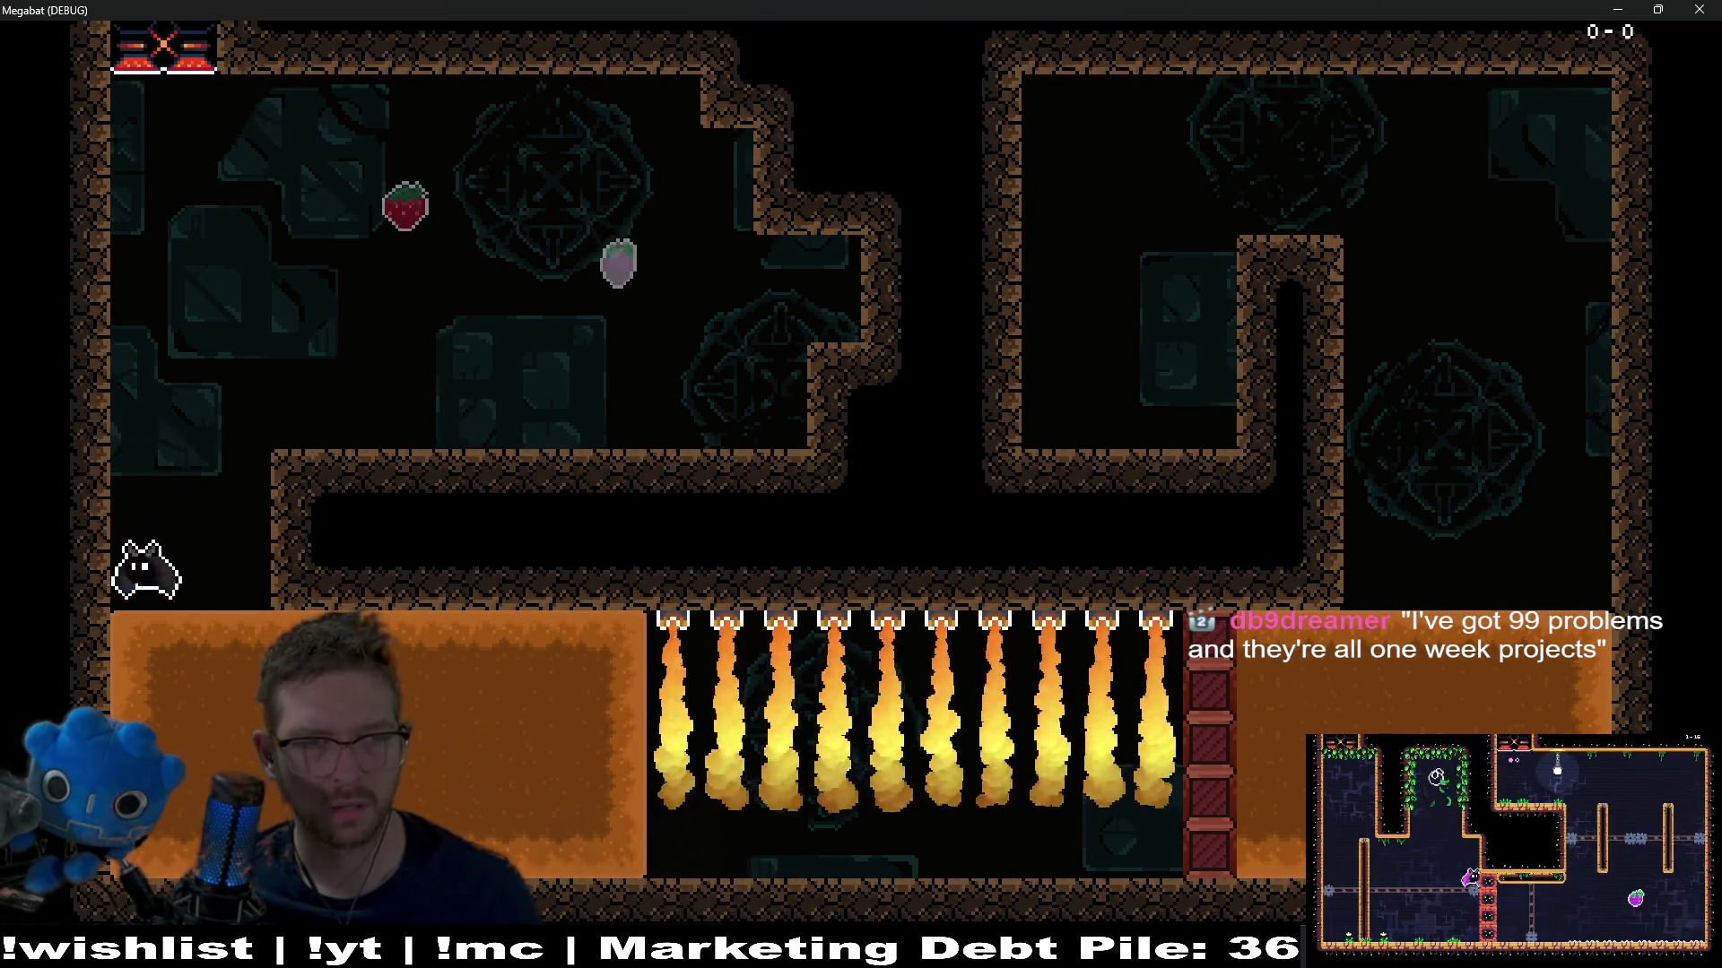
pyautogui.press('Up')
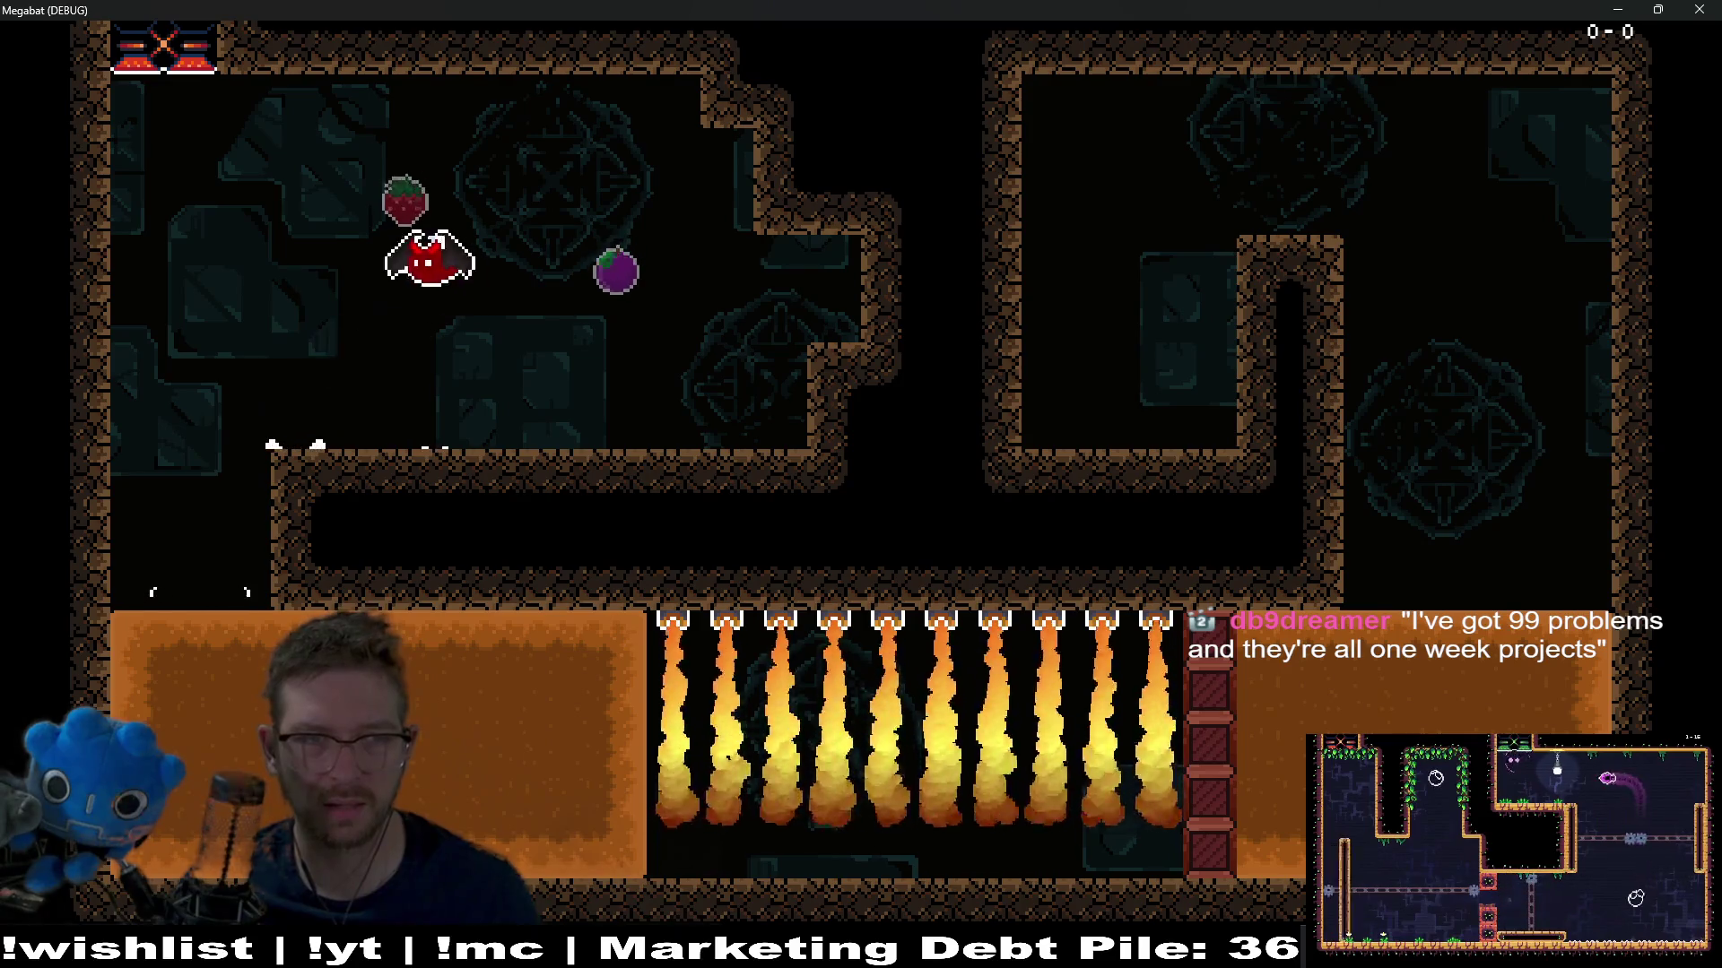
pyautogui.press('Left')
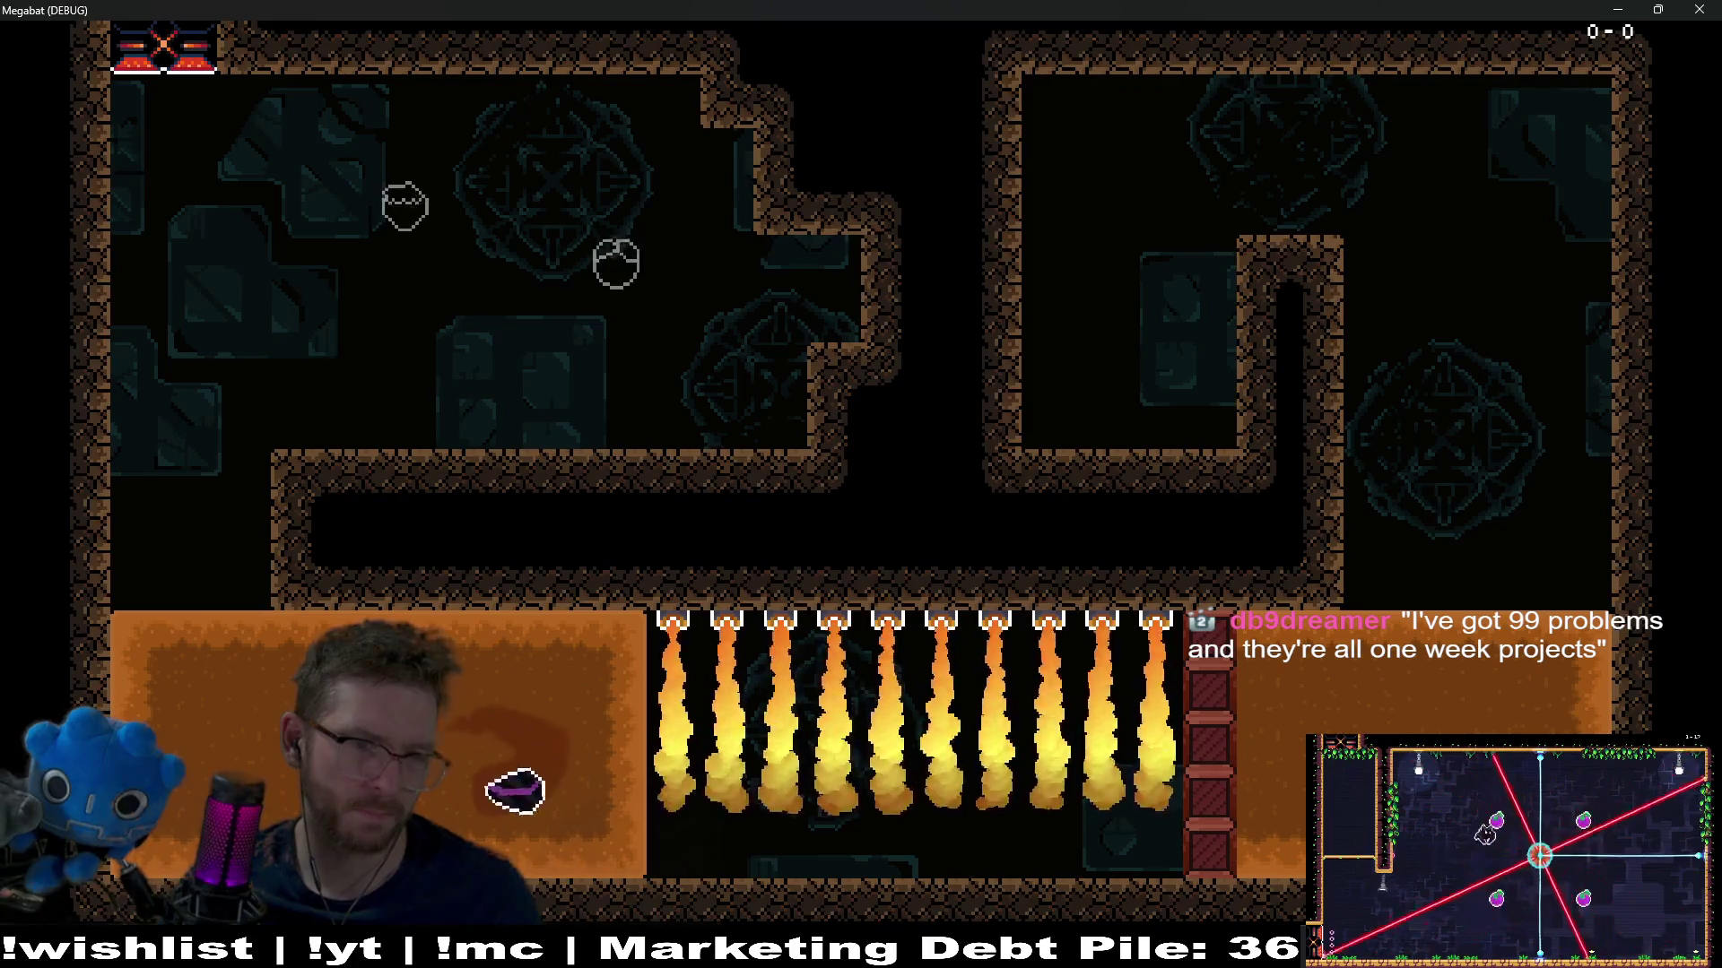
# Make a final pass for the strawberry and plum, drop into the orange area, and close the game window
pyautogui.press('Up')
pyautogui.press('Down')
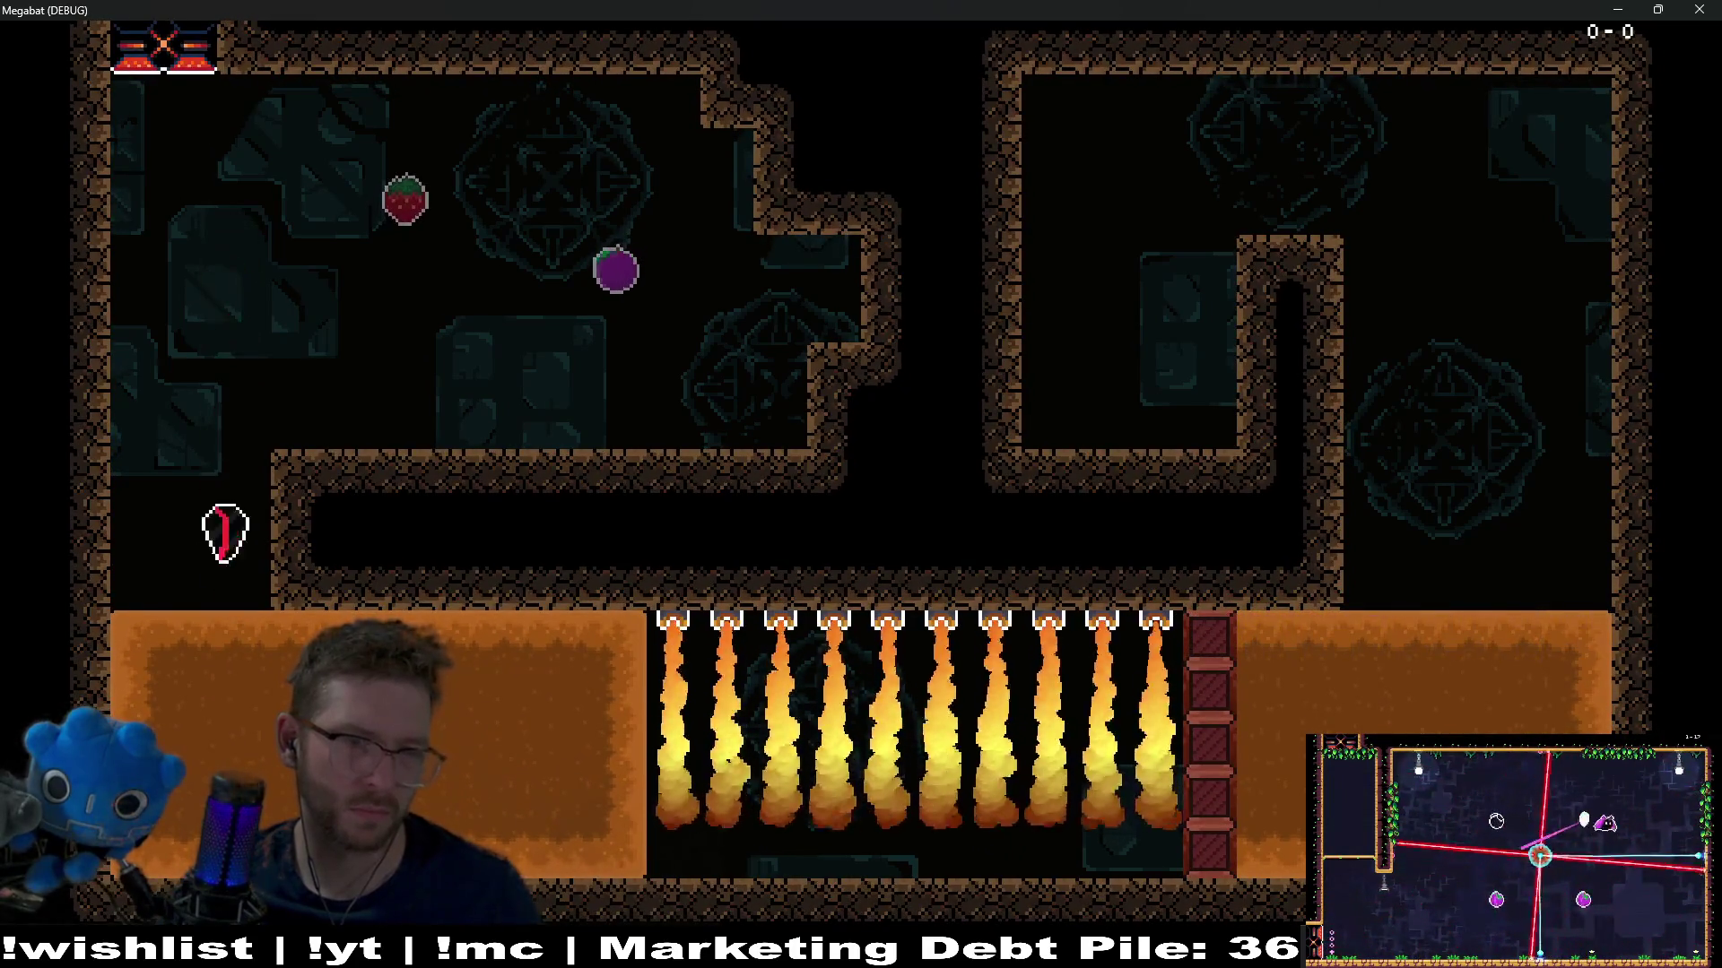
pyautogui.press('Up')
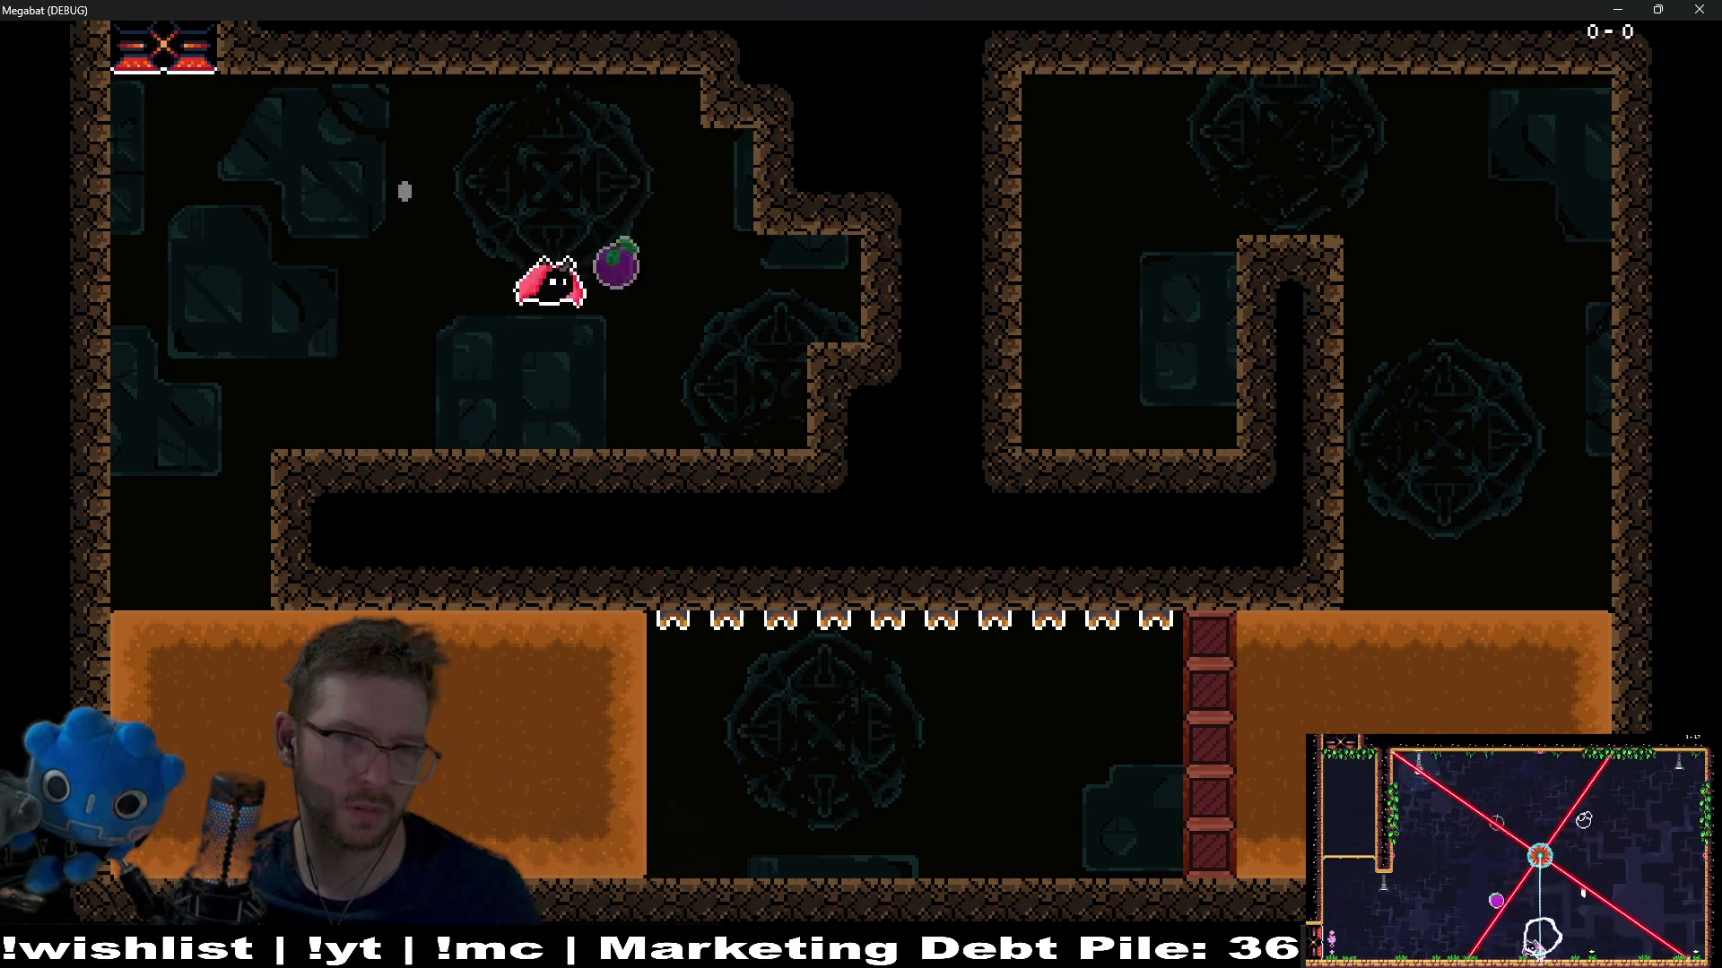
pyautogui.press('Down')
pyautogui.press('Left')
pyautogui.press('Down')
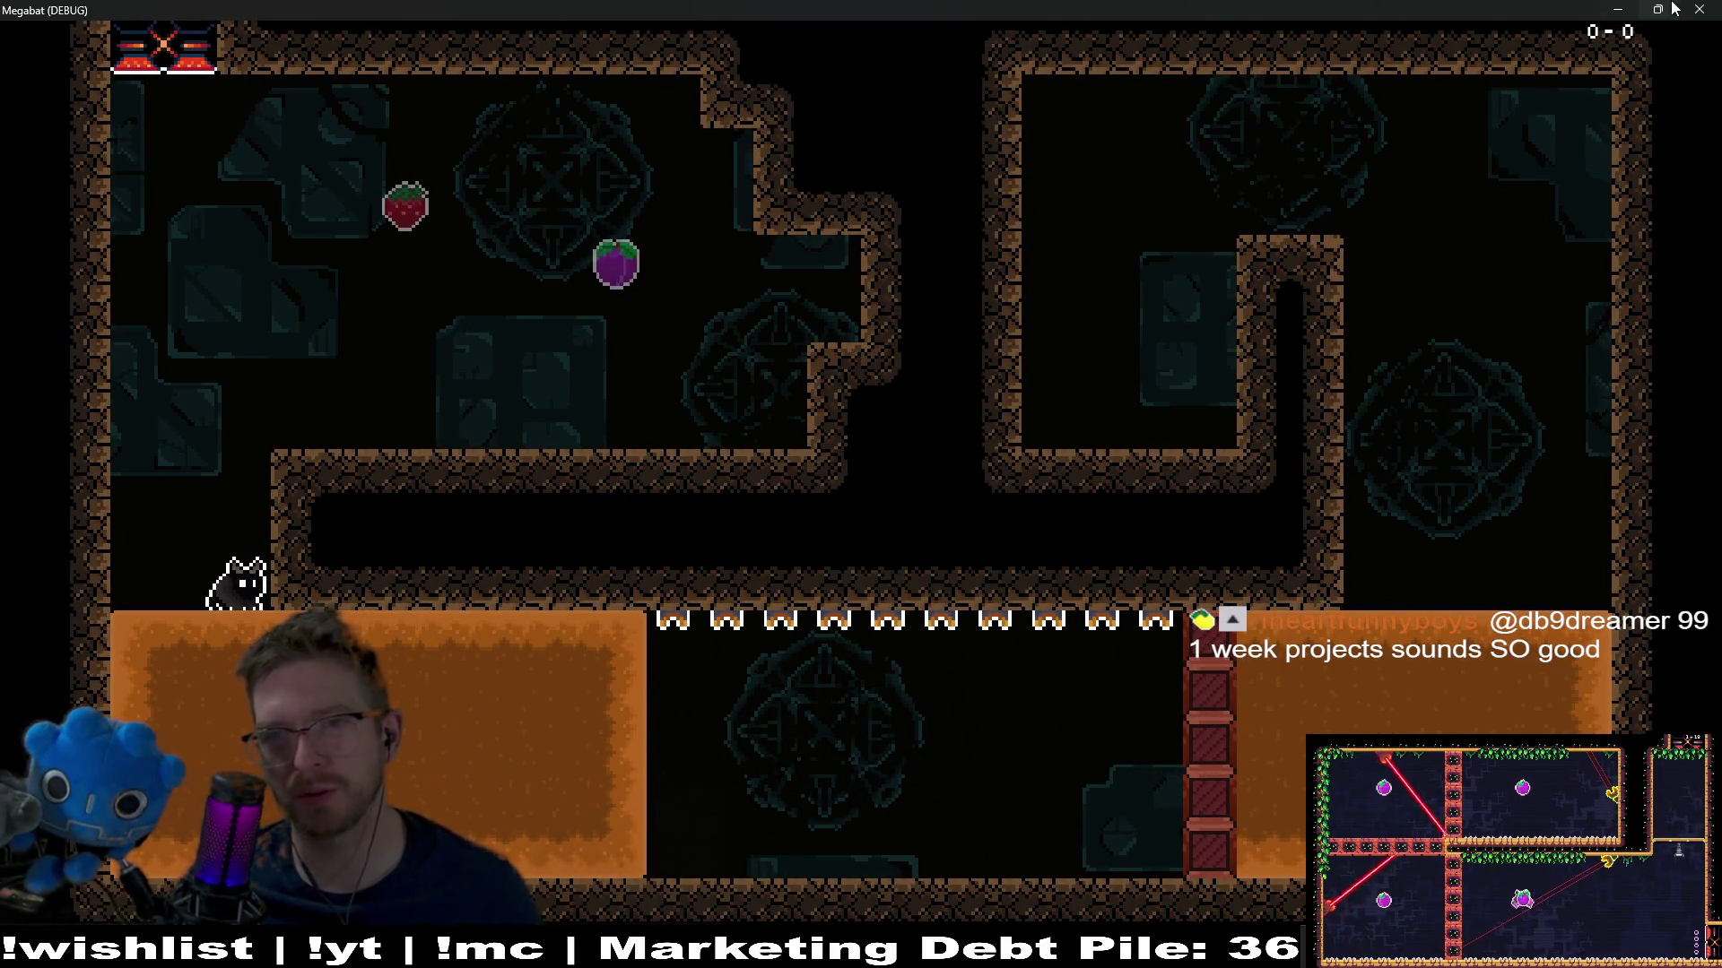
pyautogui.click(1699, 9)
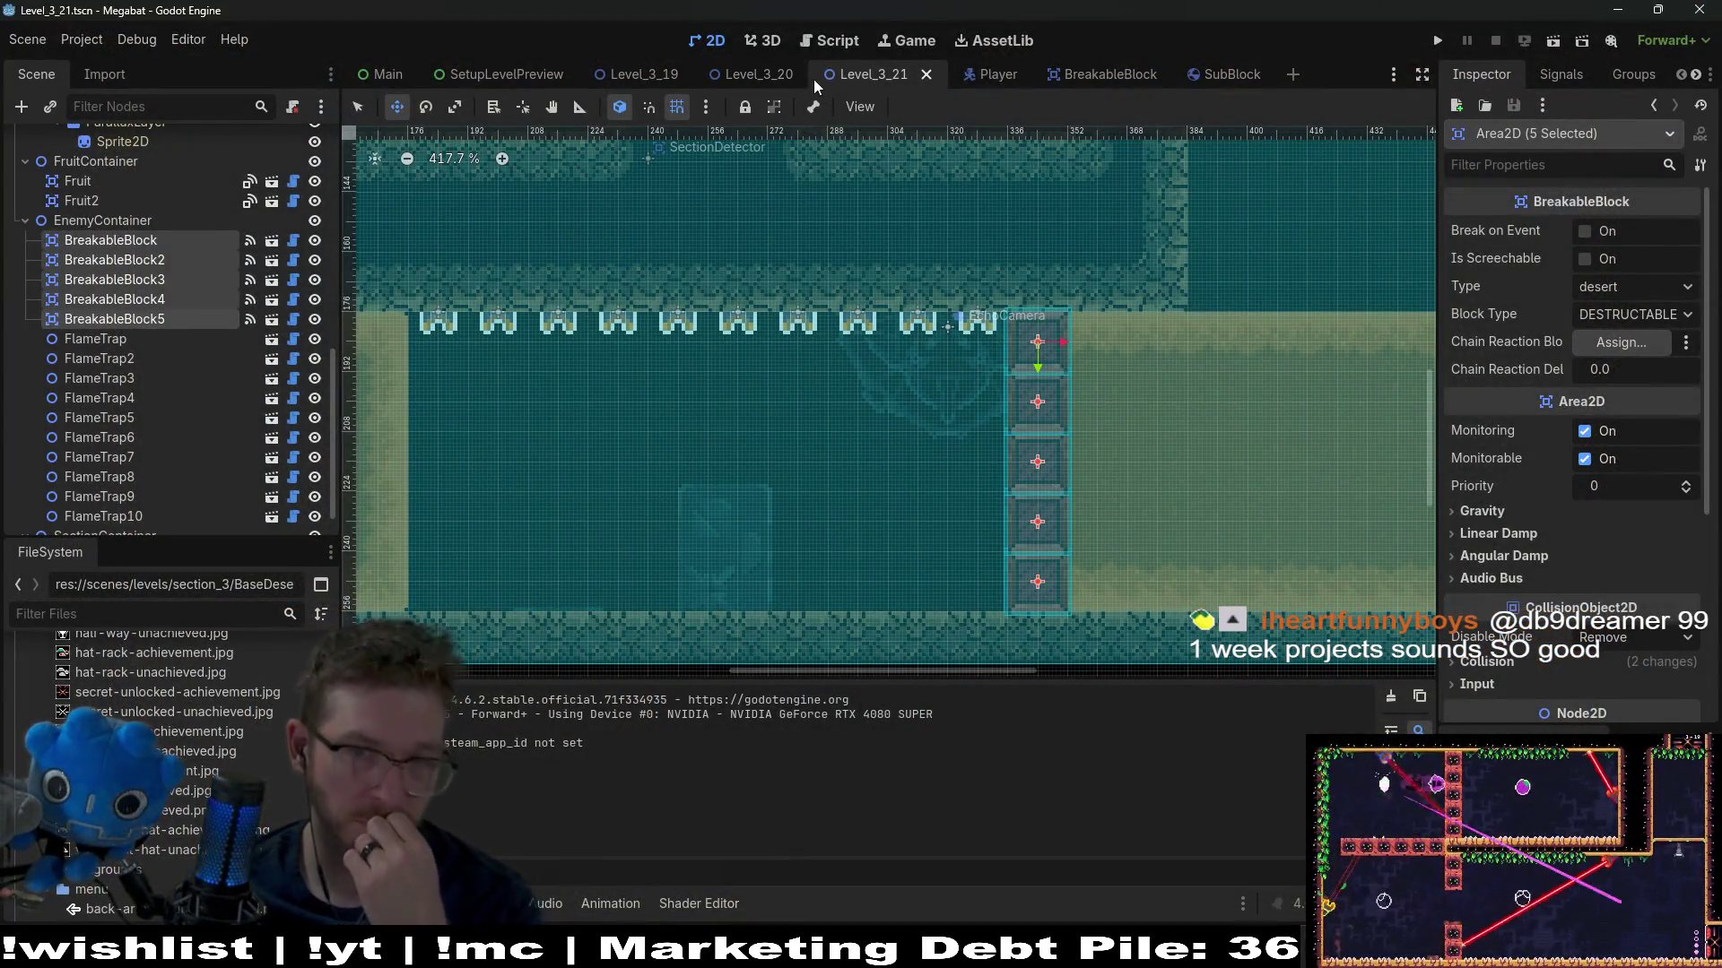
# Switch to the Script workspace and scroll Player.gd up to the DIG_STATE.START code near line 730
pyautogui.click(832, 42)
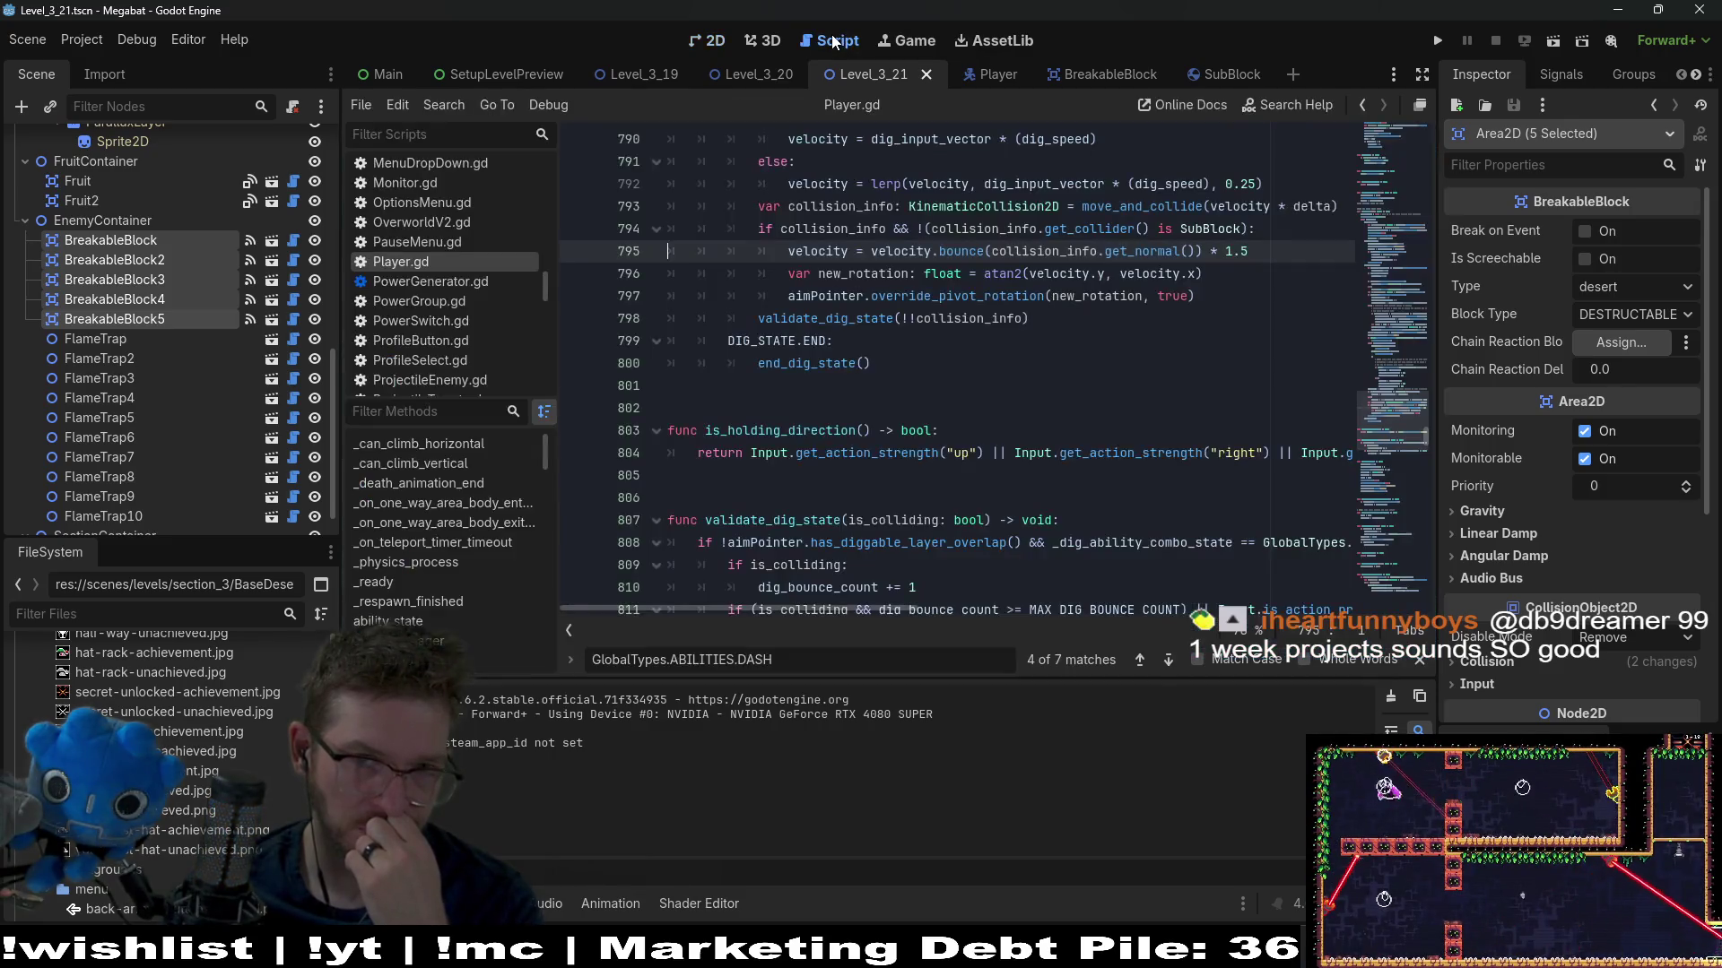
pyautogui.scroll(10, 958, 347)
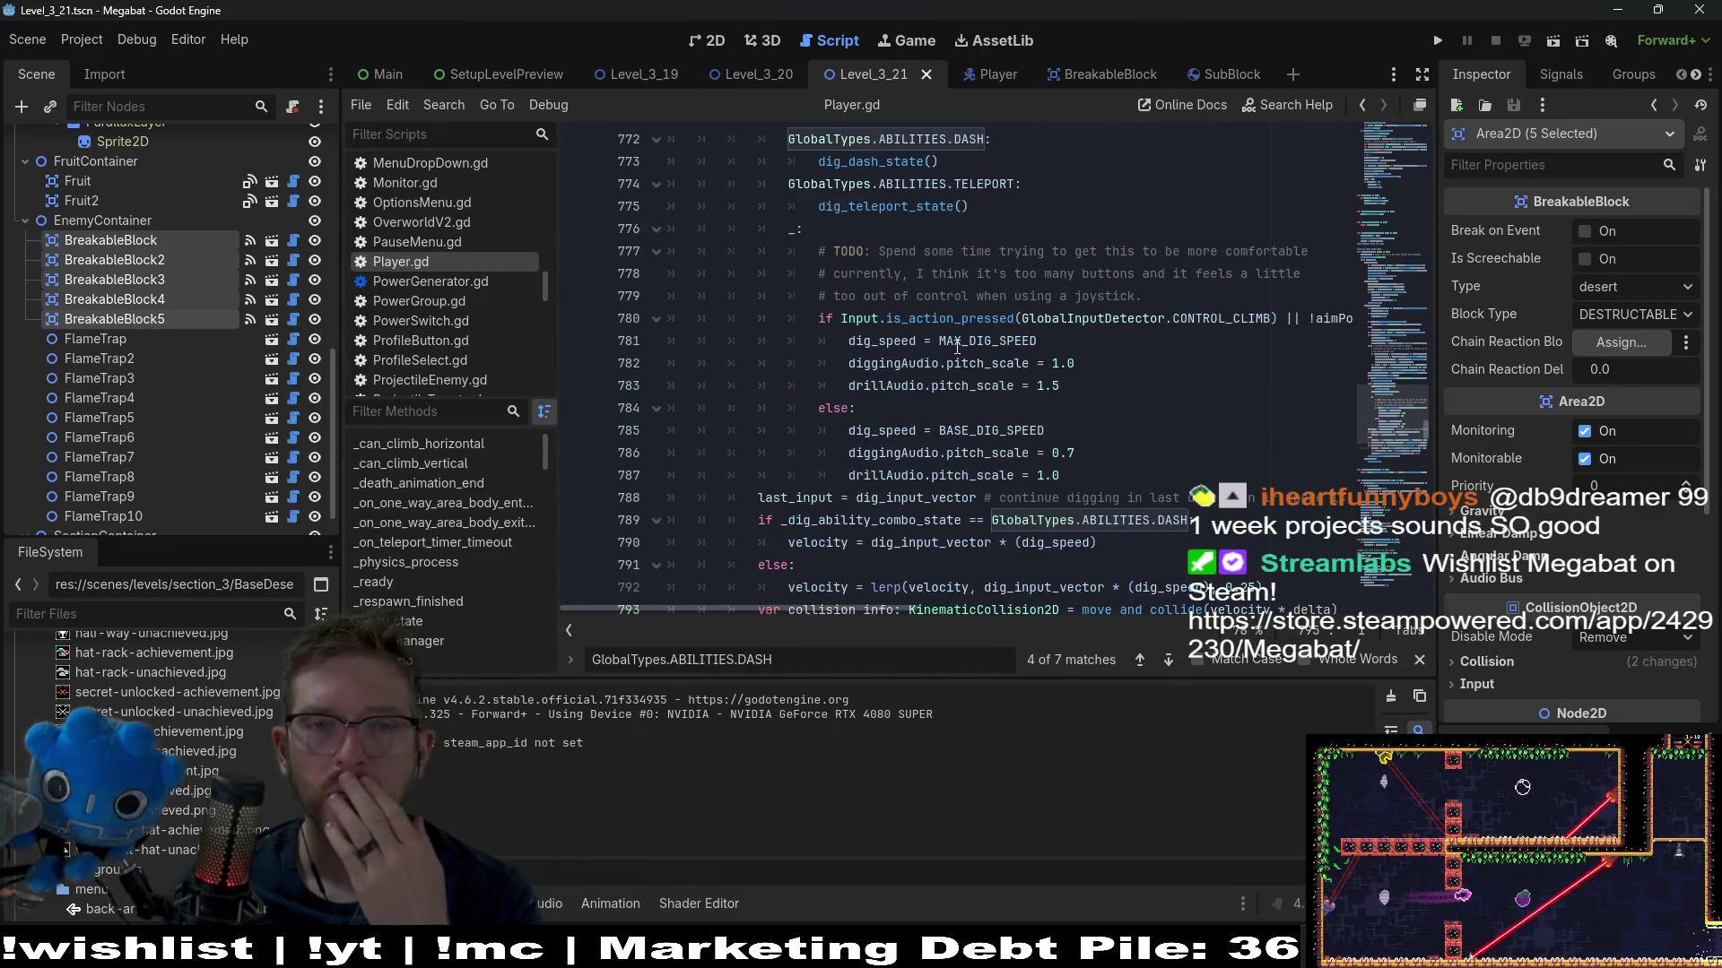
pyautogui.scroll(6, 956, 347)
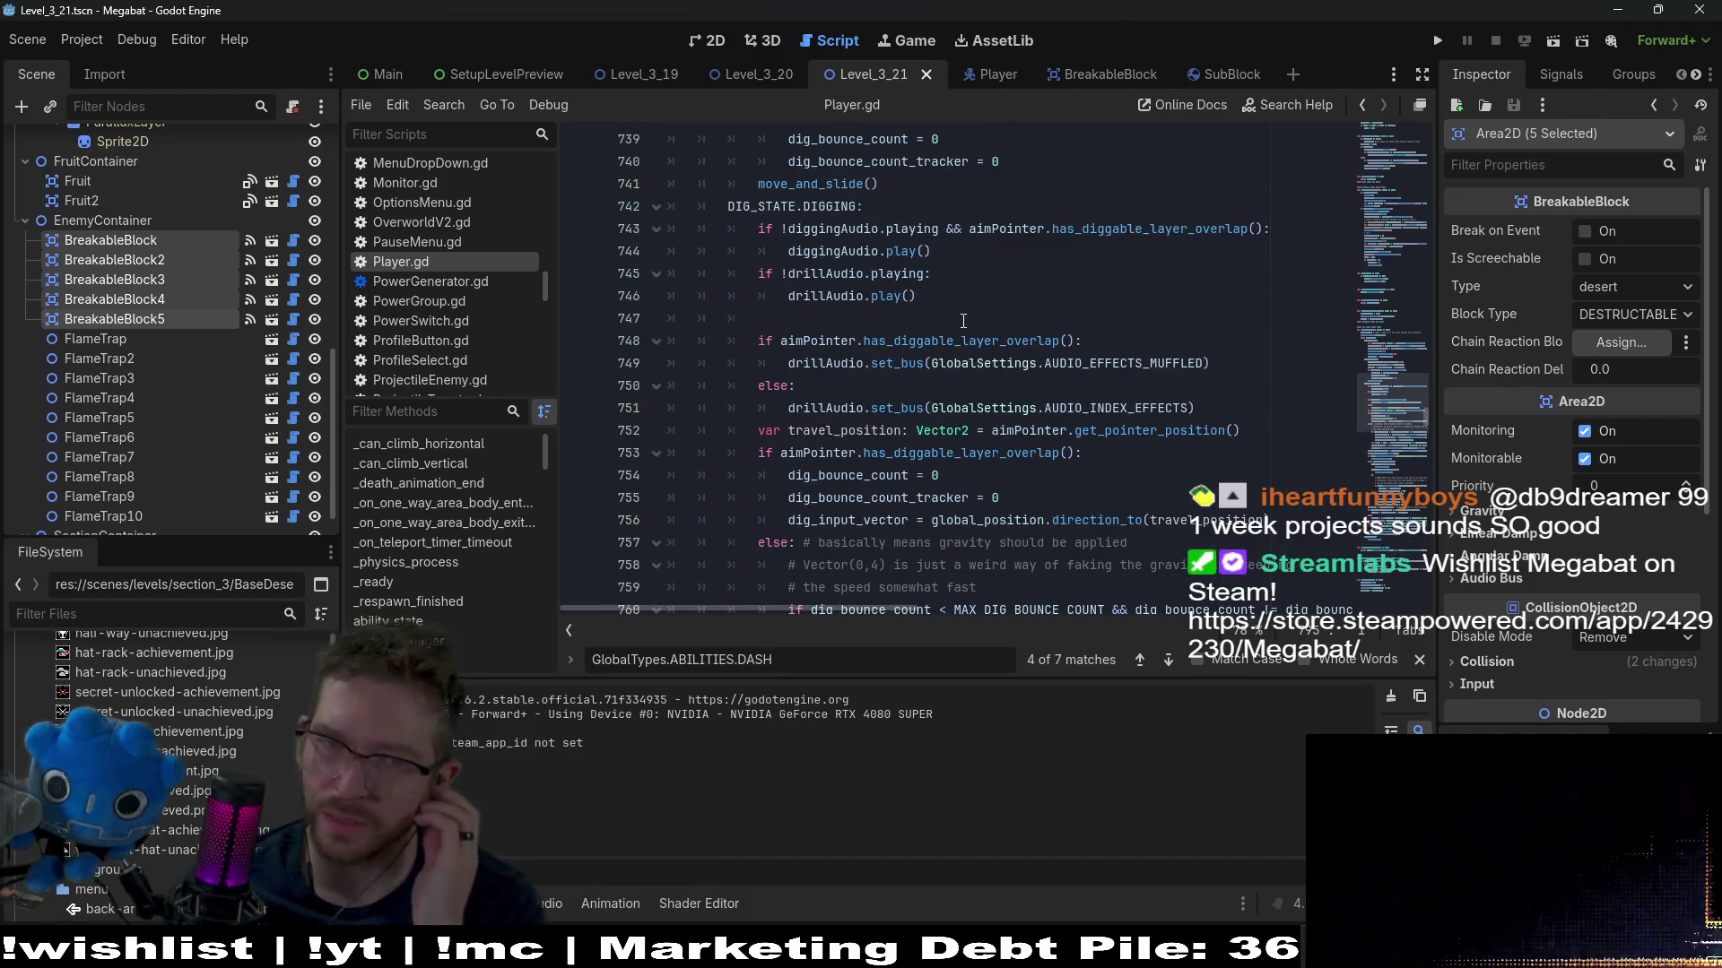
pyautogui.scroll(3, 957, 334)
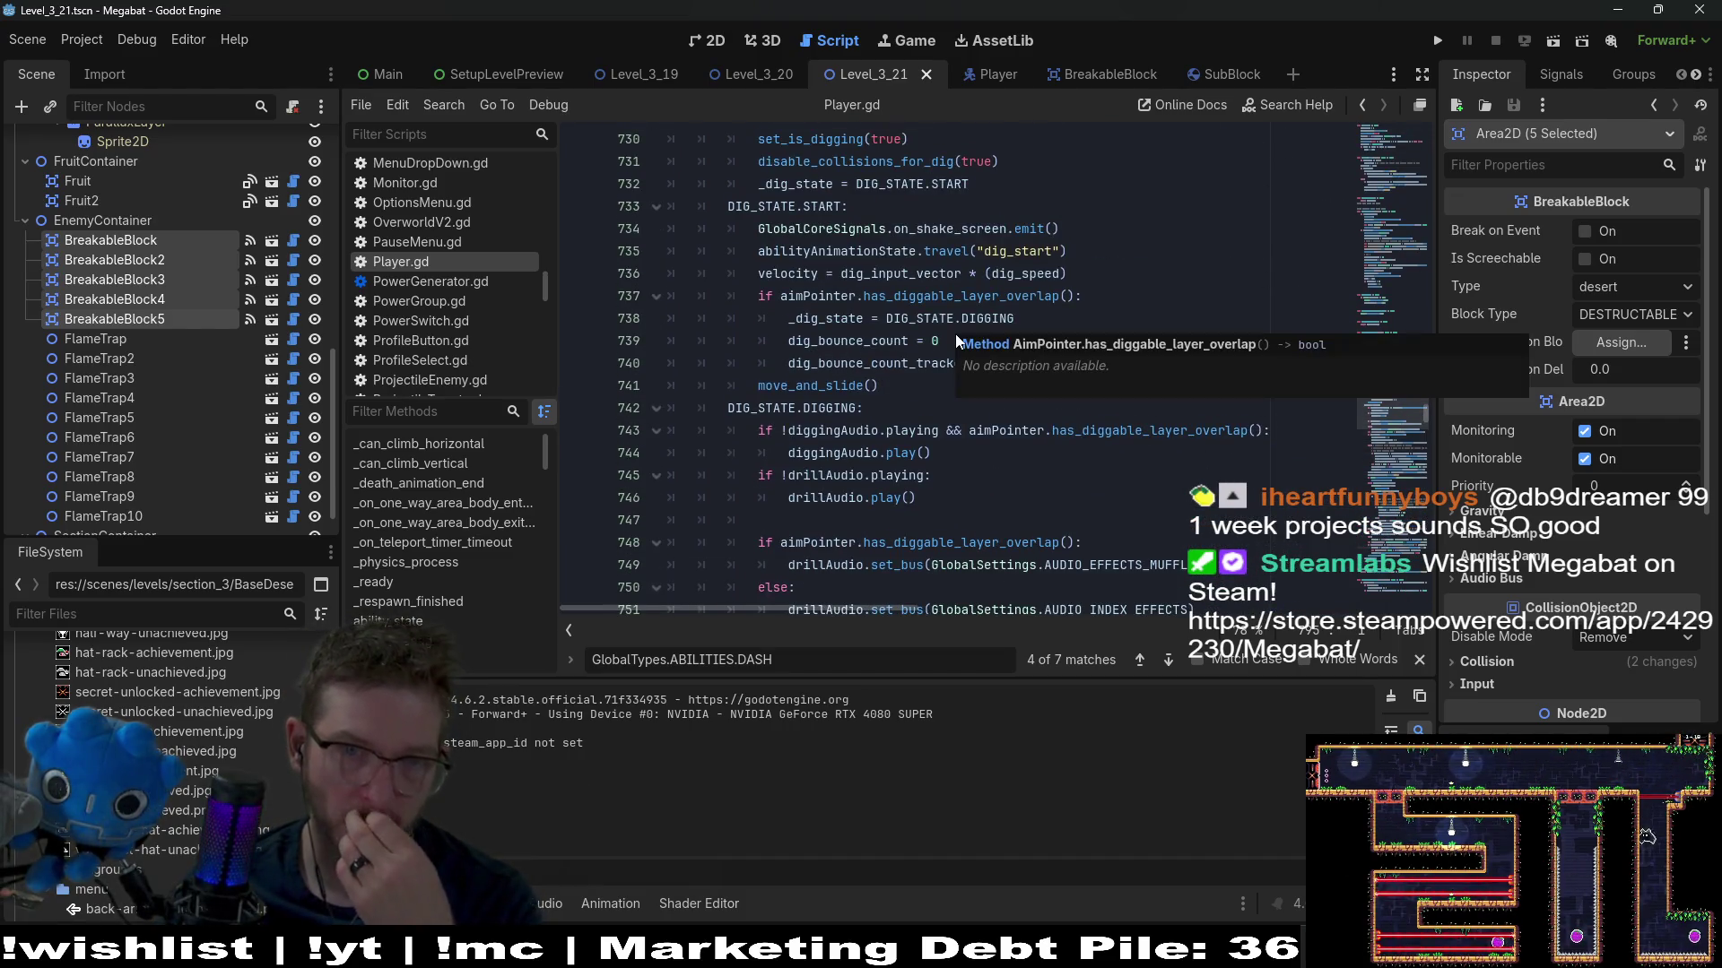
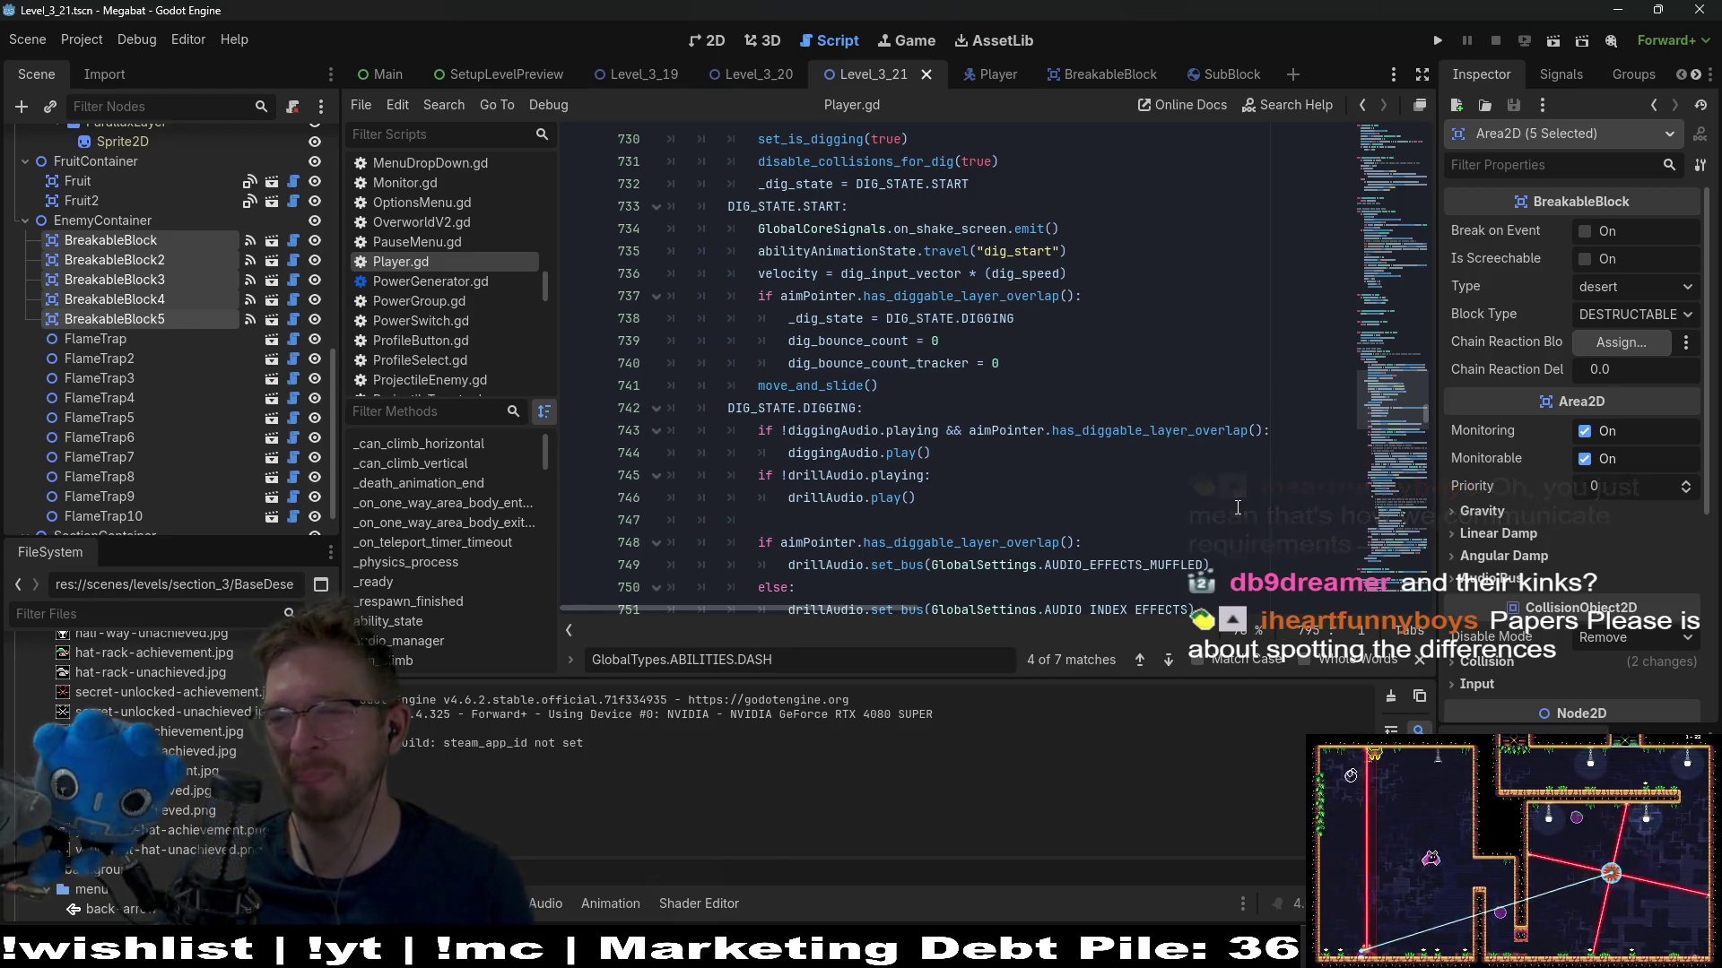
# Leave the diggingAudio.play() line in Player.gd and view Level_3_21 zoomed out in the 2D editor
pyautogui.click(1270, 434)
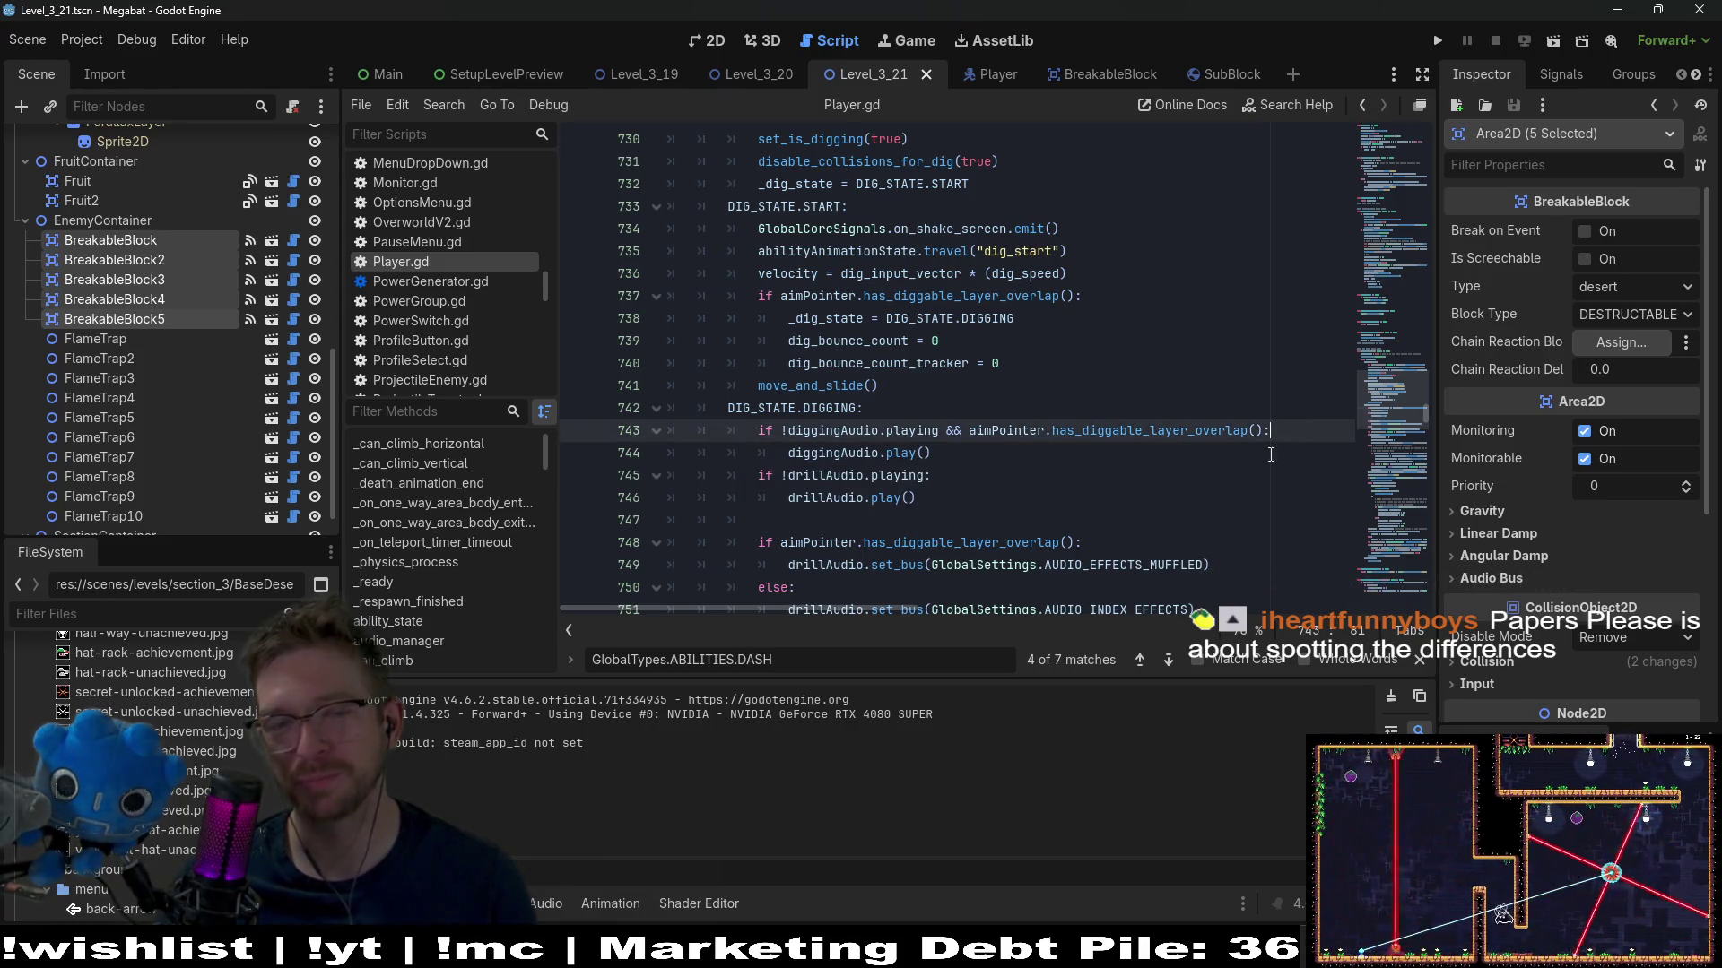
pyautogui.click(920, 455)
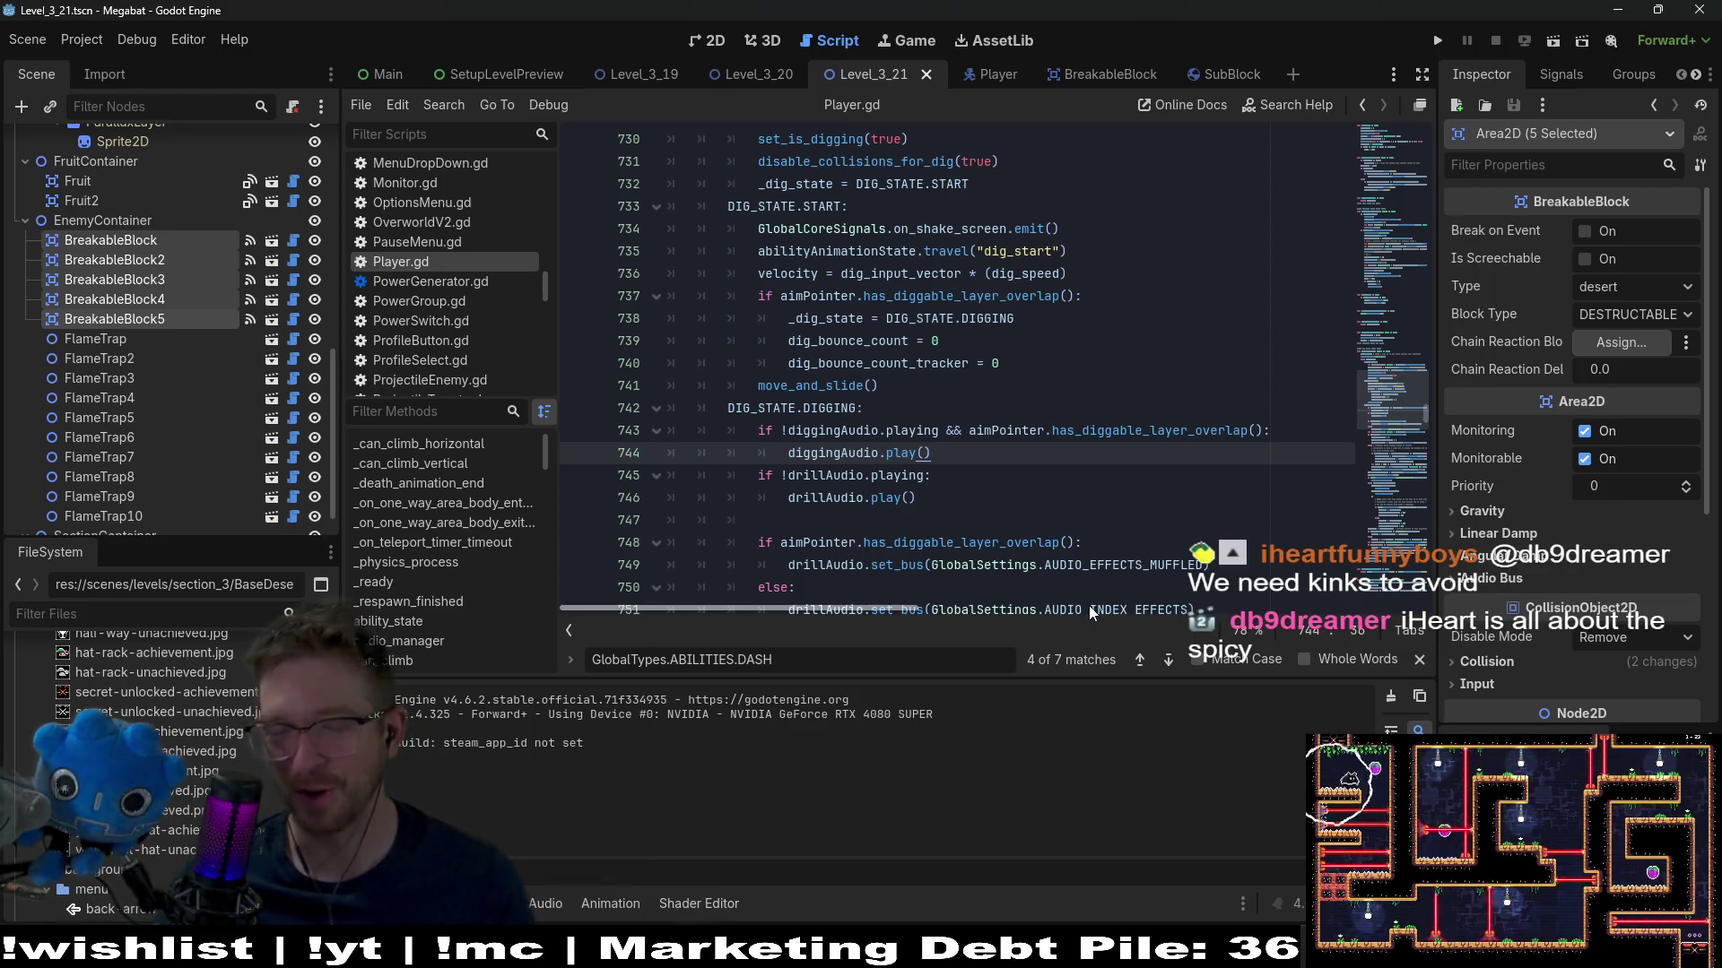
pyautogui.click(714, 41)
pyautogui.scroll(-3, 996, 349)
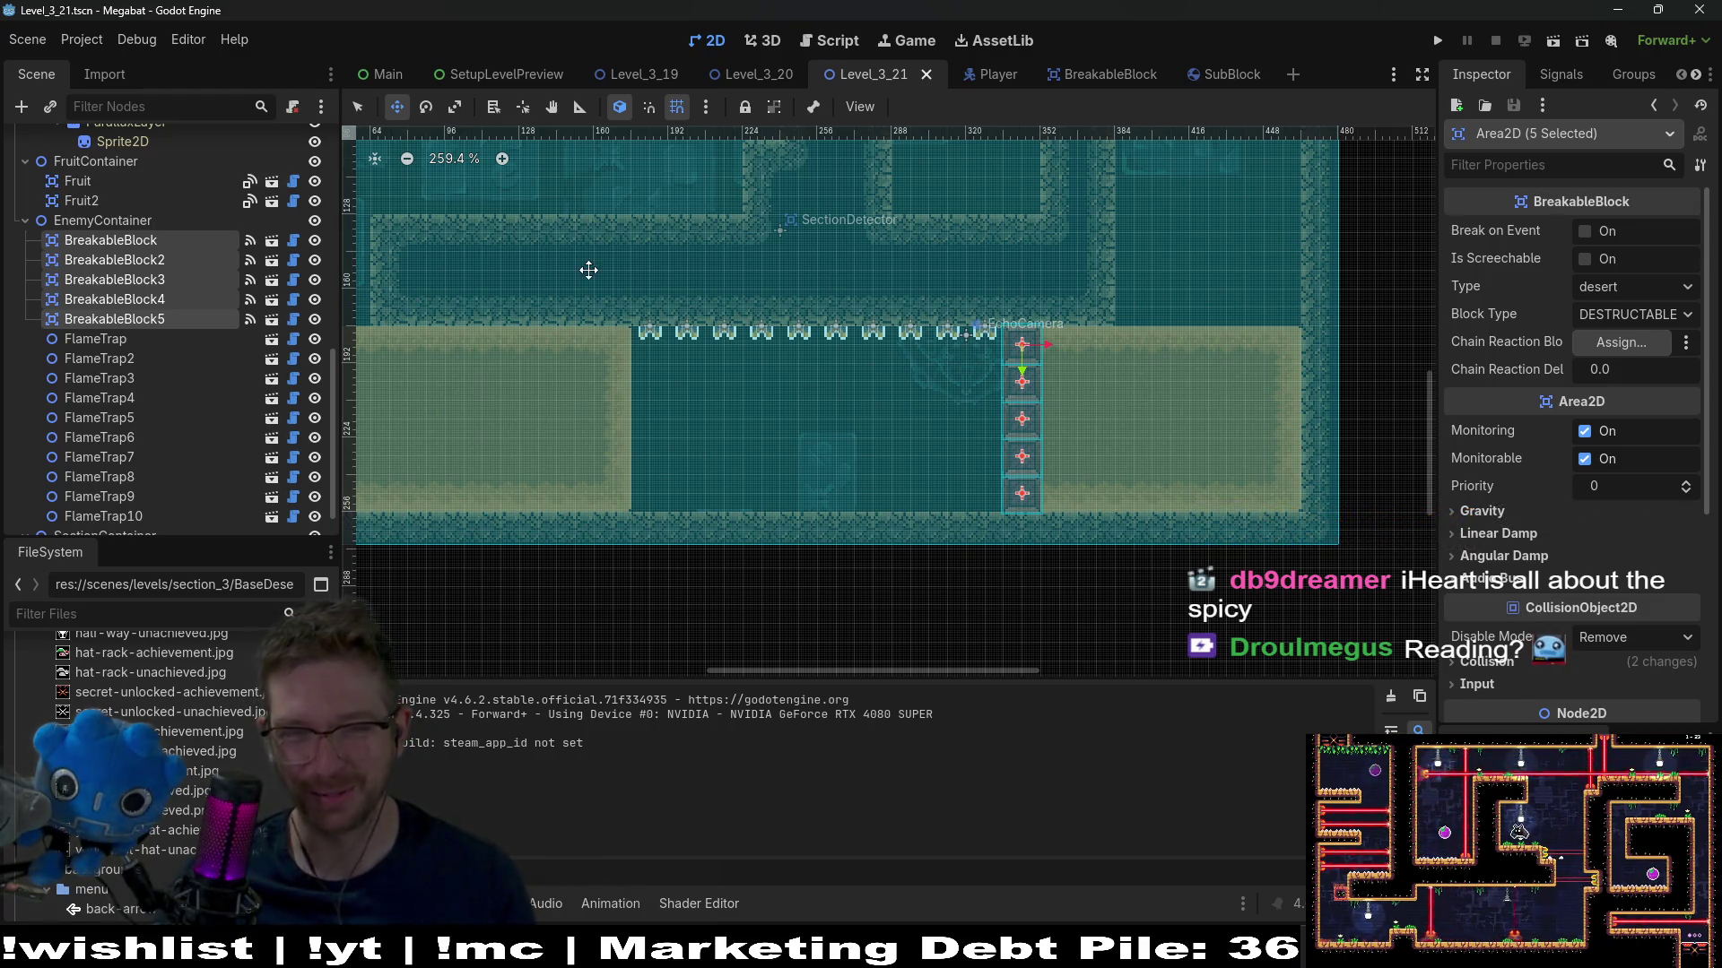
# Pan to the level's upper part and briefly review the Player.gd code
pyautogui.moveTo(622, 236); pyautogui.dragTo(782, 386)
pyautogui.scroll(1, 921, 341)
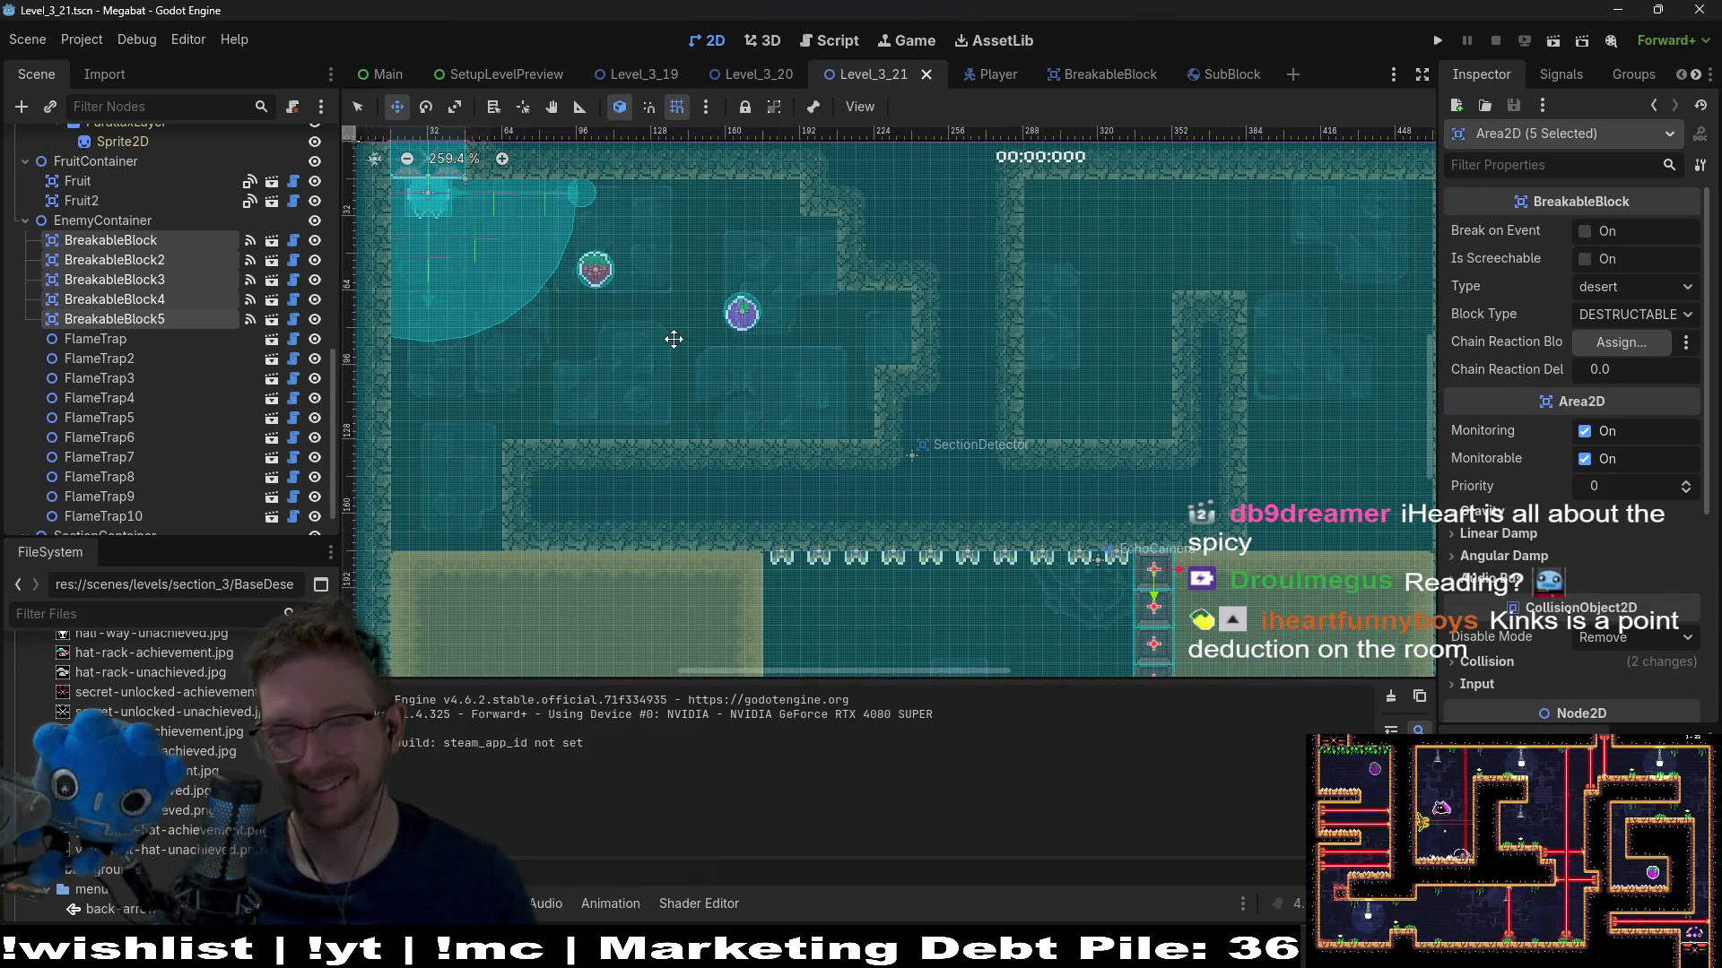
pyautogui.scroll(-3, 923, 260)
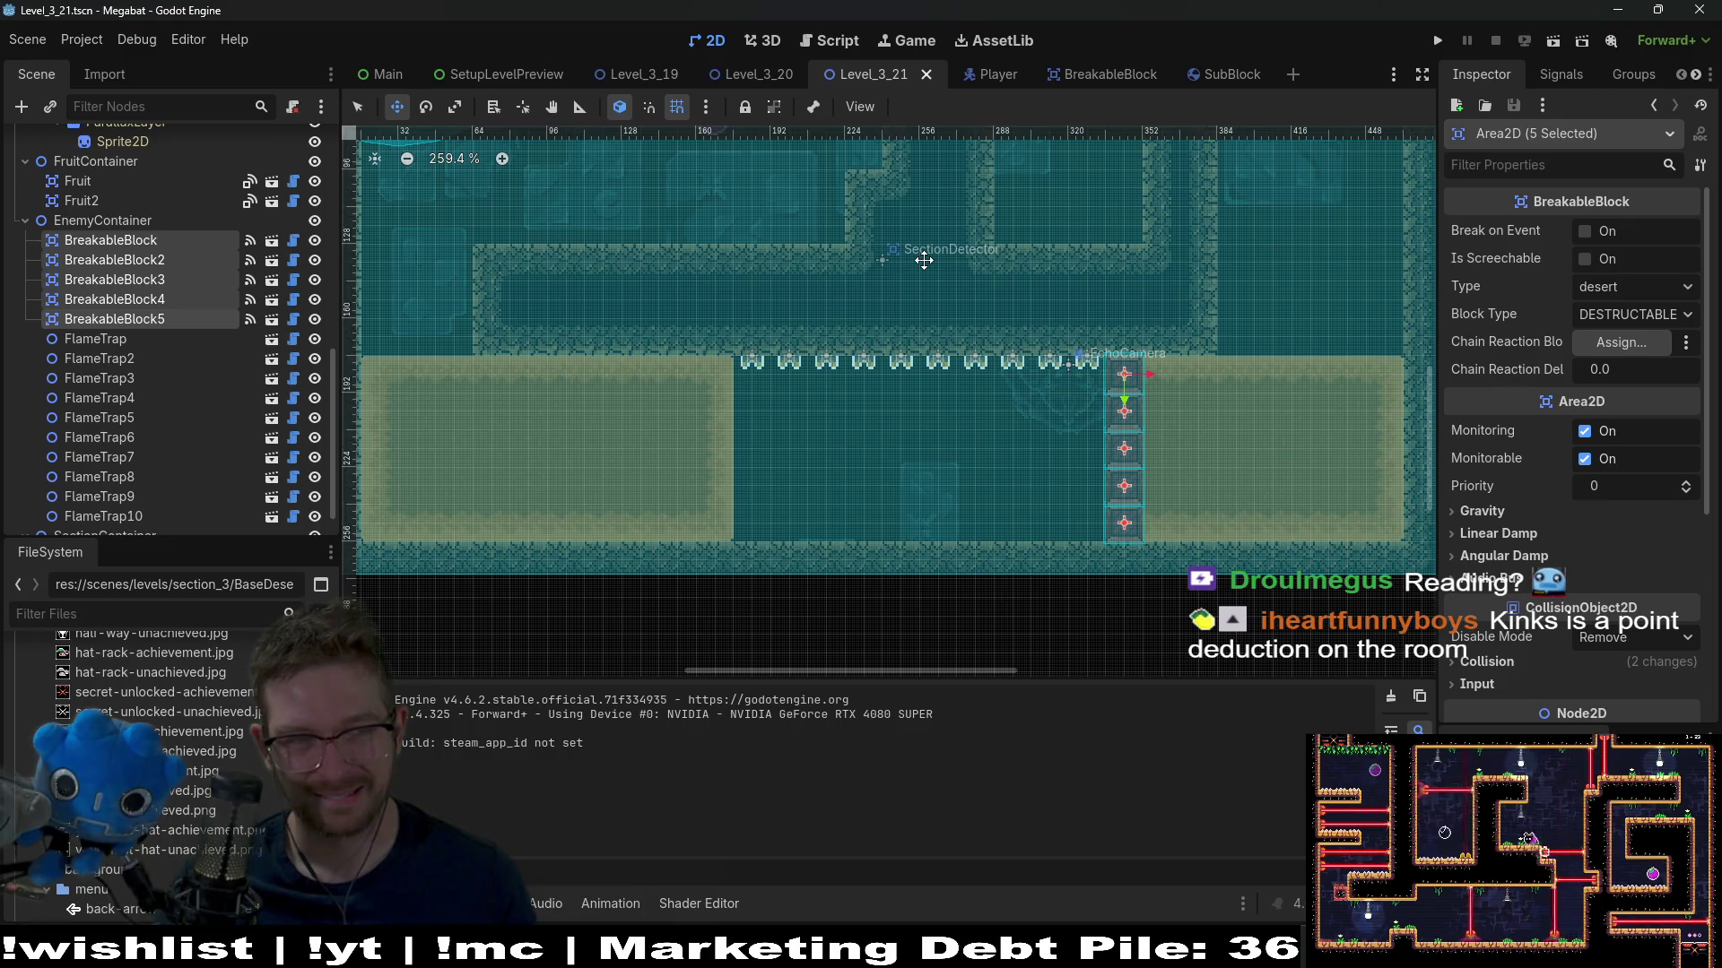
pyautogui.click(808, 40)
pyautogui.scroll(-5, 932, 336)
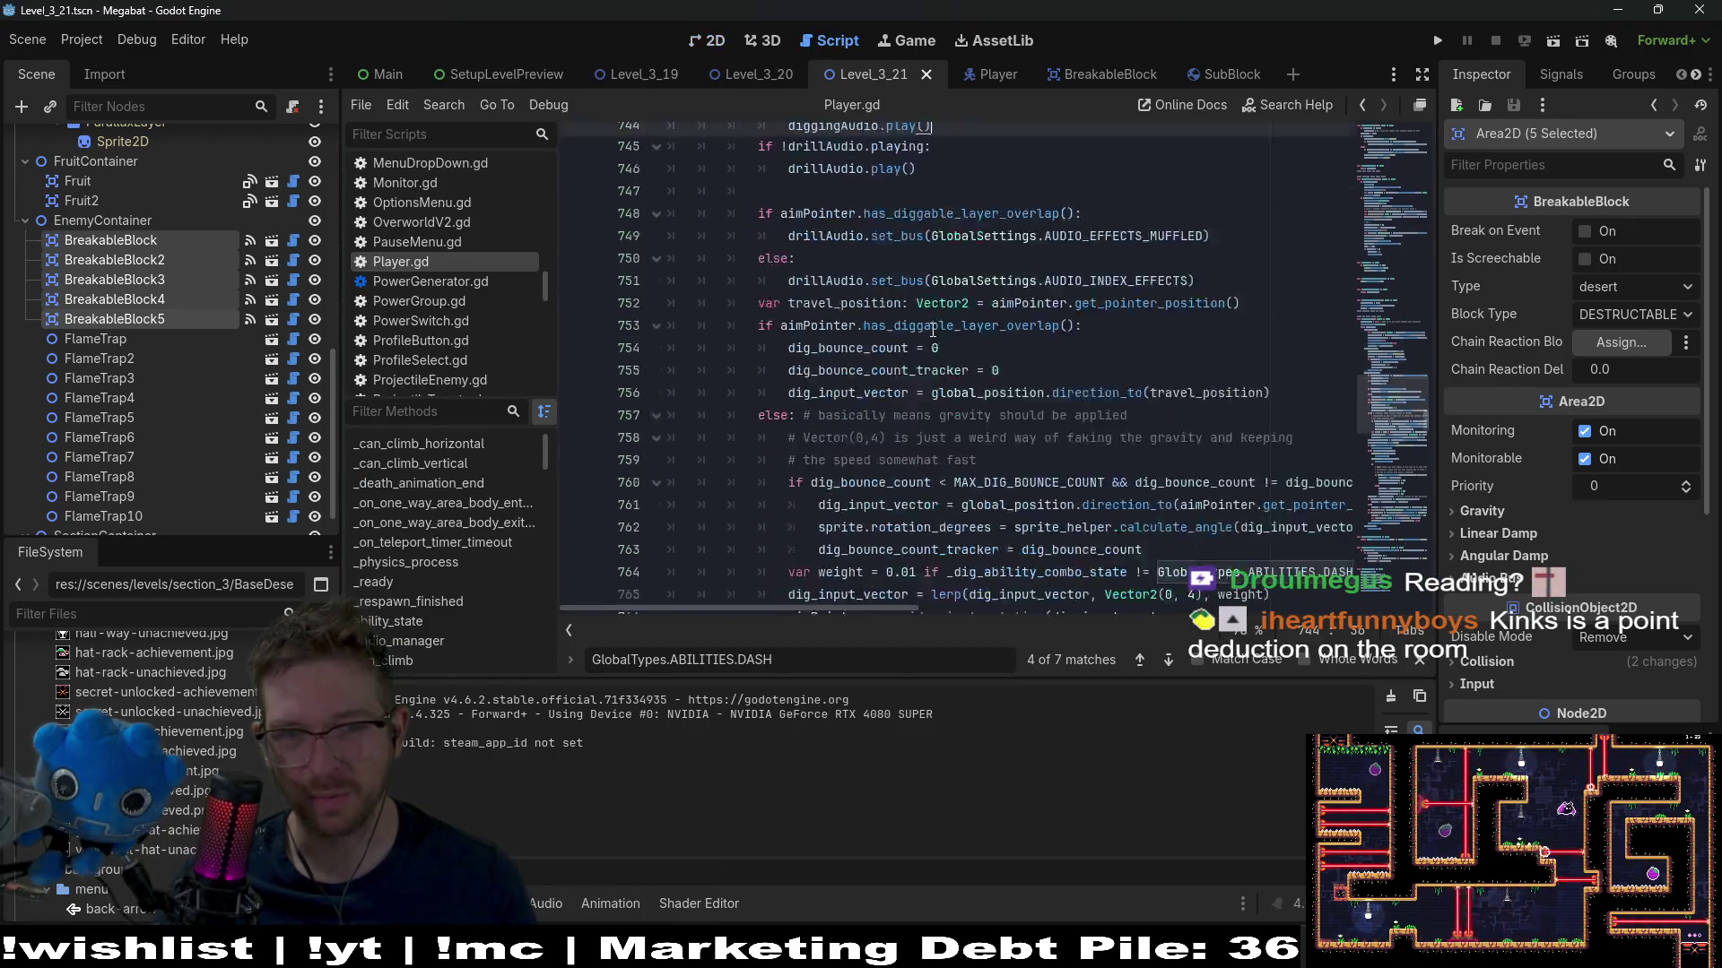
pyautogui.scroll(-5, 932, 336)
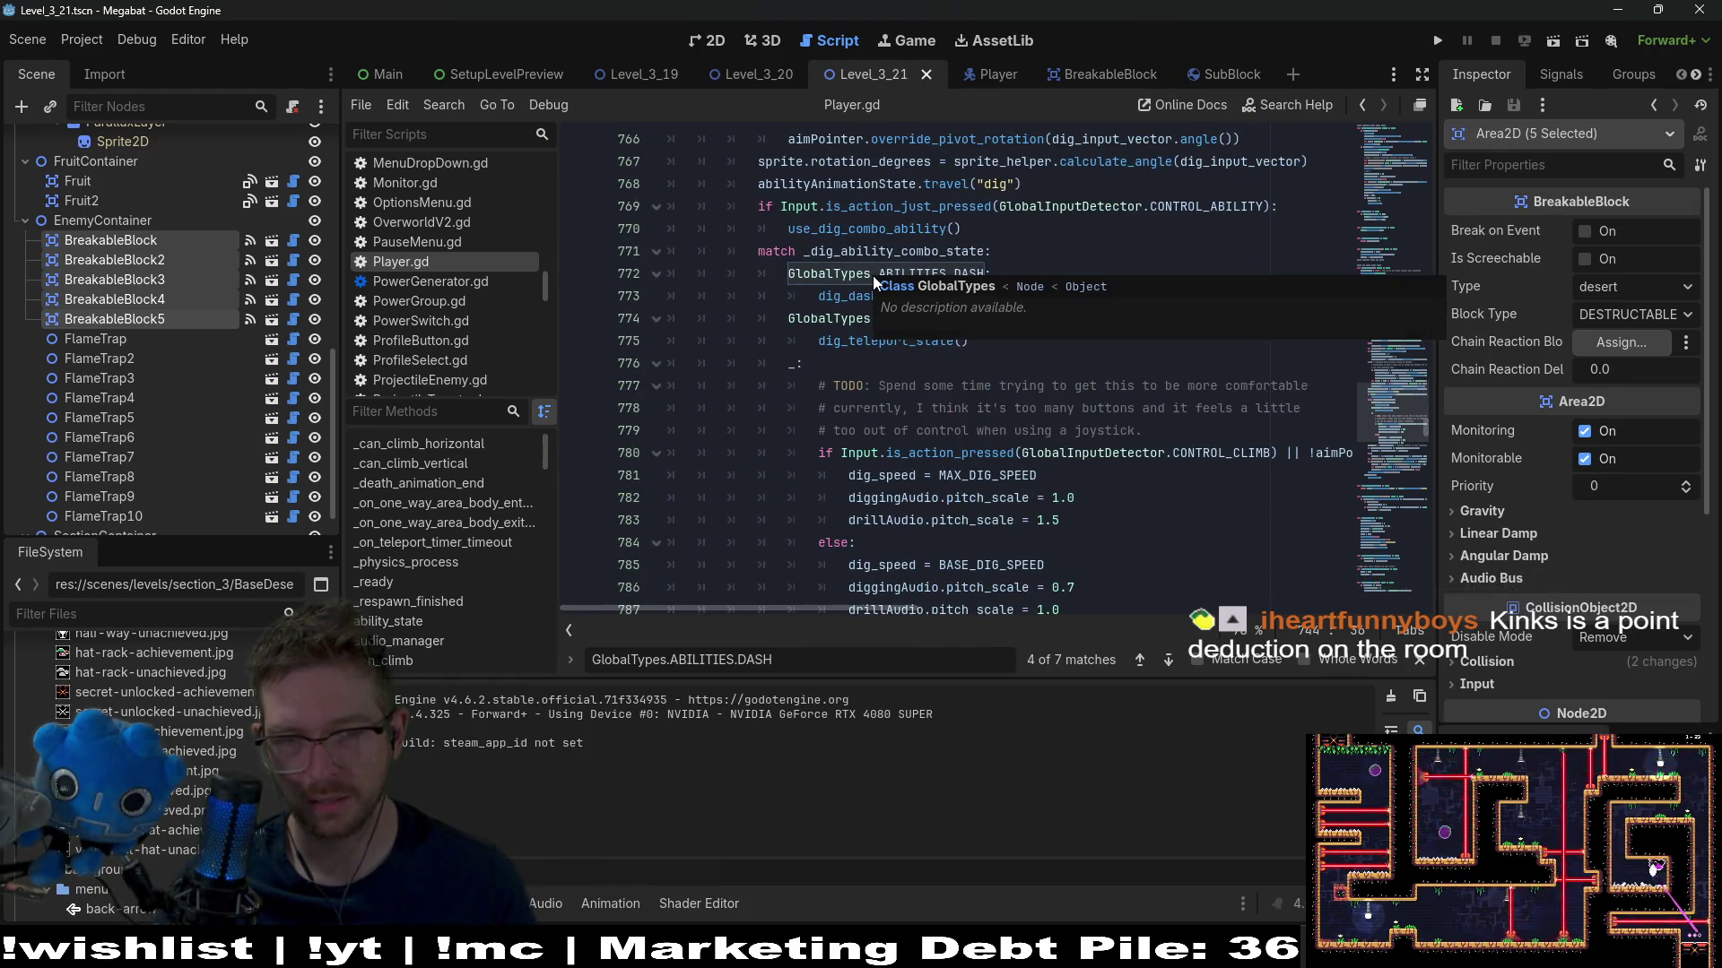
pyautogui.scroll(3, 853, 367)
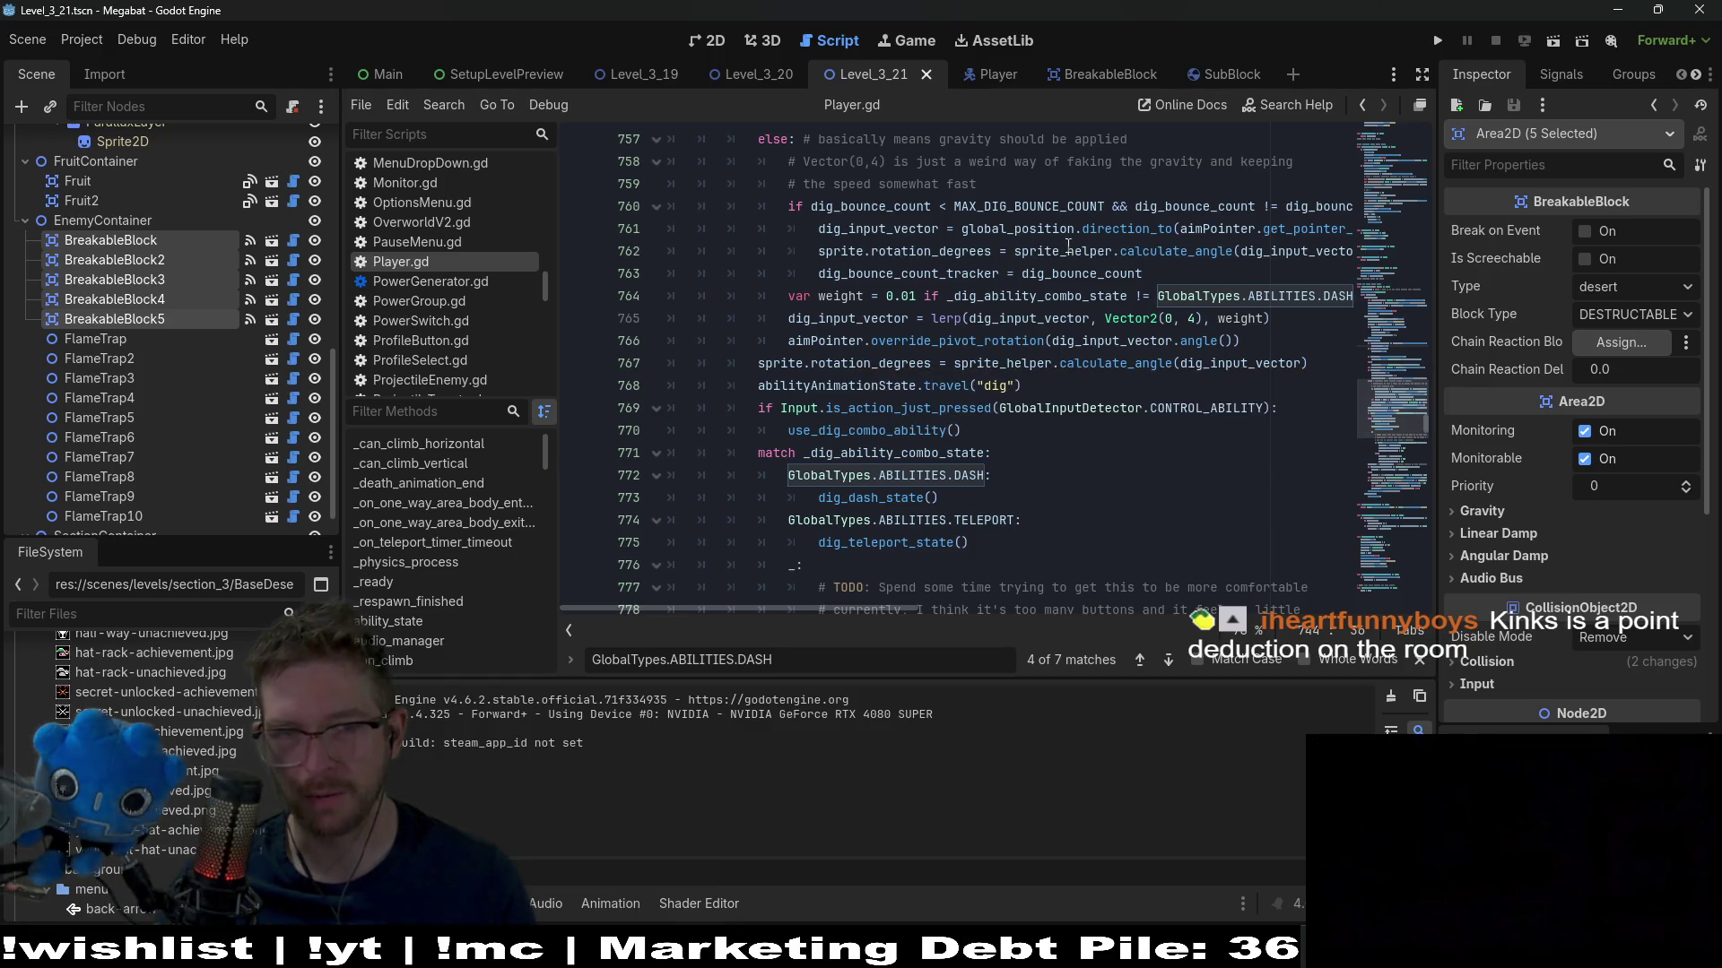
# Paint the wall strip on WorldTileMapLayer with DESERT terrain, then return to Player.gd
pyautogui.click(707, 50)
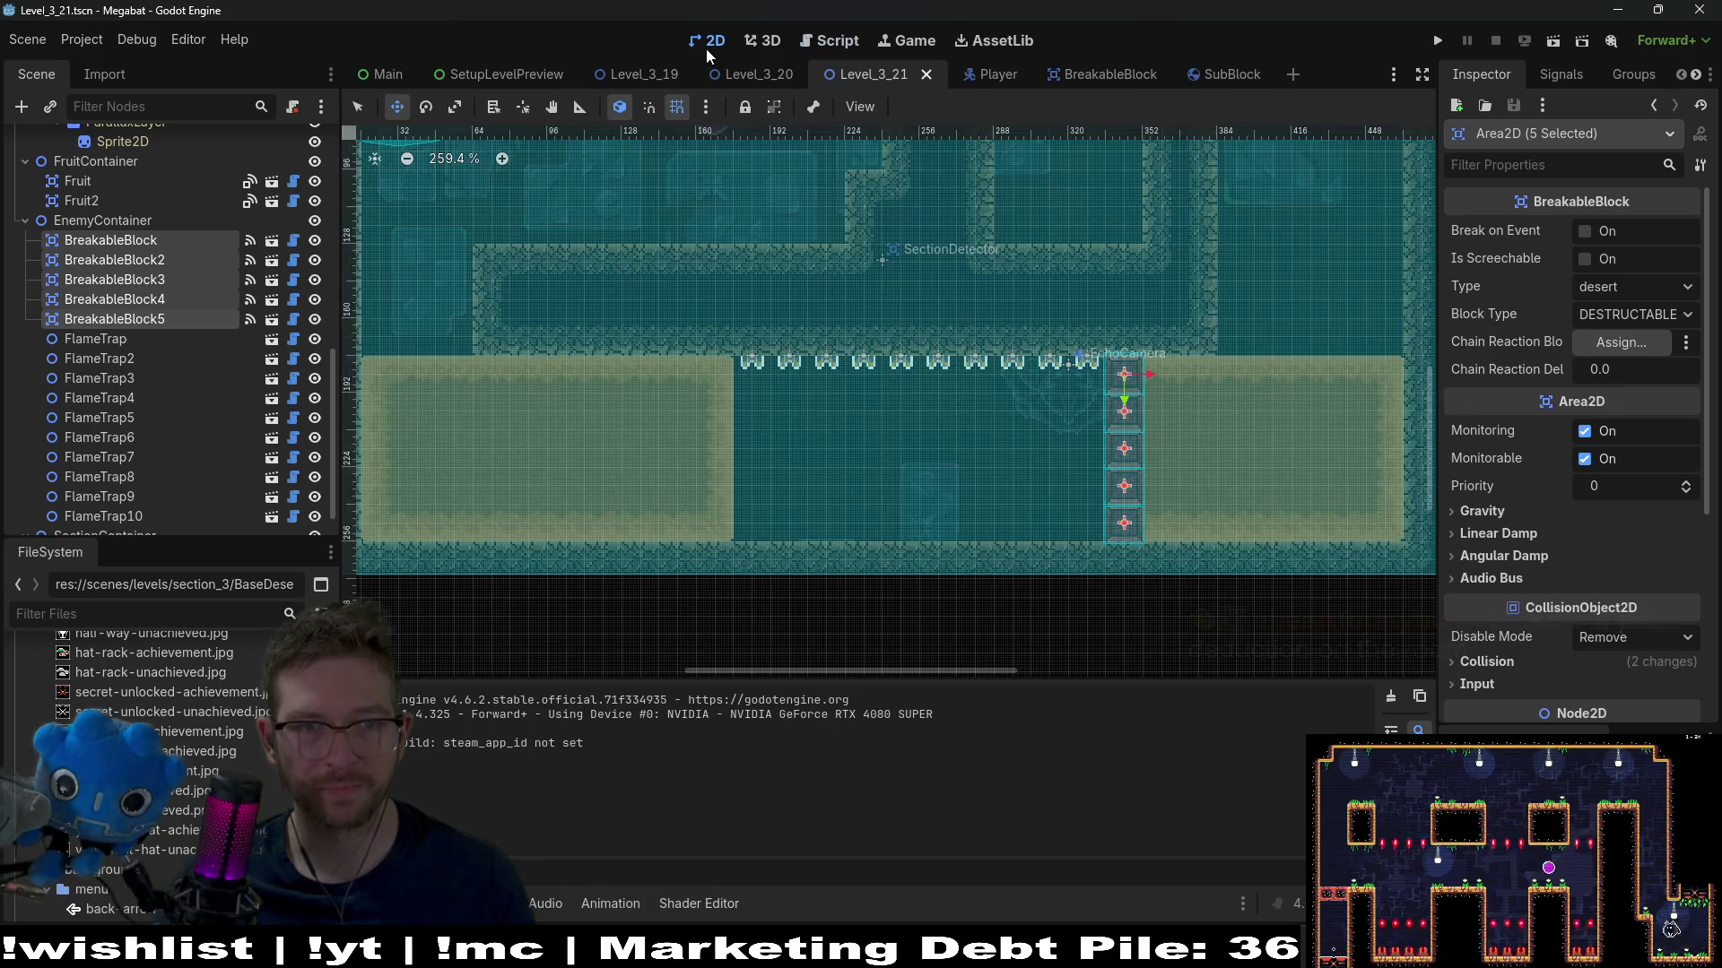
pyautogui.scroll(10, 110, 254)
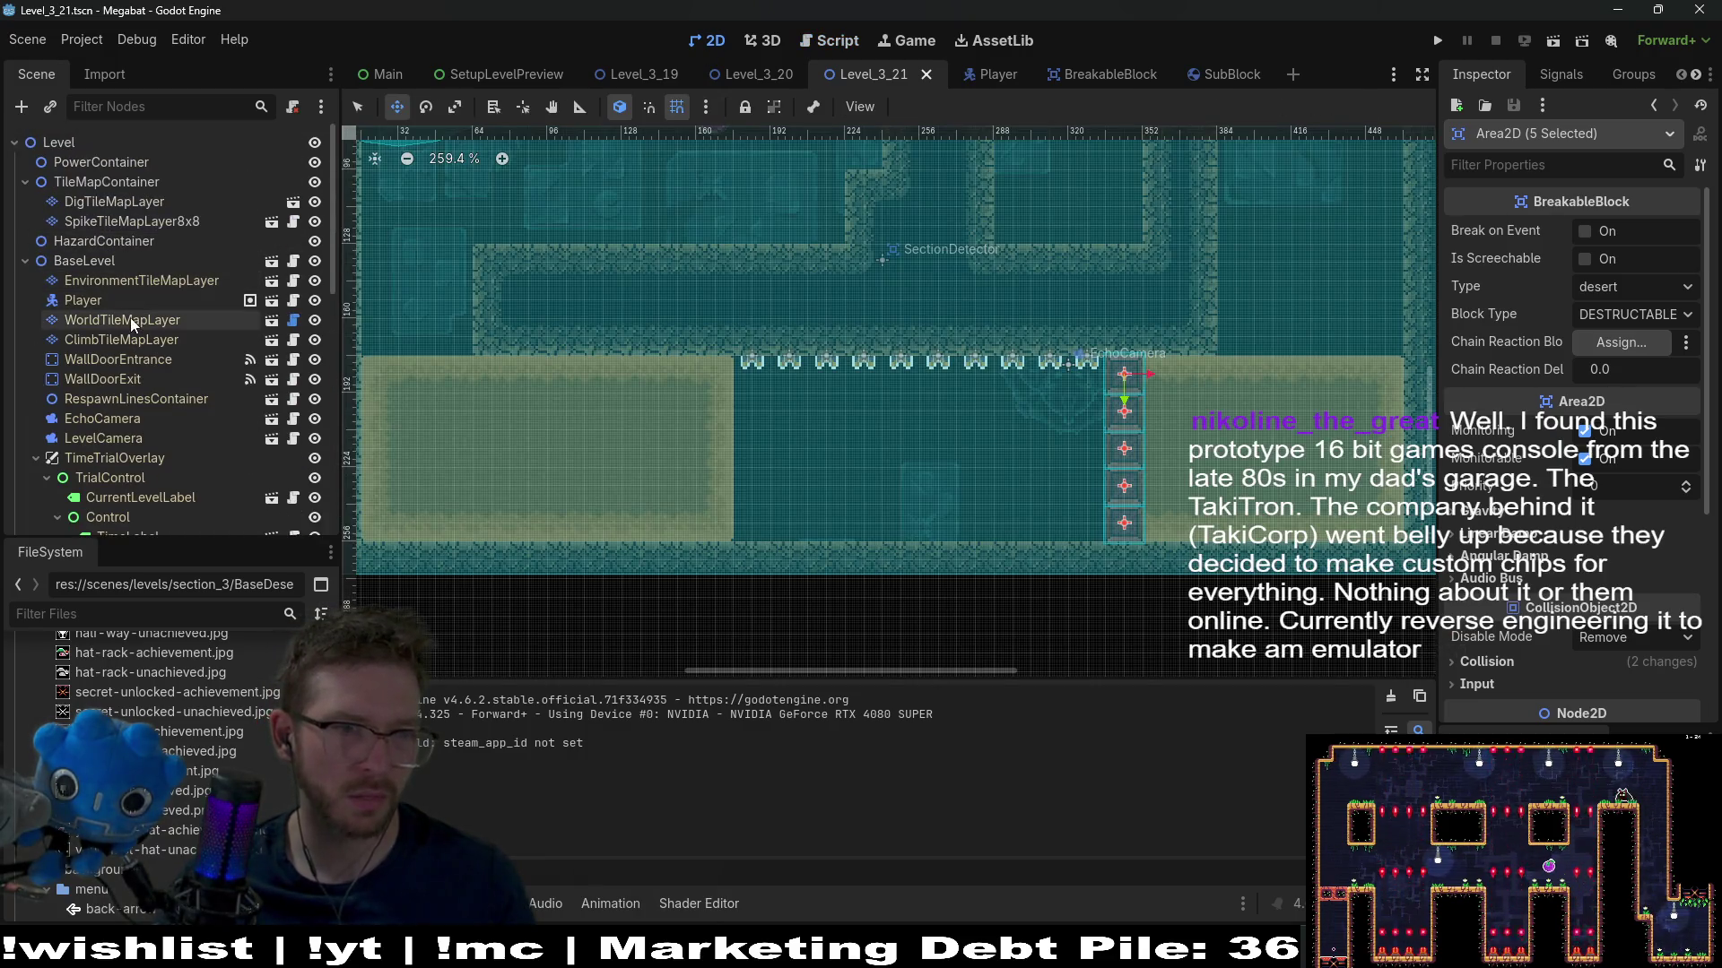
pyautogui.click(131, 321)
pyautogui.click(439, 771)
pyautogui.moveTo(464, 237); pyautogui.dragTo(731, 420)
pyautogui.scroll(3, 578, 368)
pyautogui.hscroll(-2, 578, 368)
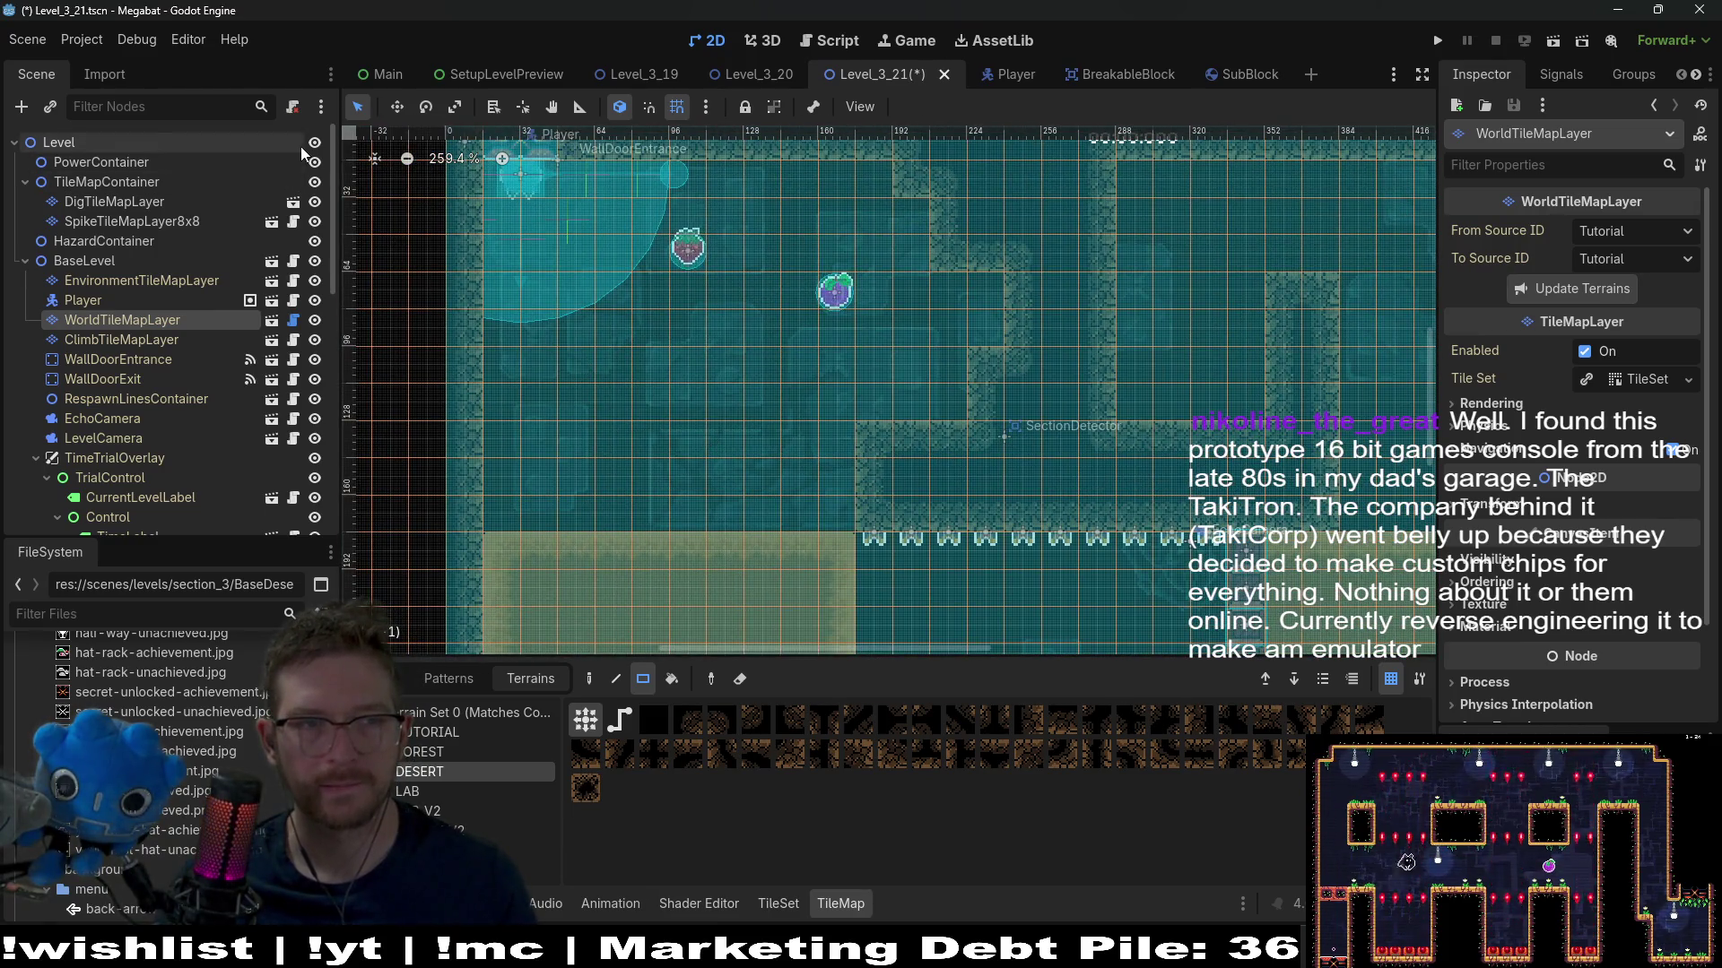
pyautogui.click(294, 301)
pyautogui.scroll(-5, 978, 461)
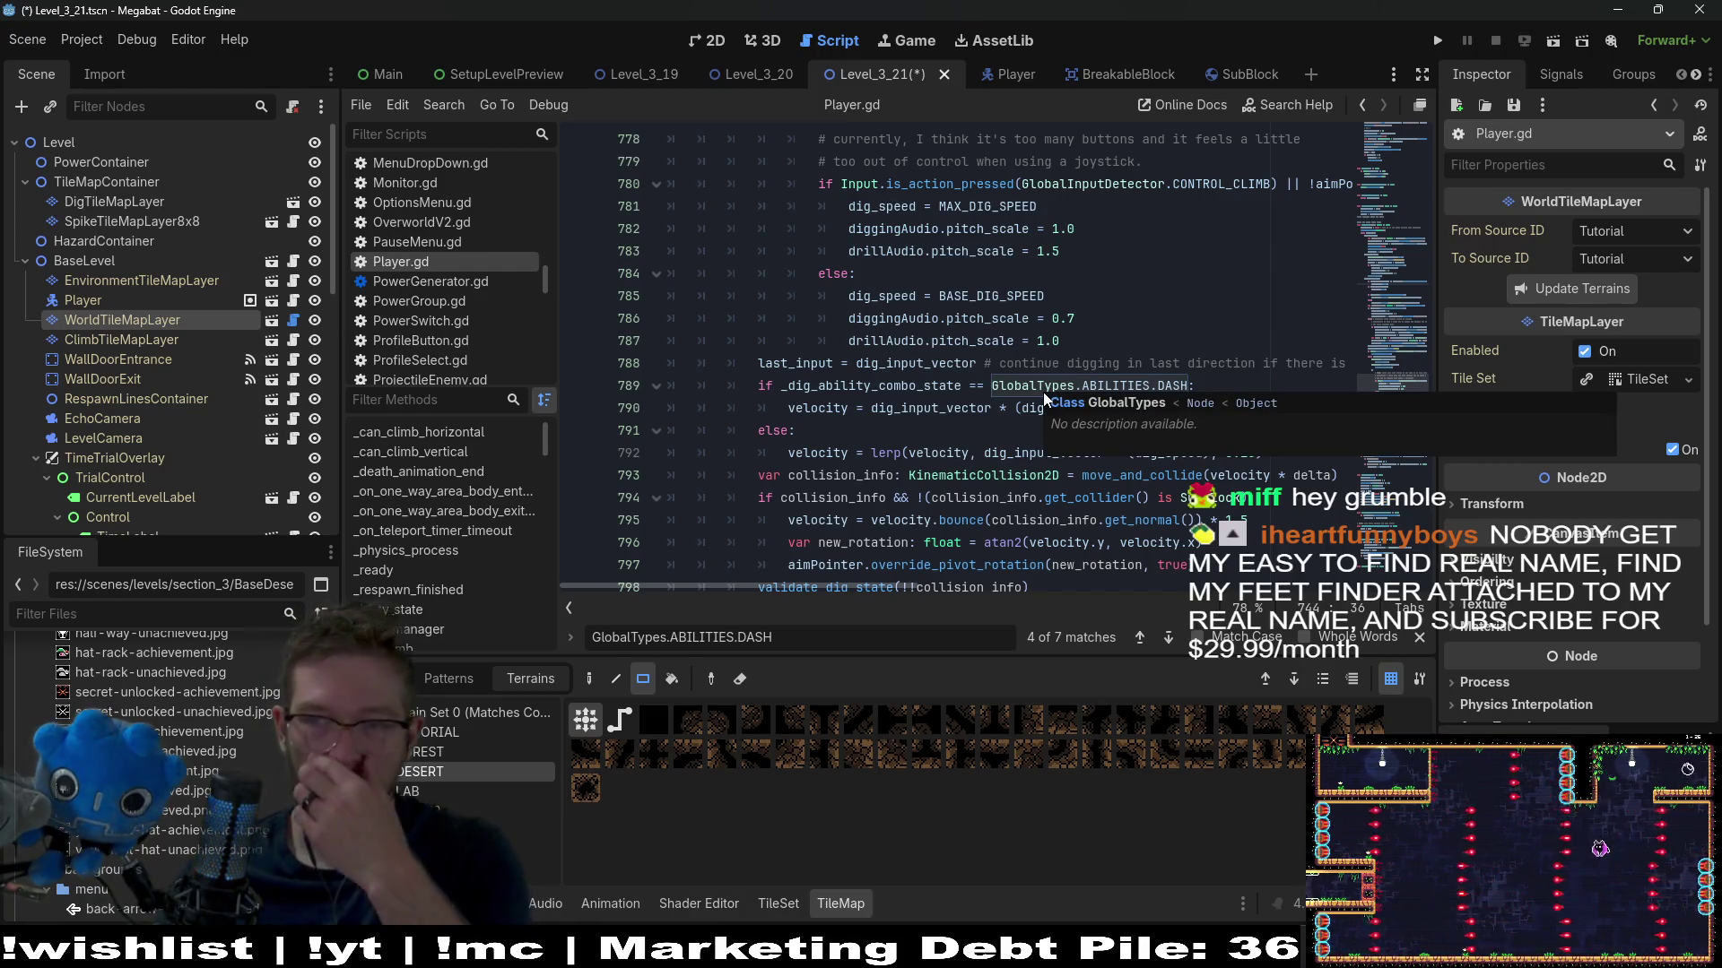
# Toggle a breakpoint on Player.gd line 795, the SubBlock bounce line, and save with Ctrl+S
pyautogui.moveTo(1042, 409)
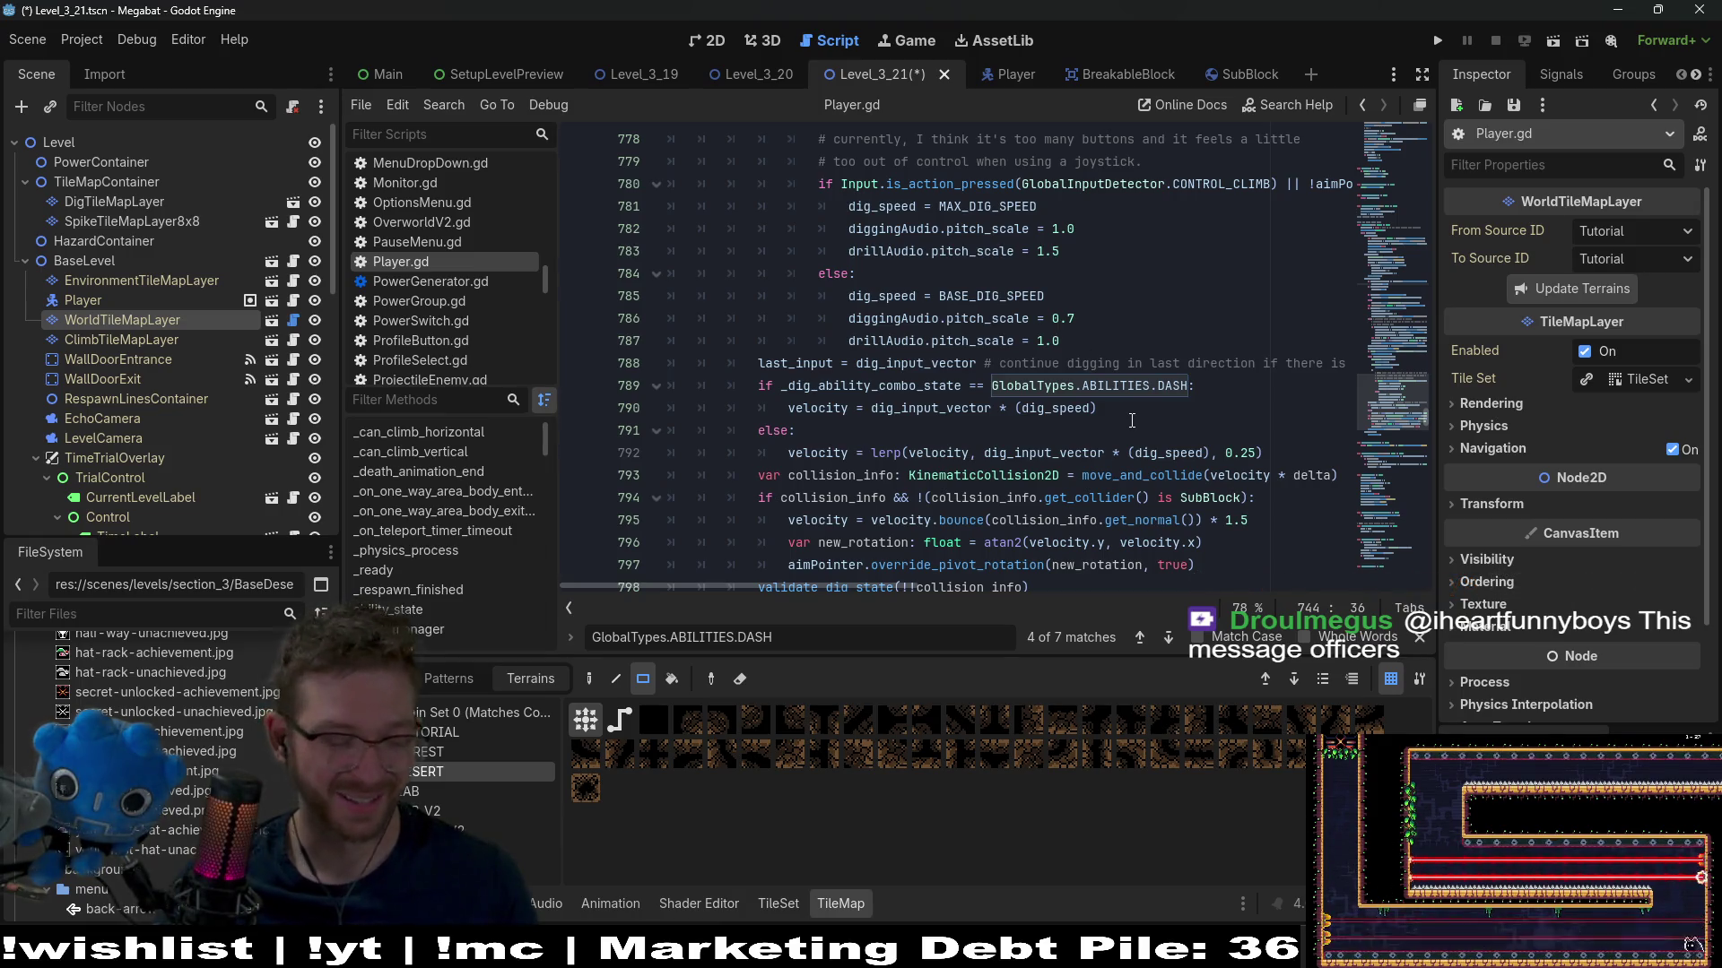
pyautogui.scroll(-4, 1153, 347)
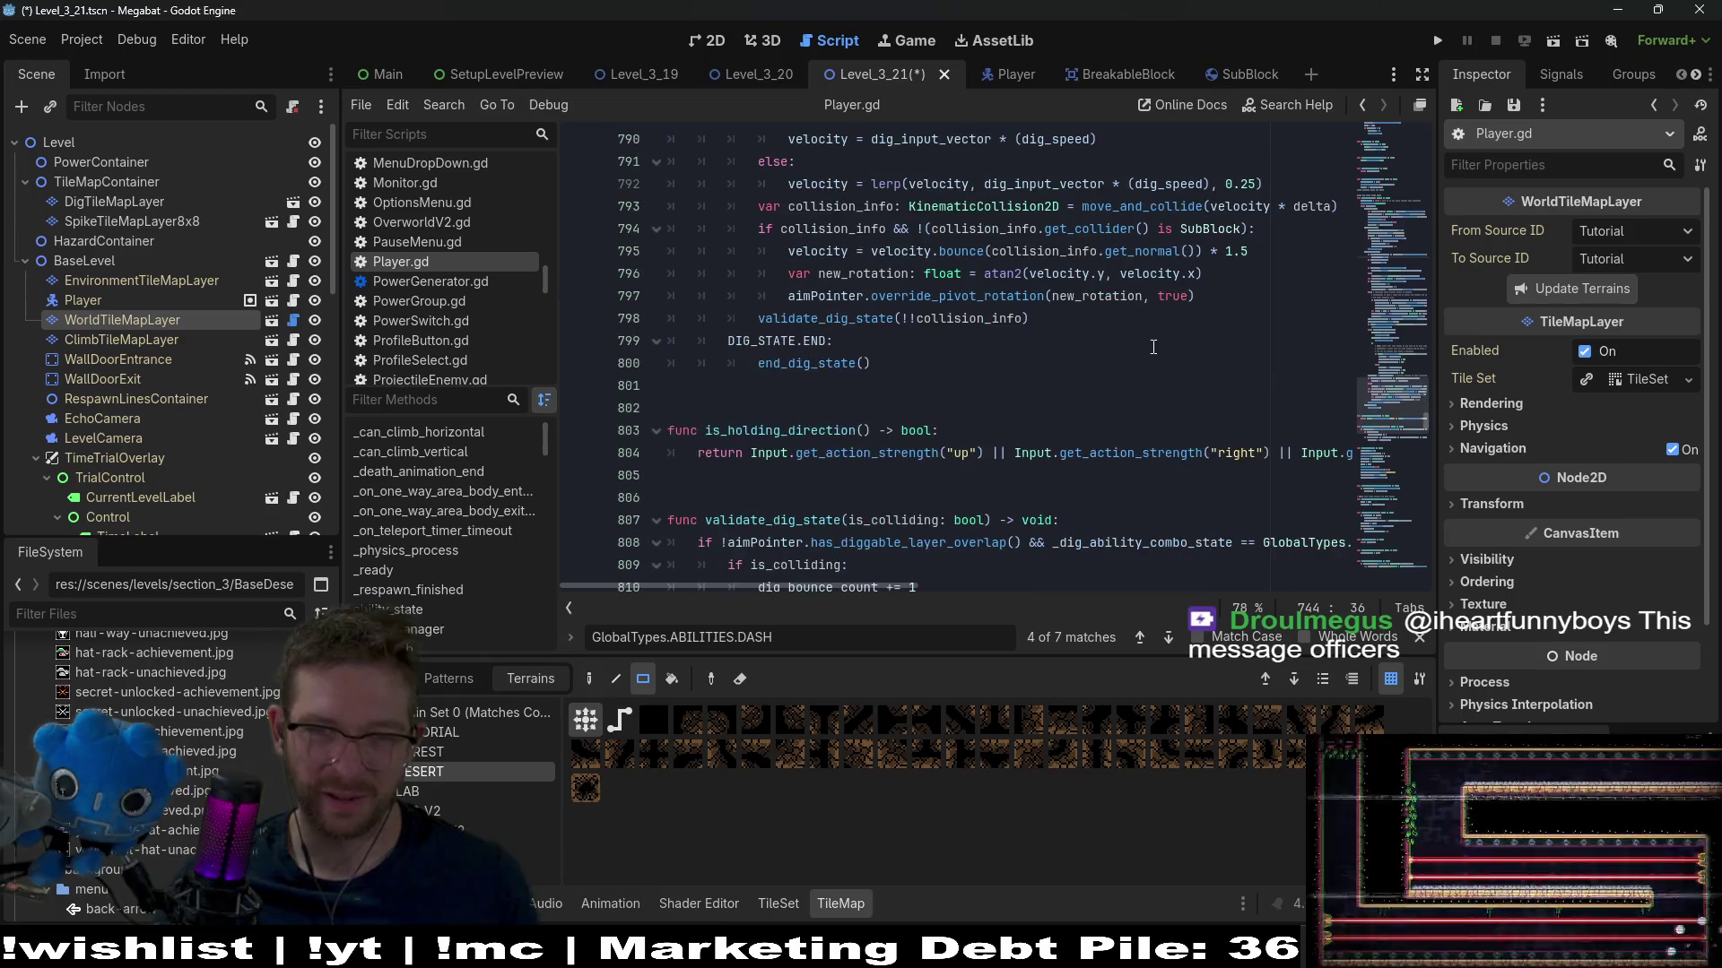
pyautogui.scroll(3, 1153, 347)
pyautogui.scroll(-1, 1203, 336)
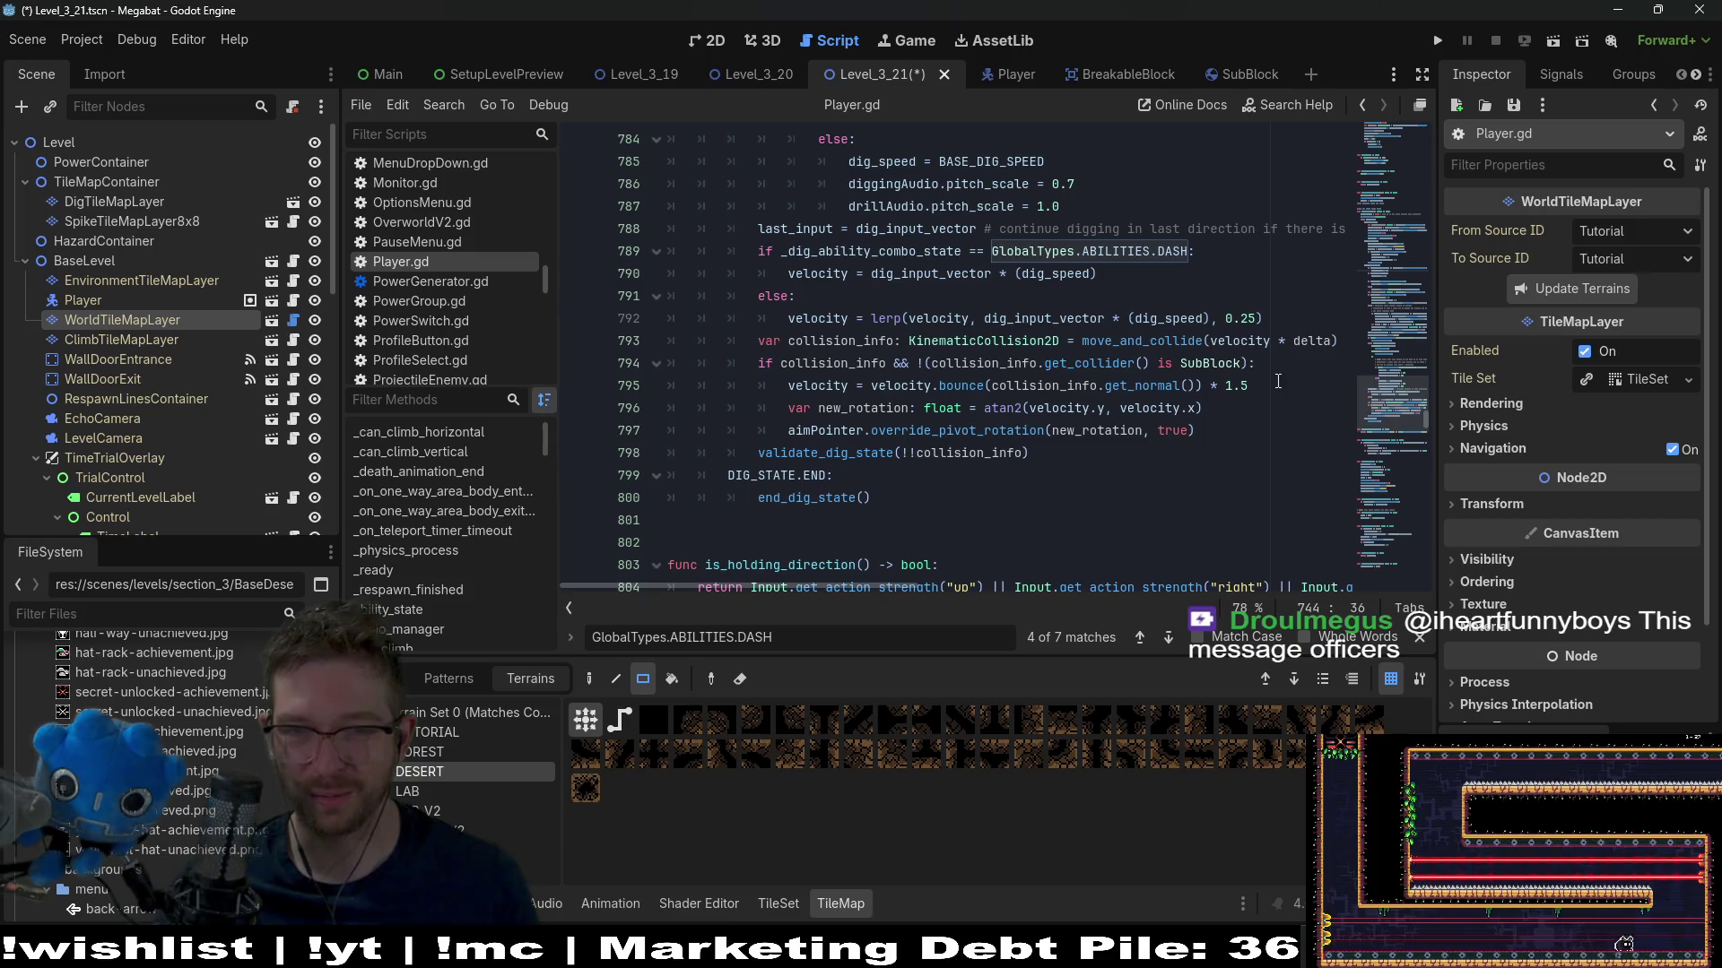
pyautogui.click(1257, 427)
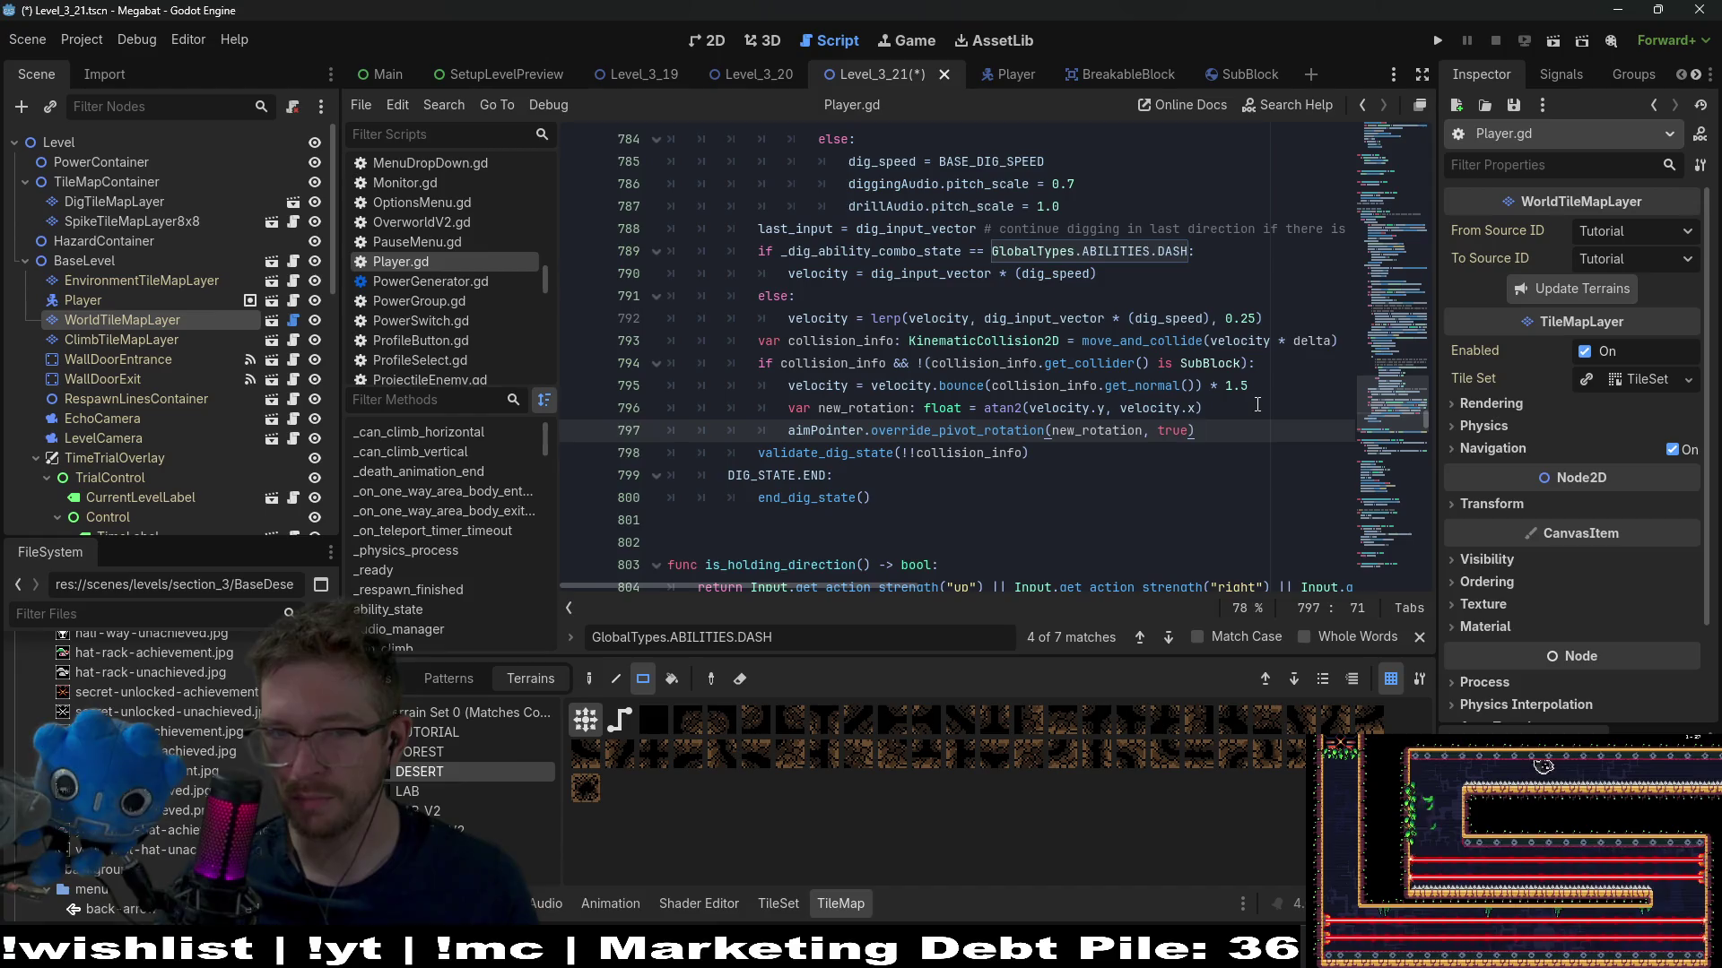
pyautogui.click(582, 387)
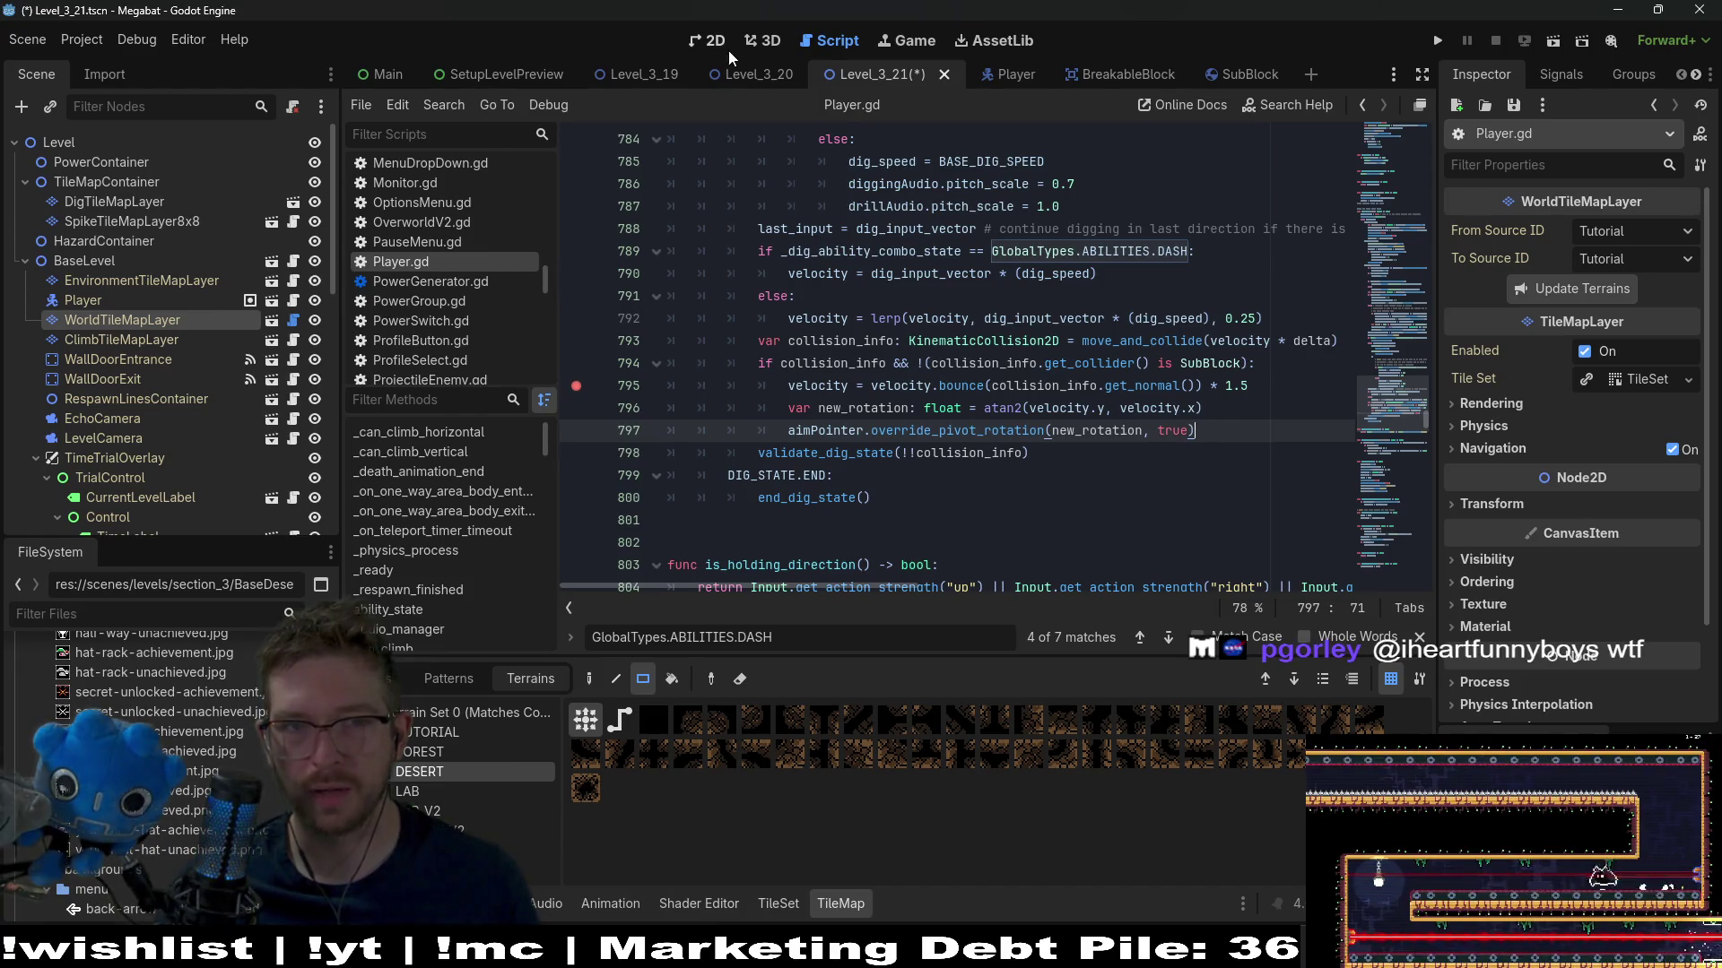
pyautogui.hotkey('ctrl', 's')
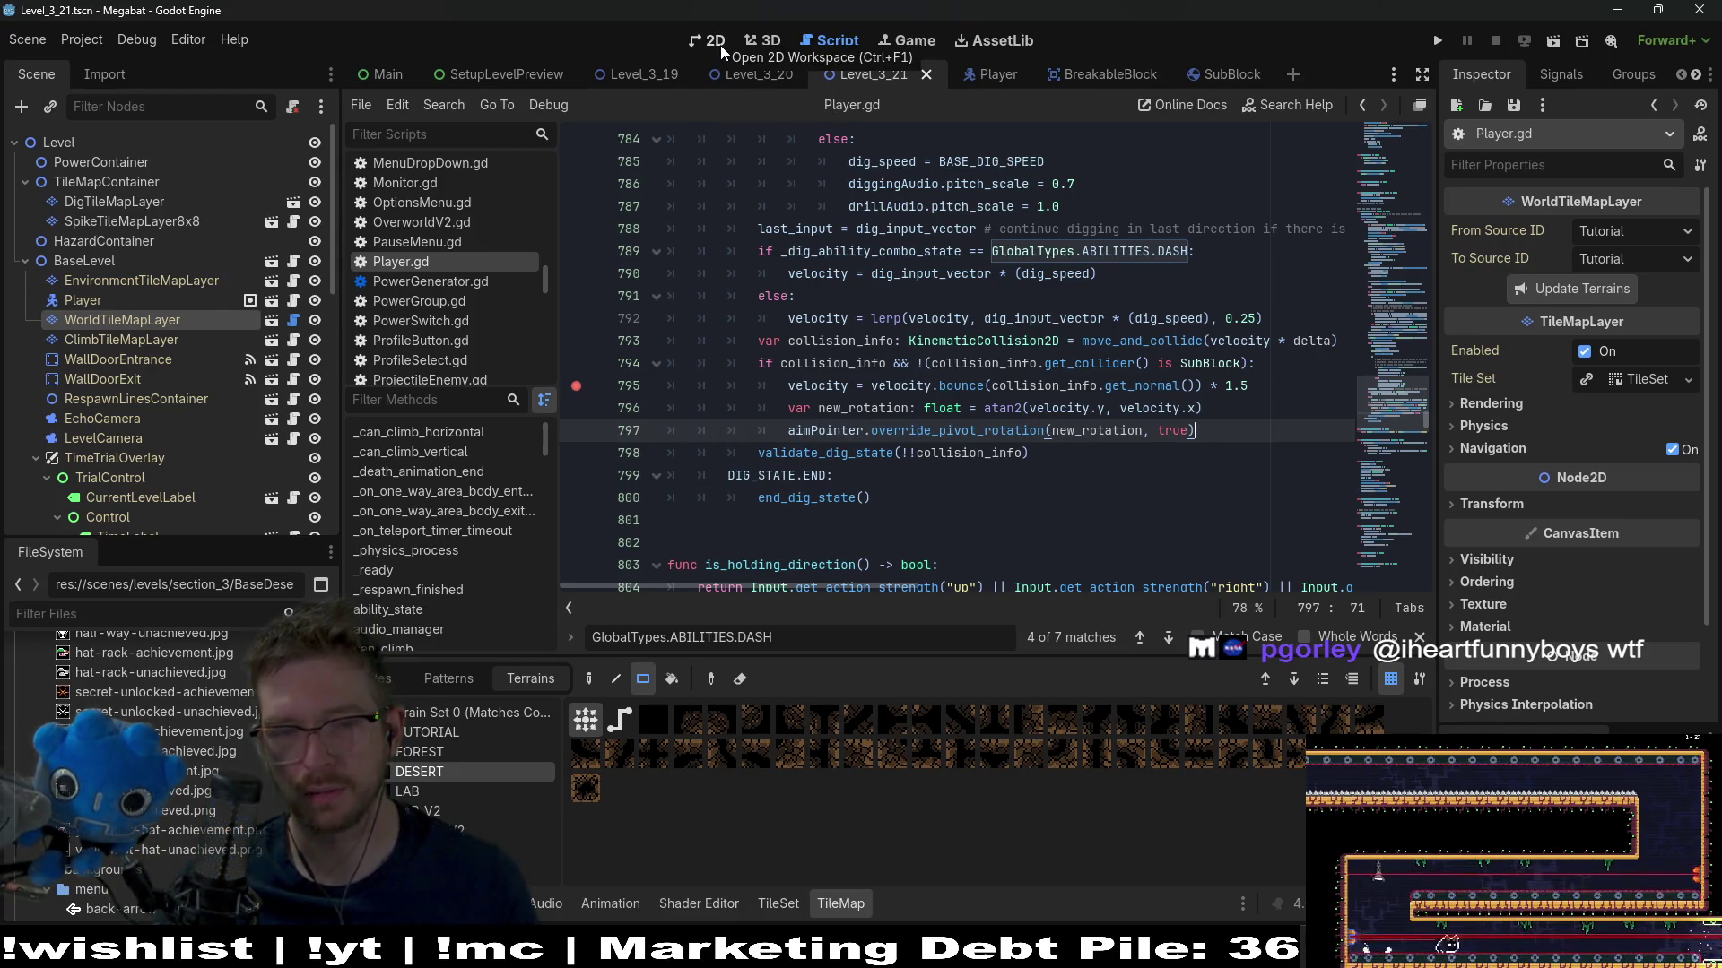
# Run Level_3_21 as the current scene and play until it breaks at line 795
pyautogui.click(719, 45)
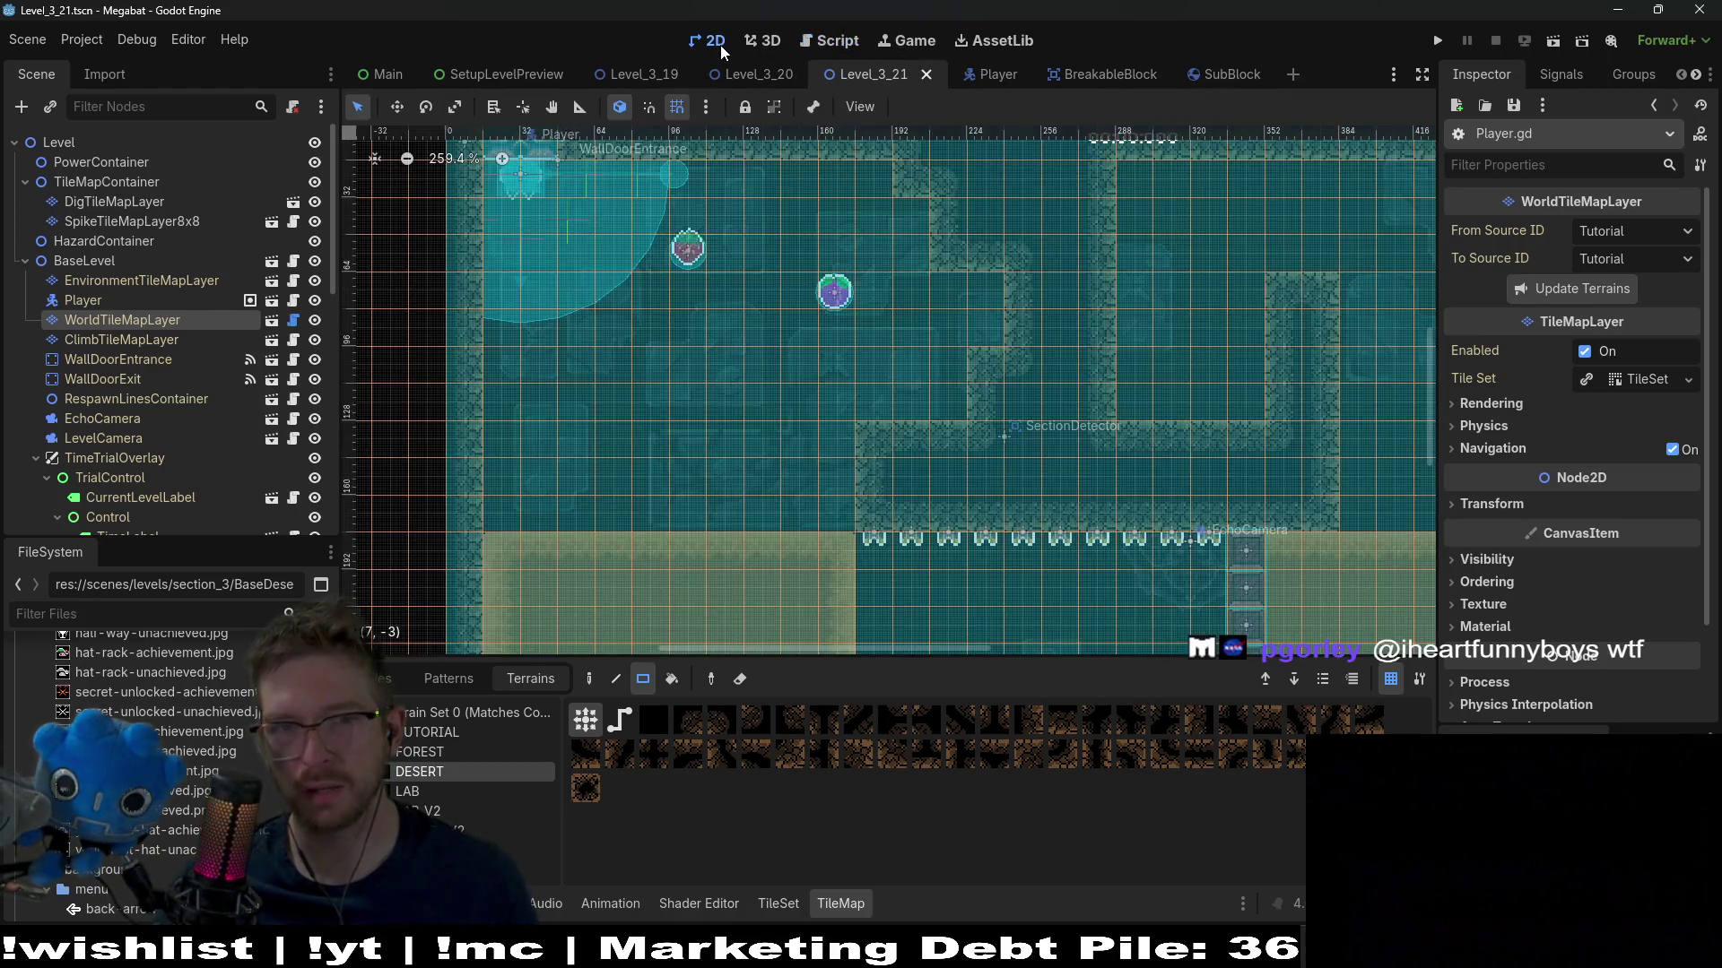
pyautogui.click(1546, 42)
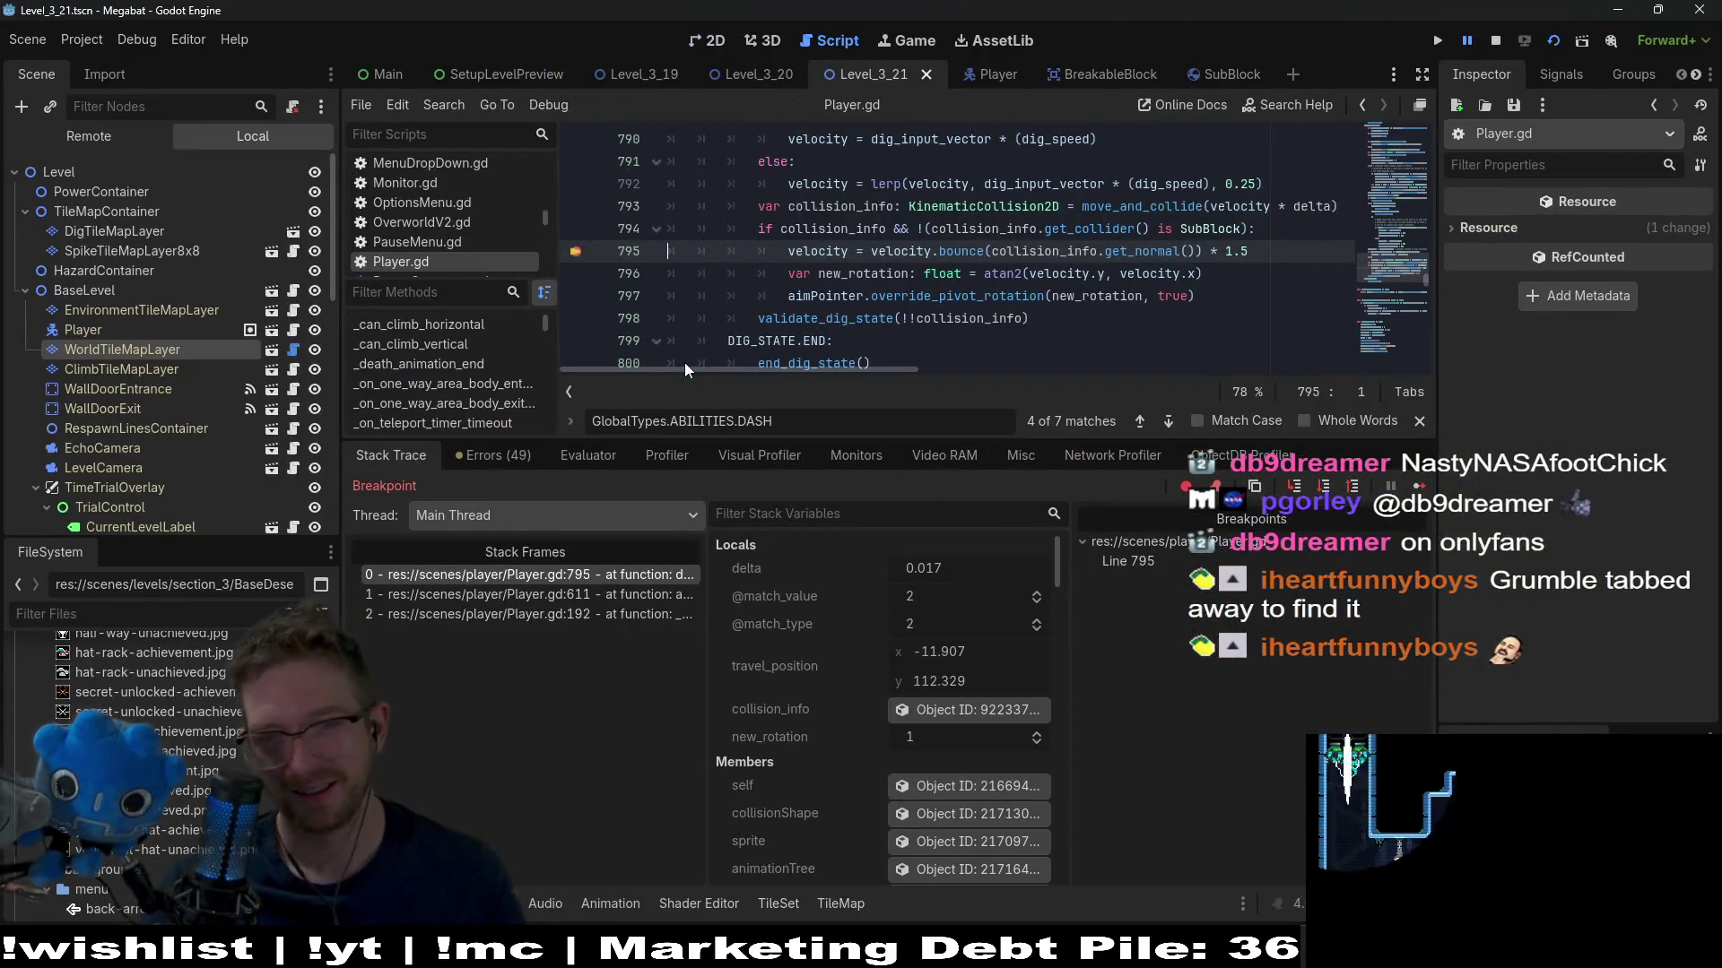
# Continue past the line 795 breakpoint three times, stop the game, and shrink the debugger panel
pyautogui.click(1415, 487)
pyautogui.click(1415, 487)
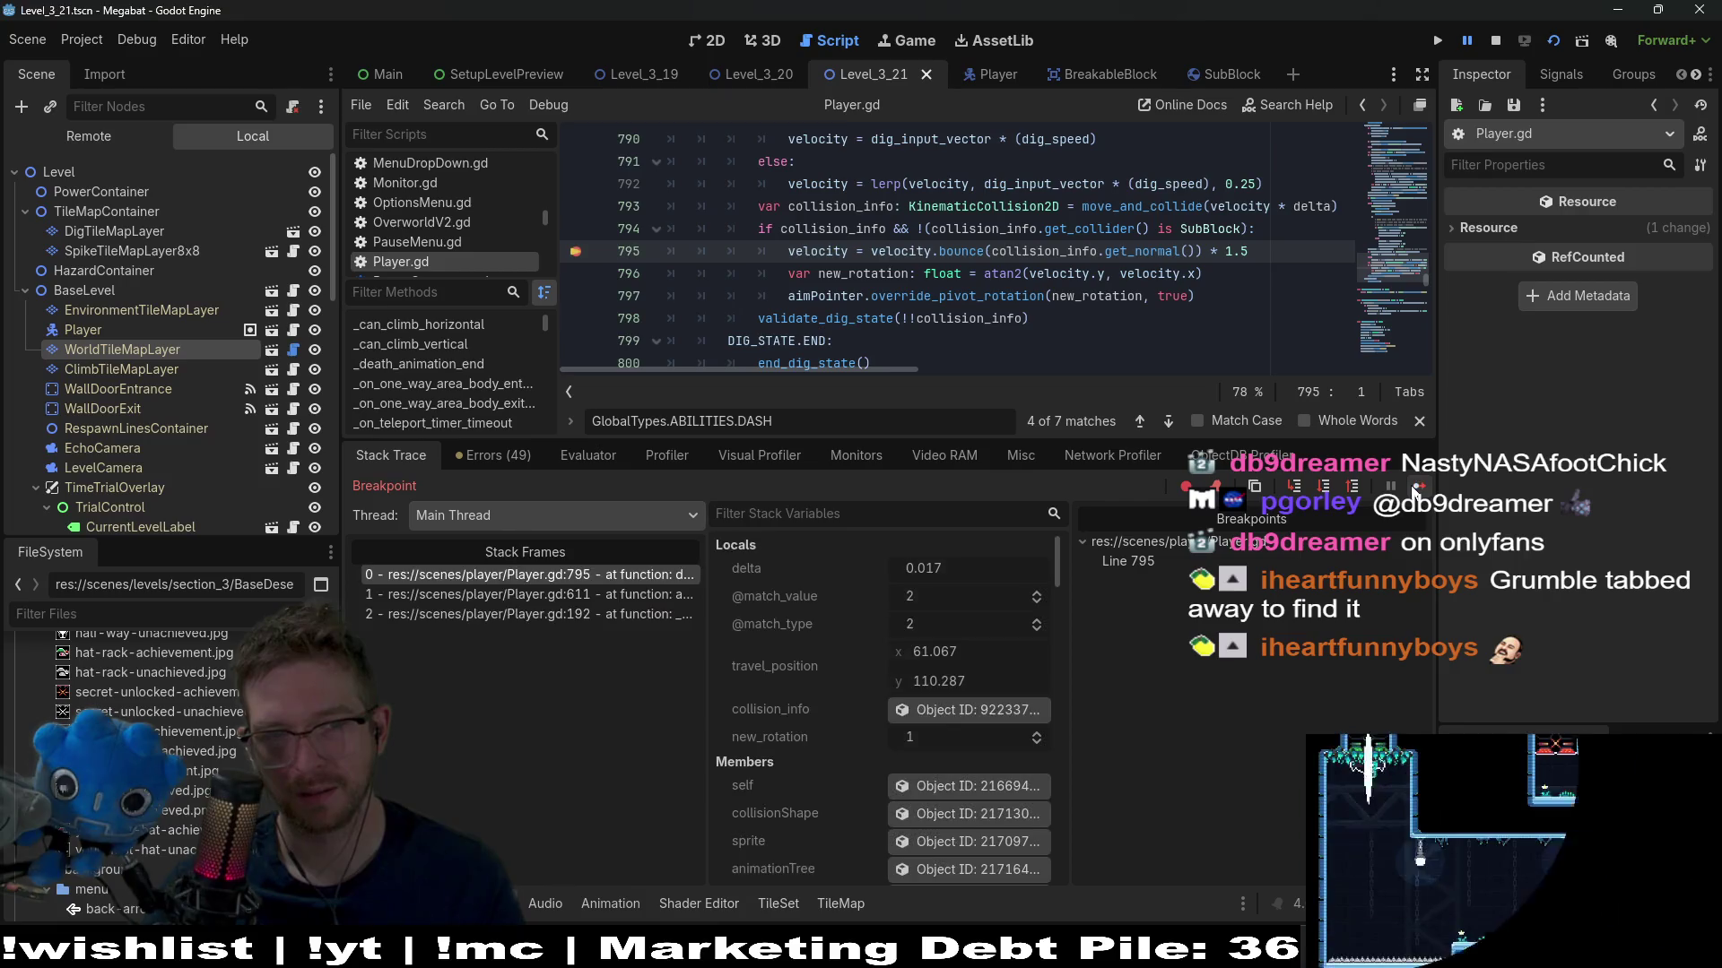
pyautogui.click(1416, 486)
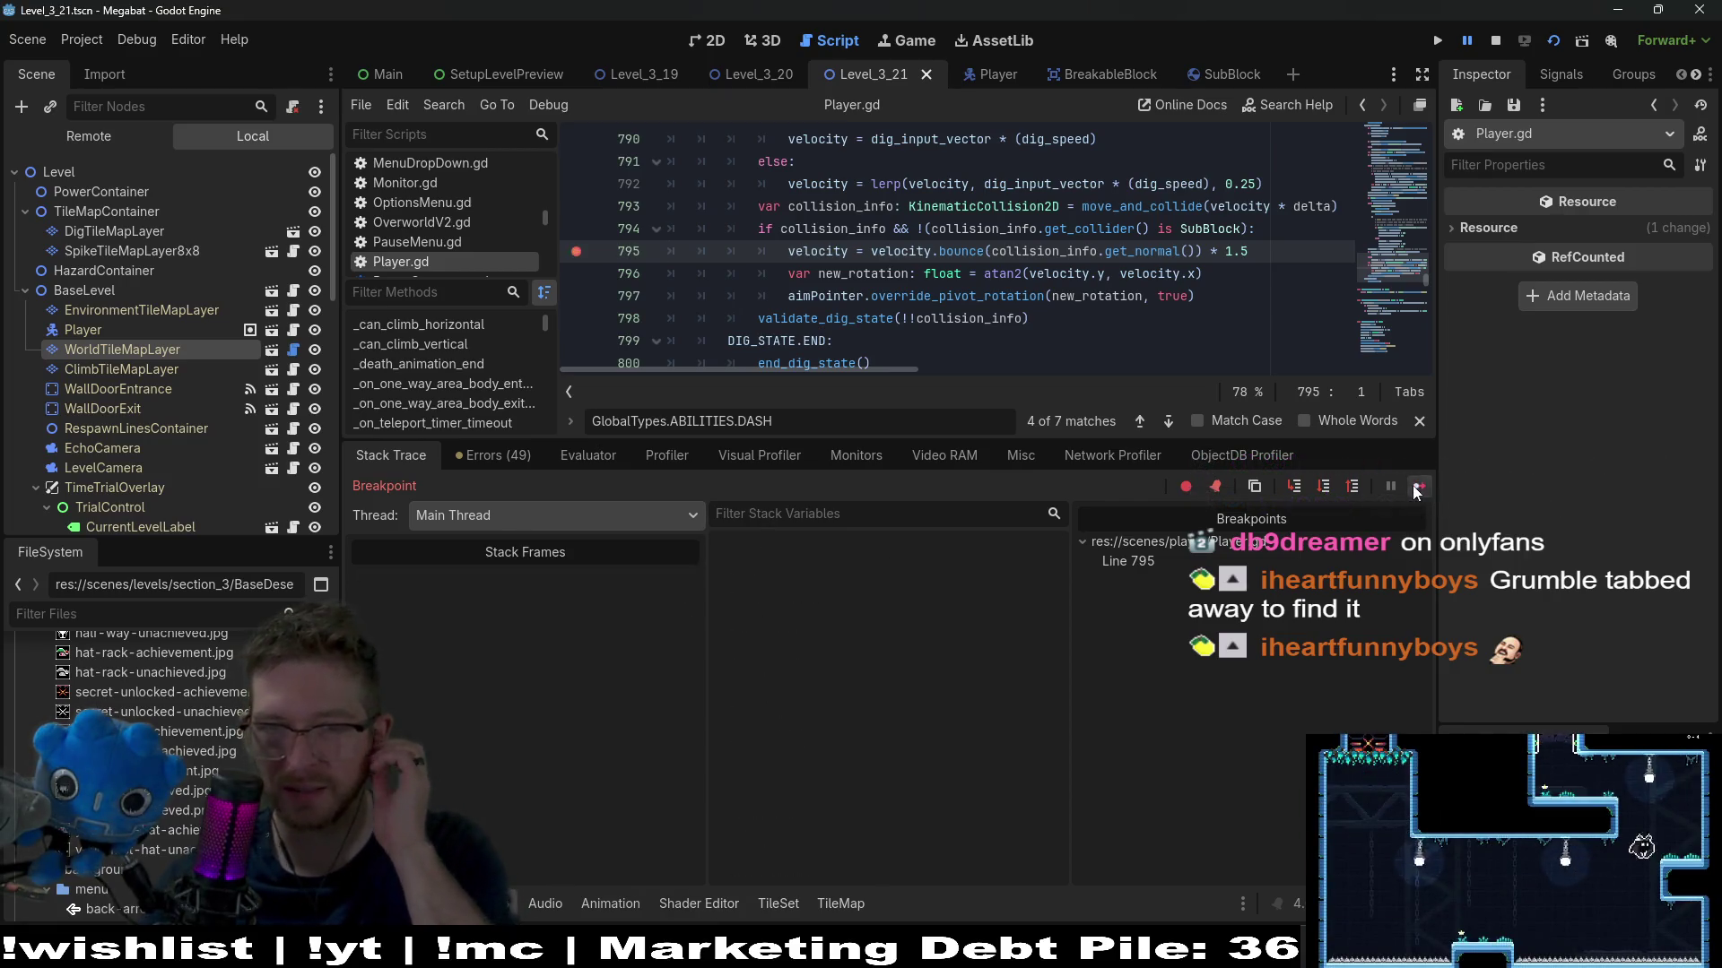
pyautogui.click(1497, 42)
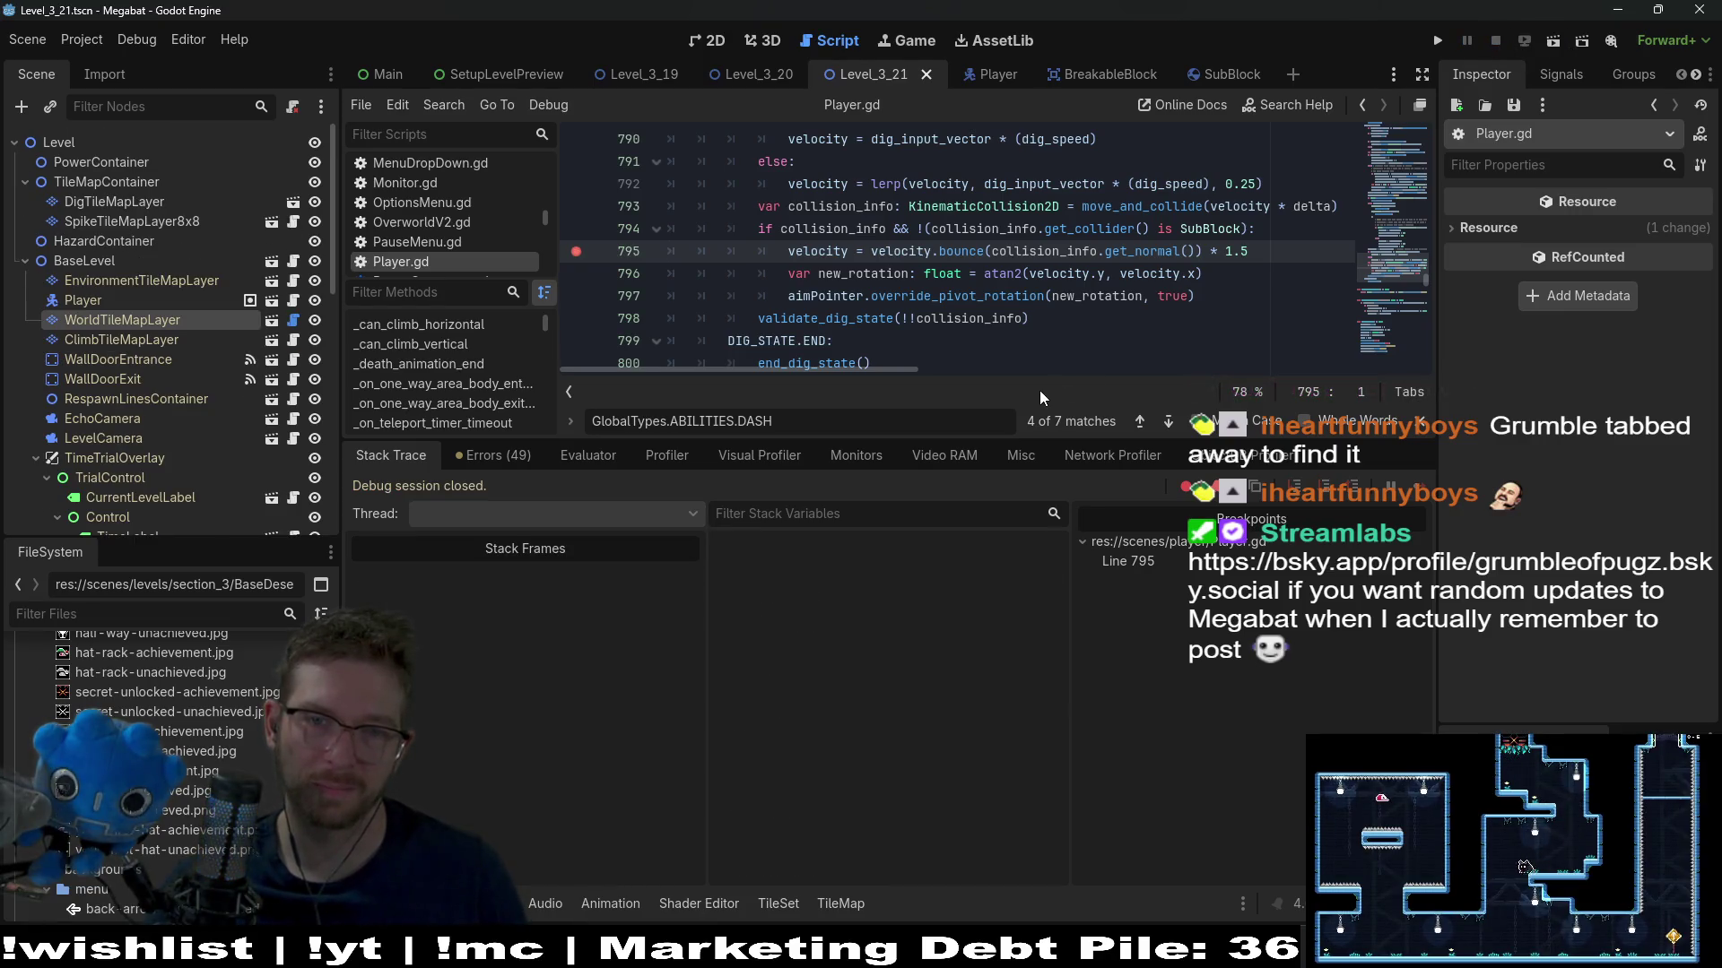
pyautogui.moveTo(1035, 437); pyautogui.dragTo(1044, 627)
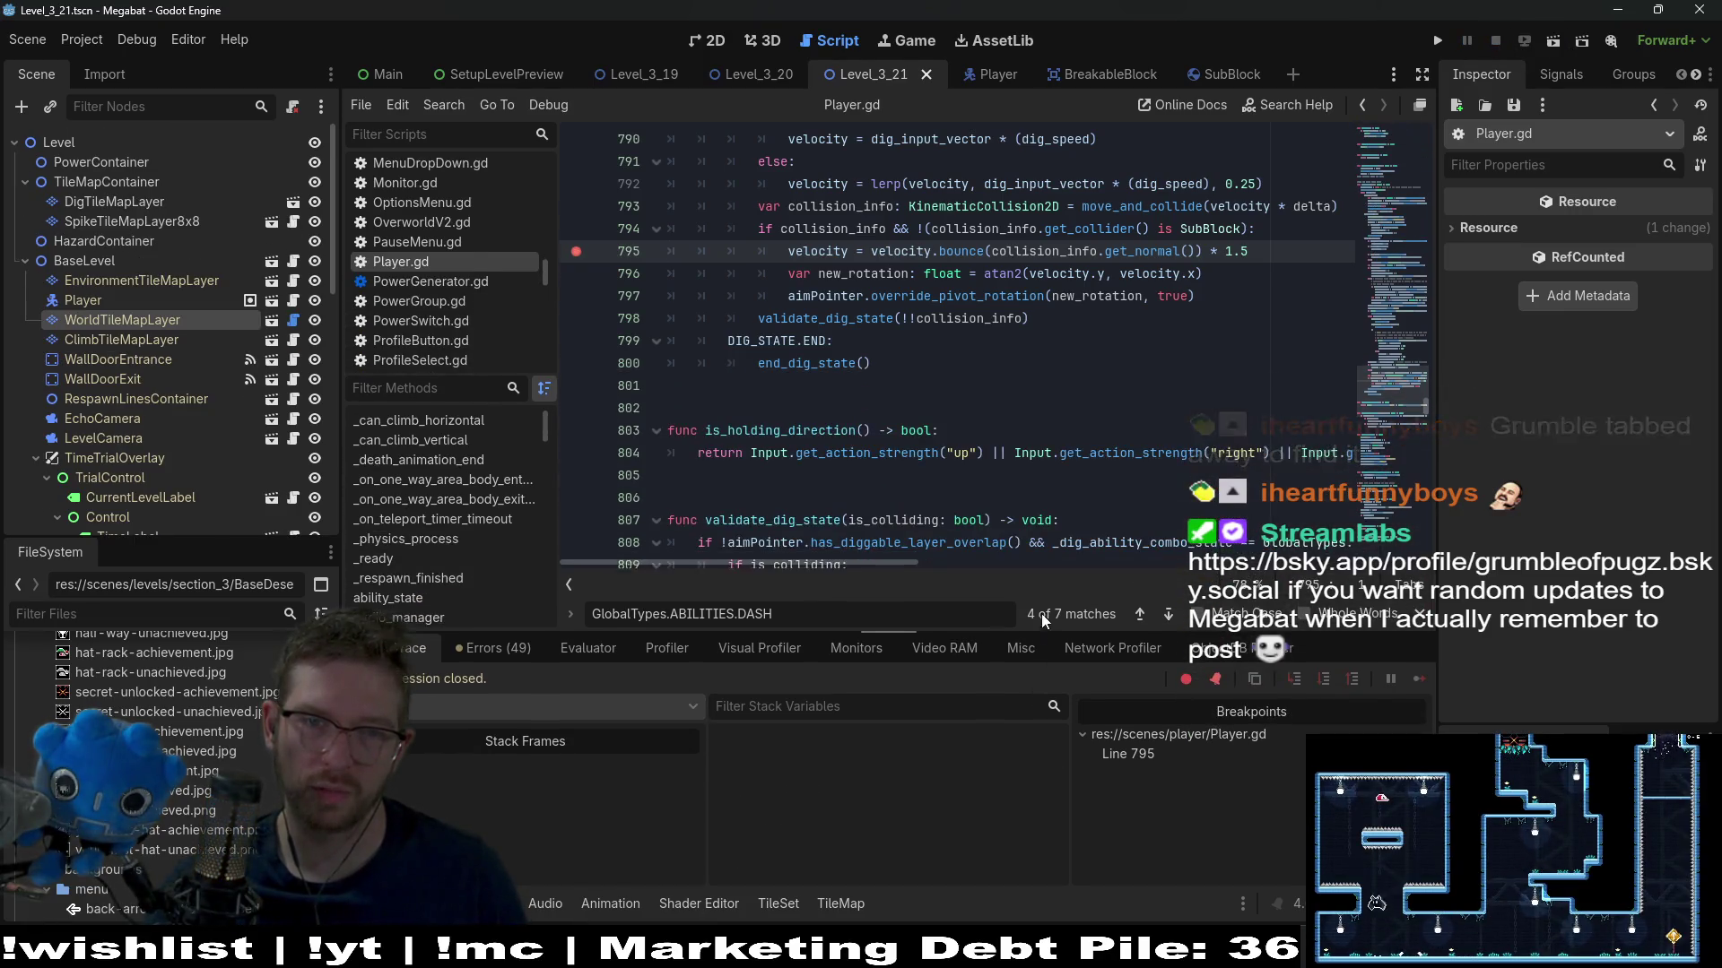
# Inspect validate_dig_state, the dig_dash_state definition, MAX_DIG_SPEED and add_sibling's documentation
pyautogui.scroll(1, 844, 368)
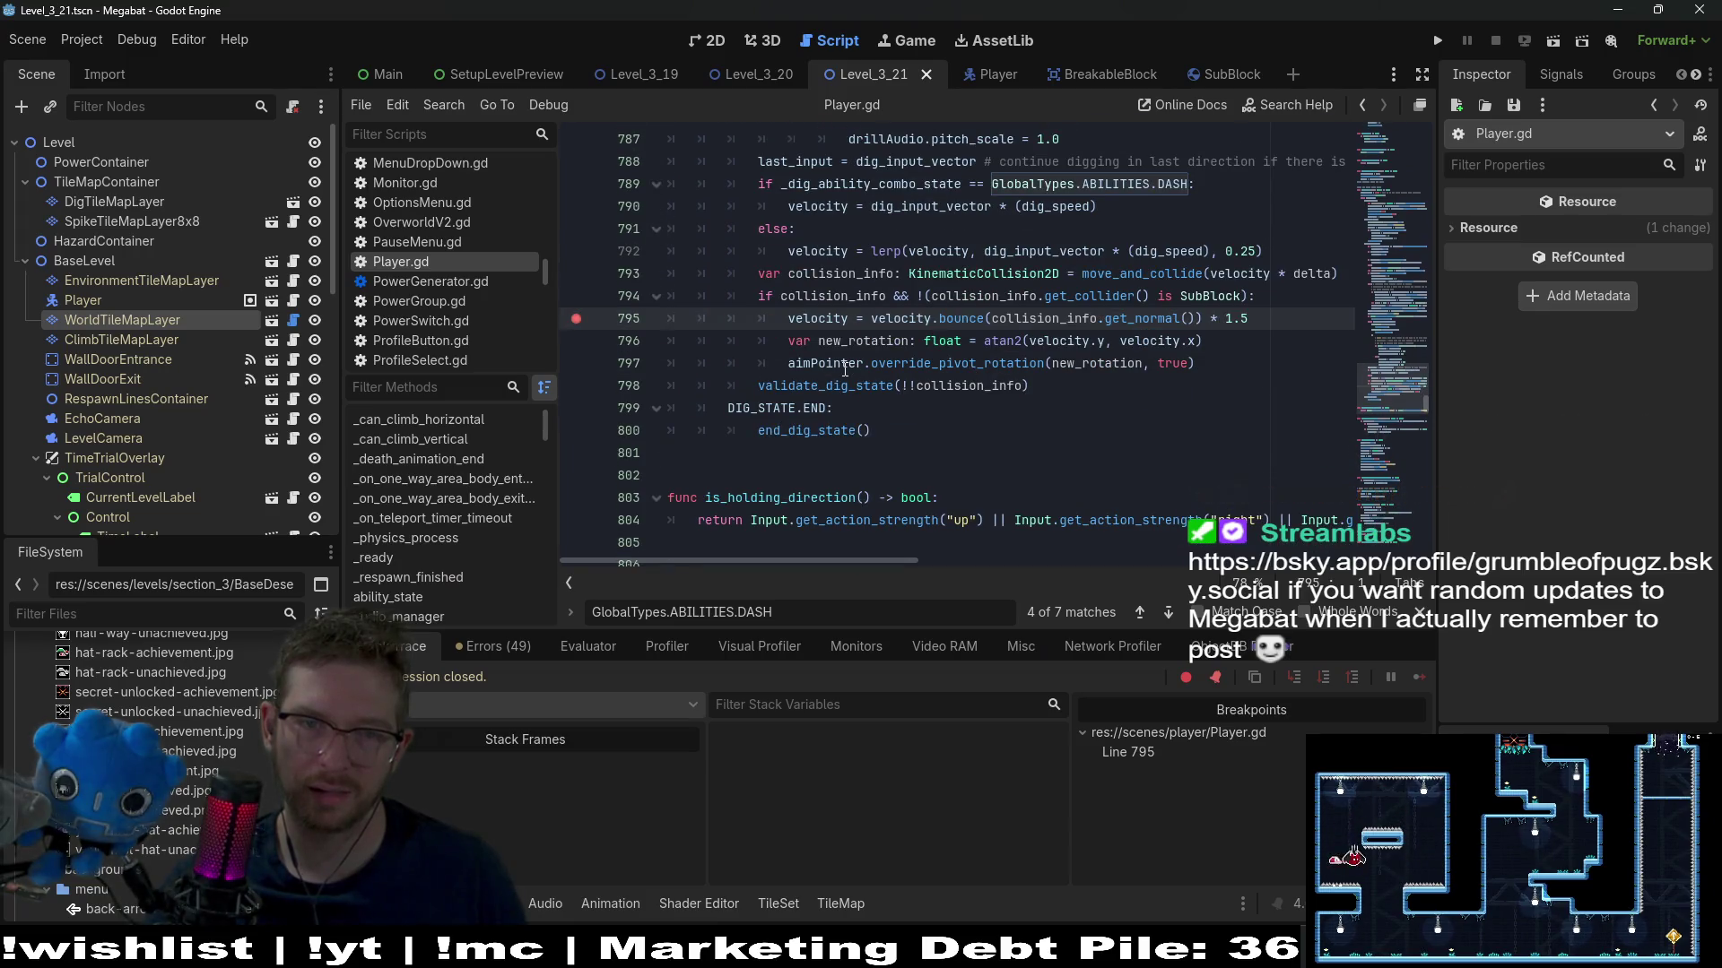
pyautogui.click(843, 369)
pyautogui.doubleClick(834, 387)
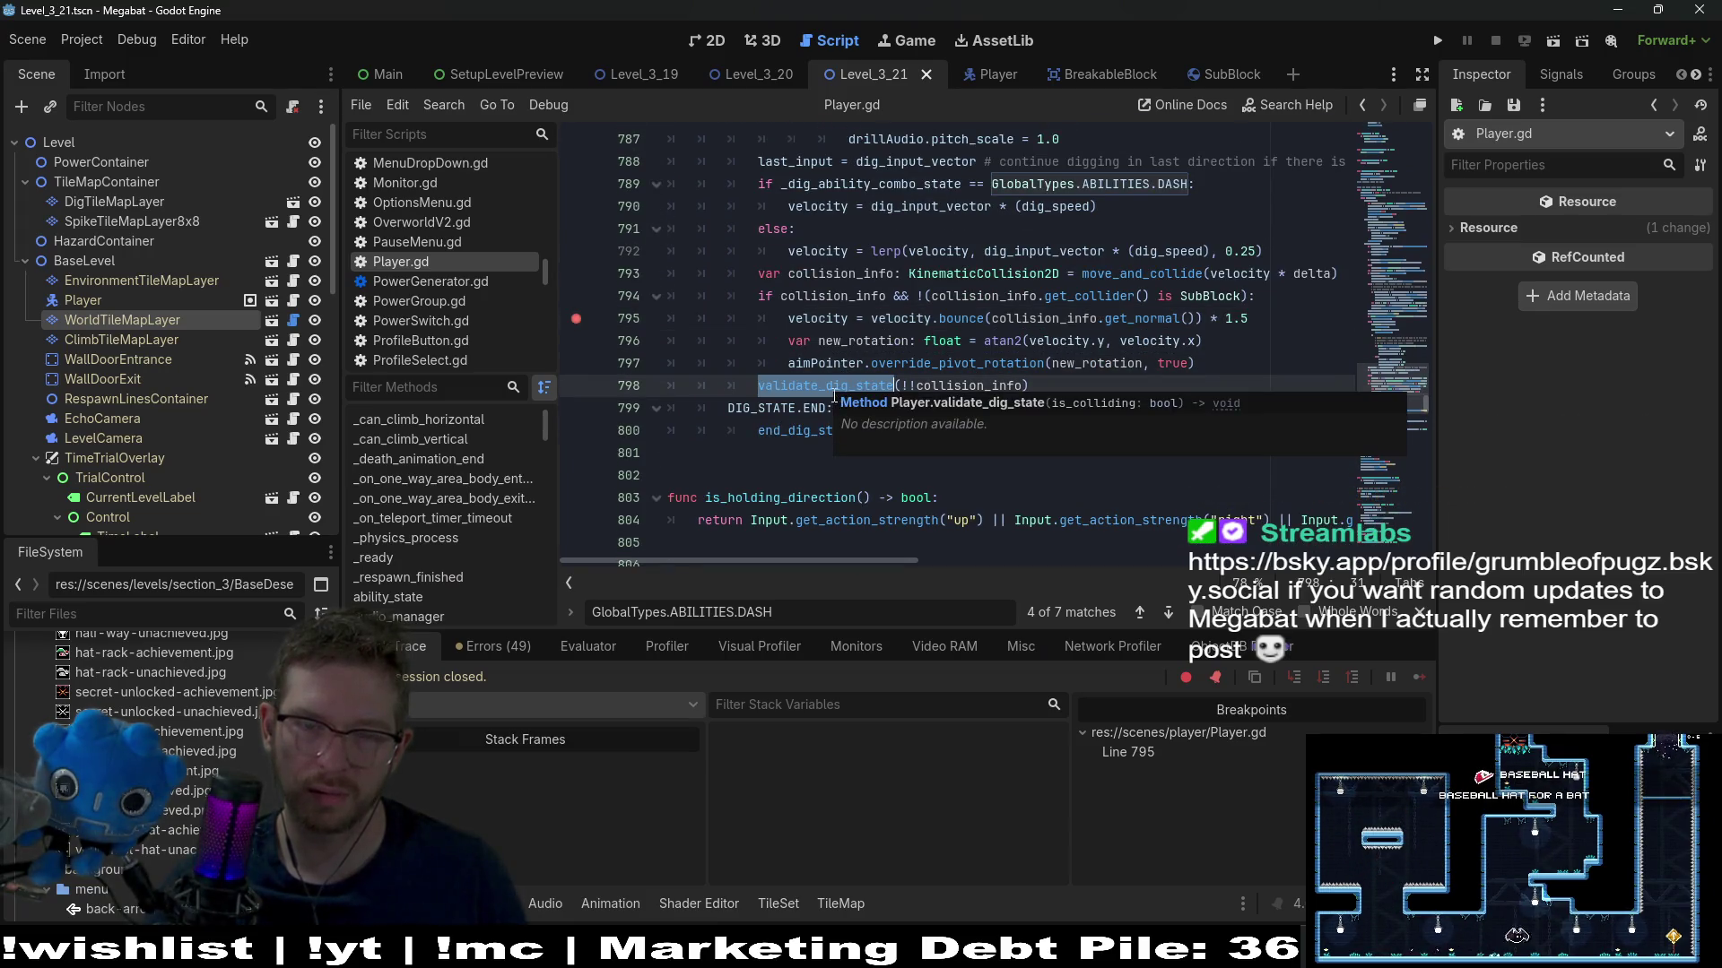
pyautogui.scroll(2, 925, 326)
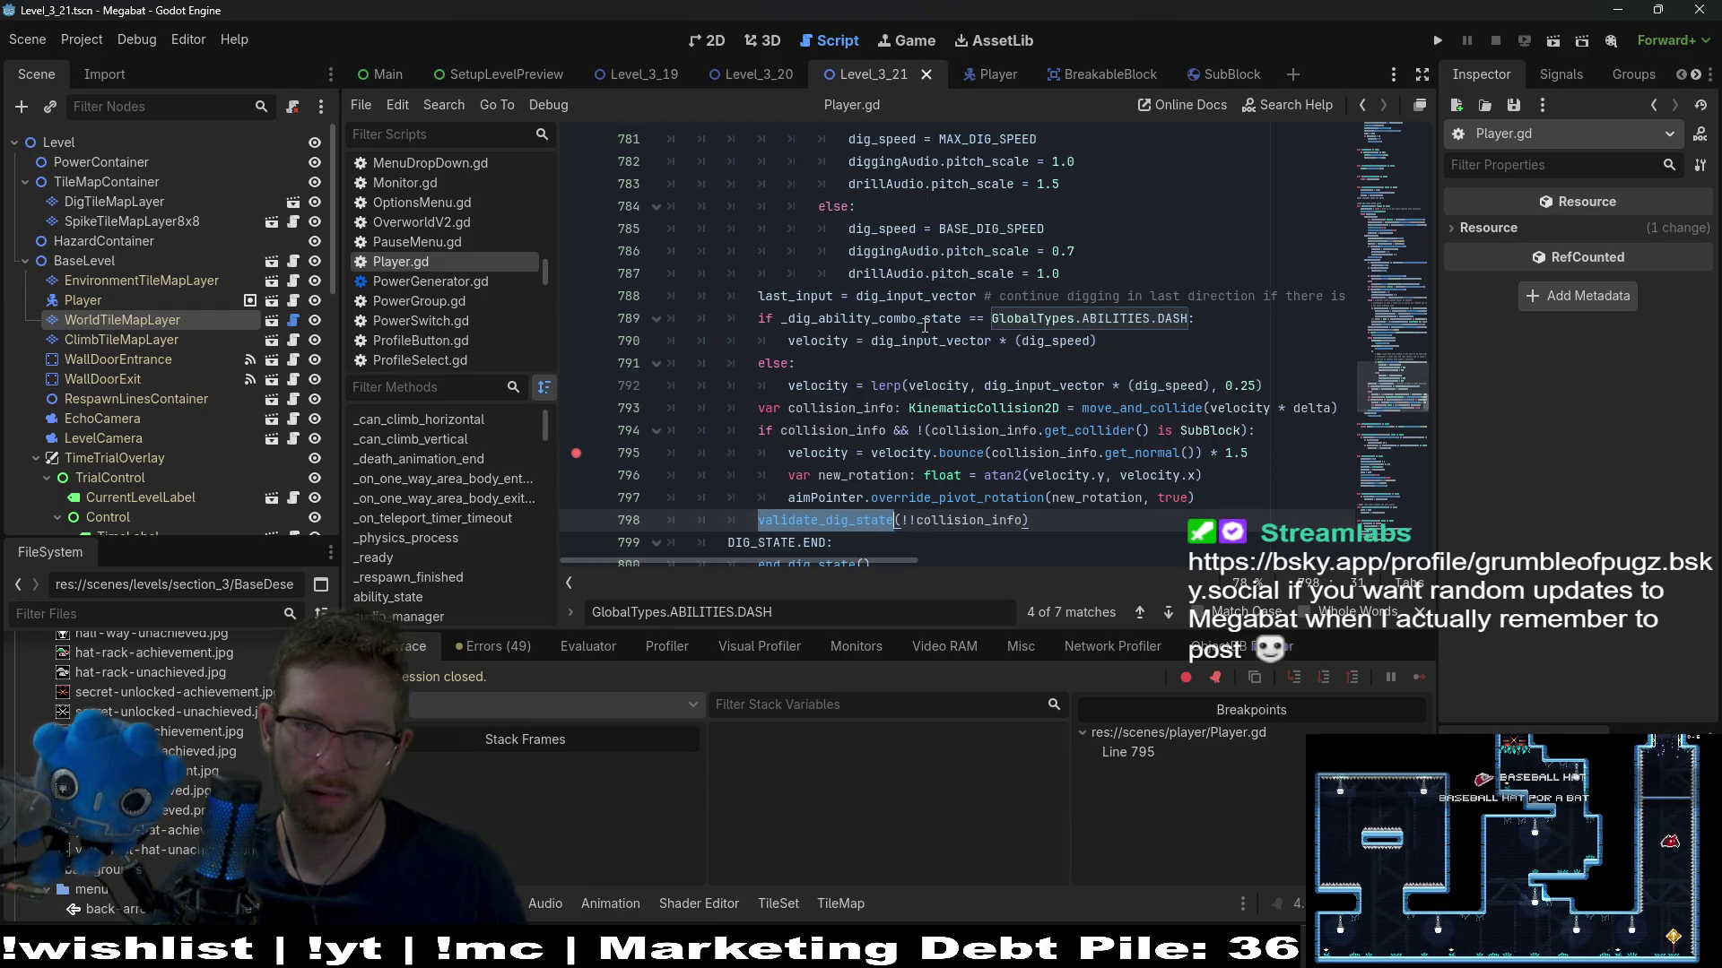
pyautogui.scroll(5, 924, 326)
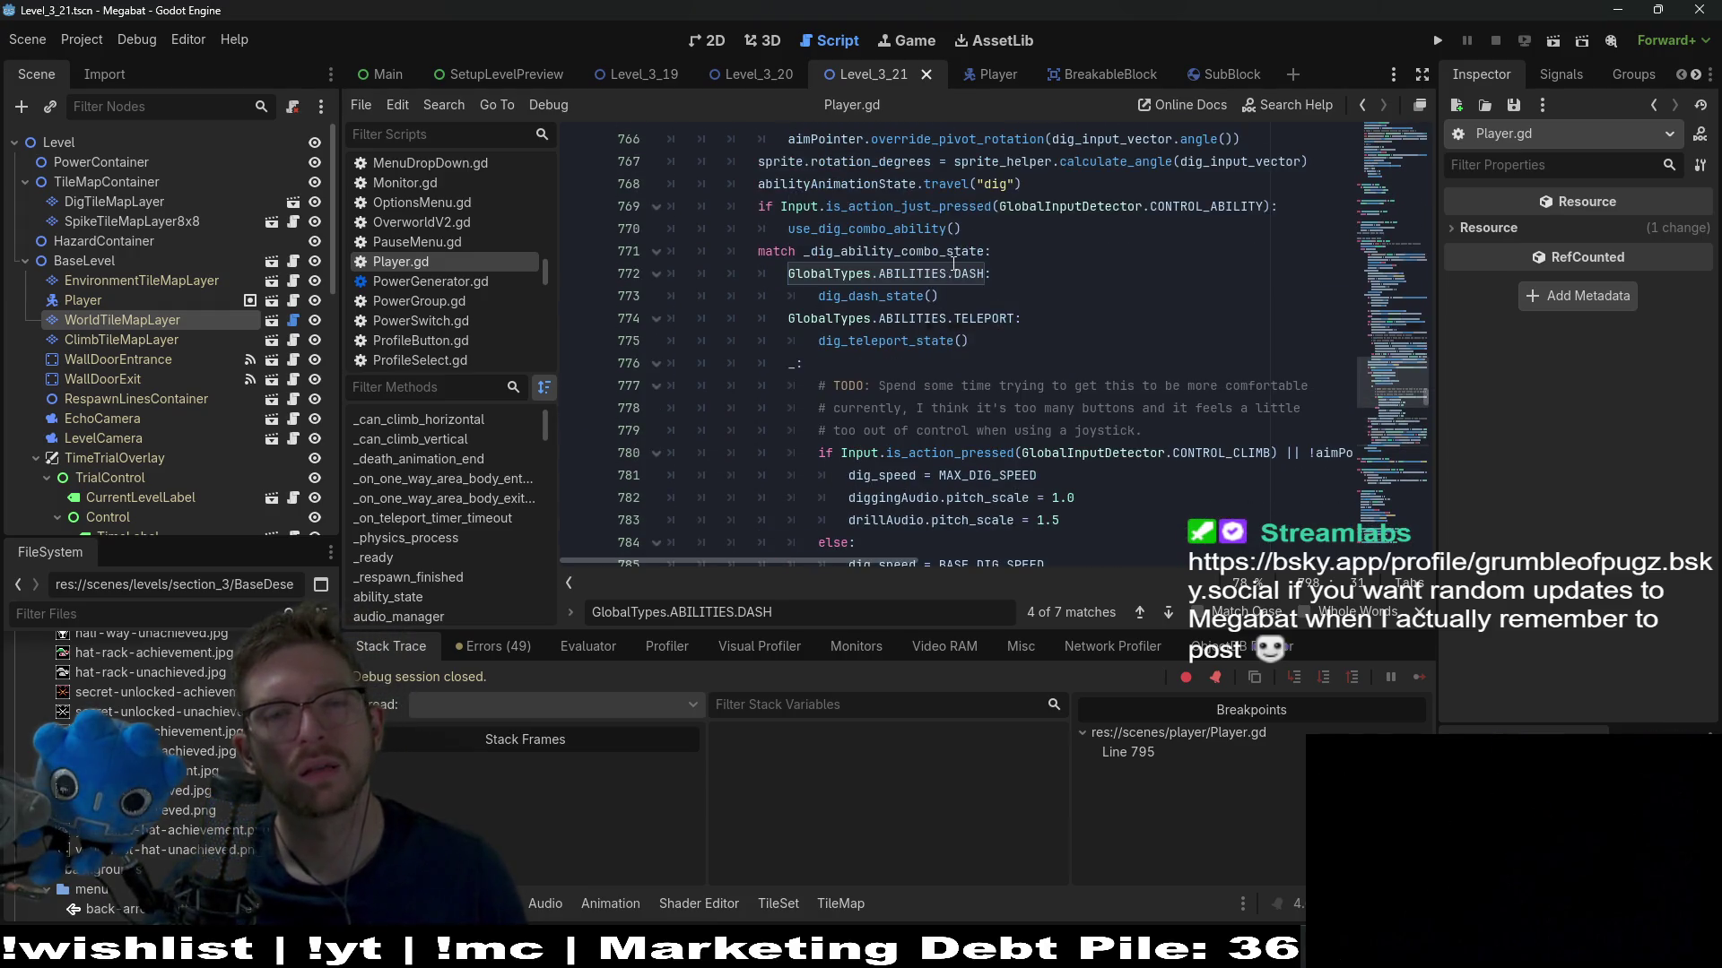
pyautogui.keyDown('ctrl'); pyautogui.click(901, 297); pyautogui.keyUp('ctrl')
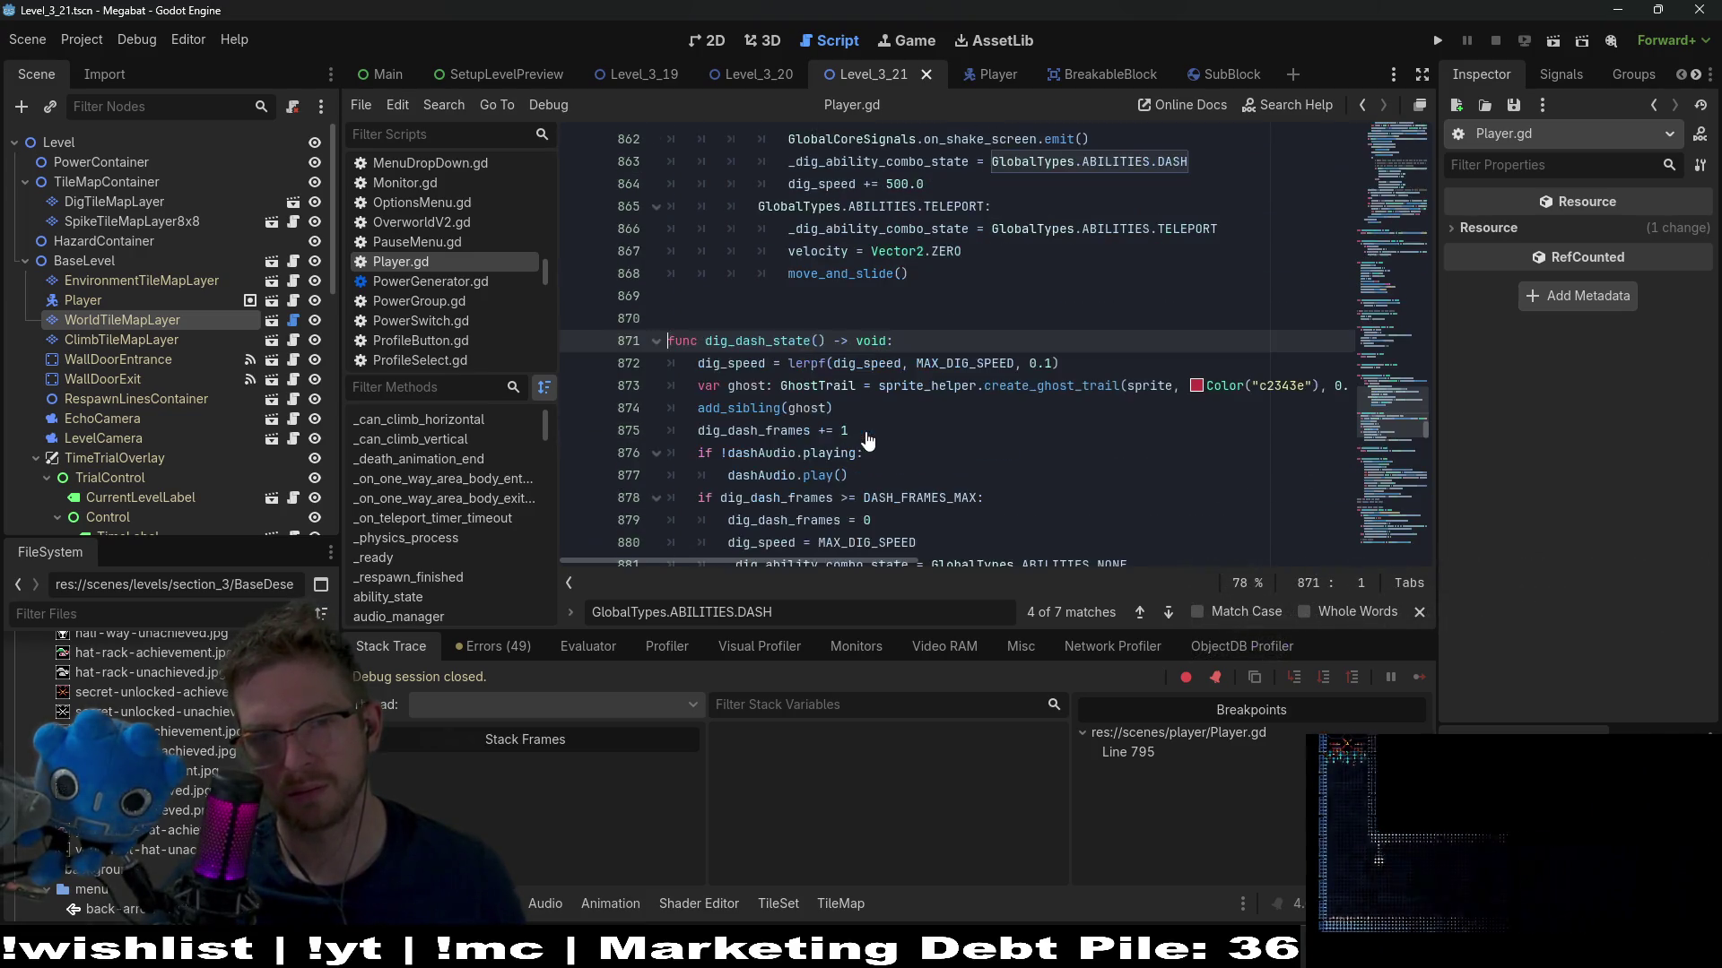
pyautogui.scroll(-1, 1018, 433)
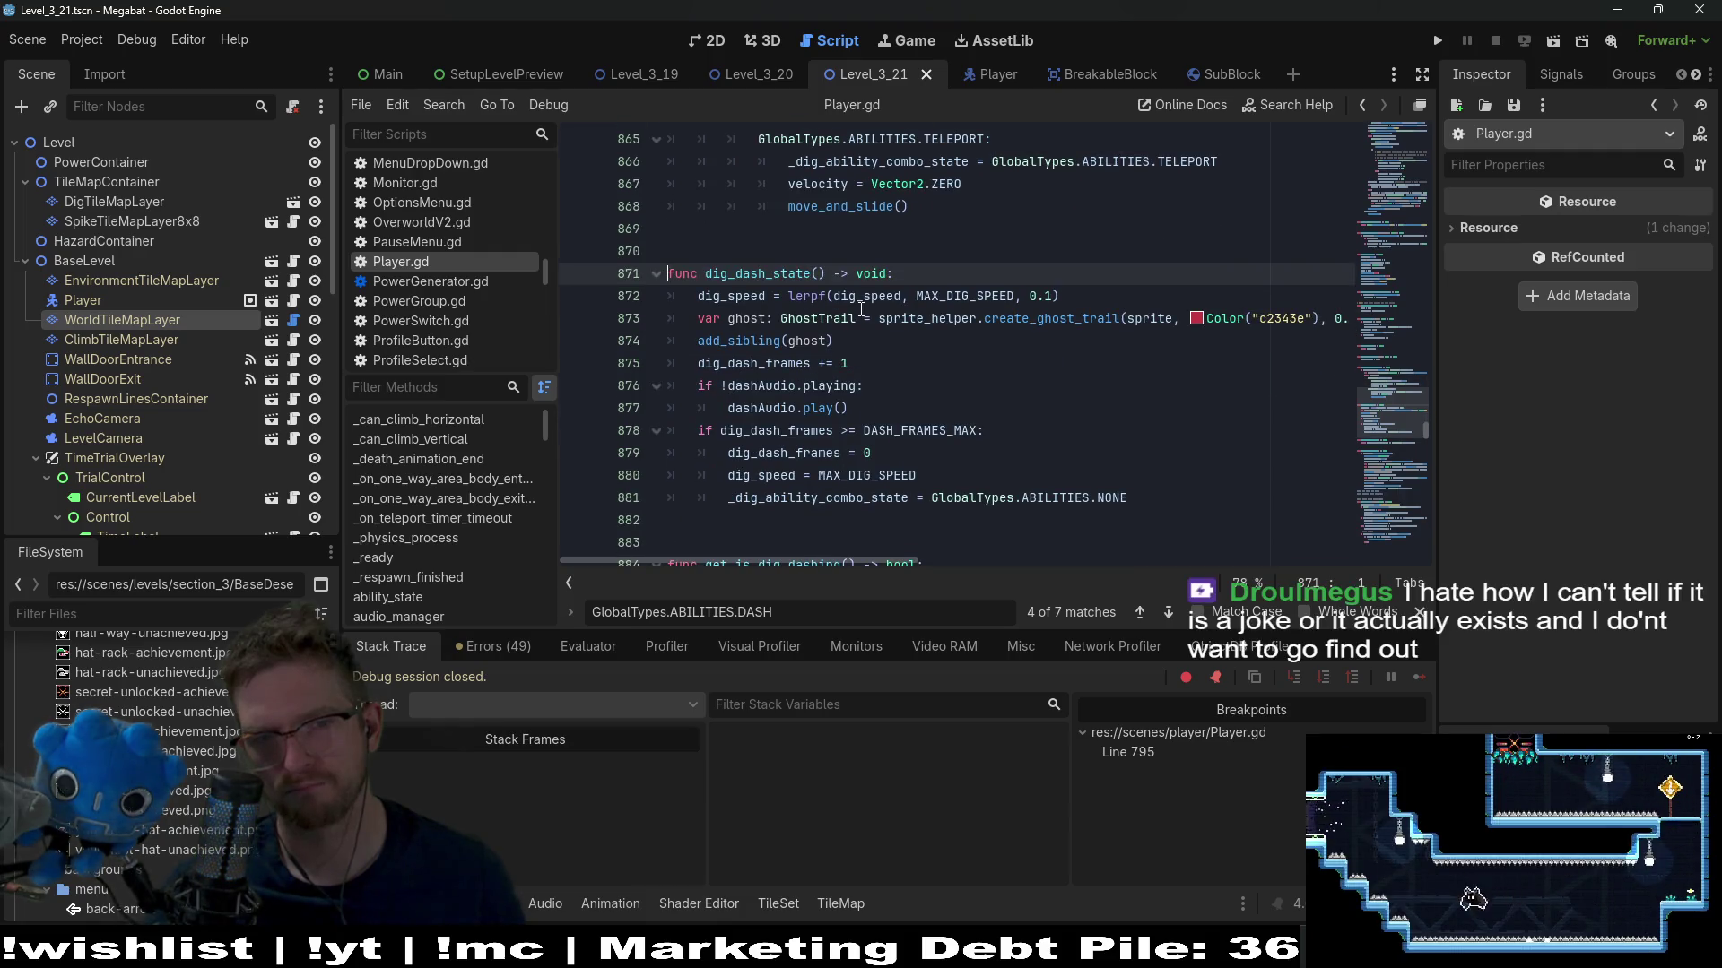
pyautogui.doubleClick(951, 296)
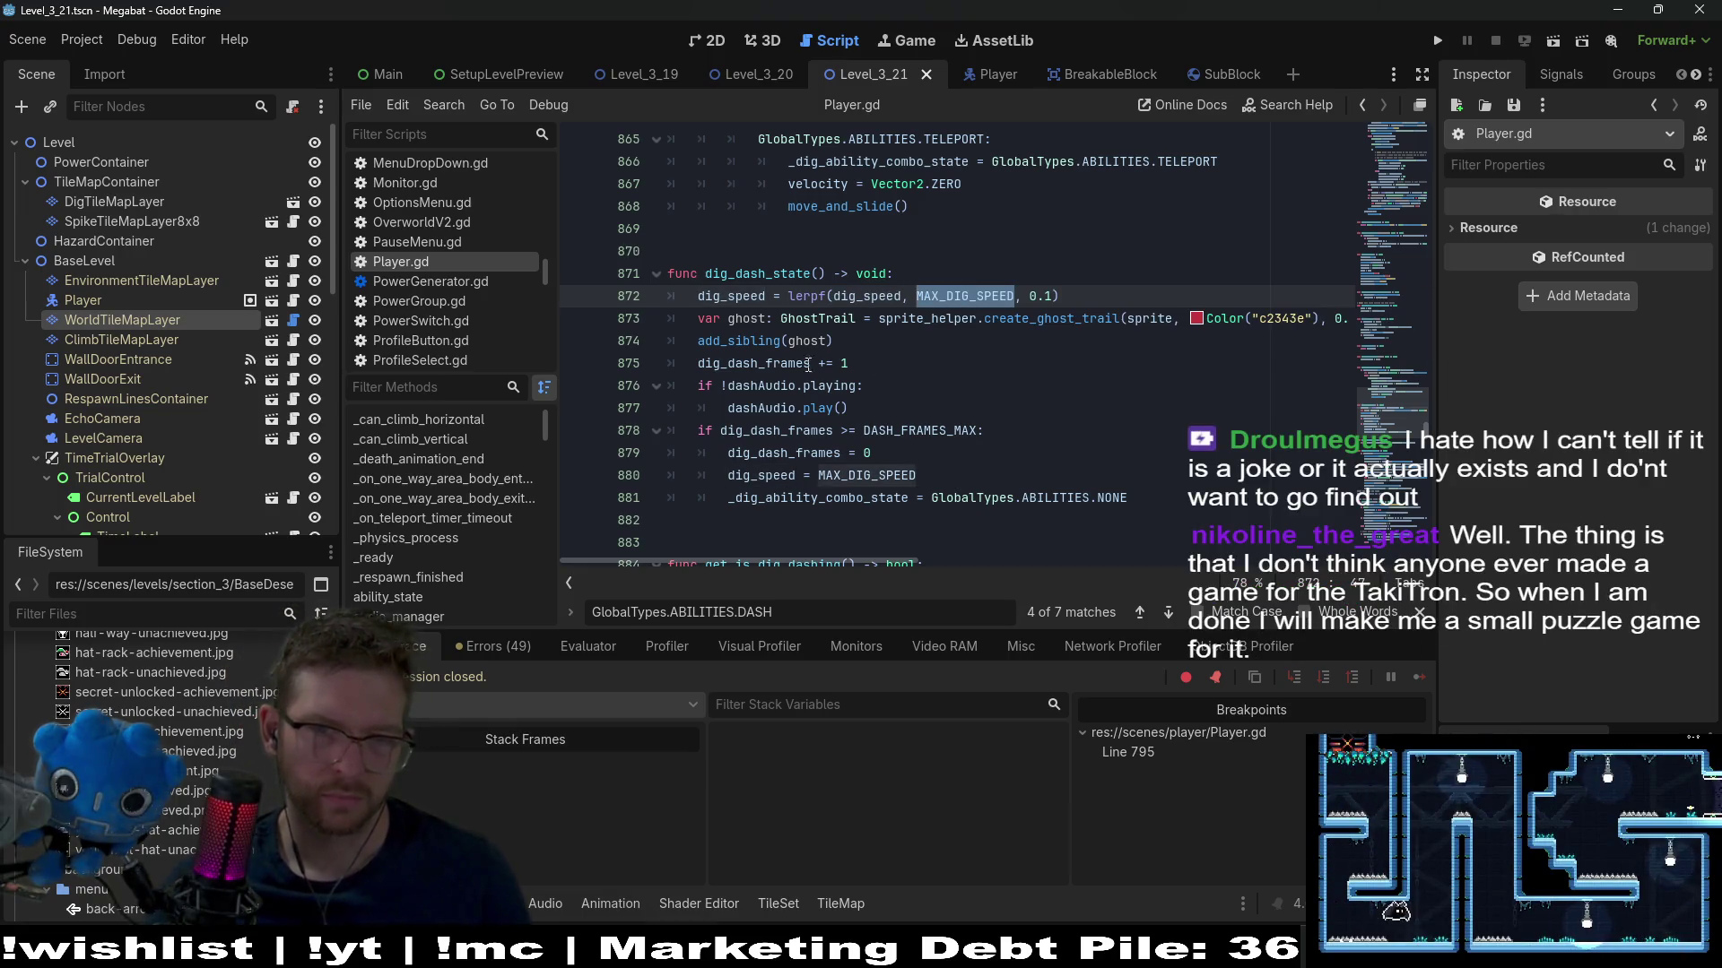
pyautogui.doubleClick(775, 342)
pyautogui.moveTo(779, 350)
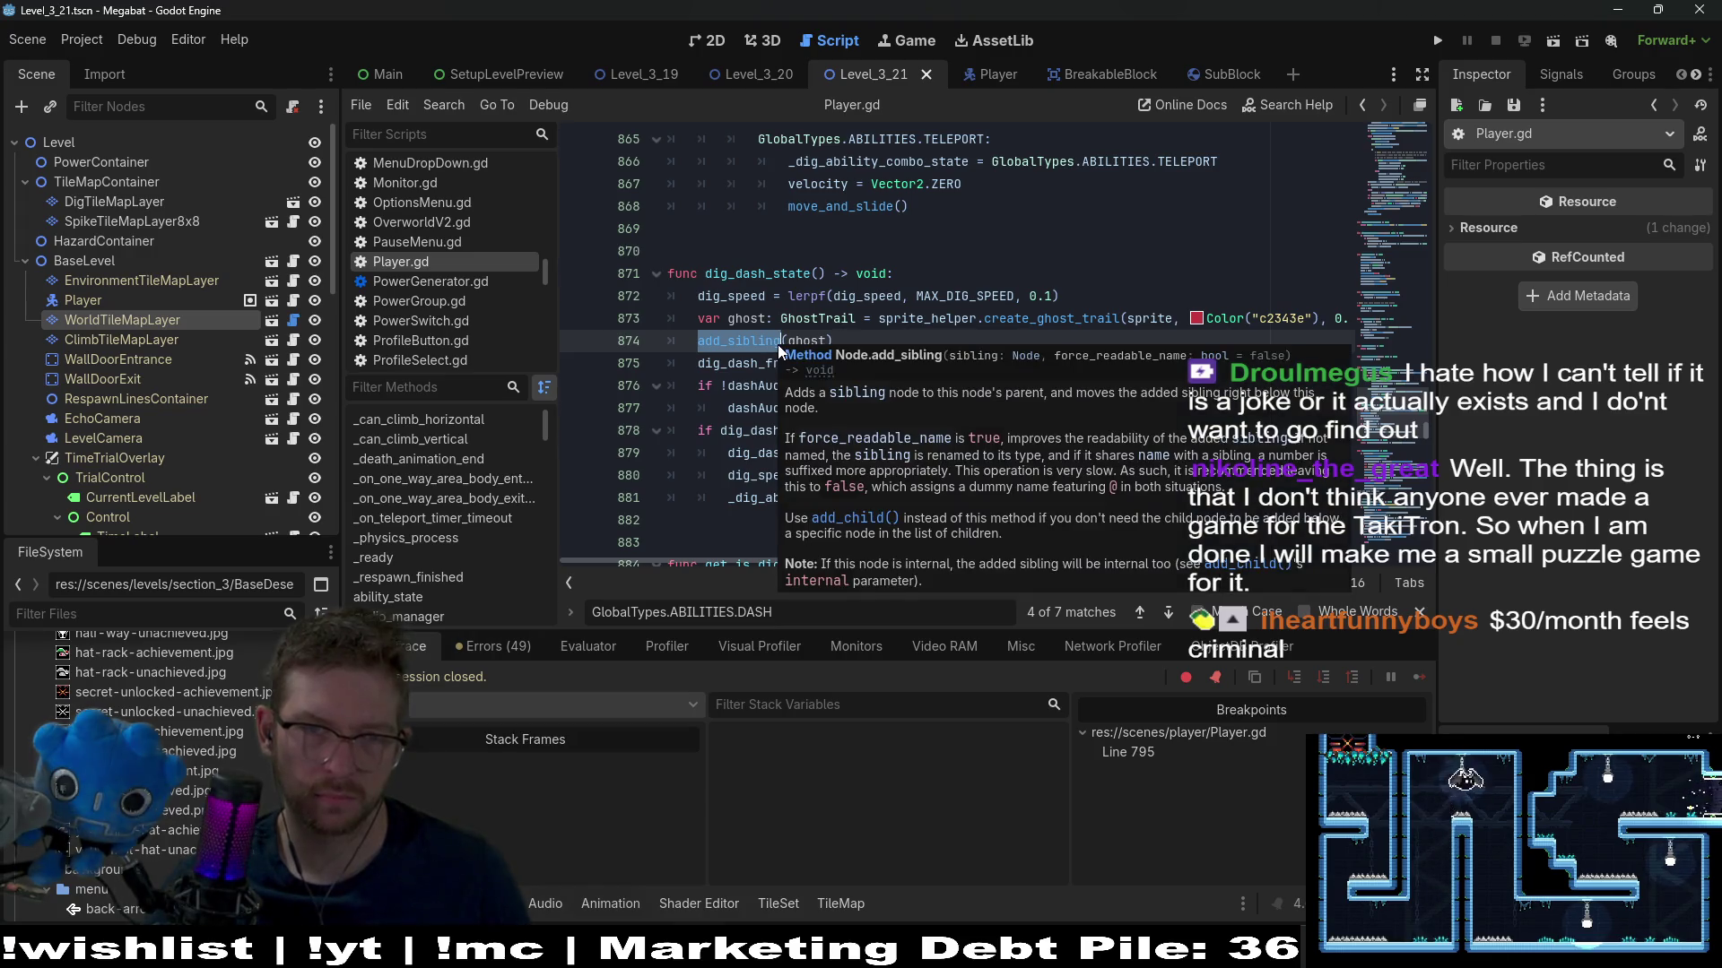
pyautogui.click(1009, 232)
# Search Player.gd for dig_dash_state to reach its call at line 773
pyautogui.scroll(3, 825, 306)
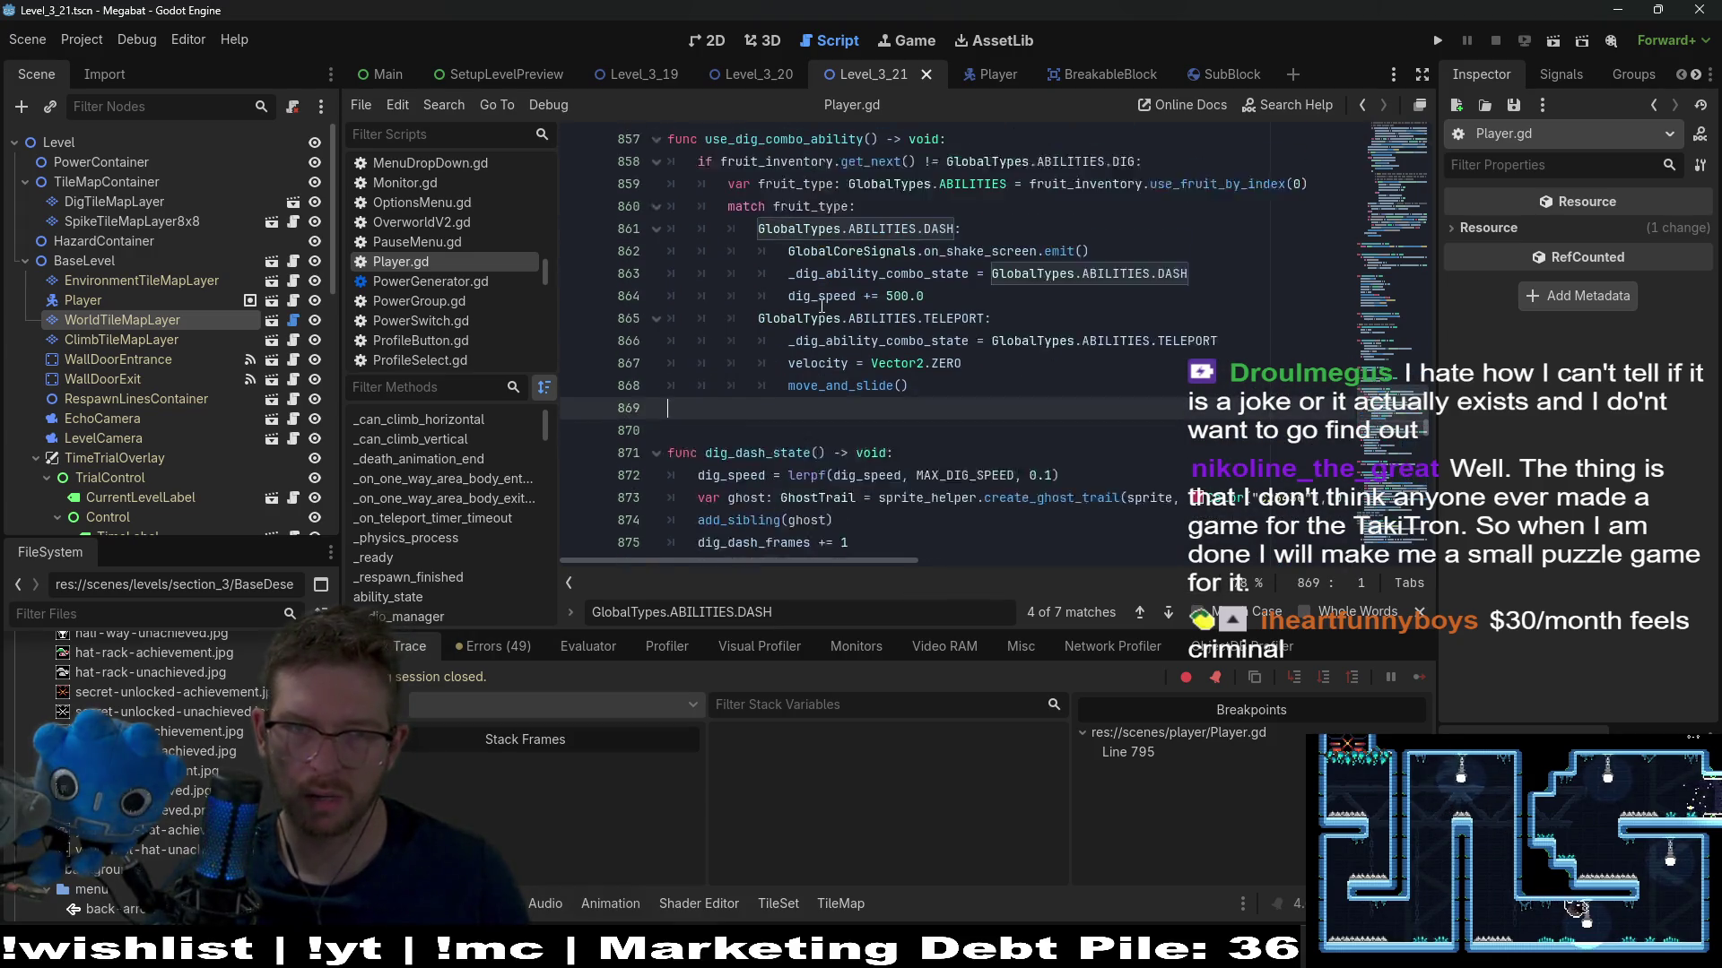
pyautogui.doubleClick(777, 476)
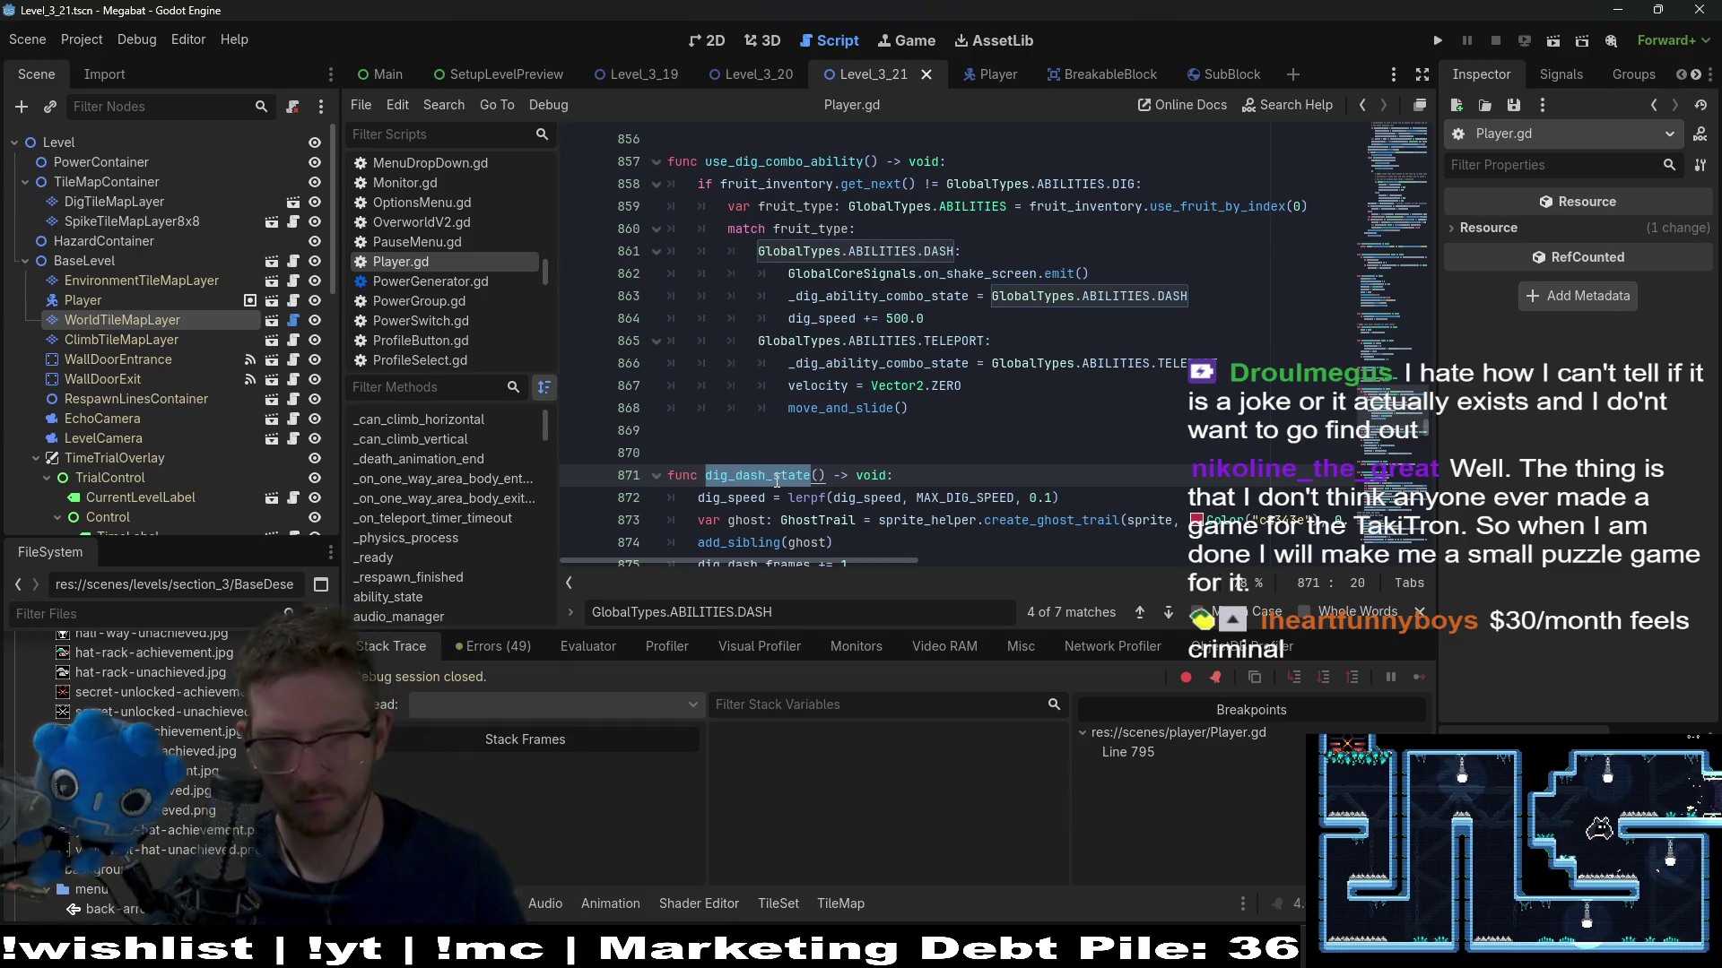
pyautogui.hotkey('ctrl', 'f')
pyautogui.press('Return')
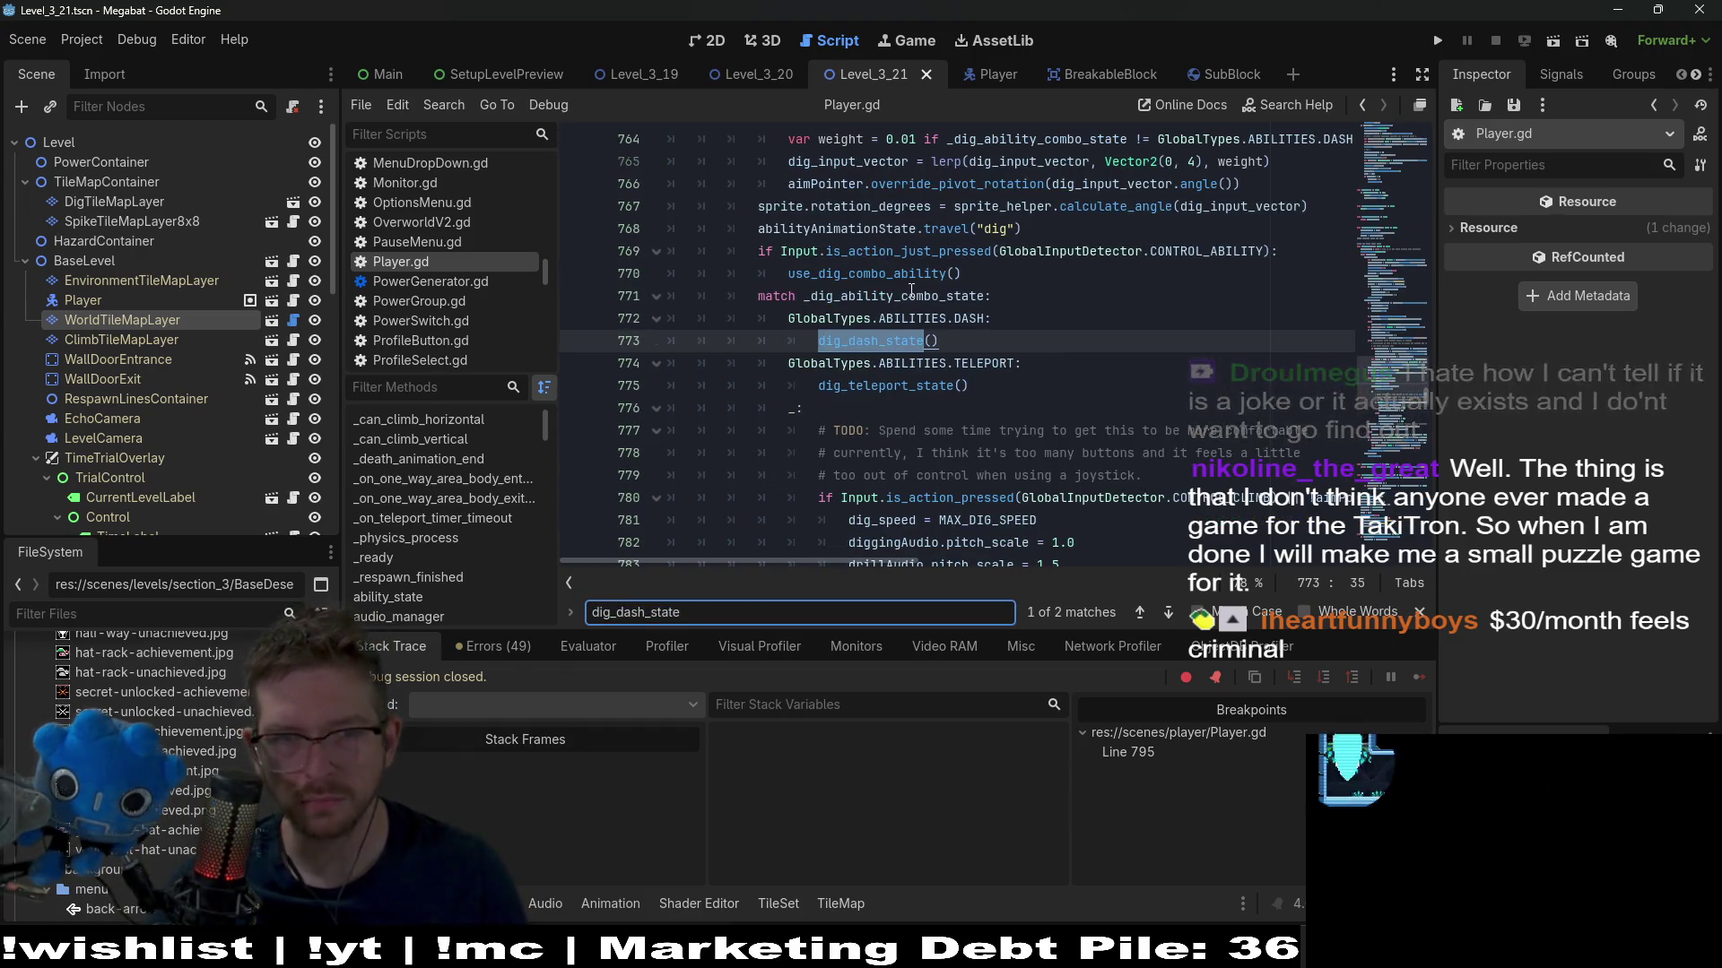
pyautogui.scroll(-1, 838, 255)
pyautogui.click(839, 256)
pyautogui.scroll(-3, 896, 264)
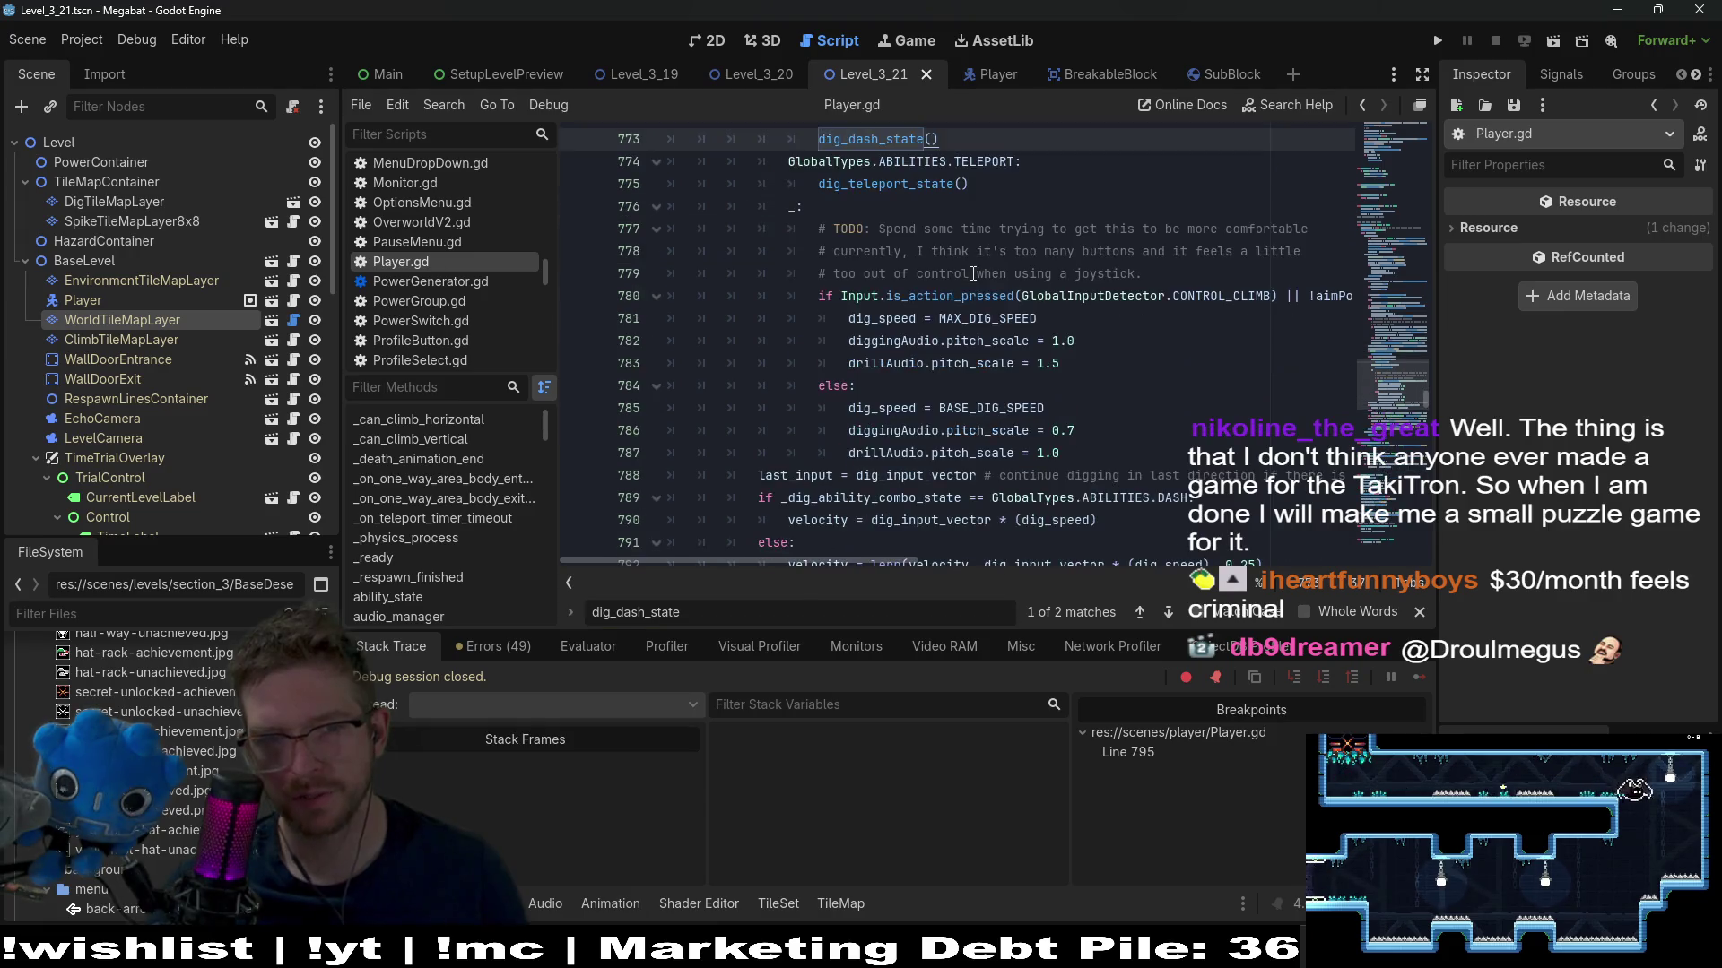
pyautogui.moveTo(974, 273)
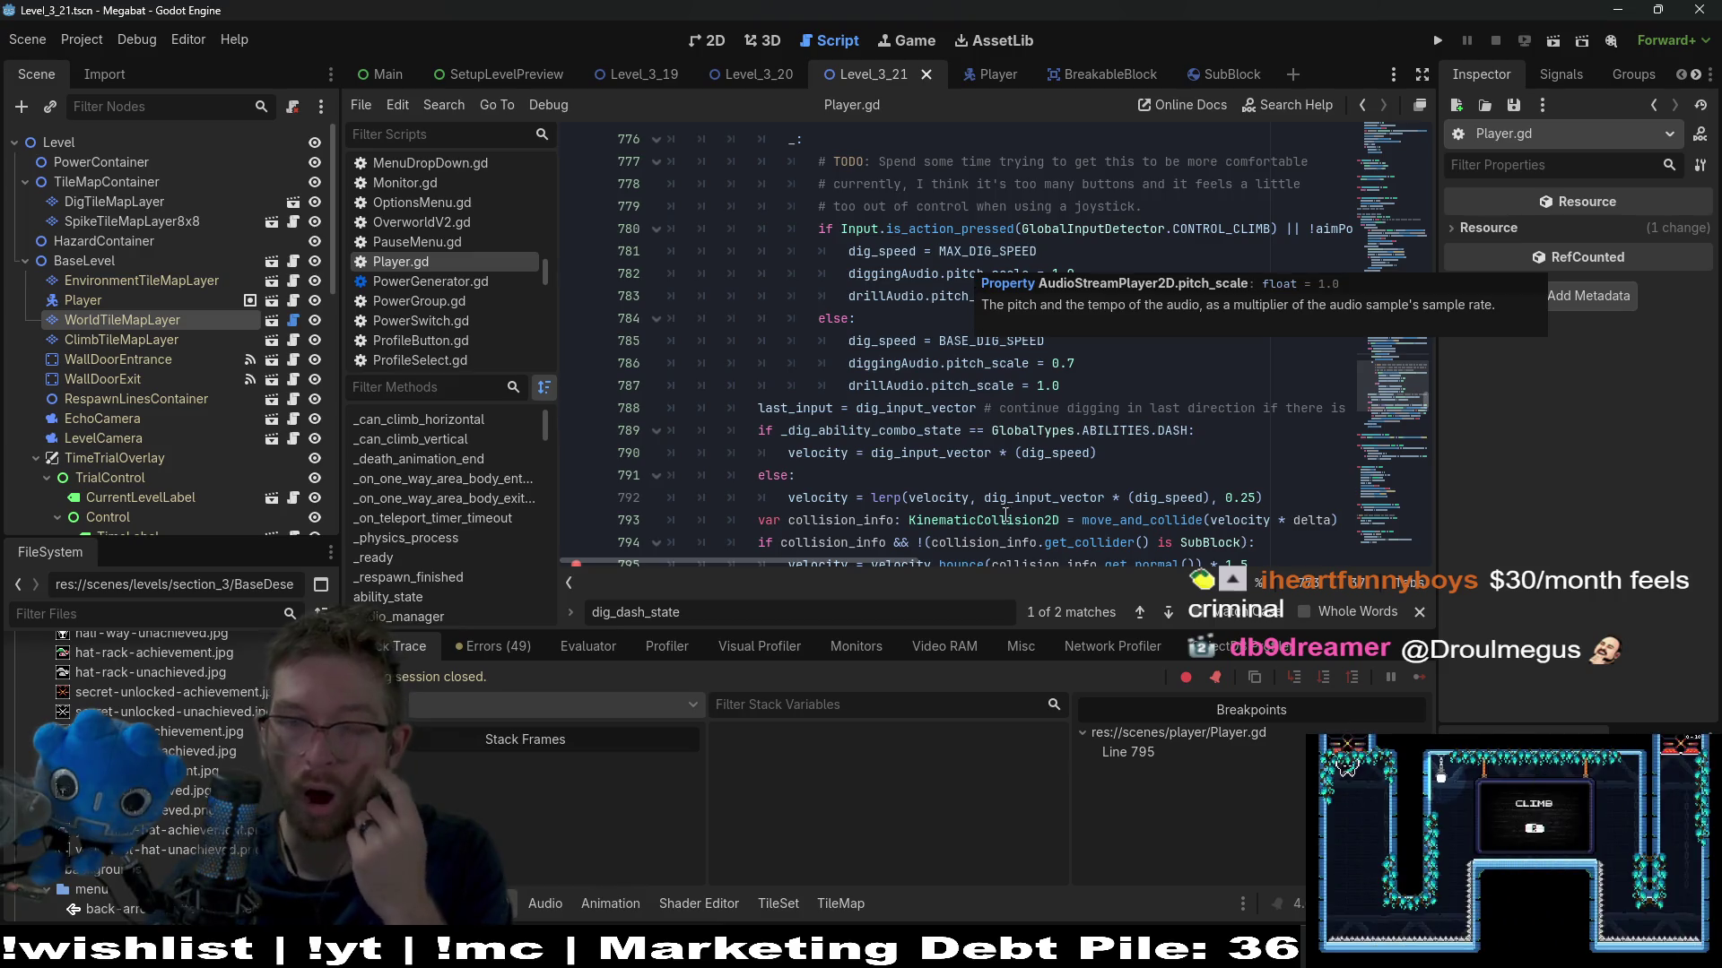
pyautogui.click(904, 430)
pyautogui.click(1051, 430)
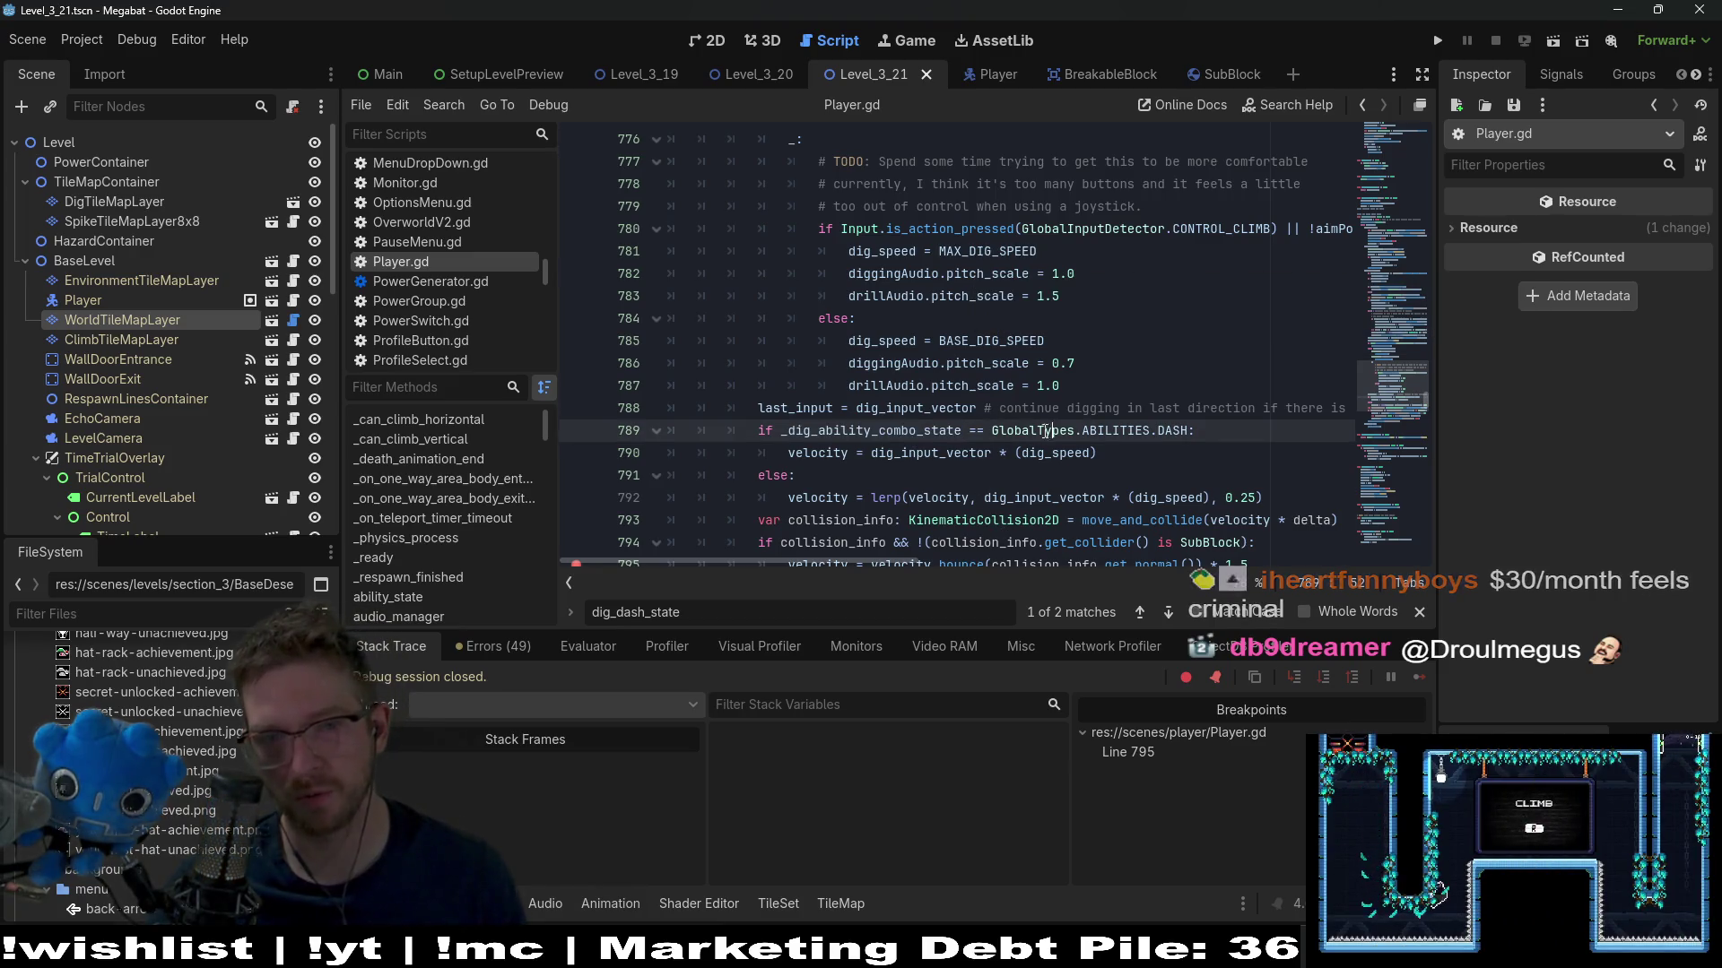
pyautogui.scroll(-1, 945, 436)
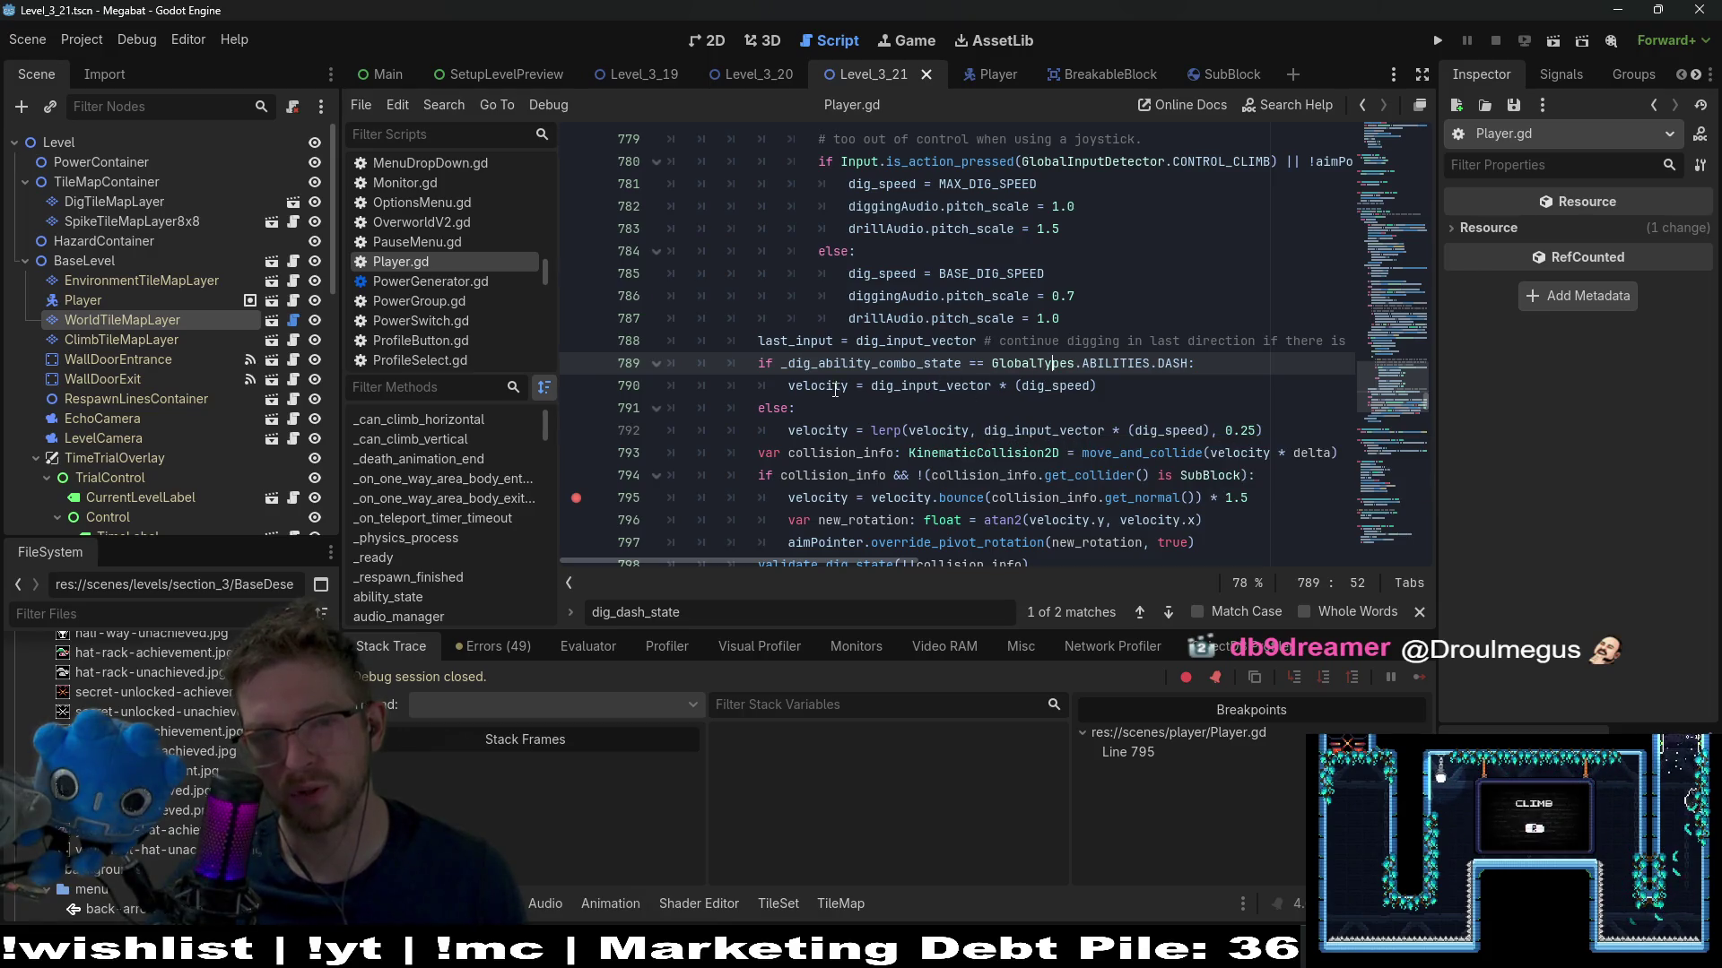
pyautogui.click(960, 363)
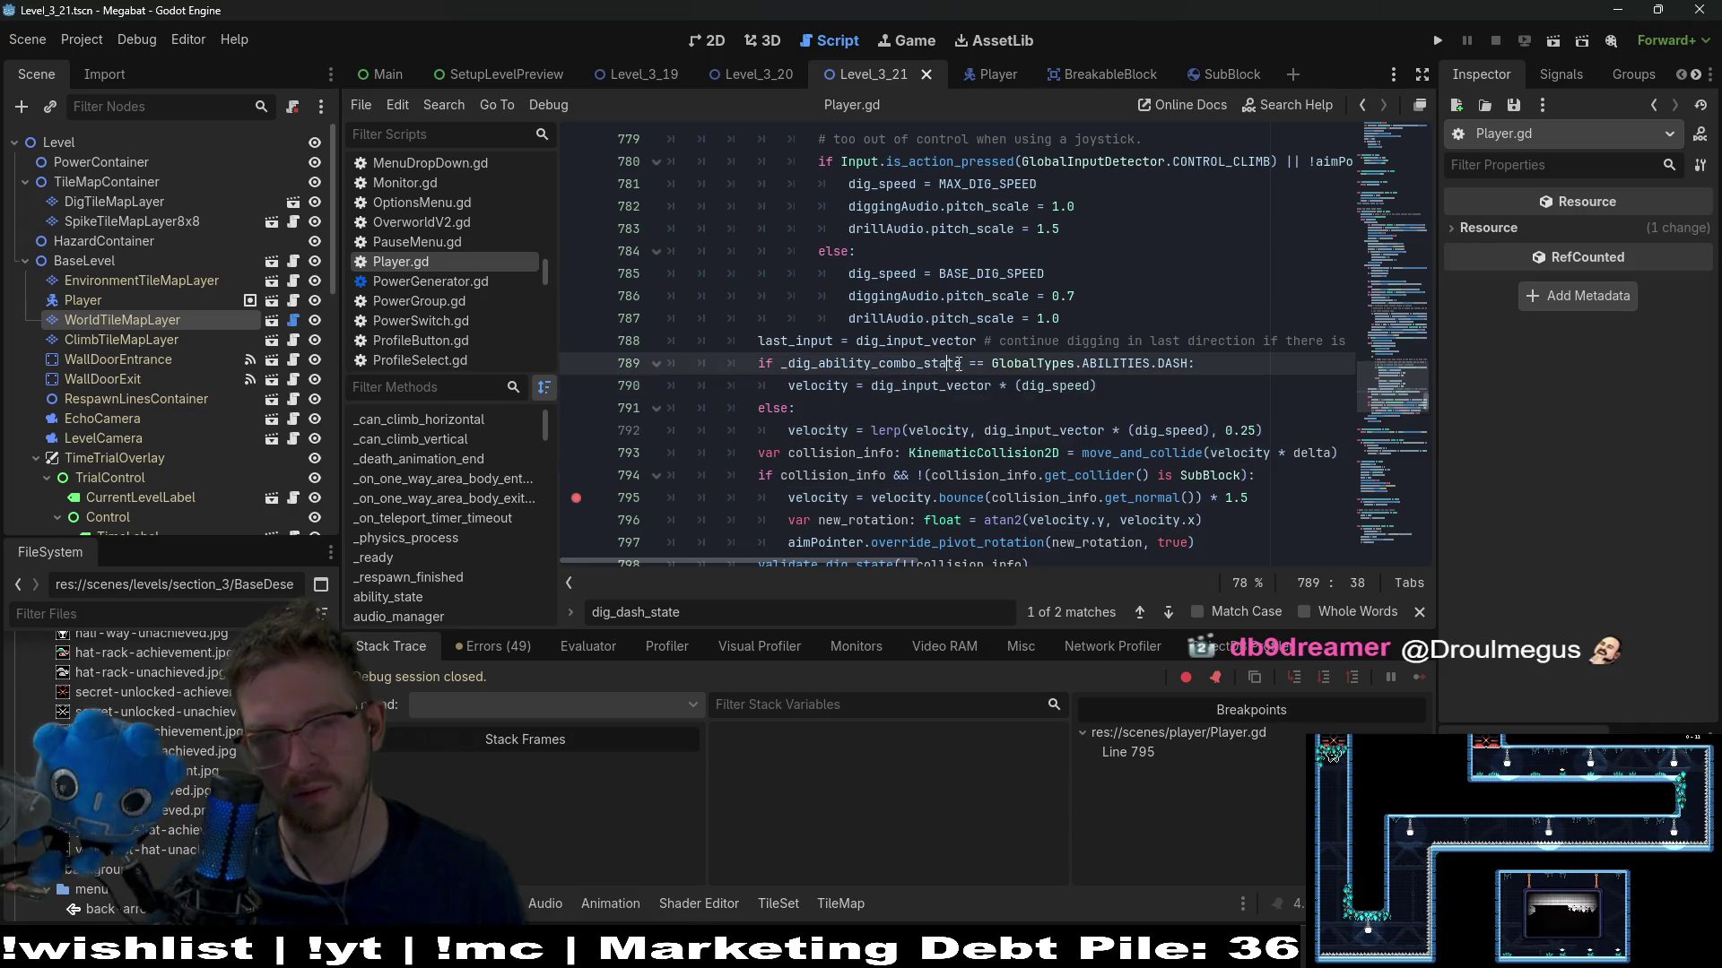
pyautogui.scroll(-1, 1018, 379)
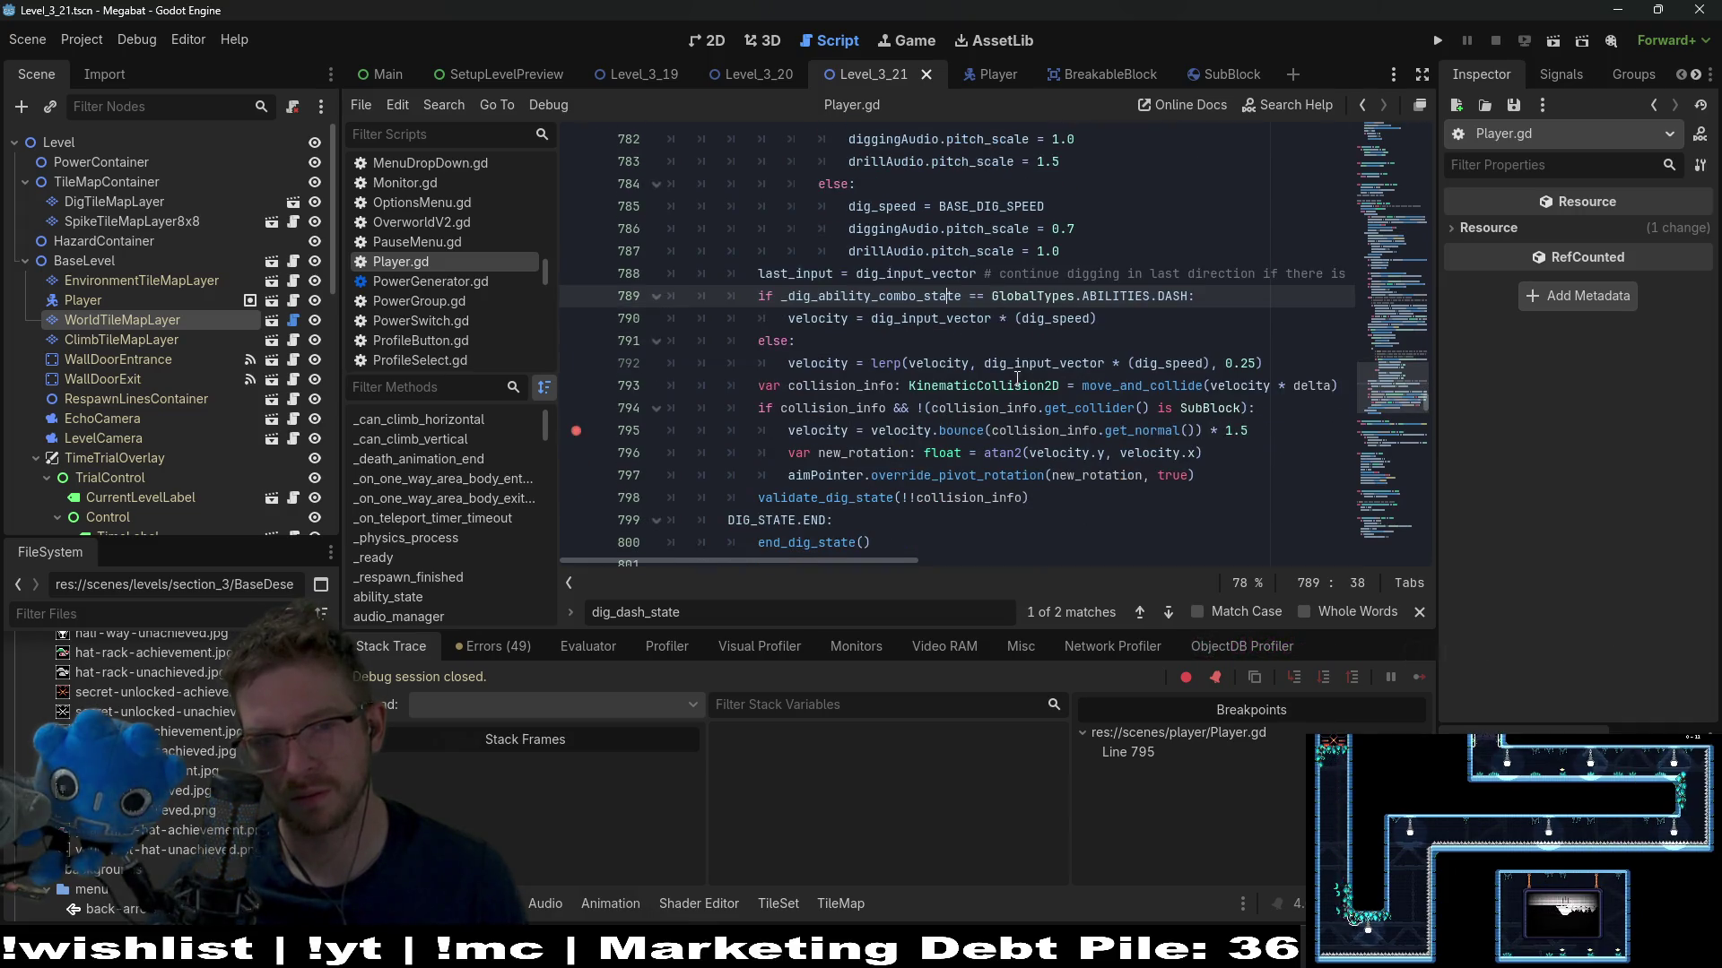
pyautogui.doubleClick(913, 317)
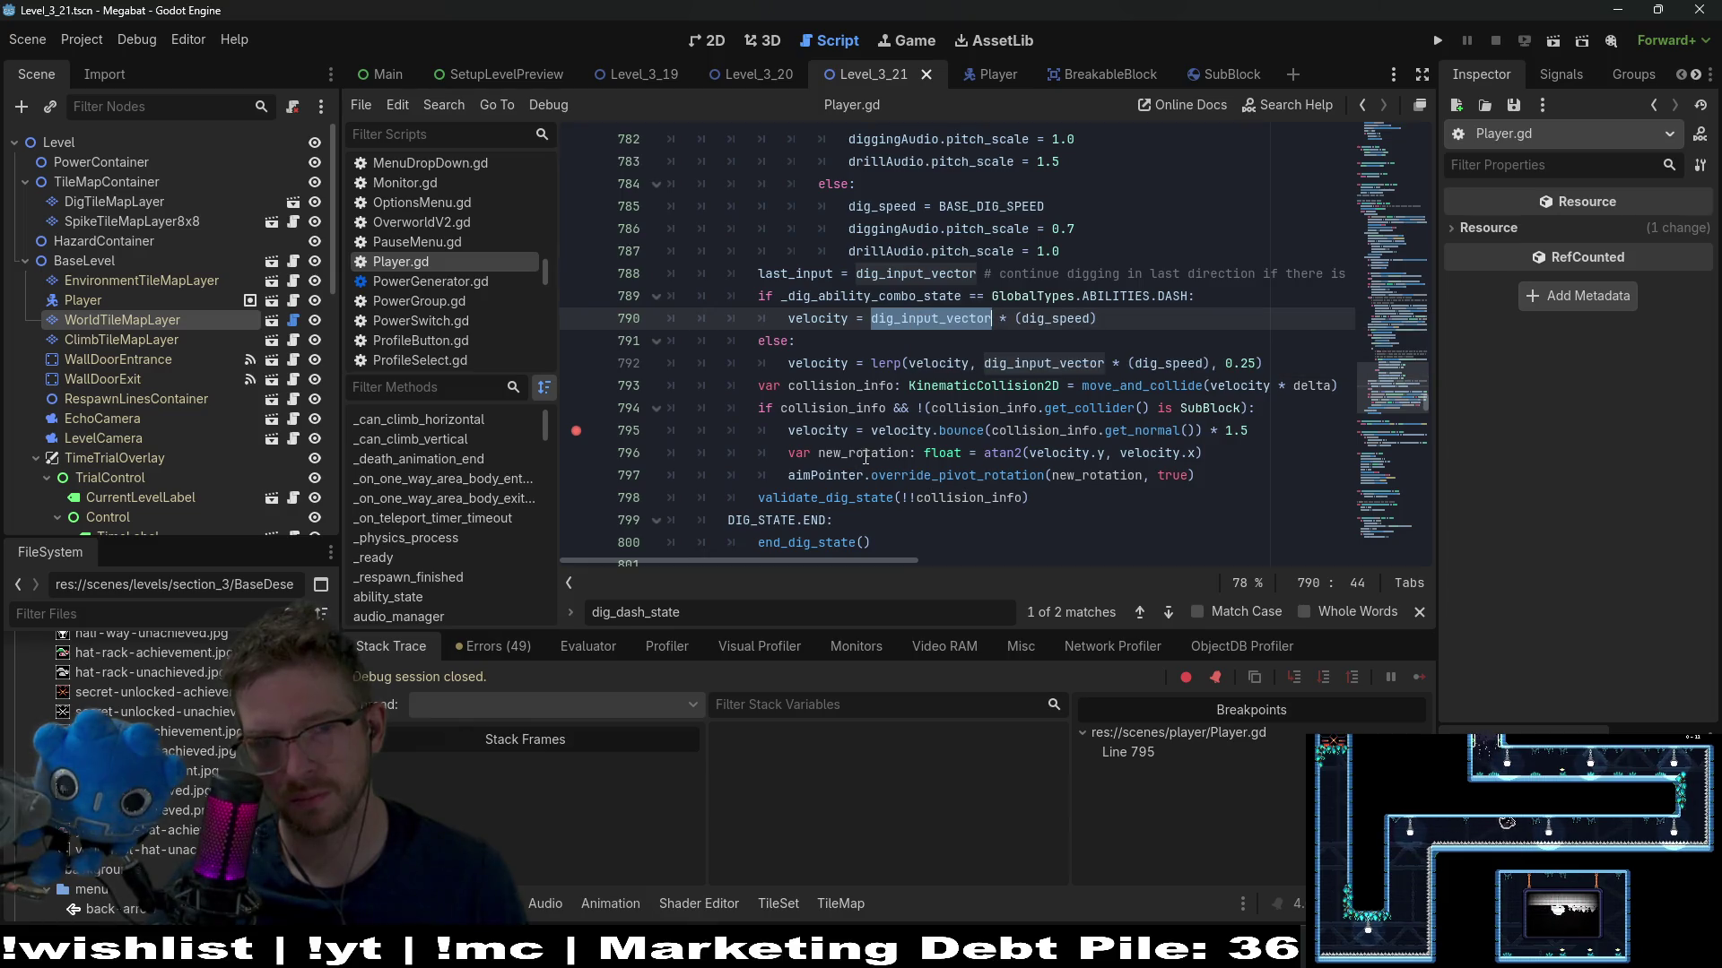
pyautogui.scroll(7, 865, 457)
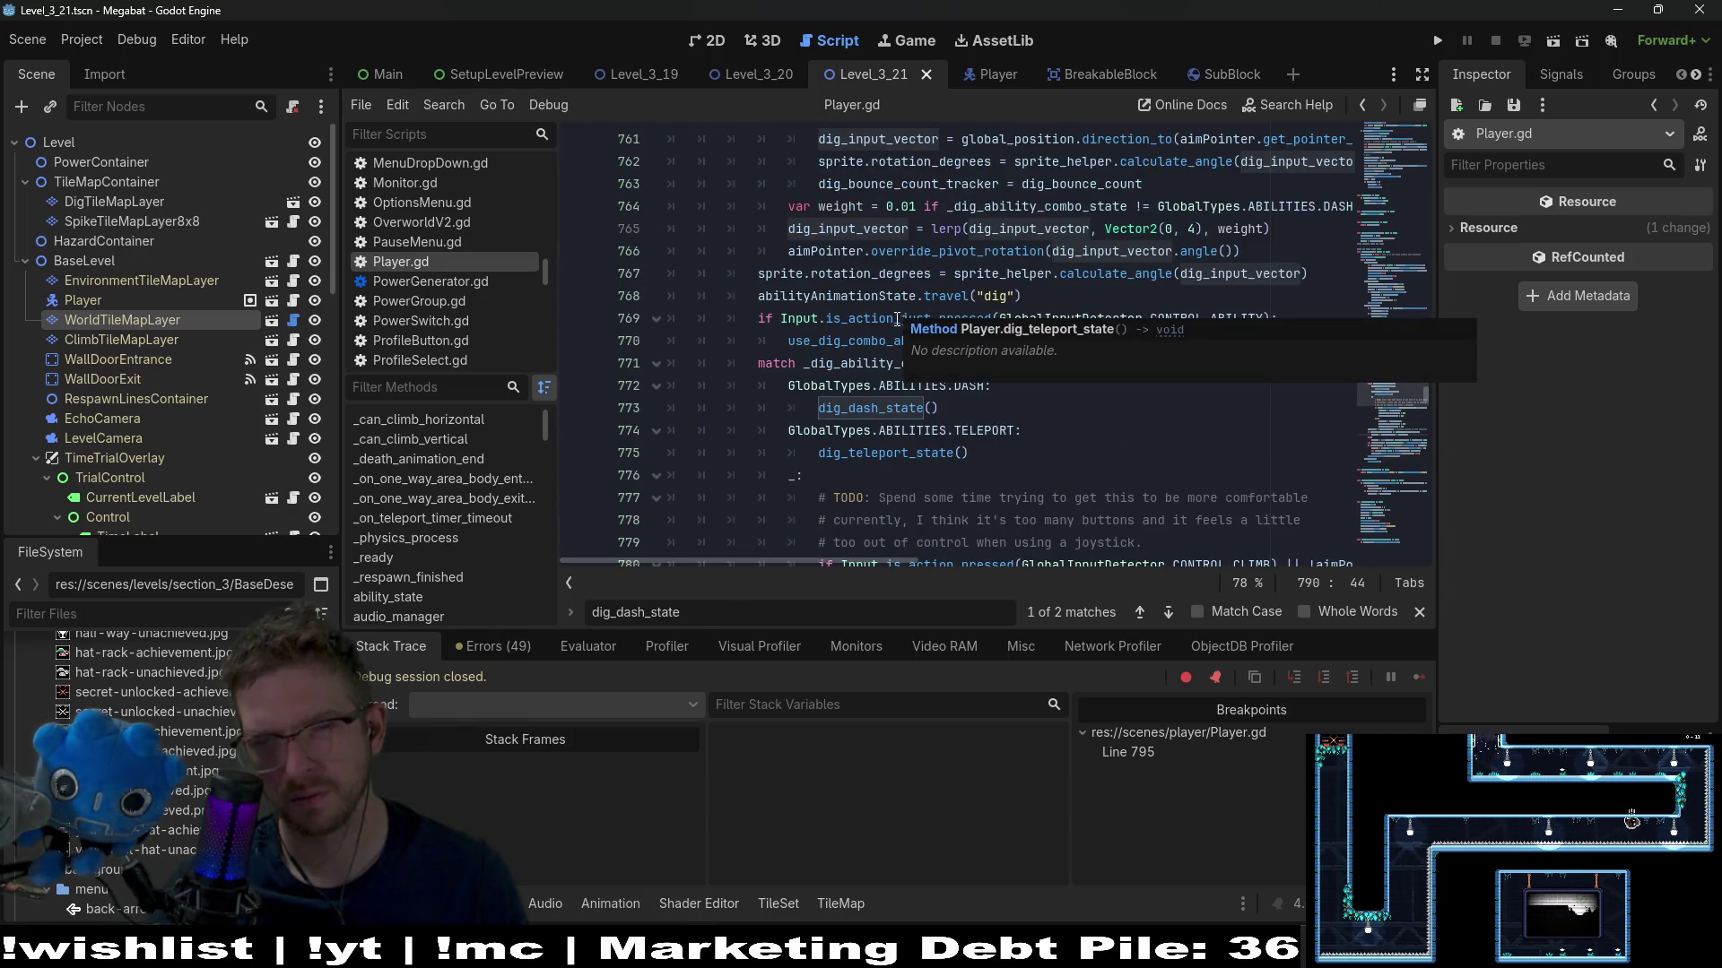
pyautogui.scroll(4, 897, 319)
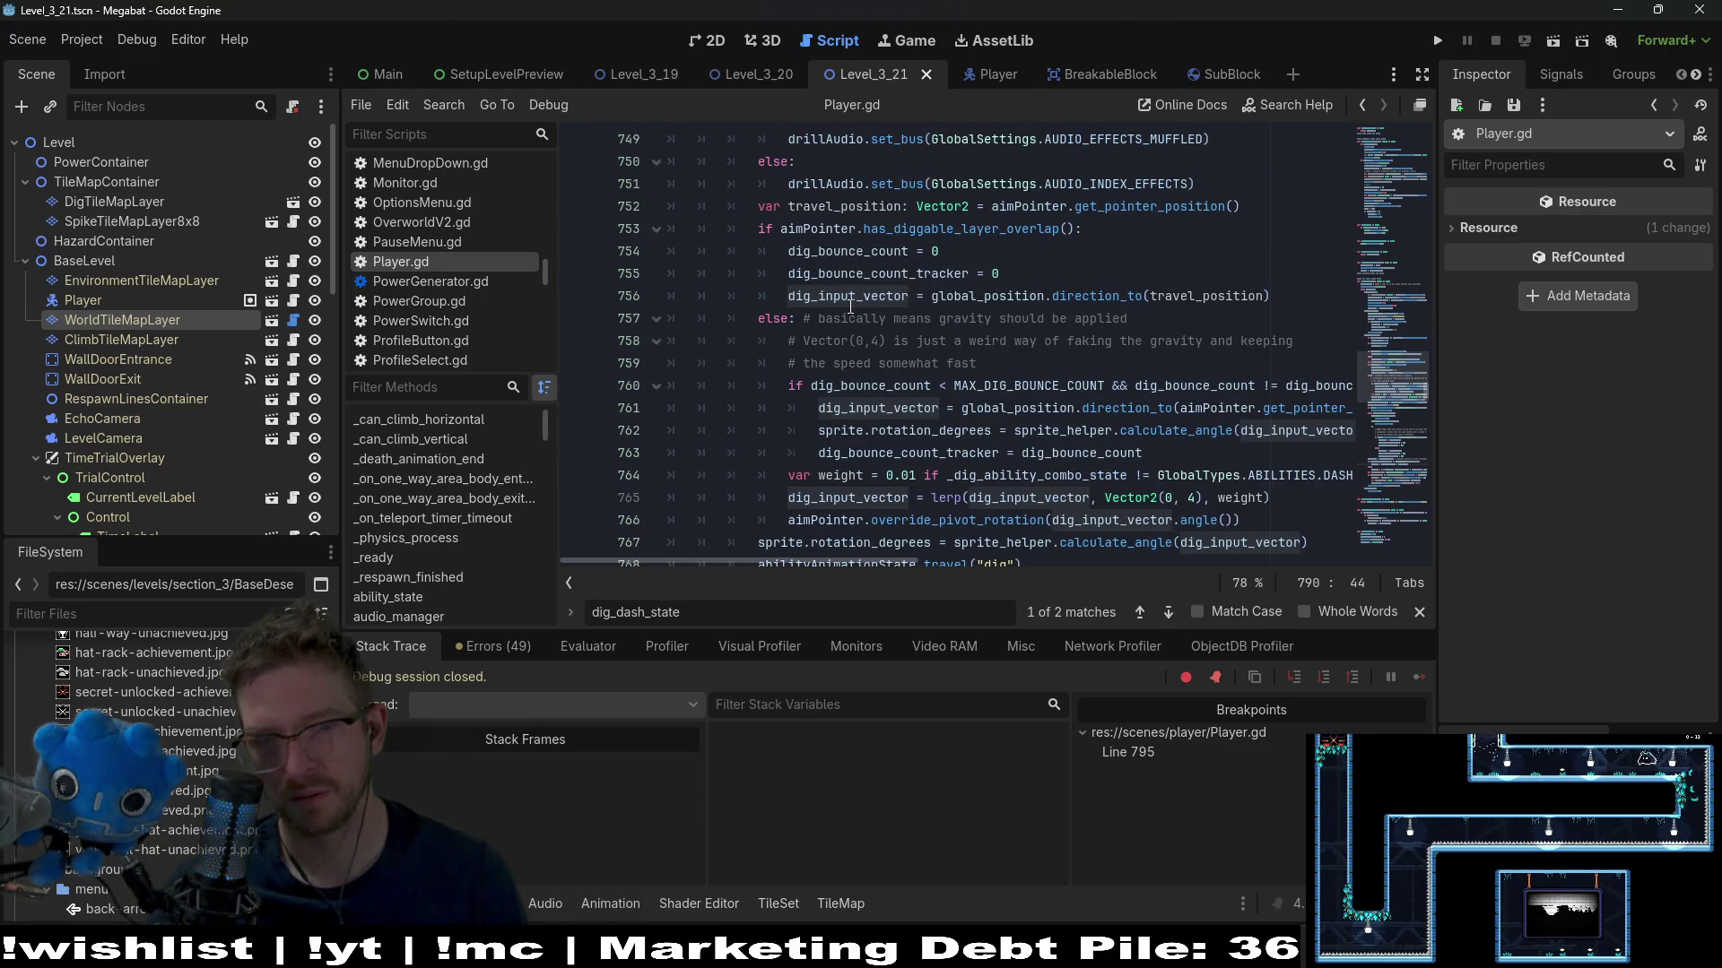
pyautogui.scroll(4, 850, 306)
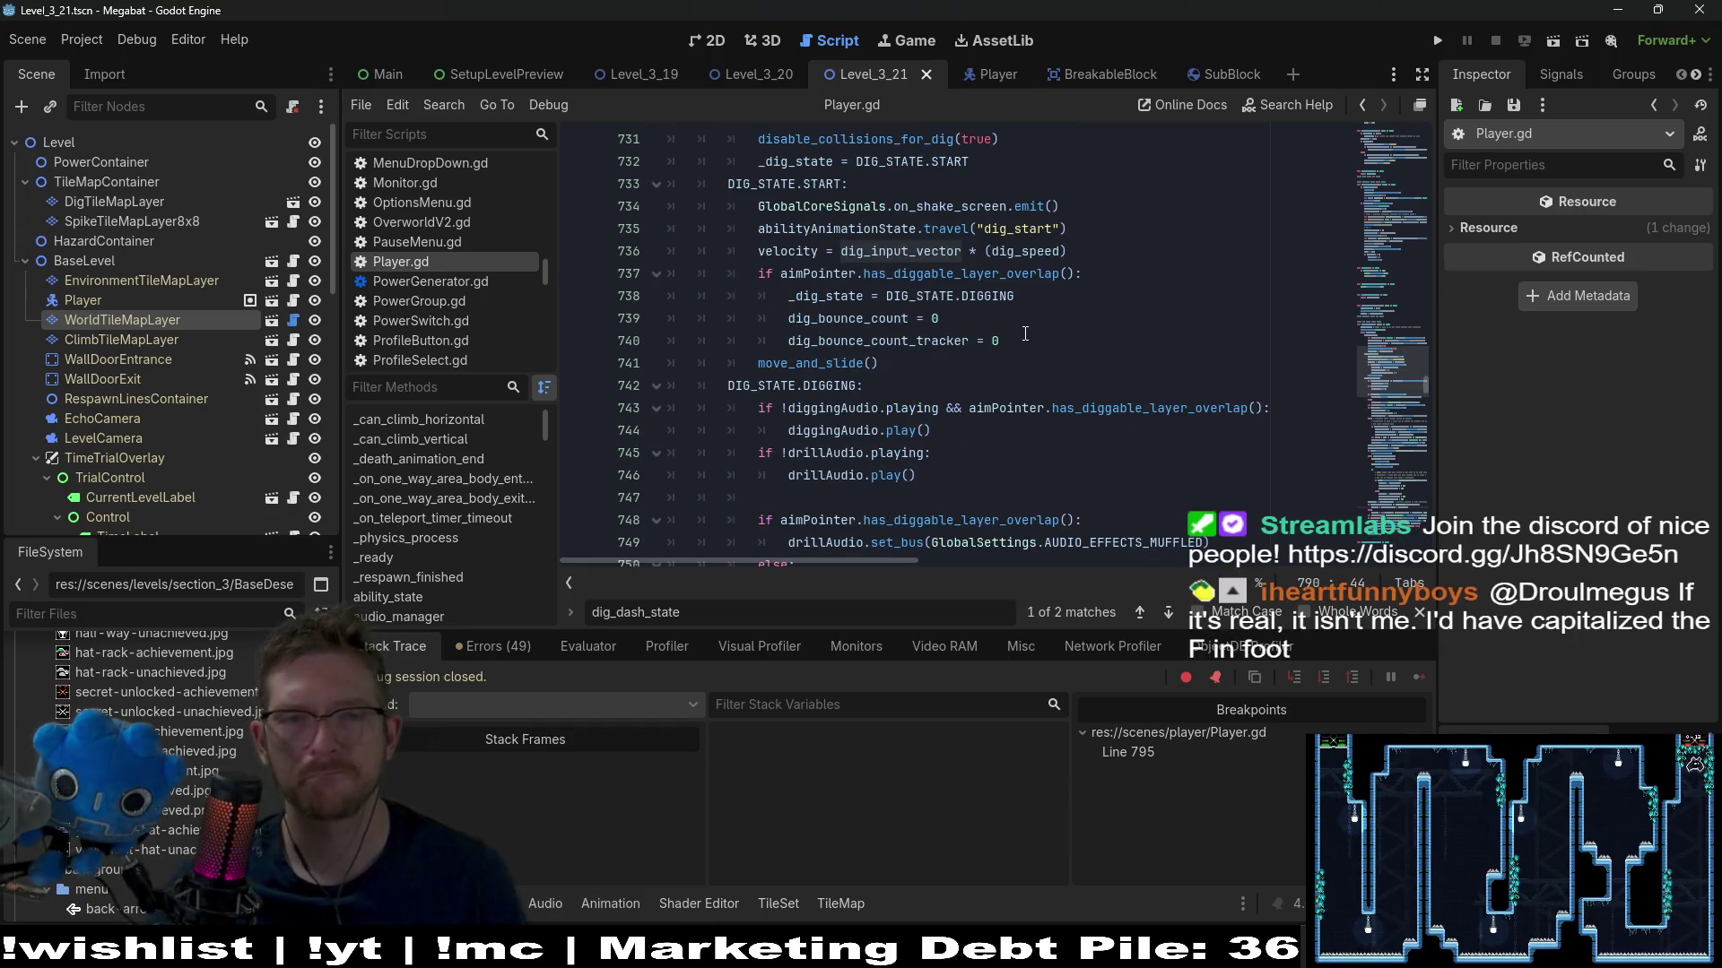
pyautogui.scroll(2, 1025, 334)
pyautogui.scroll(-4, 1025, 334)
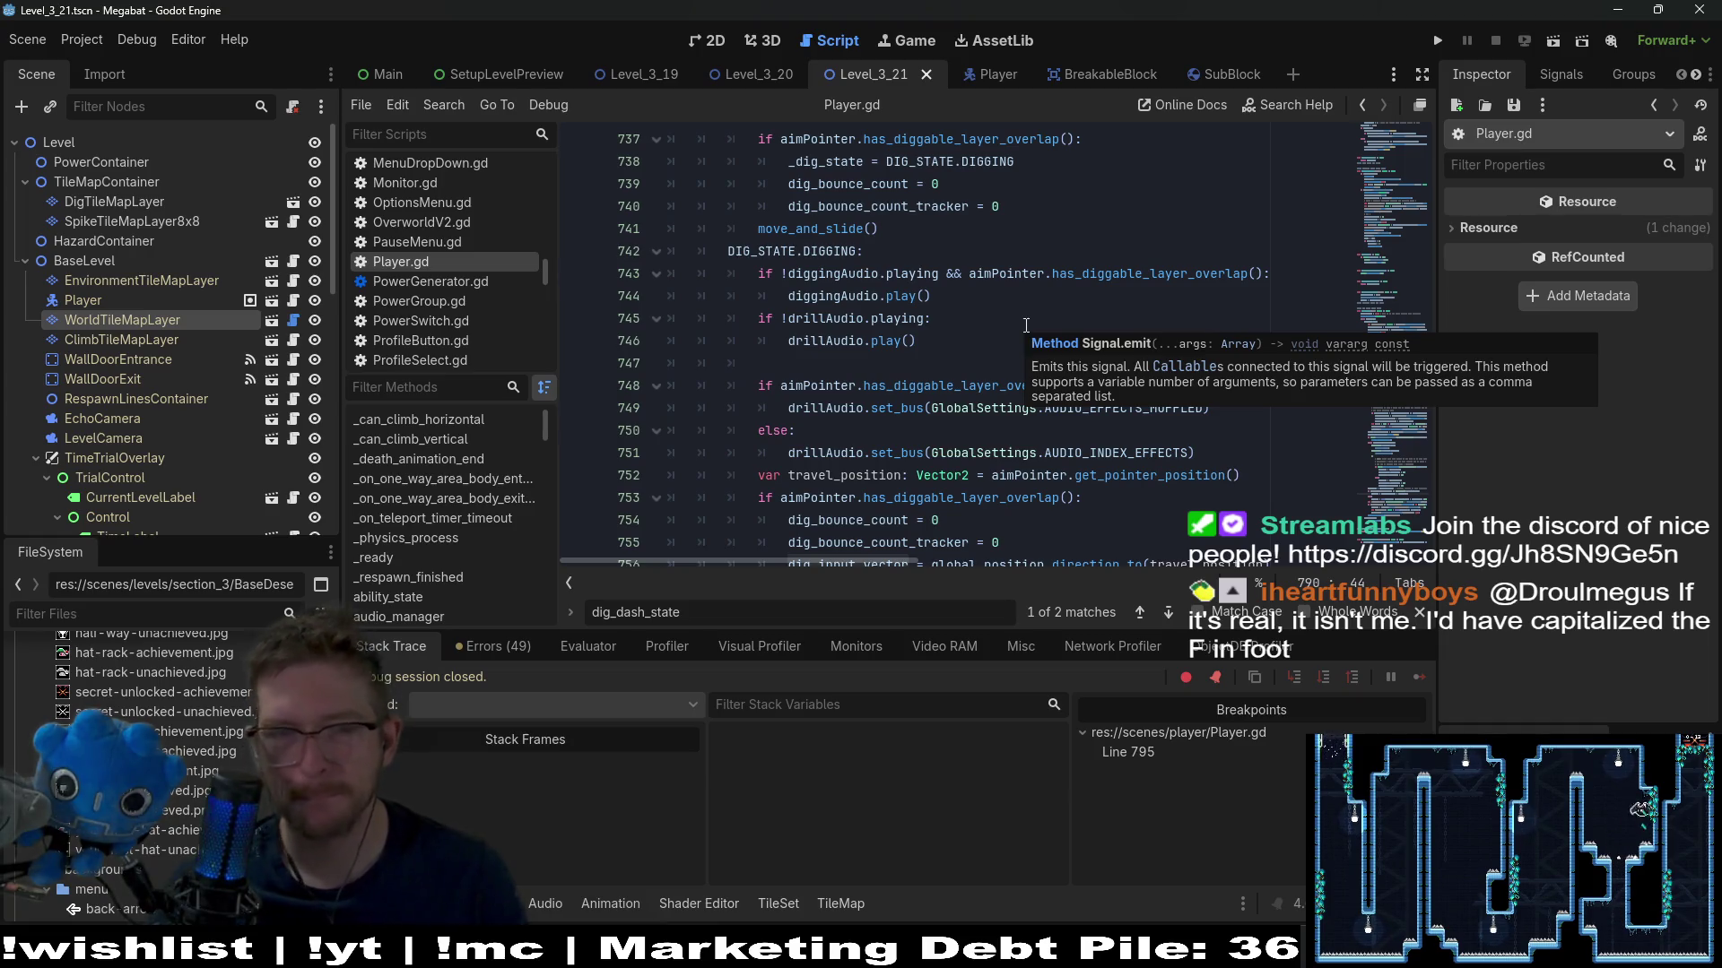
pyautogui.scroll(2, 1027, 309)
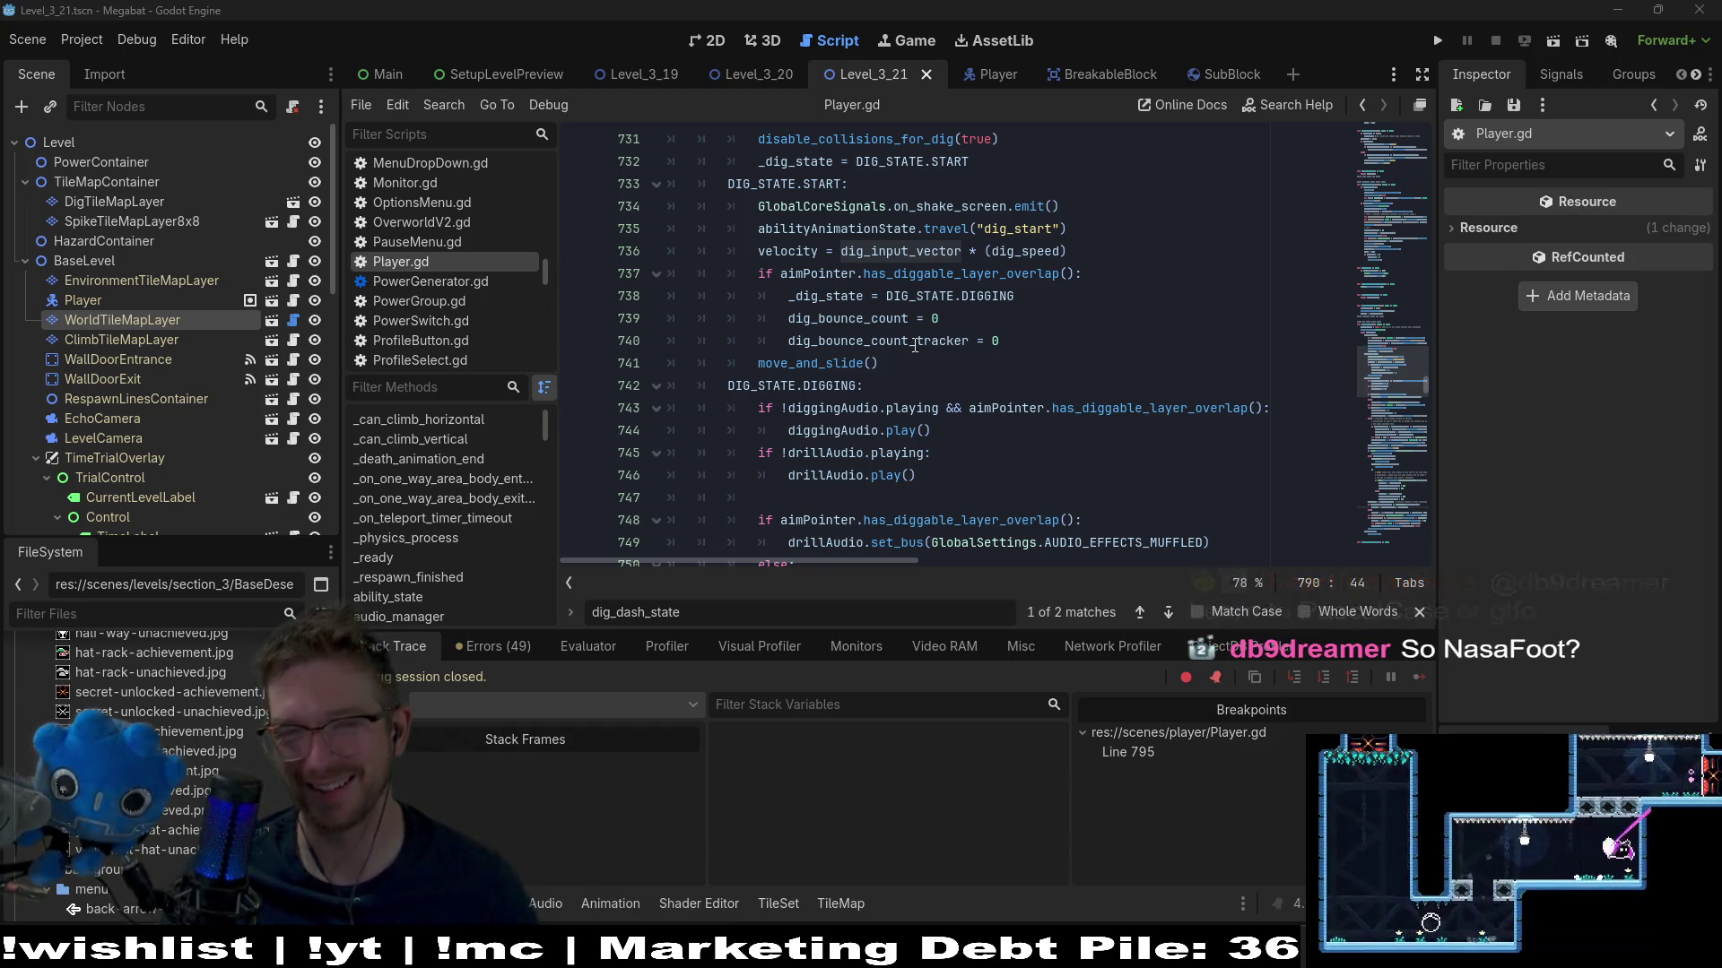
pyautogui.scroll(2, 1080, 271)
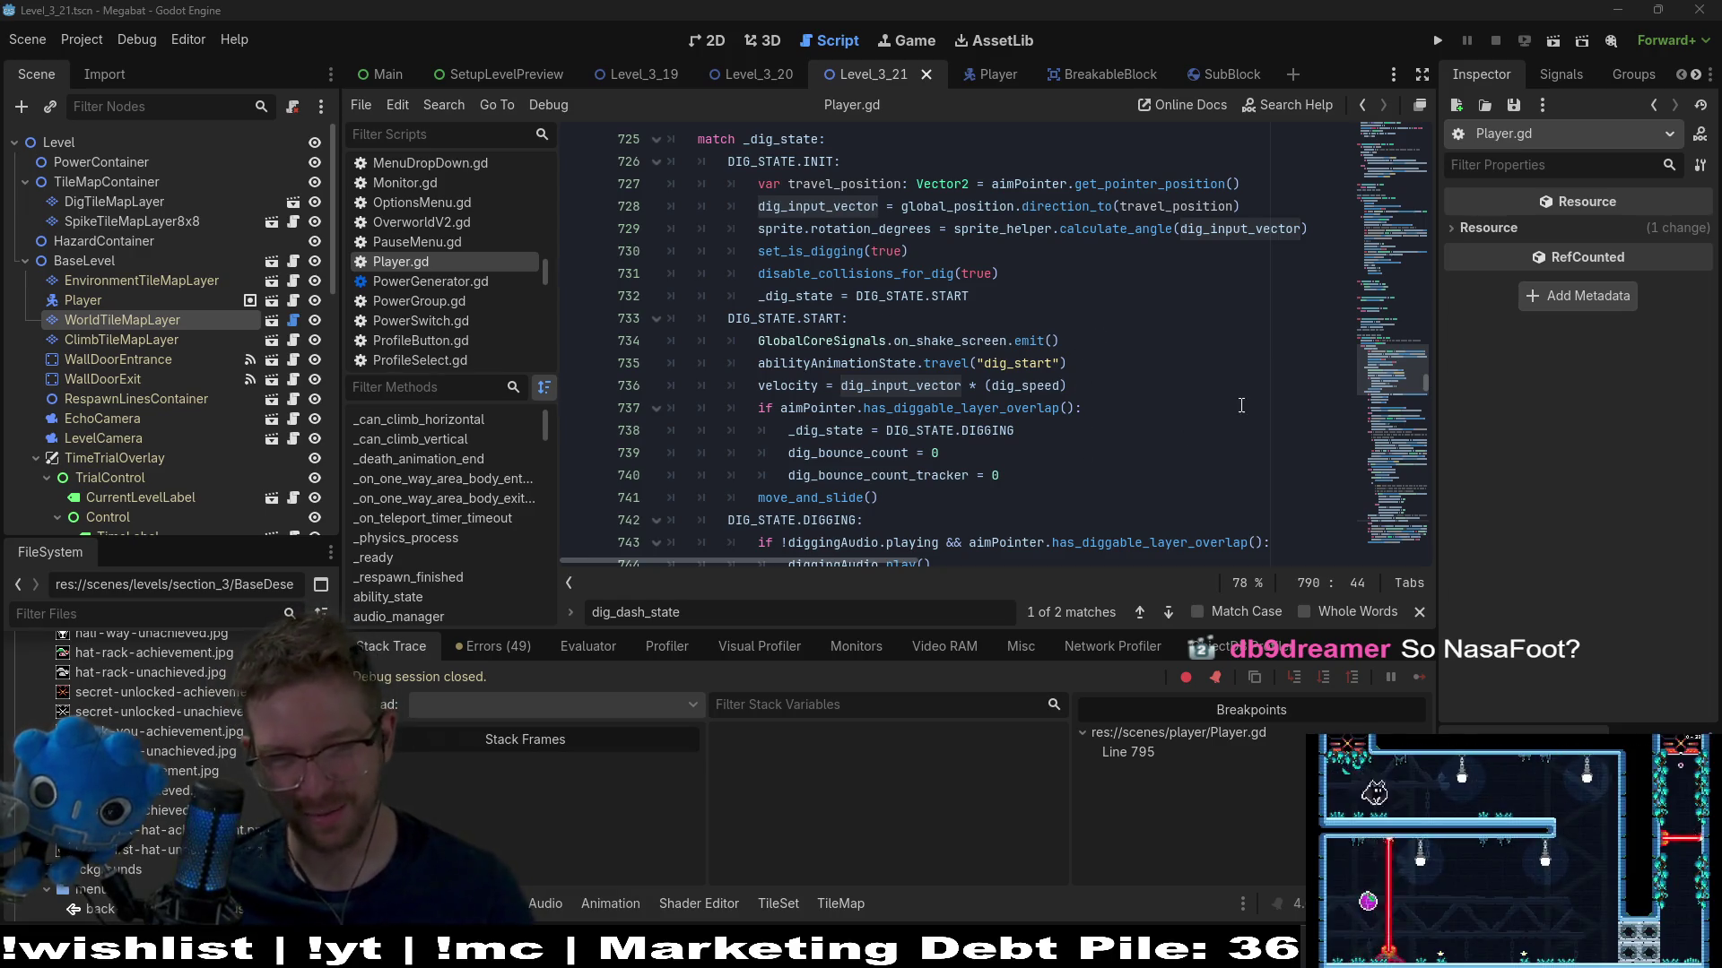
pyautogui.scroll(-4, 1175, 395)
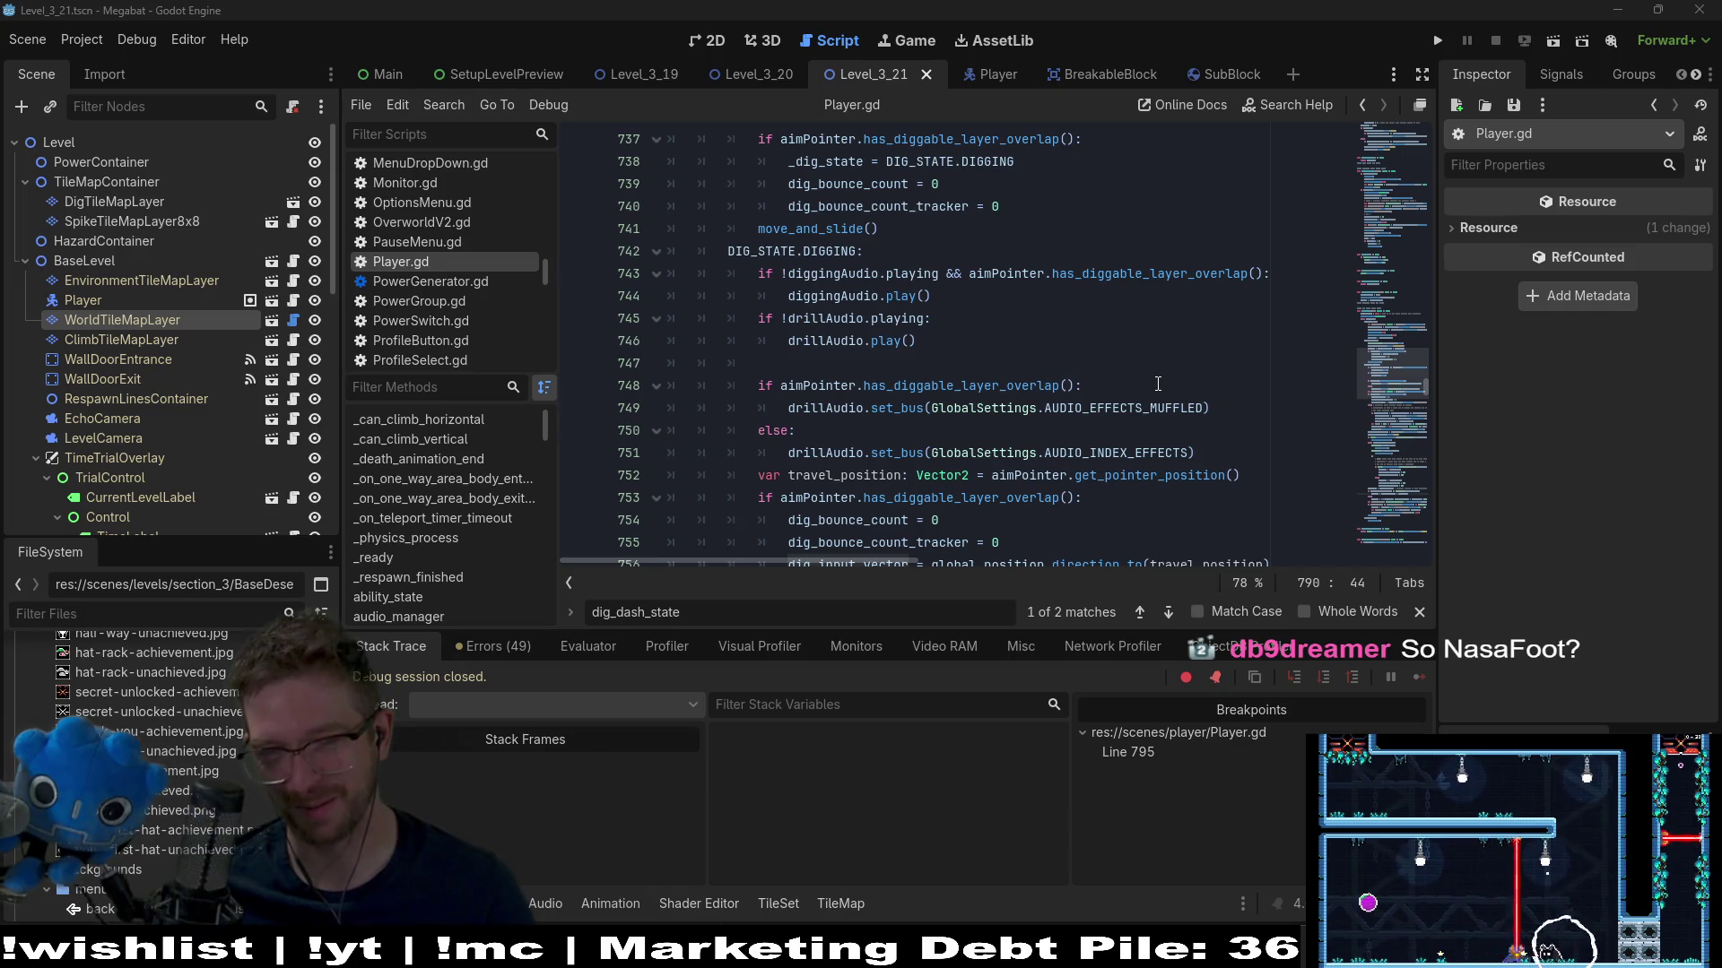
pyautogui.scroll(-2, 1158, 384)
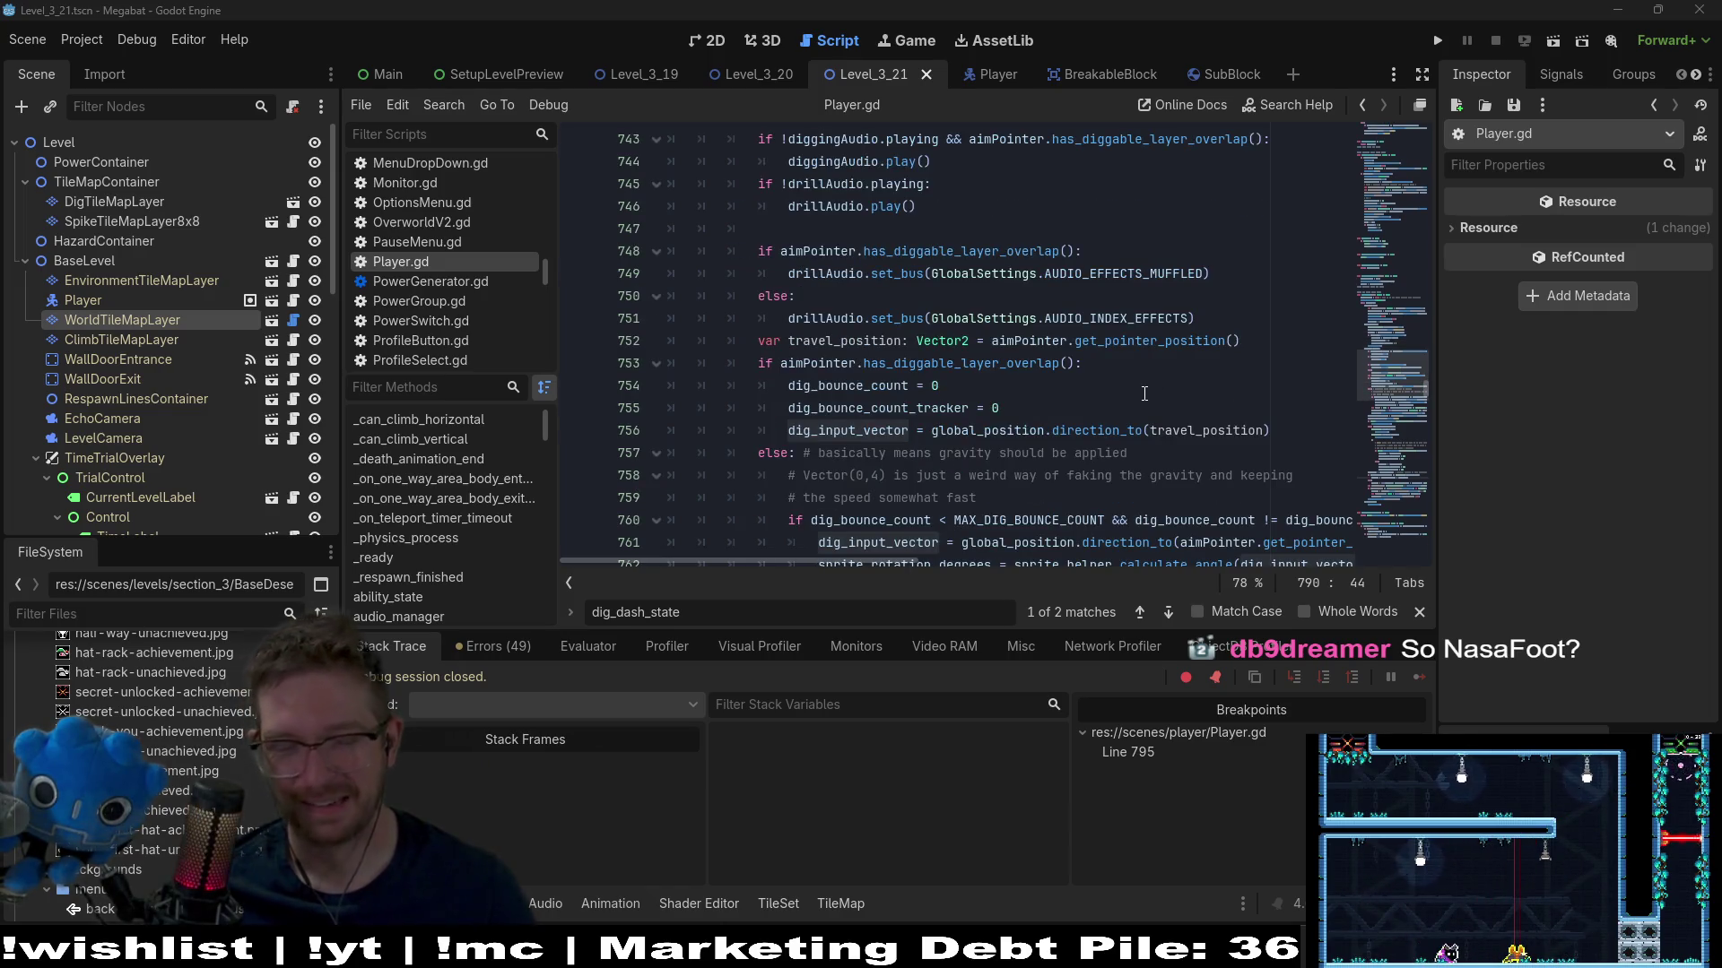
pyautogui.scroll(-2, 1056, 370)
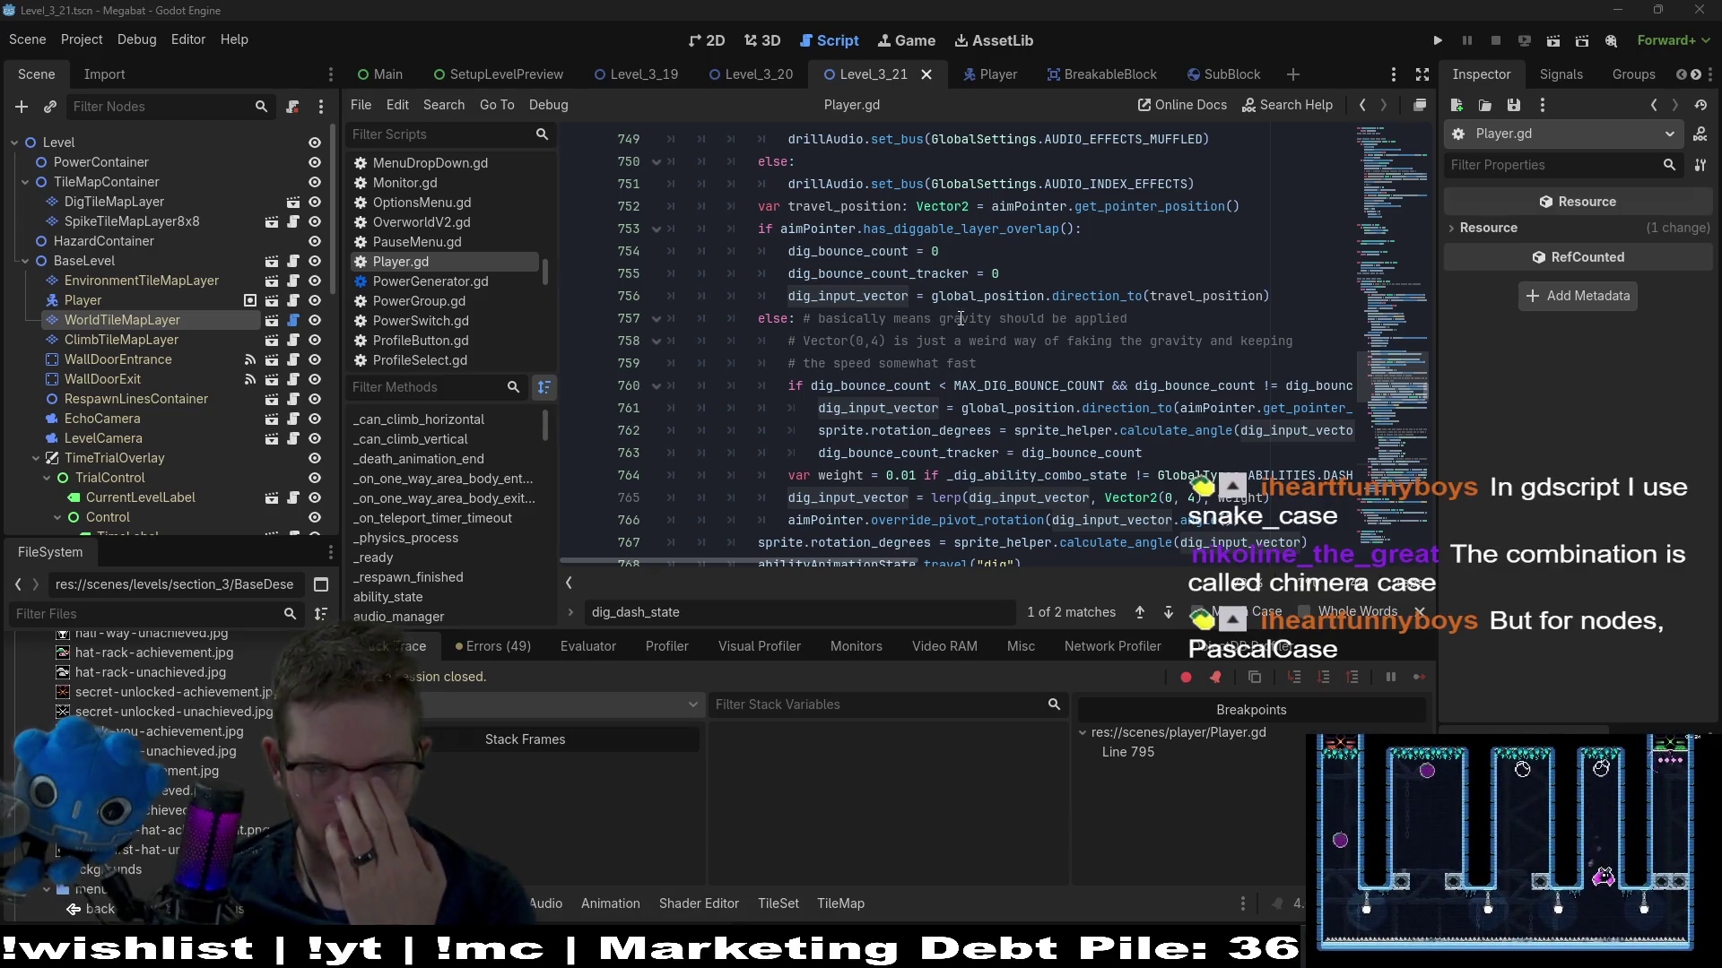
pyautogui.scroll(-3, 951, 538)
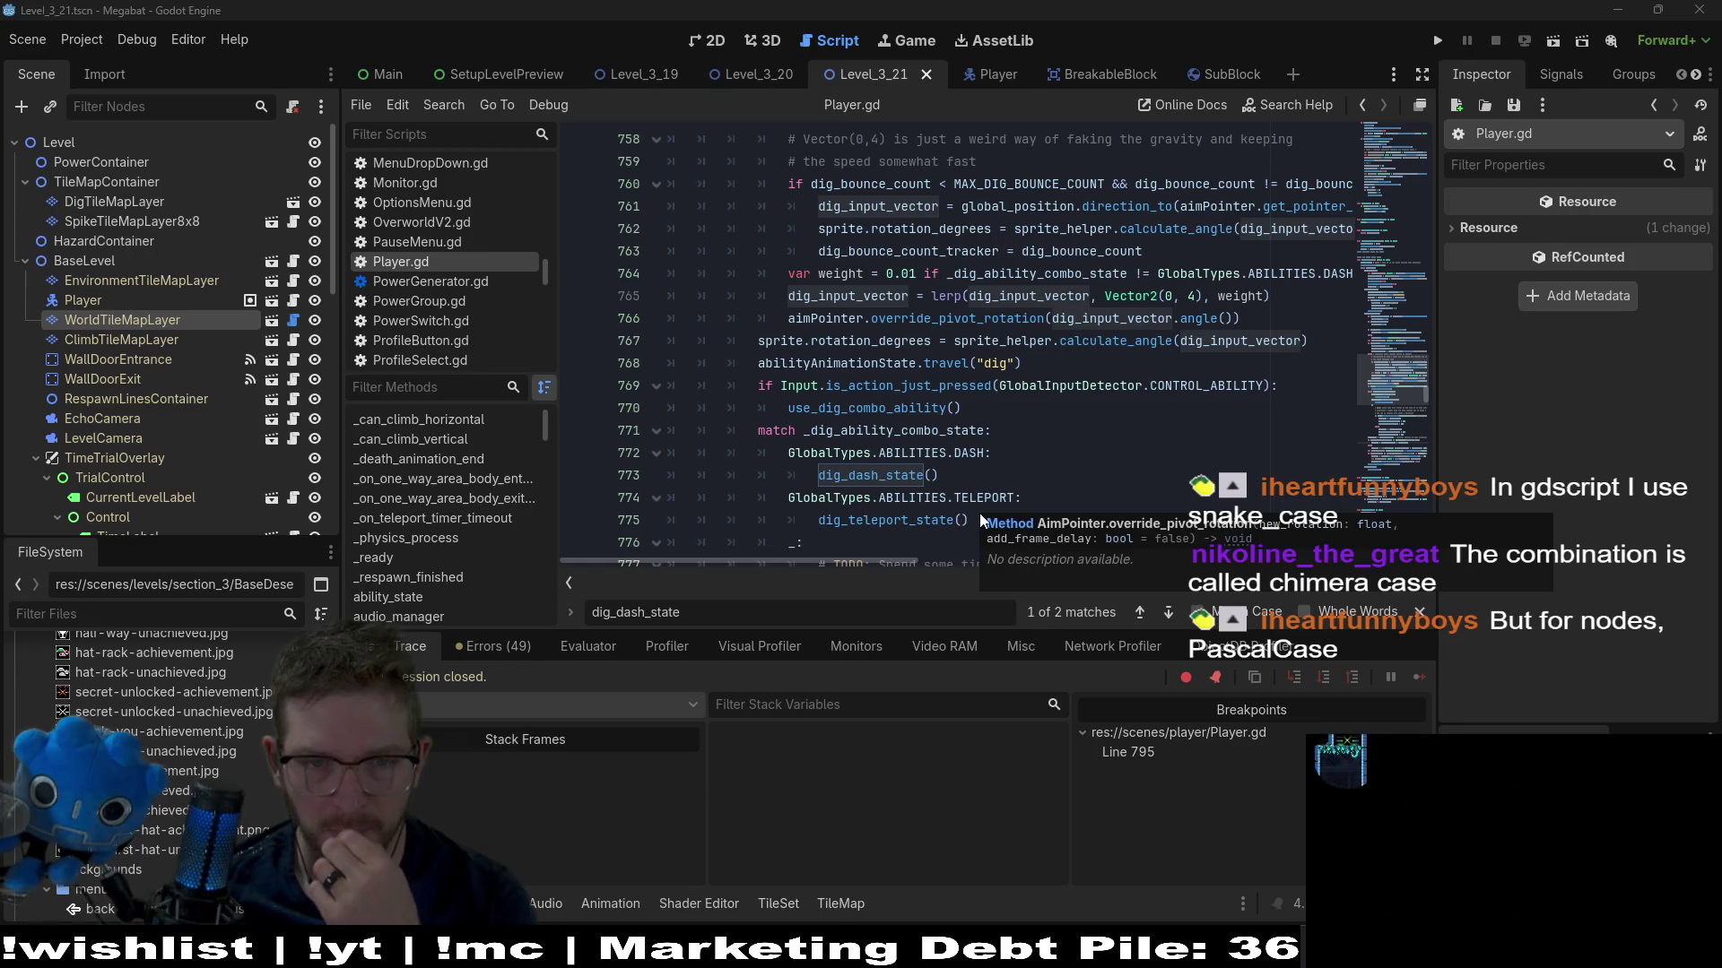
pyautogui.scroll(1, 868, 533)
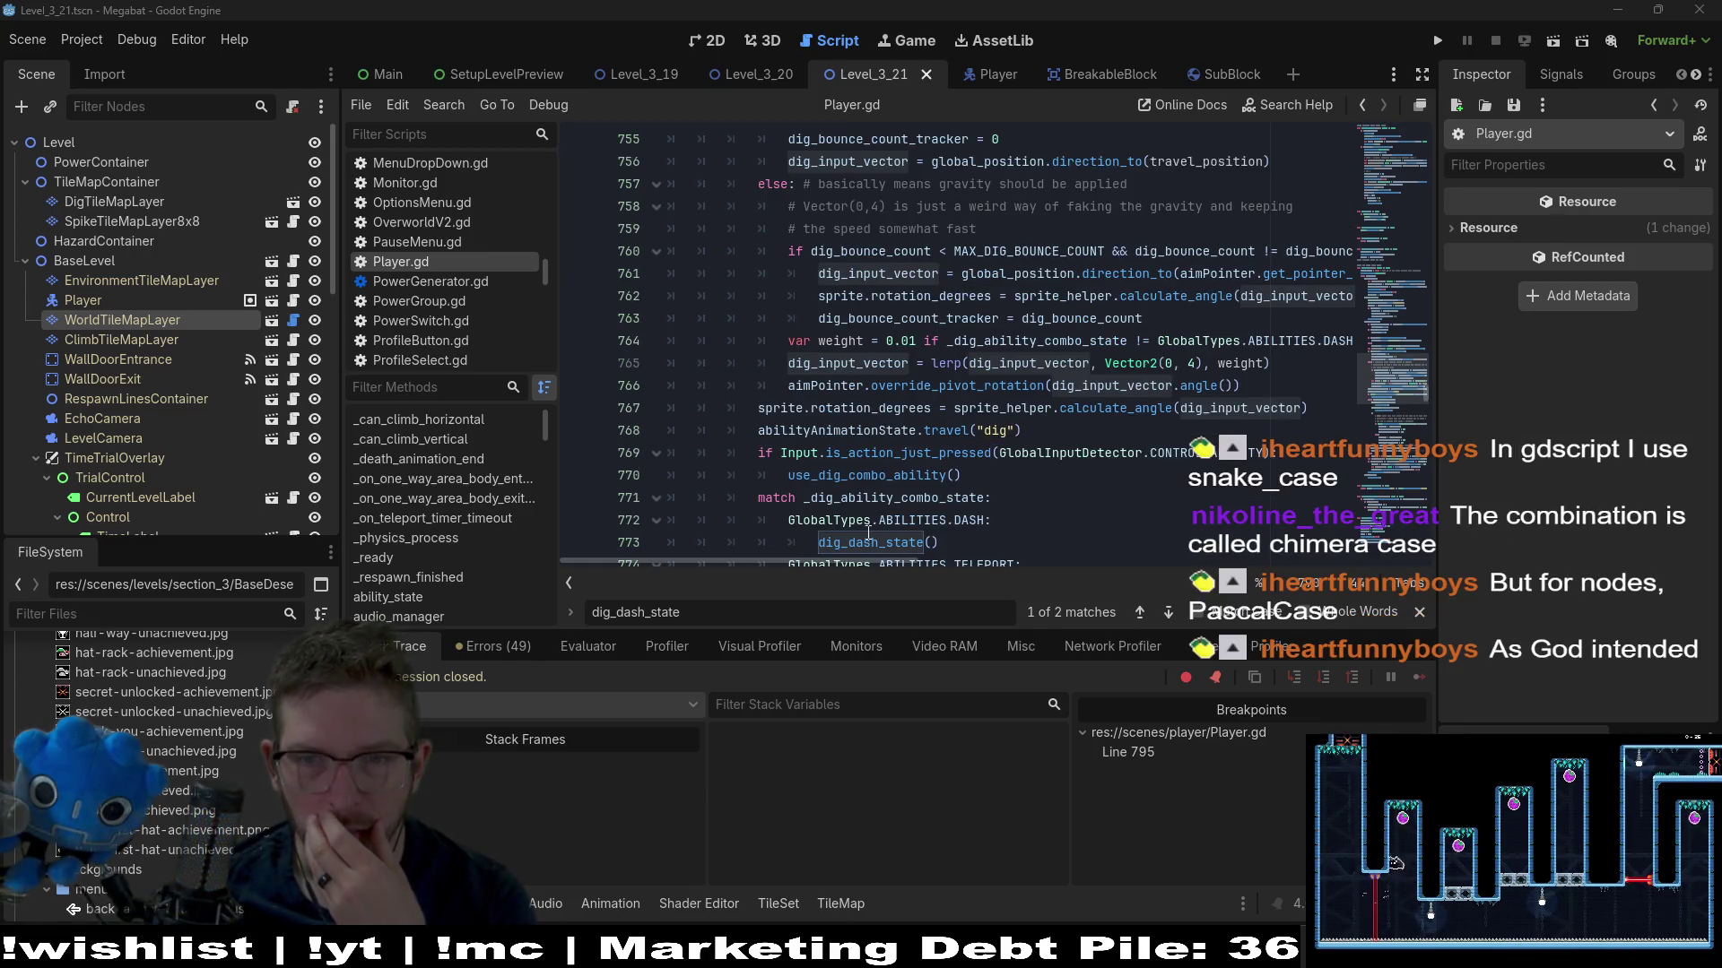
pyautogui.moveTo(827, 558)
pyautogui.mouseDown()
pyautogui.moveTo(986, 552)
pyautogui.moveTo(843, 543)
pyautogui.mouseUp()
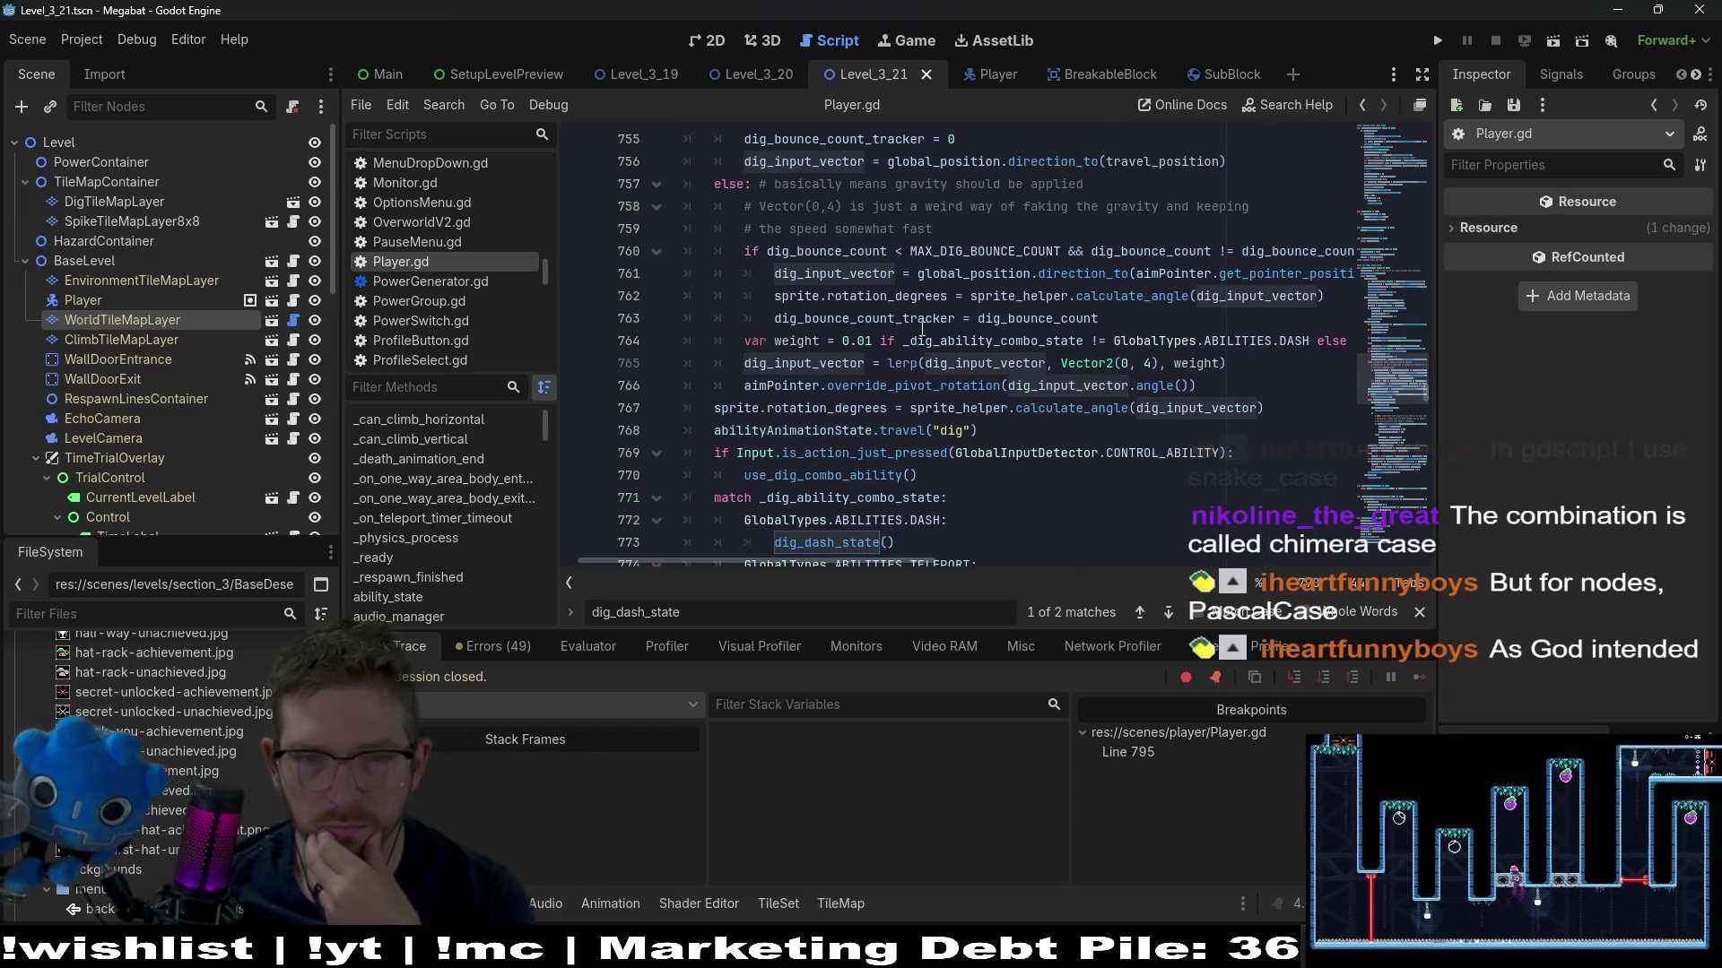
pyautogui.moveTo(920, 328)
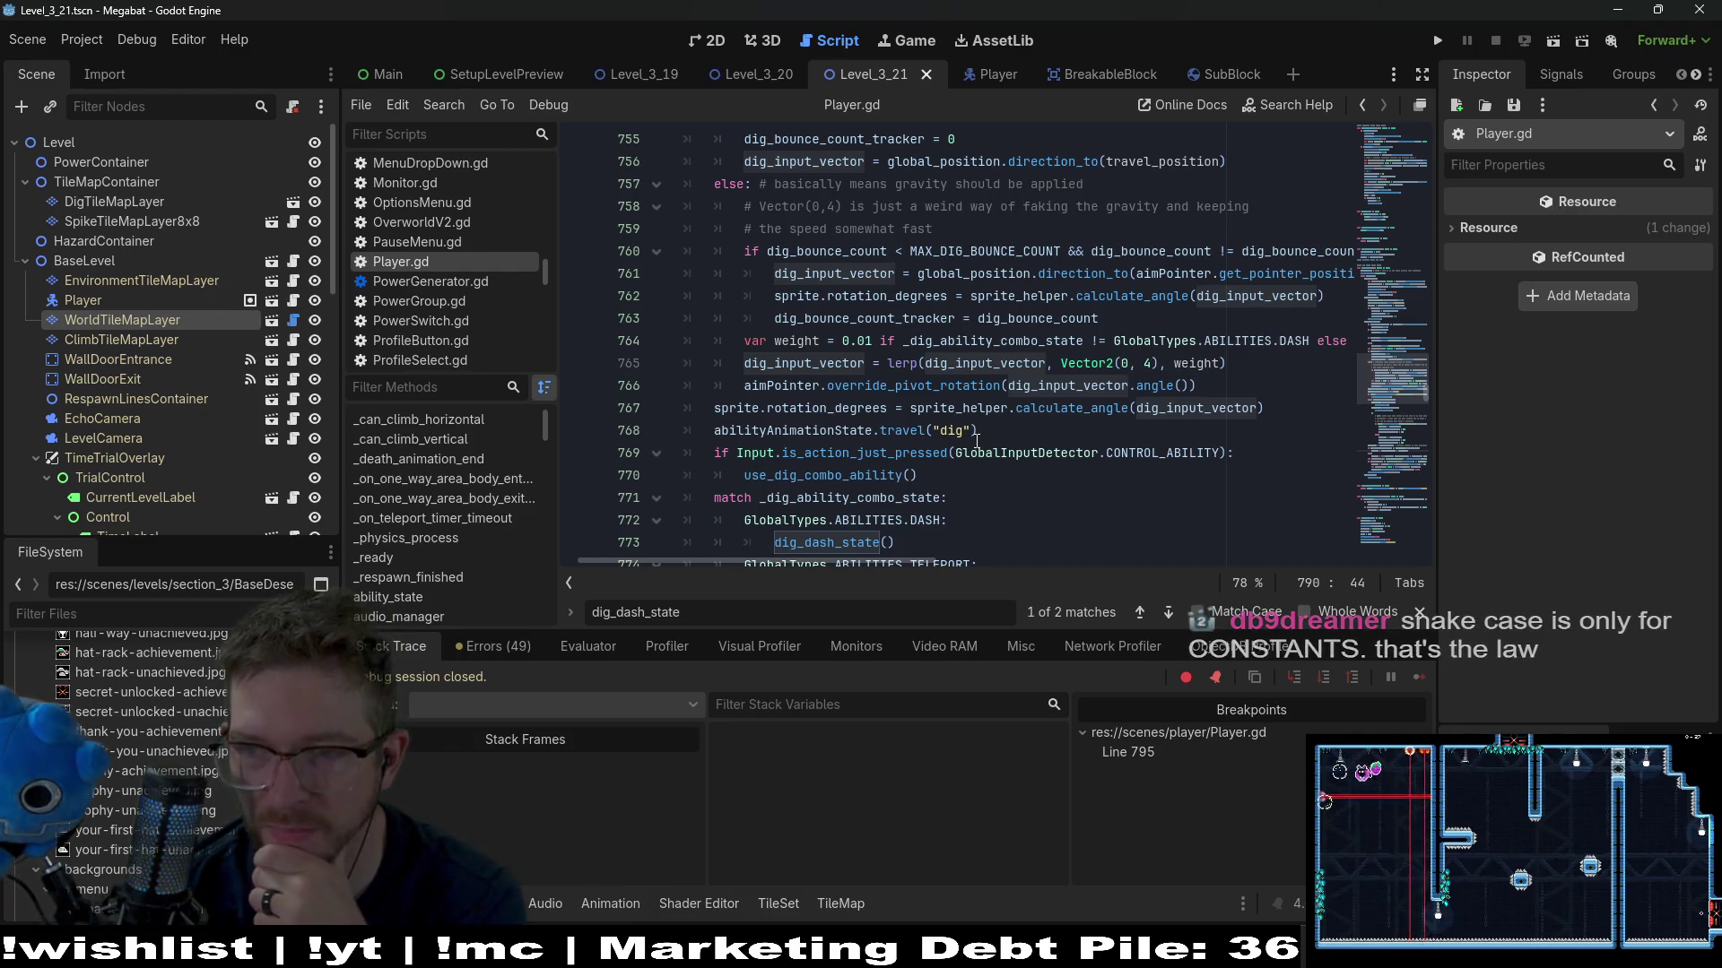
pyautogui.scroll(-2, 977, 440)
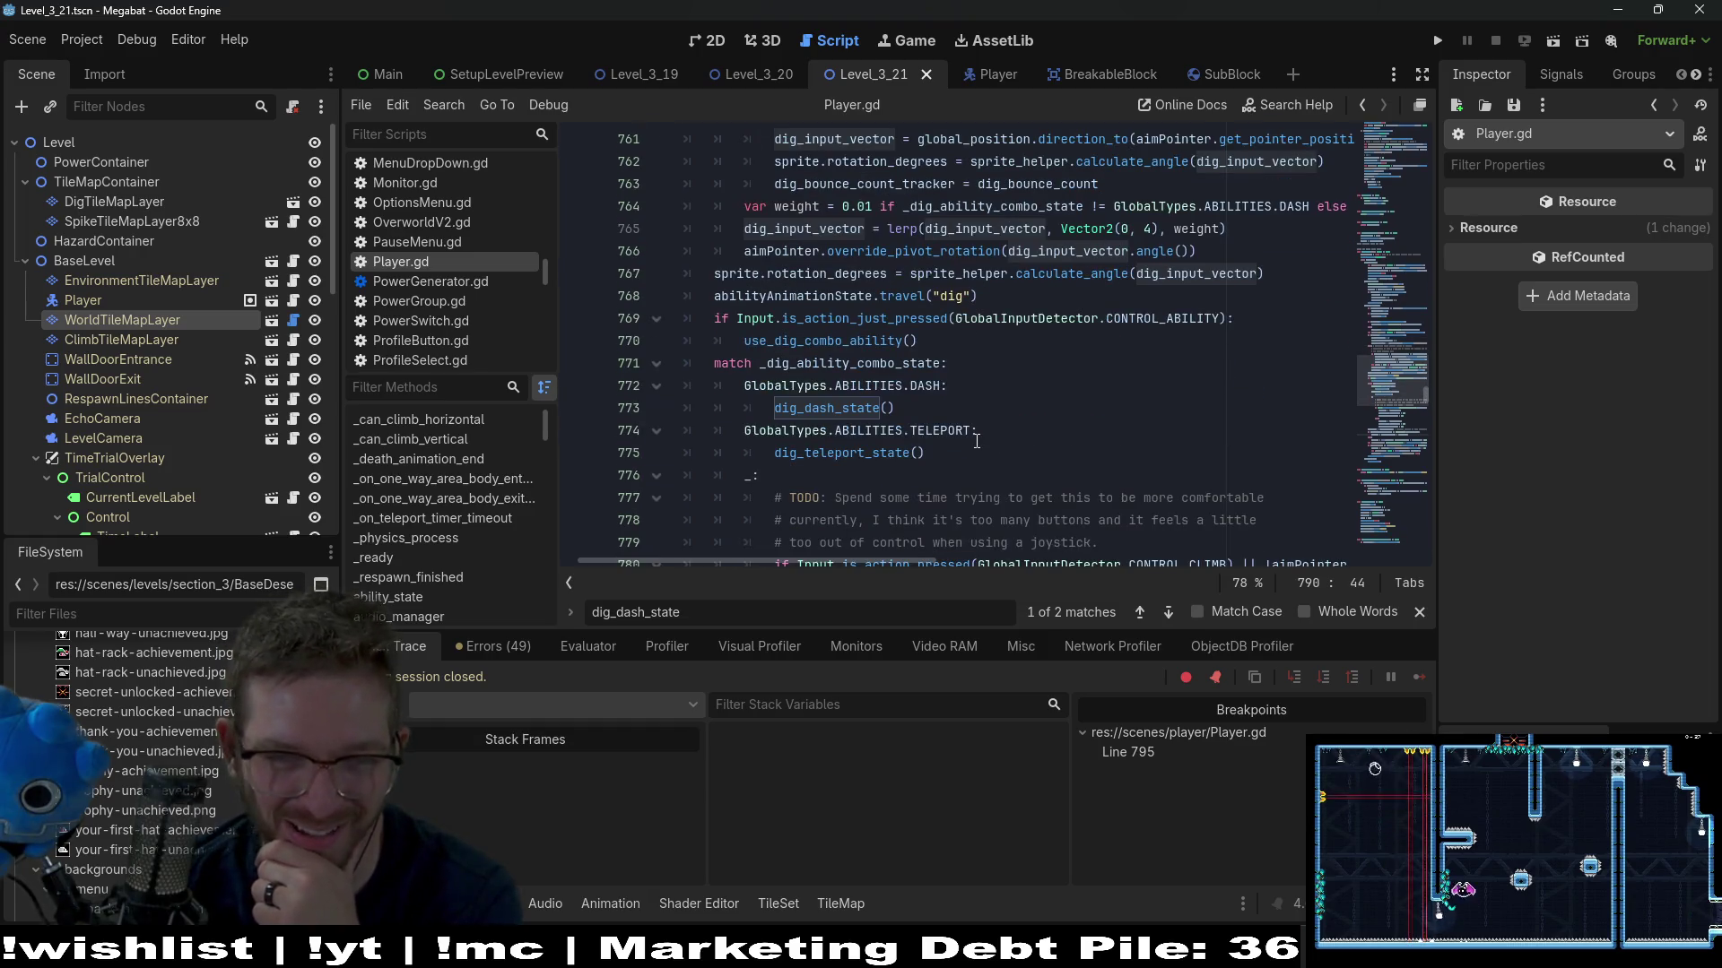
# Check BASE_DIG_SPEED and override_pivot_rotation in the dig velocity code, then open the Project menu
pyautogui.scroll(-4, 977, 442)
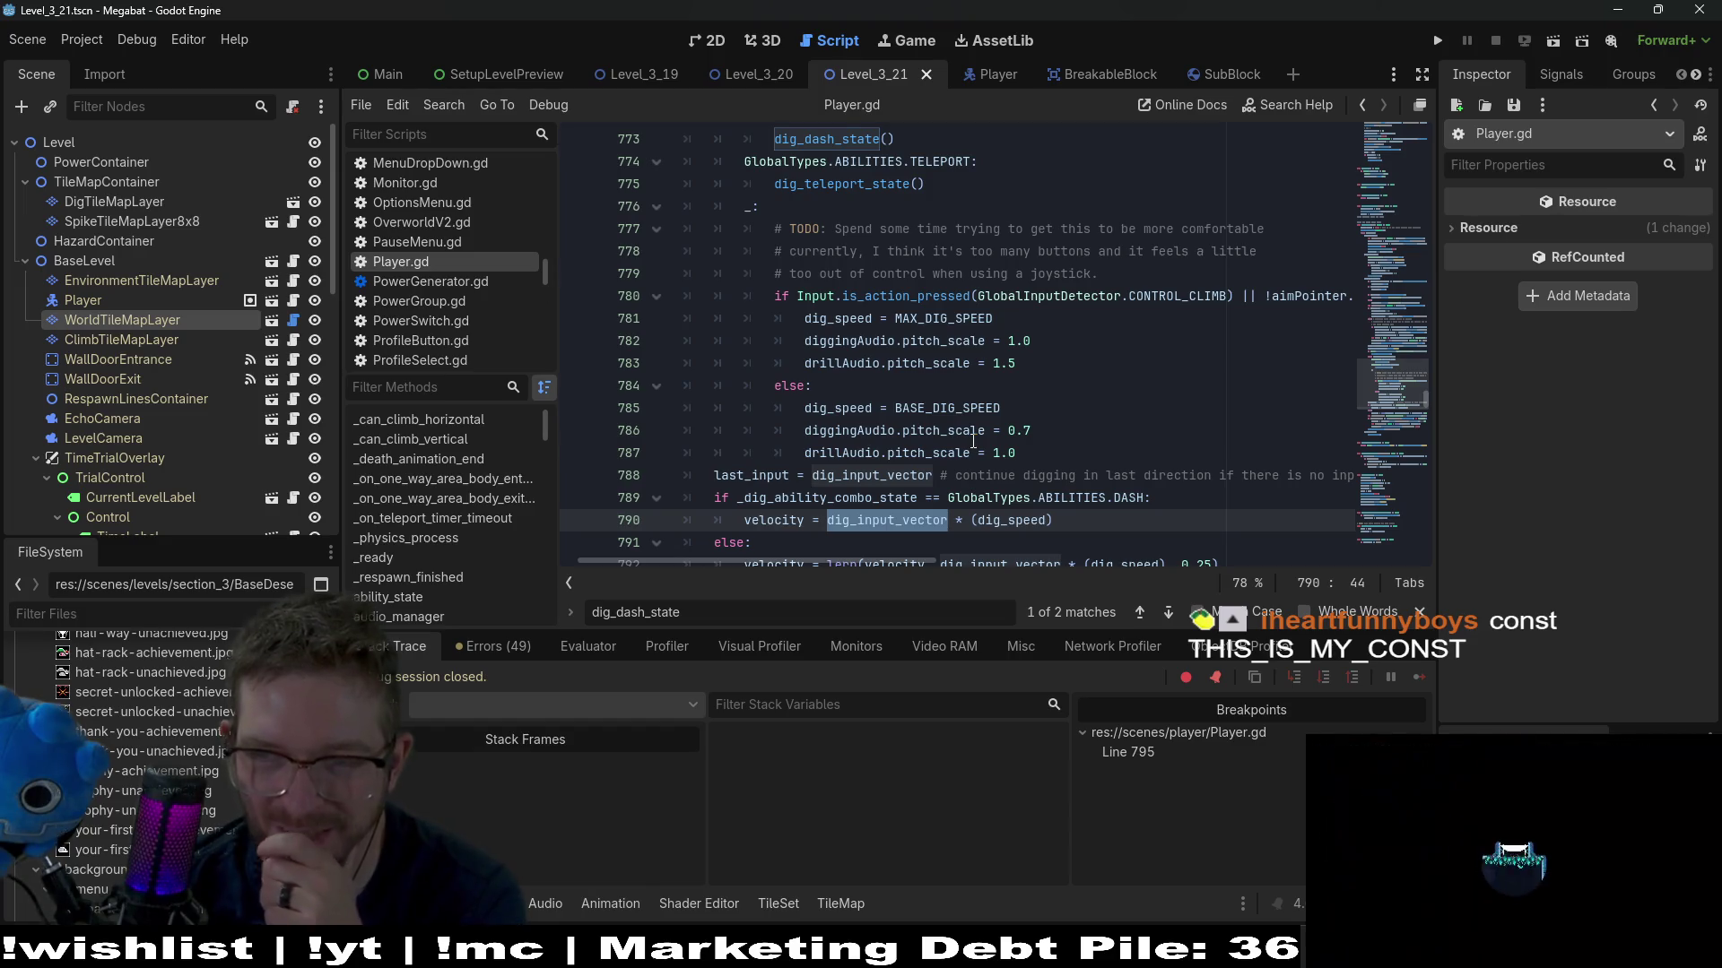
pyautogui.moveTo(972, 431)
pyautogui.scroll(-2, 971, 413)
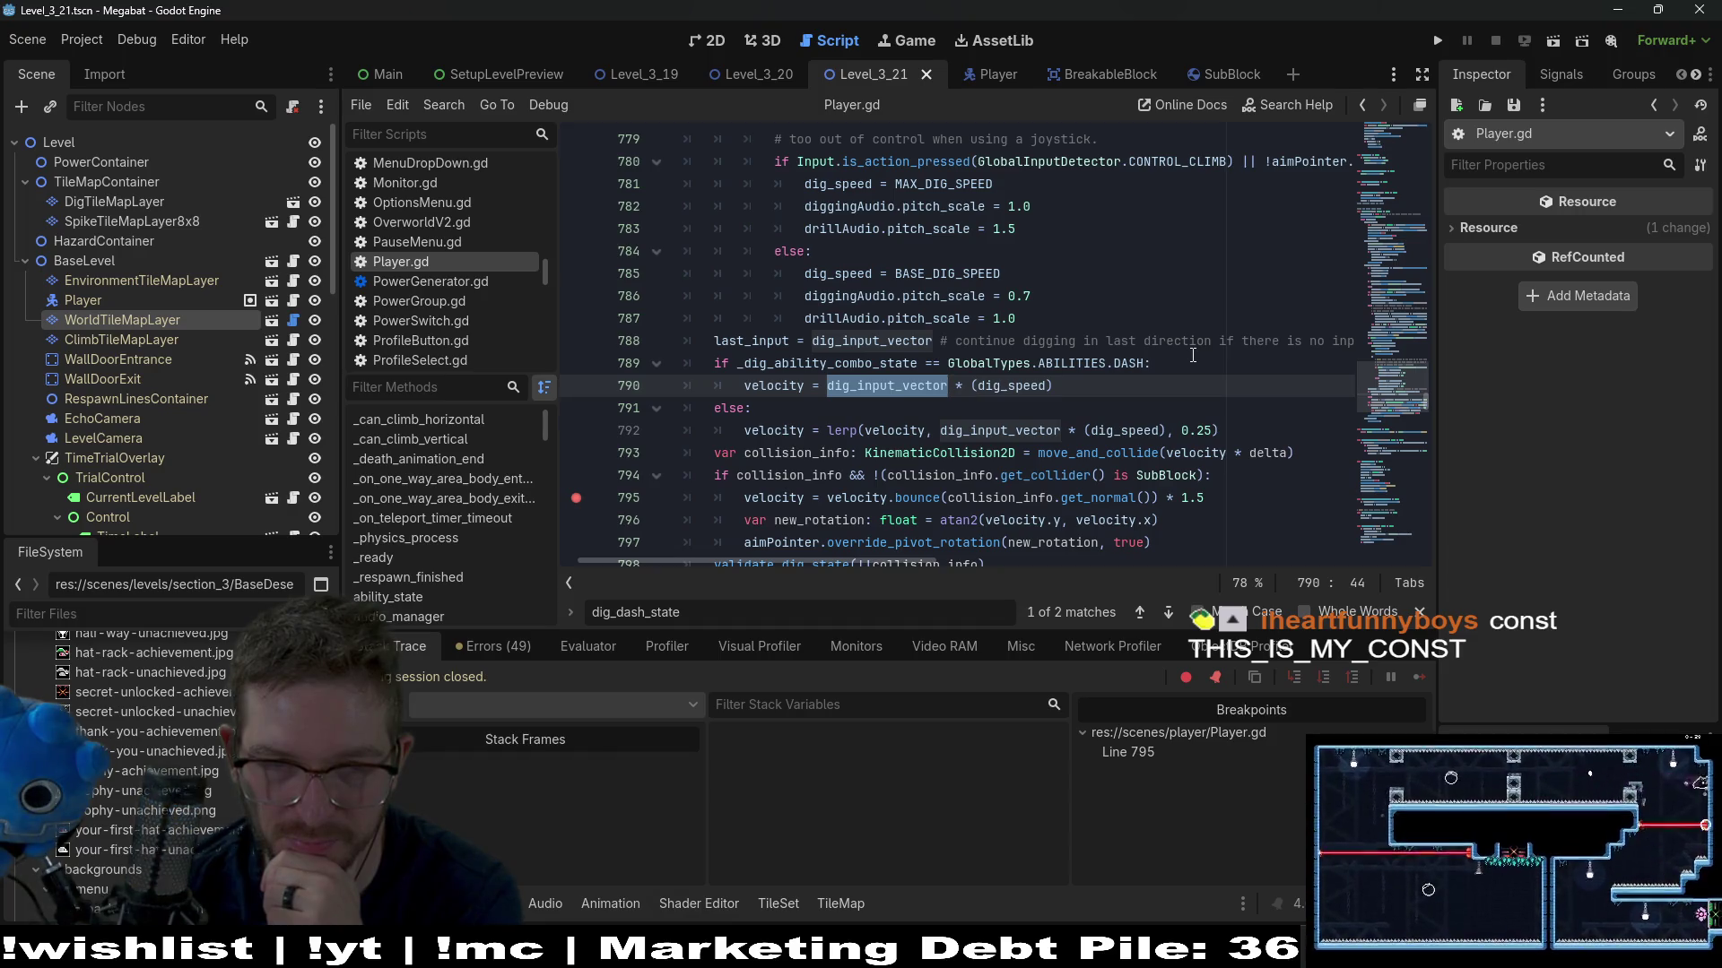
pyautogui.scroll(-1, 1194, 354)
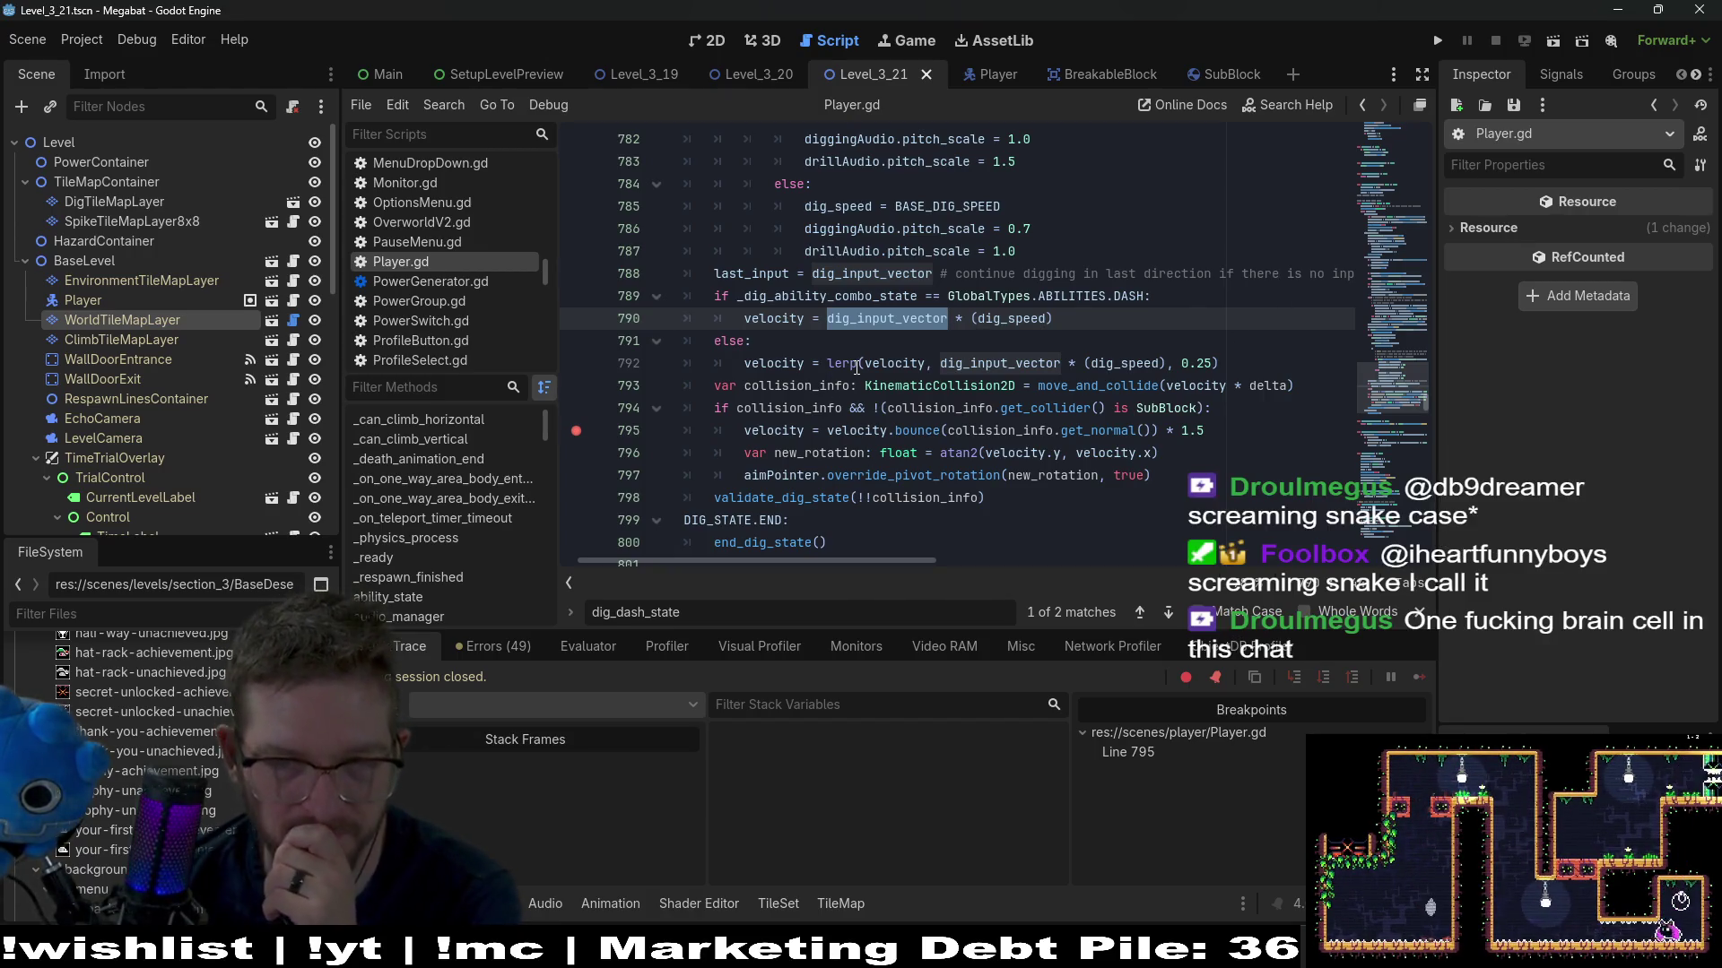
pyautogui.click(1000, 205)
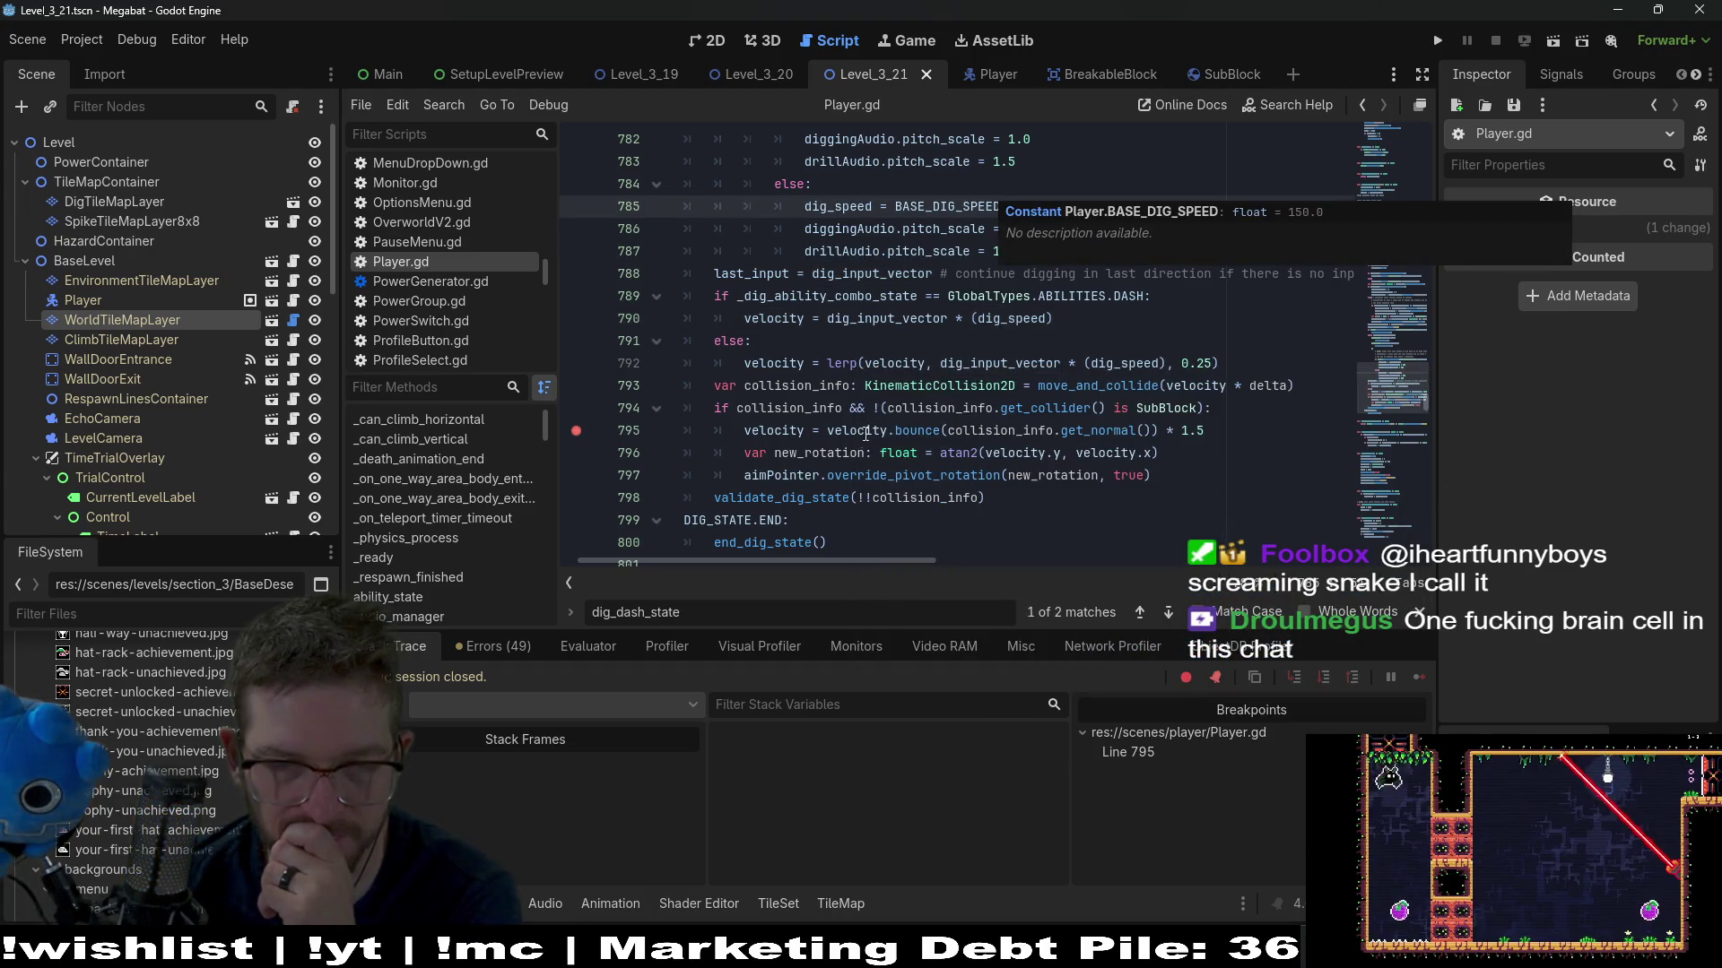
pyautogui.doubleClick(852, 476)
pyautogui.click(82, 39)
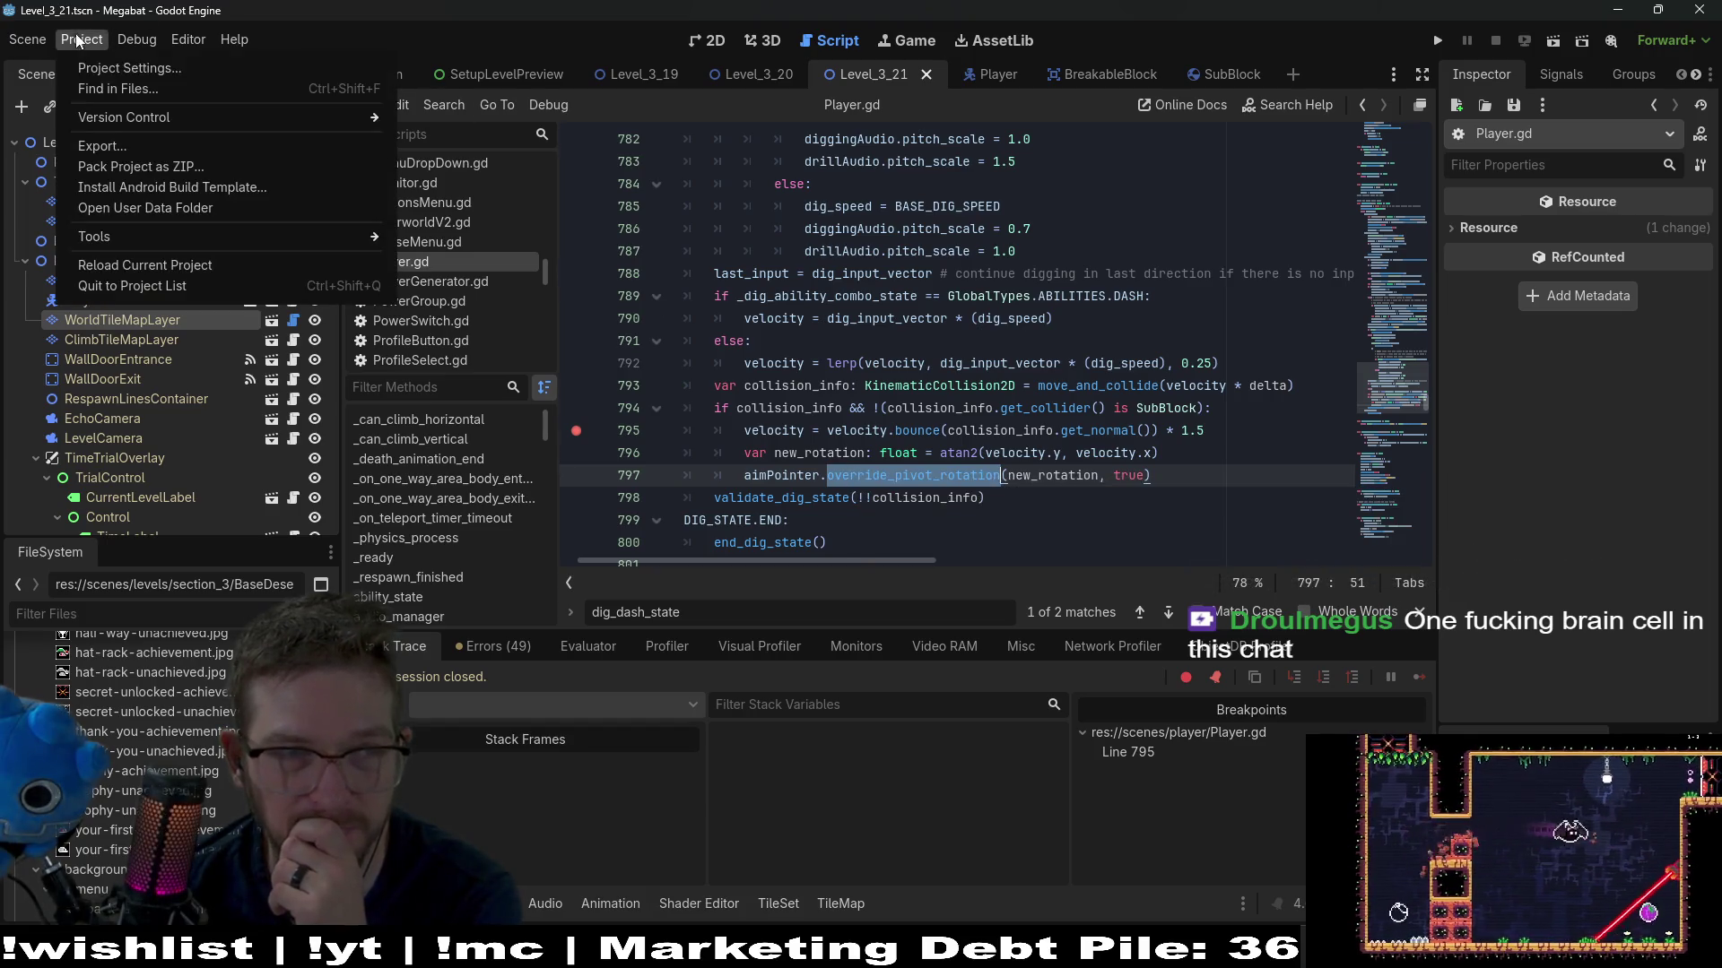
# Close the debug options and move the player right until the line 795 breakpoint hits
pyautogui.moveTo(137, 43)
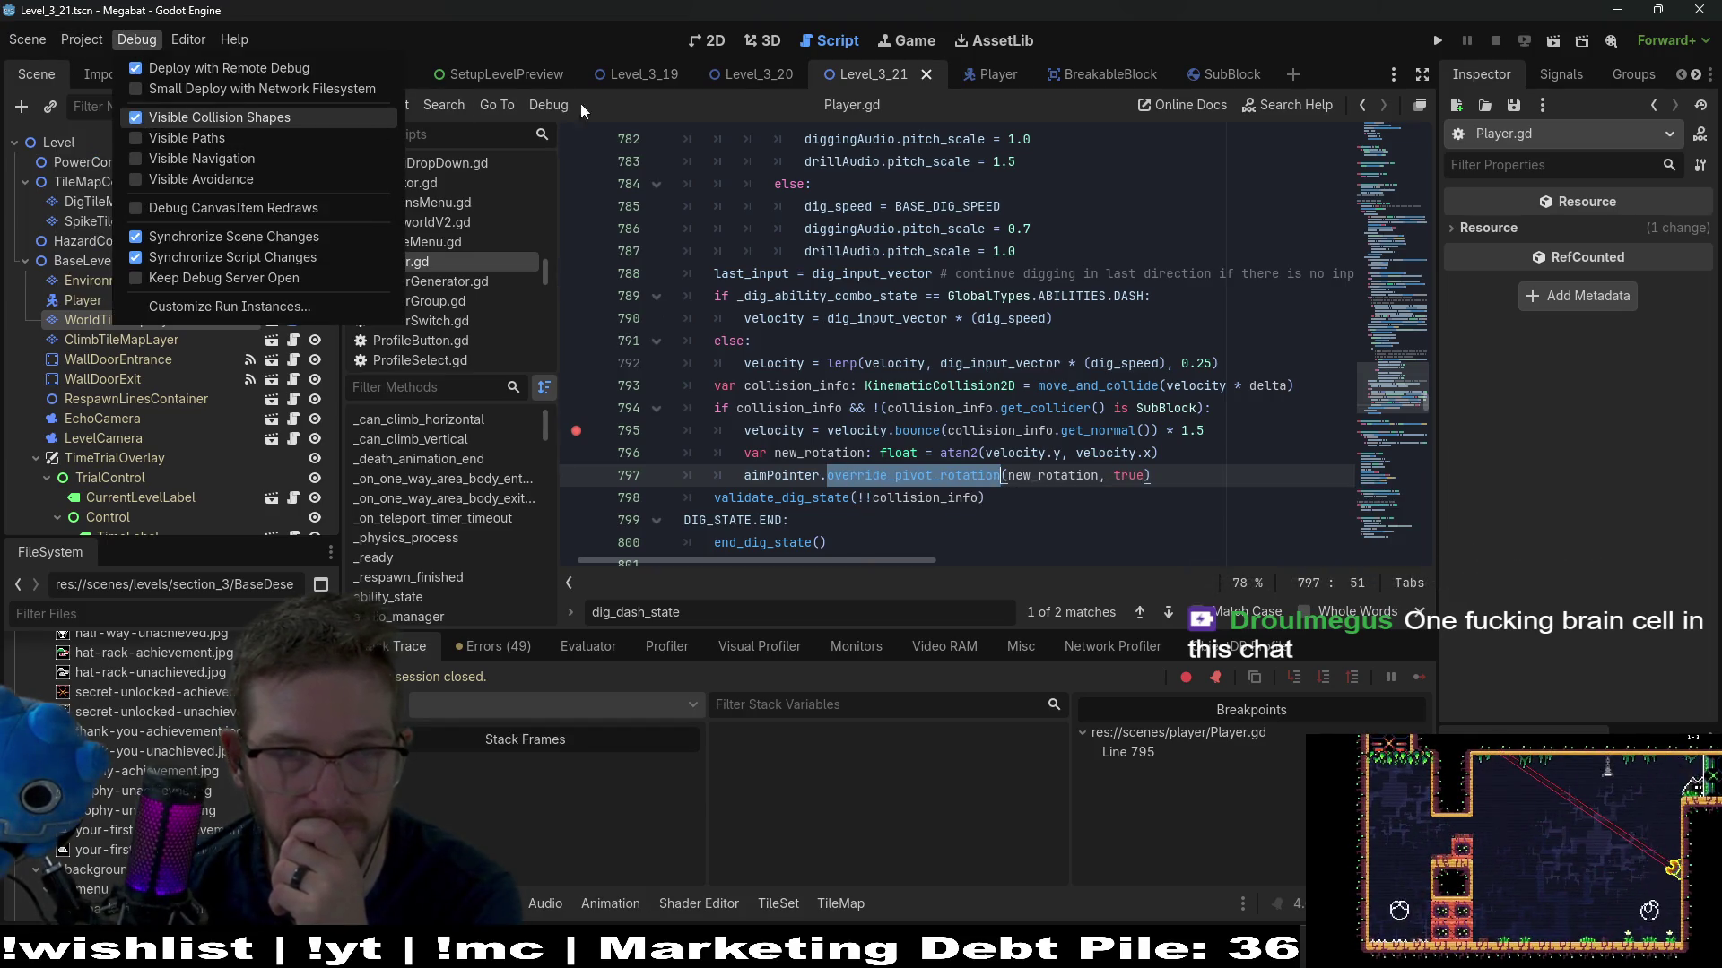
pyautogui.click(1582, 47)
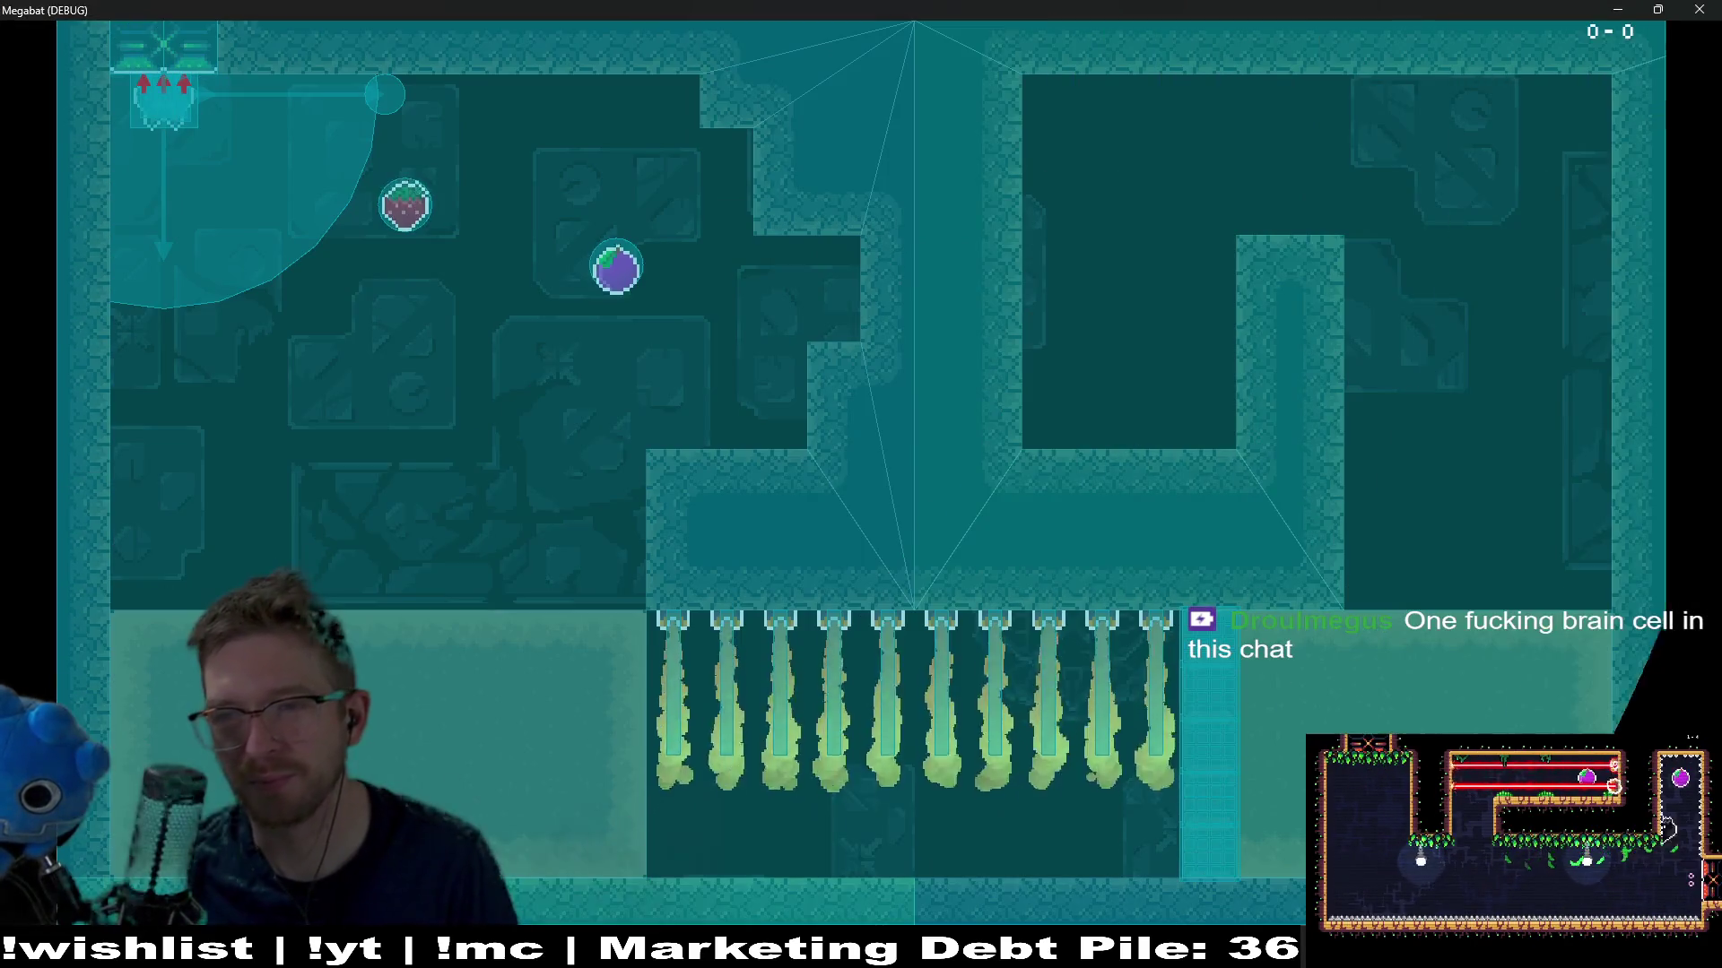
pyautogui.press('Right')
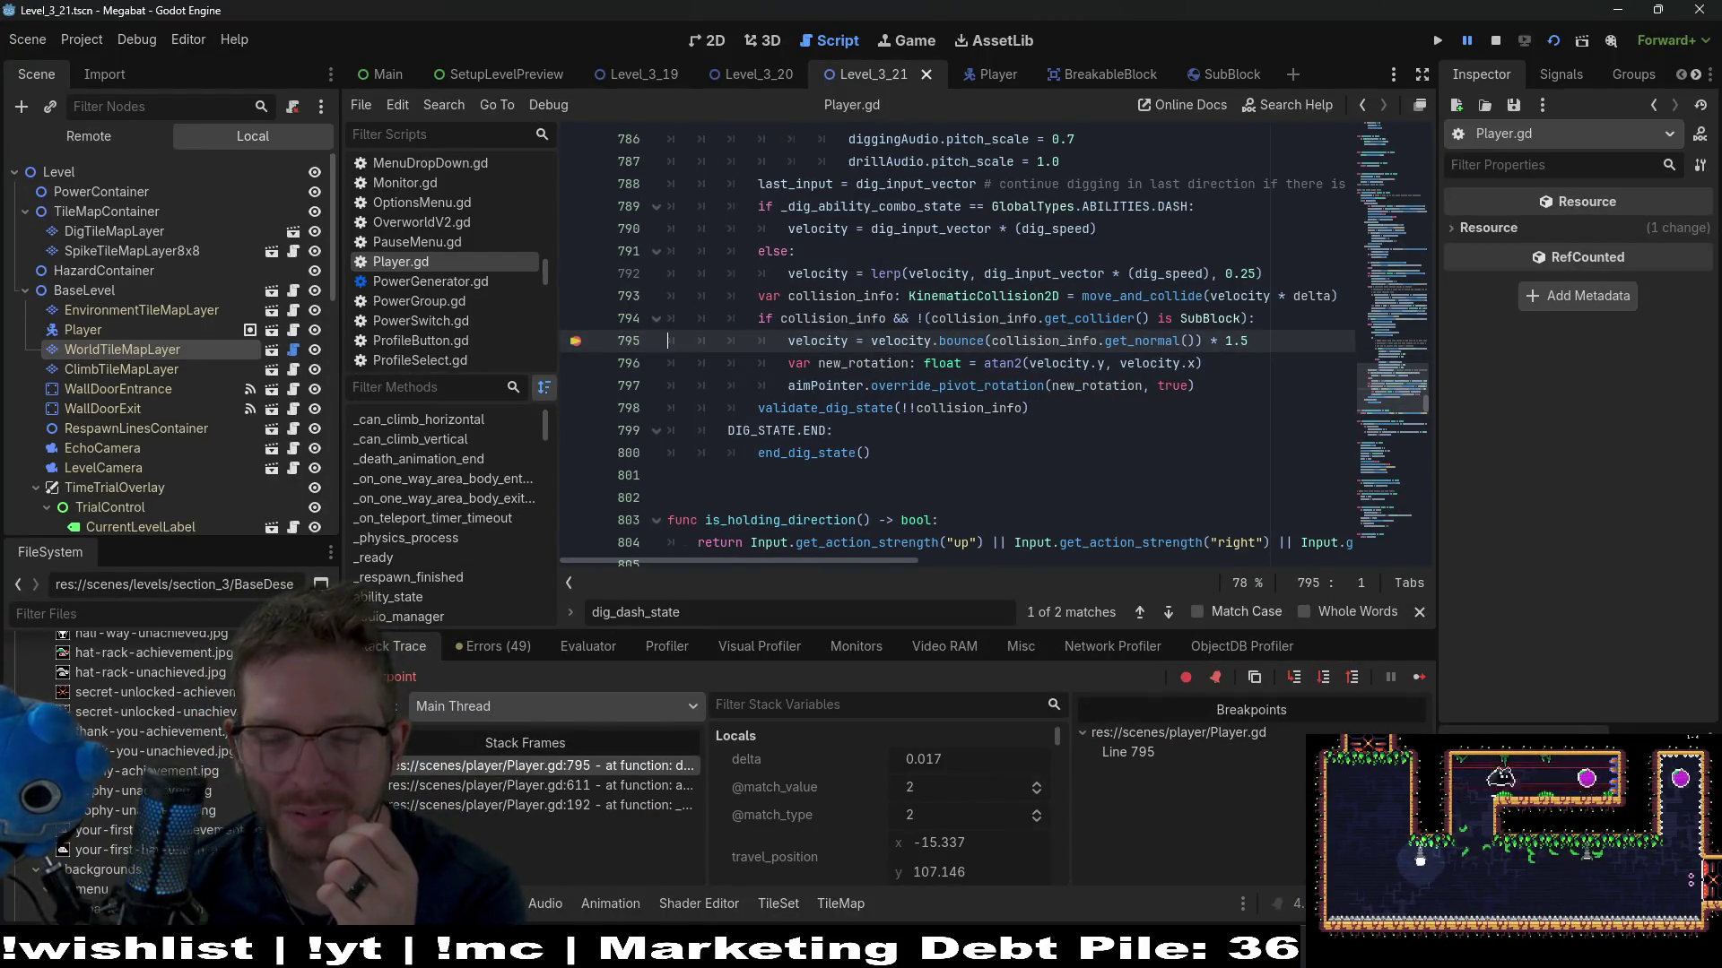
# Resume the game twice until it breaks at line 795 again
pyautogui.press('F12')
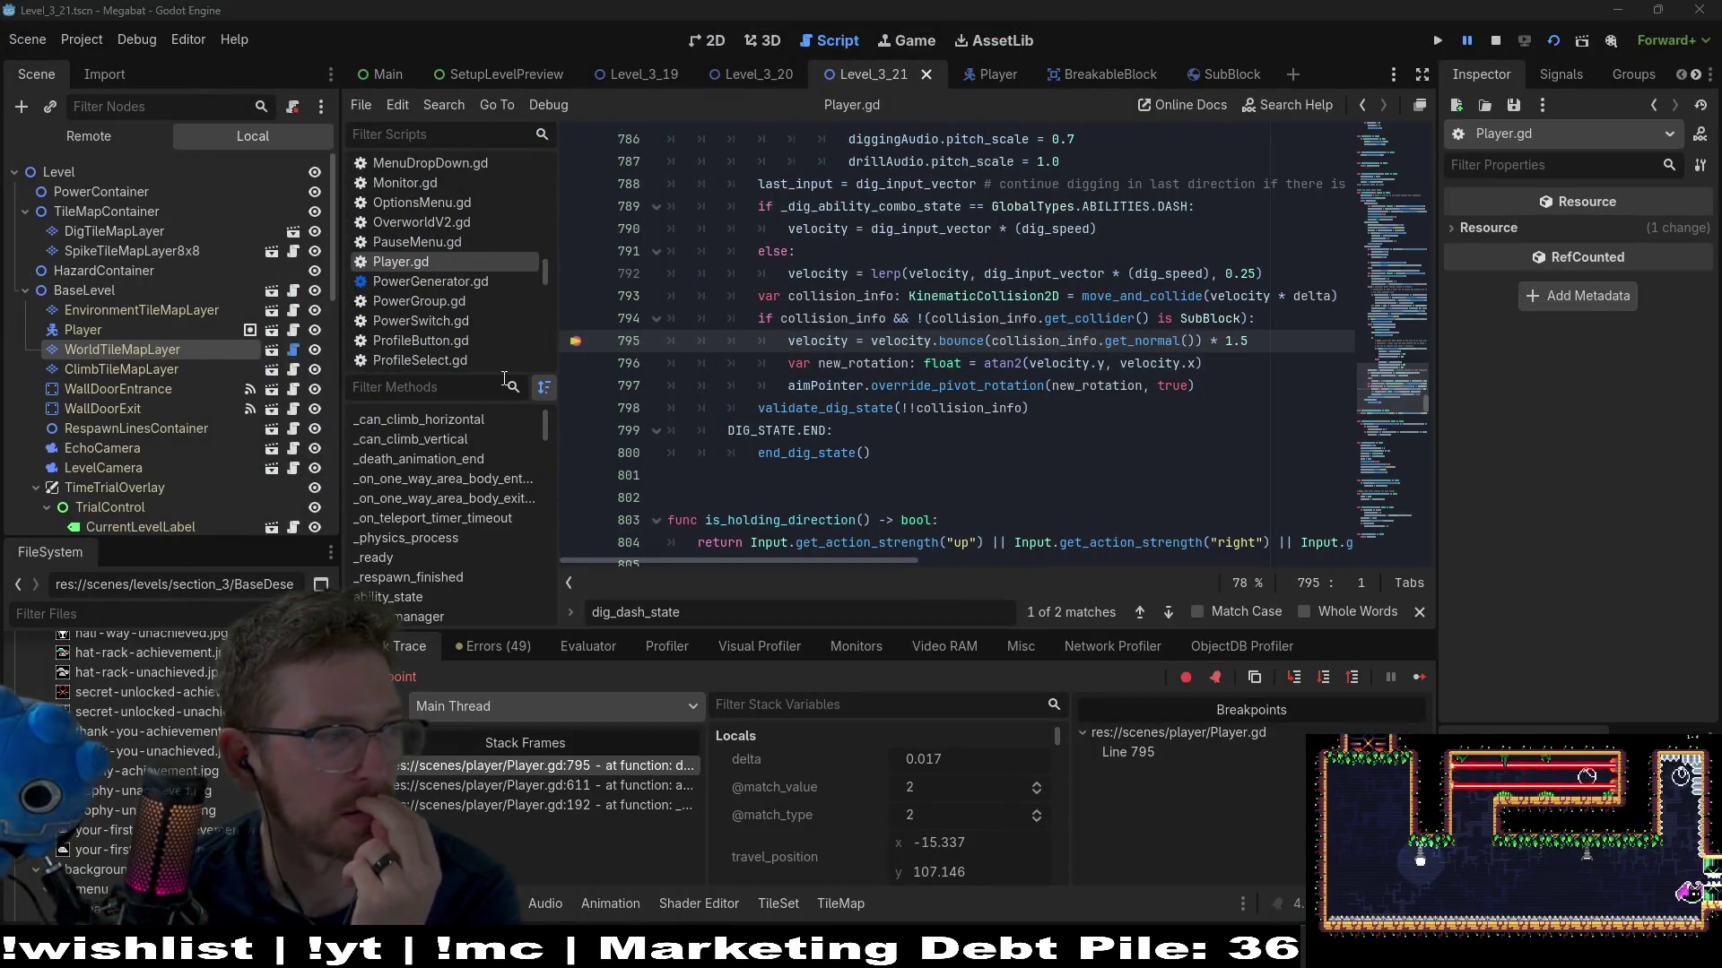
pyautogui.click(1415, 671)
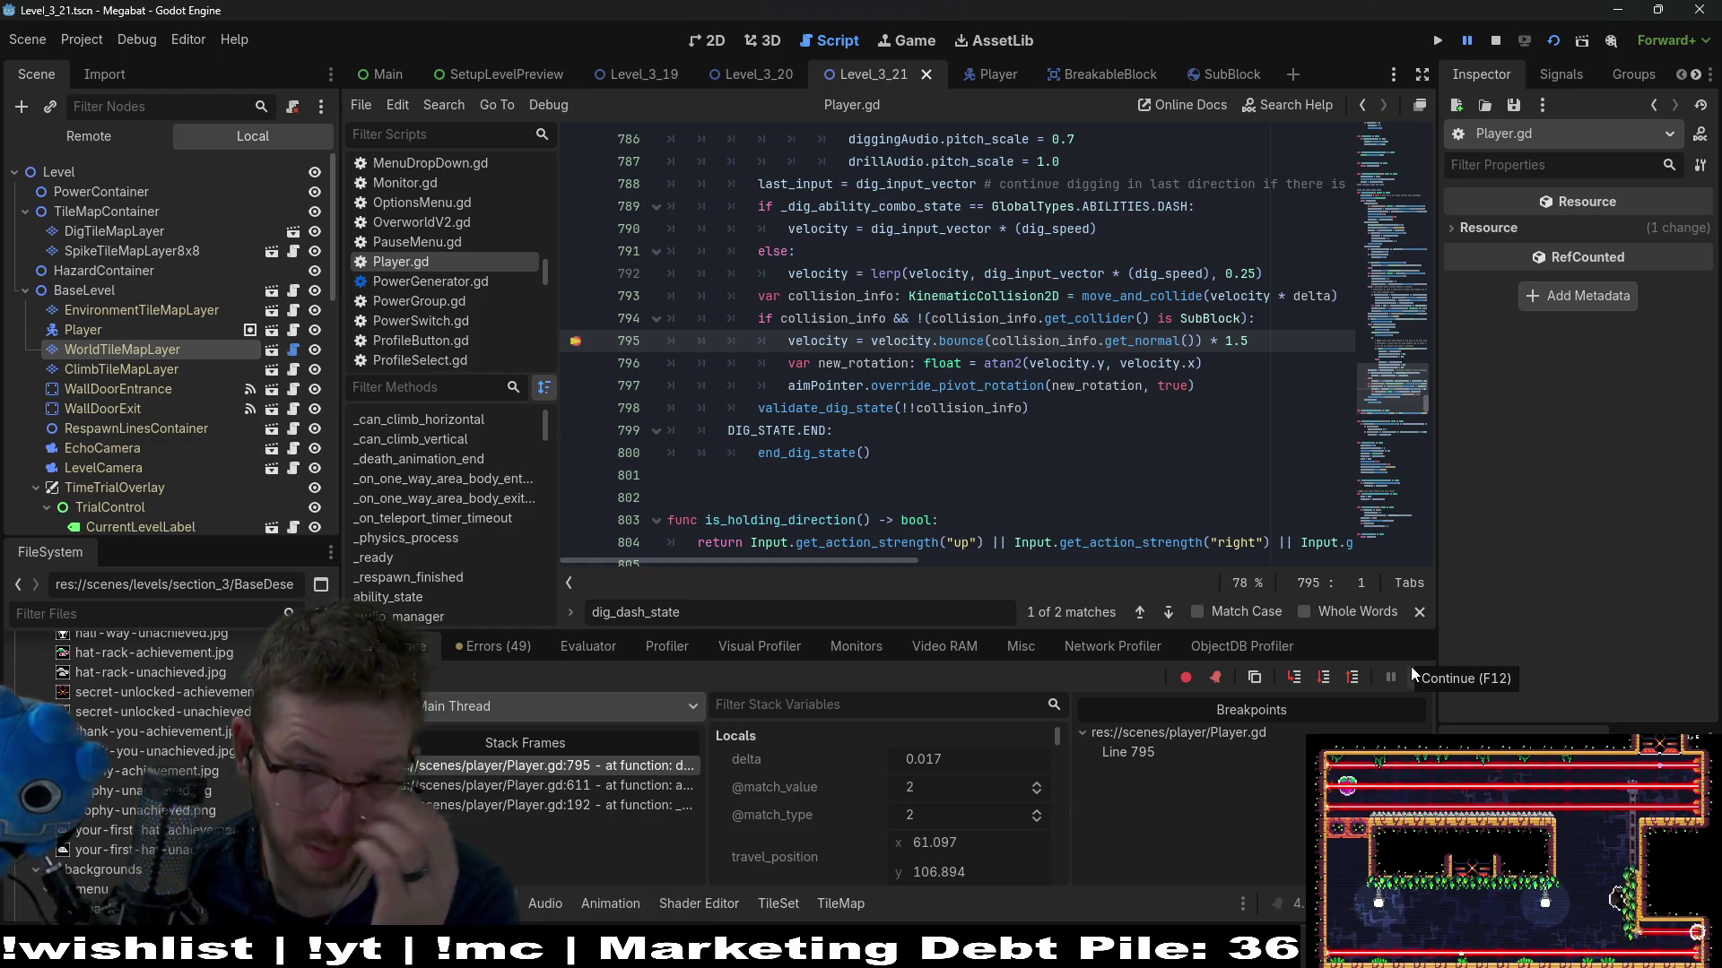
pyautogui.click(1415, 686)
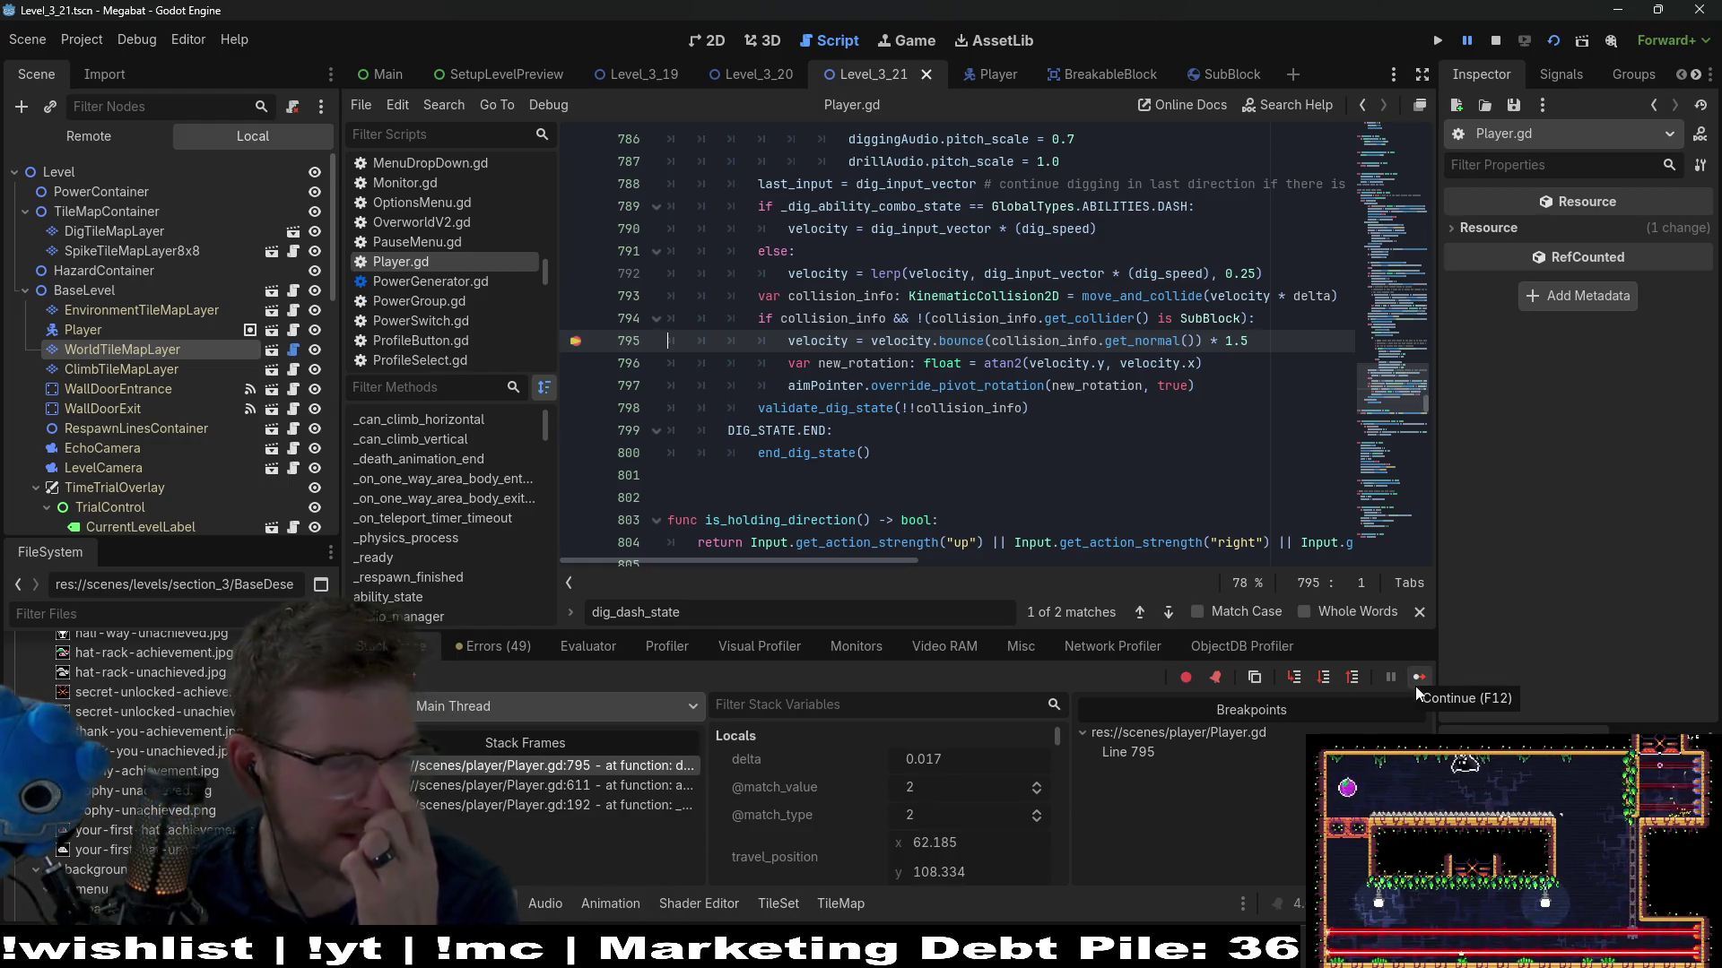
# Select the whole aimPointer.override_pivot_rotation call on line 797
pyautogui.doubleClick(975, 386)
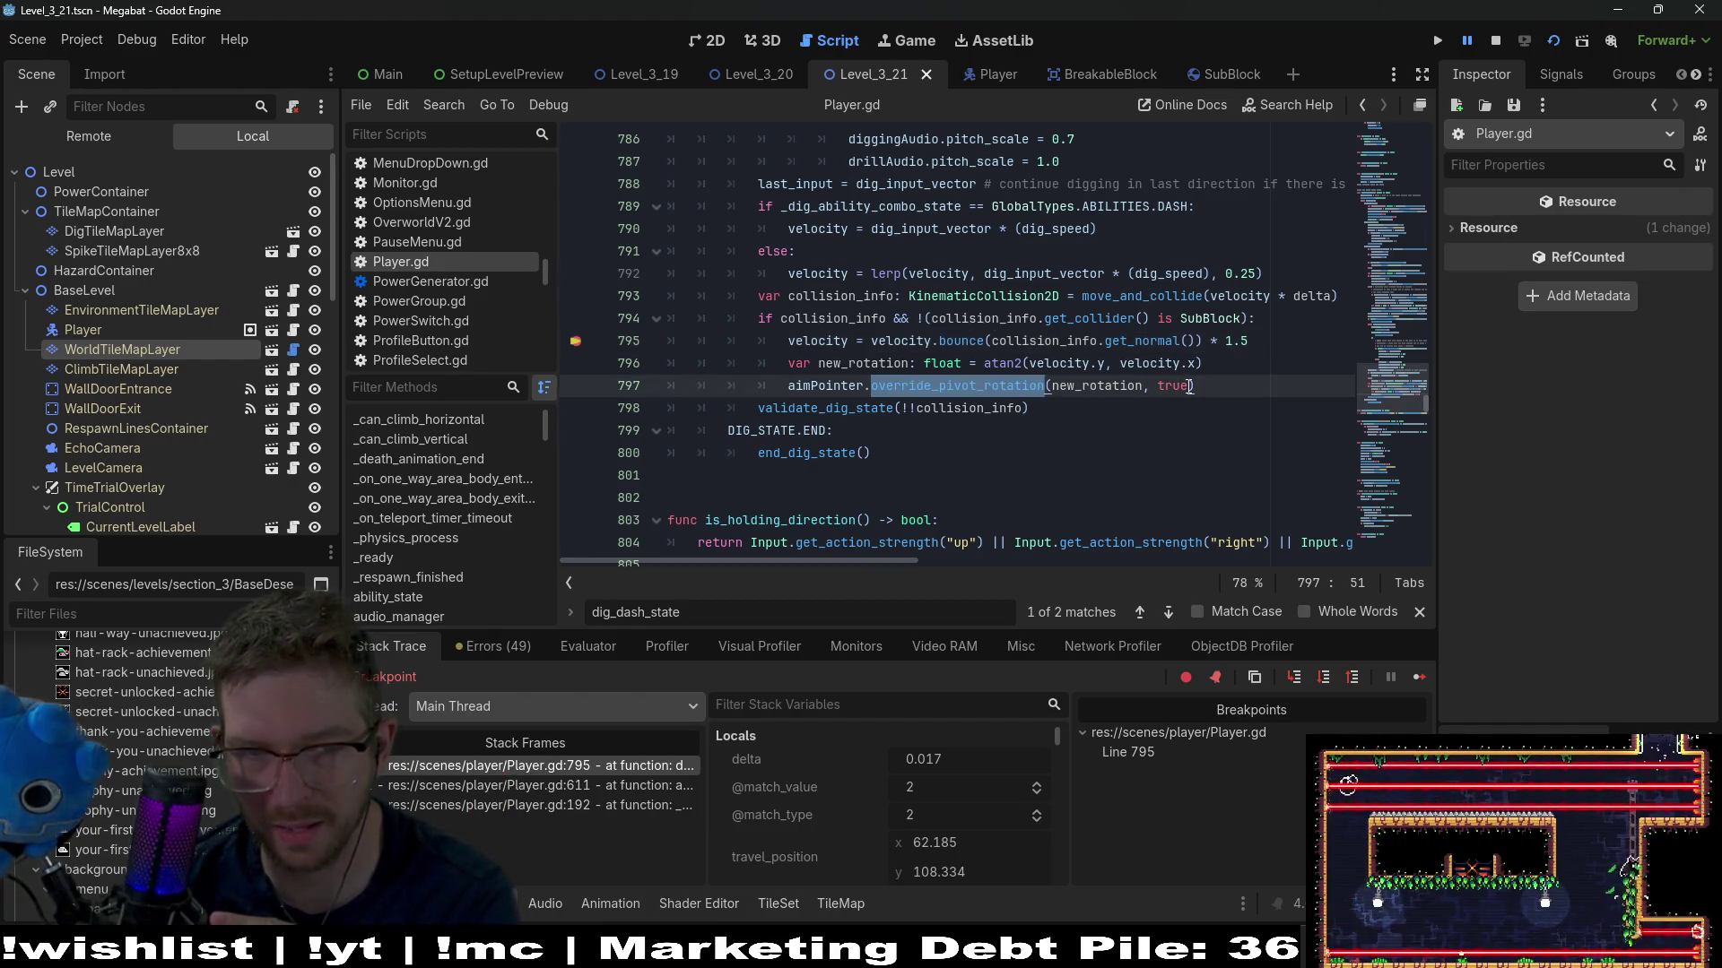
pyautogui.click(983, 385)
pyautogui.moveTo(786, 389); pyautogui.dragTo(1051, 390)
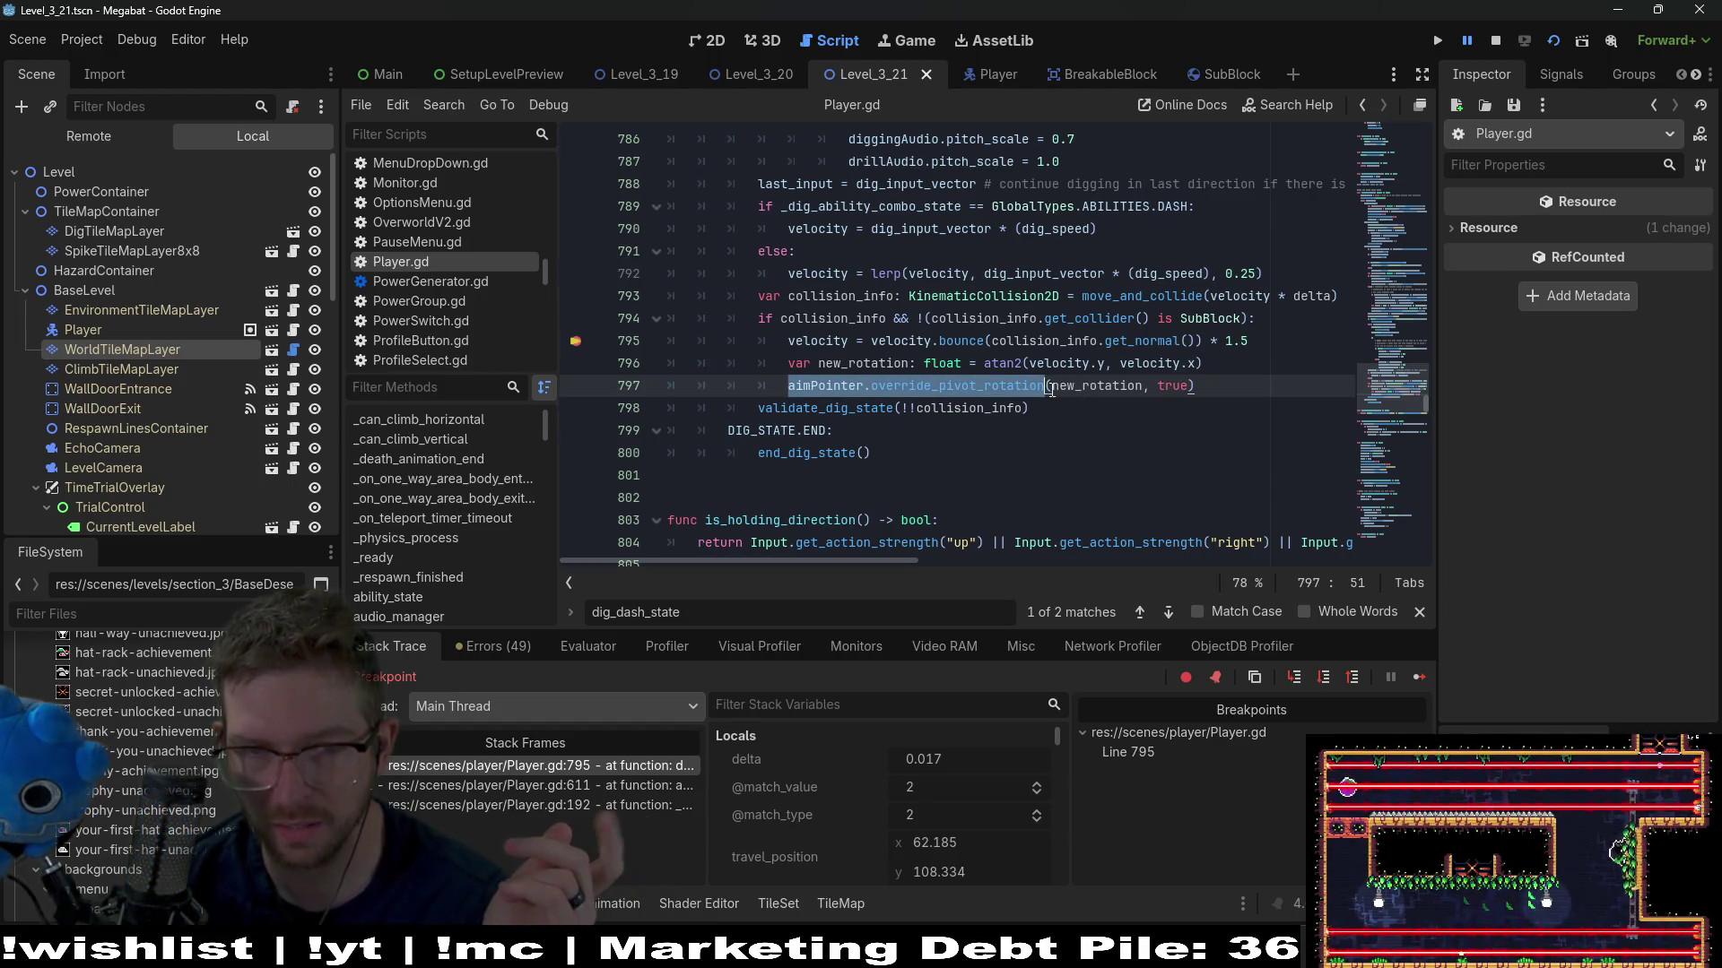
# Search for aimPointer.override_pivot_rotation, reviewing matches at lines 766 and 797, then resume with F12
pyautogui.hotkey('ctrl', 'f')
pyautogui.press('Return')
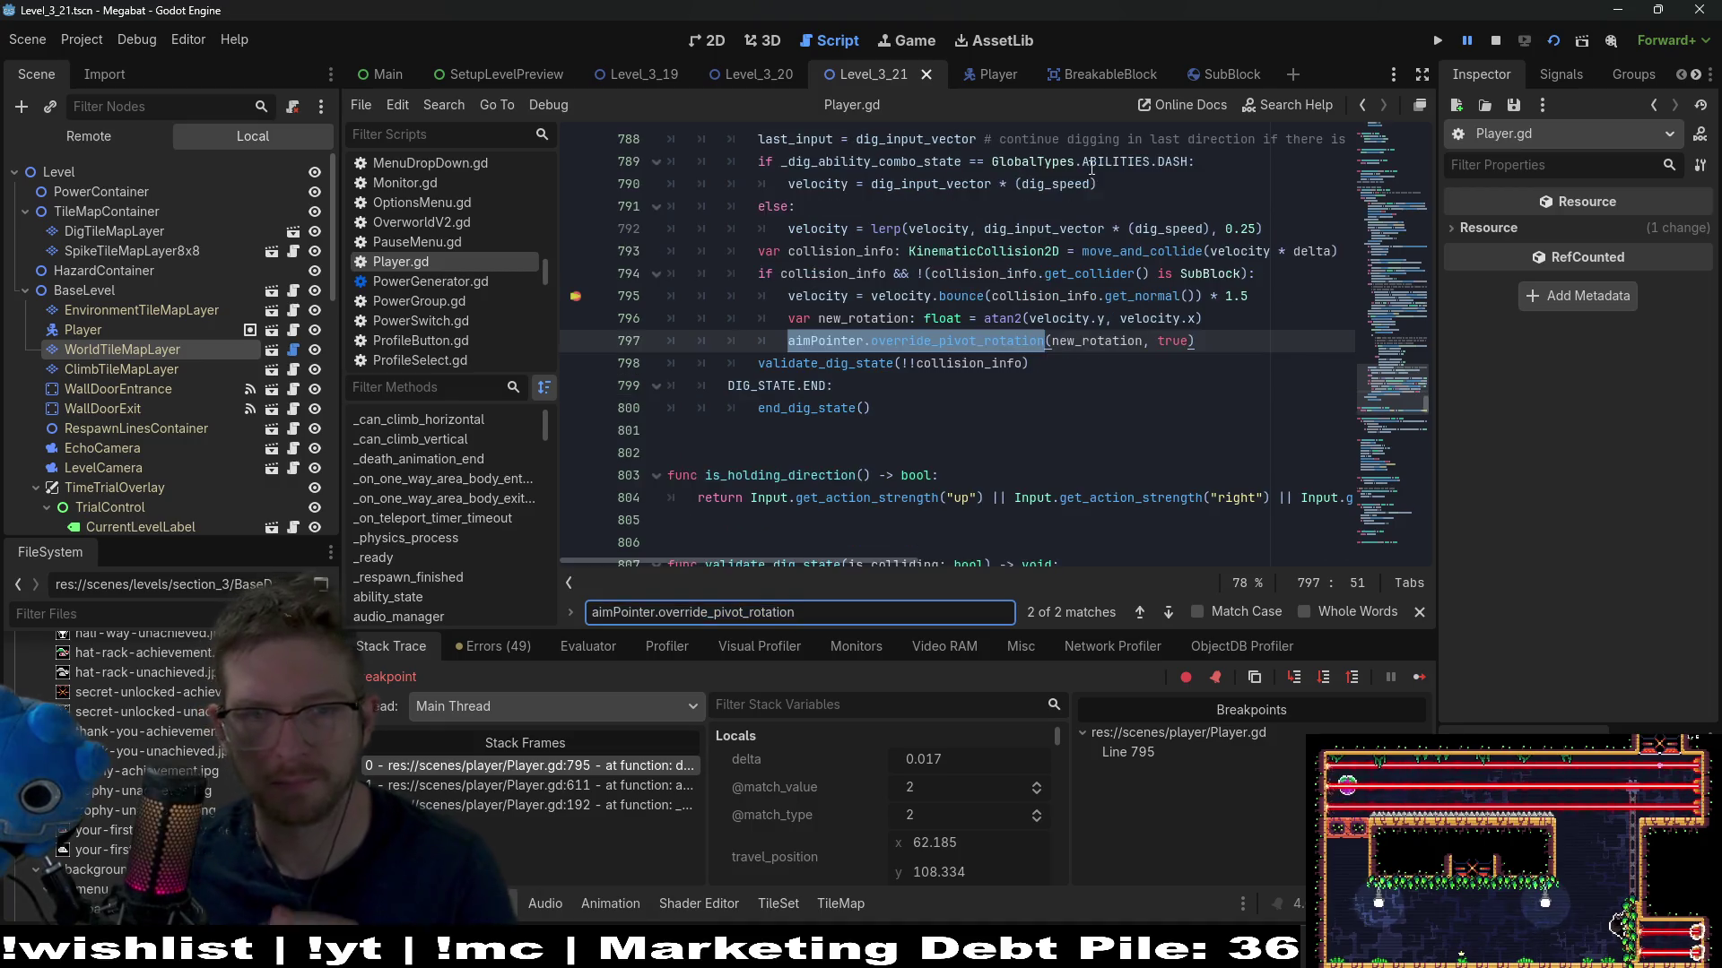
pyautogui.scroll(2, 1031, 341)
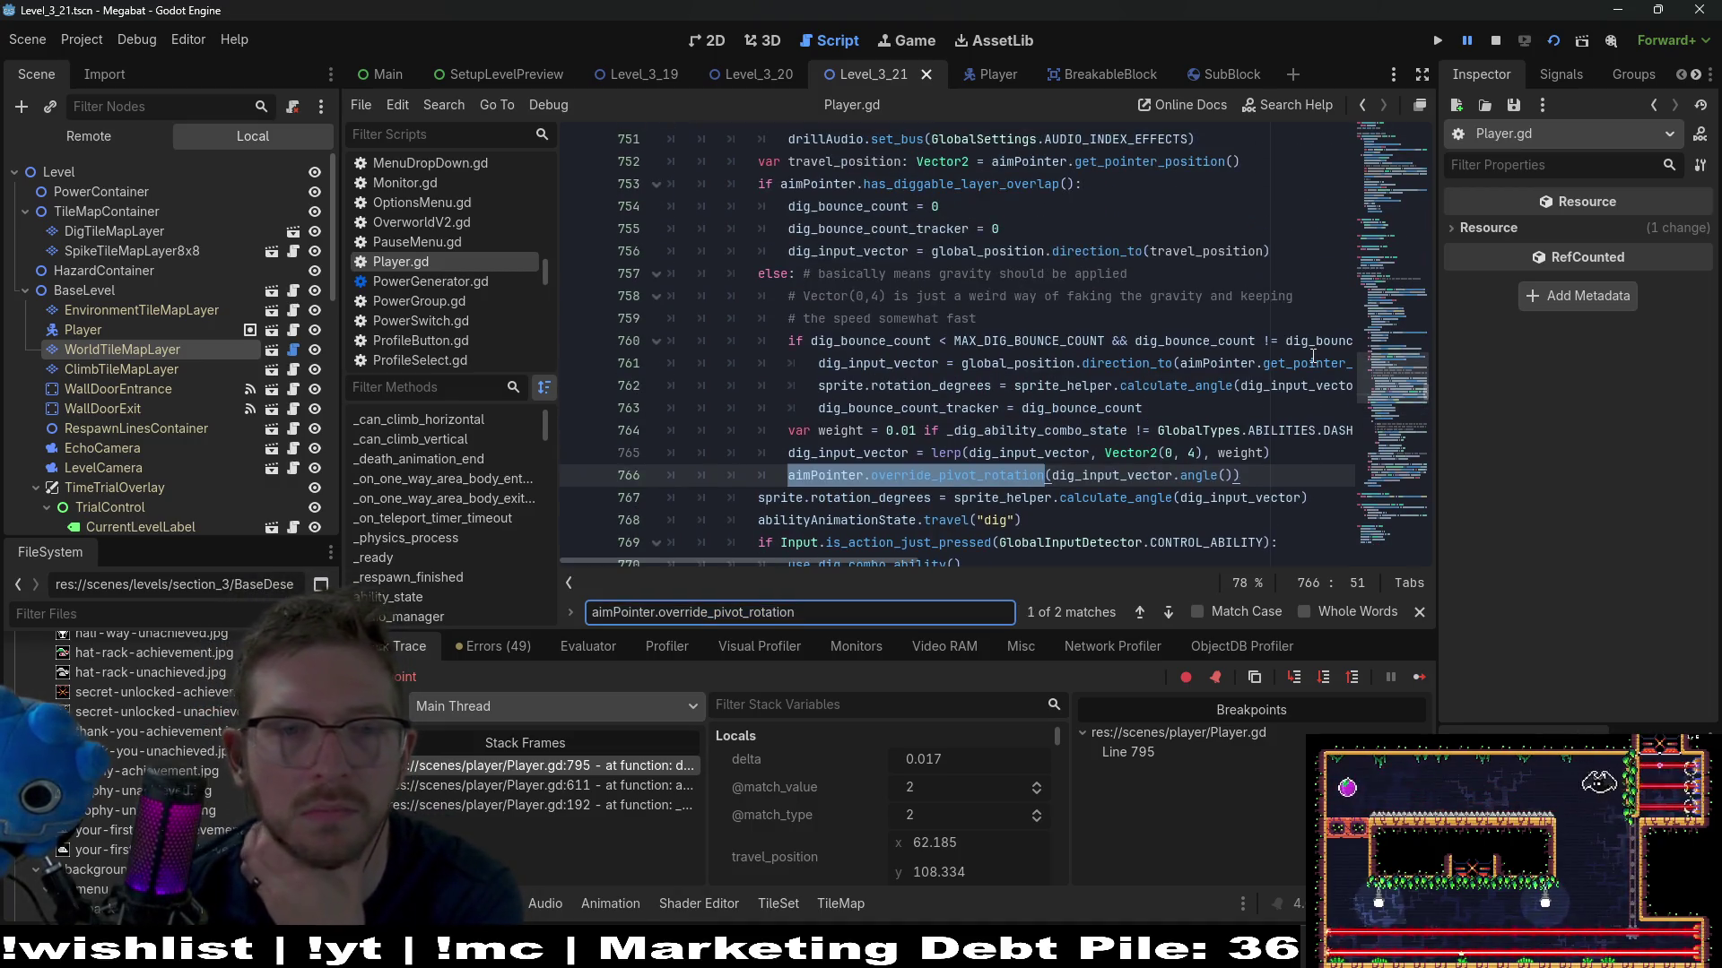
pyautogui.scroll(2, 1026, 344)
pyautogui.scroll(2, 1026, 344)
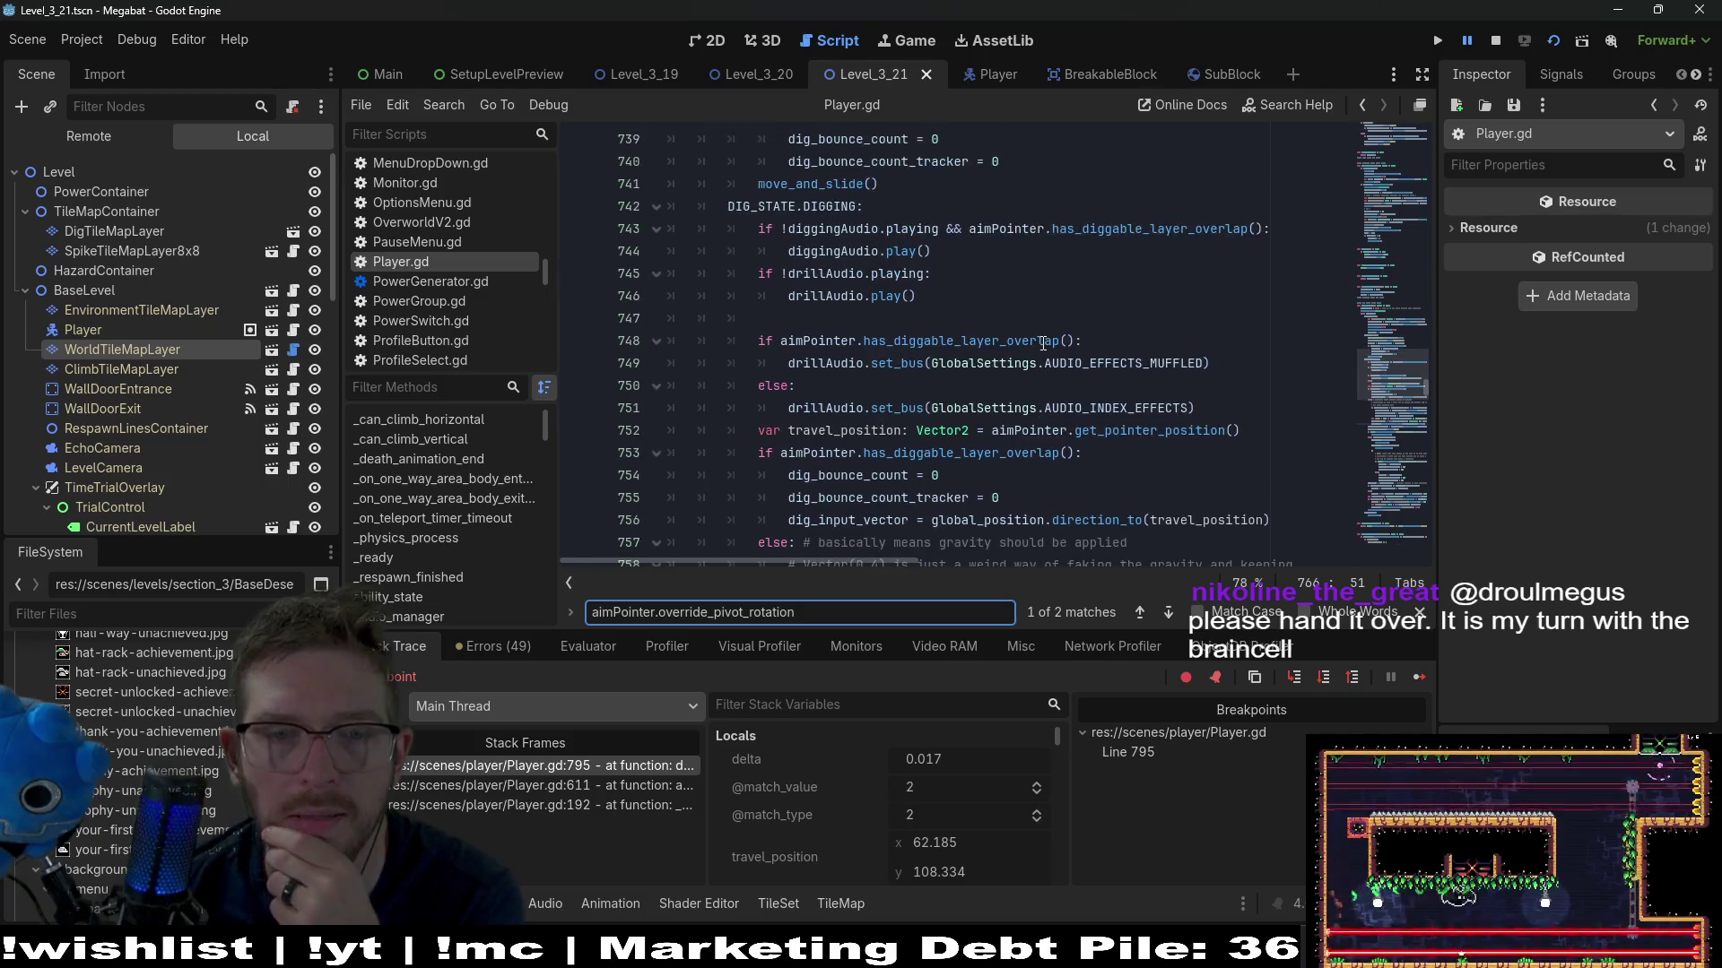
pyautogui.scroll(-3, 1109, 369)
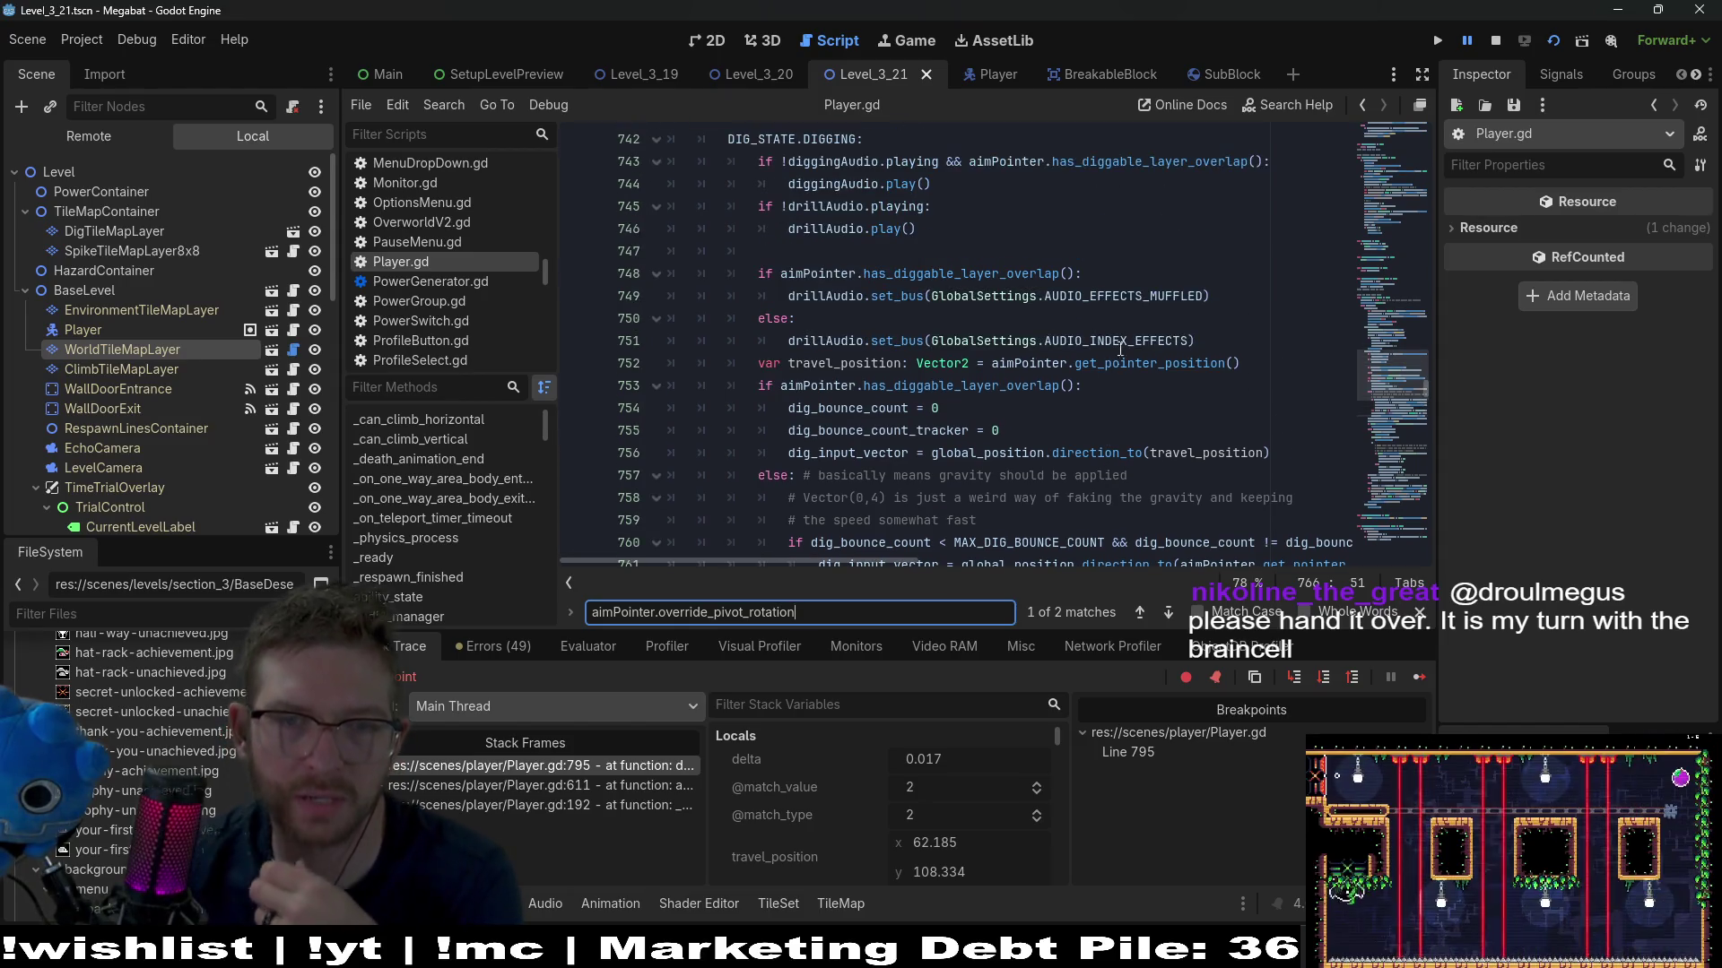
pyautogui.scroll(3, 1112, 367)
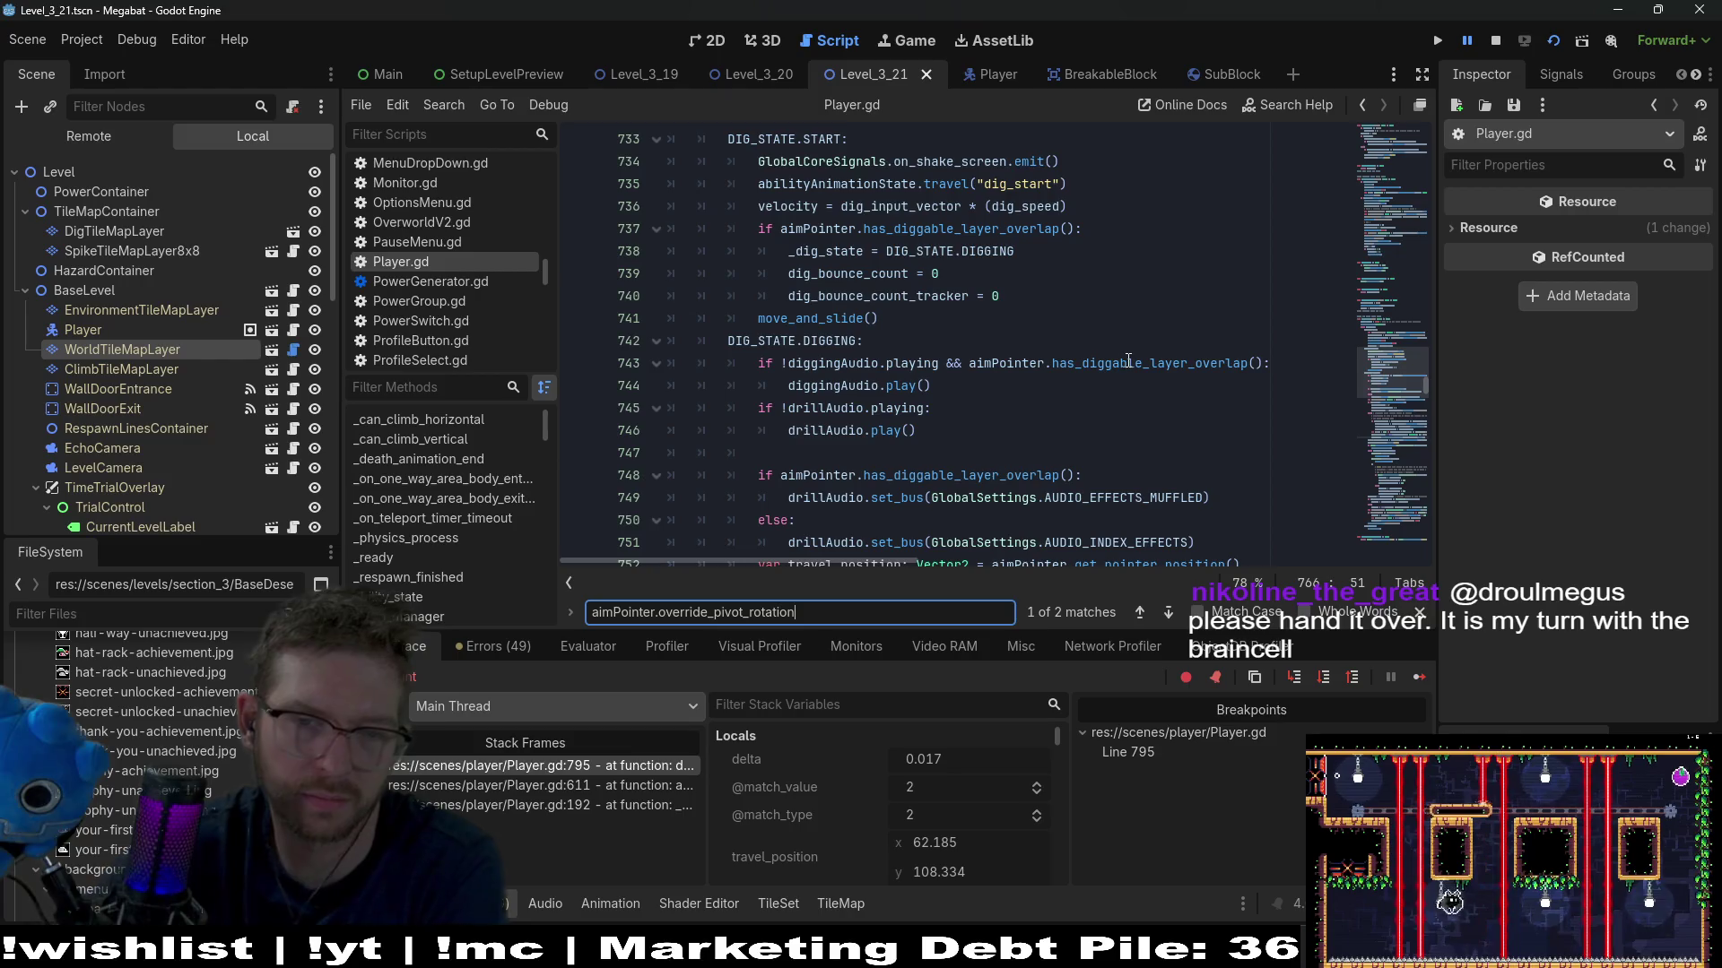
pyautogui.press('Return')
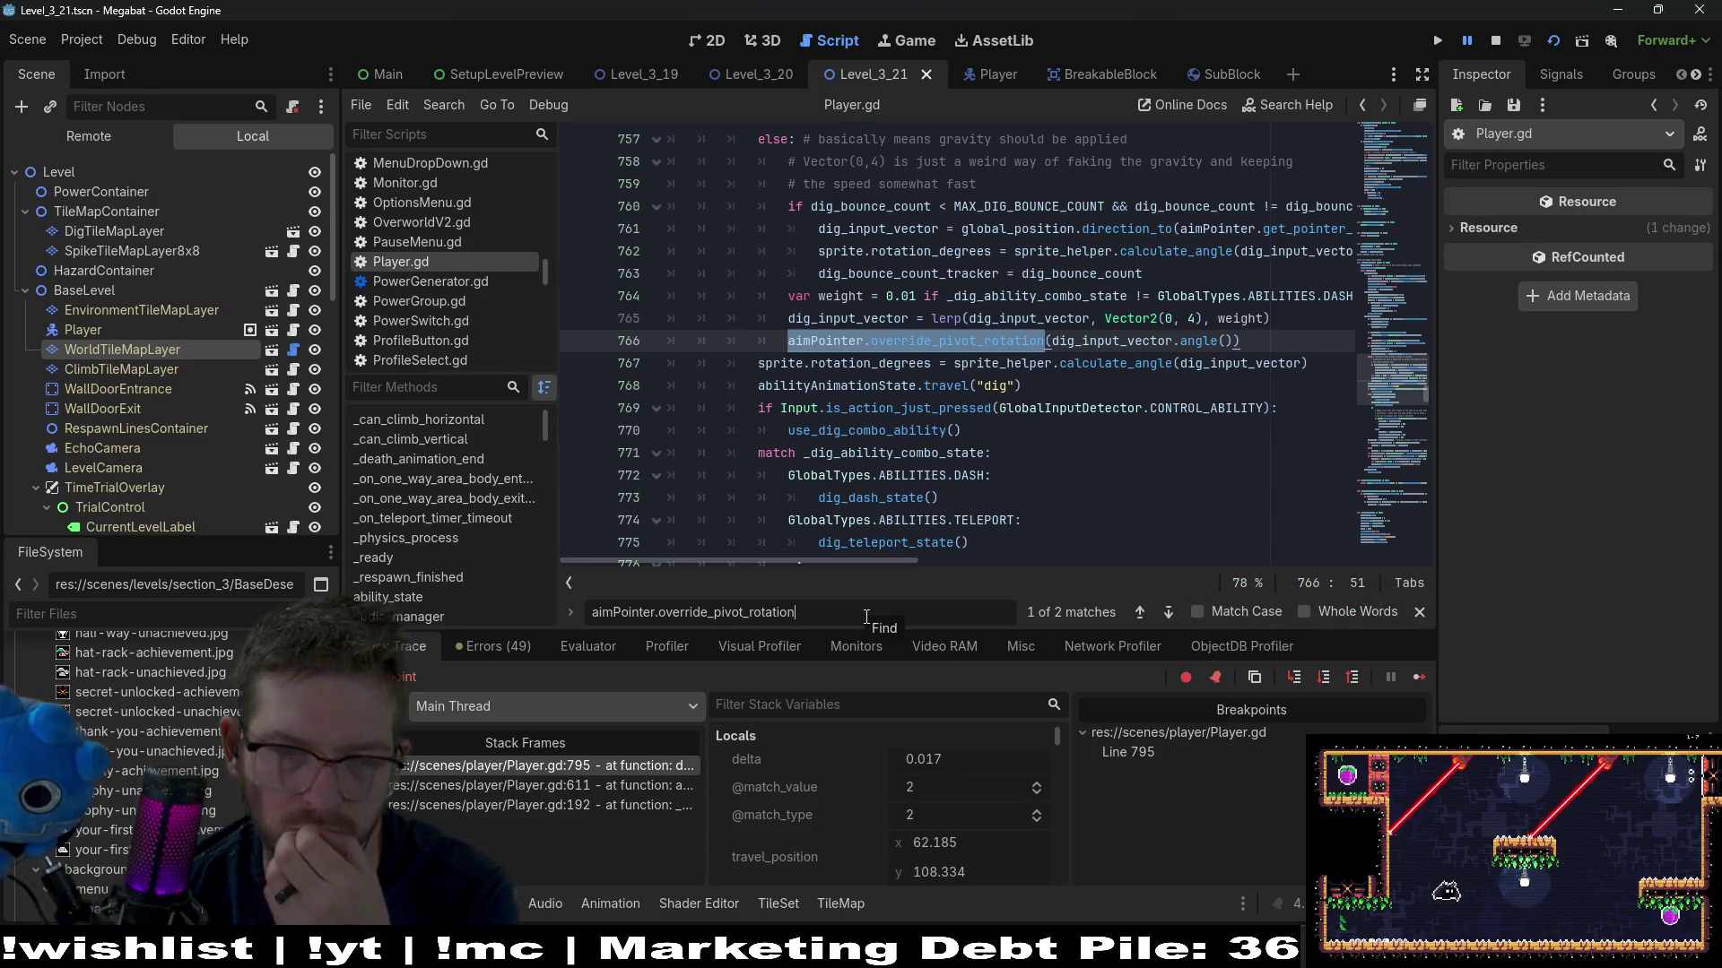
pyautogui.press('Return')
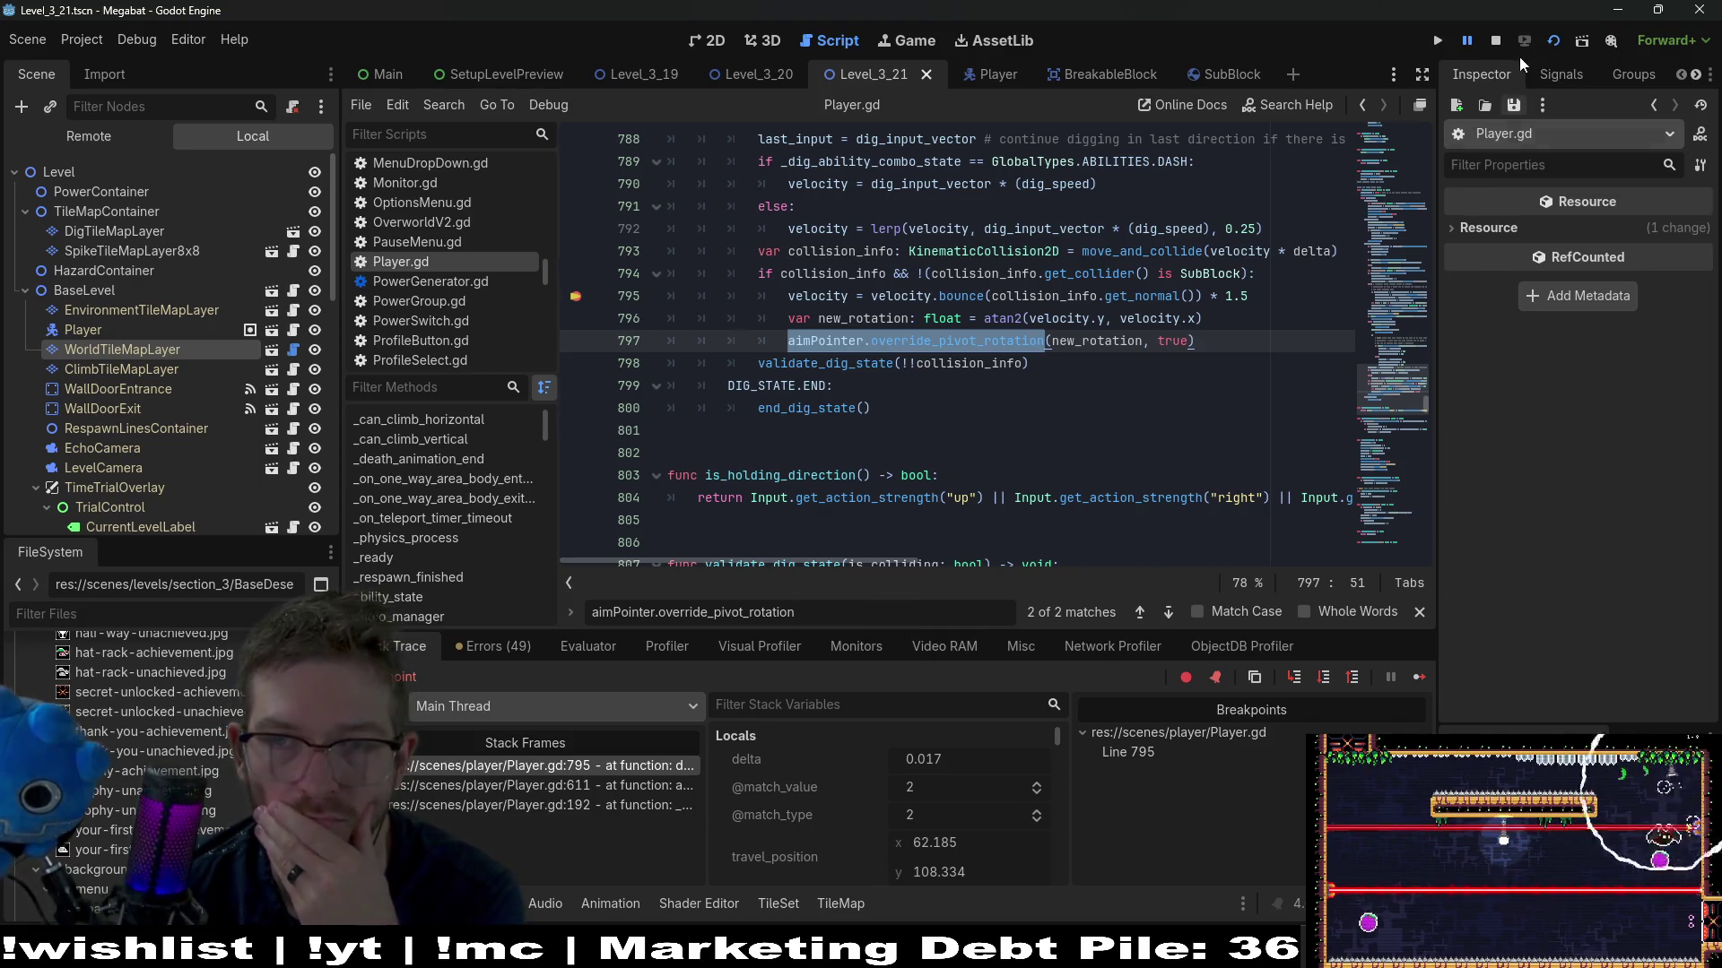
pyautogui.press('F12')
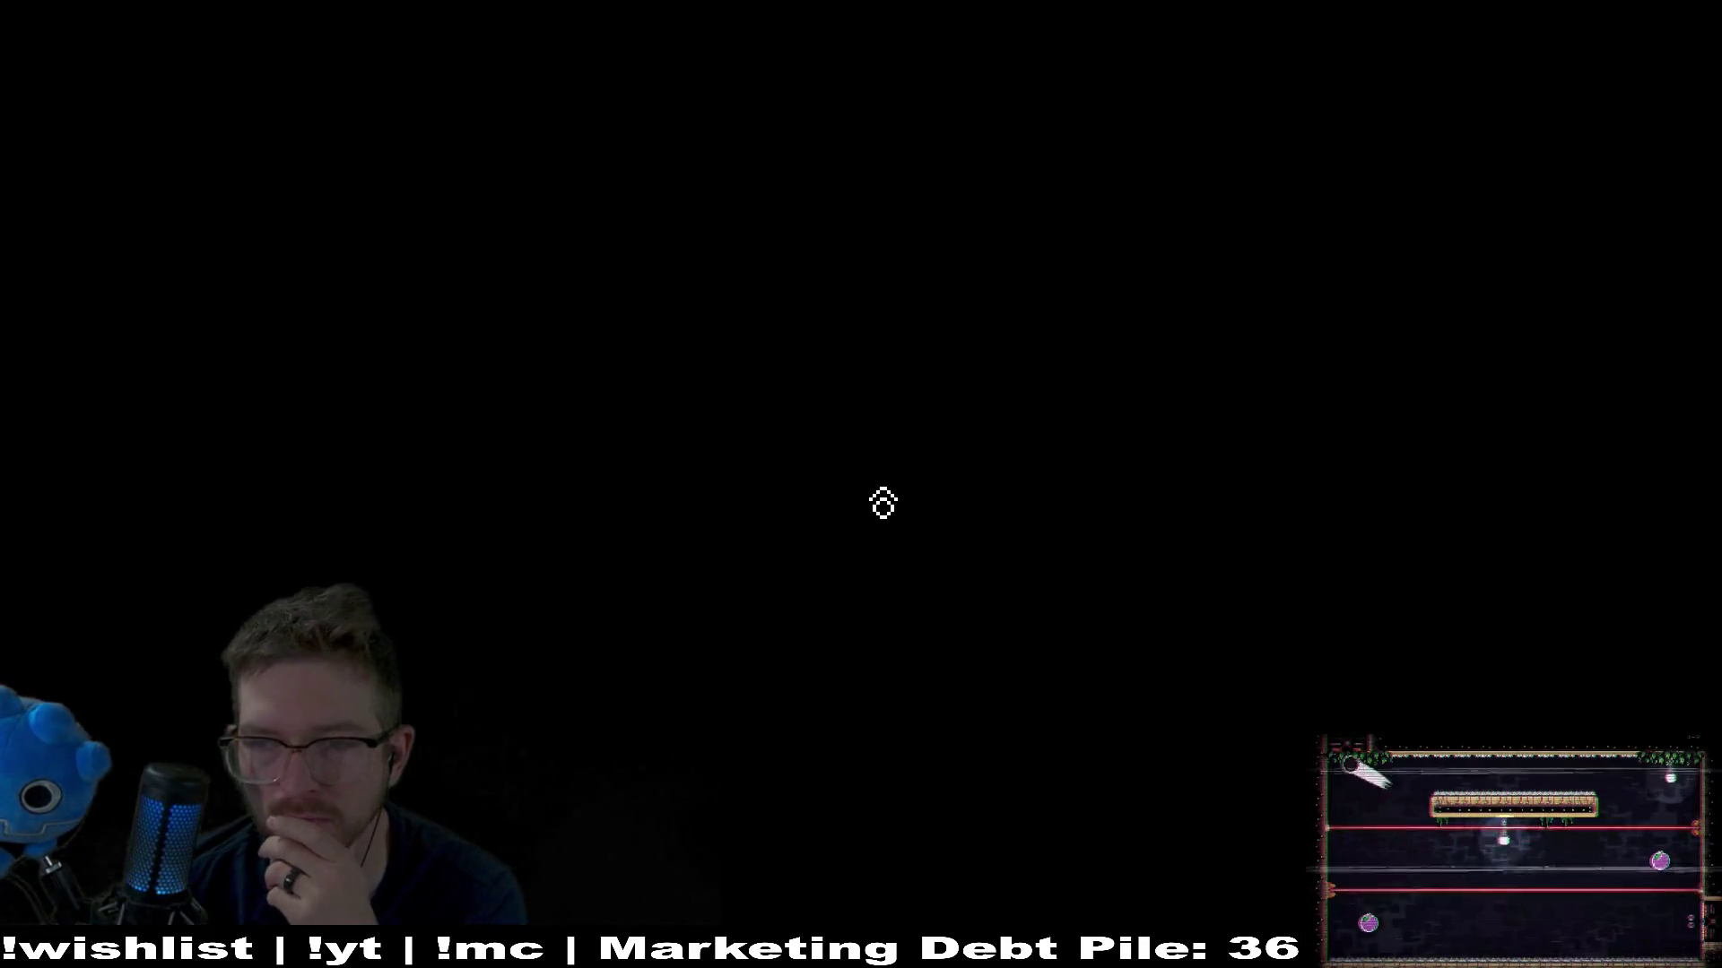
# Restart the game with F5 and steer the player right and down until the line 795 breakpoint hits
pyautogui.press('F5')
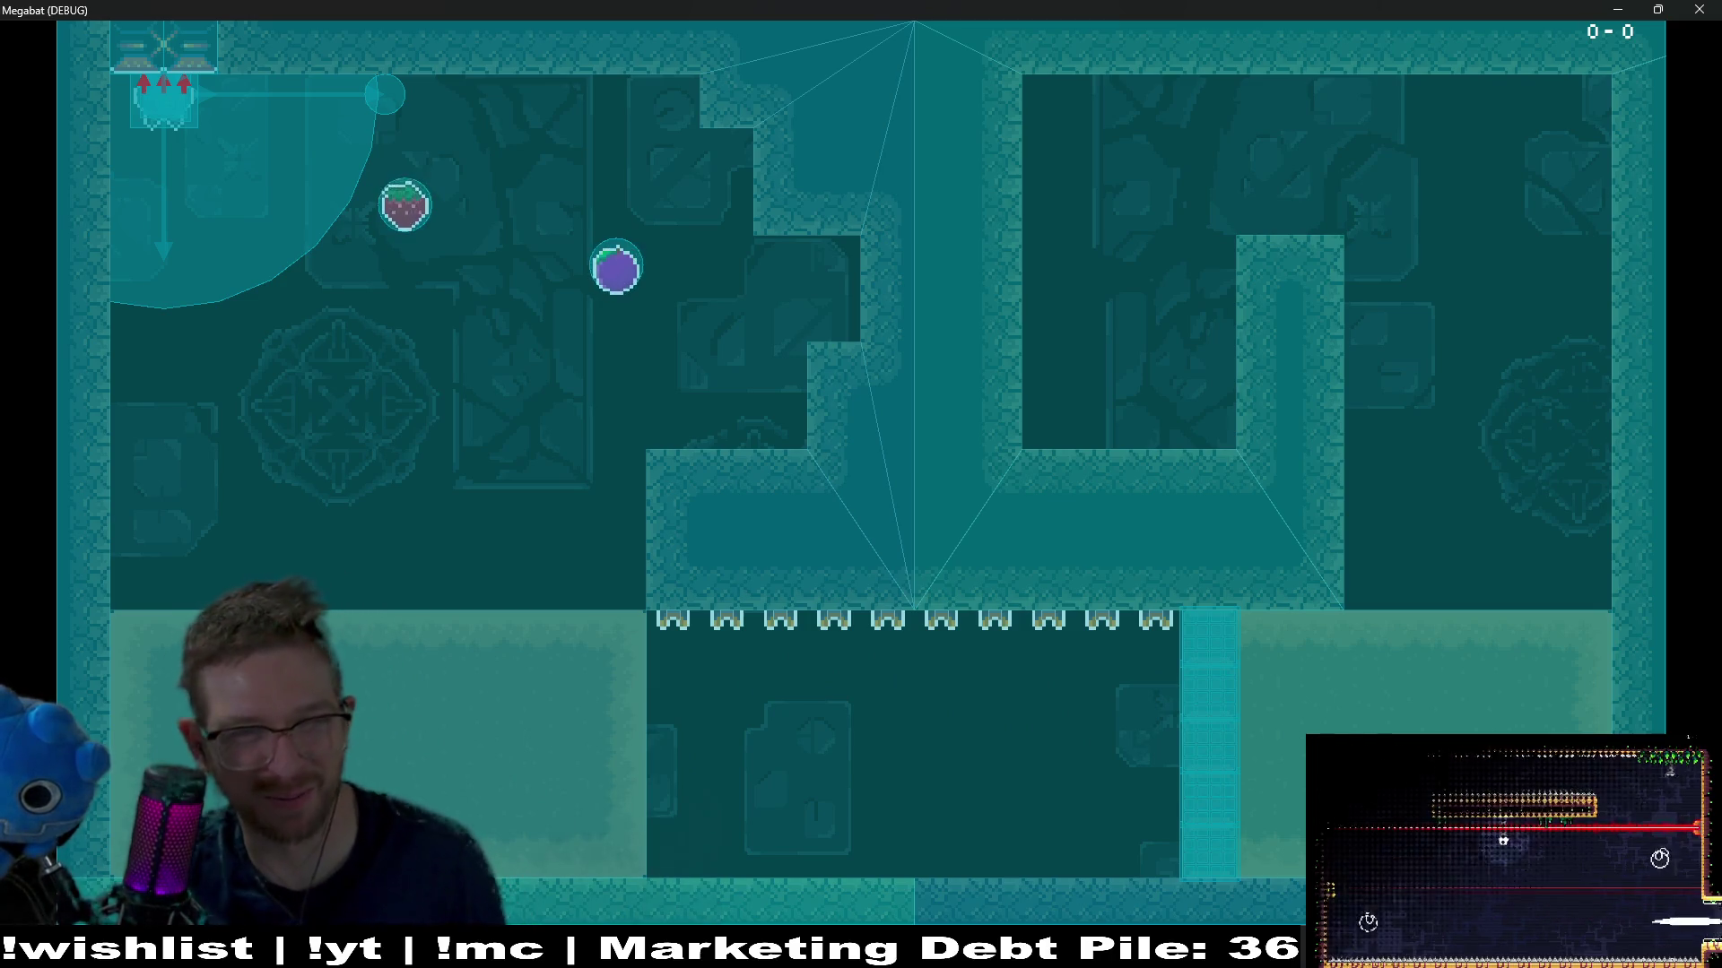
pyautogui.press('Right')
pyautogui.press('Right')
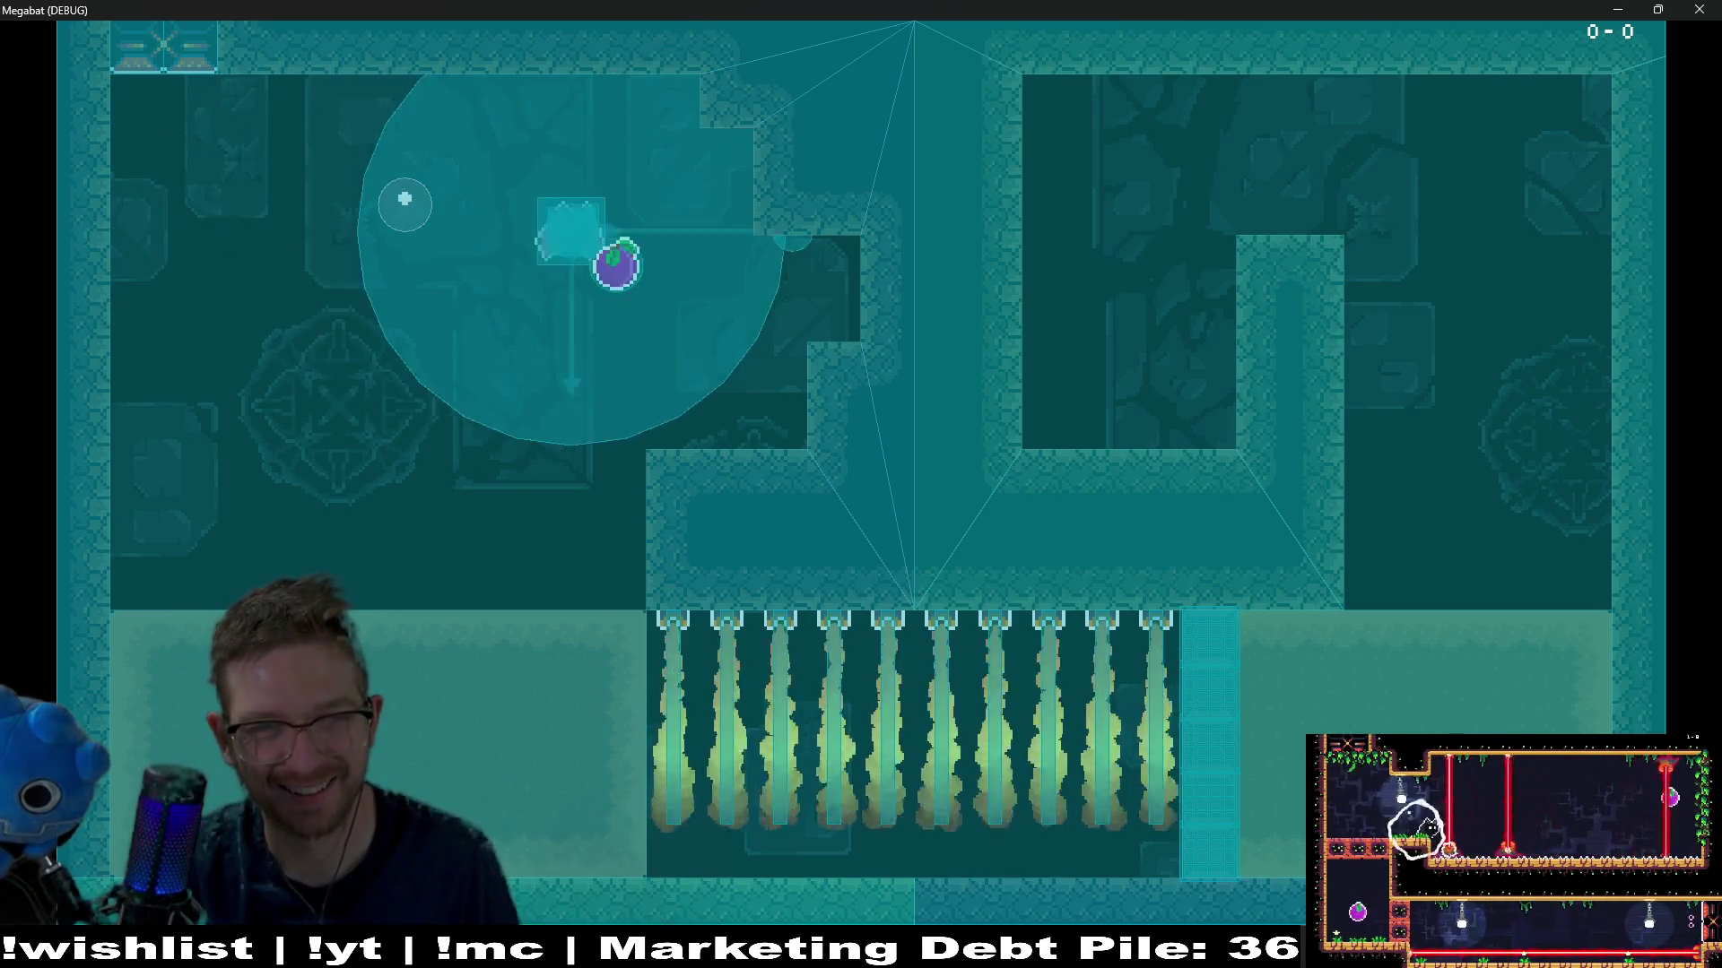
pyautogui.press('Down')
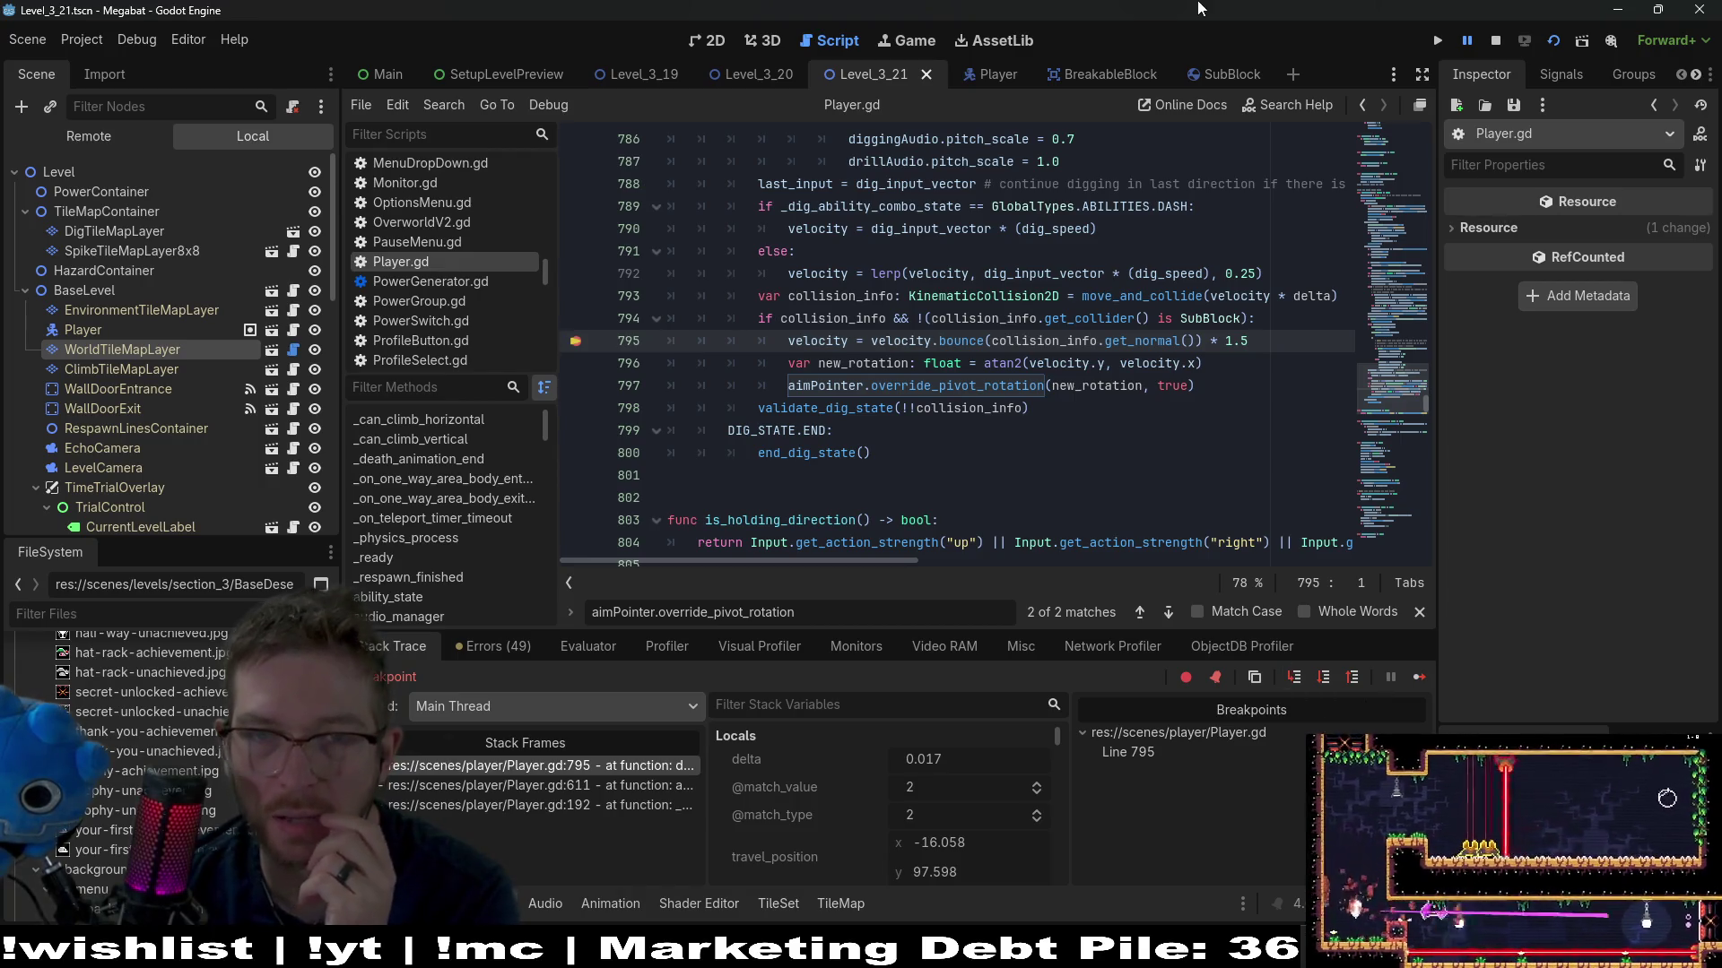
# Bring the running game window back to the front with F12
pyautogui.press('F12')
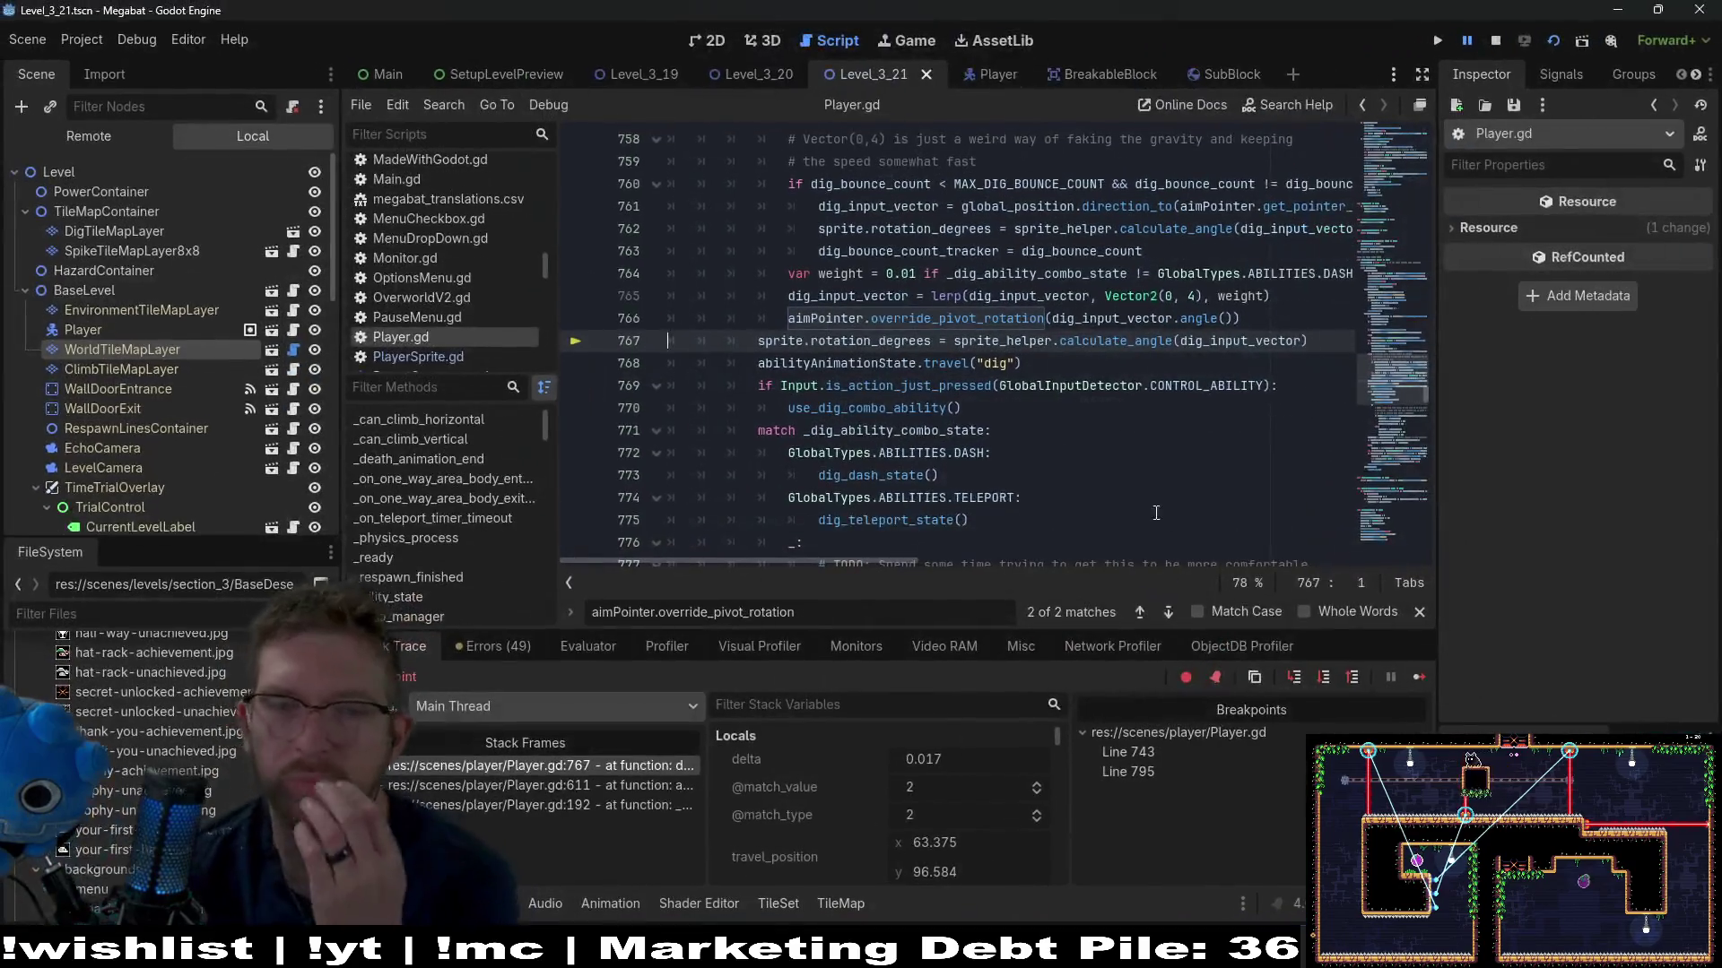
pyautogui.scroll(1, 1107, 489)
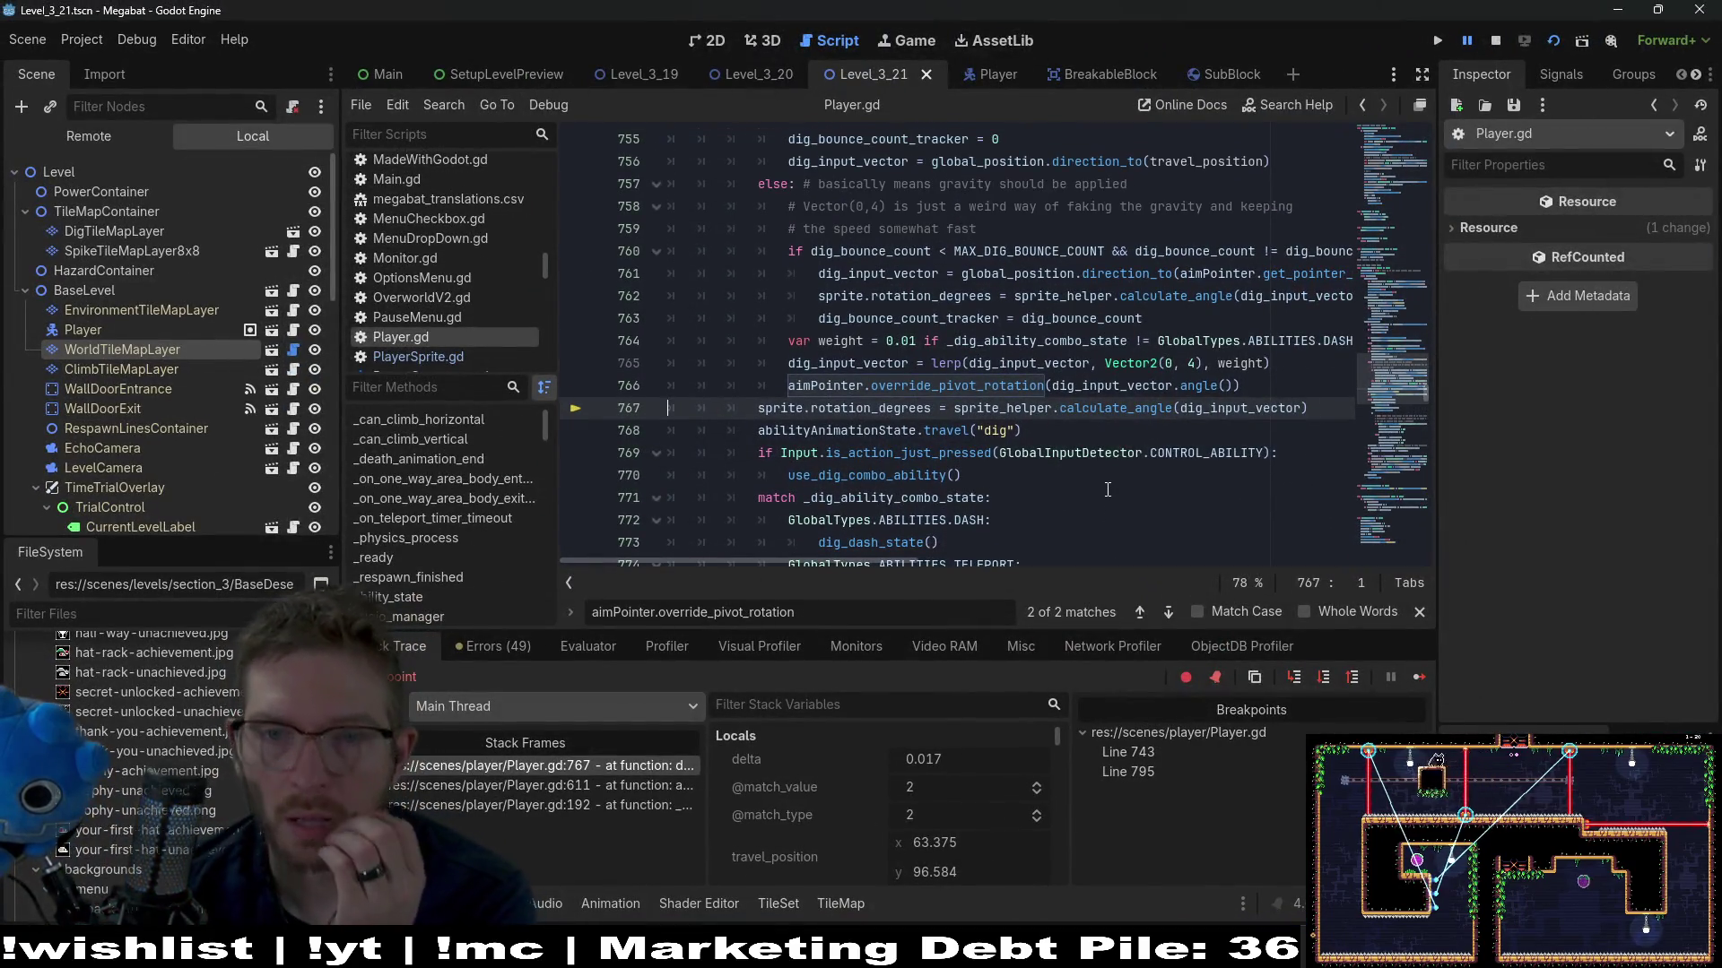
pyautogui.doubleClick(862, 363)
pyautogui.scroll(1, 995, 439)
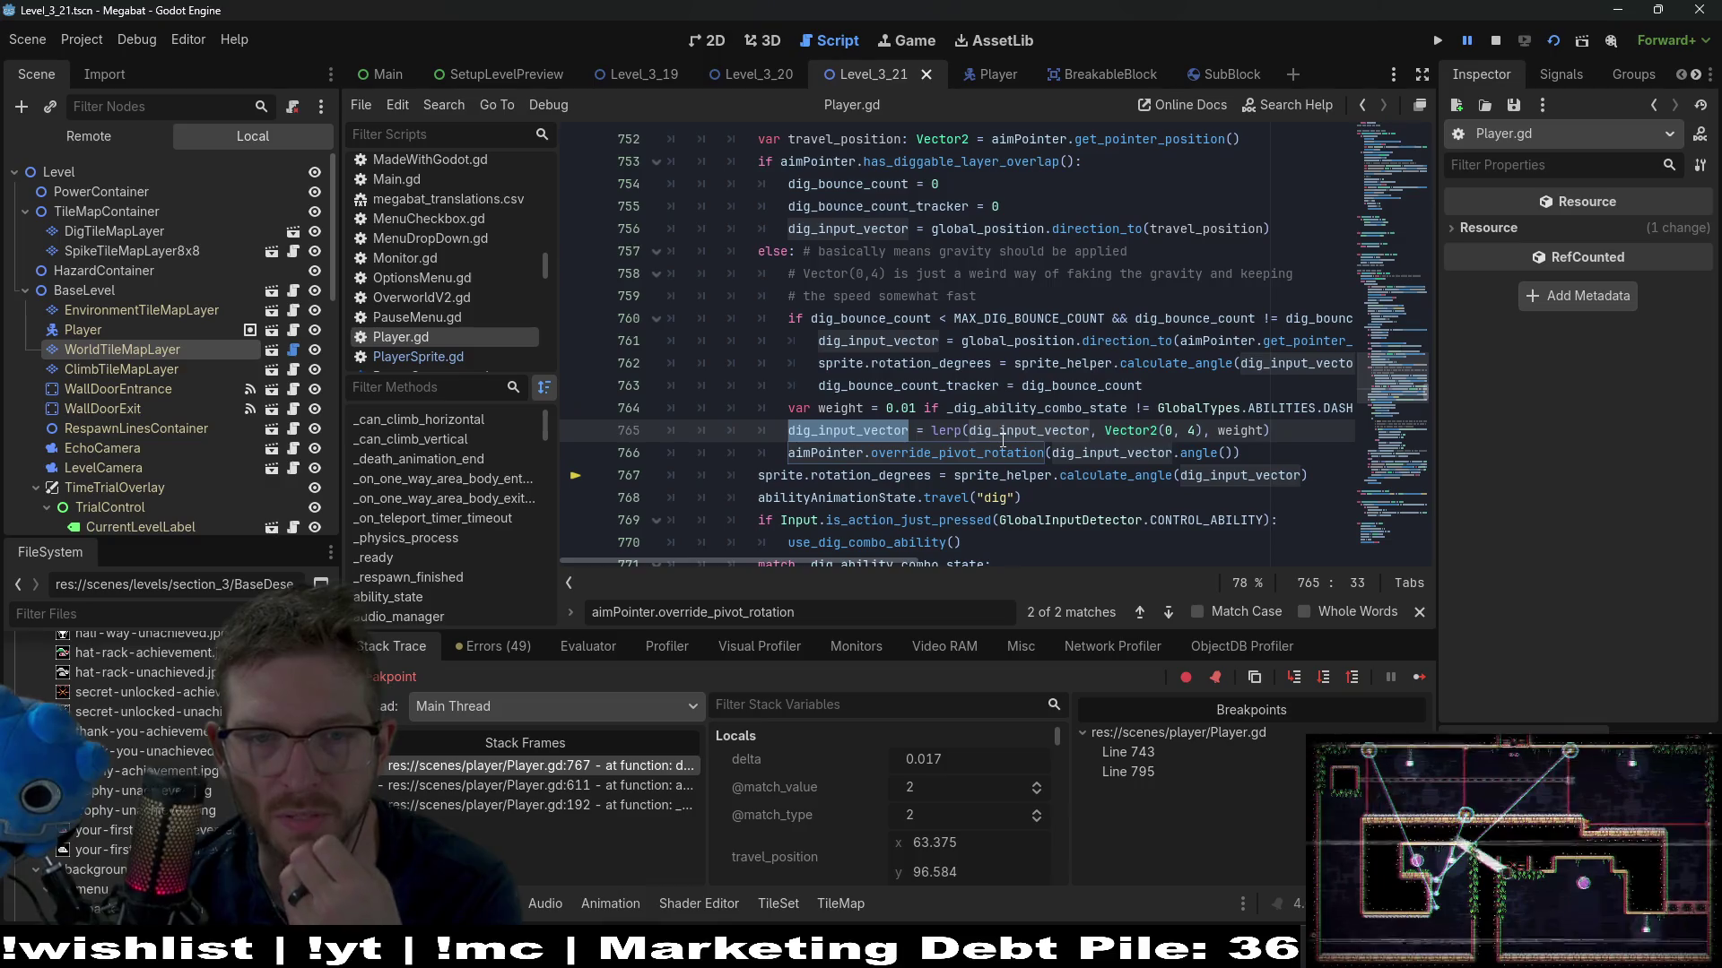
pyautogui.moveTo(1002, 446)
pyautogui.moveTo(1183, 409)
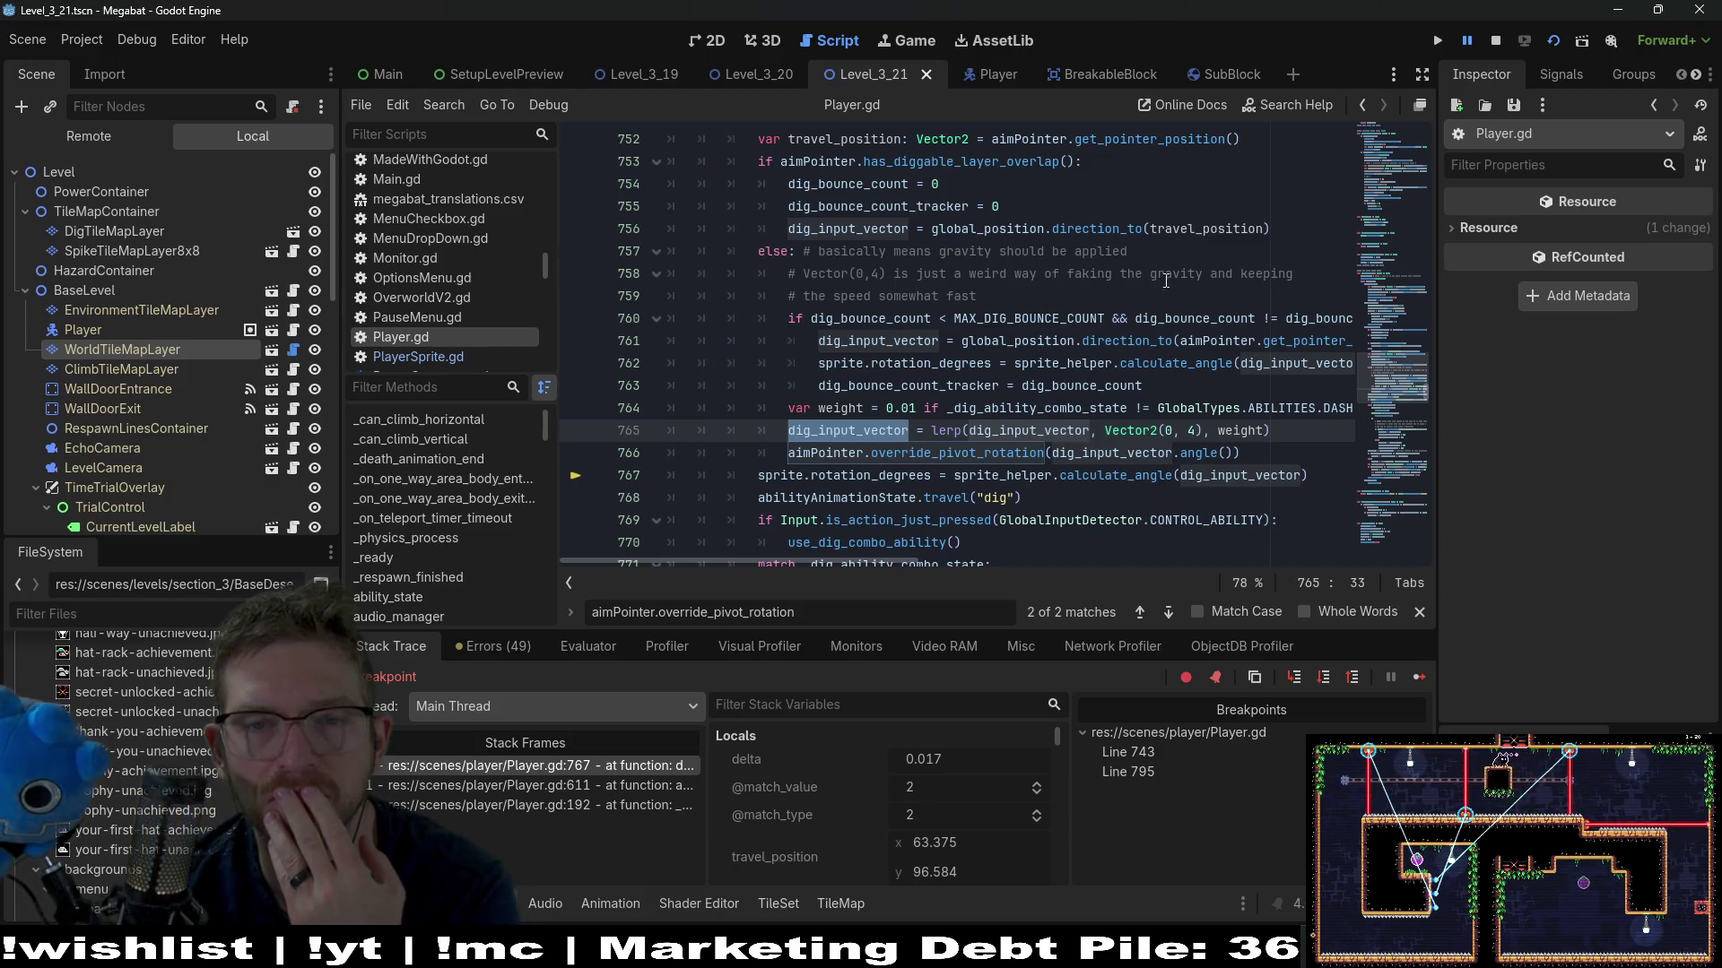
pyautogui.moveTo(1284, 228); pyautogui.dragTo(788, 228)
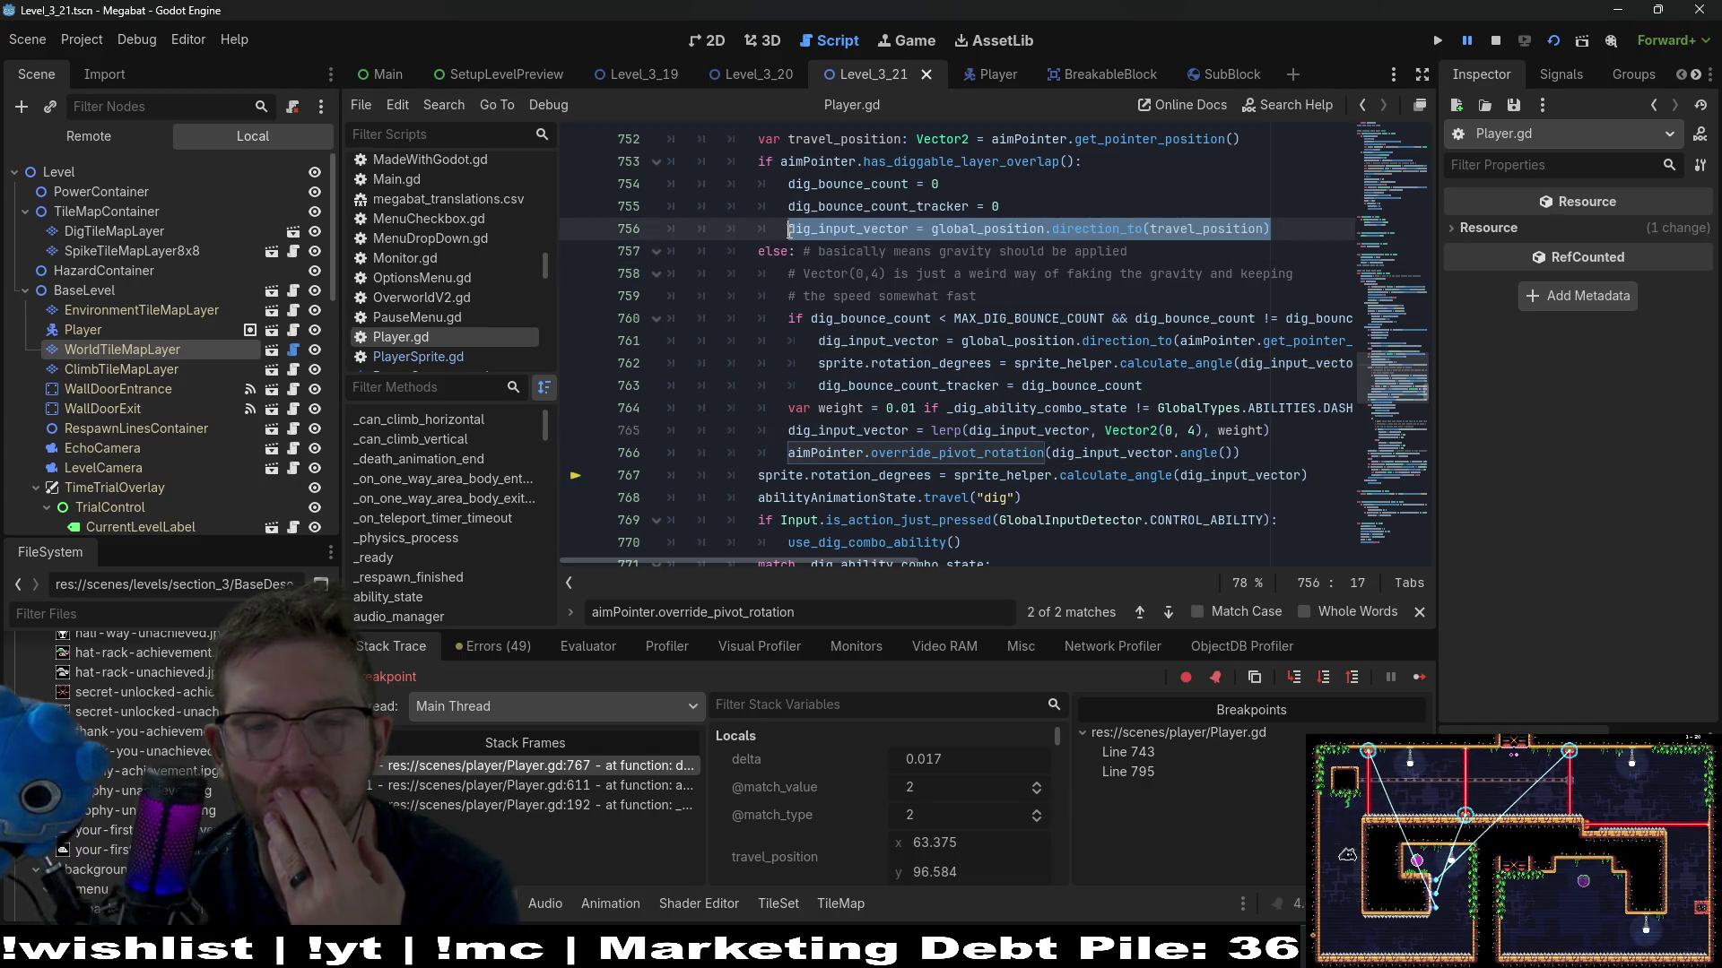
pyautogui.moveTo(775, 223)
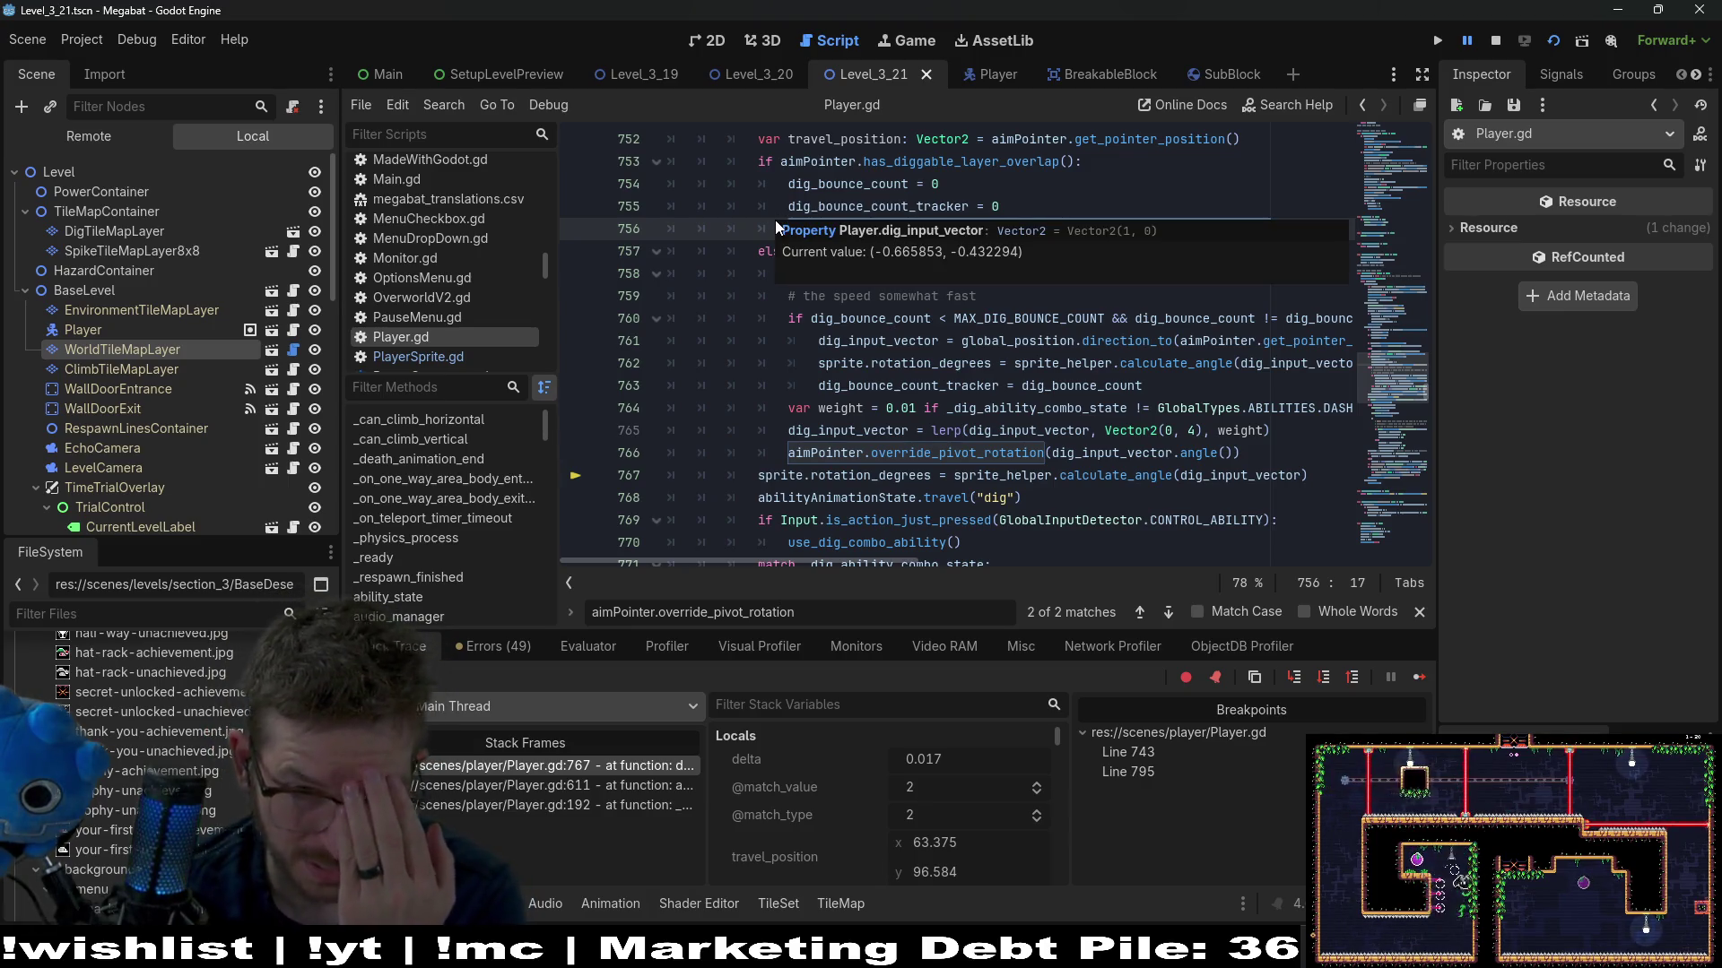
pyautogui.doubleClick(836, 226)
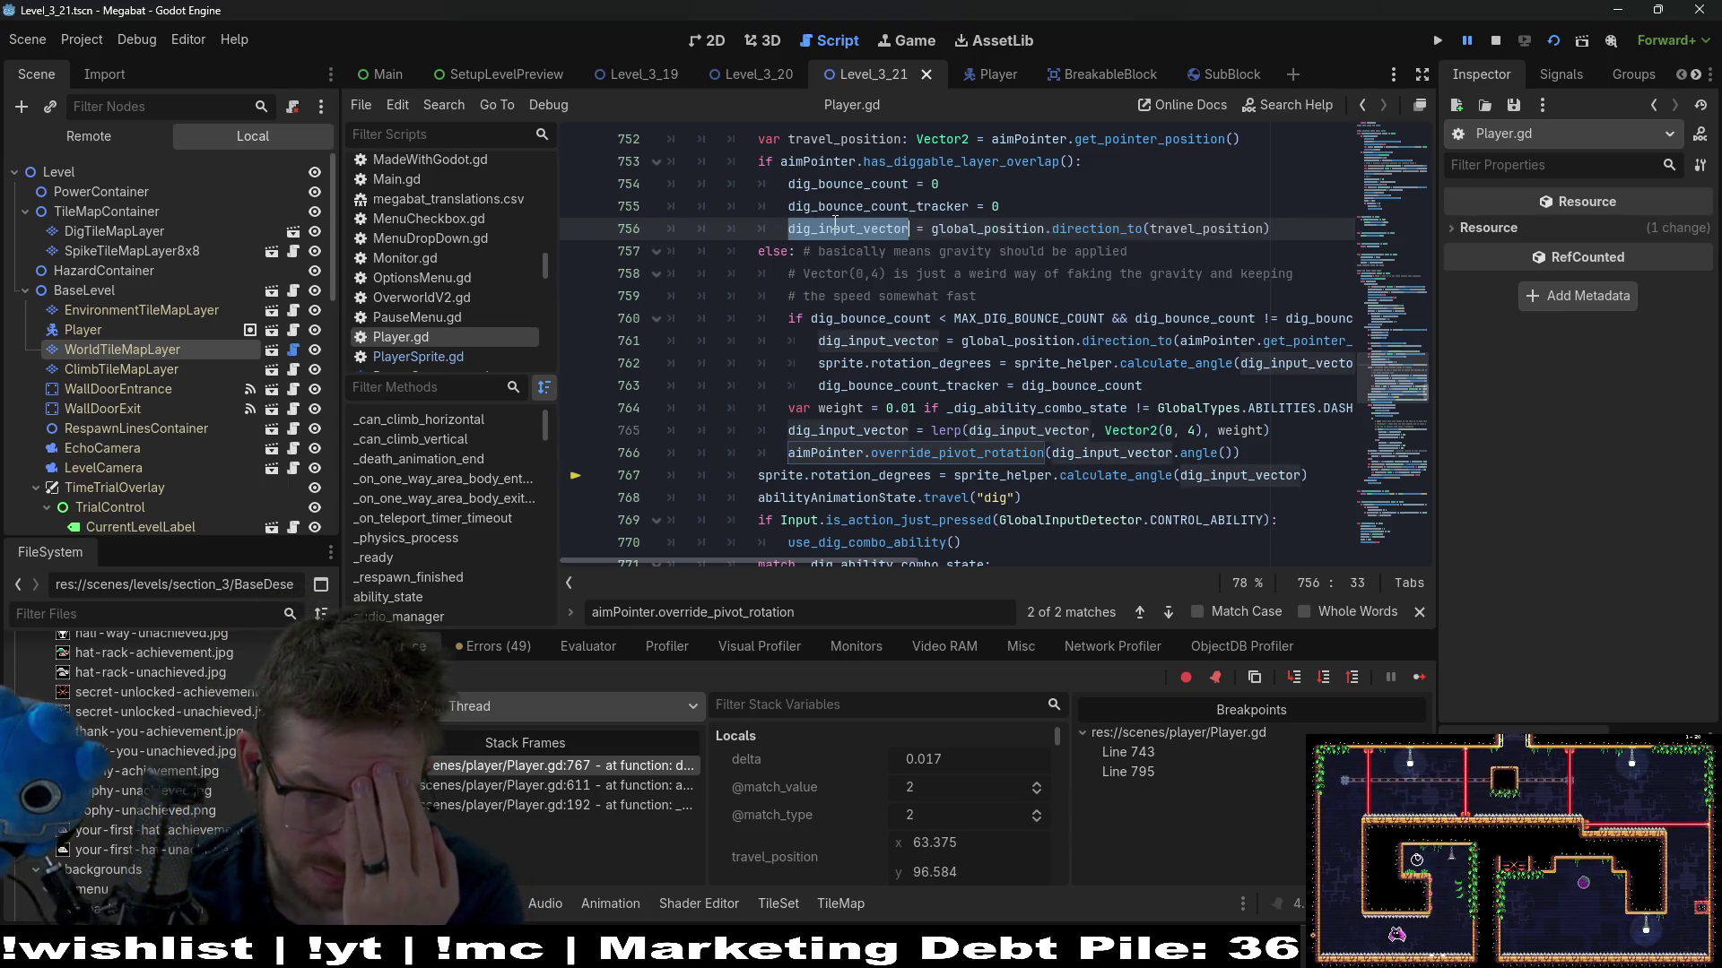
pyautogui.moveTo(1178, 227)
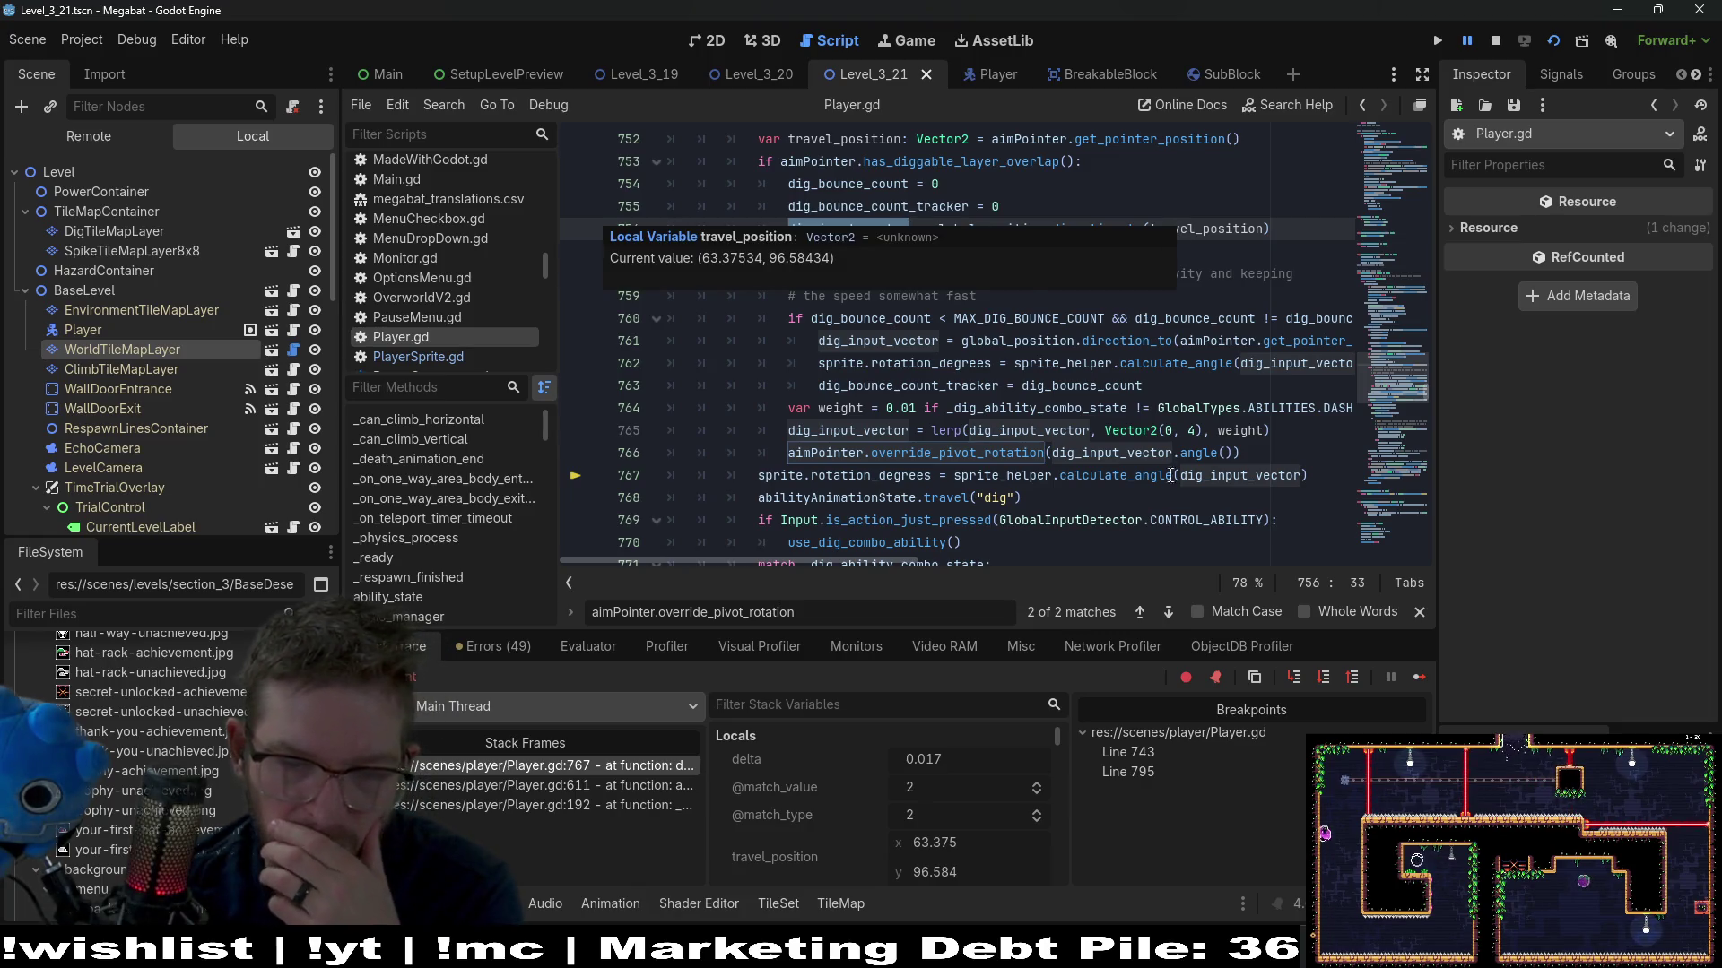
pyautogui.scroll(-2, 961, 433)
pyautogui.scroll(-3, 960, 433)
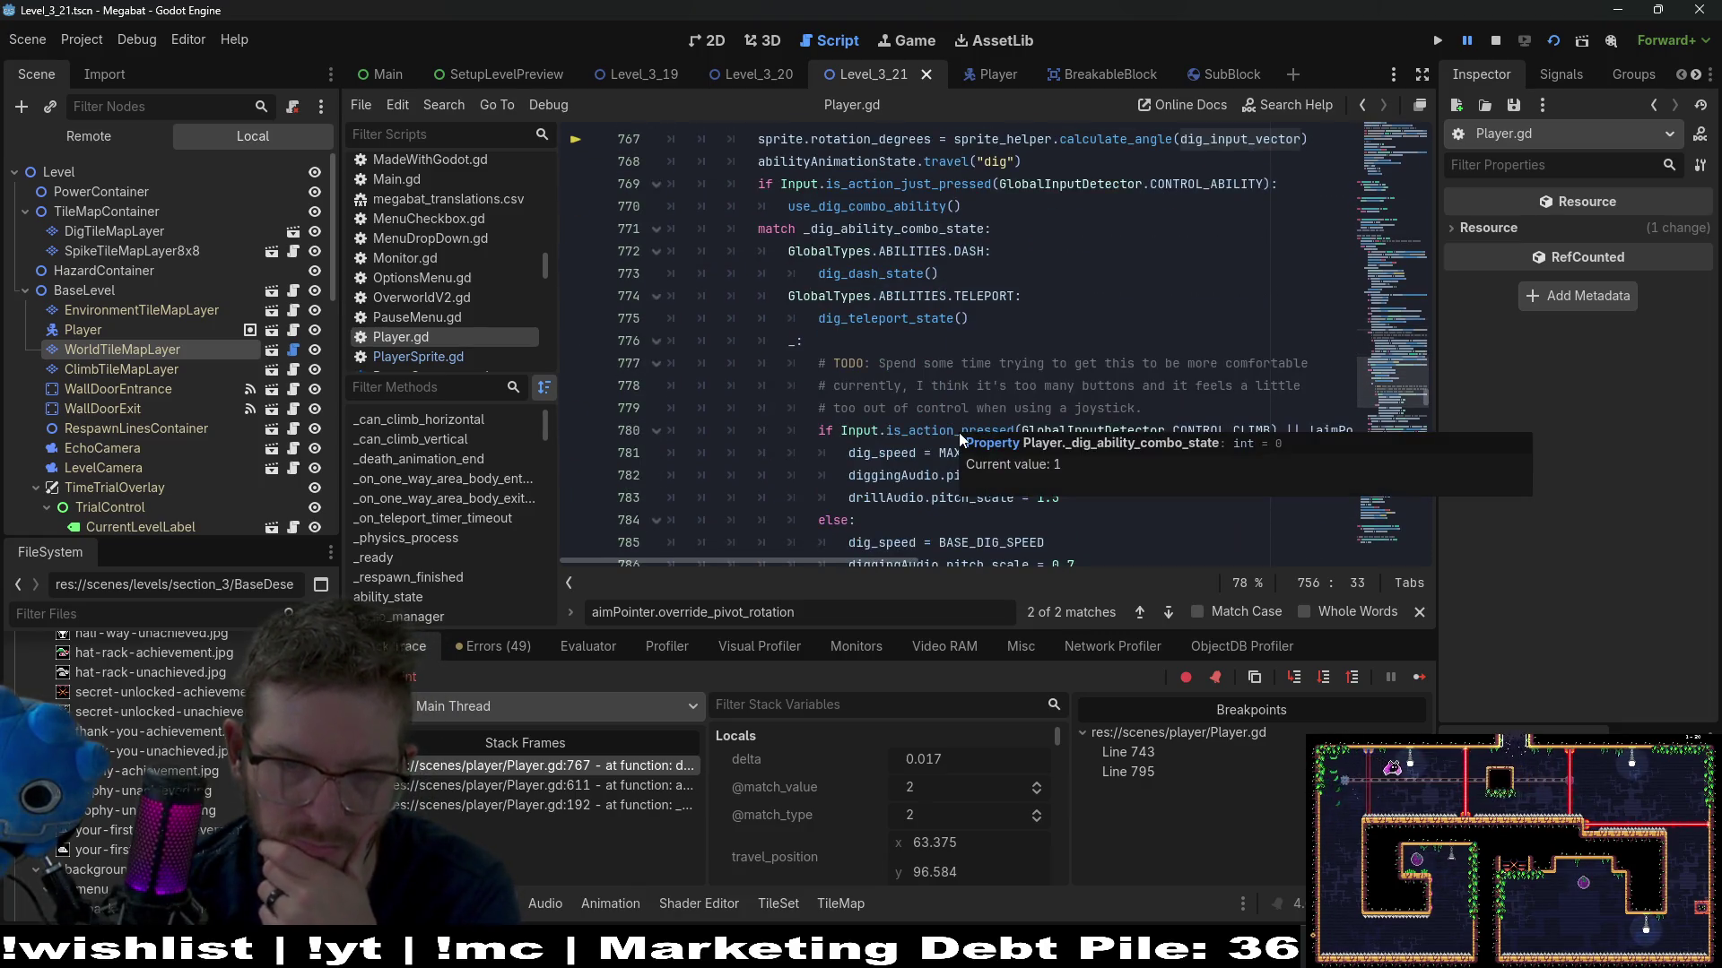
pyautogui.scroll(-6, 867, 368)
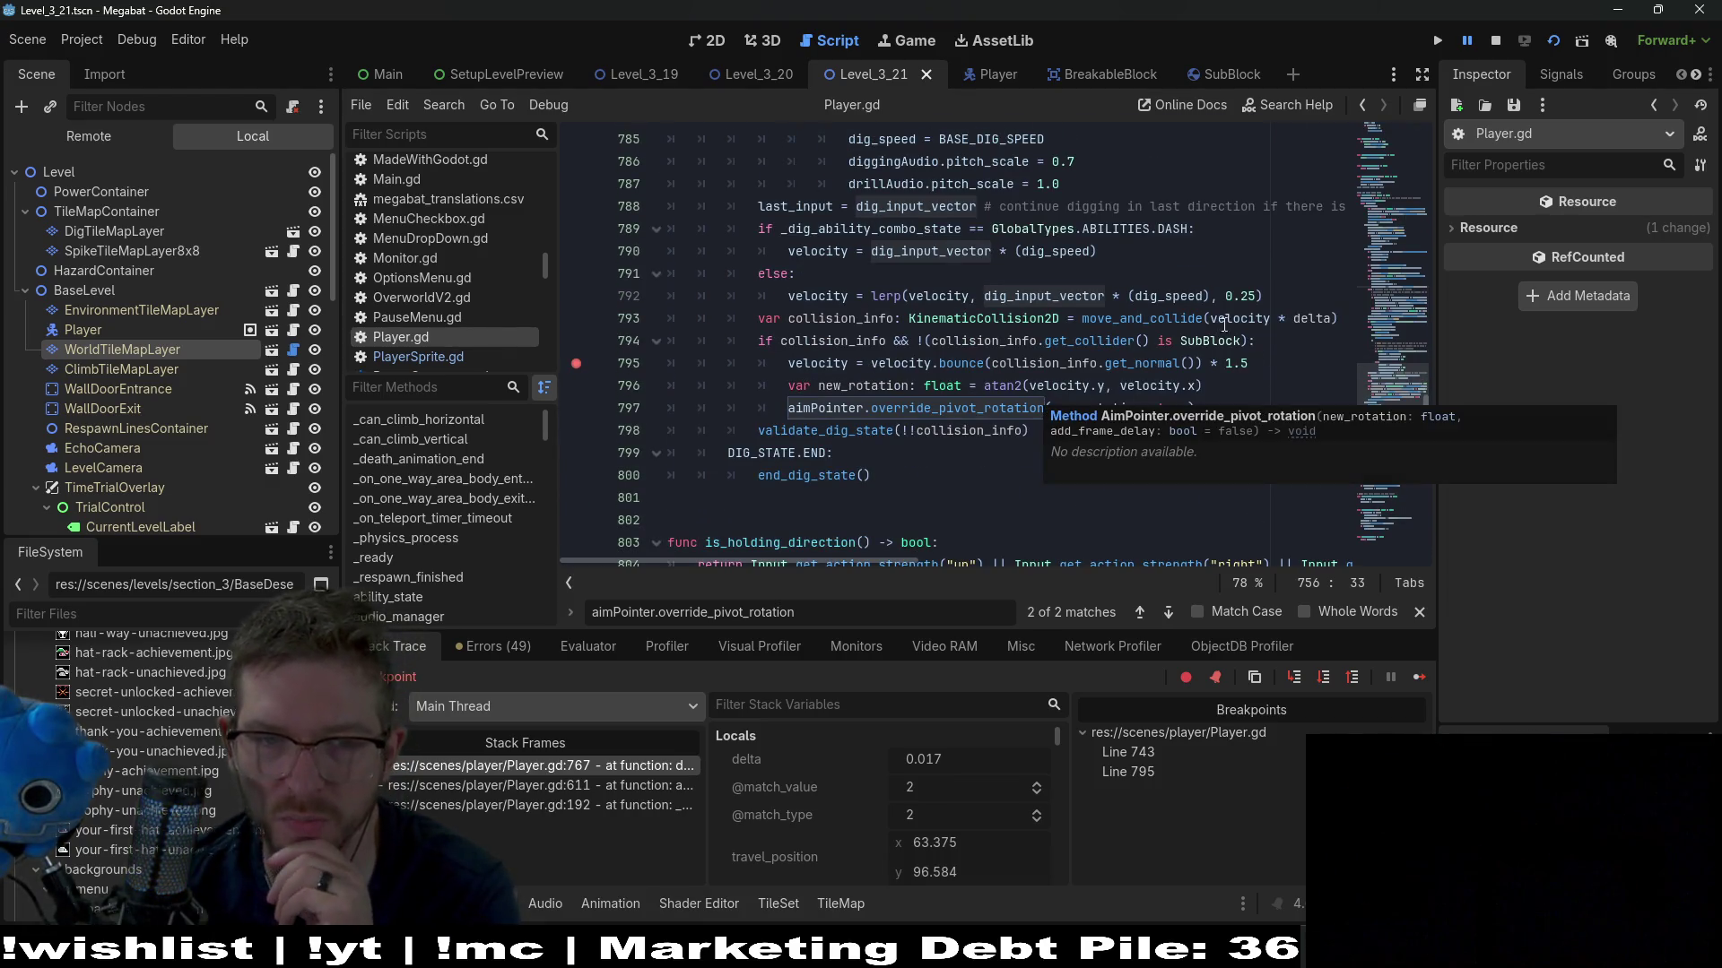
pyautogui.scroll(8, 1102, 378)
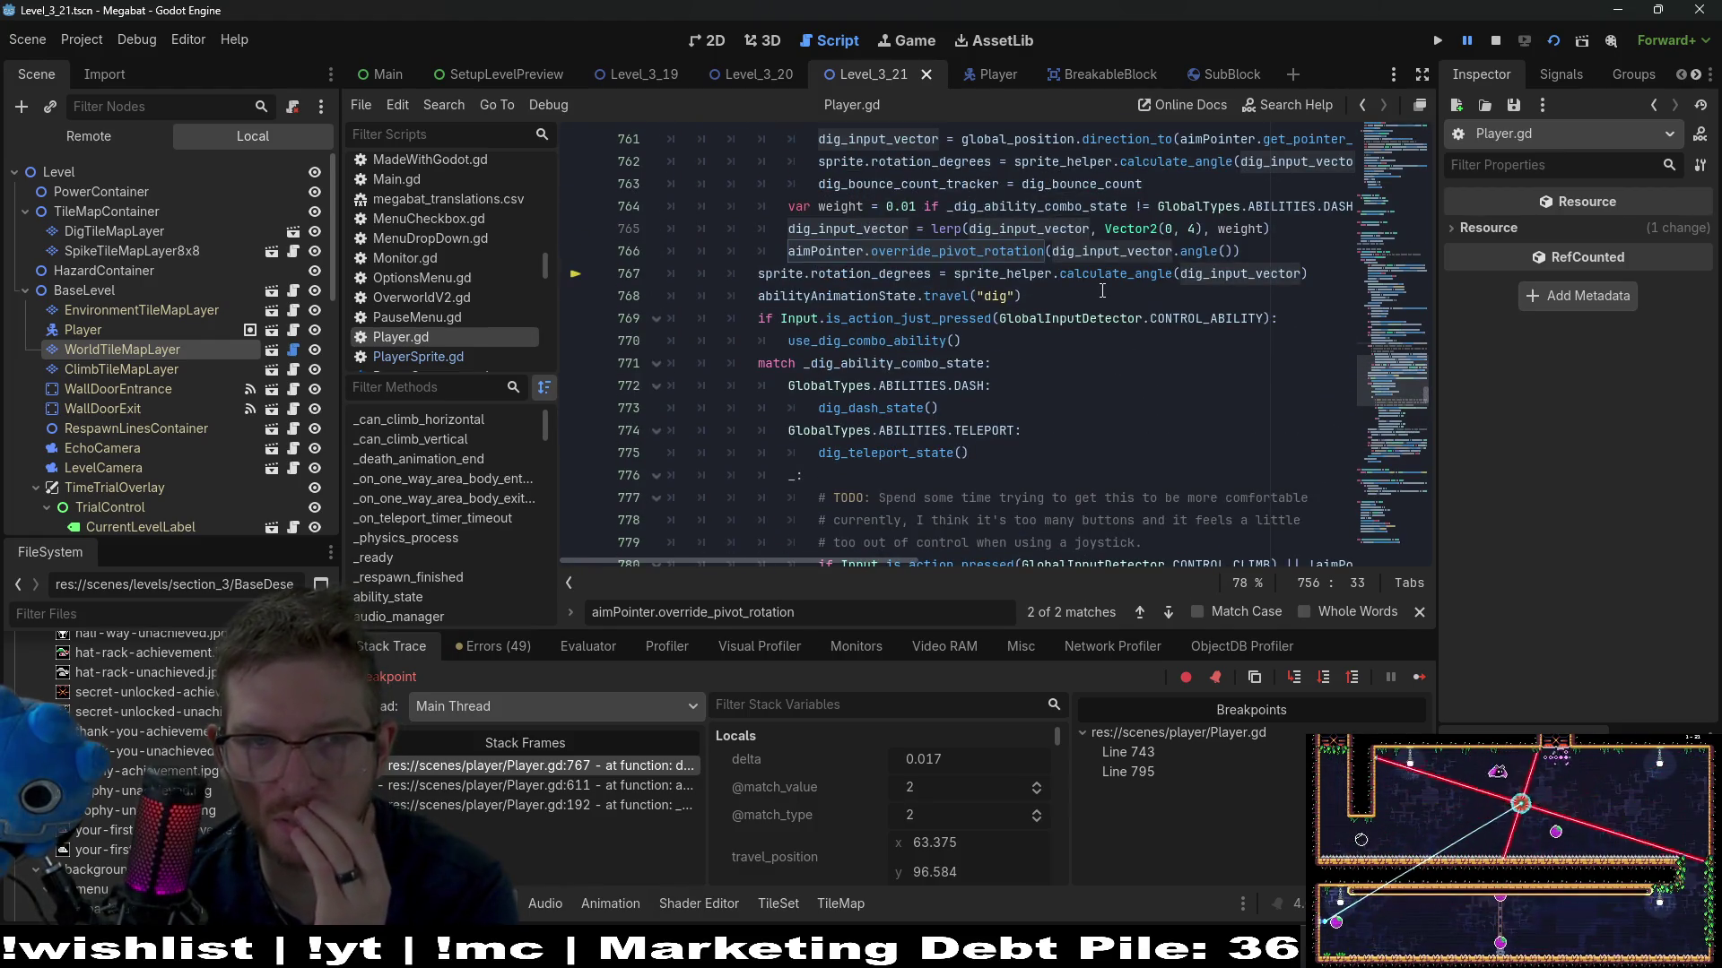
pyautogui.scroll(1, 1246, 269)
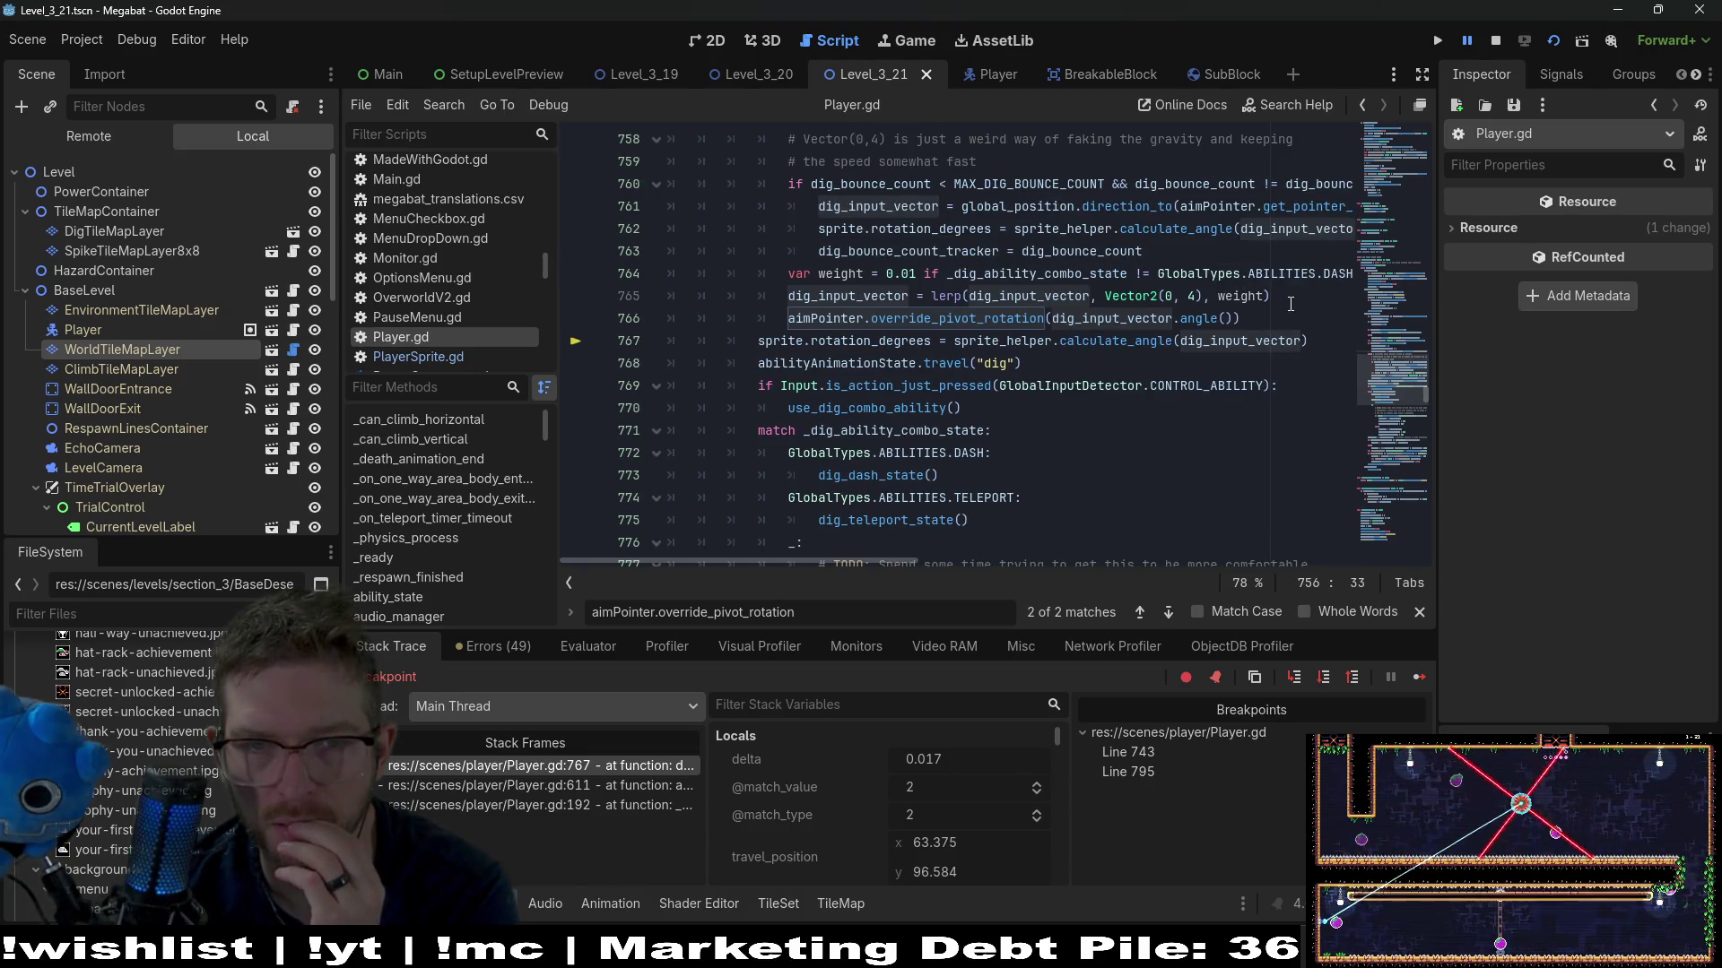
pyautogui.scroll(1, 1045, 322)
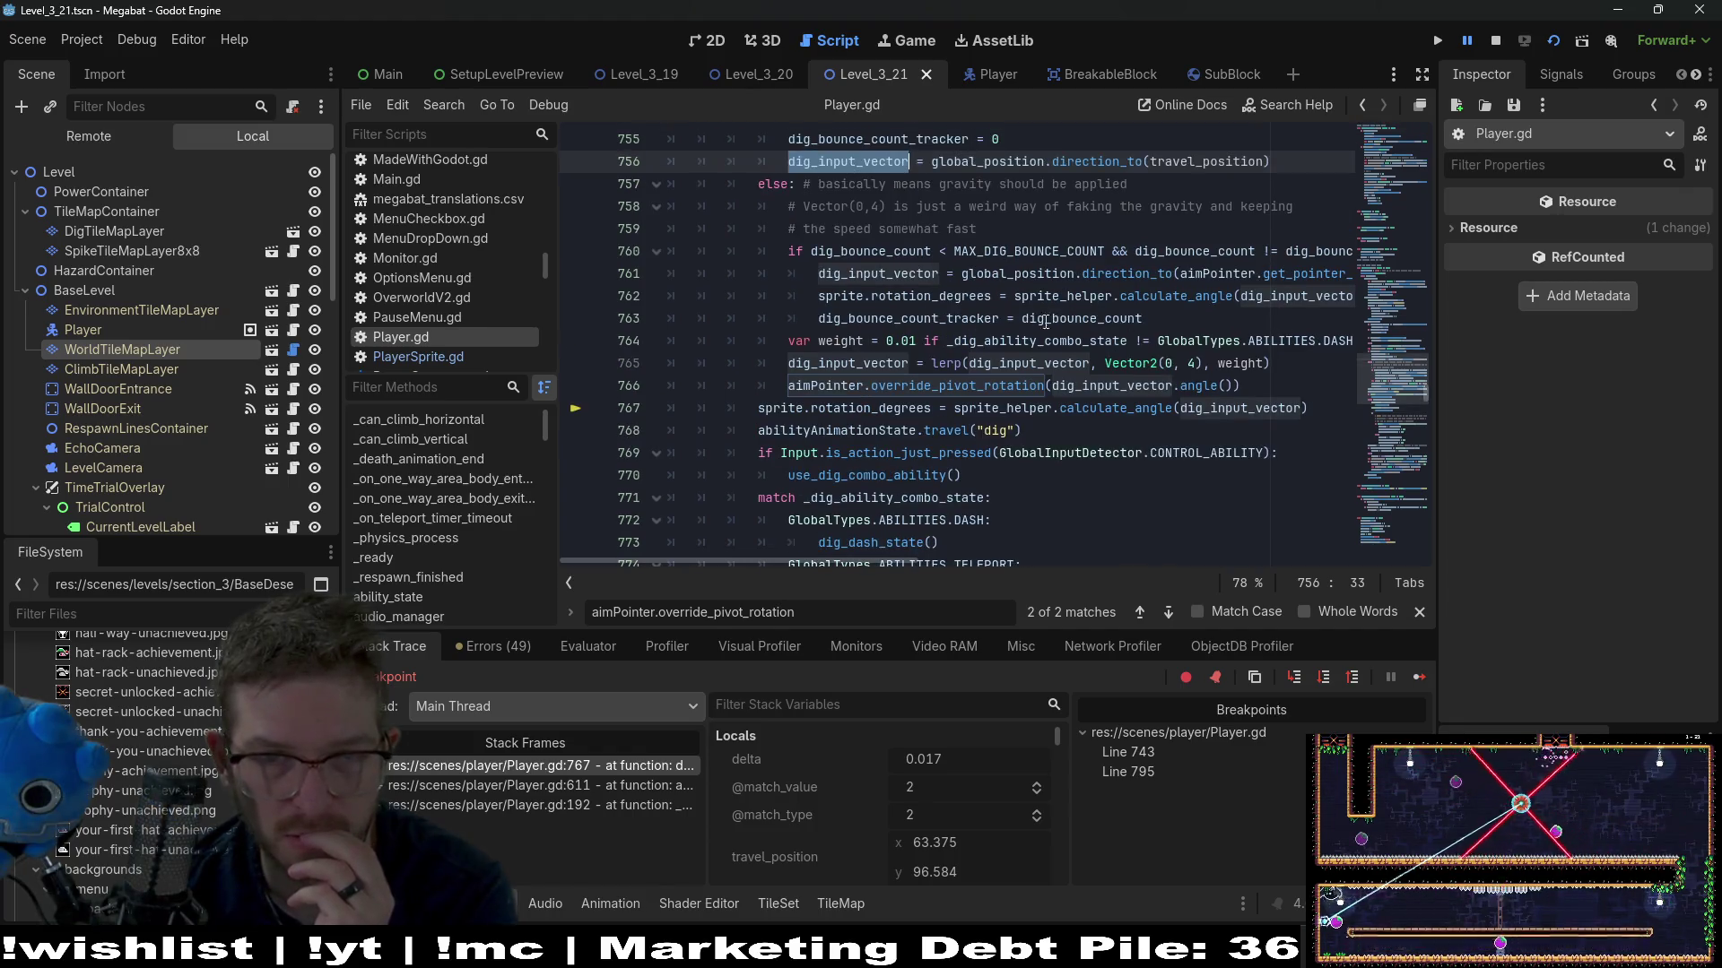
pyautogui.moveTo(1271, 162); pyautogui.dragTo(779, 164)
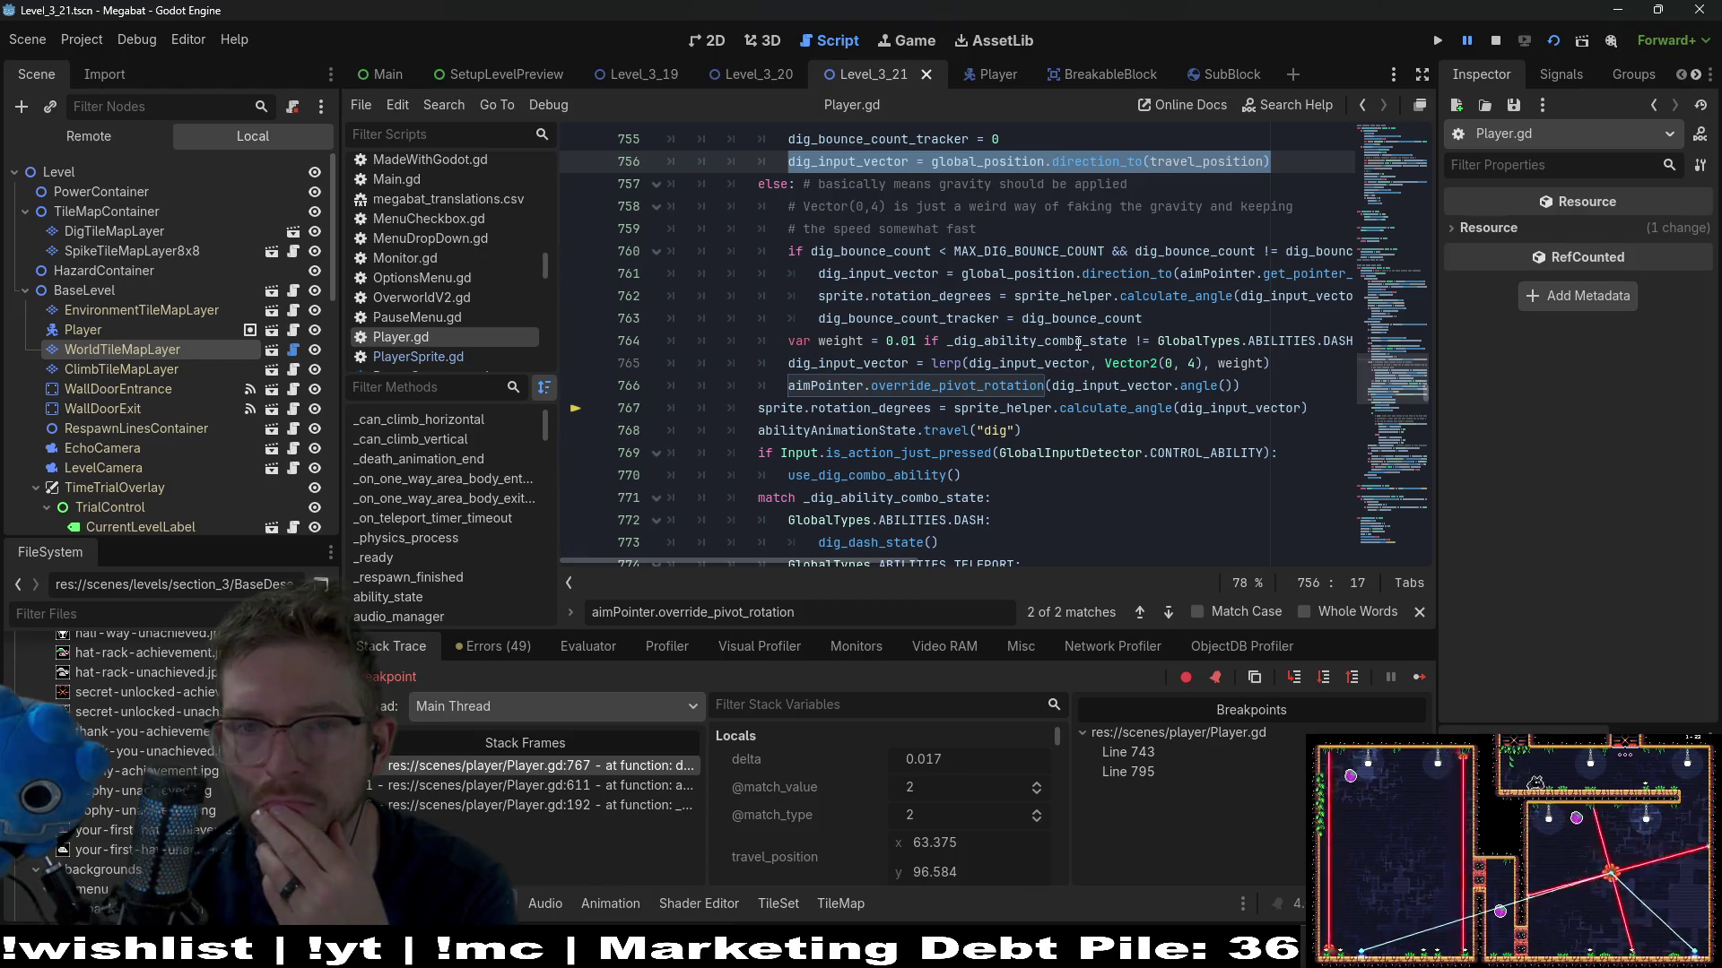
pyautogui.moveTo(1080, 350)
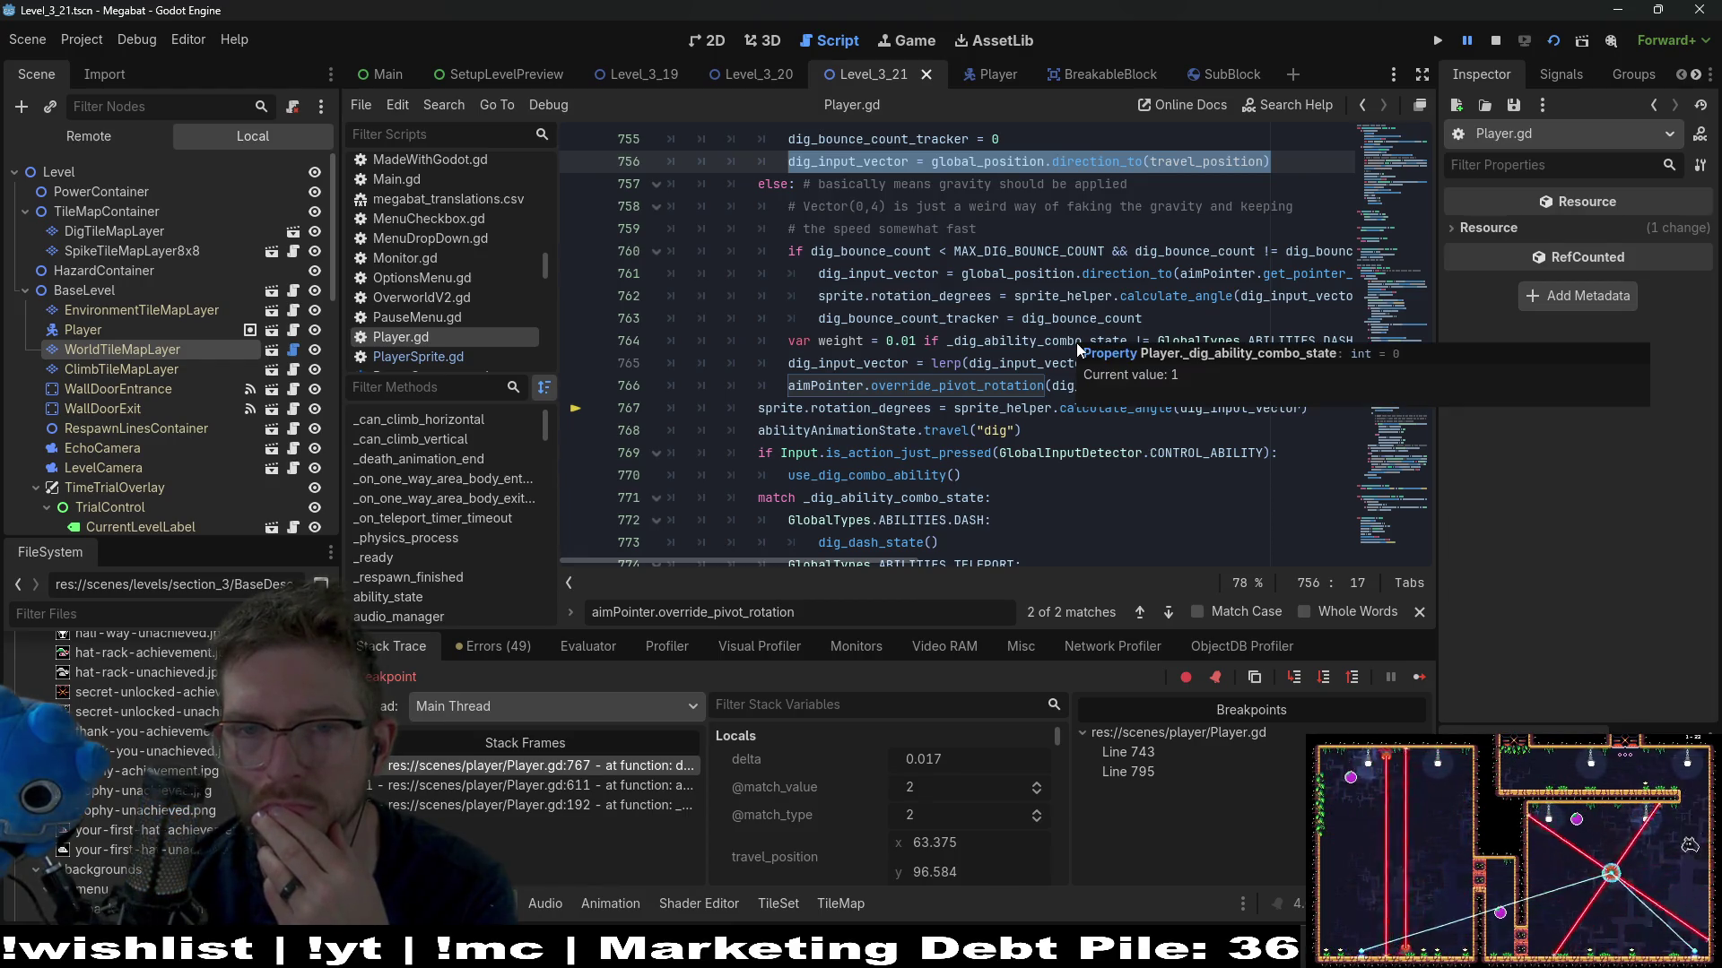
pyautogui.click(1161, 231)
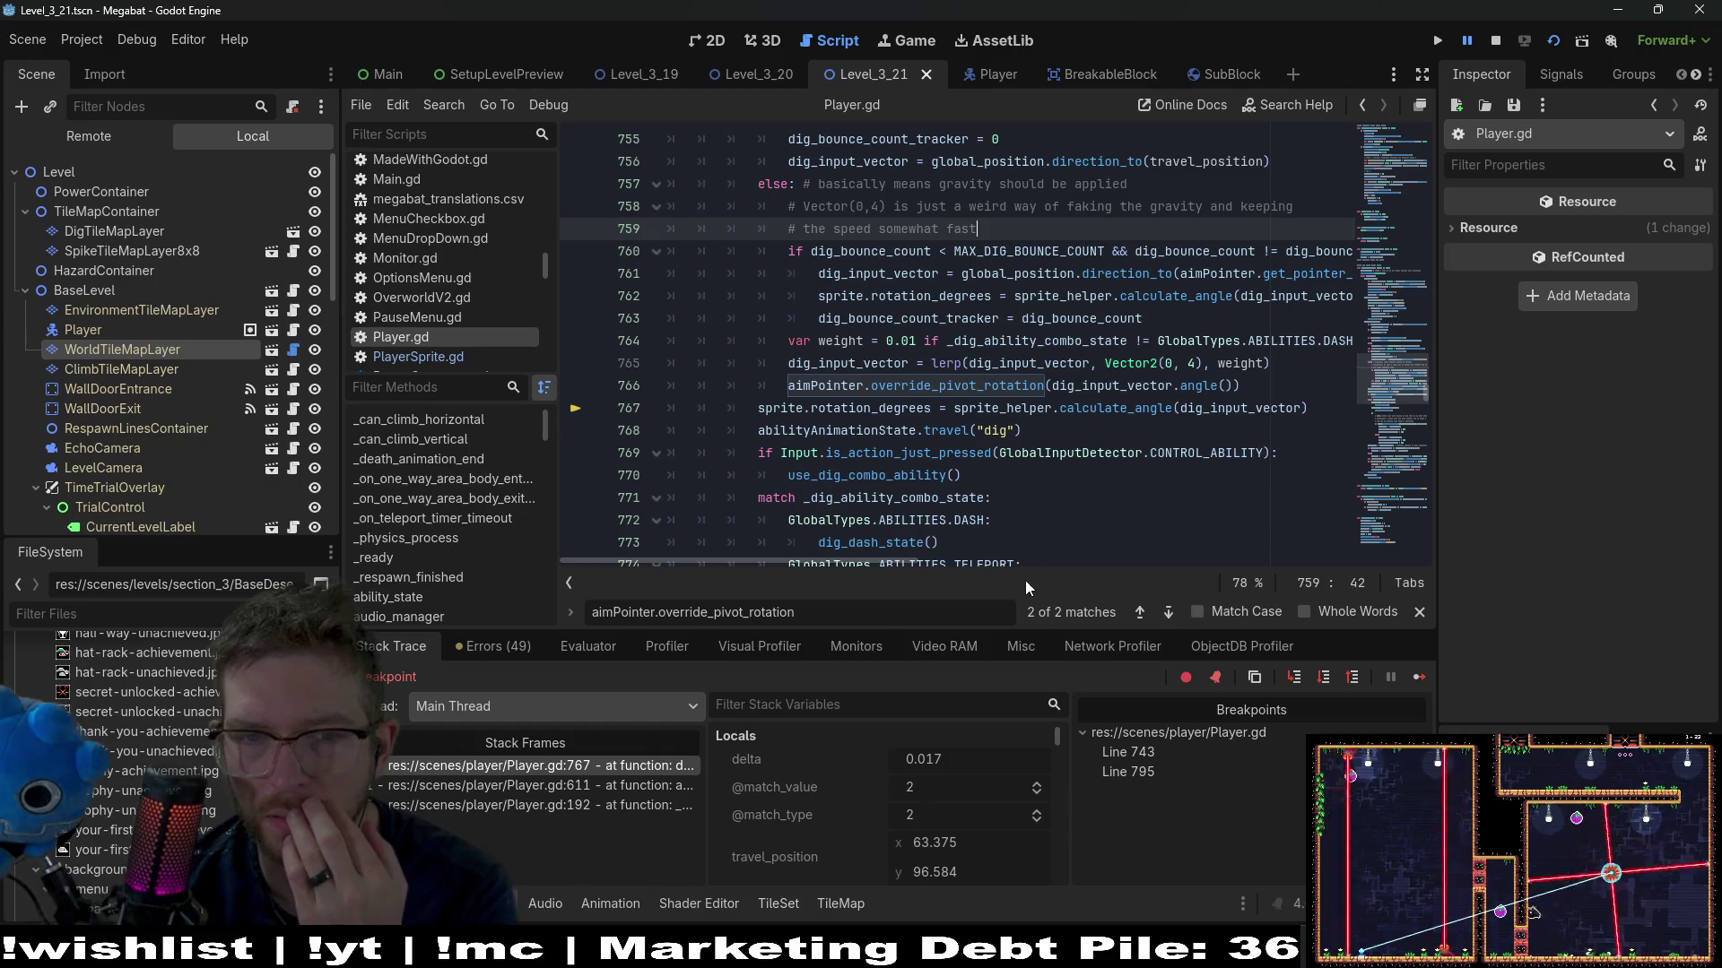
pyautogui.moveTo(1061, 459)
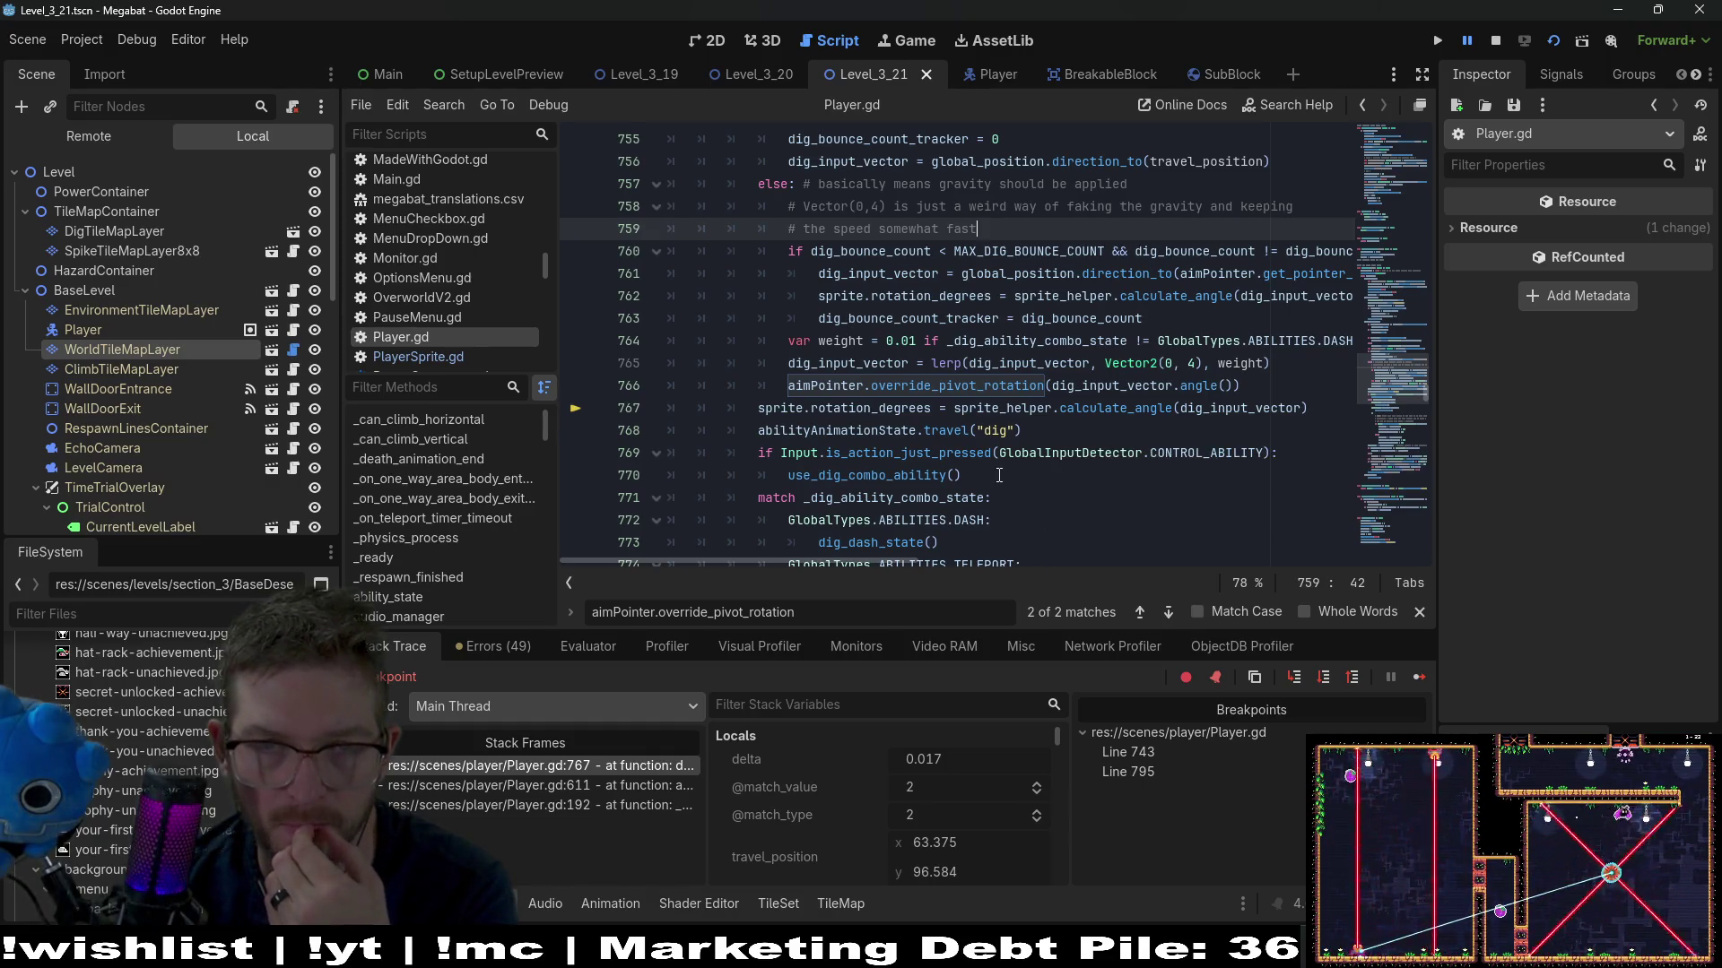
pyautogui.scroll(1, 999, 476)
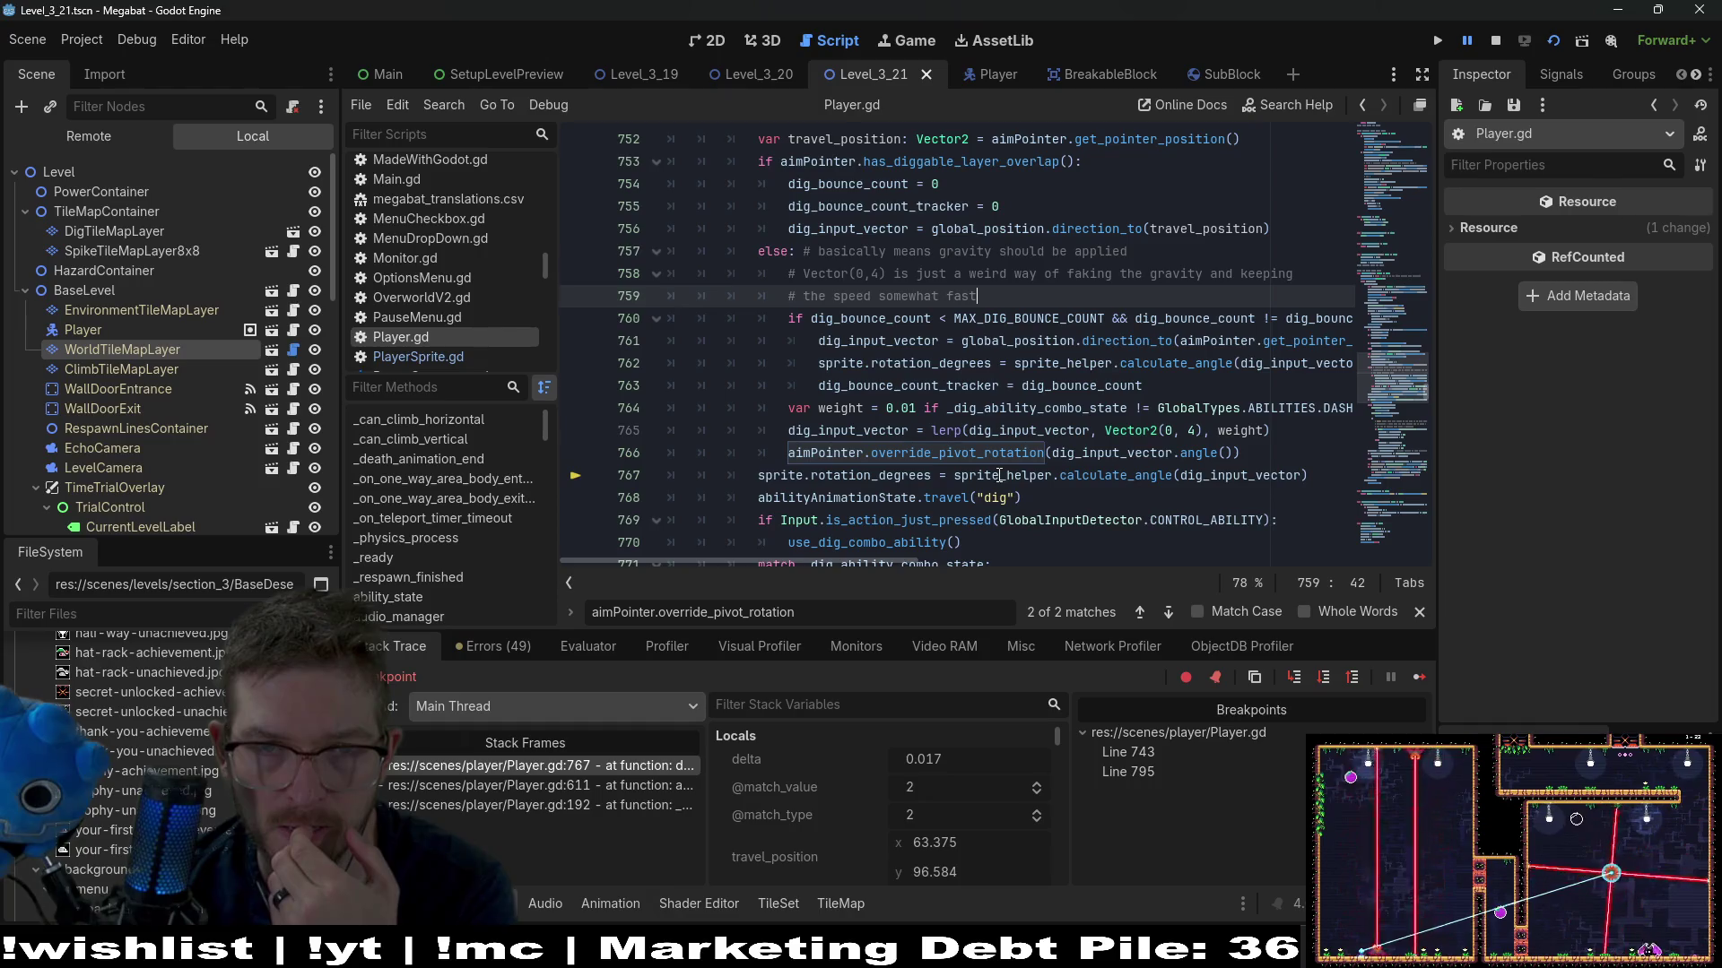
pyautogui.scroll(1, 999, 475)
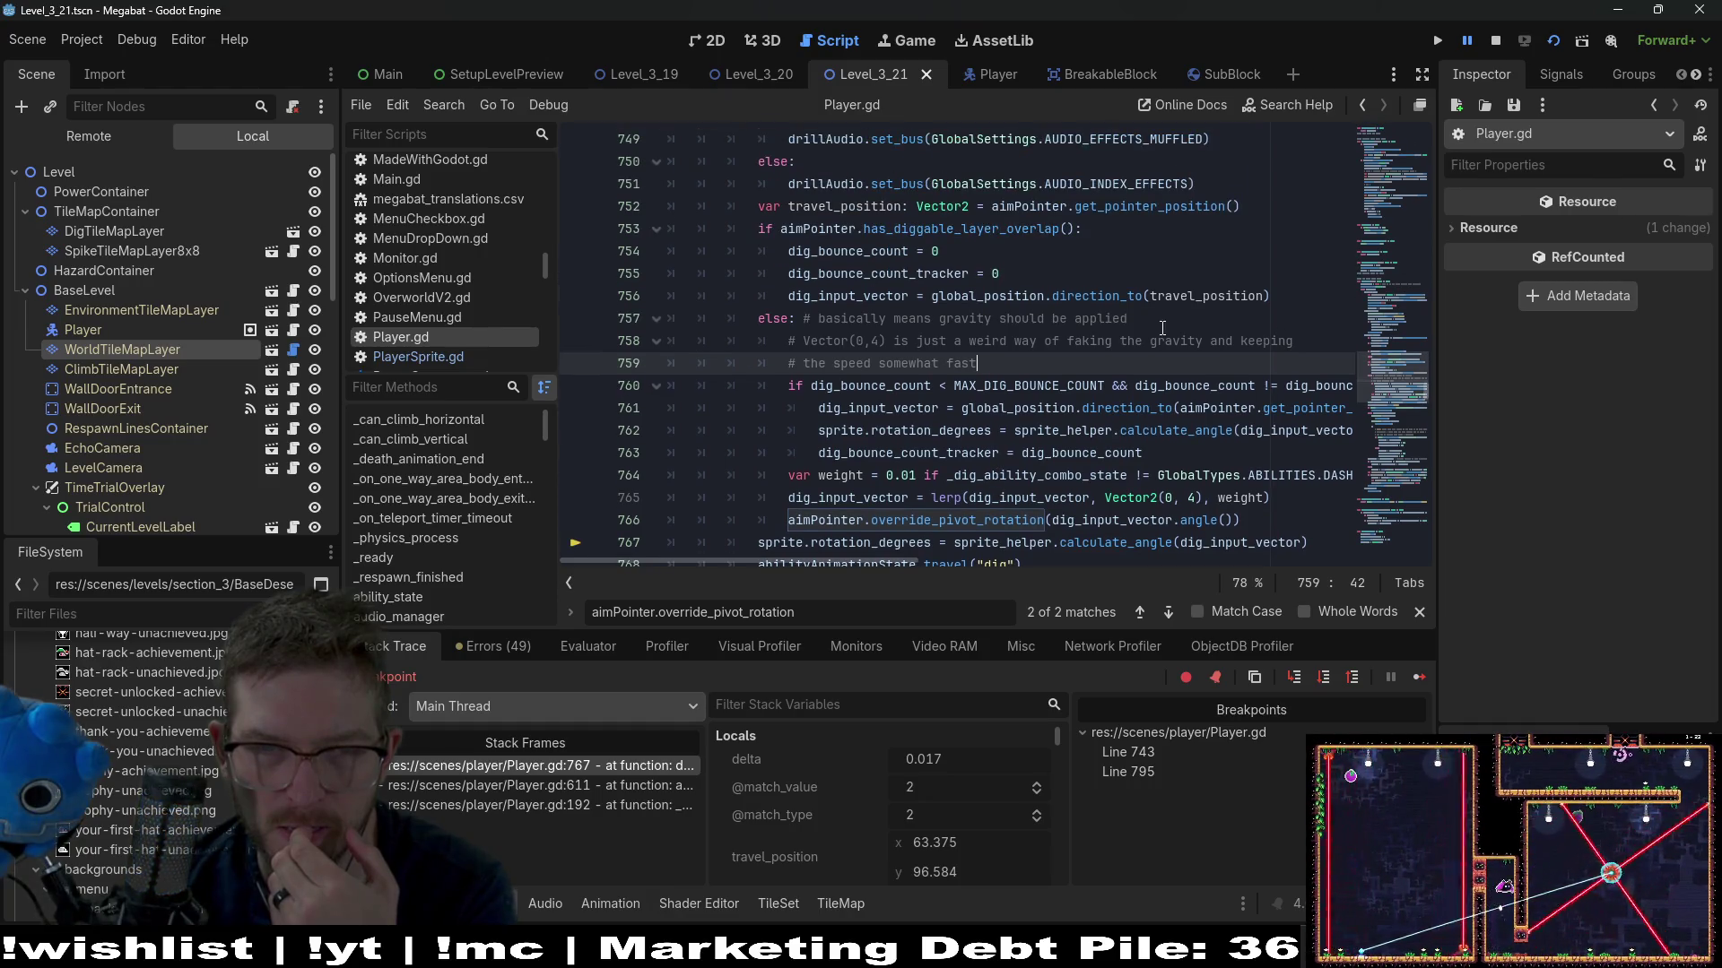
pyautogui.moveTo(1246, 208); pyautogui.dragTo(737, 208)
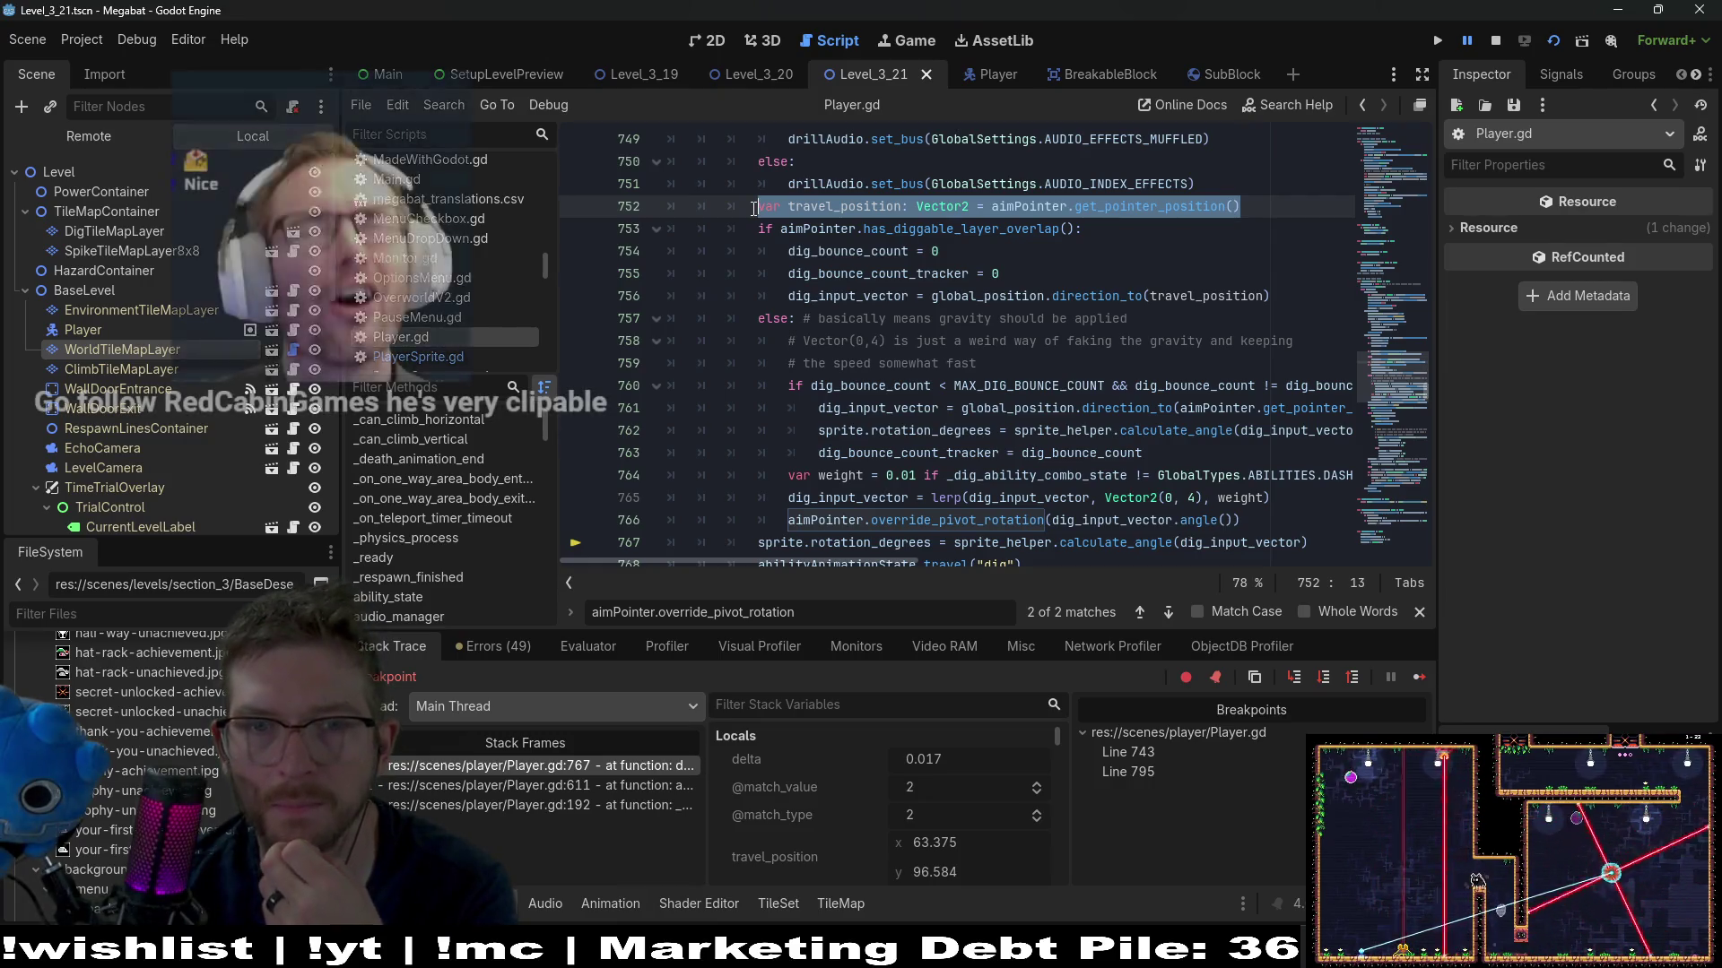
pyautogui.click(1266, 297)
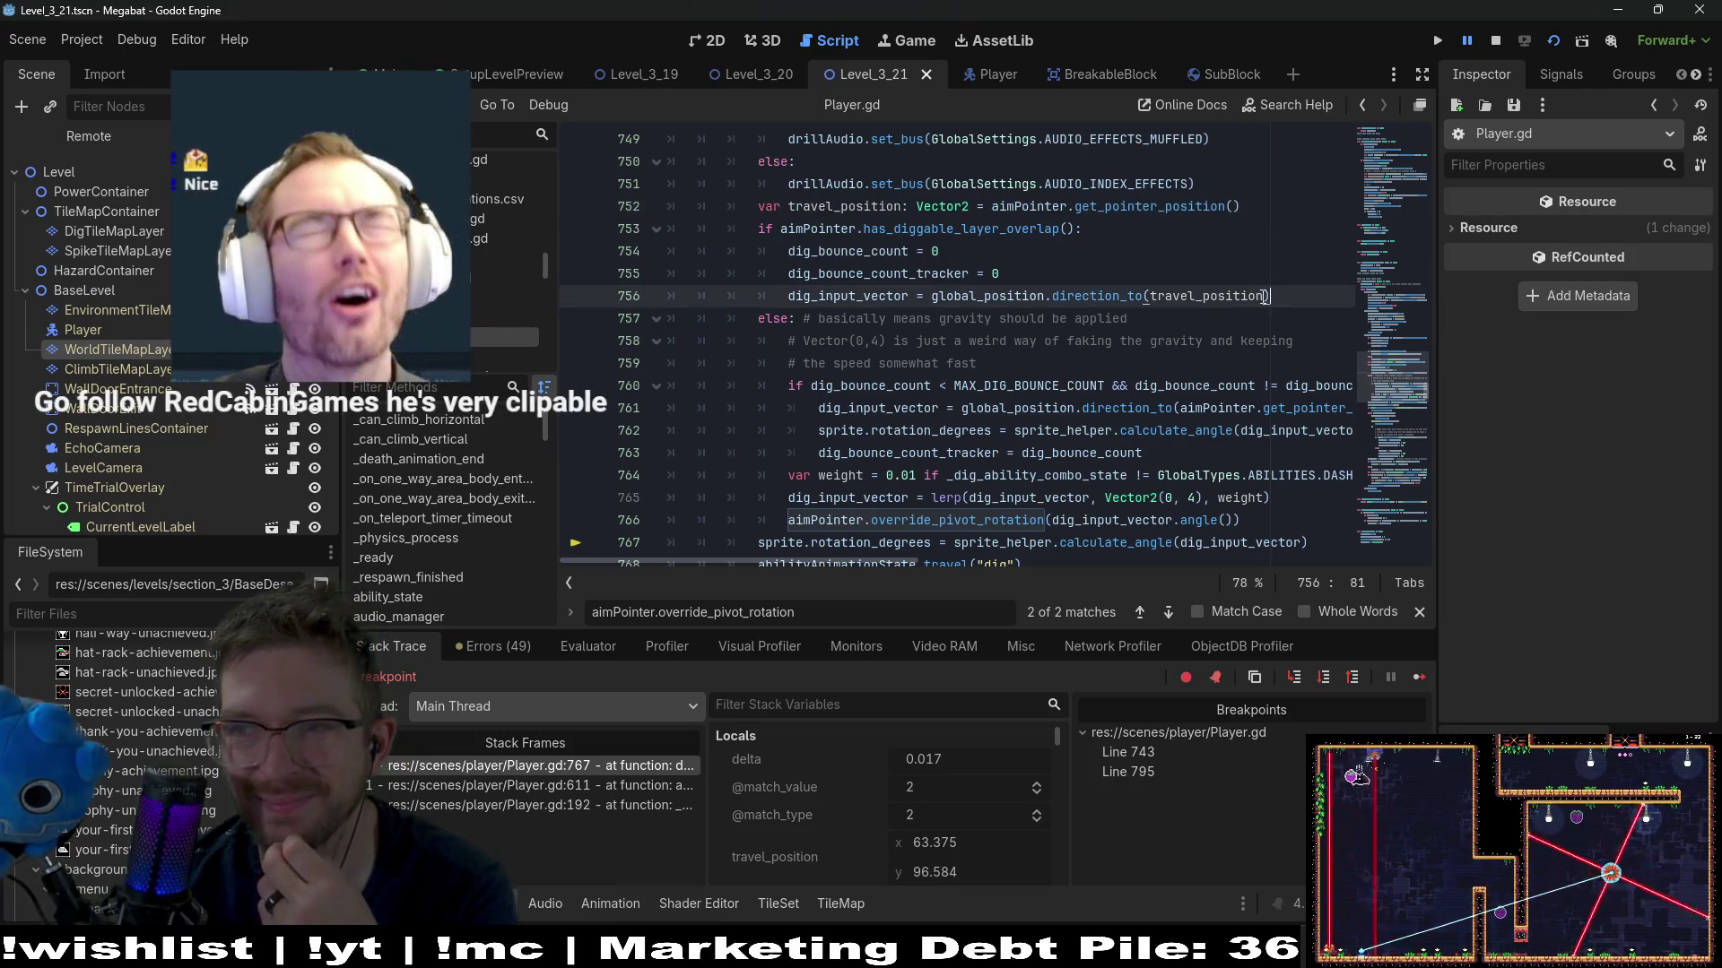
pyautogui.moveTo(936, 300); pyautogui.dragTo(788, 292)
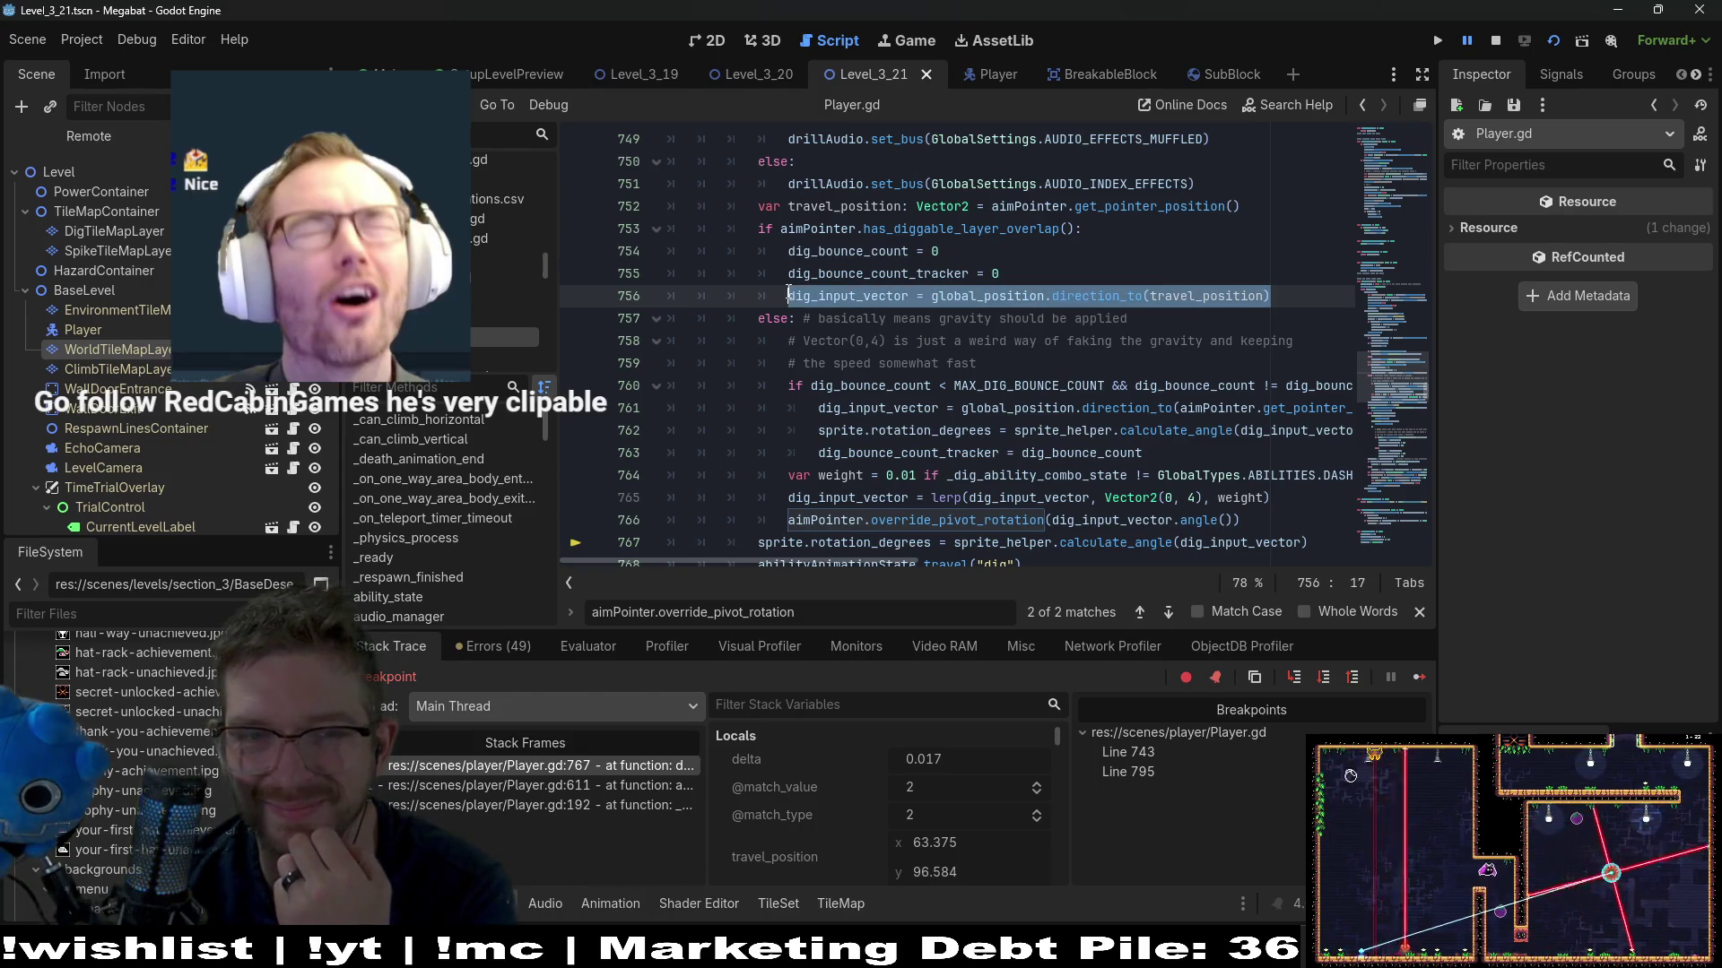
# Paste the dig_input_vector statement onto a new line 798 after line 797
pyautogui.hotkey('ctrl', 'v')
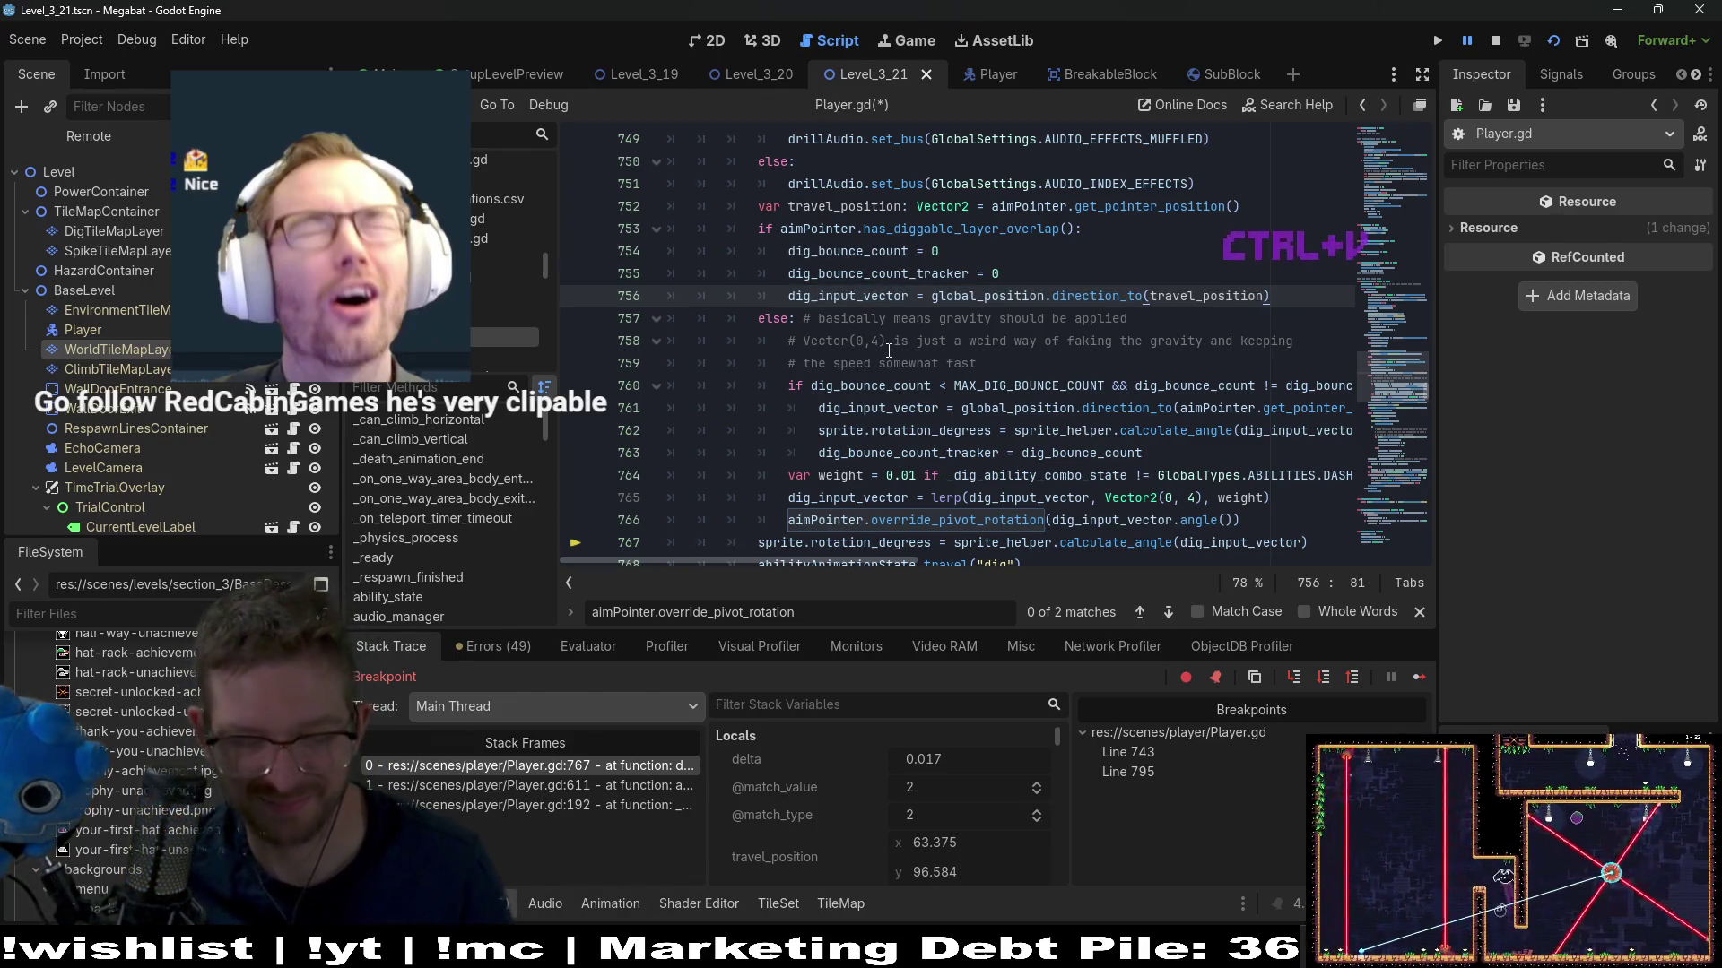
pyautogui.hotkey('ctrl', 'z')
pyautogui.scroll(-12, 954, 367)
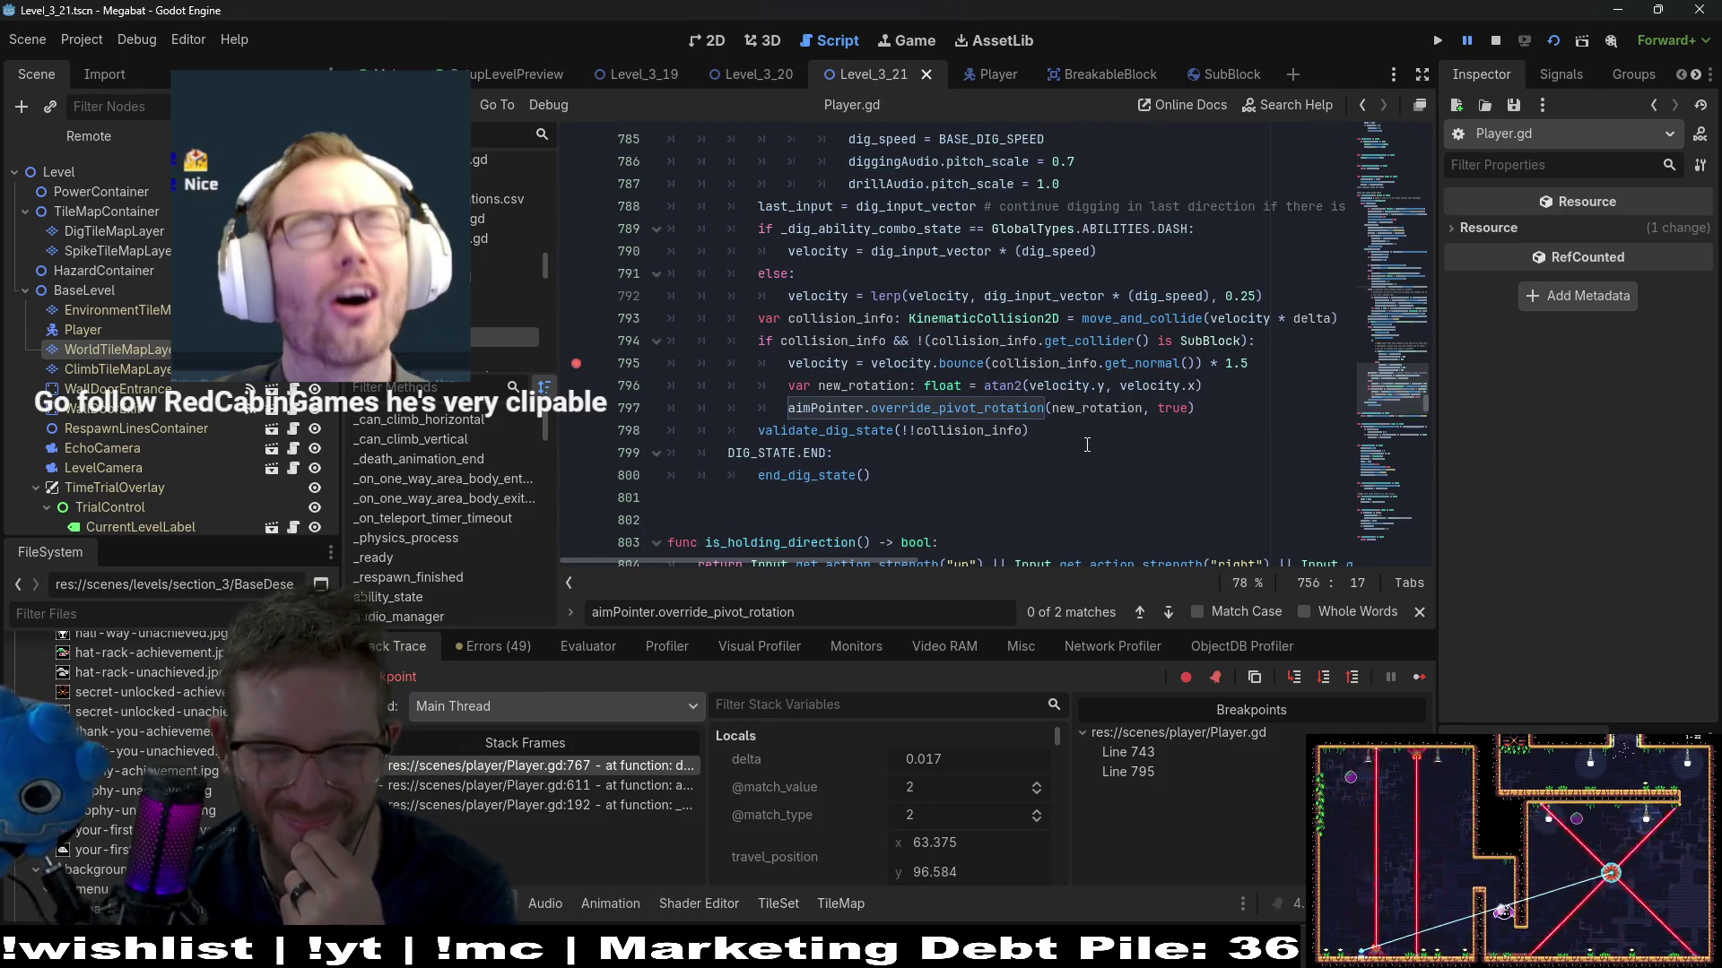
pyautogui.click(1195, 405)
pyautogui.press('Return')
pyautogui.write('dig_input_vector = global_position.direction_to(travel_position)')
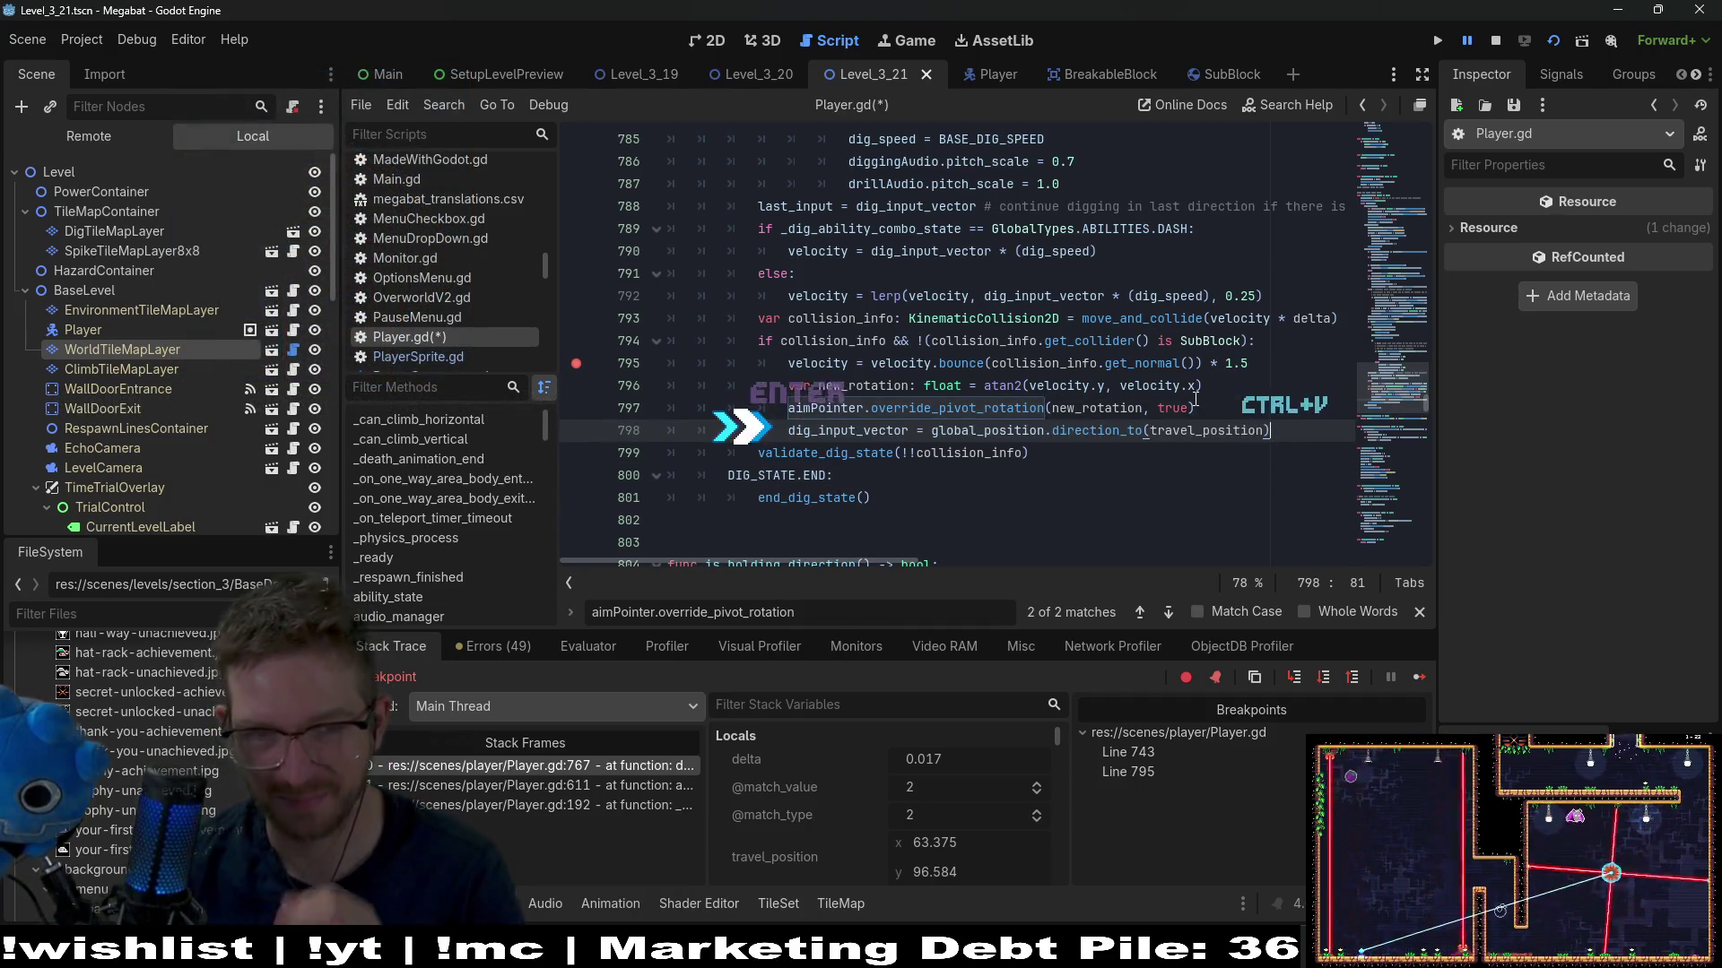
# Replace travel_position on line 798 with aimPointer.get_pointer_position() and save Player.gd
pyautogui.scroll(11, 1151, 290)
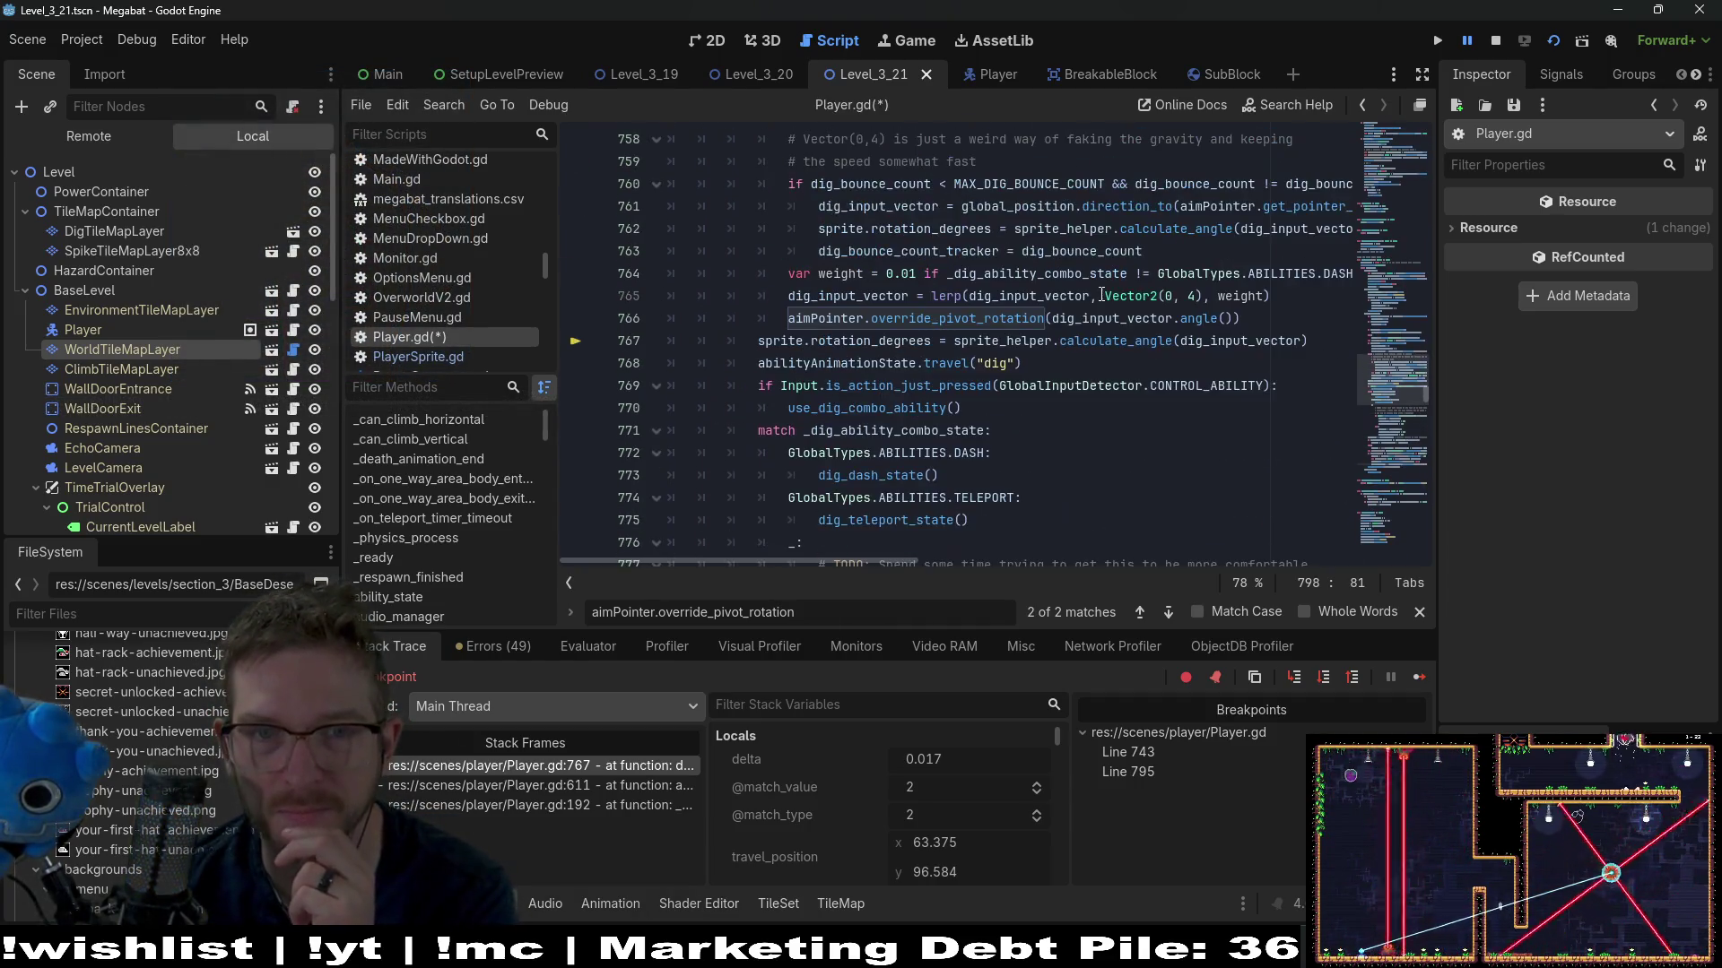
pyautogui.scroll(2, 1219, 271)
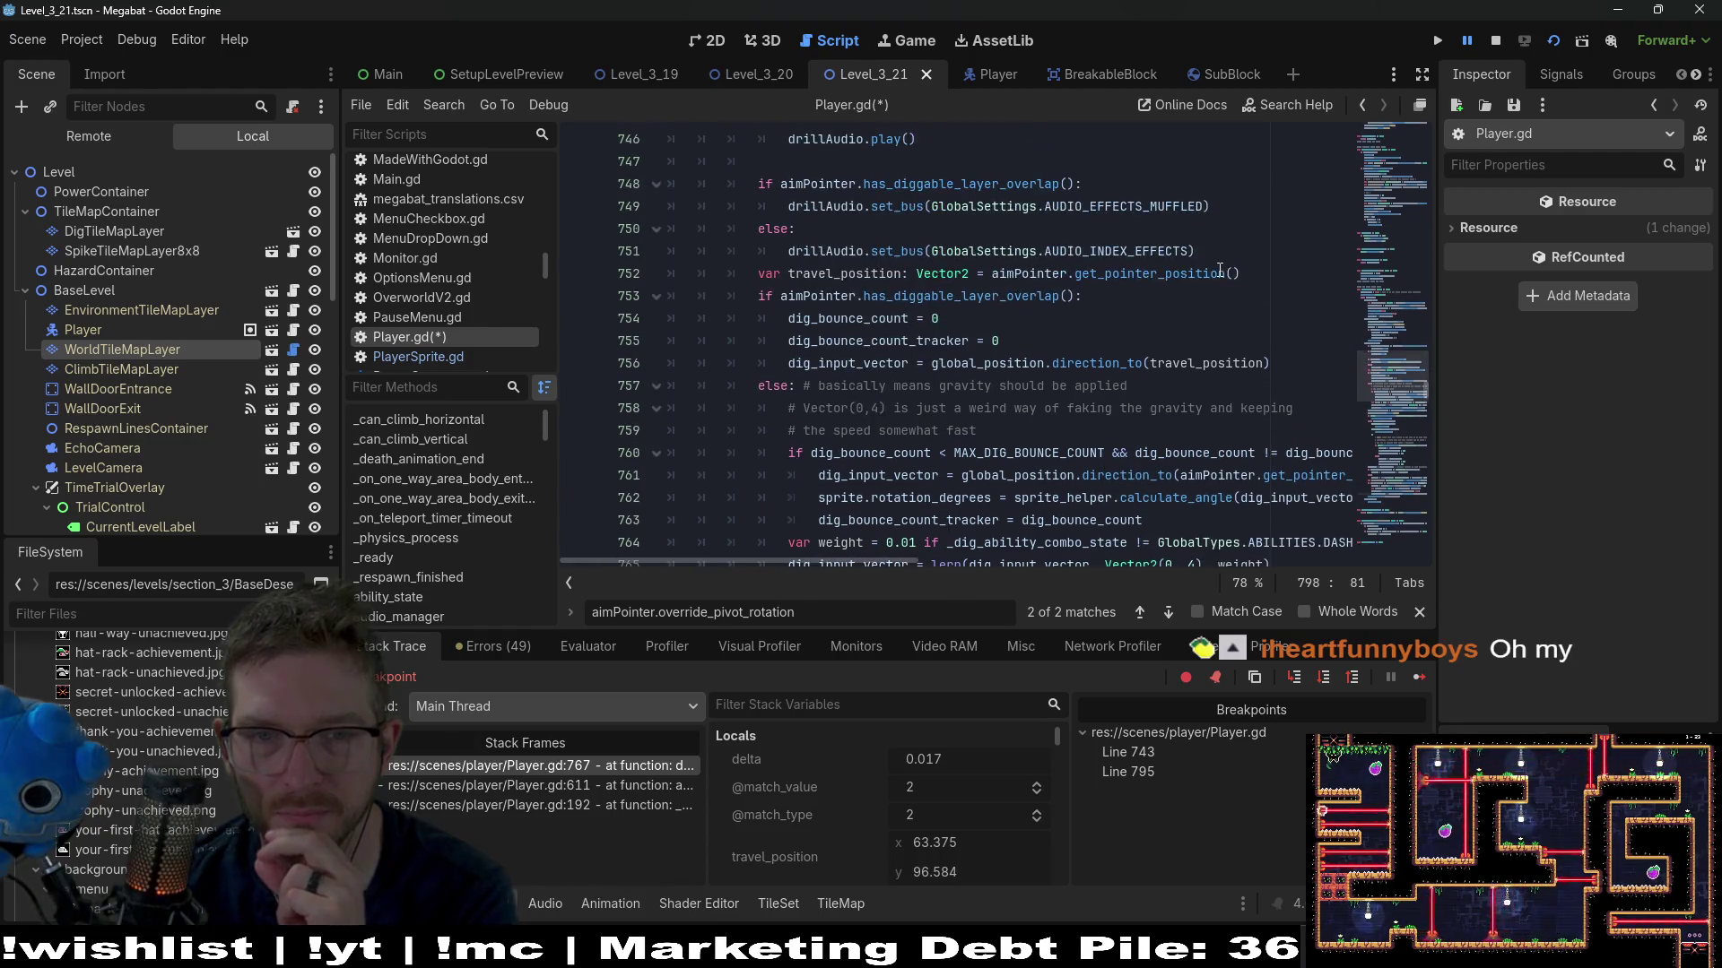
pyautogui.moveTo(1240, 283); pyautogui.dragTo(991, 278)
pyautogui.hotkey('ctrl', 'c')
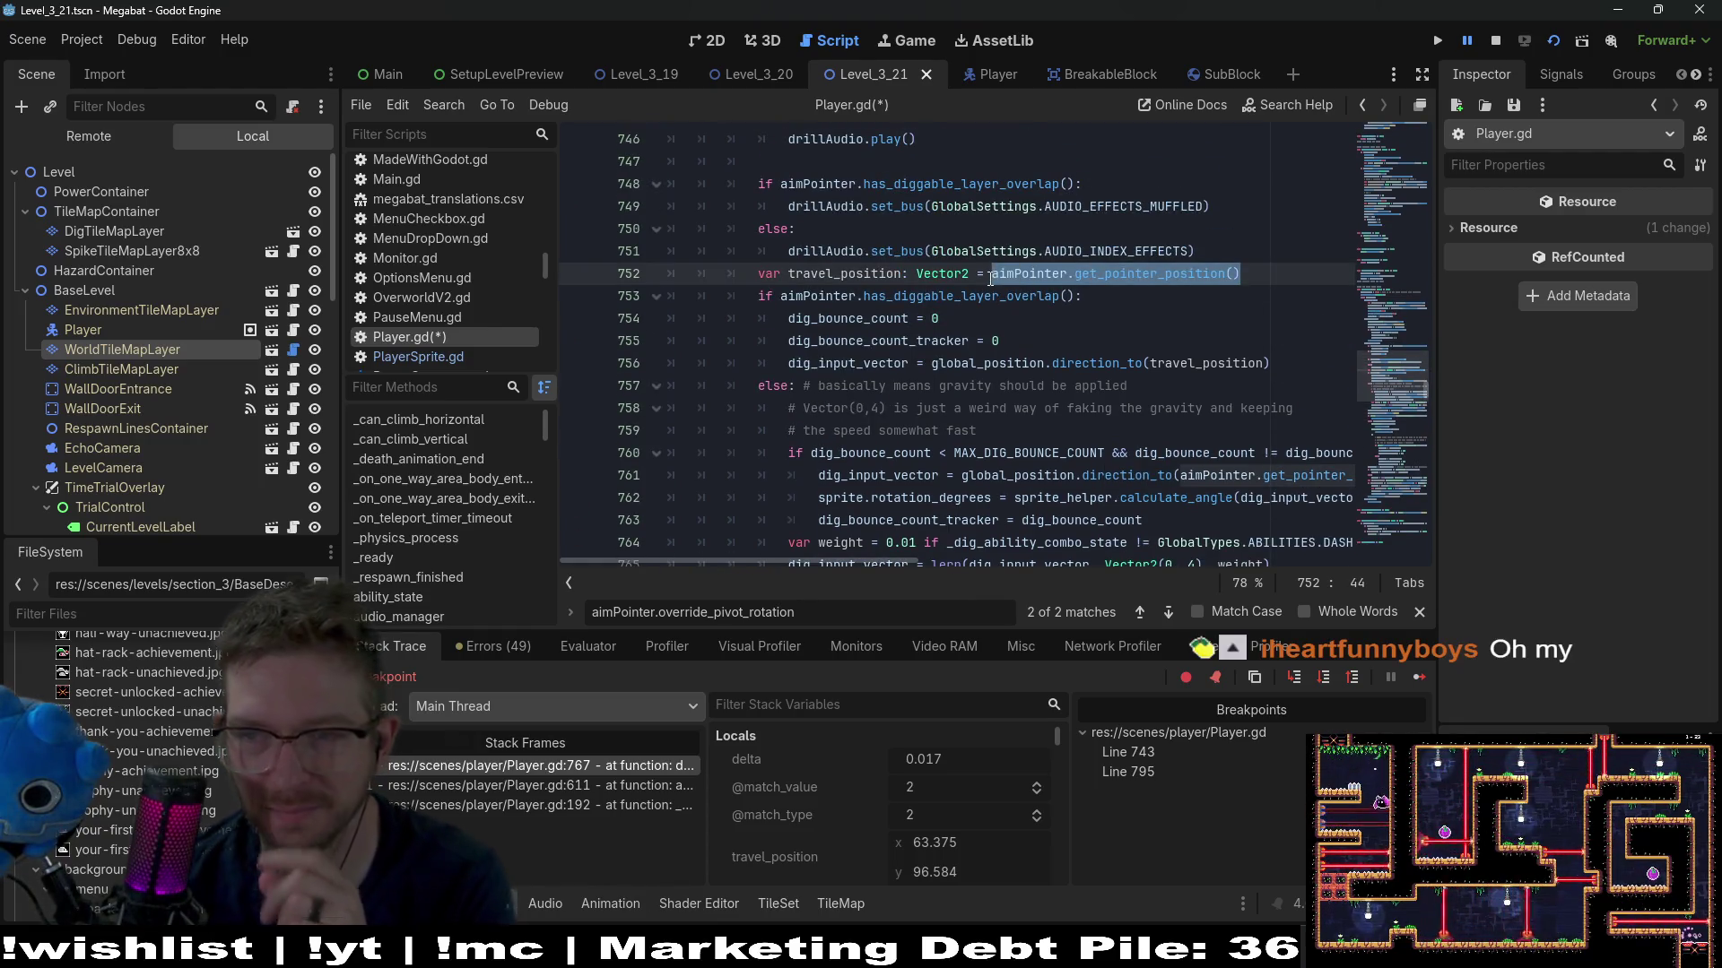
pyautogui.scroll(-9, 1032, 282)
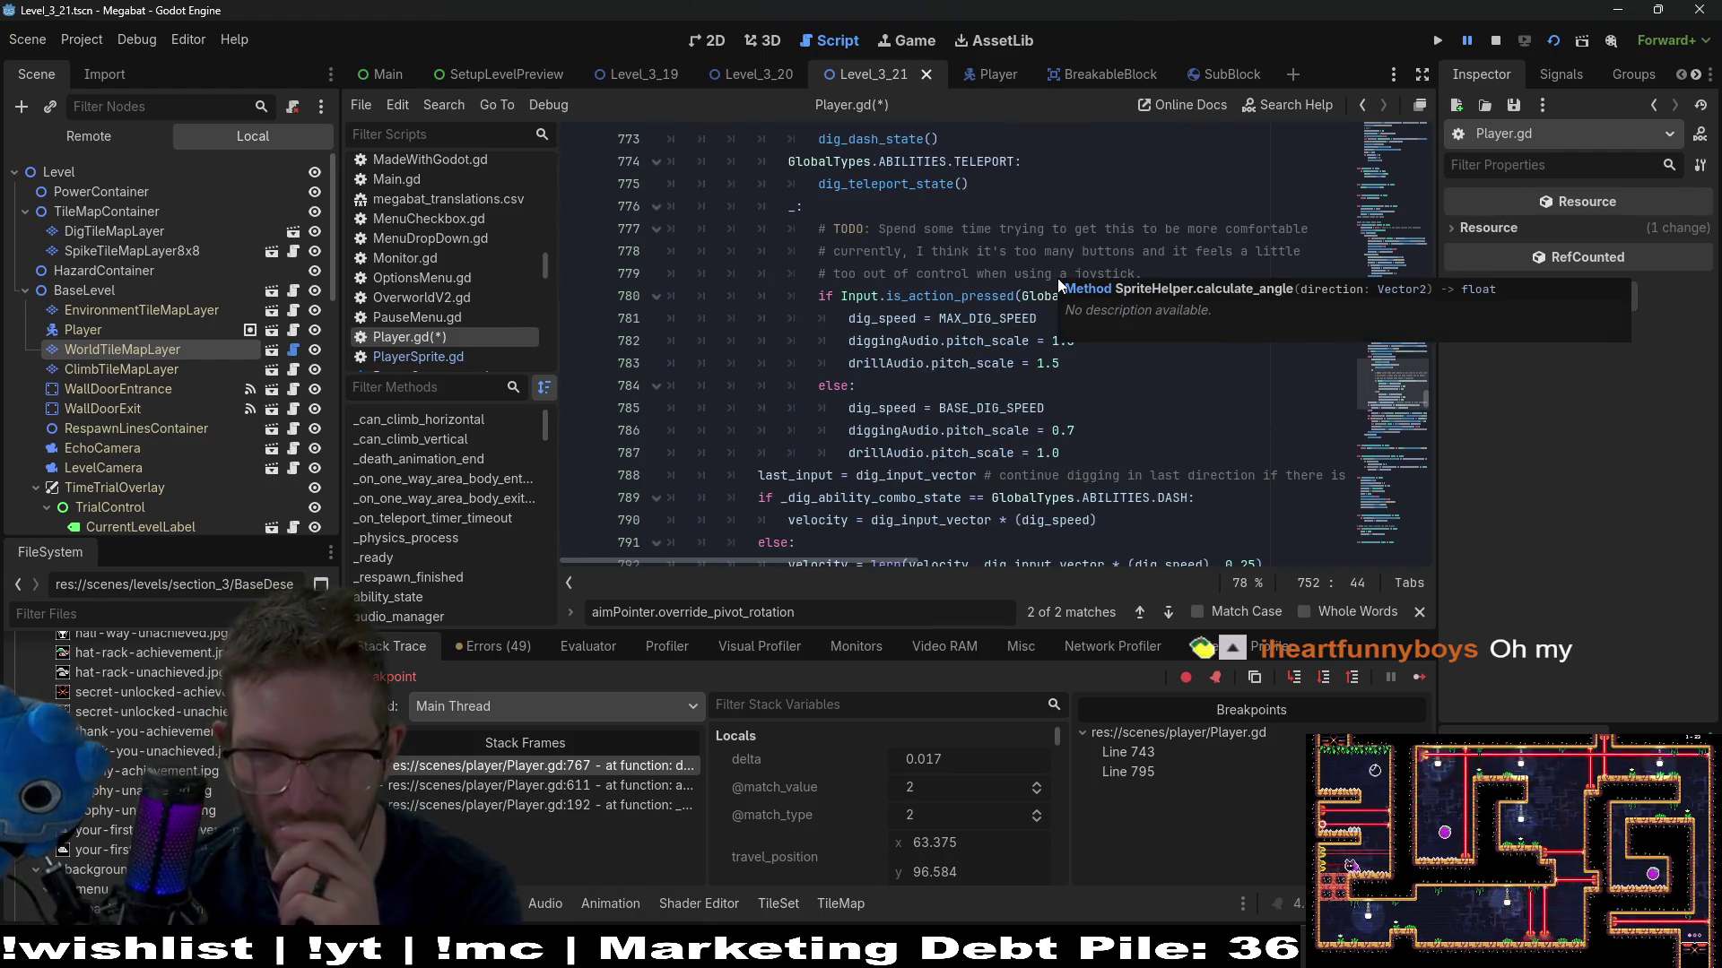
pyautogui.scroll(-5, 1059, 285)
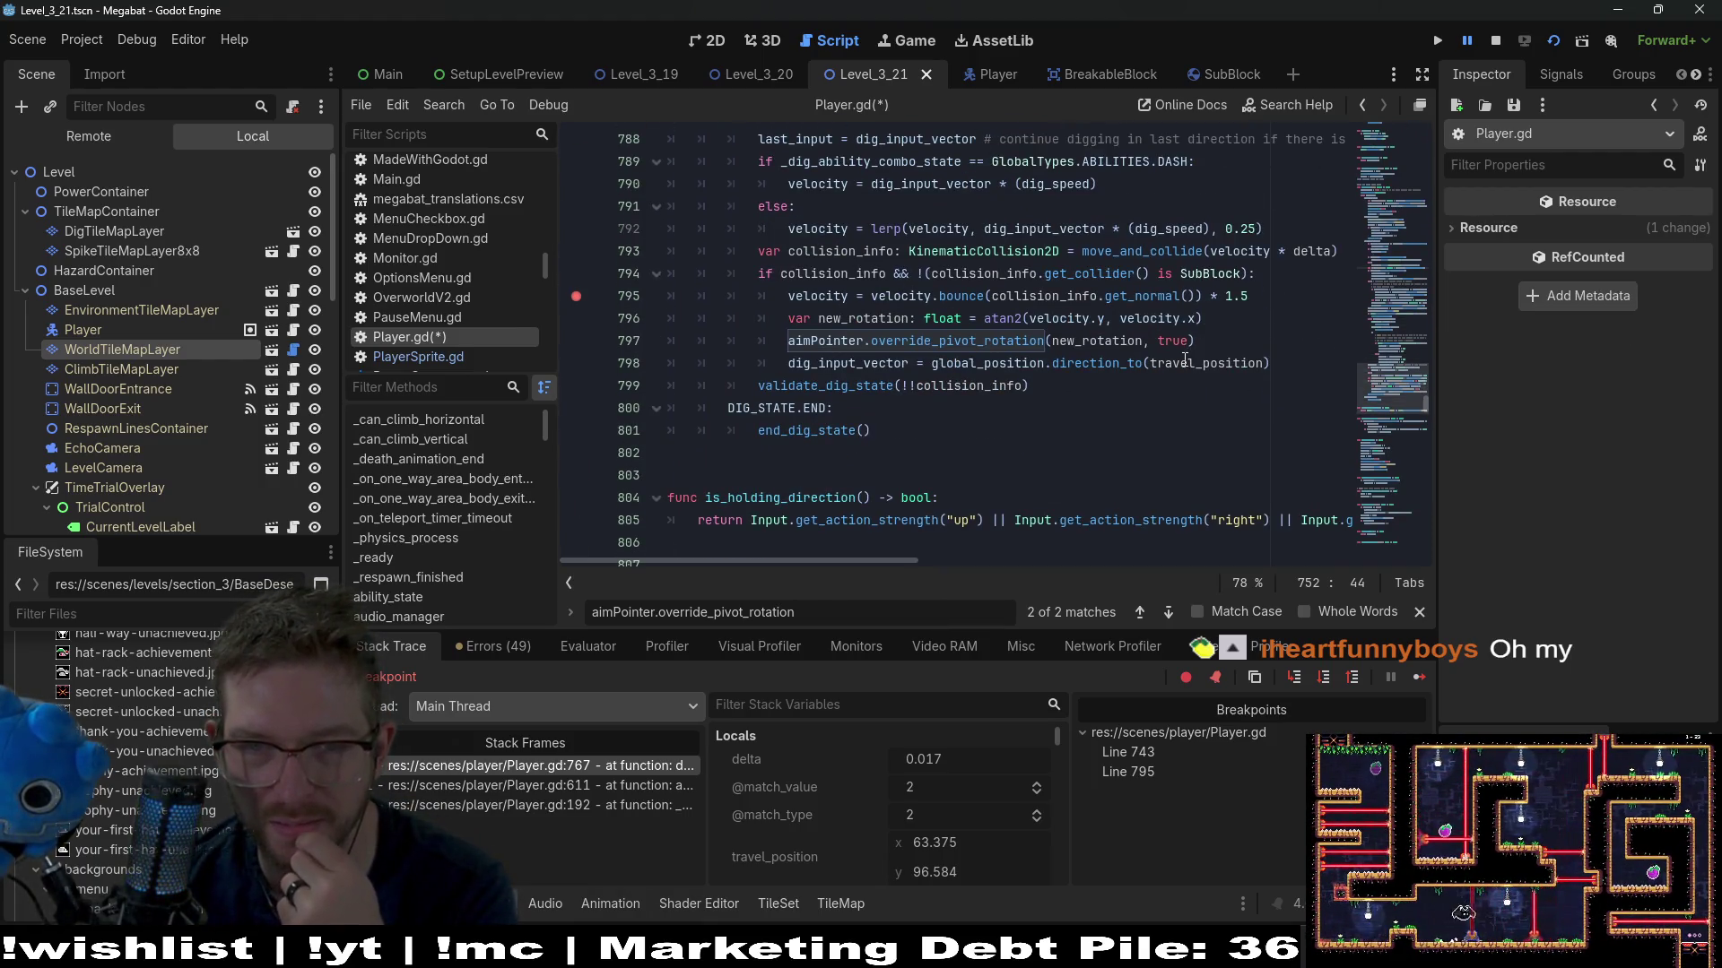
pyautogui.doubleClick(1206, 364)
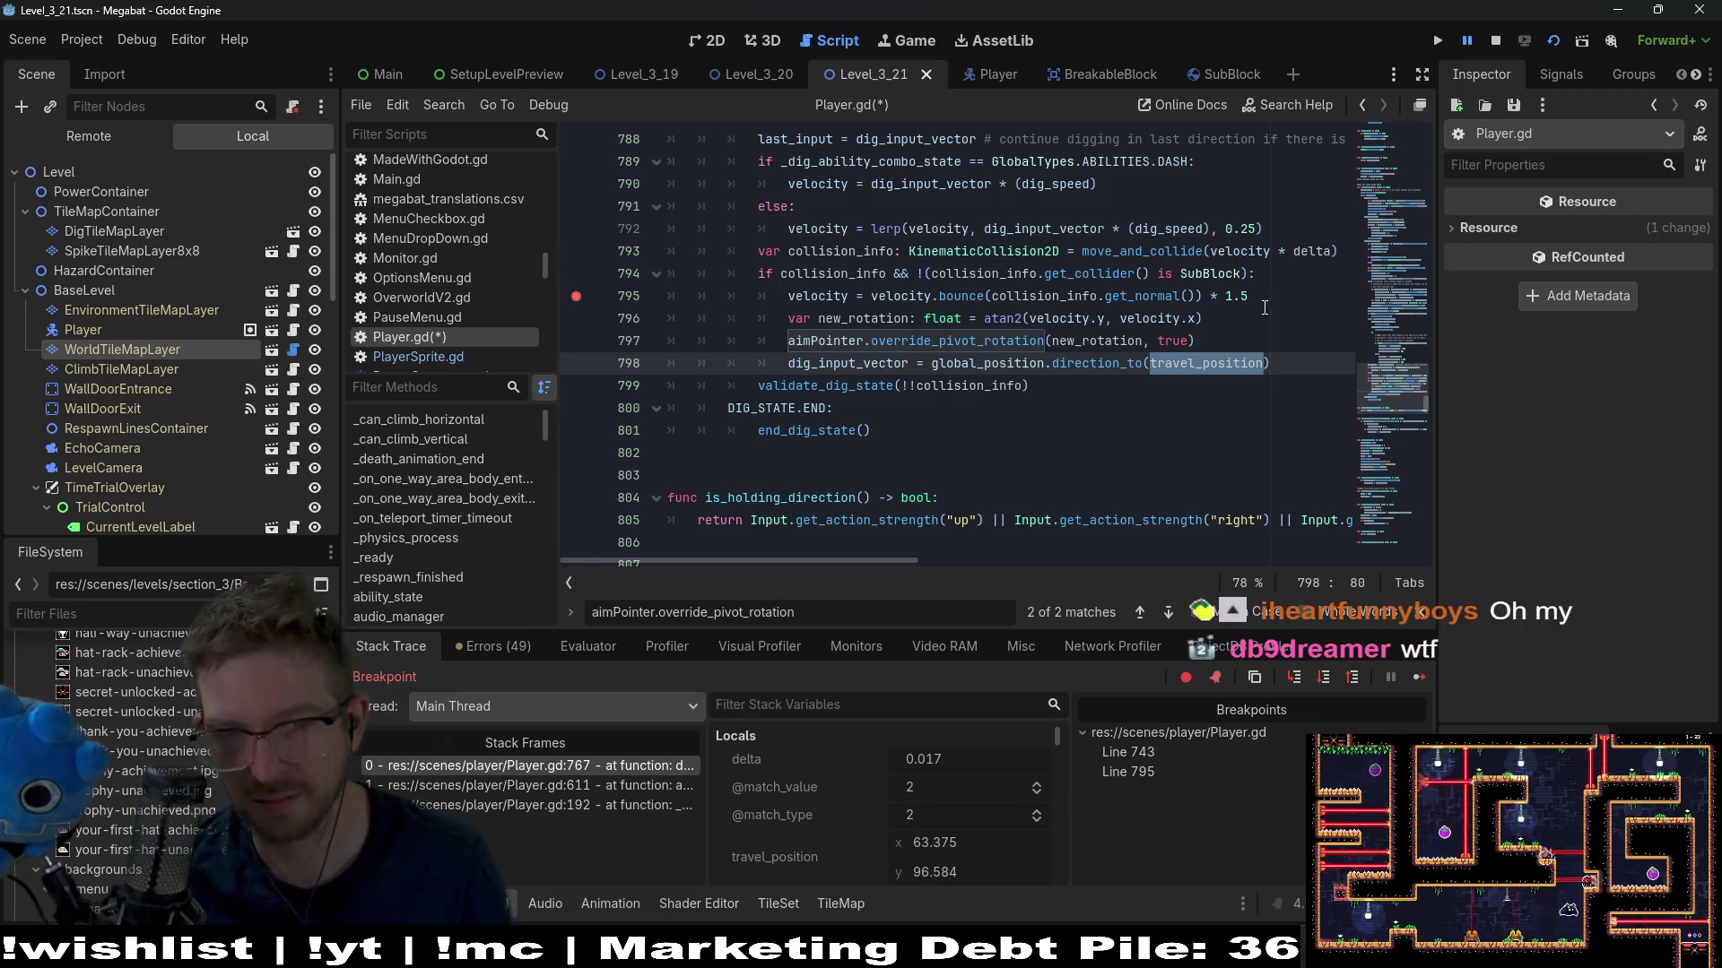
pyautogui.hotkey('ctrl', 'v')
pyautogui.hotkey('ctrl', 's')
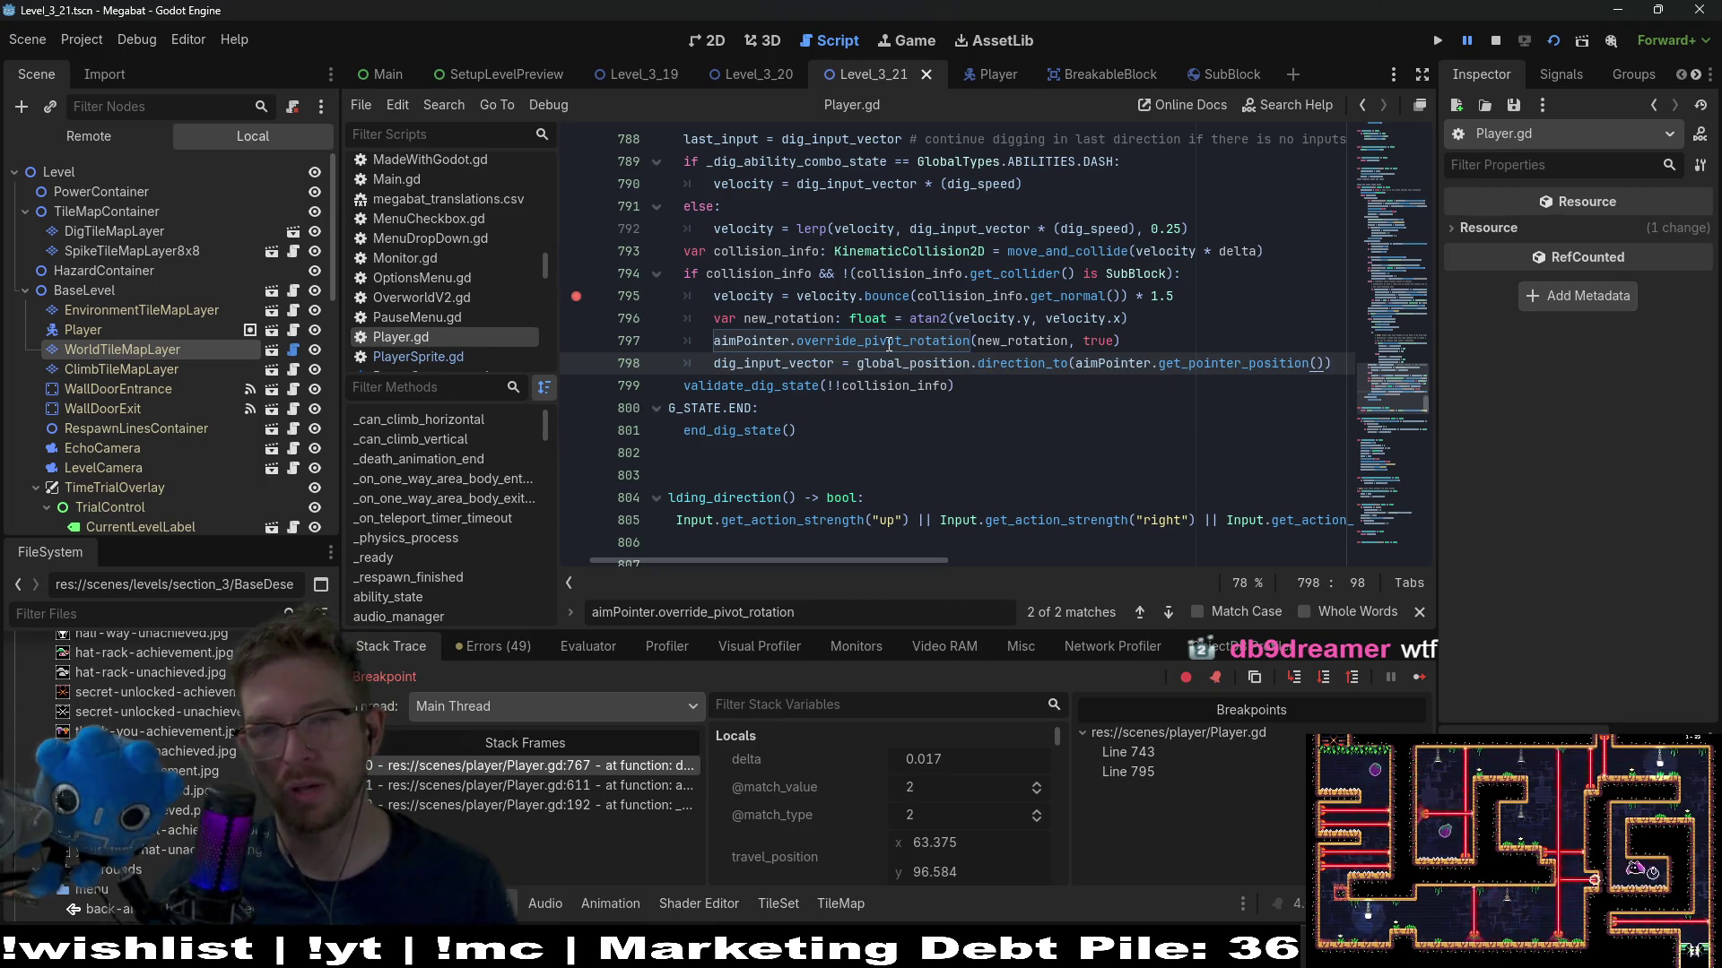
pyautogui.click(1283, 339)
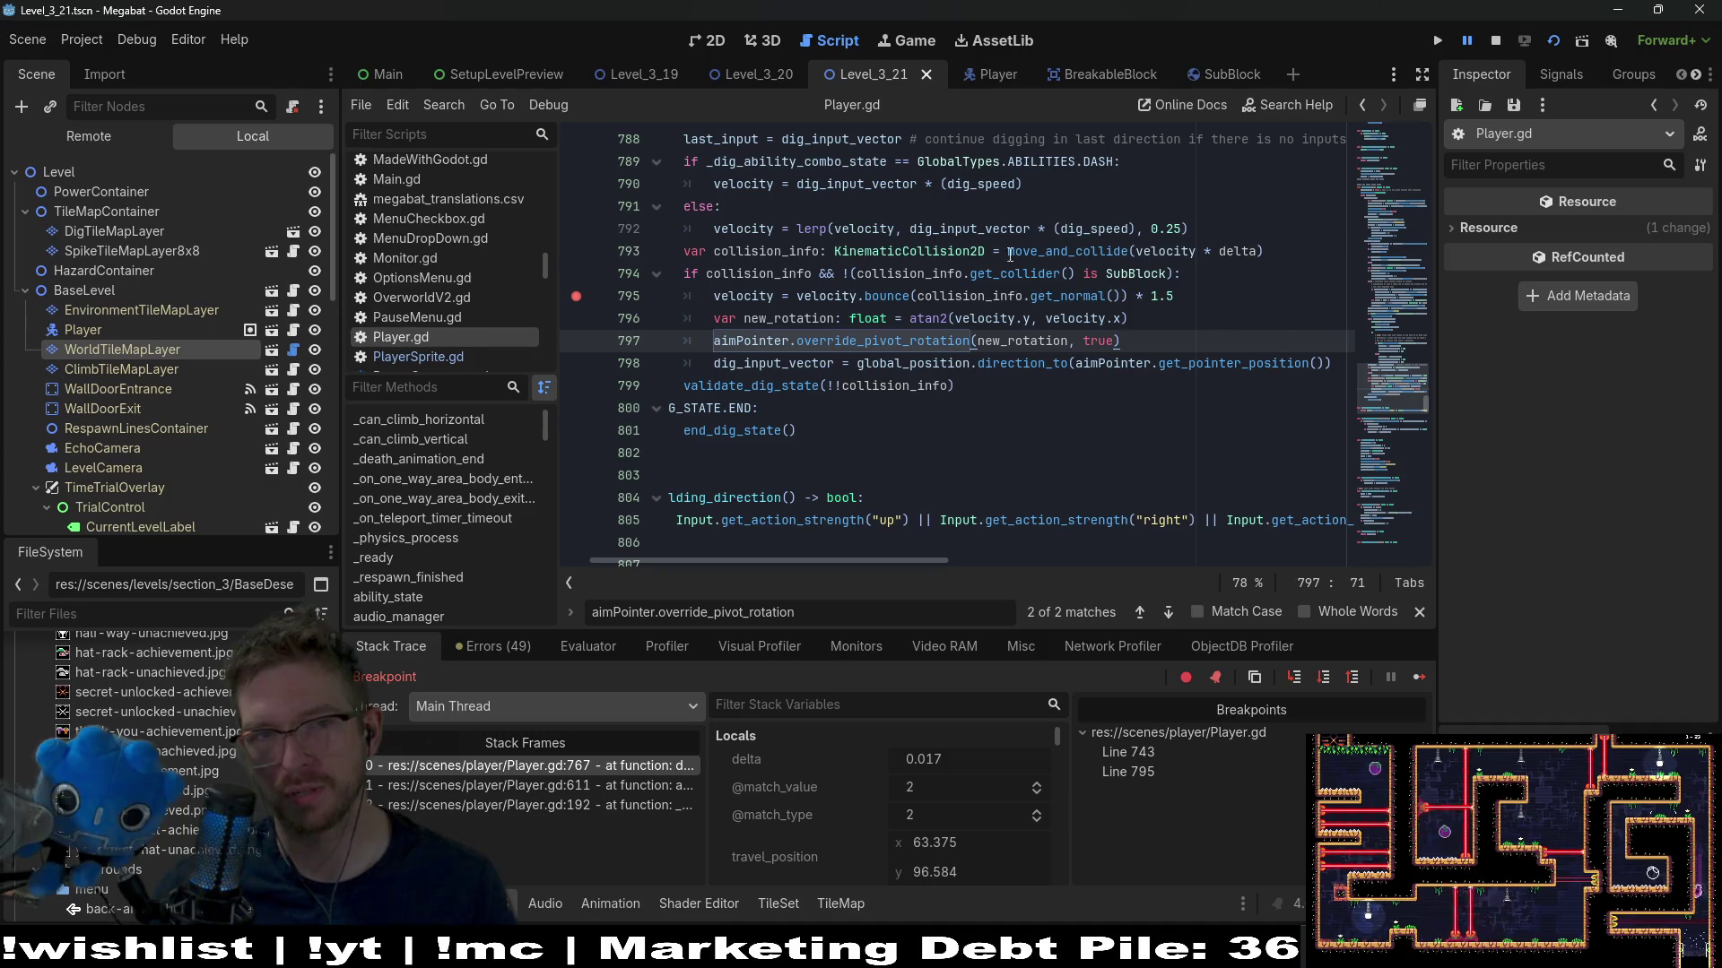
pyautogui.click(1553, 40)
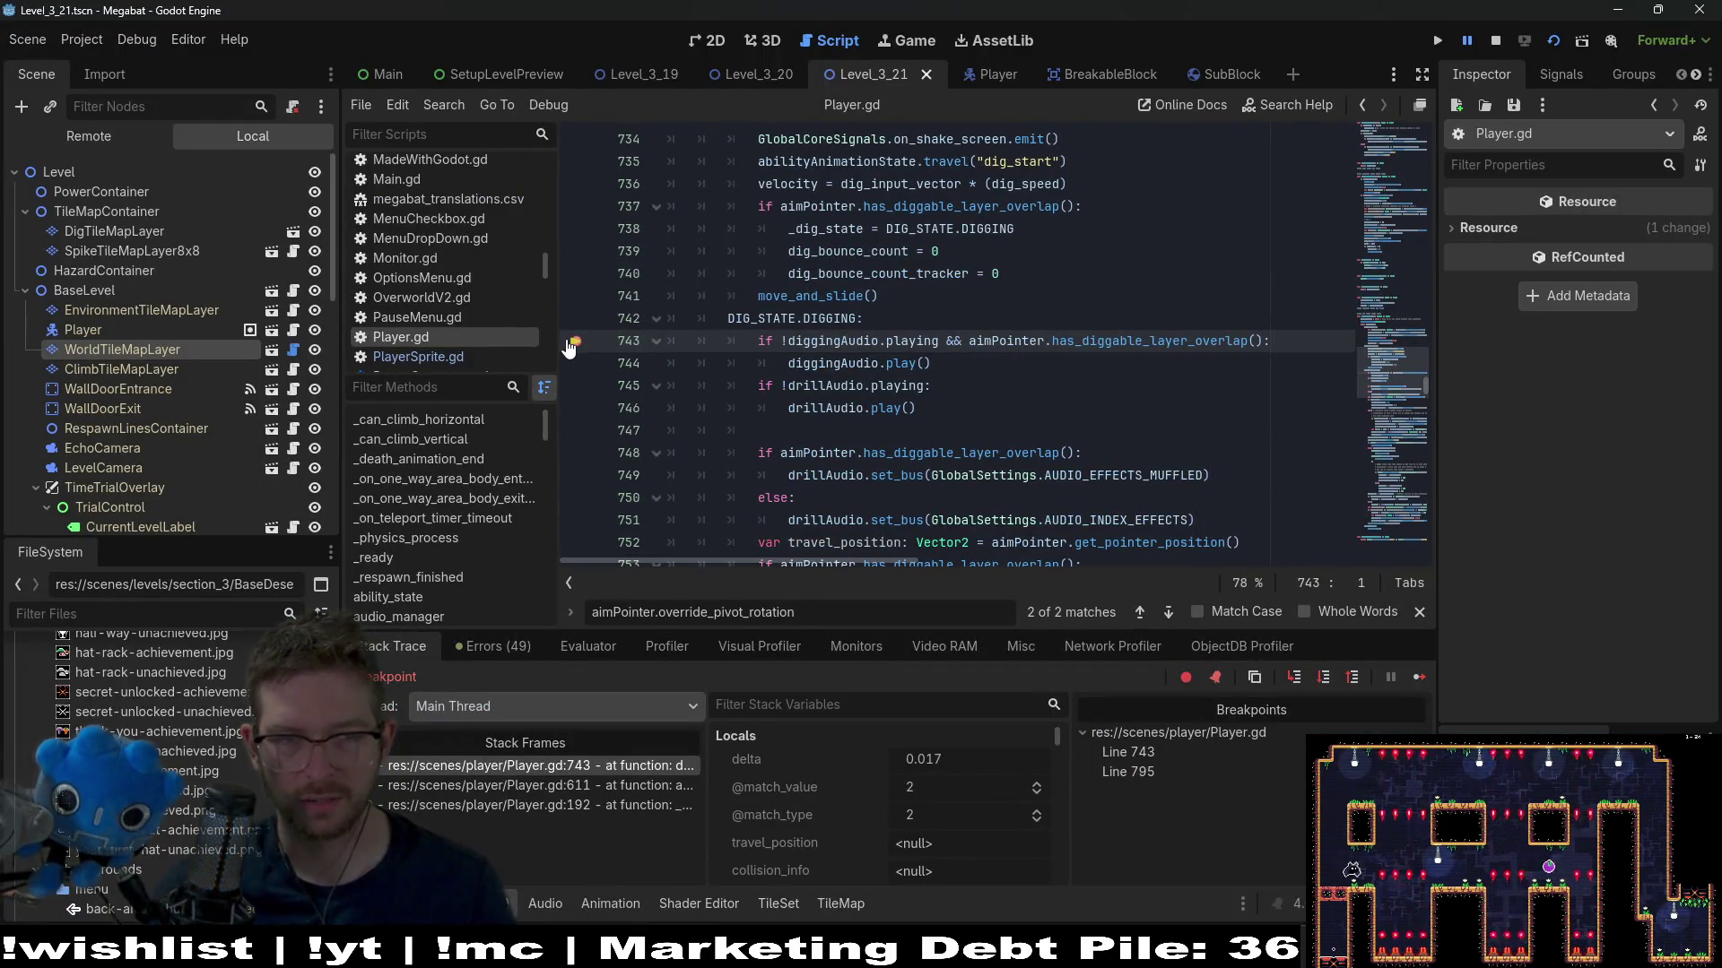
# Continue past the breakpoints, play the level with the dig fix, then close the game window
pyautogui.click(1415, 677)
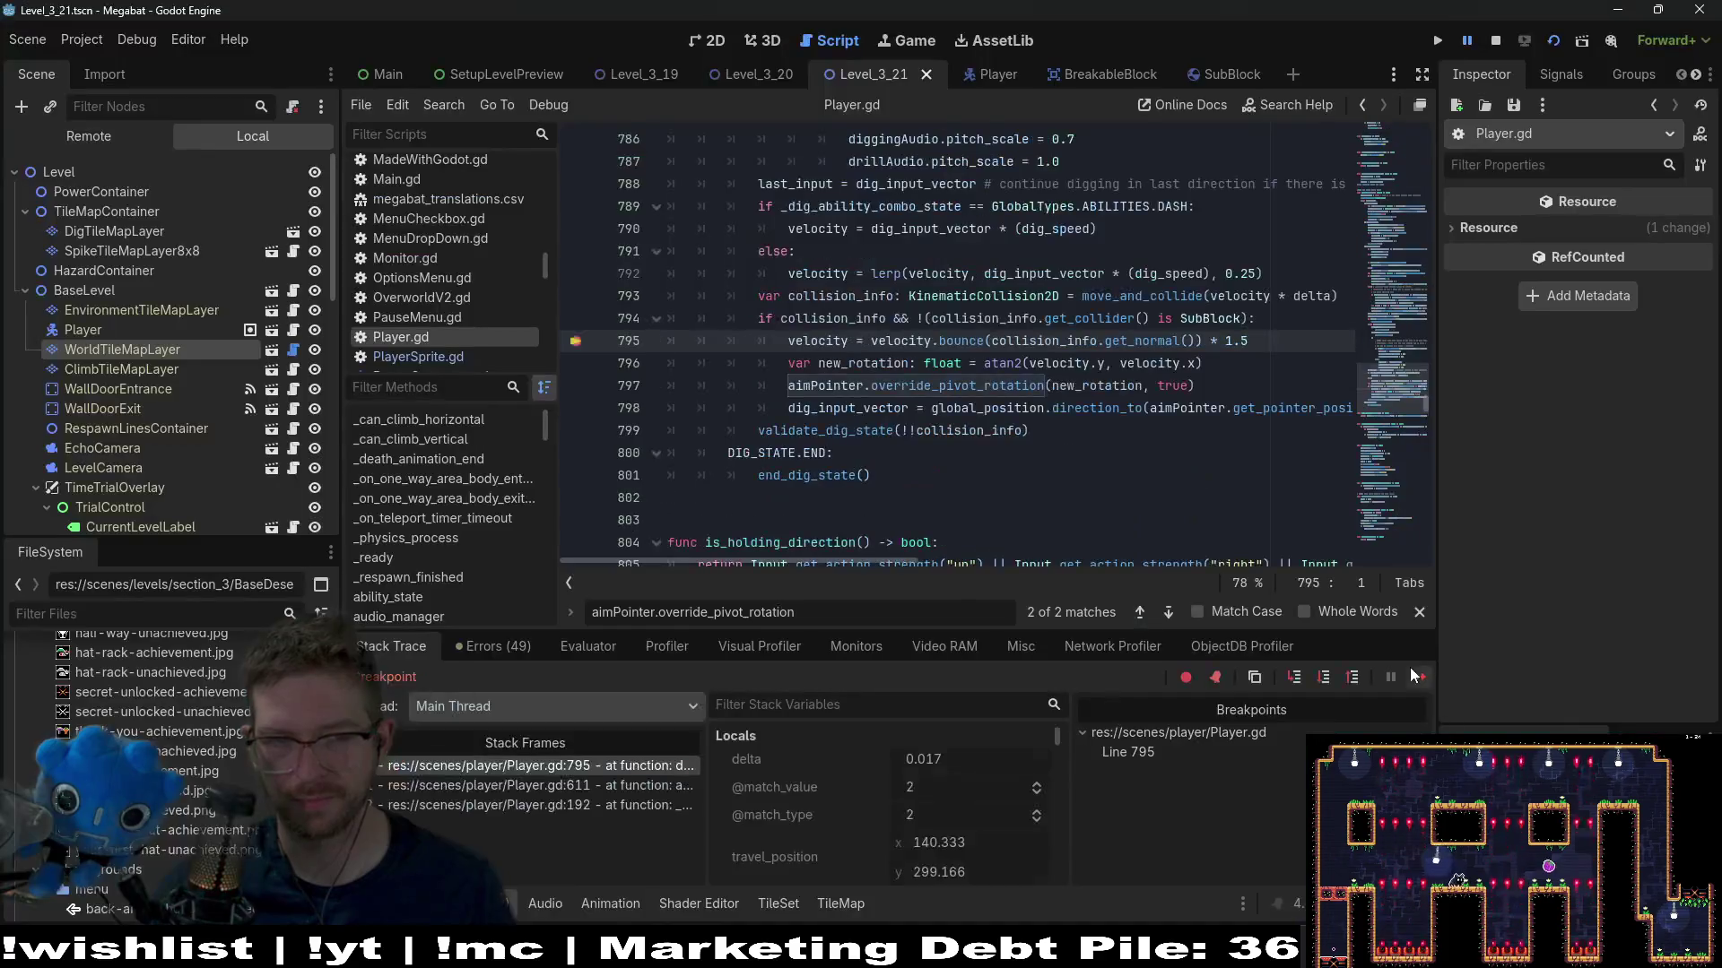
pyautogui.click(1418, 677)
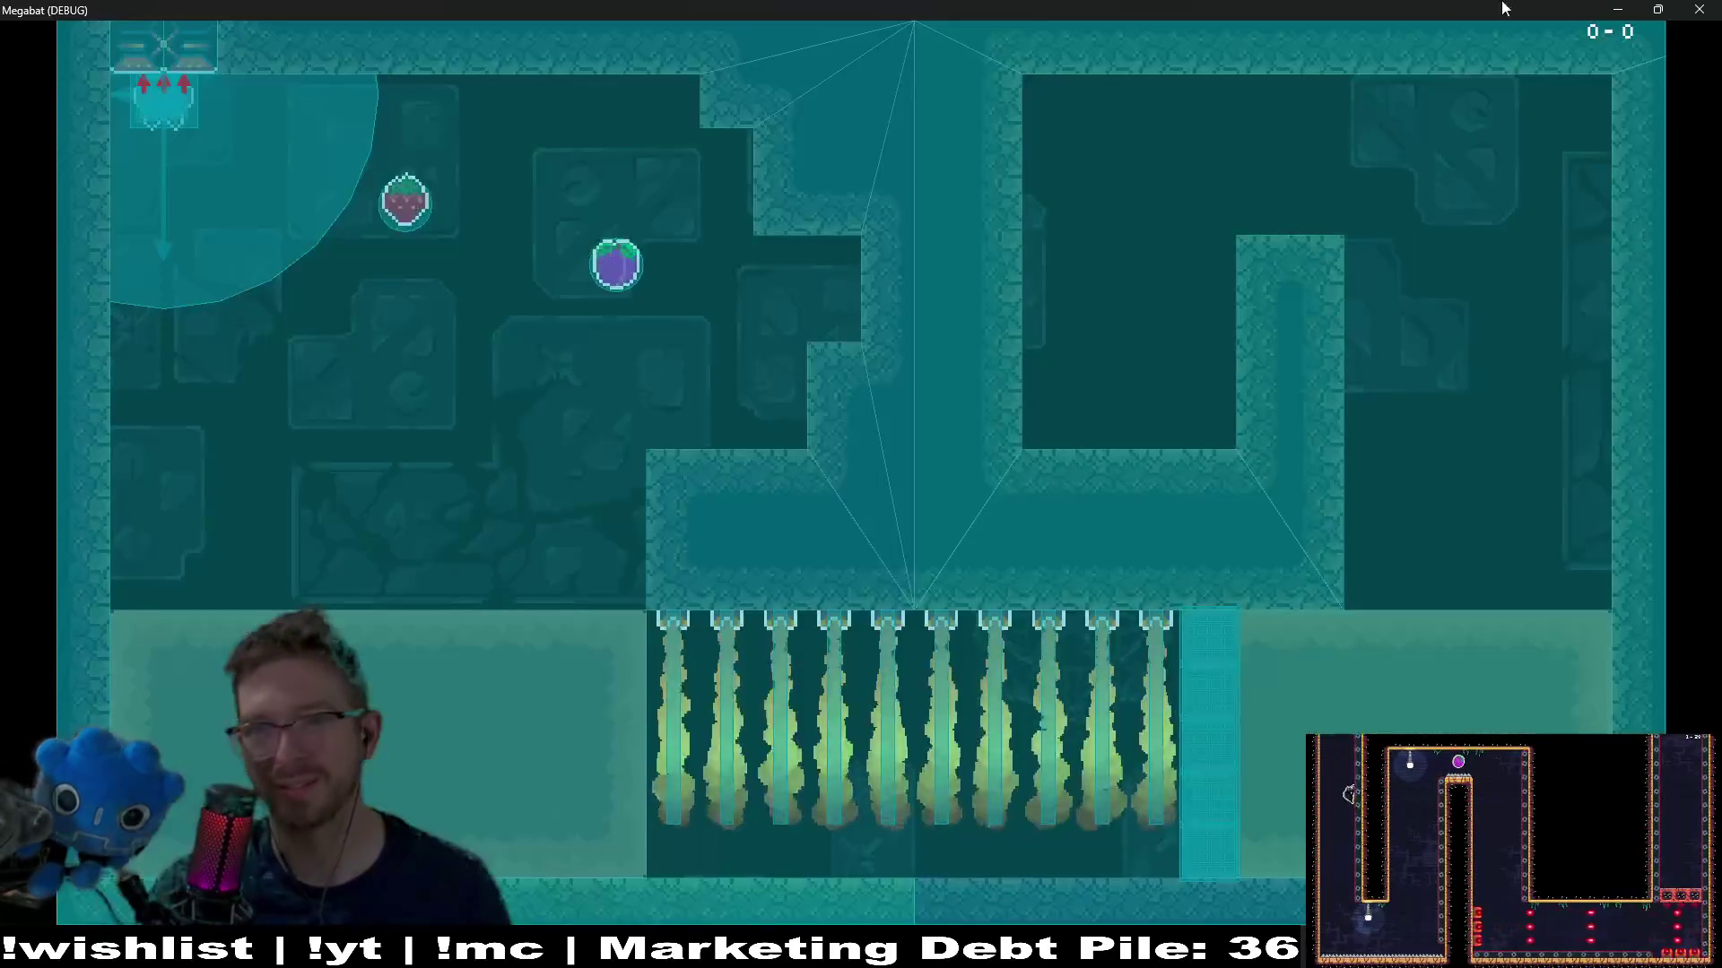
pyautogui.click(1700, 9)
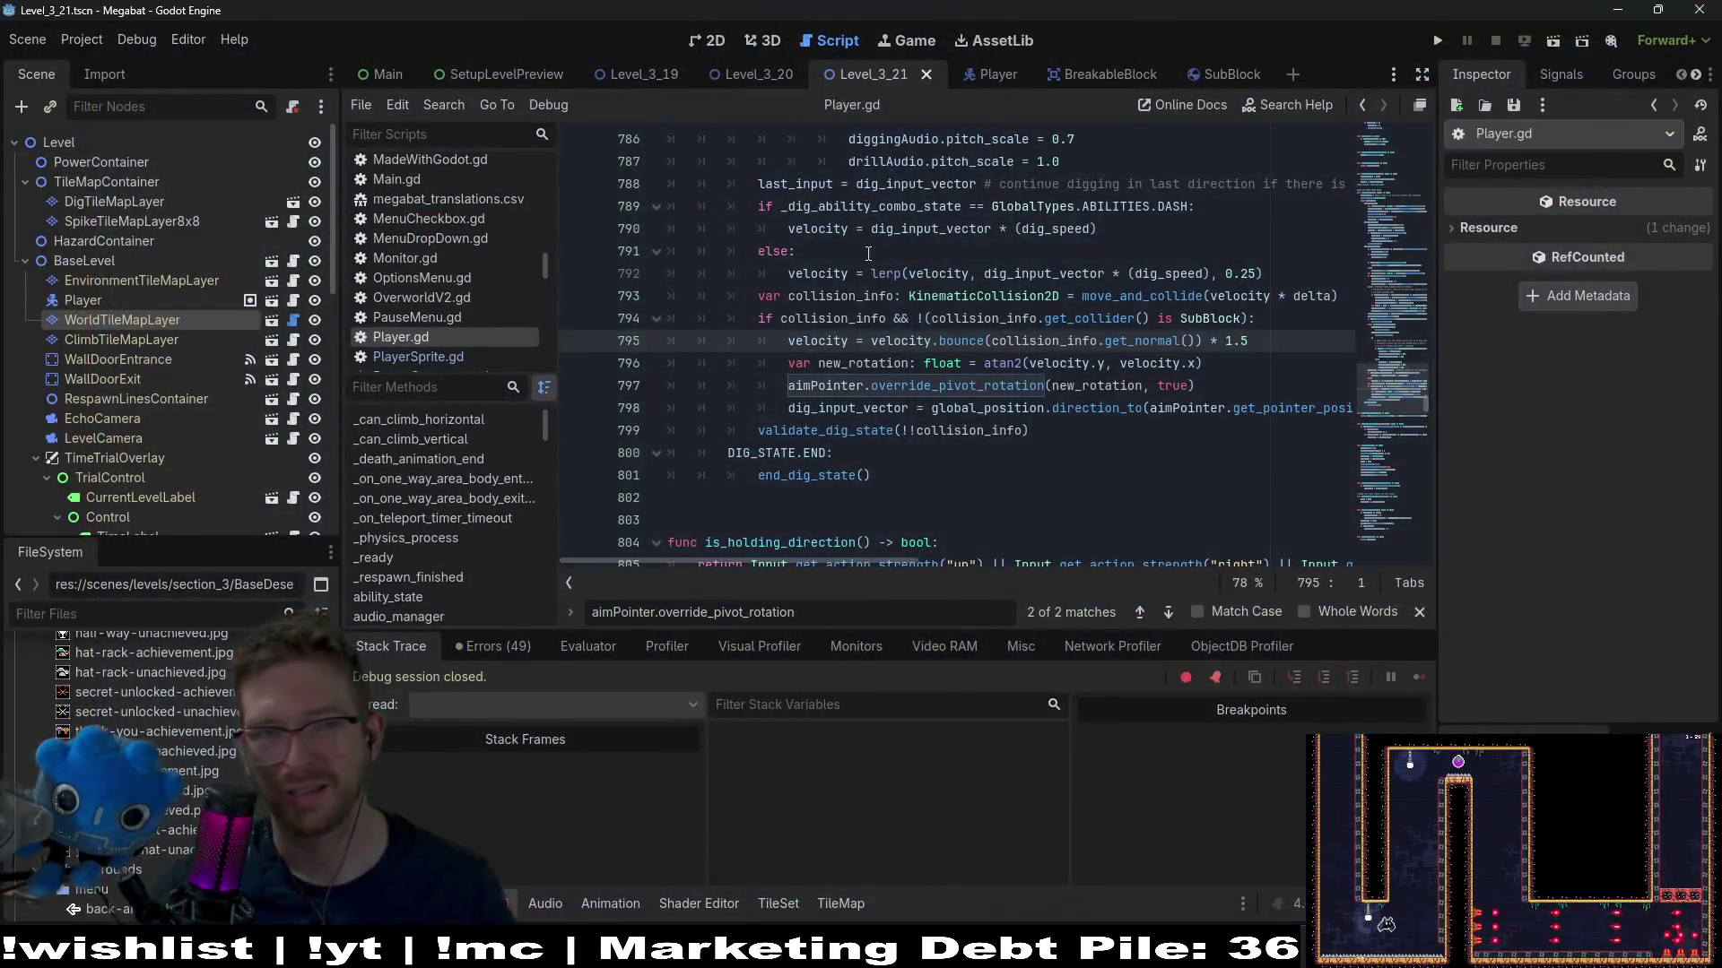
# Dismiss the debugging options unchanged and return to Level_3_21's 2D scene view
pyautogui.click(125, 40)
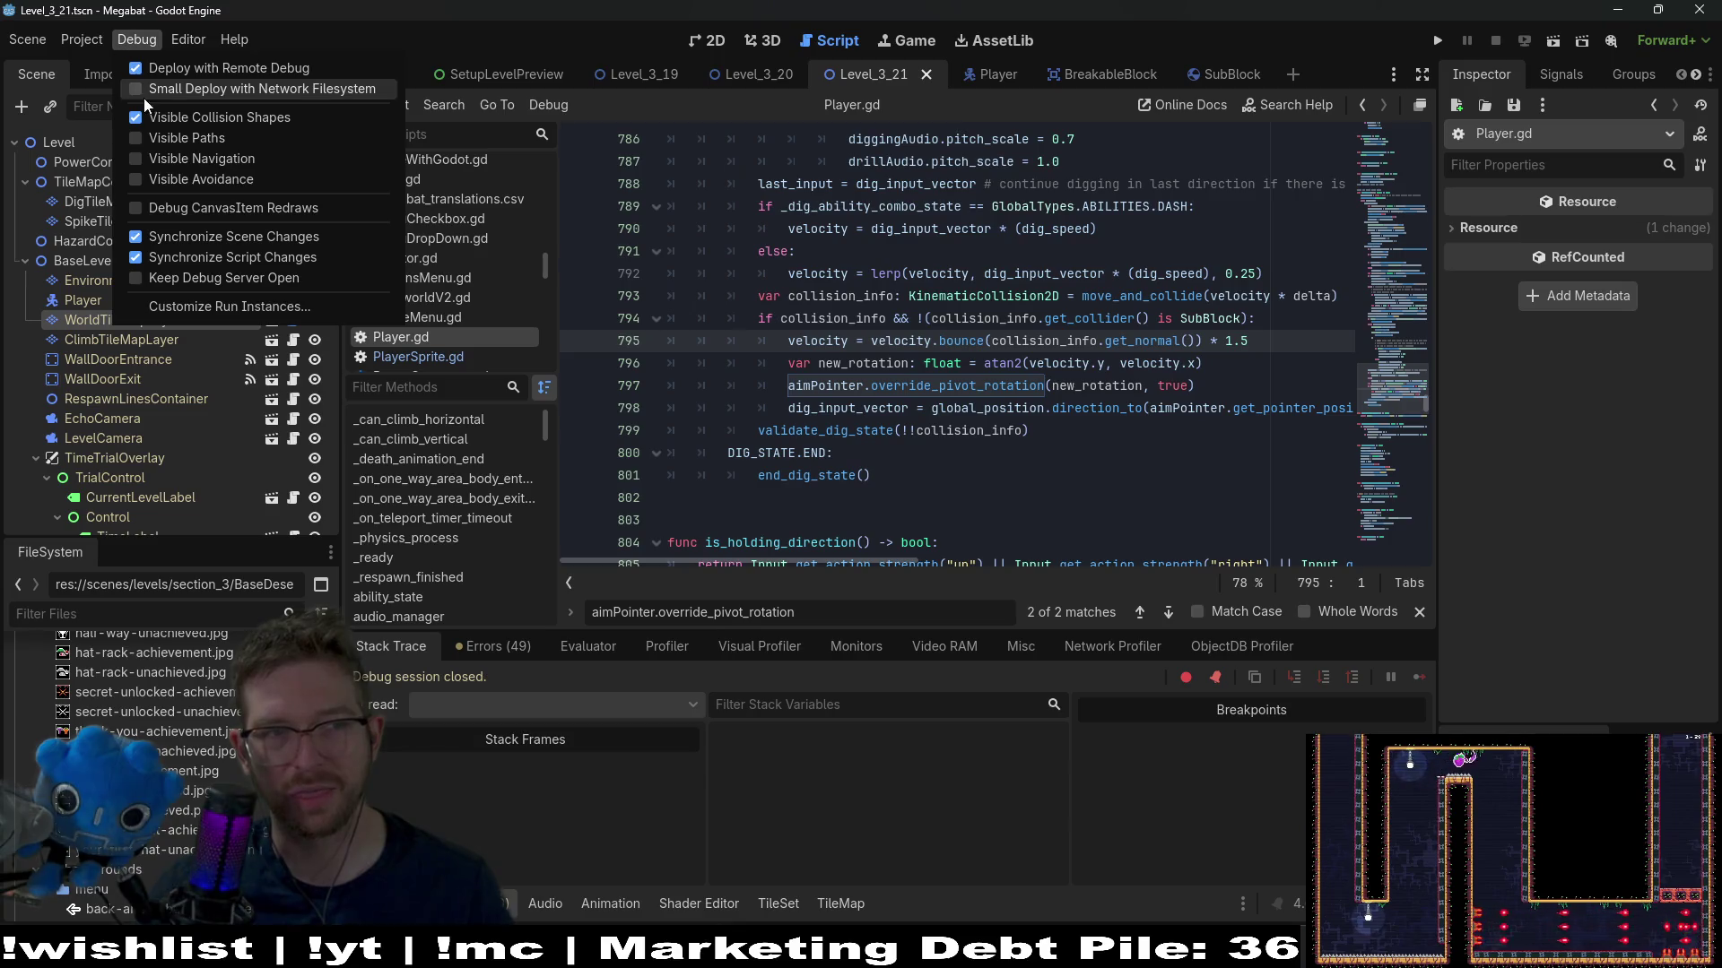
pyautogui.click(1091, 478)
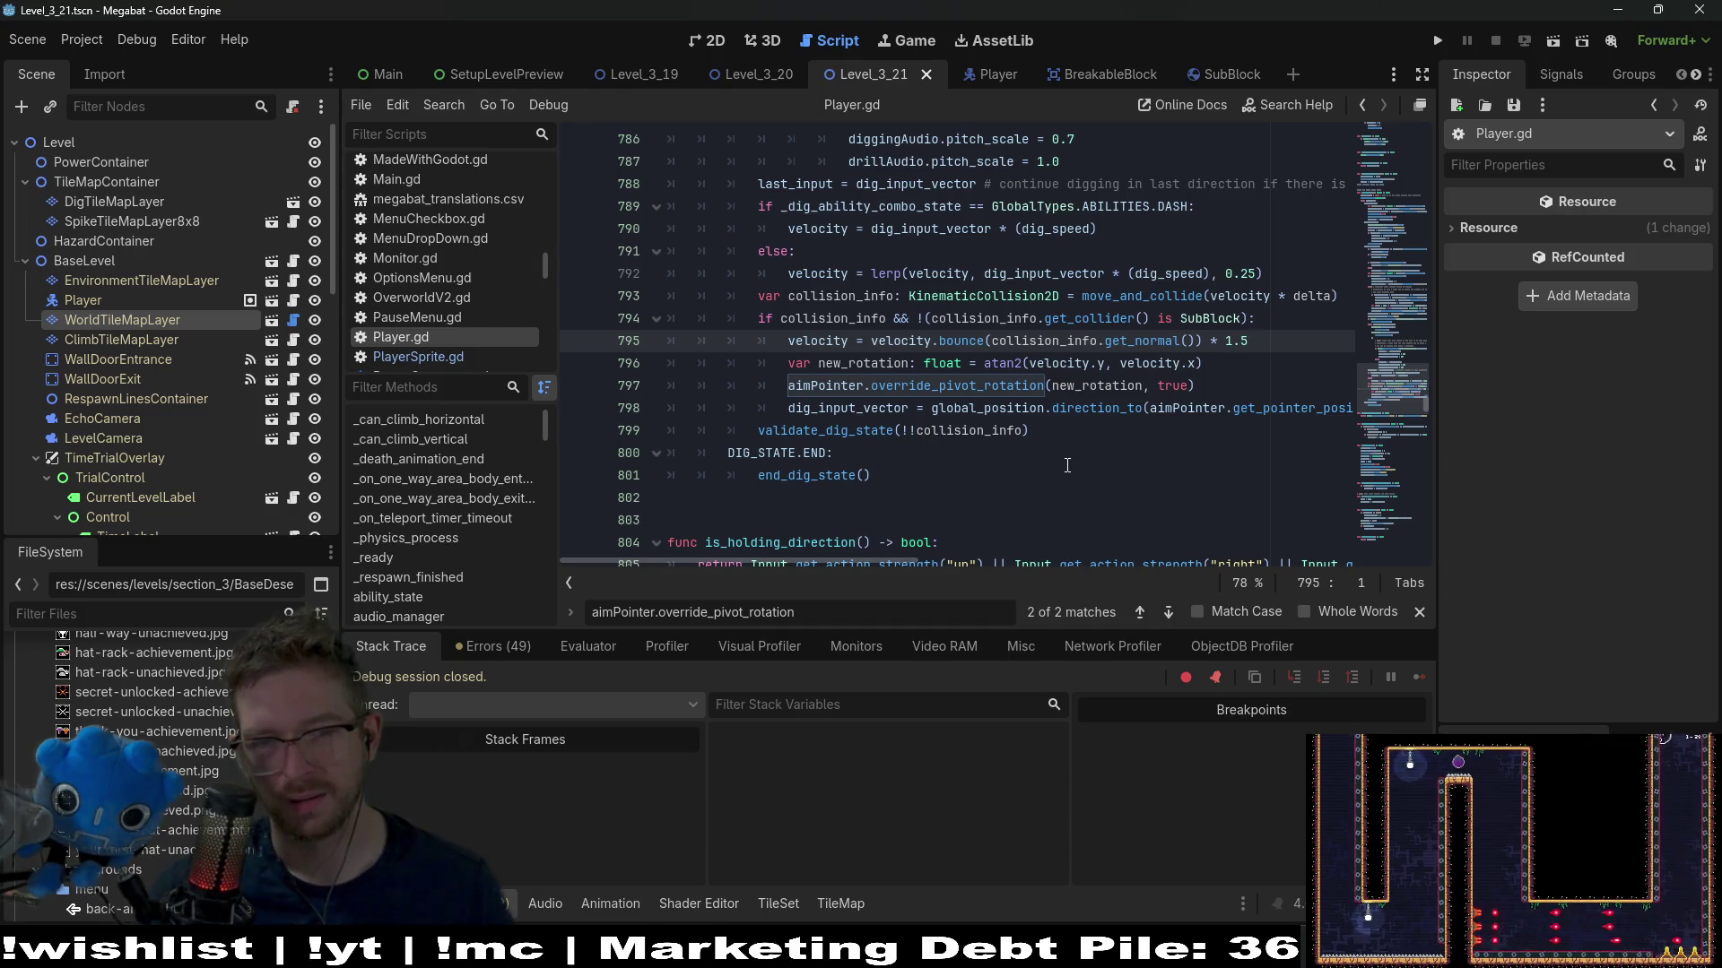
pyautogui.click(709, 39)
pyautogui.scroll(4, 1080, 180)
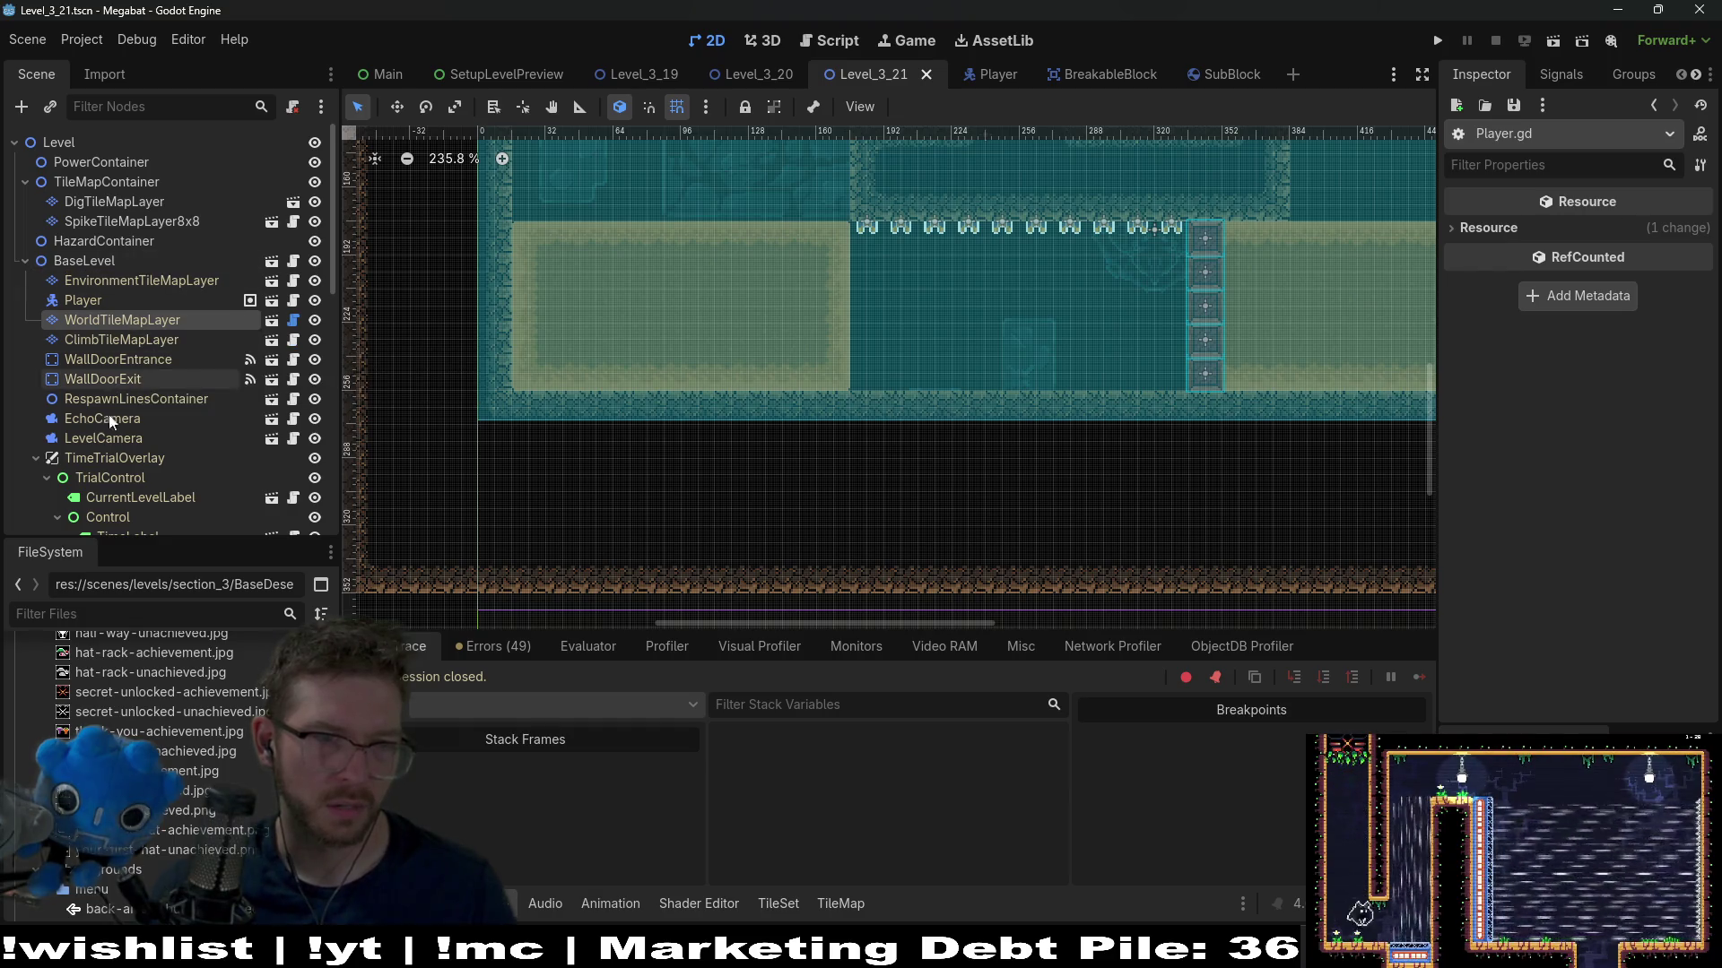
pyautogui.scroll(-10, 143, 306)
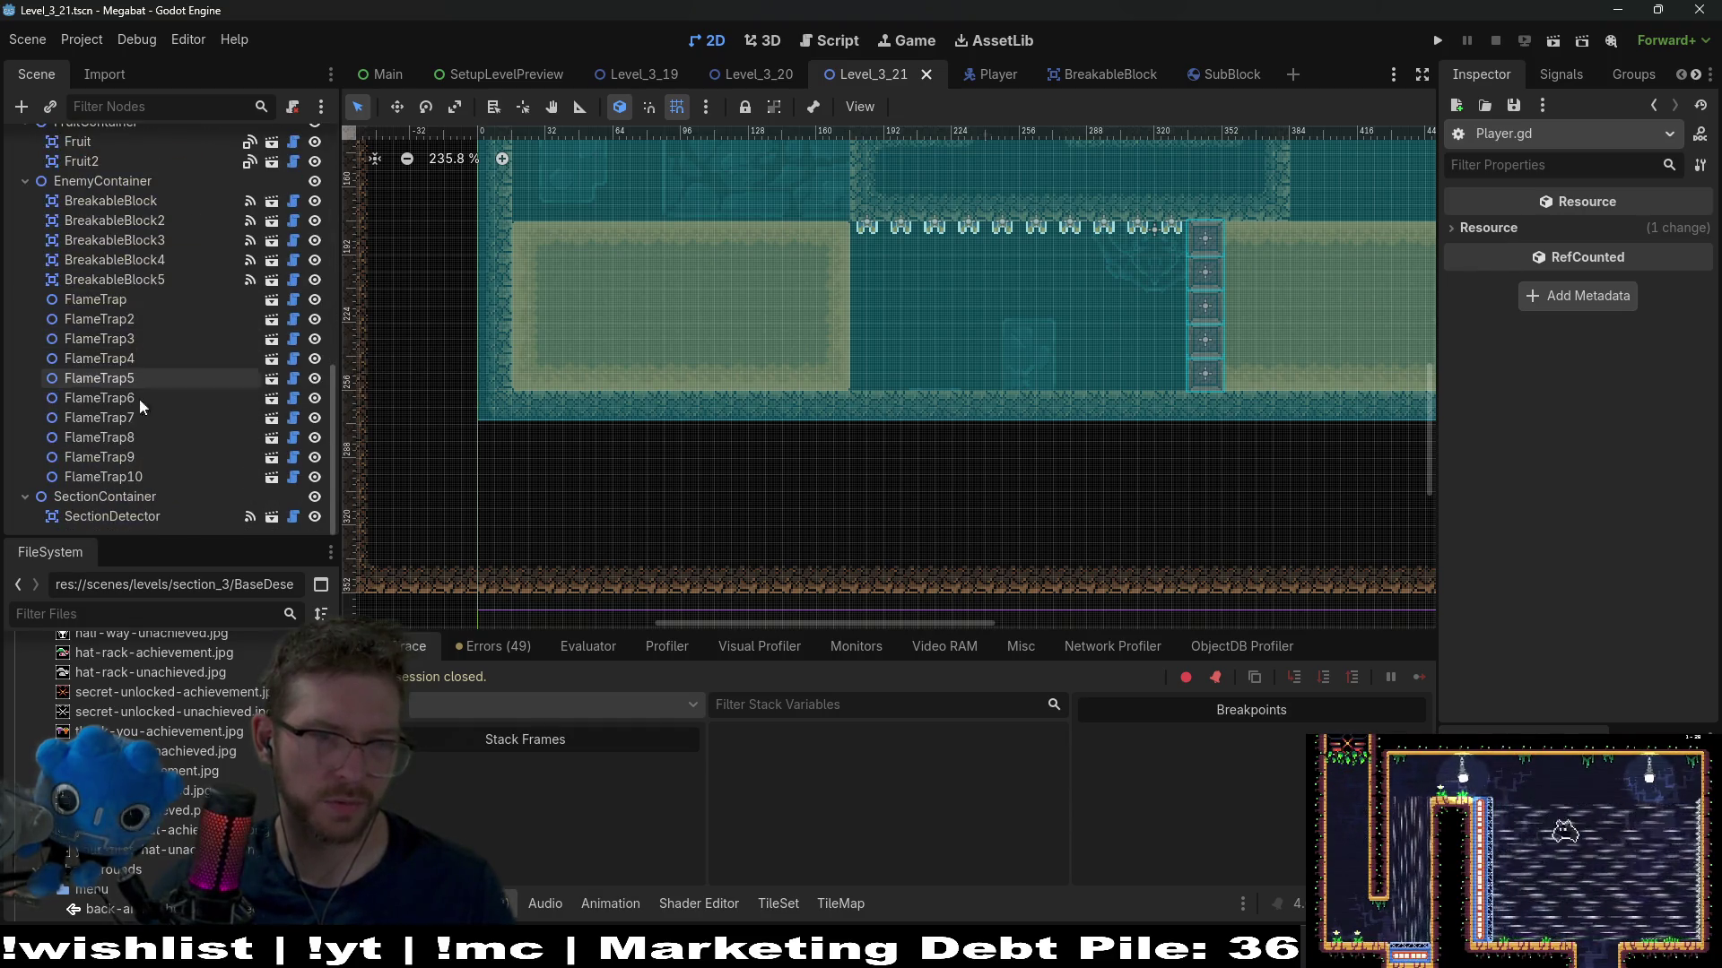
# Move the five breakable blocks about 178 px left and save Level_3_21.tscn
pyautogui.click(115, 280)
pyautogui.keyDown('shift'); pyautogui.click(136, 203); pyautogui.keyUp('shift')
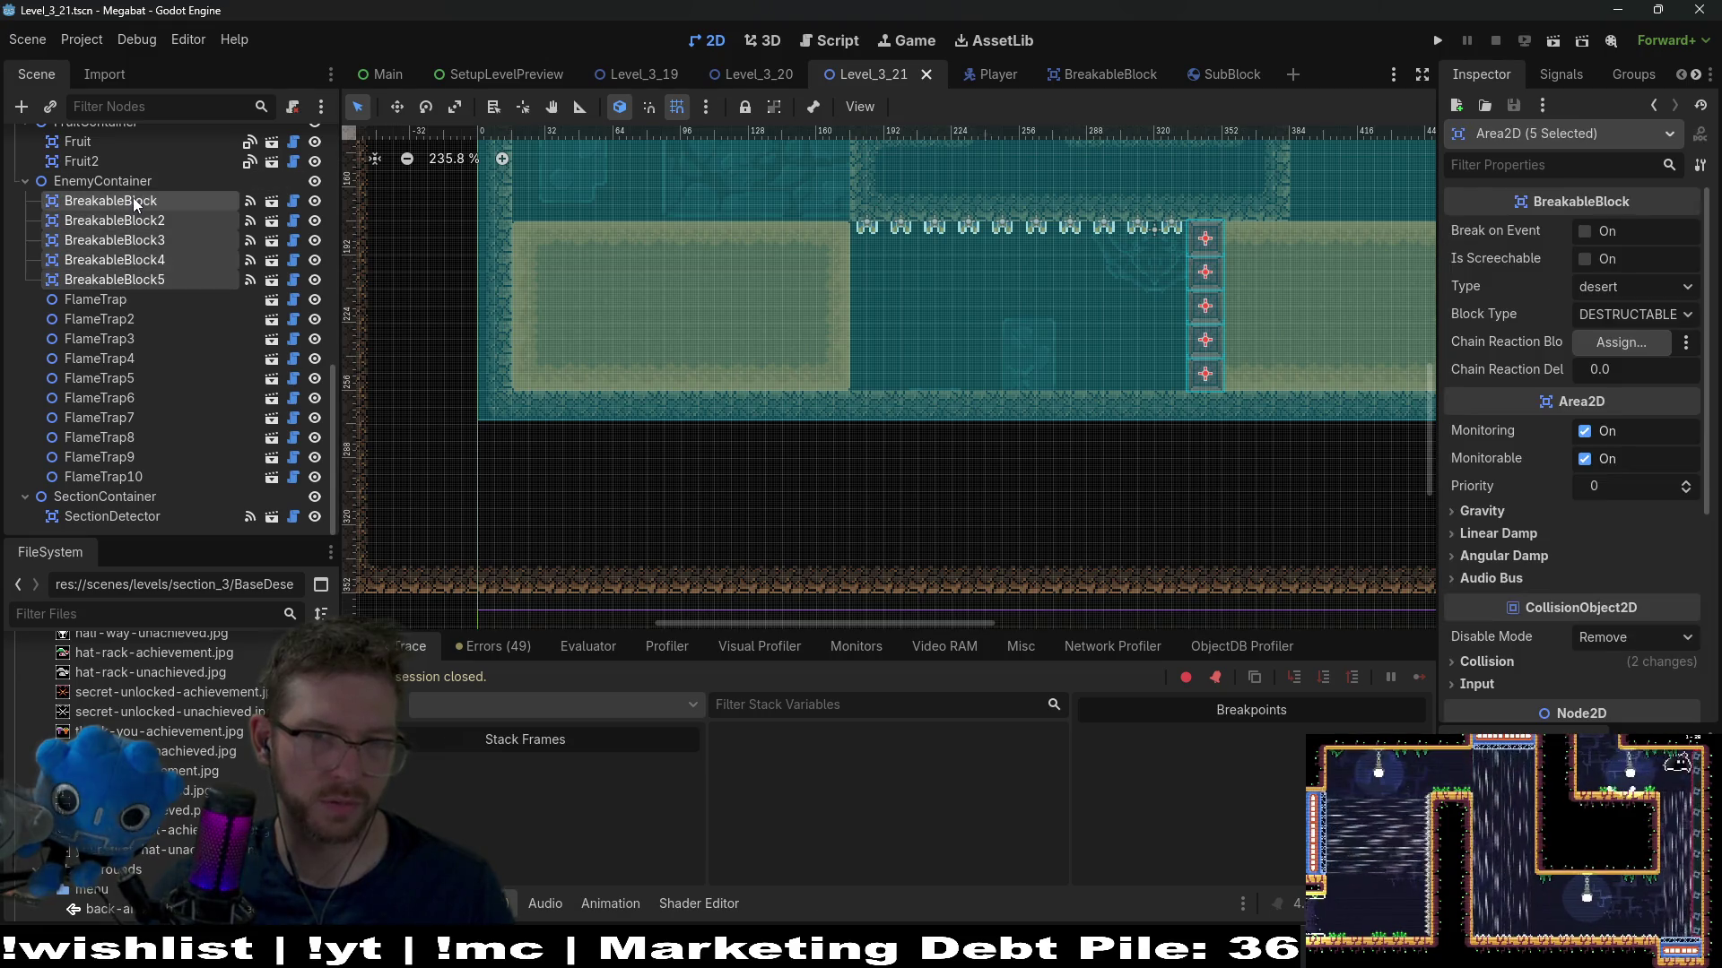
pyautogui.scroll(2, 1135, 296)
pyautogui.press('w')
pyautogui.moveTo(1246, 378); pyautogui.dragTo(696, 382)
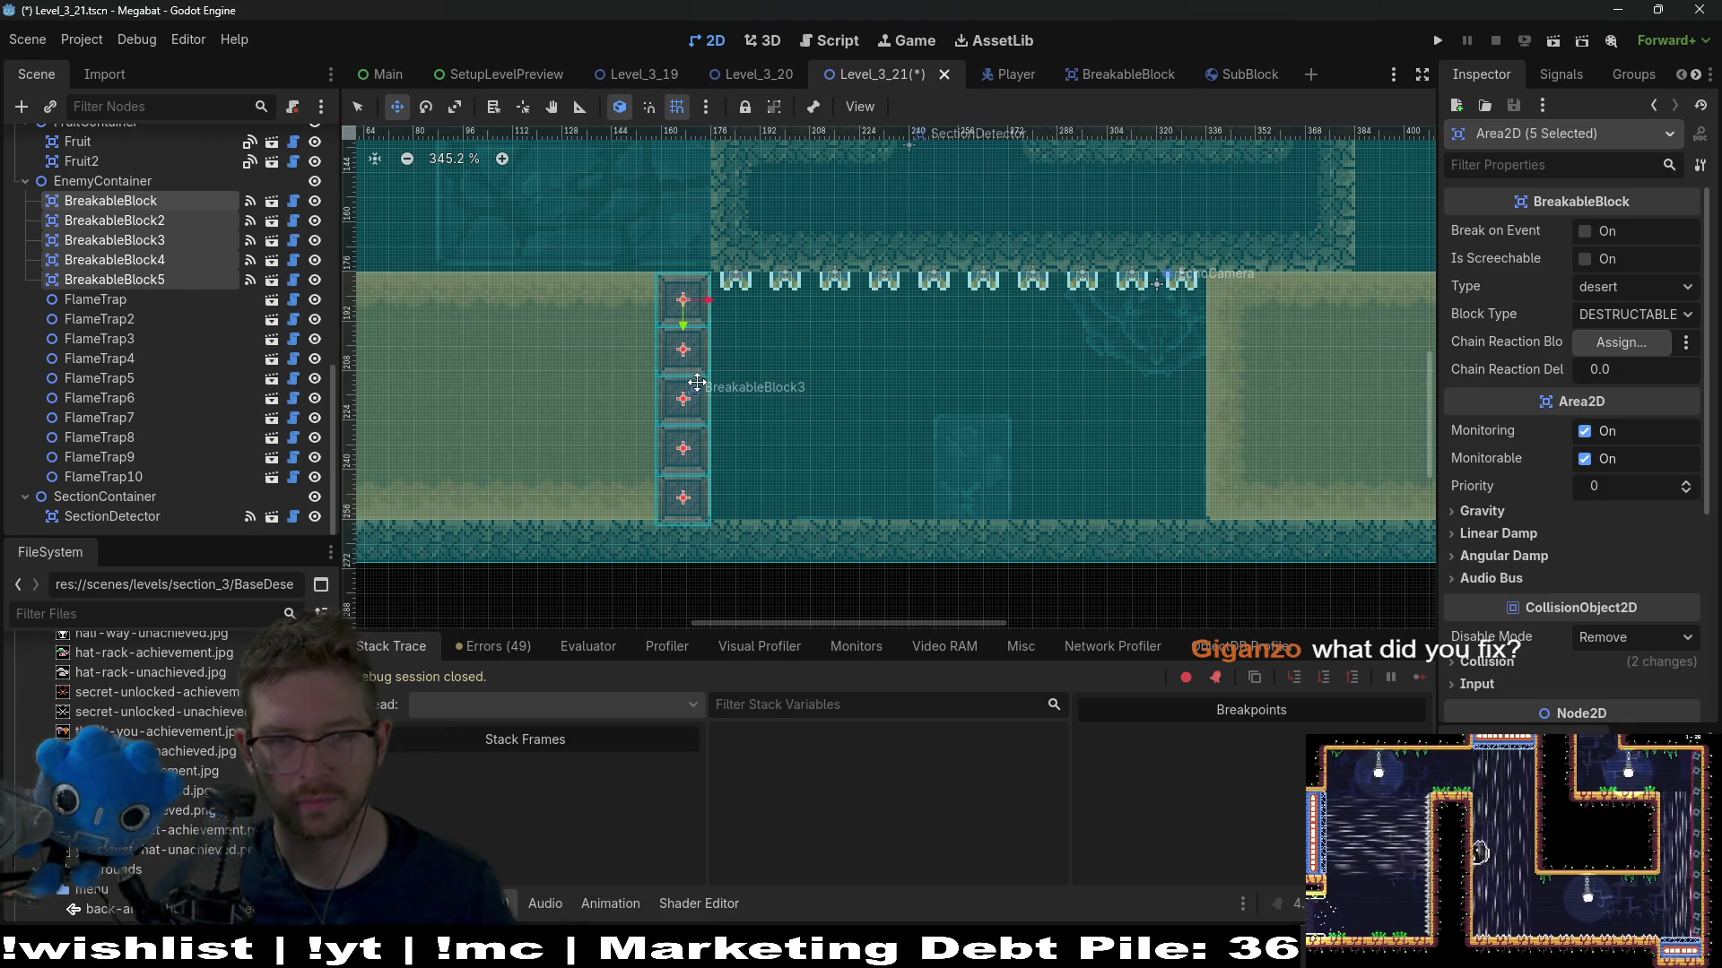
pyautogui.hotkey('ctrl', 's')
pyautogui.scroll(-2, 697, 382)
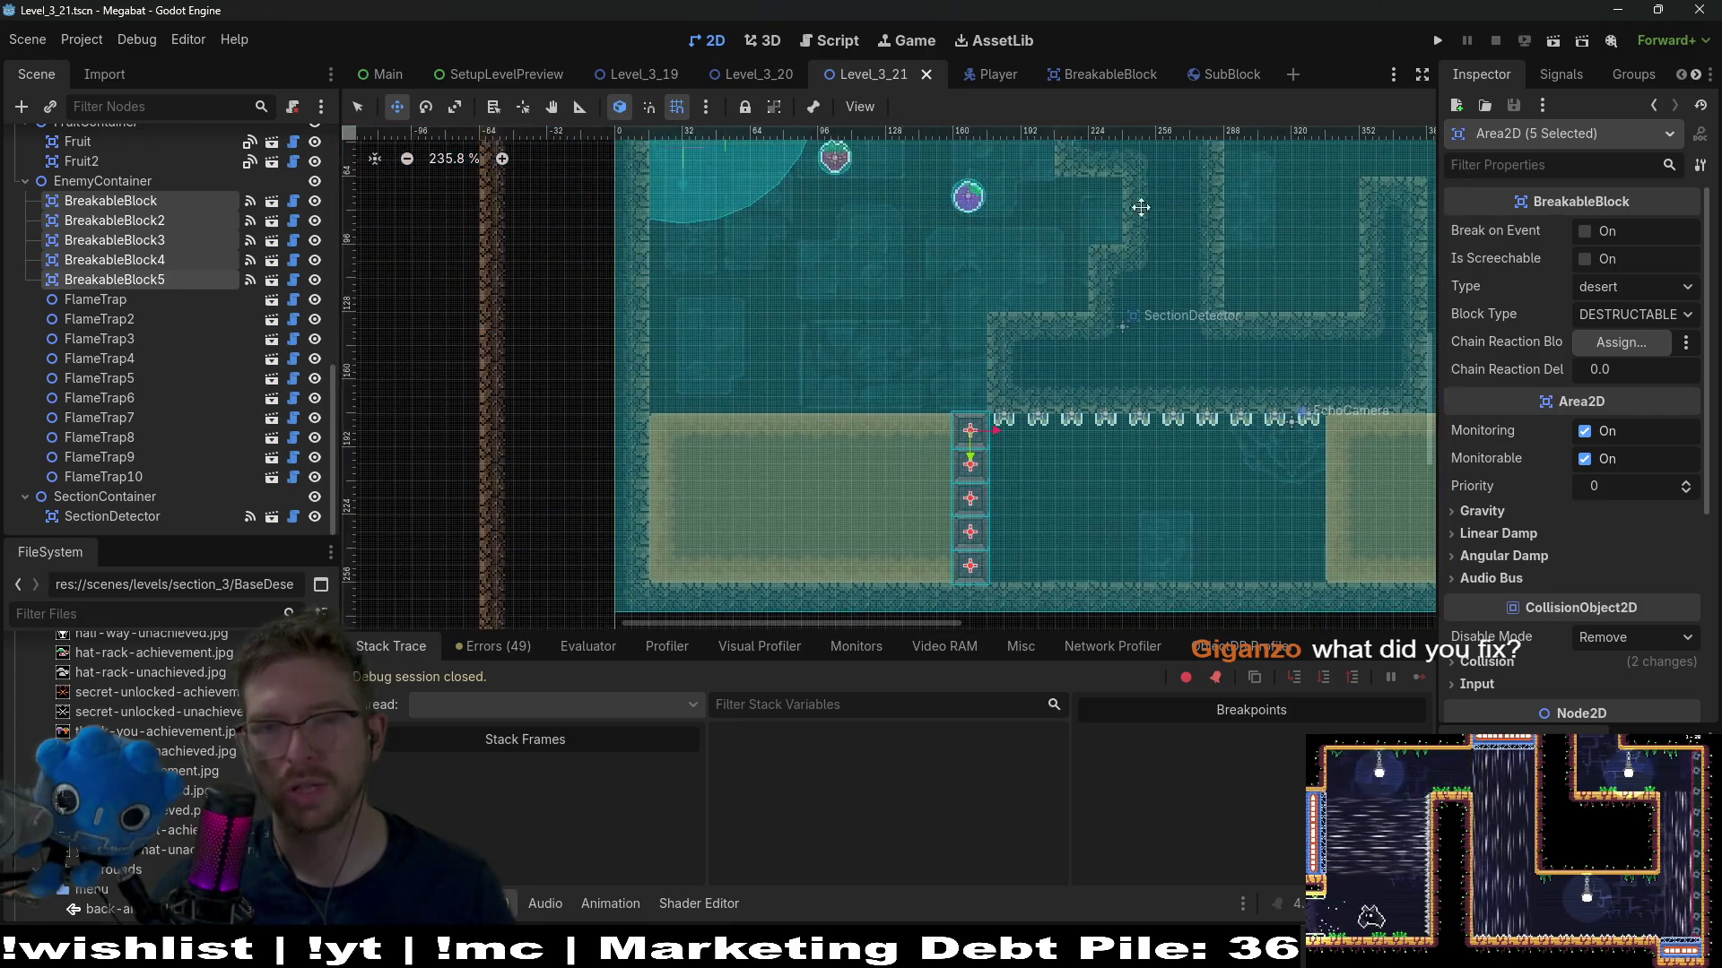
pyautogui.click(1554, 41)
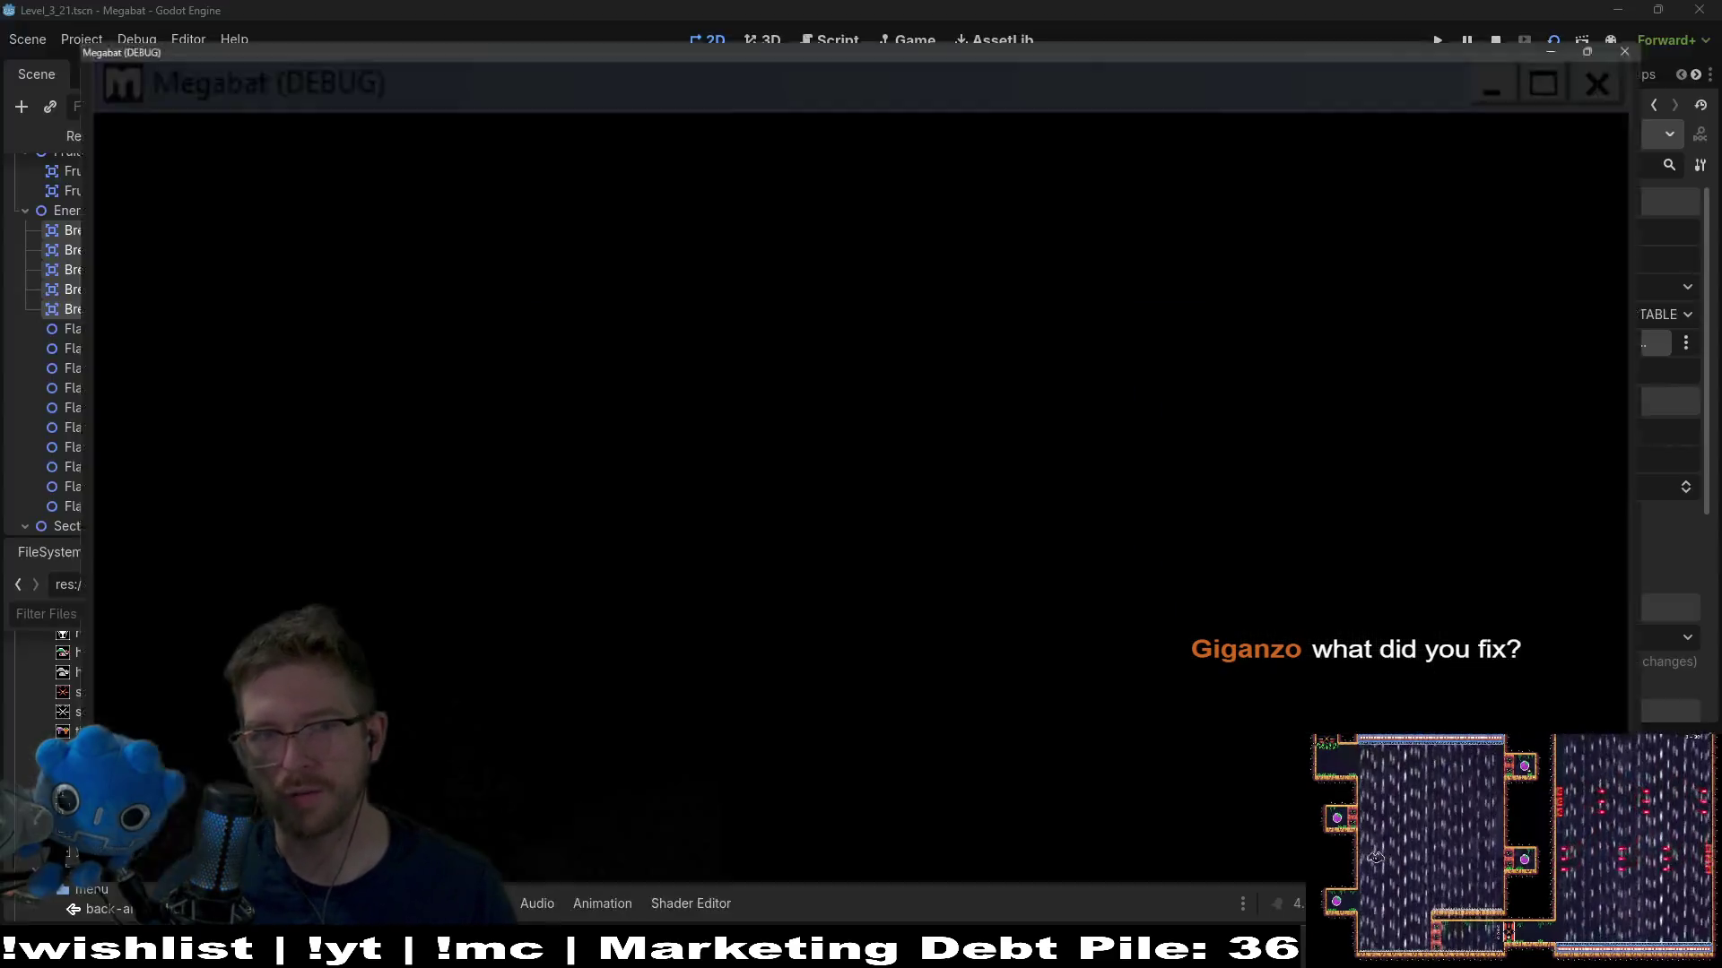
pyautogui.press('Right')
pyautogui.press('Left')
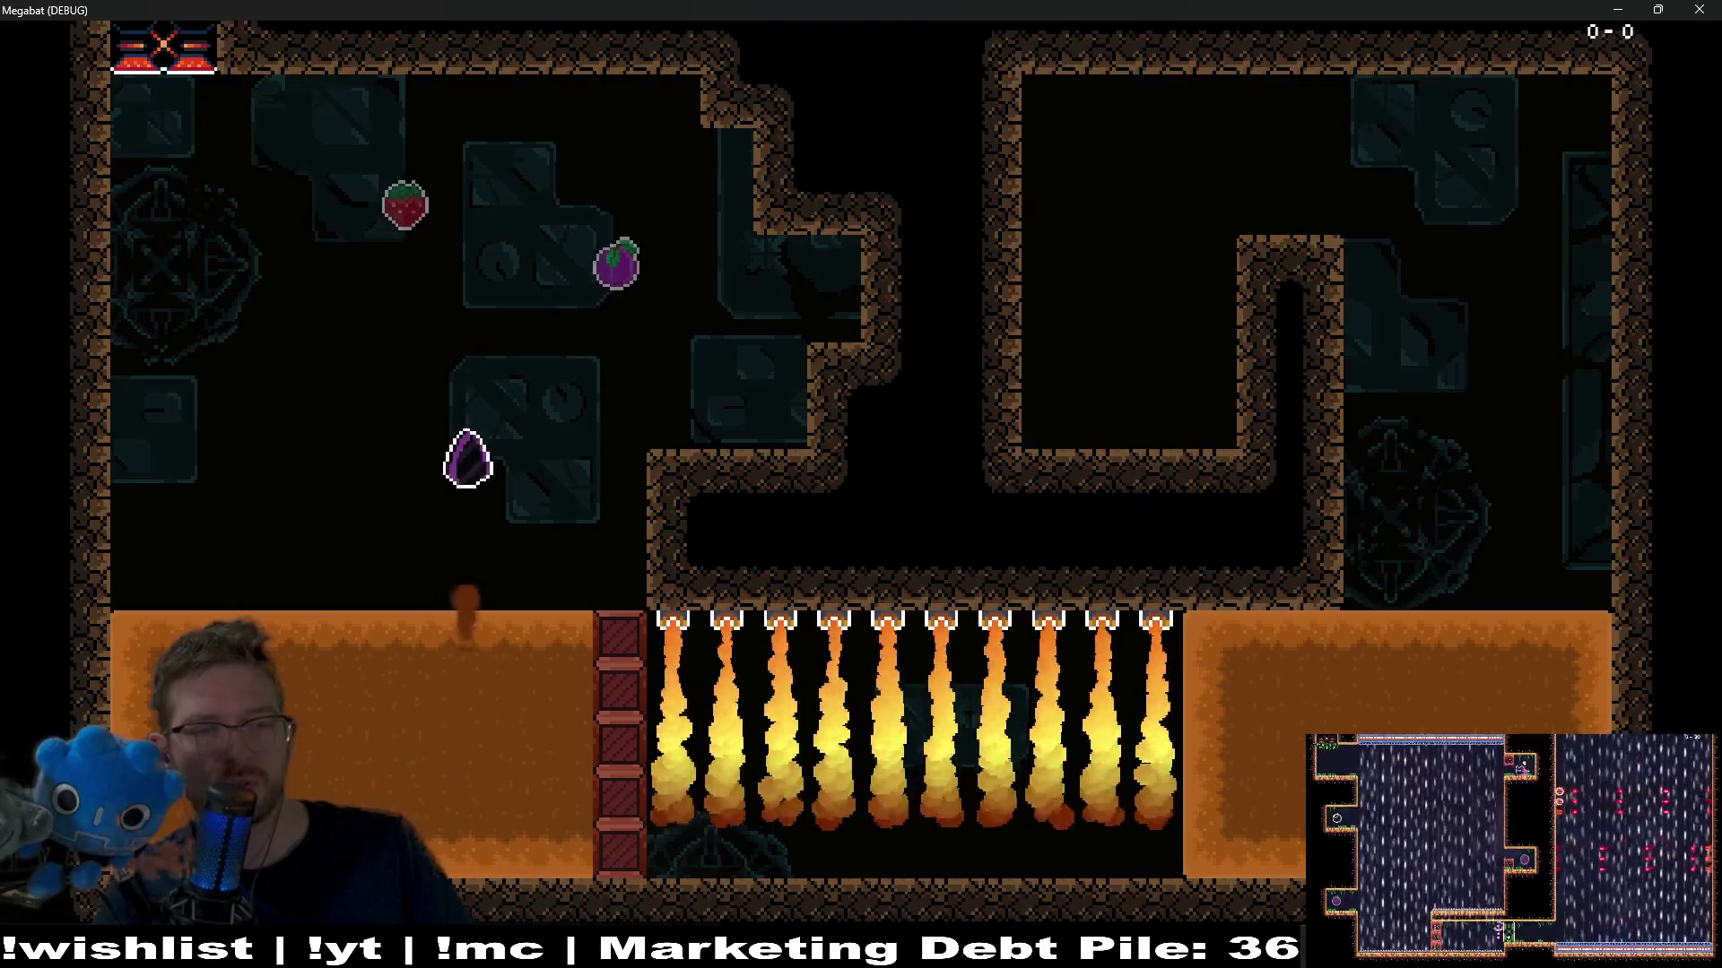
pyautogui.press('Up')
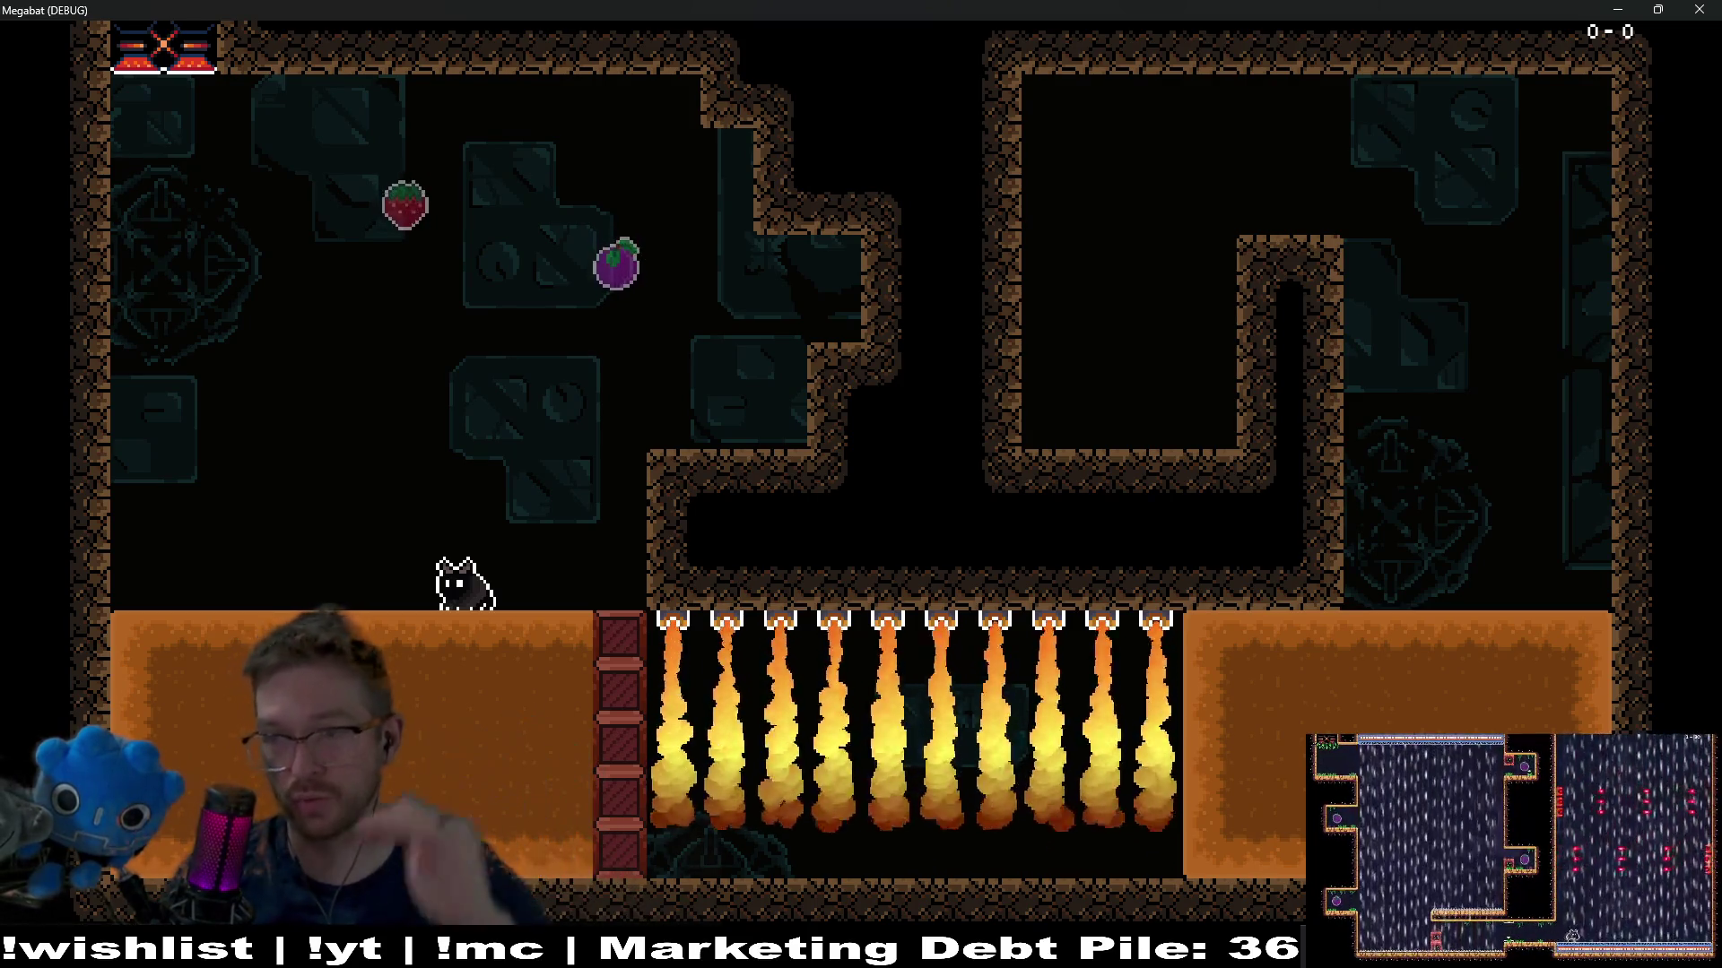
pyautogui.press('Left')
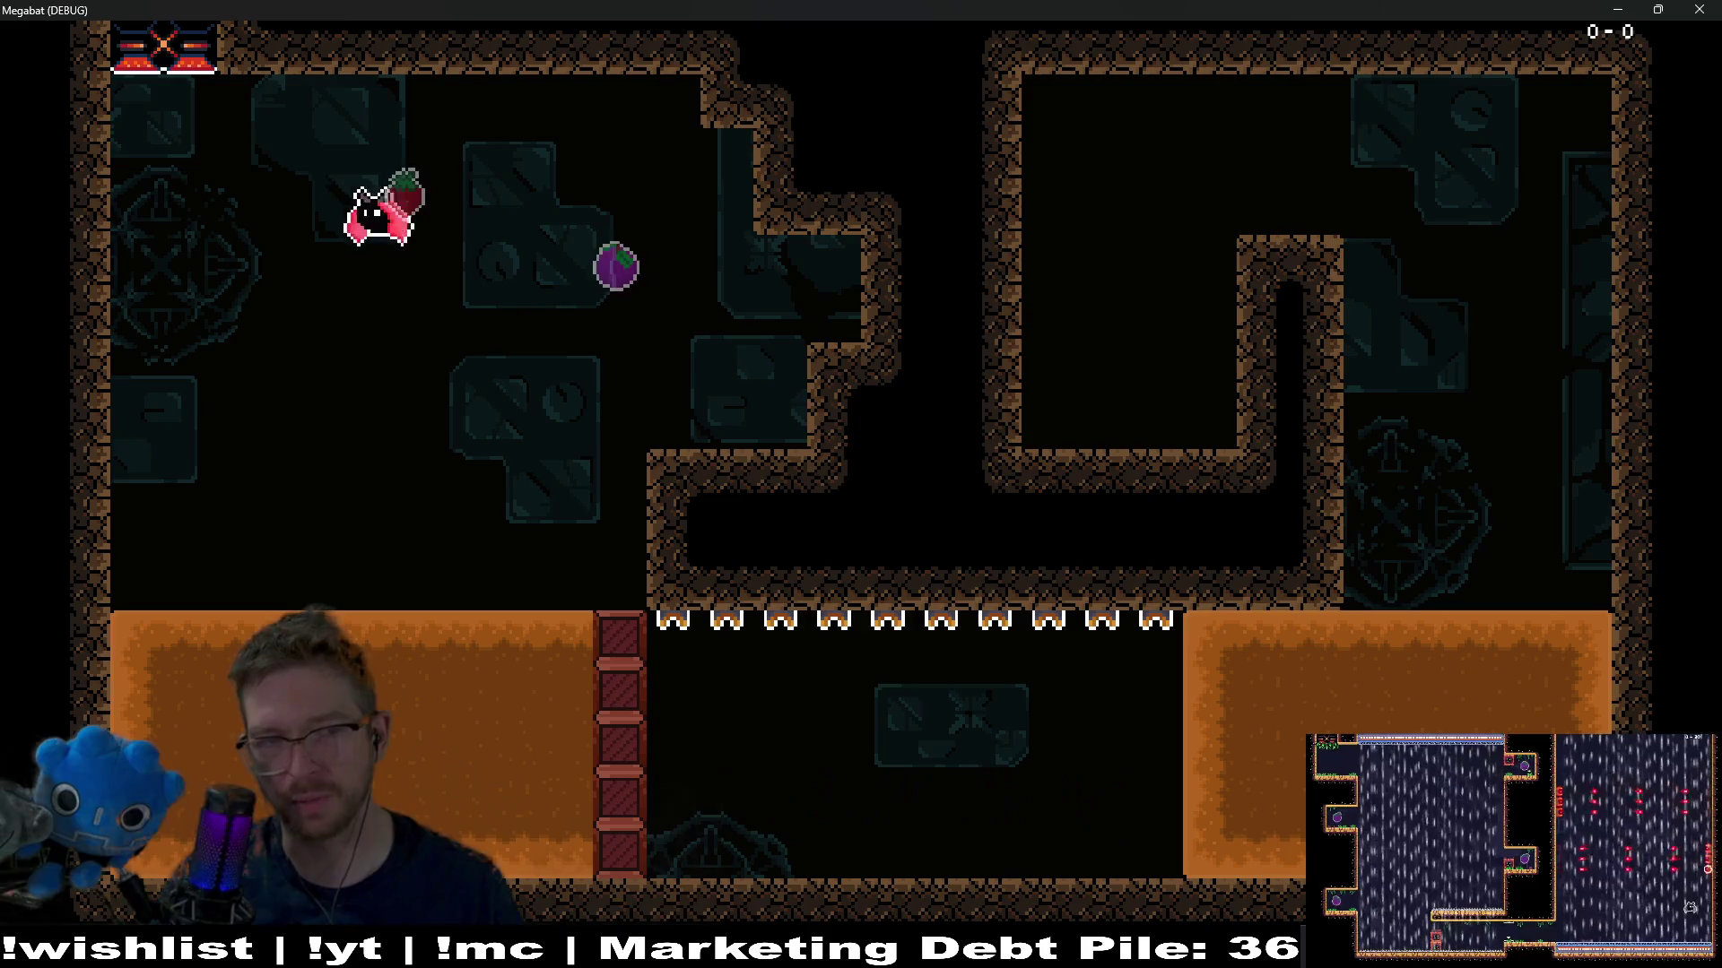
pyautogui.press('Left')
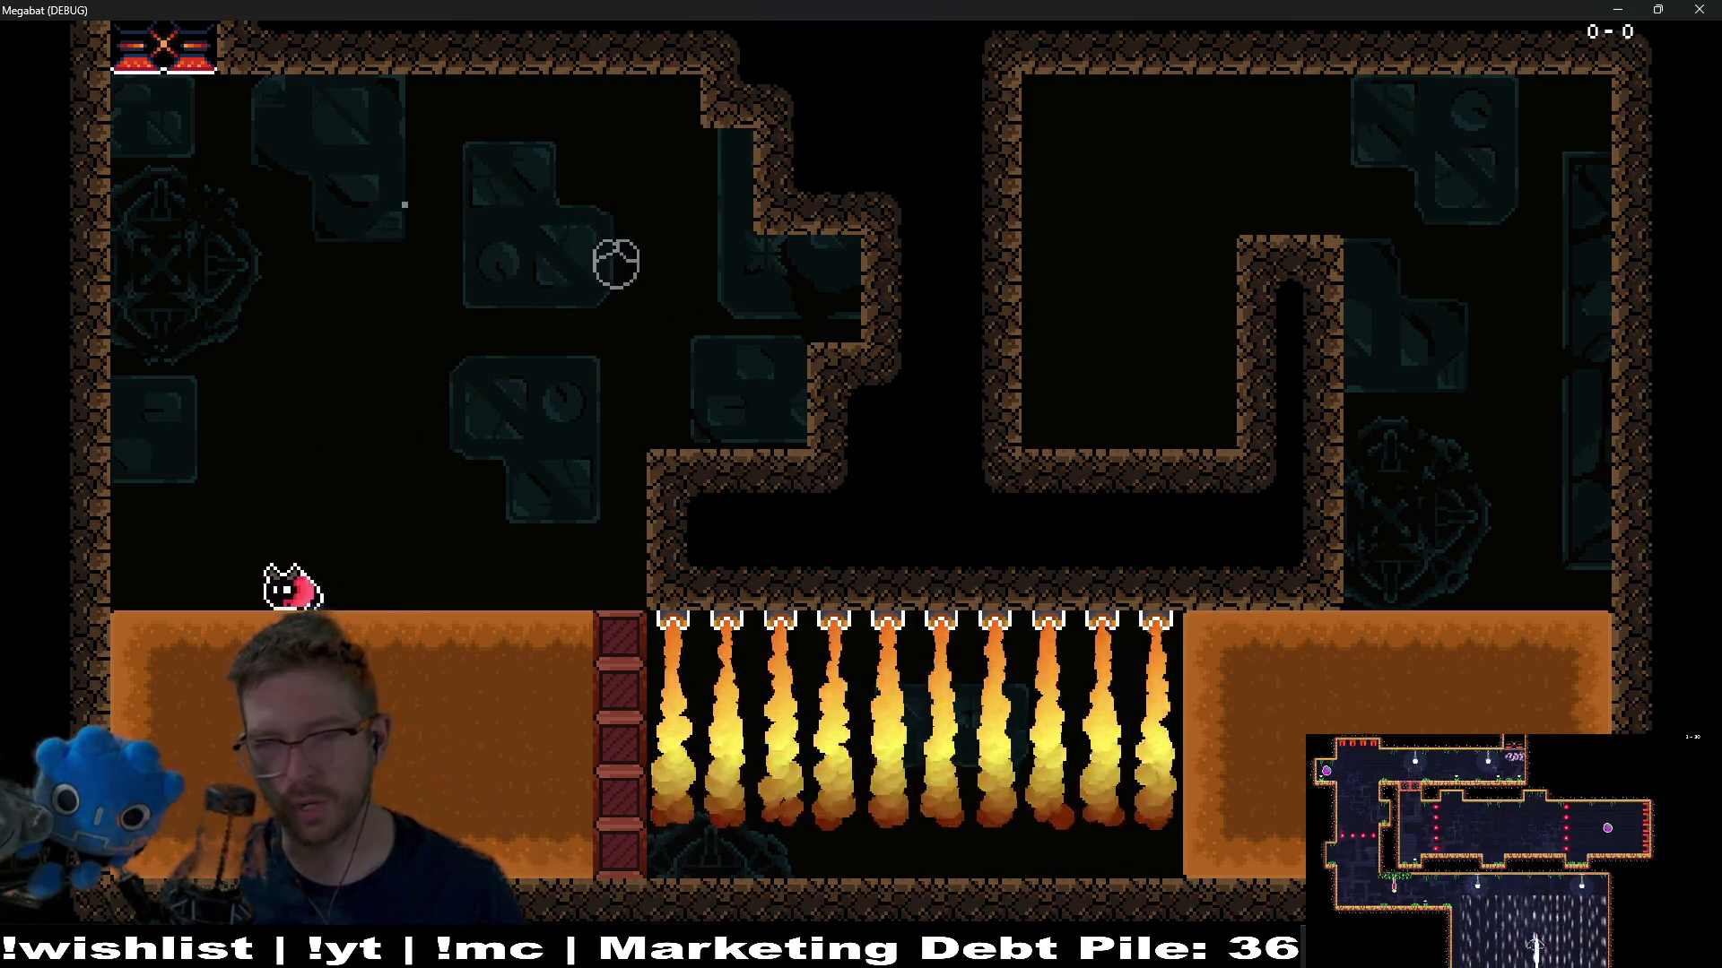
pyautogui.press('Right')
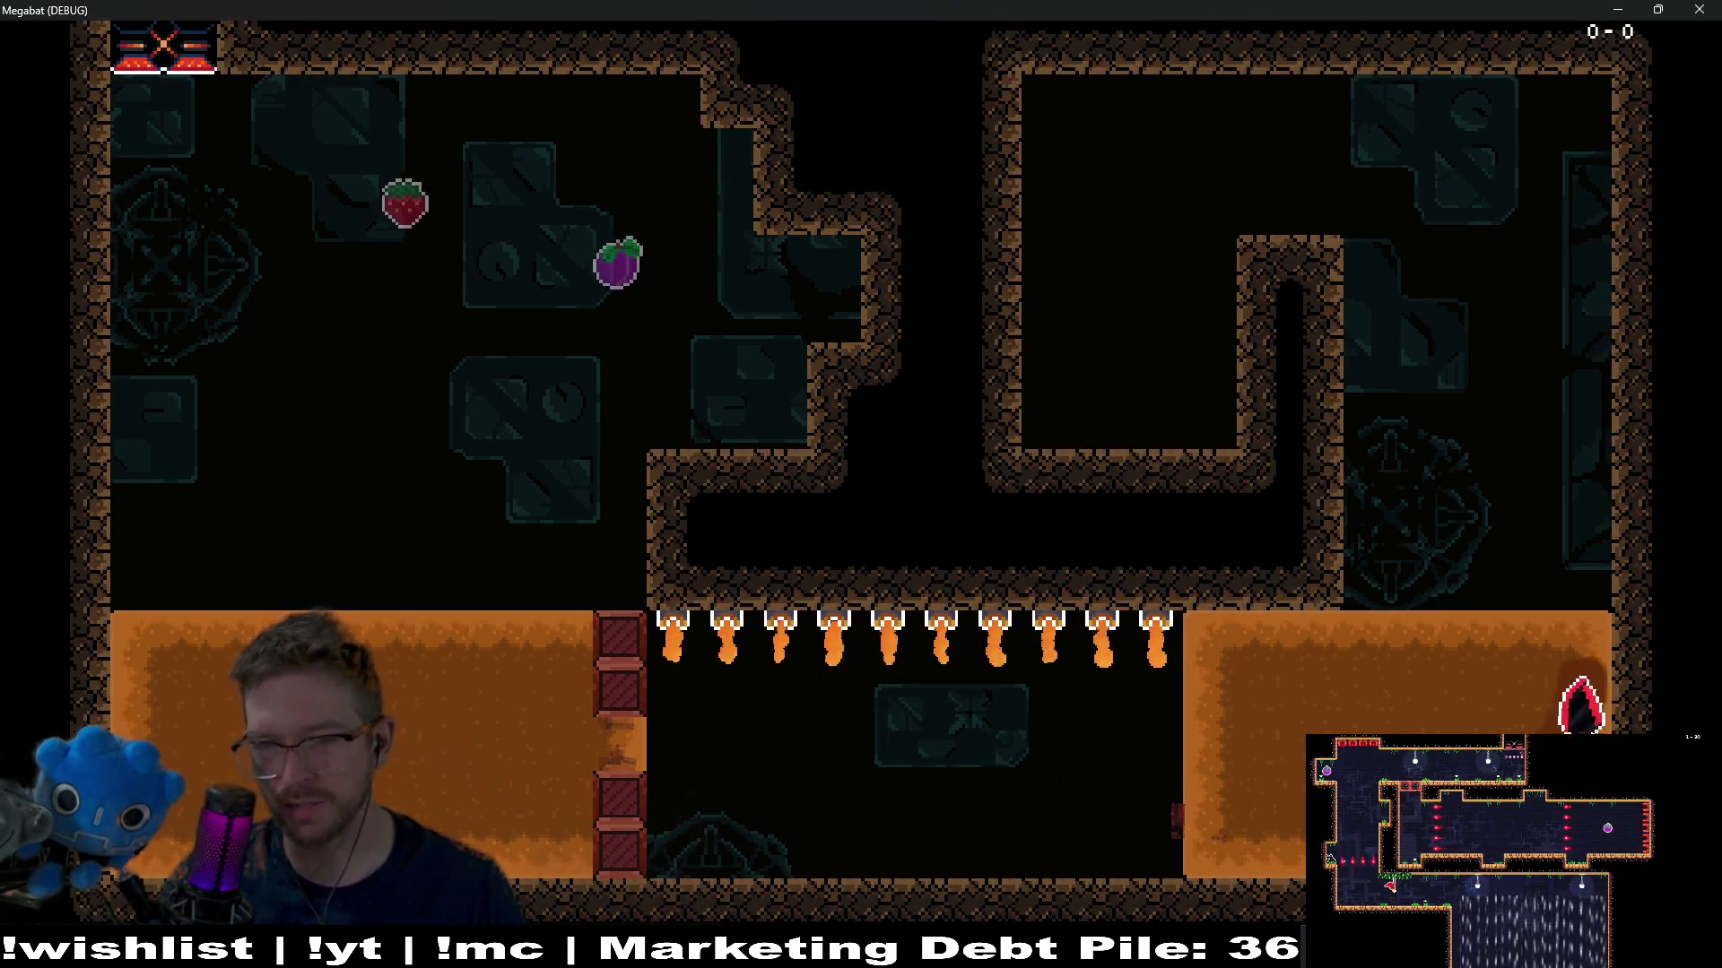
pyautogui.press('Left')
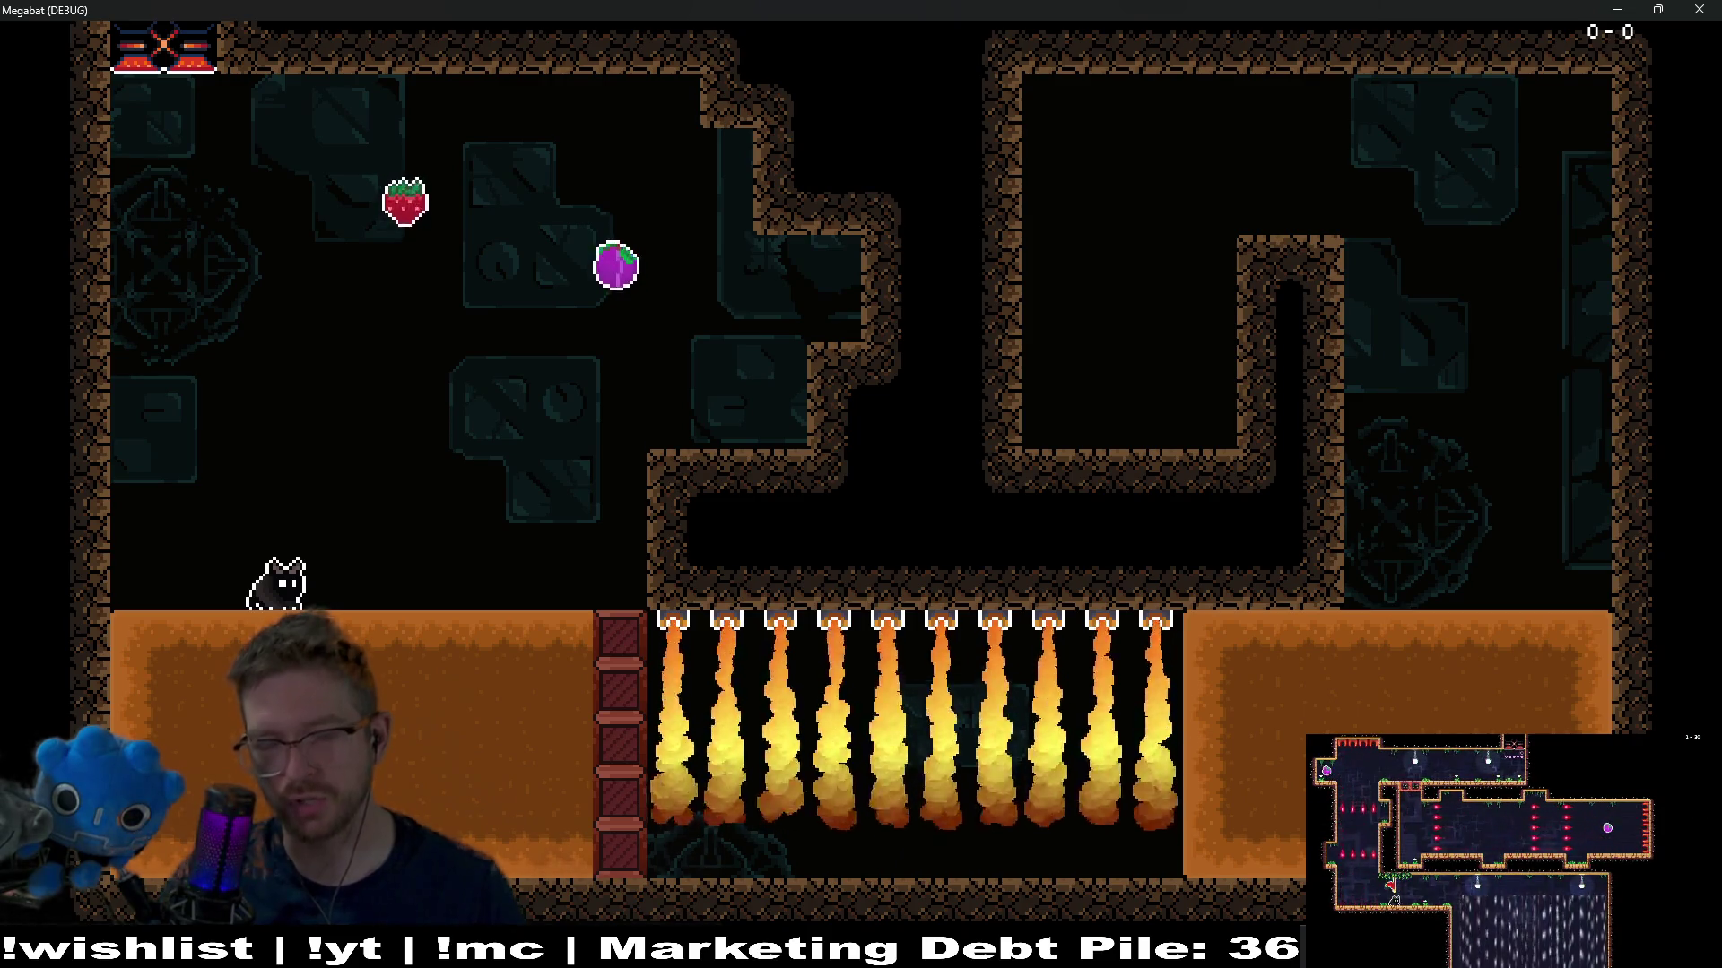
pyautogui.press('Right')
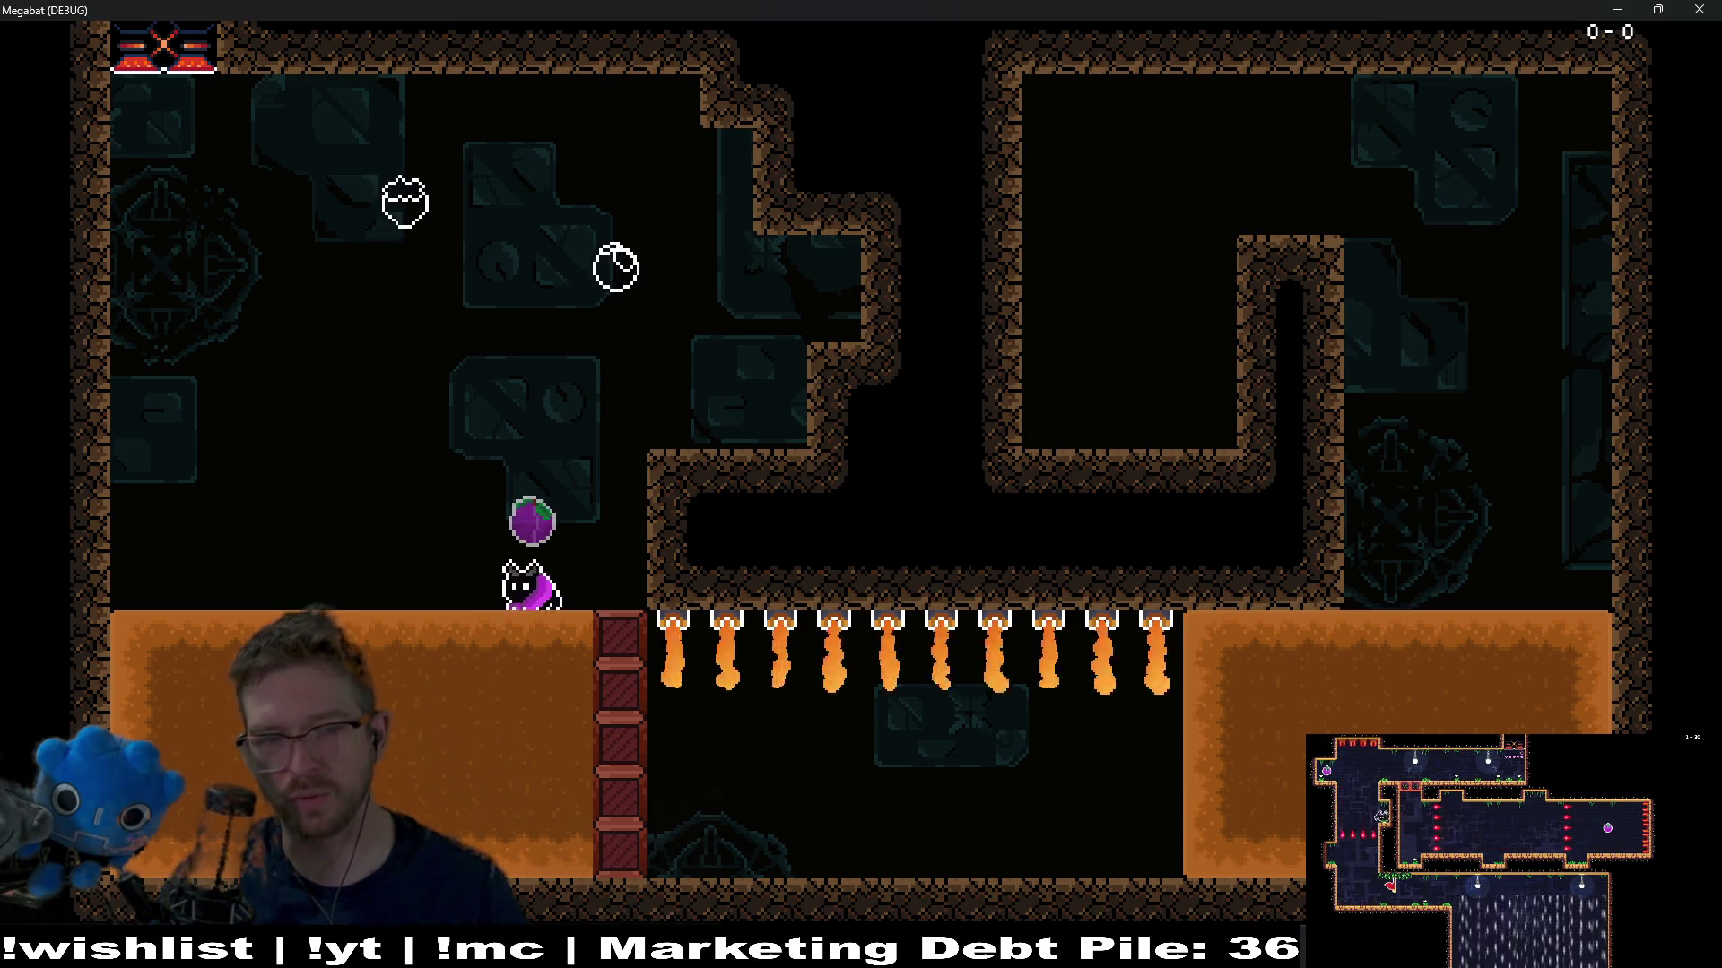
pyautogui.press('Left')
pyautogui.press('Right')
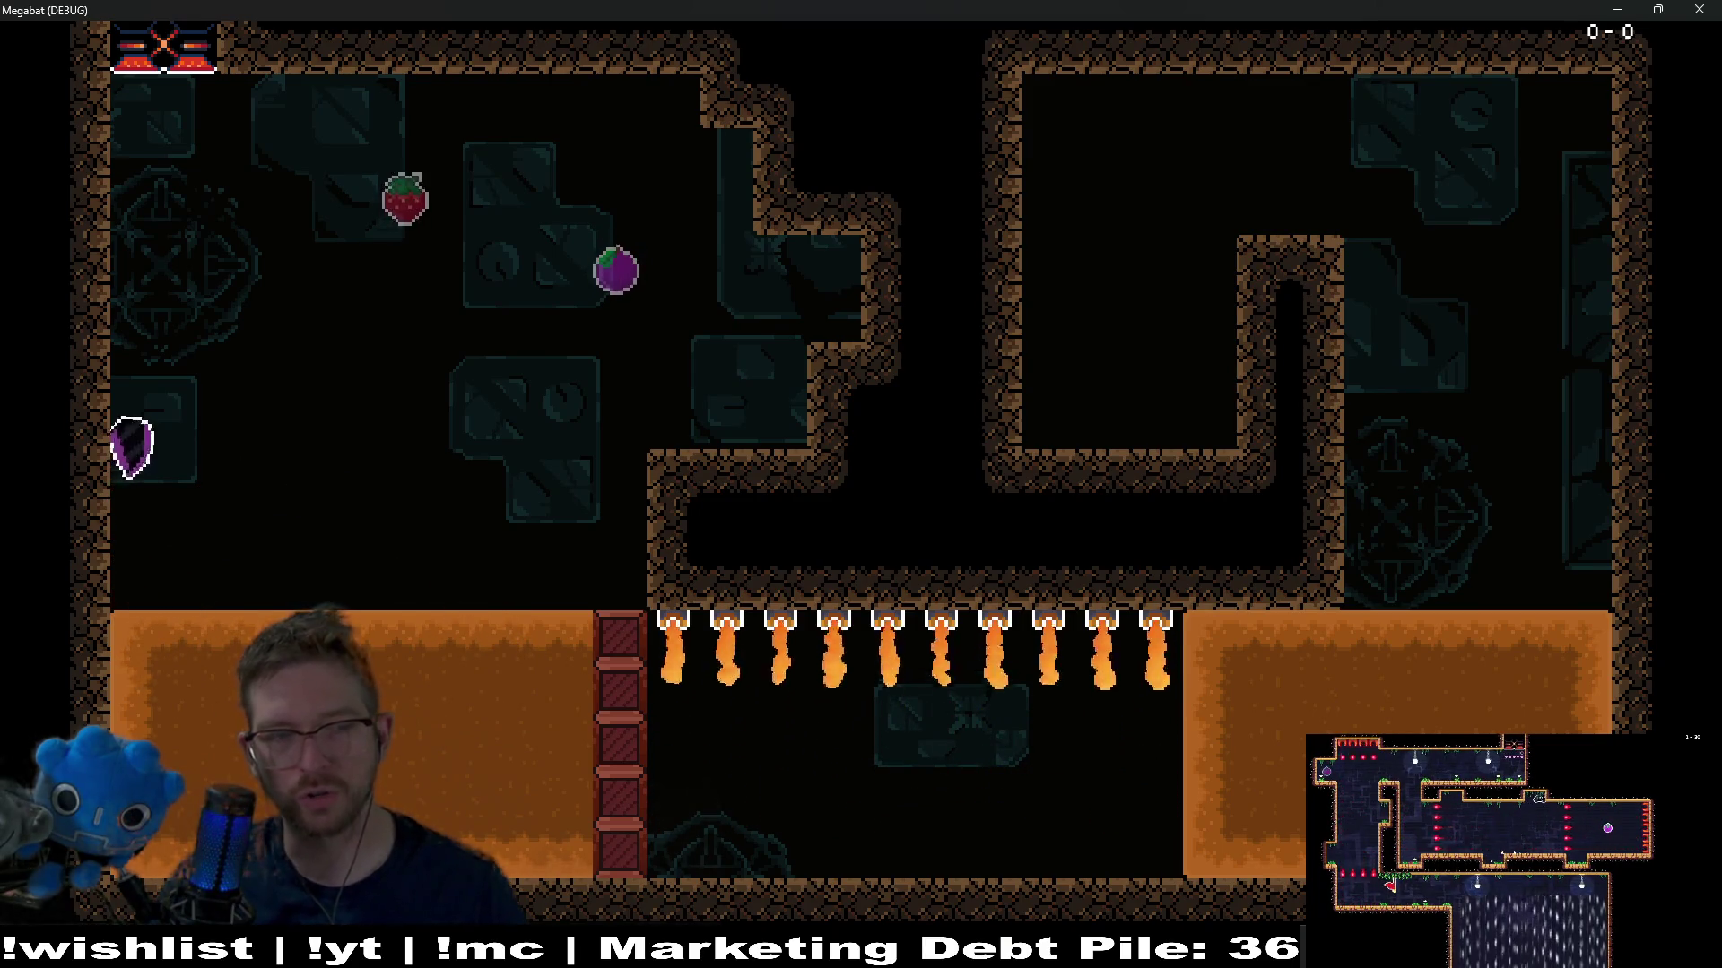
pyautogui.press('Right')
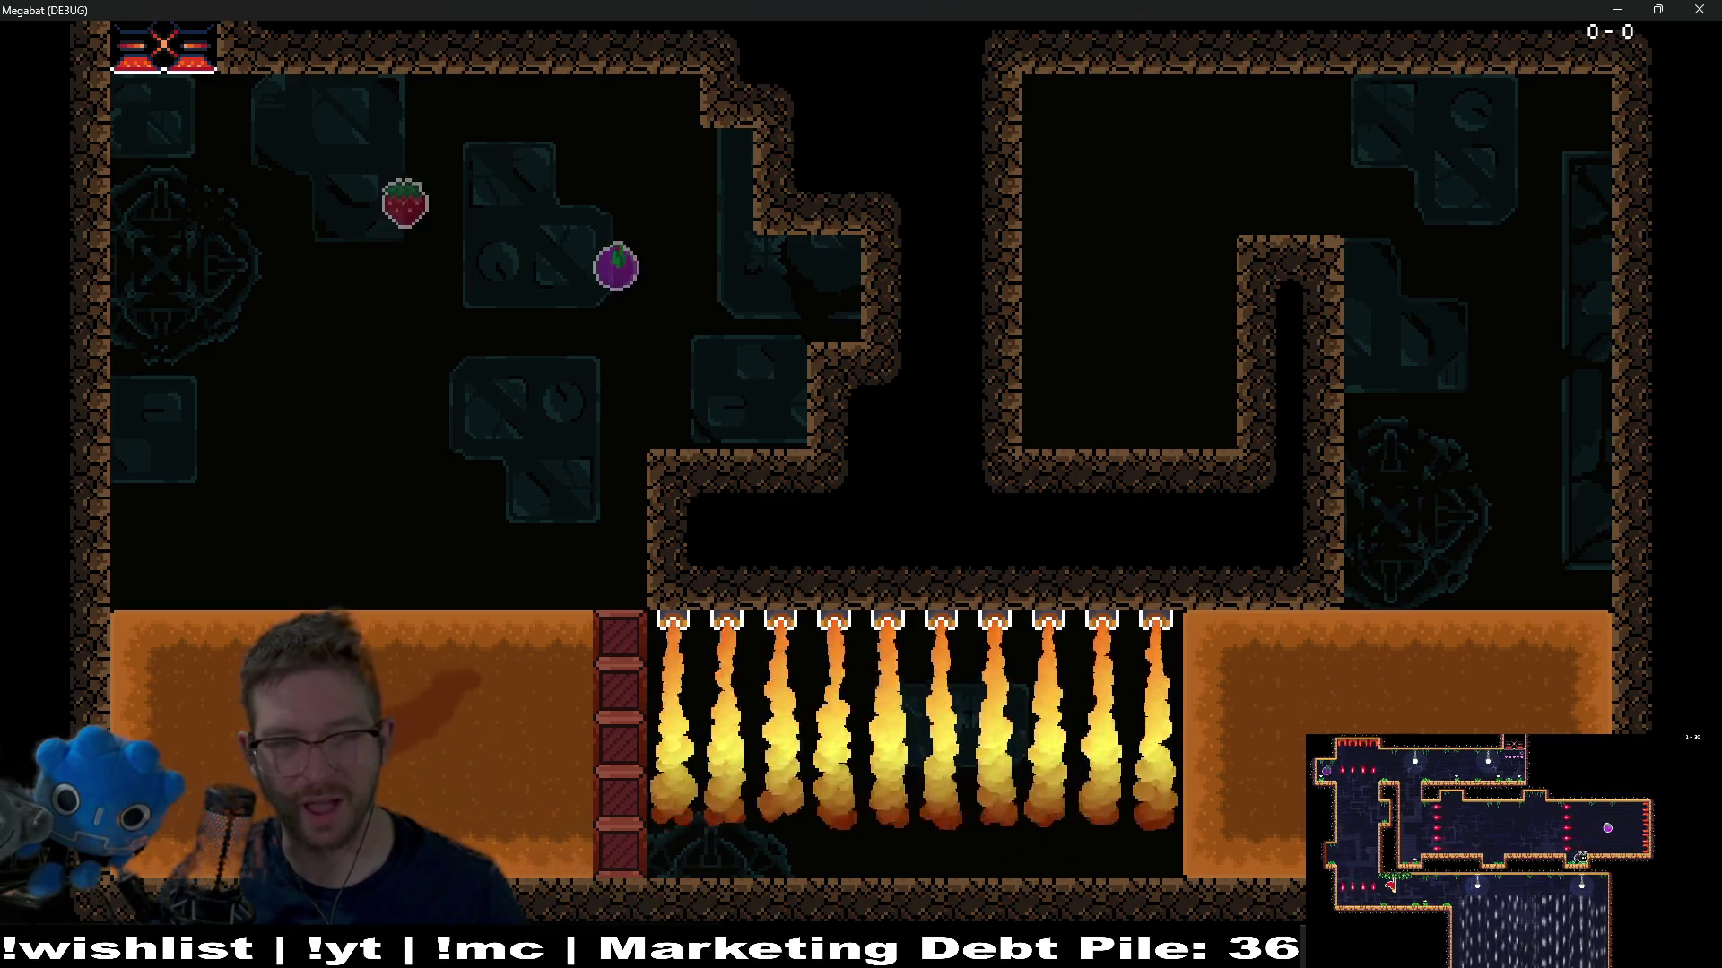
pyautogui.press('Right')
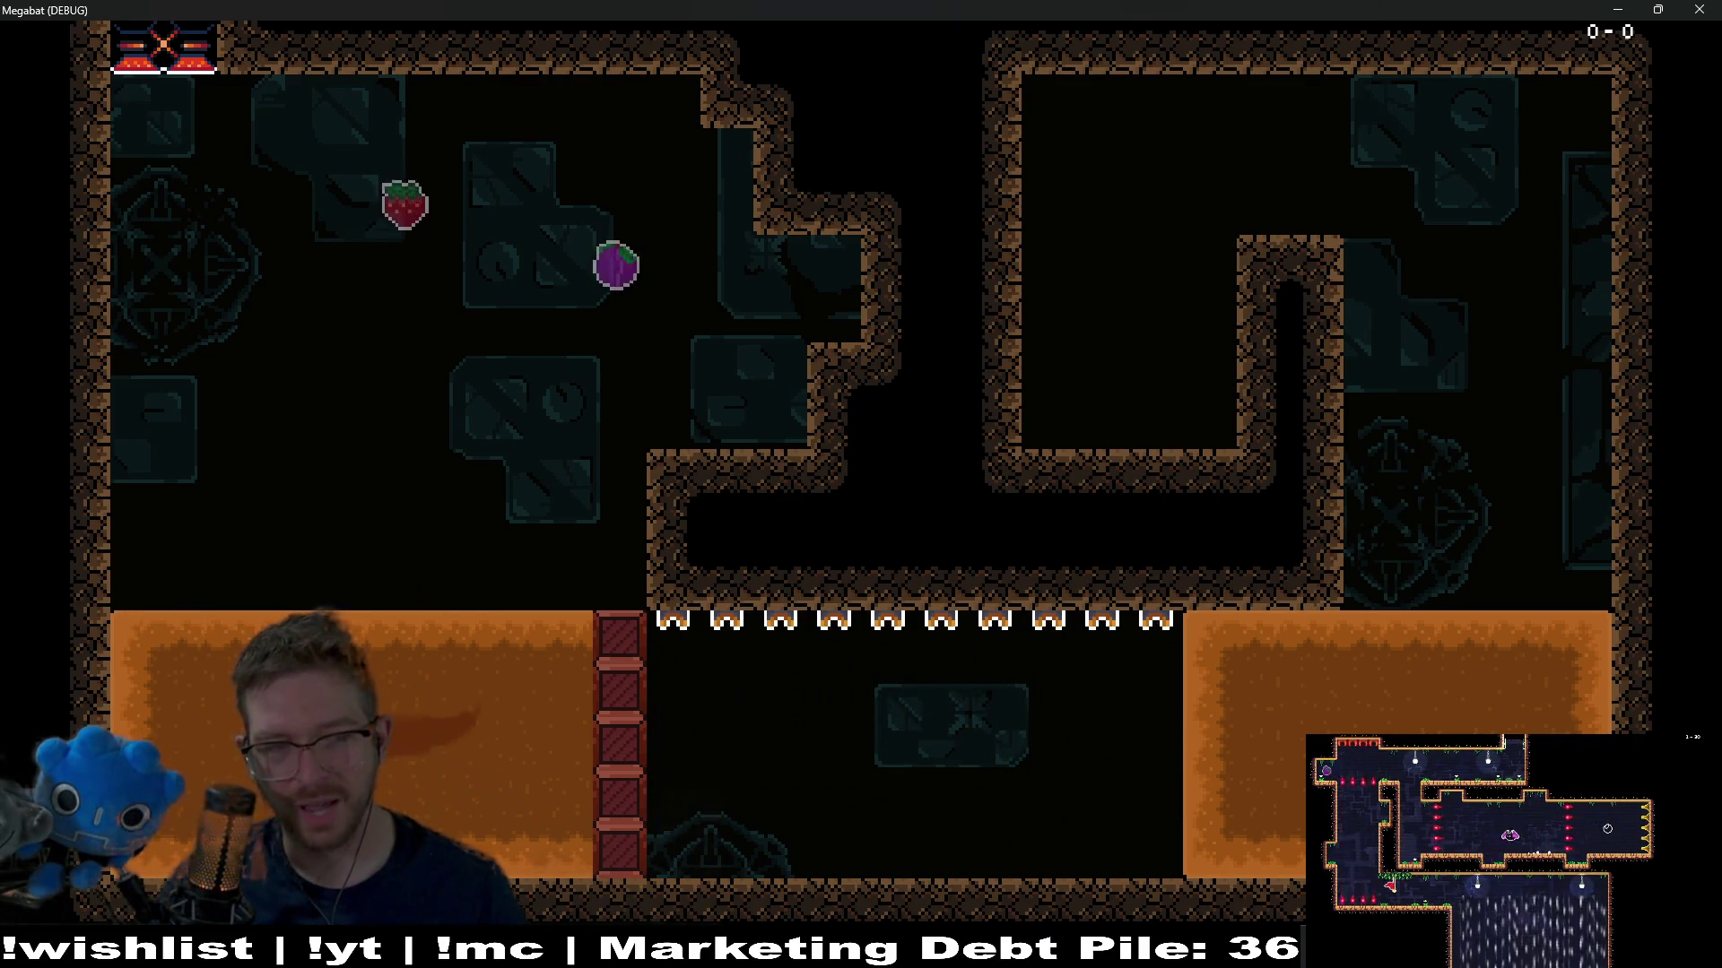
pyautogui.press('Right')
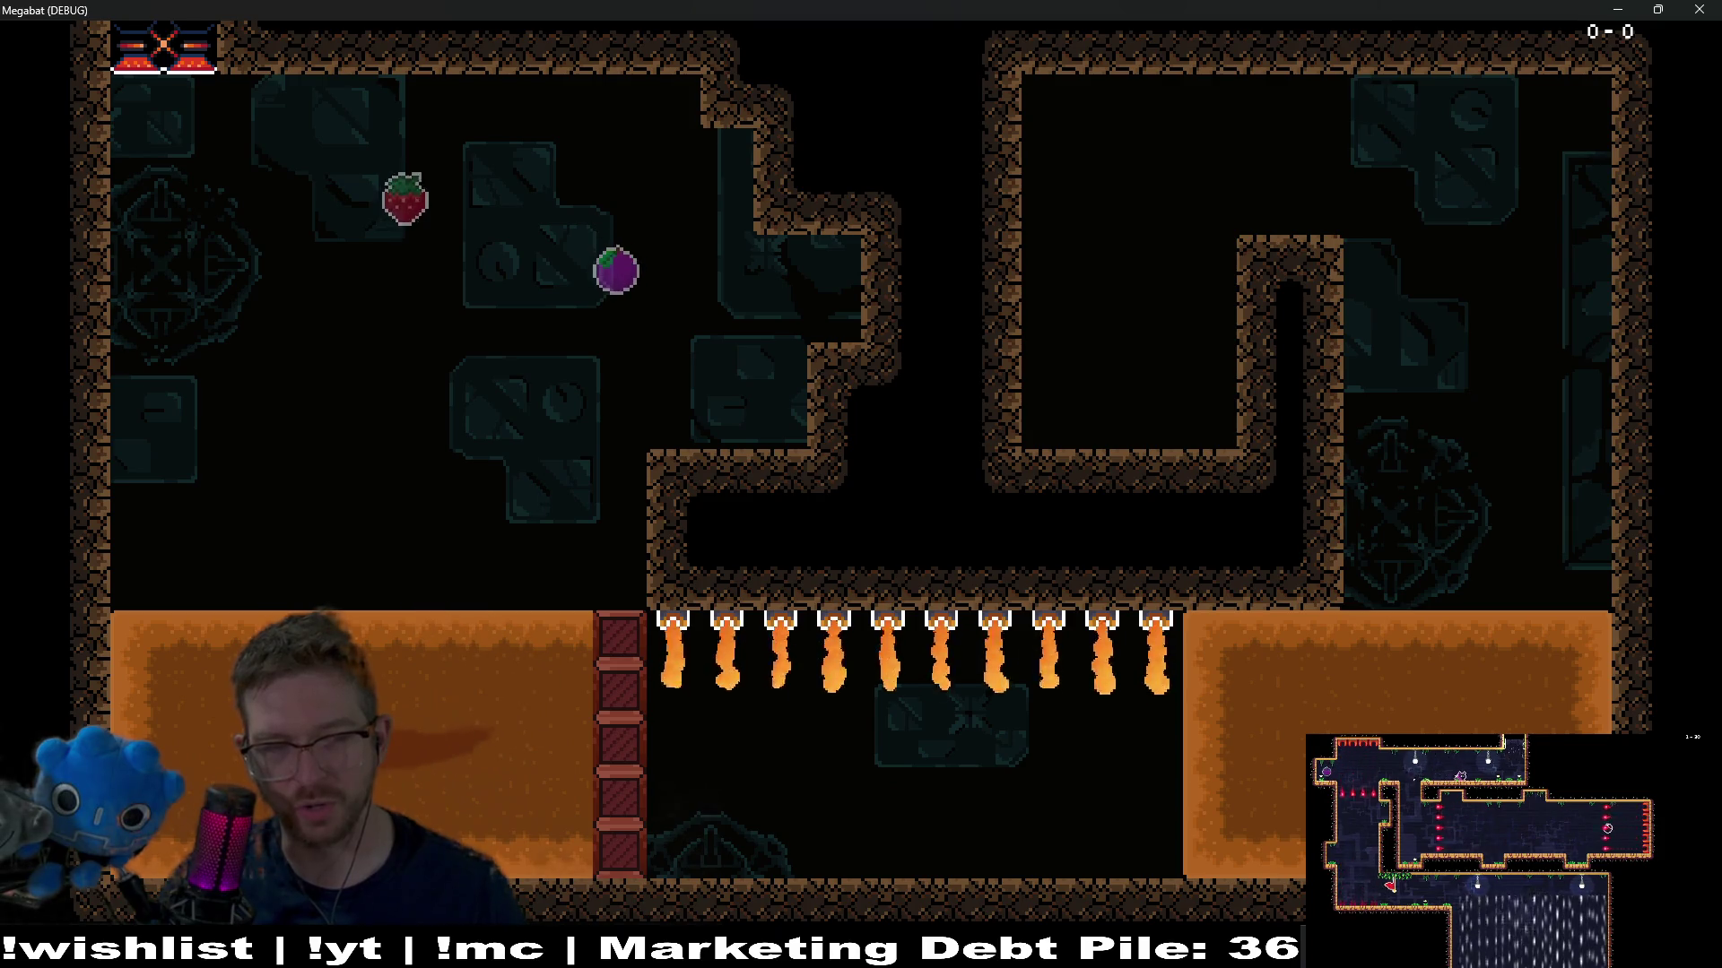
pyautogui.press('Right')
pyautogui.press('Right')
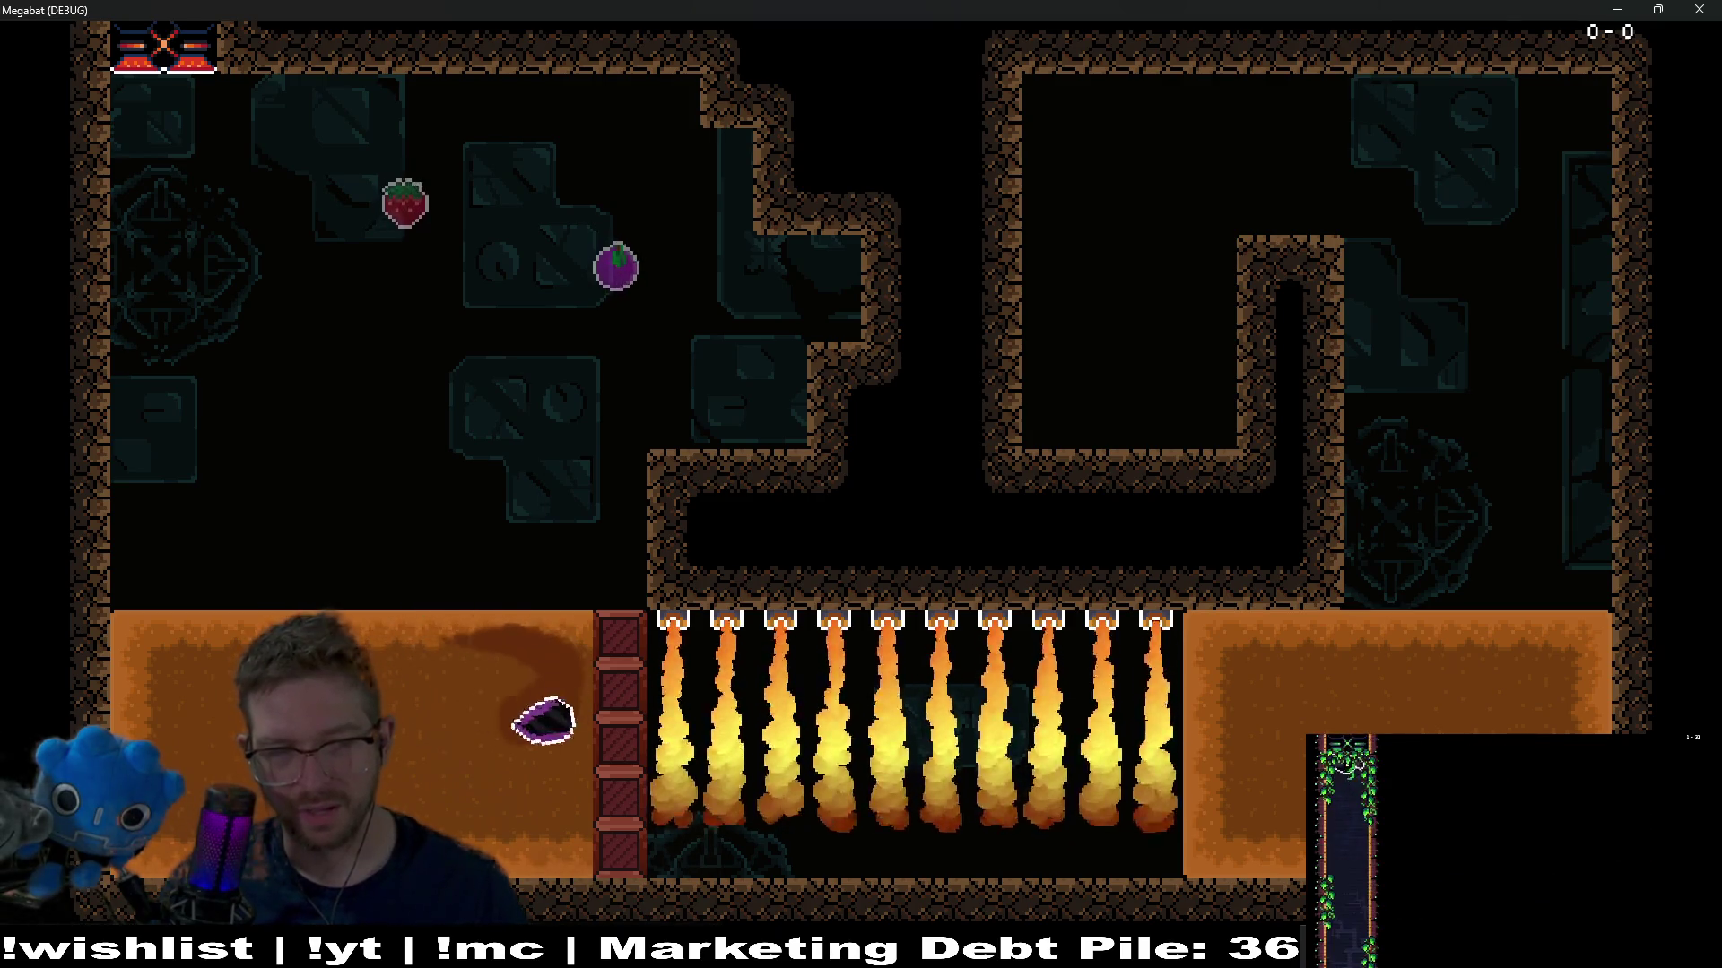
pyautogui.press('Right')
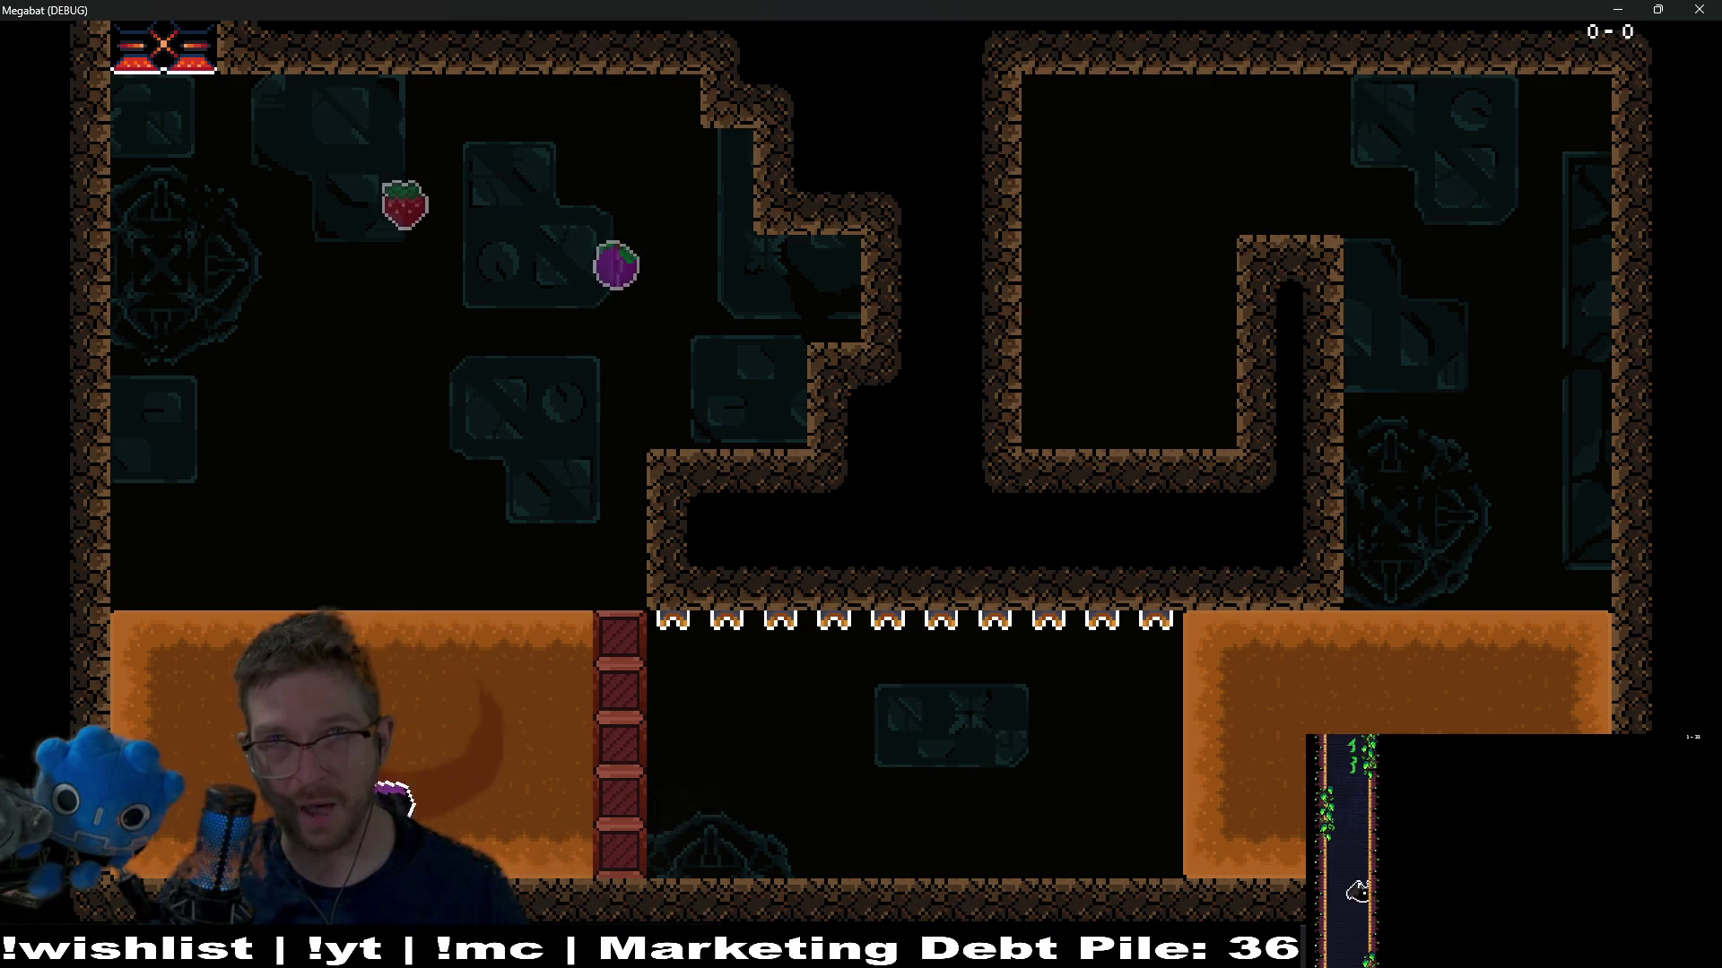
pyautogui.press('Left')
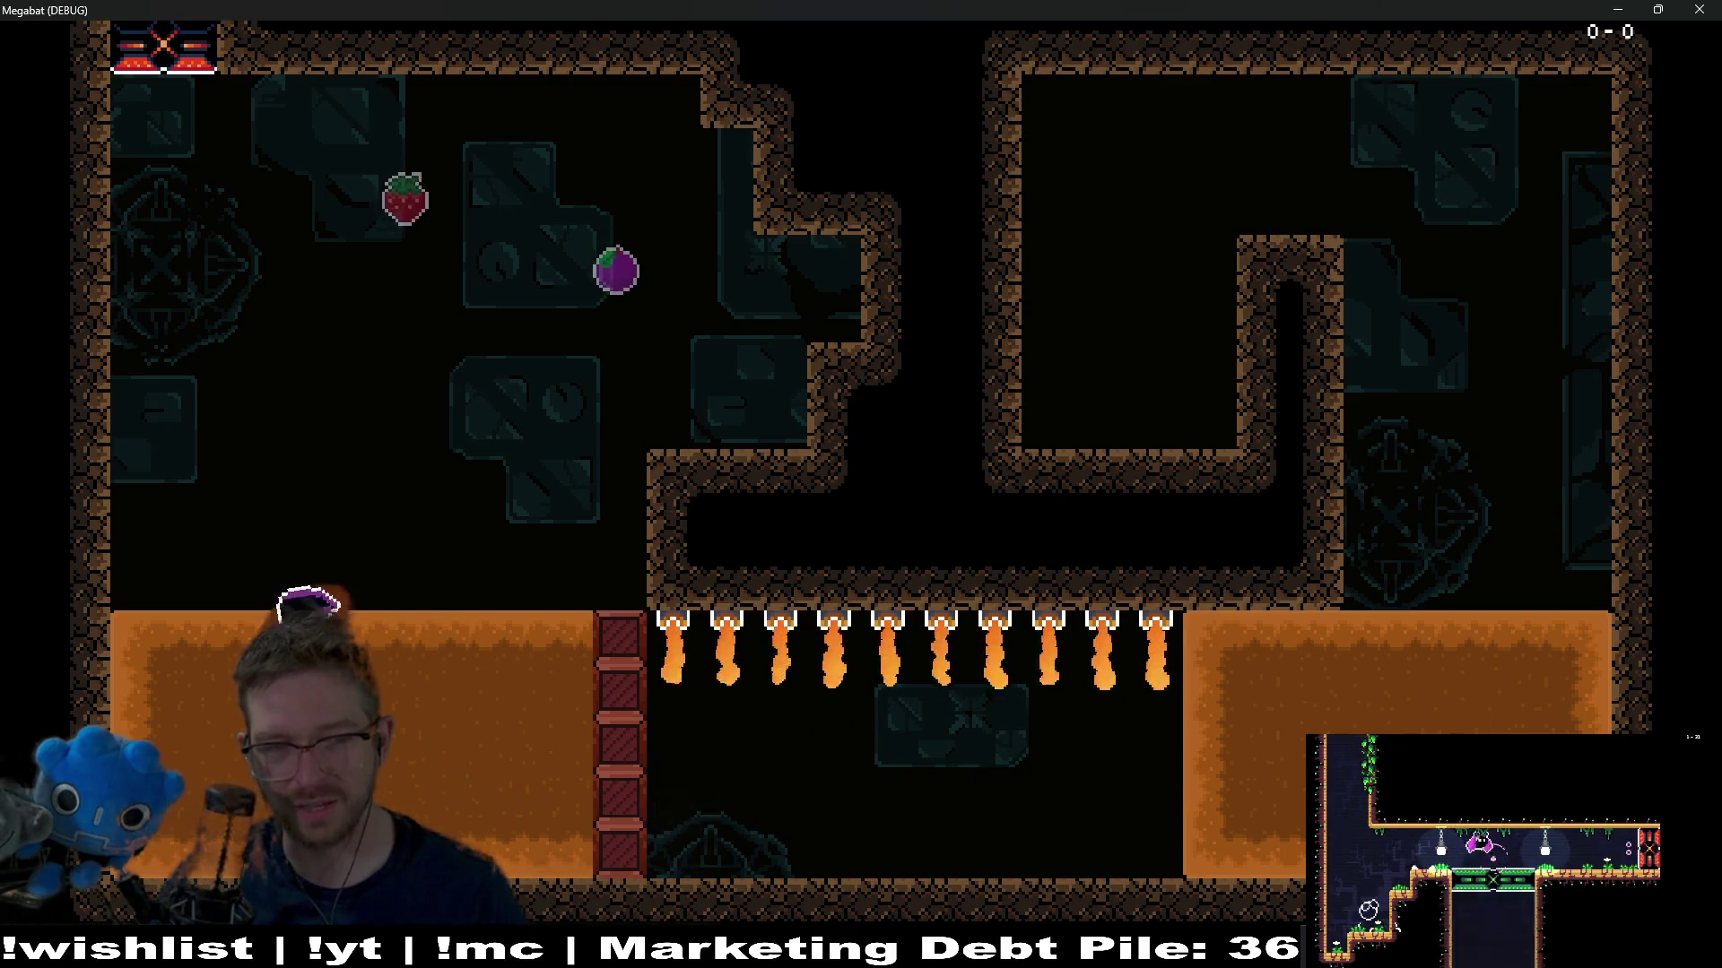
pyautogui.press('Left')
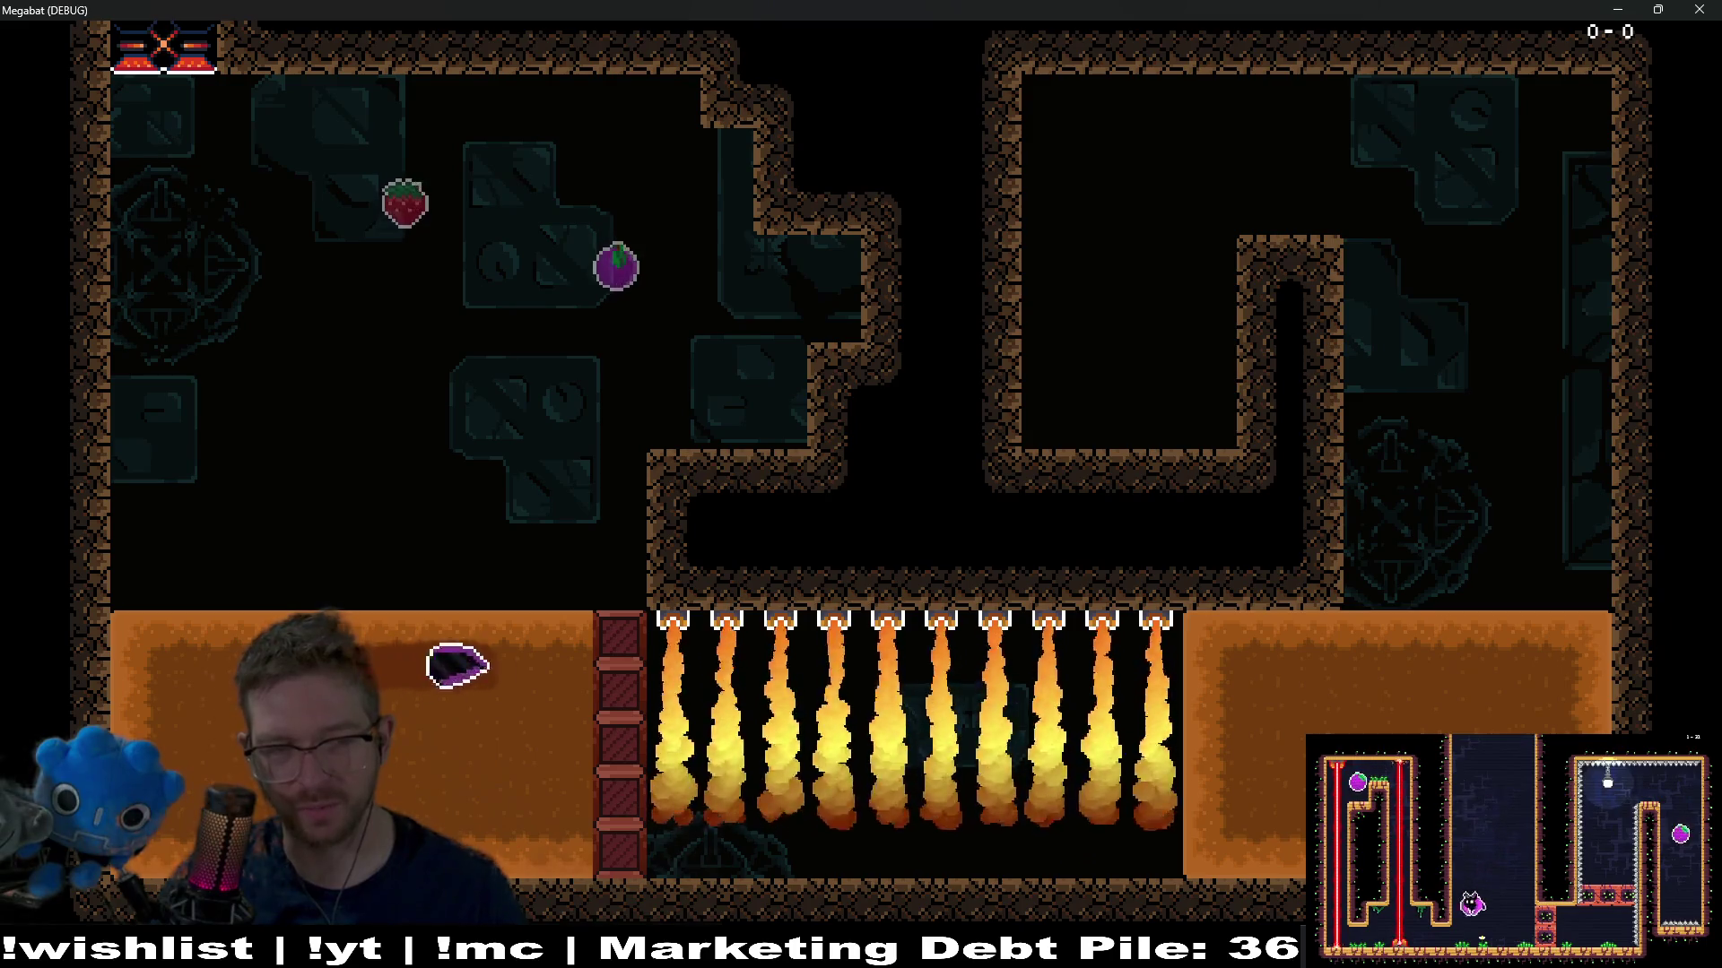
pyautogui.press('Right')
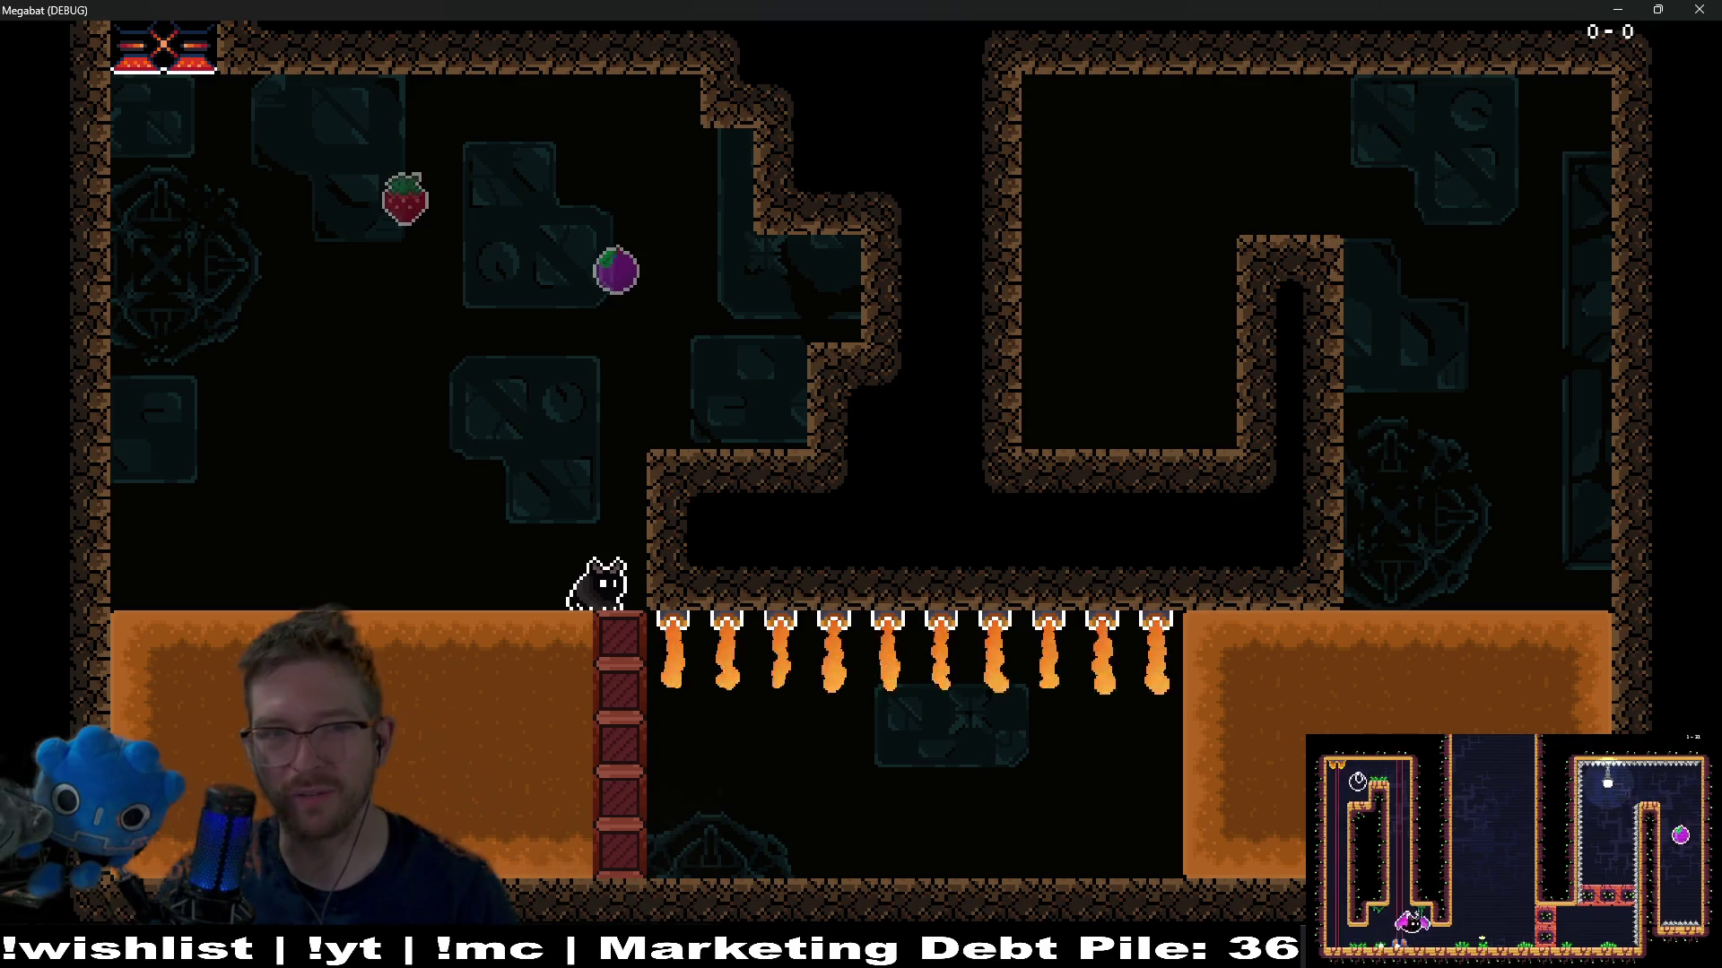
pyautogui.press('space')
pyautogui.press('Left')
pyautogui.press('Right')
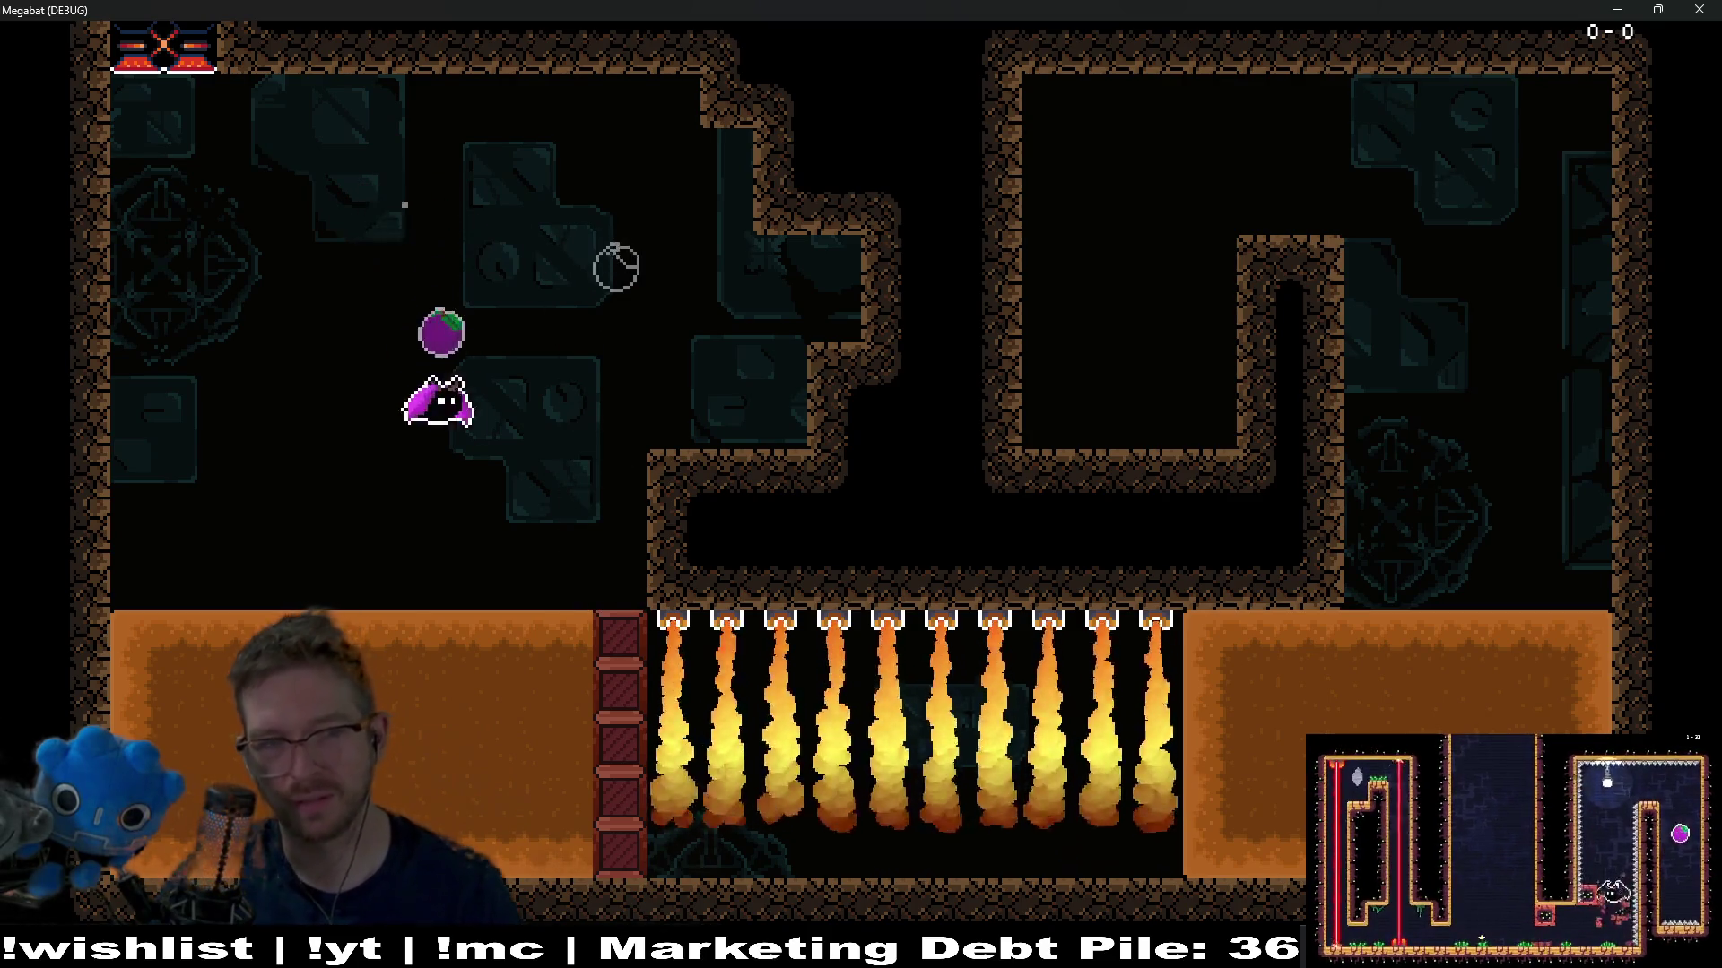
pyautogui.press('Down')
pyautogui.press('Left')
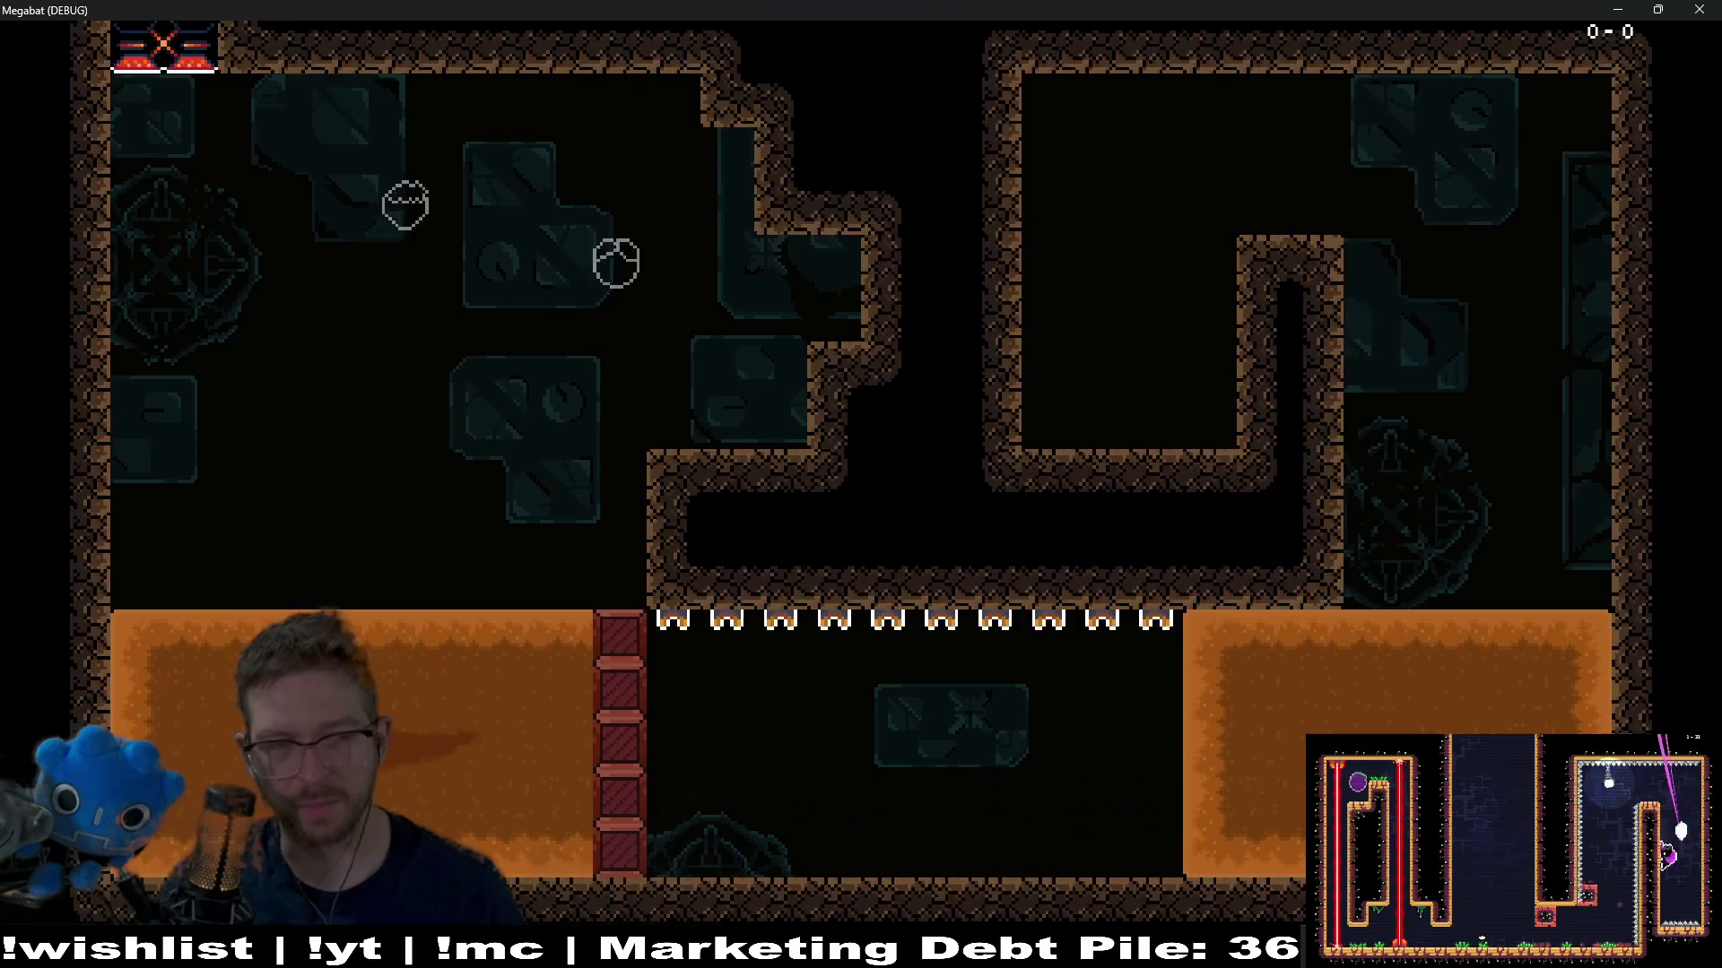
pyautogui.press('Down')
pyautogui.press('Left')
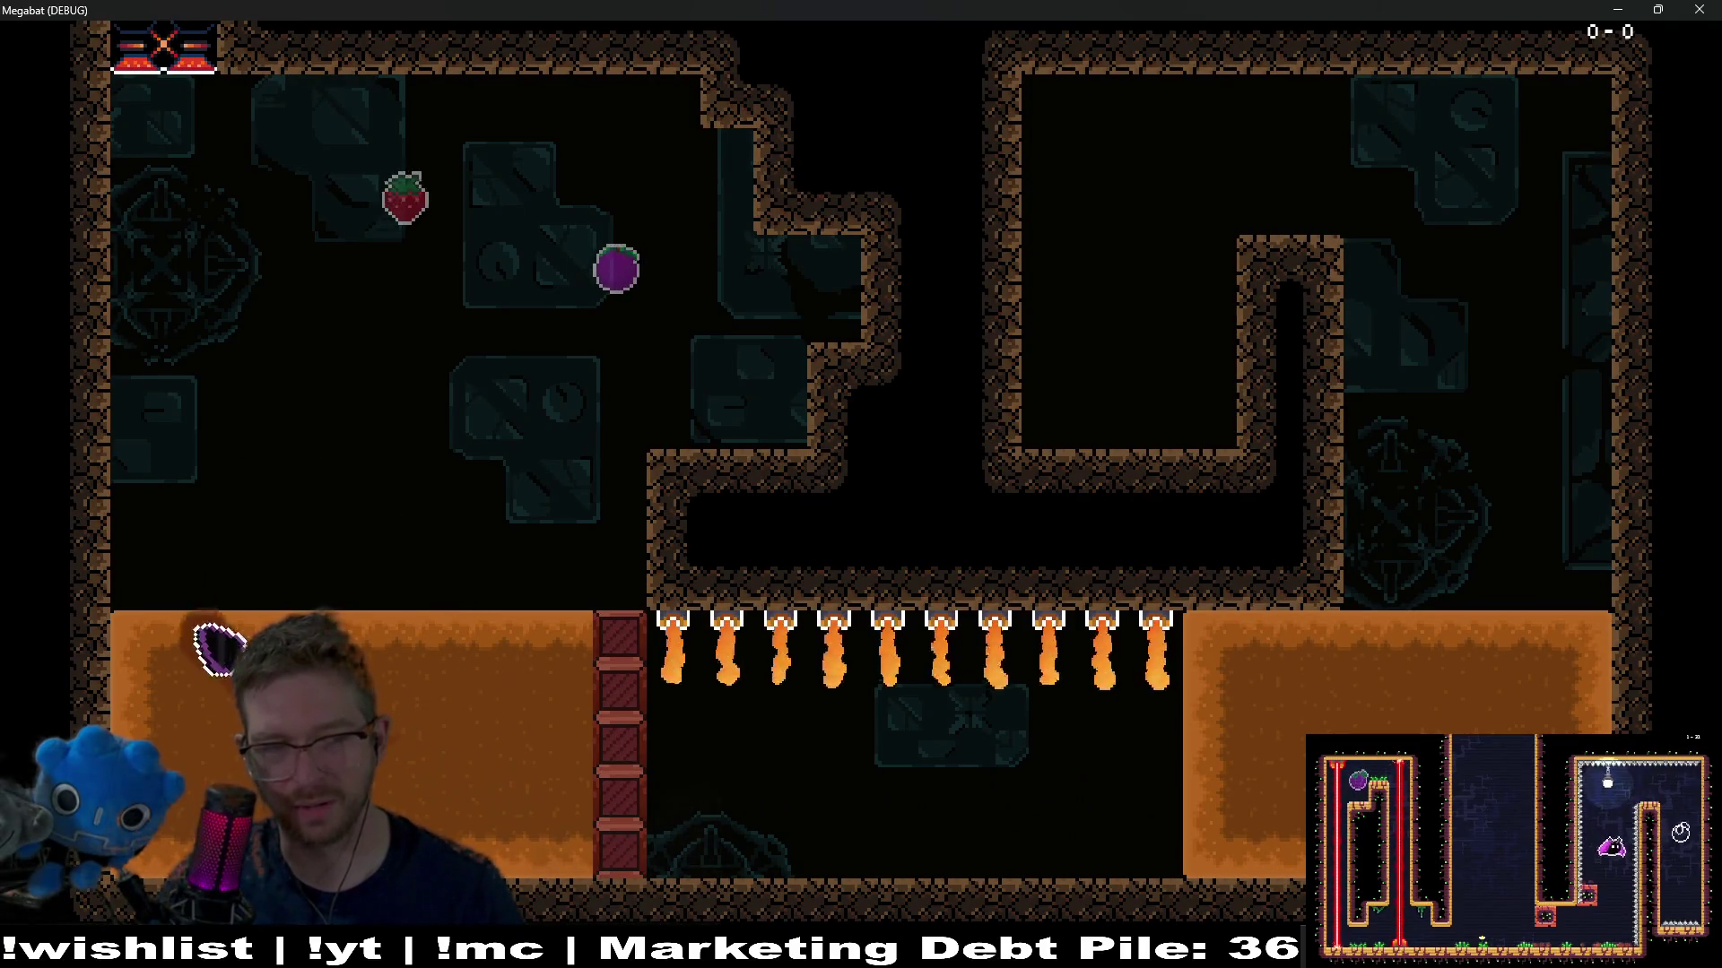
pyautogui.press('Right')
pyautogui.press('Right')
pyautogui.press('Right')
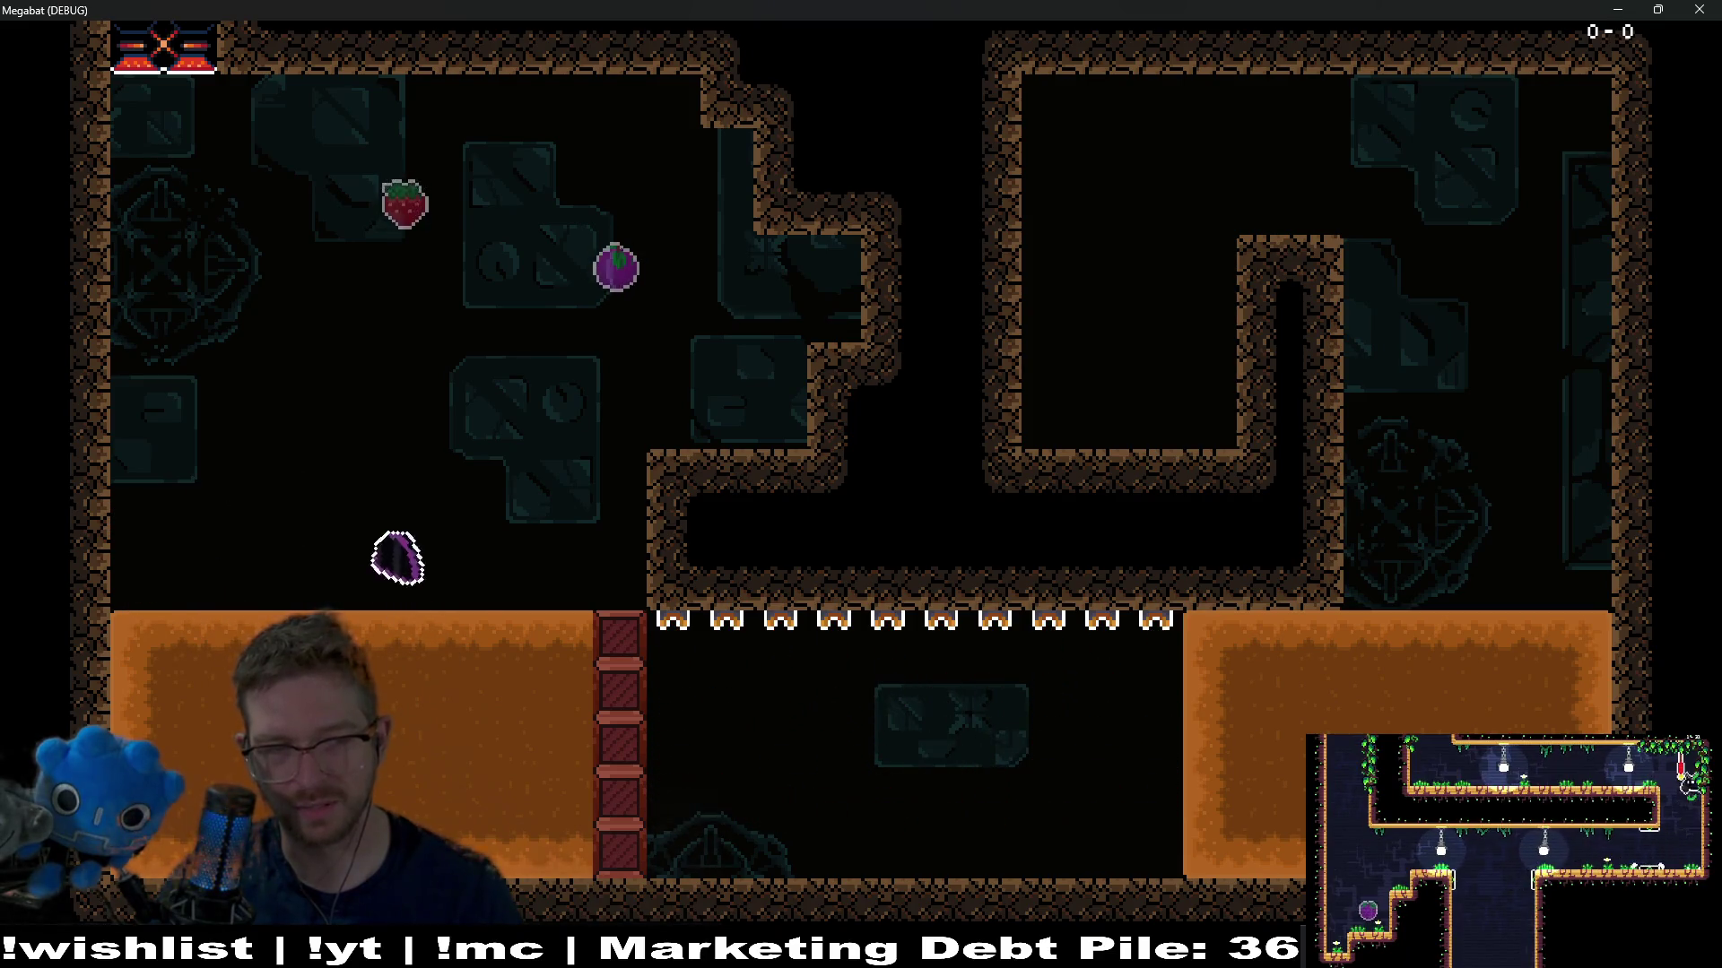
pyautogui.press('Down')
pyautogui.press('Left')
pyautogui.press('Down')
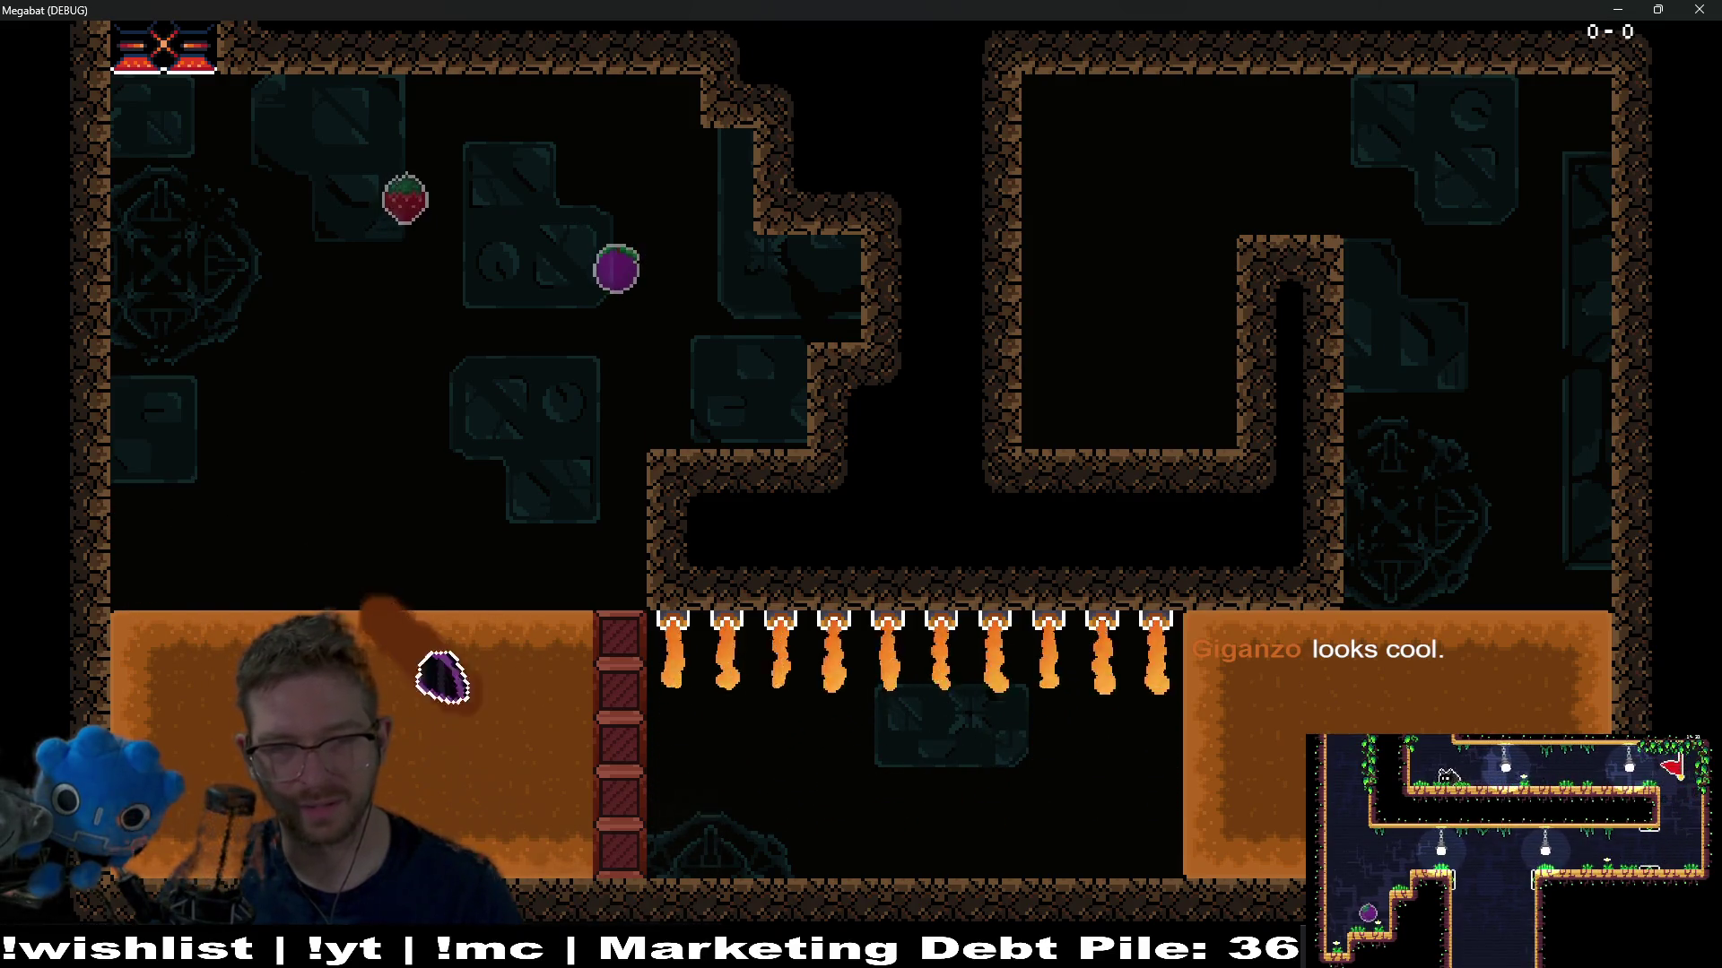
pyautogui.press('Left')
pyautogui.press('Right')
pyautogui.press('Down')
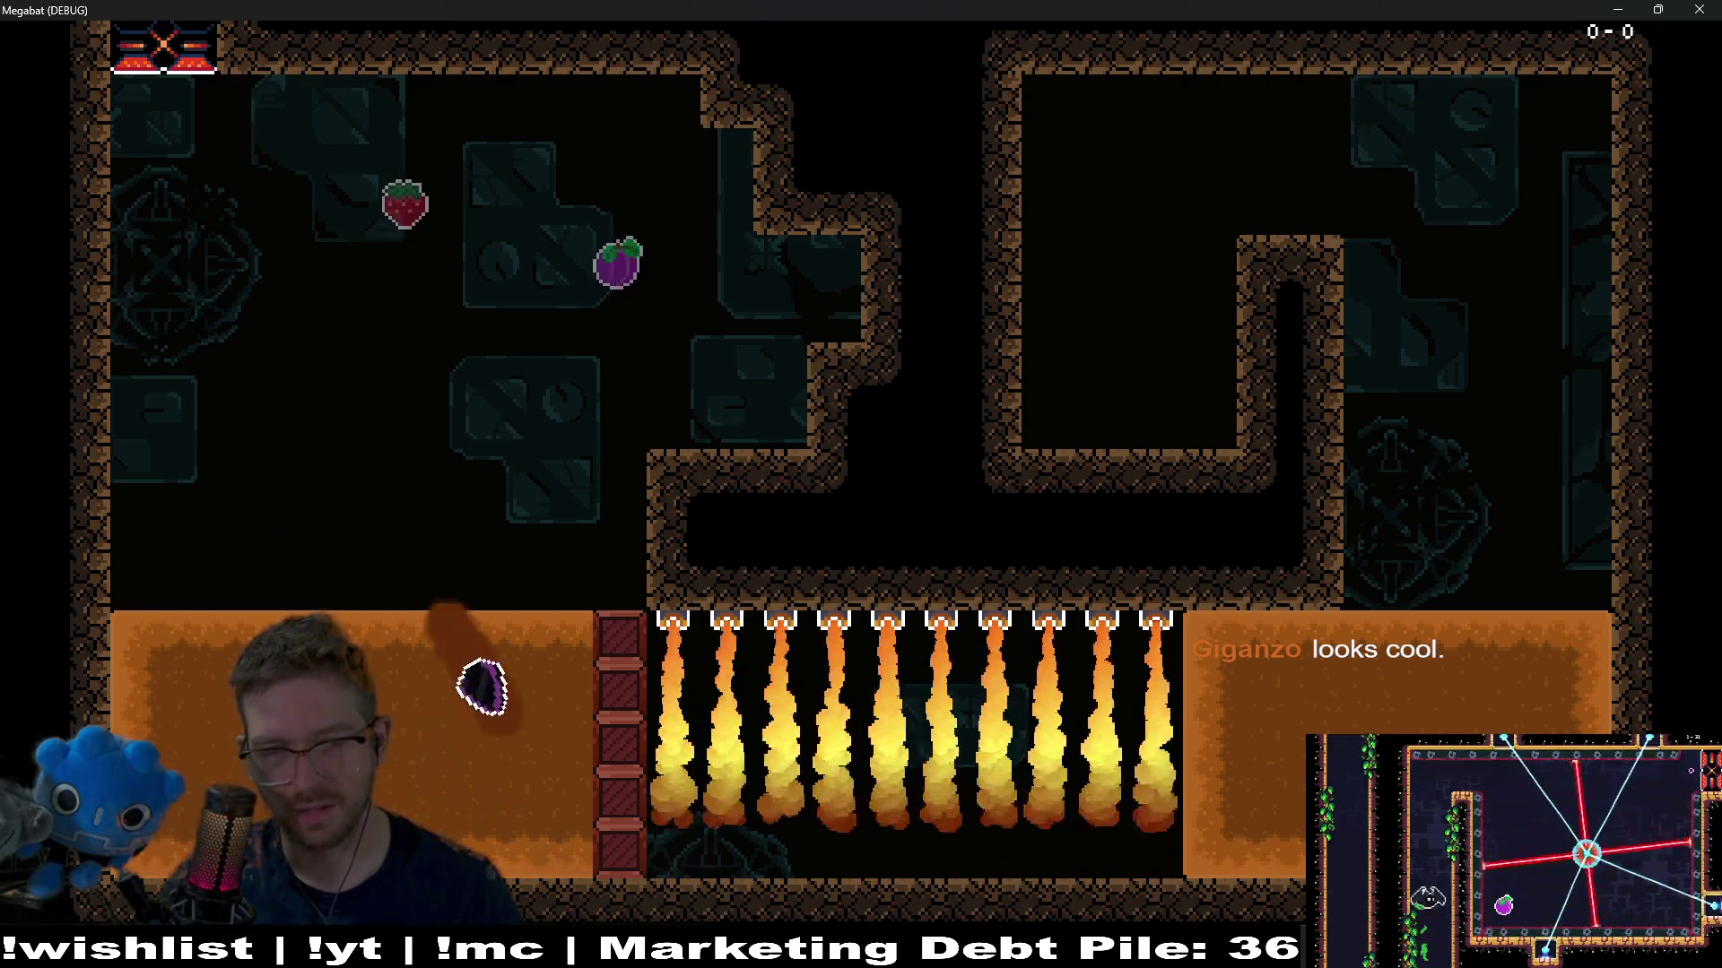
pyautogui.press('Up')
pyautogui.press('Right')
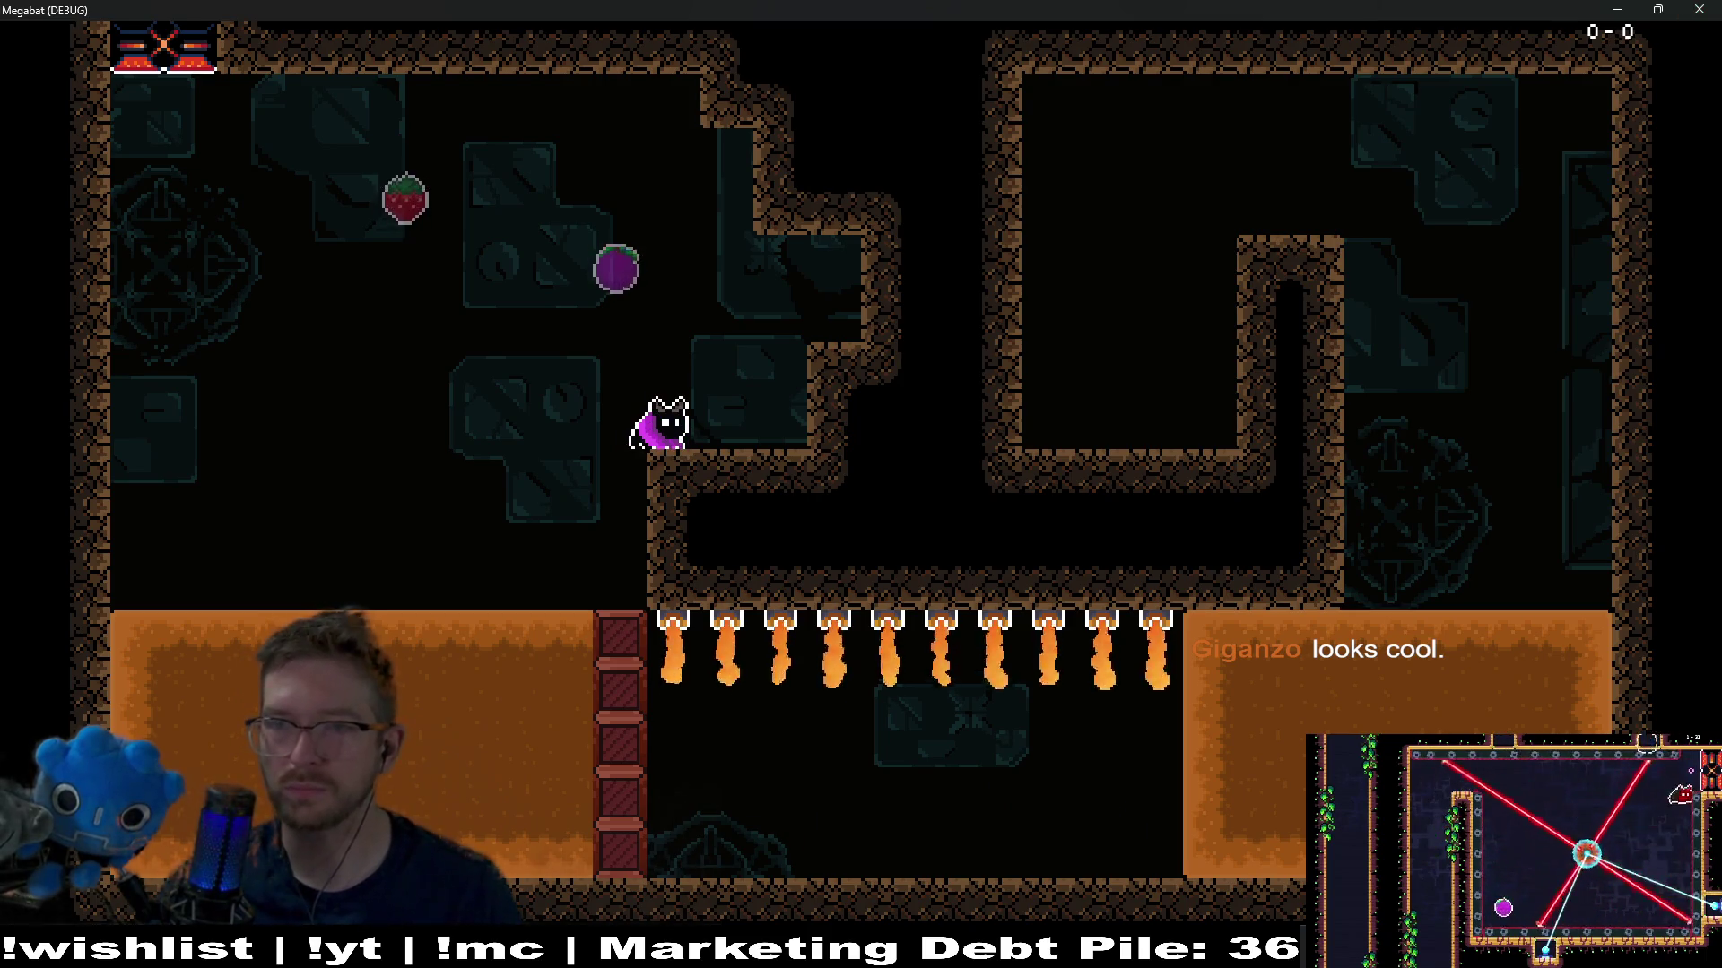
pyautogui.press('F8')
pyautogui.hscroll(4, 1007, 478)
pyautogui.scroll(-1, 1006, 477)
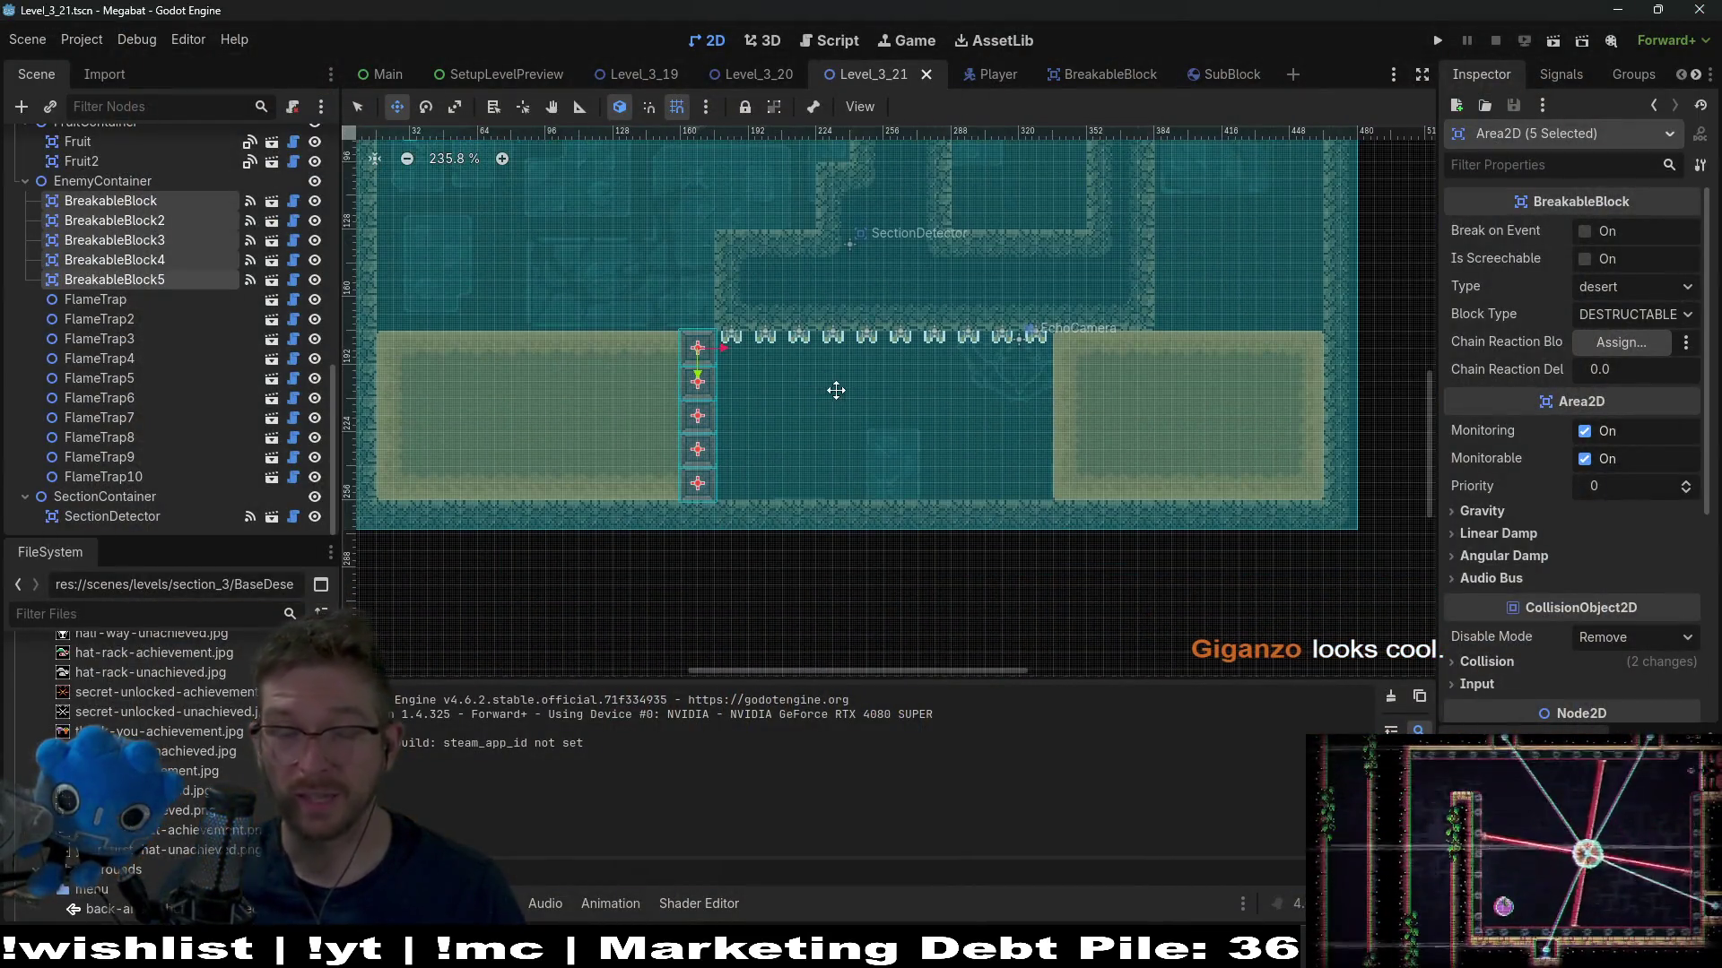
# Select all ten FlameTraps and shift them downward
pyautogui.hscroll(-1, 724, 396)
pyautogui.scroll(1, 723, 396)
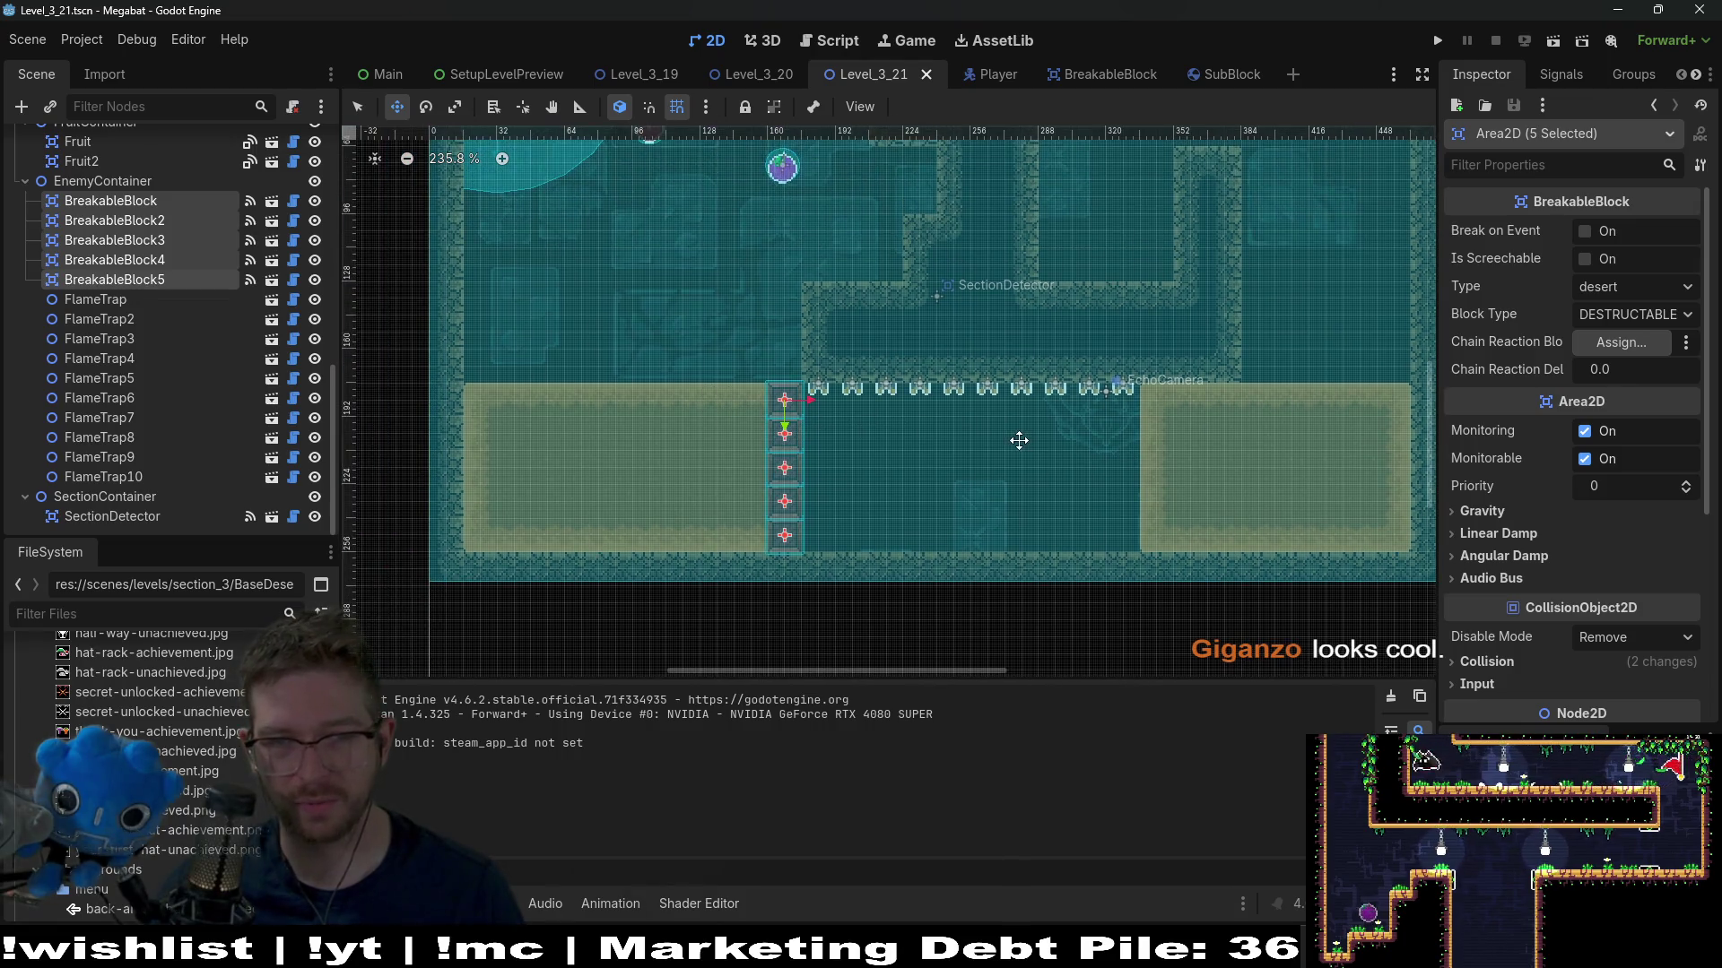
pyautogui.click(123, 305)
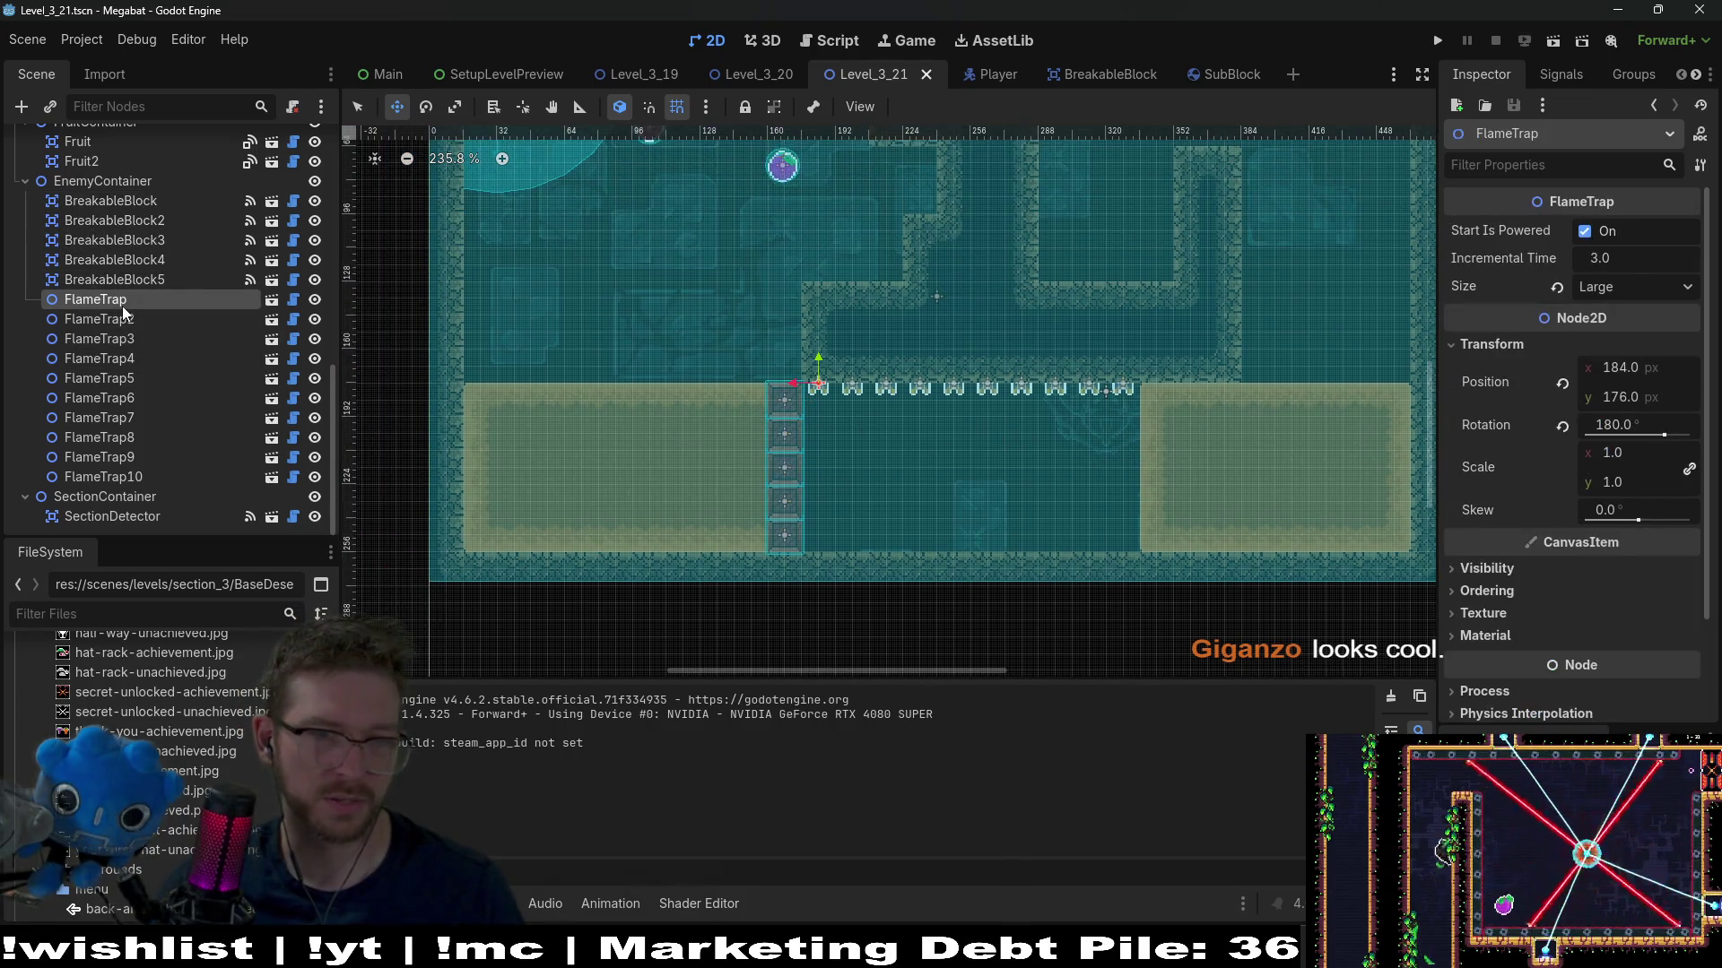
pyautogui.keyDown('shift'); pyautogui.click(103, 476); pyautogui.keyUp('shift')
pyautogui.scroll(4, 1115, 461)
pyautogui.press('Down')
pyautogui.press('Down')
pyautogui.press('Down')
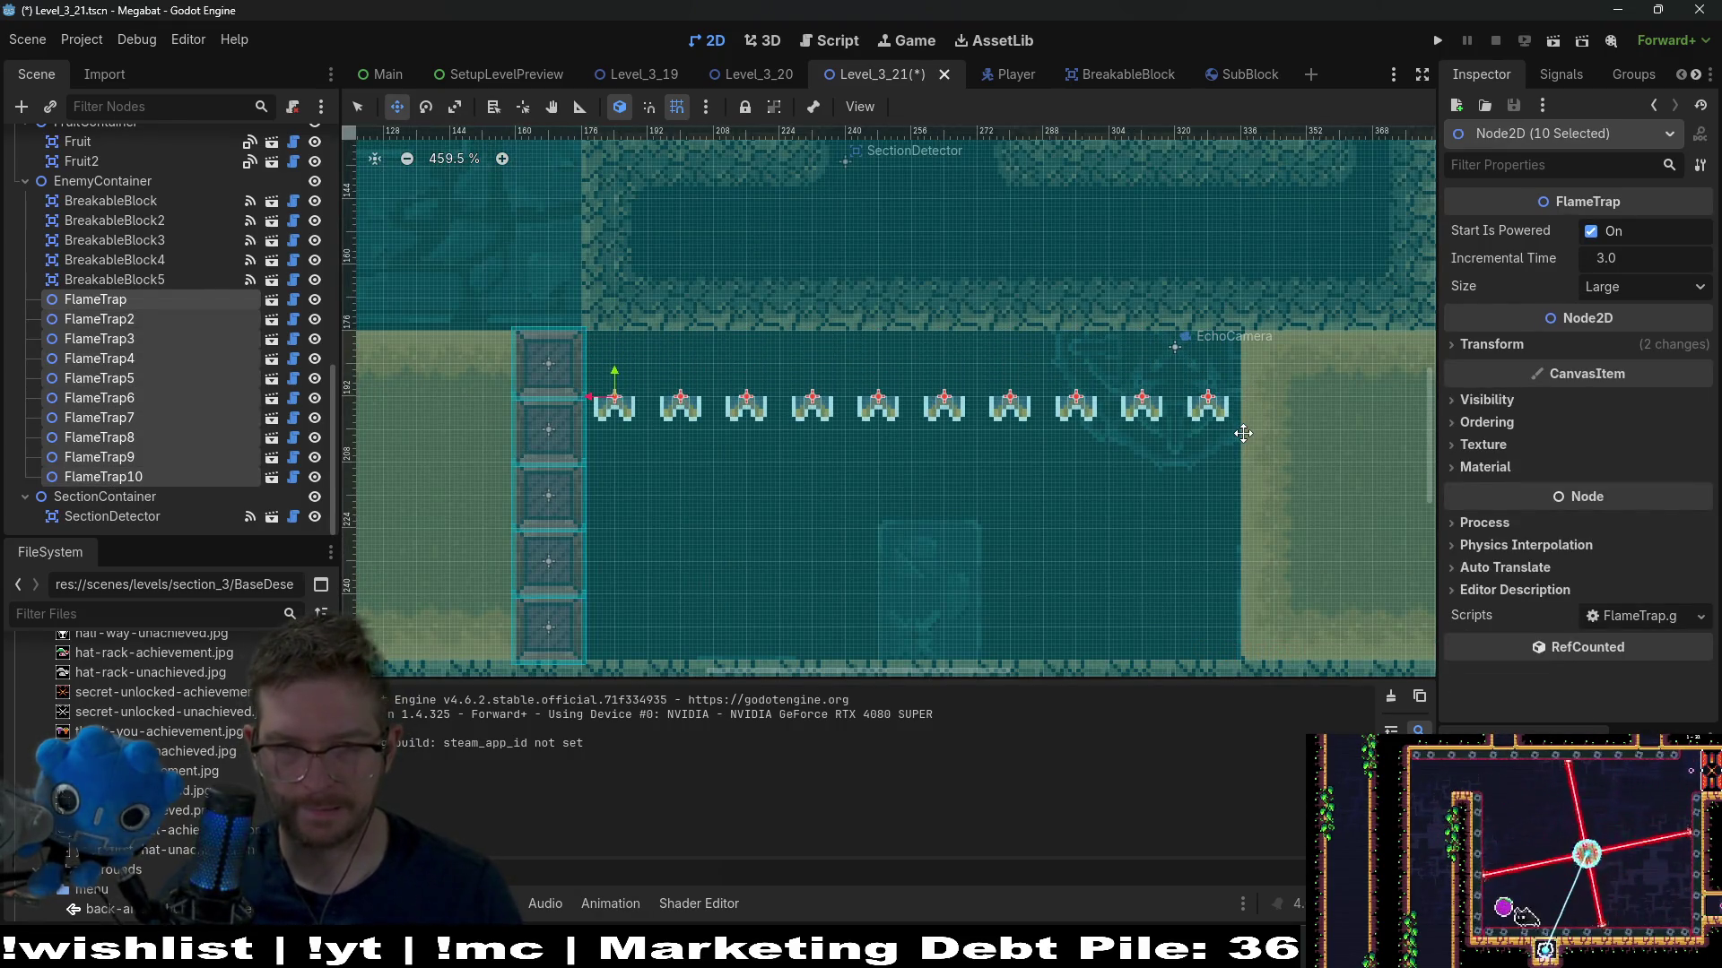
# Paint DESERT terrain on WorldTileMapLayer across the trap row and an 8-tile strip
pyautogui.scroll(10, 130, 332)
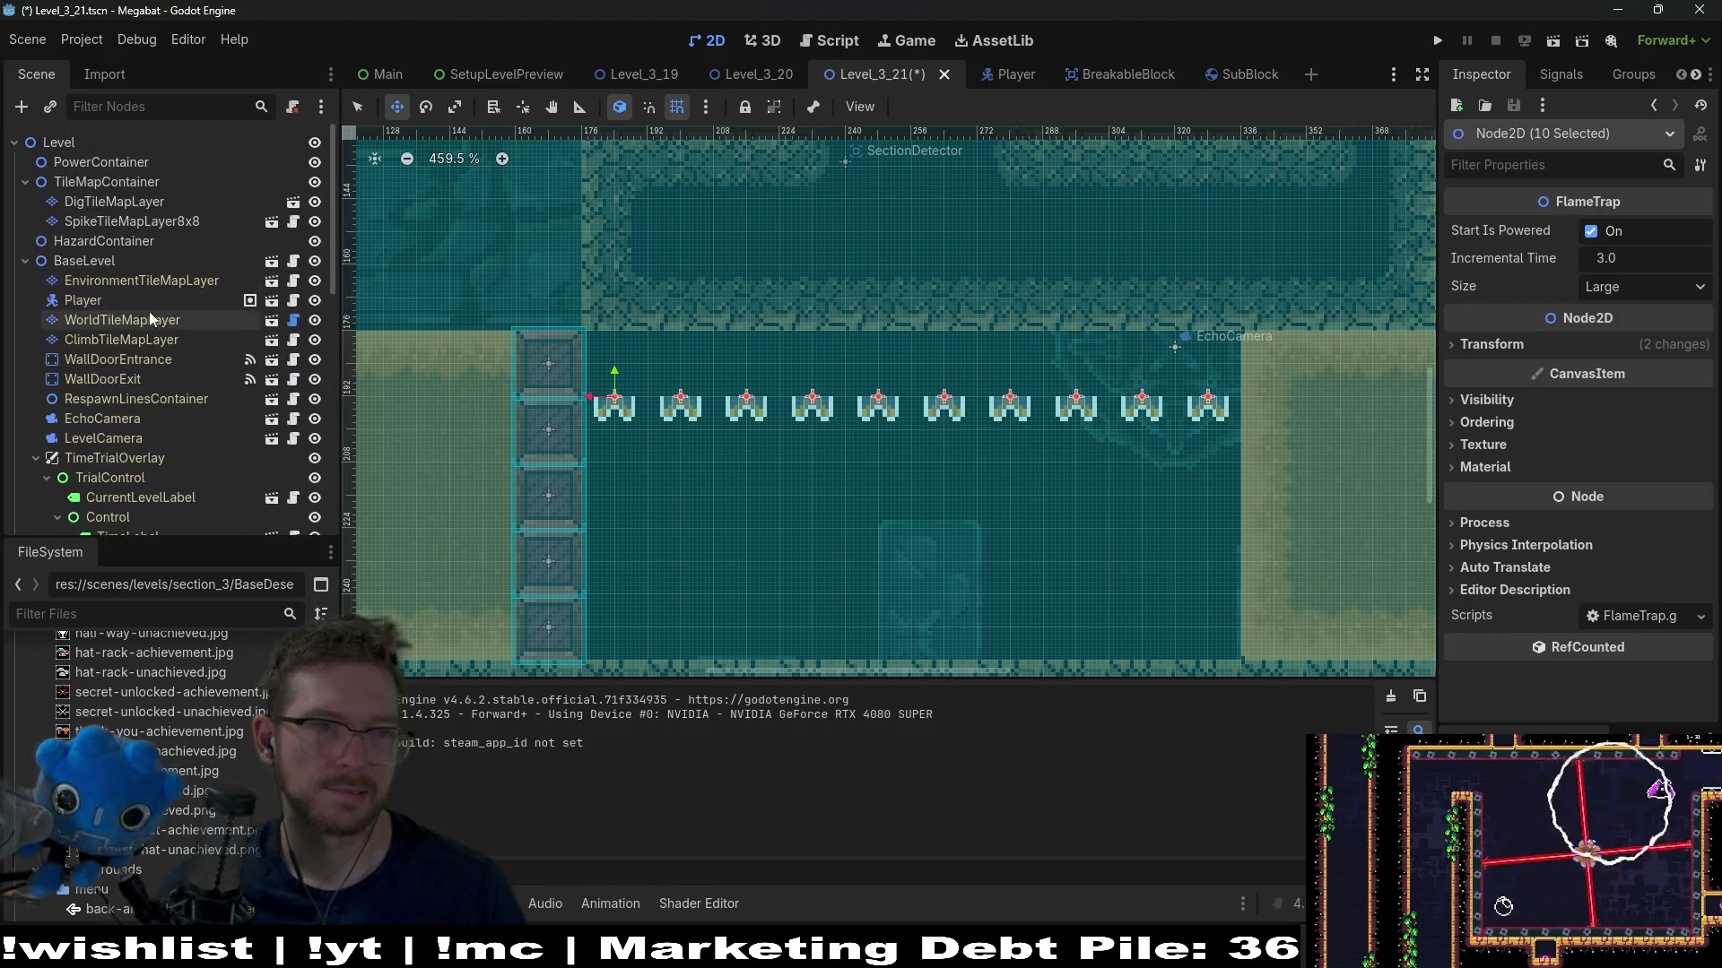
pyautogui.click(125, 320)
pyautogui.click(476, 776)
pyautogui.moveTo(609, 378); pyautogui.dragTo(1228, 372)
pyautogui.scroll(-3, 1219, 372)
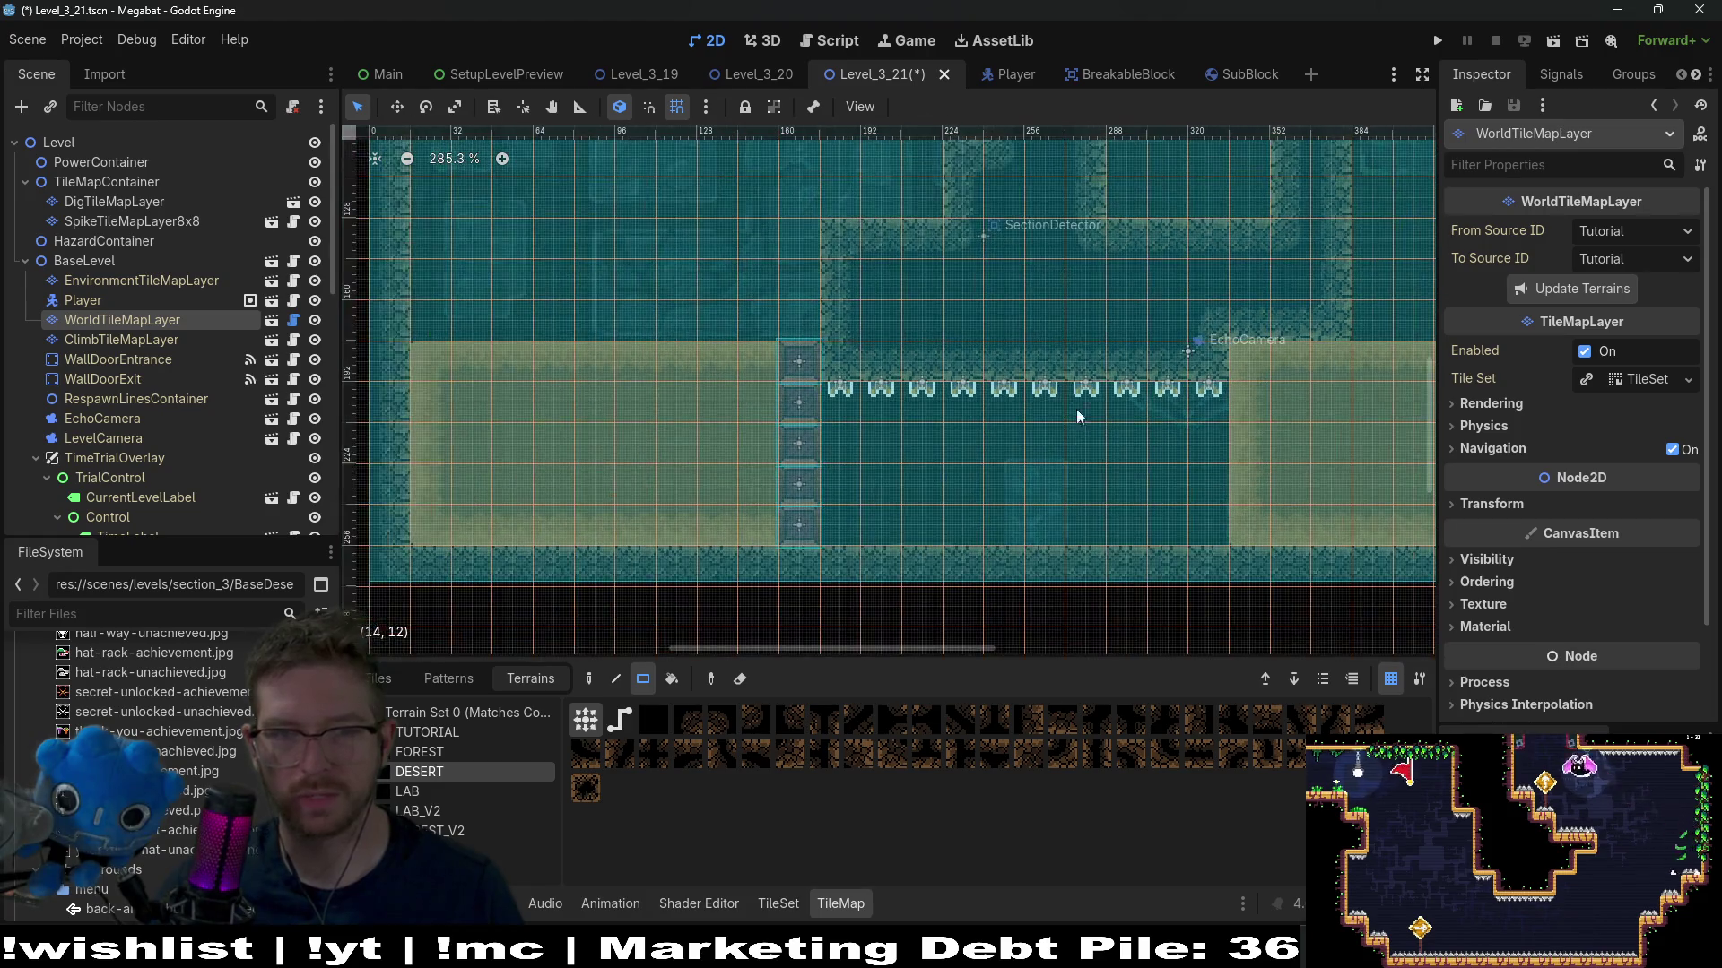
pyautogui.hscroll(5, 1078, 417)
pyautogui.moveTo(937, 351)
pyautogui.mouseDown()
pyautogui.moveTo(1239, 348)
pyautogui.moveTo(921, 361)
pyautogui.moveTo(1081, 346)
pyautogui.moveTo(1050, 345)
pyautogui.mouseUp()
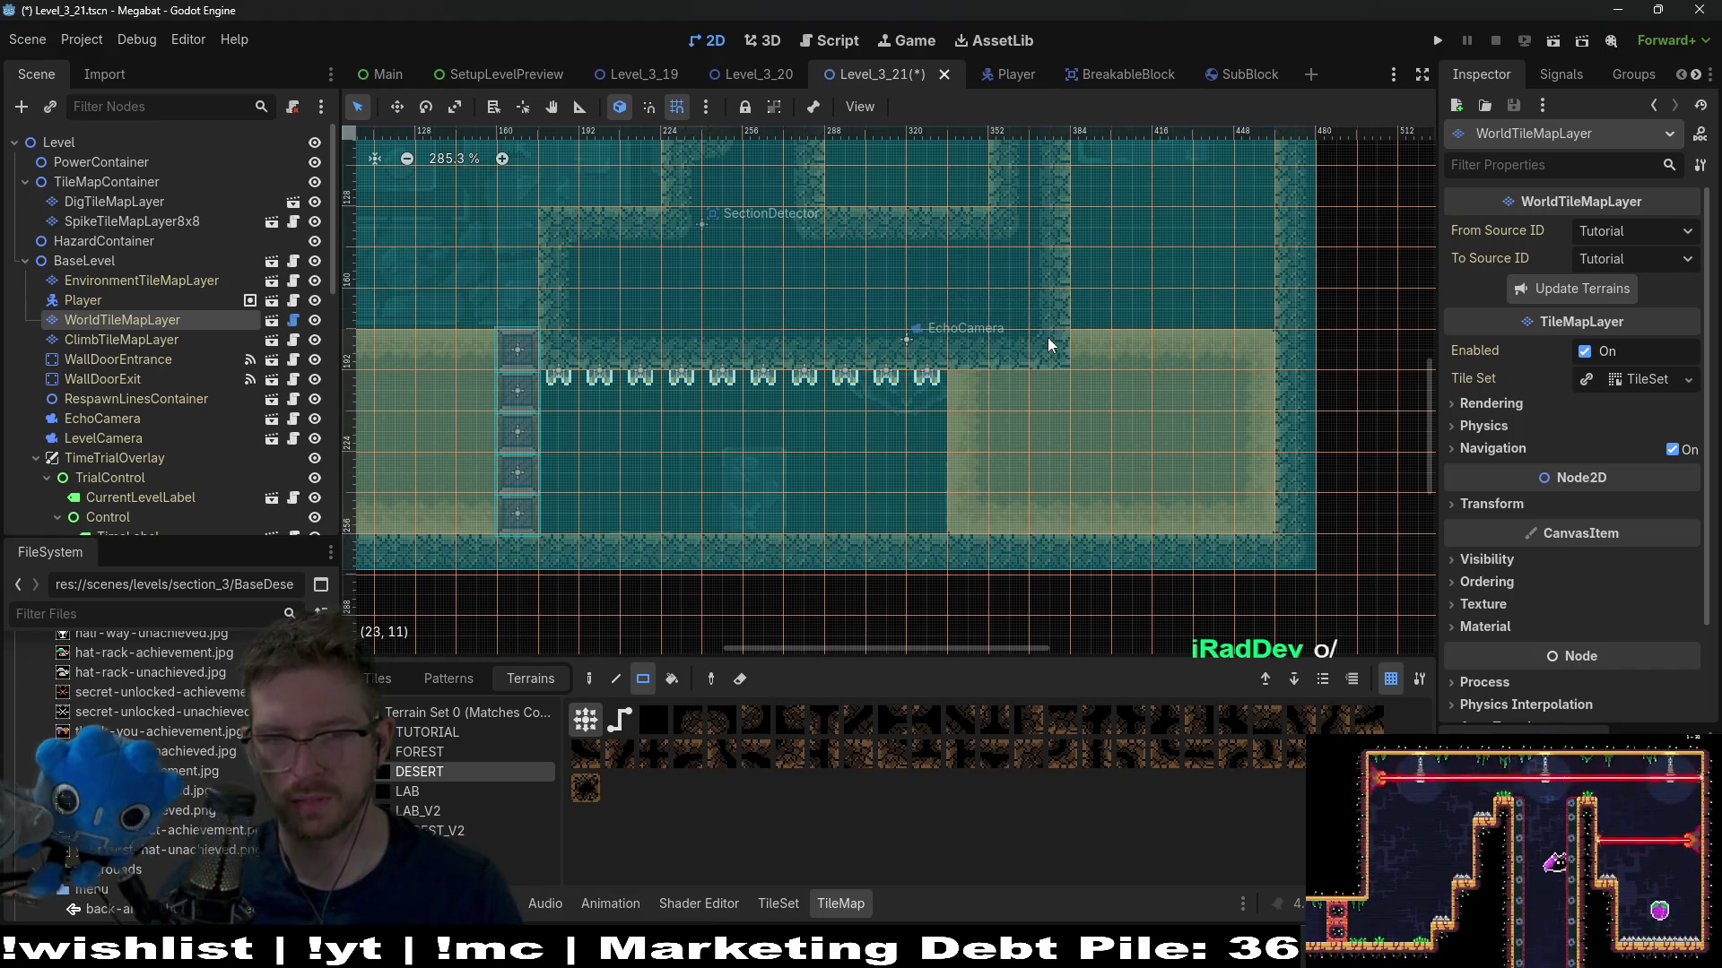
# Pan back and select the breakable block to remove
pyautogui.hscroll(-8, 846, 385)
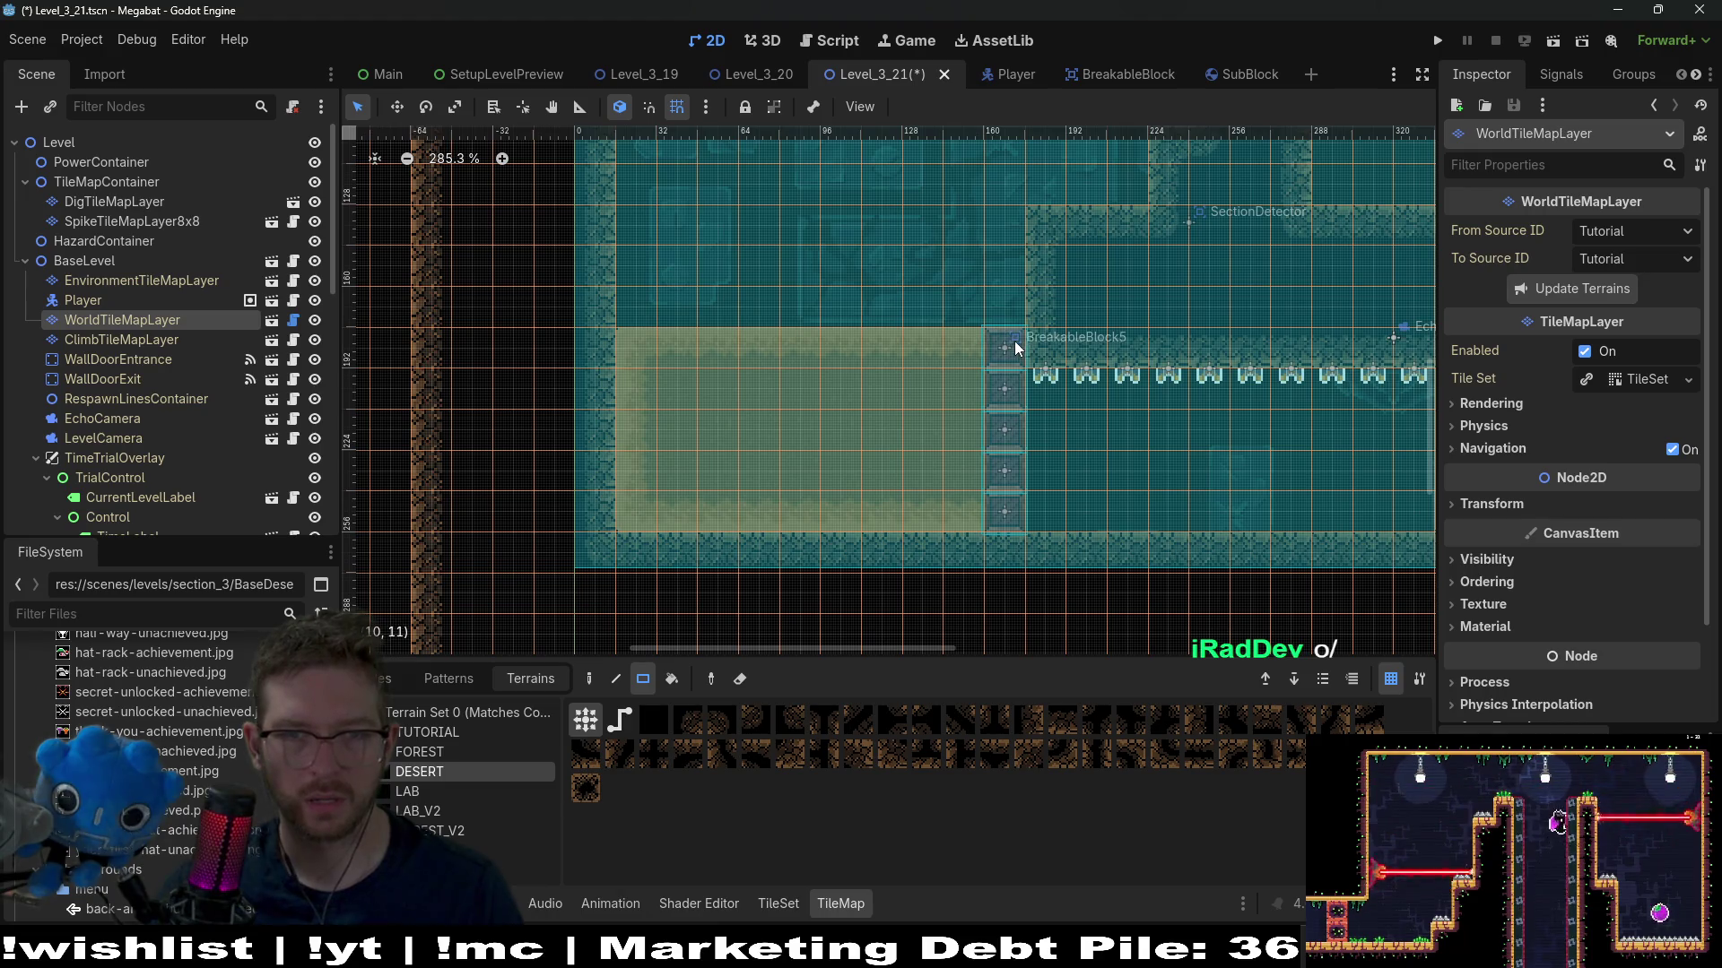
pyautogui.scroll(-10, 152, 323)
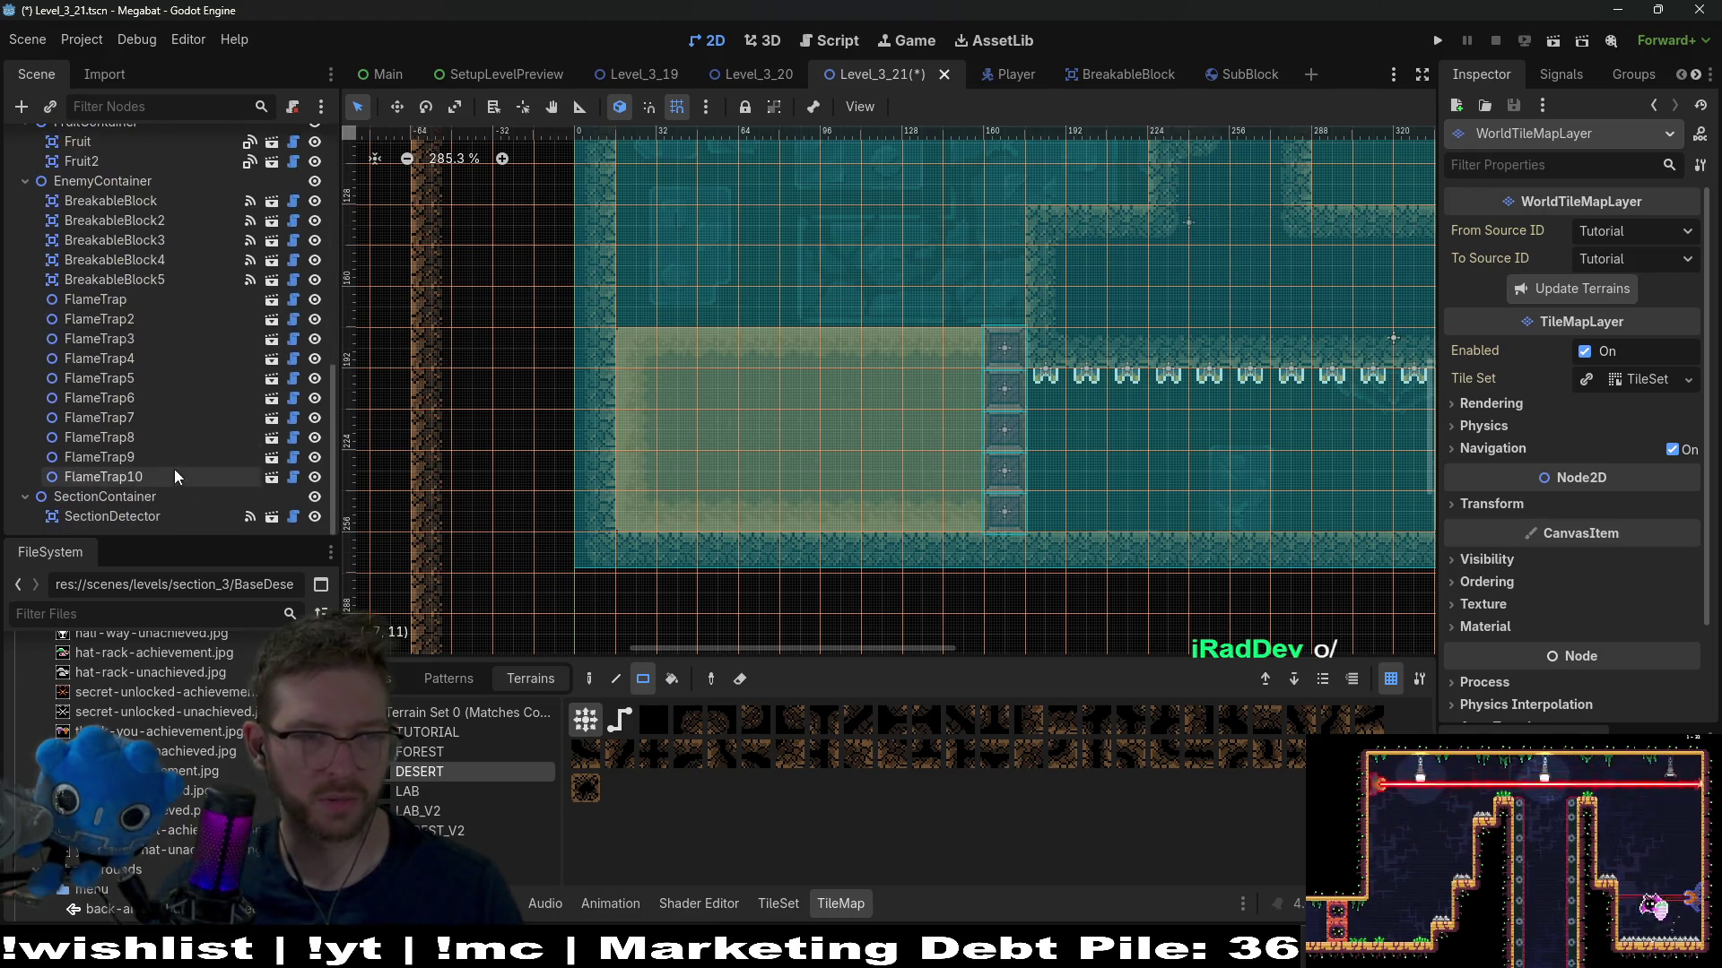
pyautogui.click(154, 262)
# Delete the selected breakable block and confirm the removal
pyautogui.press('Delete')
pyautogui.press('Return')
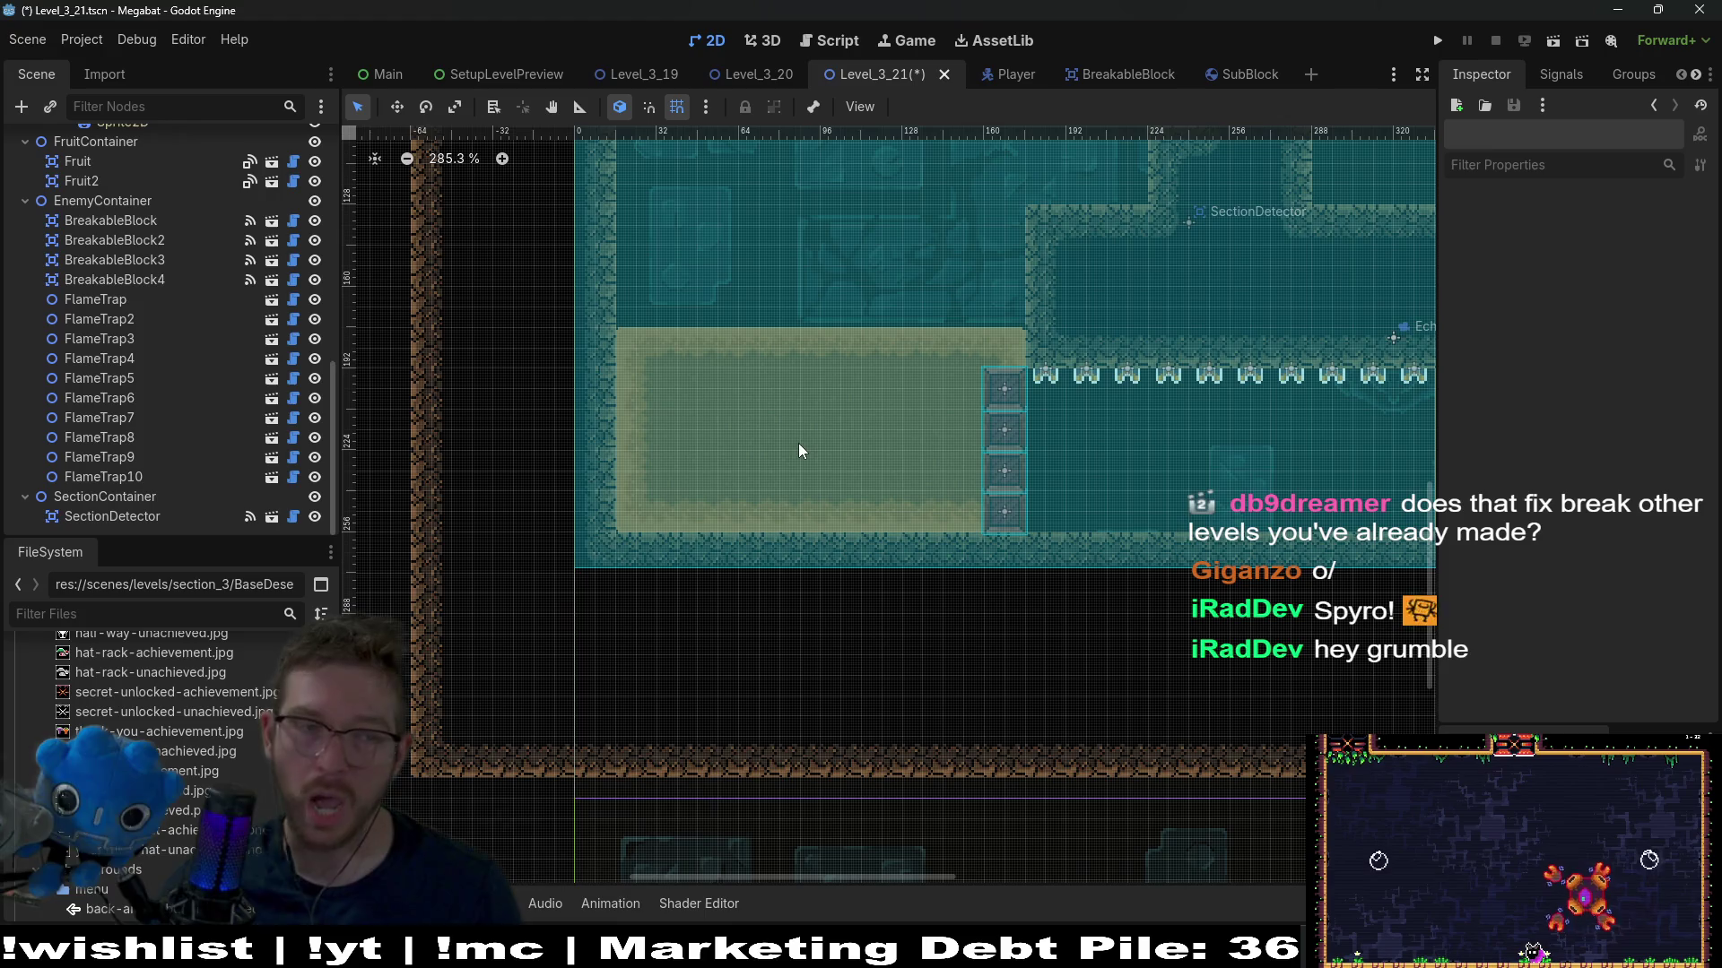
pyautogui.scroll(10, 161, 316)
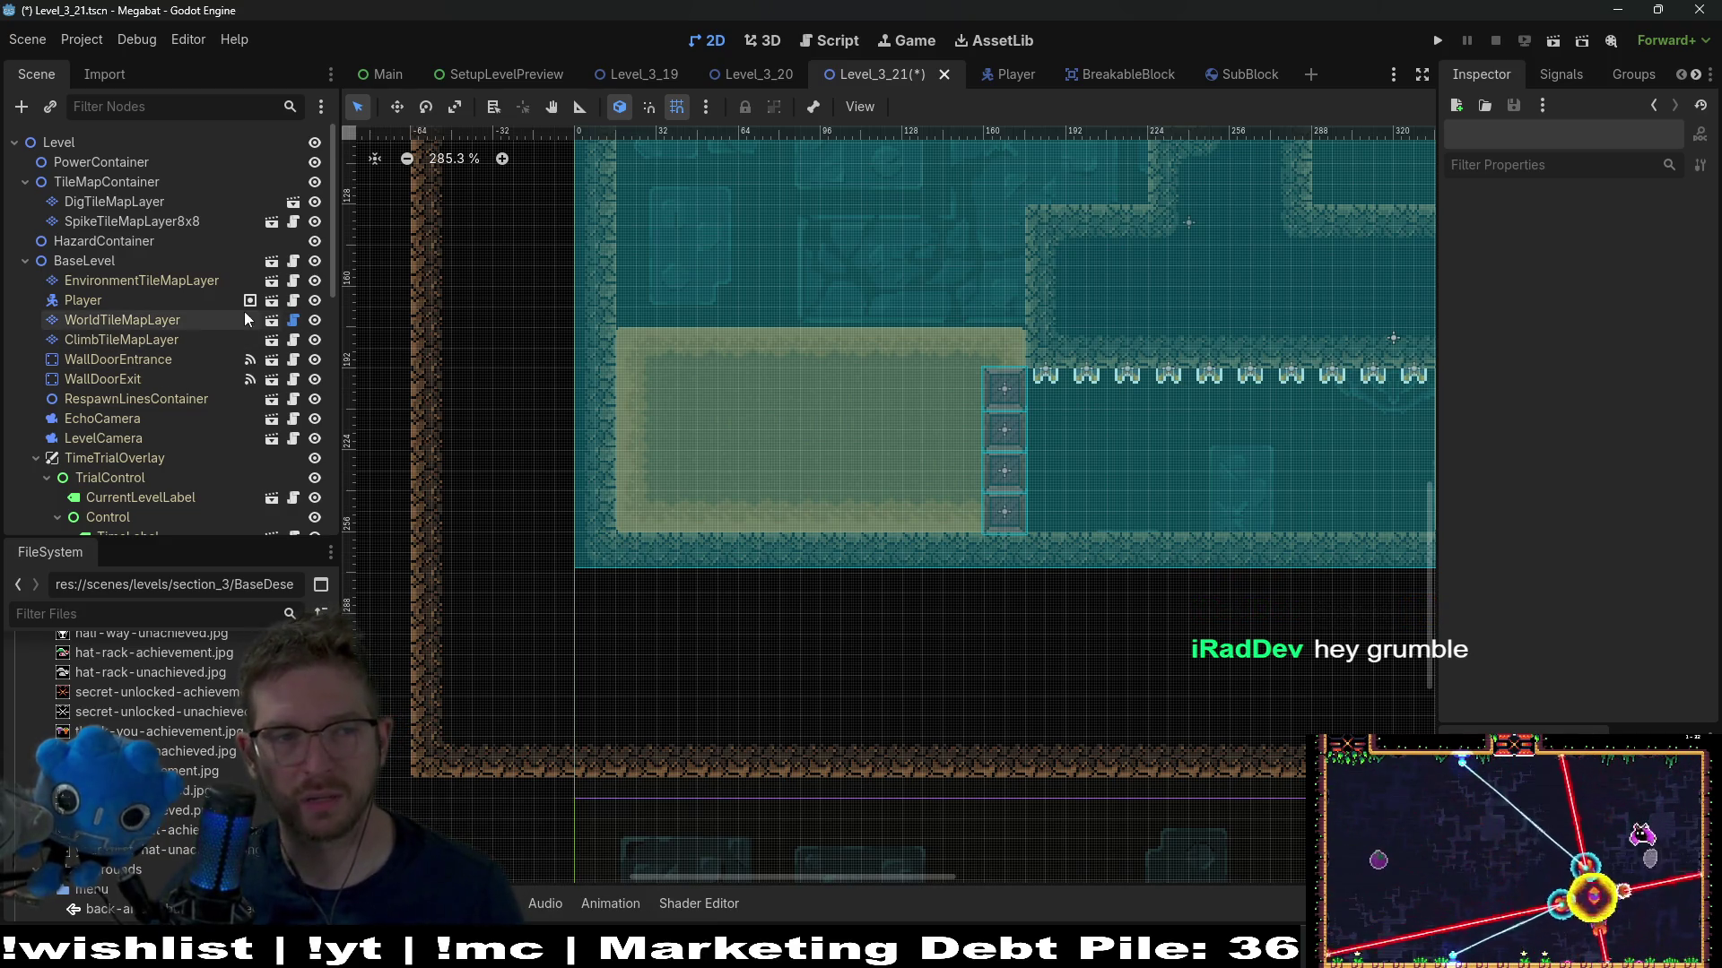
# Erase the top row of the left sand area on DigTileMapLayer with the Sand terrain
pyautogui.click(190, 323)
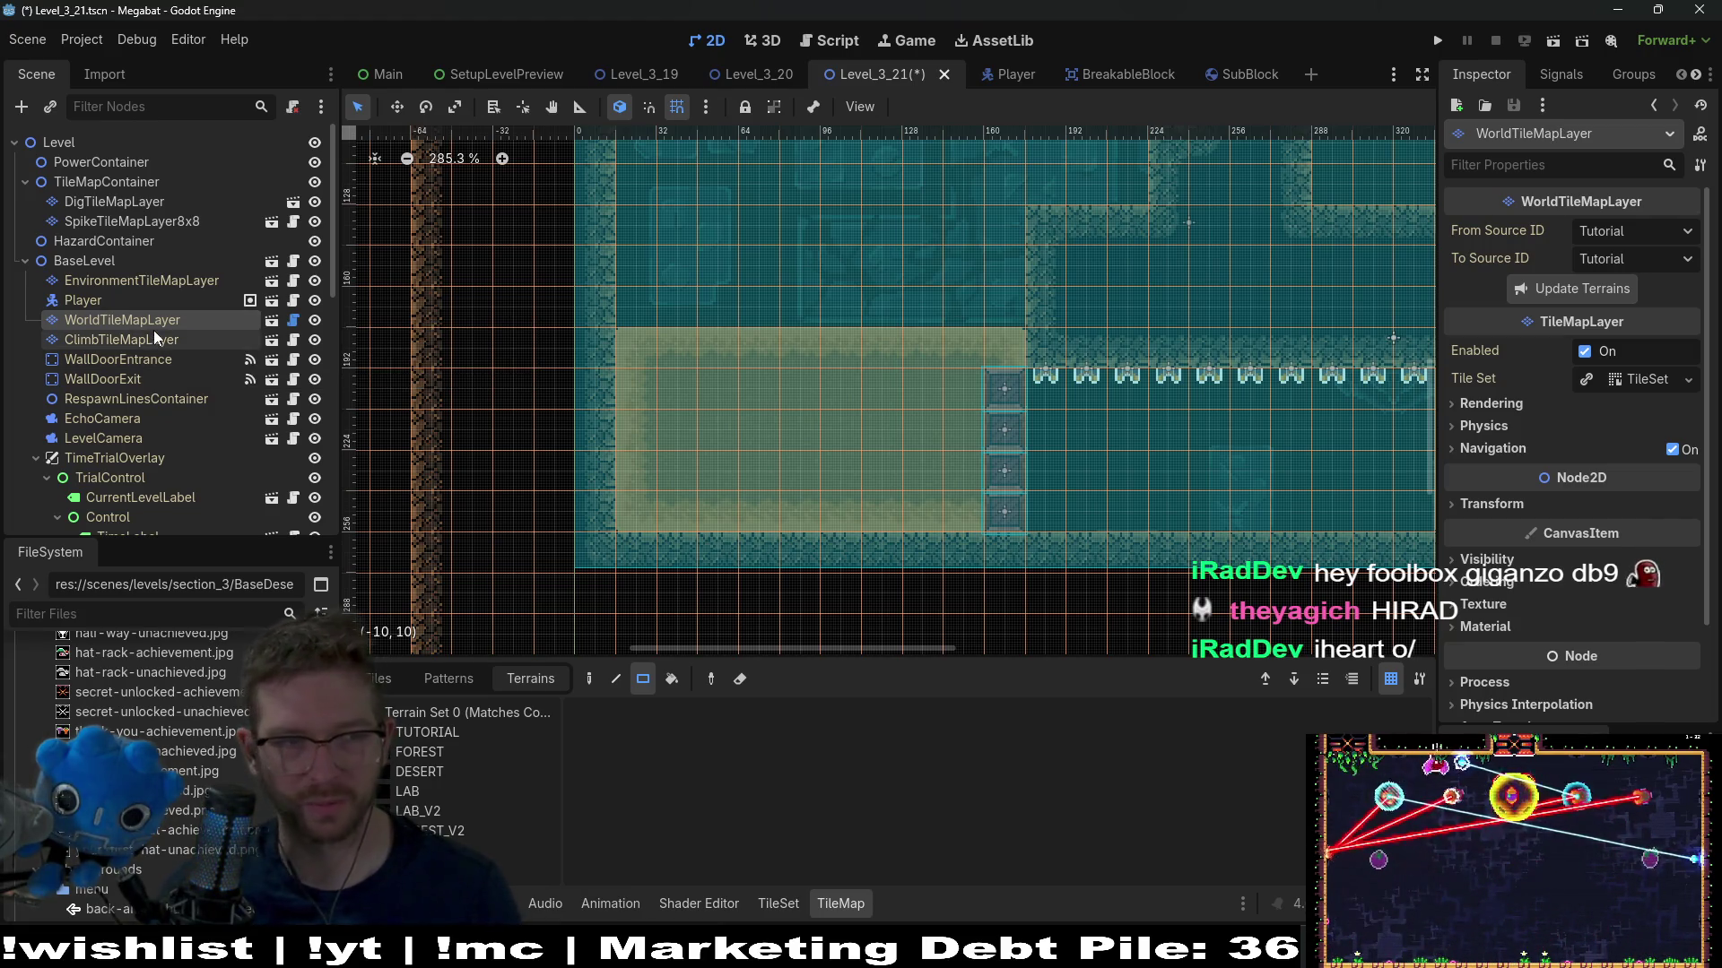
pyautogui.click(132, 221)
pyautogui.click(114, 202)
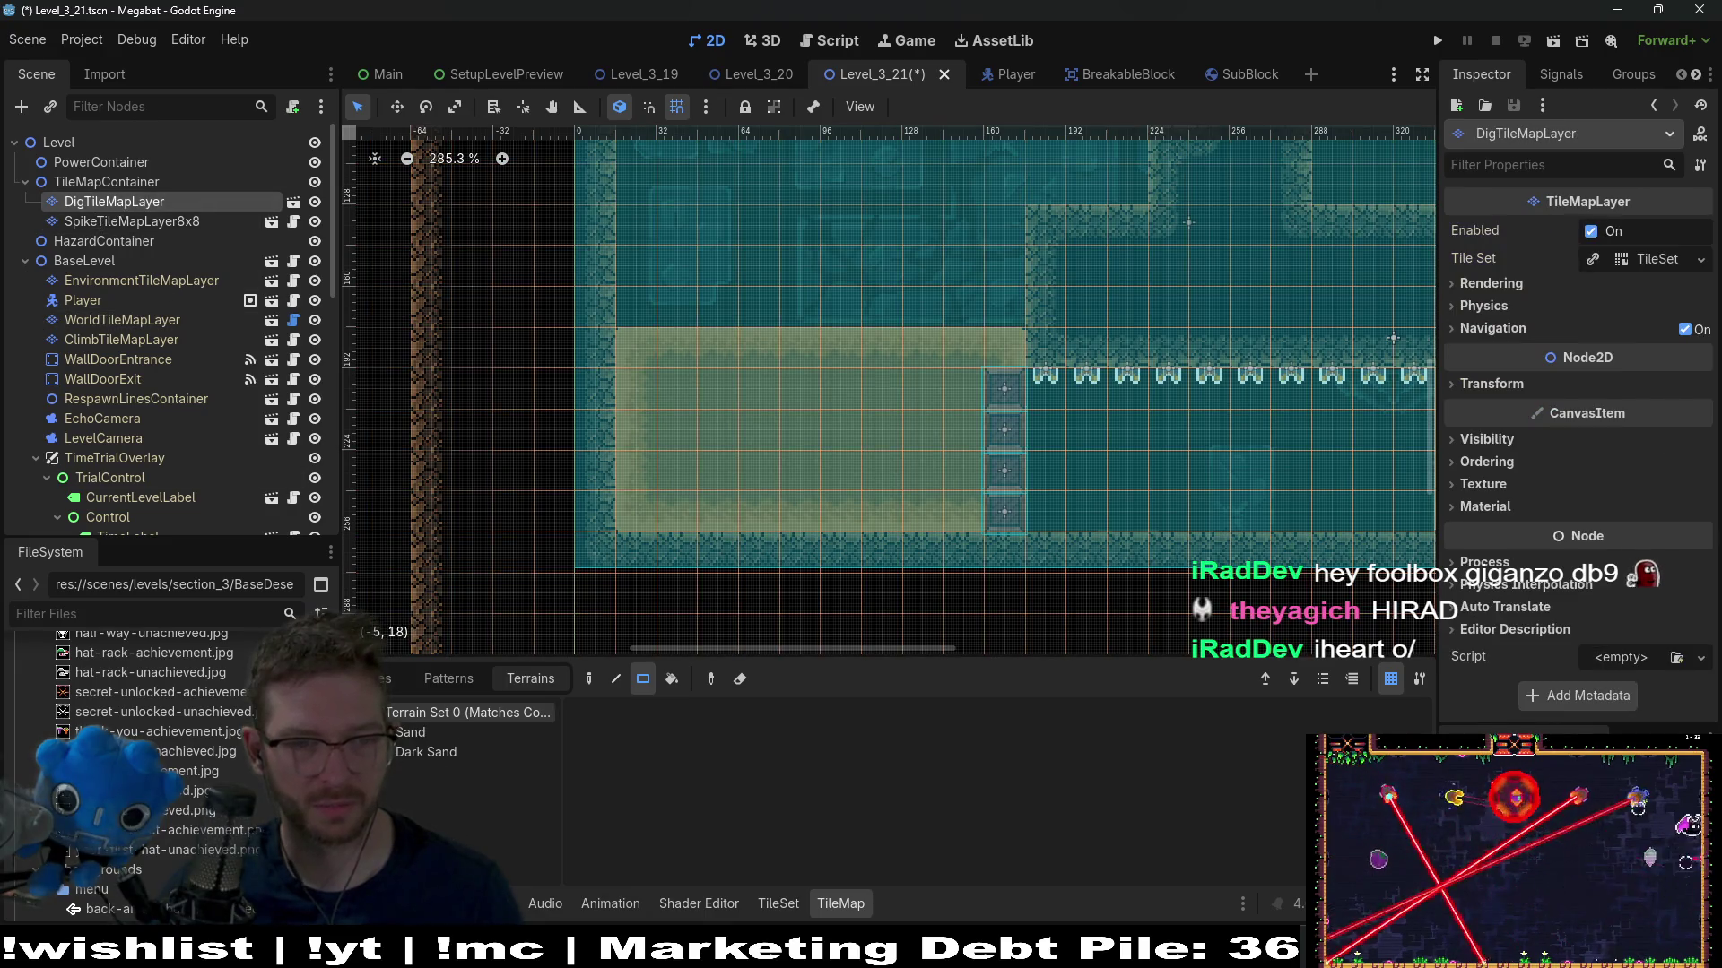
pyautogui.click(411, 733)
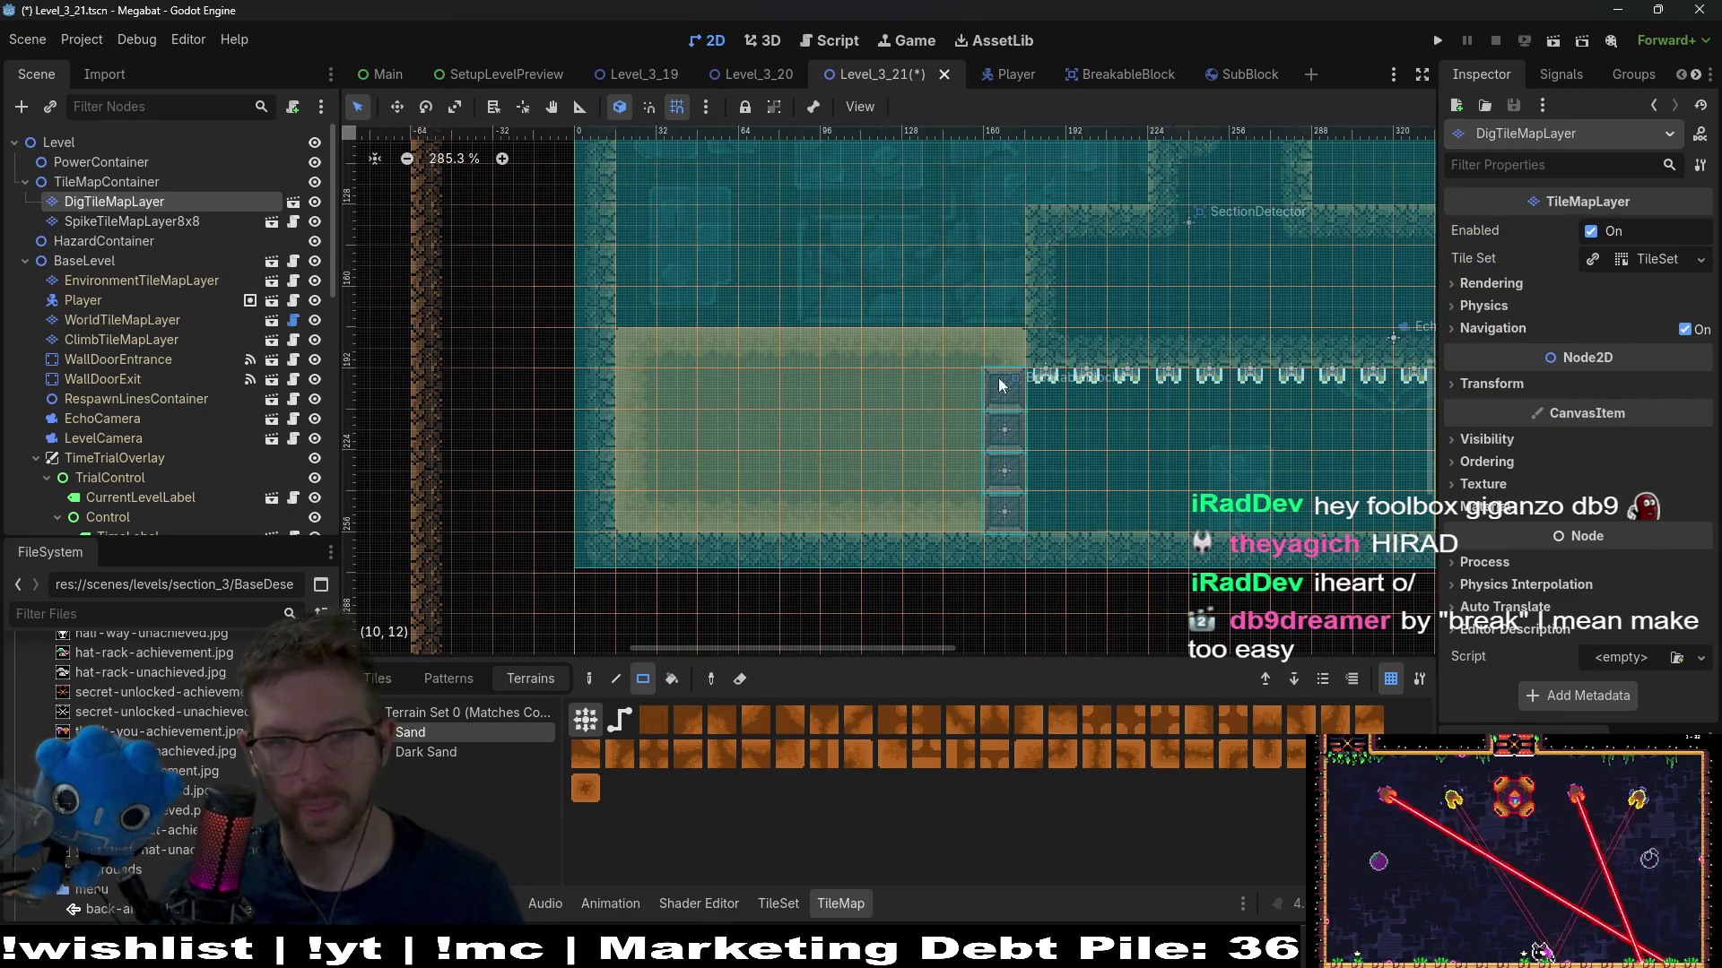
pyautogui.moveTo(1002, 369); pyautogui.dragTo(647, 353)
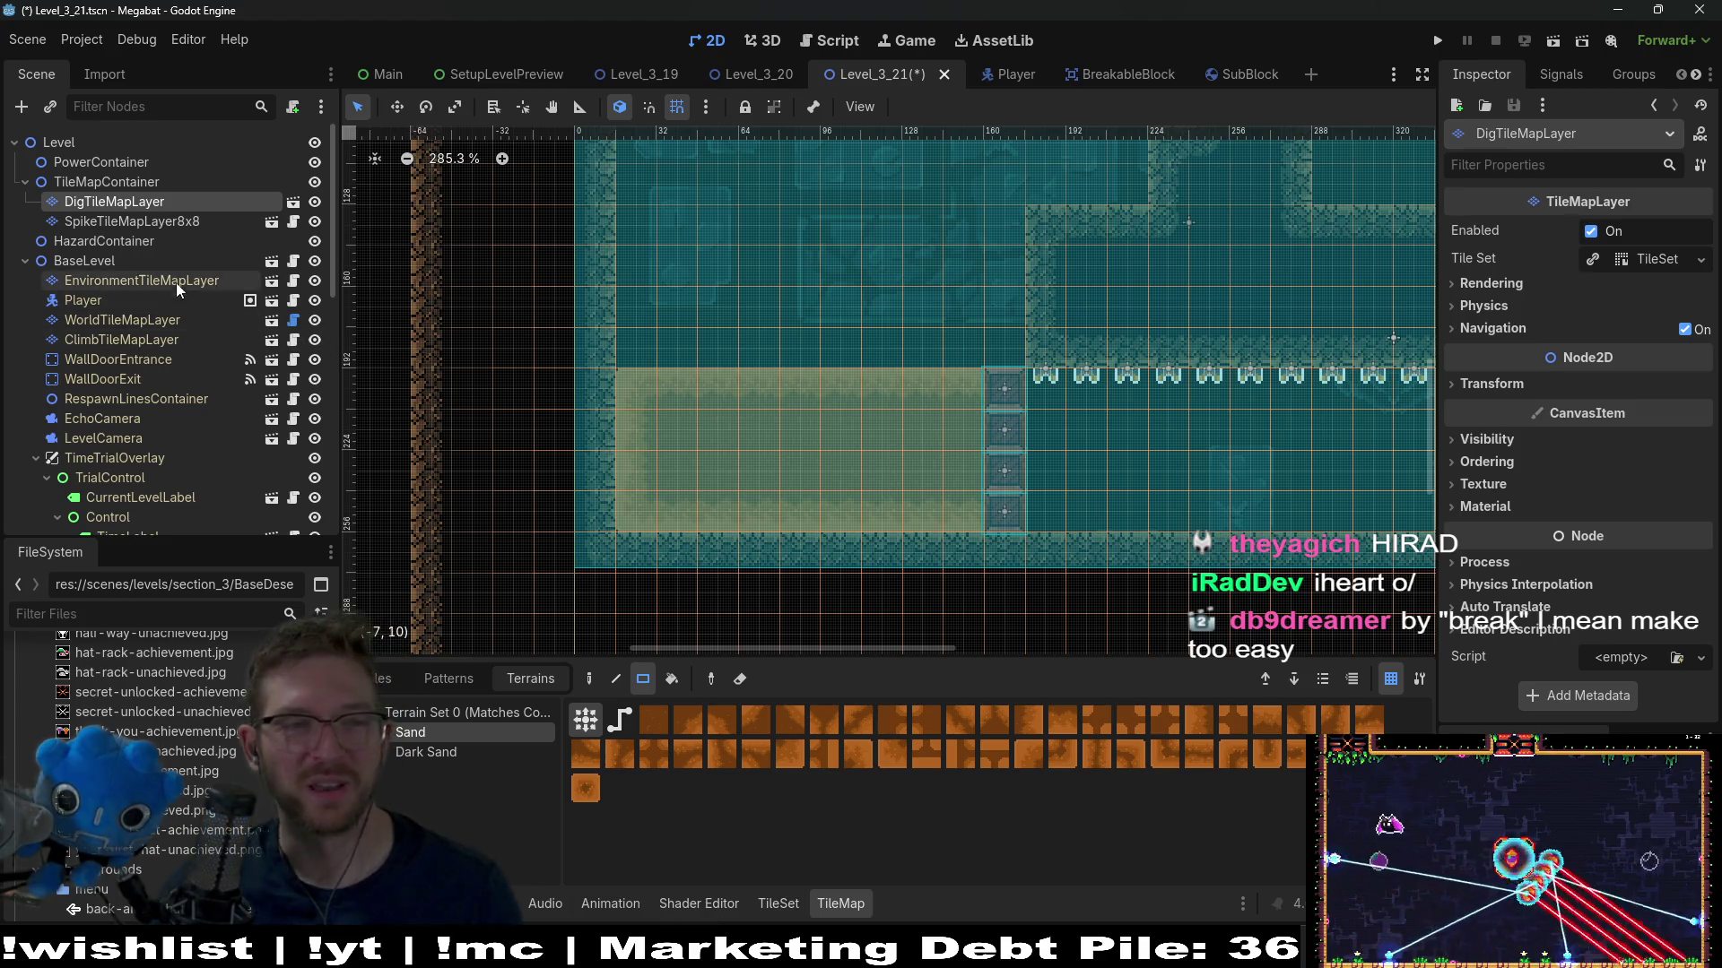
# Reshape the DESERT walls above the left sand area on WorldTileMapLayer
pyautogui.click(134, 323)
pyautogui.click(421, 753)
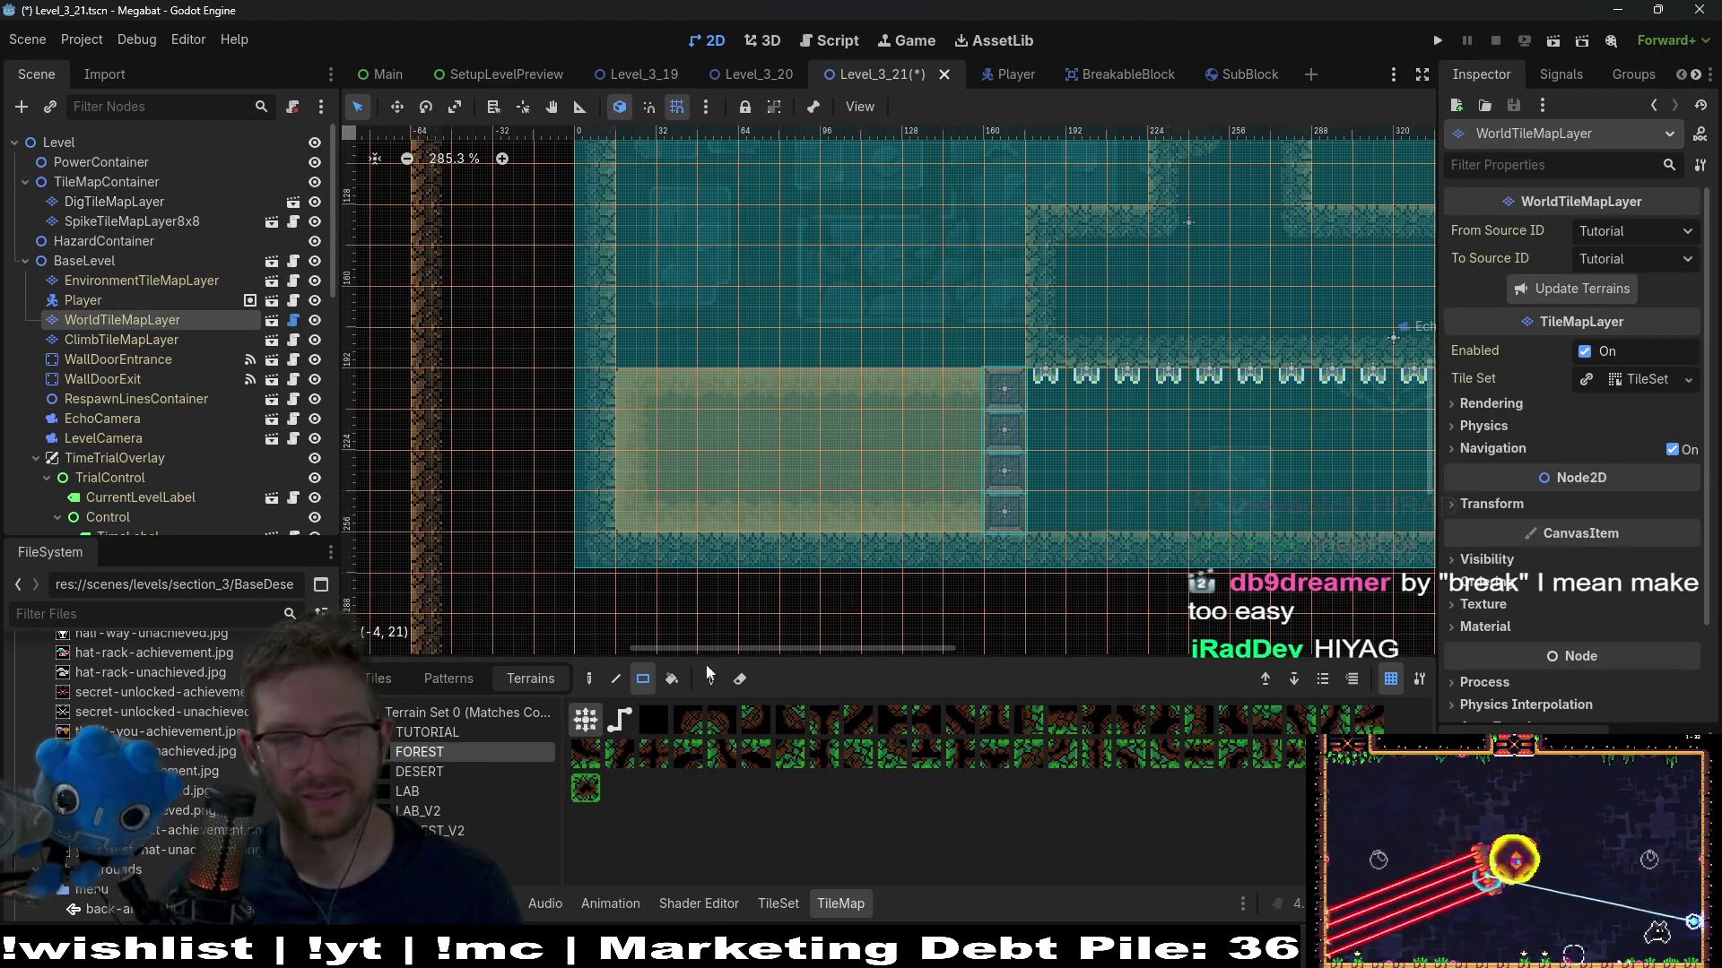
pyautogui.click(422, 772)
pyautogui.moveTo(1009, 354)
pyautogui.mouseDown()
pyautogui.moveTo(903, 244)
pyautogui.moveTo(816, 226)
pyautogui.mouseUp()
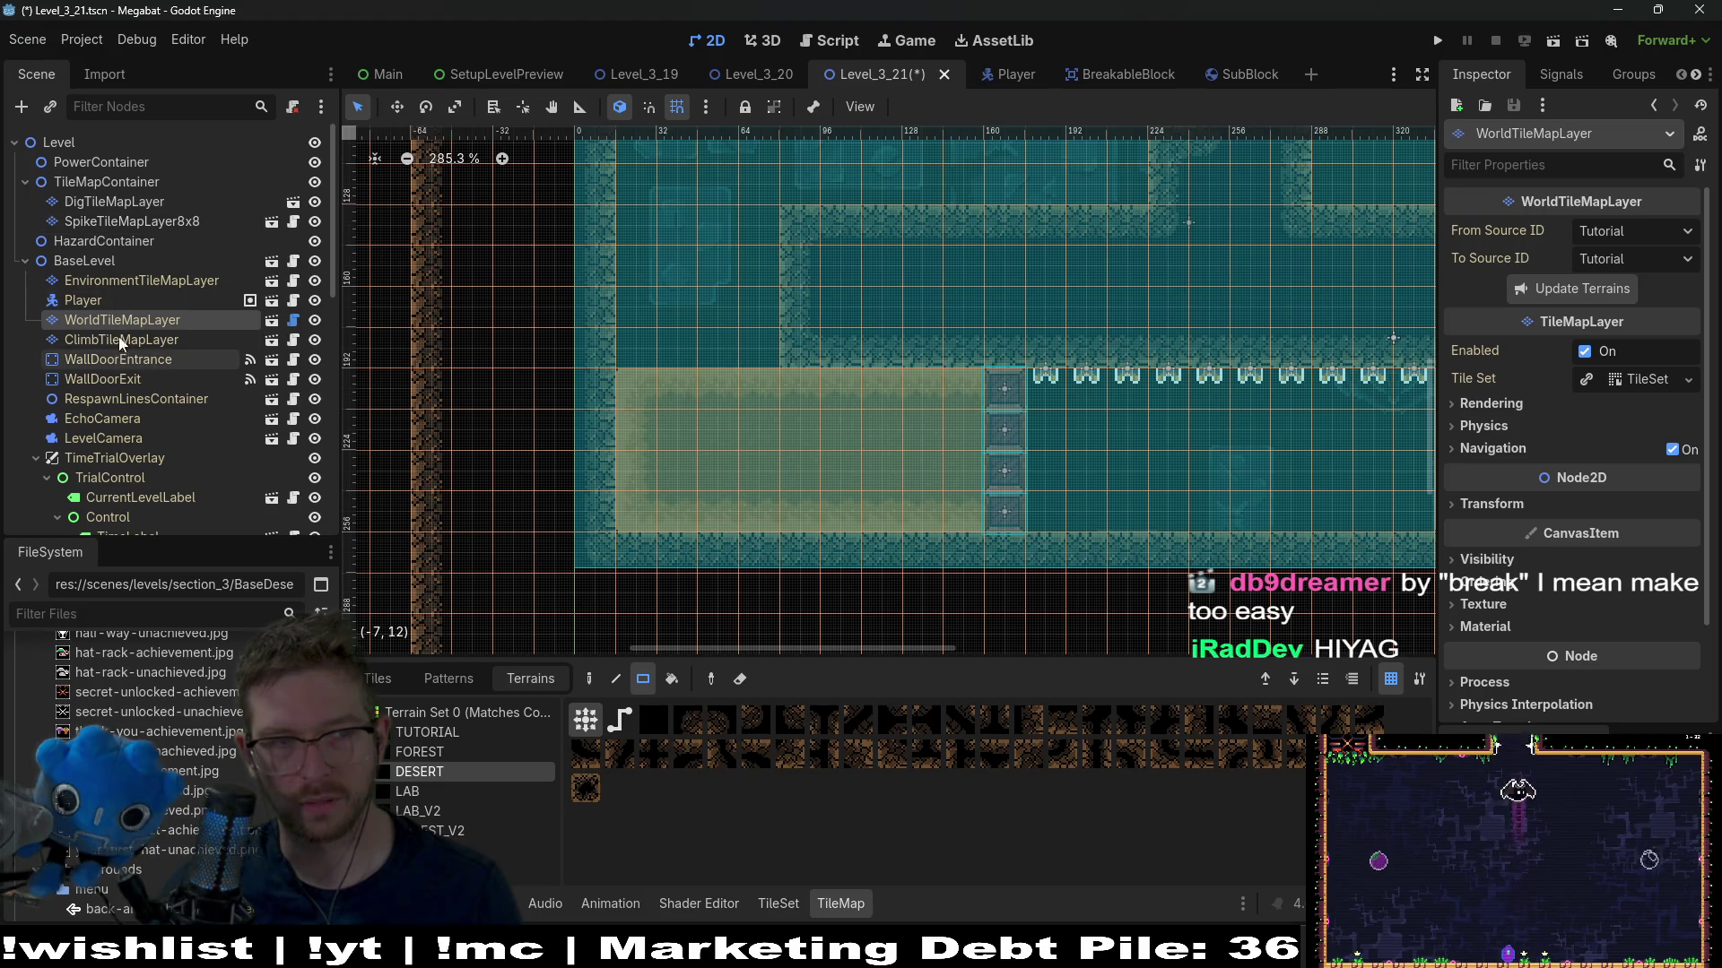
# Paint Sand terrain upward into the opened wall space on DigTileMapLayer
pyautogui.click(103, 202)
pyautogui.click(411, 733)
pyautogui.moveTo(632, 224)
pyautogui.mouseDown()
pyautogui.moveTo(754, 319)
pyautogui.moveTo(637, 348)
pyautogui.mouseUp()
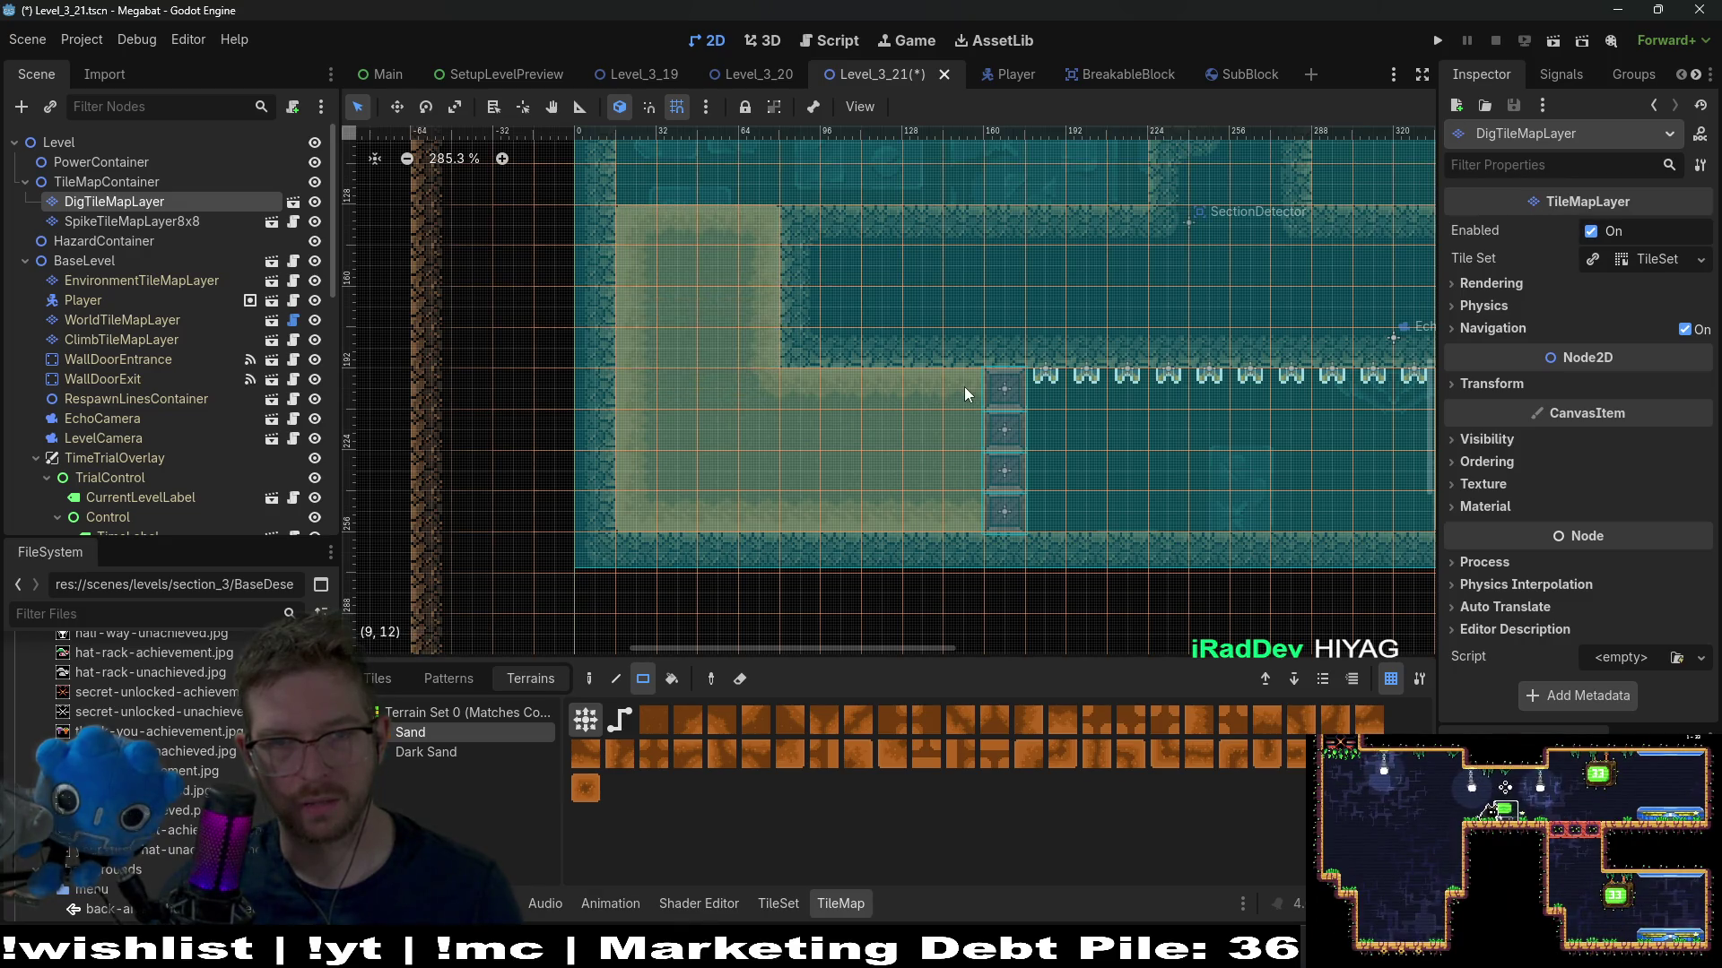
pyautogui.scroll(-3, 966, 395)
pyautogui.hscroll(3, 897, 395)
pyautogui.scroll(-10, 149, 403)
# Select the four breakable blocks and move them onto the right sand area
pyautogui.click(108, 278)
pyautogui.keyDown('shift'); pyautogui.click(105, 202); pyautogui.keyUp('shift')
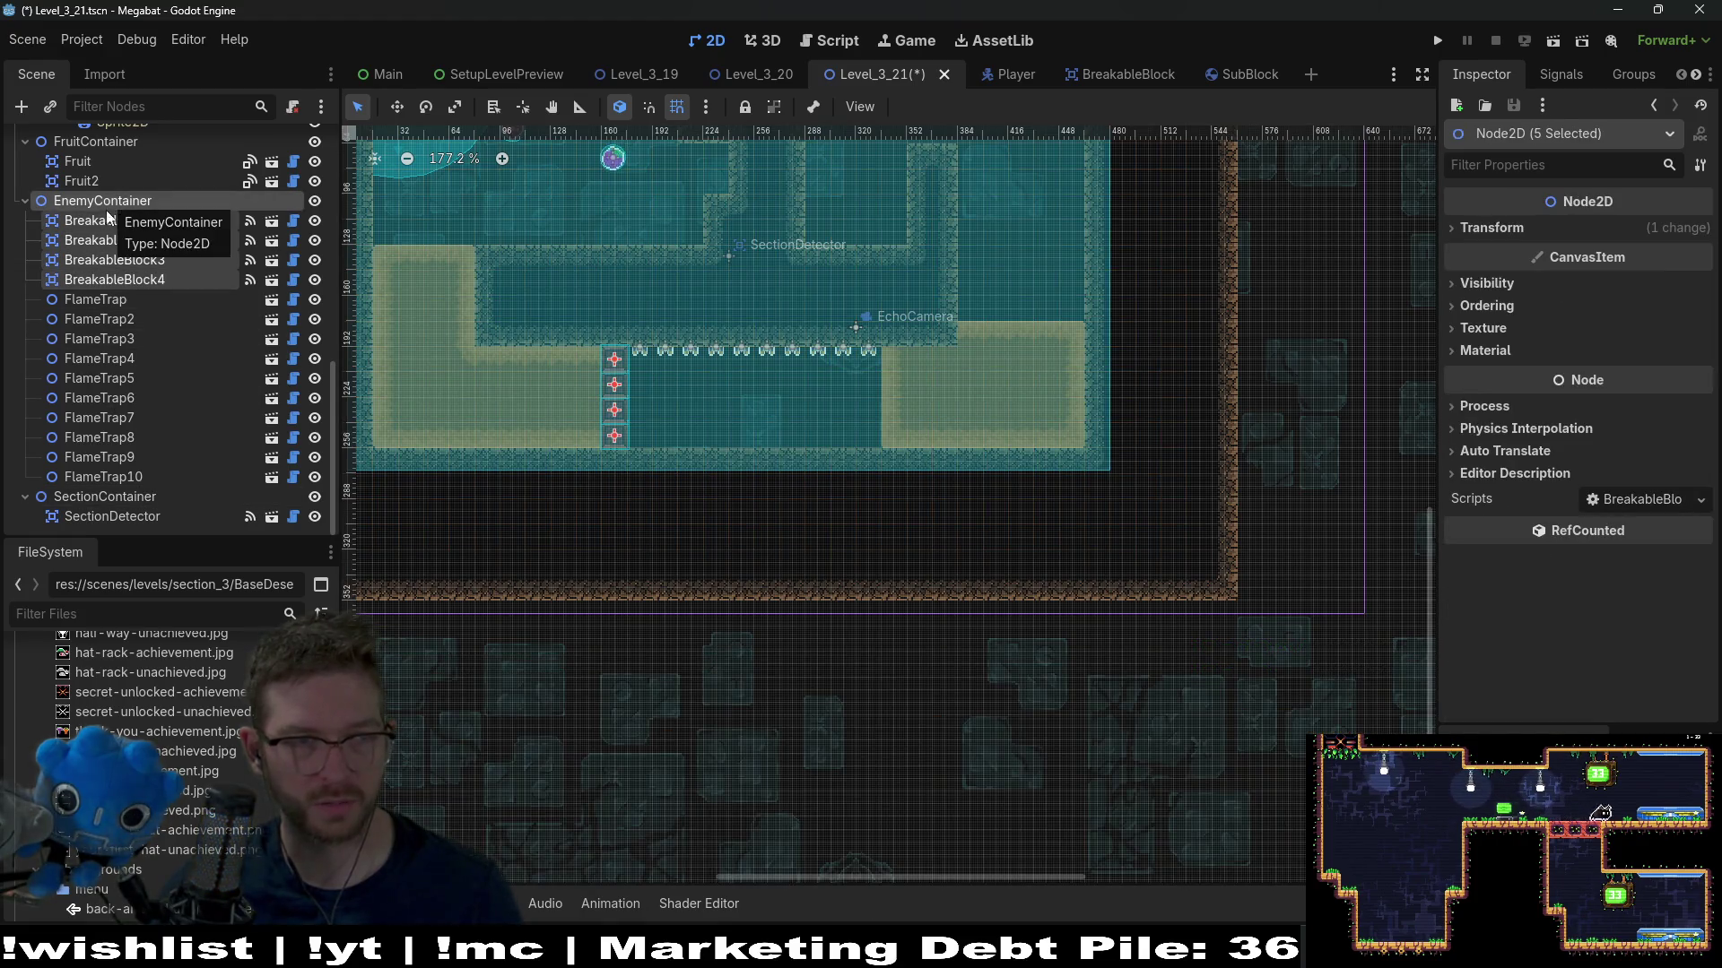
pyautogui.click(108, 219)
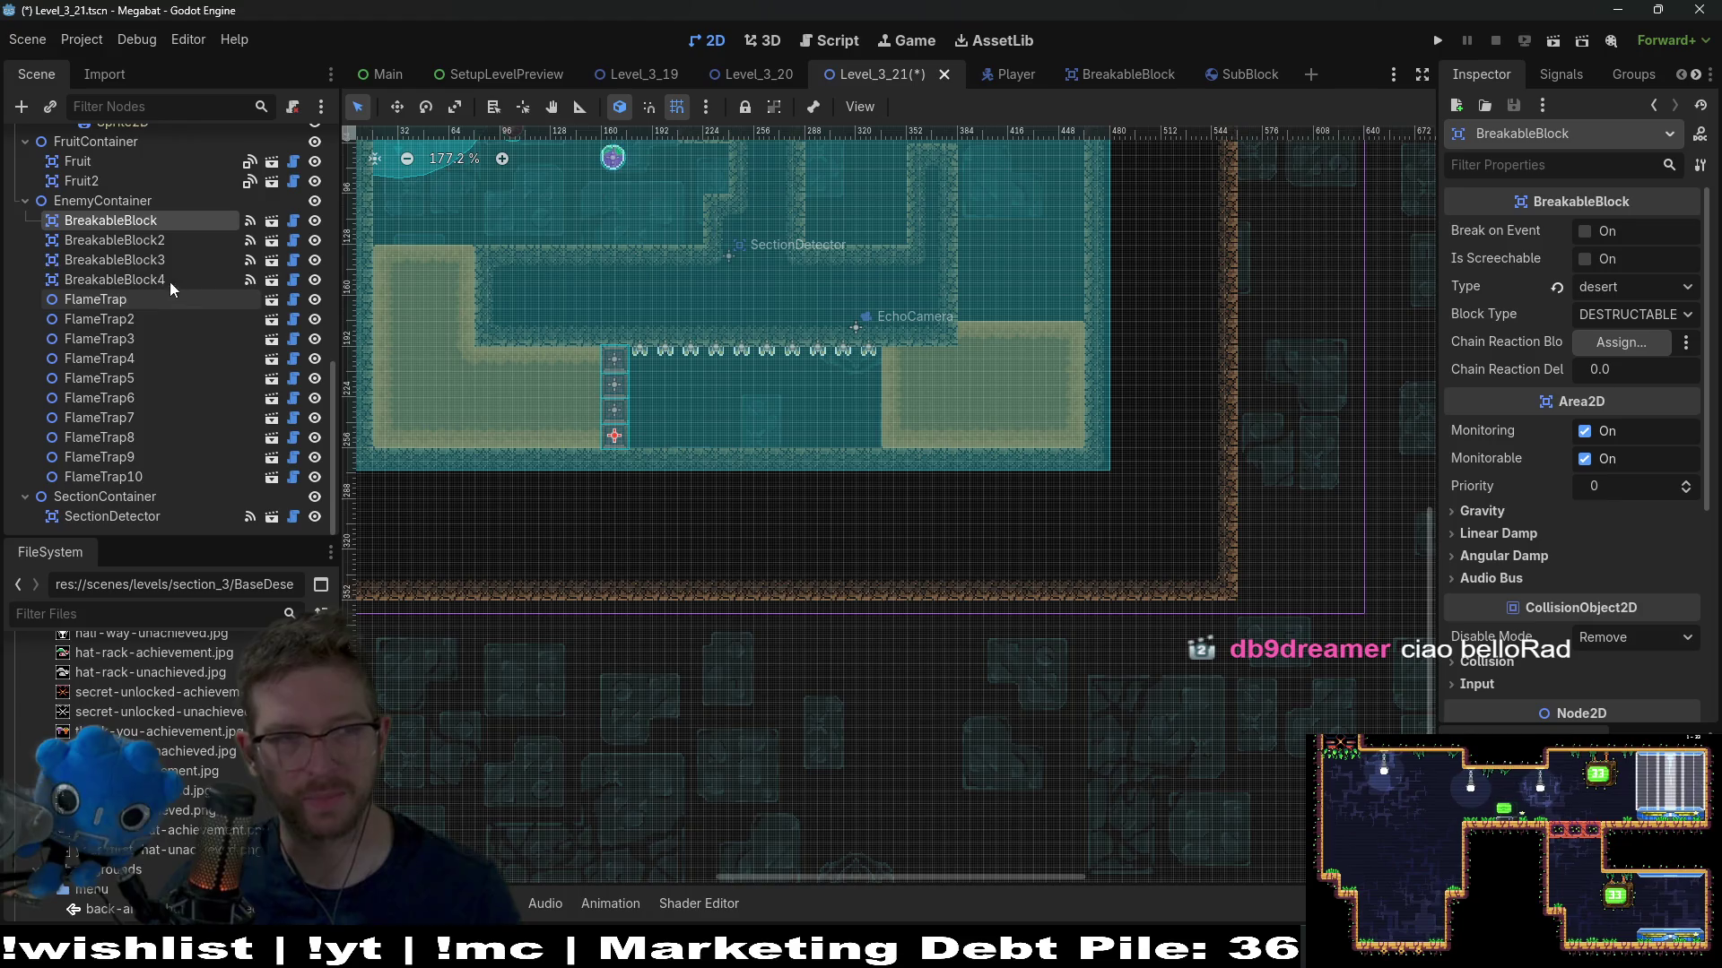
pyautogui.keyDown('shift'); pyautogui.click(112, 279); pyautogui.keyUp('shift')
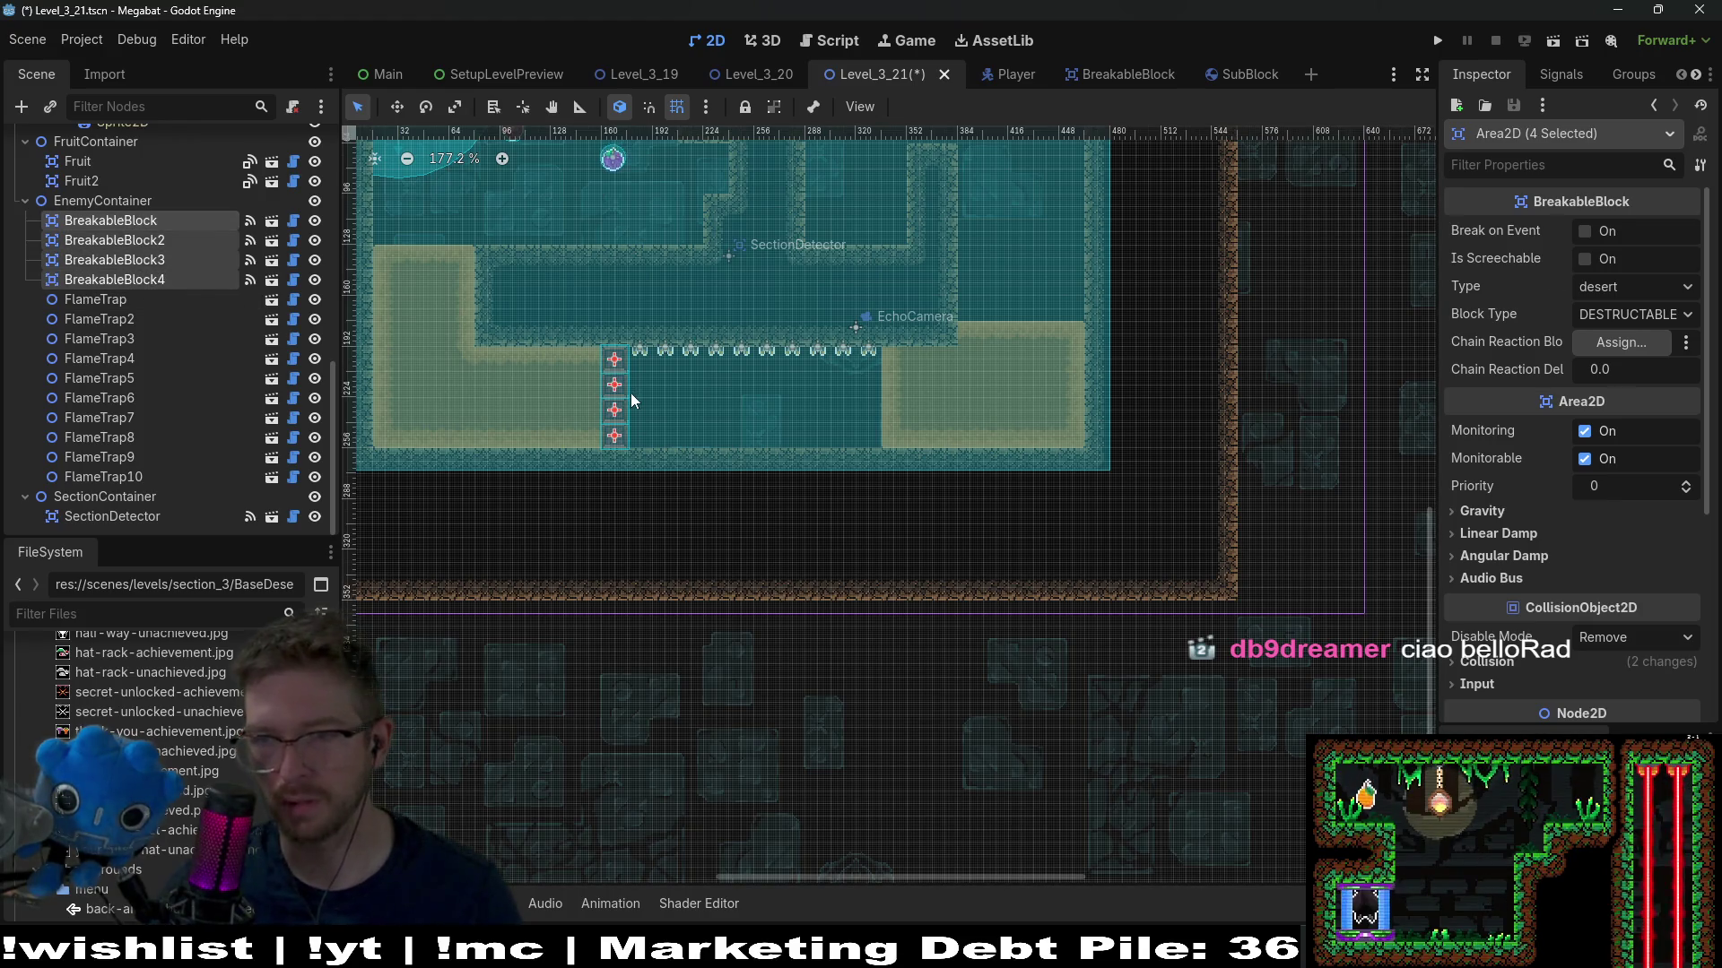
pyautogui.moveTo(629, 396); pyautogui.dragTo(974, 392)
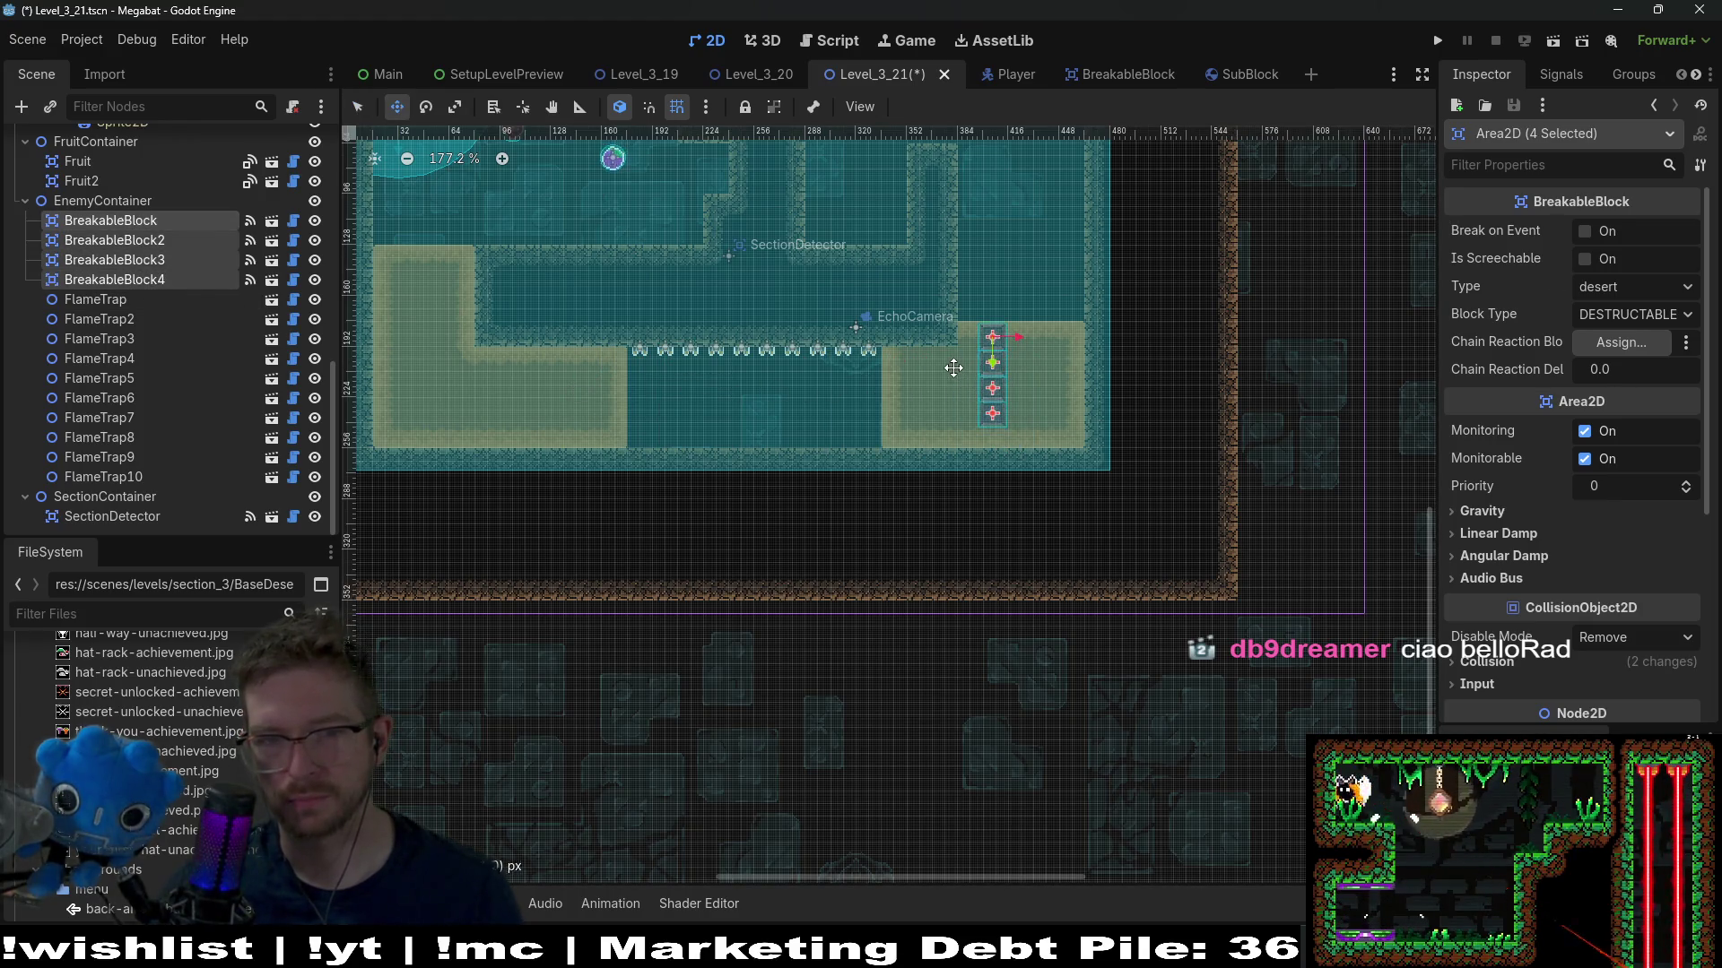
pyautogui.scroll(12, 978, 341)
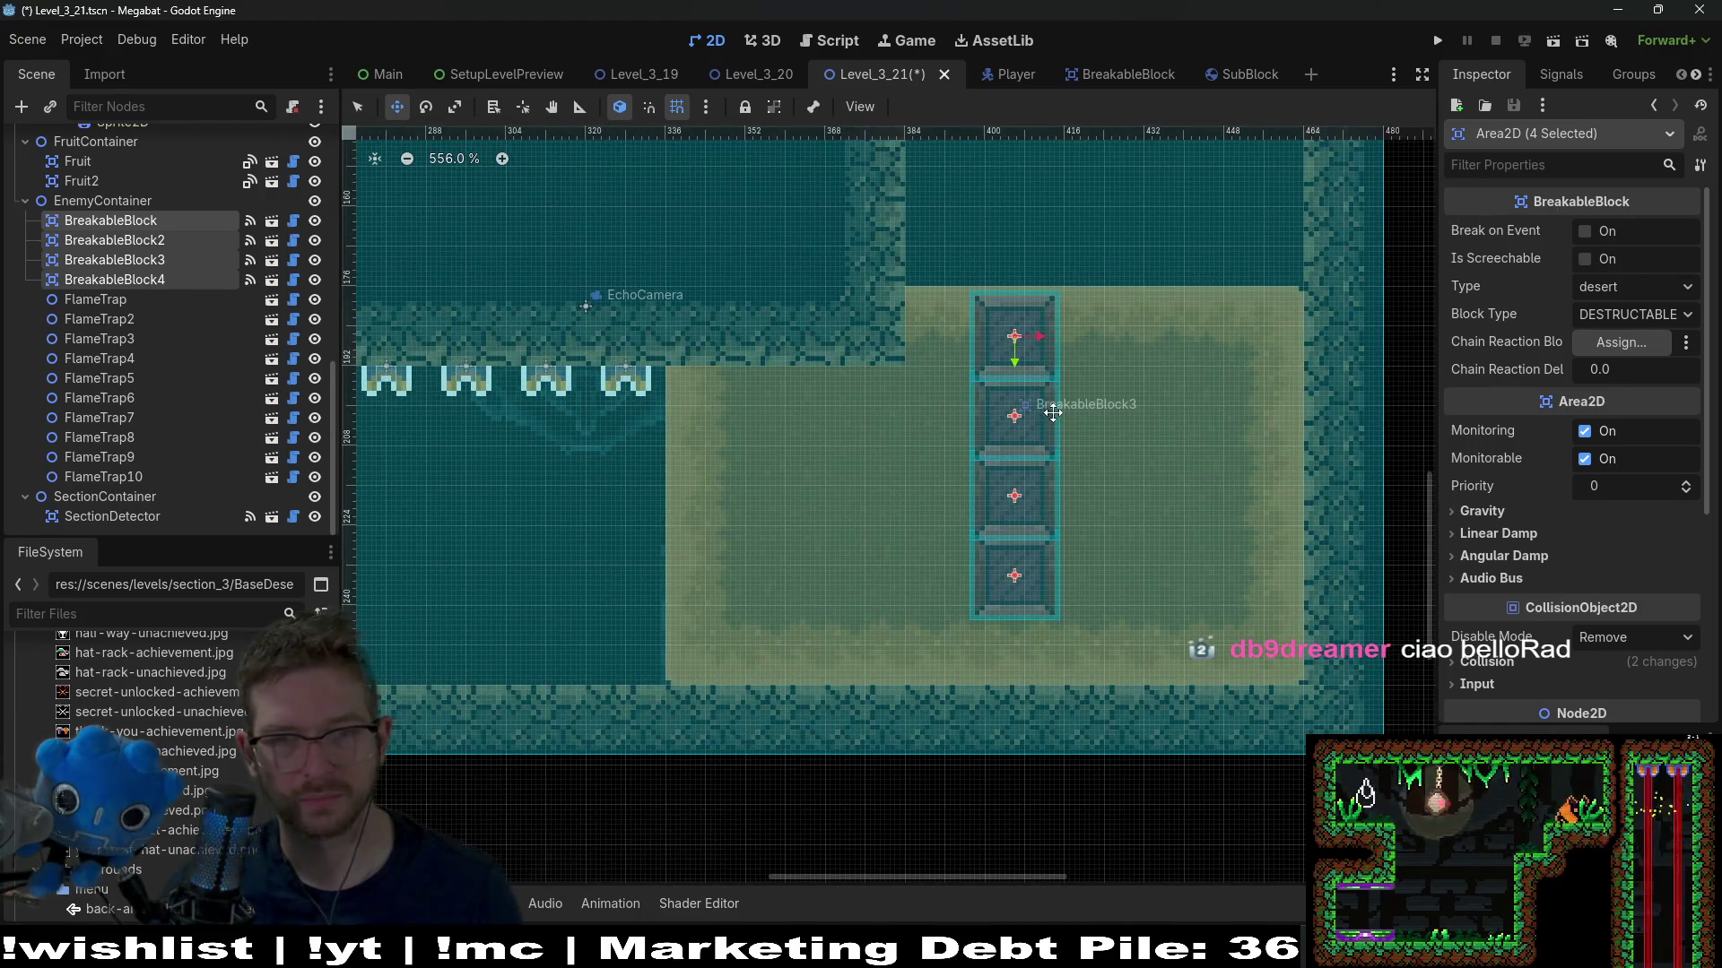
pyautogui.moveTo(1025, 371)
pyautogui.mouseDown()
pyautogui.moveTo(1264, 369)
pyautogui.moveTo(949, 370)
pyautogui.moveTo(1029, 363)
pyautogui.mouseUp()
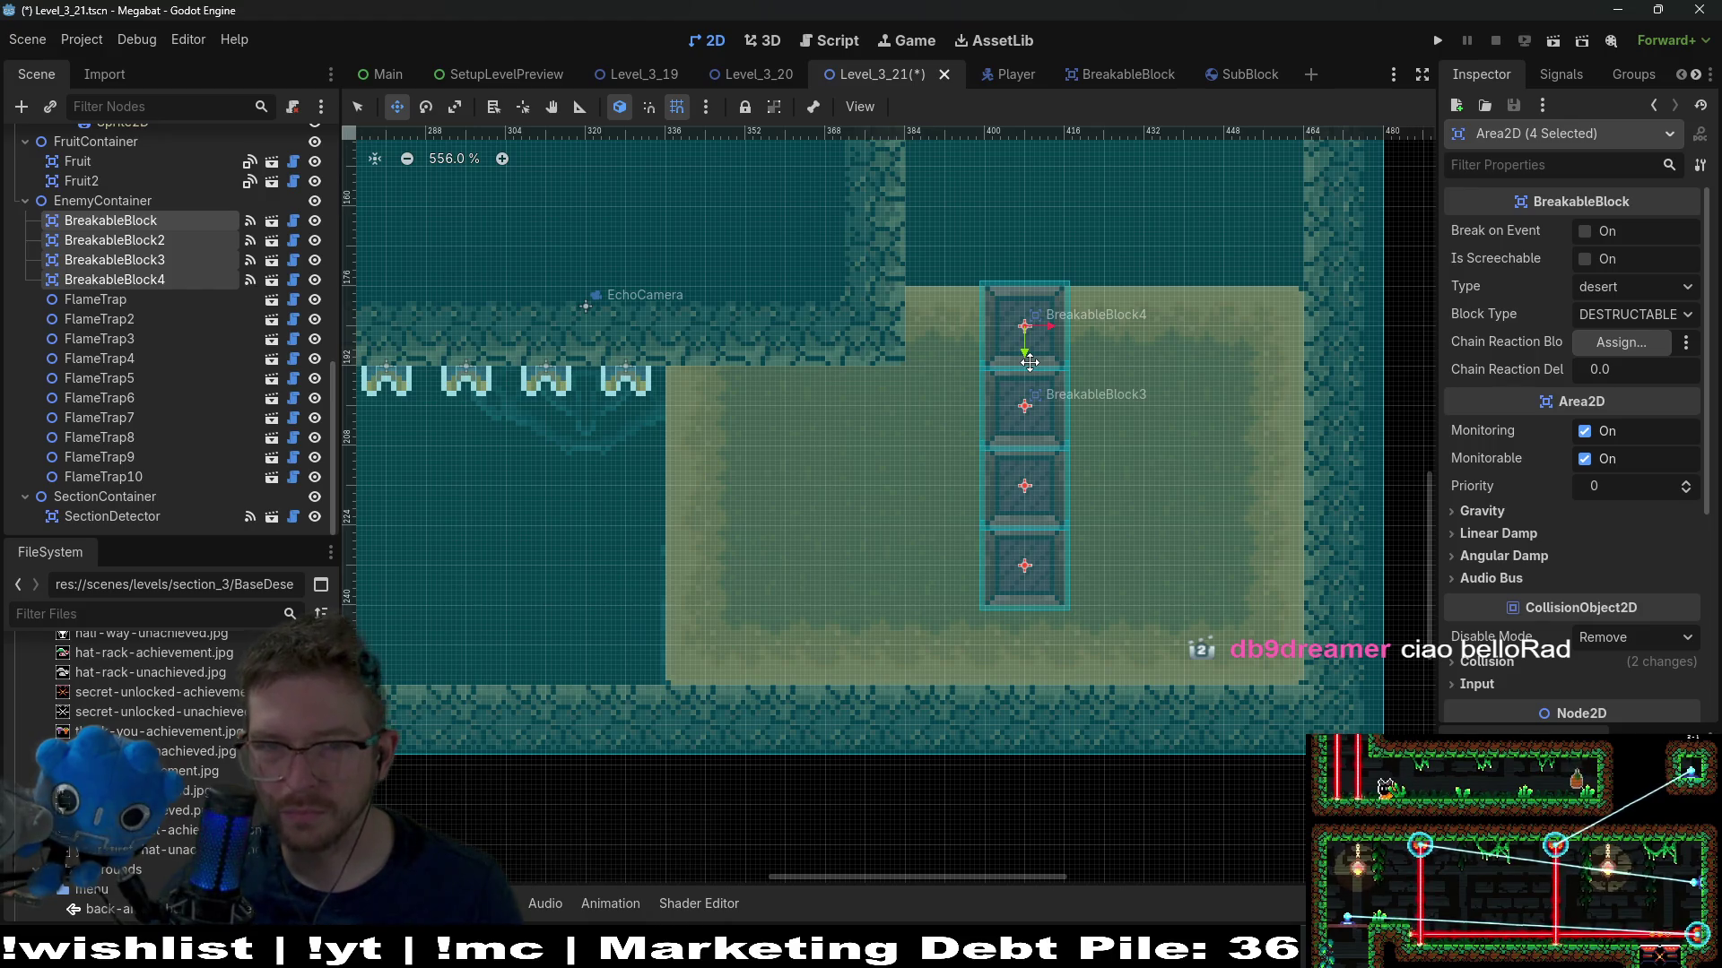
pyautogui.moveTo(1024, 363)
pyautogui.mouseDown()
pyautogui.moveTo(980, 361)
pyautogui.moveTo(1029, 365)
pyautogui.mouseUp()
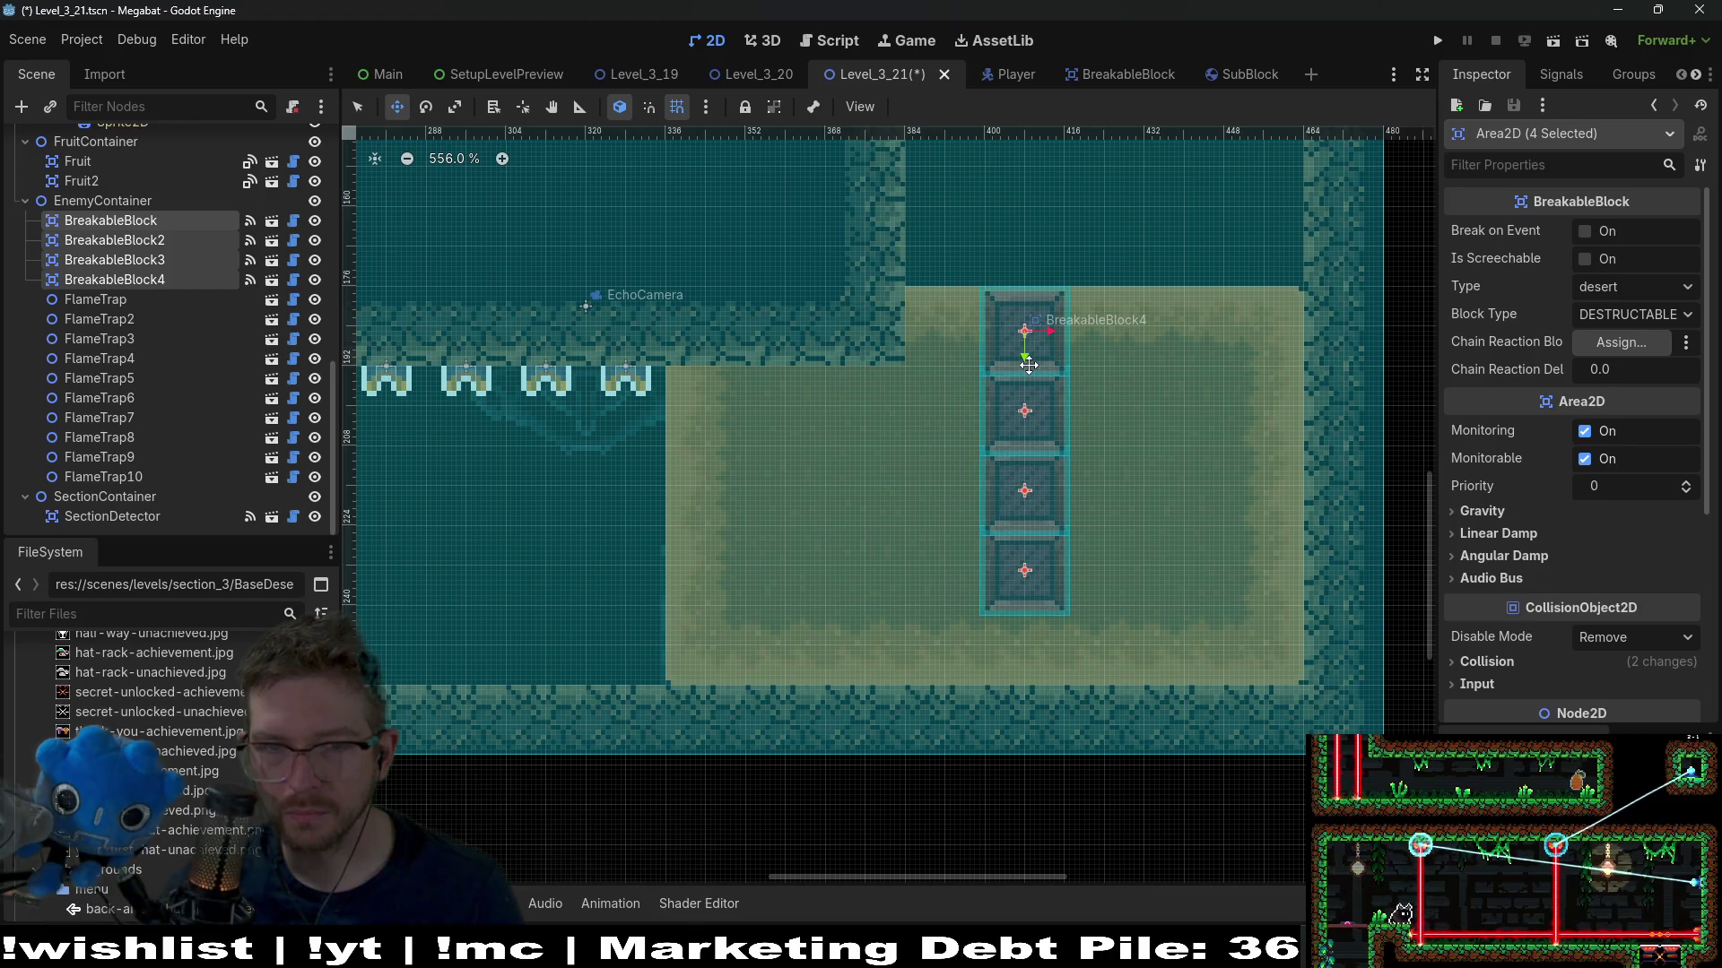
# Stagger the blocks into steps, raising three one step up-right and two a further step right
pyautogui.scroll(2, 1052, 359)
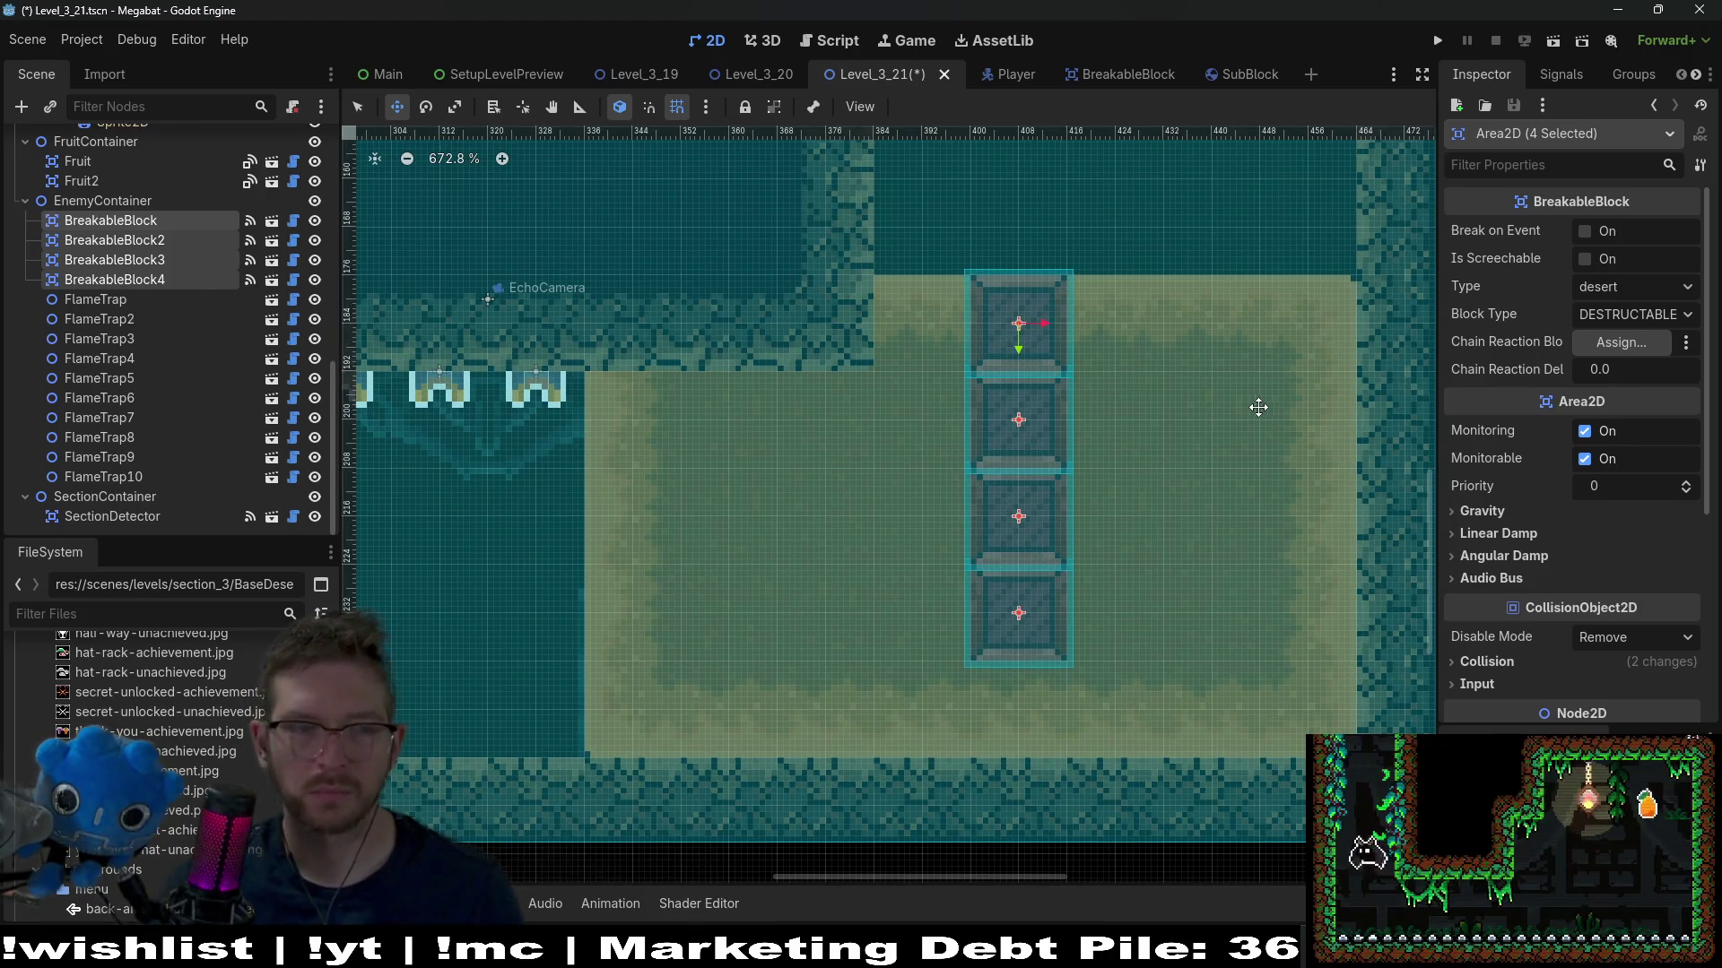
pyautogui.click(151, 242)
pyautogui.keyDown('shift'); pyautogui.click(153, 279); pyautogui.keyUp('shift')
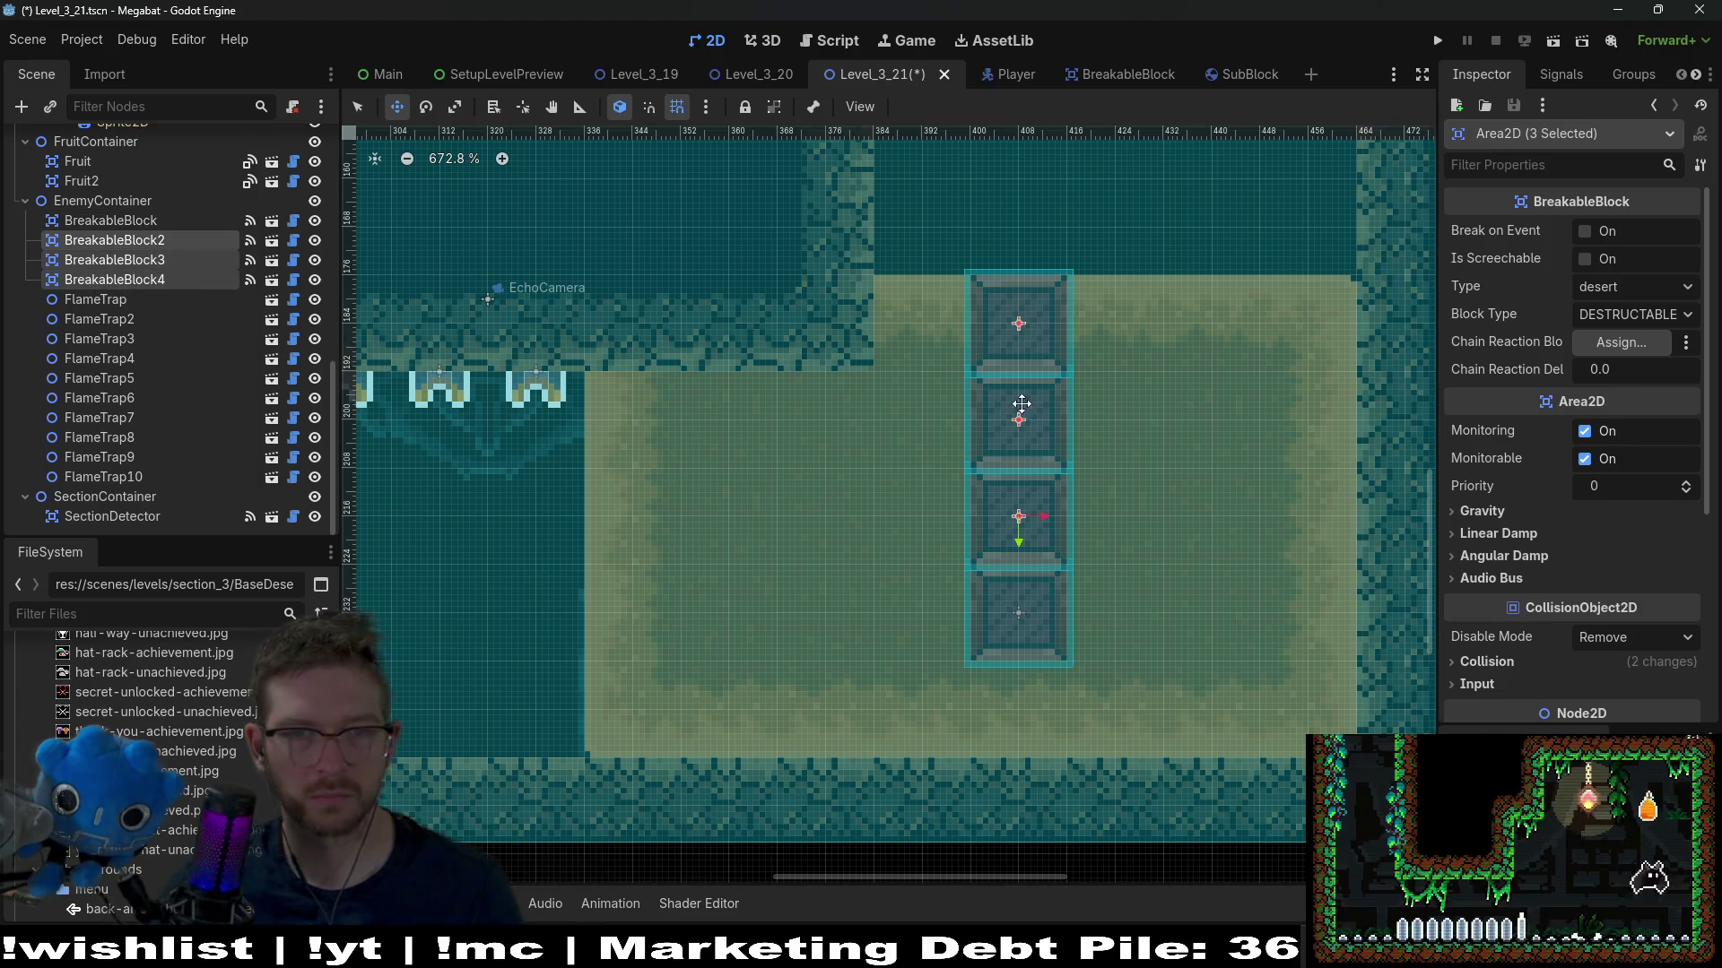
pyautogui.moveTo(1018, 422); pyautogui.dragTo(1034, 427)
pyautogui.hotkey('ctrl', 'z')
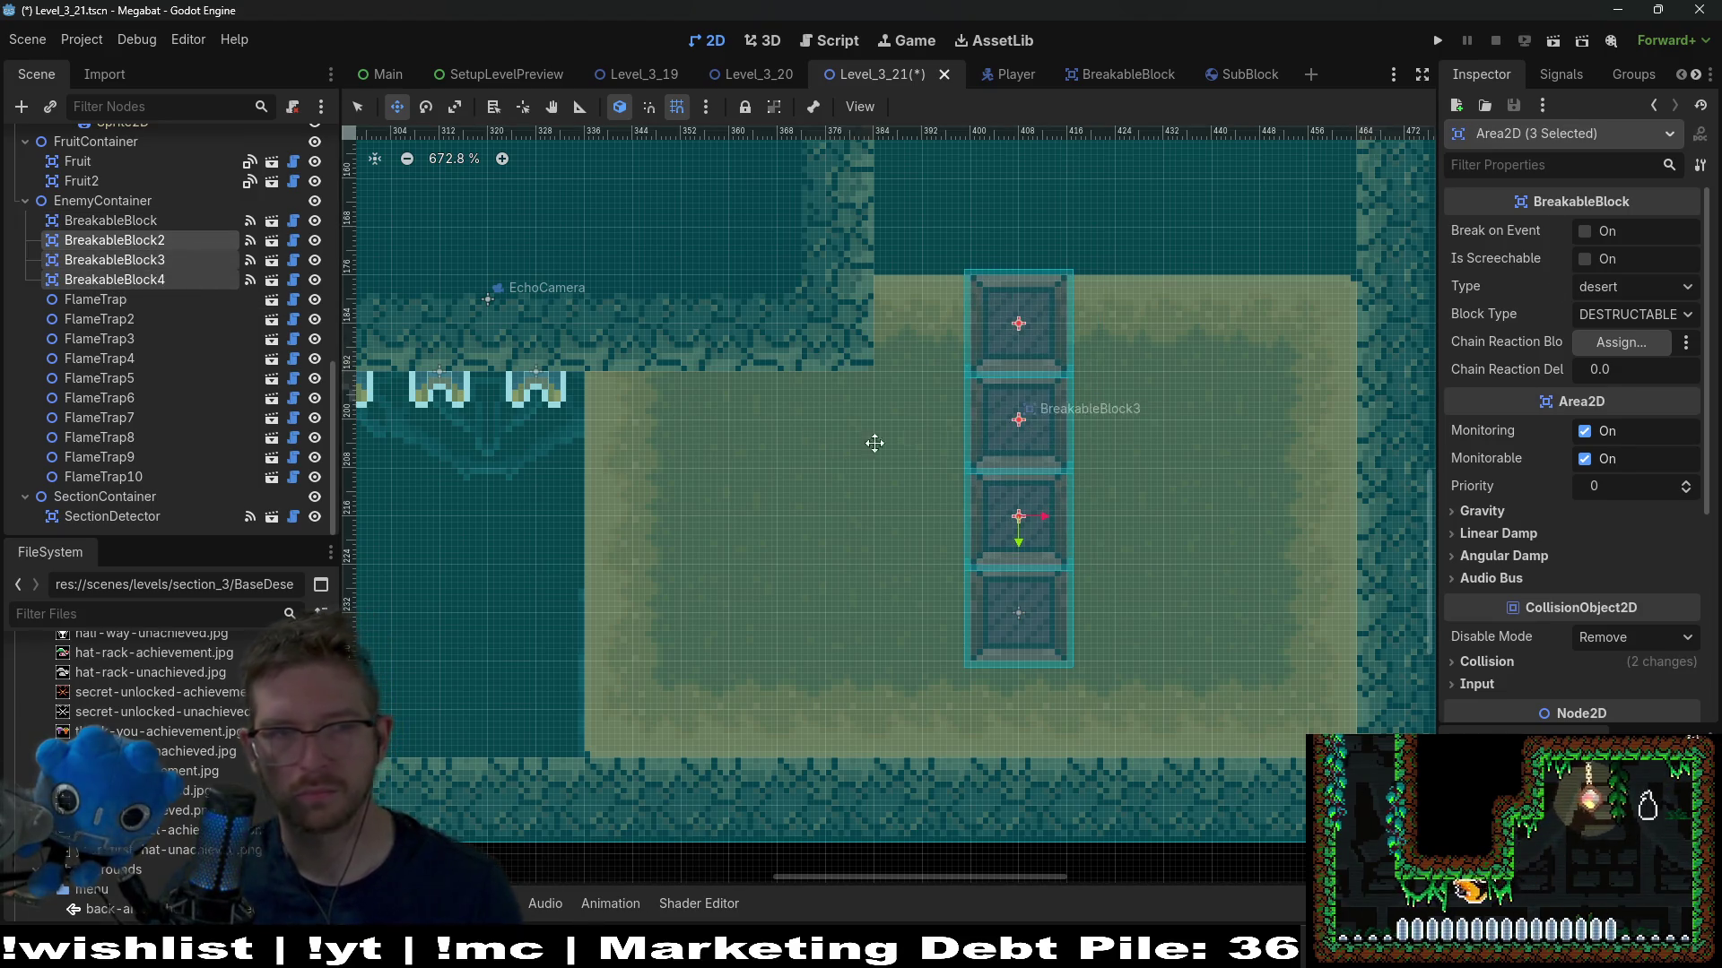
pyautogui.click(157, 222)
pyautogui.keyDown('shift'); pyautogui.click(170, 262); pyautogui.keyUp('shift')
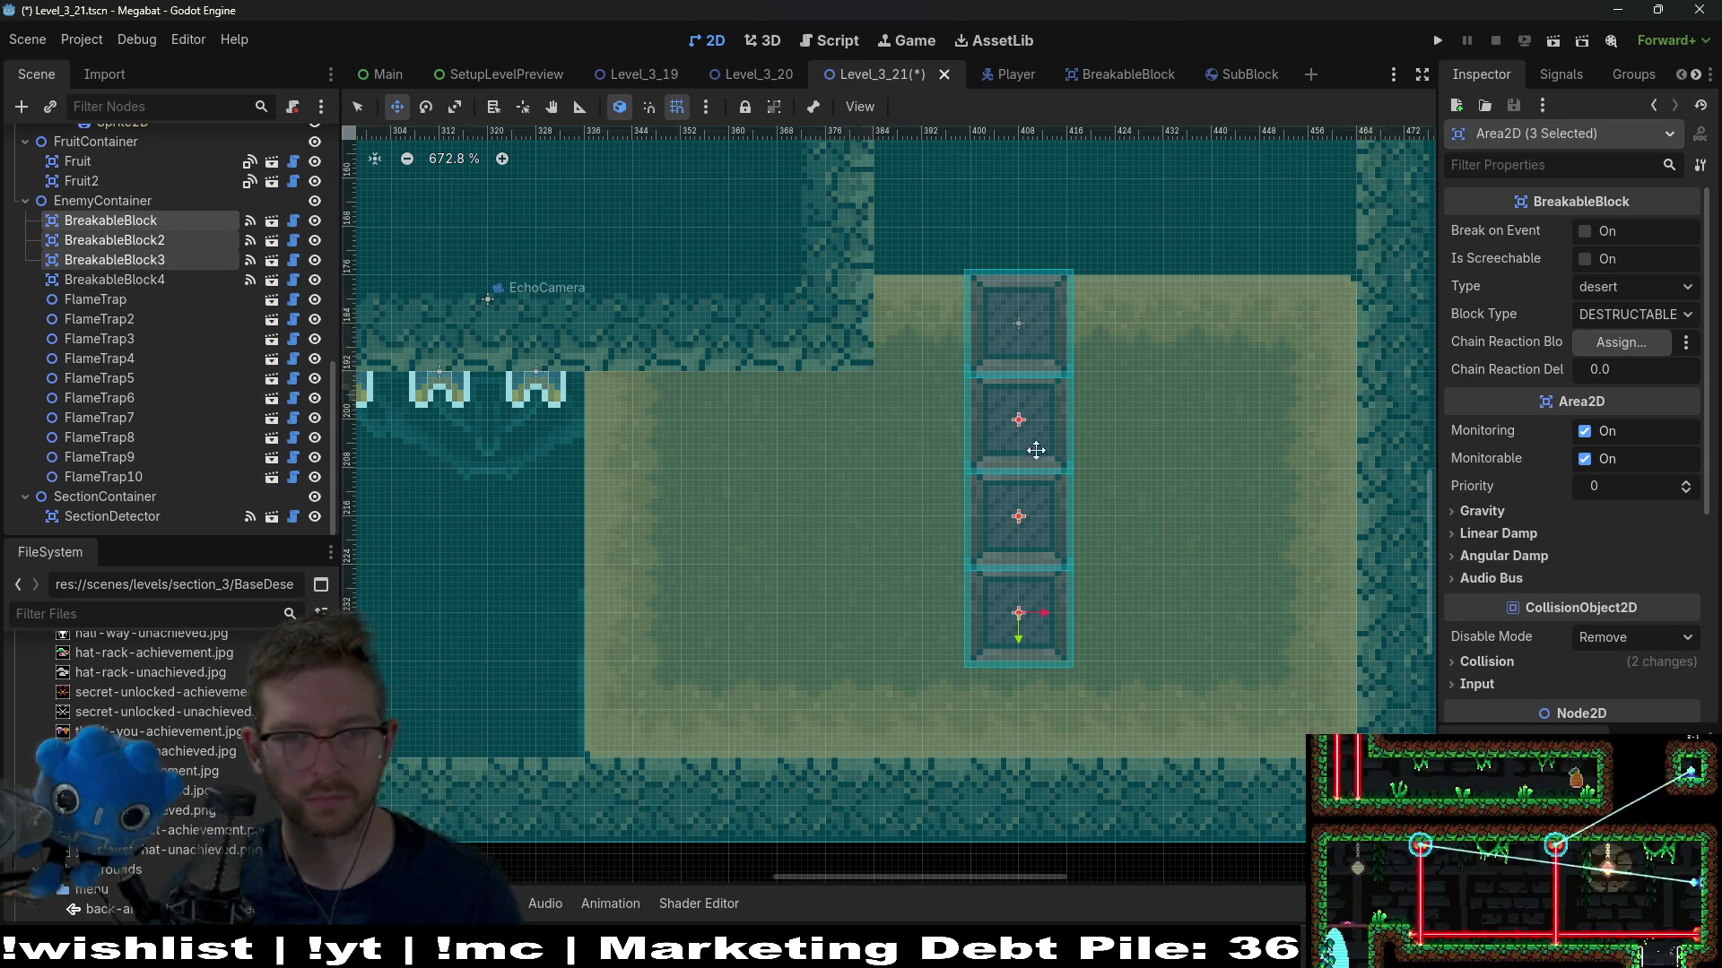
pyautogui.moveTo(1019, 450)
pyautogui.mouseDown()
pyautogui.moveTo(1118, 395)
pyautogui.moveTo(1119, 353)
pyautogui.mouseUp()
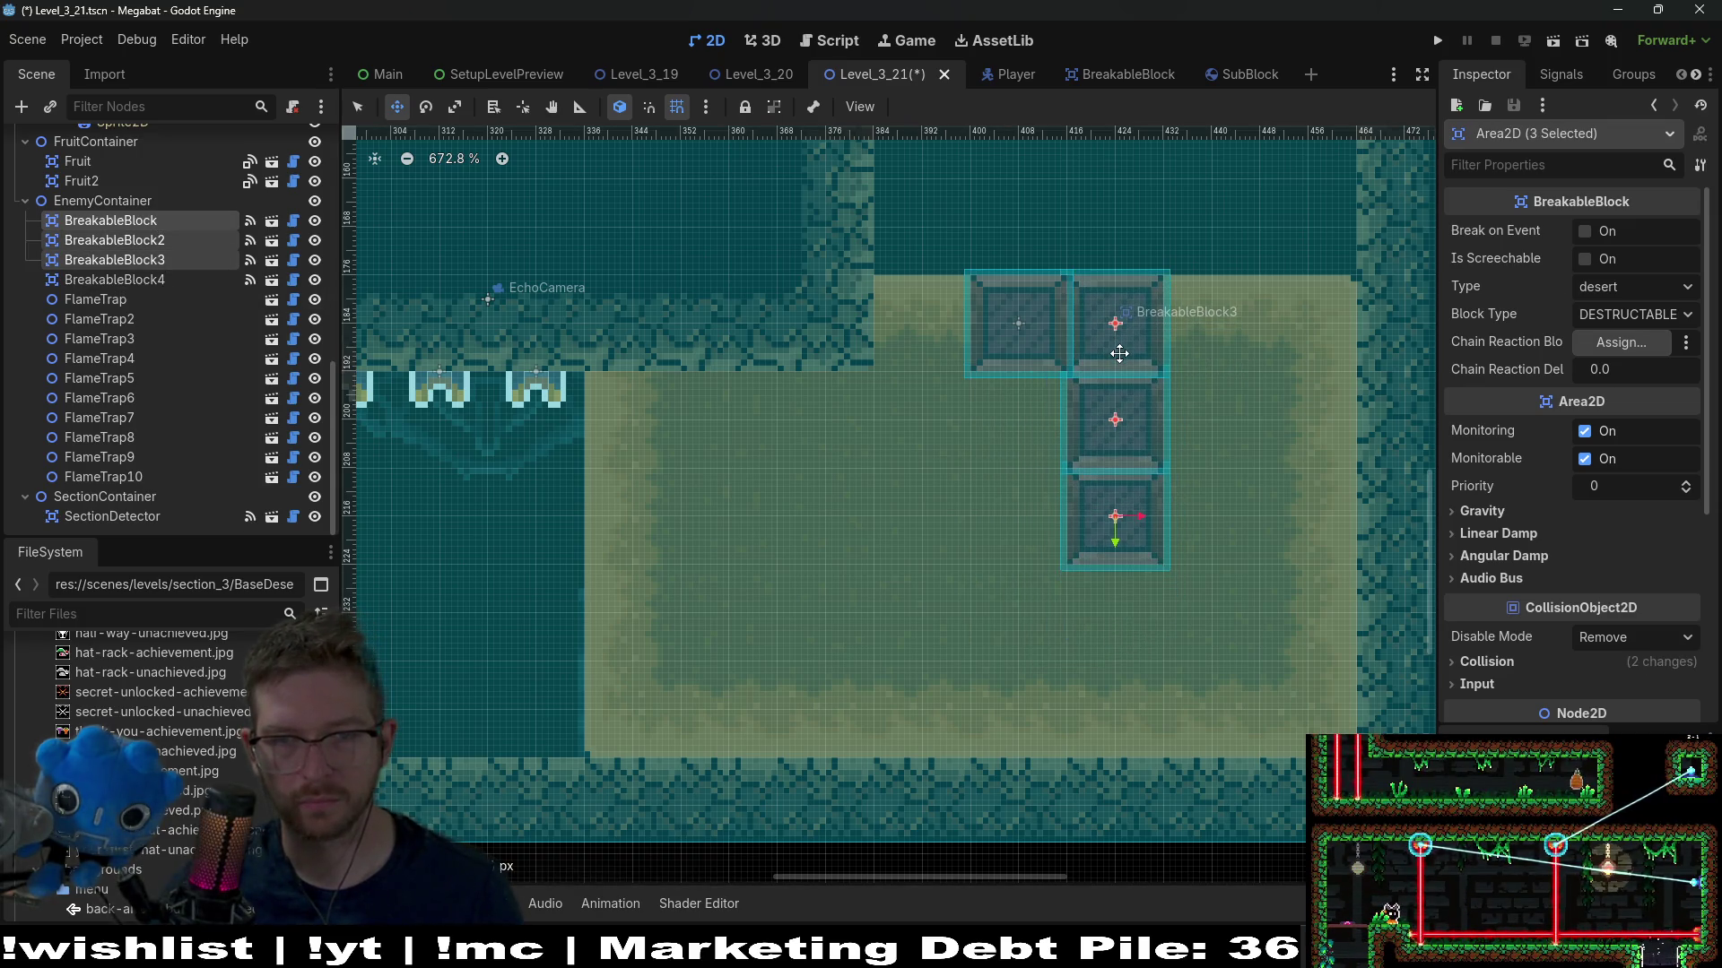
pyautogui.click(149, 225)
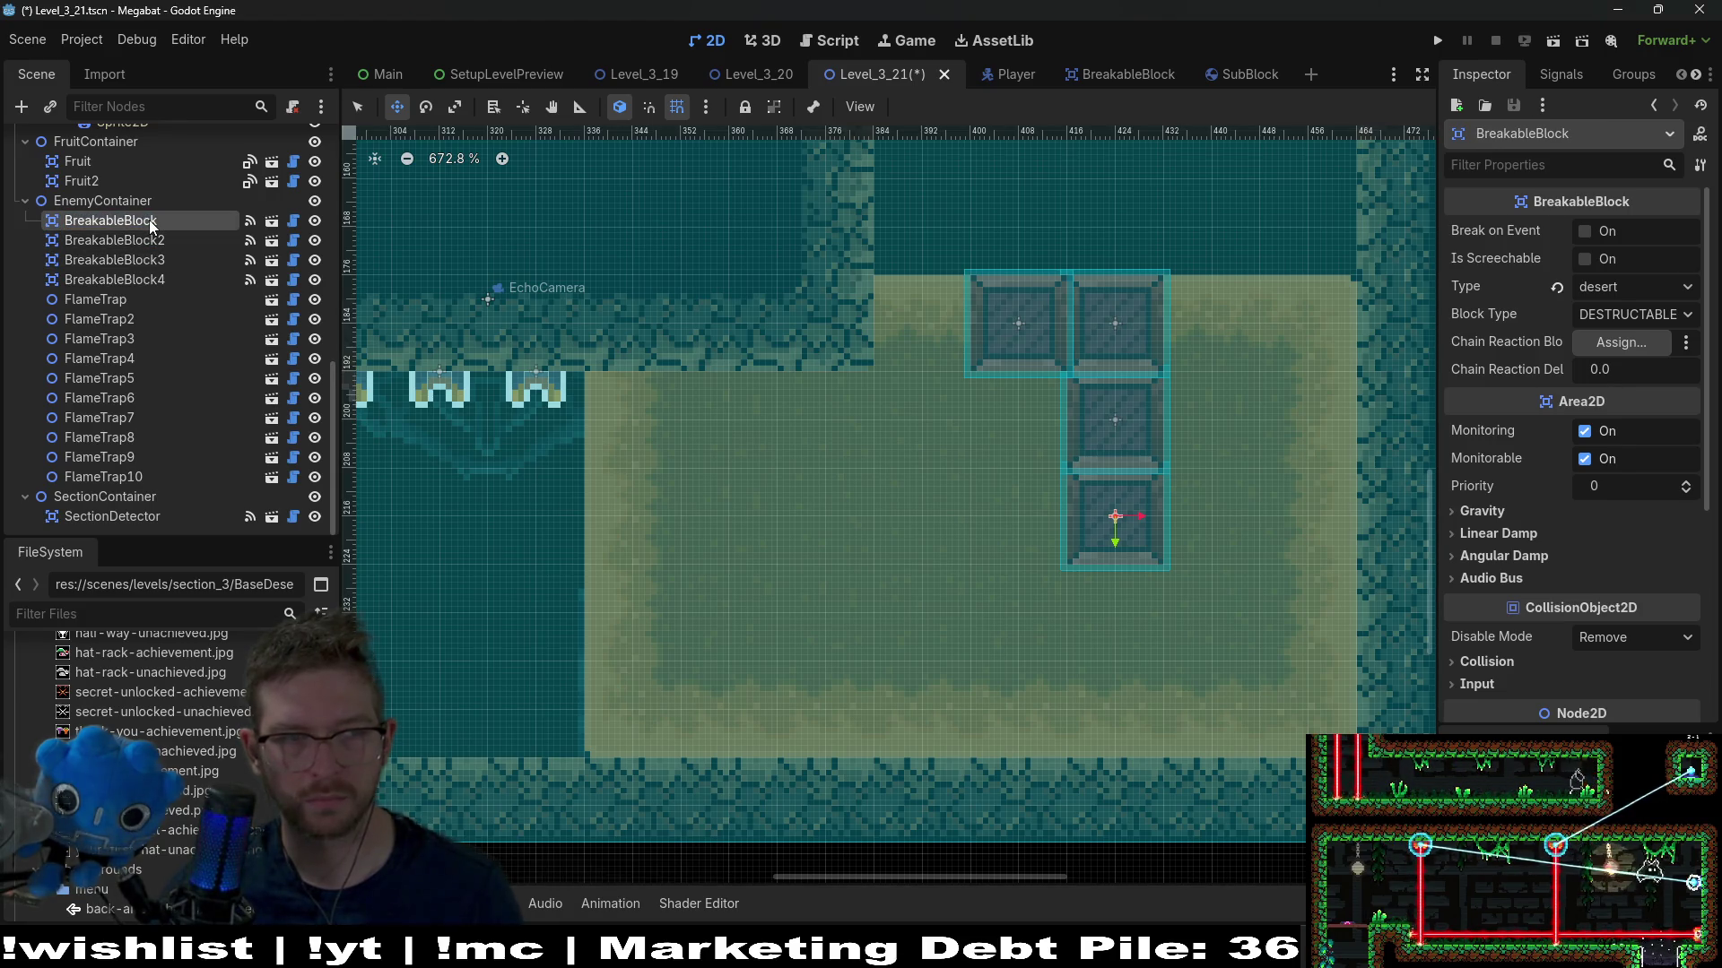
pyautogui.keyDown('shift'); pyautogui.click(149, 242); pyautogui.keyUp('shift')
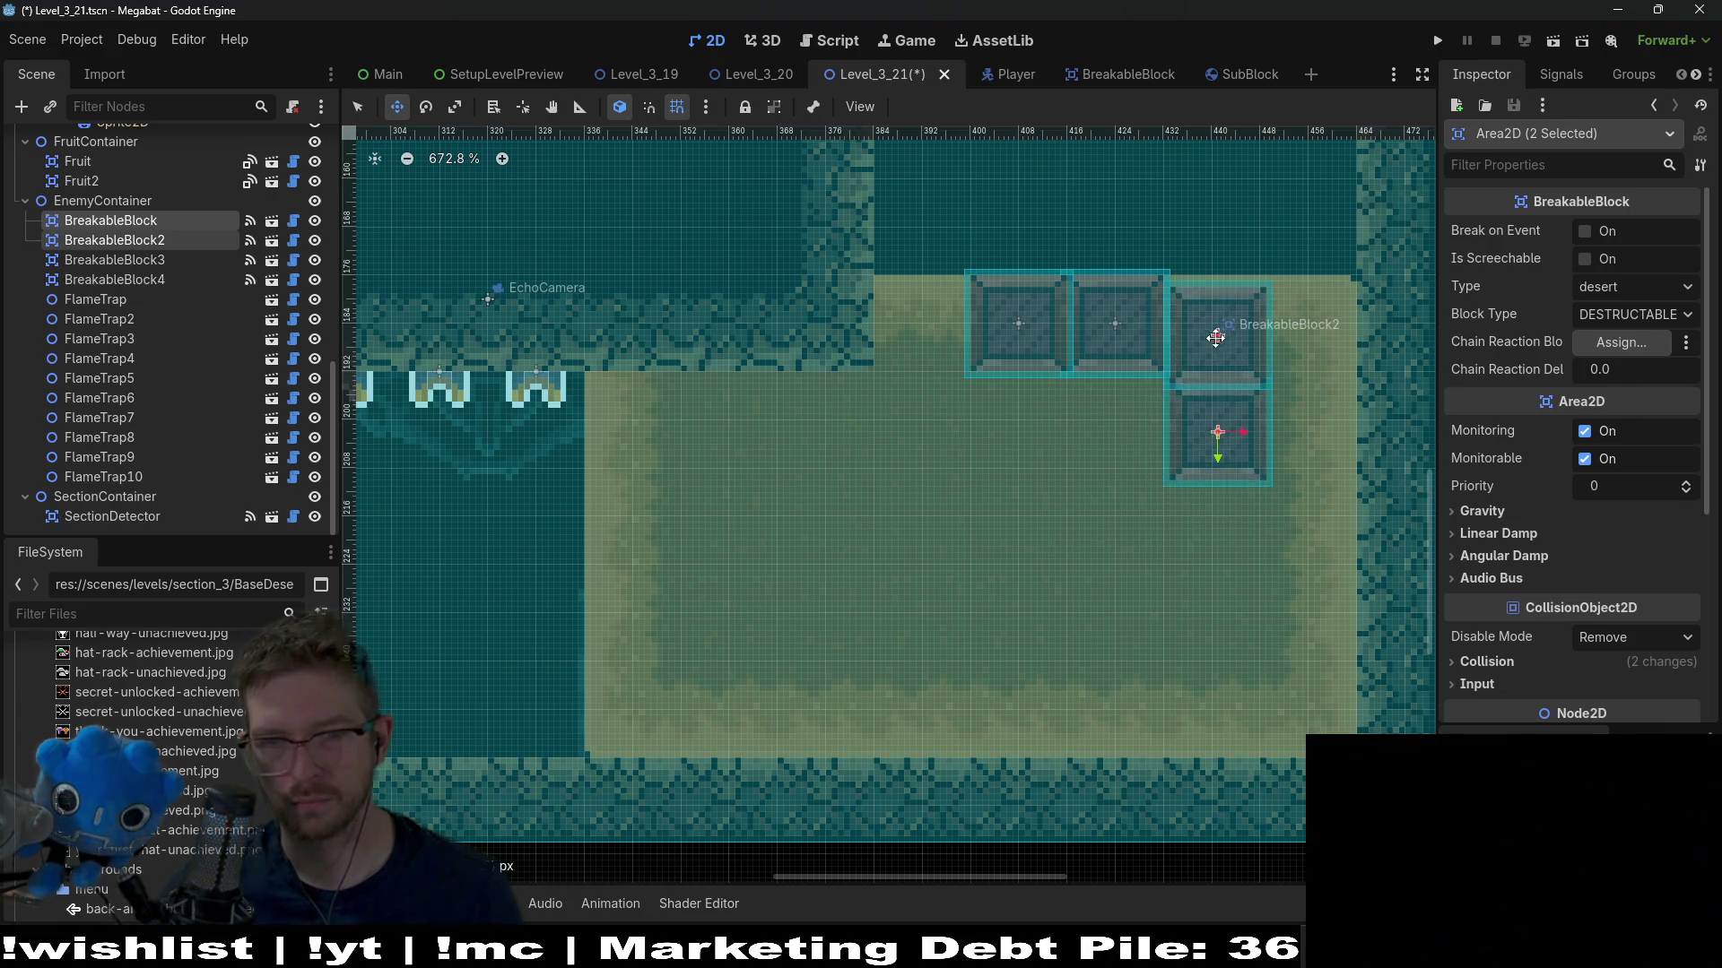